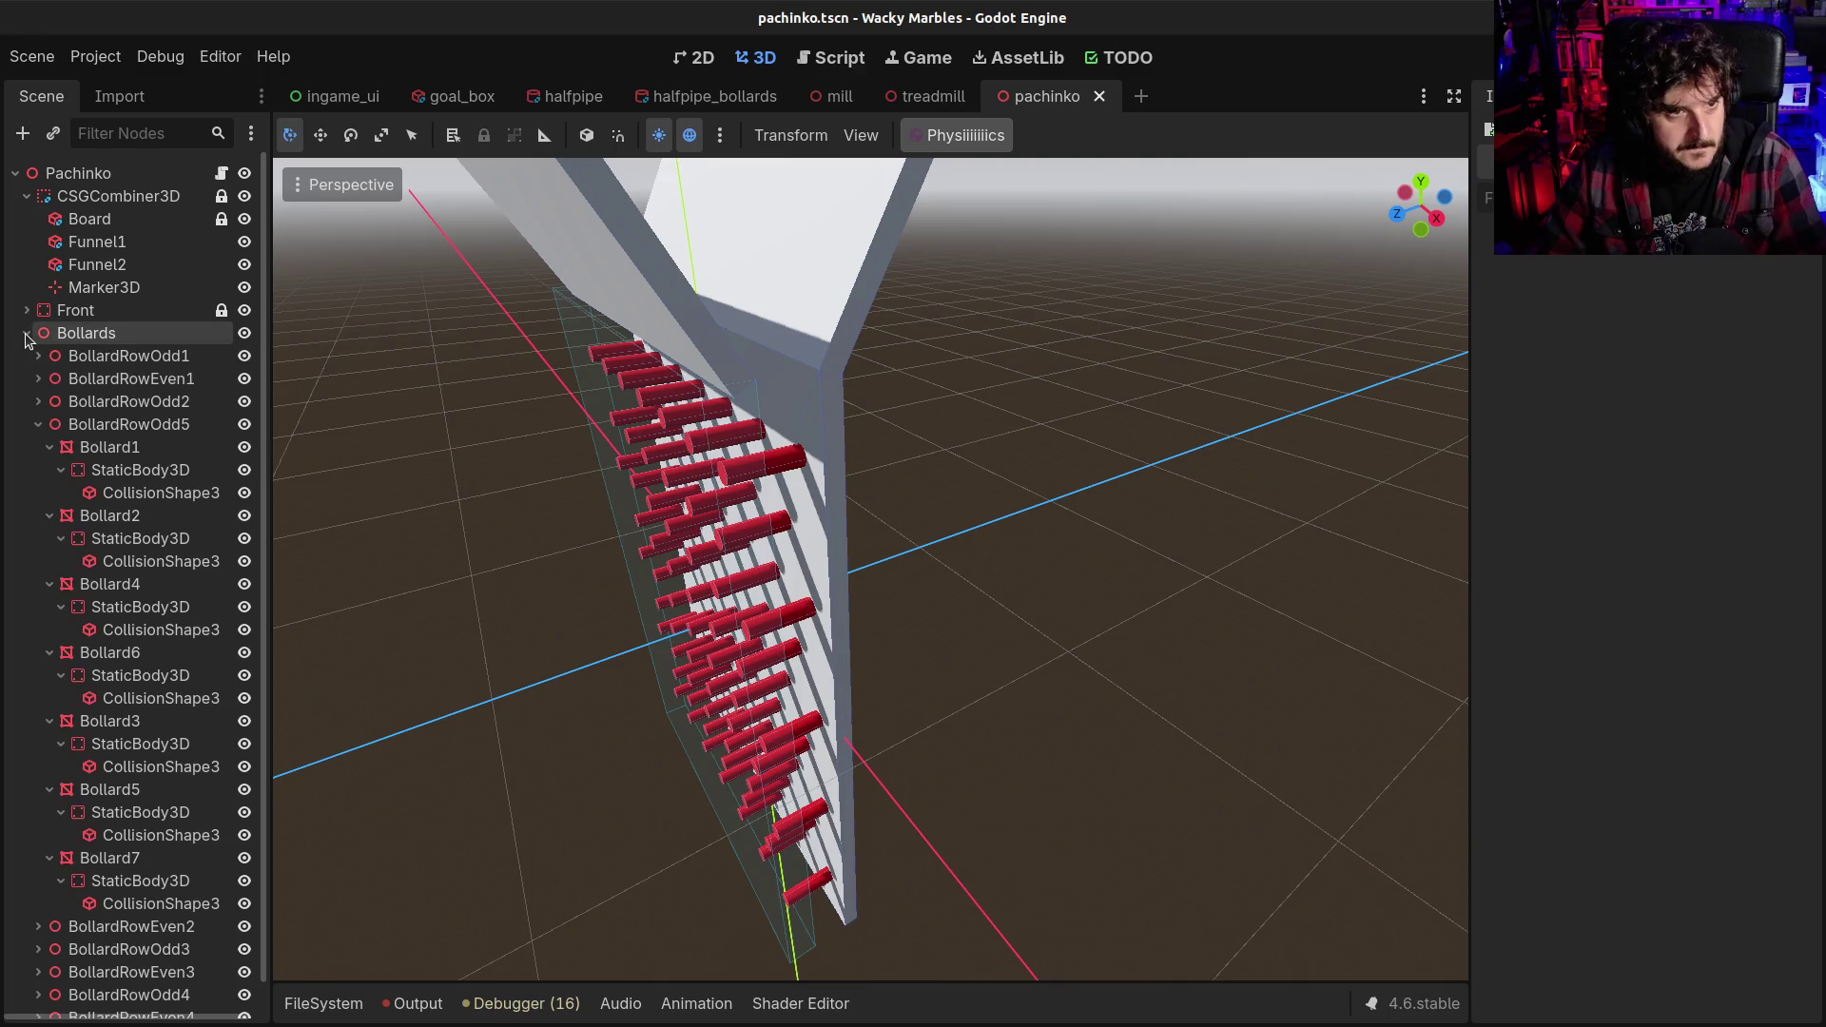
- Collapse BollardRowOdd5 and show the editor_physics addon files in the FileSystem dock
{"action": "left_click", "coordinate": [39, 424]}
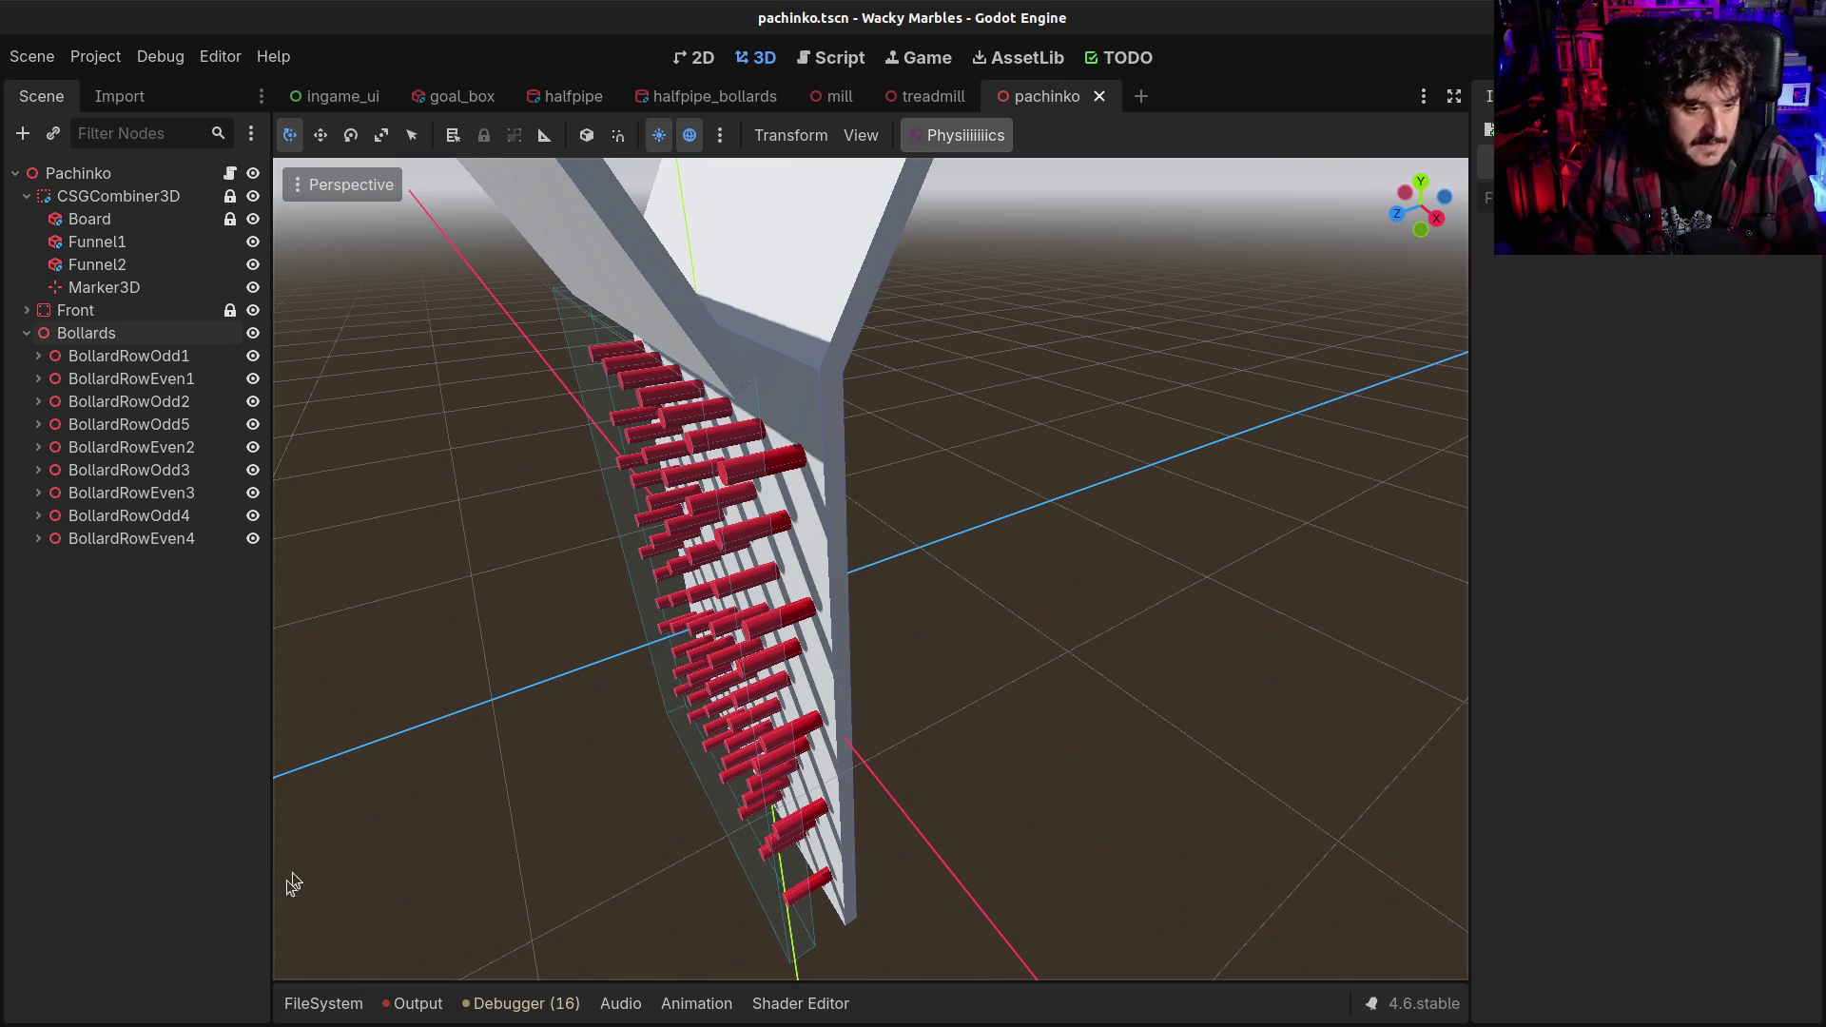
{"action": "left_click", "coordinate": [303, 992]}
{"action": "left_click", "coordinate": [409, 561]}
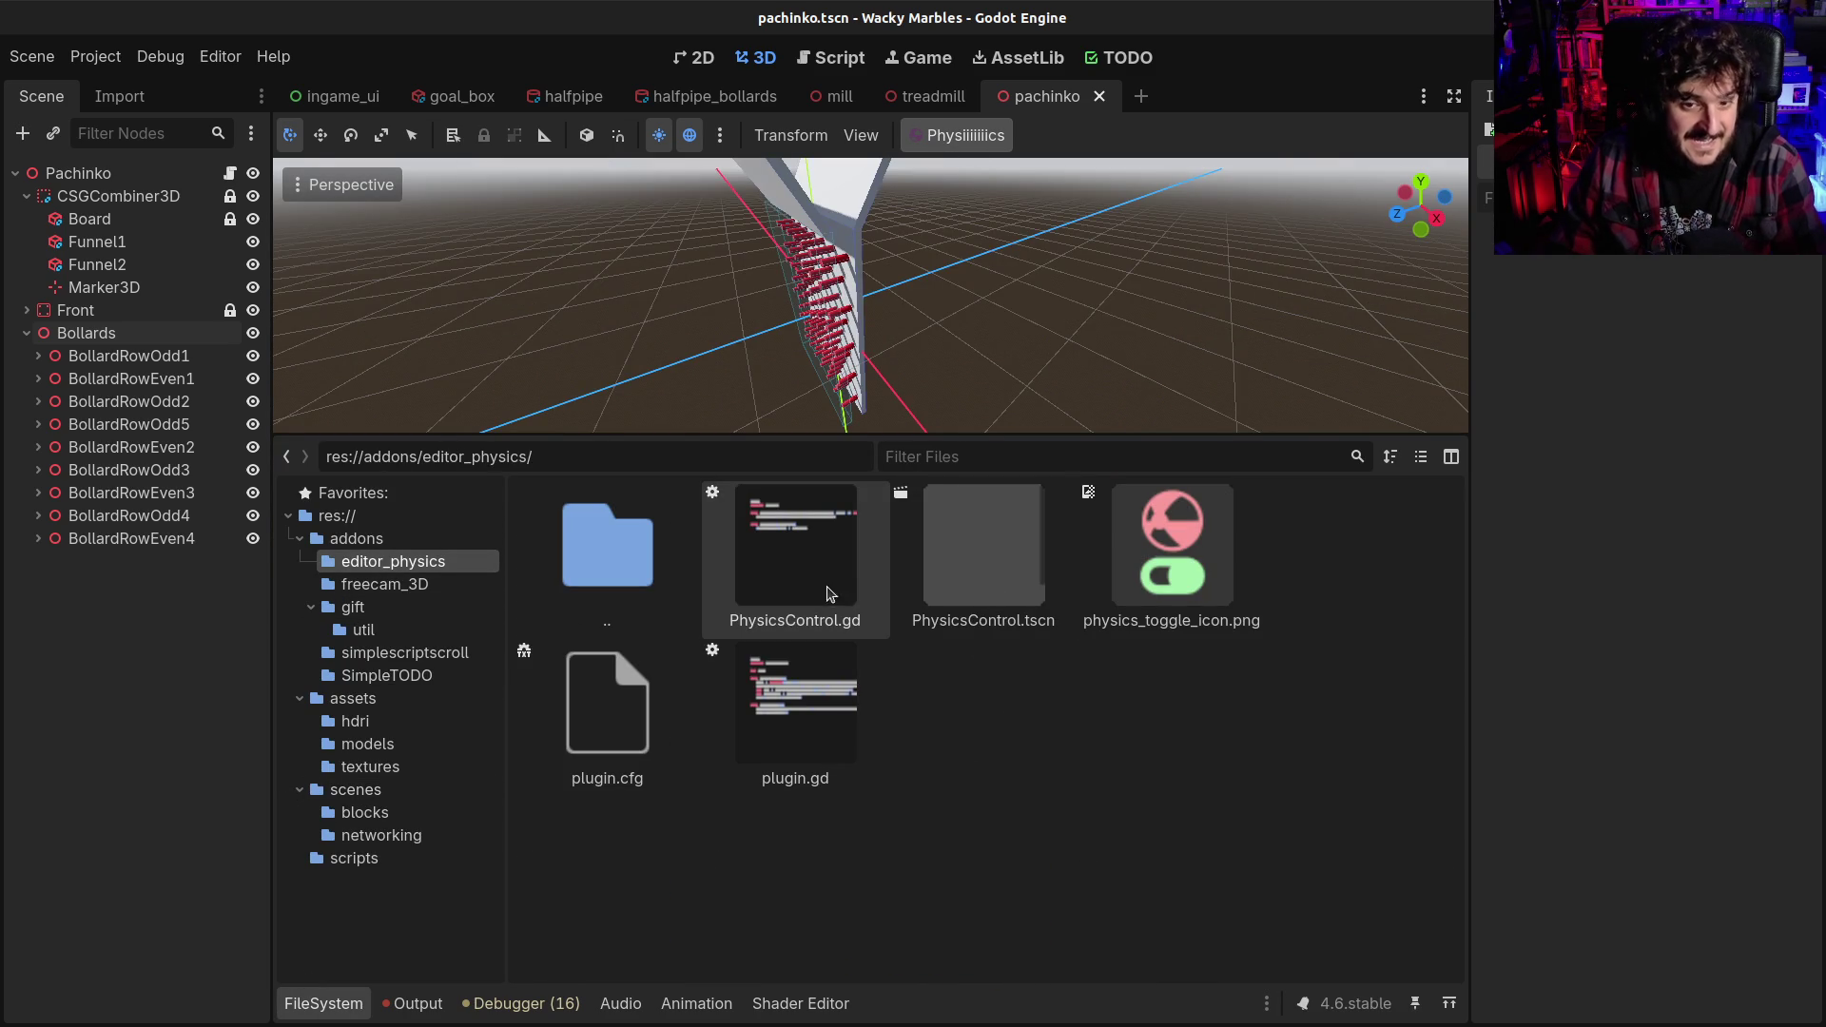
- Open PhysicsControl.gd and inspect its line-5 set_active physics call
{"action": "double_click", "coordinate": [828, 582]}
{"action": "left_click_drag", "start_coordinate": [637, 267], "coordinate": [1109, 268]}
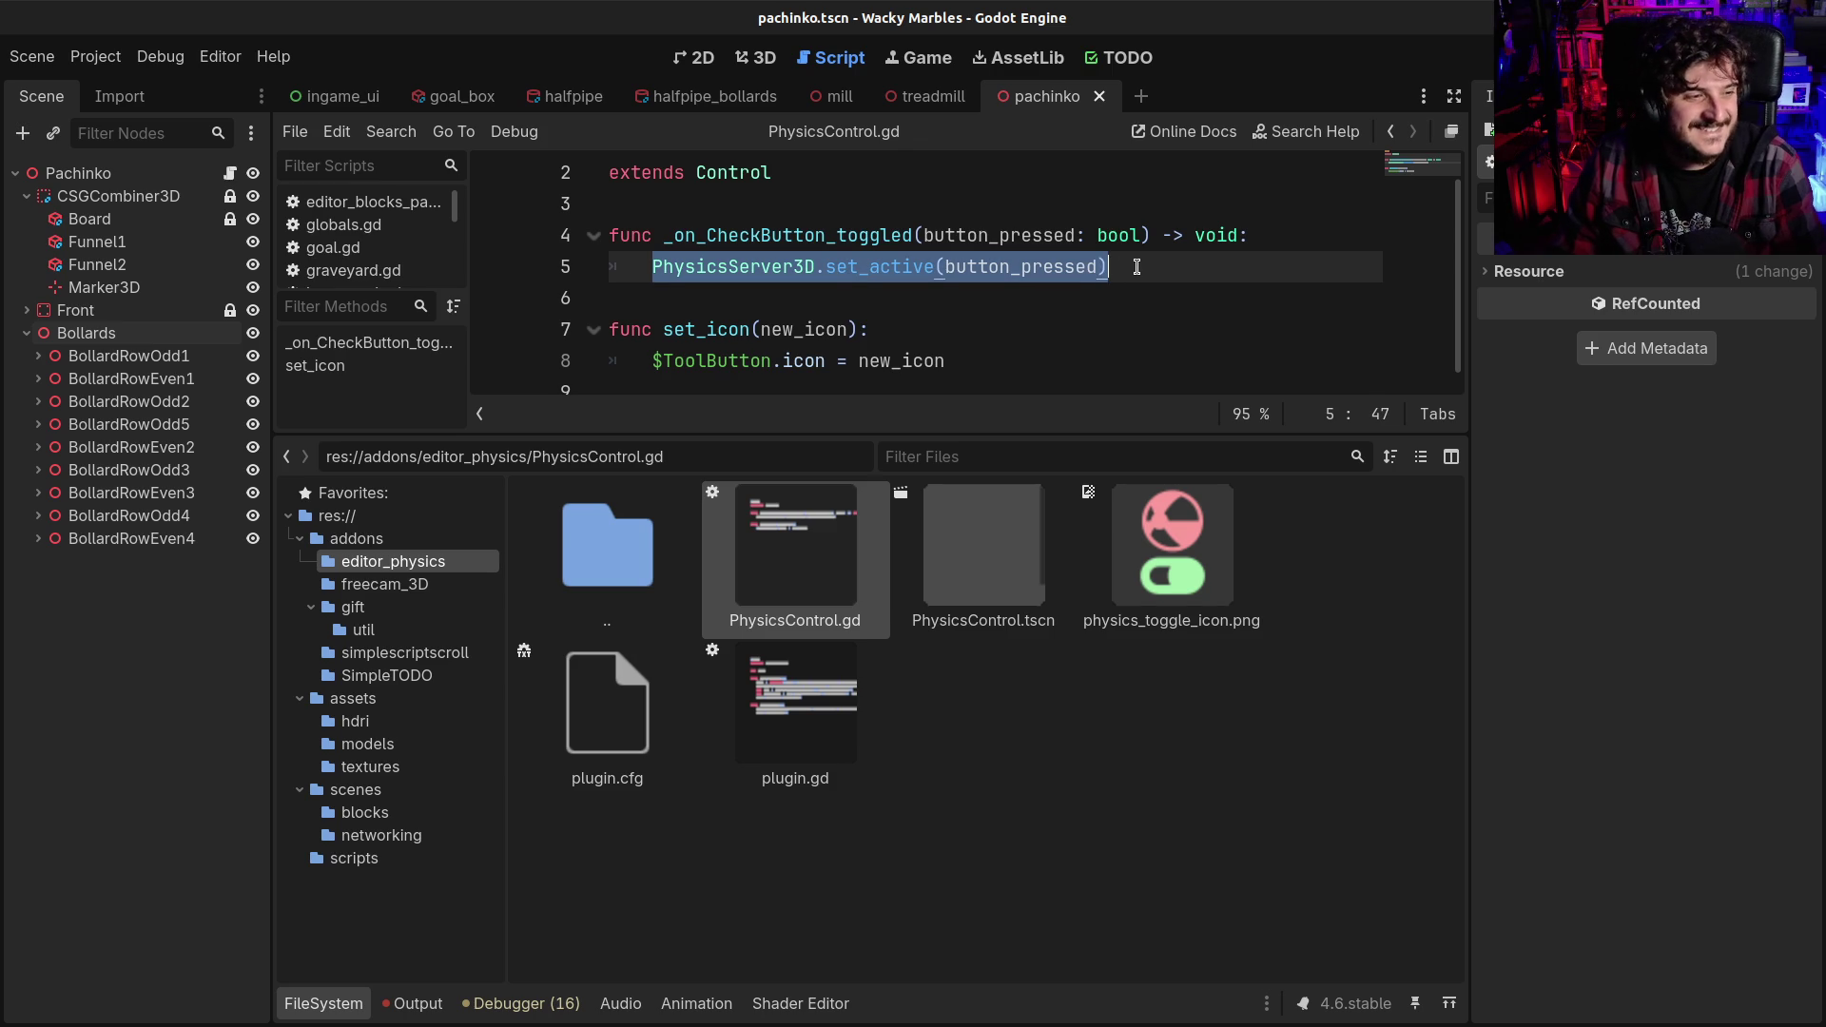
{"action": "left_click", "coordinate": [1136, 267]}
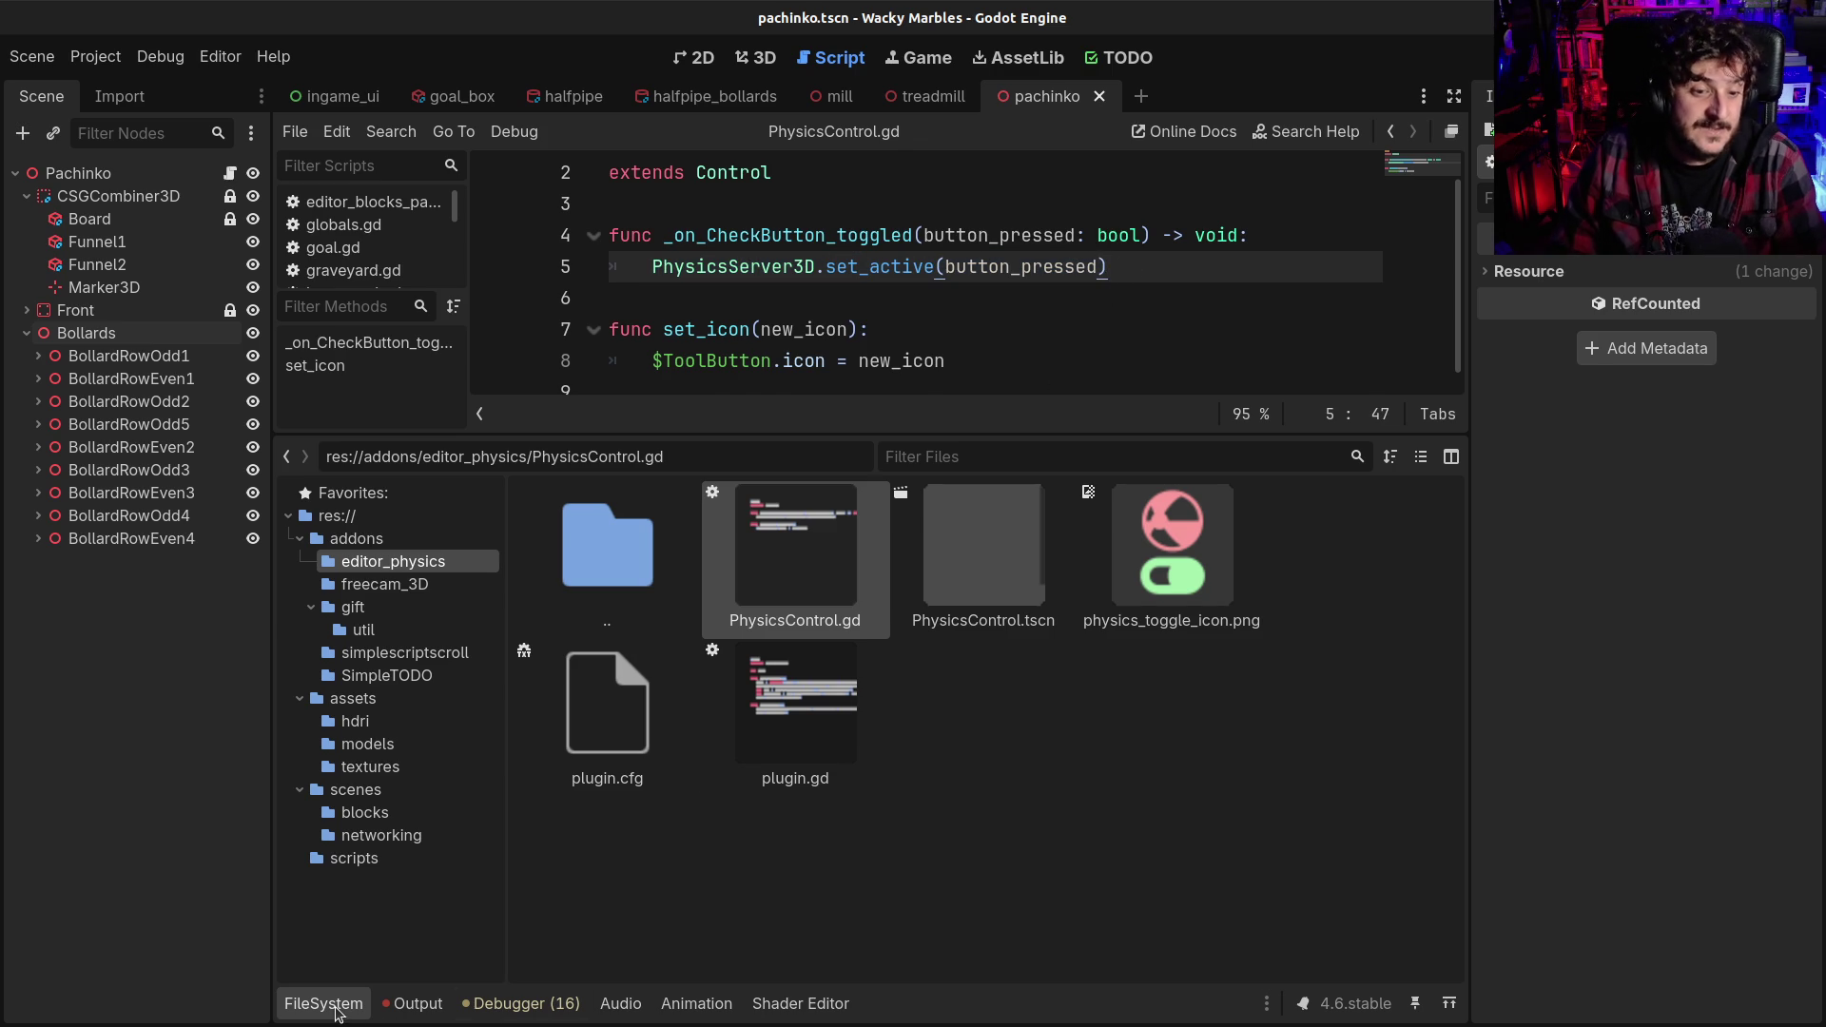
- Close the file browser and return to the 3D pachinko scene view
{"action": "left_click", "coordinate": [342, 1010]}
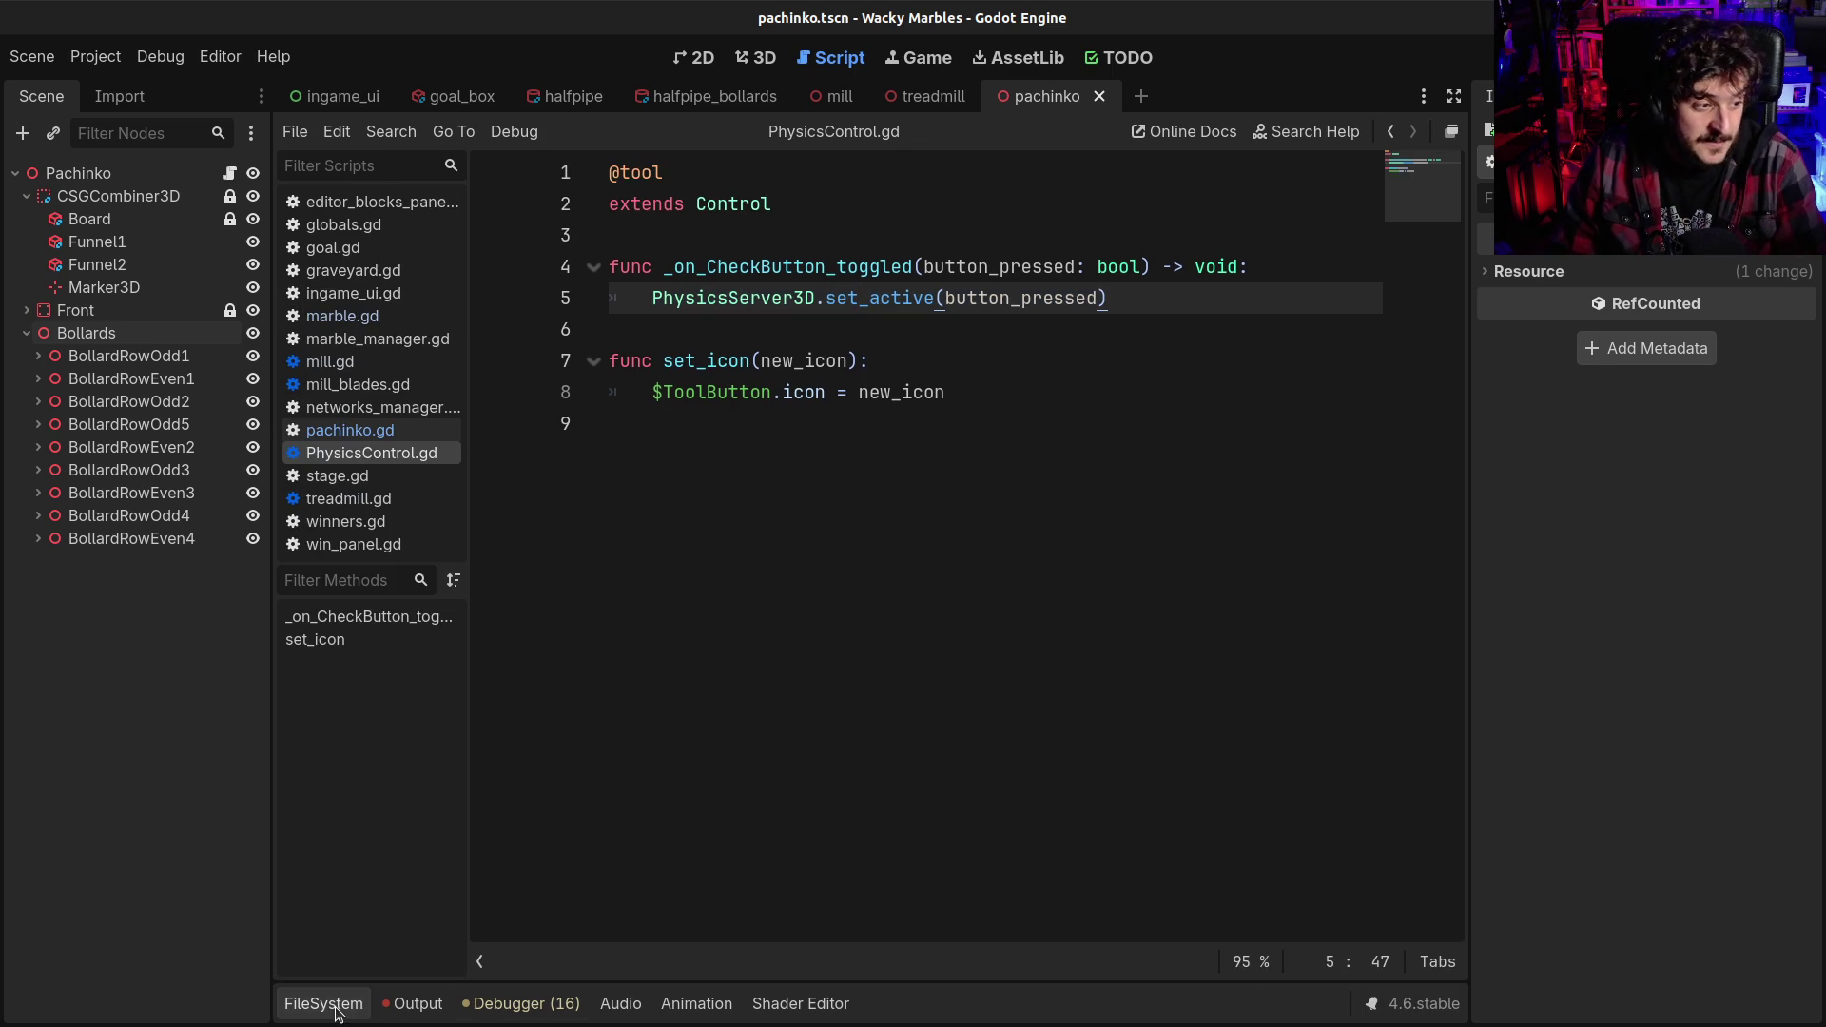
{"action": "left_click", "coordinate": [898, 68]}
{"action": "left_click", "coordinate": [851, 63]}
{"action": "left_click", "coordinate": [764, 65]}
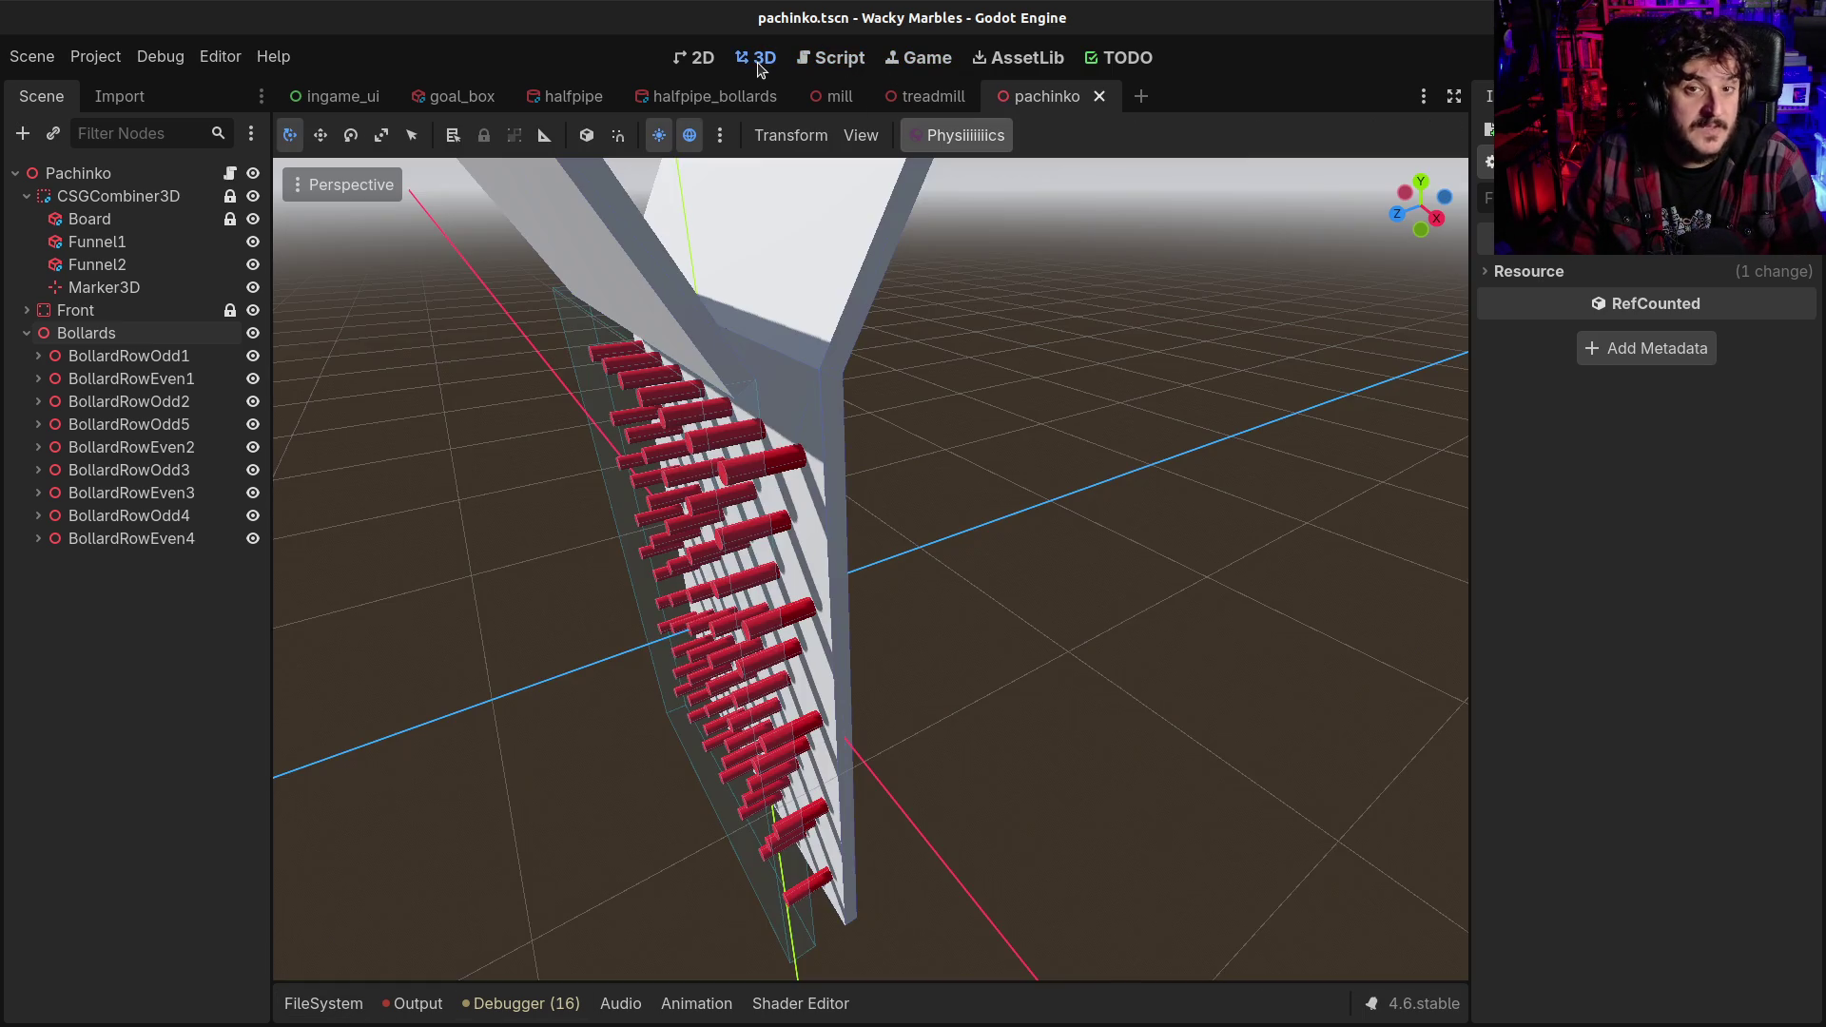
- Orbit down over the board's front and select the Pachinko root node
{"action": "scroll", "coordinate": [699, 571], "scroll_direction": "up", "scroll_amount": 3}
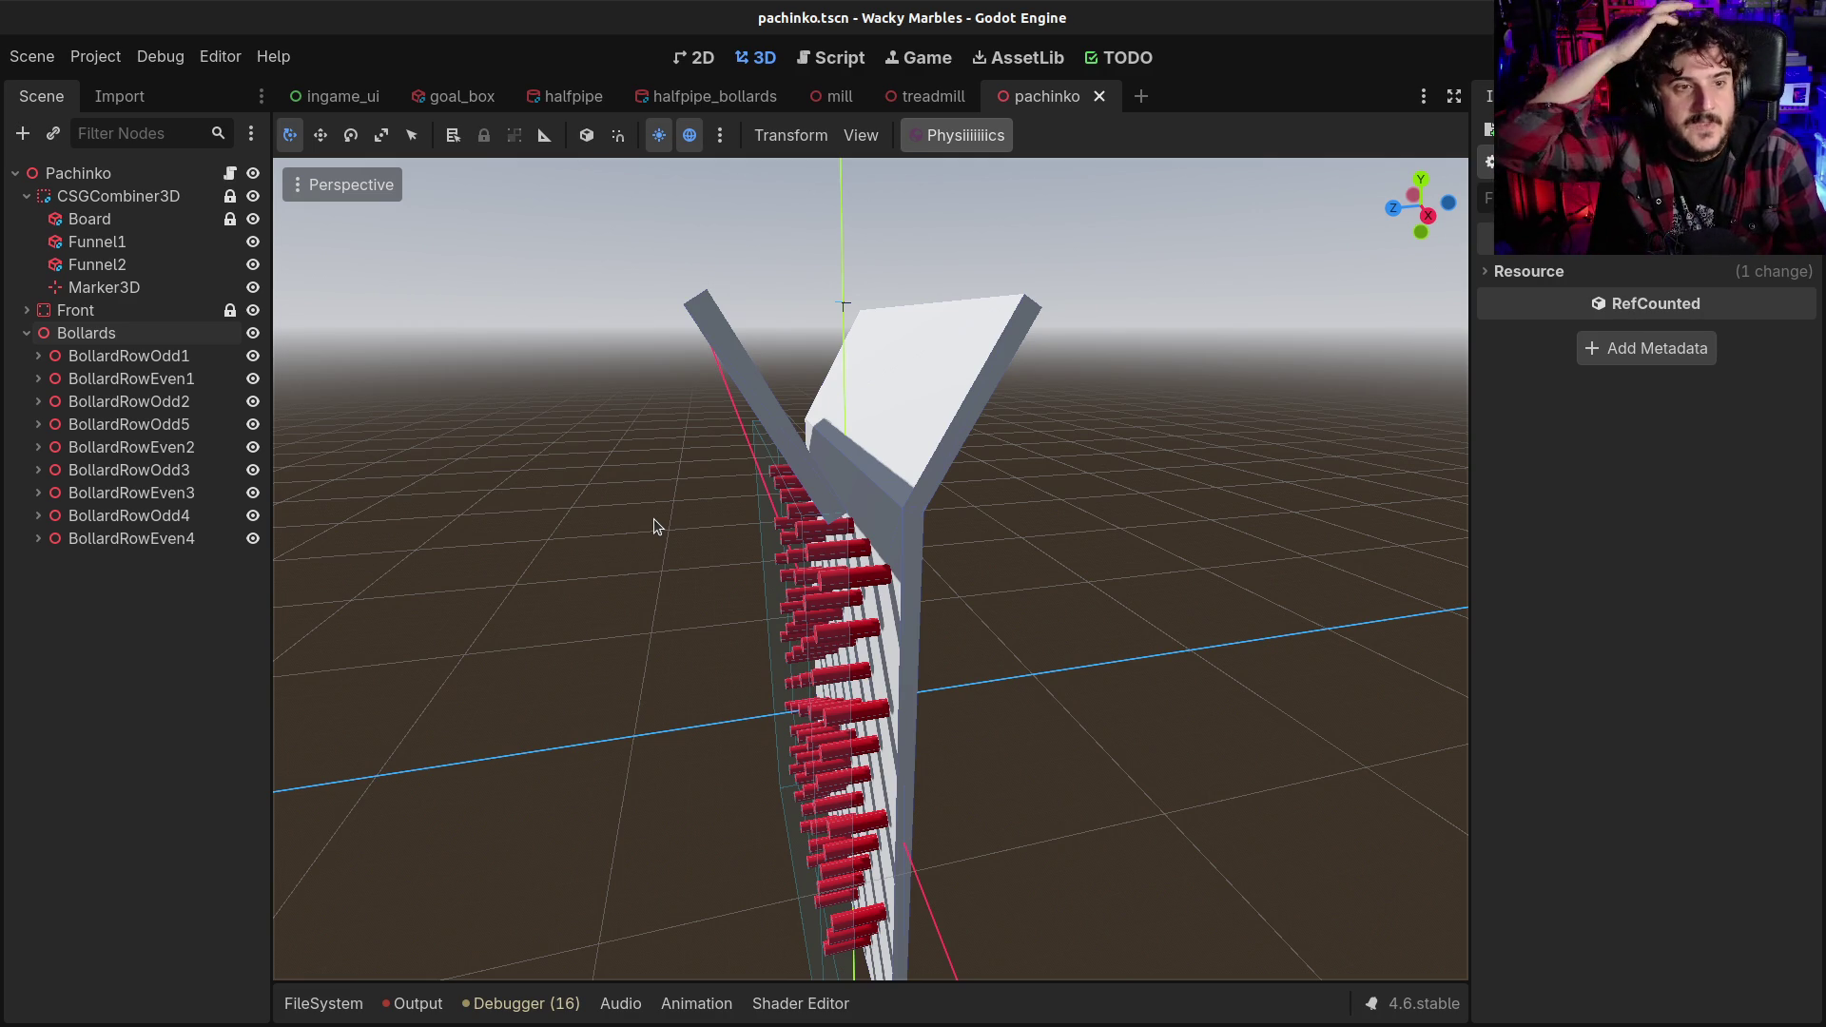
{"action": "left_click_drag", "start_coordinate": [663, 411], "coordinate": [607, 549]}
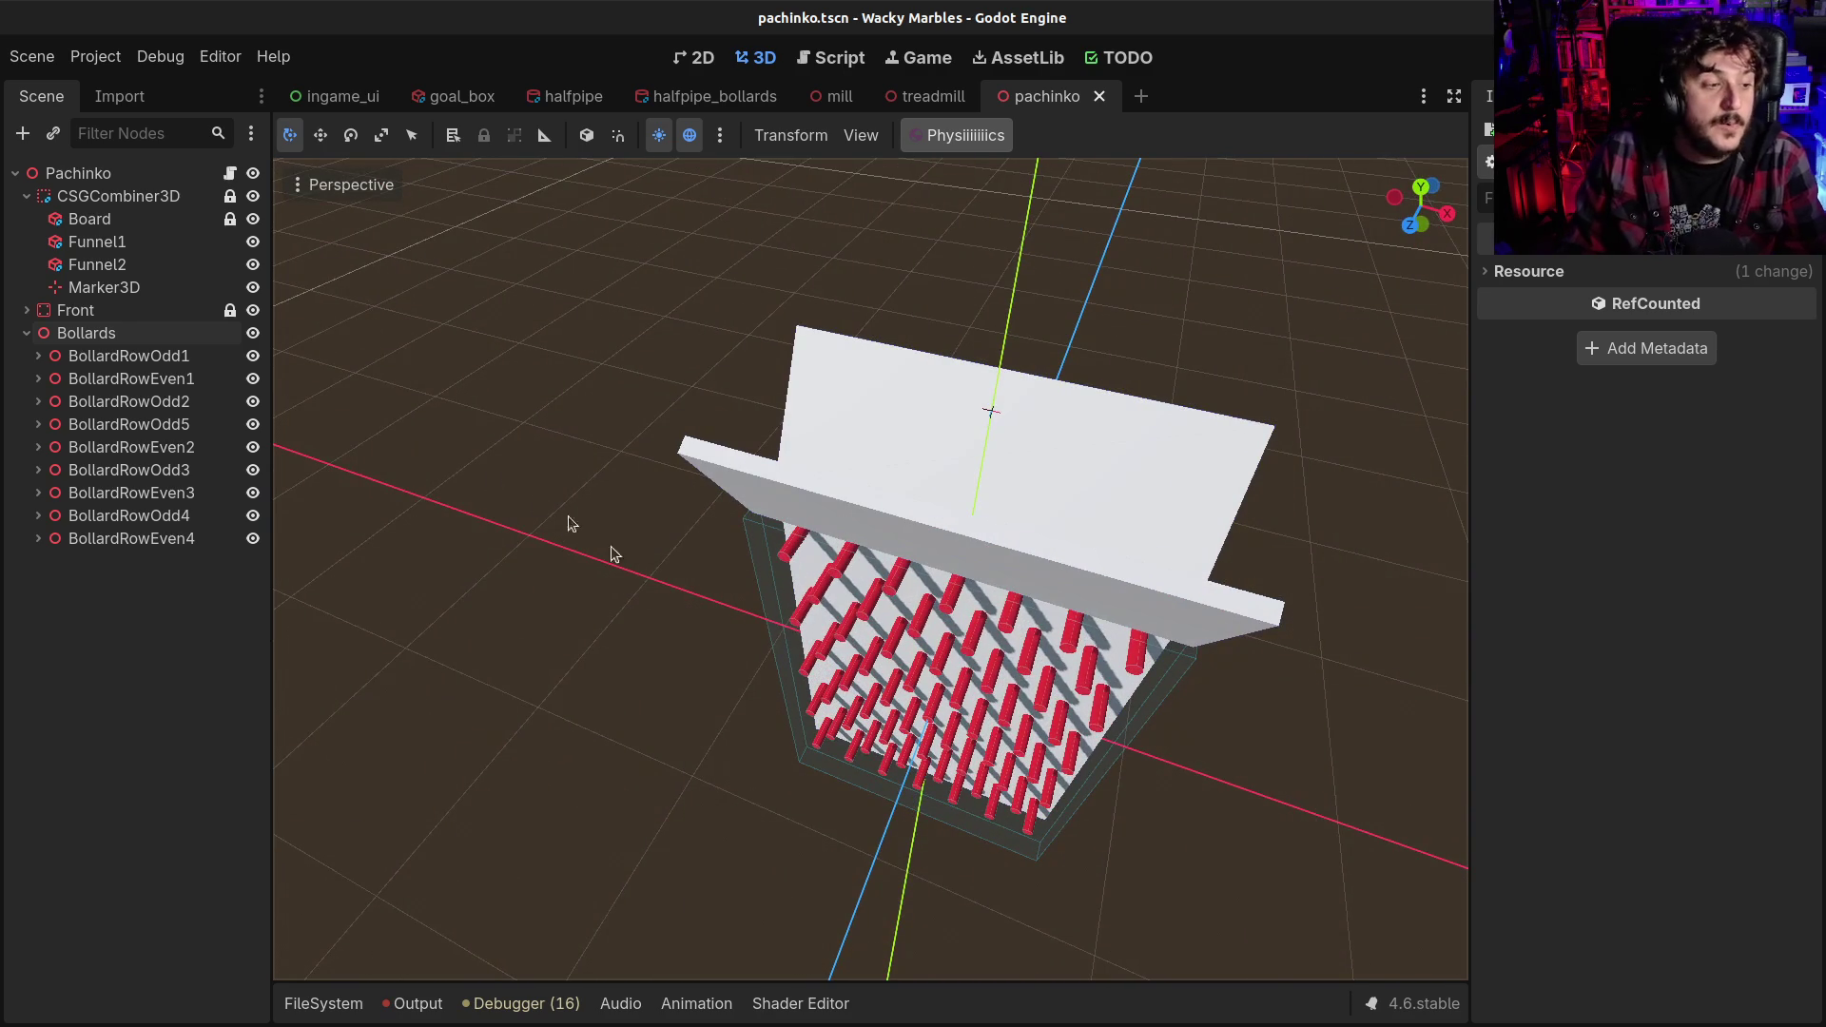
{"action": "left_click", "coordinate": [95, 173]}
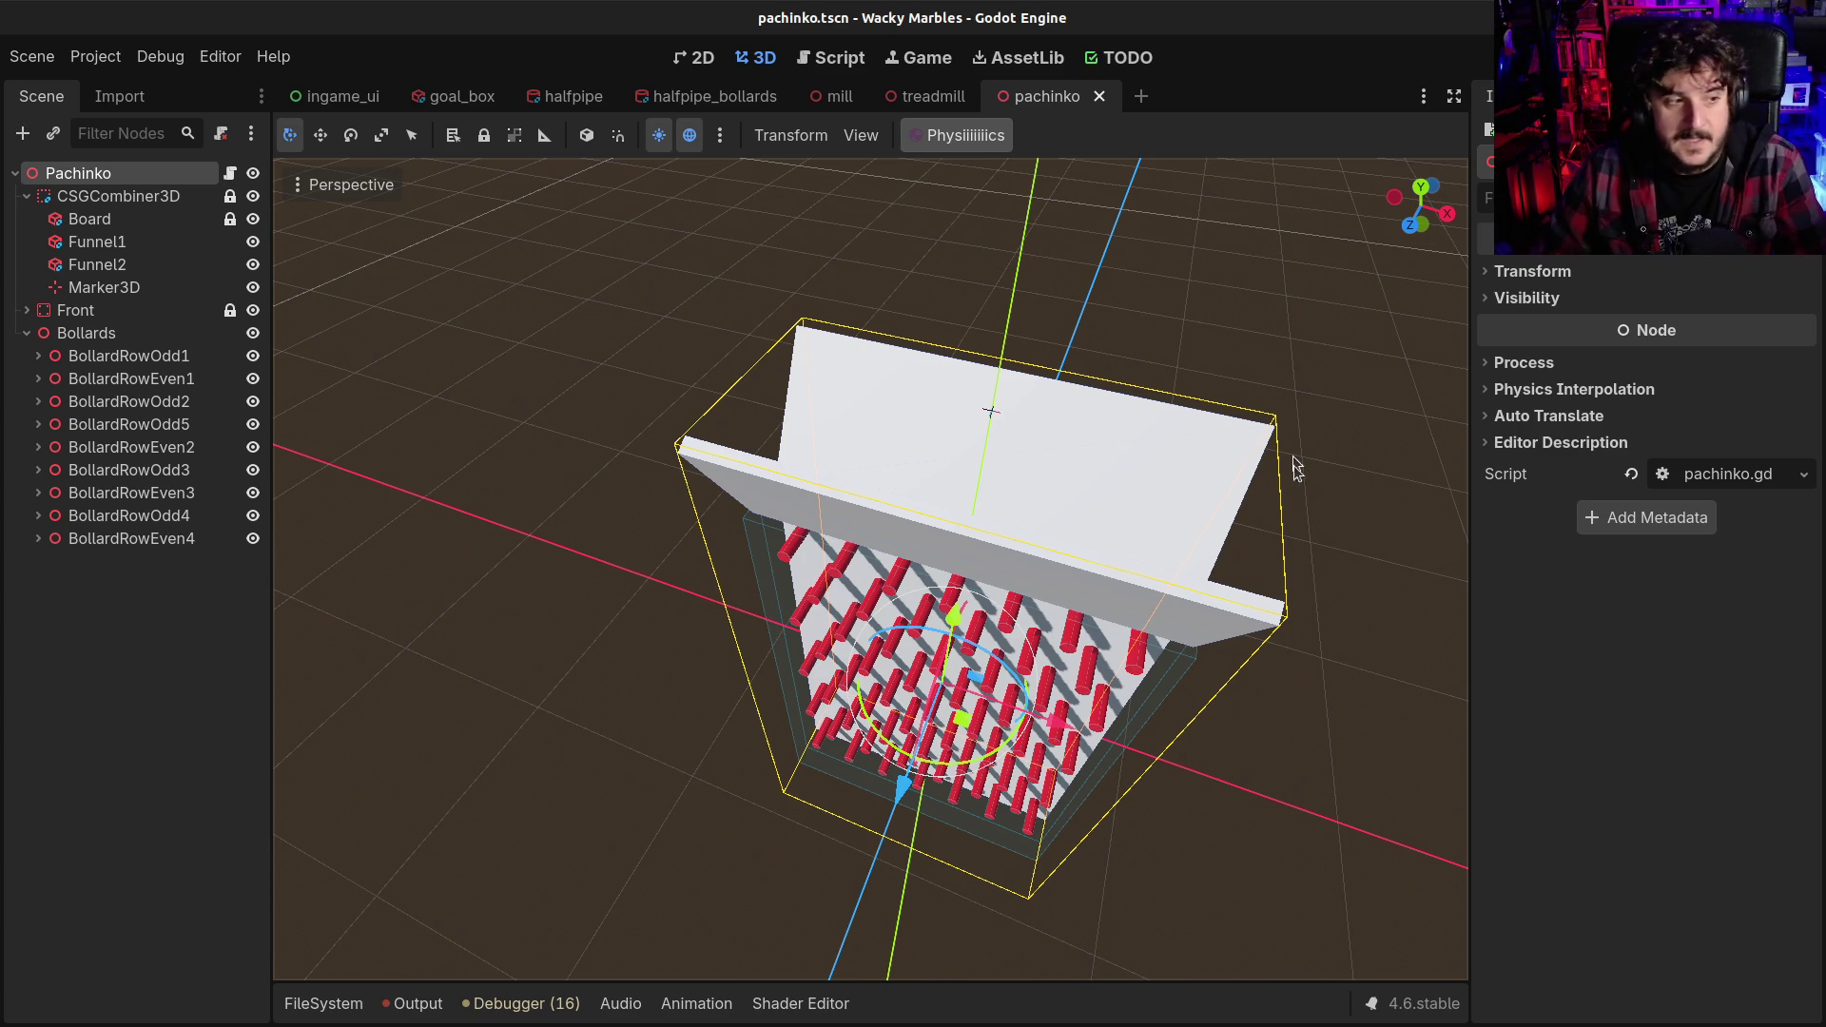
- Add a GPUParticles3D child node found by searching 'gpu' in Create New Node
{"action": "left_click_drag", "start_coordinate": [1297, 460], "coordinate": [1325, 351]}
{"action": "mouse_move", "coordinate": [1029, 306]}
{"action": "left_mouse_down"}
{"action": "mouse_move", "coordinate": [695, 215]}
{"action": "mouse_move", "coordinate": [734, 258]}
{"action": "left_mouse_up"}
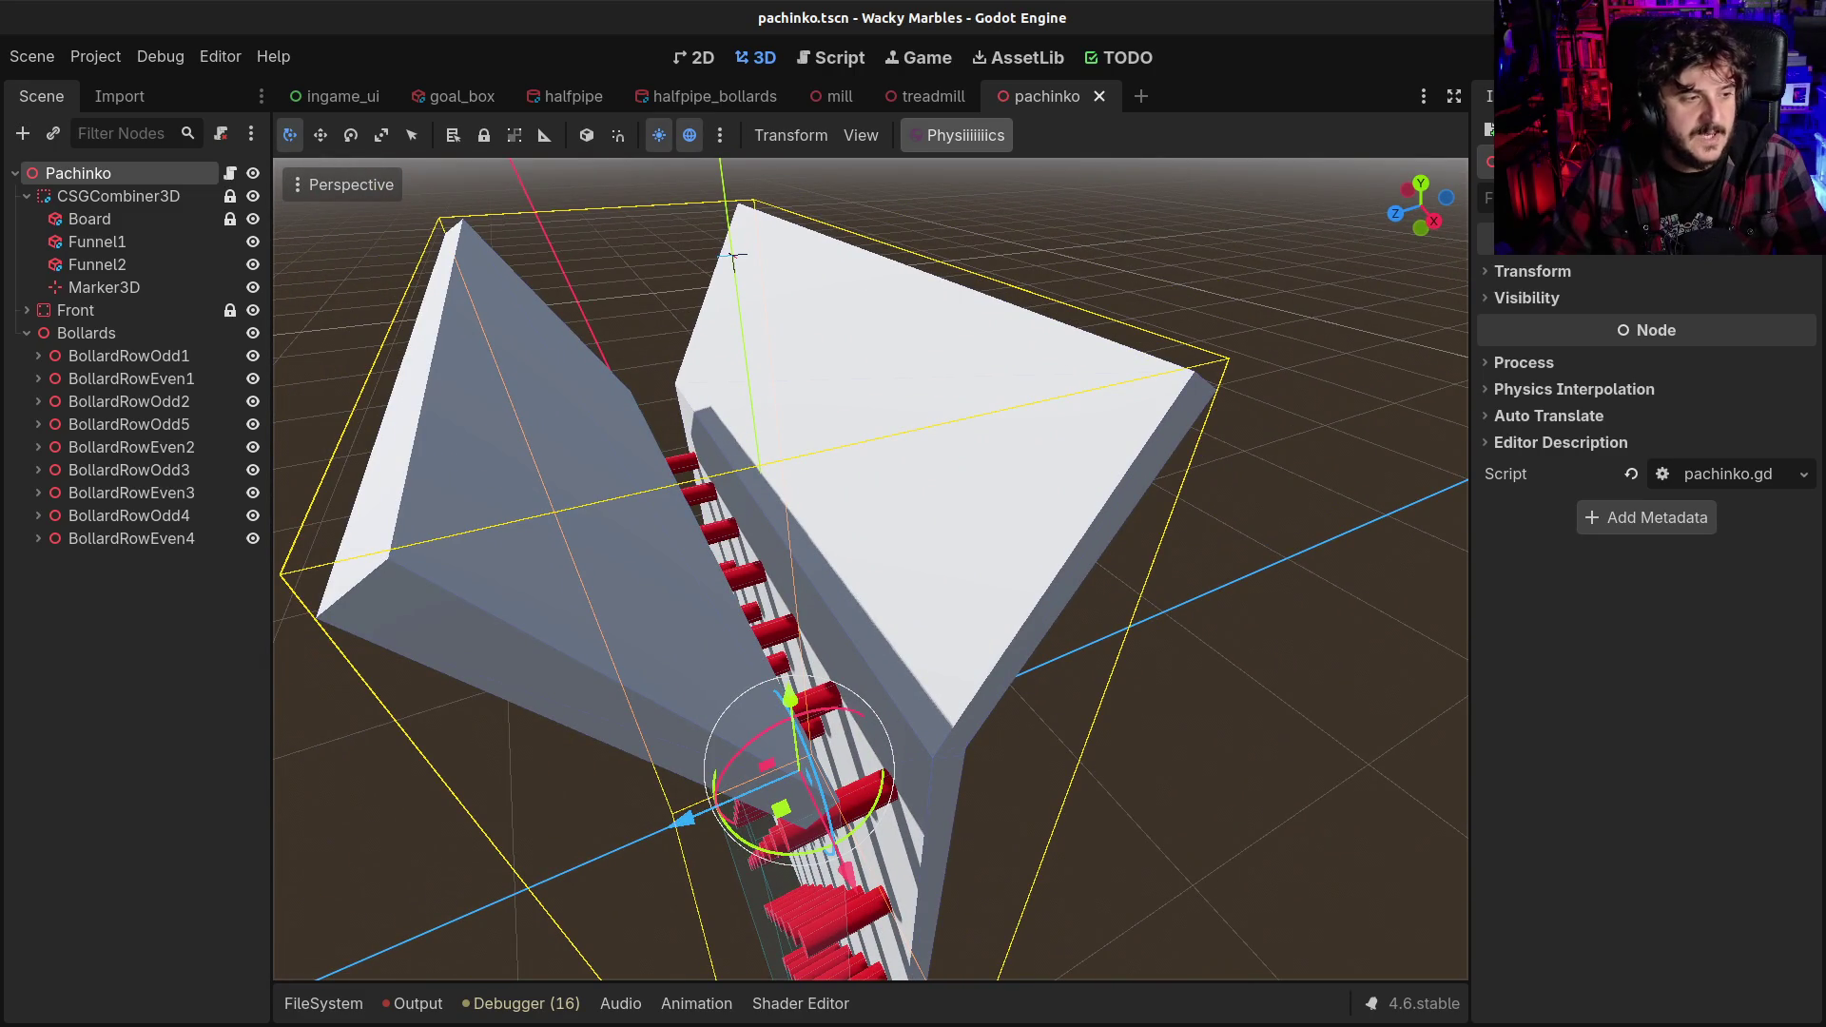
{"action": "mouse_move", "coordinate": [1300, 497]}
{"action": "left_mouse_down"}
{"action": "mouse_move", "coordinate": [861, 279]}
{"action": "mouse_move", "coordinate": [875, 343]}
{"action": "left_mouse_up"}
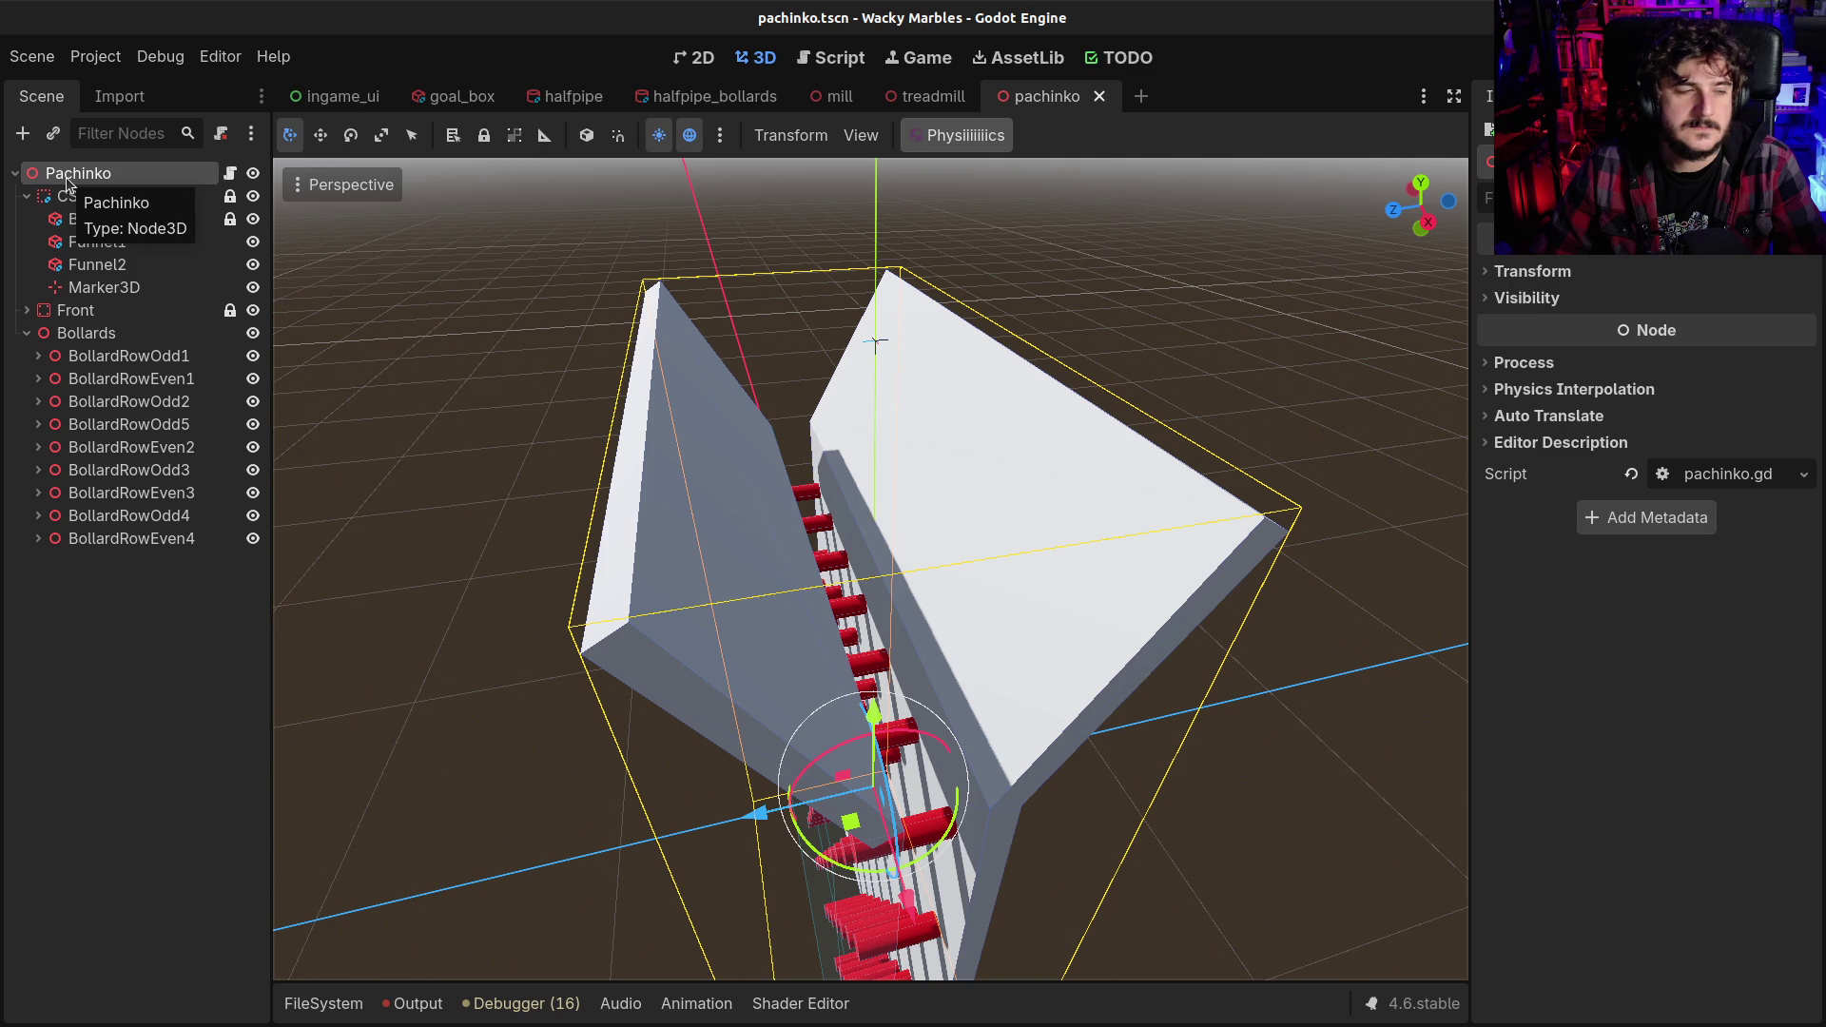
{"action": "left_click", "coordinate": [23, 134]}
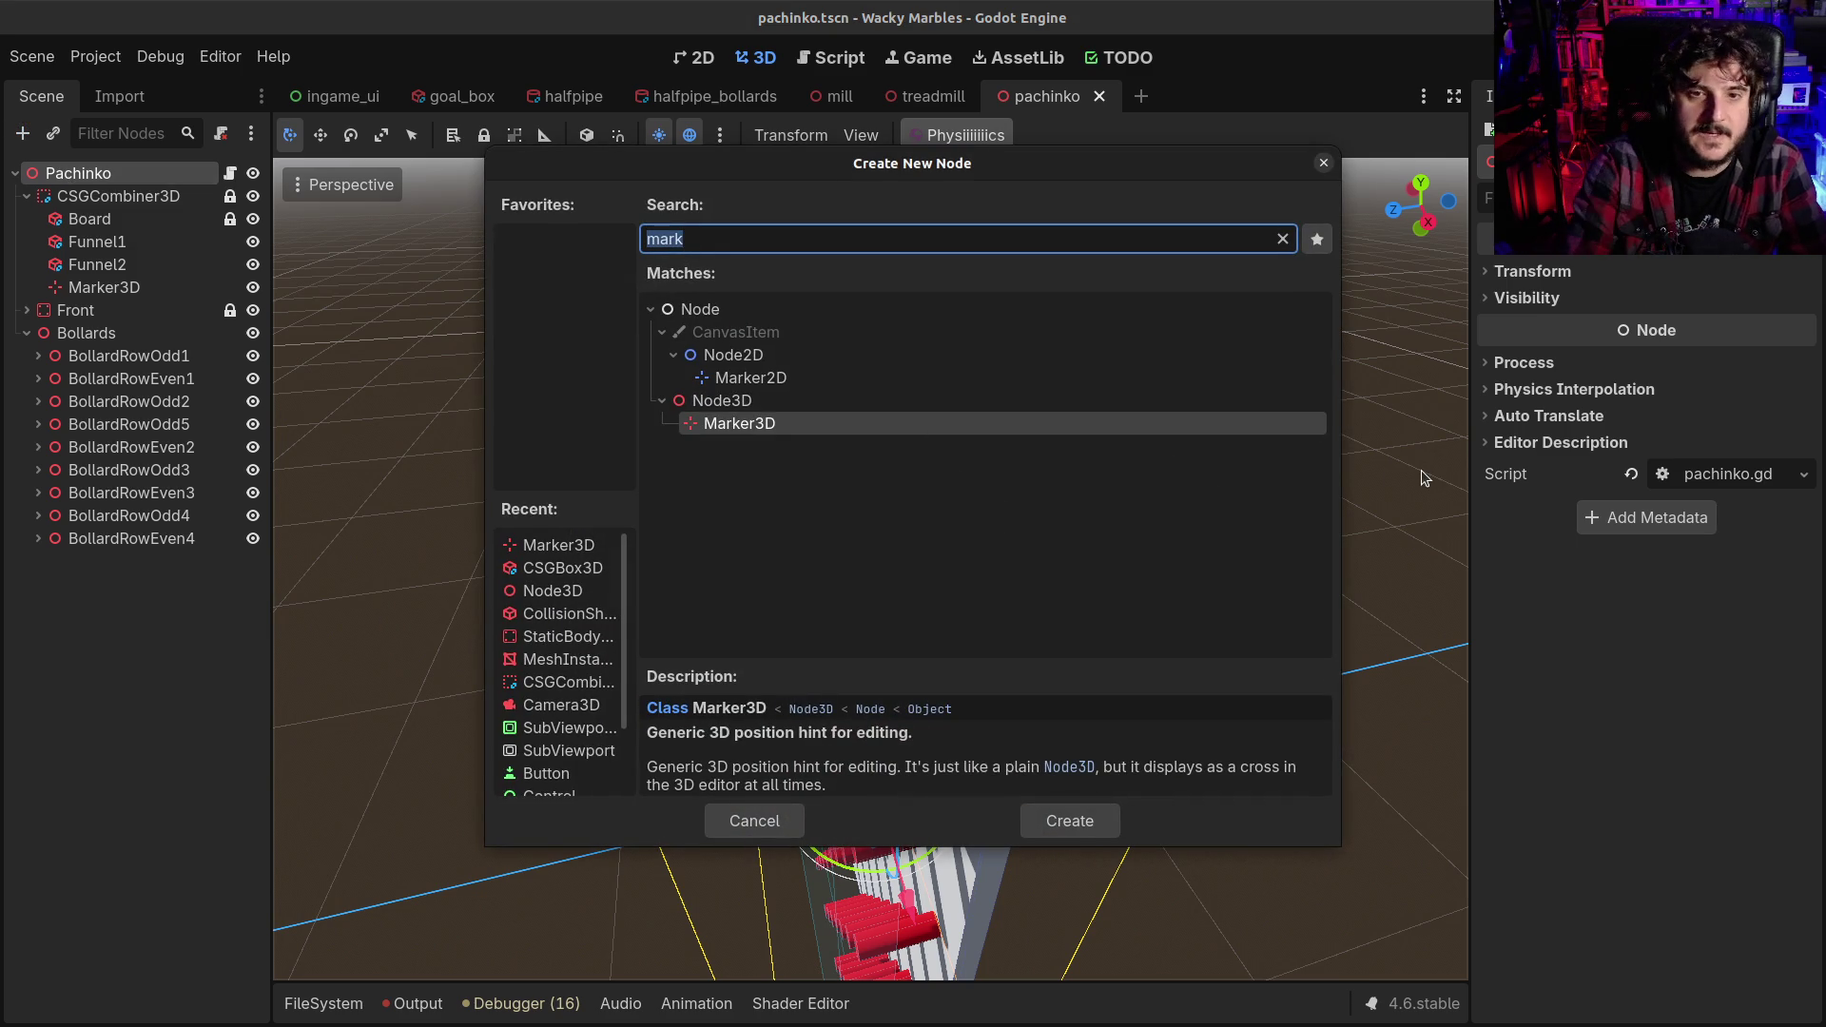
{"action": "type", "text": "g"}
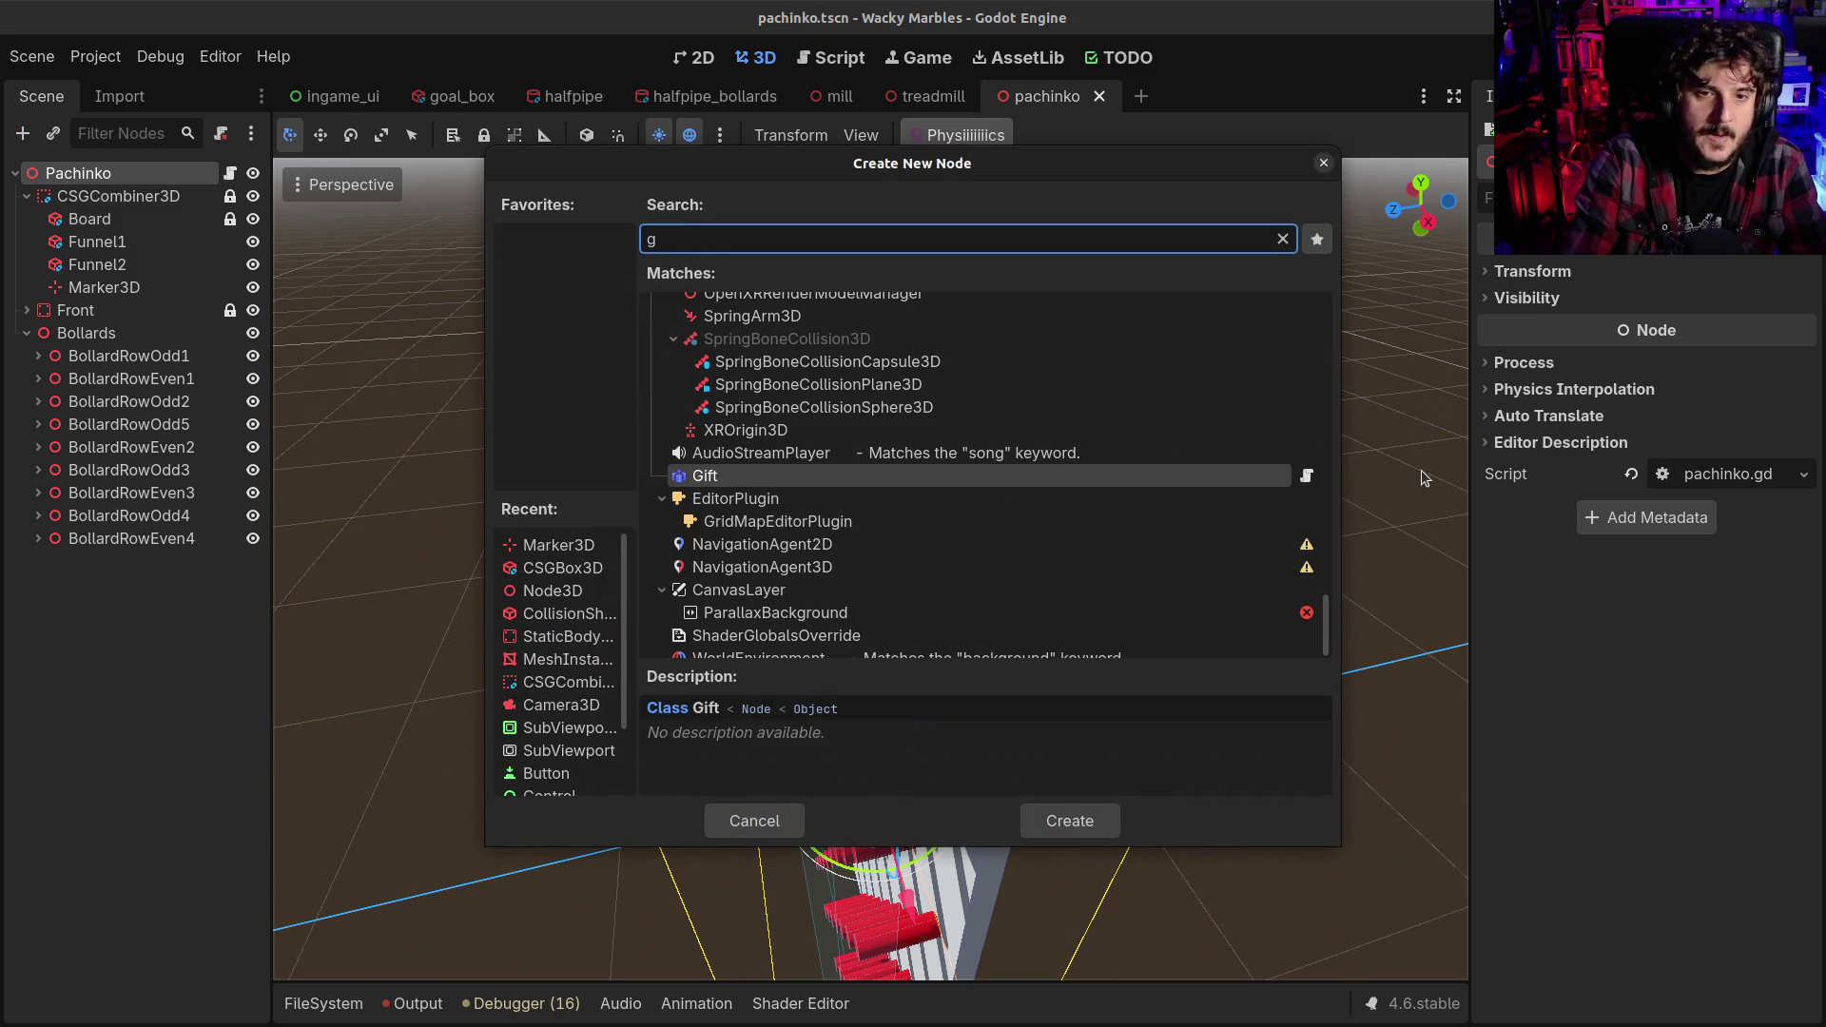
{"action": "type", "text": "pu"}
{"action": "key", "text": "Return"}
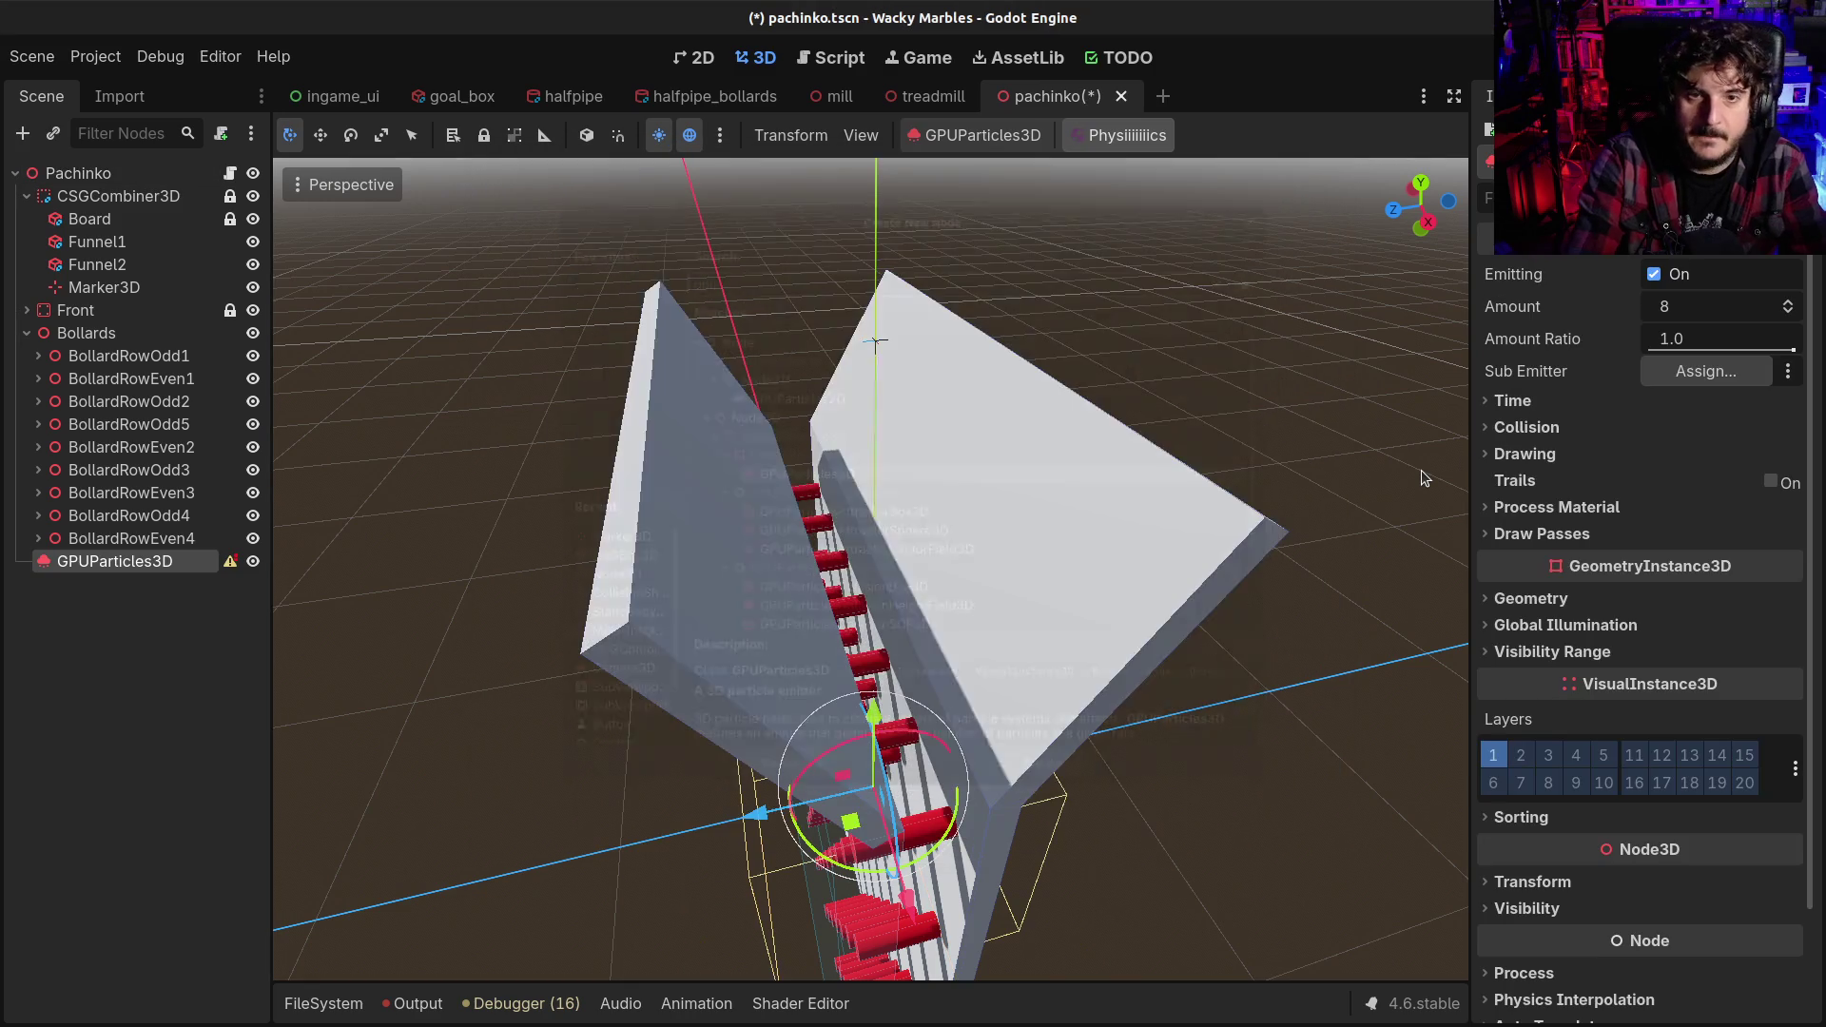
- Raise the emitter to the funnel top and give it a new ParticleProcessMaterial
{"action": "left_click_drag", "start_coordinate": [875, 709], "coordinate": [859, 63]}
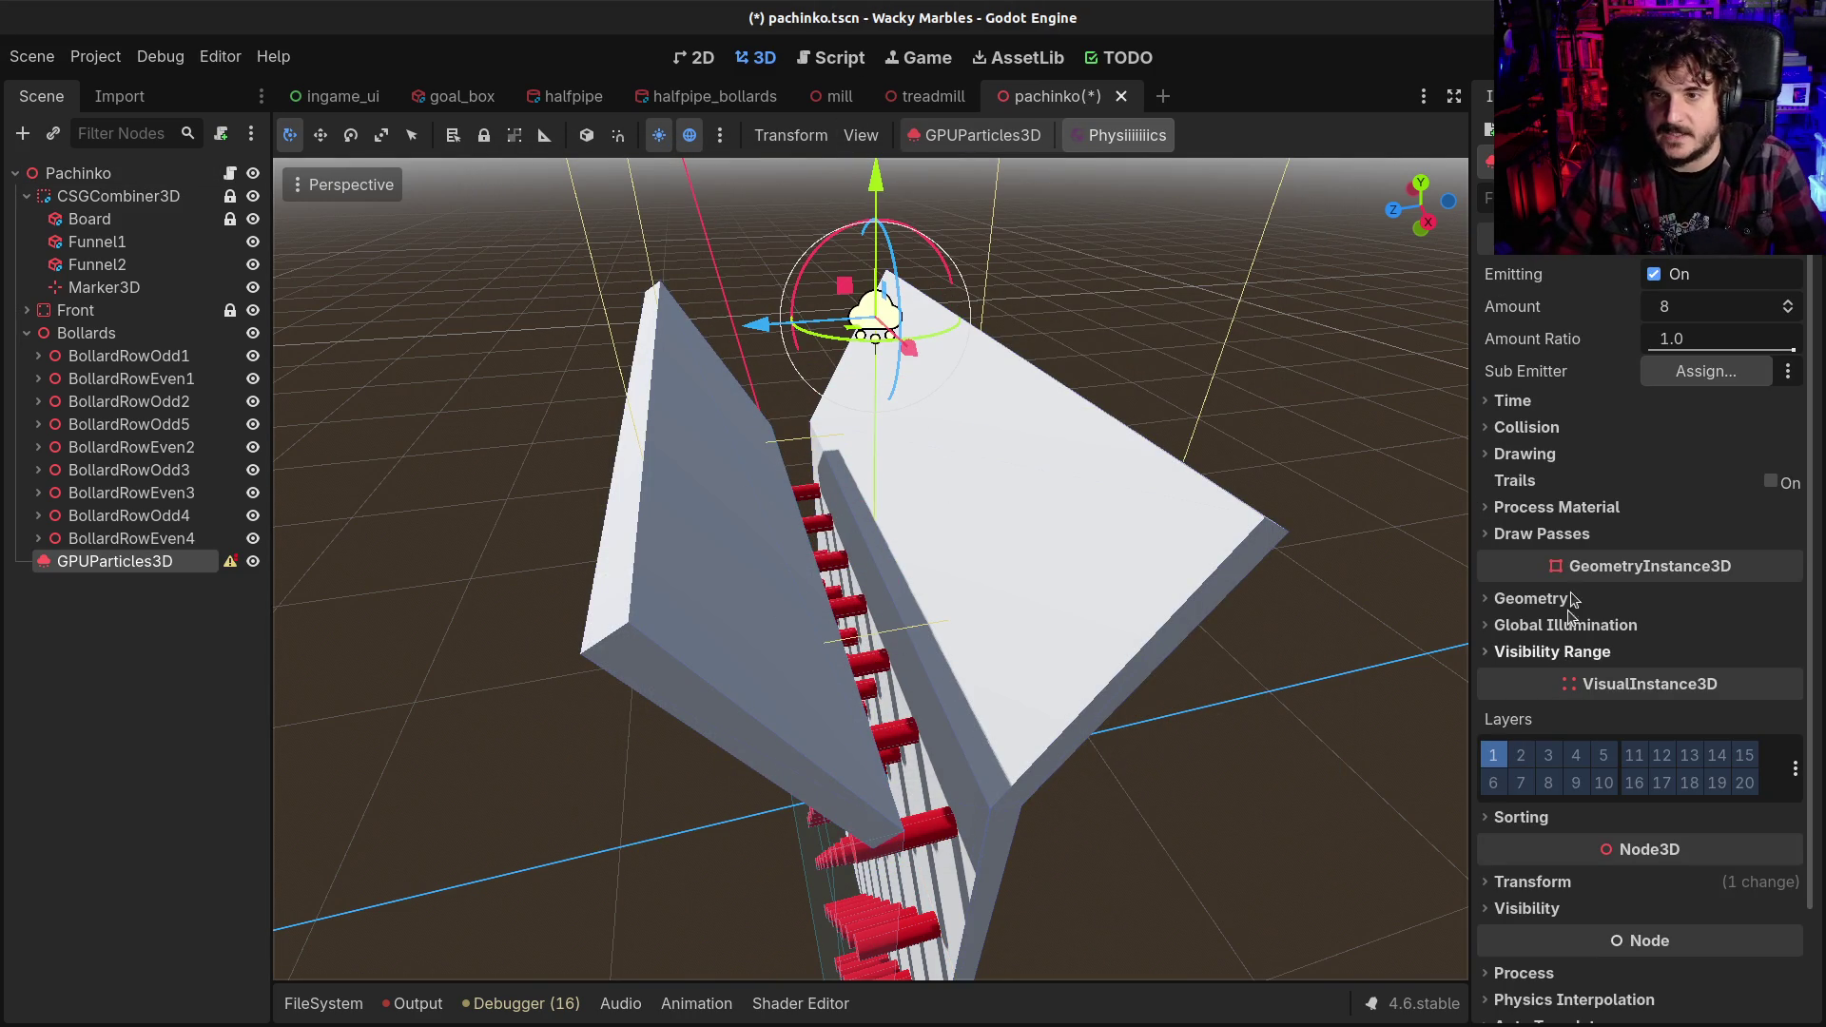
{"action": "left_click", "coordinate": [1527, 451]}
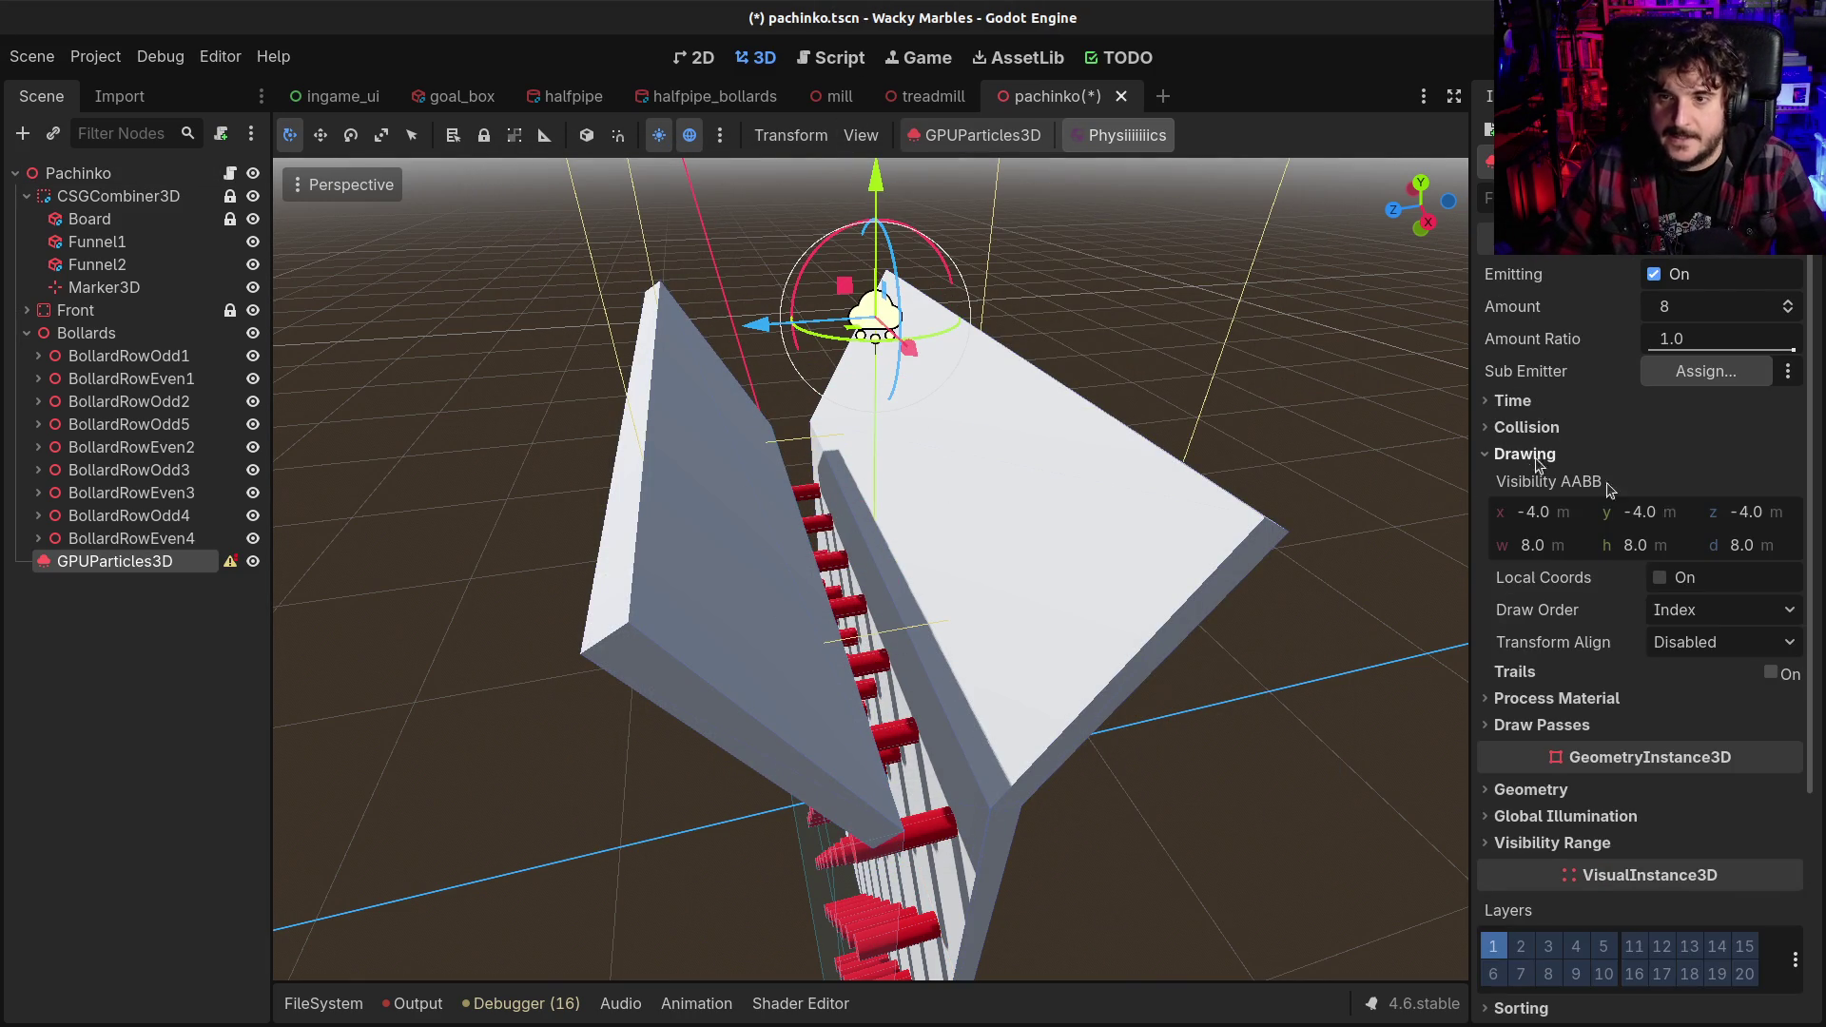
{"action": "scroll", "coordinate": [1560, 680], "scroll_direction": "down", "scroll_amount": 2}
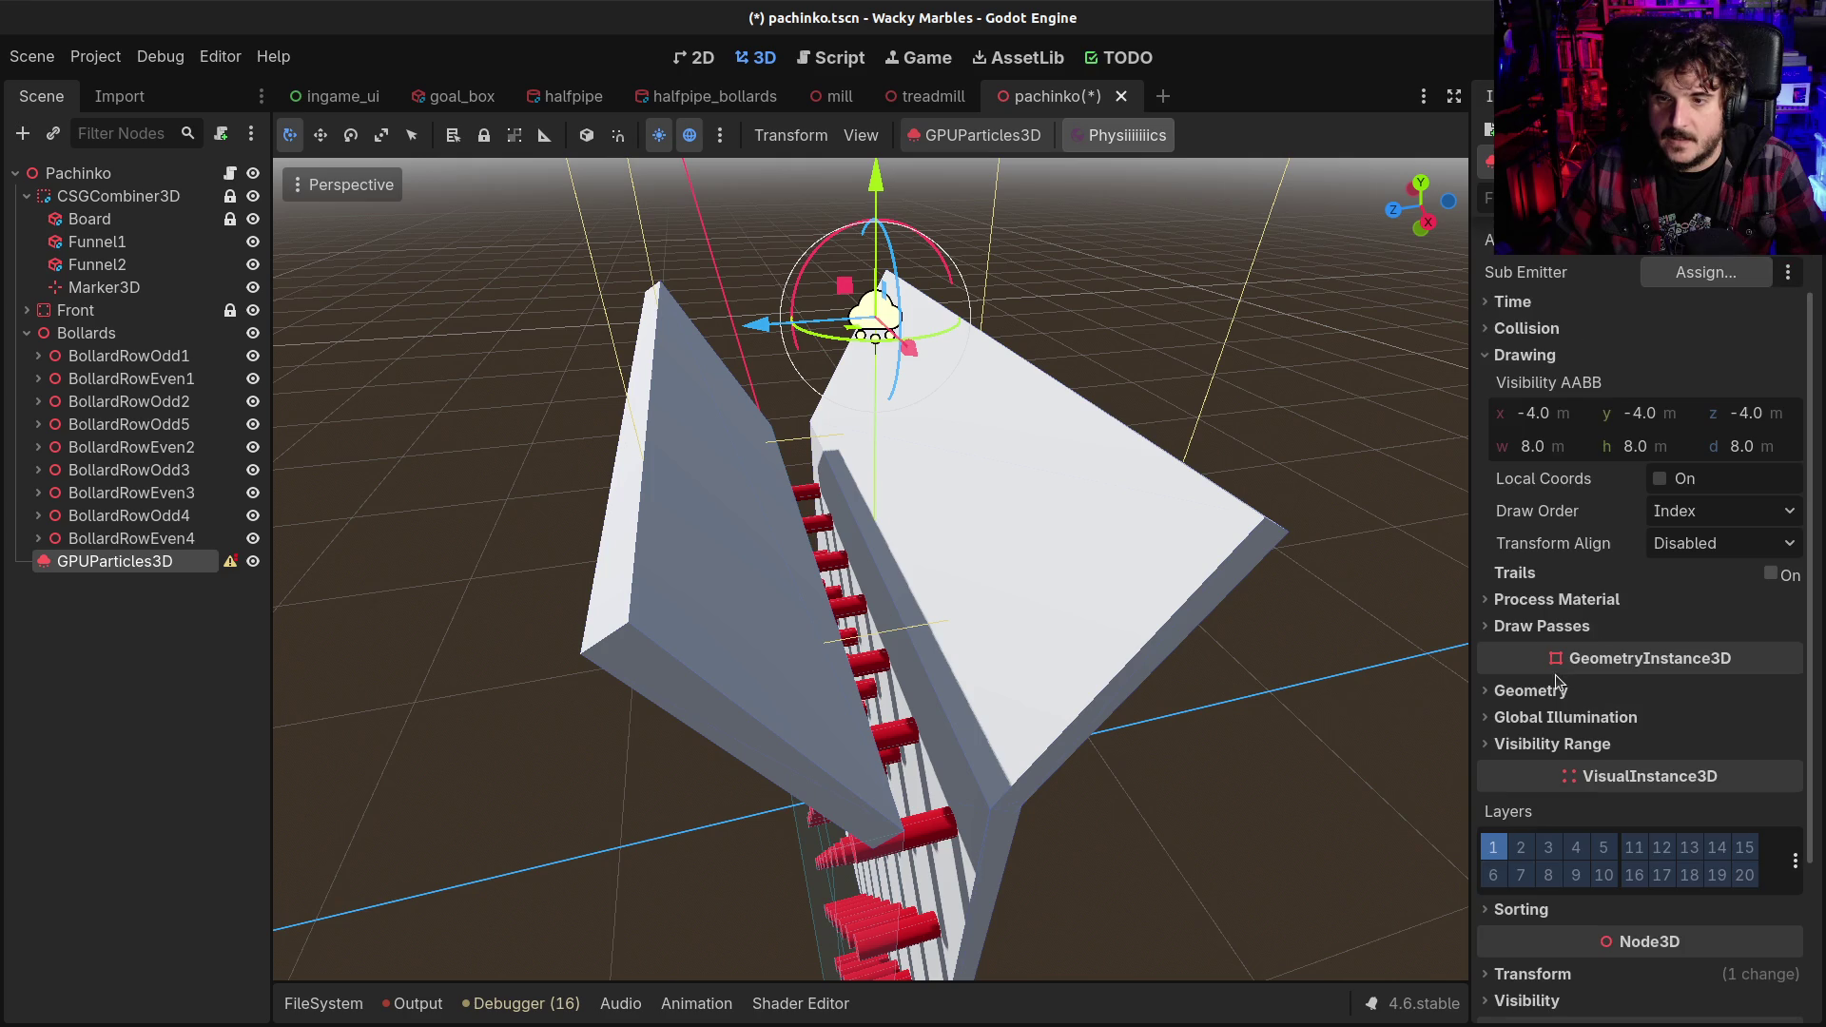
{"action": "left_click", "coordinate": [1557, 599]}
{"action": "left_click", "coordinate": [1730, 634]}
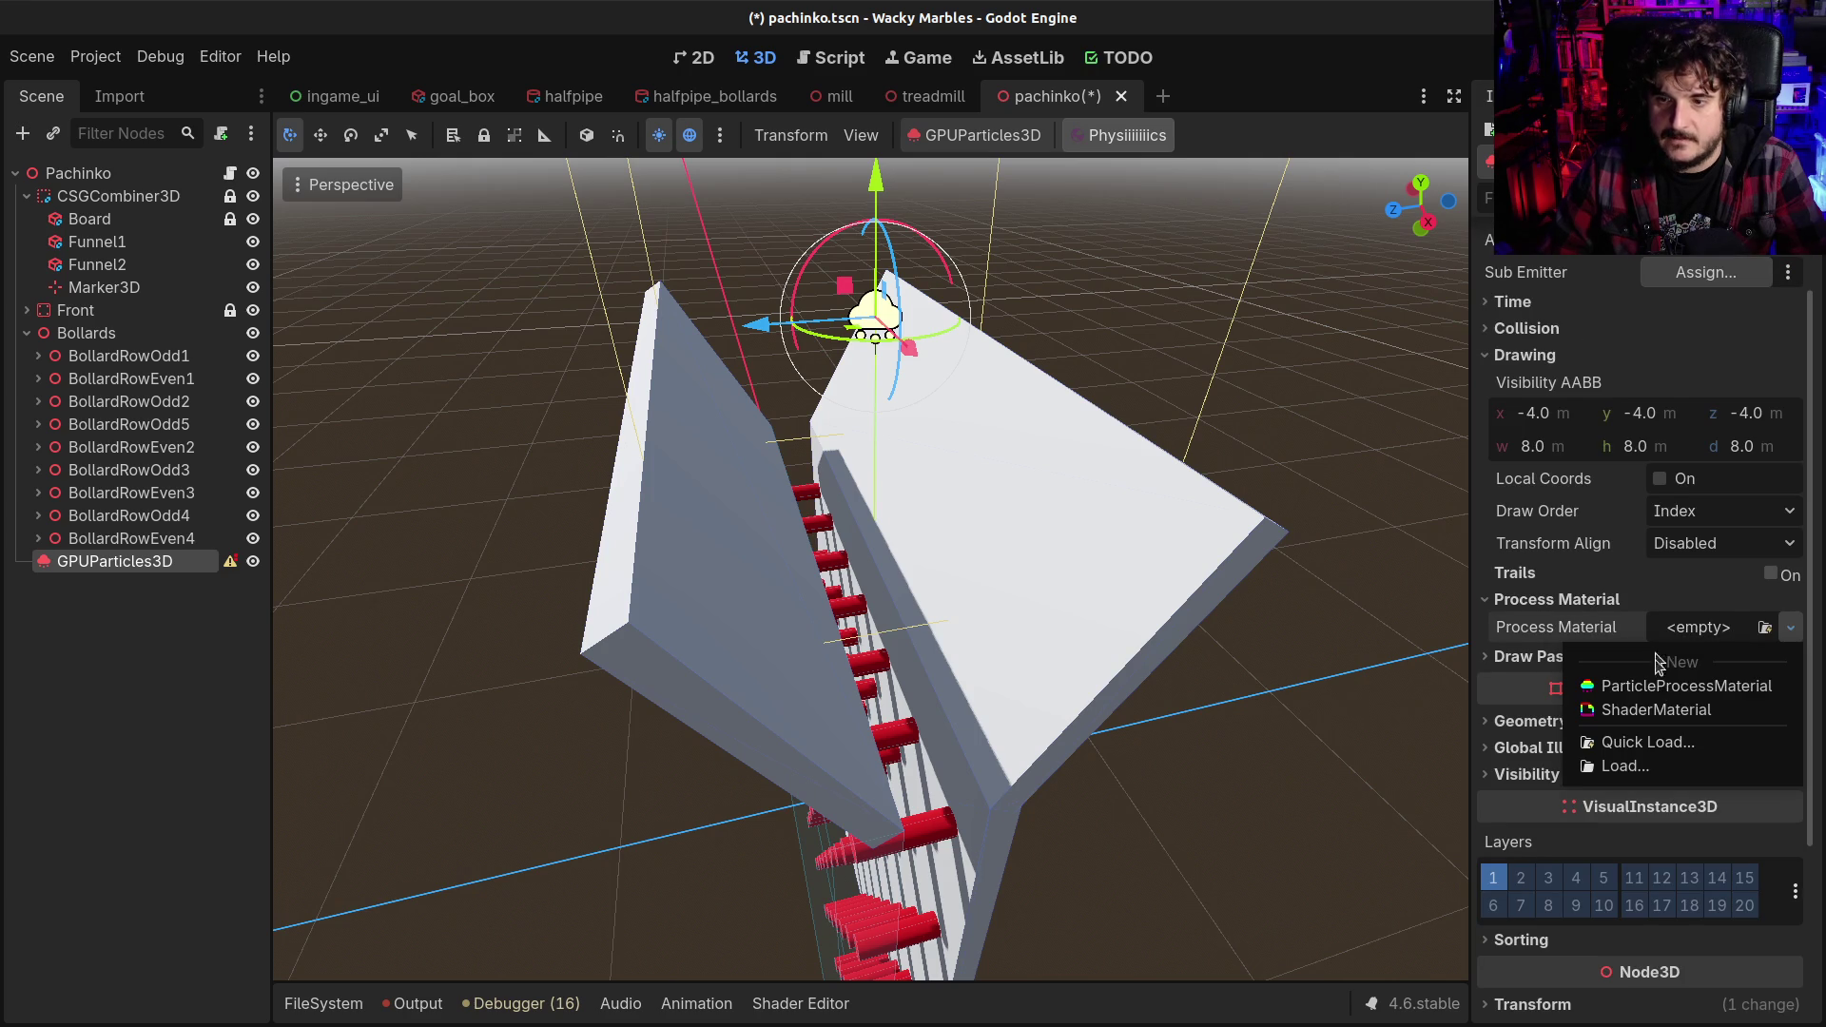
{"action": "left_click", "coordinate": [1699, 686]}
{"action": "left_click", "coordinate": [1707, 627]}
{"action": "scroll", "coordinate": [1694, 709], "scroll_direction": "down", "scroll_amount": 8}
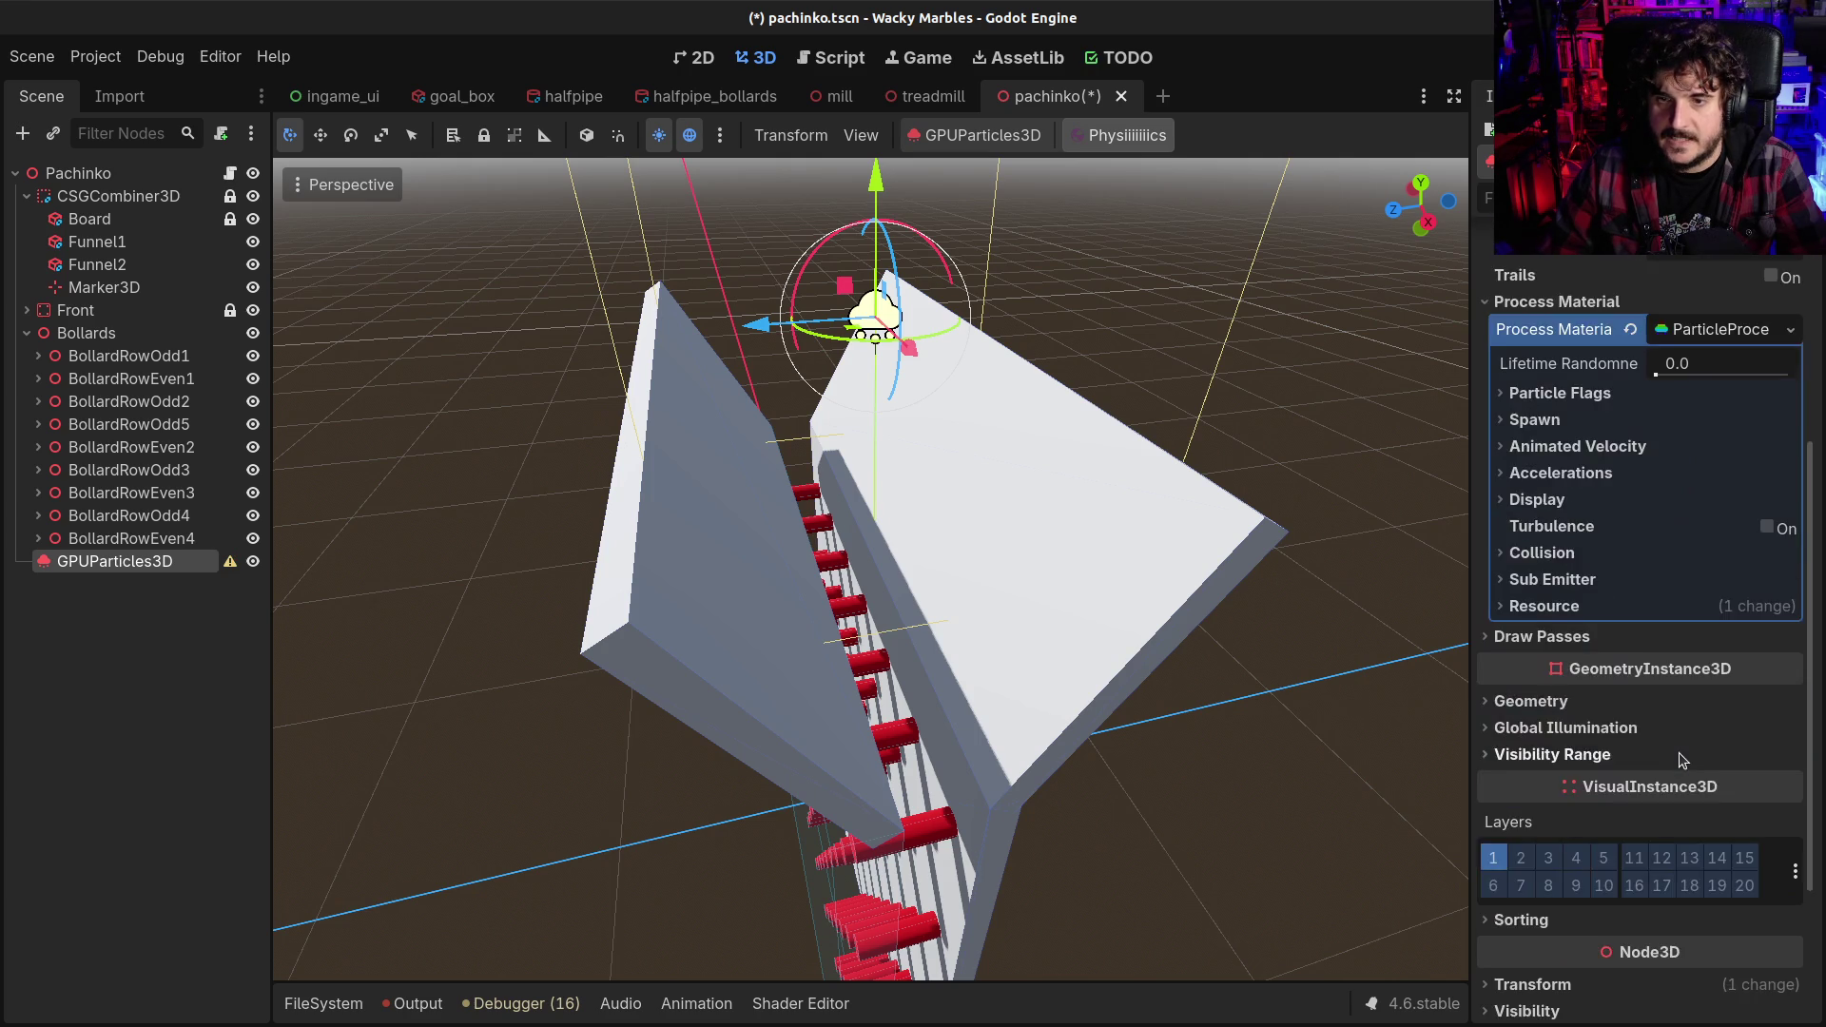
{"action": "mouse_move", "coordinate": [858, 538]}
{"action": "left_mouse_down"}
{"action": "mouse_move", "coordinate": [1156, 466]}
{"action": "mouse_move", "coordinate": [904, 419]}
{"action": "left_mouse_up"}
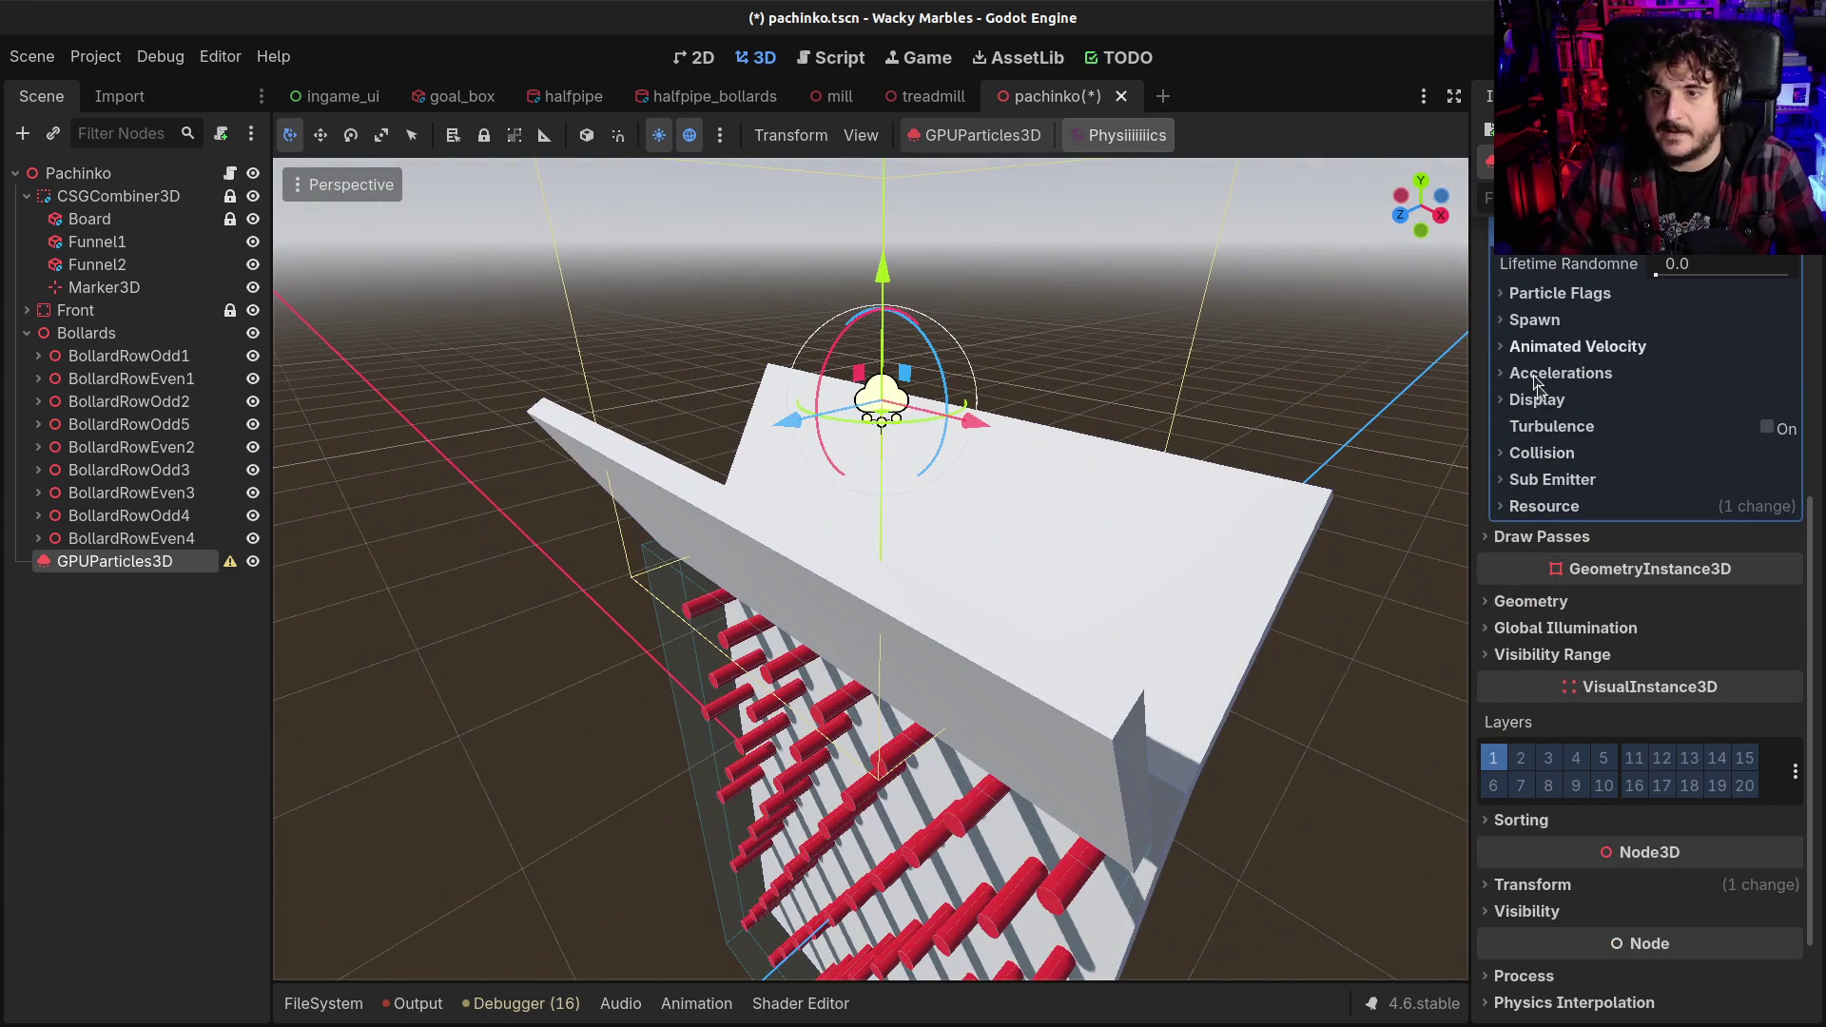
- Set the process material's collision mode to Rigid
{"action": "left_click", "coordinate": [1538, 457]}
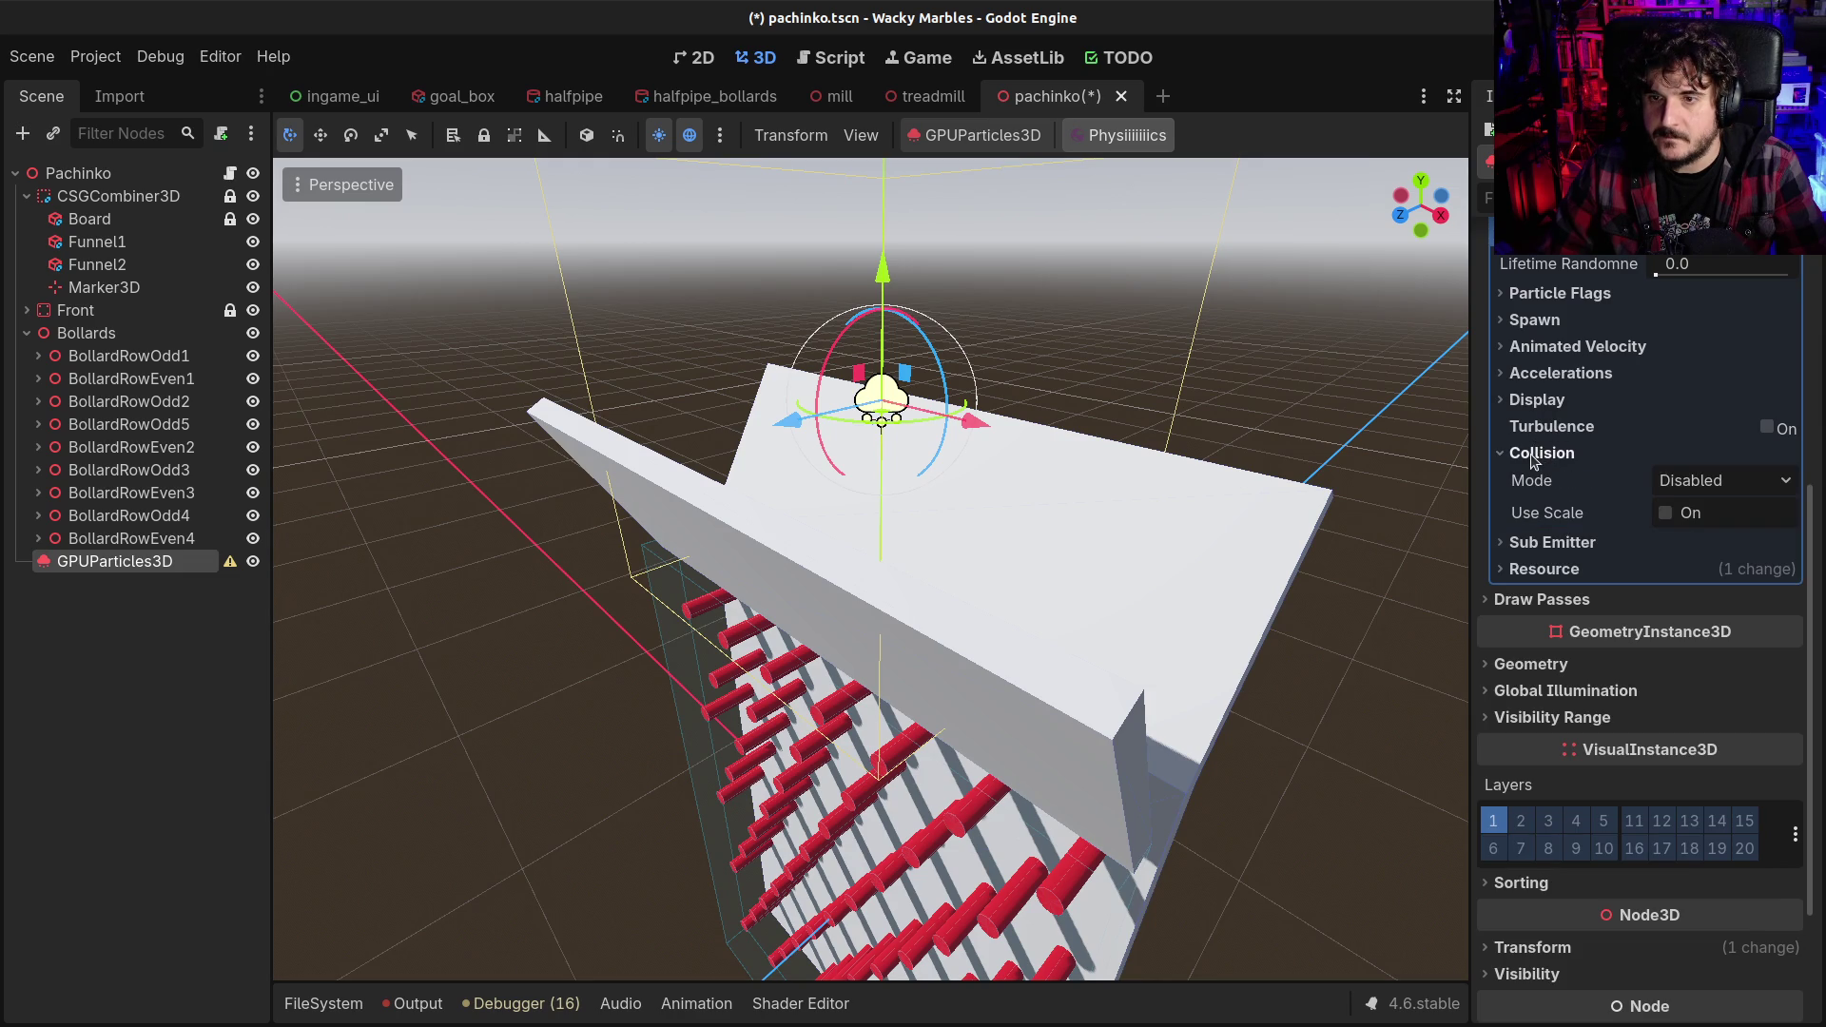
{"action": "left_click", "coordinate": [1686, 487]}
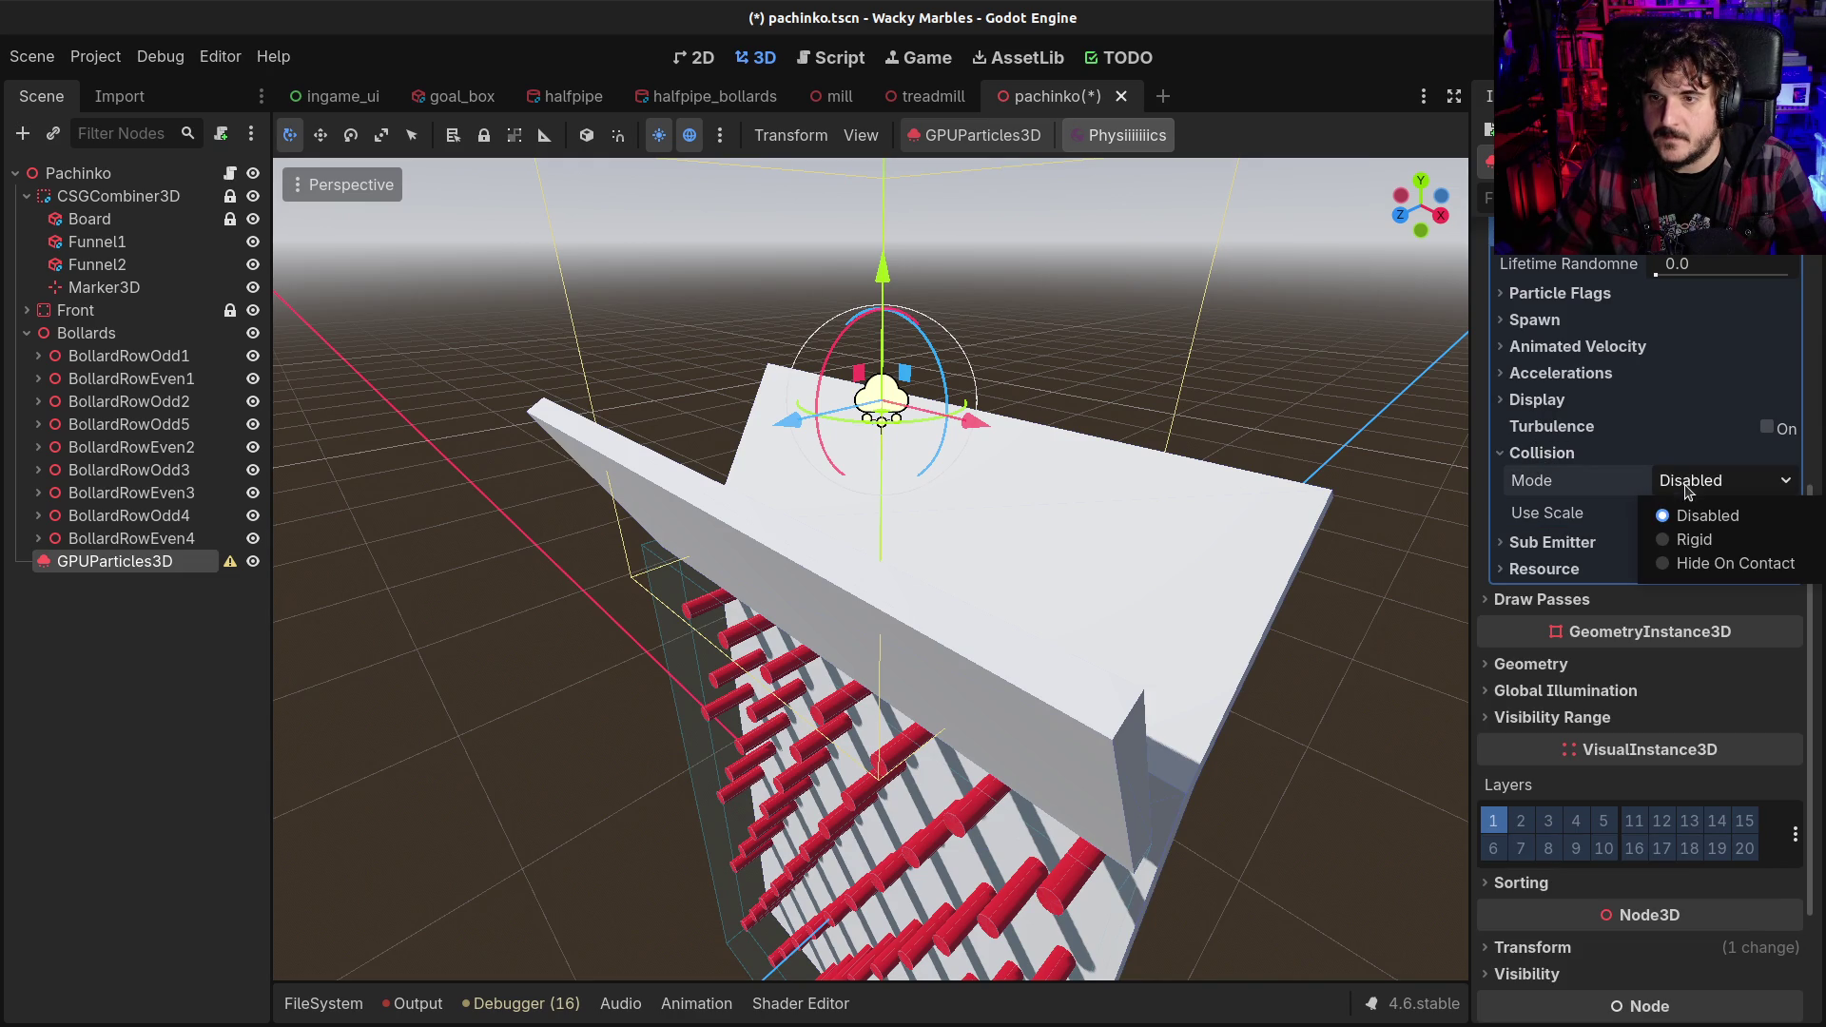
{"action": "left_click", "coordinate": [1694, 539]}
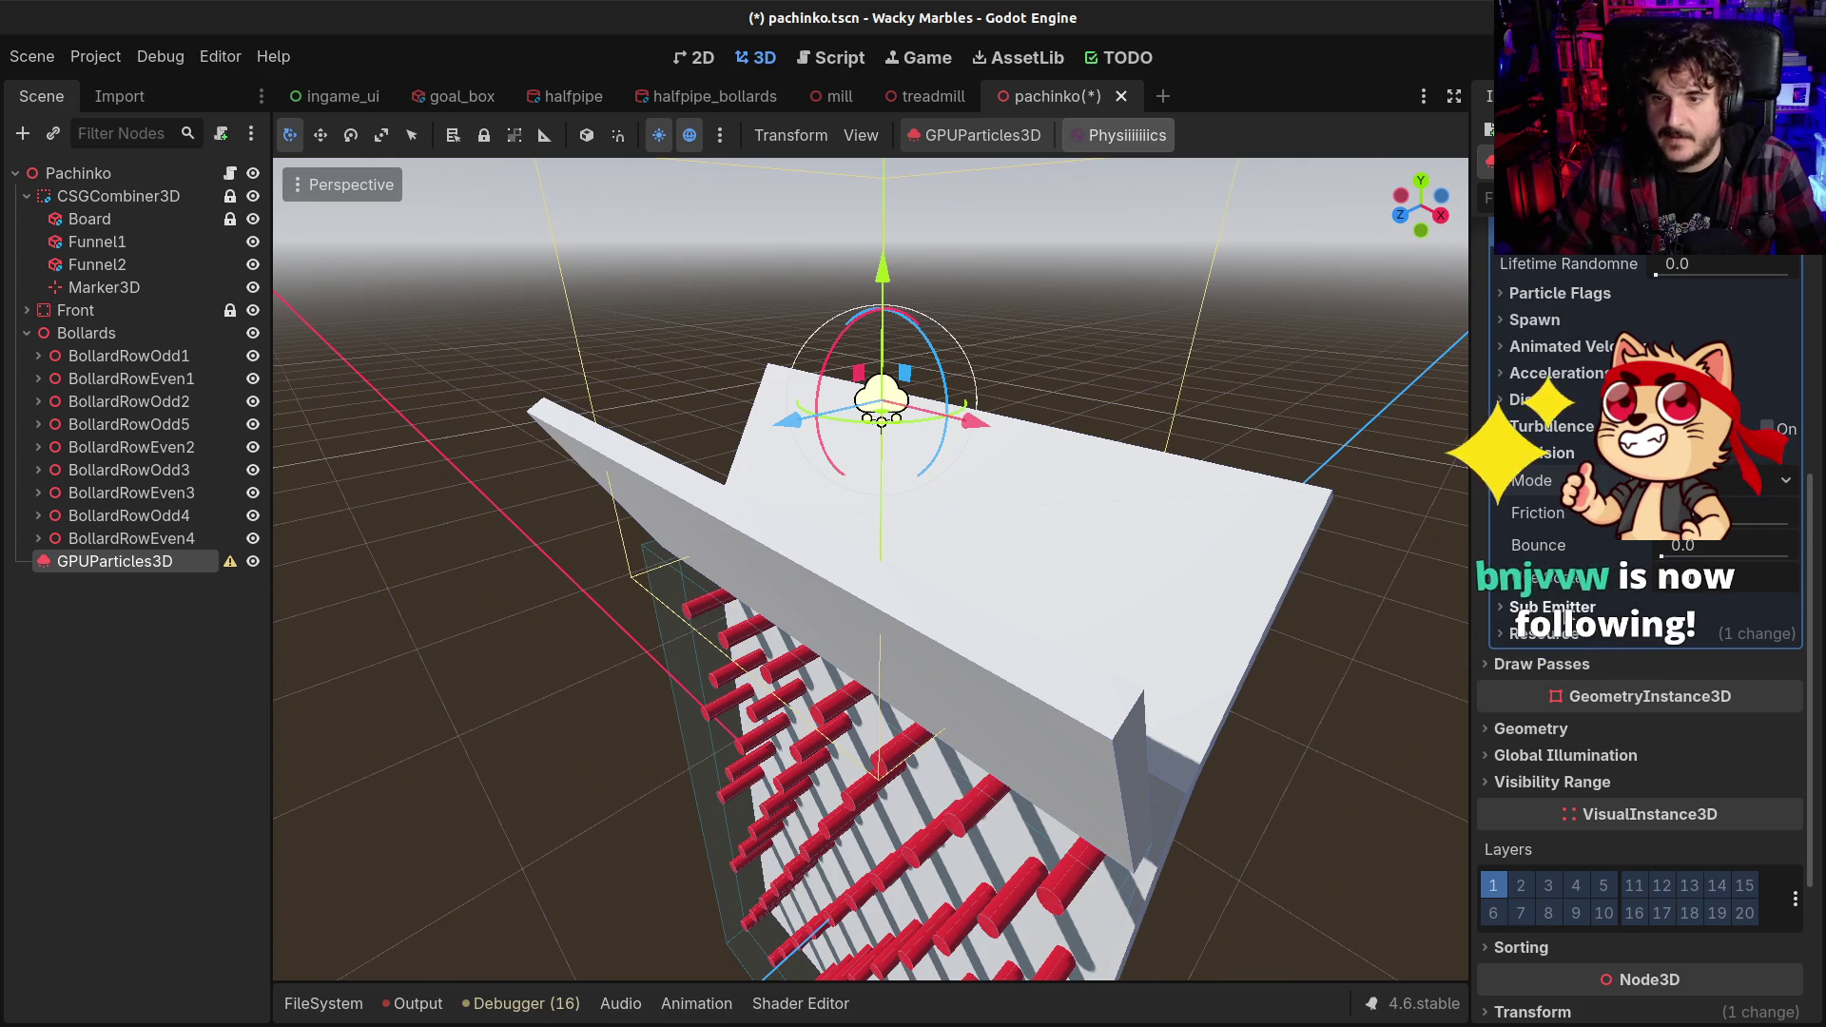
- Review the Sub Emitter, Time and Collision sections, then expand the draw pass settings
{"action": "left_click", "coordinate": [1552, 607]}
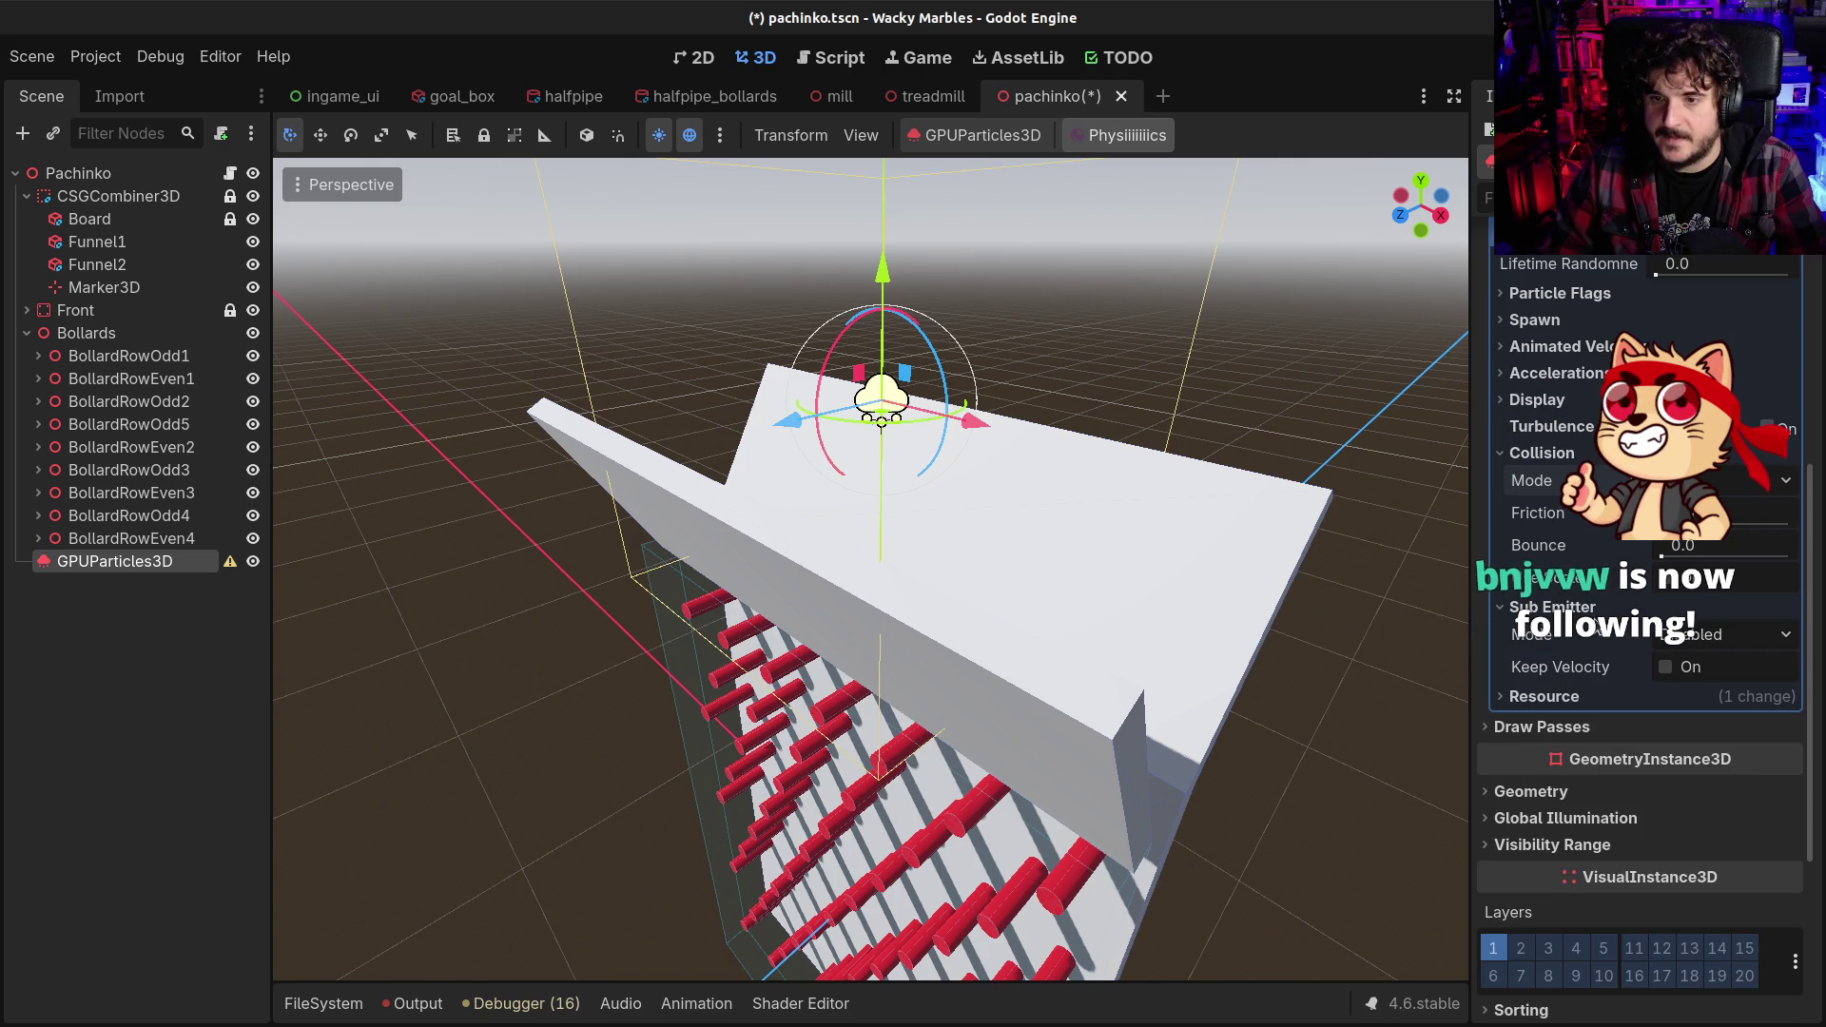
{"action": "scroll", "coordinate": [1537, 425], "scroll_direction": "up", "scroll_amount": 5}
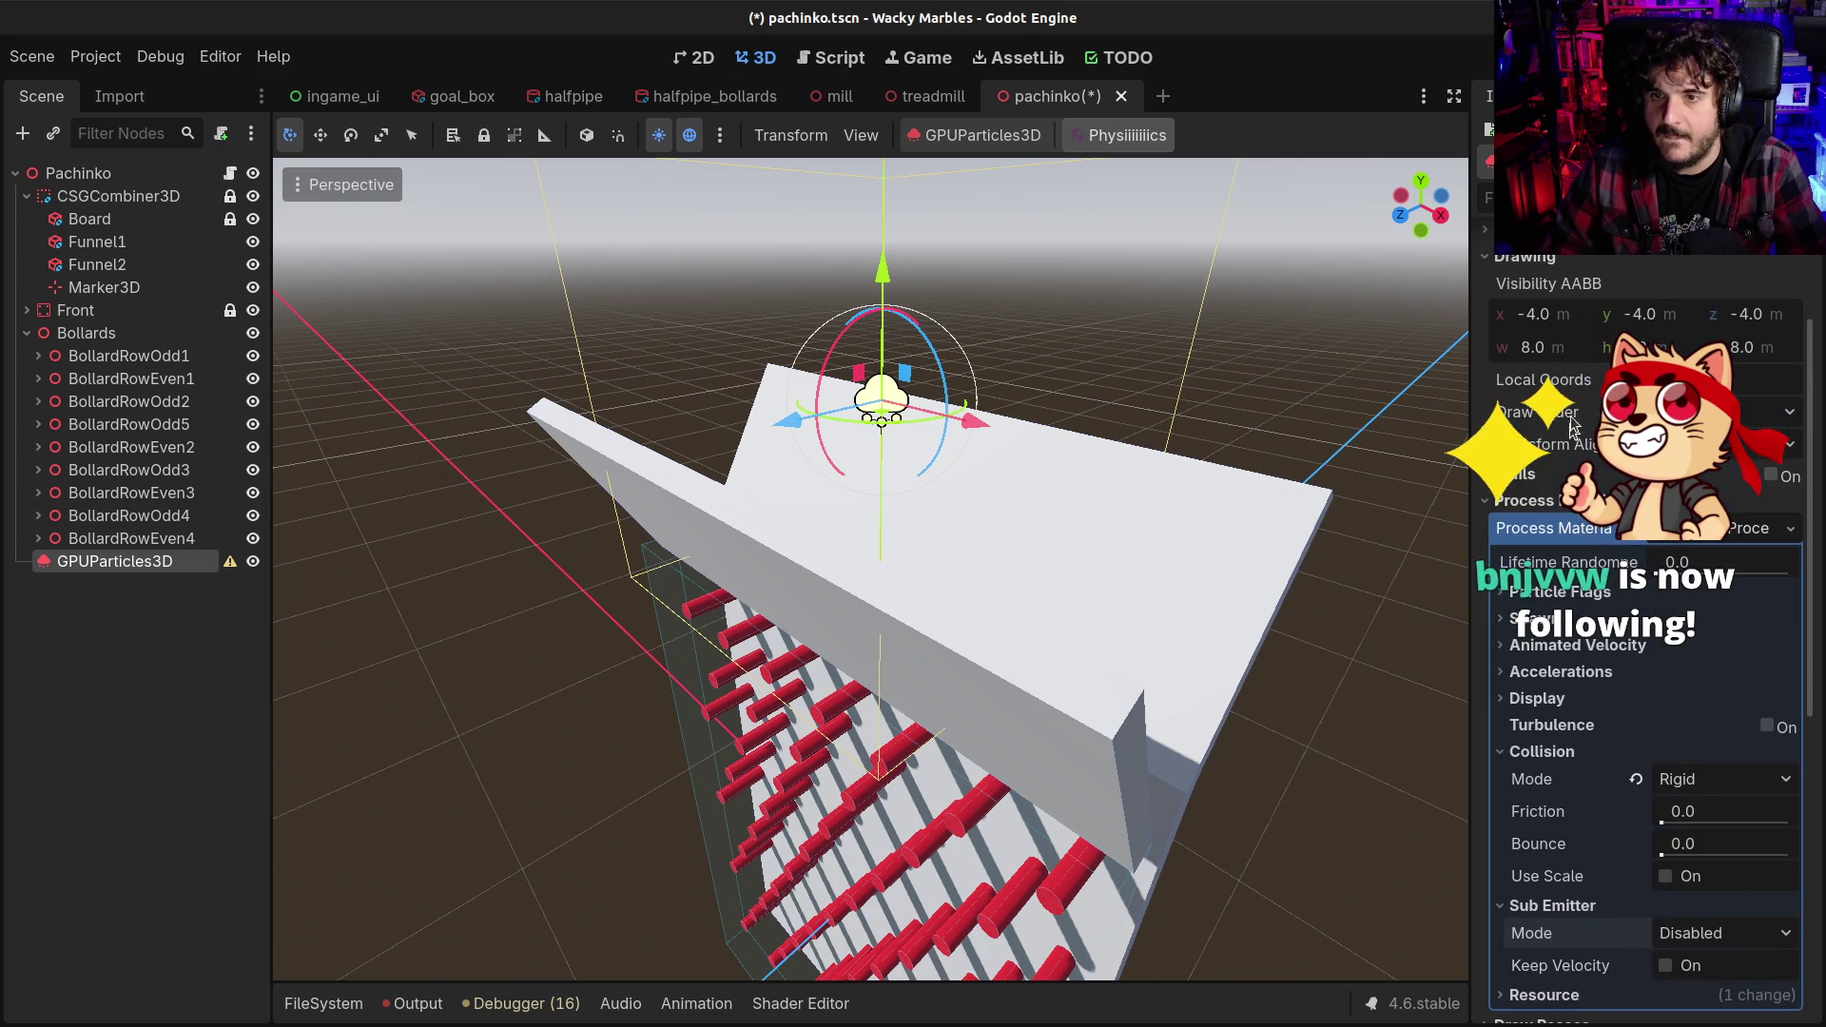
{"action": "left_click", "coordinate": [1522, 401]}
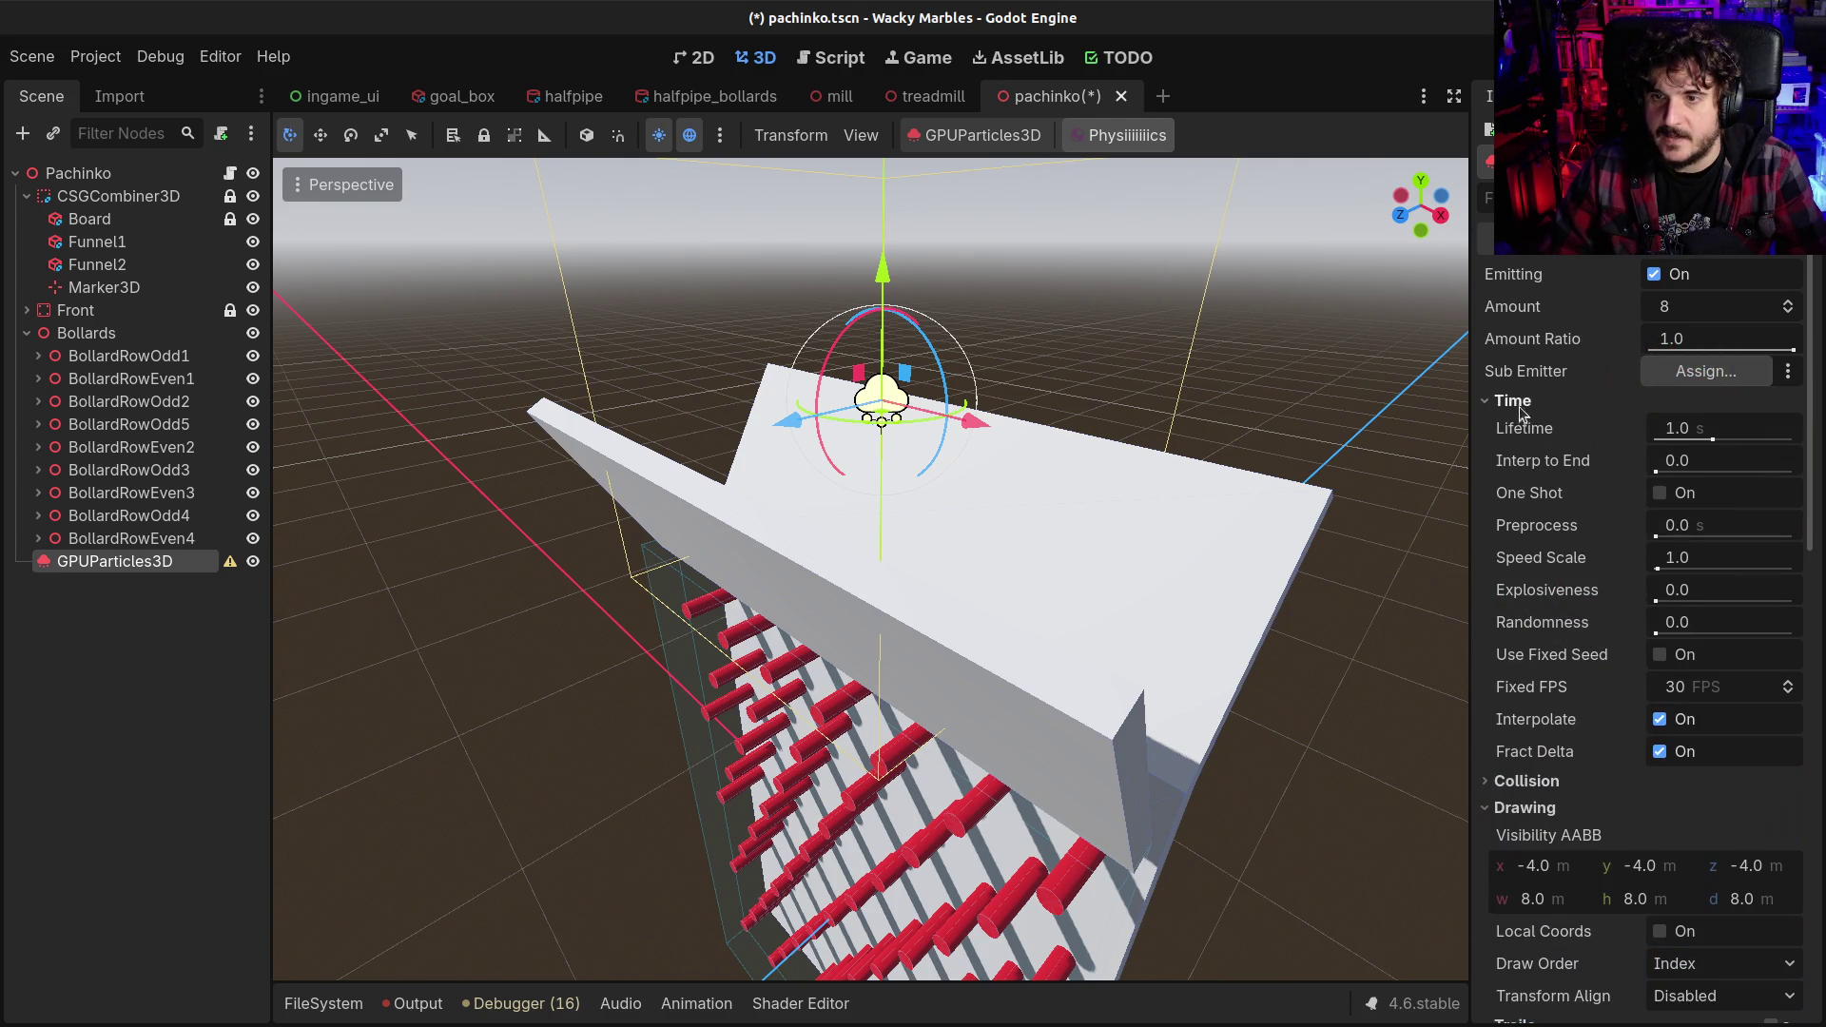
{"action": "left_click", "coordinate": [1523, 401]}
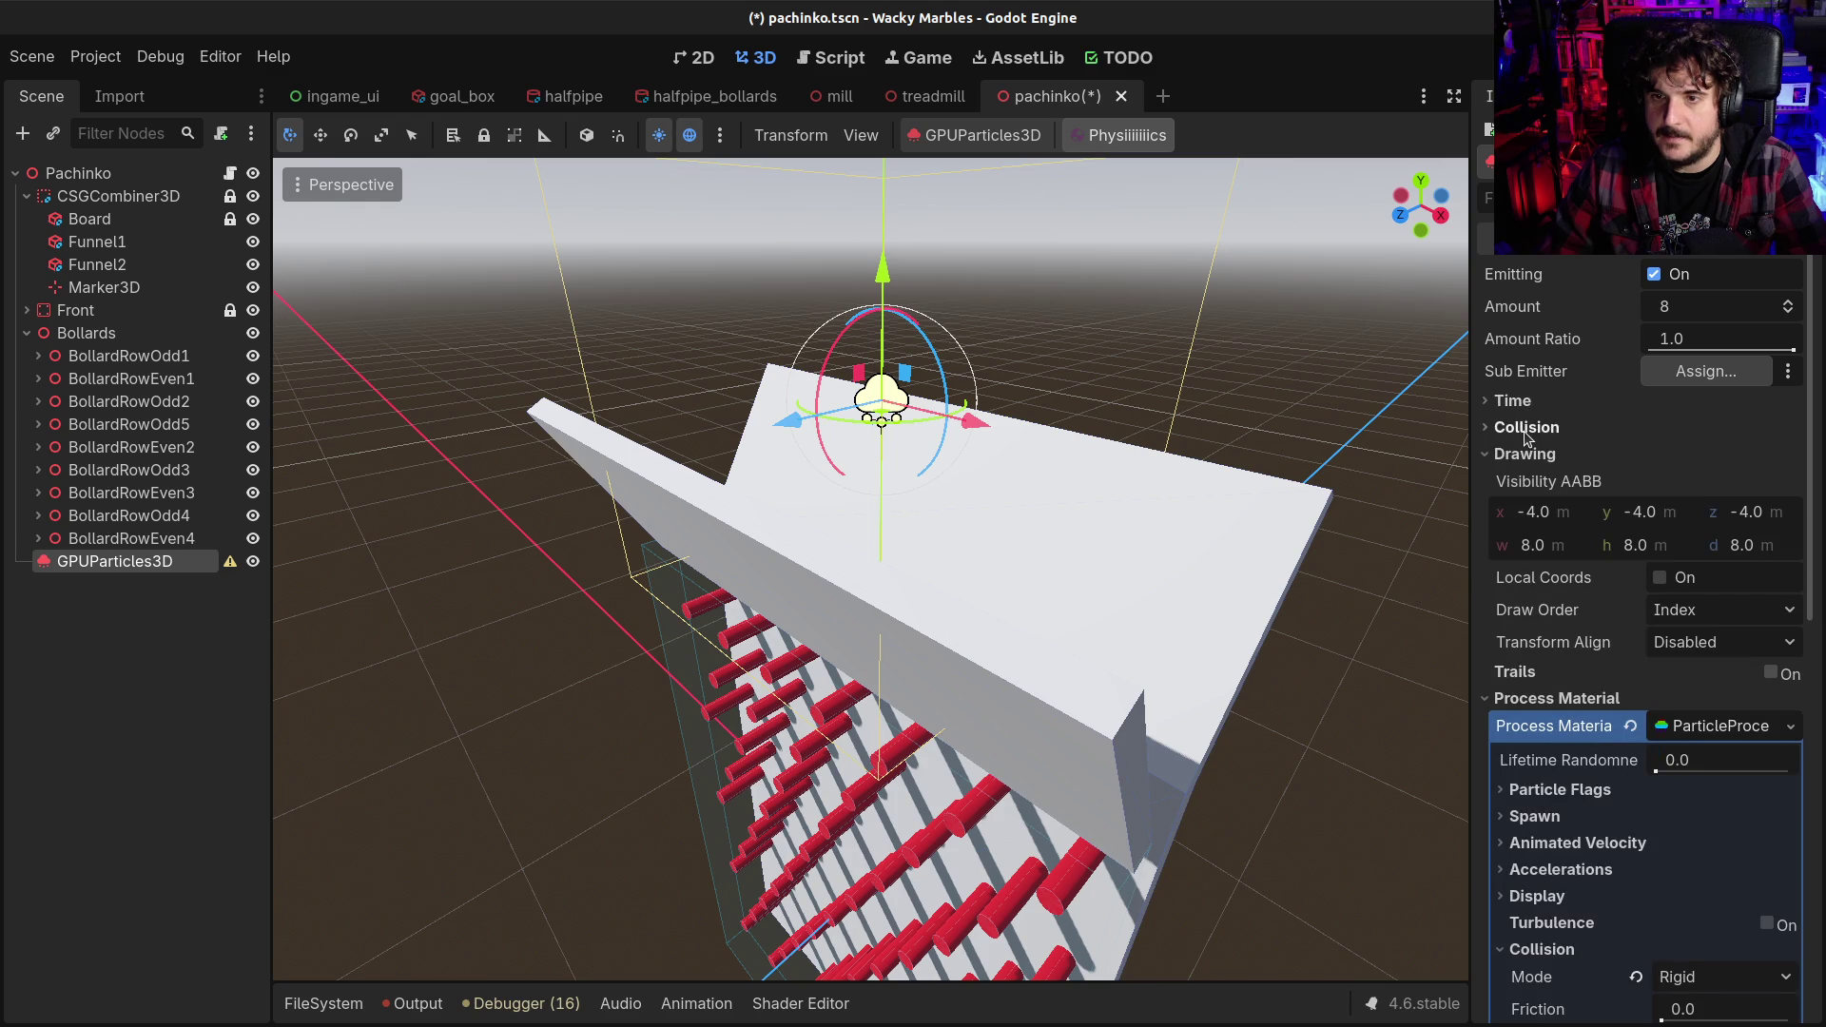
{"action": "left_click", "coordinate": [1527, 430]}
{"action": "left_click", "coordinate": [1526, 430]}
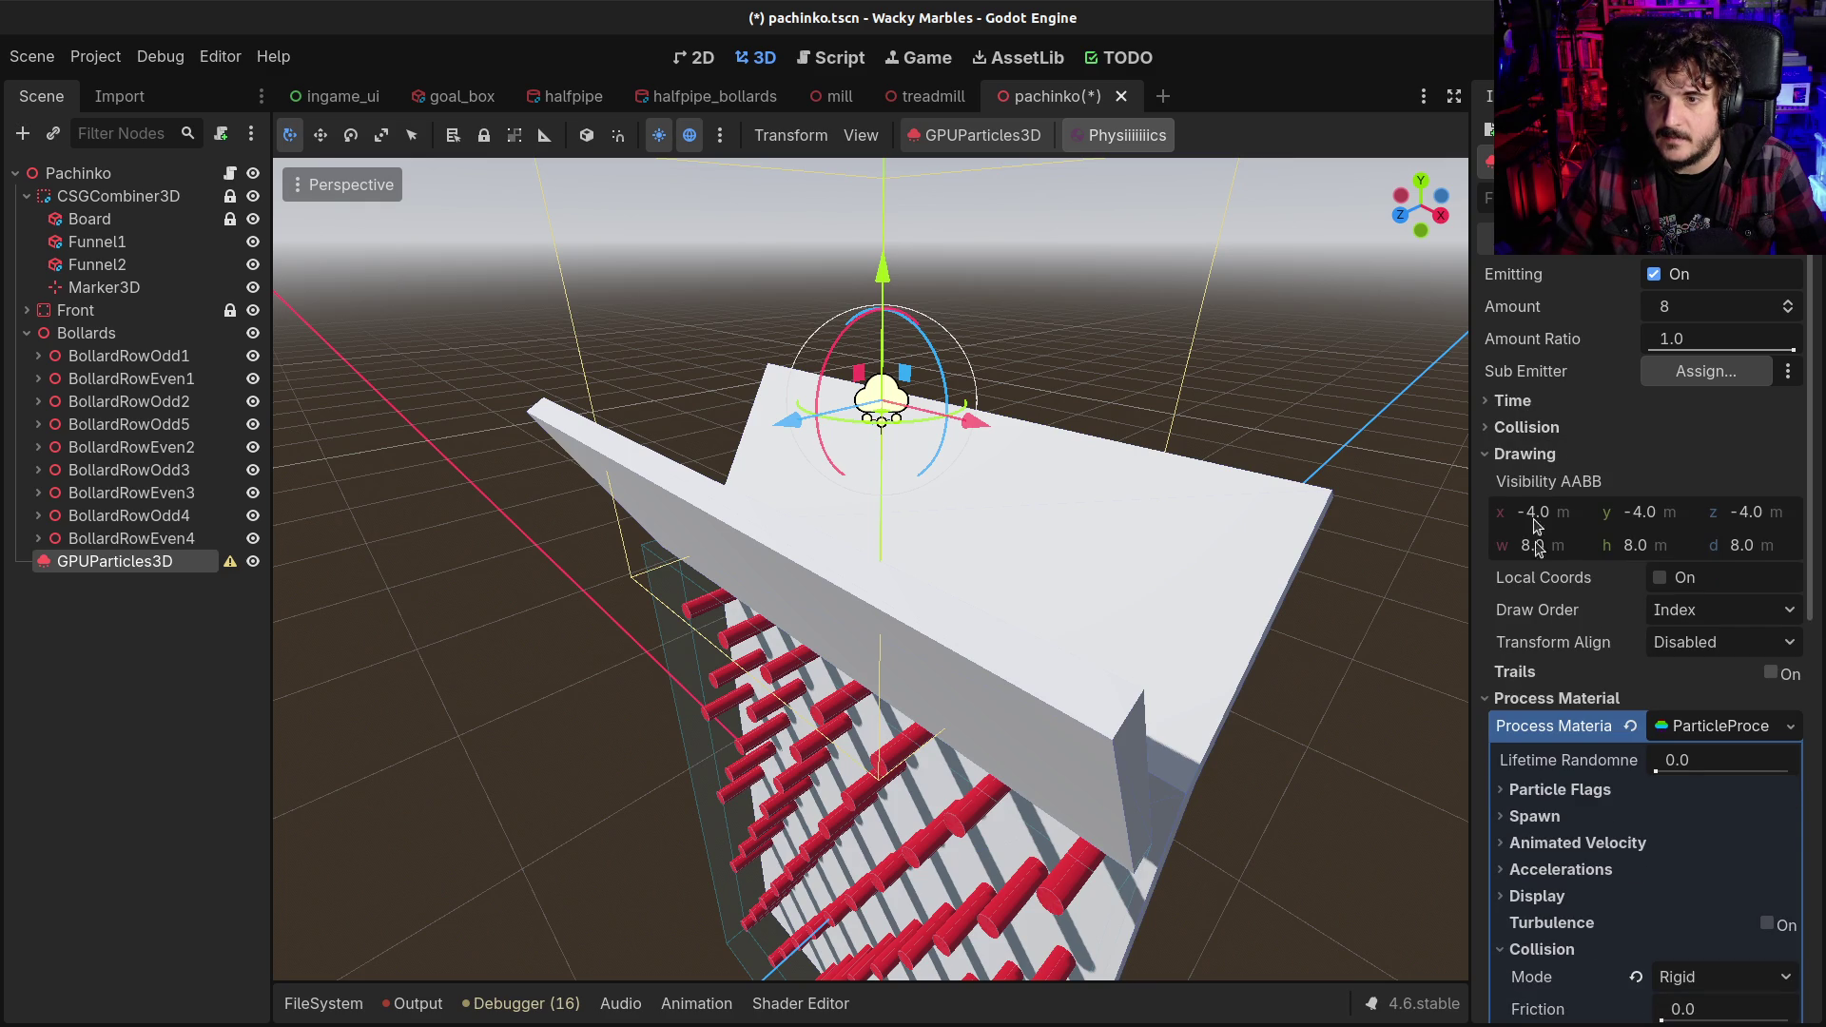
{"action": "scroll", "coordinate": [1557, 673], "scroll_direction": "down", "scroll_amount": 3}
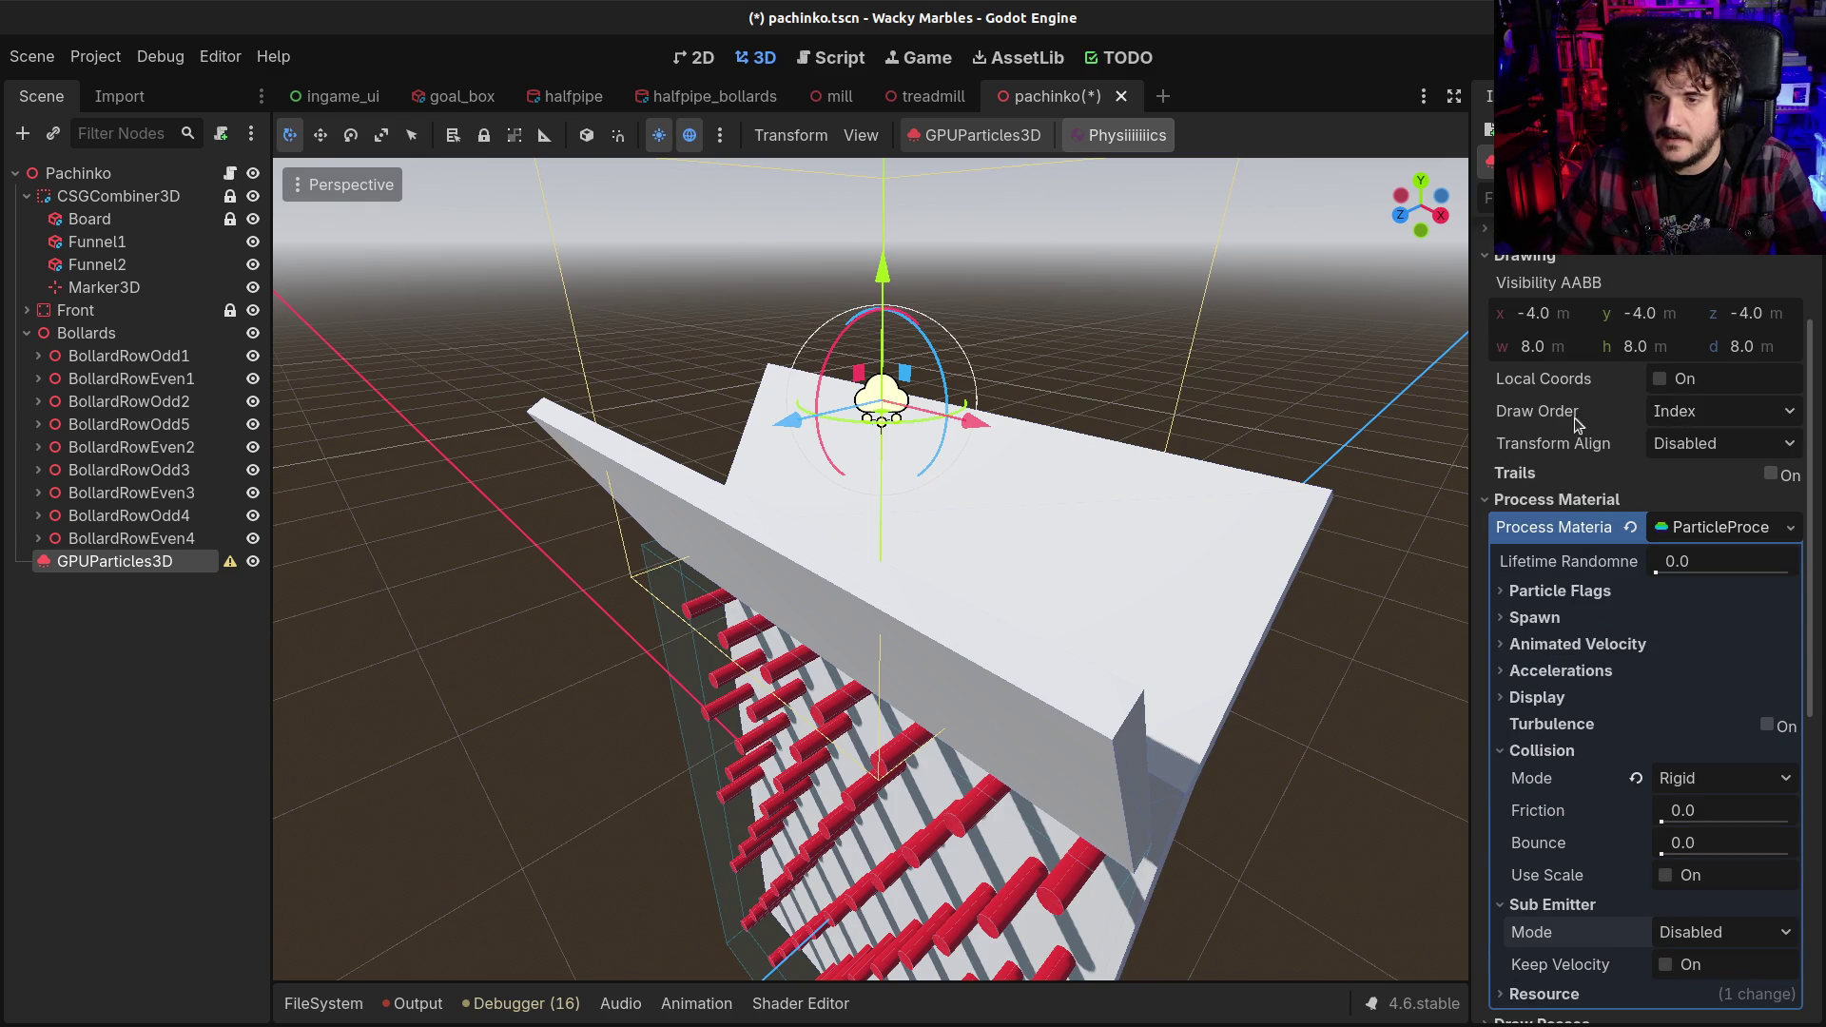
{"action": "scroll", "coordinate": [1571, 617], "scroll_direction": "down", "scroll_amount": 2}
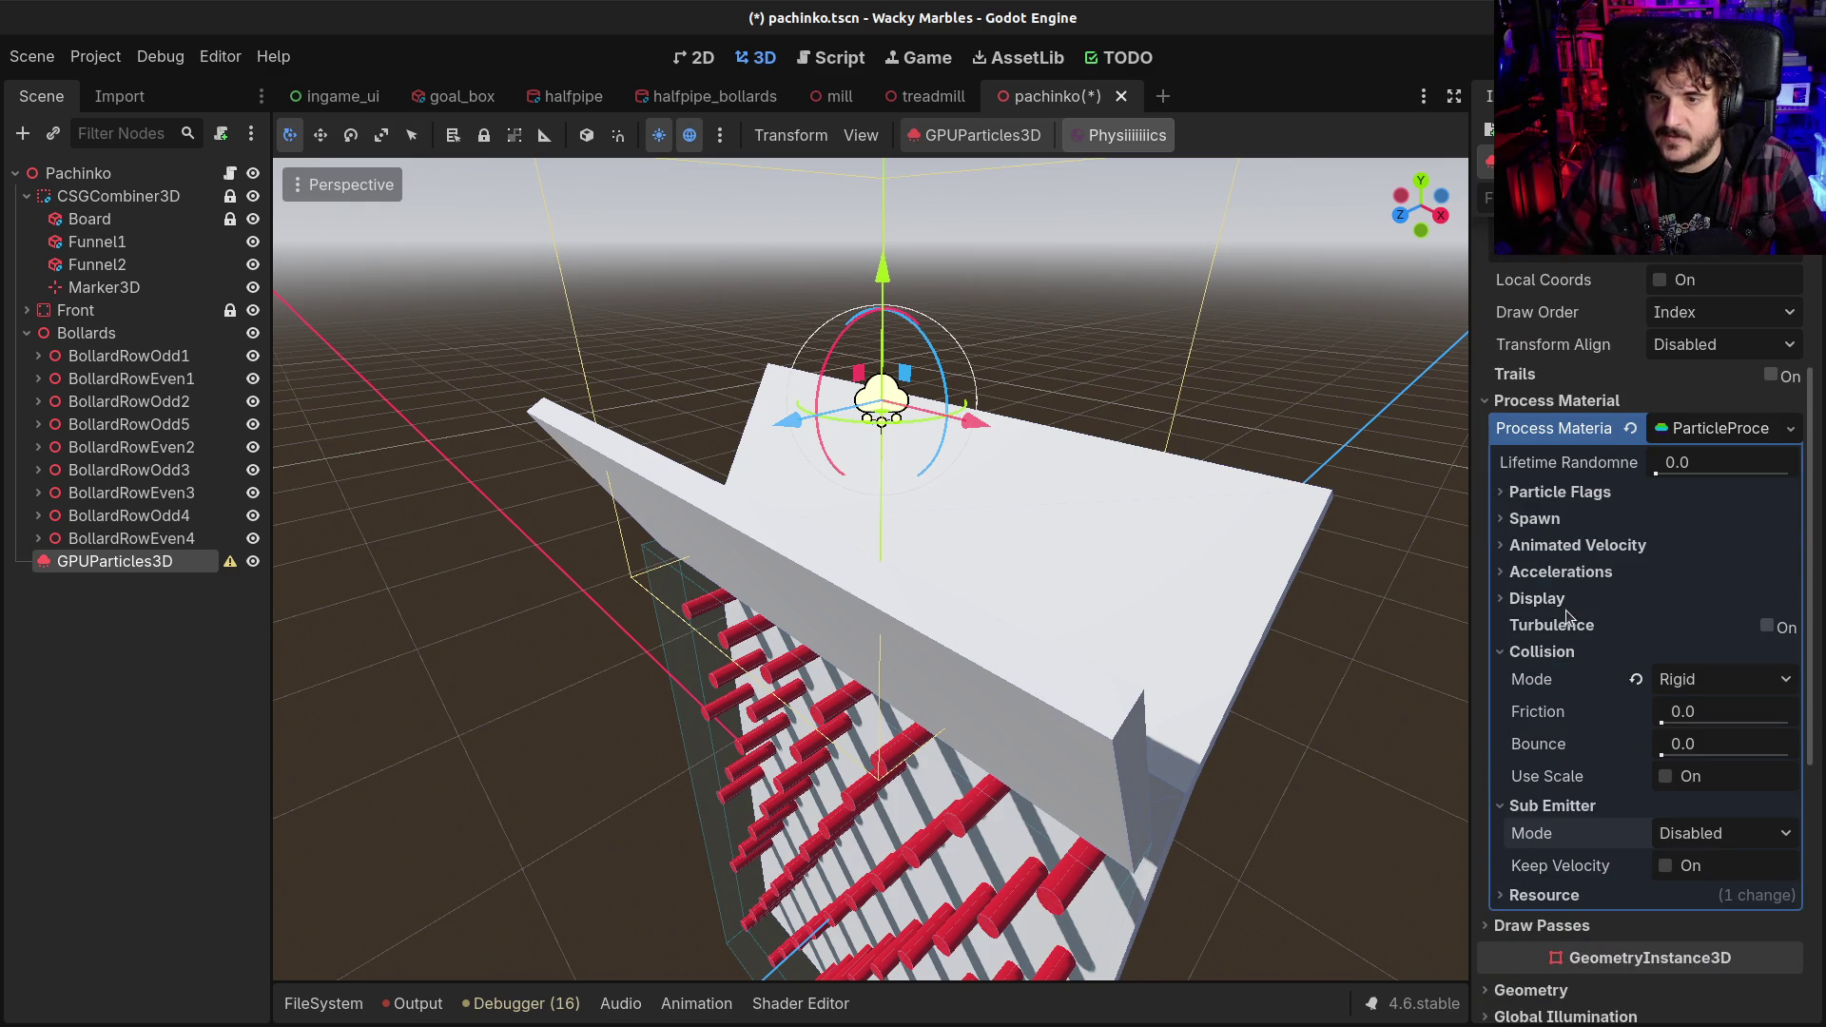
{"action": "scroll", "coordinate": [1568, 617], "scroll_direction": "down", "scroll_amount": 2}
{"action": "left_click", "coordinate": [1585, 827]}
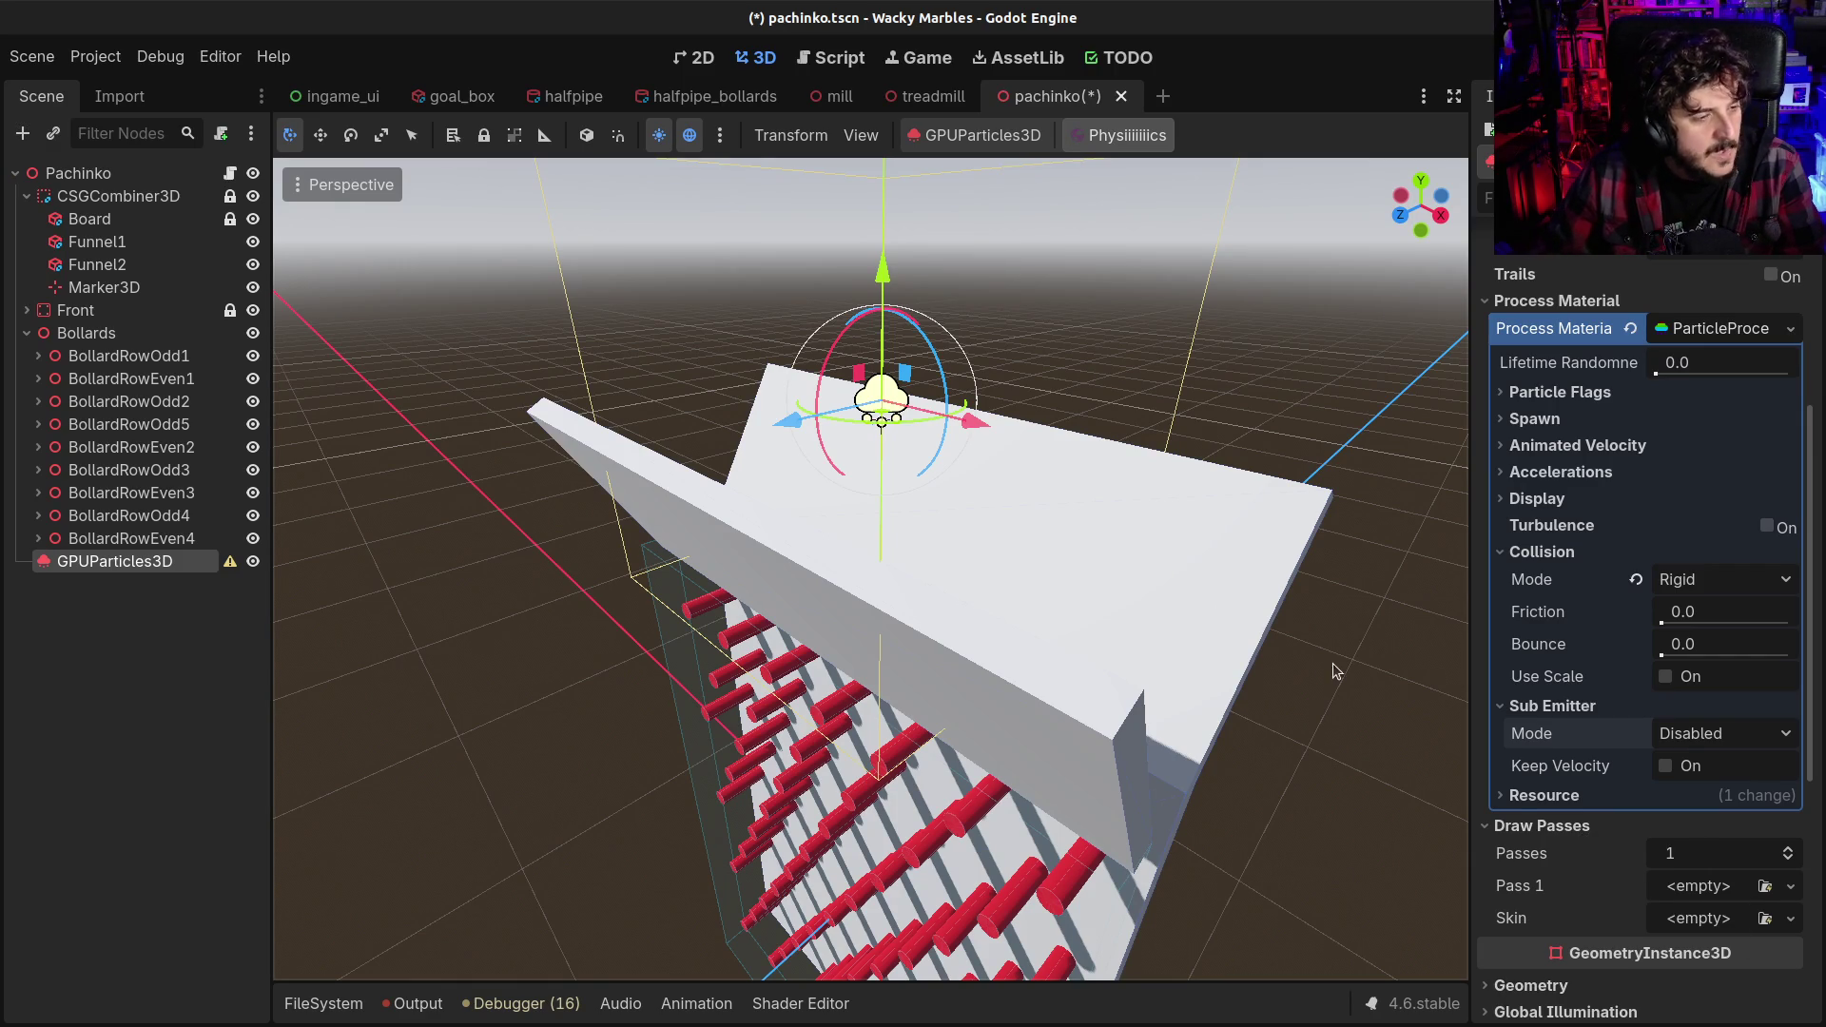
- Give the particles a new Skin resource
{"action": "mouse_move", "coordinate": [1270, 630]}
{"action": "left_mouse_down"}
{"action": "mouse_move", "coordinate": [1174, 612]}
{"action": "mouse_move", "coordinate": [1361, 574]}
{"action": "left_mouse_up"}
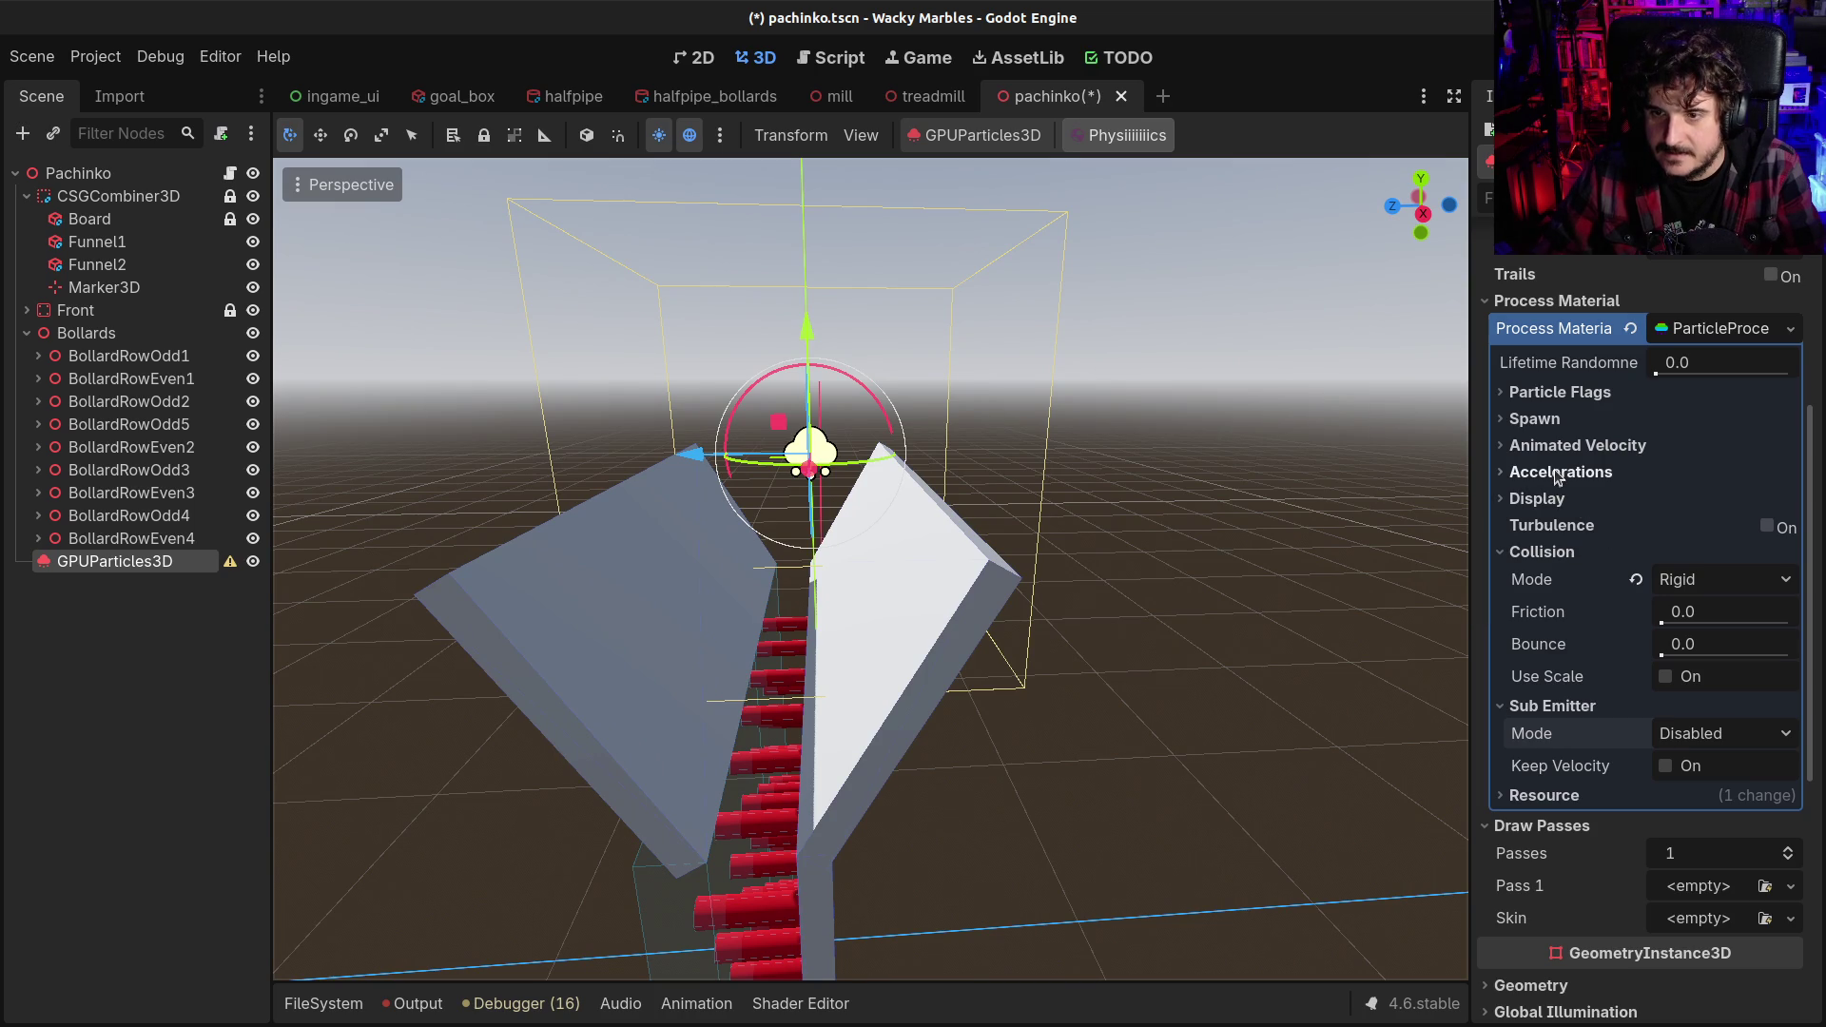
{"action": "scroll", "coordinate": [1574, 709], "scroll_direction": "down", "scroll_amount": 4}
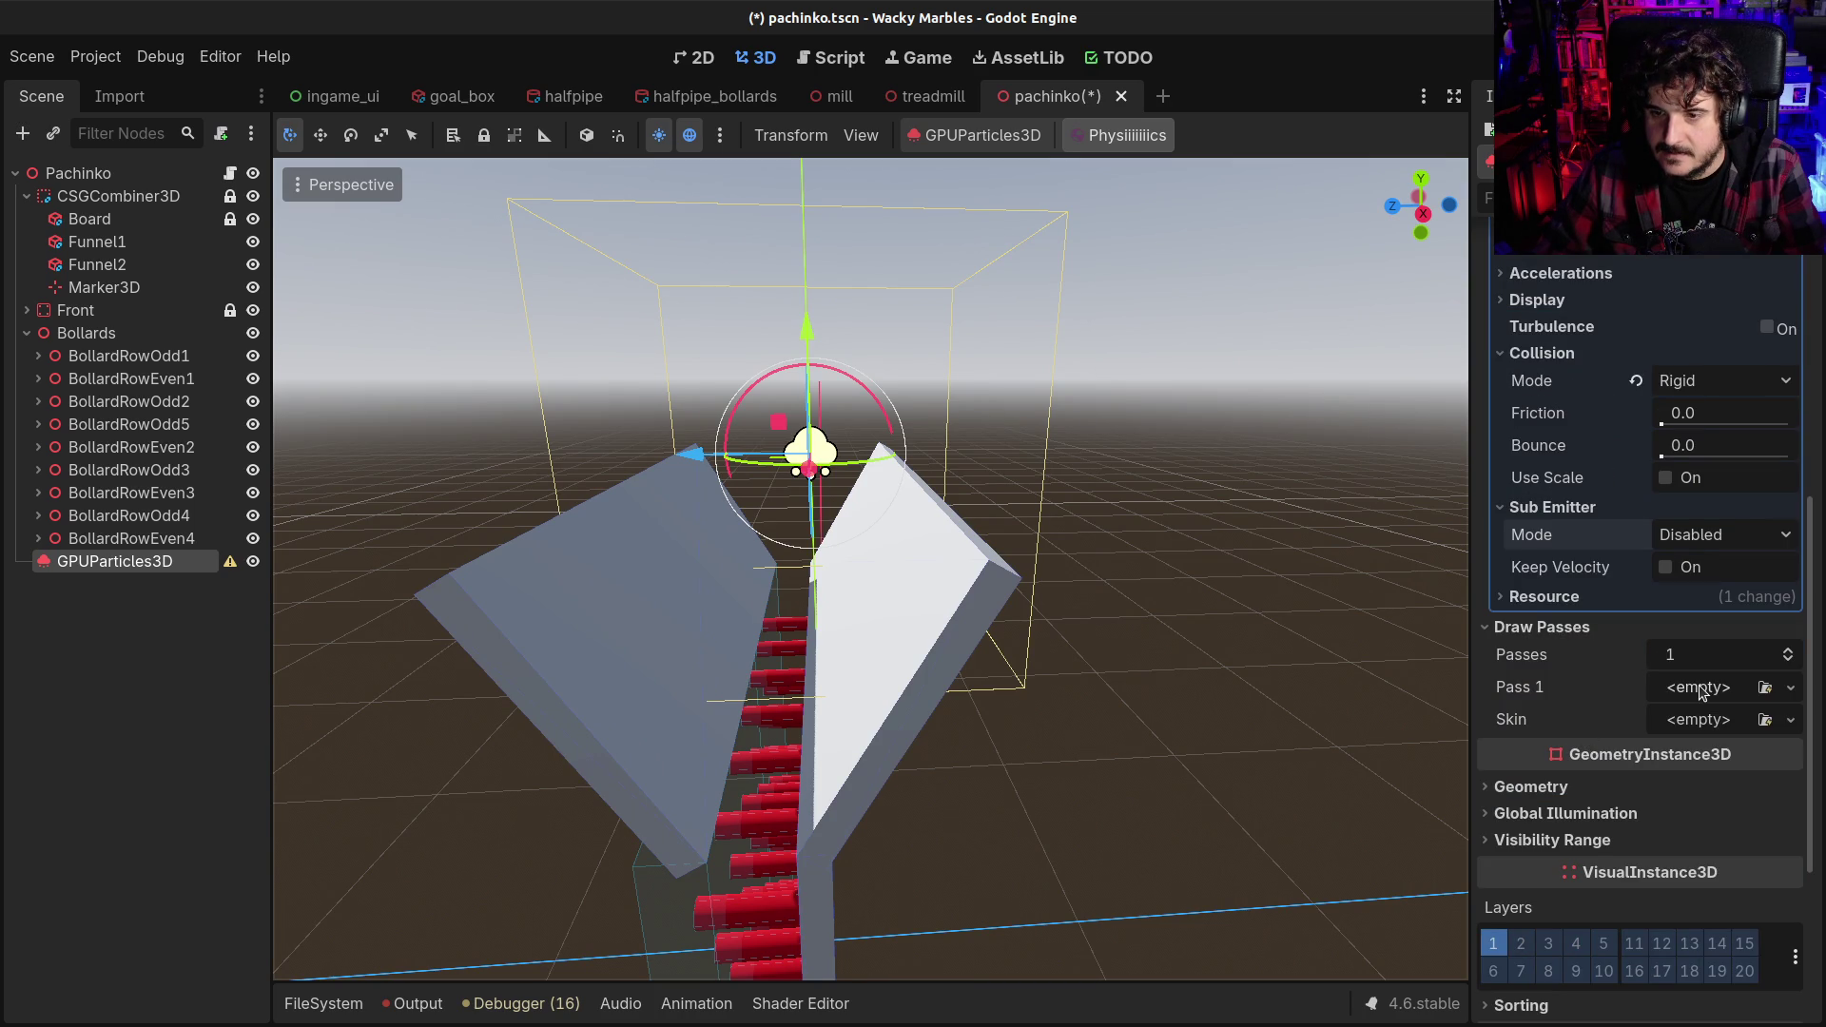
{"action": "left_click", "coordinate": [1710, 720]}
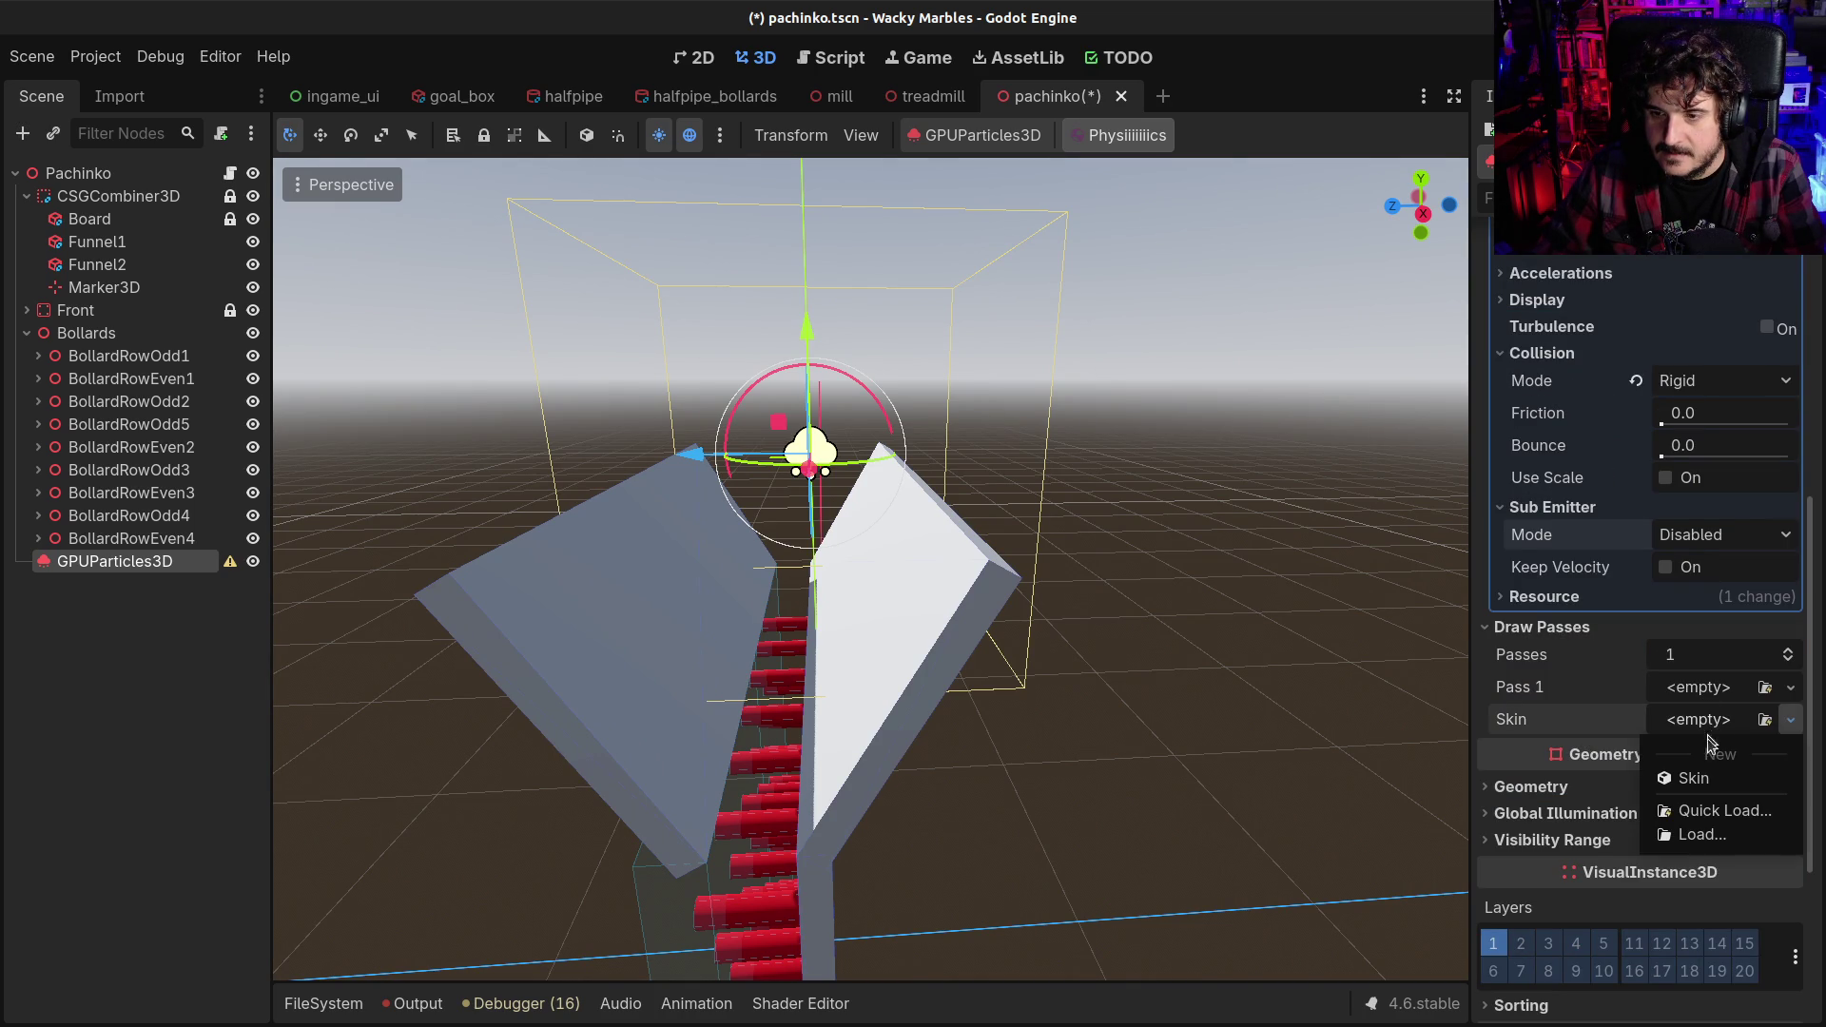
{"action": "left_click", "coordinate": [1709, 780]}
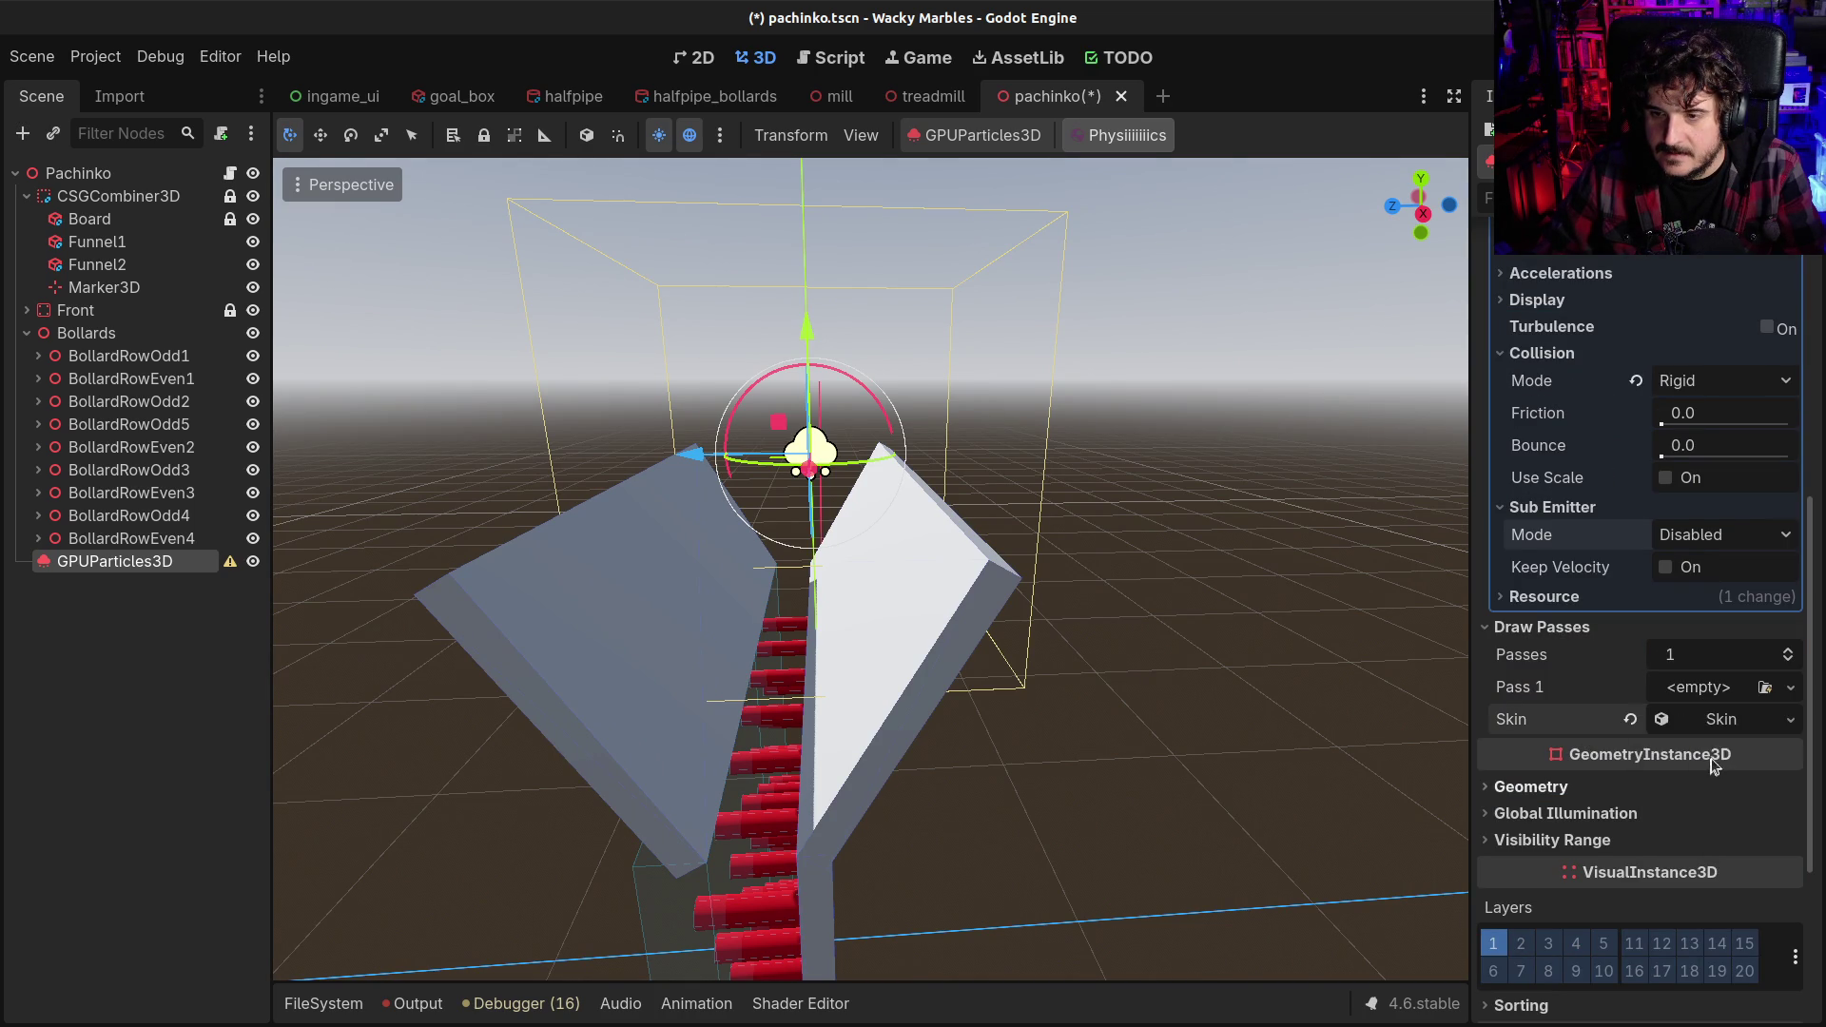
{"action": "left_click", "coordinate": [1719, 721]}
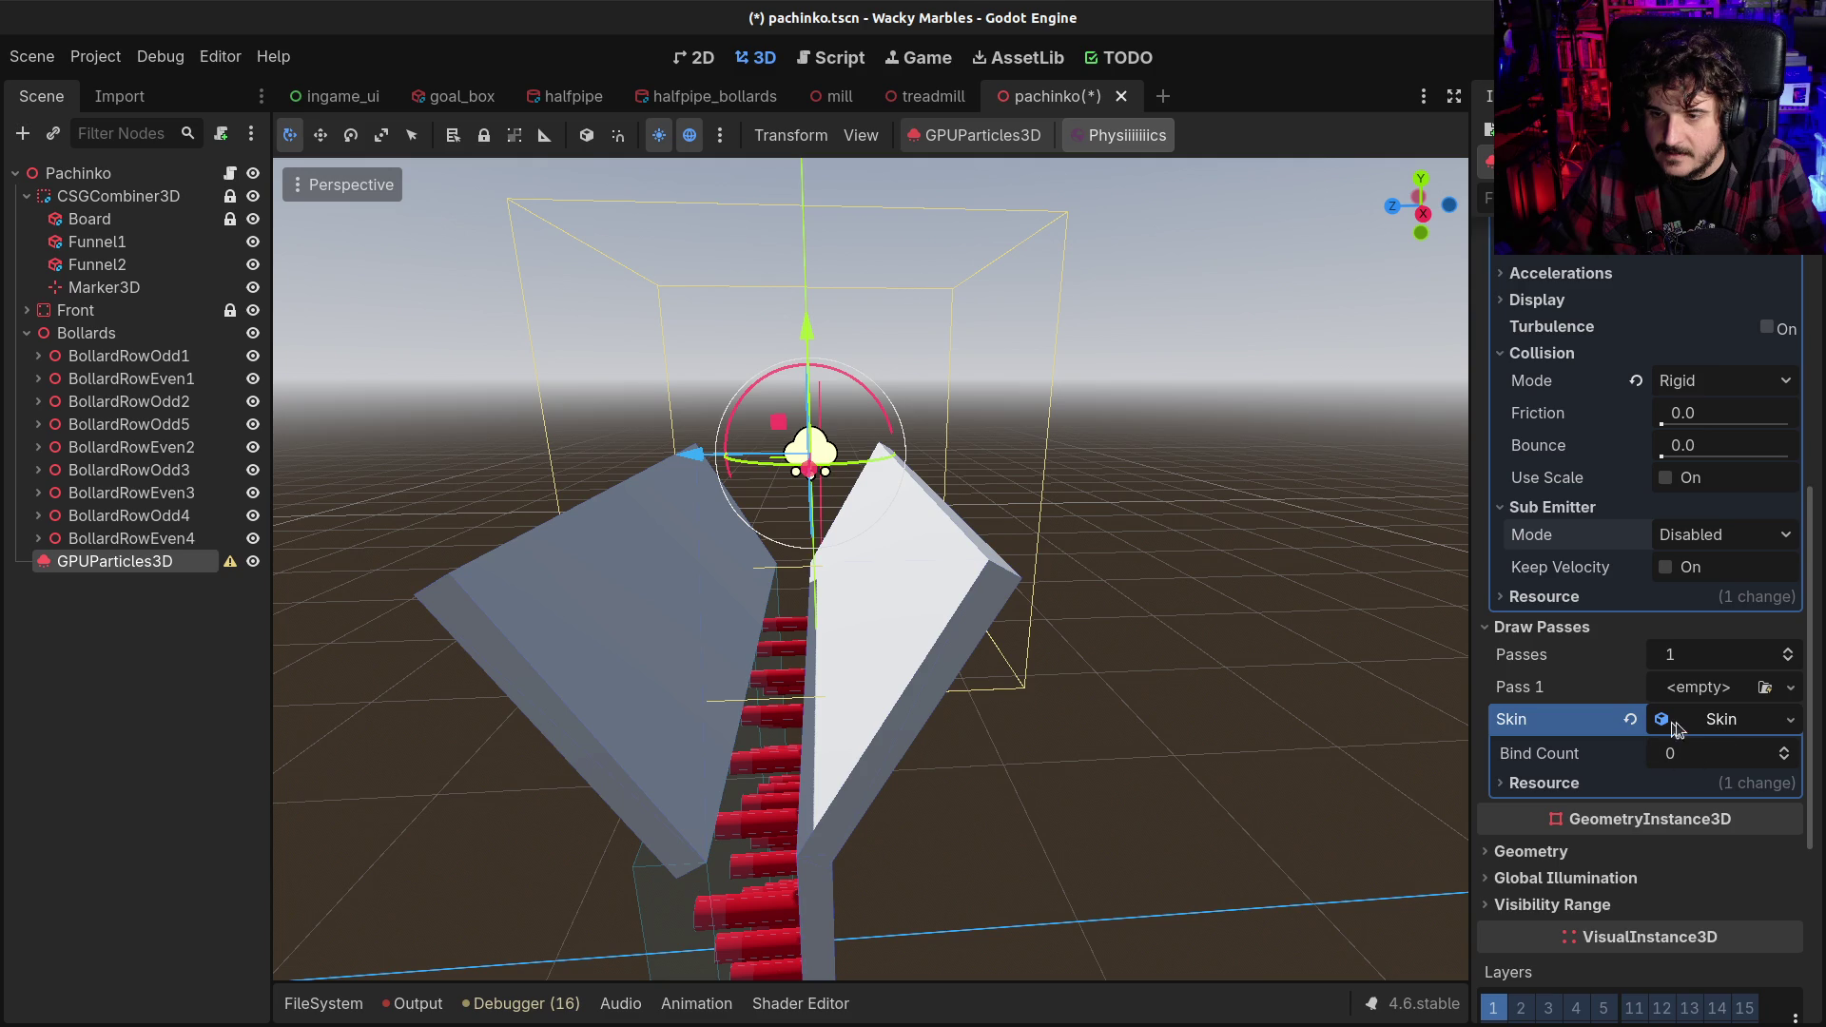
- Delete the GPUParticles3D node and confirm the removal
{"action": "left_click", "coordinate": [106, 635]}
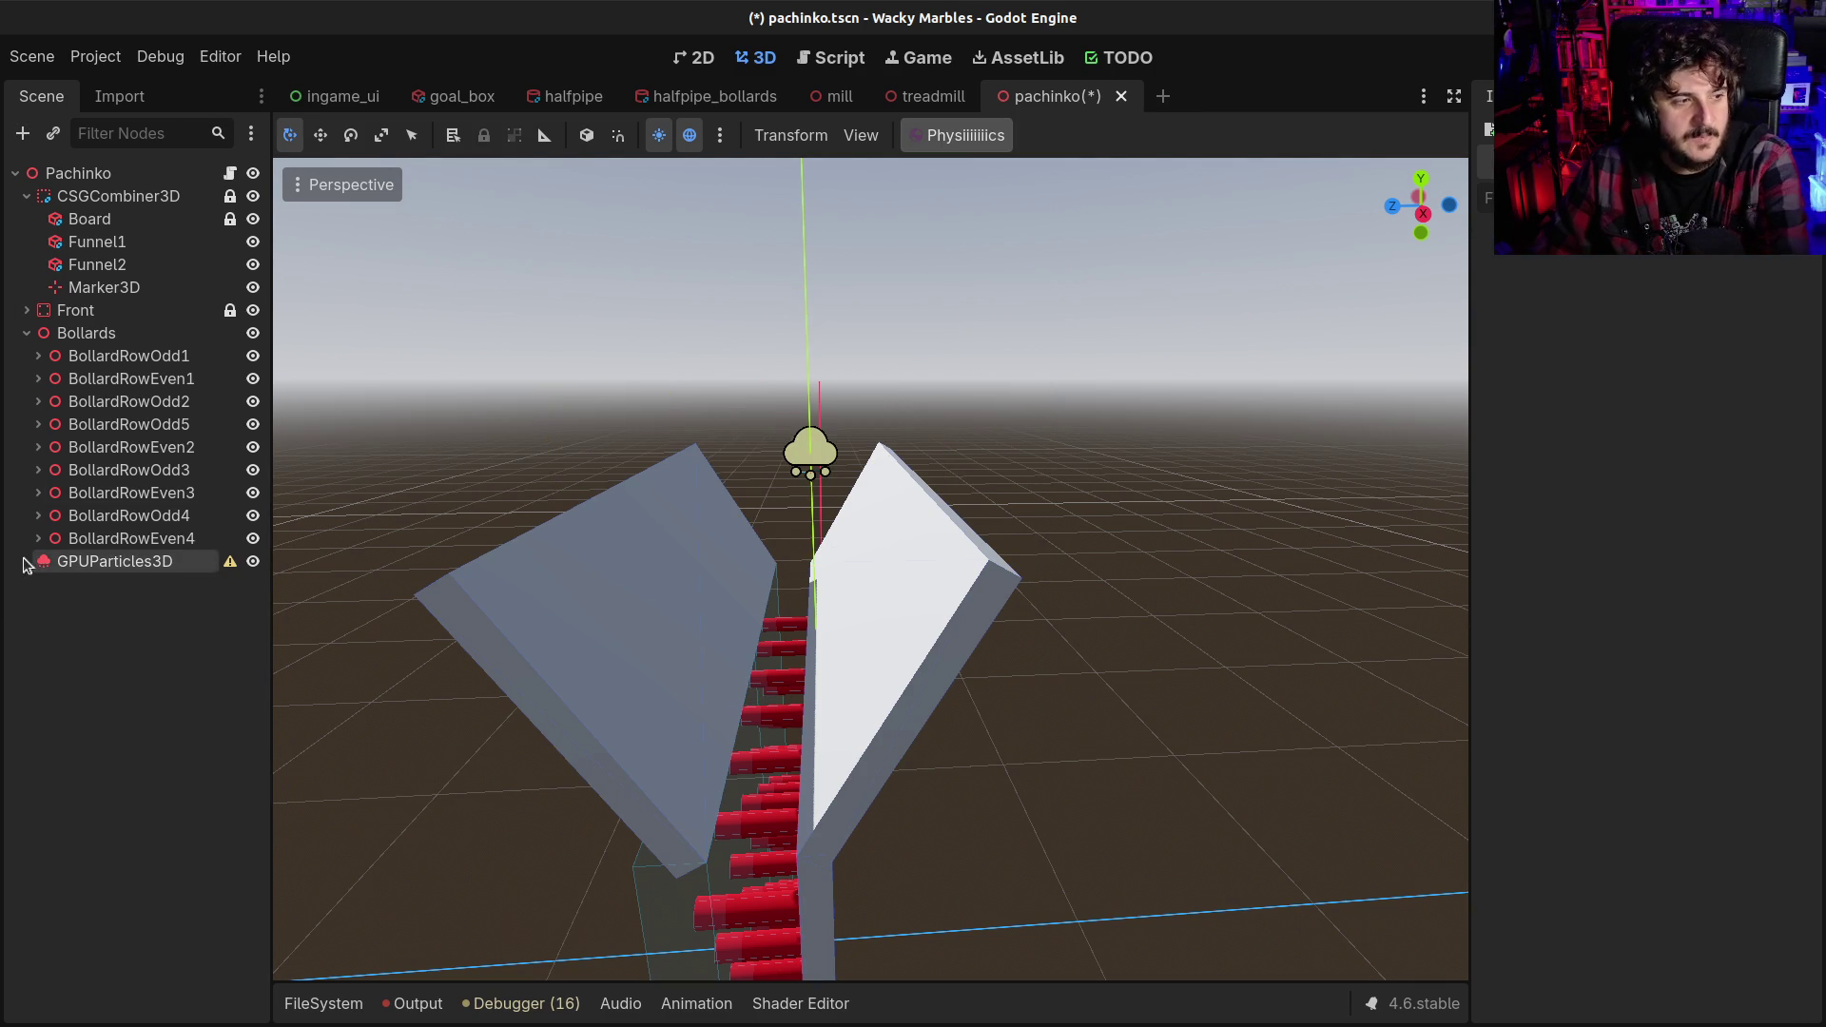
{"action": "left_click", "coordinate": [51, 561]}
{"action": "key", "text": "Delete"}
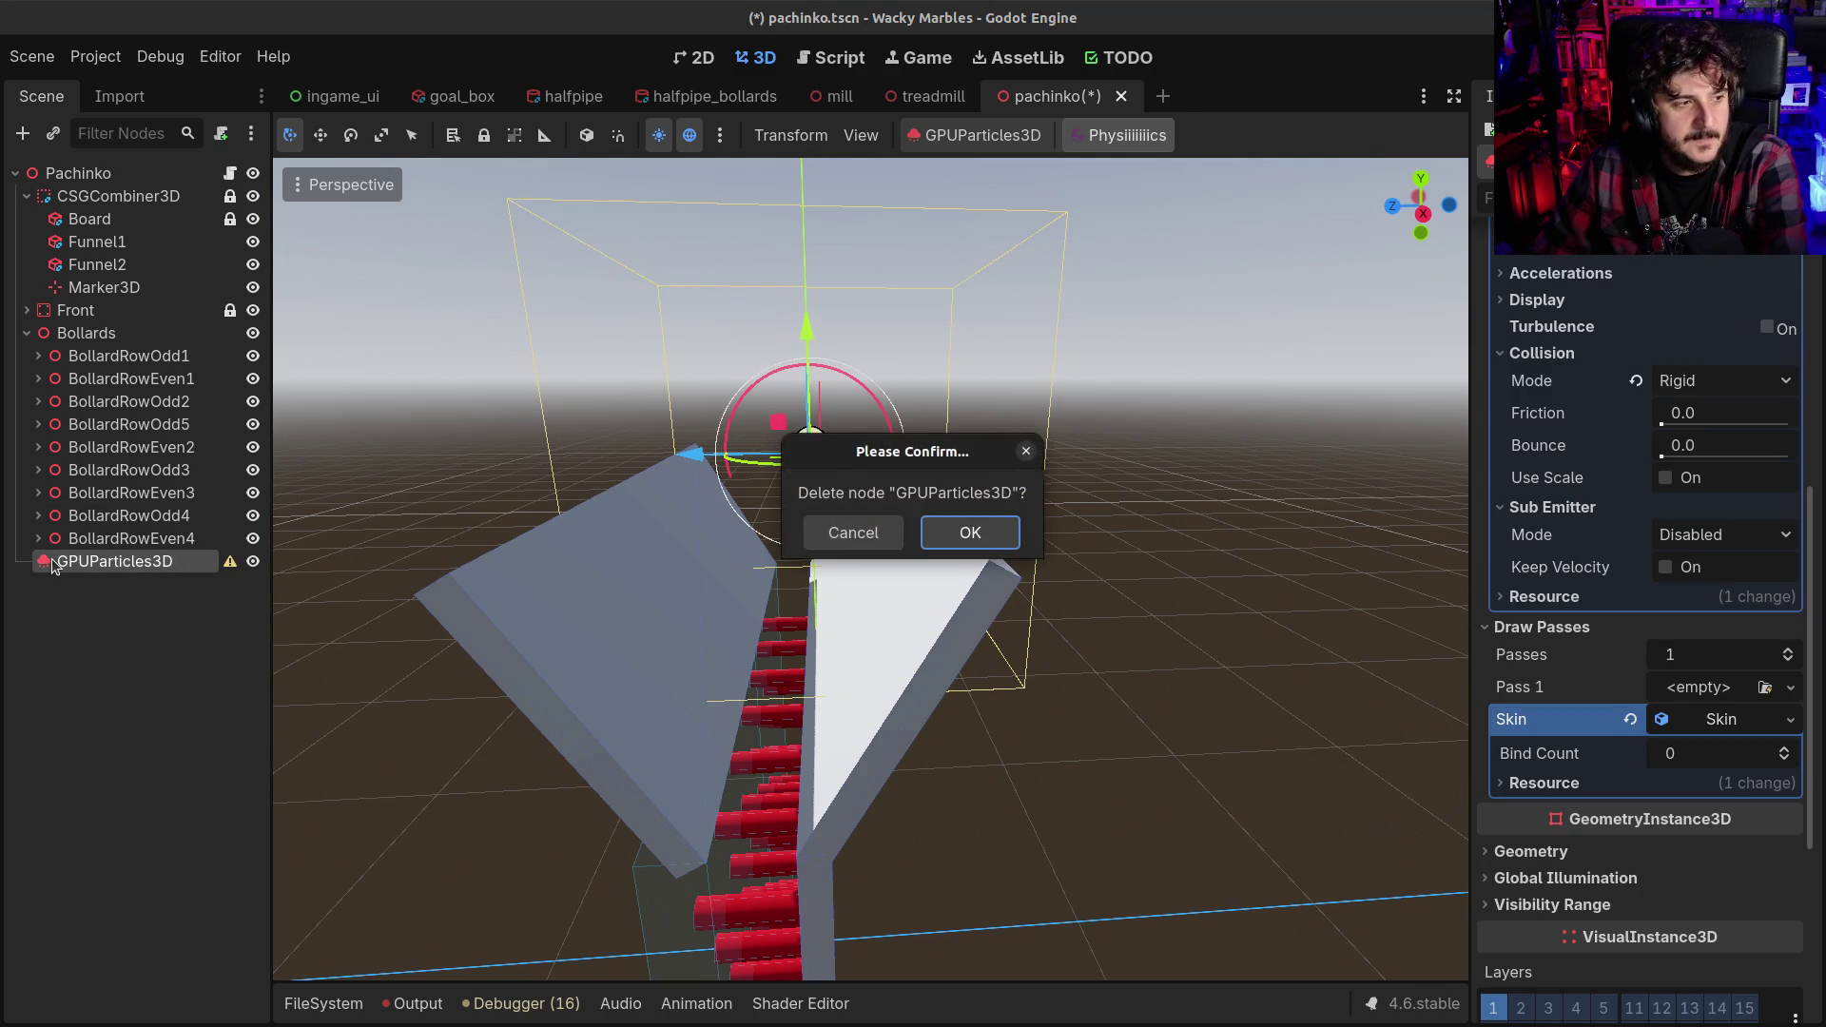
{"action": "key", "text": "Return"}
{"action": "left_click_drag", "start_coordinate": [641, 579], "coordinate": [777, 675]}
{"action": "scroll", "coordinate": [776, 675], "scroll_direction": "up", "scroll_amount": 3}
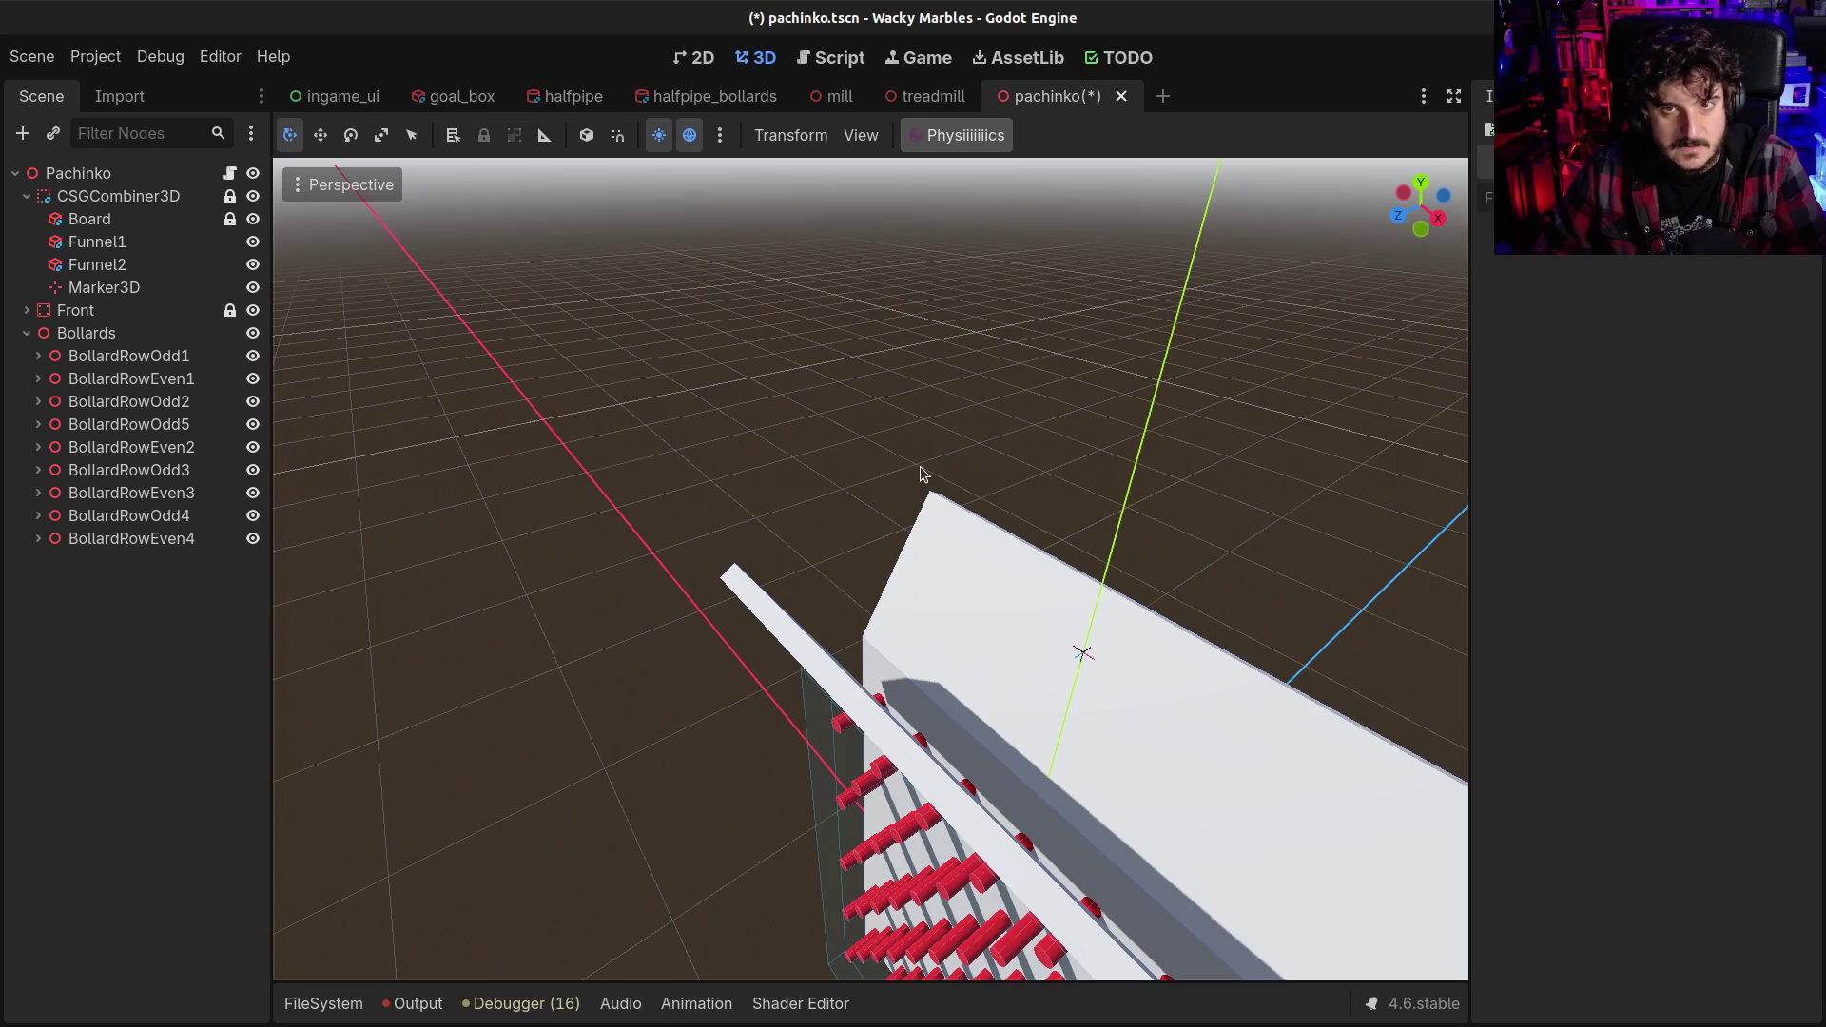
- Save pachinko.tscn with Ctrl+S
{"action": "key", "text": "ctrl+s"}
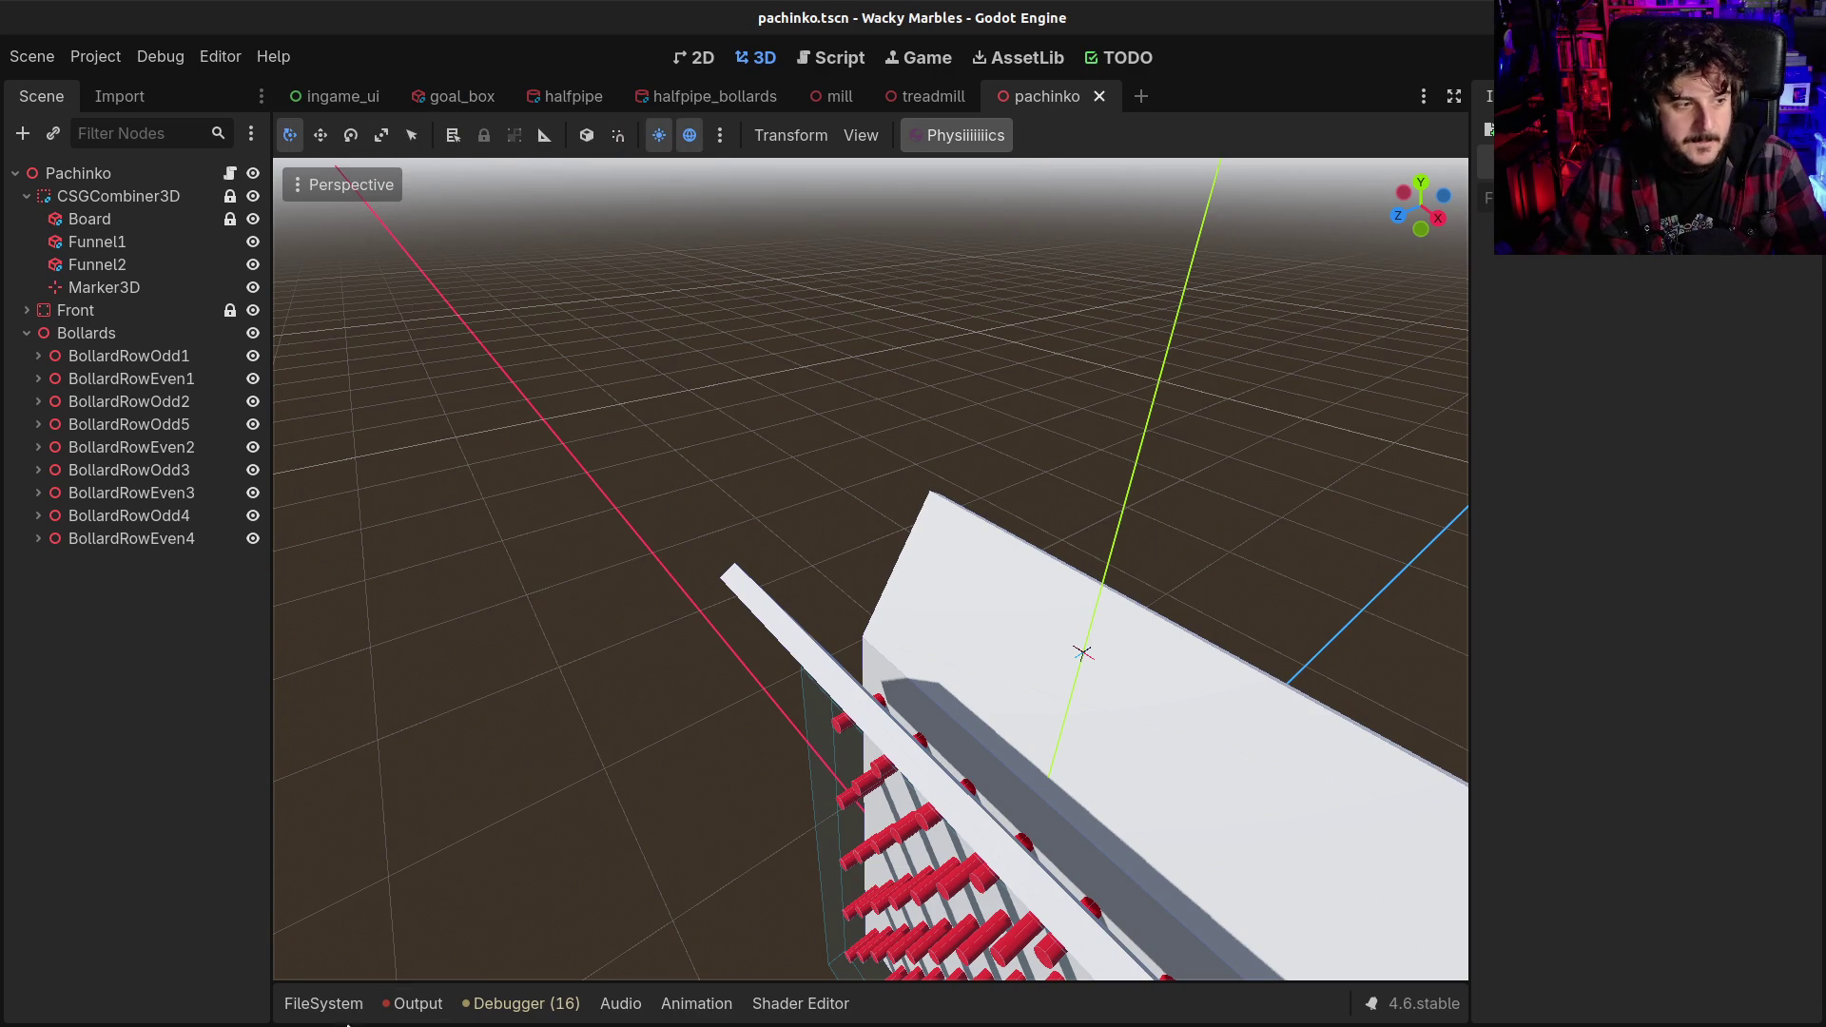
{"action": "scroll", "coordinate": [571, 751], "scroll_direction": "down", "scroll_amount": 5}
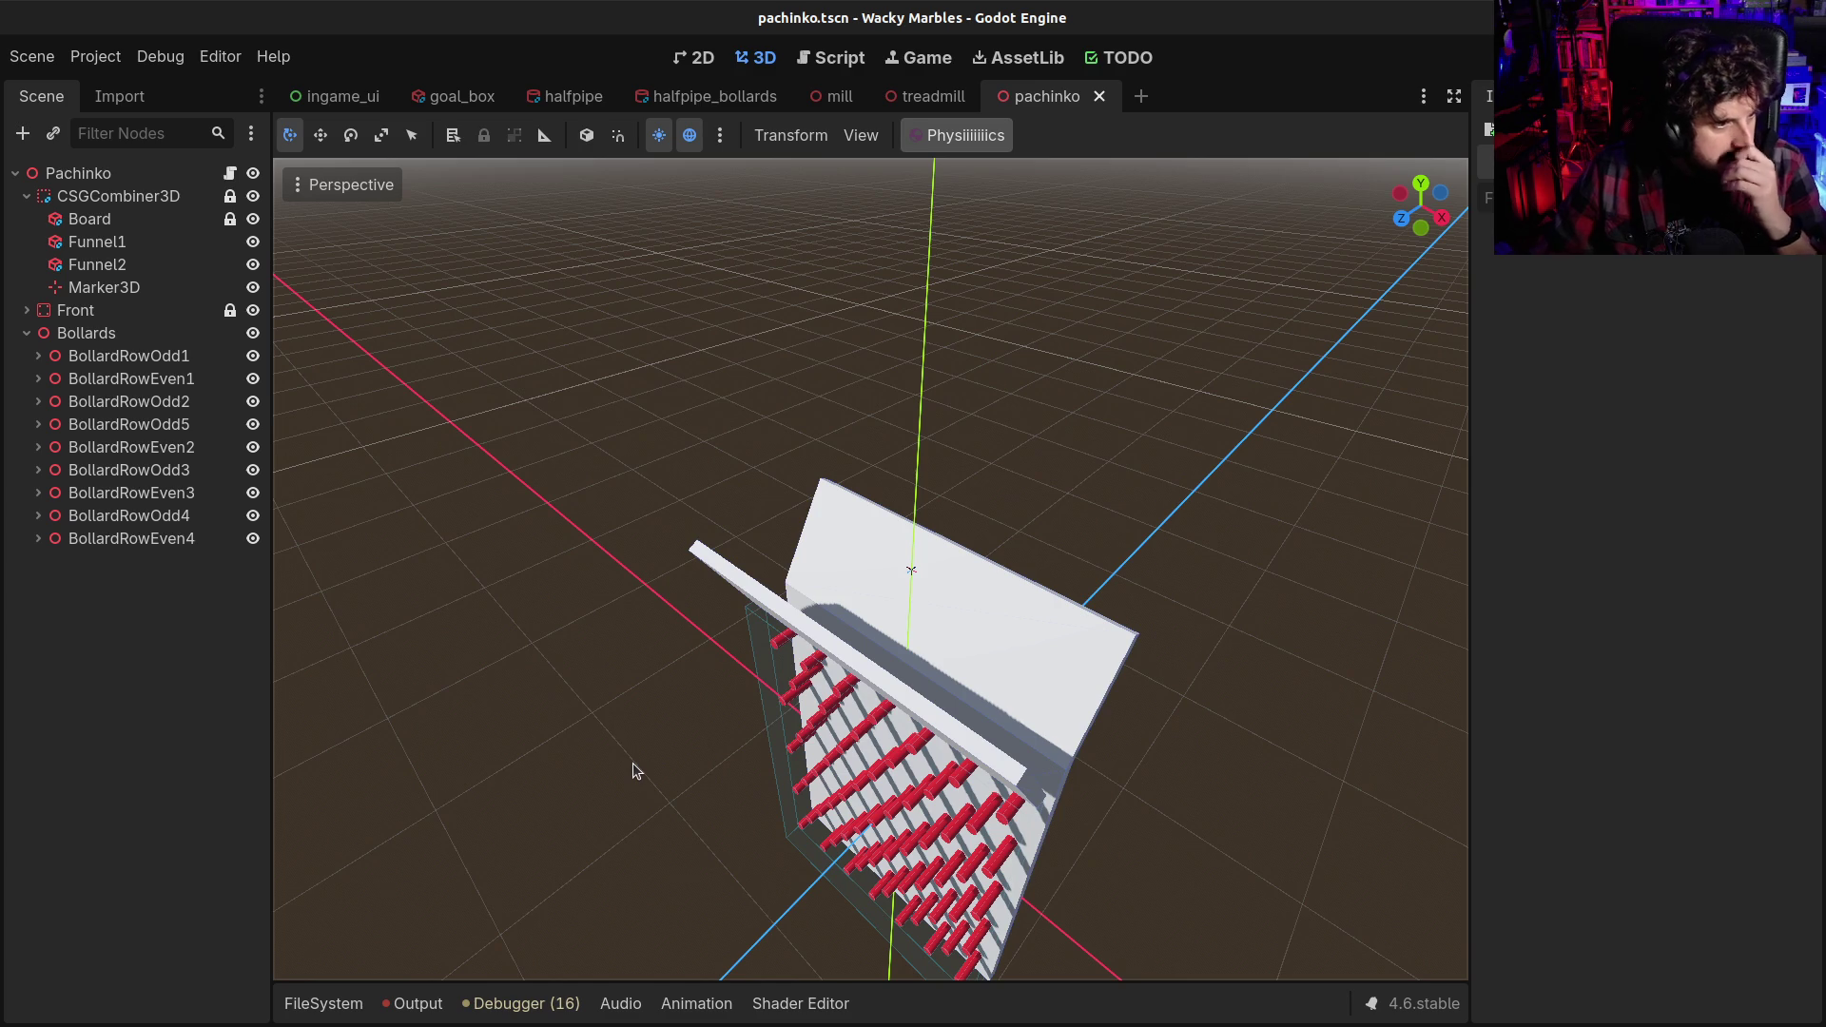
- Open the scenes folder in FileSystem, then open Editor > Editor Settings
{"action": "left_click", "coordinate": [347, 1004]}
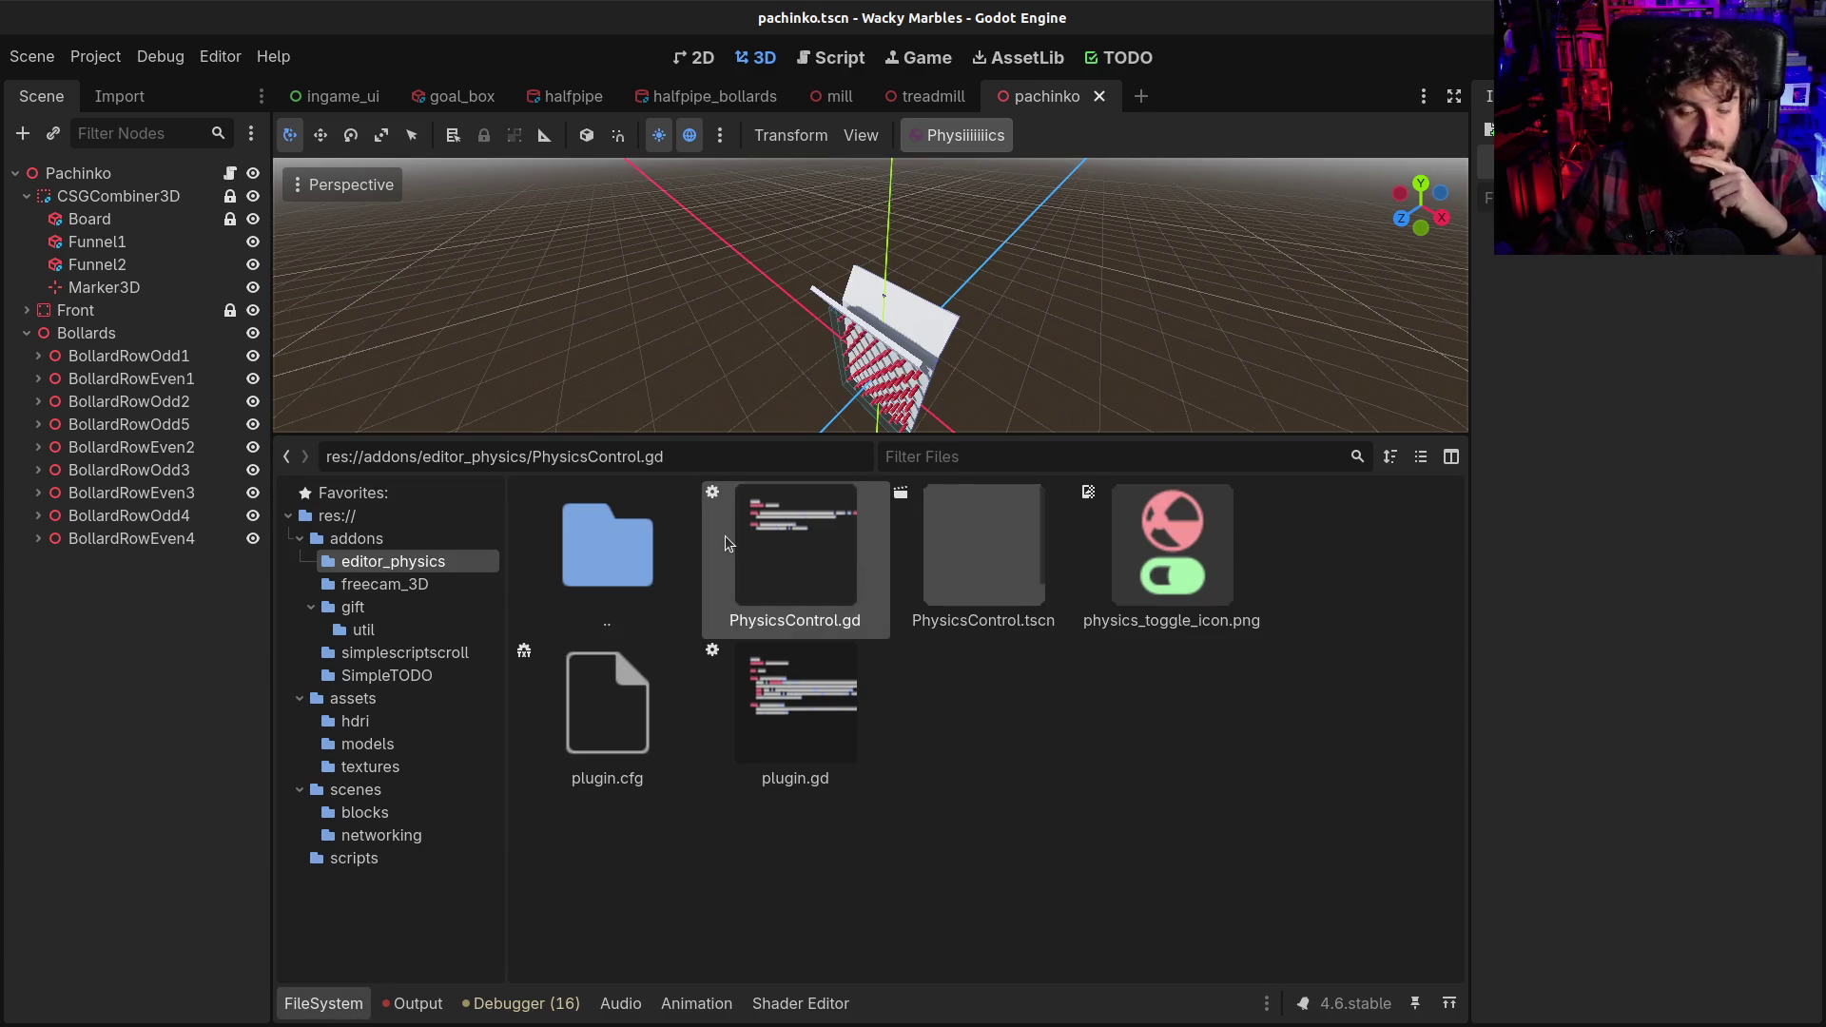
{"action": "left_click", "coordinate": [364, 795]}
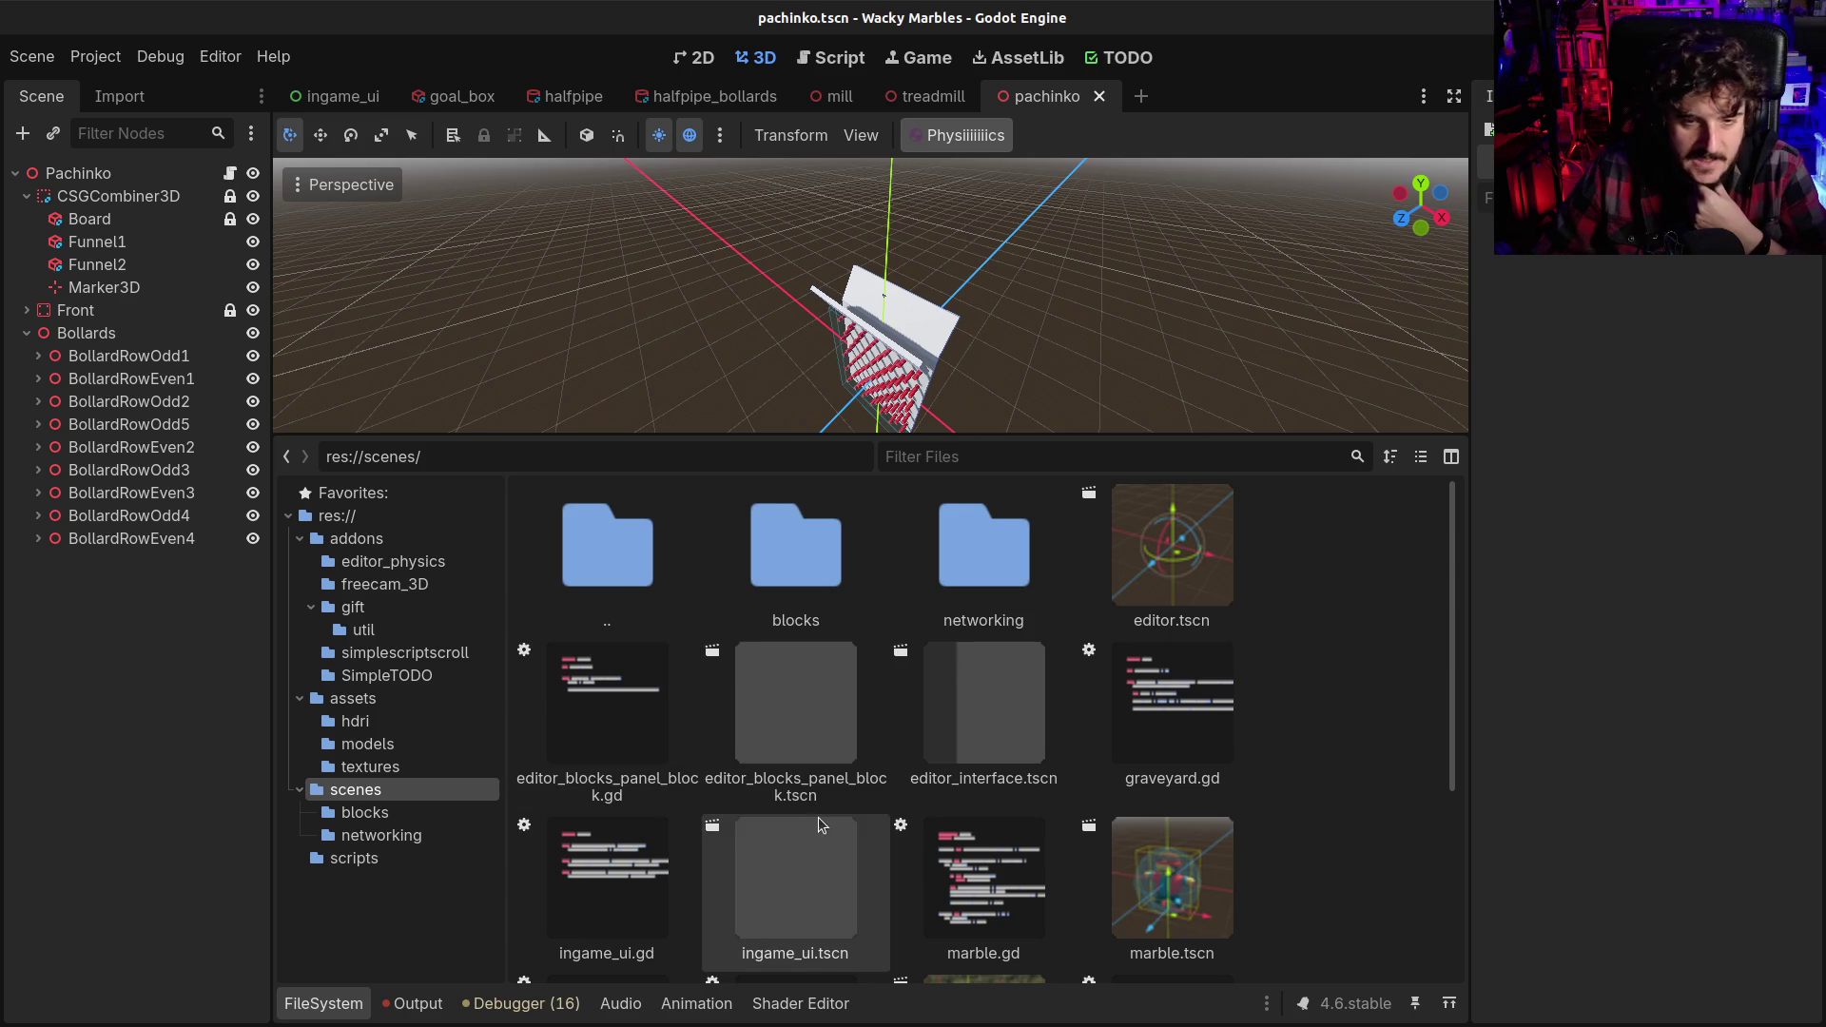
{"action": "scroll", "coordinate": [837, 820], "scroll_direction": "down", "scroll_amount": 5}
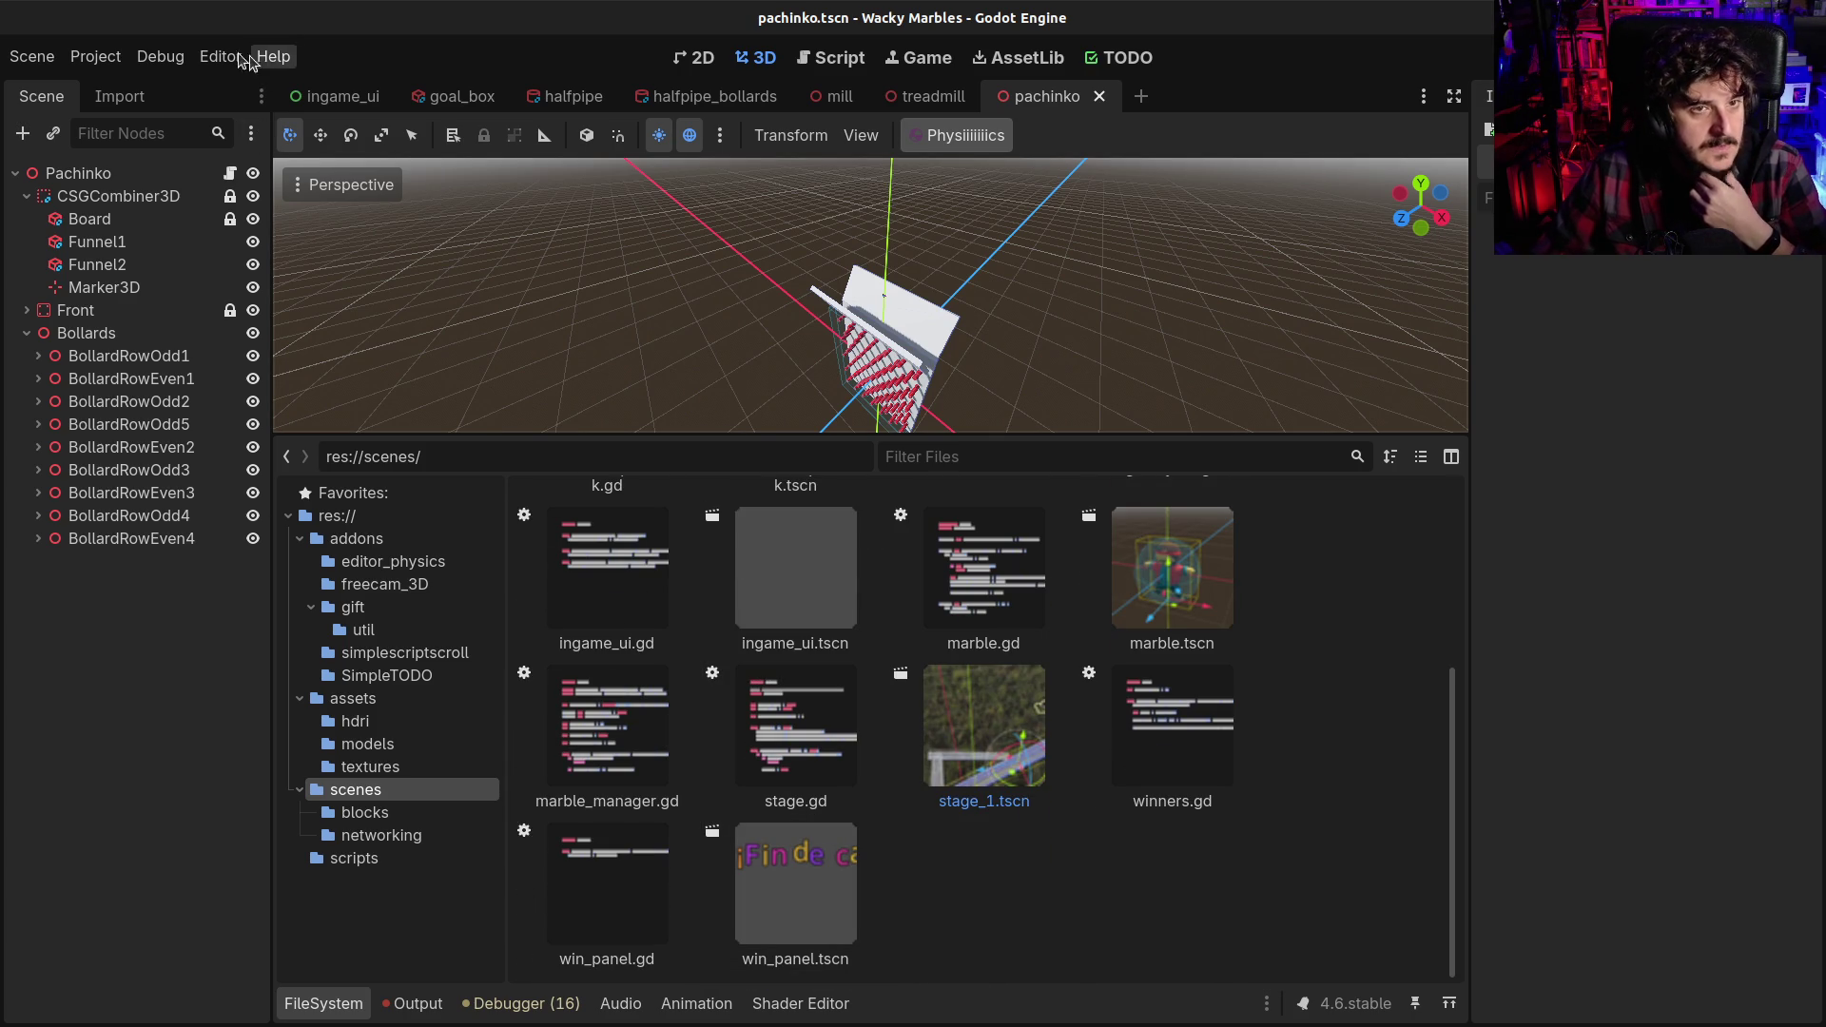
{"action": "left_click", "coordinate": [225, 59]}
{"action": "left_click", "coordinate": [232, 91]}
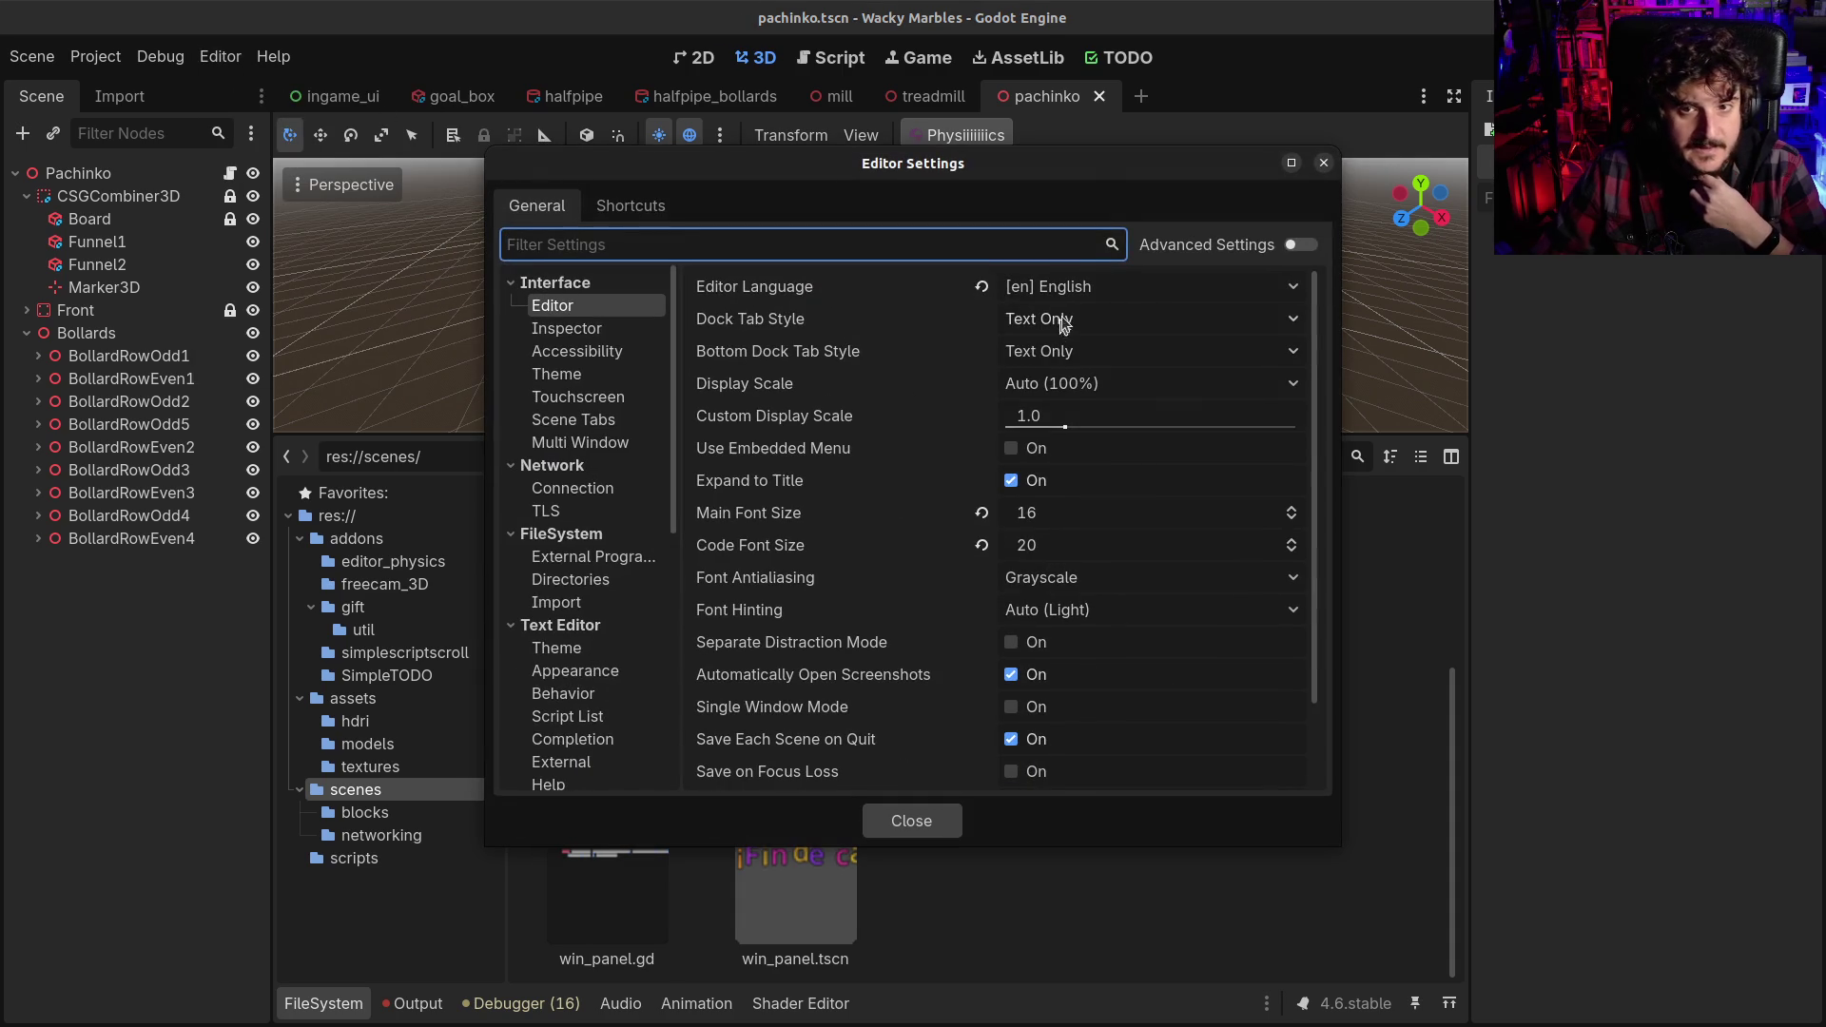
{"action": "left_click", "coordinate": [1070, 287]}
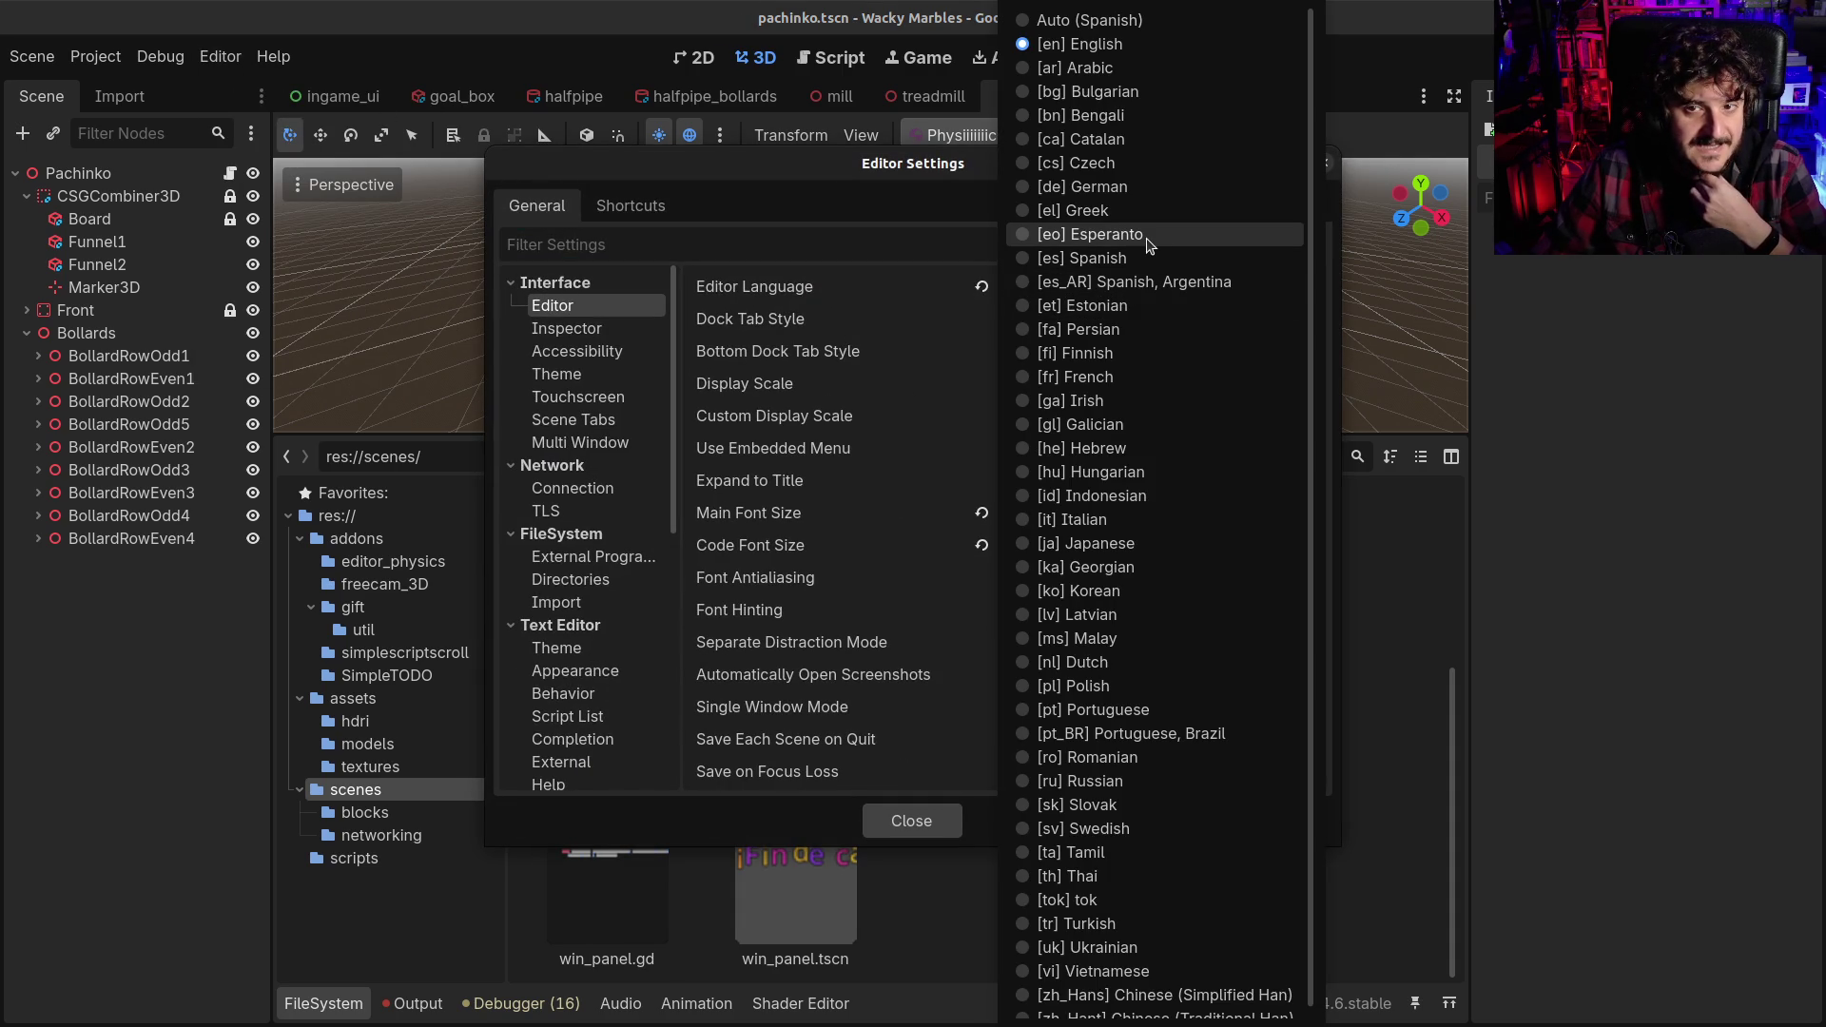
{"action": "scroll", "coordinate": [1156, 514], "scroll_direction": "down", "scroll_amount": 1}
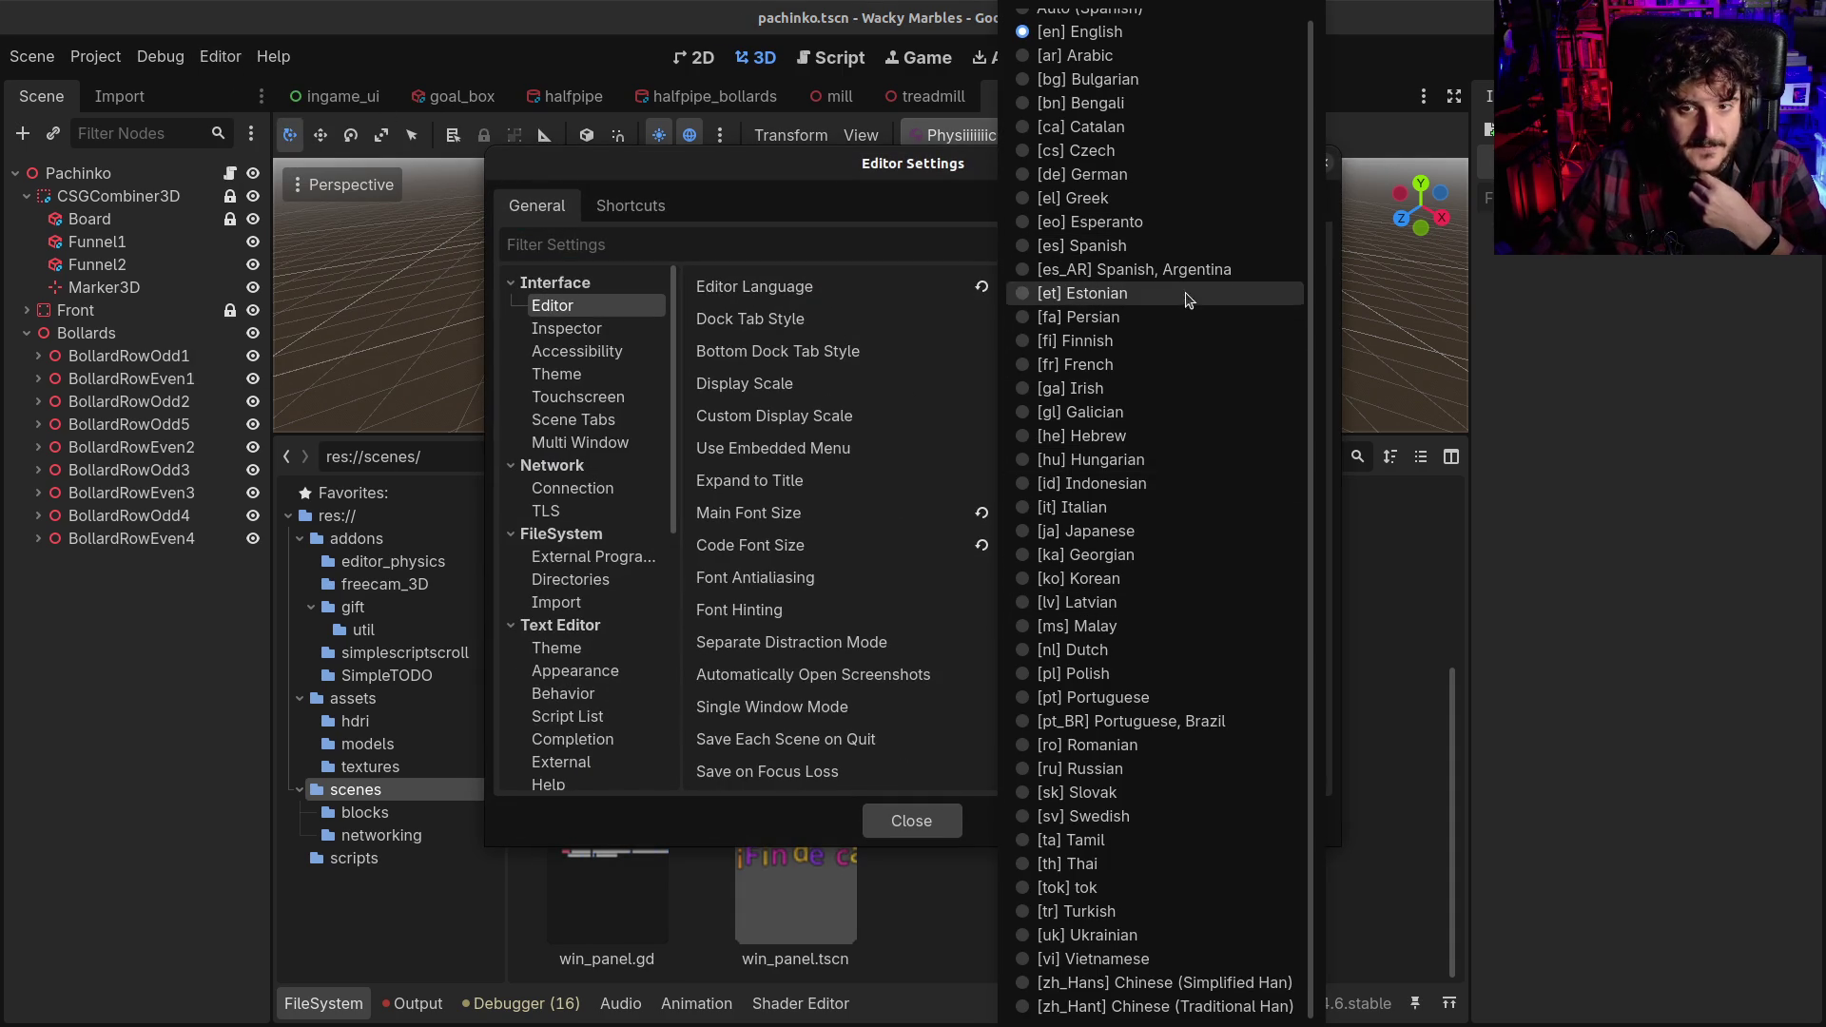
{"action": "scroll", "coordinate": [1179, 513], "scroll_direction": "up", "scroll_amount": 1}
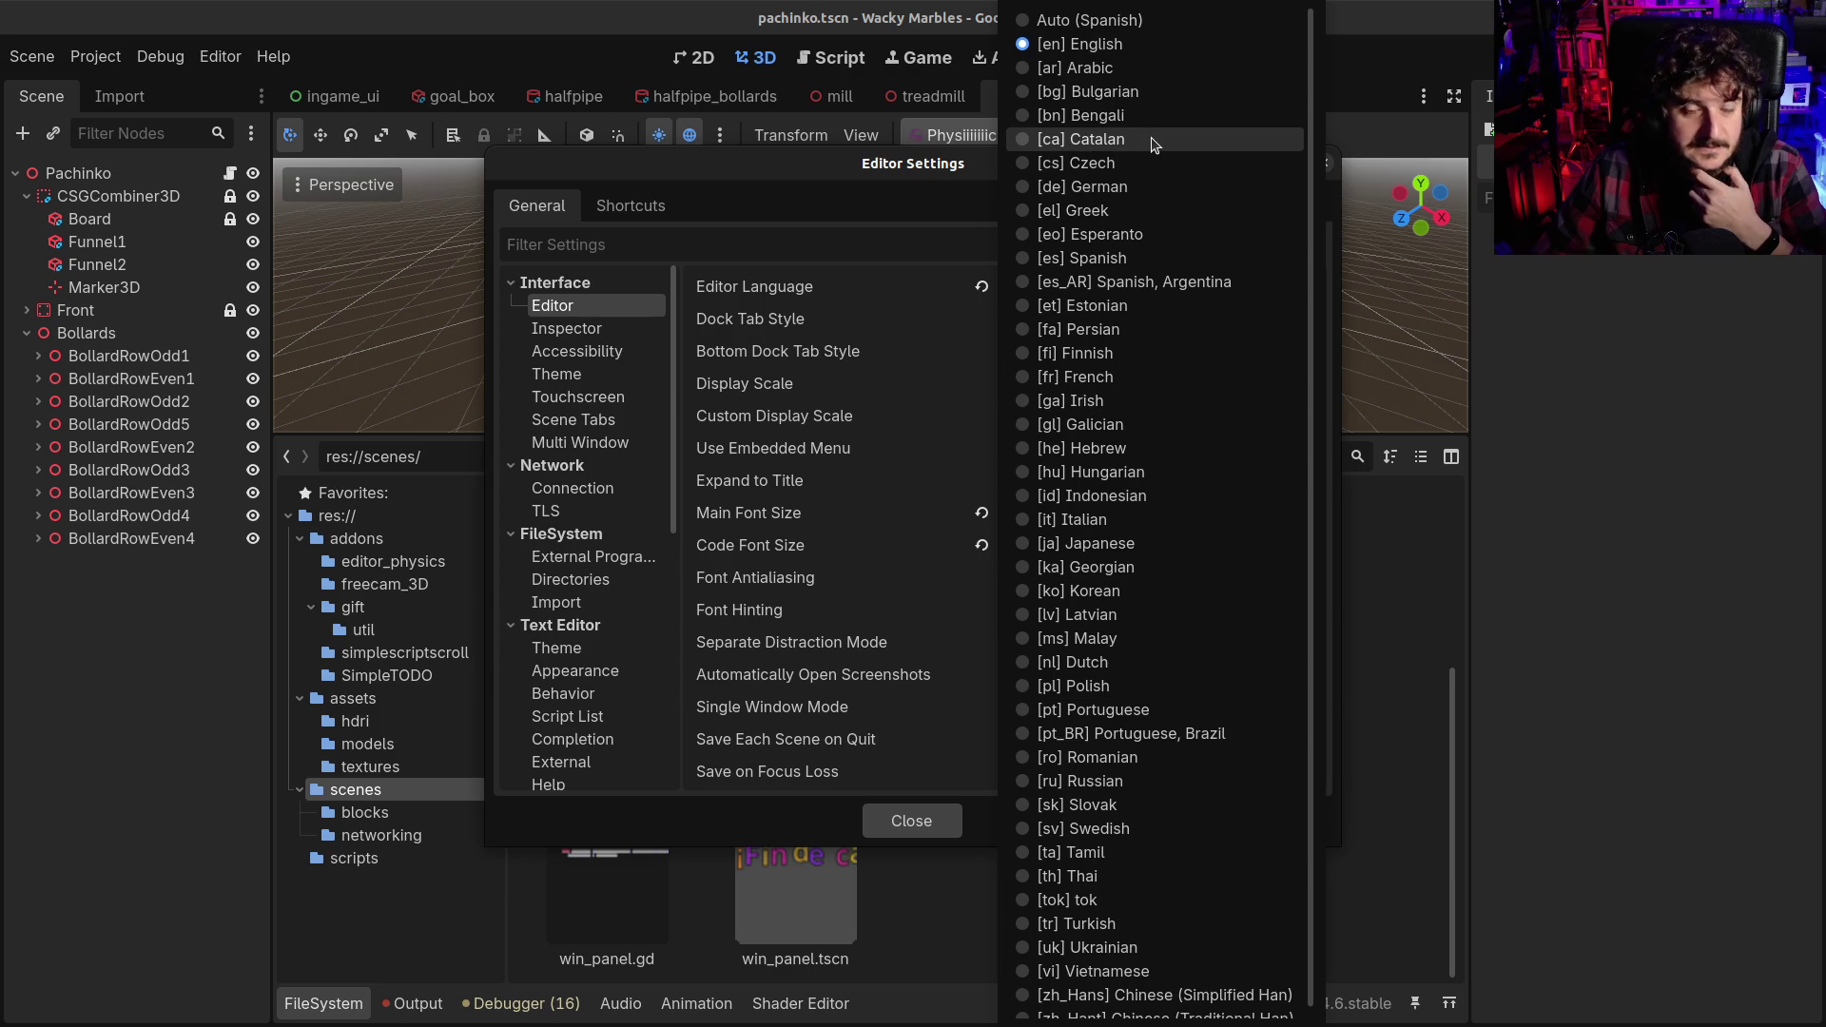
{"action": "left_click", "coordinate": [1153, 145]}
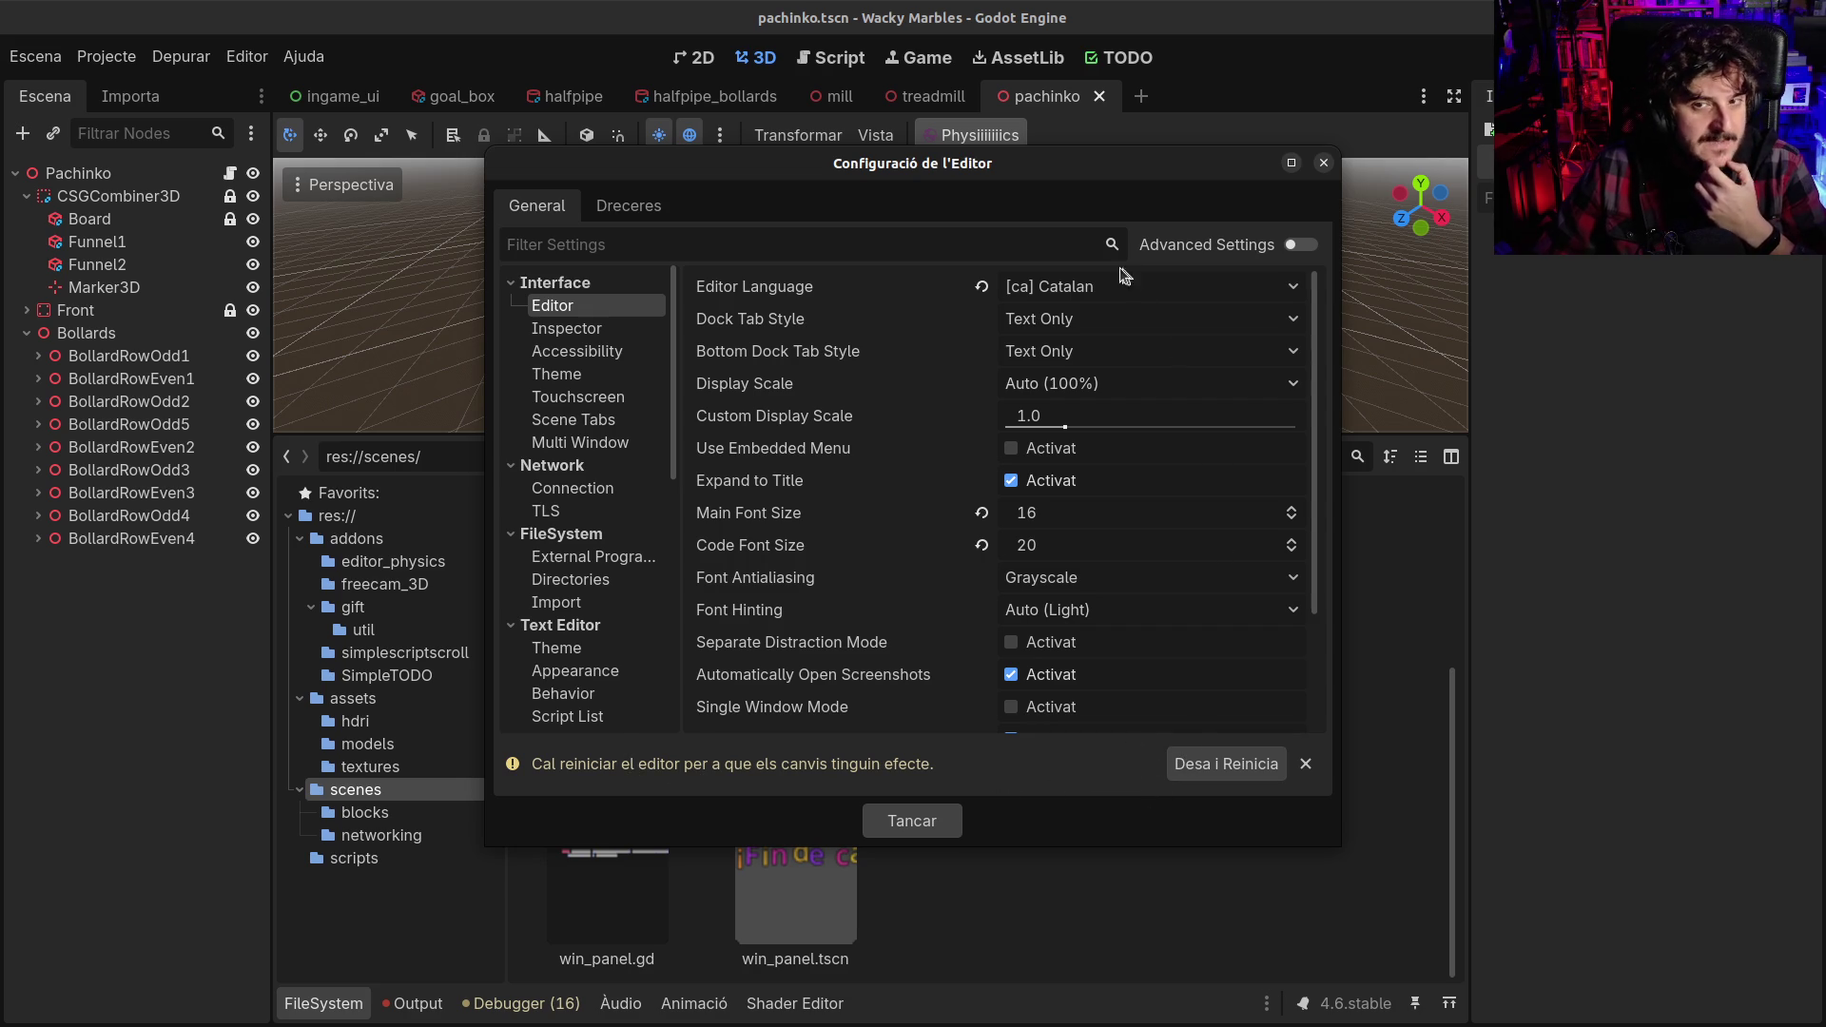
{"action": "left_click", "coordinate": [1109, 295]}
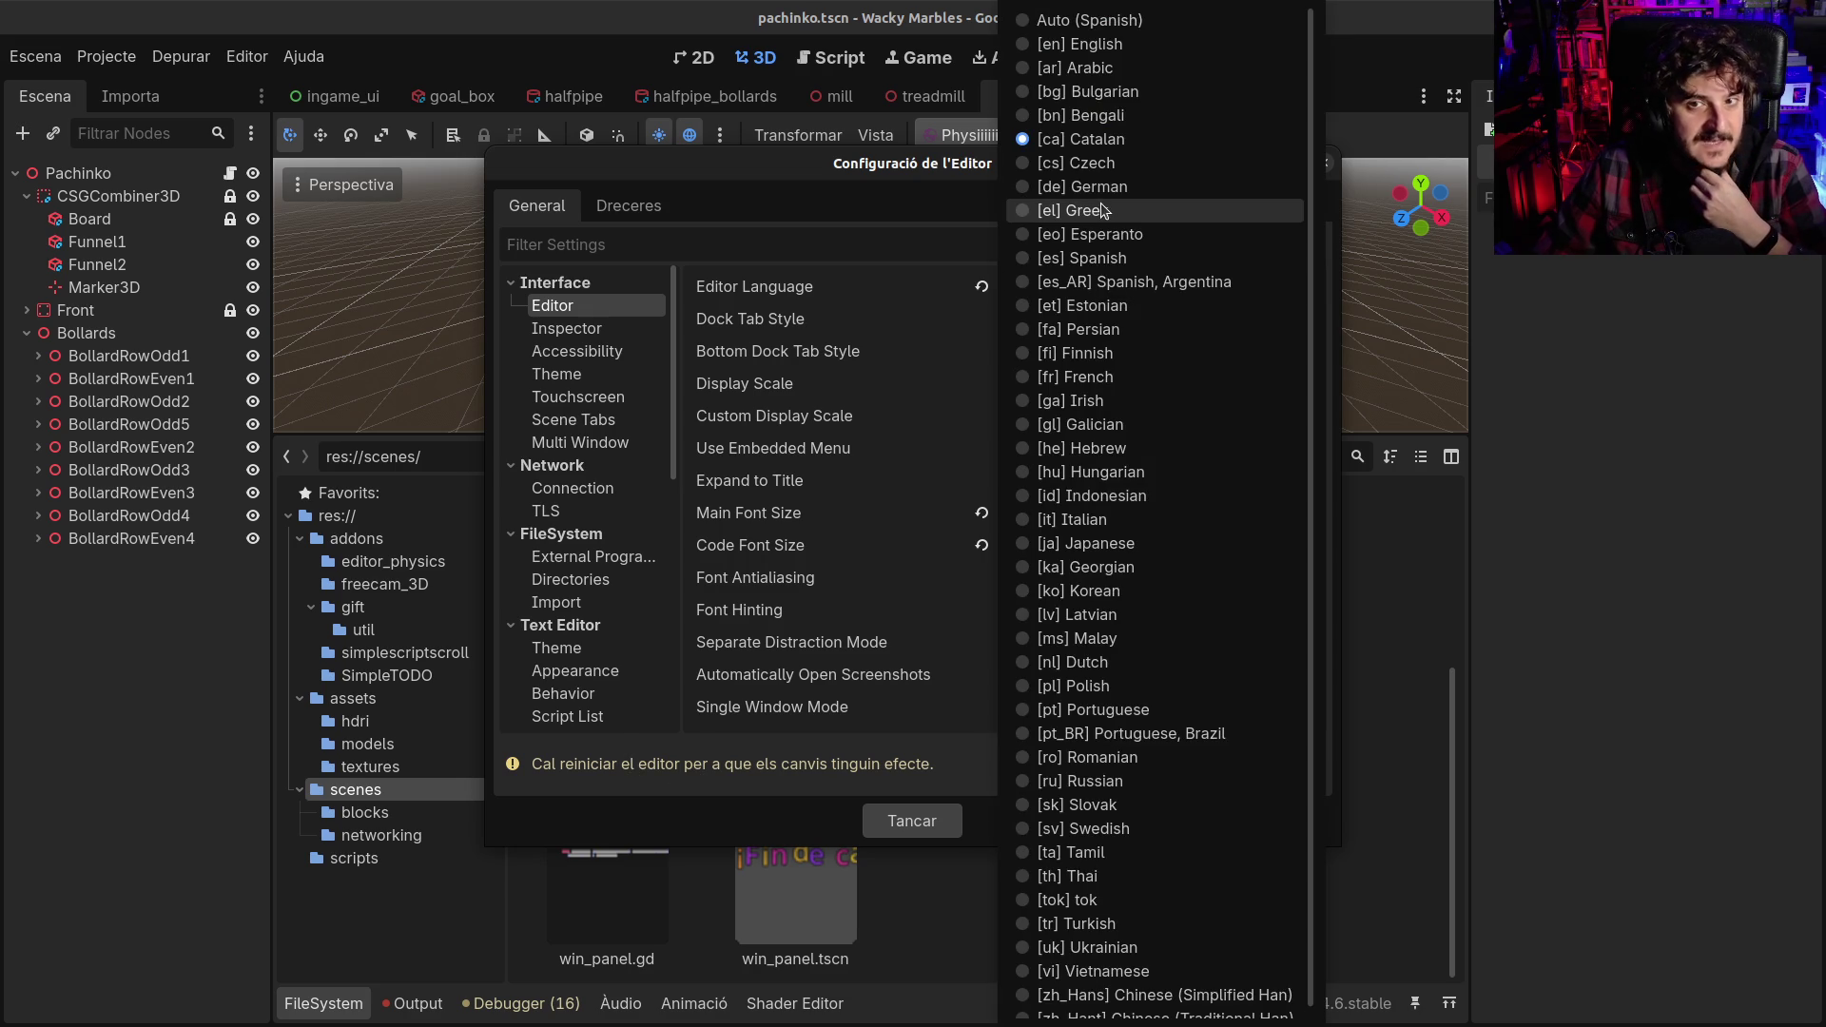
{"action": "left_click", "coordinate": [1099, 258]}
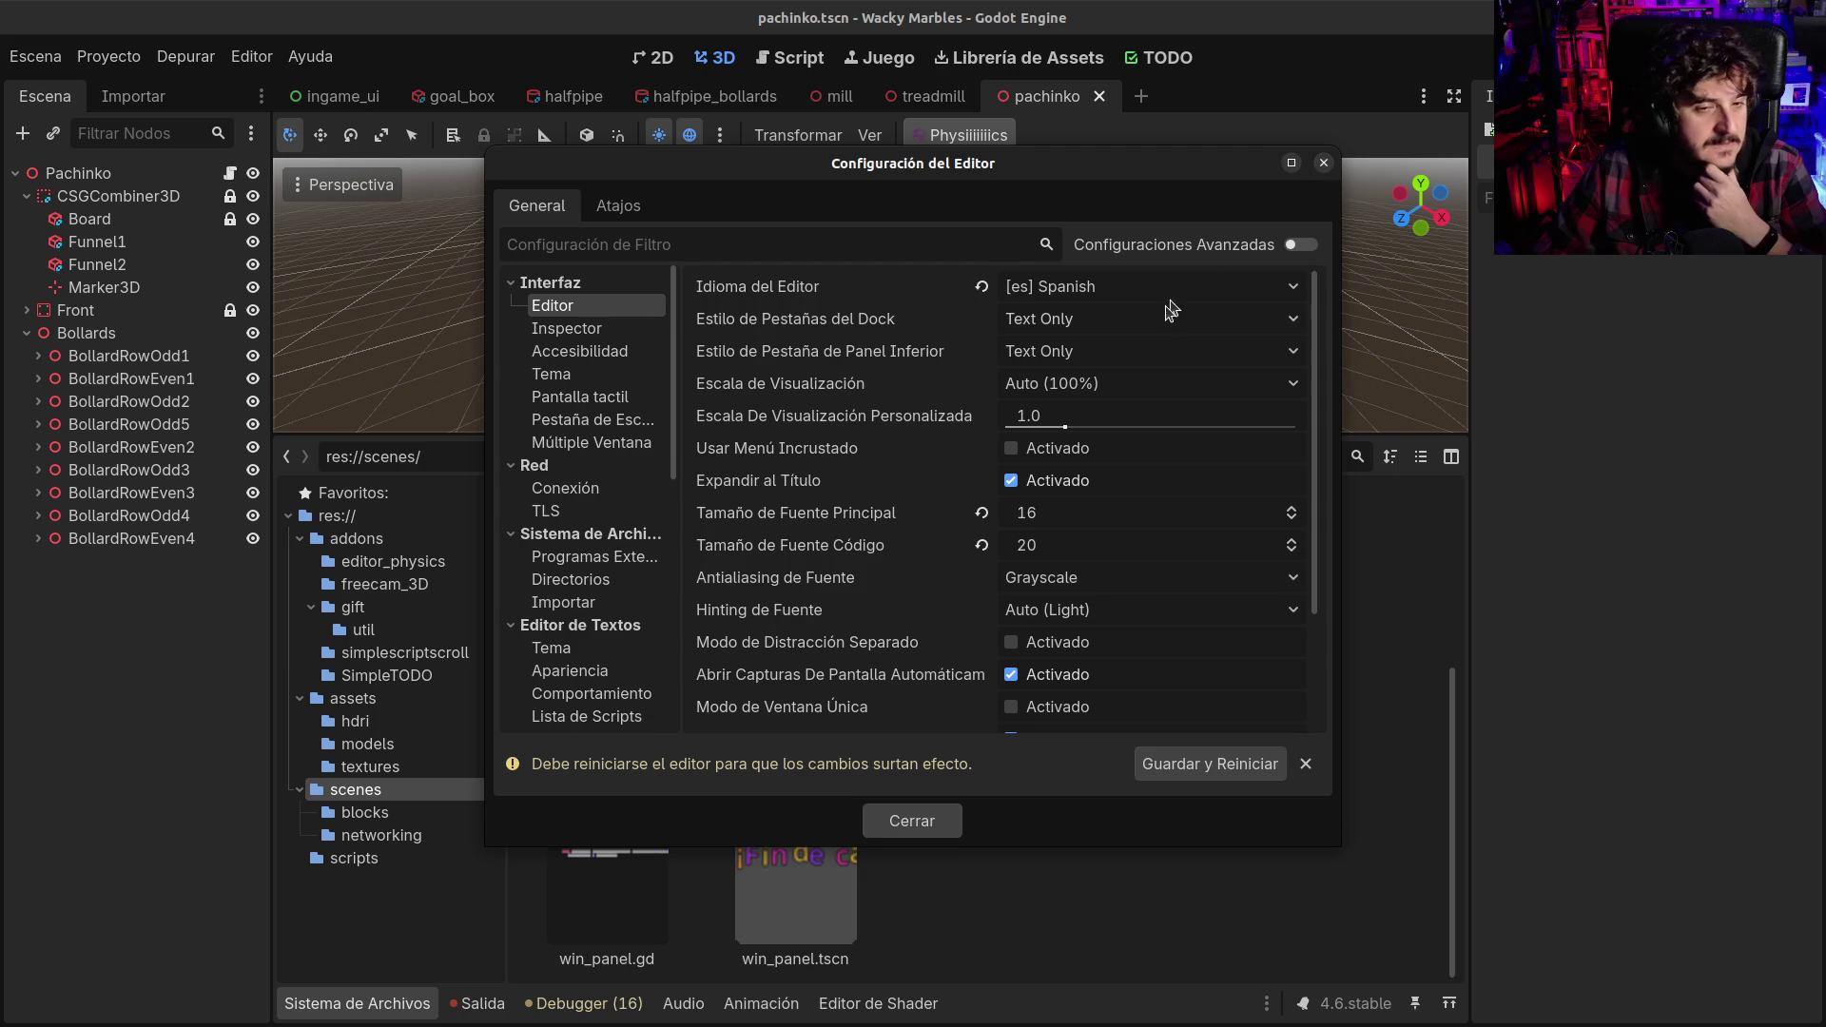
{"action": "left_click", "coordinate": [1115, 286]}
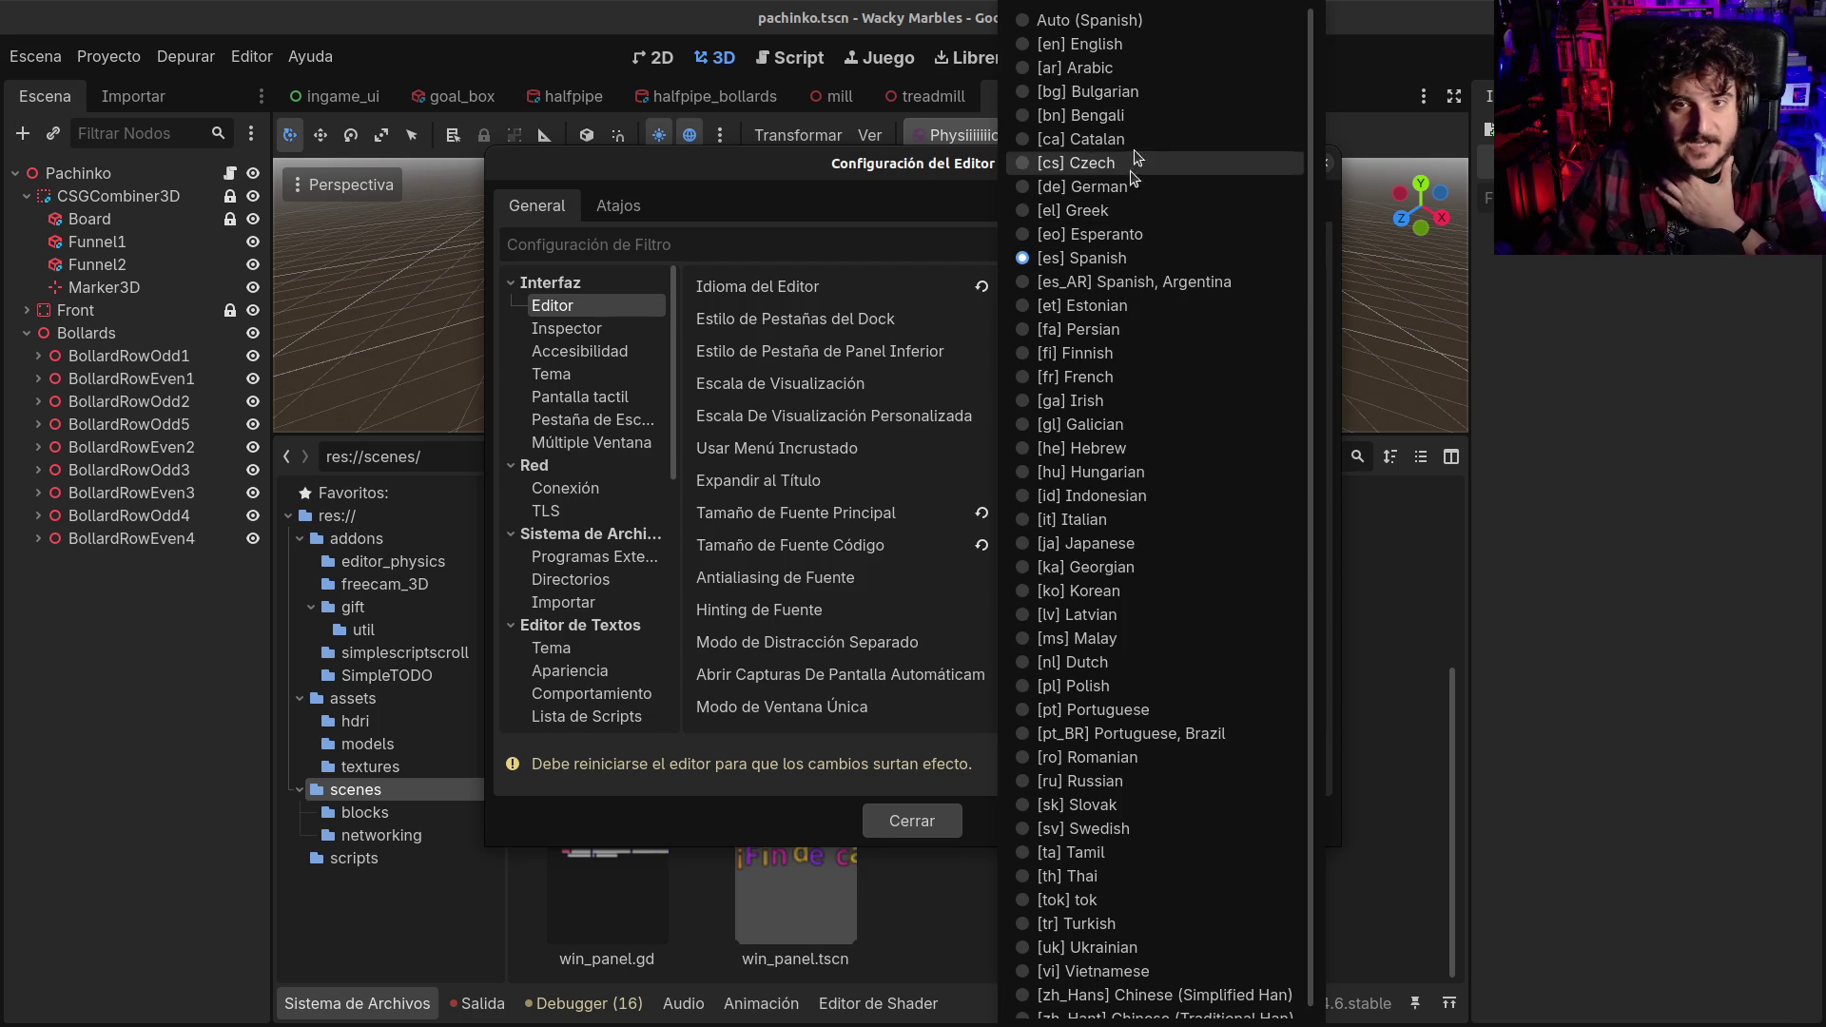
{"action": "left_click", "coordinate": [1074, 44]}
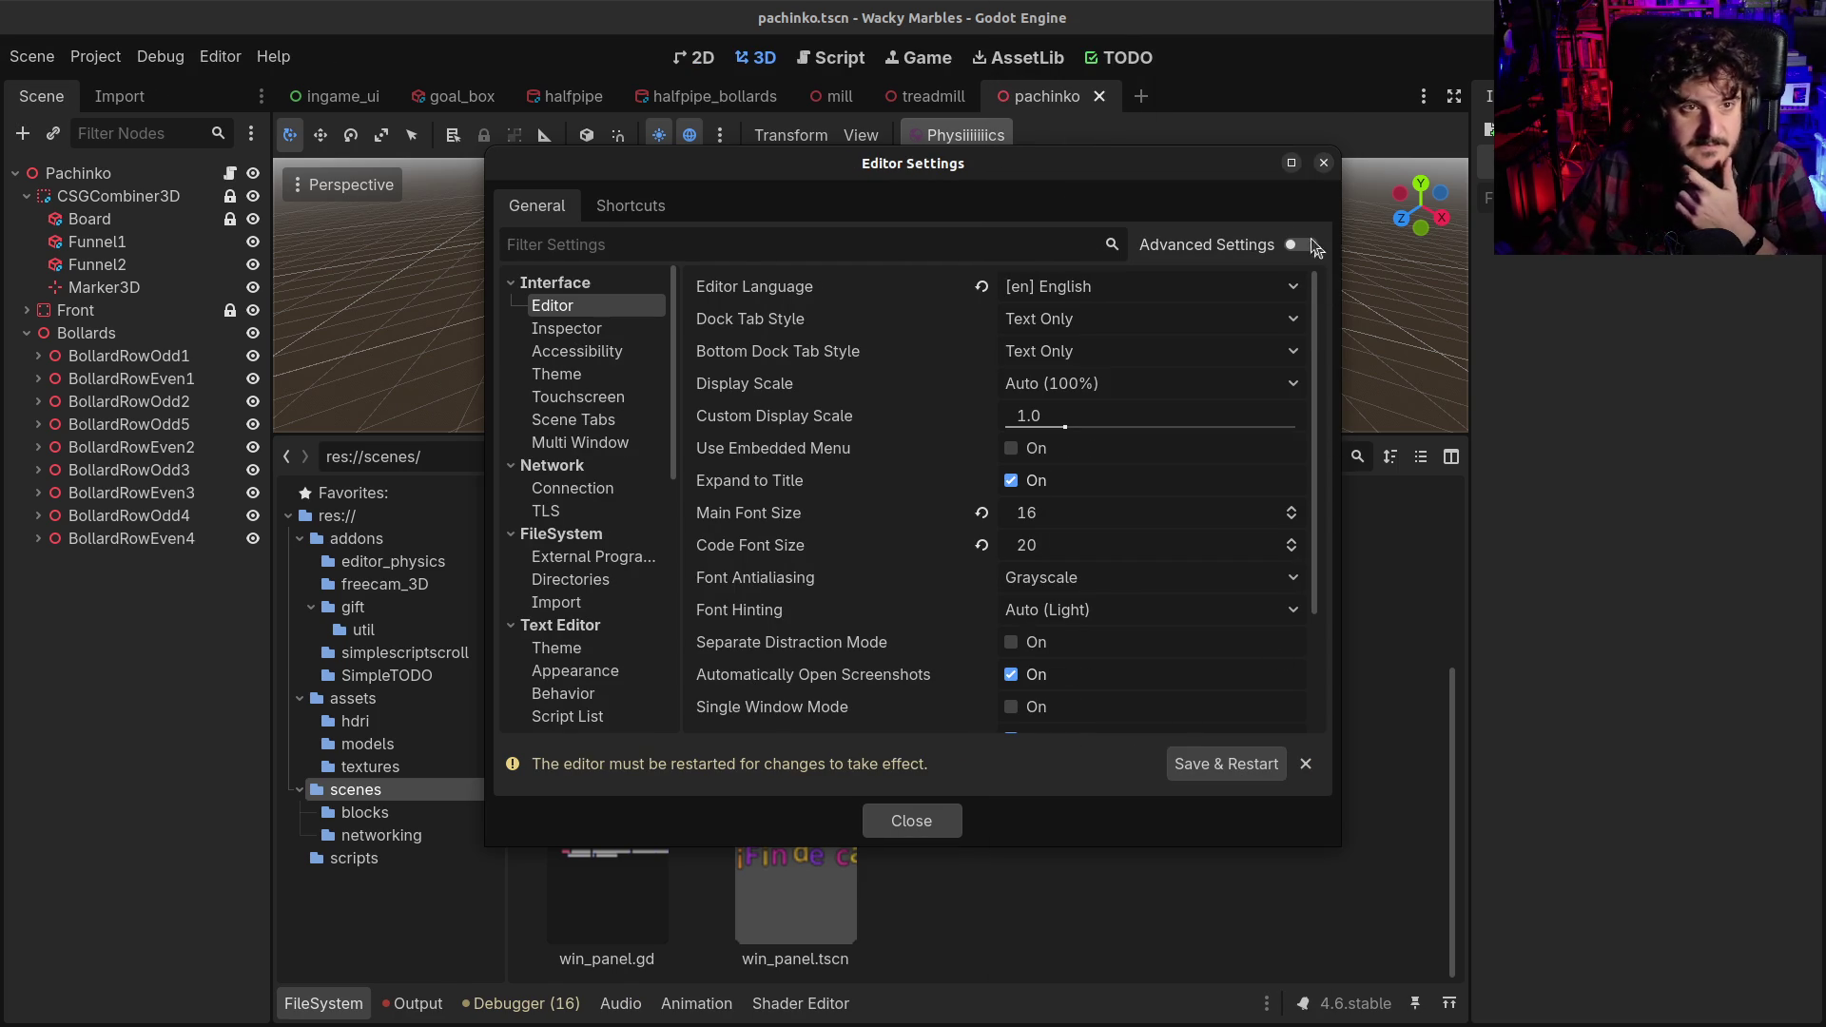
{"action": "left_click", "coordinate": [1324, 165]}
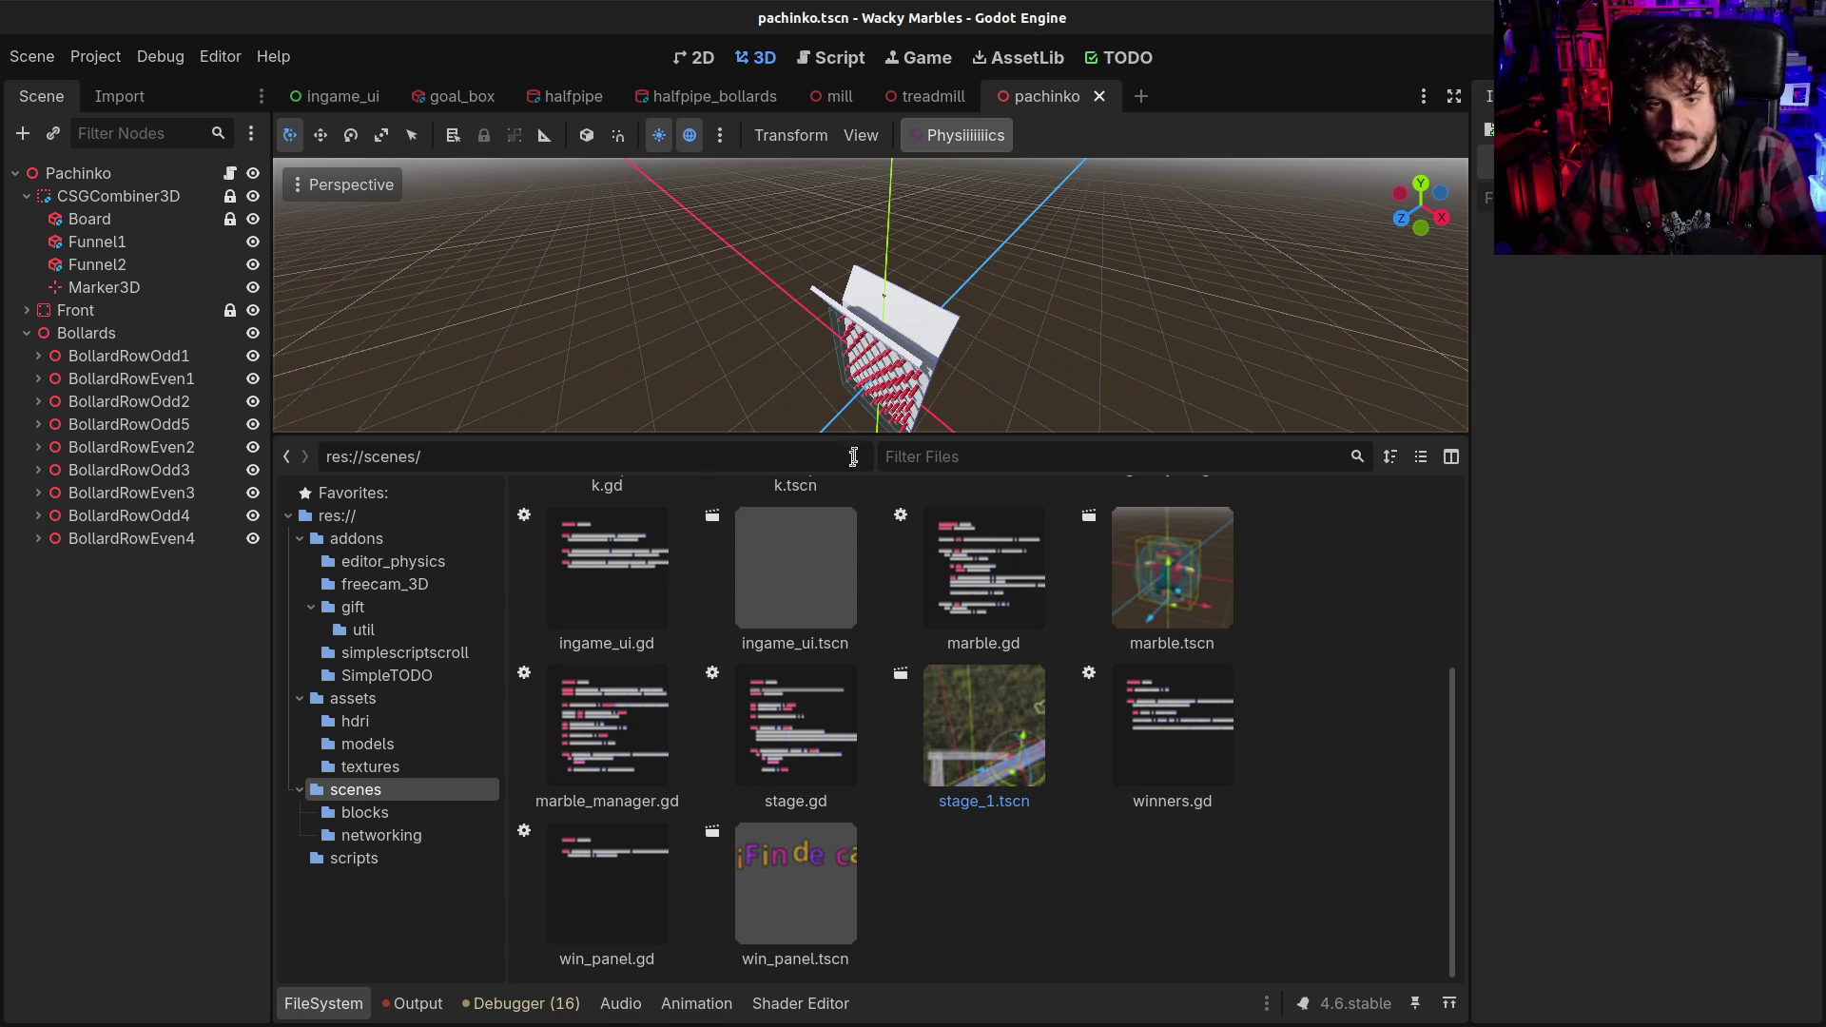
- Enlarge the 3D view above the files, orbit the board, and open stage_1.tscn
{"action": "left_click_drag", "start_coordinate": [859, 433], "coordinate": [837, 716]}
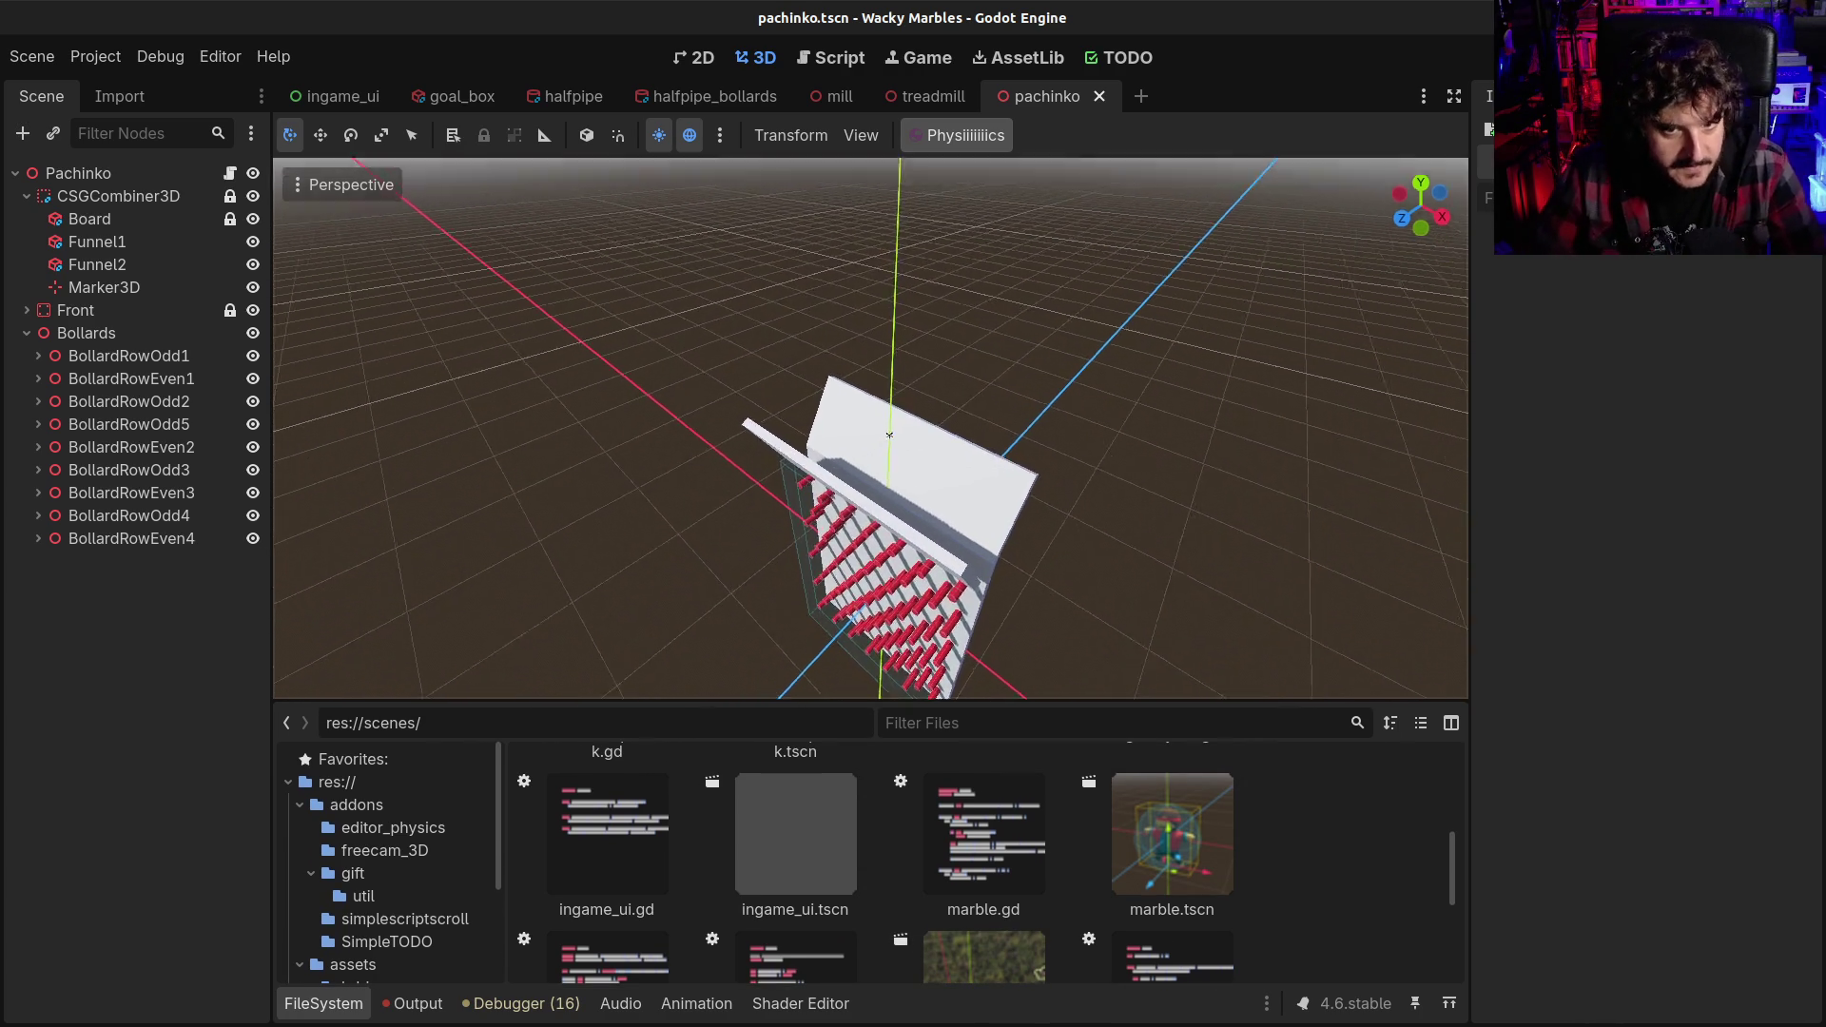
{"action": "mouse_move", "coordinate": [894, 456]}
{"action": "left_mouse_down"}
{"action": "mouse_move", "coordinate": [950, 473]}
{"action": "mouse_move", "coordinate": [351, 313]}
{"action": "mouse_move", "coordinate": [599, 387]}
{"action": "left_mouse_up"}
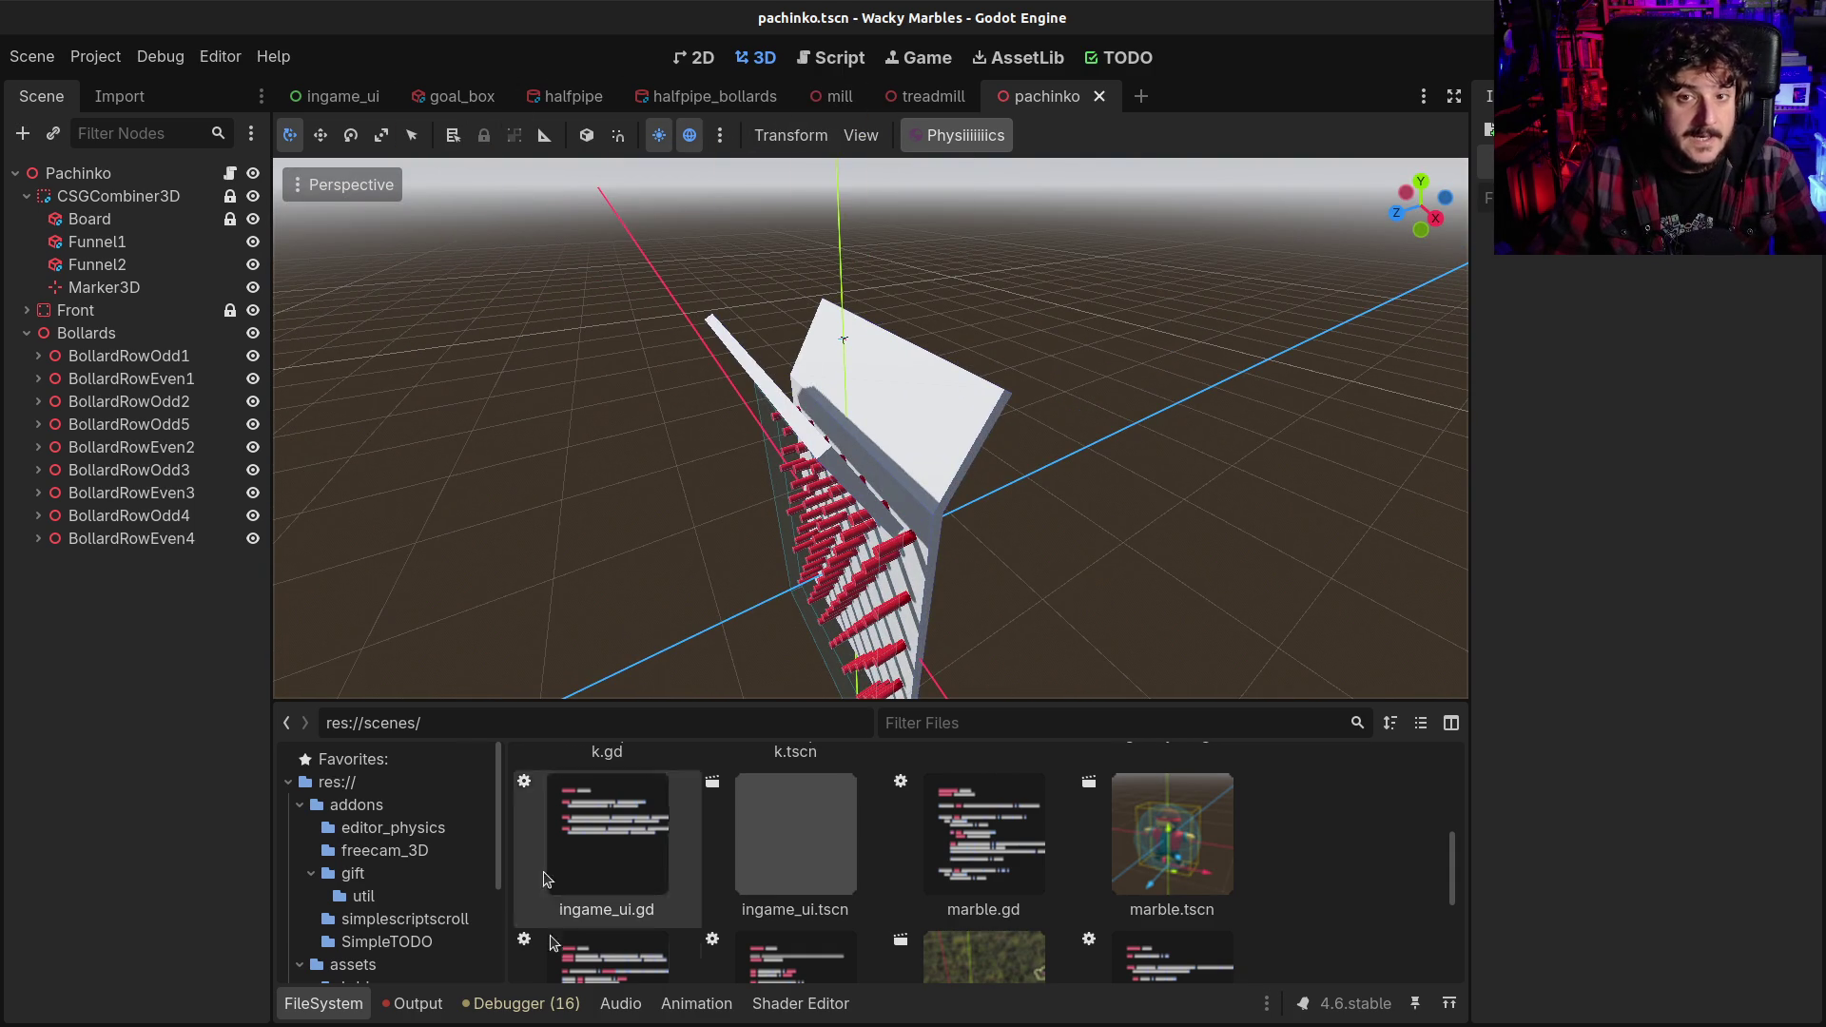
{"action": "scroll", "coordinate": [961, 880], "scroll_direction": "down", "scroll_amount": 2}
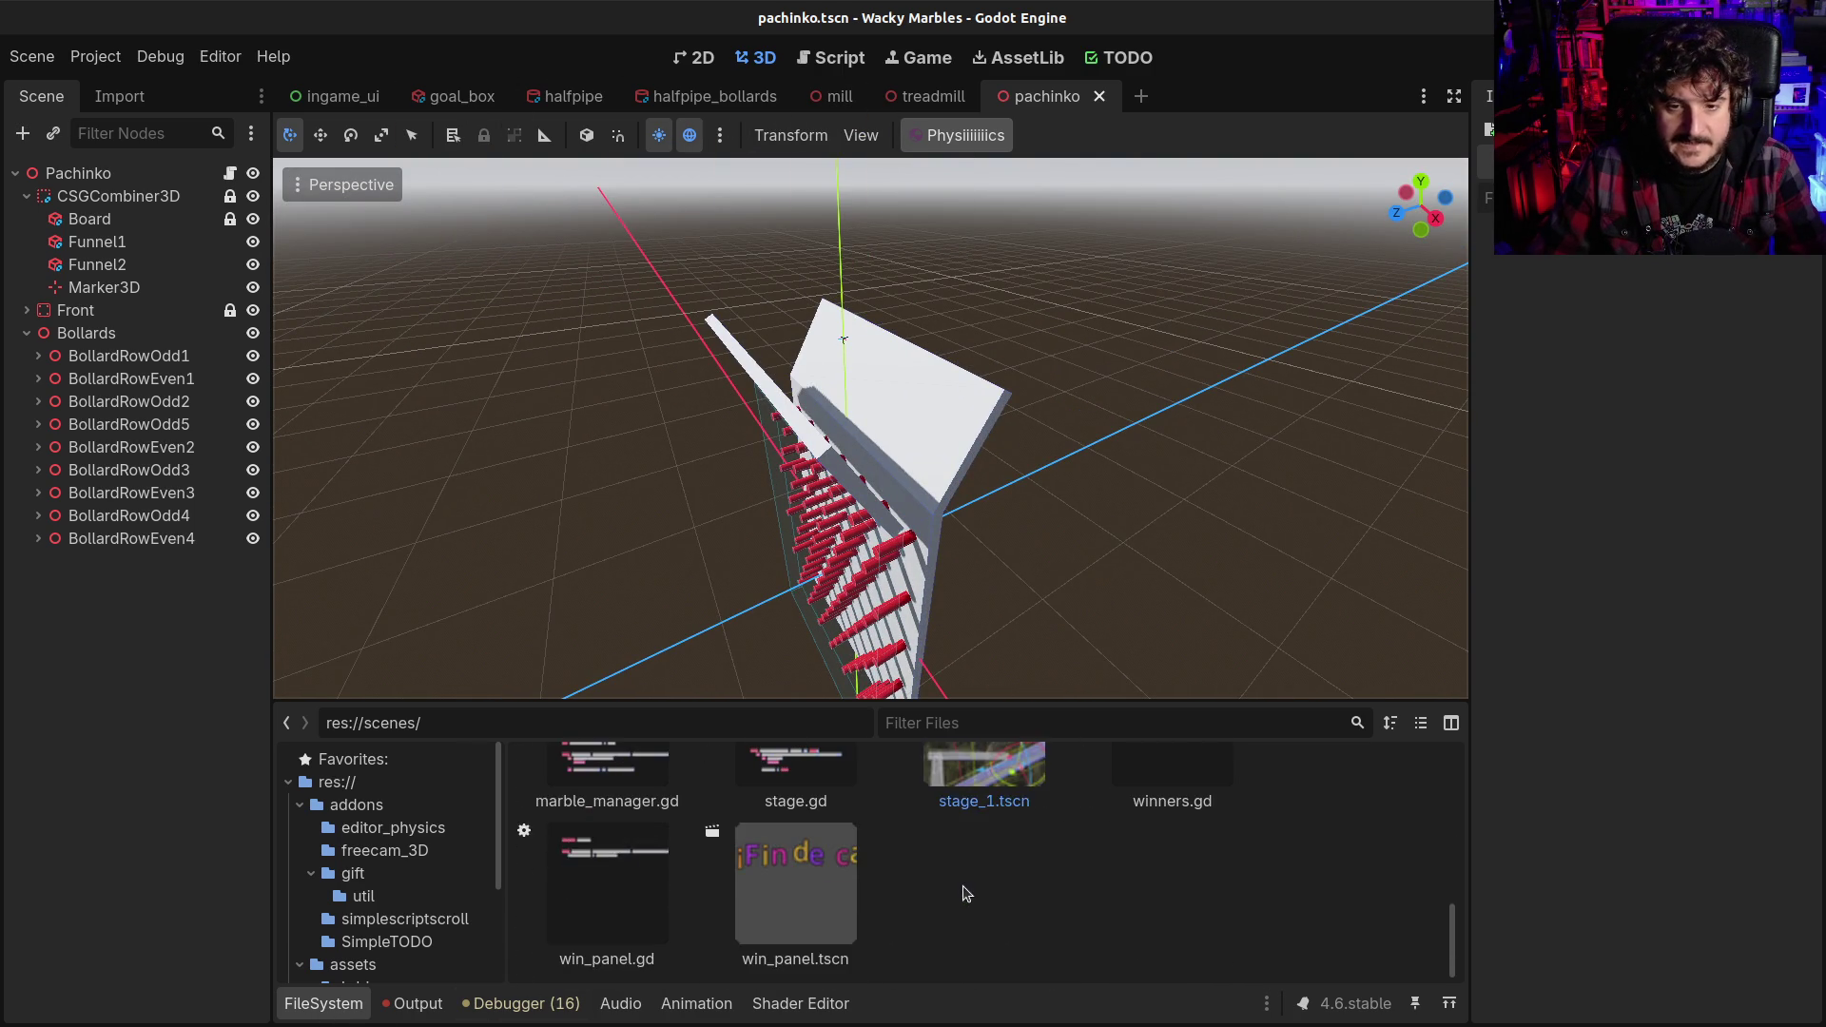
{"action": "double_click", "coordinate": [1006, 789]}
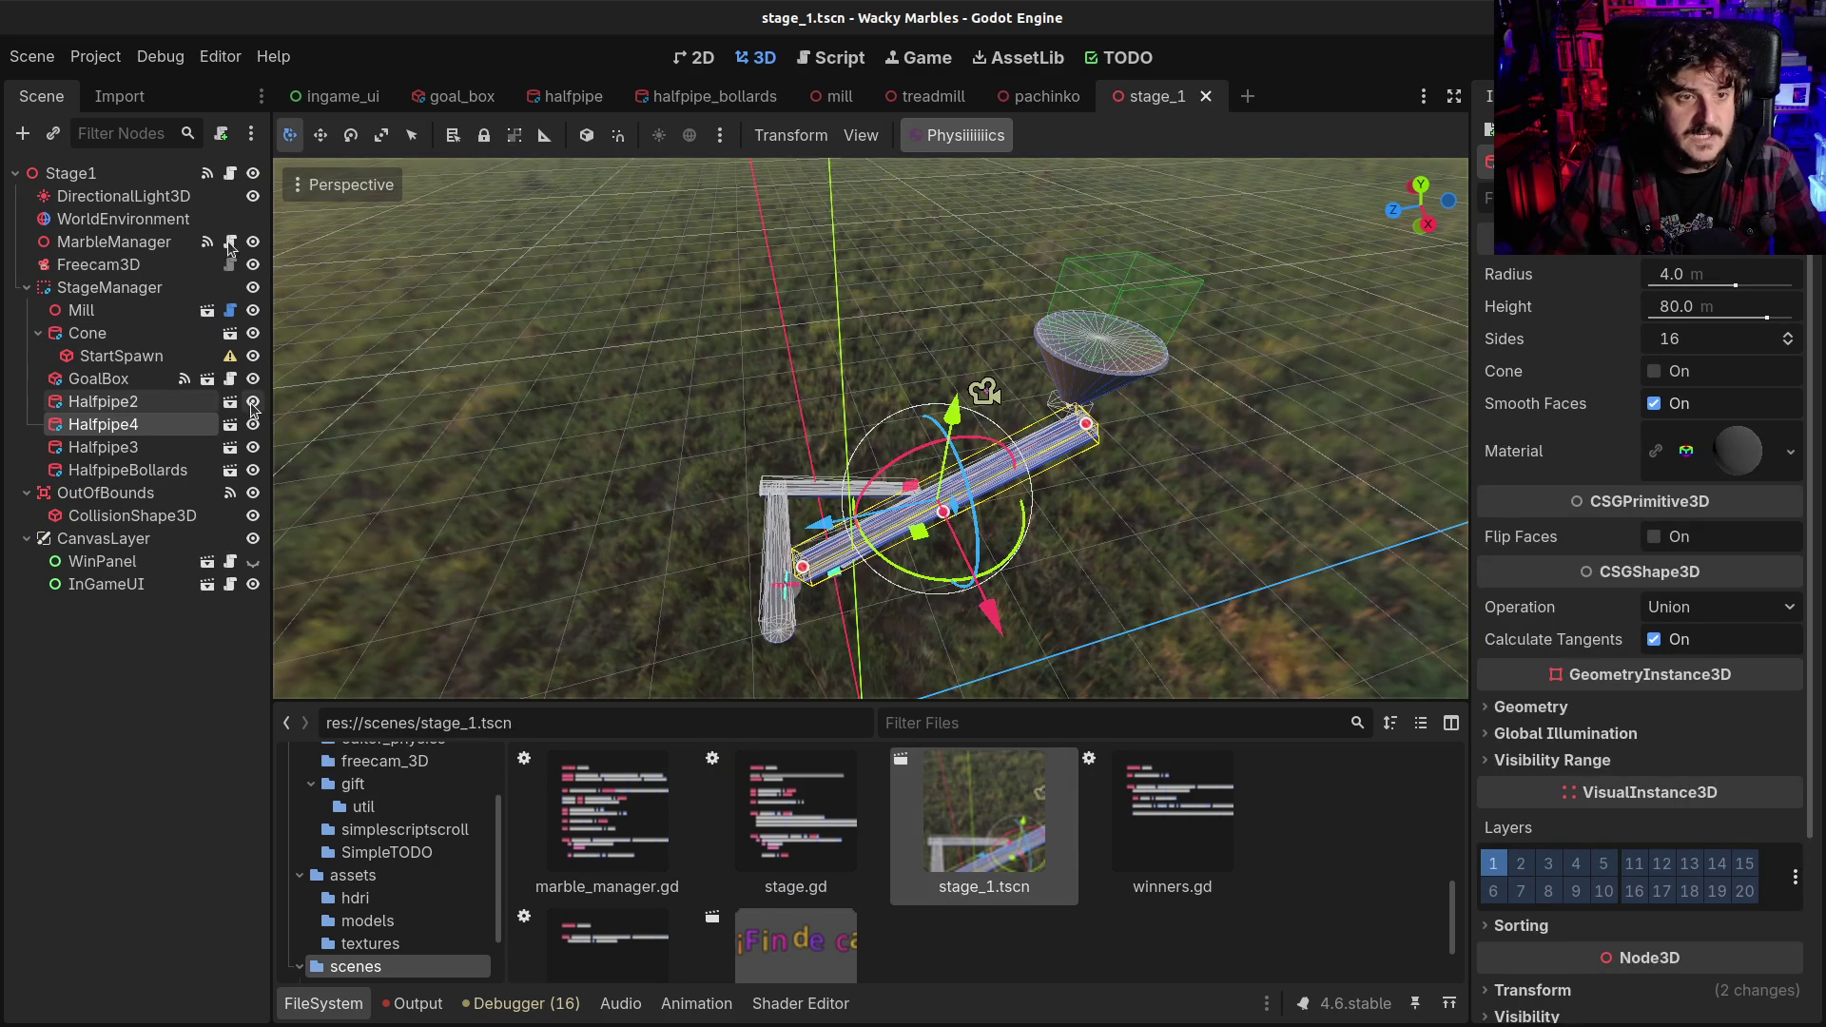
- Select the Stage1 root node and open its stage.gd script
{"action": "left_click", "coordinate": [133, 171]}
{"action": "left_click", "coordinate": [207, 173]}
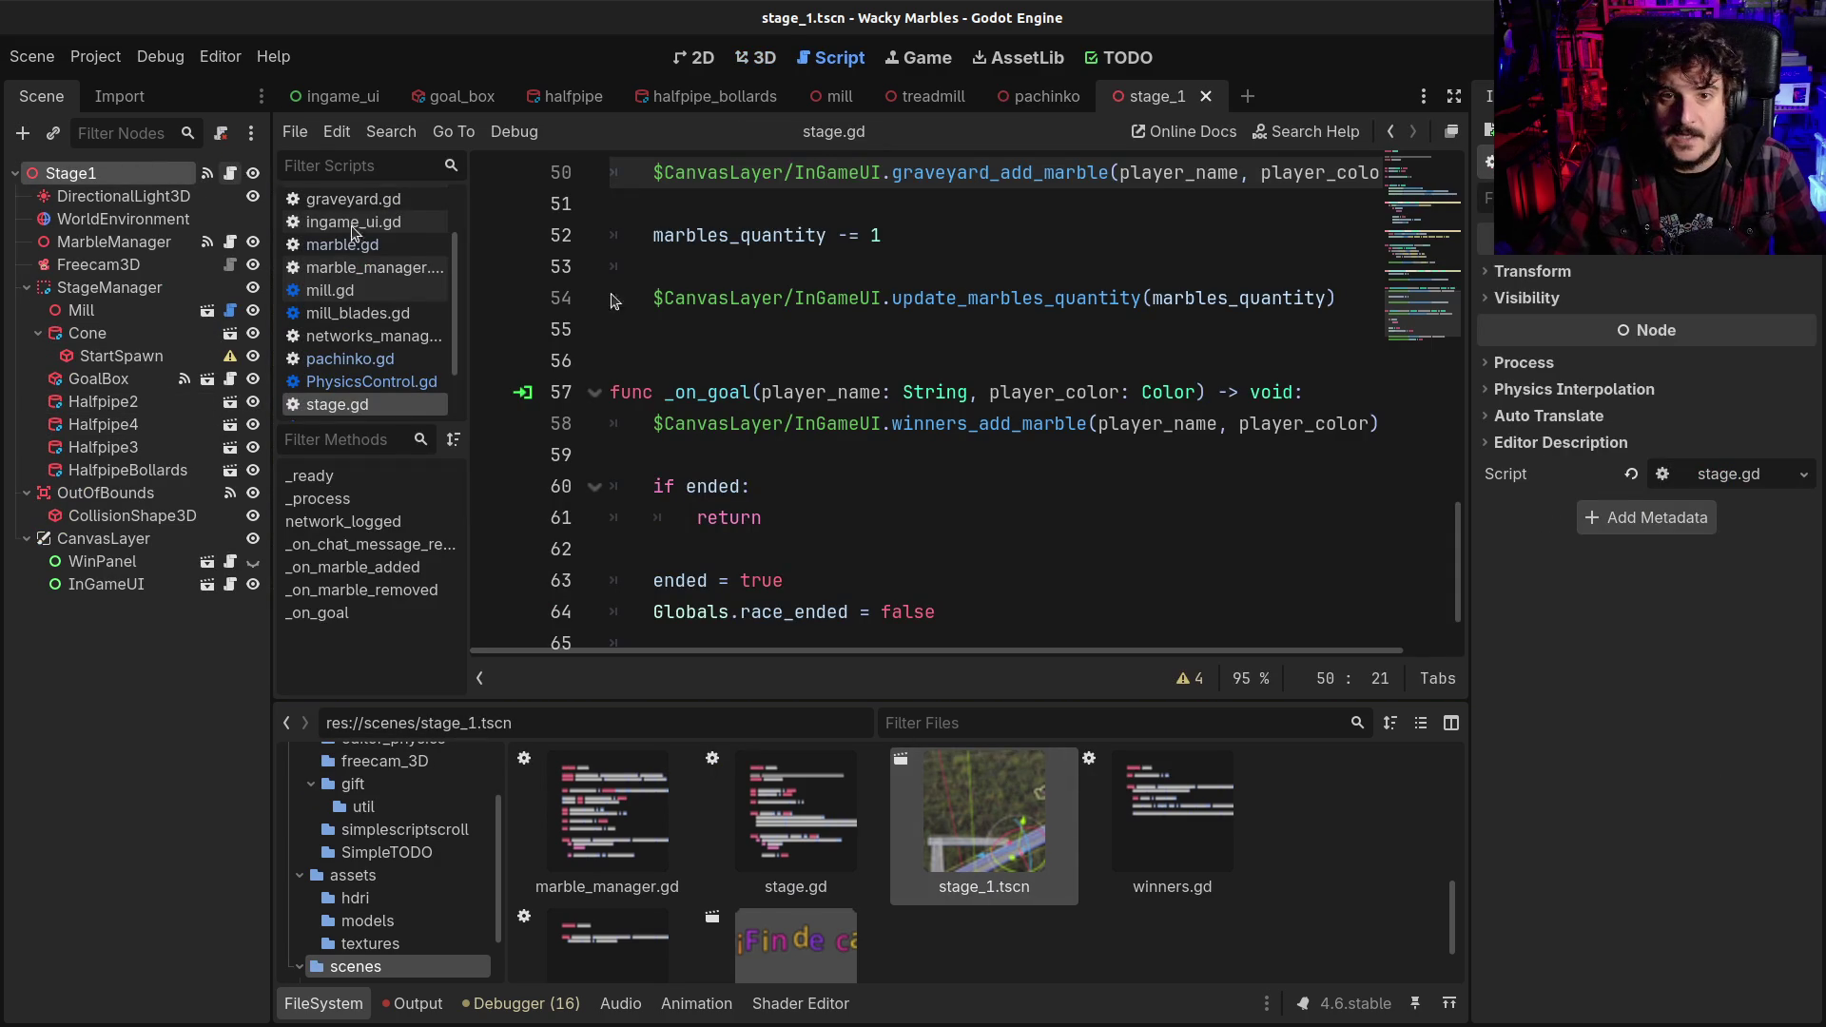
{"action": "scroll", "coordinate": [862, 283], "scroll_direction": "down", "scroll_amount": 1}
{"action": "scroll", "coordinate": [861, 284], "scroll_direction": "up", "scroll_amount": 15}
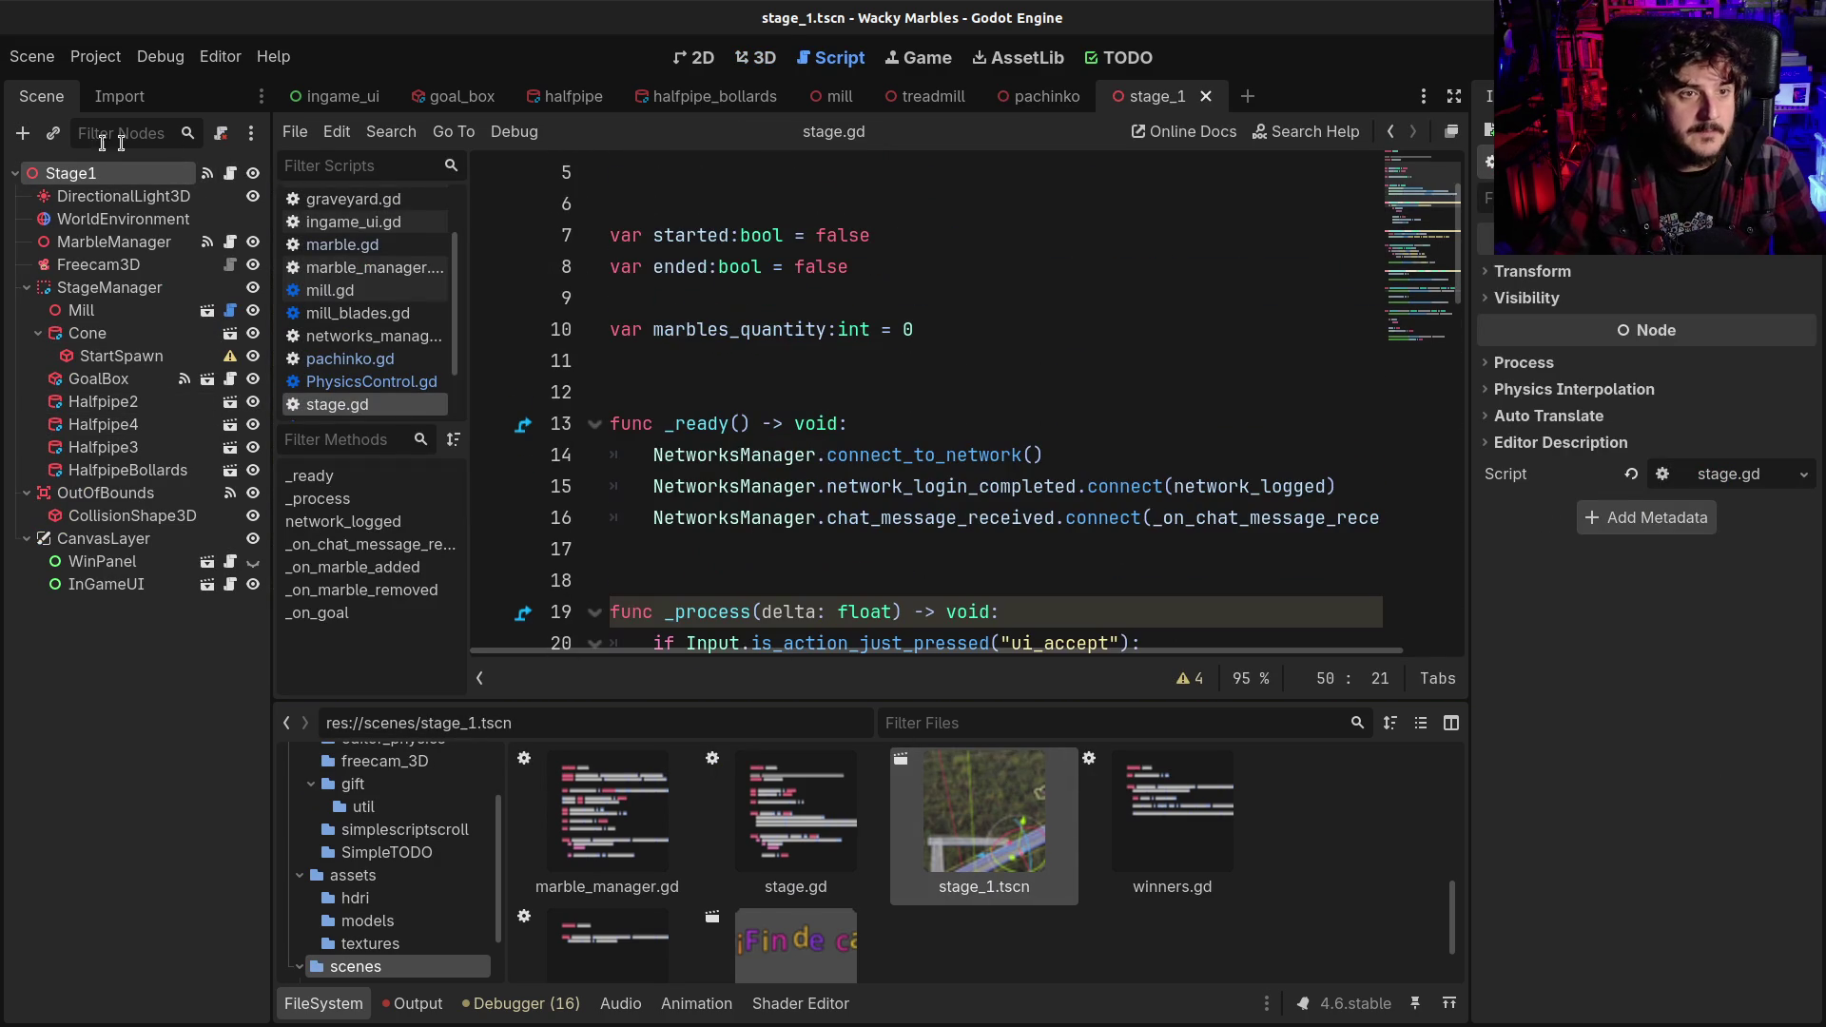
- Save the scene as a copy named stage_2.tscn
{"action": "left_click", "coordinate": [31, 56]}
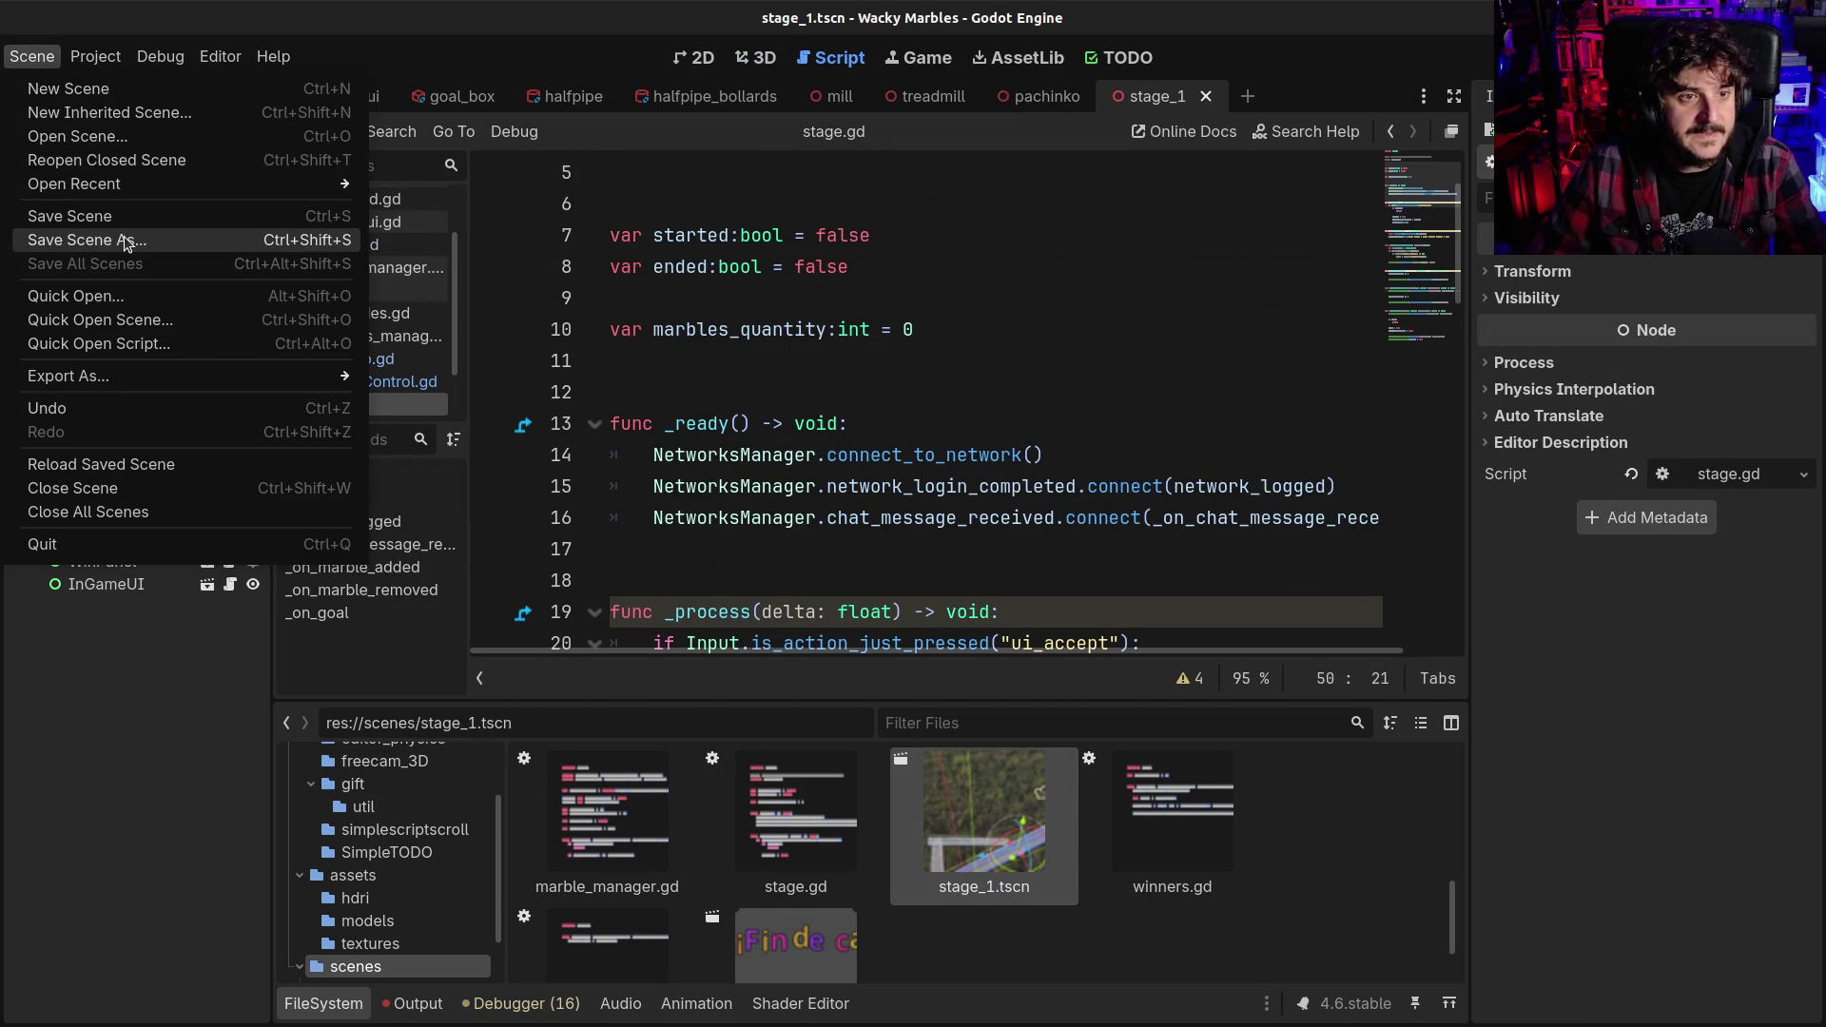
{"action": "left_click", "coordinate": [57, 238]}
{"action": "type", "text": "stage_2"}
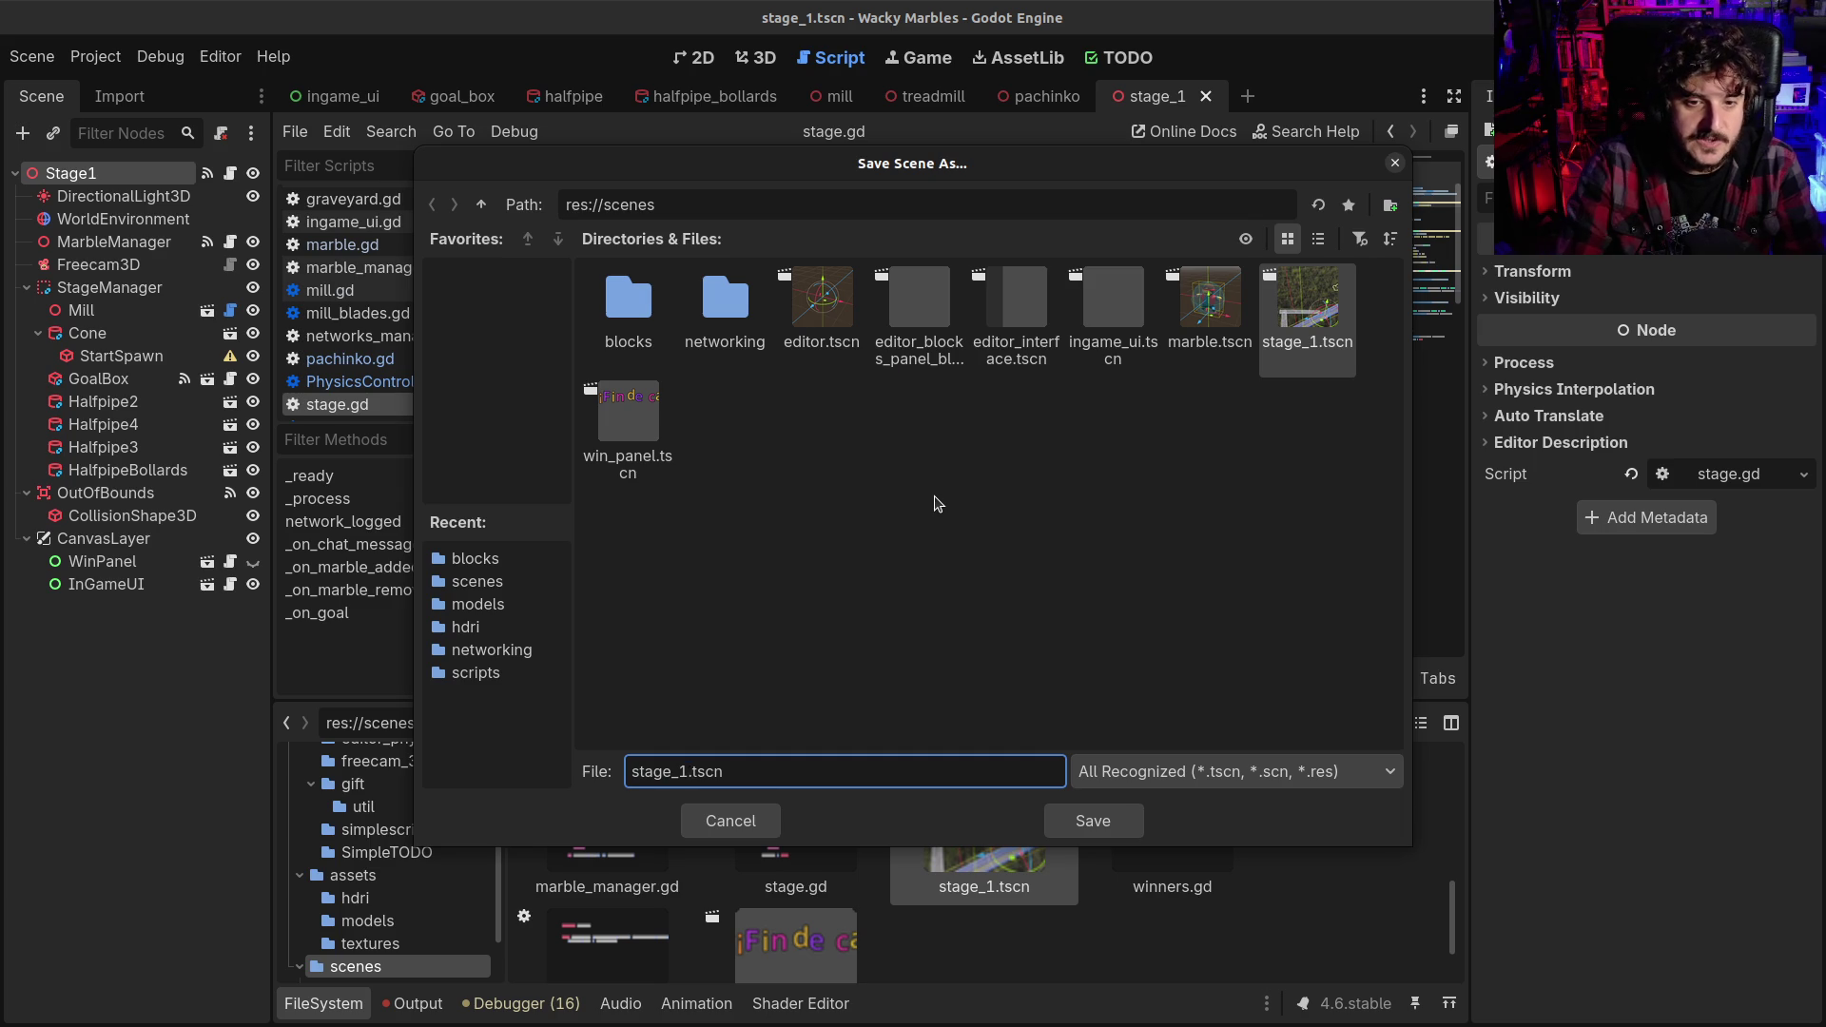
{"action": "key", "text": "Return"}
- Hide the FileSystem panel to give the code editor more room
{"action": "left_click", "coordinate": [340, 1014]}
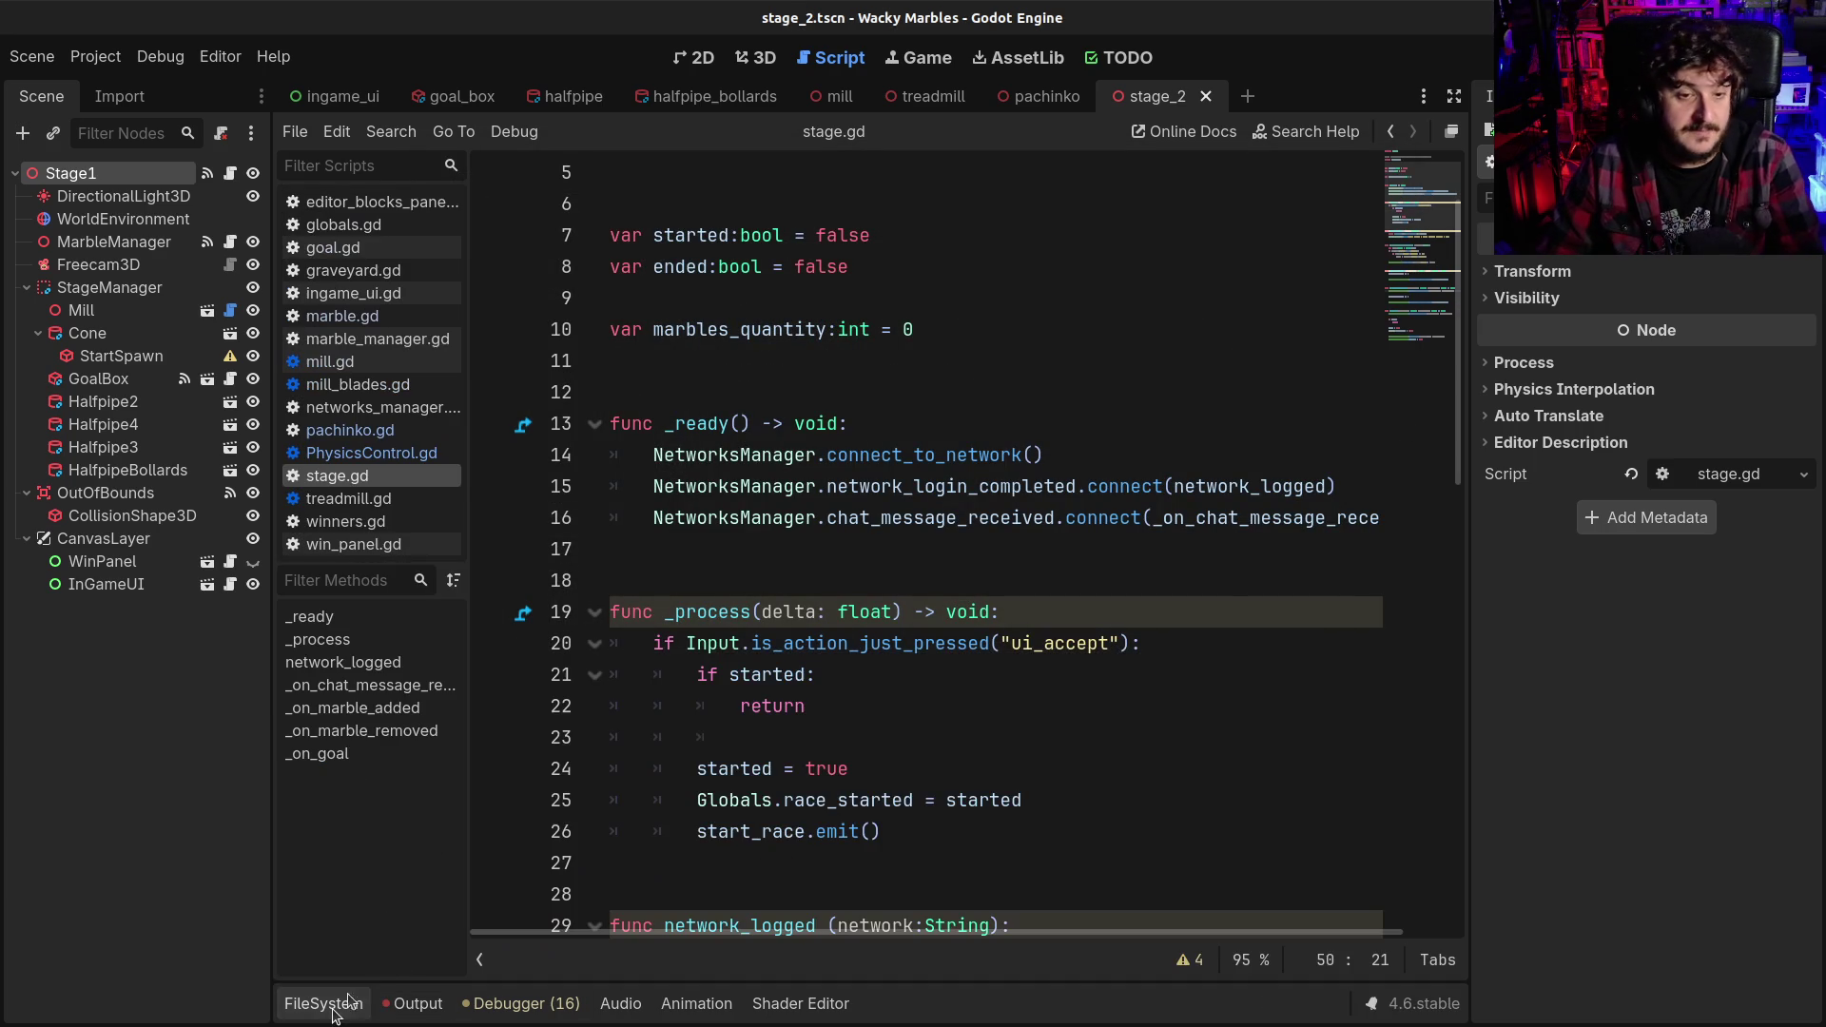
{"action": "left_click", "coordinate": [340, 1014]}
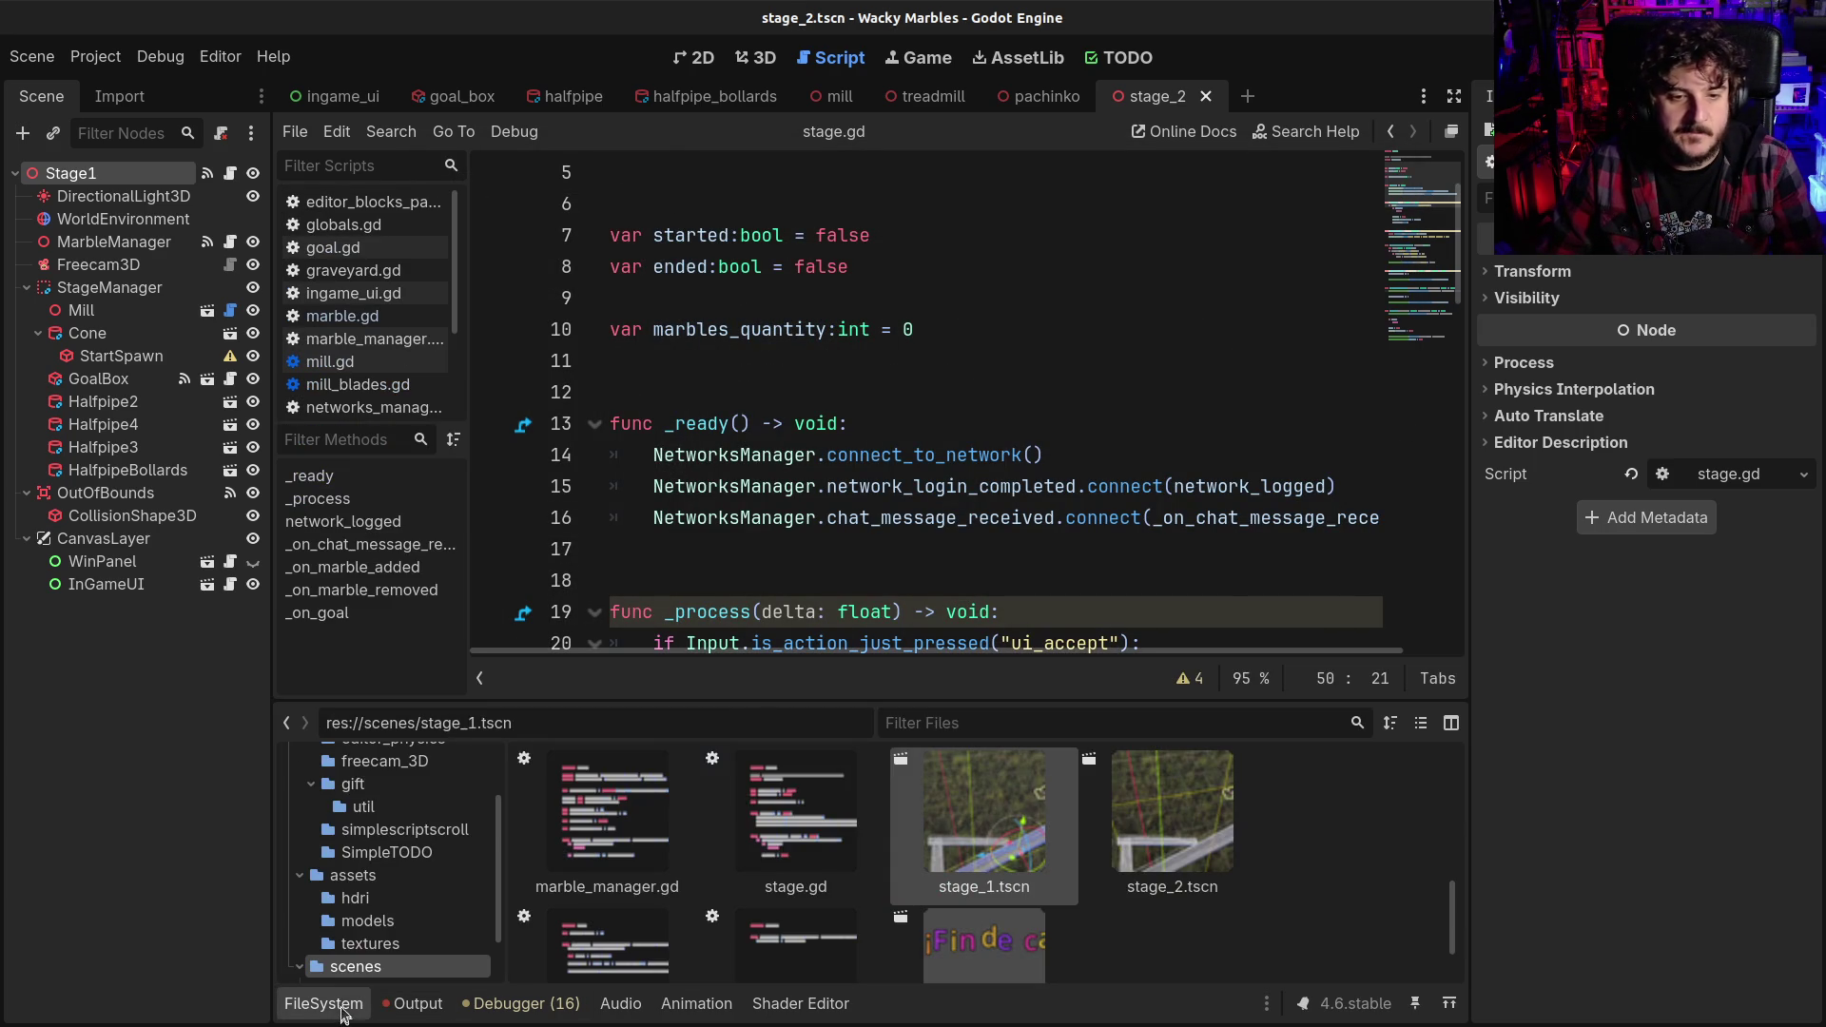
{"action": "left_click", "coordinate": [335, 1006]}
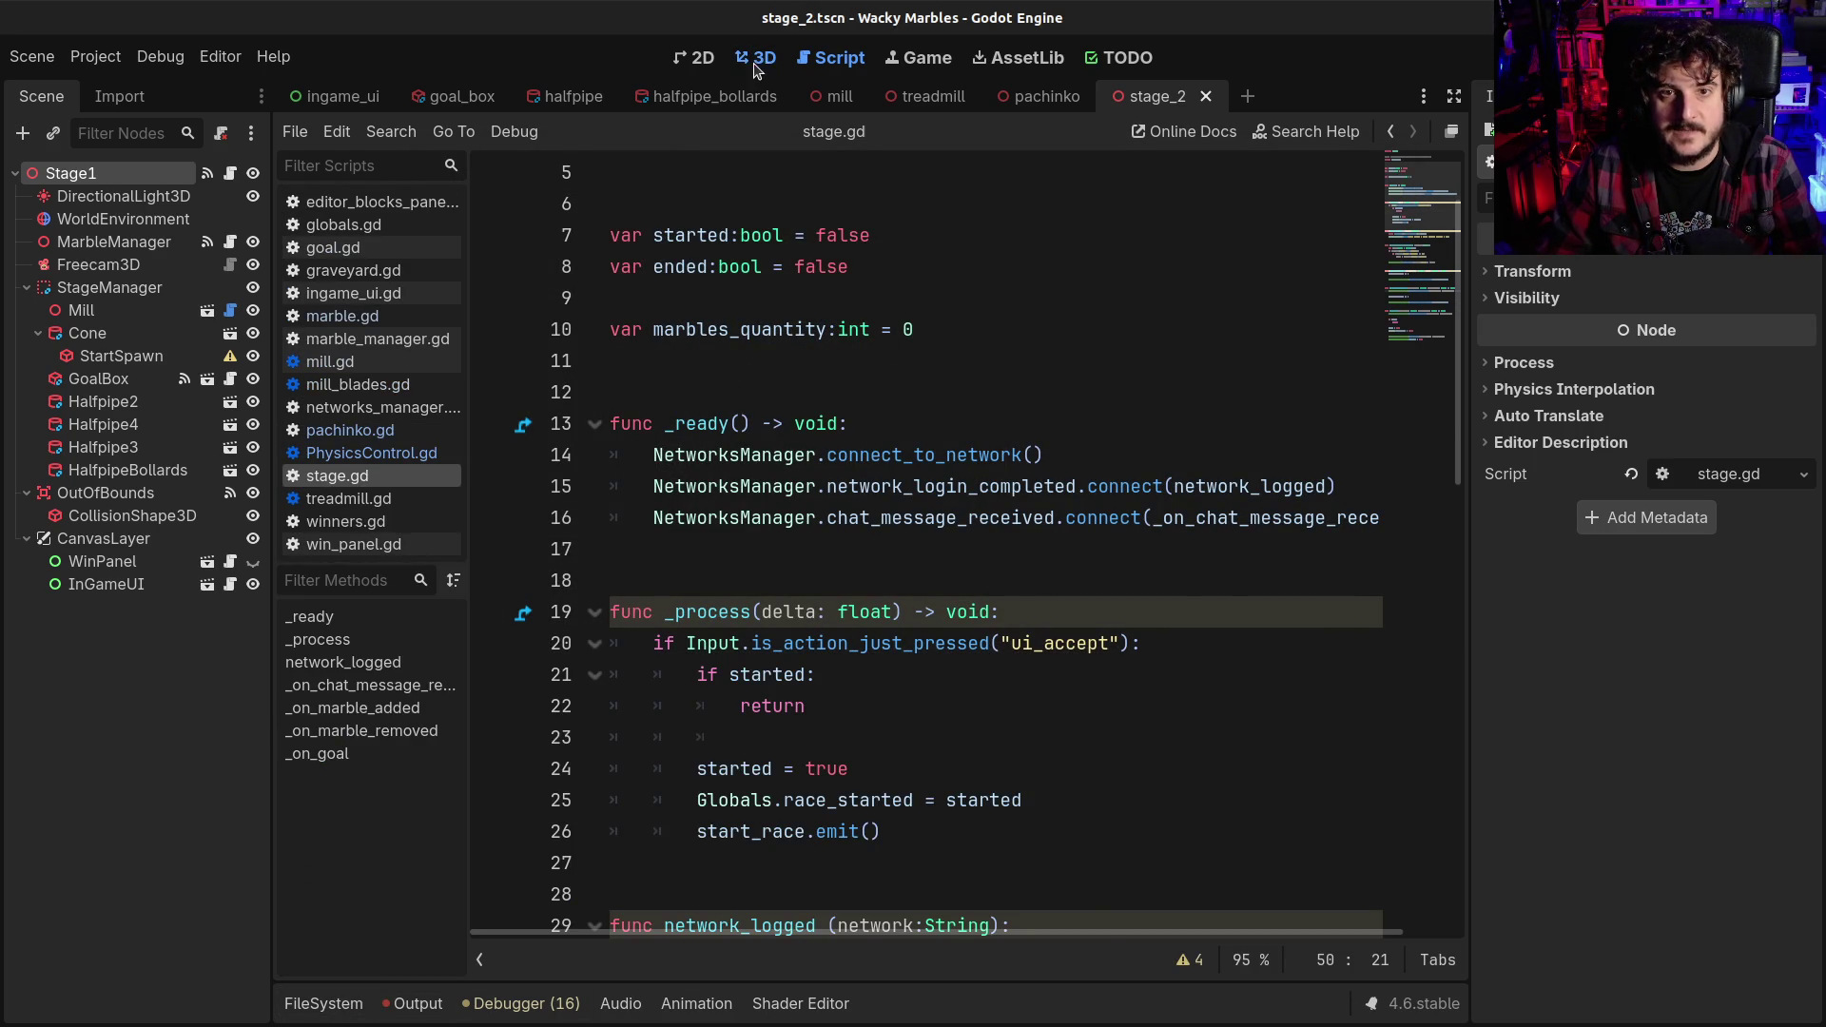
- In the 3D view, delete Halfpipe3 and then Halfpipe2, confirming each removal
{"action": "left_click", "coordinate": [754, 59]}
{"action": "scroll", "coordinate": [1016, 632], "scroll_direction": "up", "scroll_amount": 3}
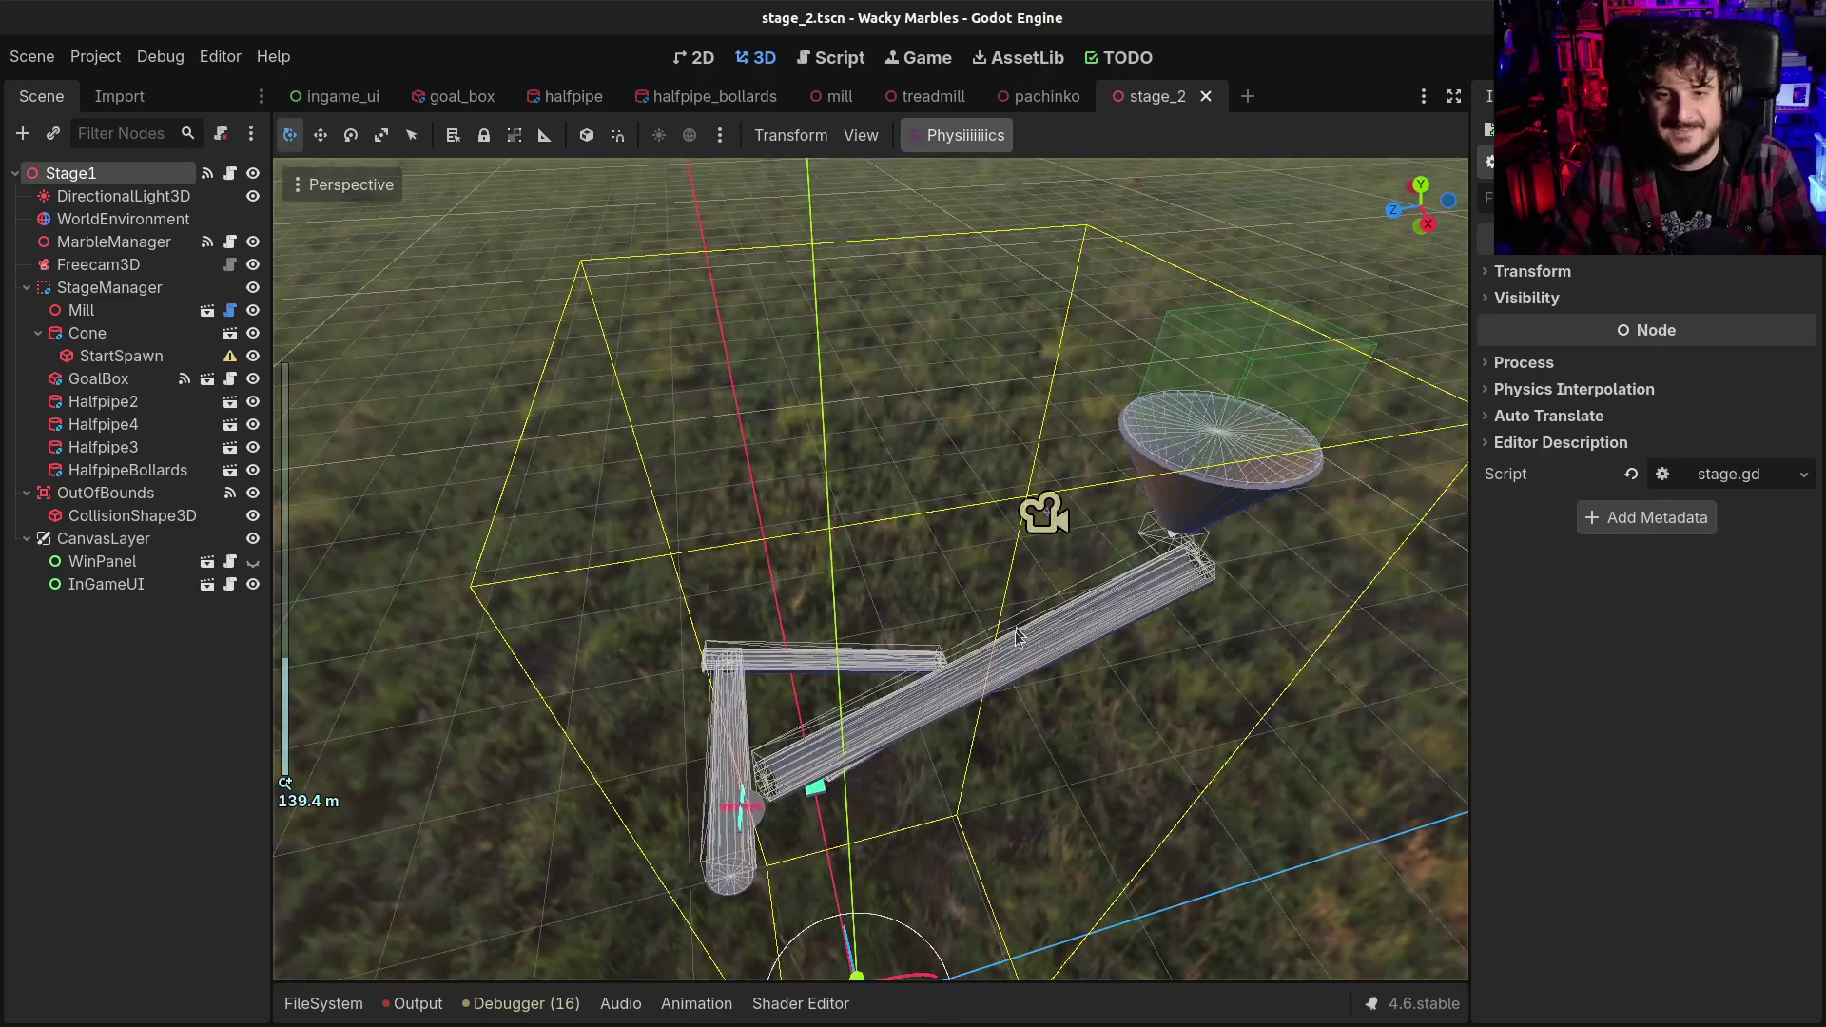
{"action": "scroll", "coordinate": [1016, 633], "scroll_direction": "up", "scroll_amount": 3}
{"action": "left_click", "coordinate": [783, 695]}
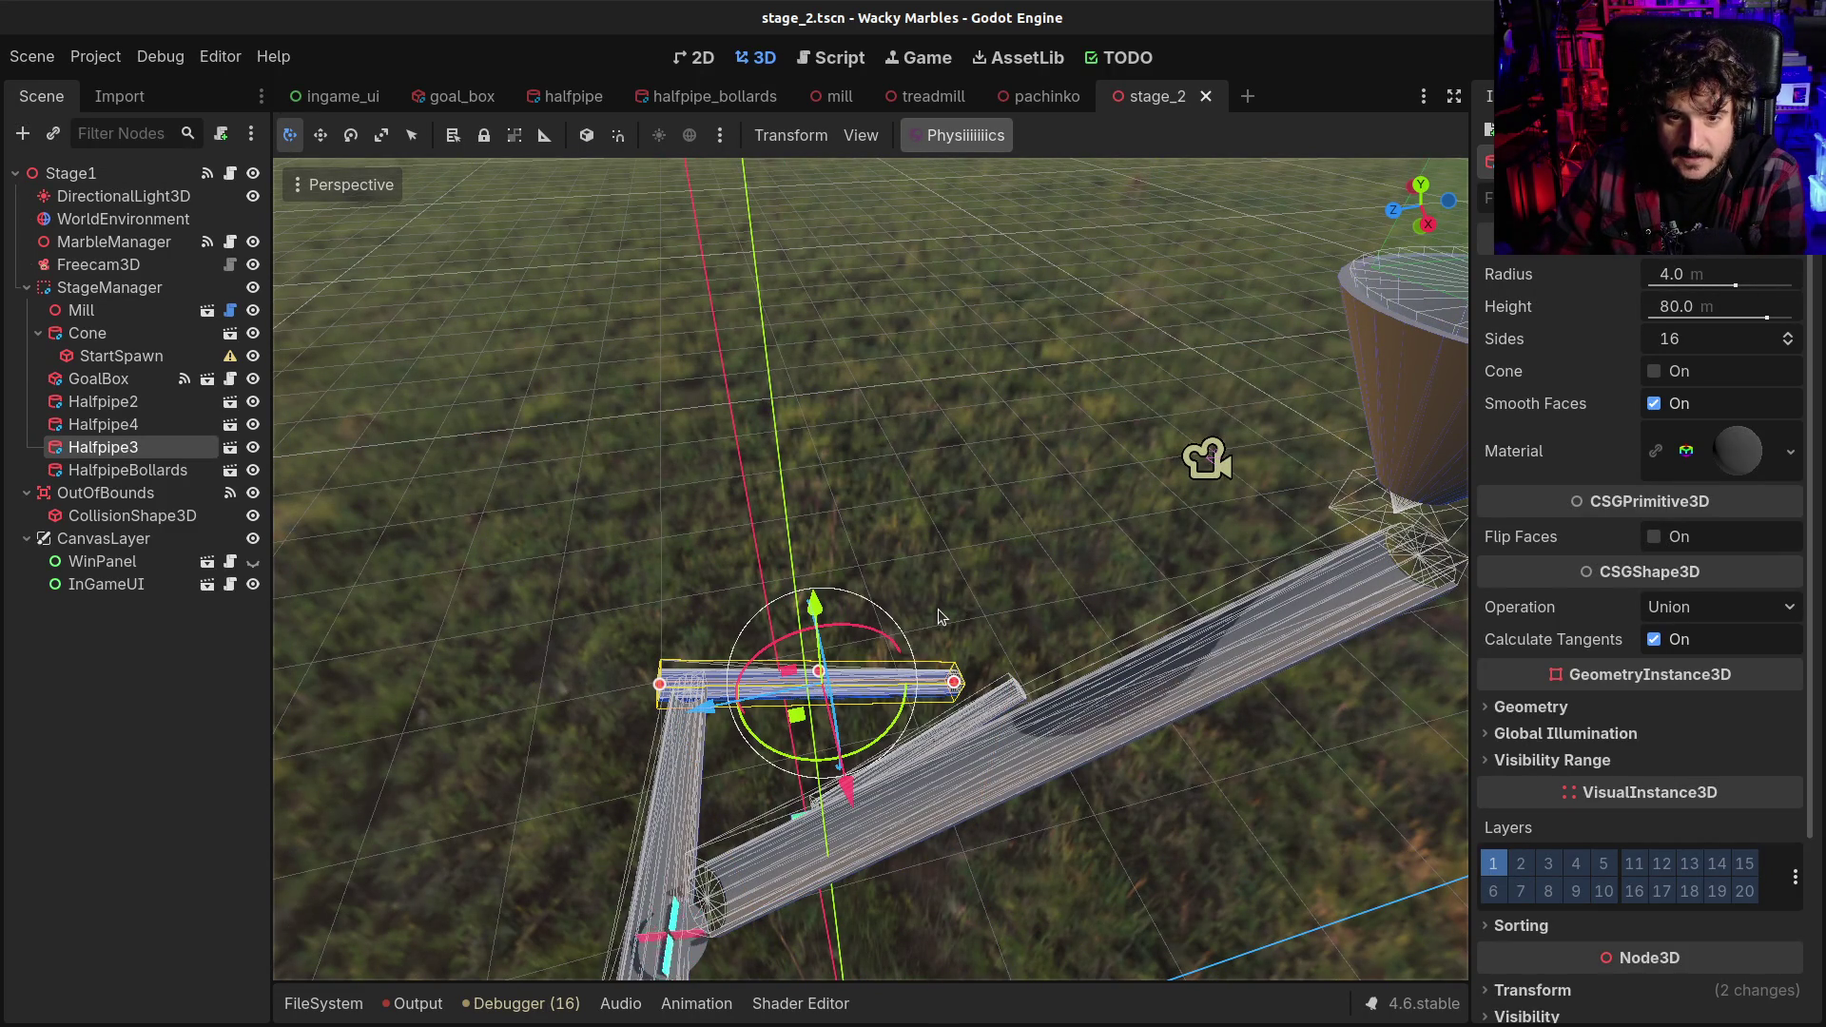
{"action": "key", "text": "Delete"}
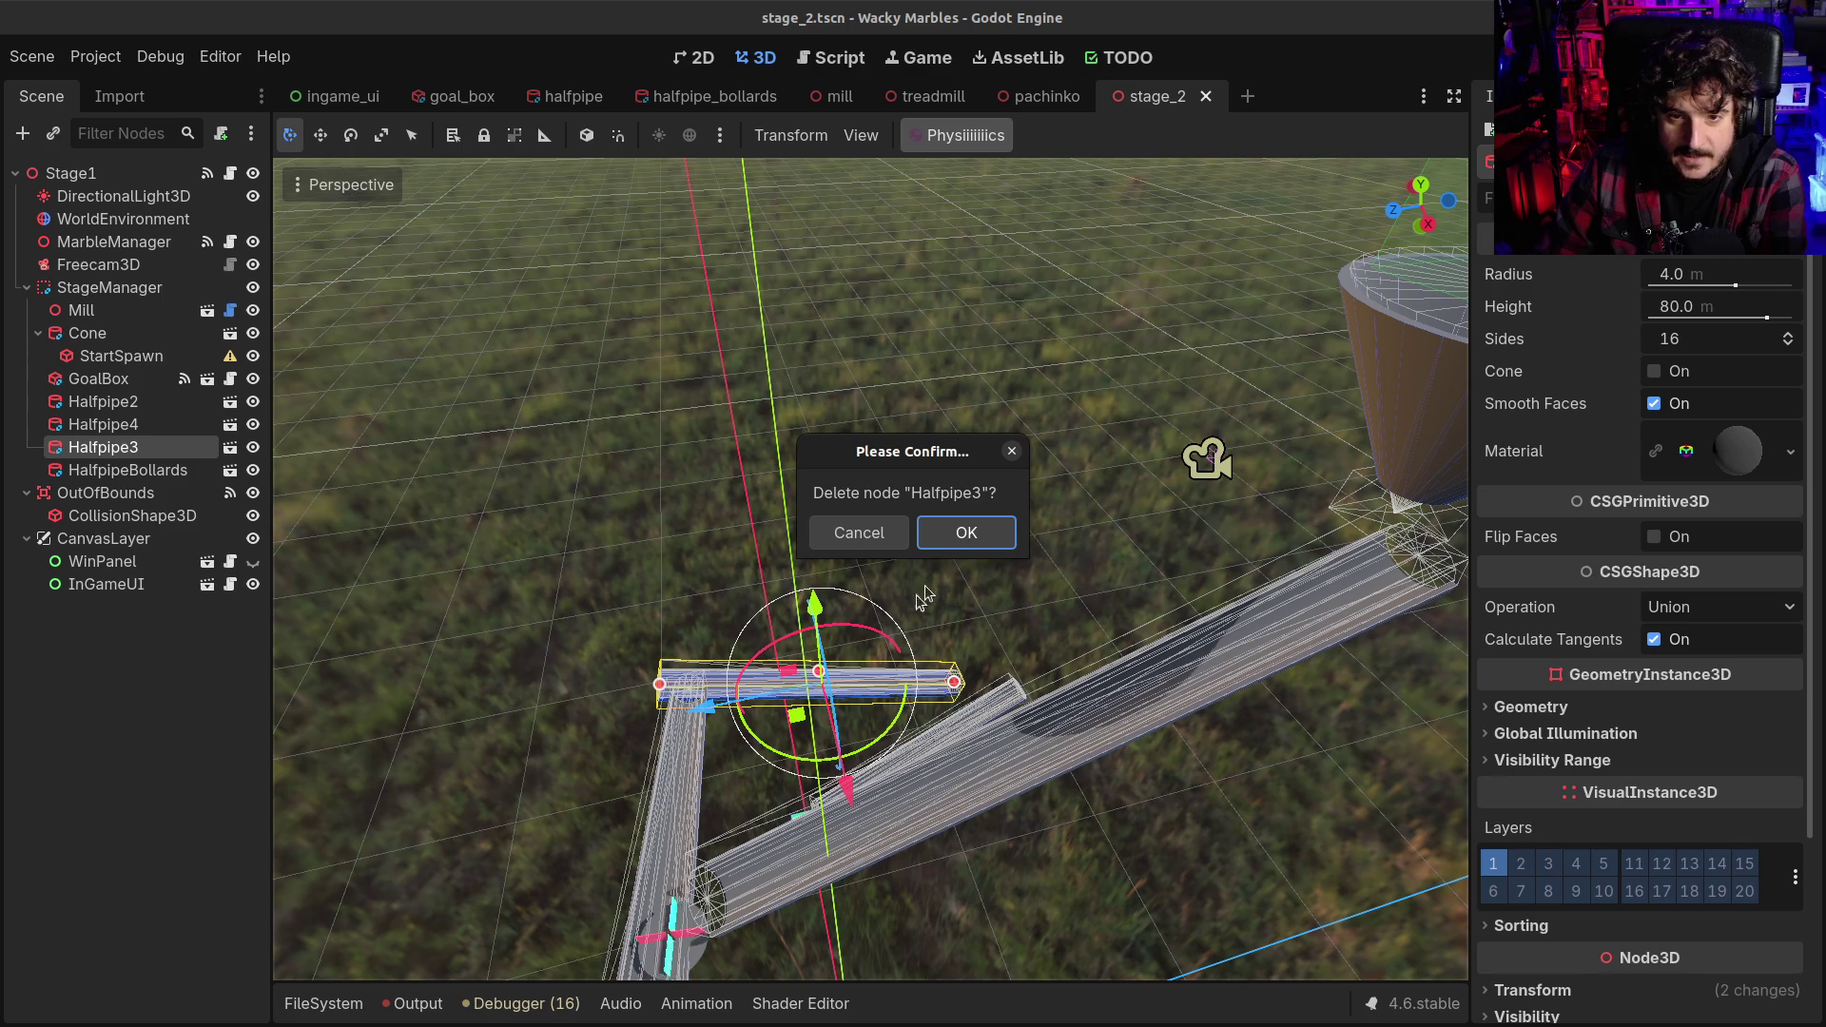
{"action": "left_click", "coordinate": [963, 536]}
{"action": "left_click", "coordinate": [697, 749]}
{"action": "key", "text": "Delete"}
{"action": "key", "text": "Return"}
- Select Halfpipe4, look along the halfpipe toward the cone, then check StartSpawn and Stage1
{"action": "left_click", "coordinate": [949, 808]}
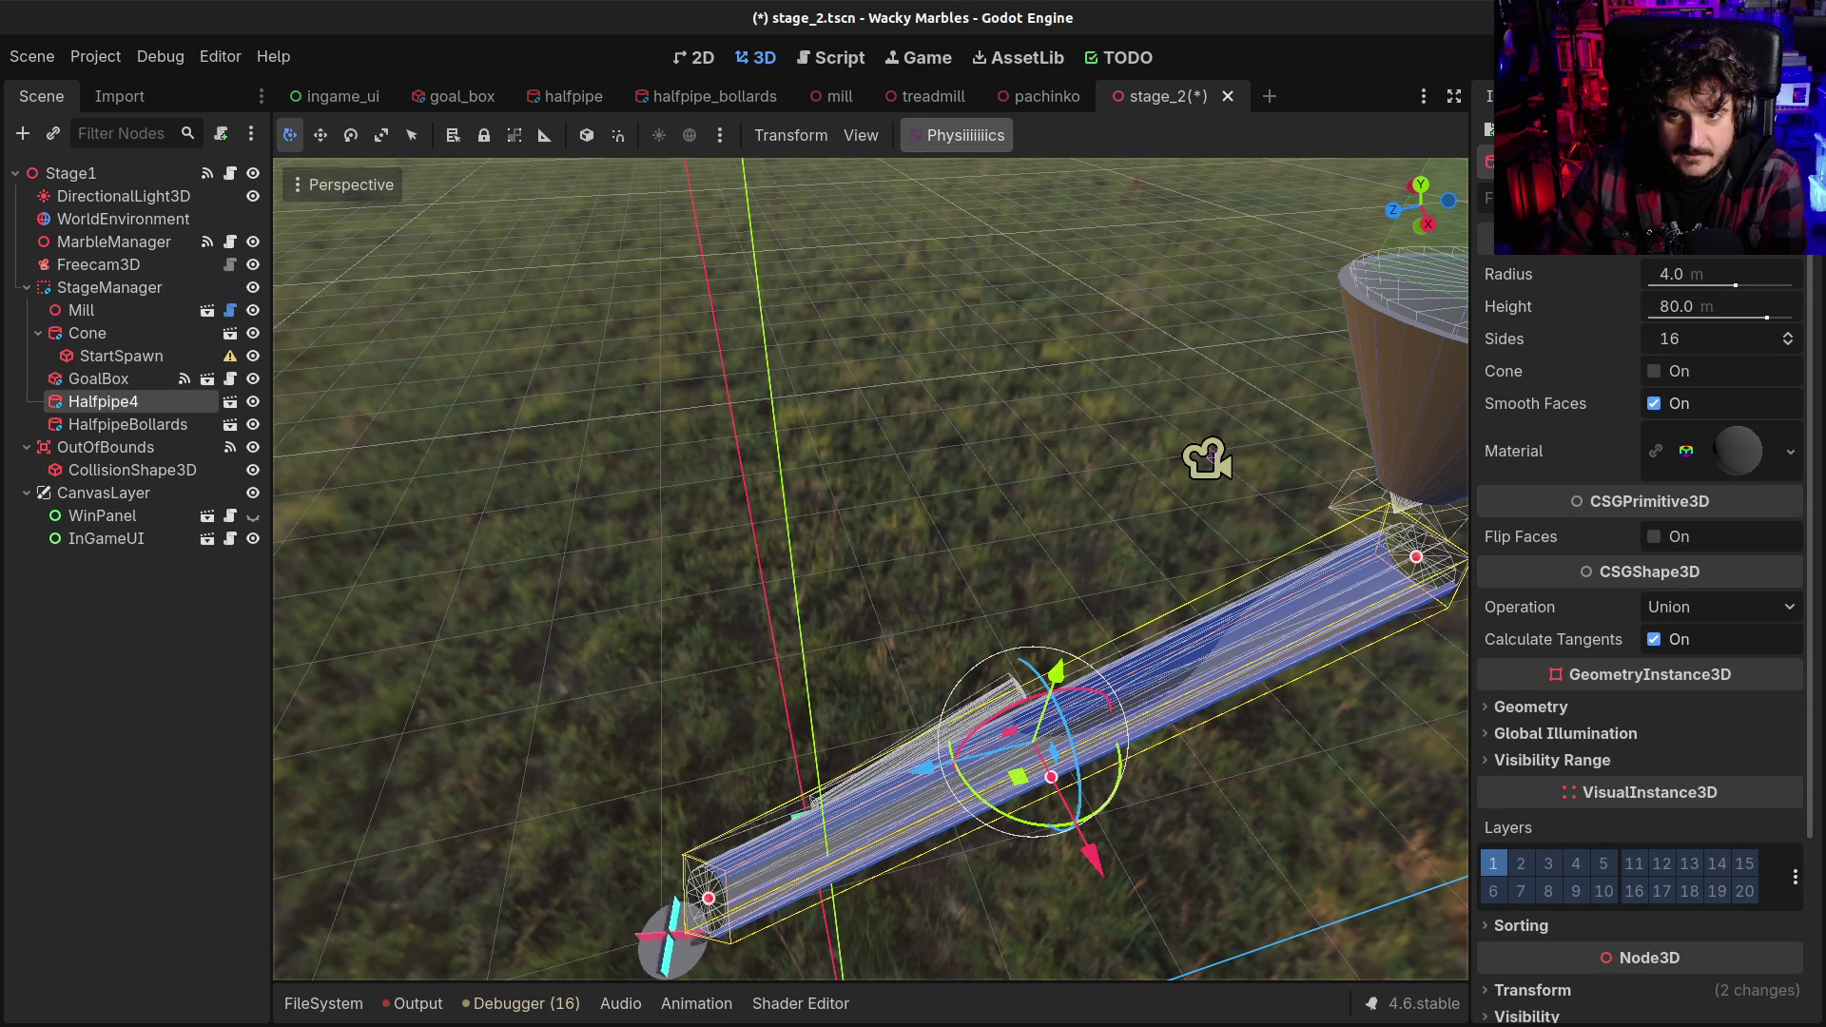
{"action": "left_click_drag", "start_coordinate": [1030, 637], "coordinate": [1018, 636]}
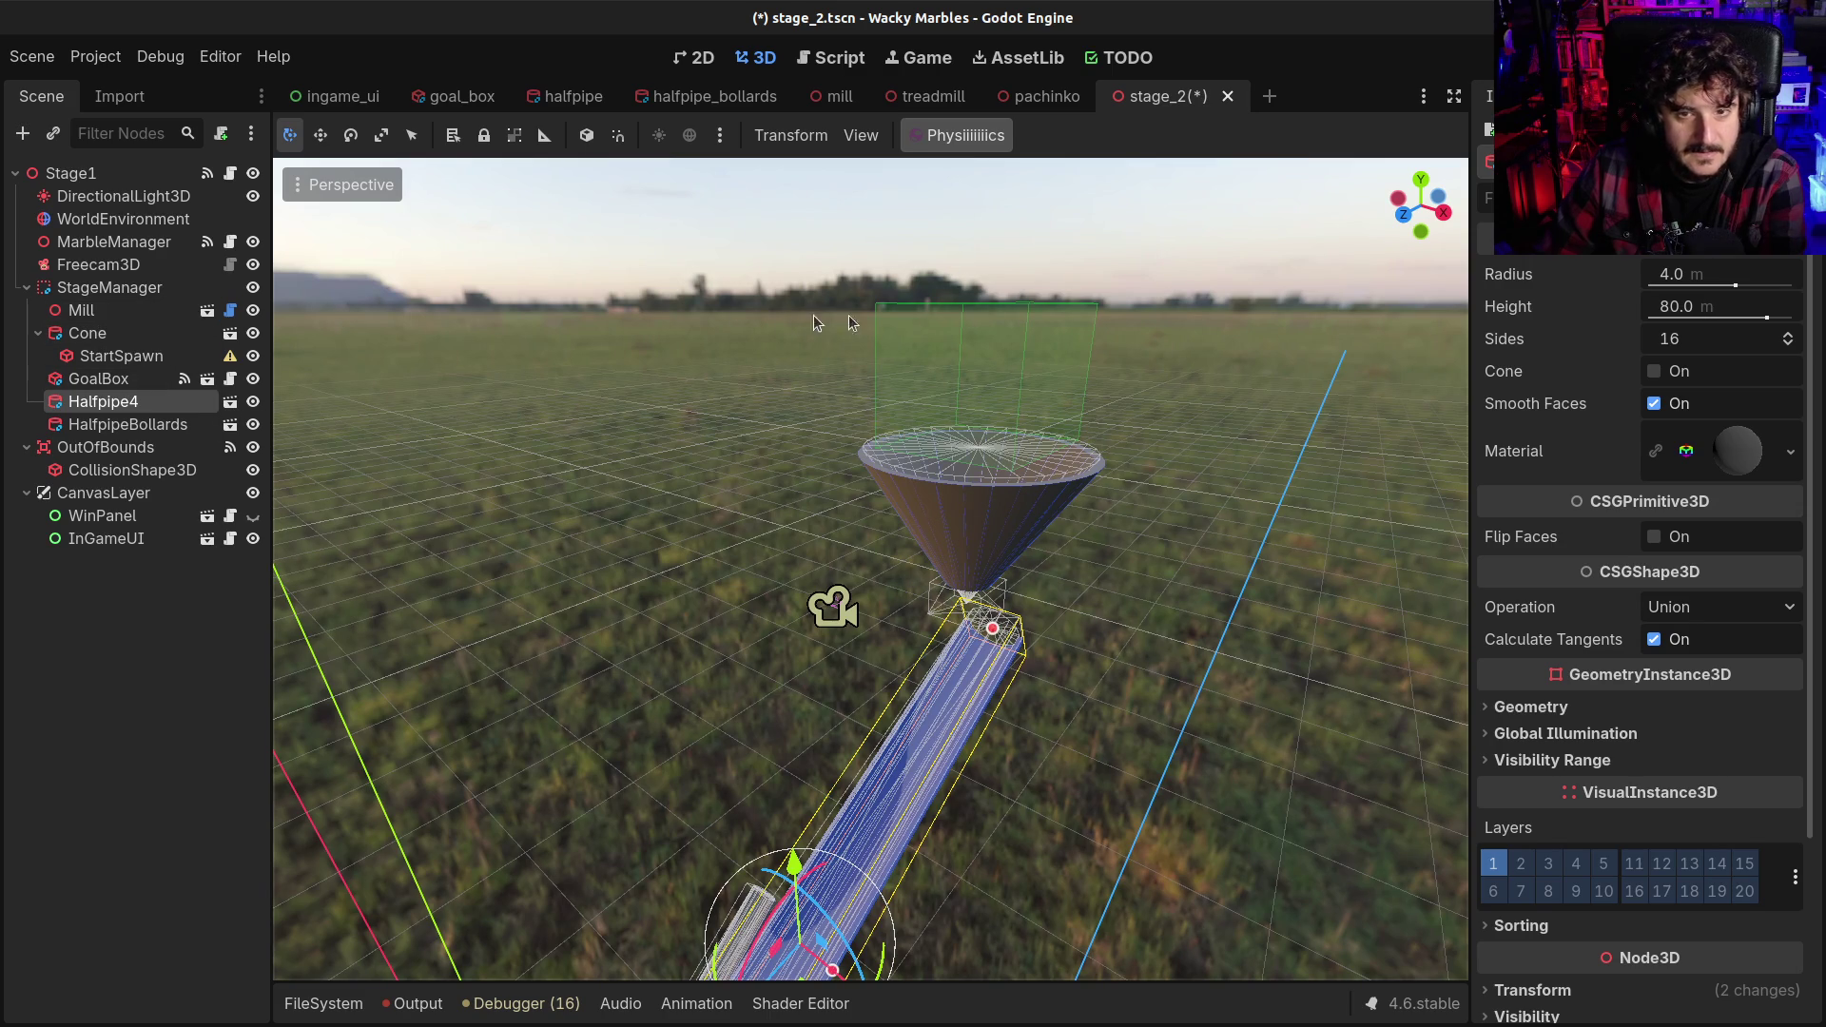
{"action": "left_click", "coordinate": [113, 356]}
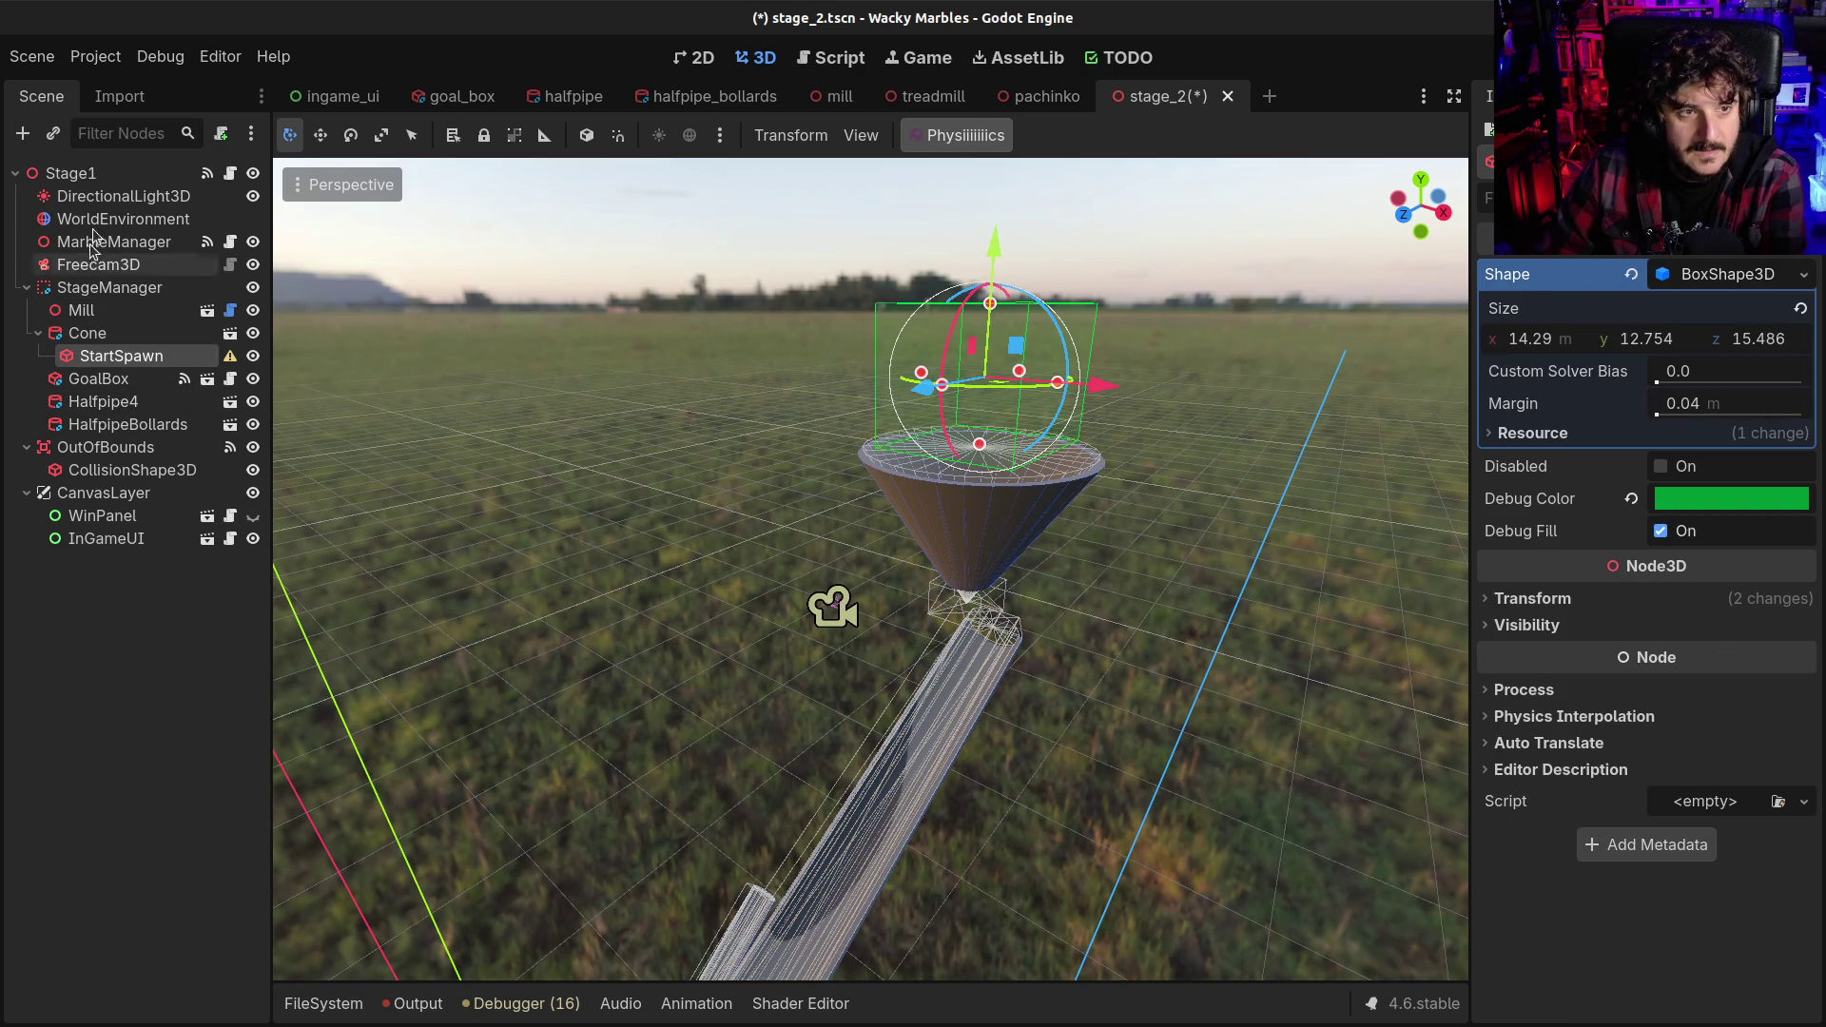
{"action": "left_click", "coordinate": [98, 176]}
- Inspect StageManager's Mill, Cone, StartSpawn and GoalBox, then OutOfBounds and CanvasLayer
{"action": "left_click", "coordinate": [96, 290]}
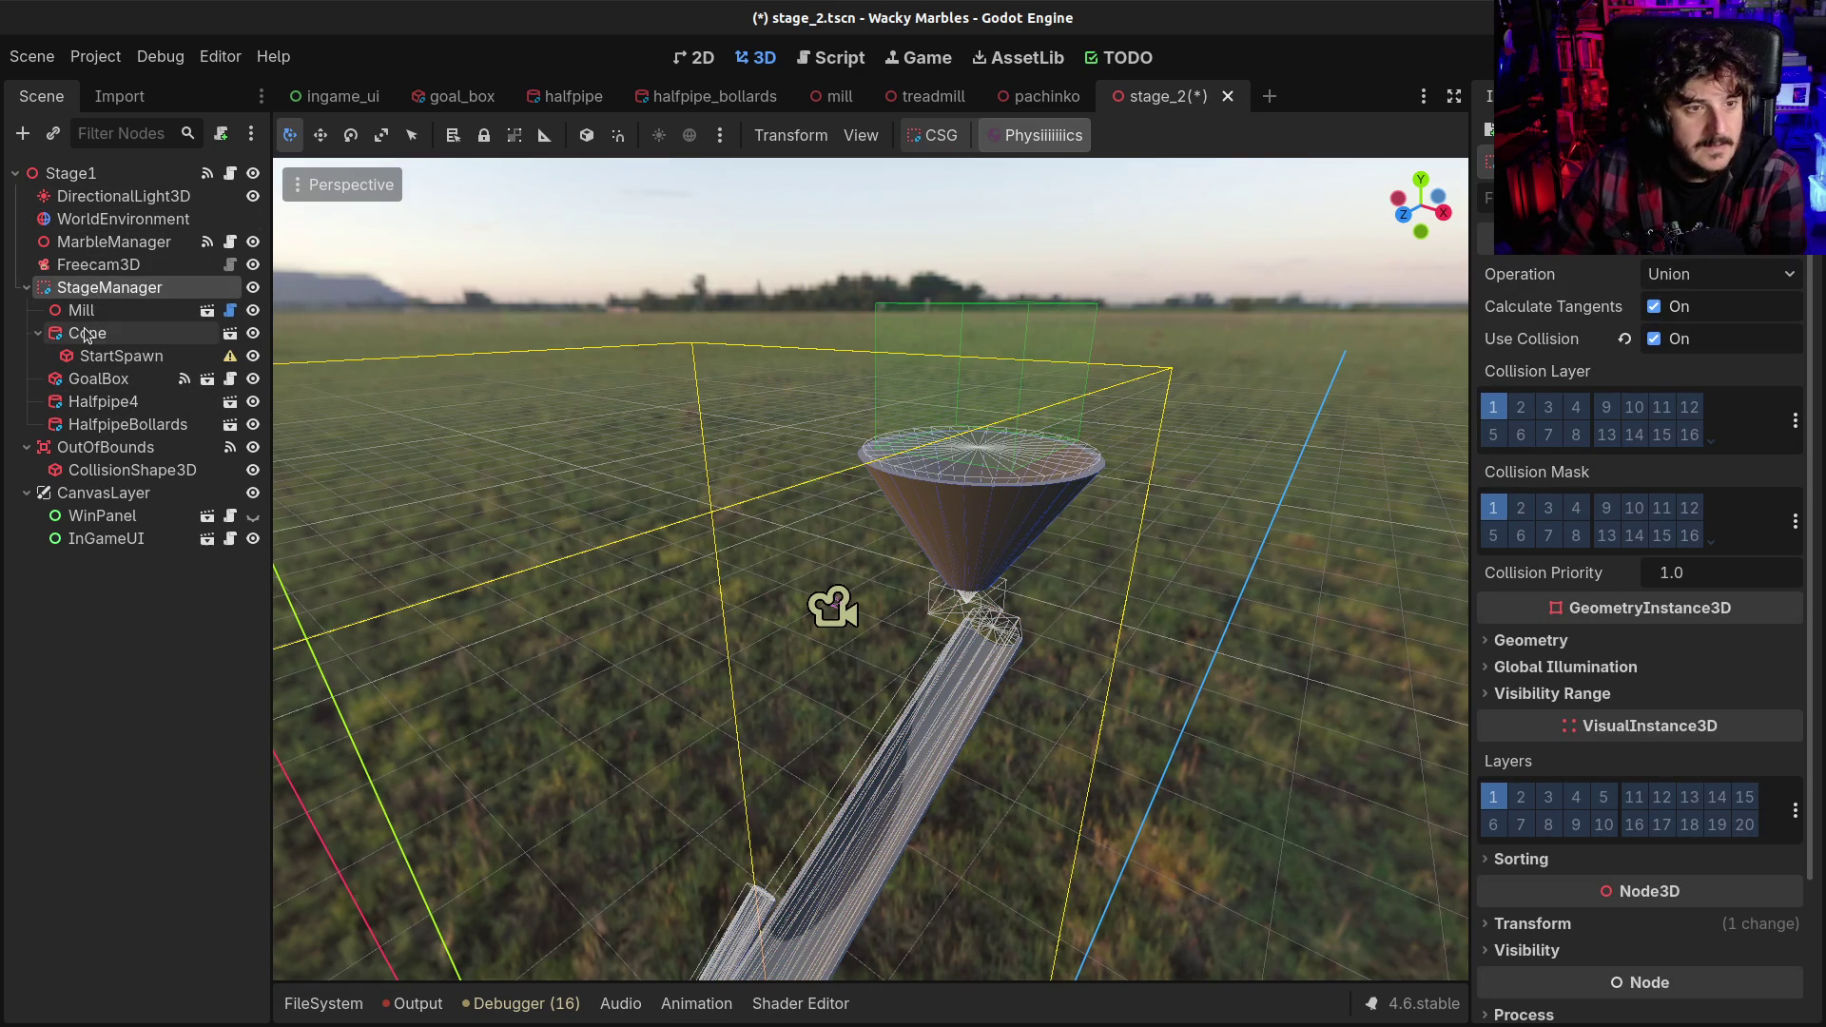
{"action": "left_click", "coordinate": [84, 311]}
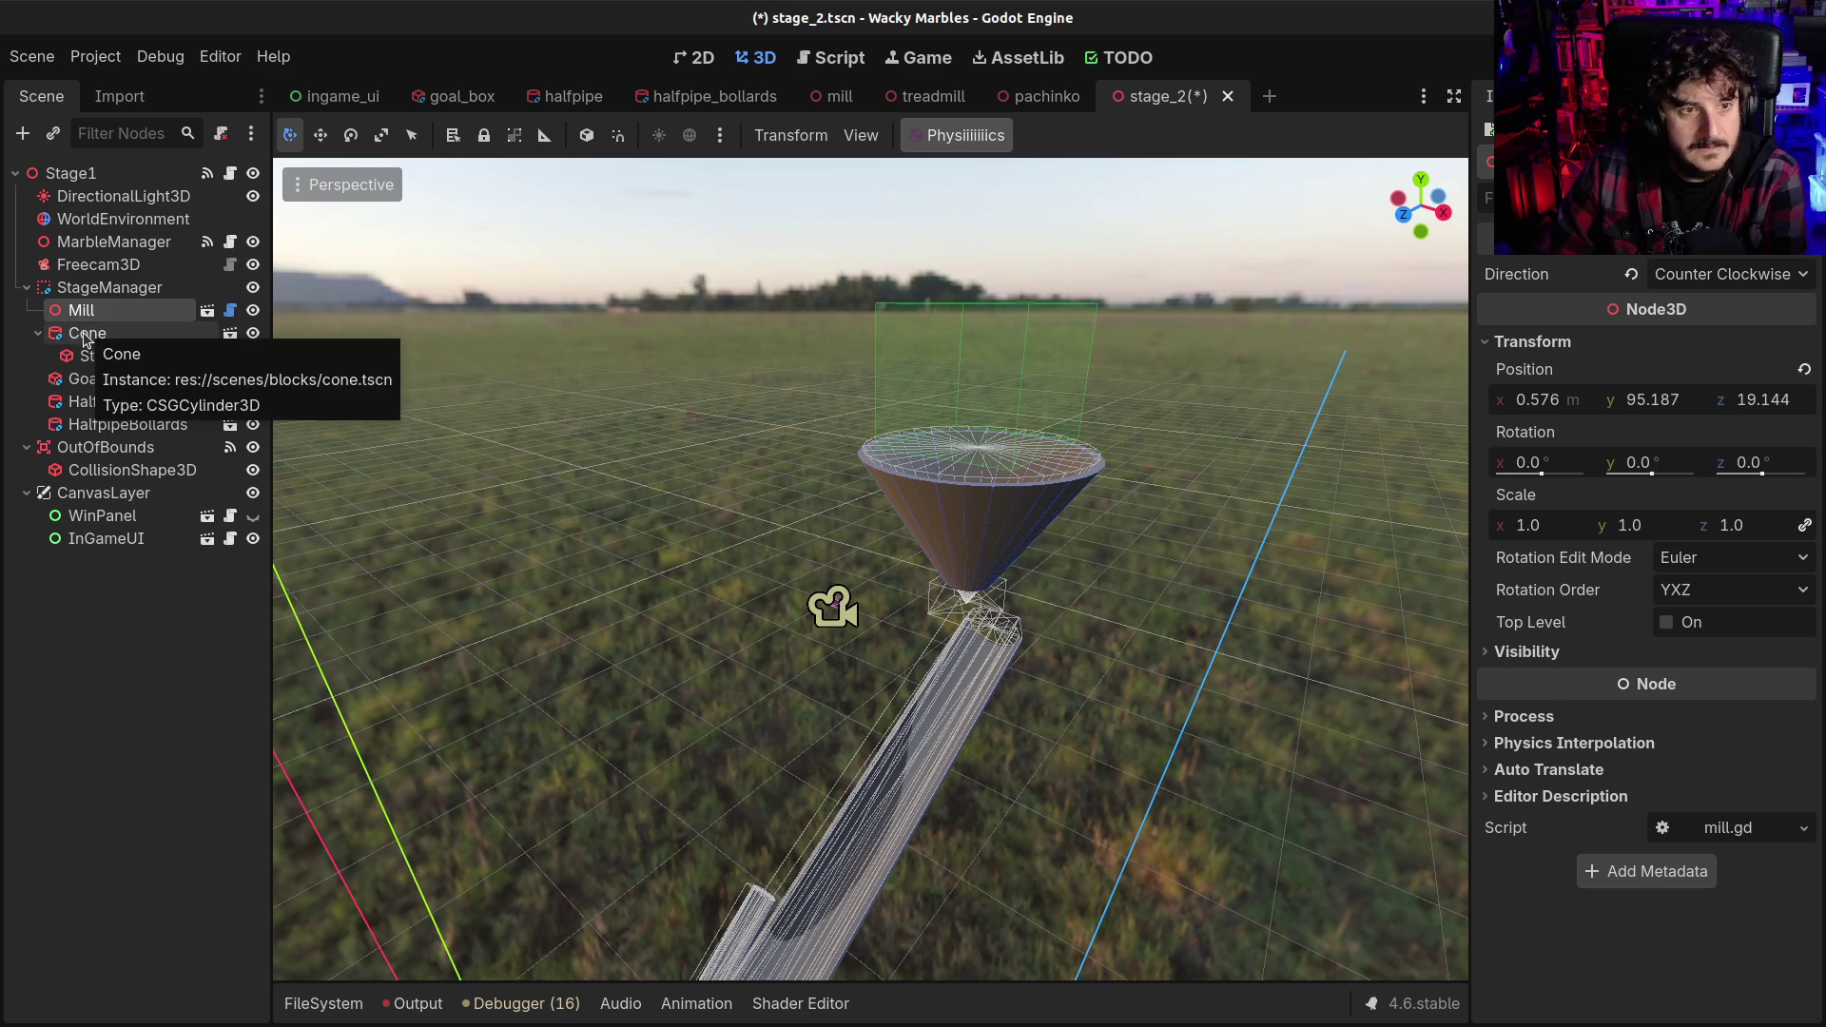
{"action": "left_click", "coordinate": [85, 336]}
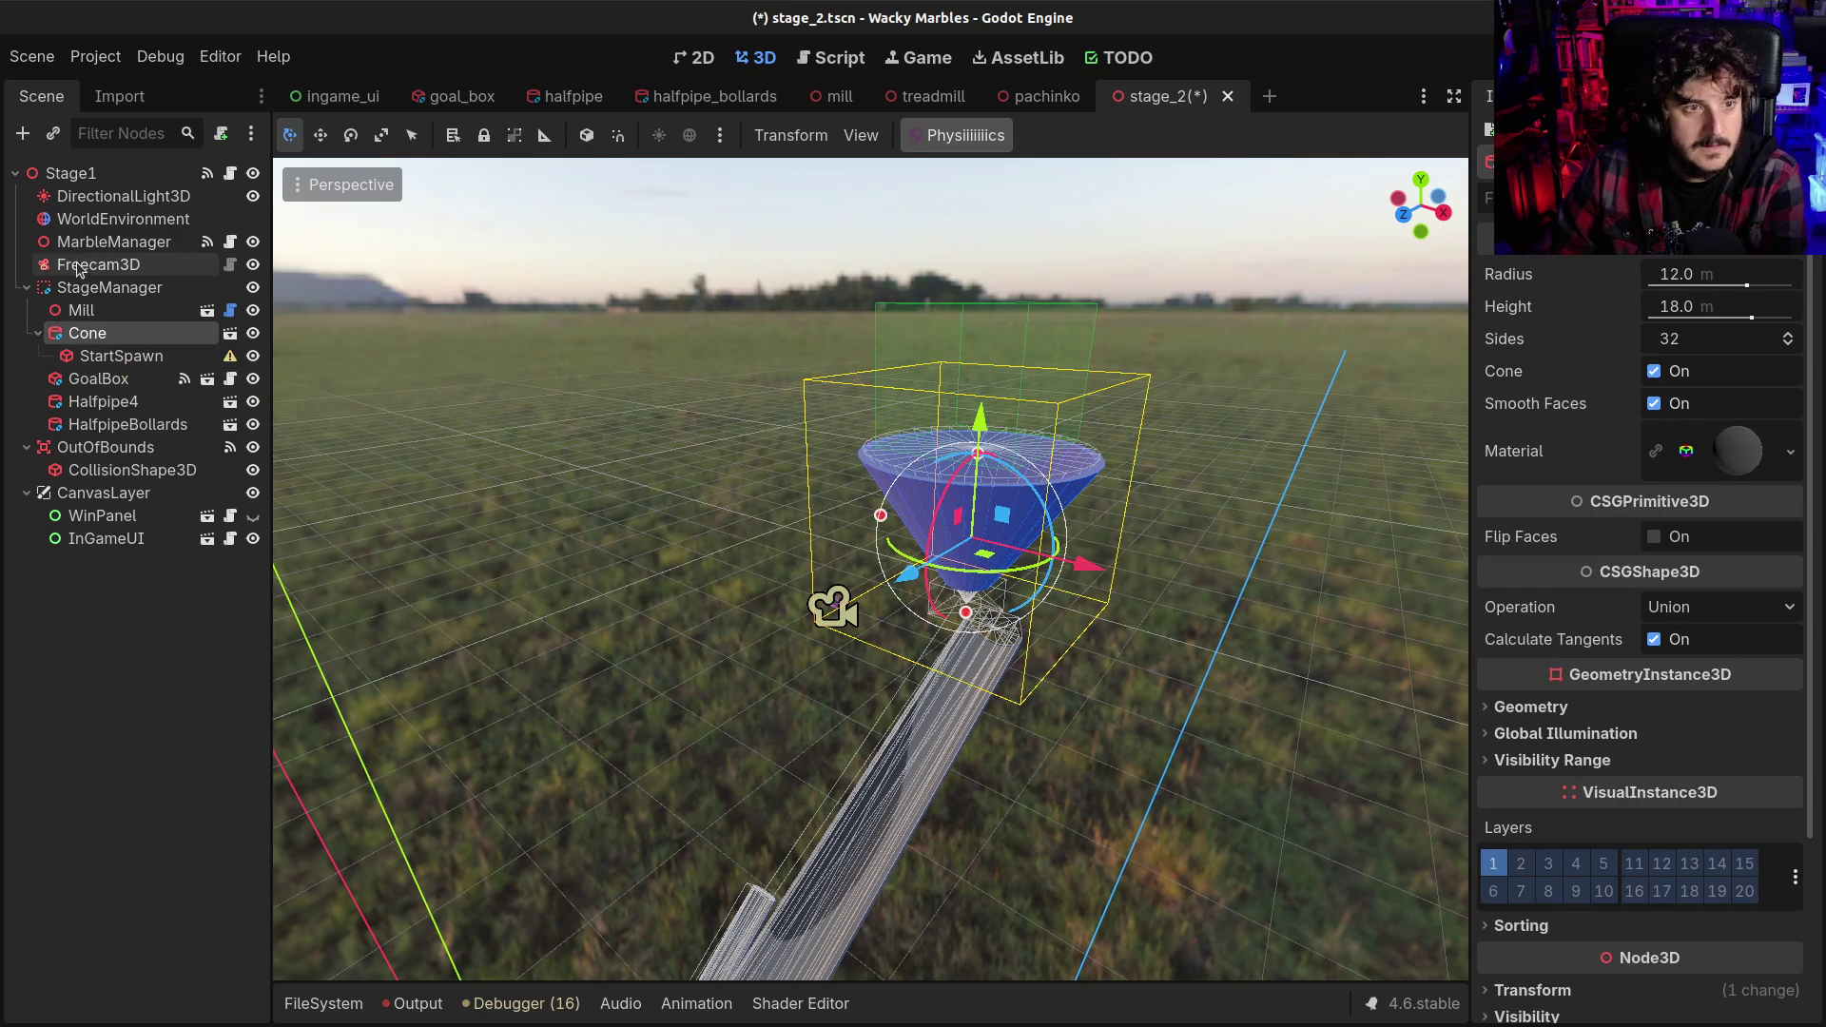
{"action": "left_click", "coordinate": [97, 359]}
{"action": "left_click", "coordinate": [95, 381]}
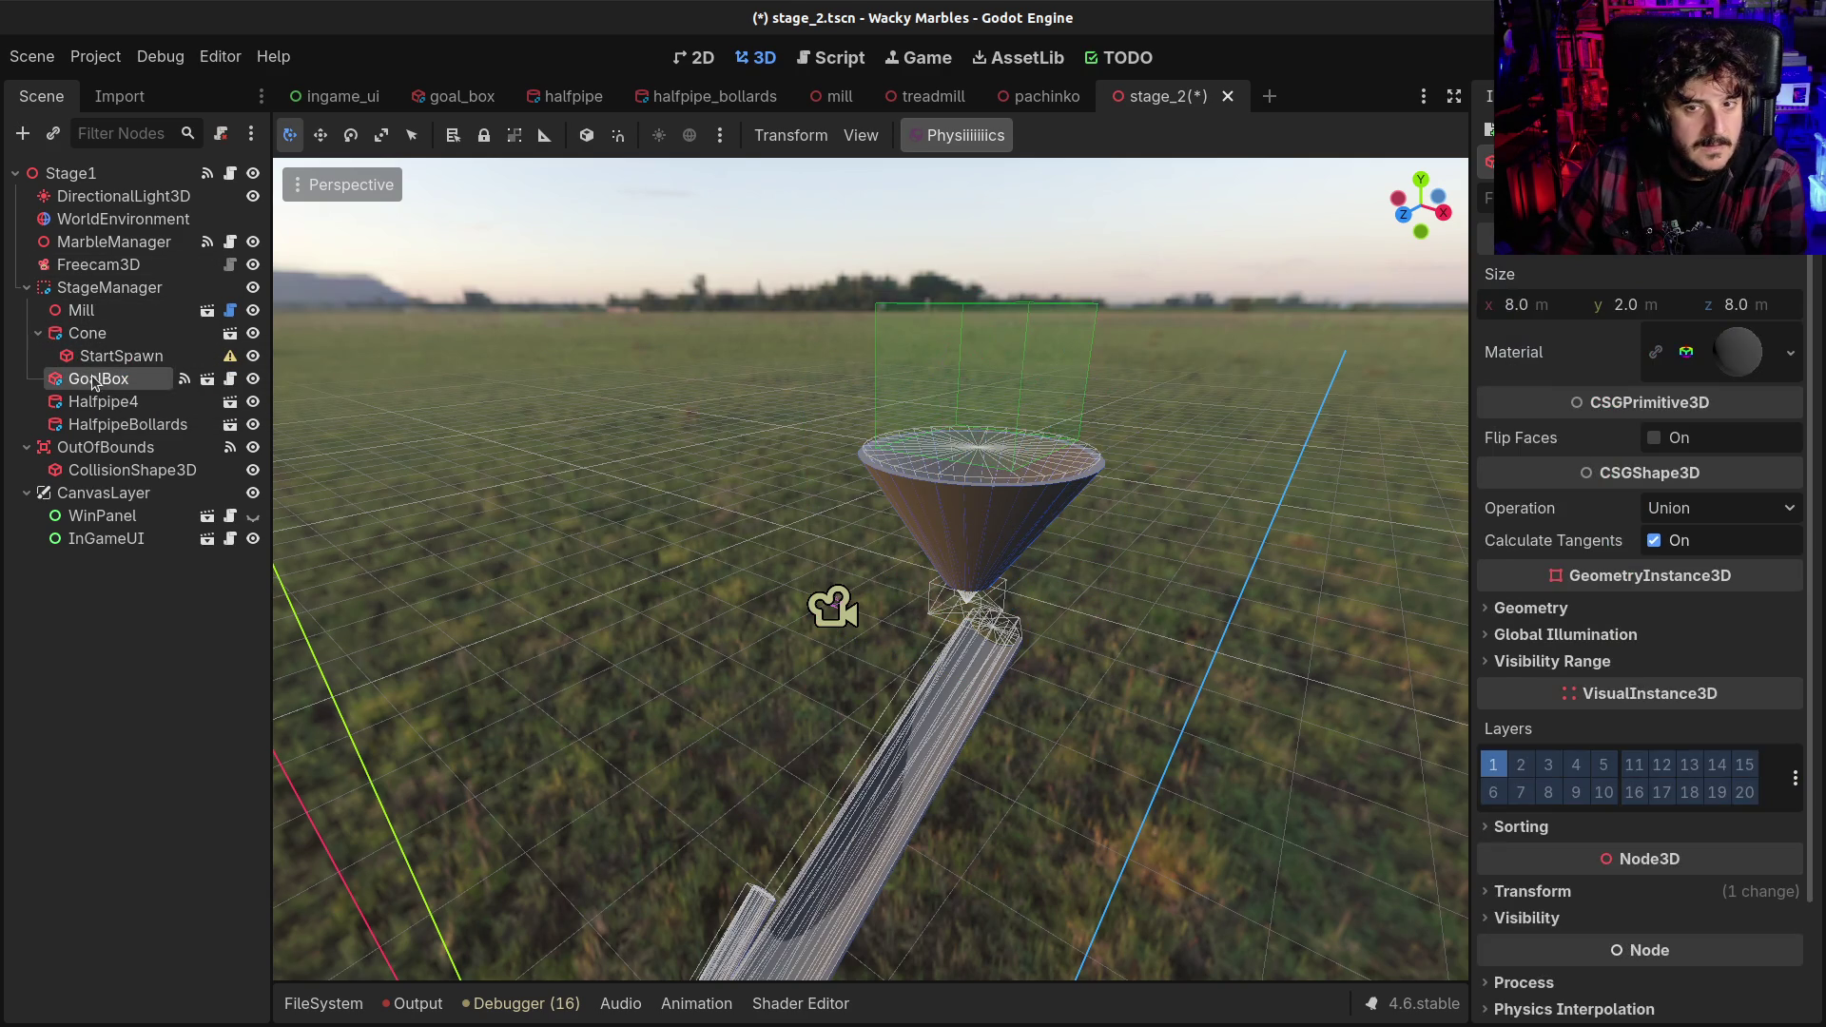
{"action": "left_click", "coordinate": [99, 360]}
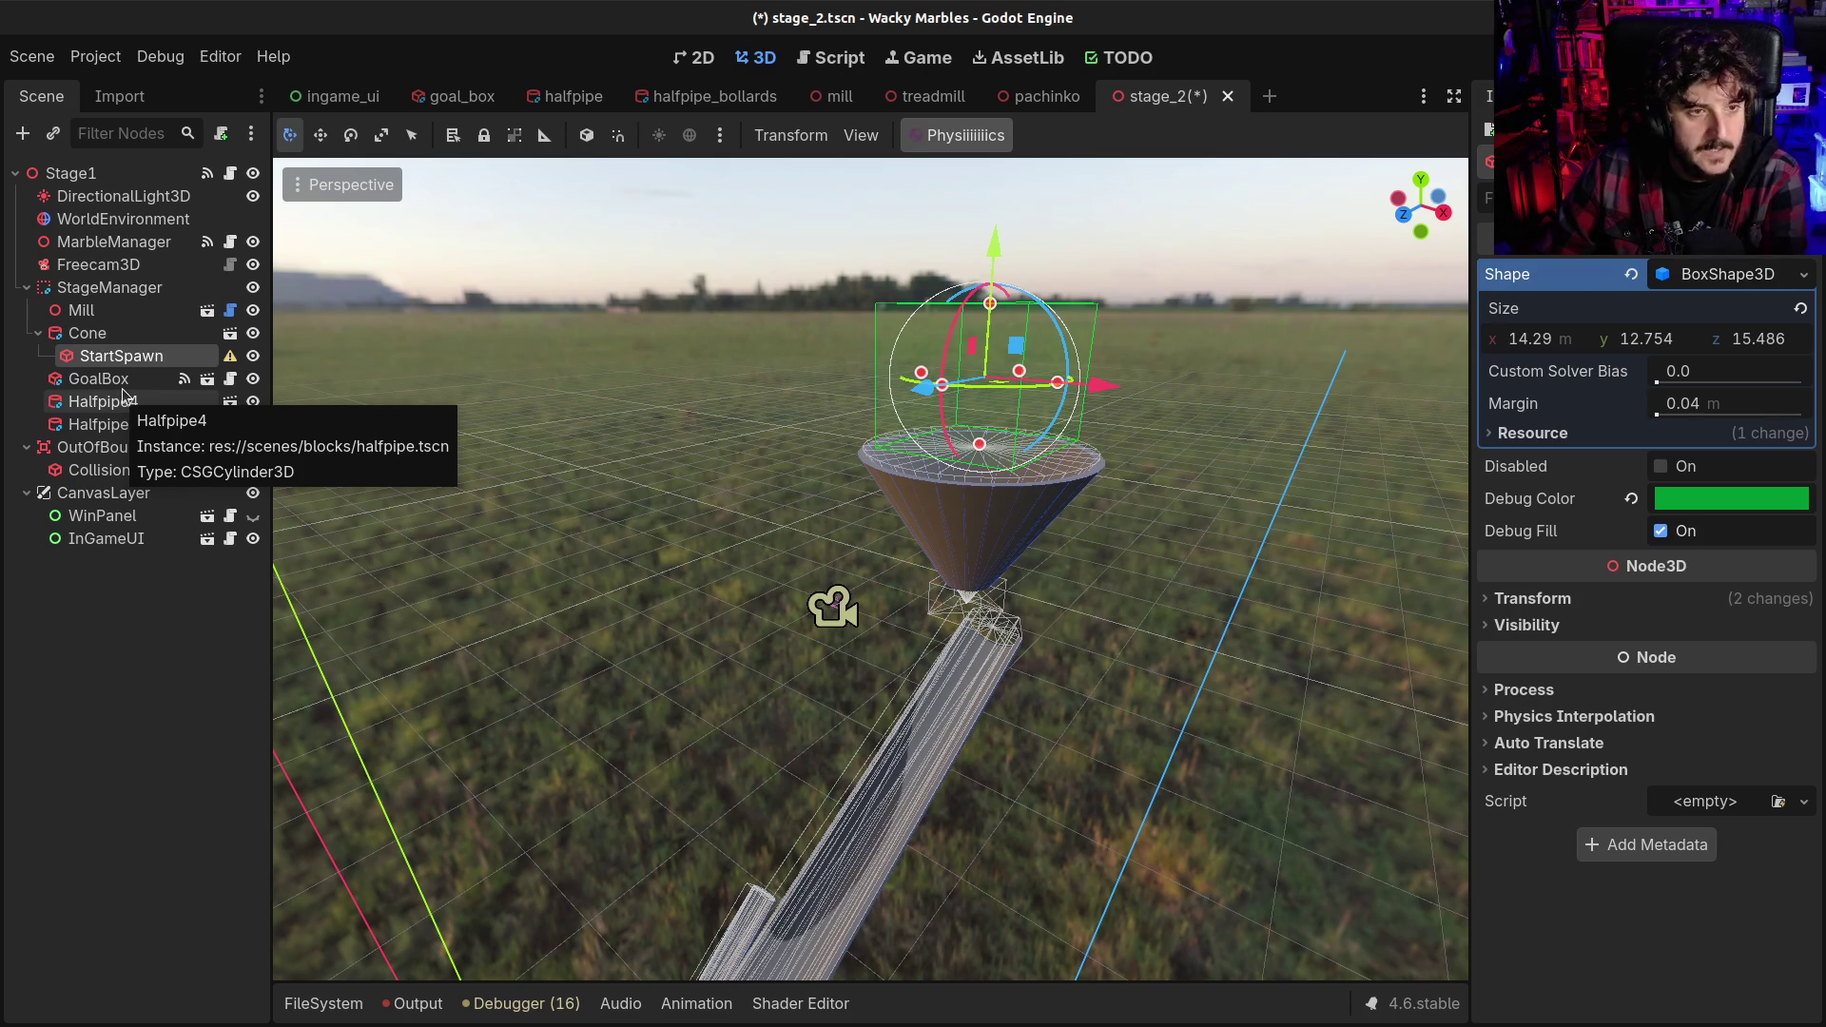
{"action": "left_click", "coordinate": [107, 449]}
{"action": "left_click", "coordinate": [96, 495]}
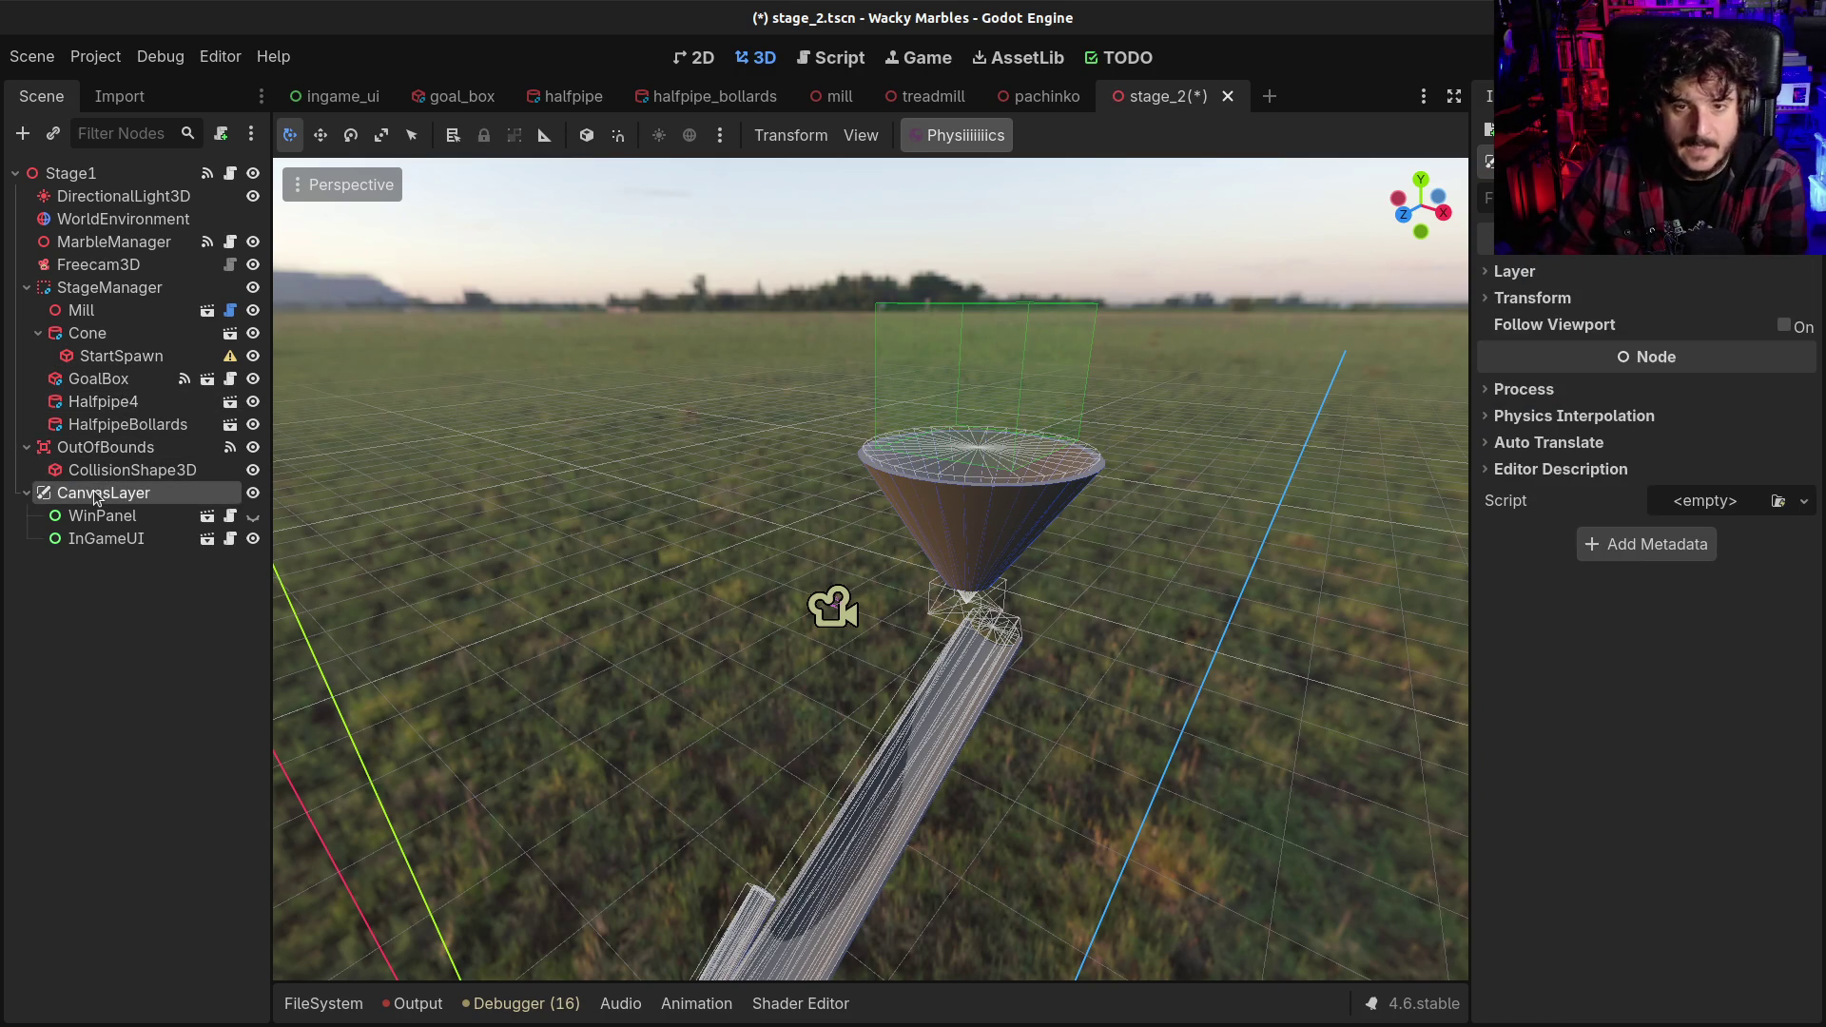
- Rename the root node Stage1 to Stage2 in the Scene dock
{"action": "left_click", "coordinate": [107, 176]}
{"action": "left_click", "coordinate": [129, 184]}
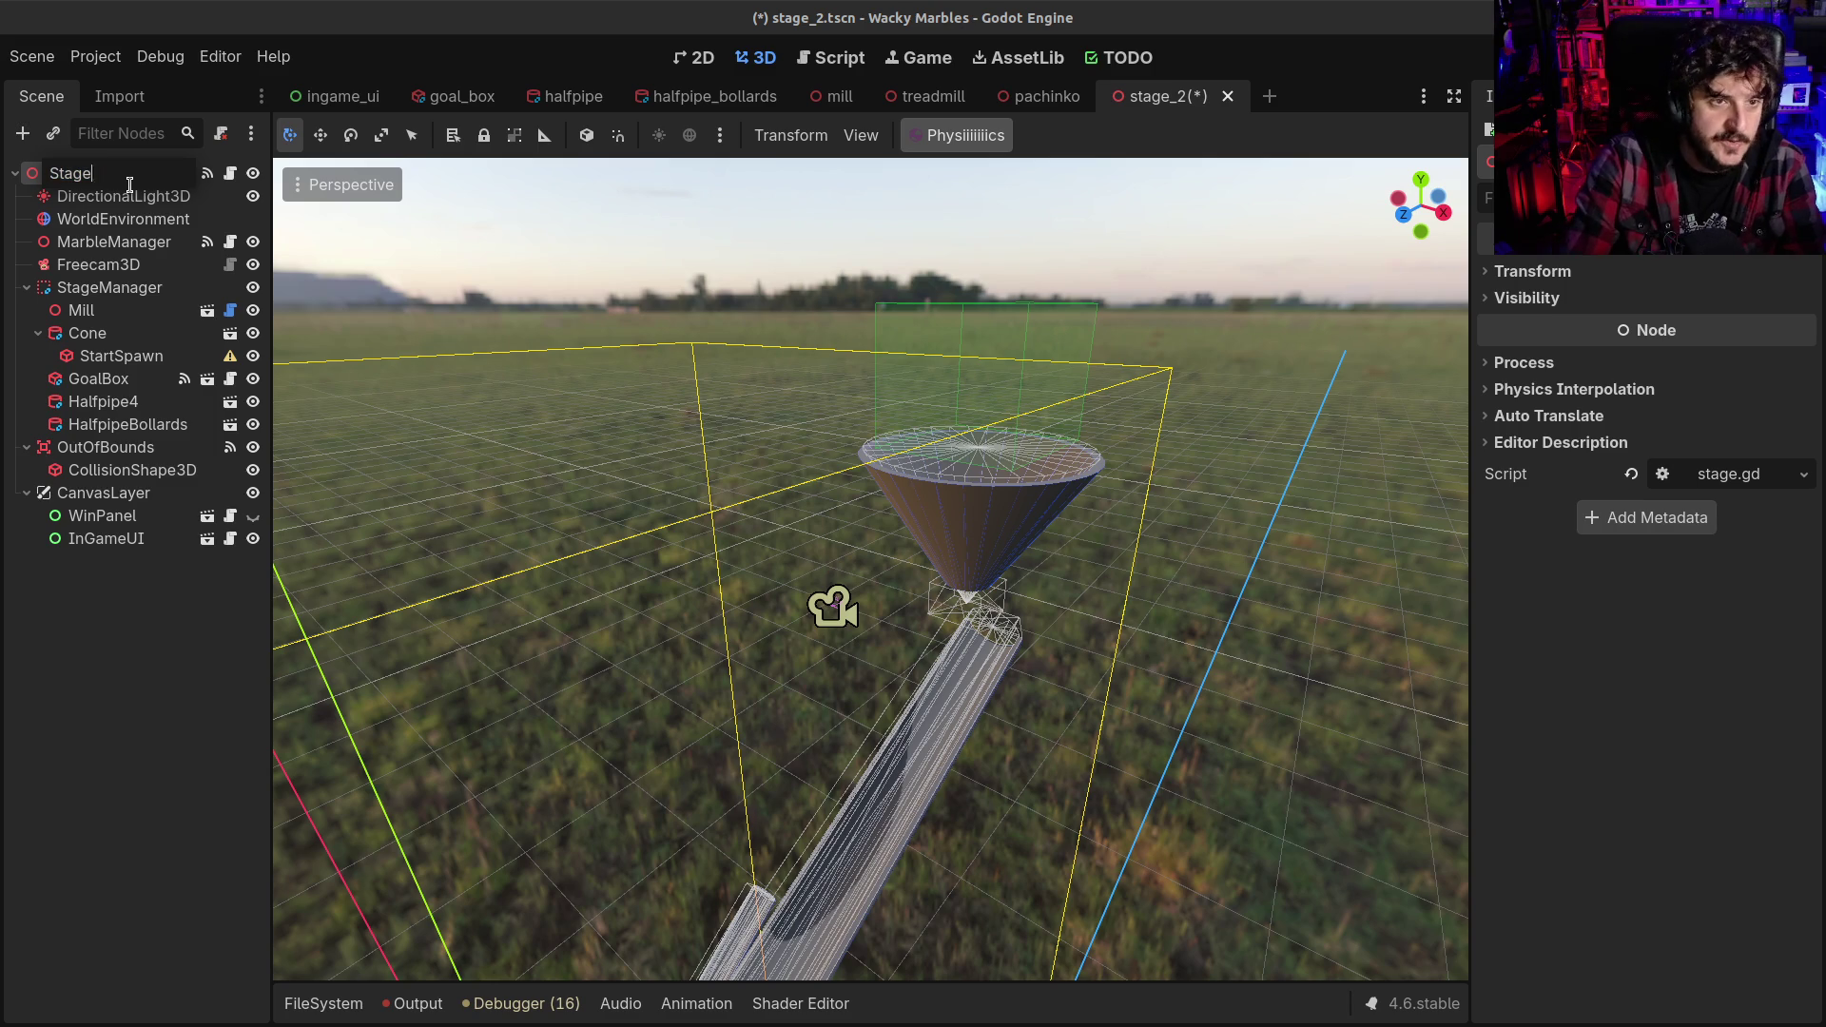
{"action": "type", "text": "2"}
{"action": "key", "text": "Return"}
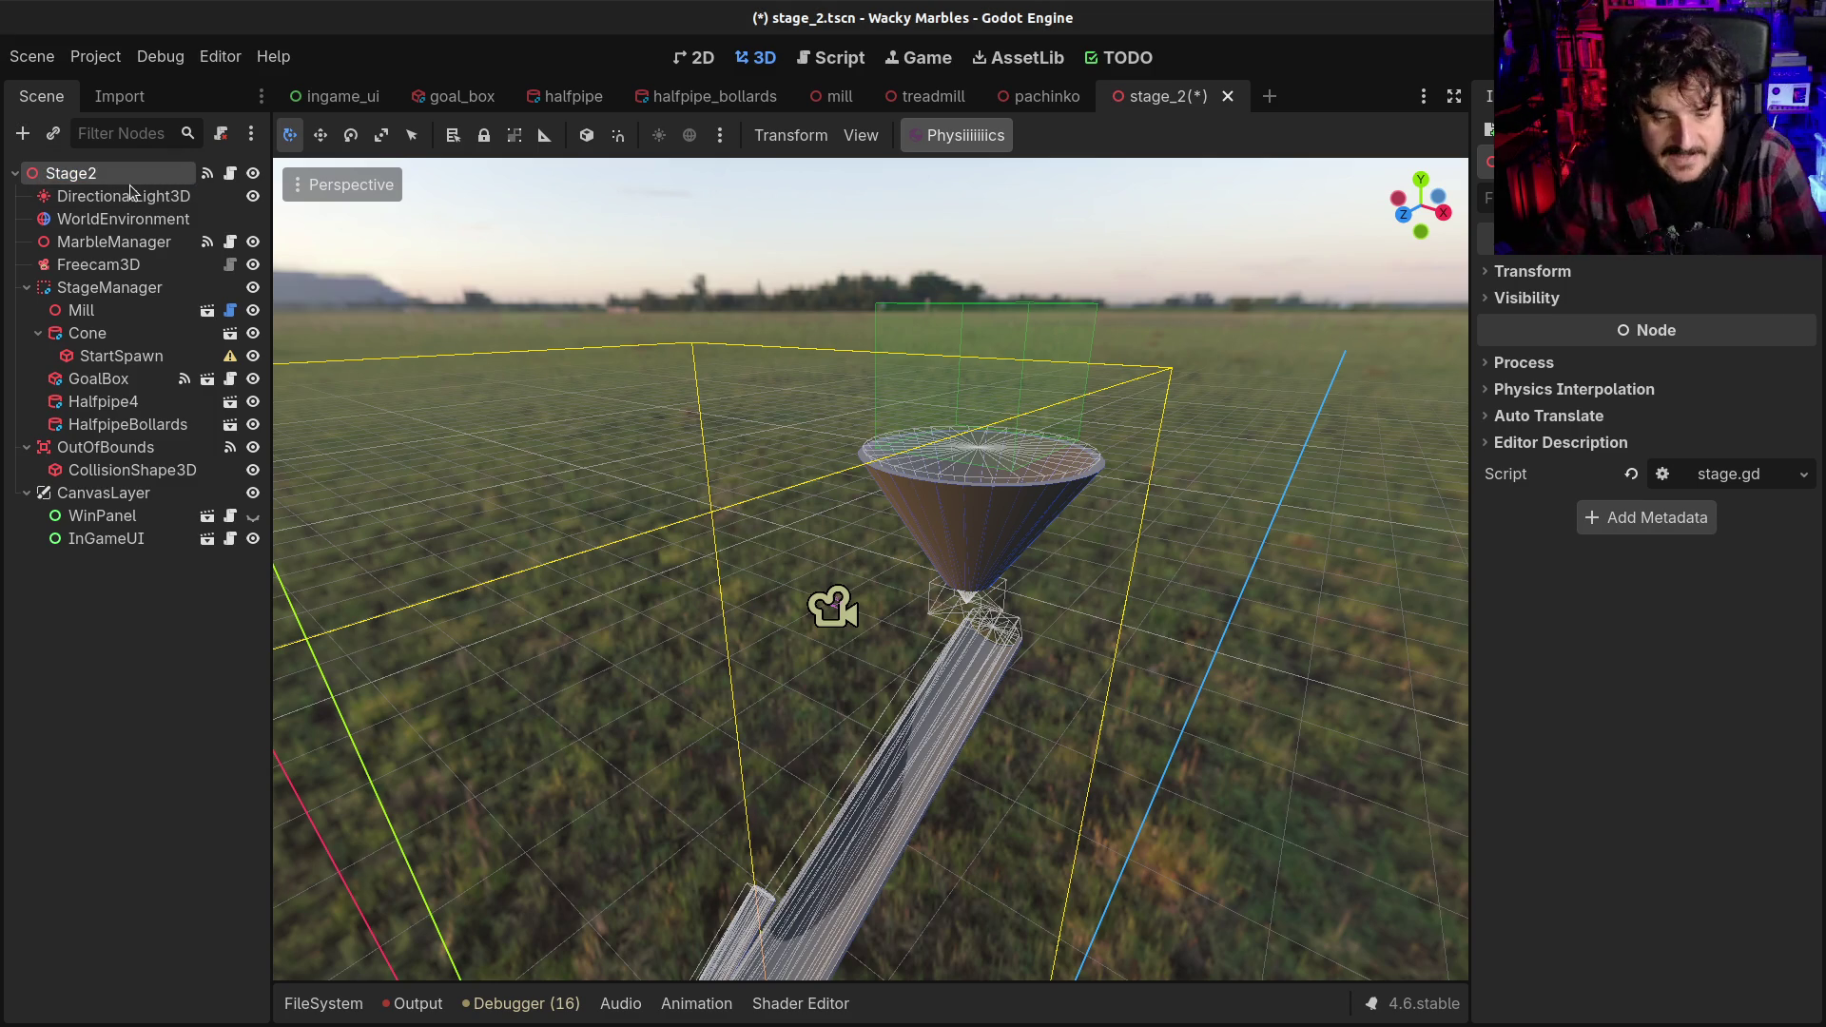
- Inspect the Freecam3D, MarbleManager, StageManager, Mill and Cone nodes
{"action": "left_click", "coordinate": [107, 277]}
{"action": "left_click", "coordinate": [114, 244]}
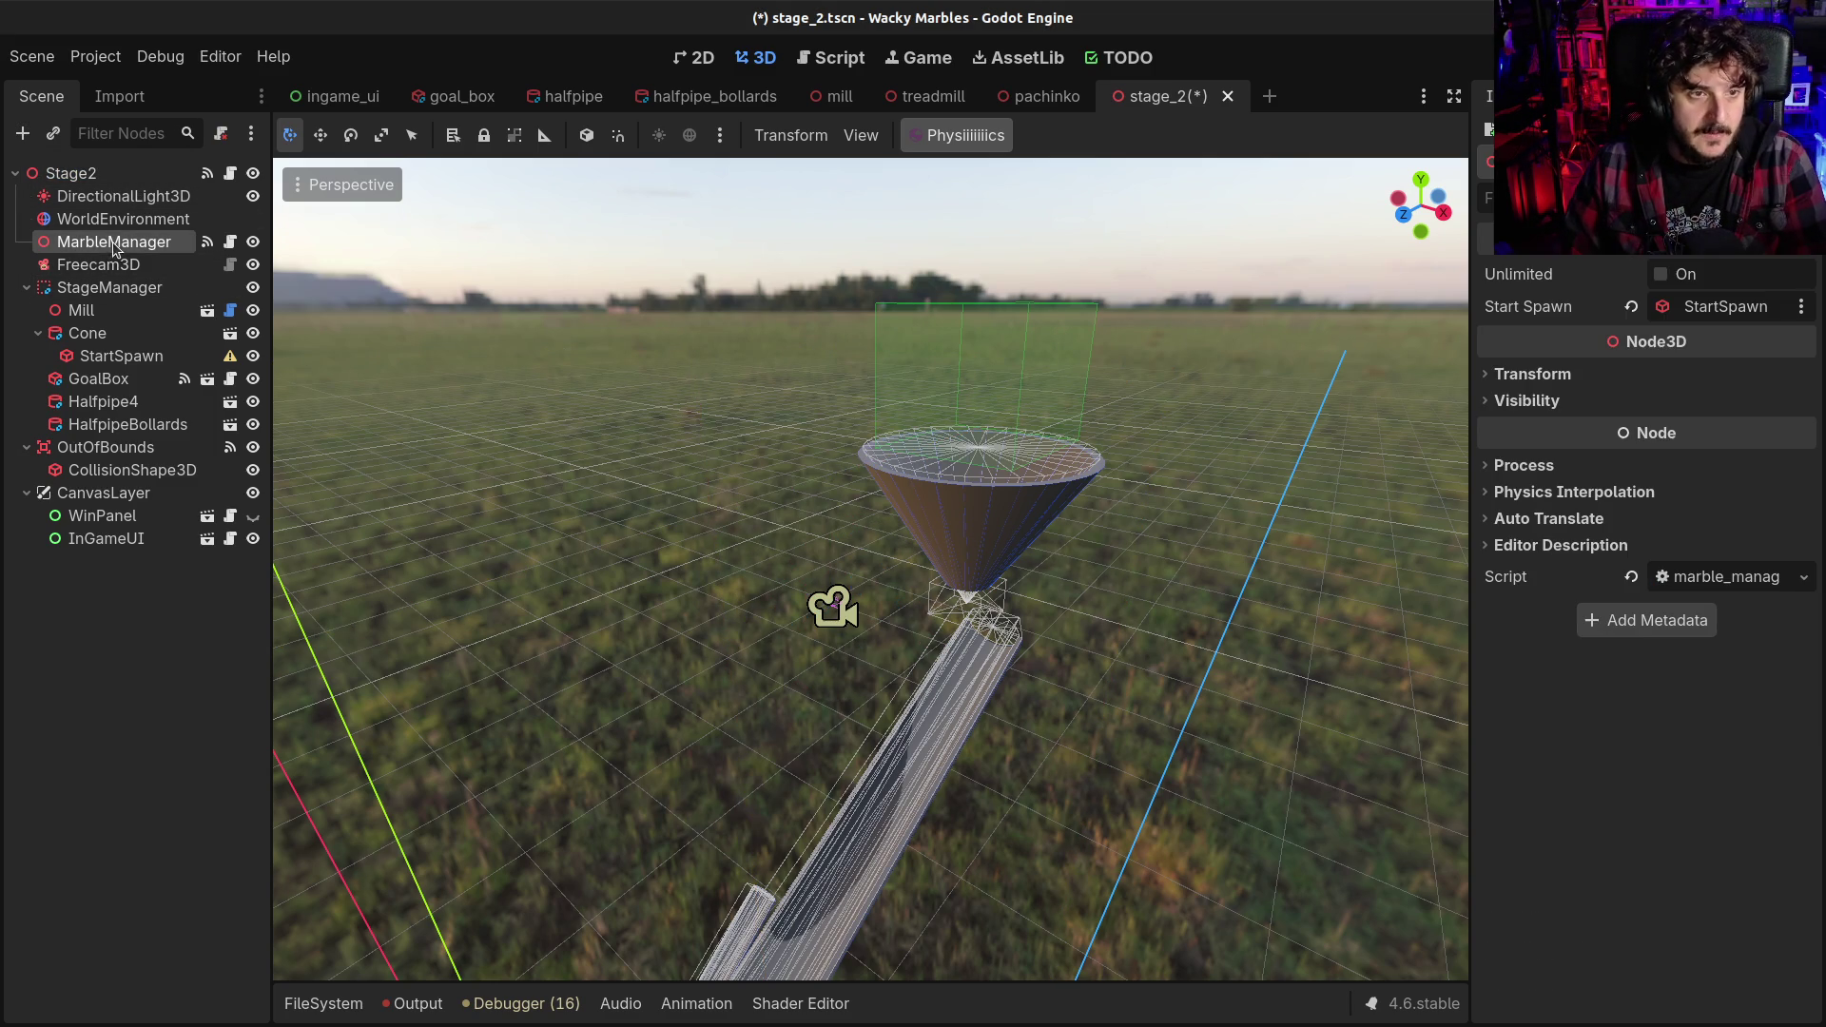
{"action": "left_click", "coordinate": [100, 293]}
{"action": "left_click", "coordinate": [95, 312]}
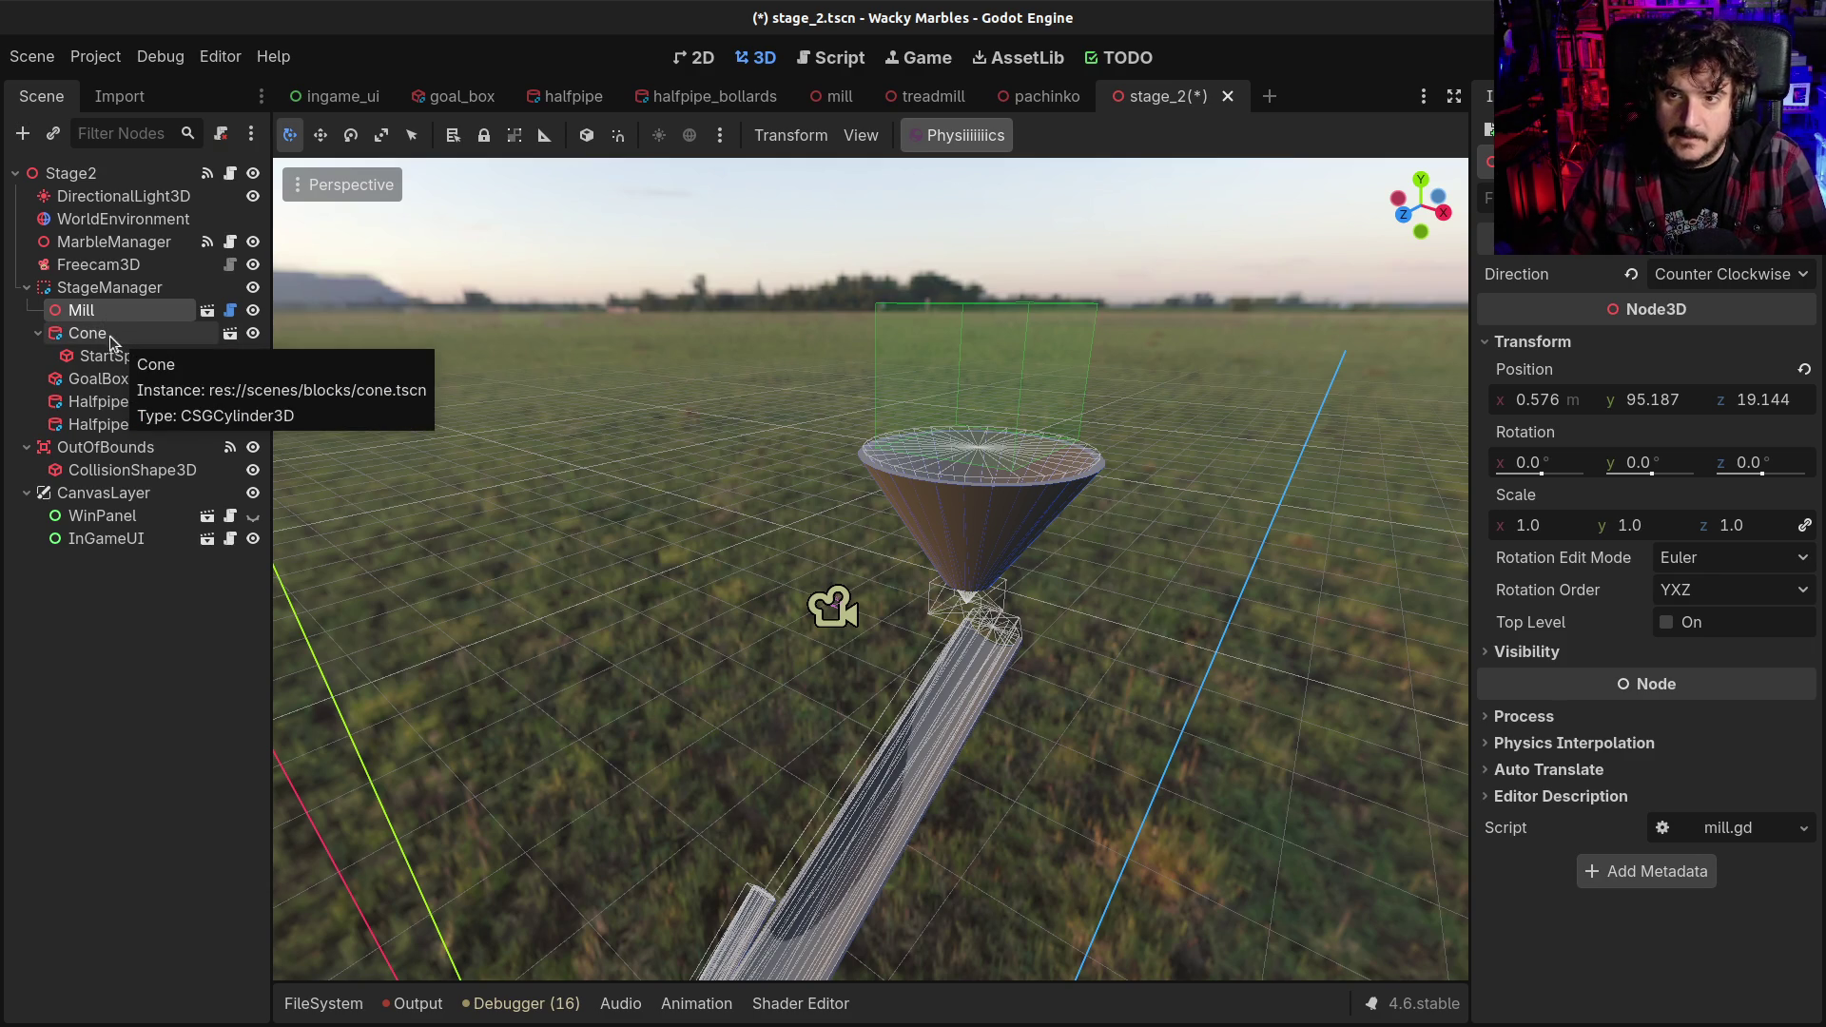
{"action": "left_click", "coordinate": [108, 335]}
- Delete the Mill node and move StartSpawn out of Cone up to the root
{"action": "left_click", "coordinate": [113, 318]}
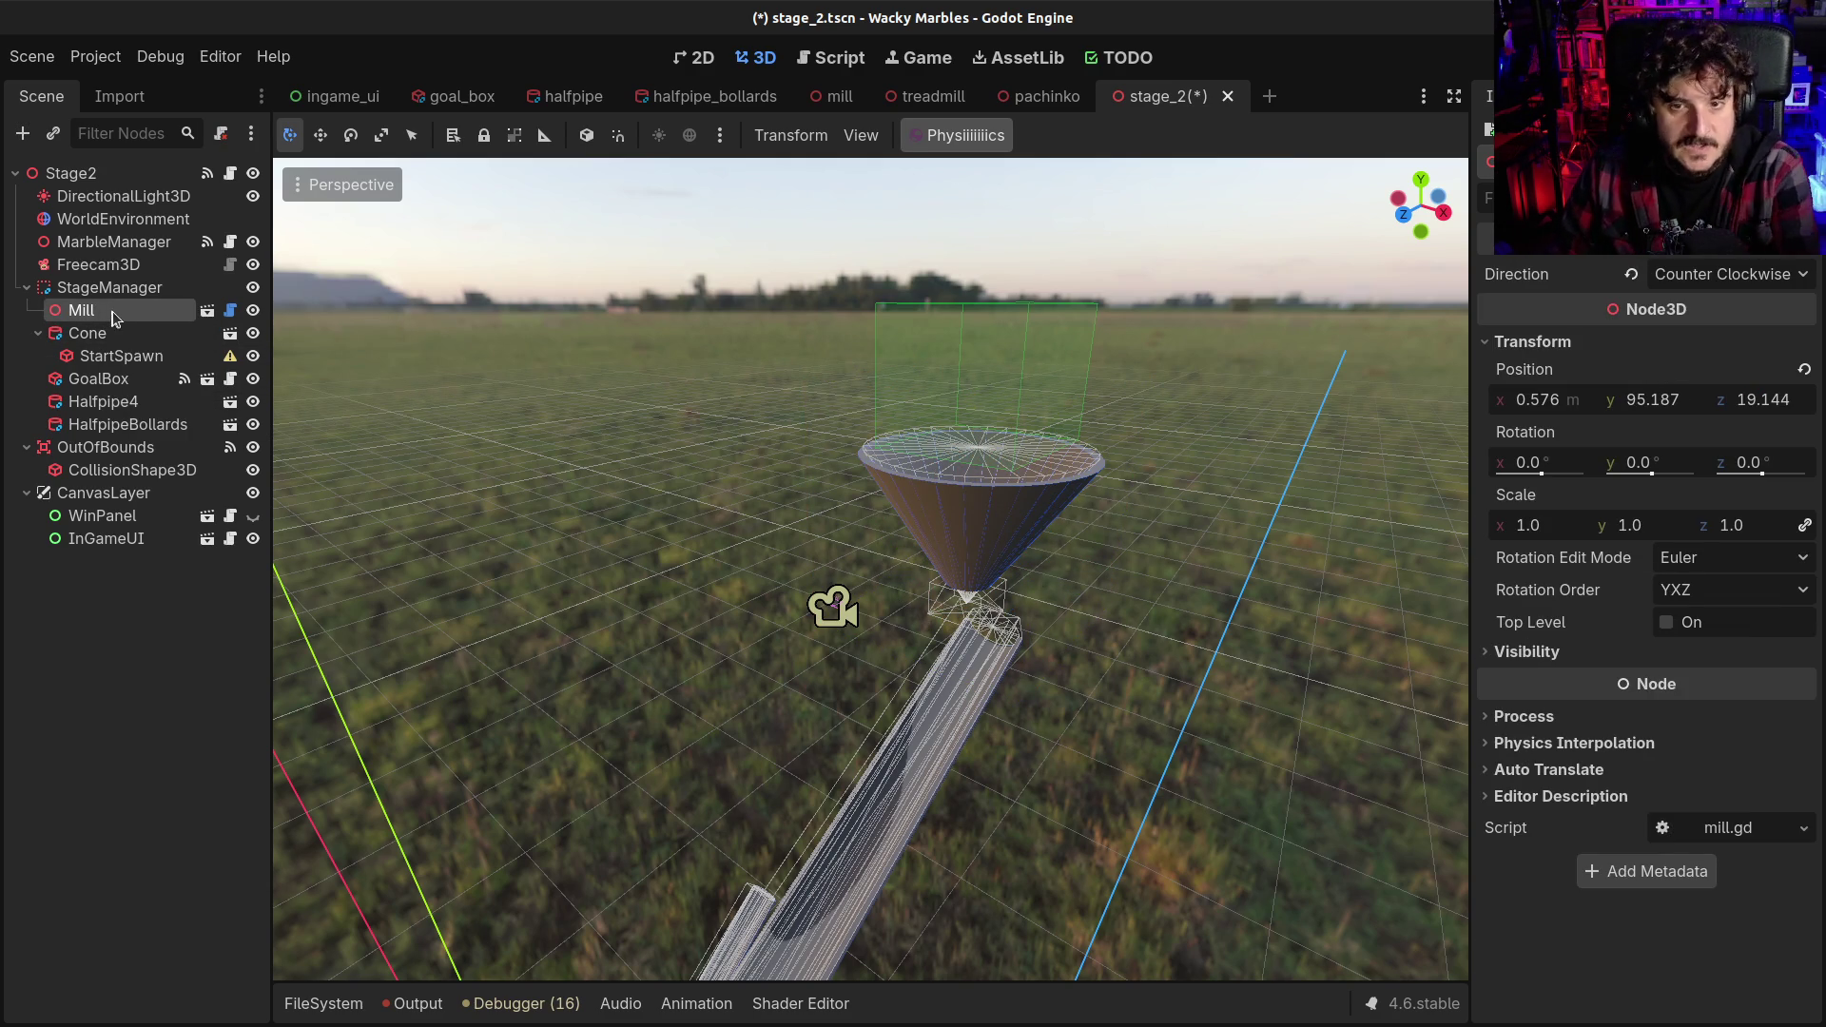
{"action": "key", "text": "Delete"}
{"action": "key", "text": "Return"}
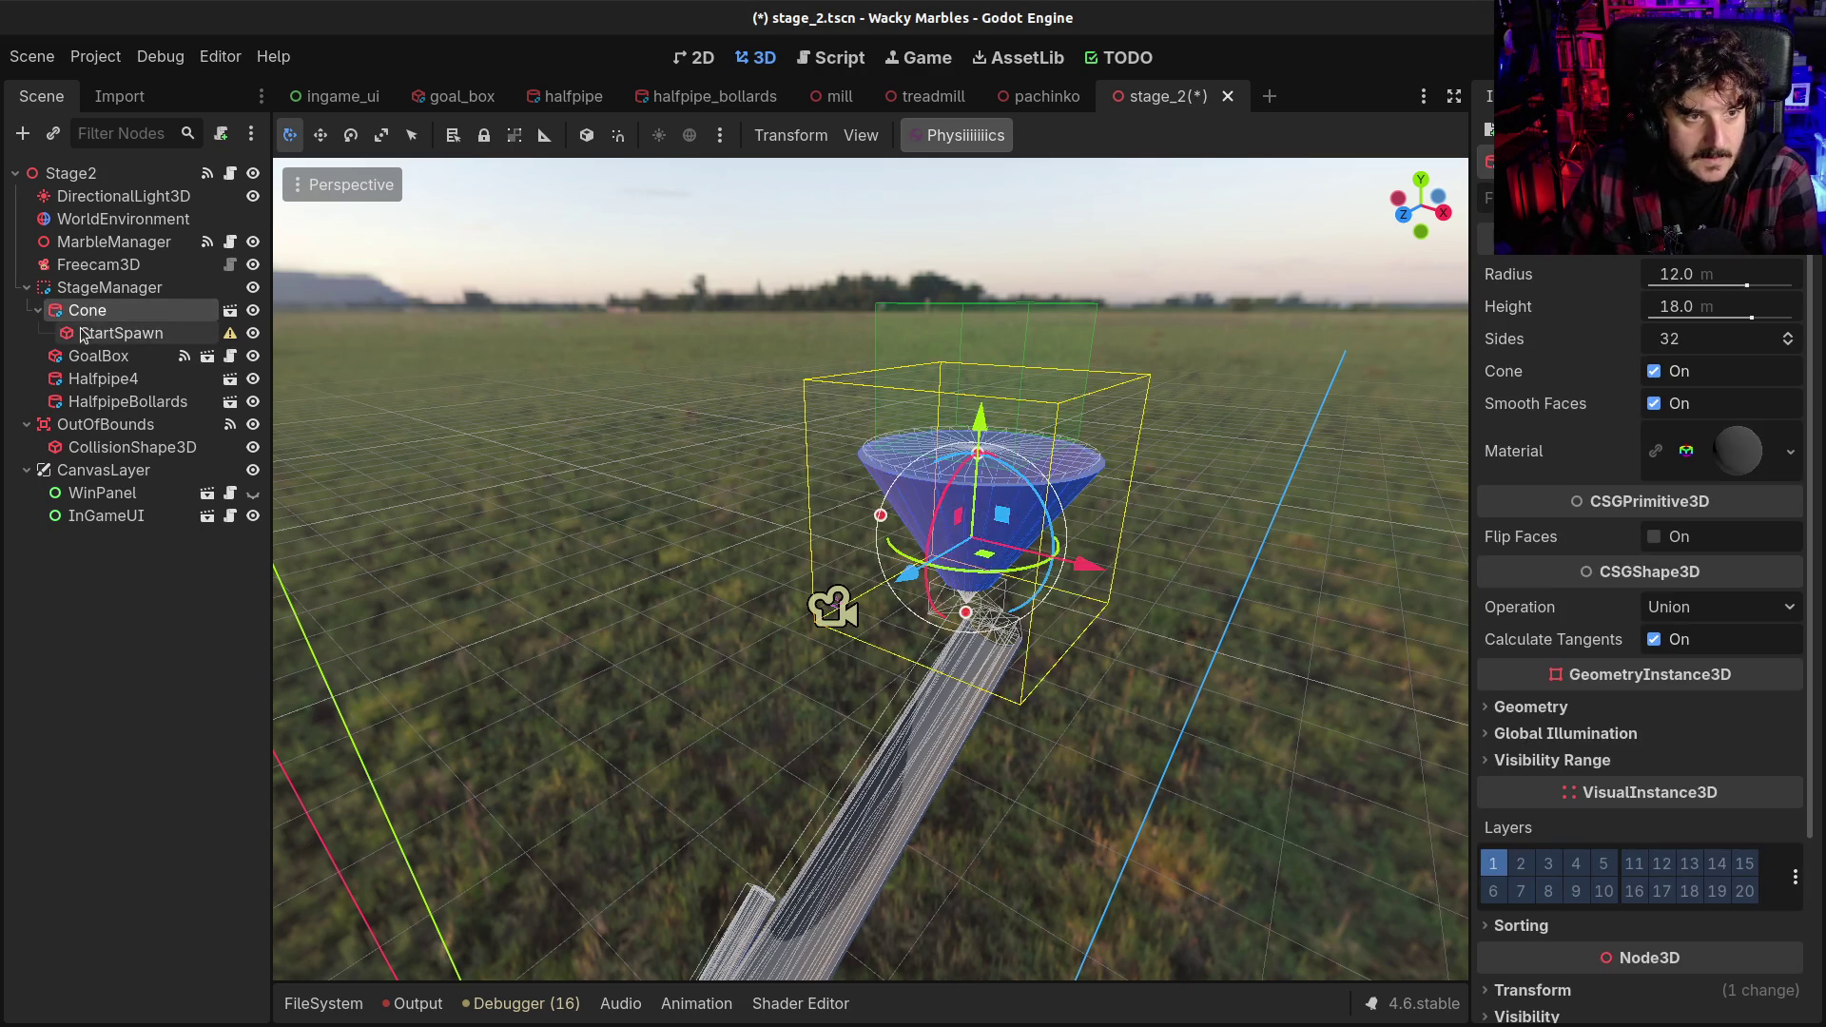
{"action": "left_click", "coordinate": [82, 335]}
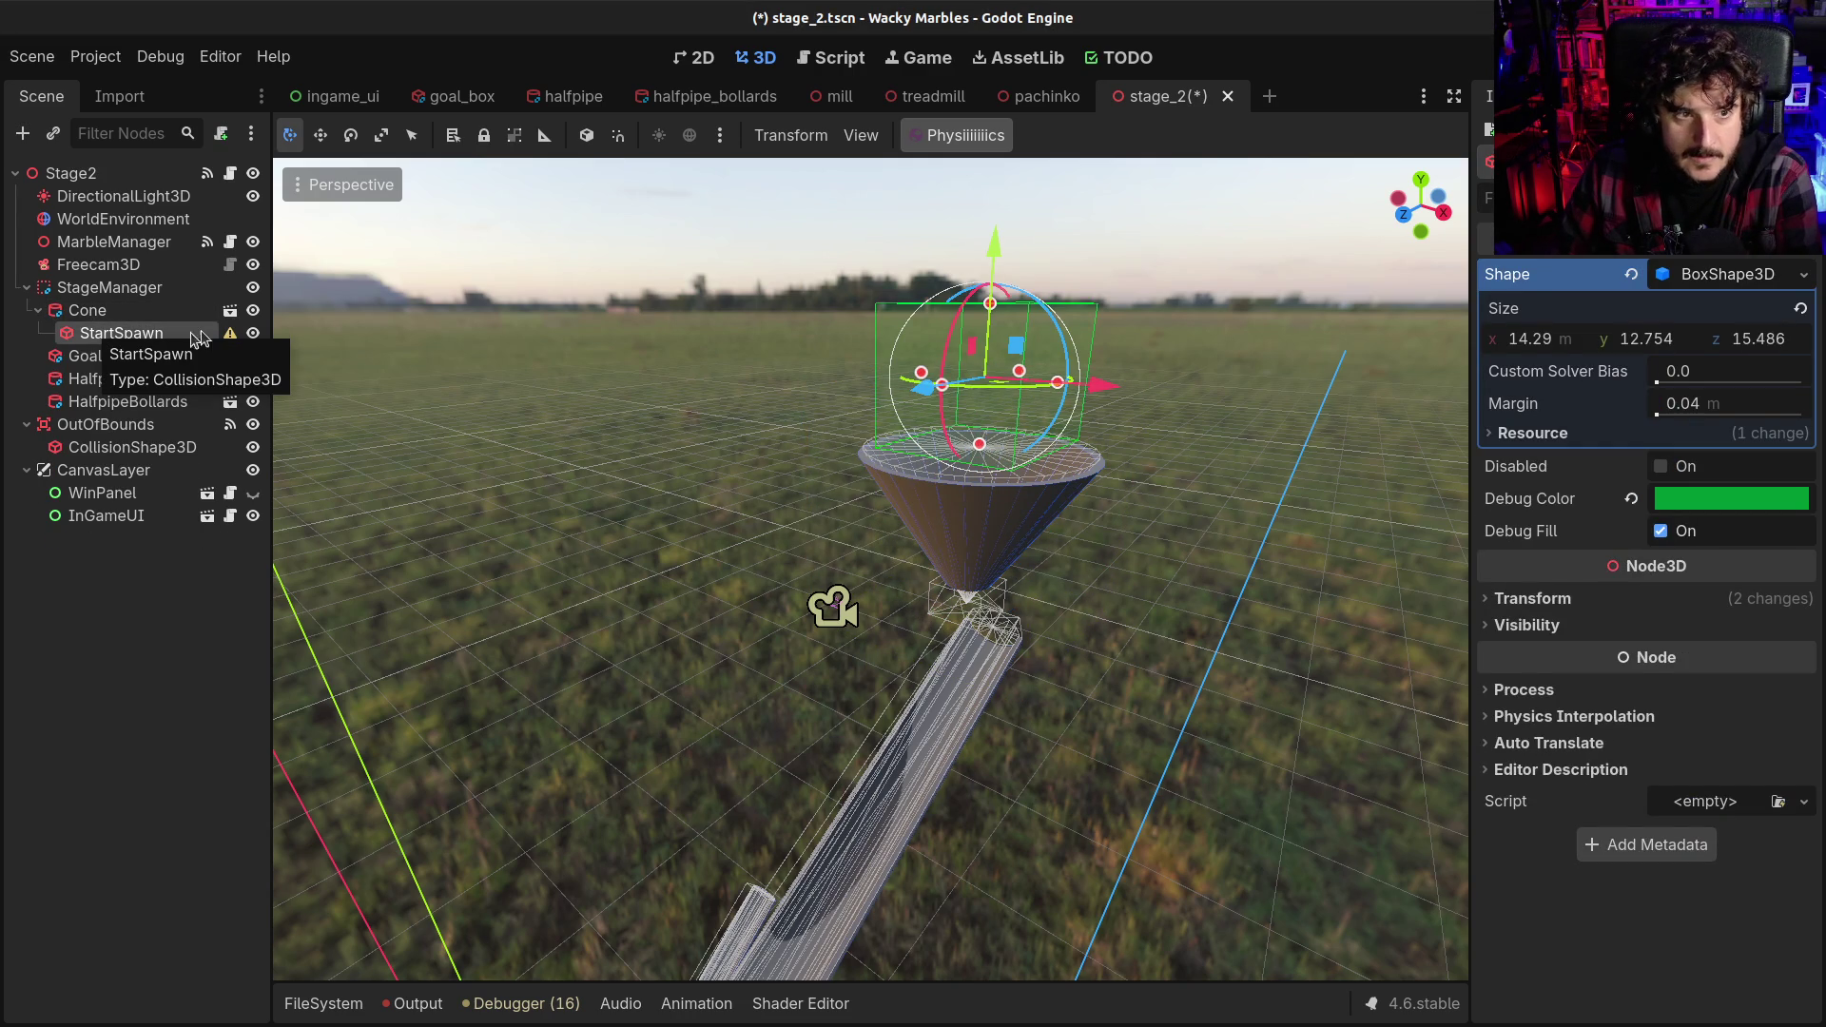
{"action": "left_click_drag", "start_coordinate": [57, 329], "coordinate": [92, 277]}
- Delete the Cone, Halfpipe4 and HalfpipeBollards nodes, leaving only GoalBox under StageManager
{"action": "left_click", "coordinate": [109, 317]}
{"action": "left_click", "coordinate": [104, 335]}
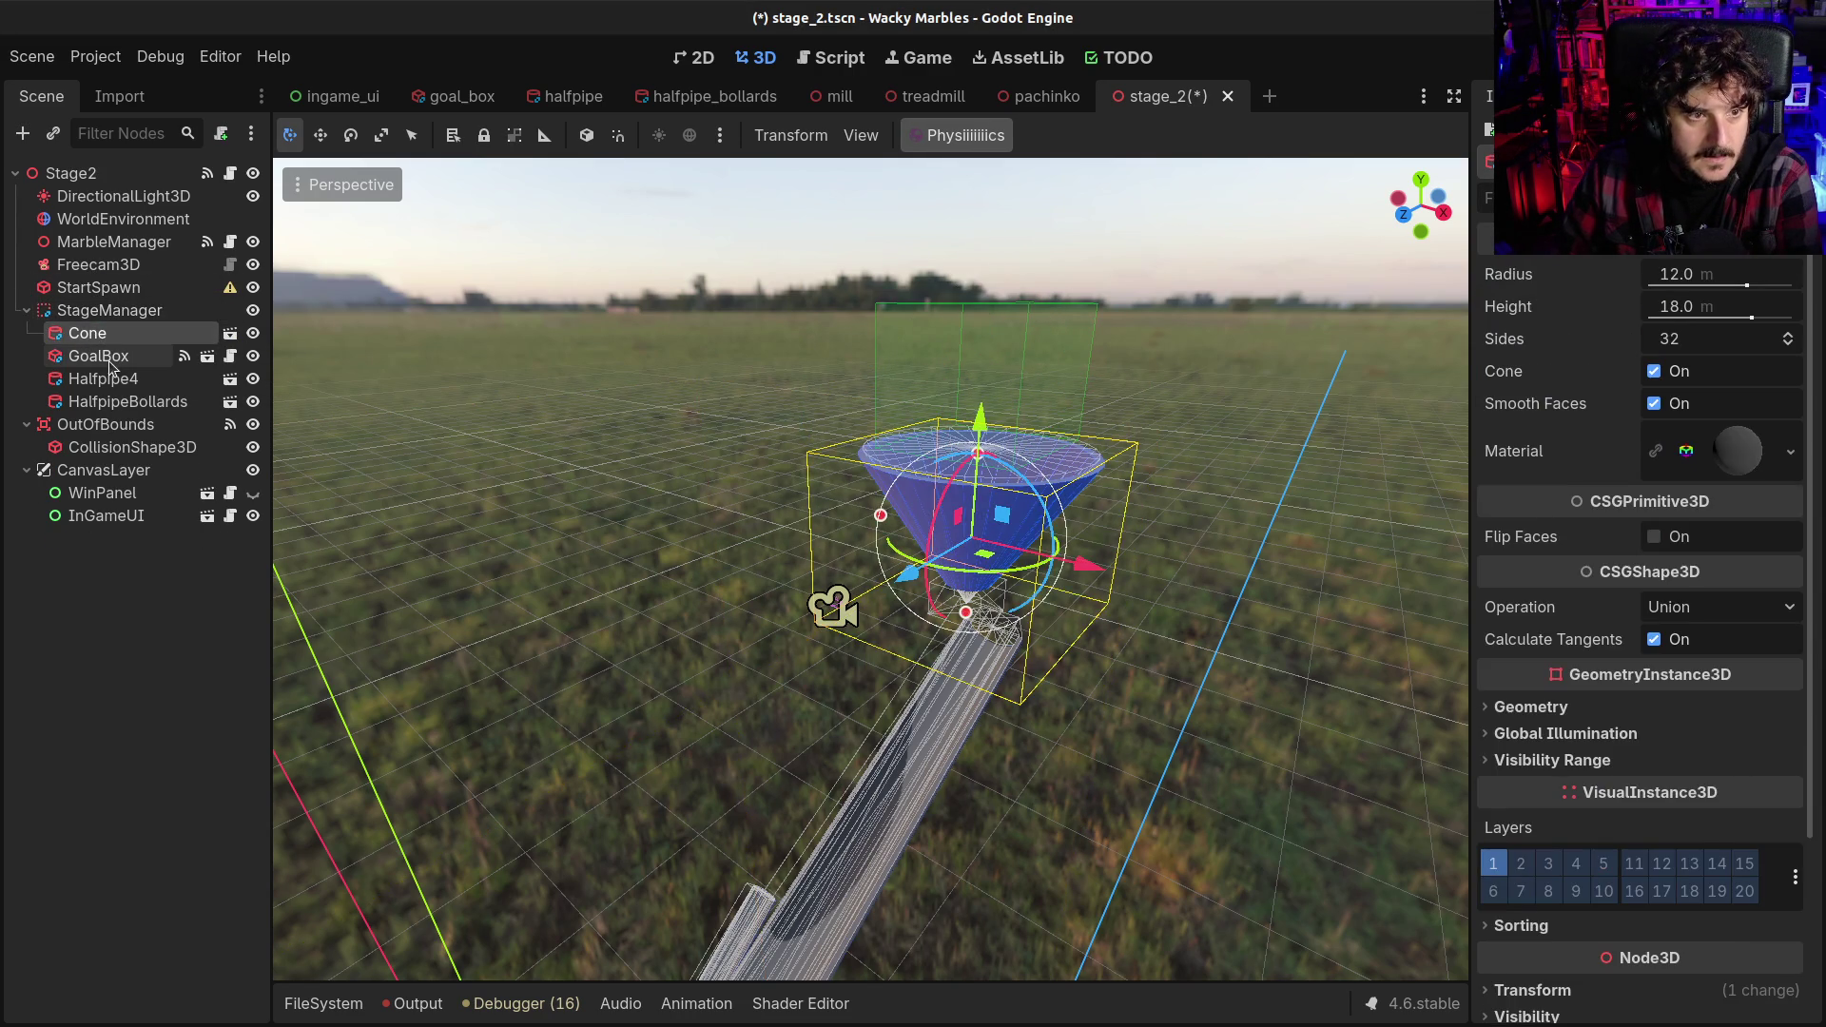
{"action": "left_click", "coordinate": [112, 364]}
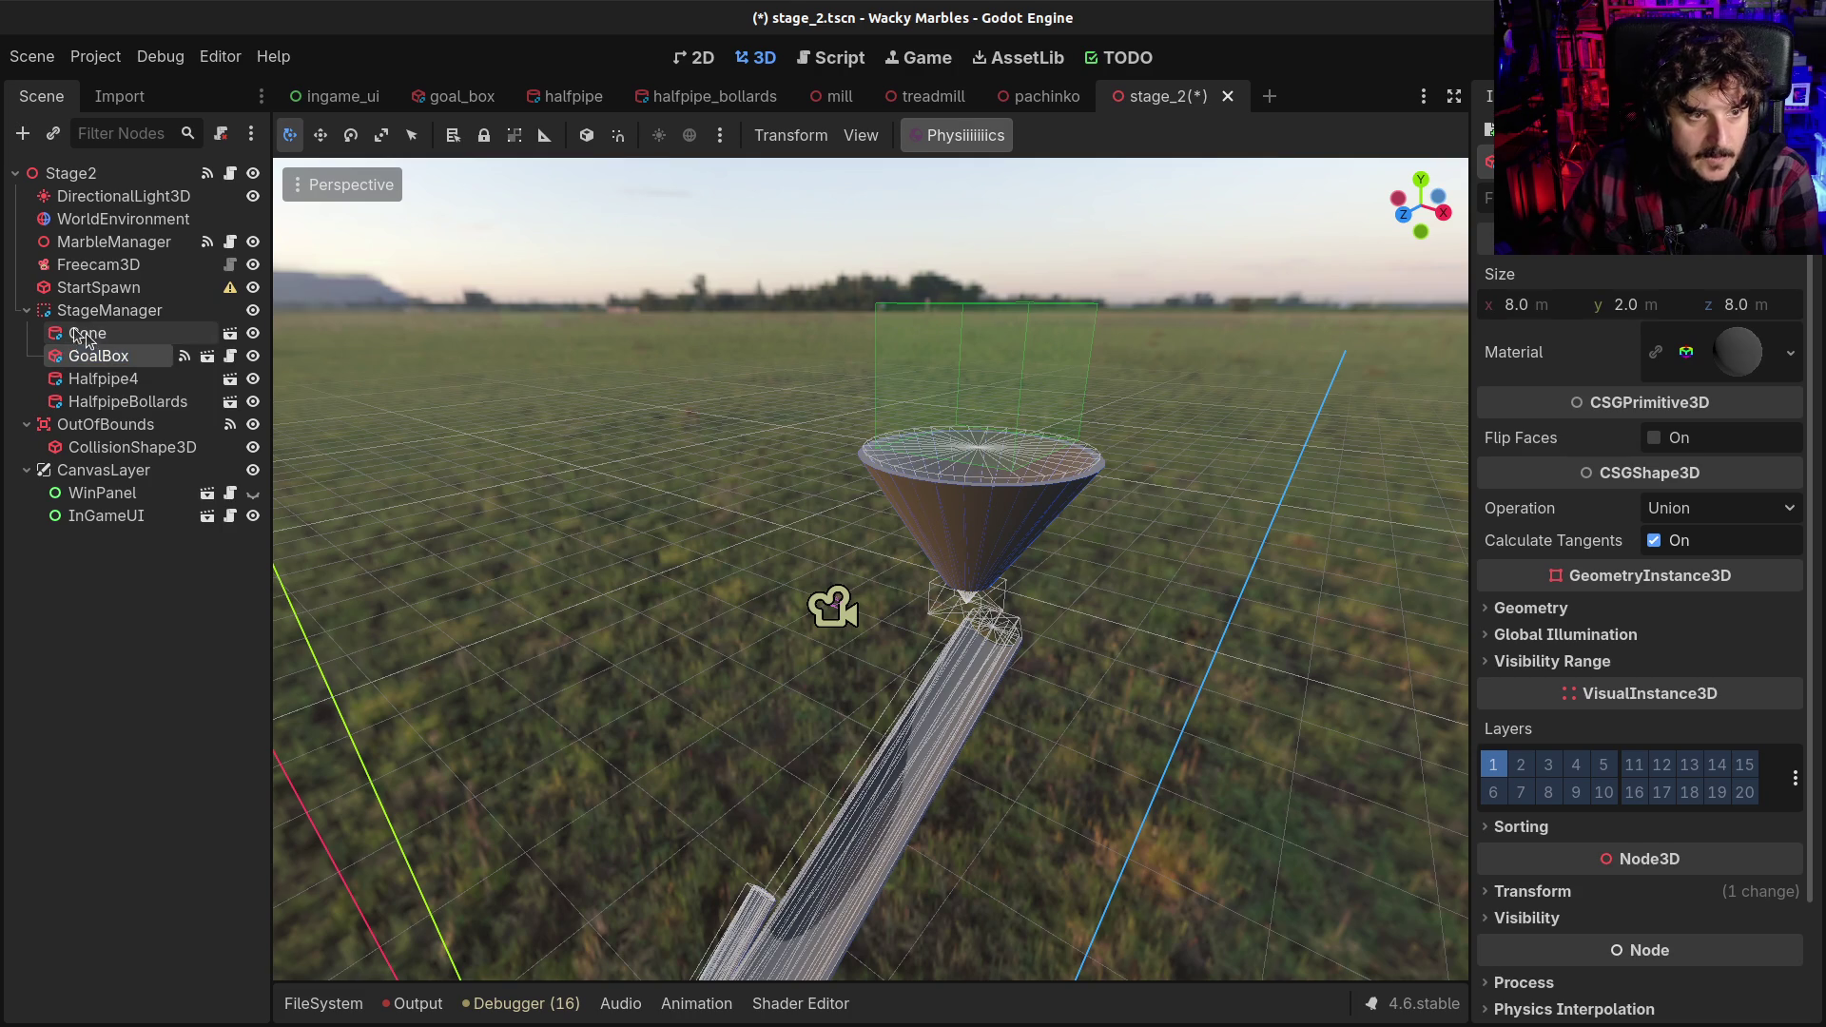
{"action": "left_click", "coordinate": [76, 332]}
{"action": "key", "text": "Delete"}
{"action": "key", "text": "Return"}
{"action": "left_click", "coordinate": [103, 358]}
{"action": "key", "text": "Delete"}
{"action": "key", "text": "Return"}
{"action": "key", "text": "Delete"}
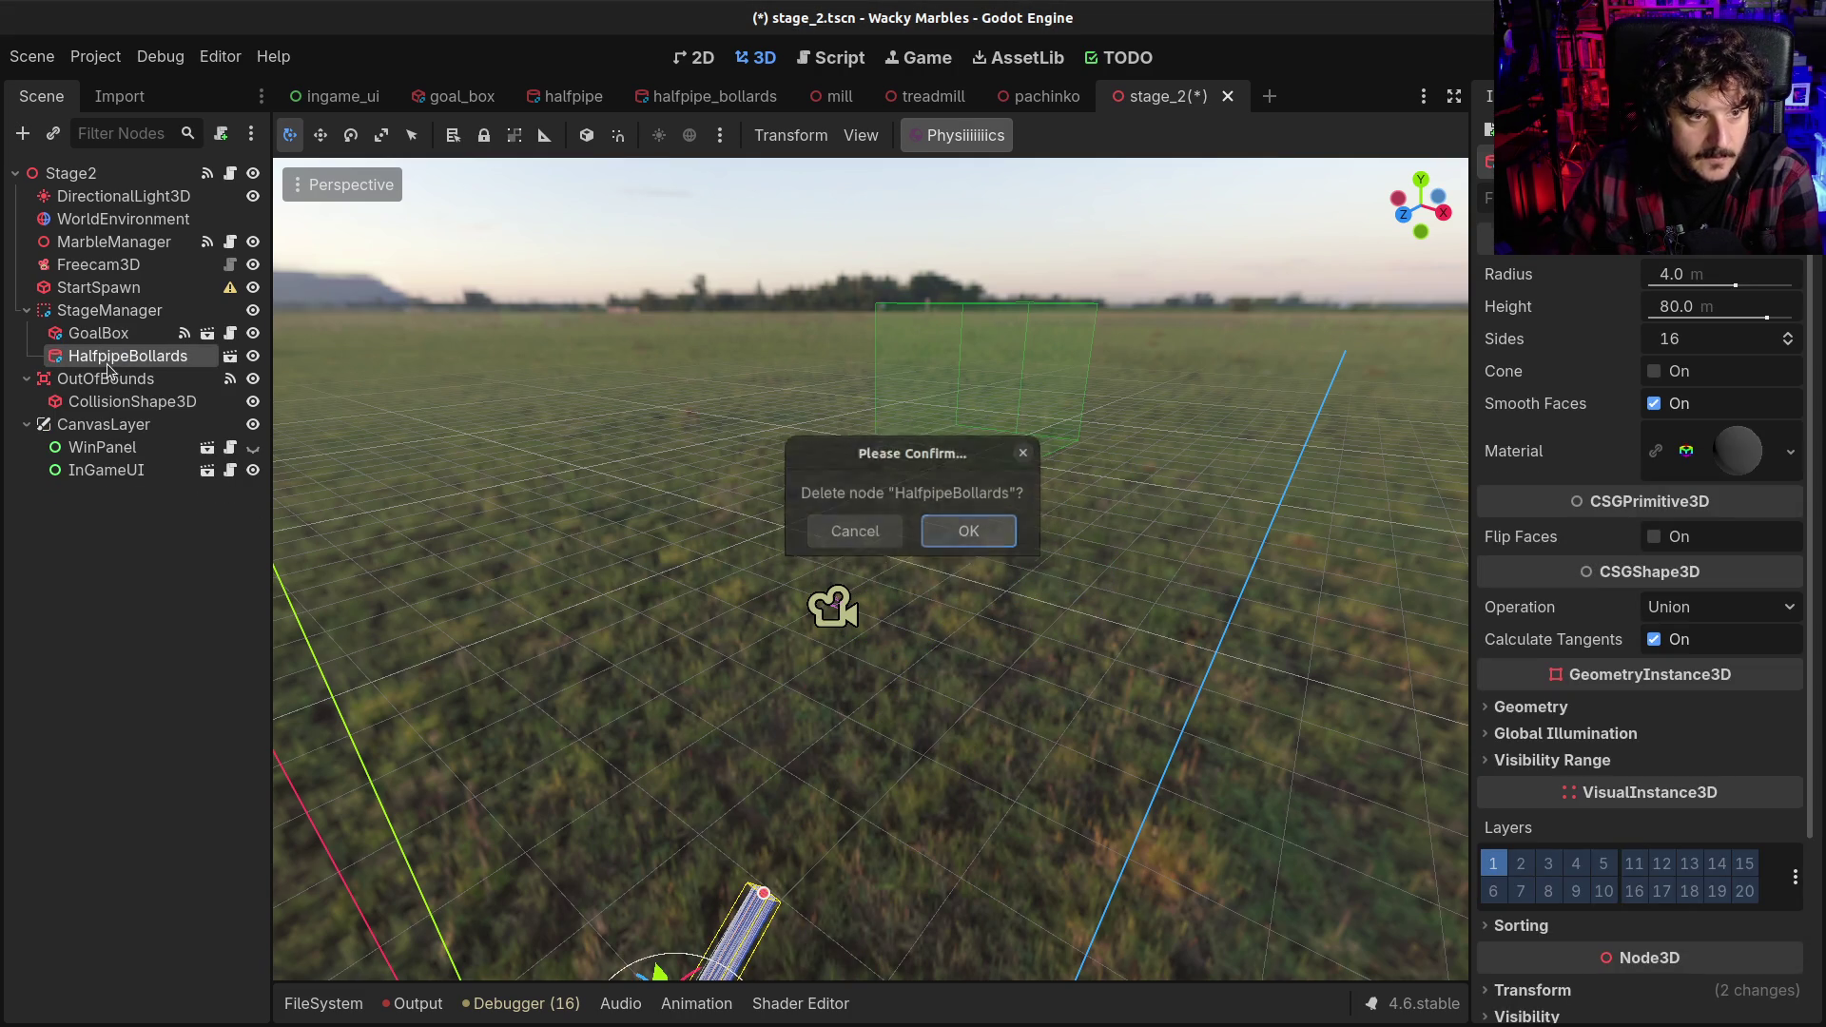
{"action": "key", "text": "Return"}
- Select the Stage2 root and open its stage.gd script near line 11
{"action": "left_click", "coordinate": [98, 288]}
{"action": "left_click", "coordinate": [95, 243]}
{"action": "left_click", "coordinate": [95, 196]}
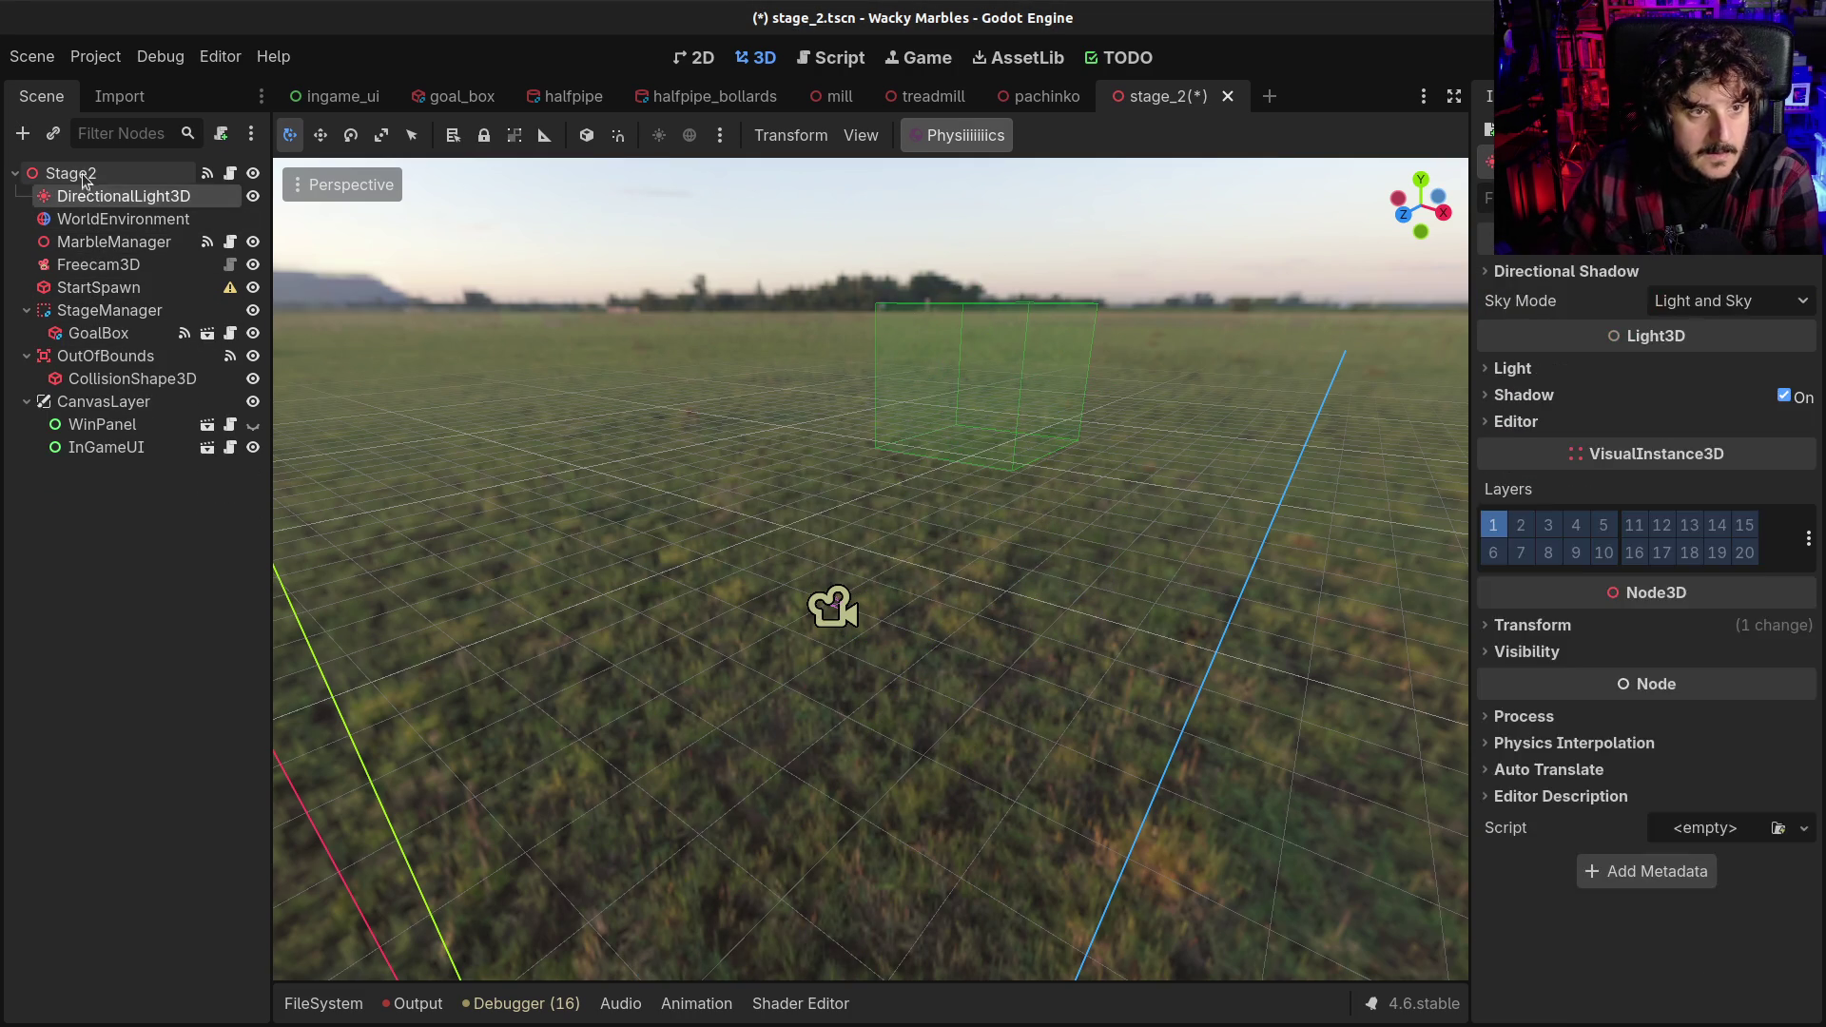
{"action": "left_click", "coordinate": [81, 174]}
{"action": "left_click", "coordinate": [234, 171]}
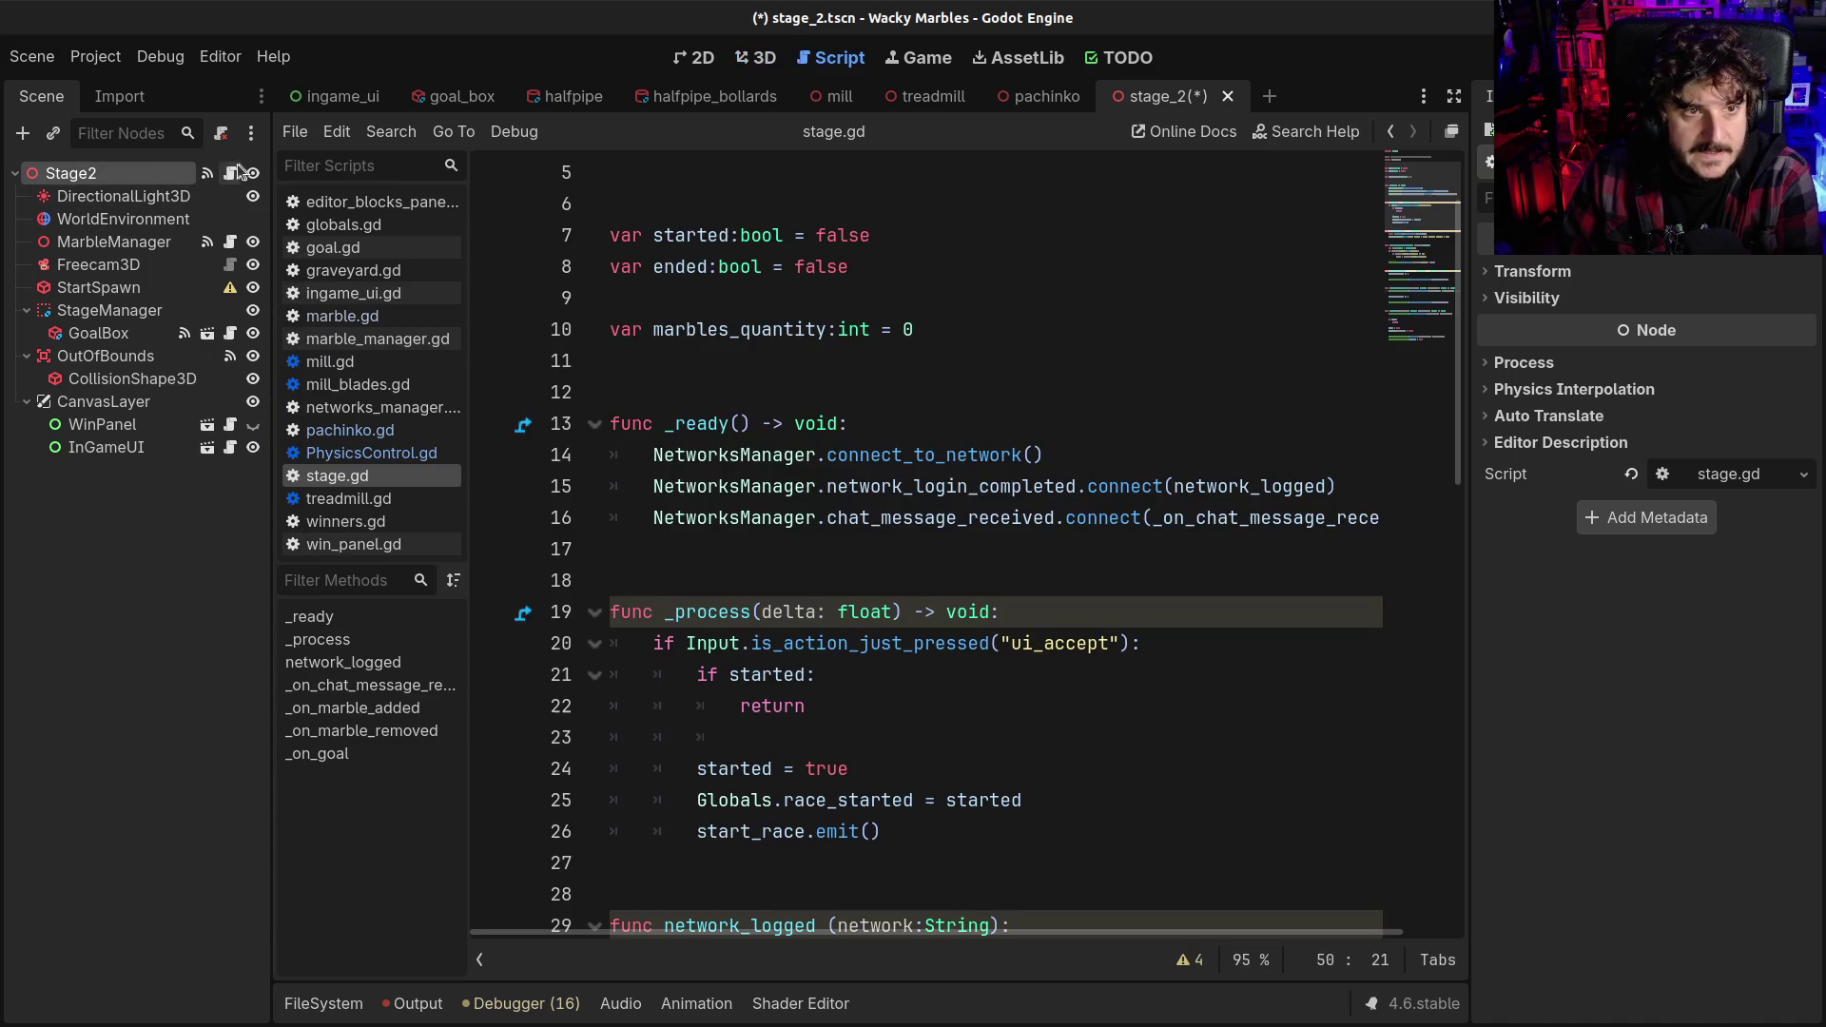
{"action": "left_click", "coordinate": [723, 366]}
{"action": "scroll", "coordinate": [845, 616], "scroll_direction": "down", "scroll_amount": 5}
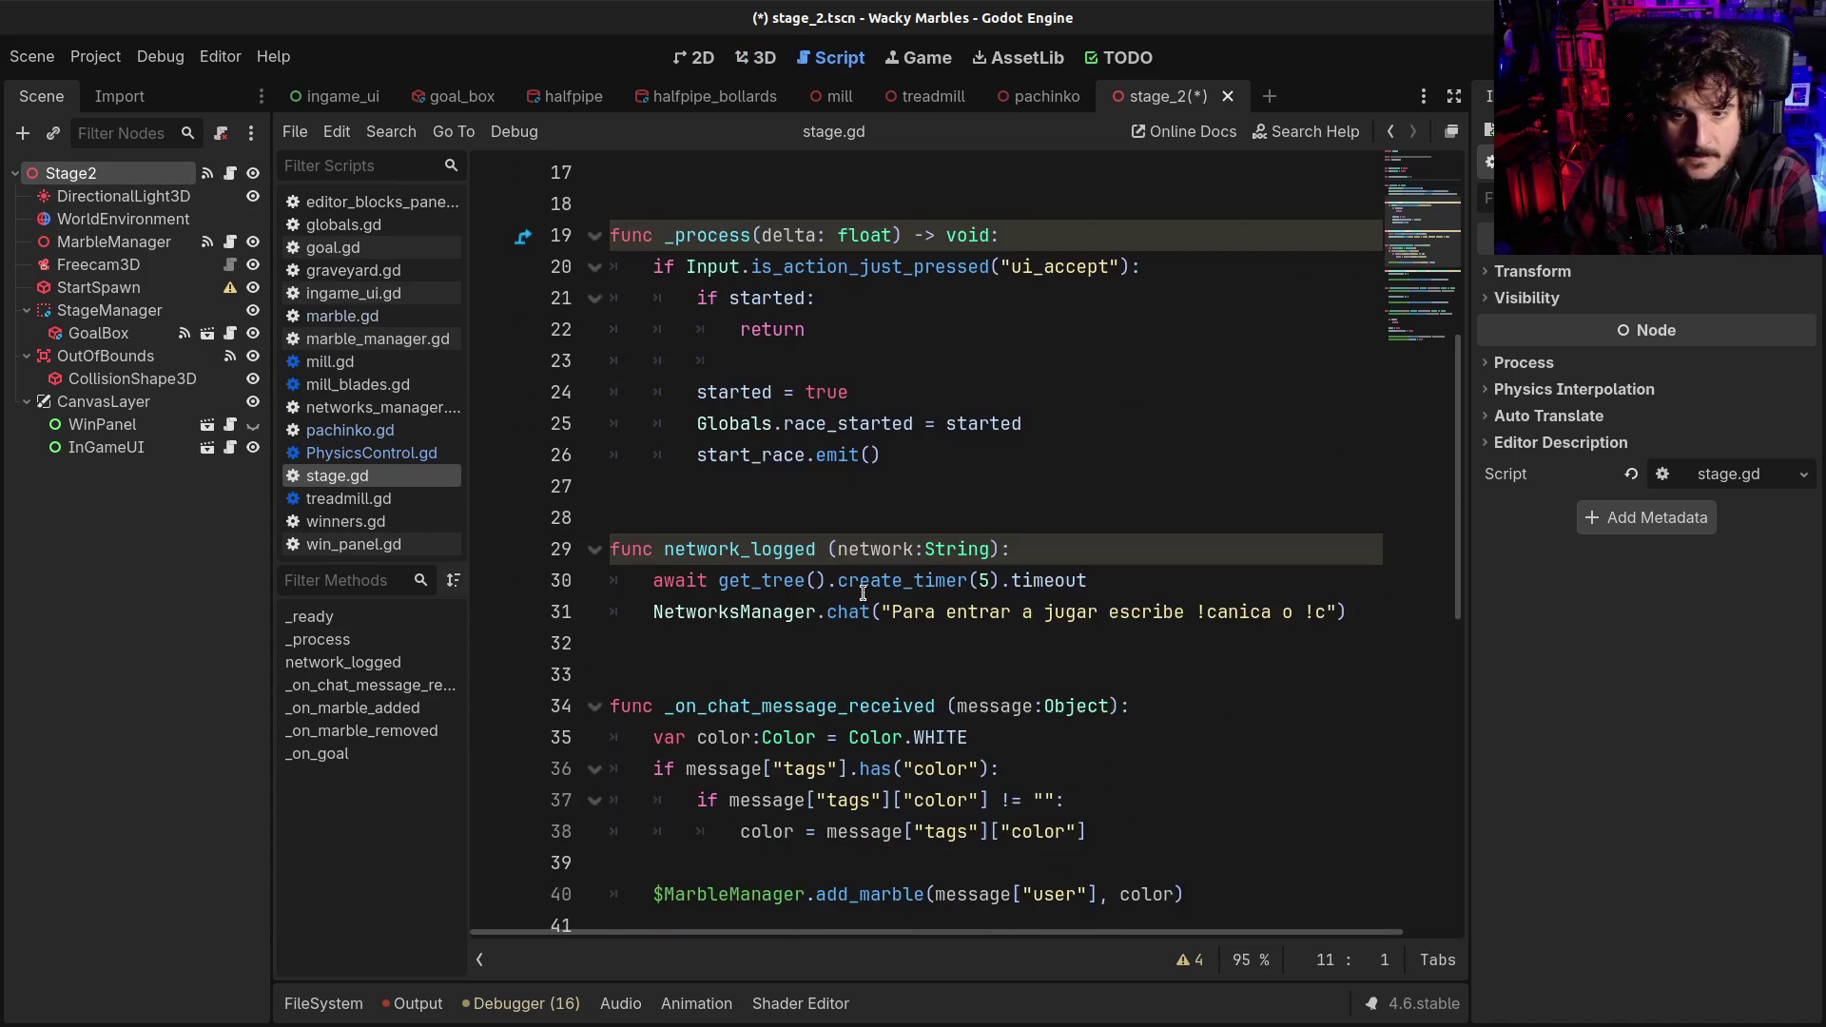
- Review stage.gd, check the StageManager node, and place the cursor at the end of line 4
{"action": "scroll", "coordinate": [846, 616], "scroll_direction": "up", "scroll_amount": 5}
{"action": "scroll", "coordinate": [845, 617], "scroll_direction": "down", "scroll_amount": 10}
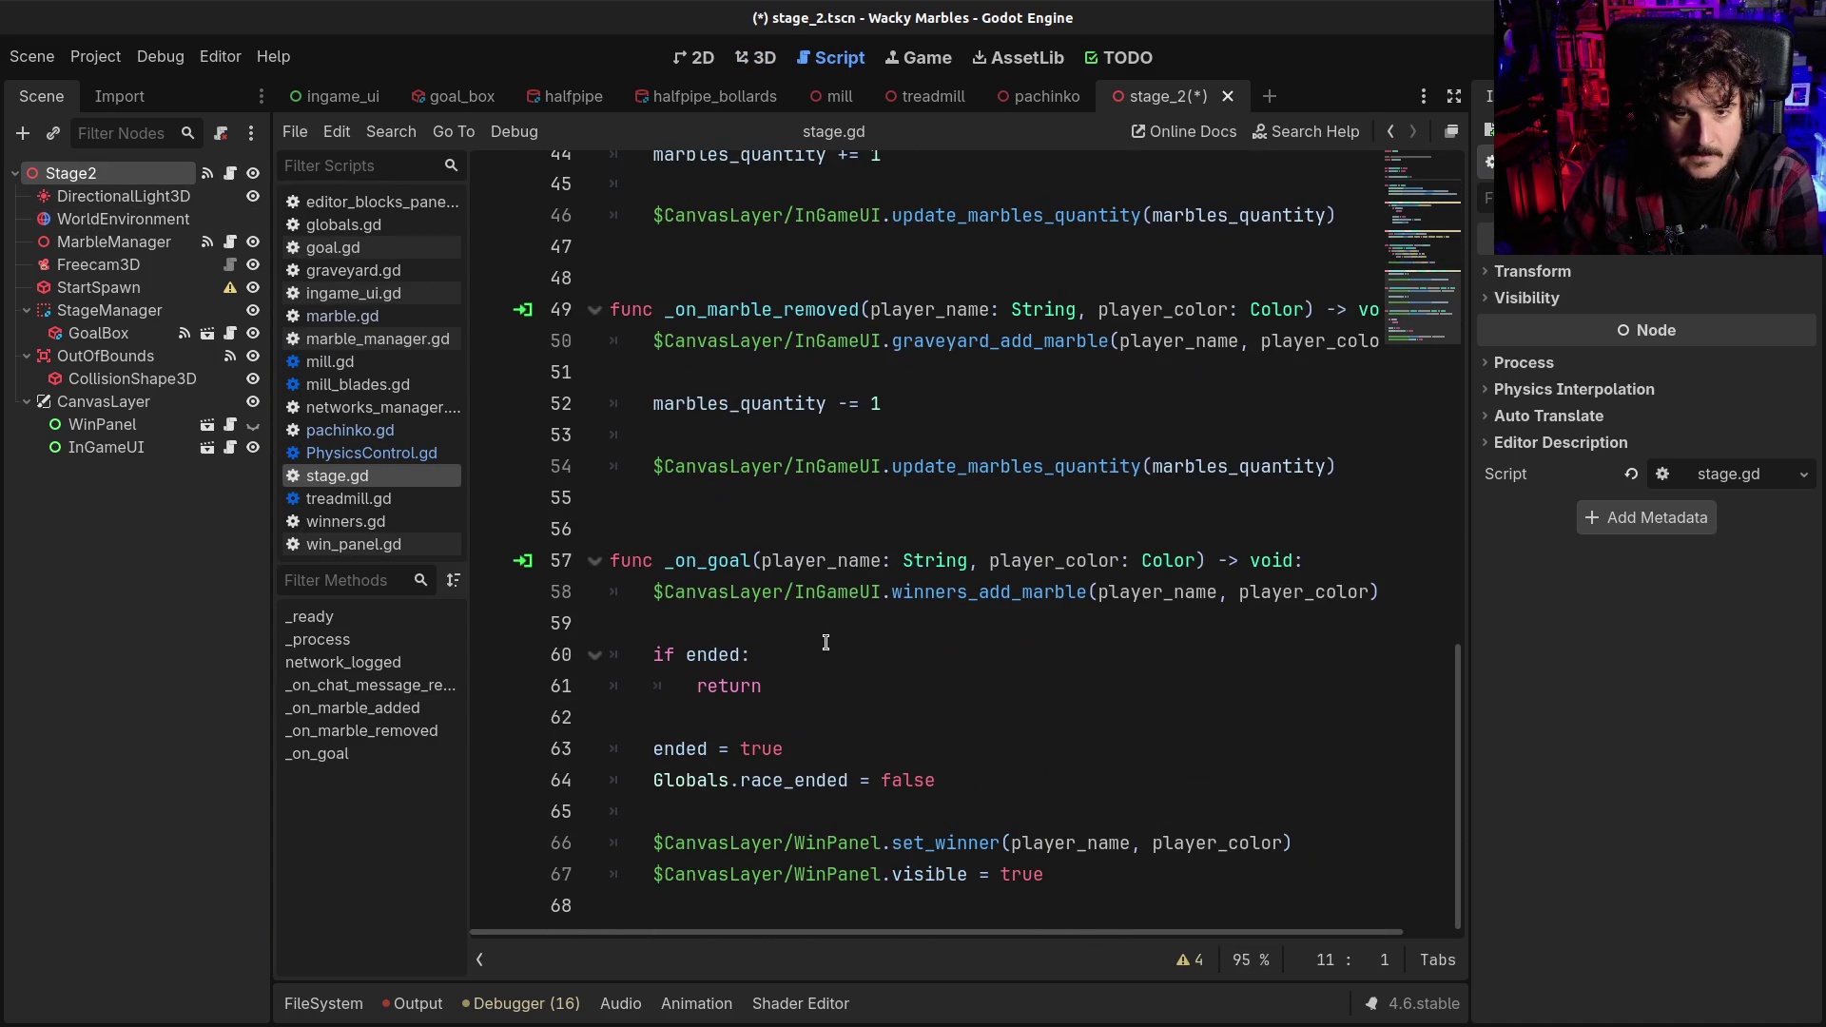
{"action": "scroll", "coordinate": [825, 643], "scroll_direction": "up", "scroll_amount": 10}
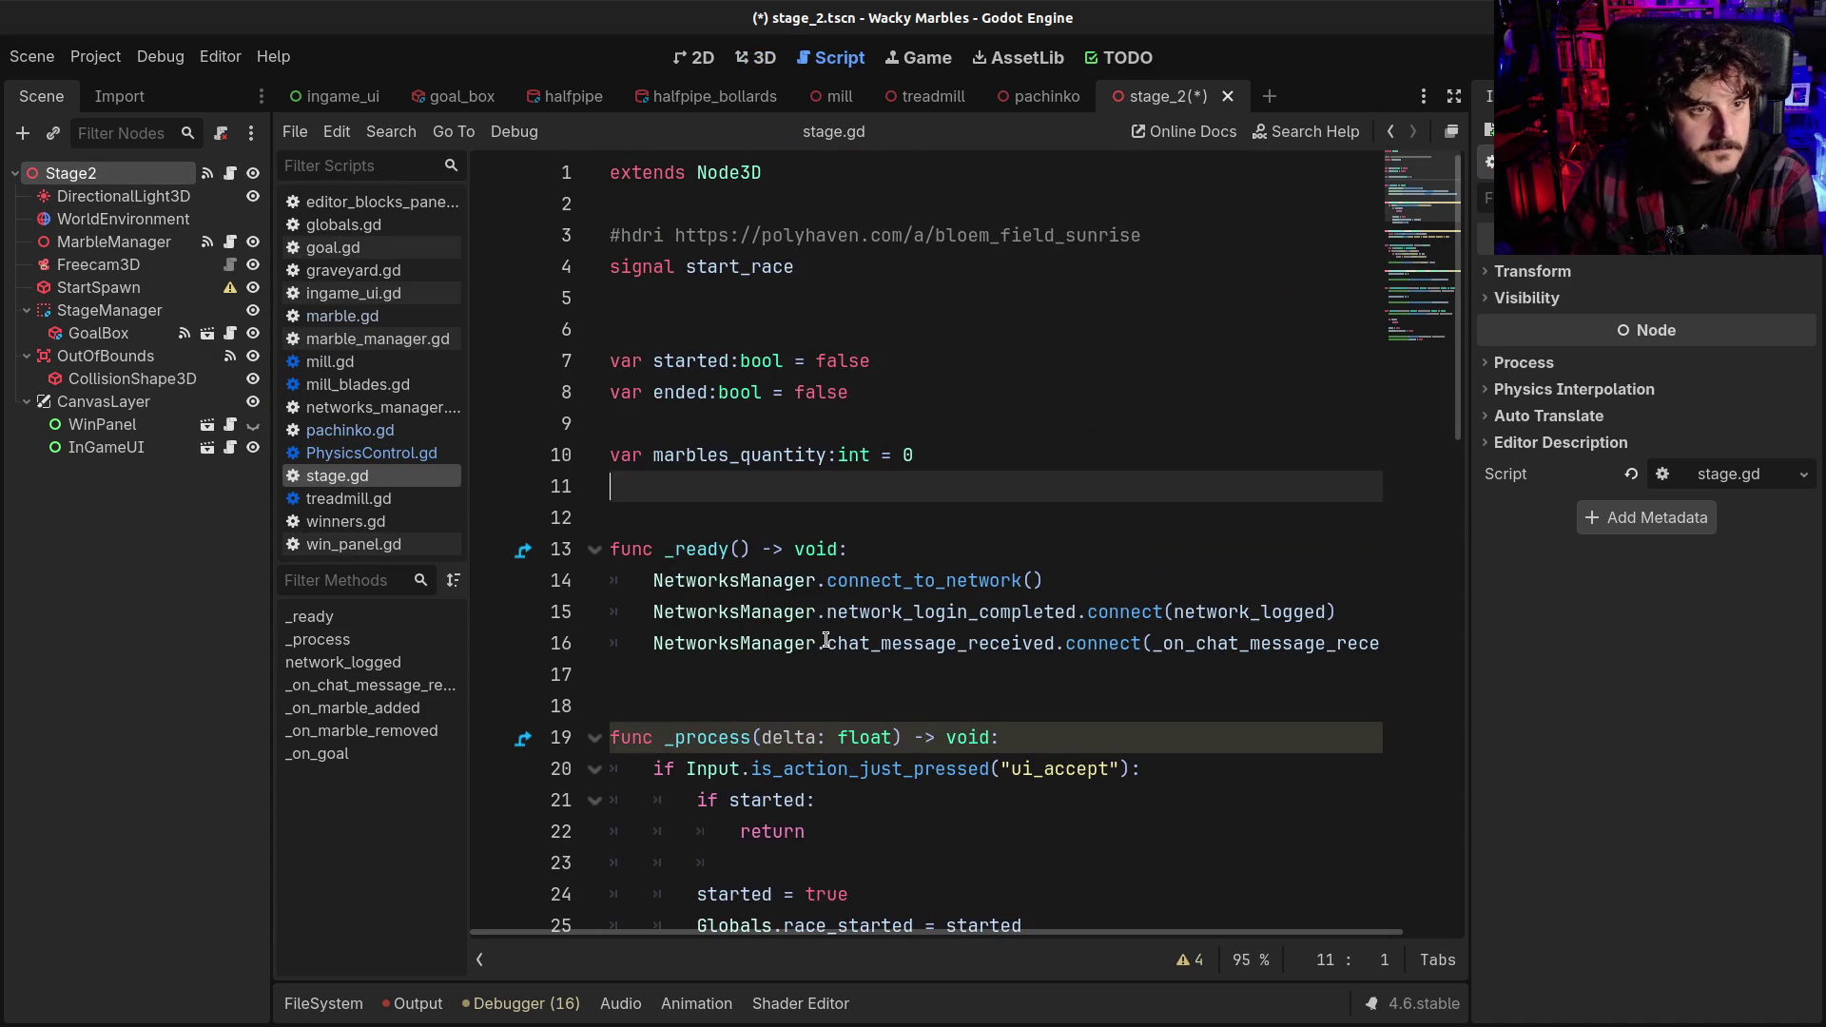
{"action": "left_click", "coordinate": [71, 308]}
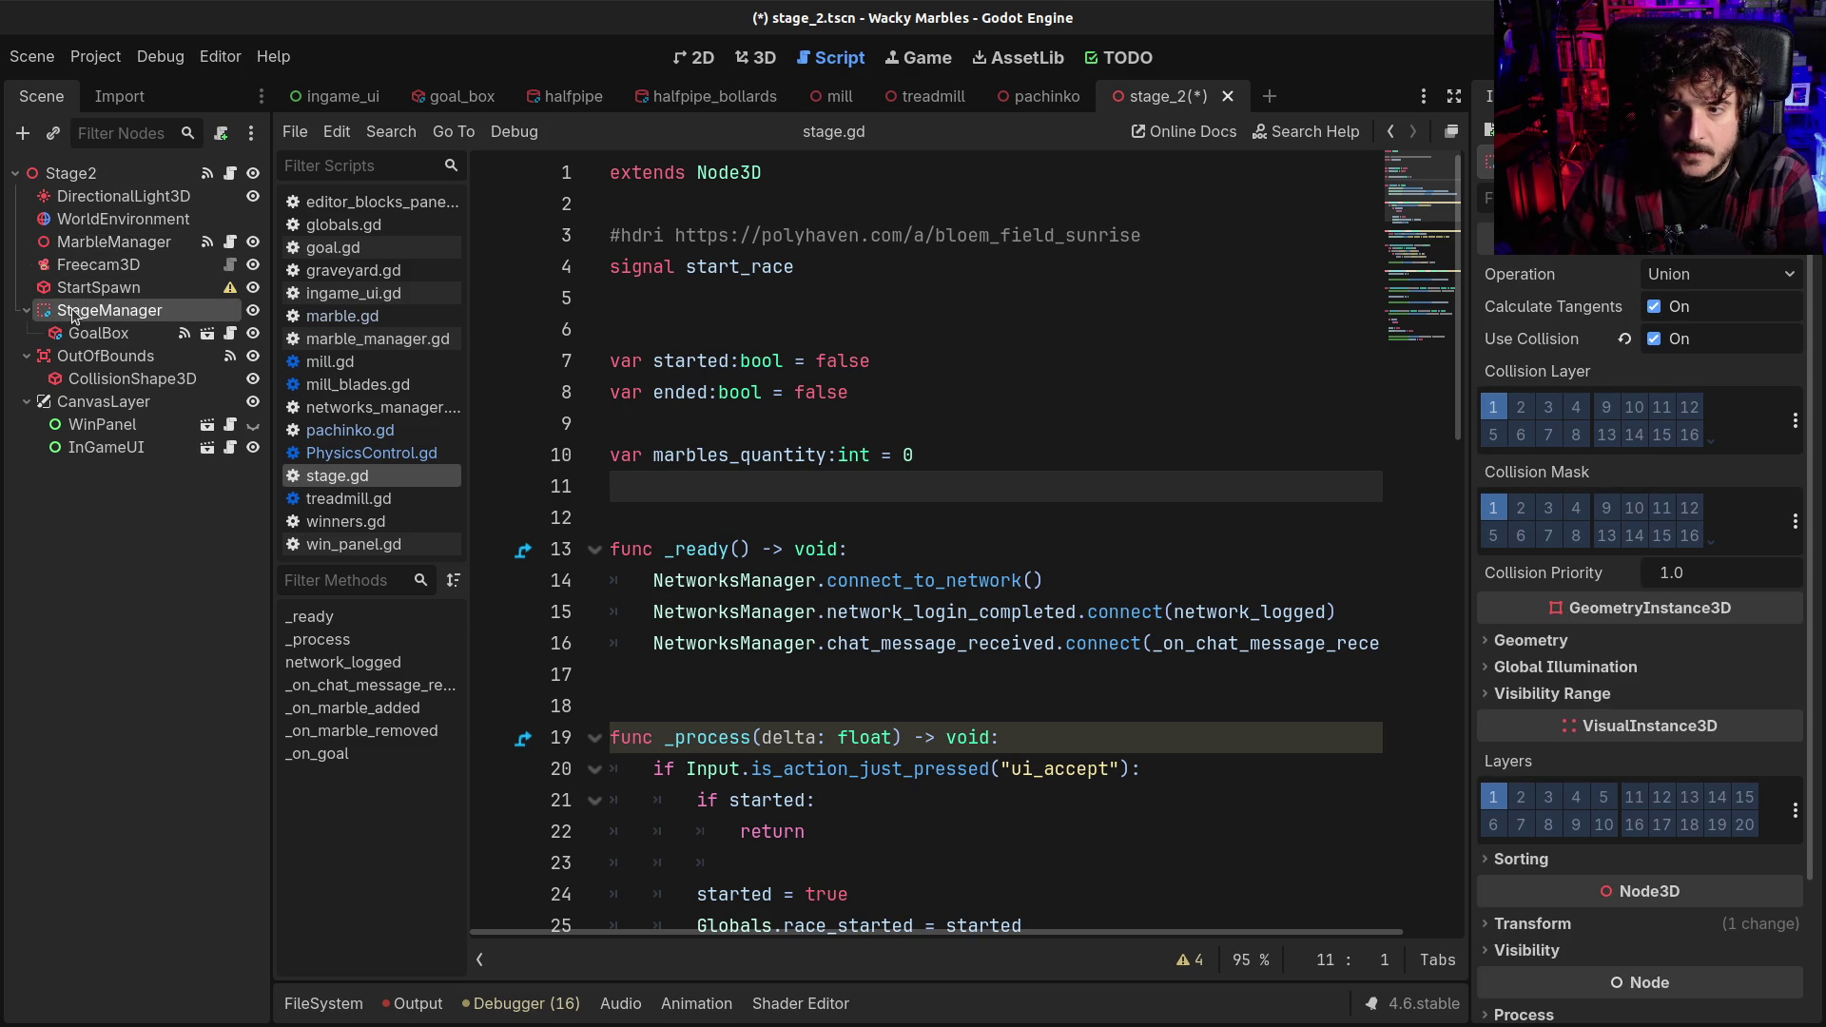
{"action": "left_click", "coordinate": [811, 269]}
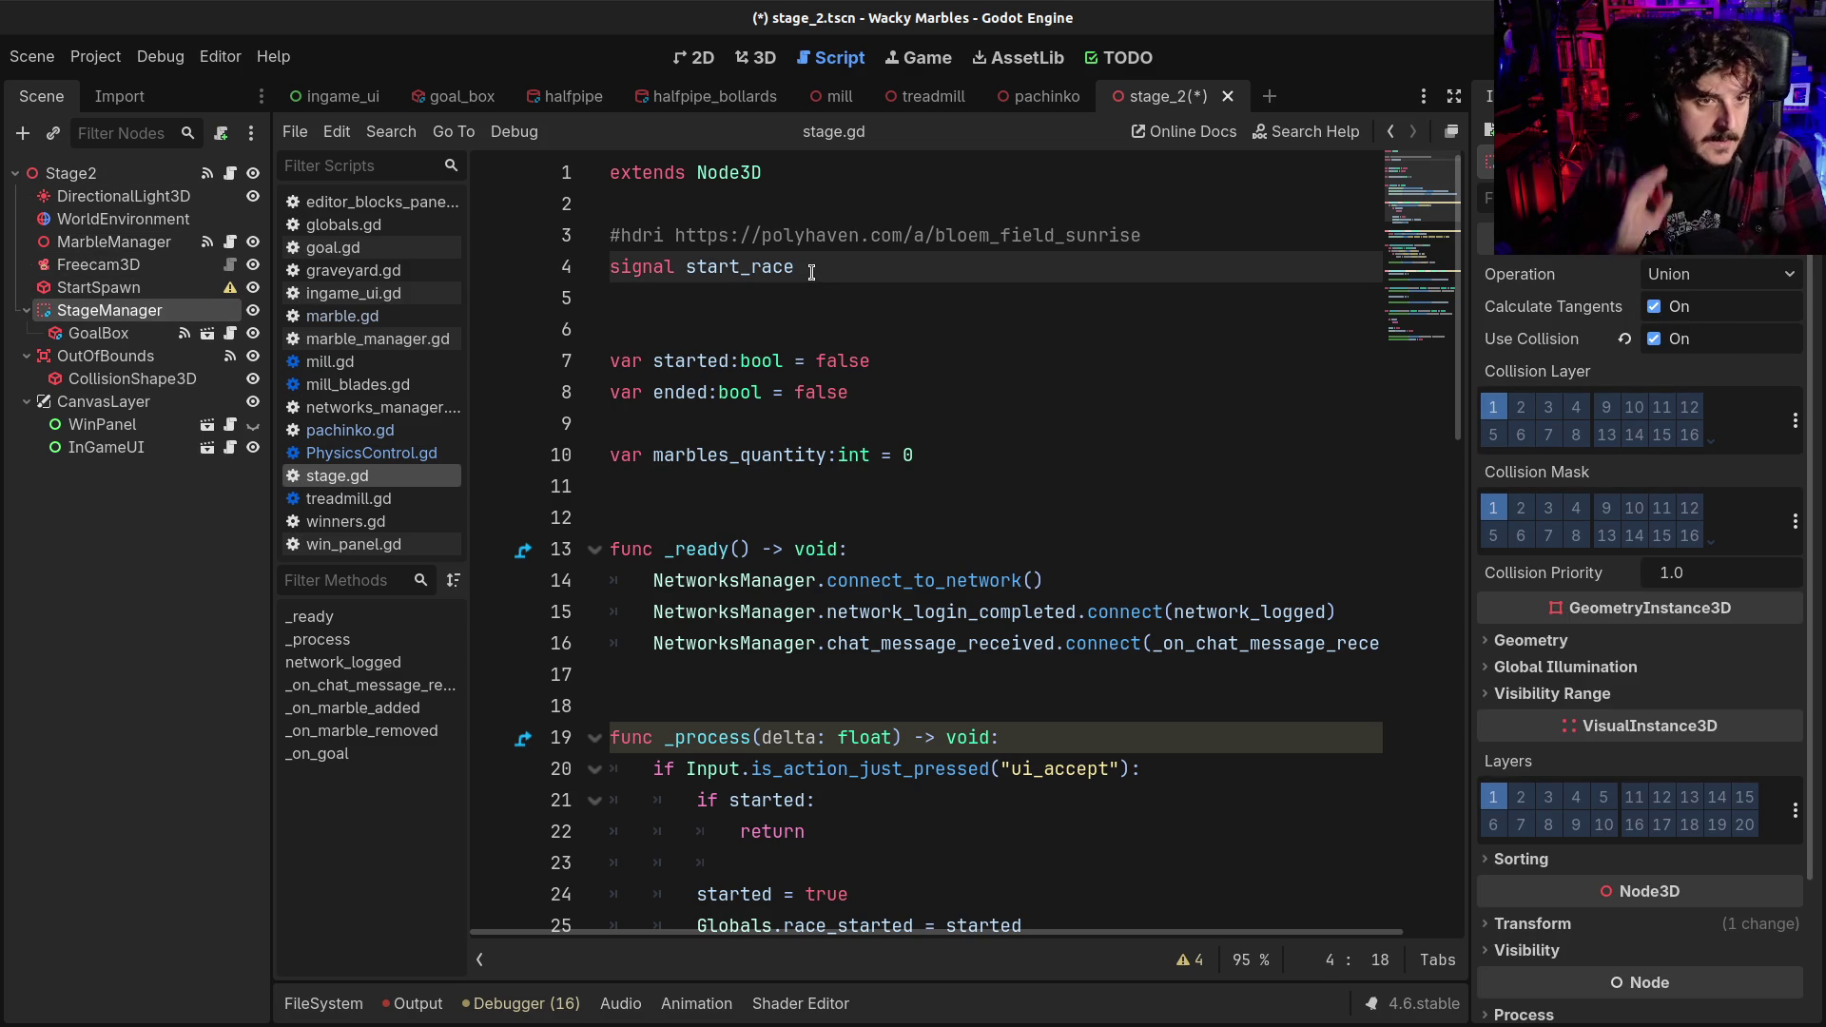
- Search all project files for 'Stn', then again for 'start'
{"action": "key", "text": "ctrl+shift+f"}
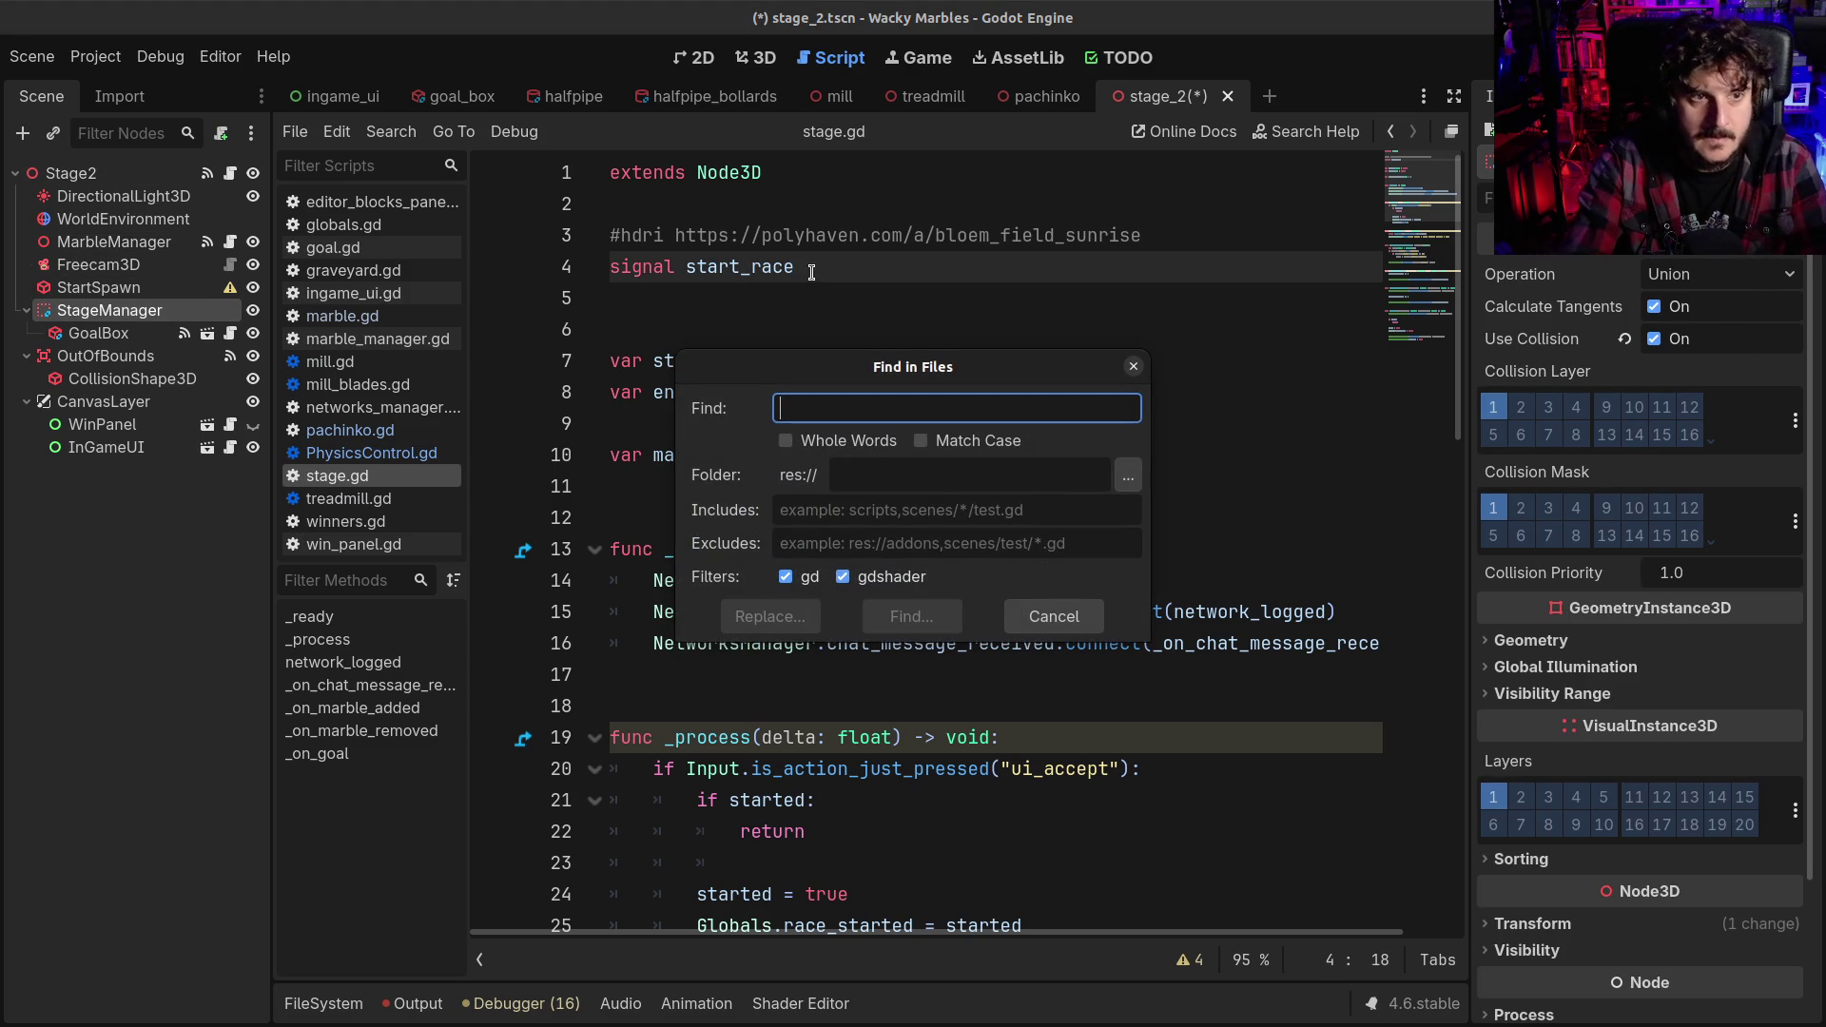
{"action": "type", "text": "Sta"}
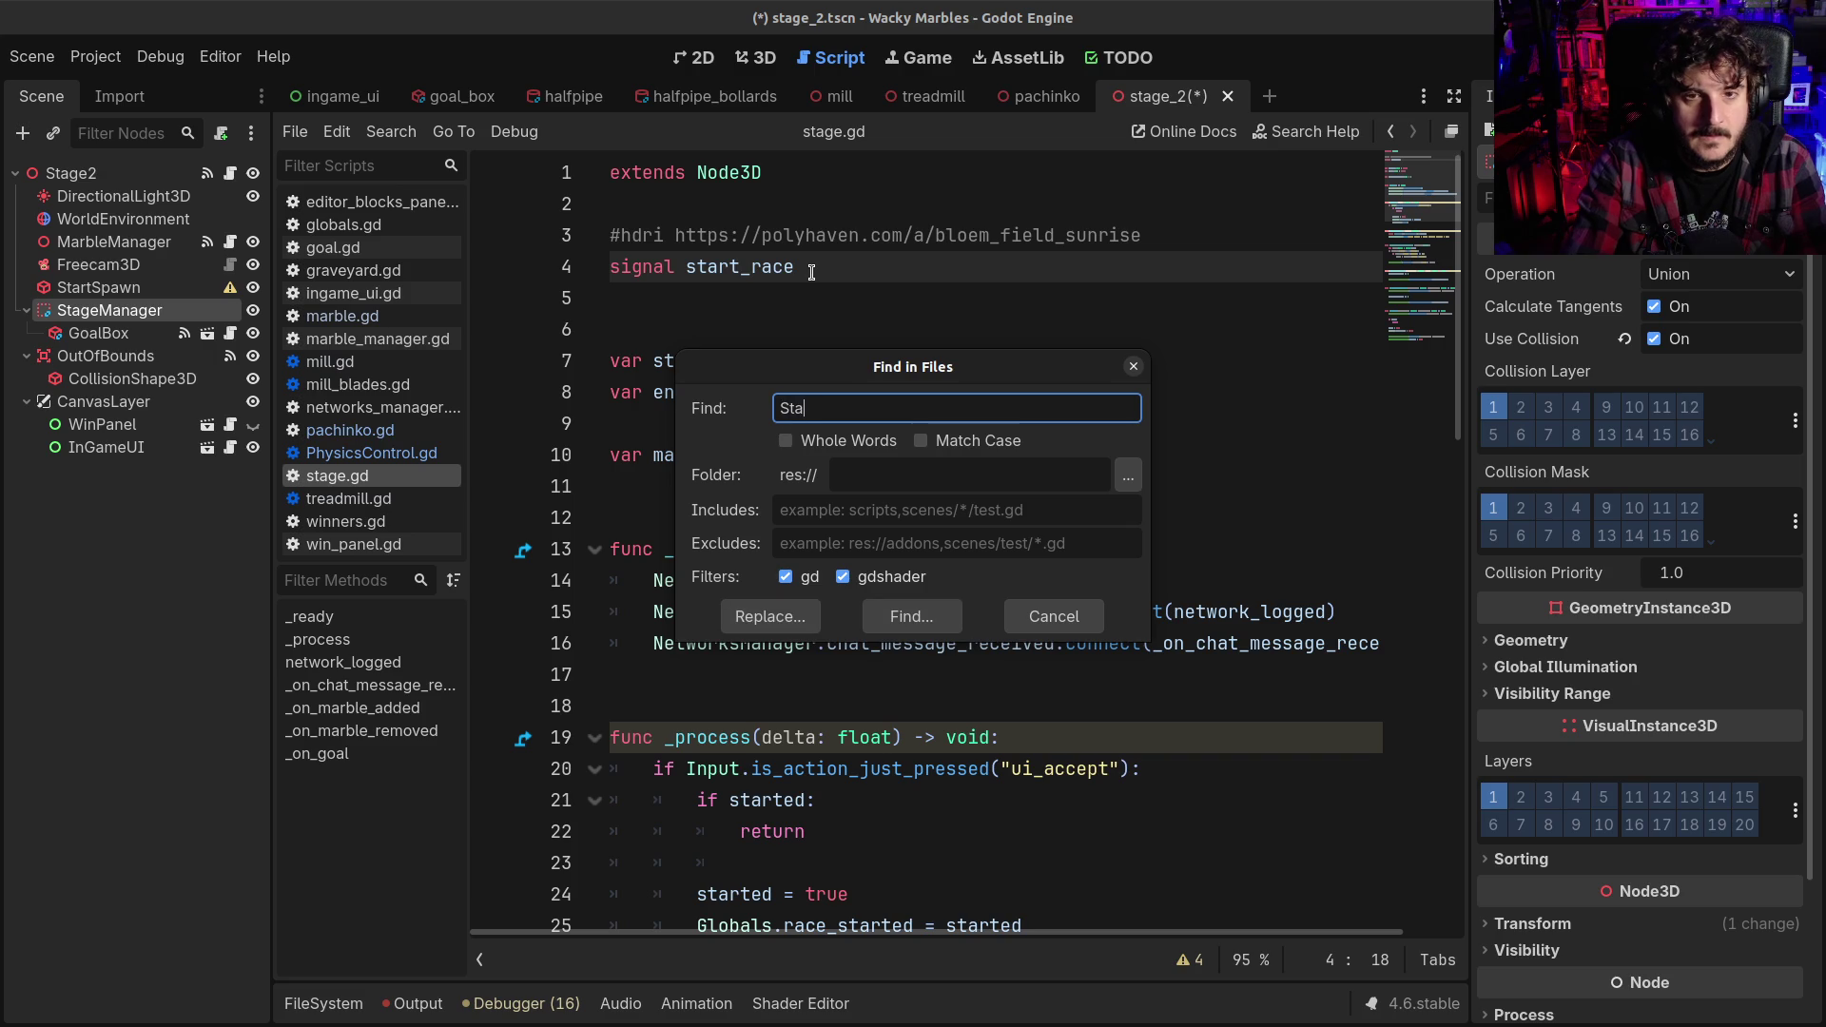
{"action": "type", "text": "n"}
{"action": "key", "text": "Return"}
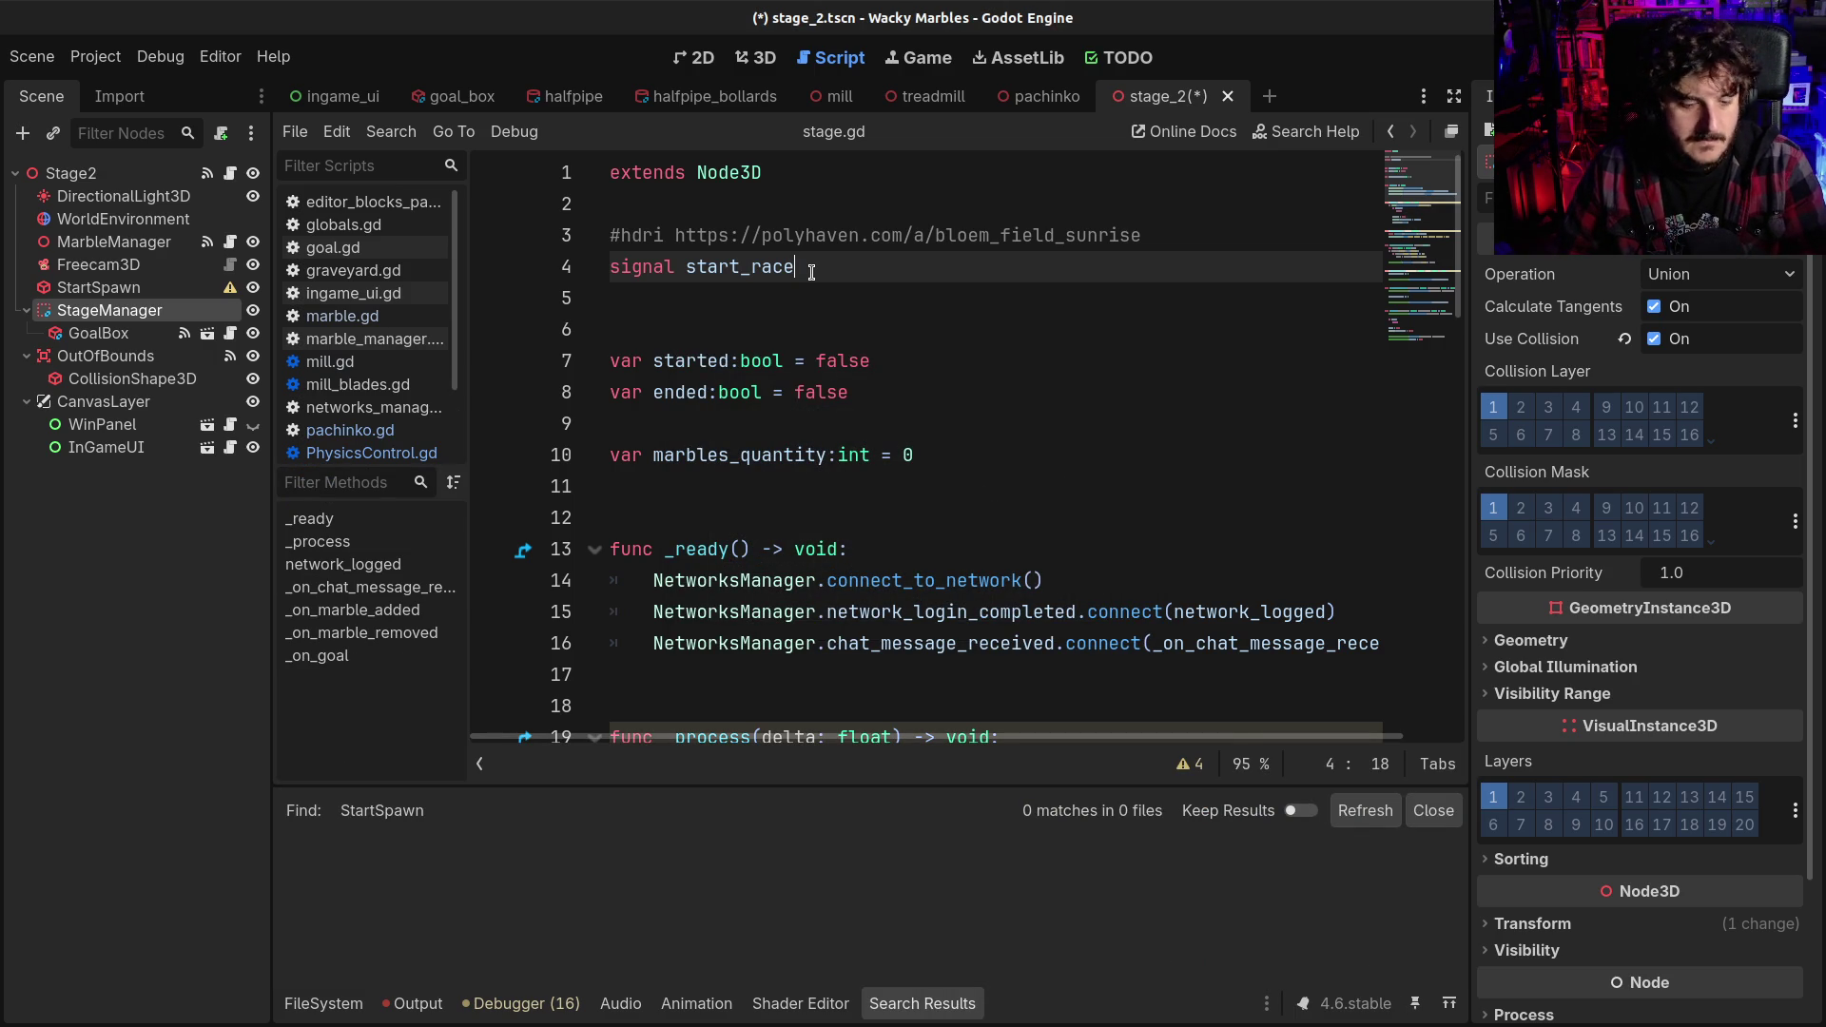
{"action": "key", "text": "ctrl+shift+f"}
{"action": "type", "text": "start"}
{"action": "key", "text": "Return"}
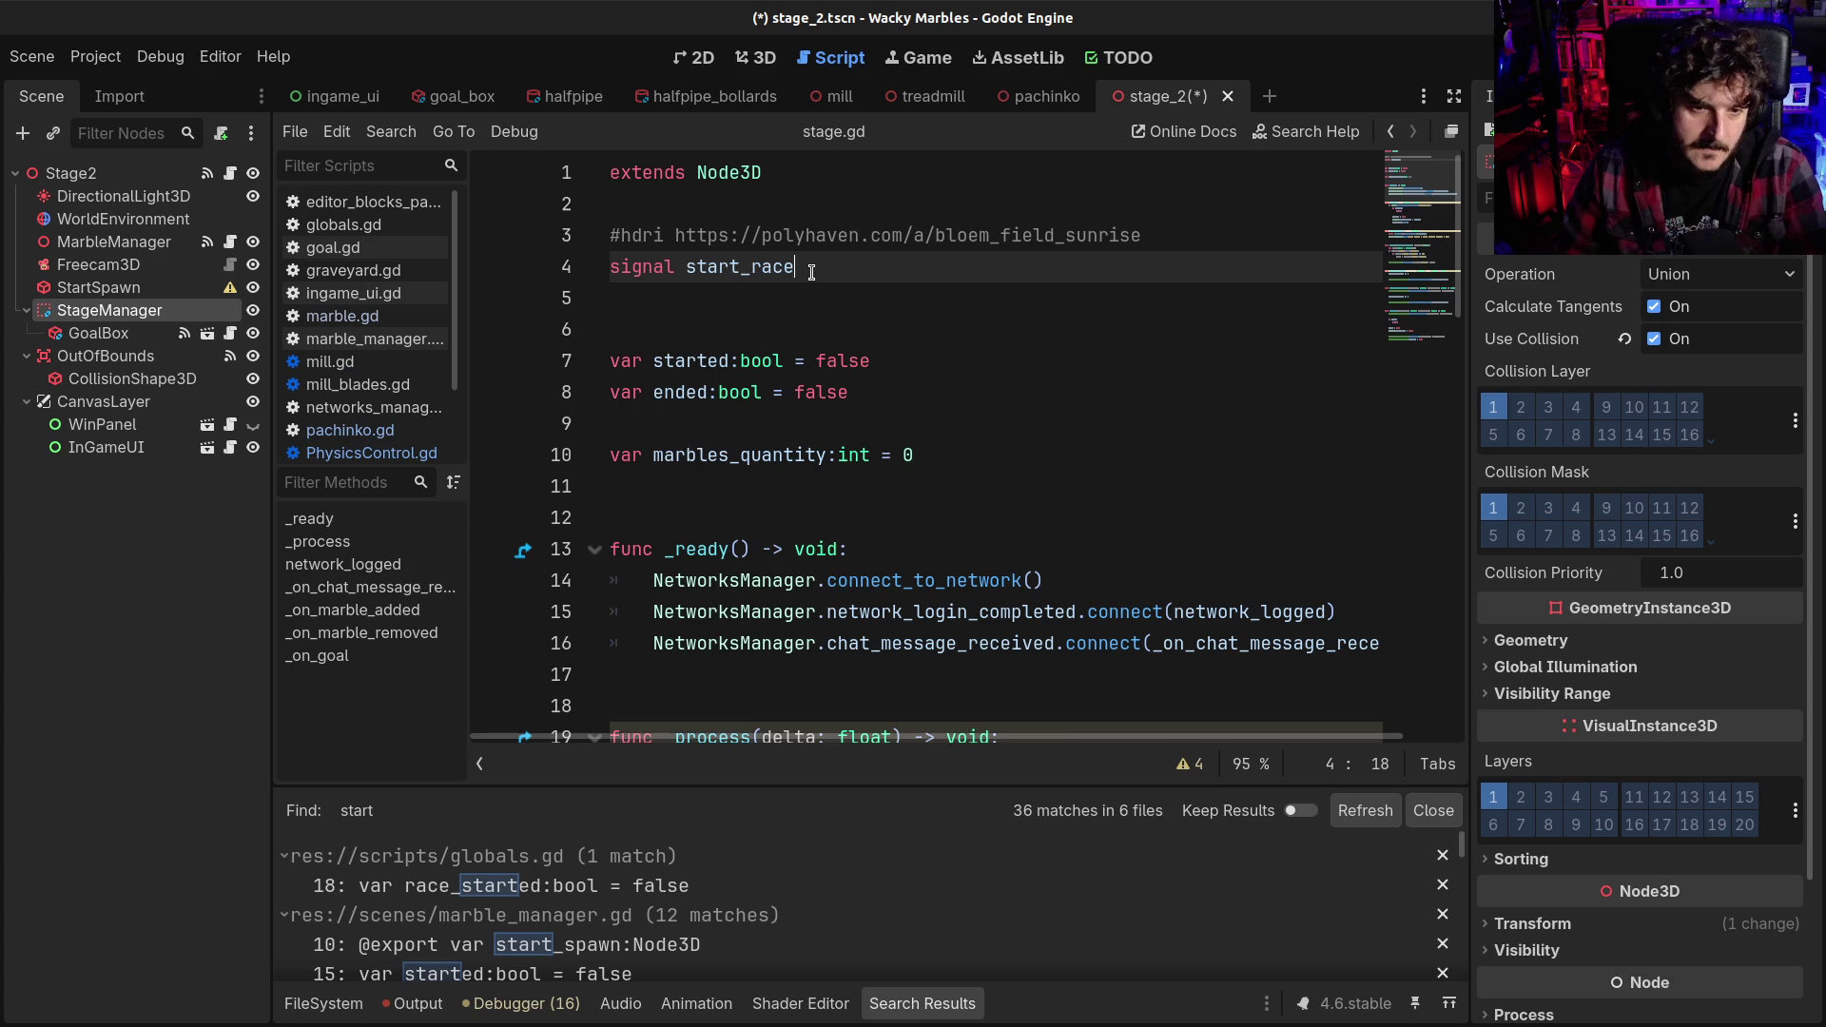
- Open the start_spawn result in marble_manager.gd and collapse the bottom panel to enlarge the code
{"action": "scroll", "coordinate": [788, 938], "scroll_direction": "down", "scroll_amount": 1}
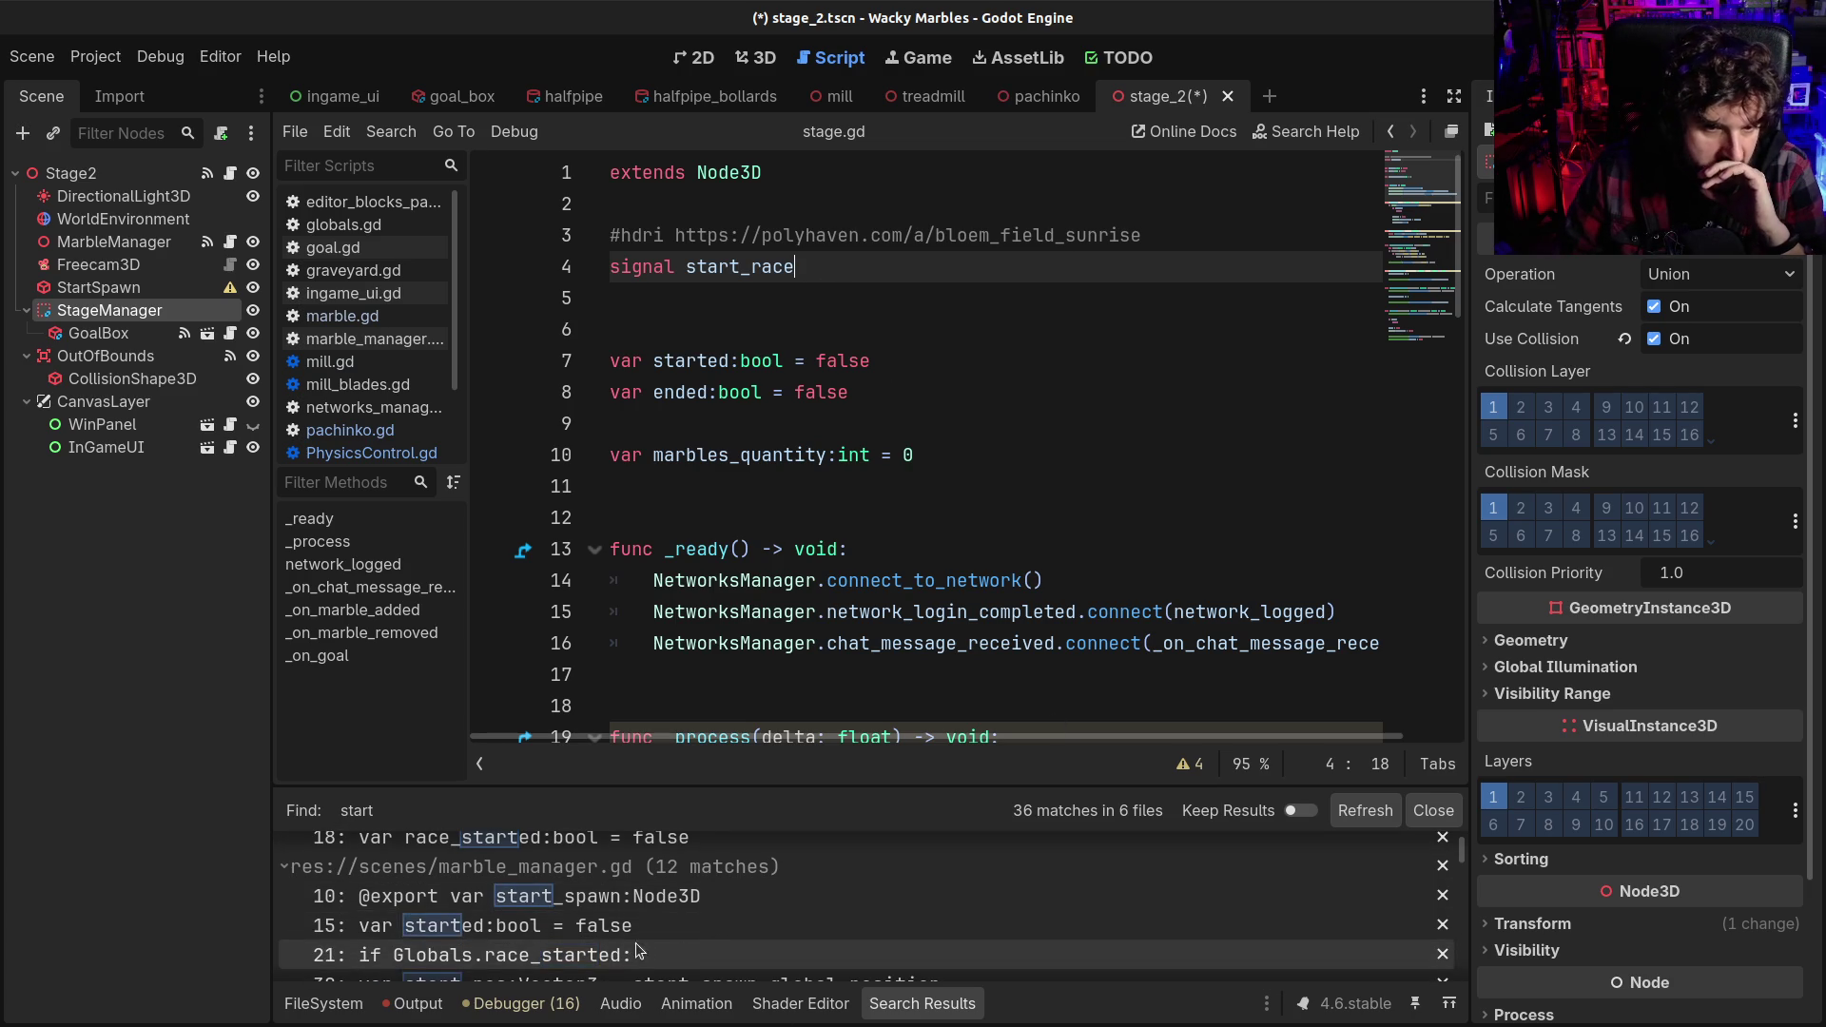
{"action": "left_click", "coordinate": [597, 898]}
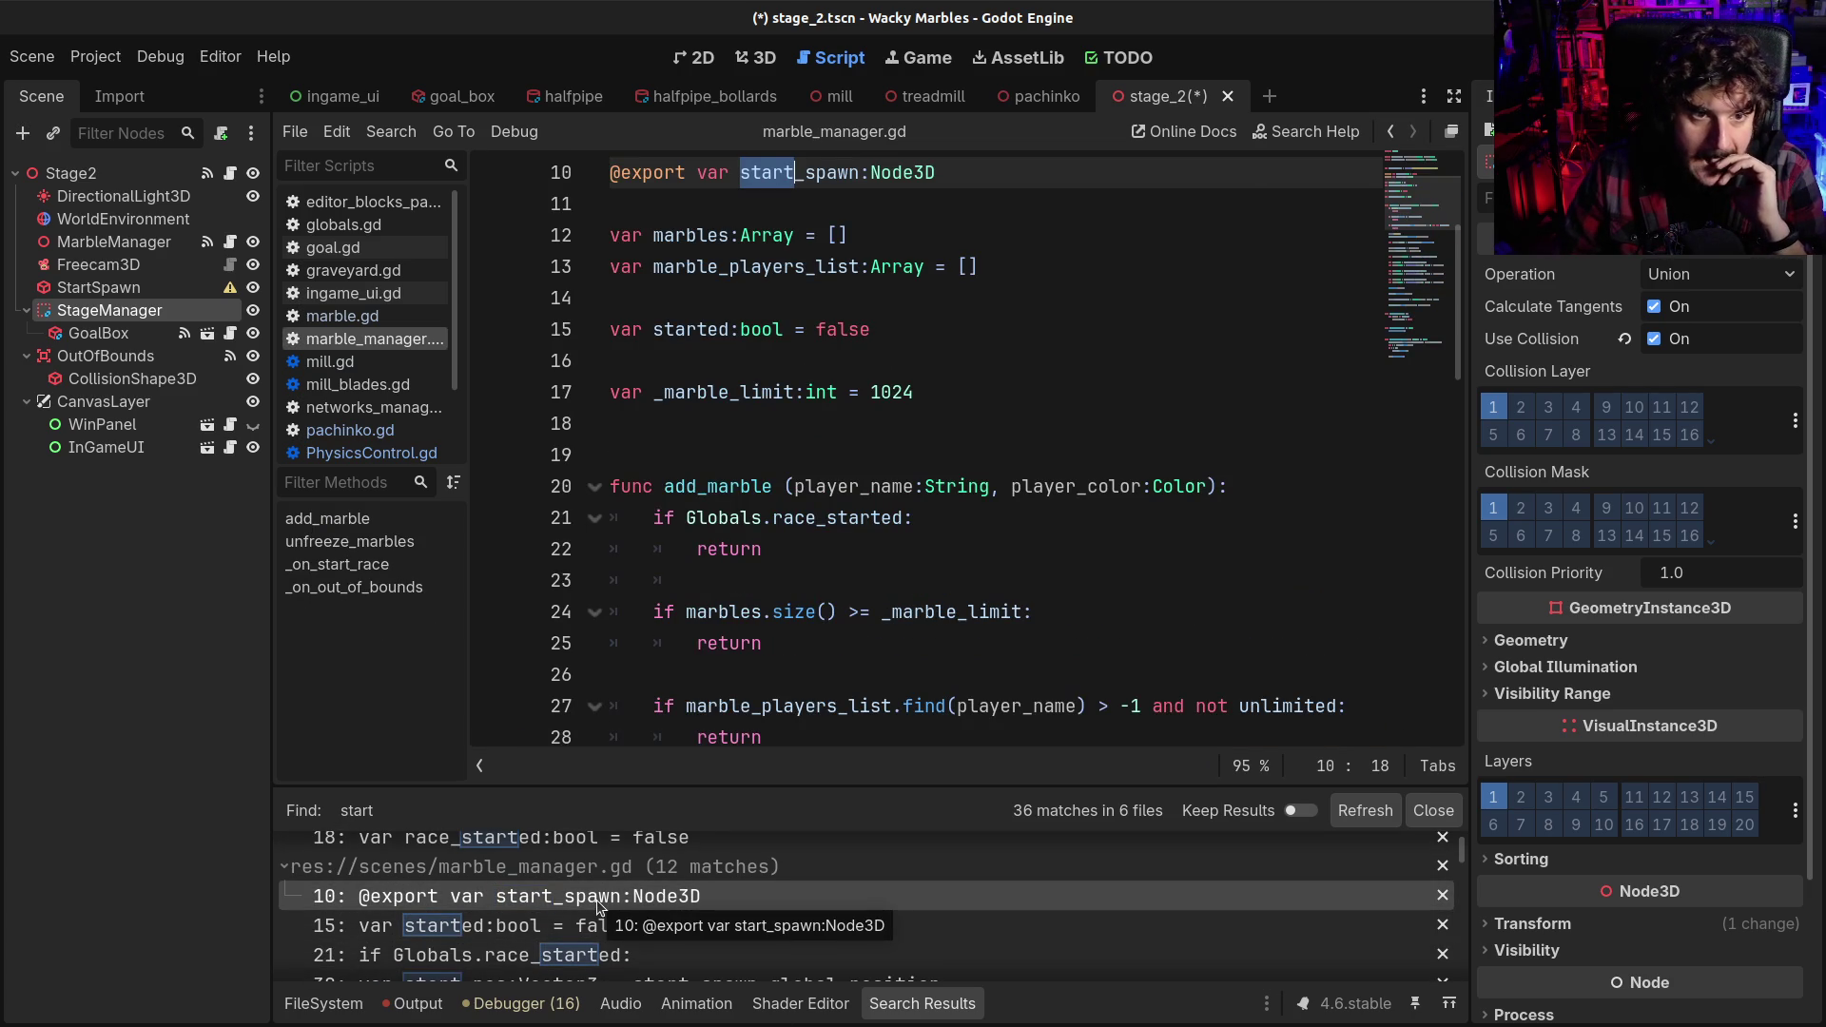
{"action": "left_click", "coordinate": [157, 250]}
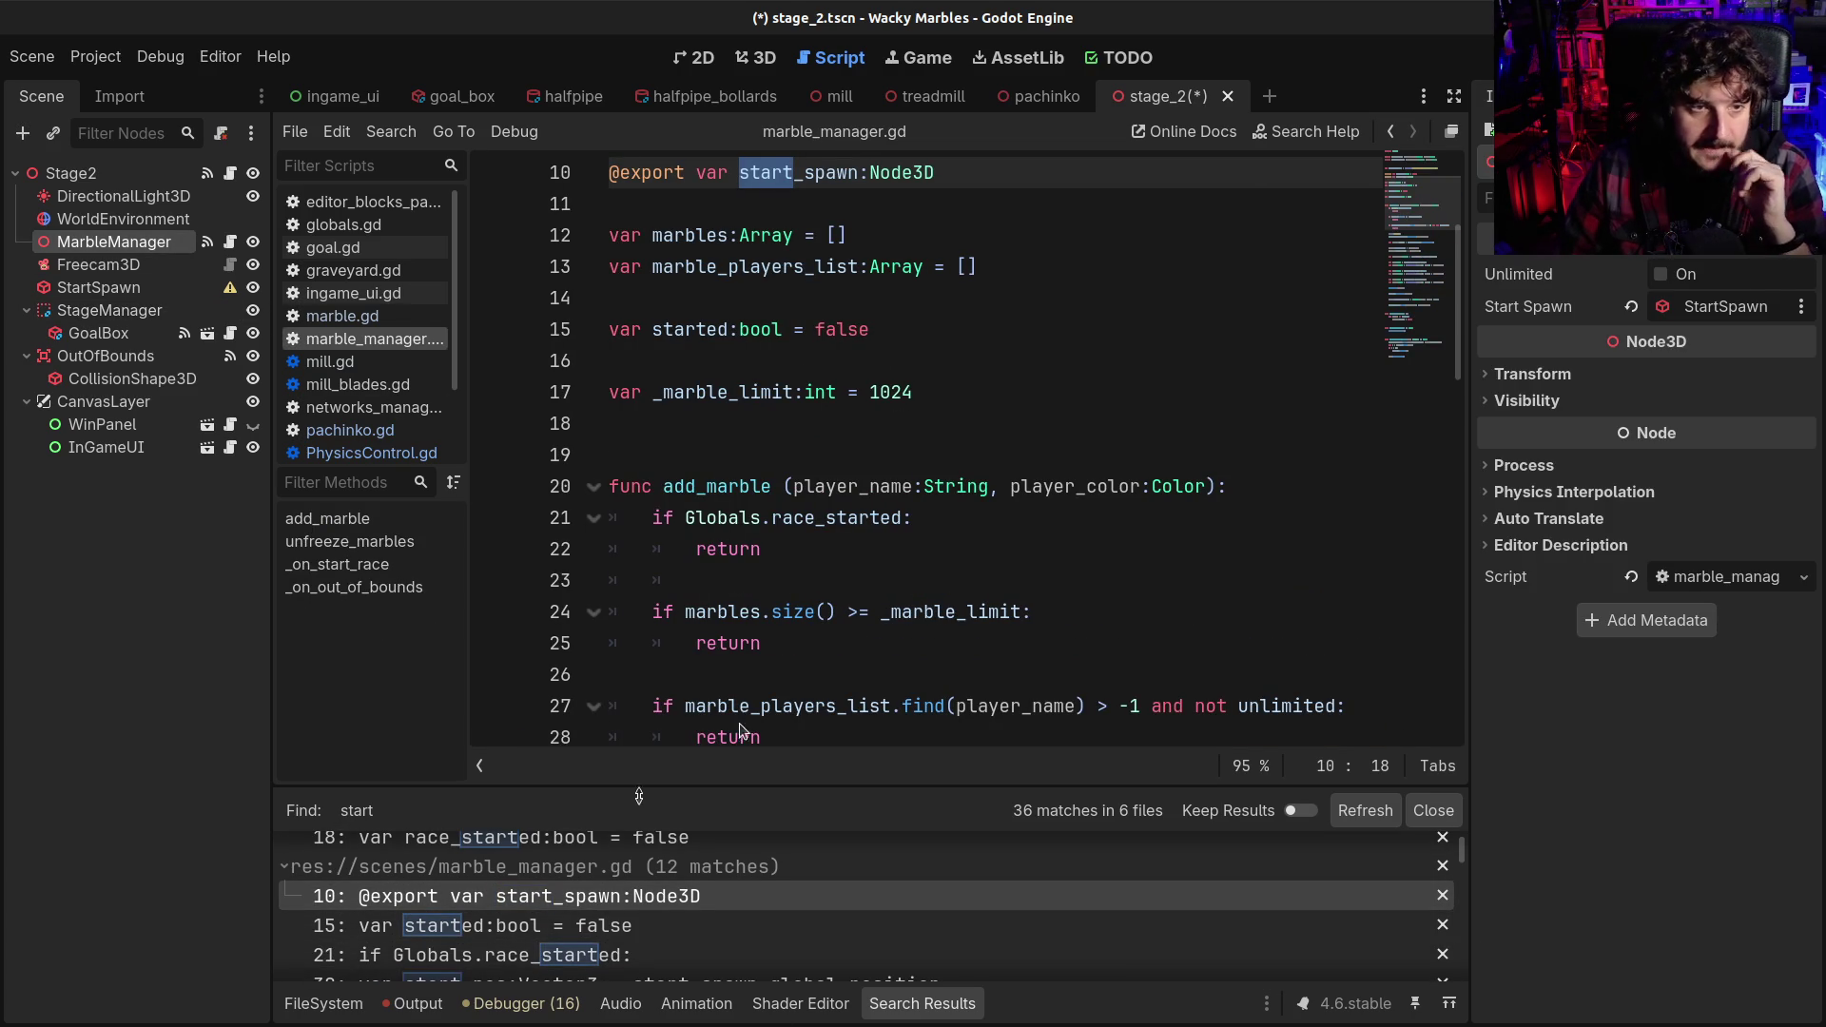
{"action": "left_click", "coordinate": [323, 1003]}
{"action": "left_click", "coordinate": [324, 1003]}
{"action": "left_click", "coordinate": [757, 518]}
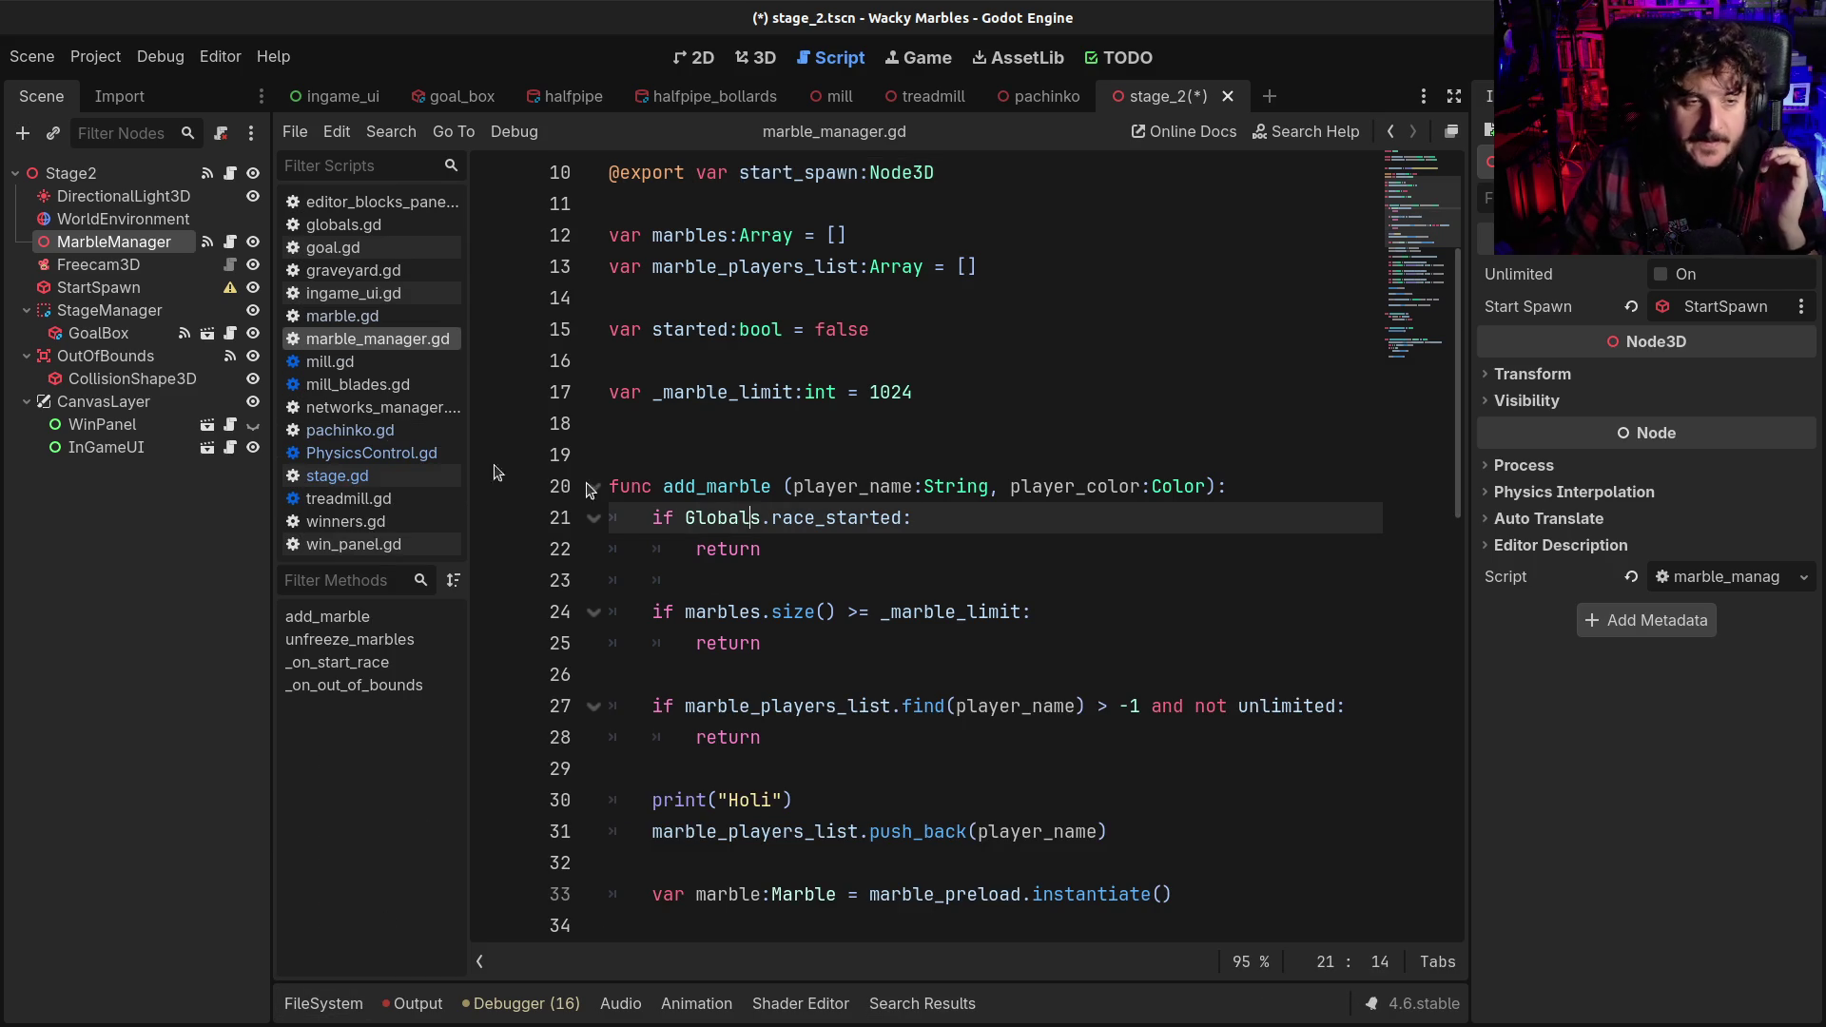
- Check the StartSpawn and MarbleManager nodes in the Scene dock
{"action": "left_click", "coordinate": [116, 287]}
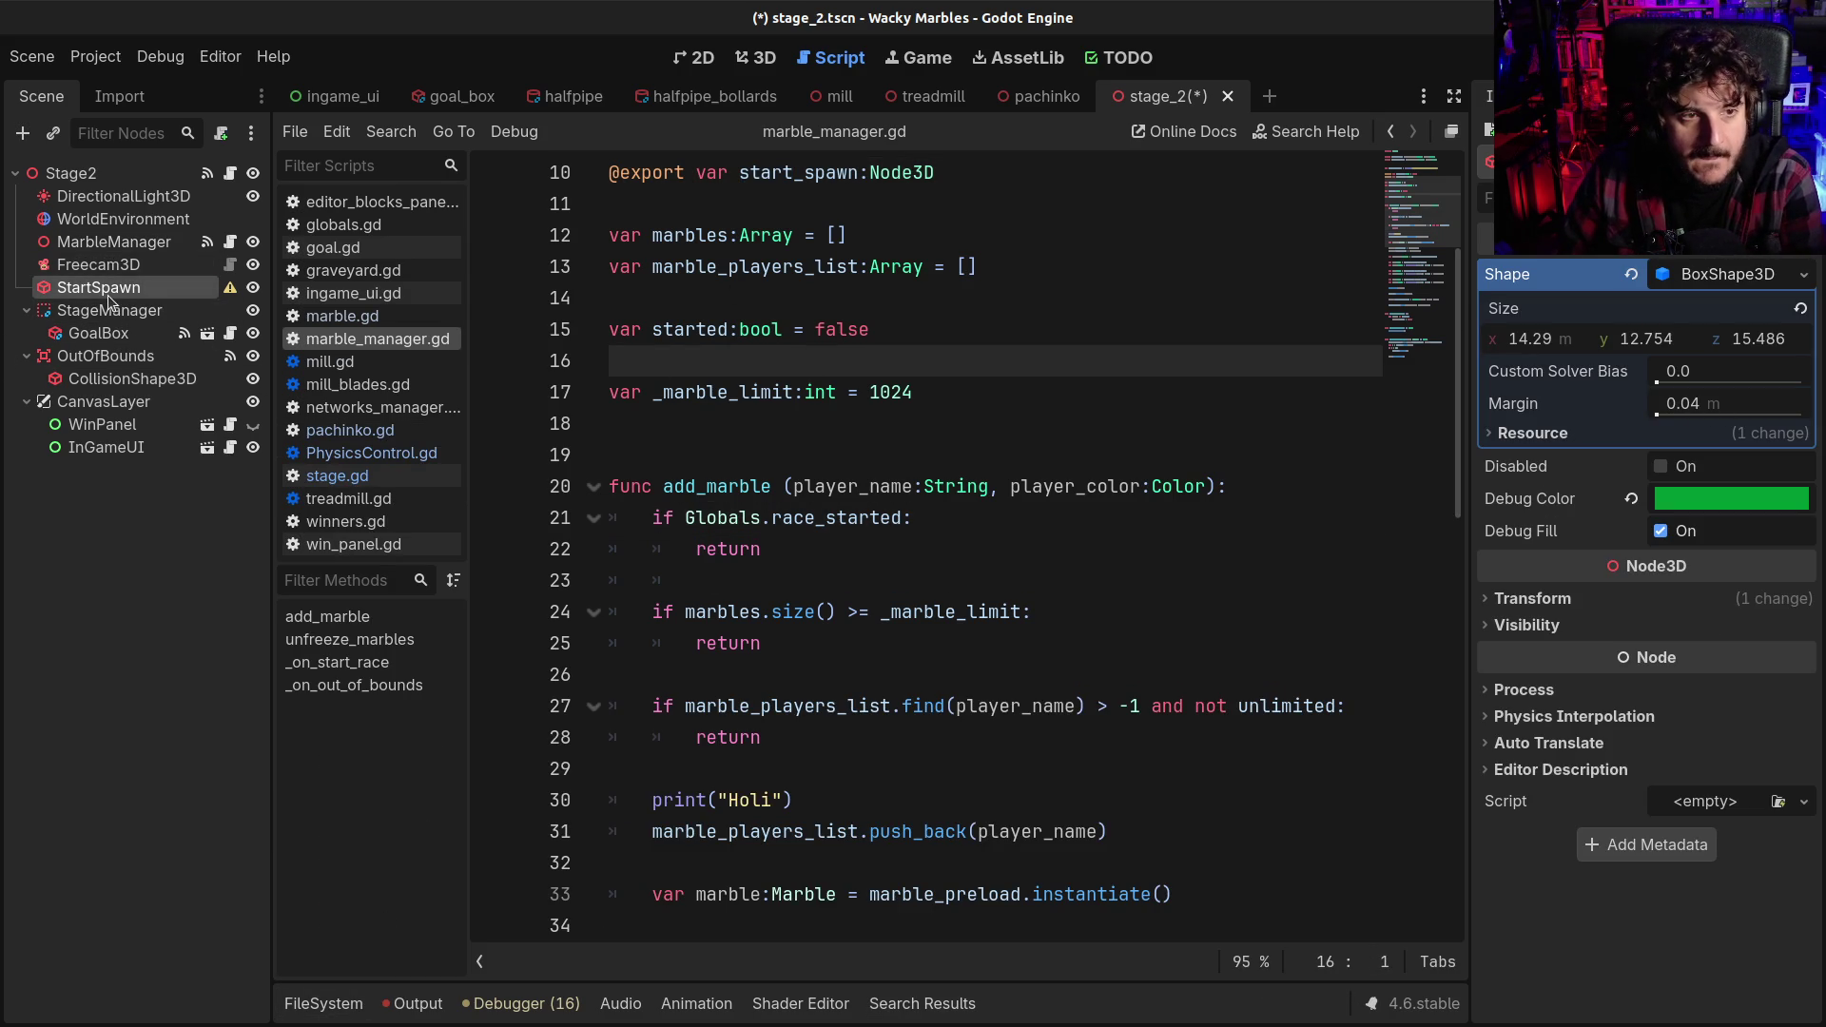
{"action": "left_click", "coordinate": [110, 242]}
{"action": "left_click_drag", "start_coordinate": [107, 287], "coordinate": [124, 287]}
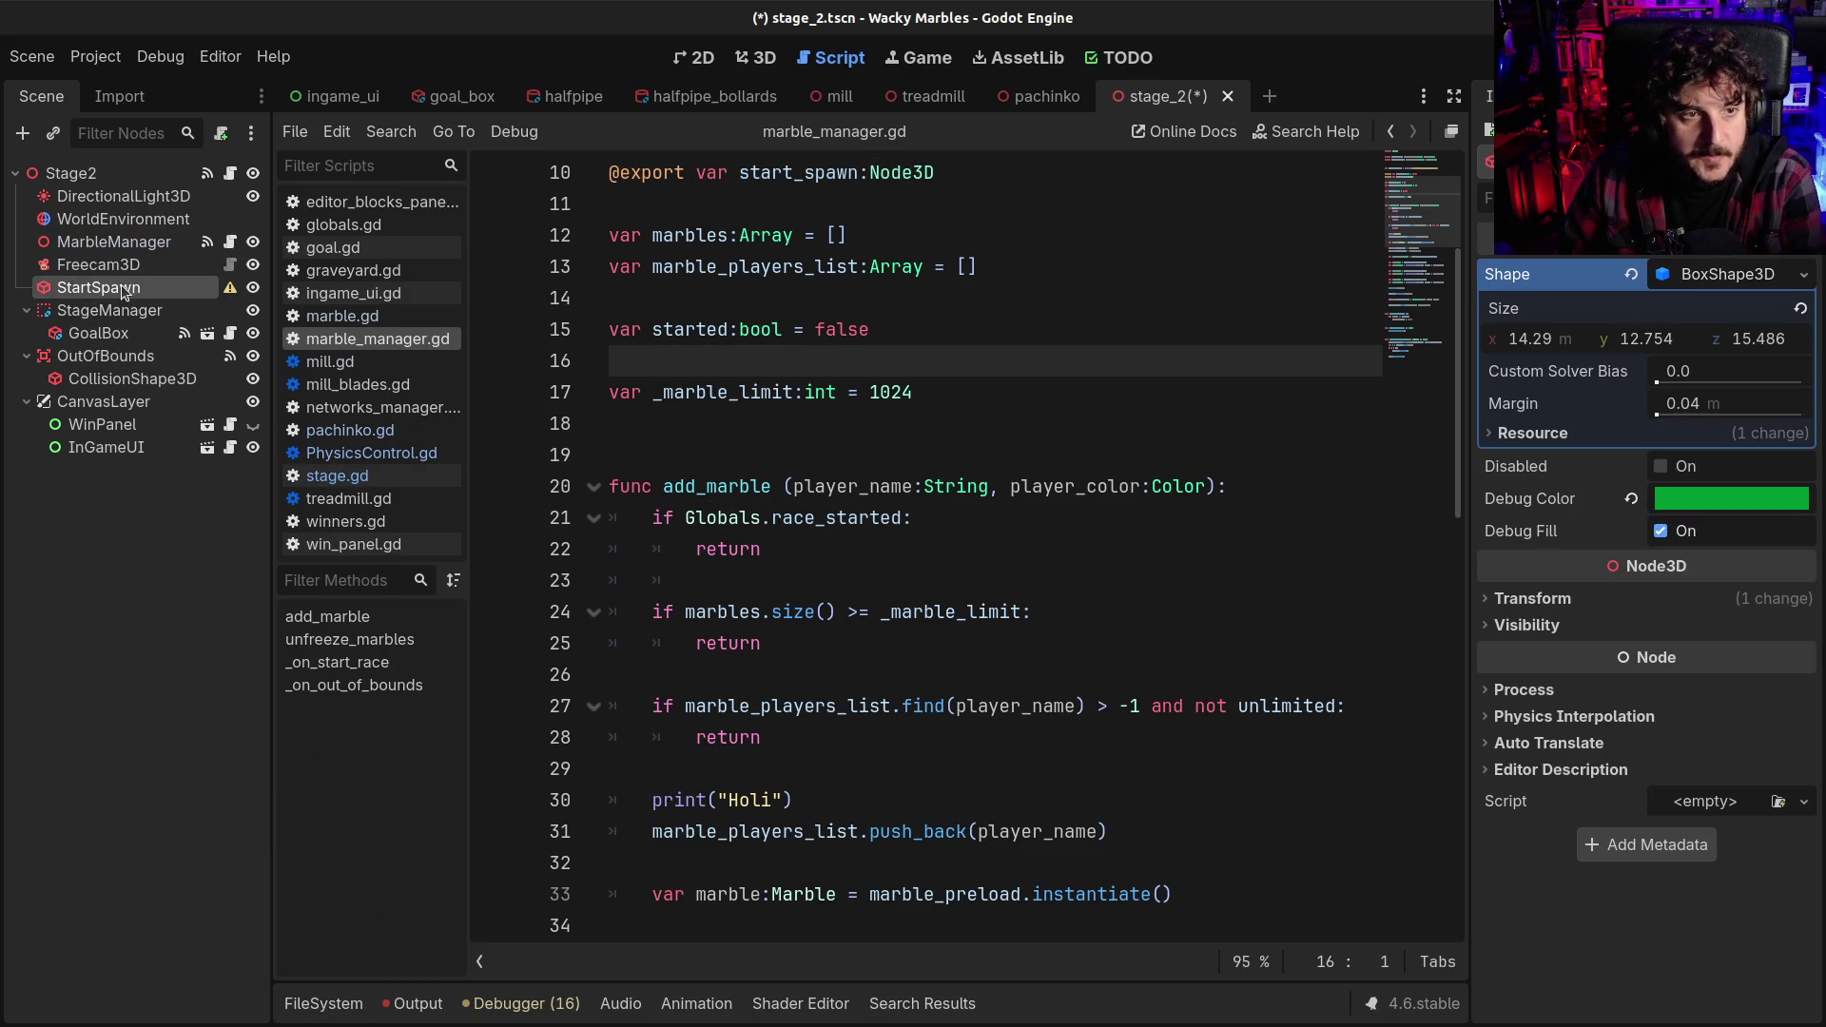
{"action": "left_click", "coordinate": [1048, 274]}
- In Top Orthogonal view, move the GoalBox about 51 m along Z and 2 m along X
{"action": "left_click", "coordinate": [761, 57]}
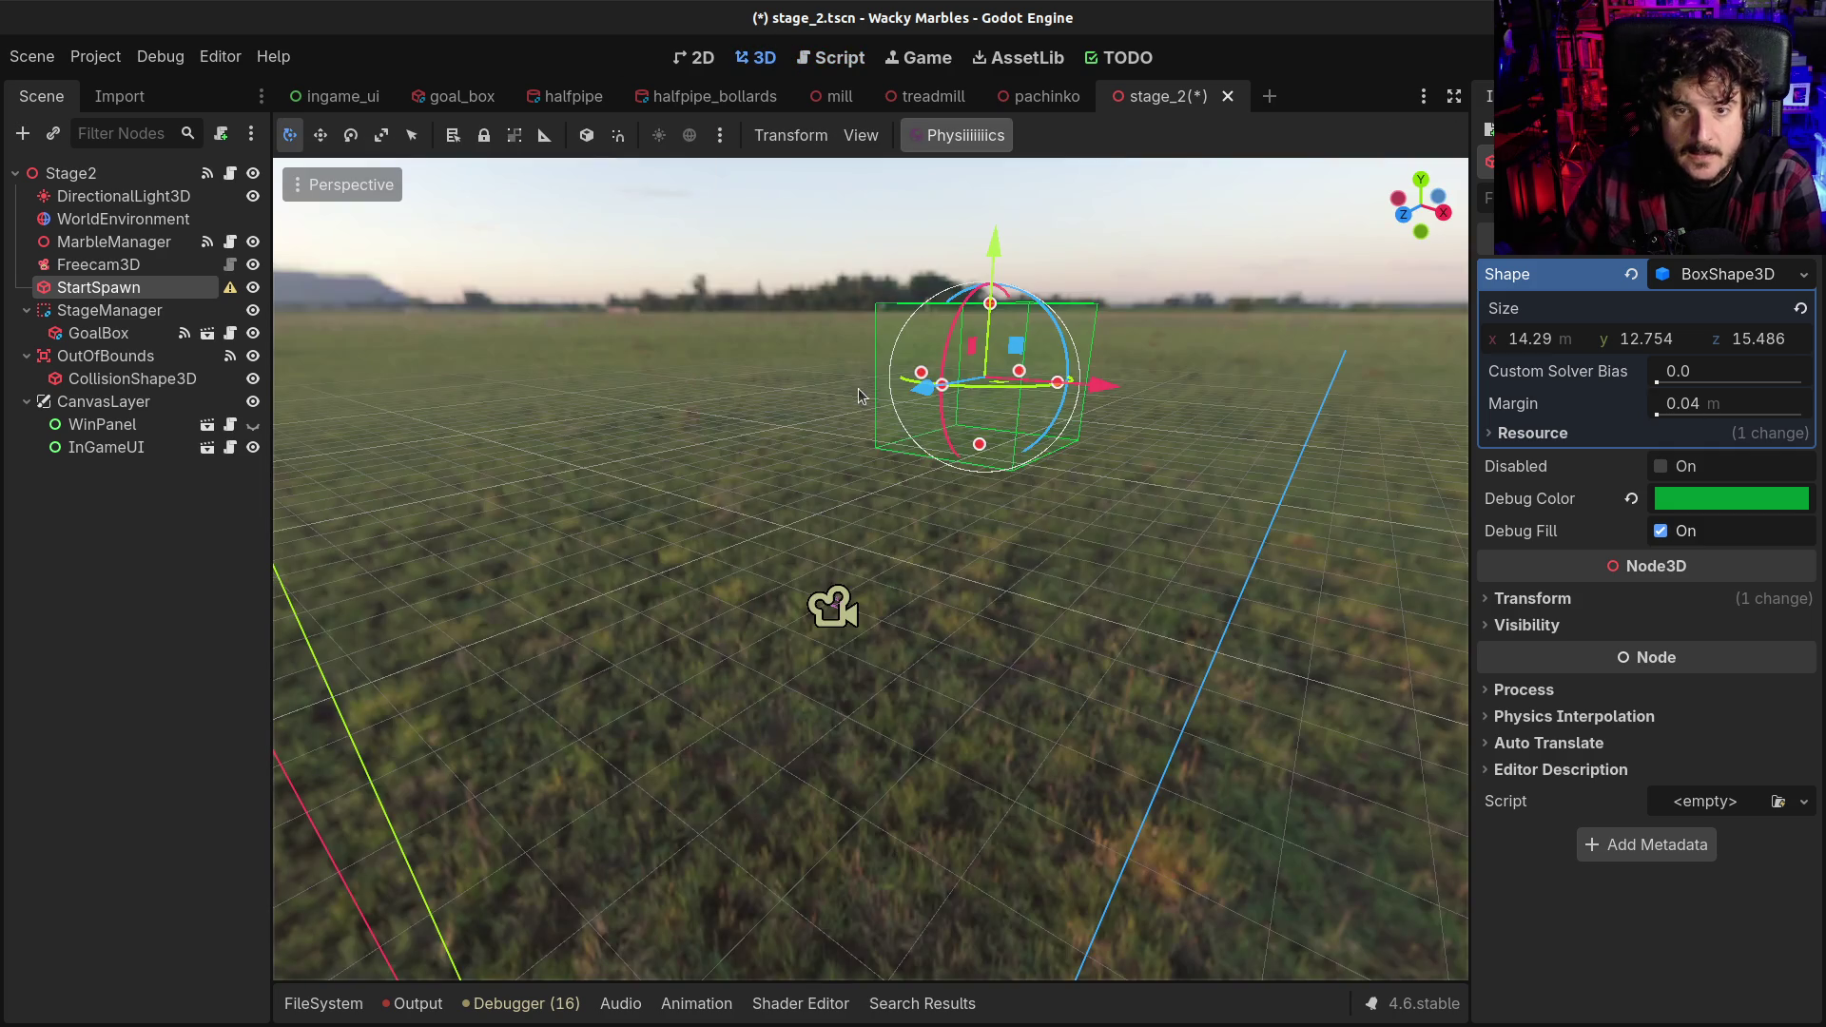
{"action": "scroll", "coordinate": [957, 574], "scroll_direction": "up", "scroll_amount": 3}
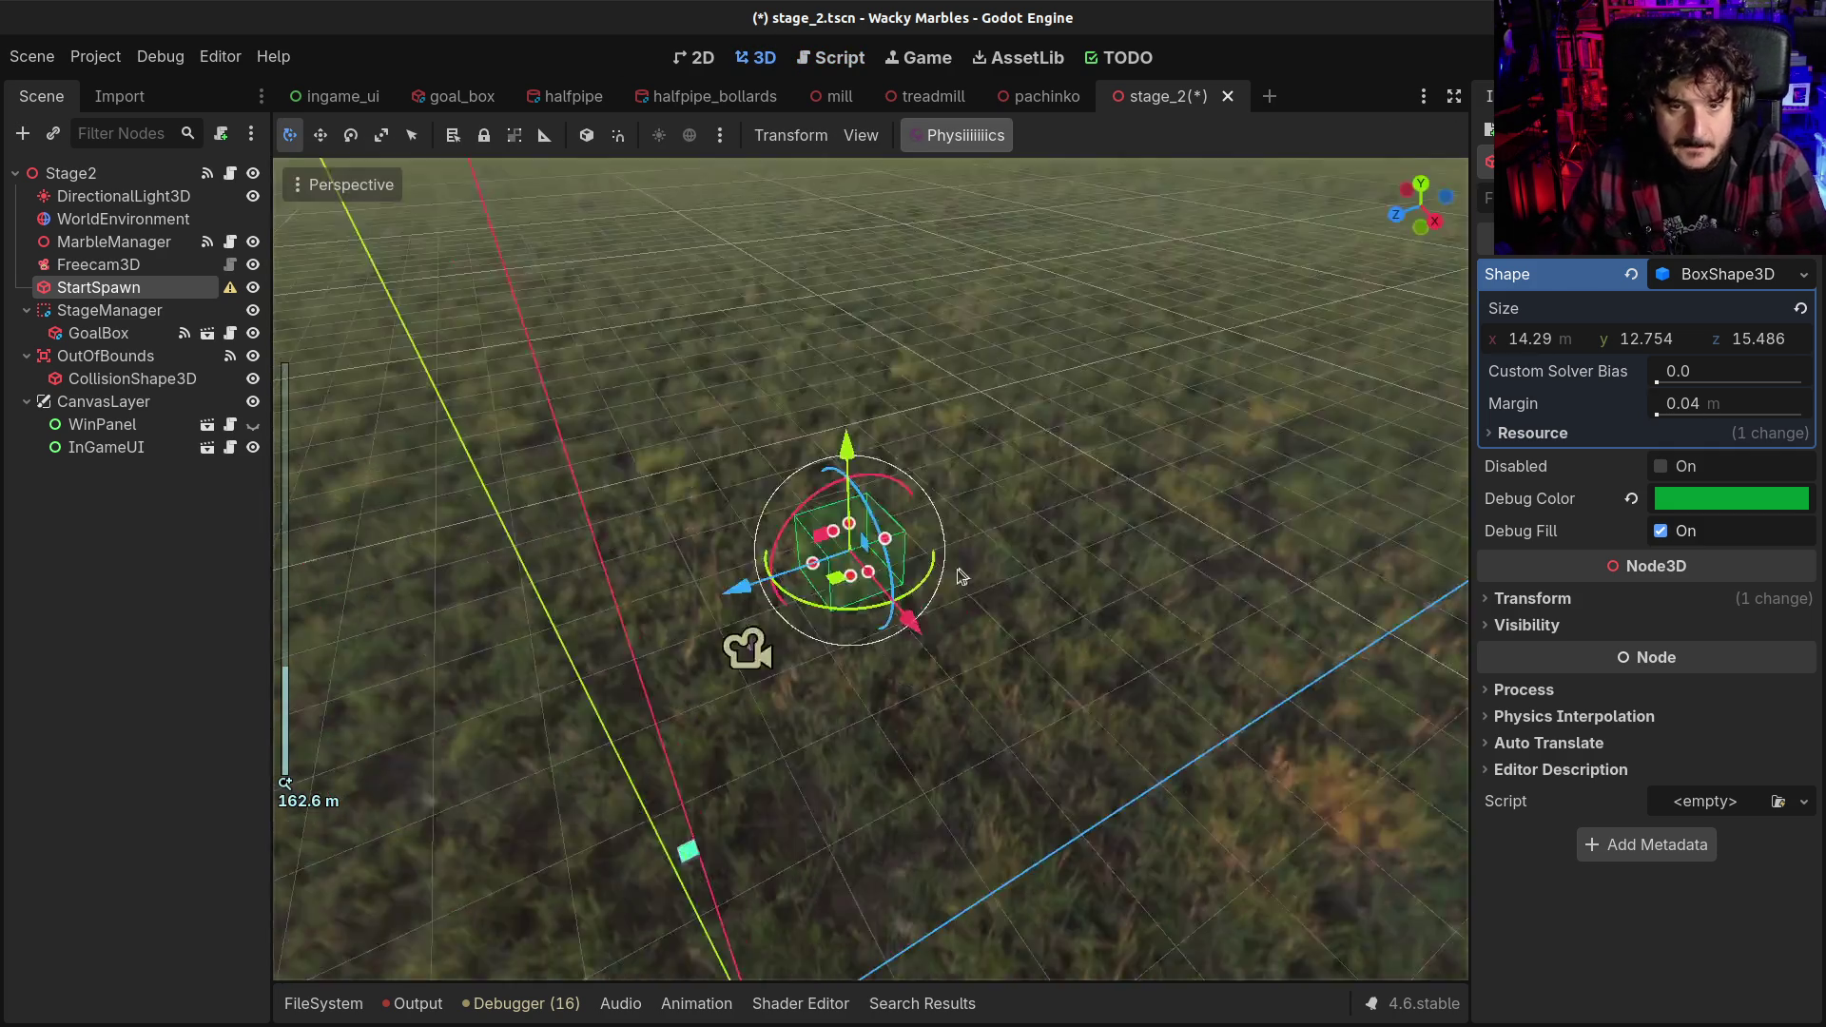
{"action": "mouse_move", "coordinate": [959, 571]}
{"action": "left_mouse_down"}
{"action": "mouse_move", "coordinate": [722, 716]}
{"action": "mouse_move", "coordinate": [718, 799]}
{"action": "mouse_move", "coordinate": [662, 887]}
{"action": "mouse_move", "coordinate": [837, 717]}
{"action": "mouse_move", "coordinate": [1027, 645]}
{"action": "mouse_move", "coordinate": [979, 701]}
{"action": "left_mouse_up"}
{"action": "left_click", "coordinate": [758, 715]}
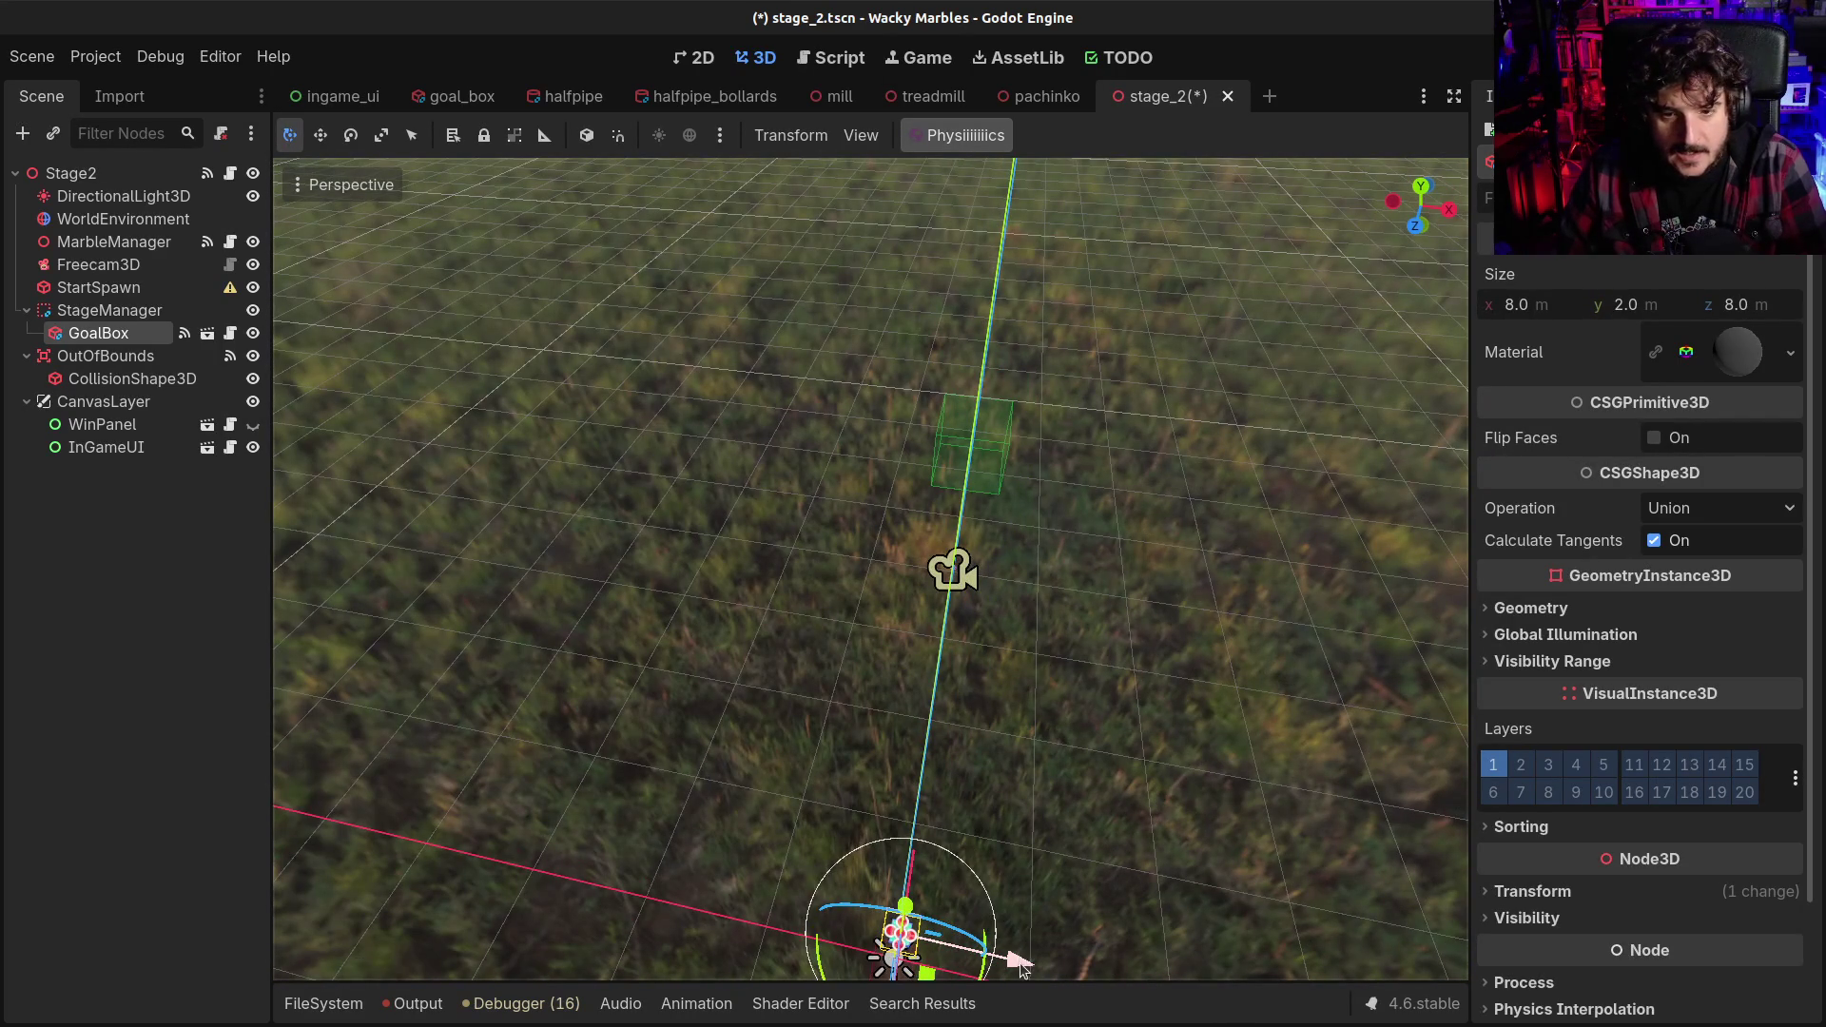
{"action": "left_click", "coordinate": [1421, 186]}
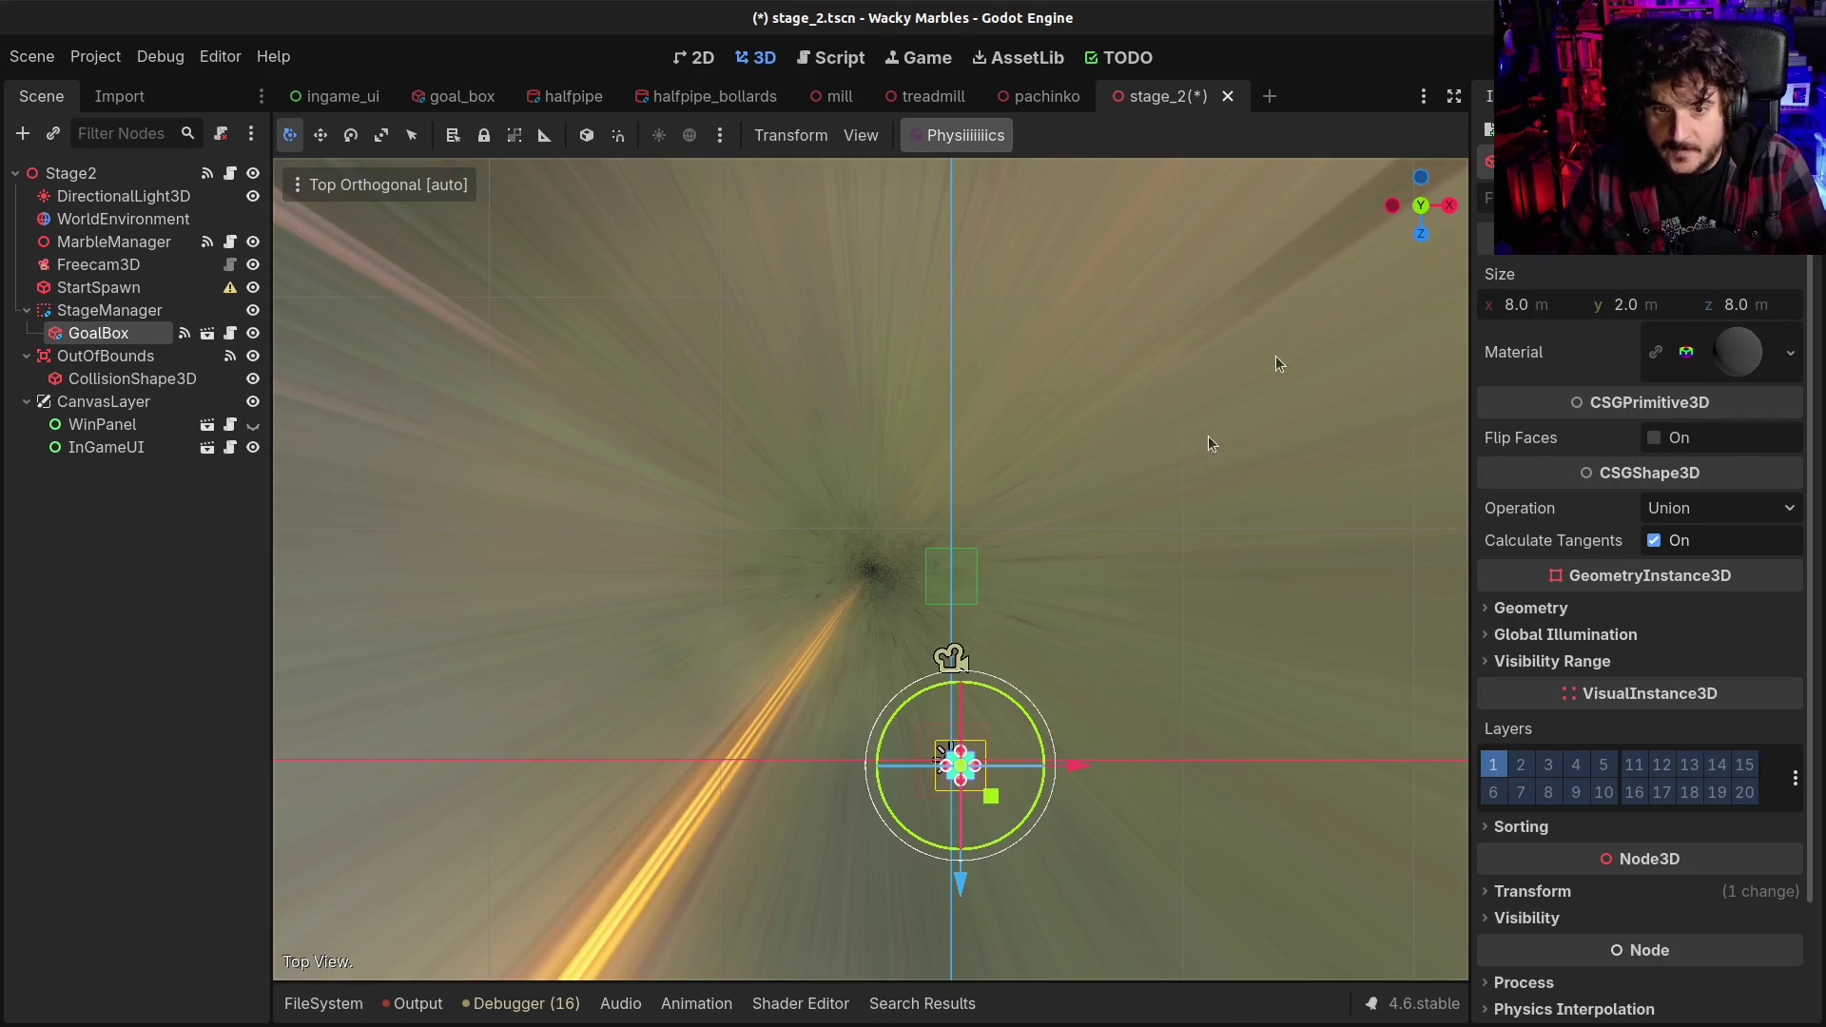
{"action": "left_click_drag", "start_coordinate": [961, 877], "coordinate": [962, 692]}
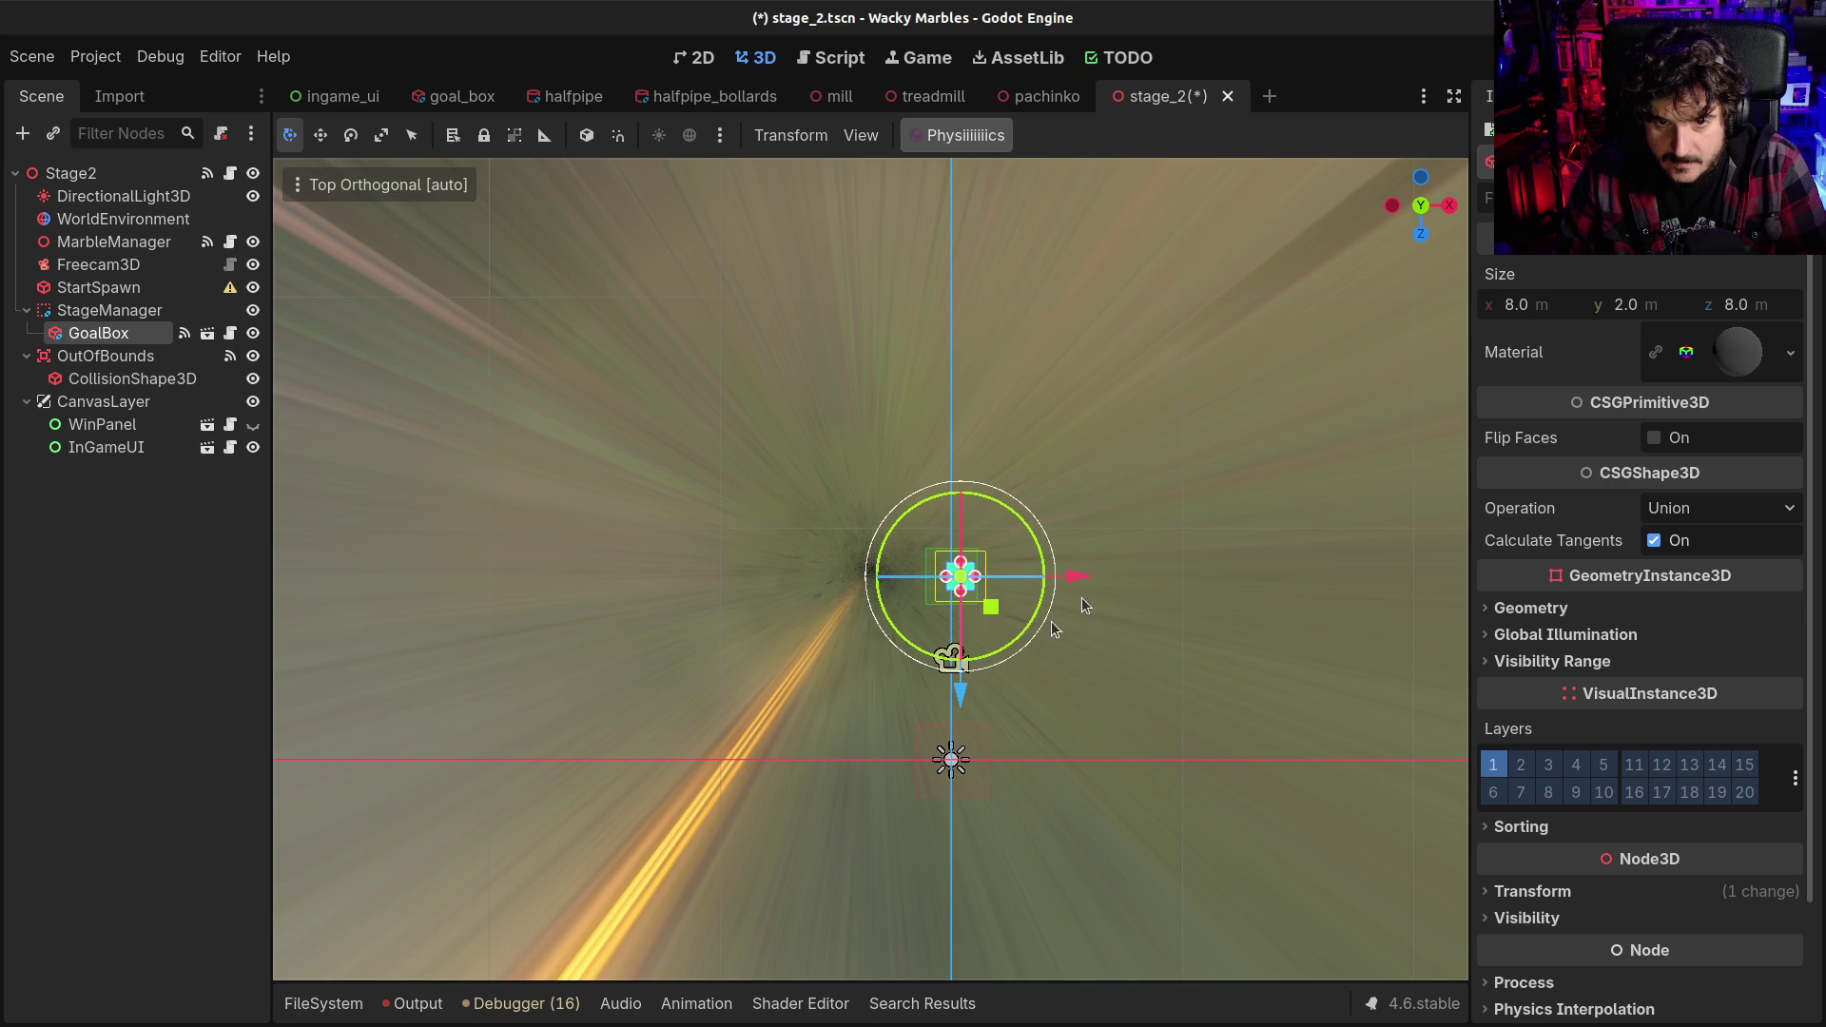
{"action": "left_click_drag", "start_coordinate": [1096, 580], "coordinate": [1067, 575]}
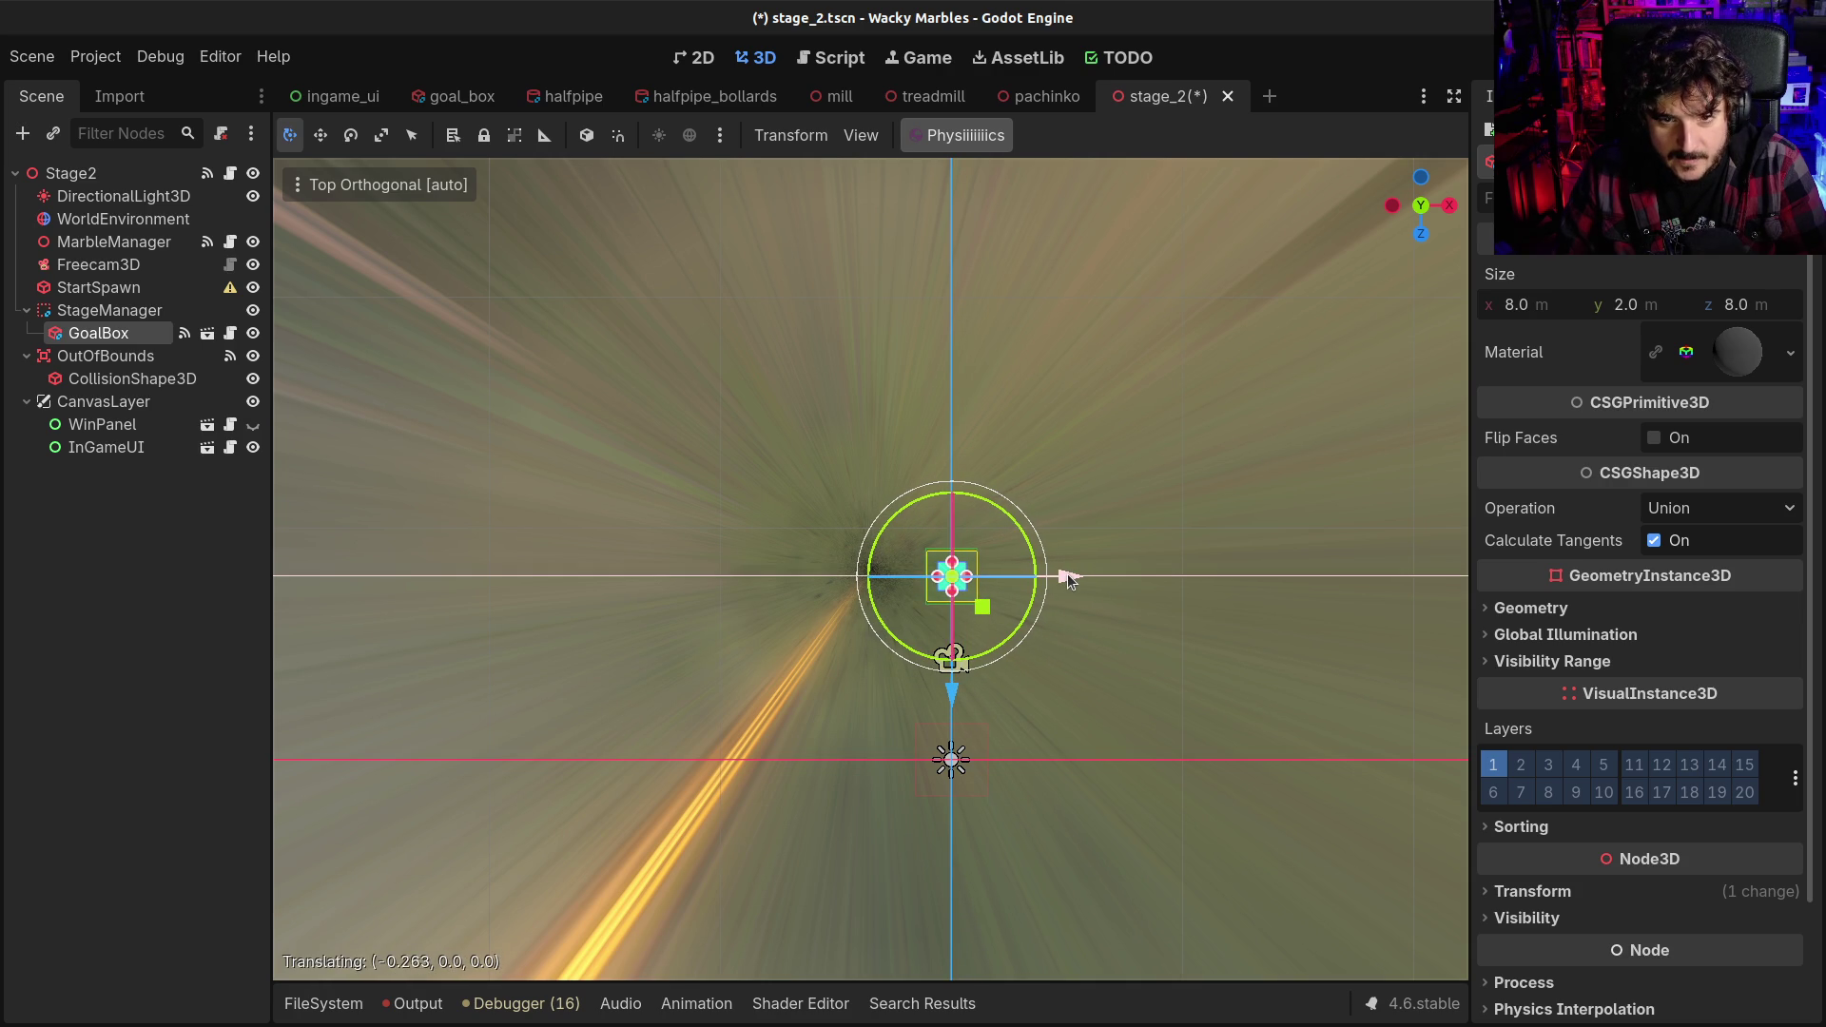
{"action": "left_click", "coordinate": [323, 1004]}
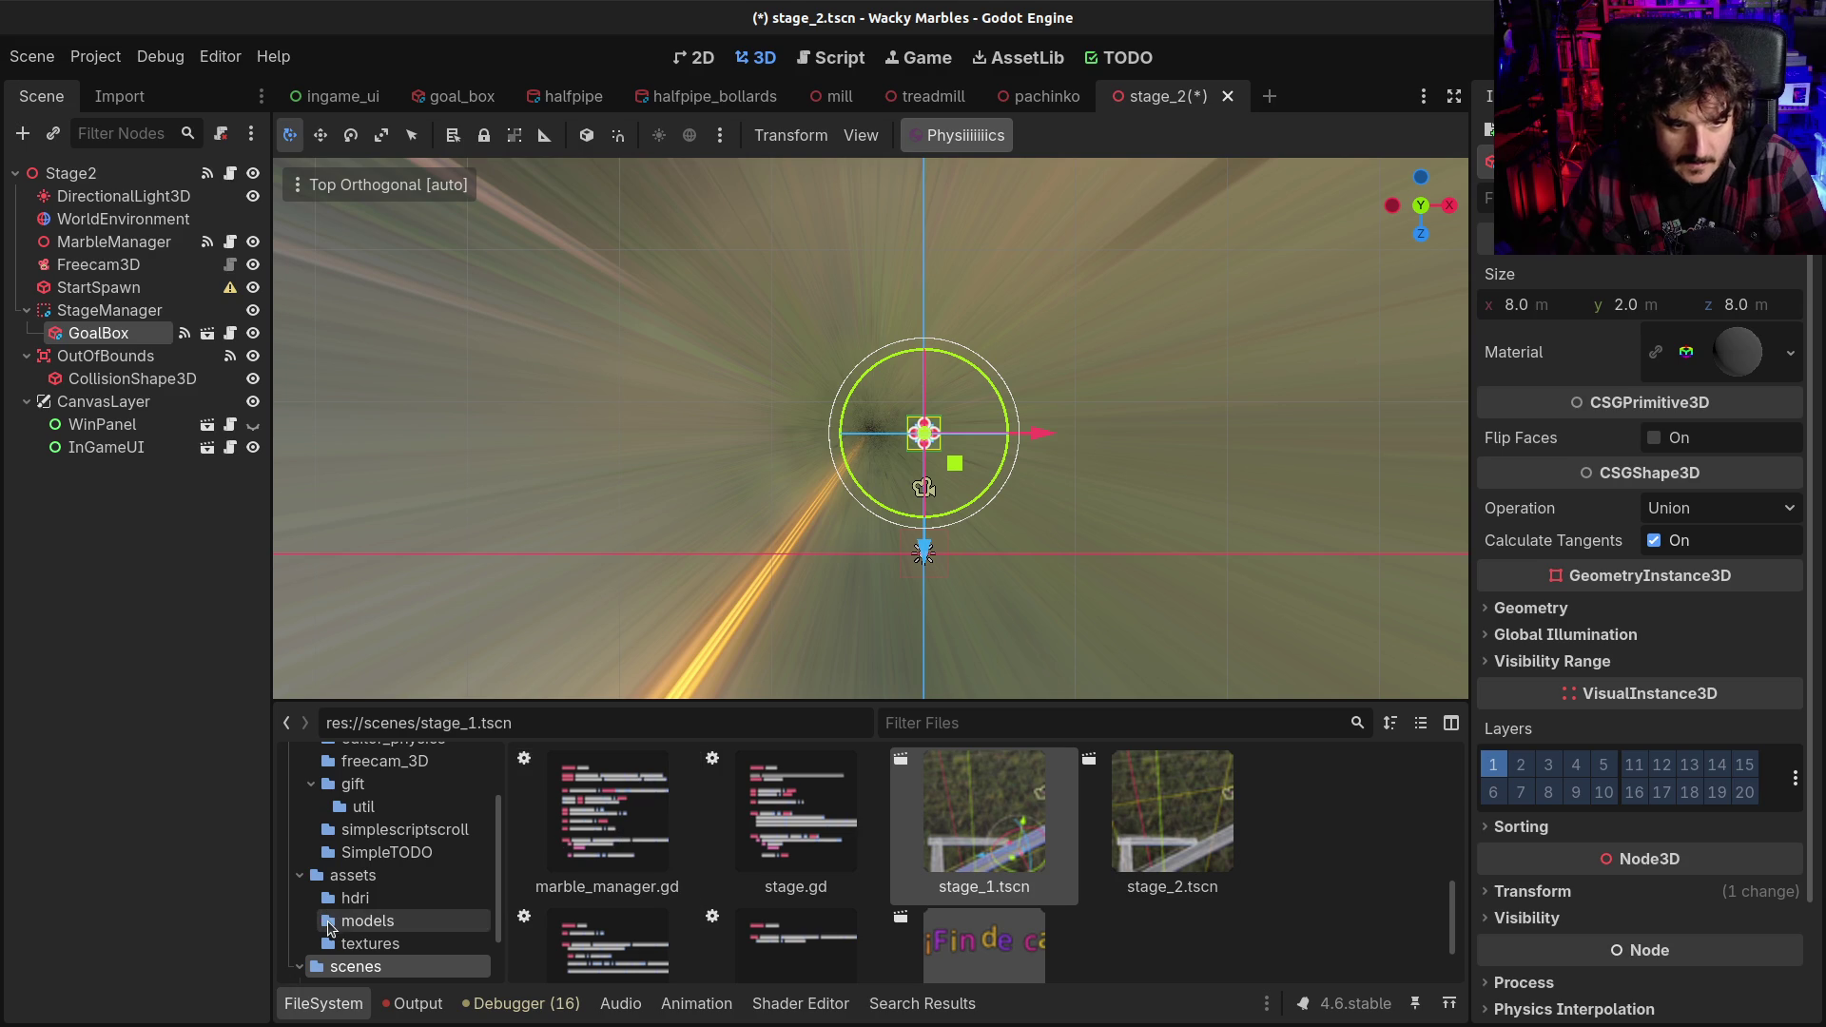
- Place a pachinko.tscn instance from scenes/blocks into the stage and lift it along Y
{"action": "scroll", "coordinate": [379, 897], "scroll_direction": "down", "scroll_amount": 2}
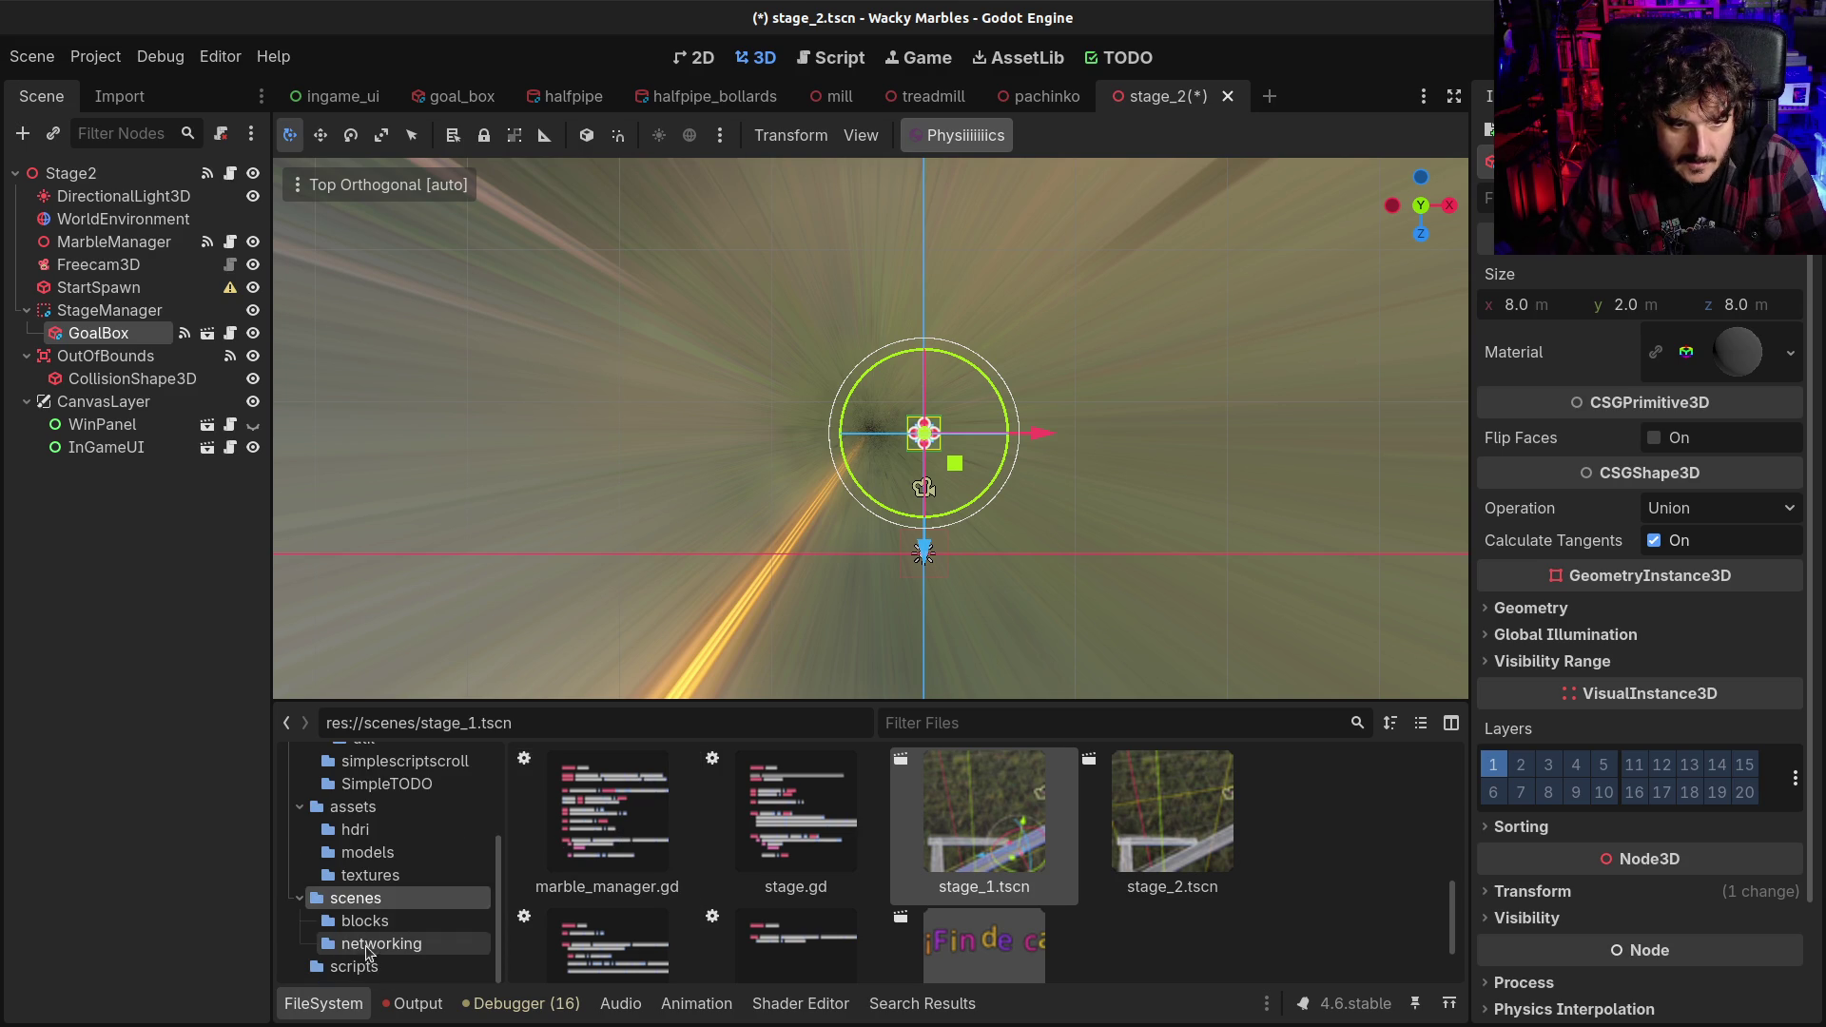
{"action": "left_click", "coordinate": [371, 919]}
{"action": "mouse_move", "coordinate": [1005, 780]}
{"action": "left_mouse_down"}
{"action": "mouse_move", "coordinate": [927, 531]}
{"action": "mouse_move", "coordinate": [929, 434]}
{"action": "left_mouse_up"}
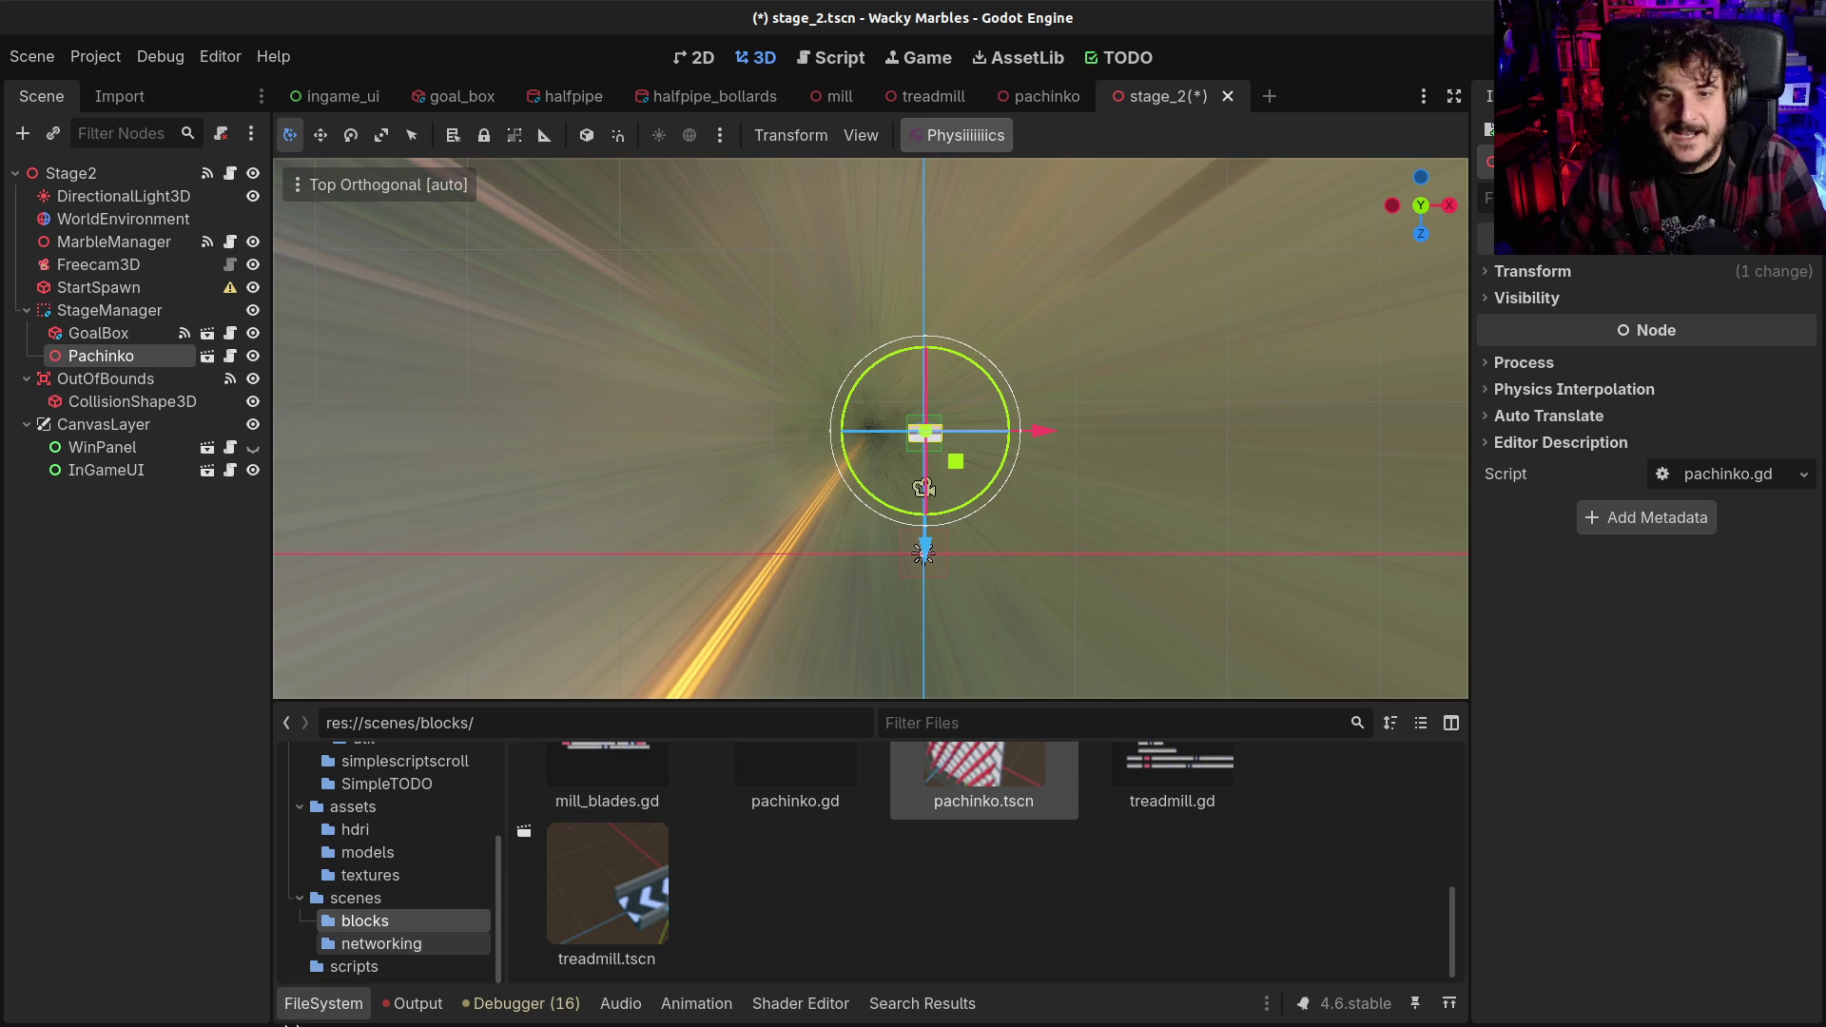
{"action": "left_click", "coordinate": [286, 1004]}
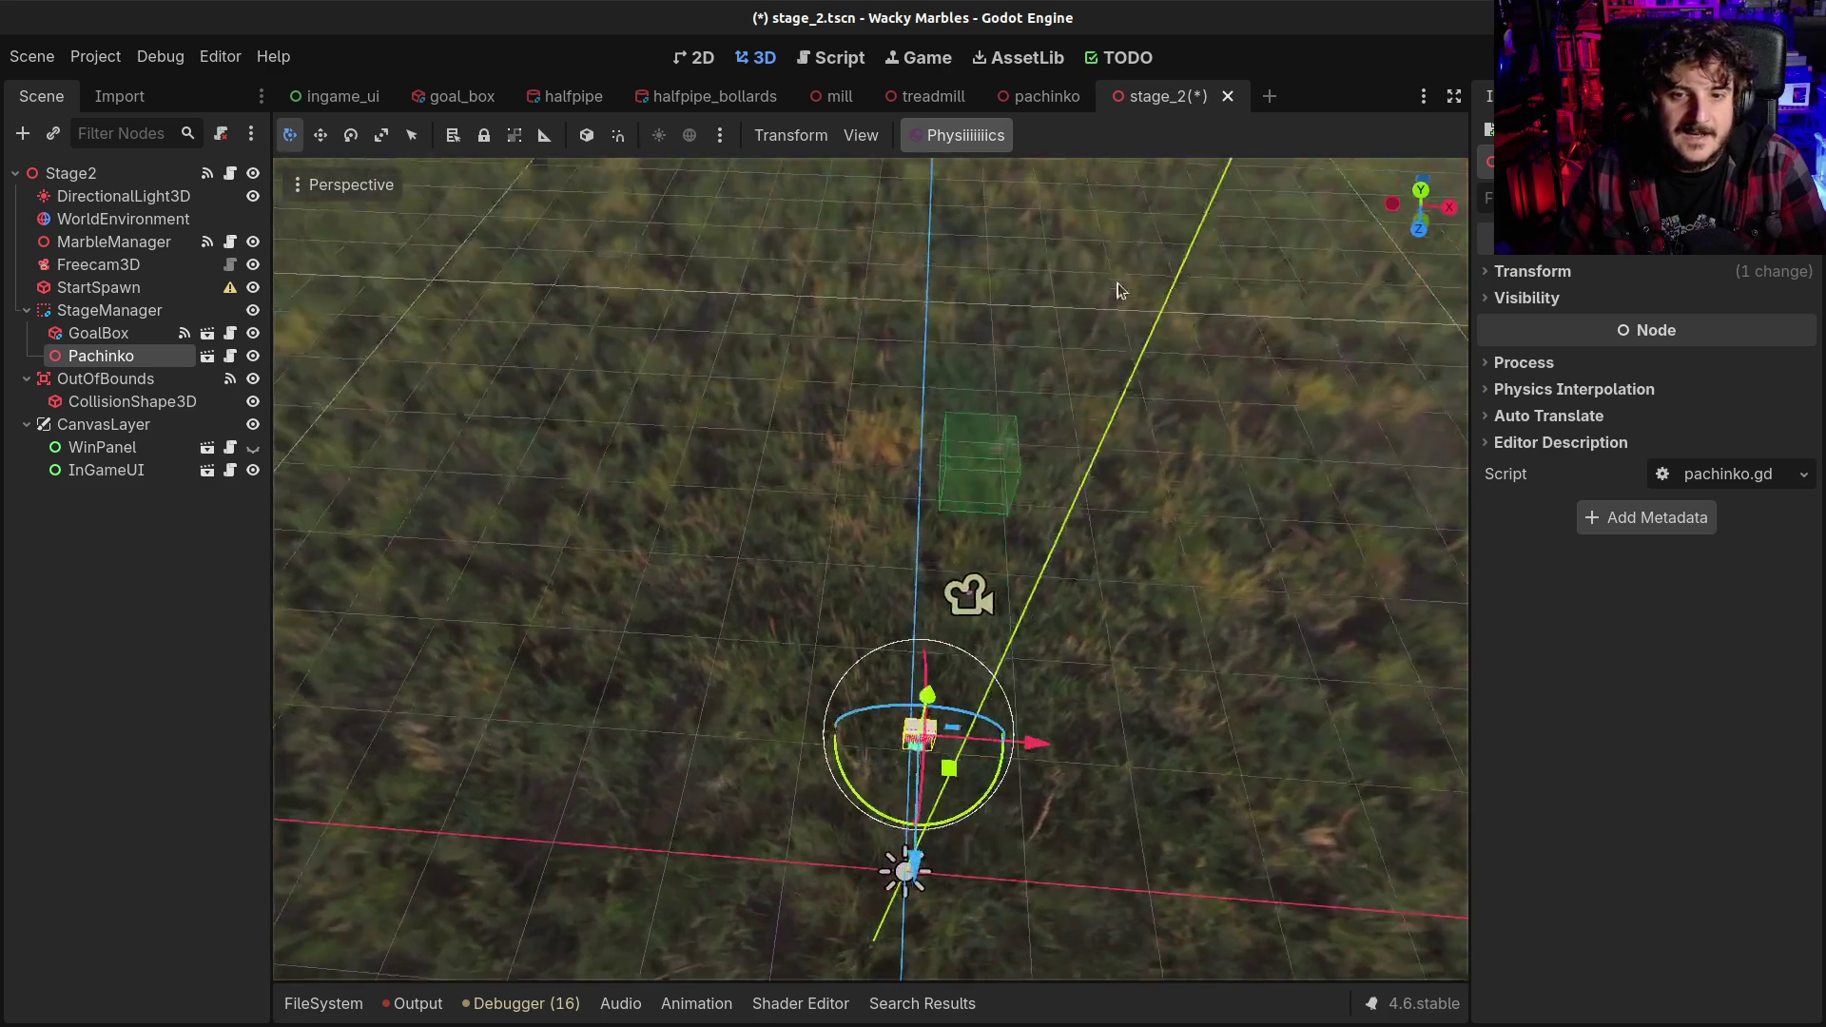
{"action": "left_click_drag", "start_coordinate": [958, 551], "coordinate": [965, 445]}
- Raise the GoalBox along Y so it sits at the pachinko board's base
{"action": "mouse_move", "coordinate": [1111, 537]}
{"action": "left_mouse_down"}
{"action": "mouse_move", "coordinate": [877, 380]}
{"action": "mouse_move", "coordinate": [850, 404]}
{"action": "left_mouse_up"}
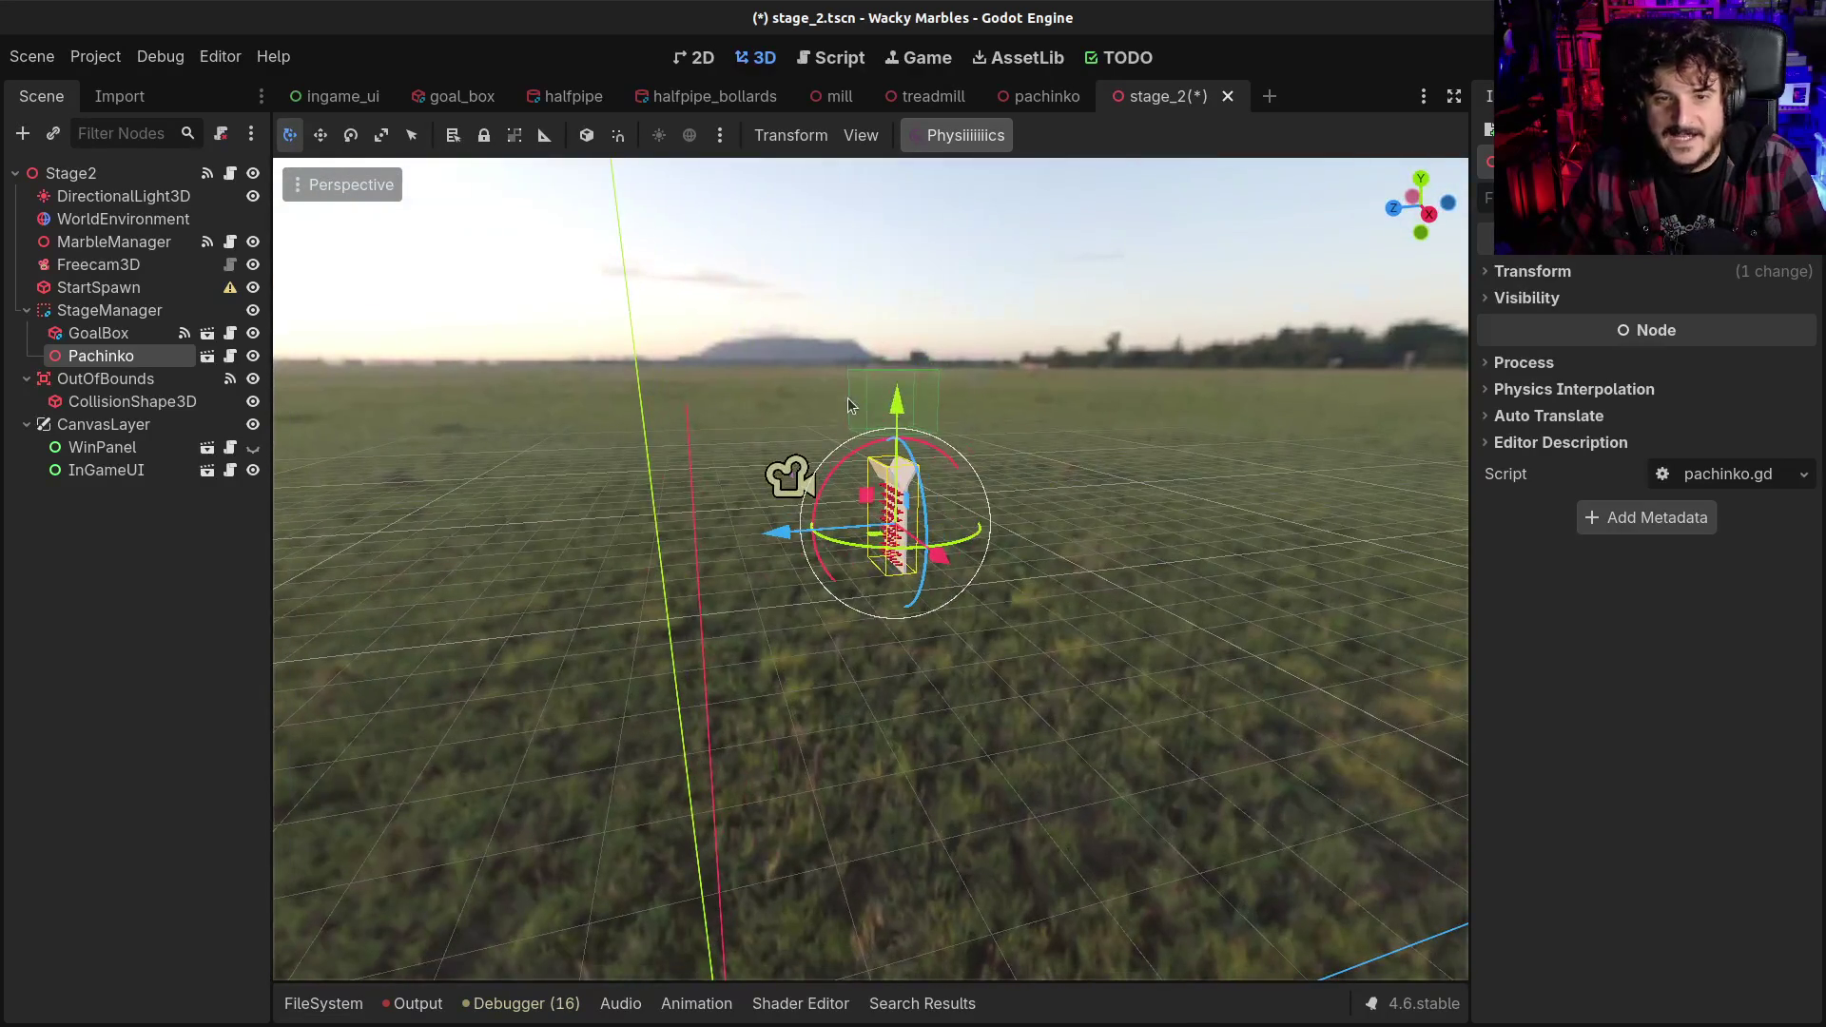
{"action": "scroll", "coordinate": [908, 499], "scroll_direction": "down", "scroll_amount": 4}
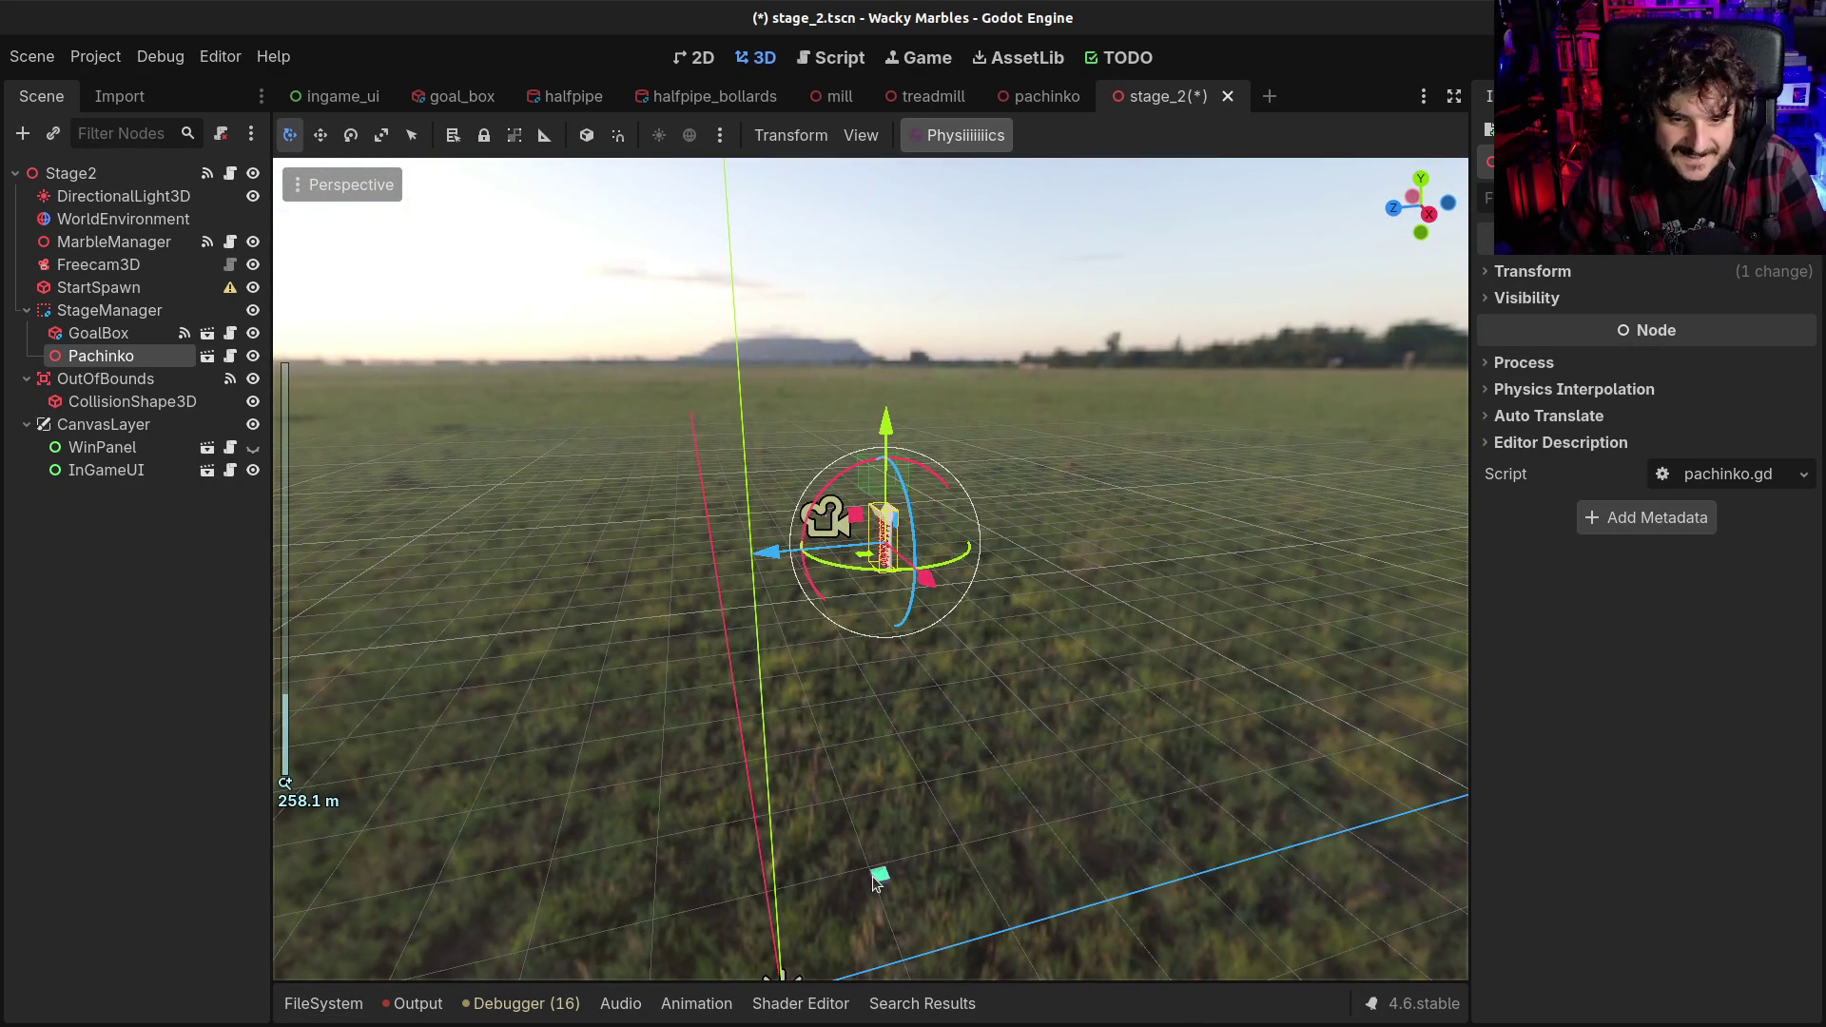
{"action": "left_click", "coordinate": [877, 880]}
{"action": "left_click_drag", "start_coordinate": [894, 761], "coordinate": [902, 447]}
{"action": "mouse_move", "coordinate": [894, 618]}
{"action": "left_mouse_down"}
{"action": "mouse_move", "coordinate": [918, 623]}
{"action": "mouse_move", "coordinate": [888, 576]}
{"action": "mouse_move", "coordinate": [942, 590]}
{"action": "left_mouse_up"}
{"action": "scroll", "coordinate": [871, 571], "scroll_direction": "up", "scroll_amount": 5}
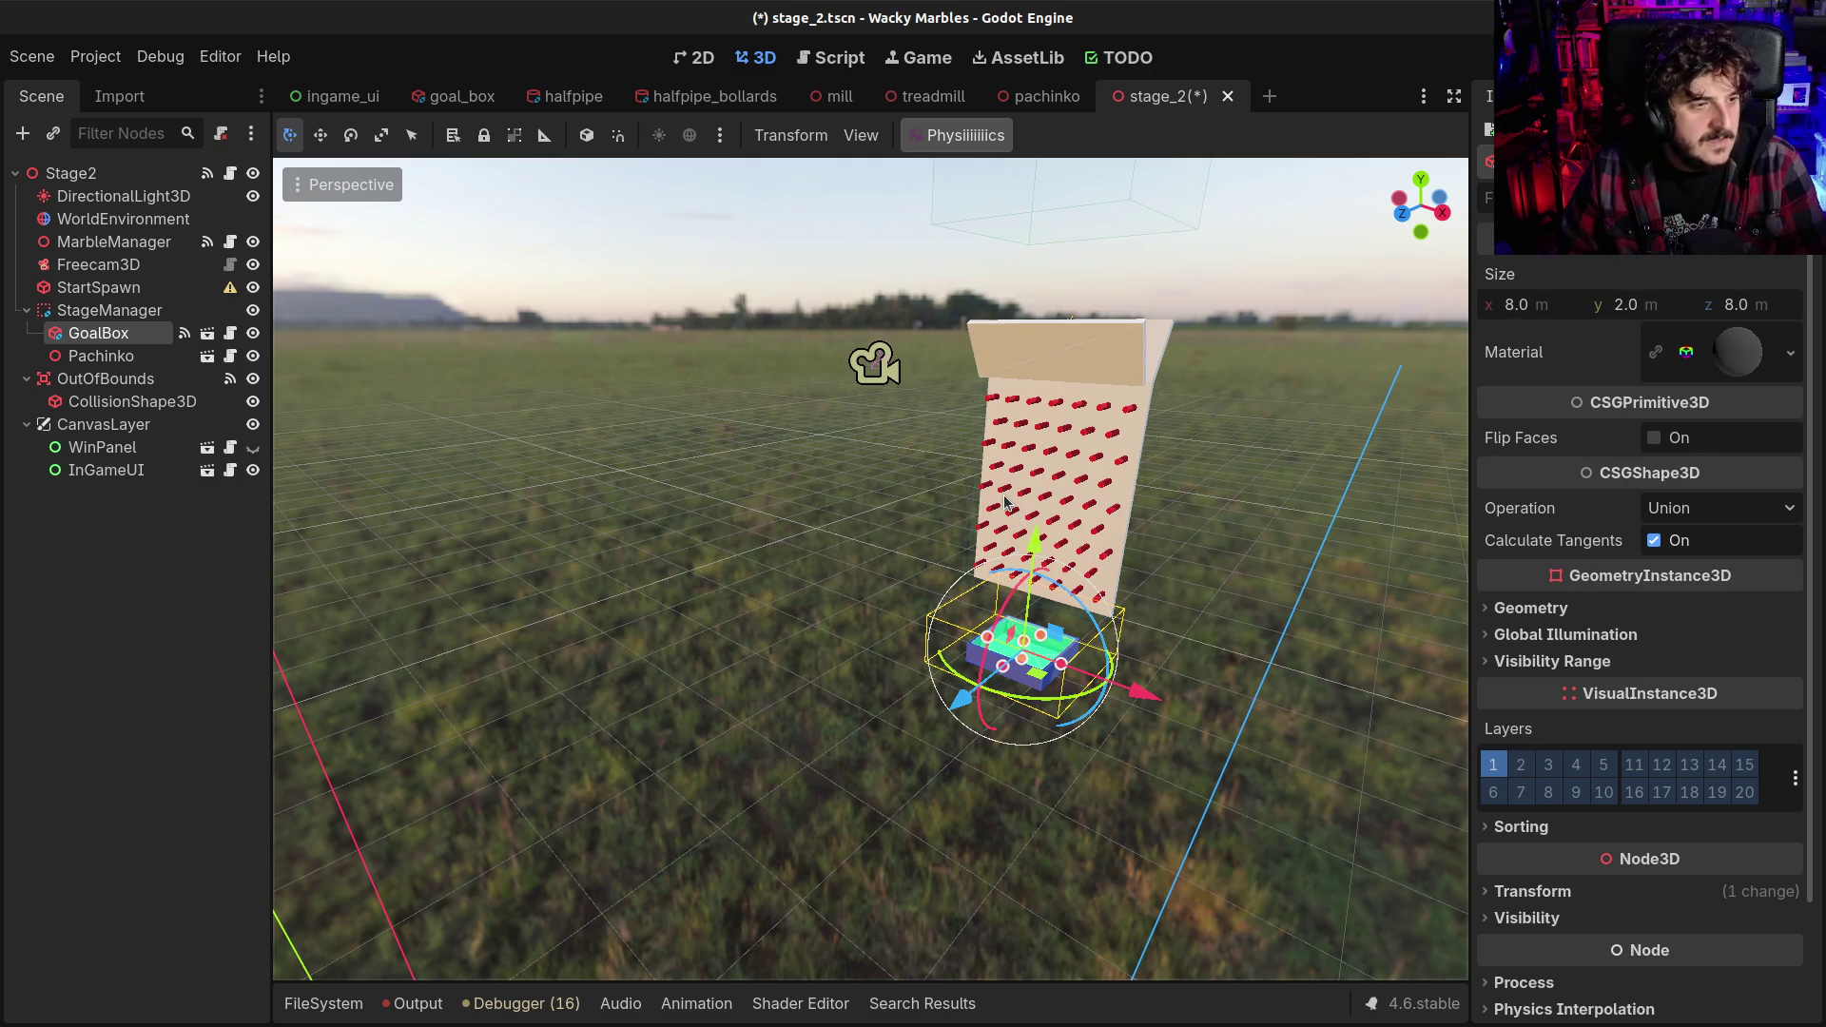
{"action": "scroll", "coordinate": [1005, 502], "scroll_direction": "up", "scroll_amount": 5}
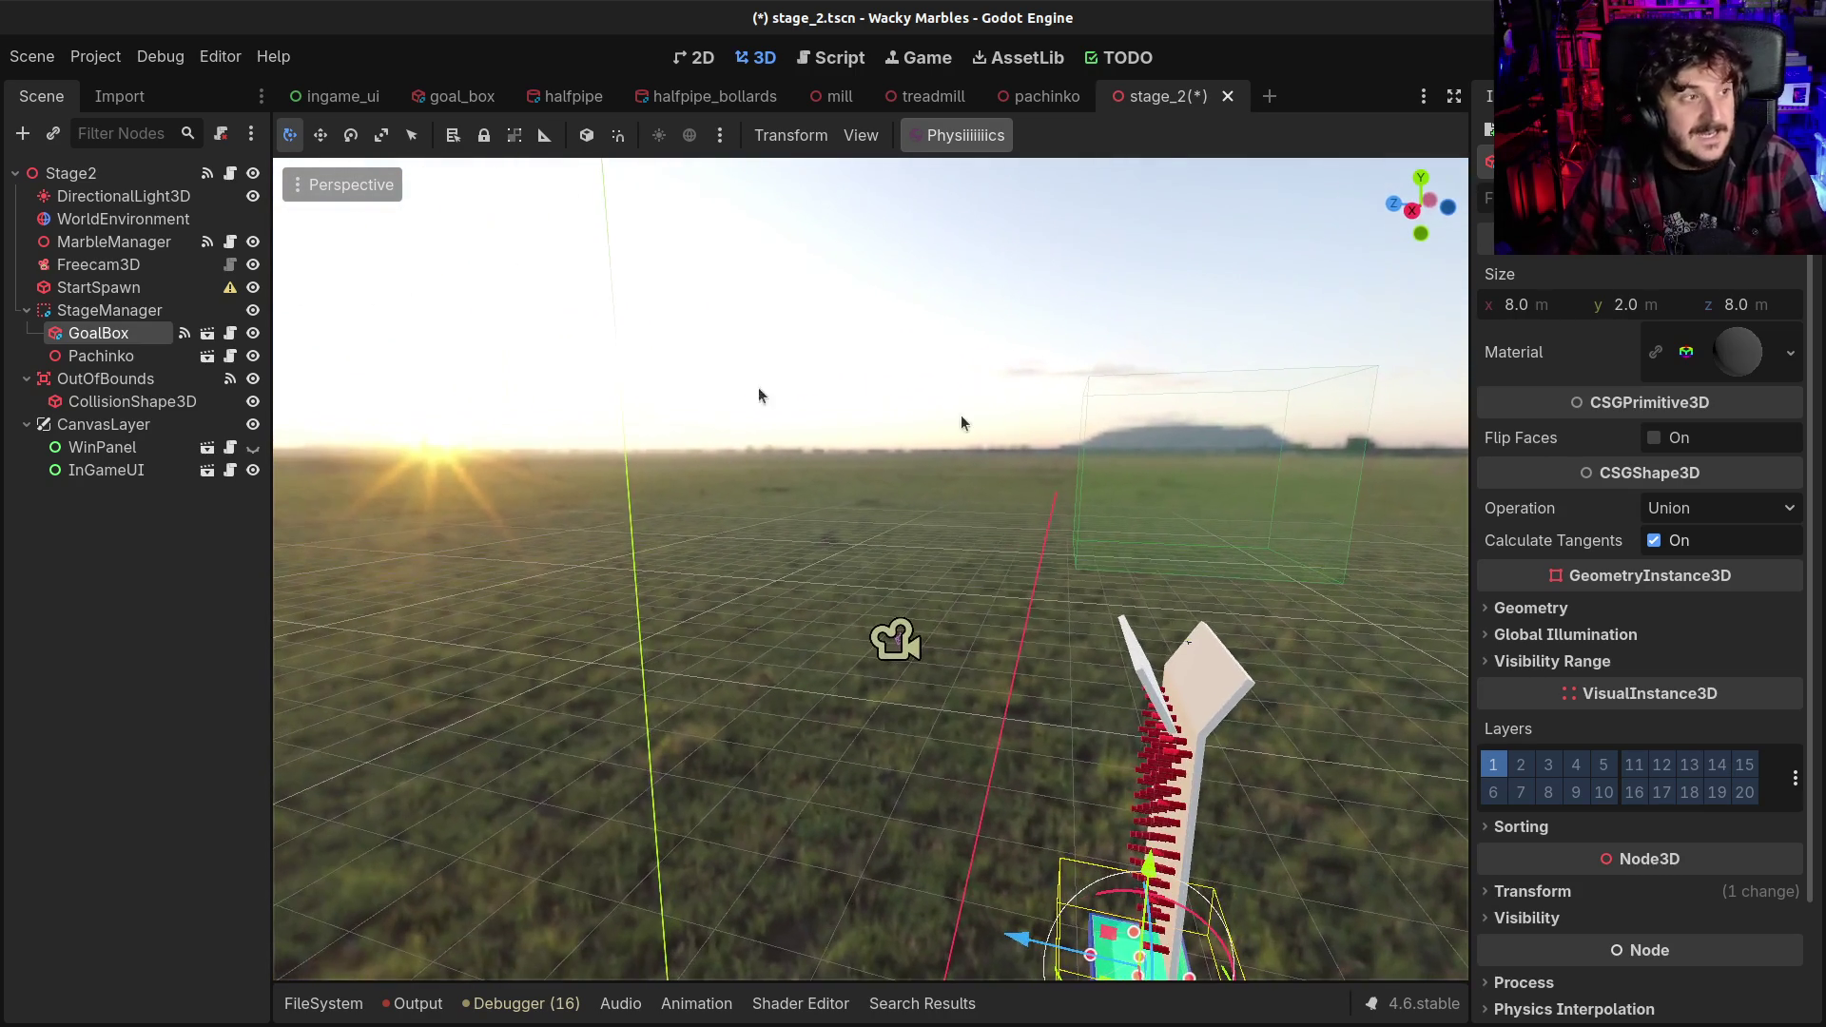
{"action": "left_click", "coordinate": [1175, 481]}
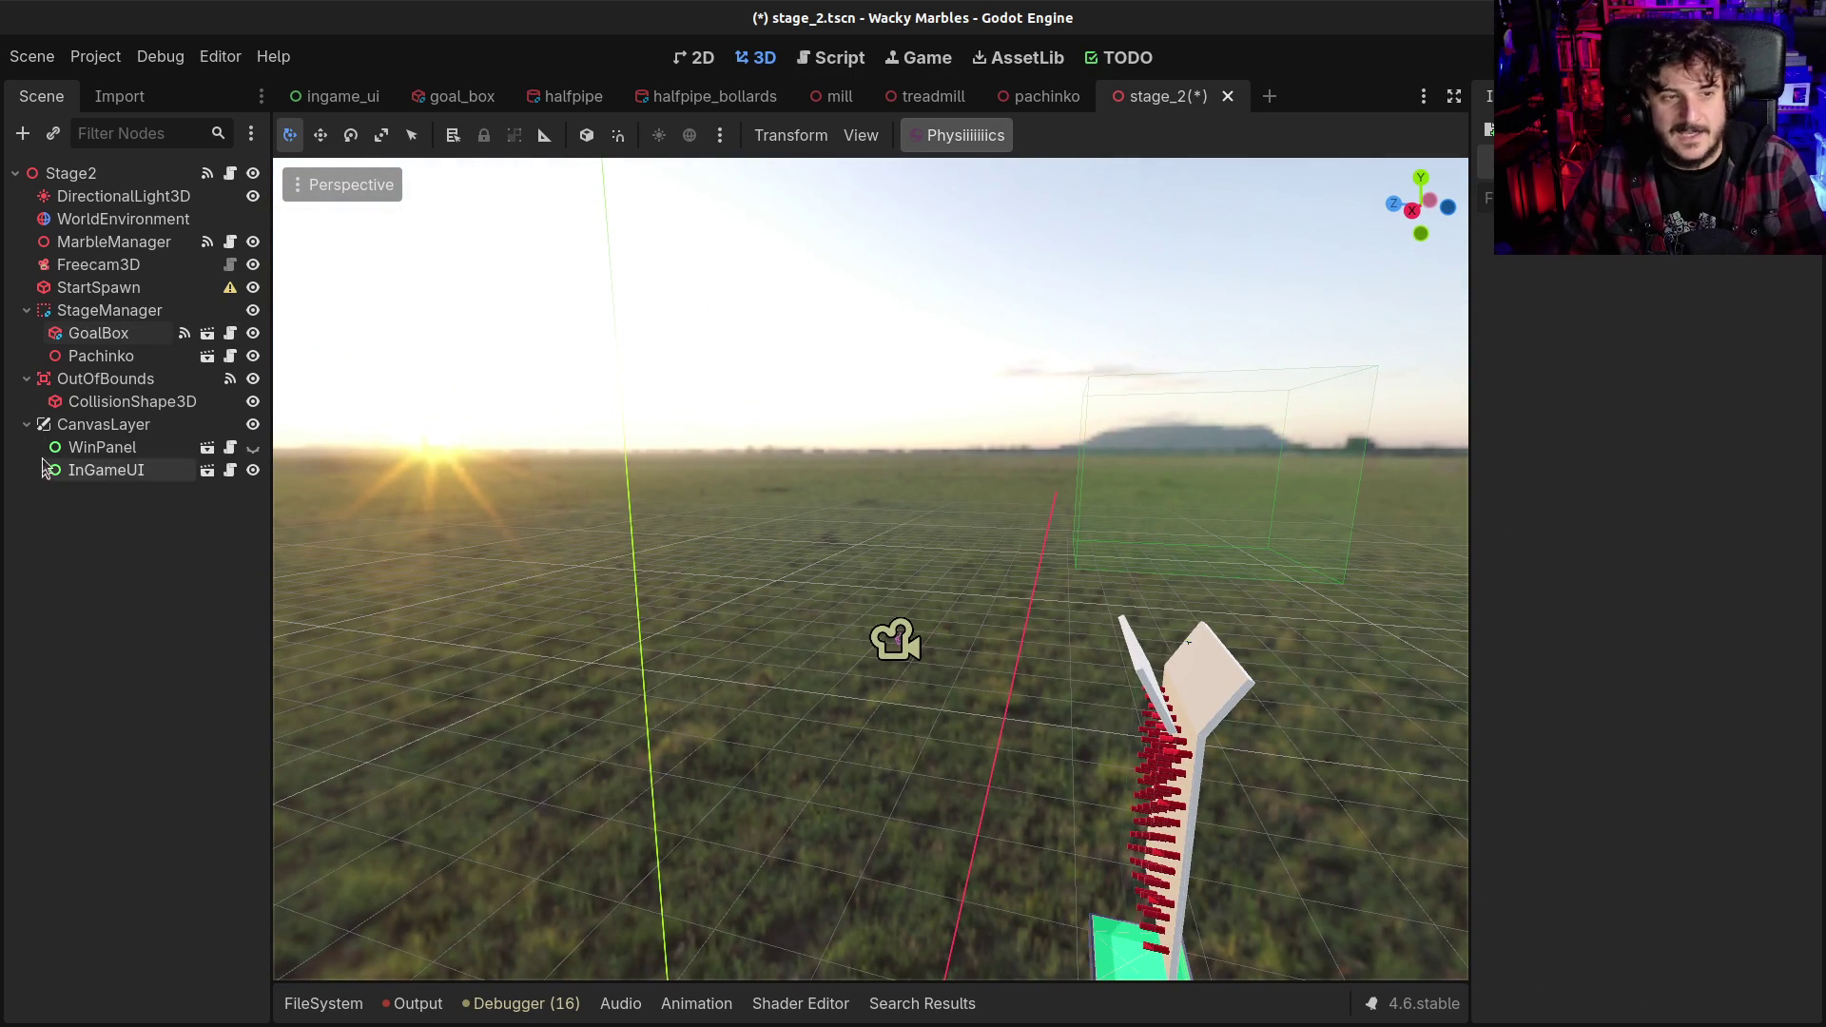
- In side orthographic view, trim the StartSpawn box's depth to about 4.8 m
{"action": "left_click", "coordinate": [99, 290]}
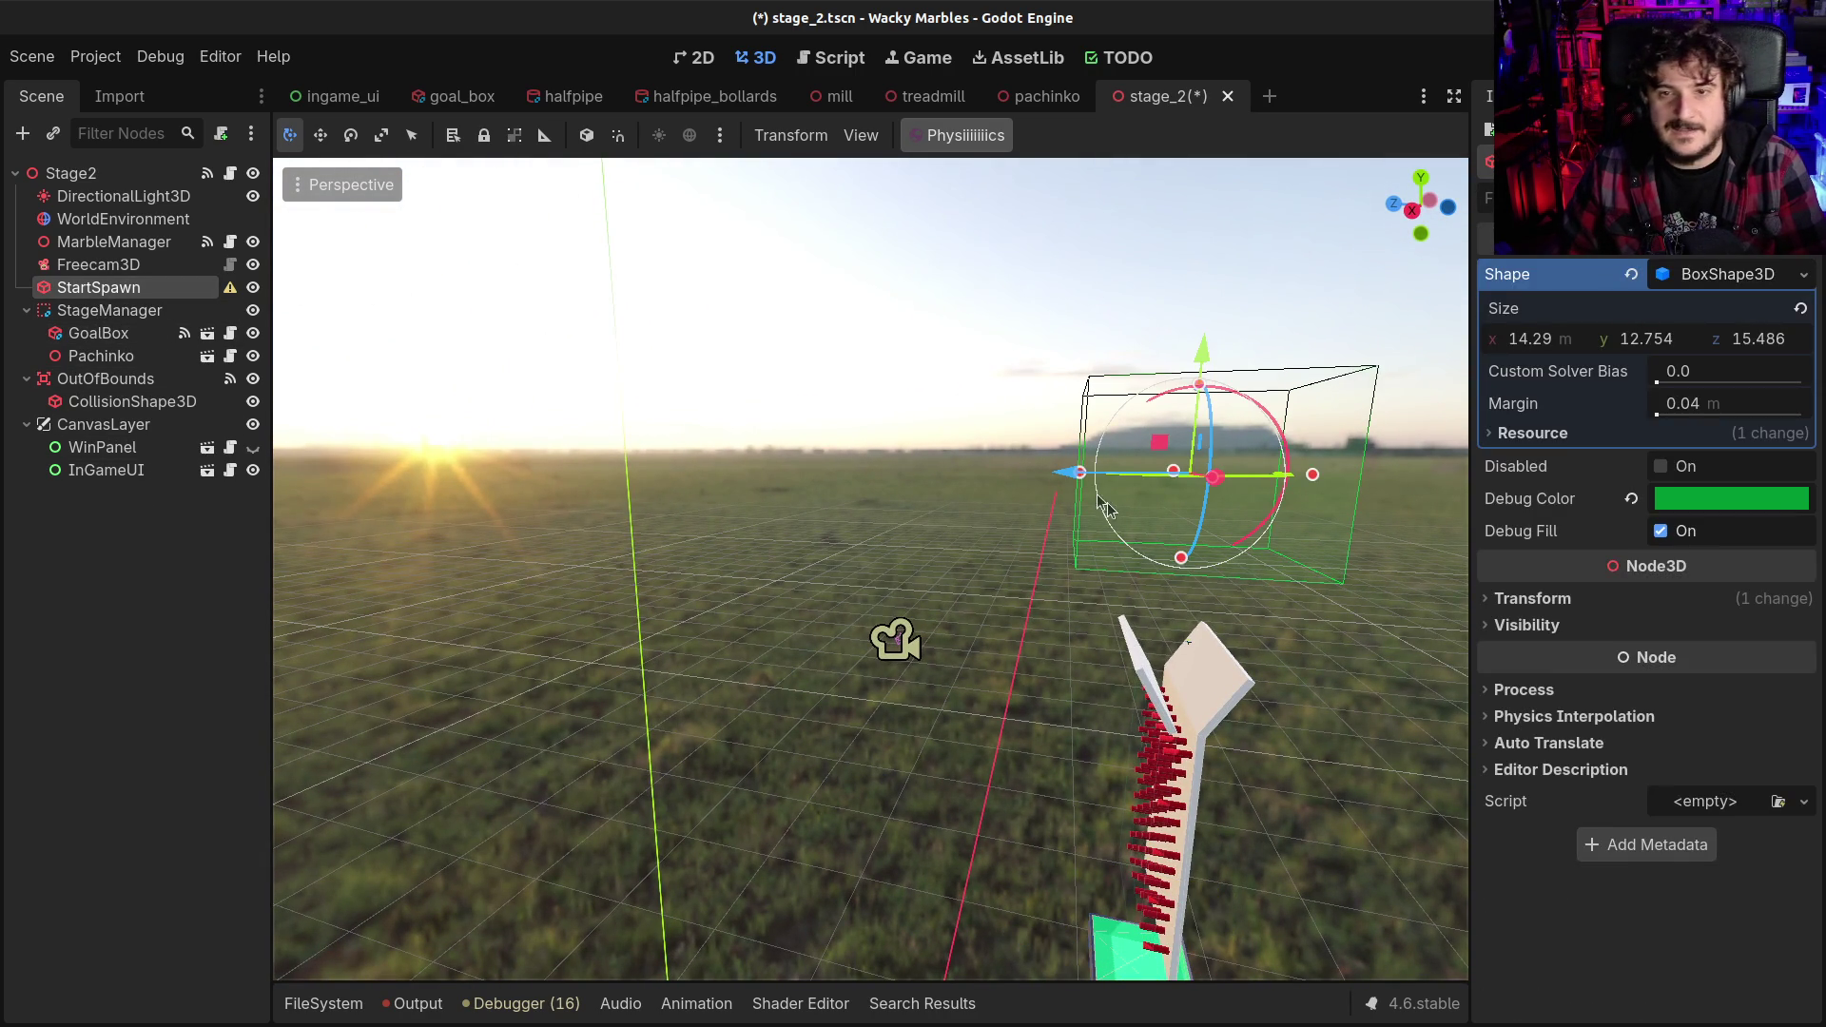
{"action": "left_click", "coordinate": [1430, 217]}
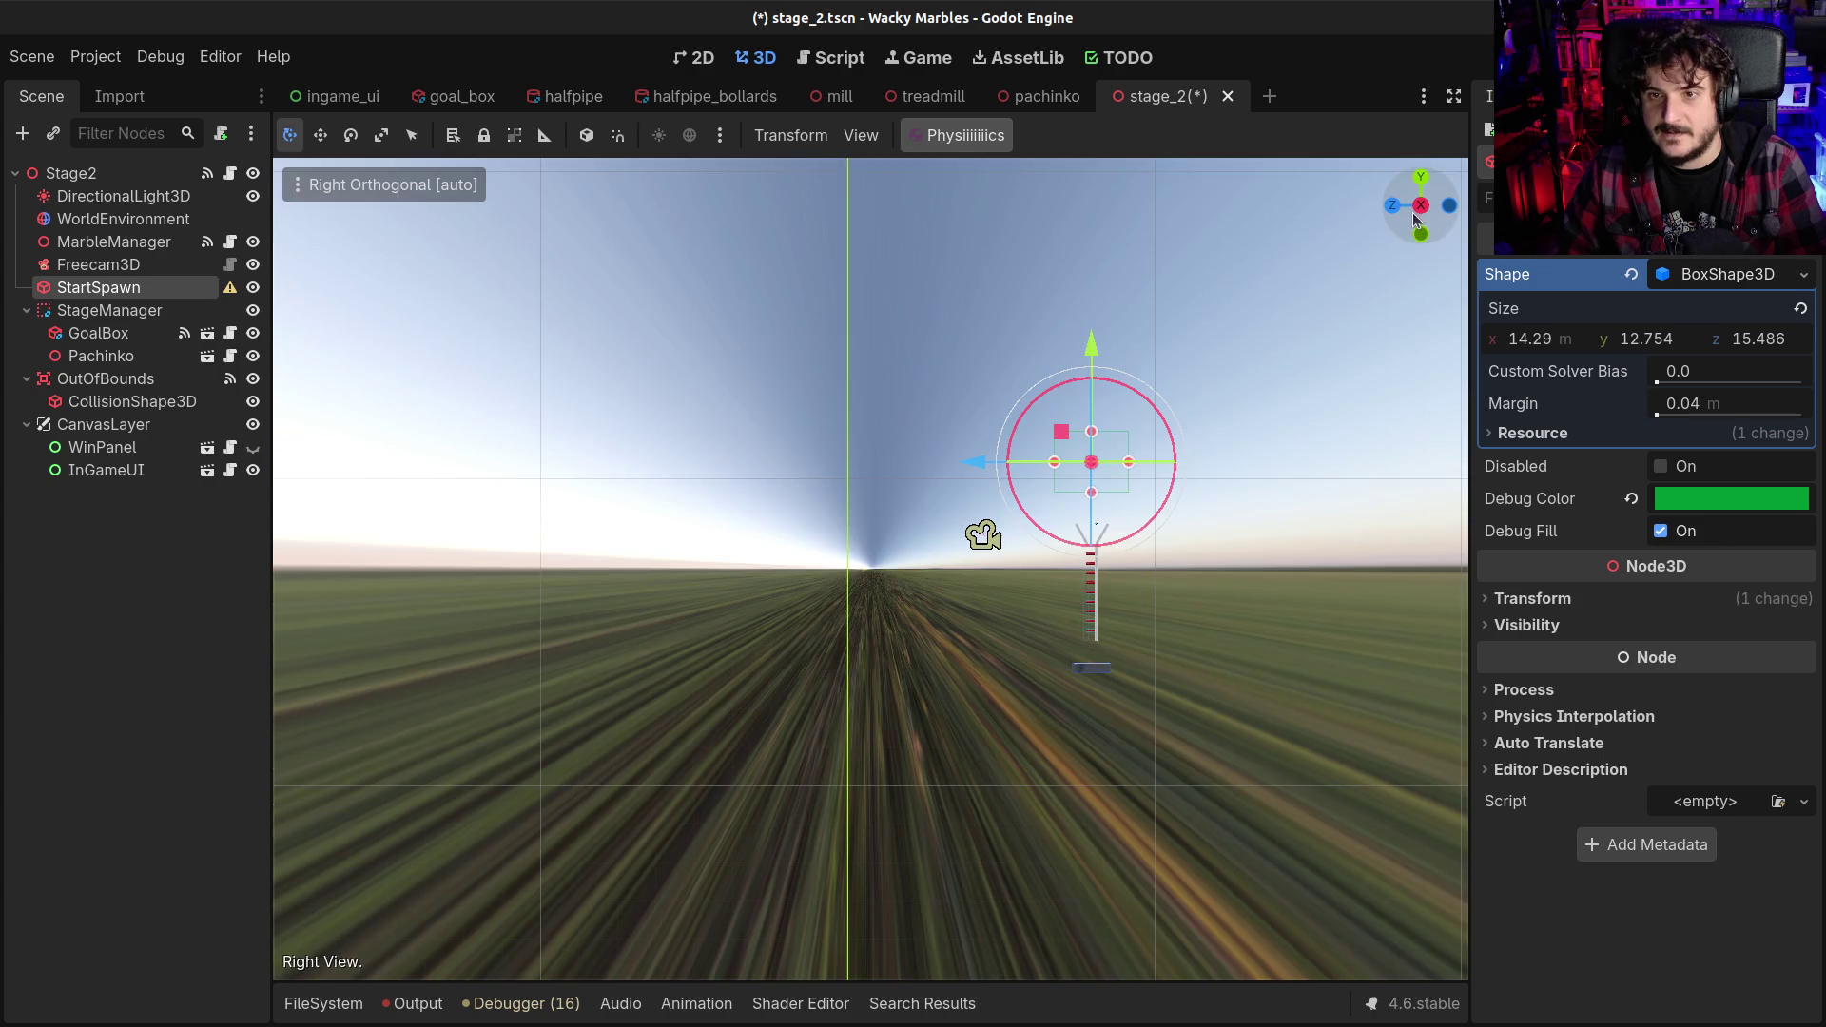
{"action": "scroll", "coordinate": [718, 590], "scroll_direction": "up", "scroll_amount": 5}
{"action": "scroll", "coordinate": [915, 596], "scroll_direction": "down", "scroll_amount": 5}
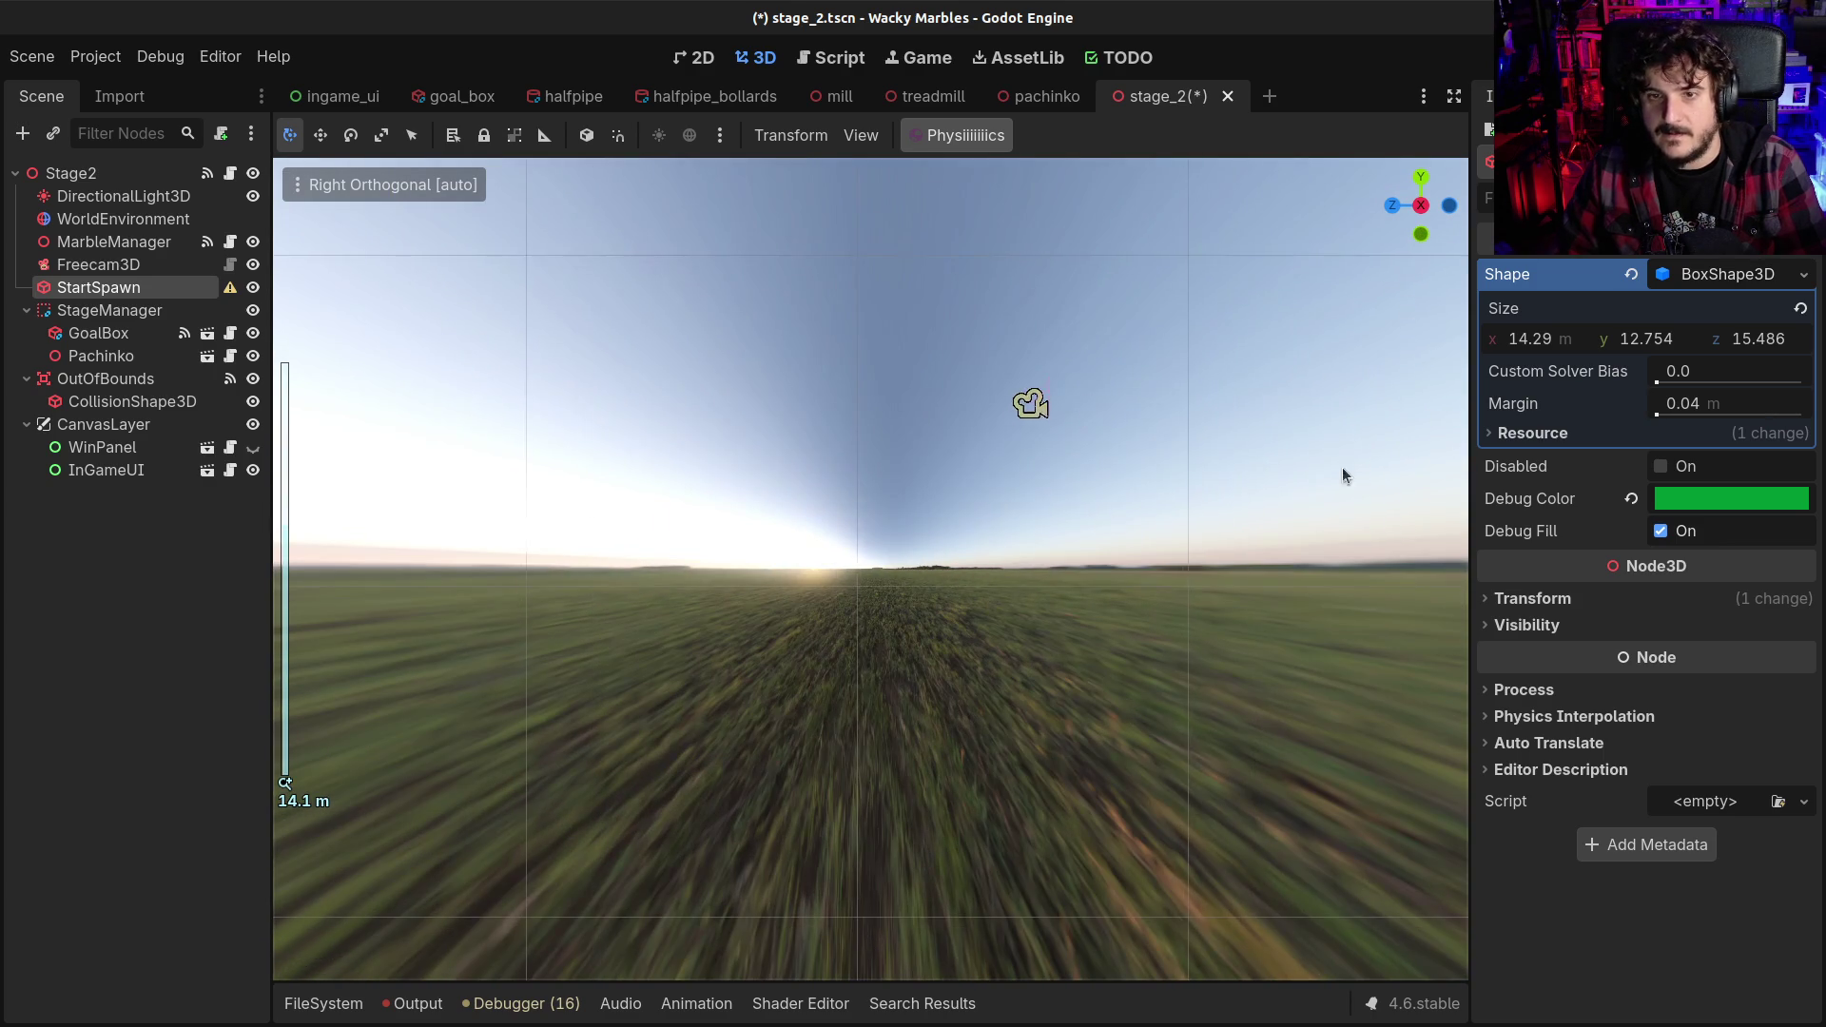
{"action": "scroll", "coordinate": [942, 533], "scroll_direction": "down", "scroll_amount": 4}
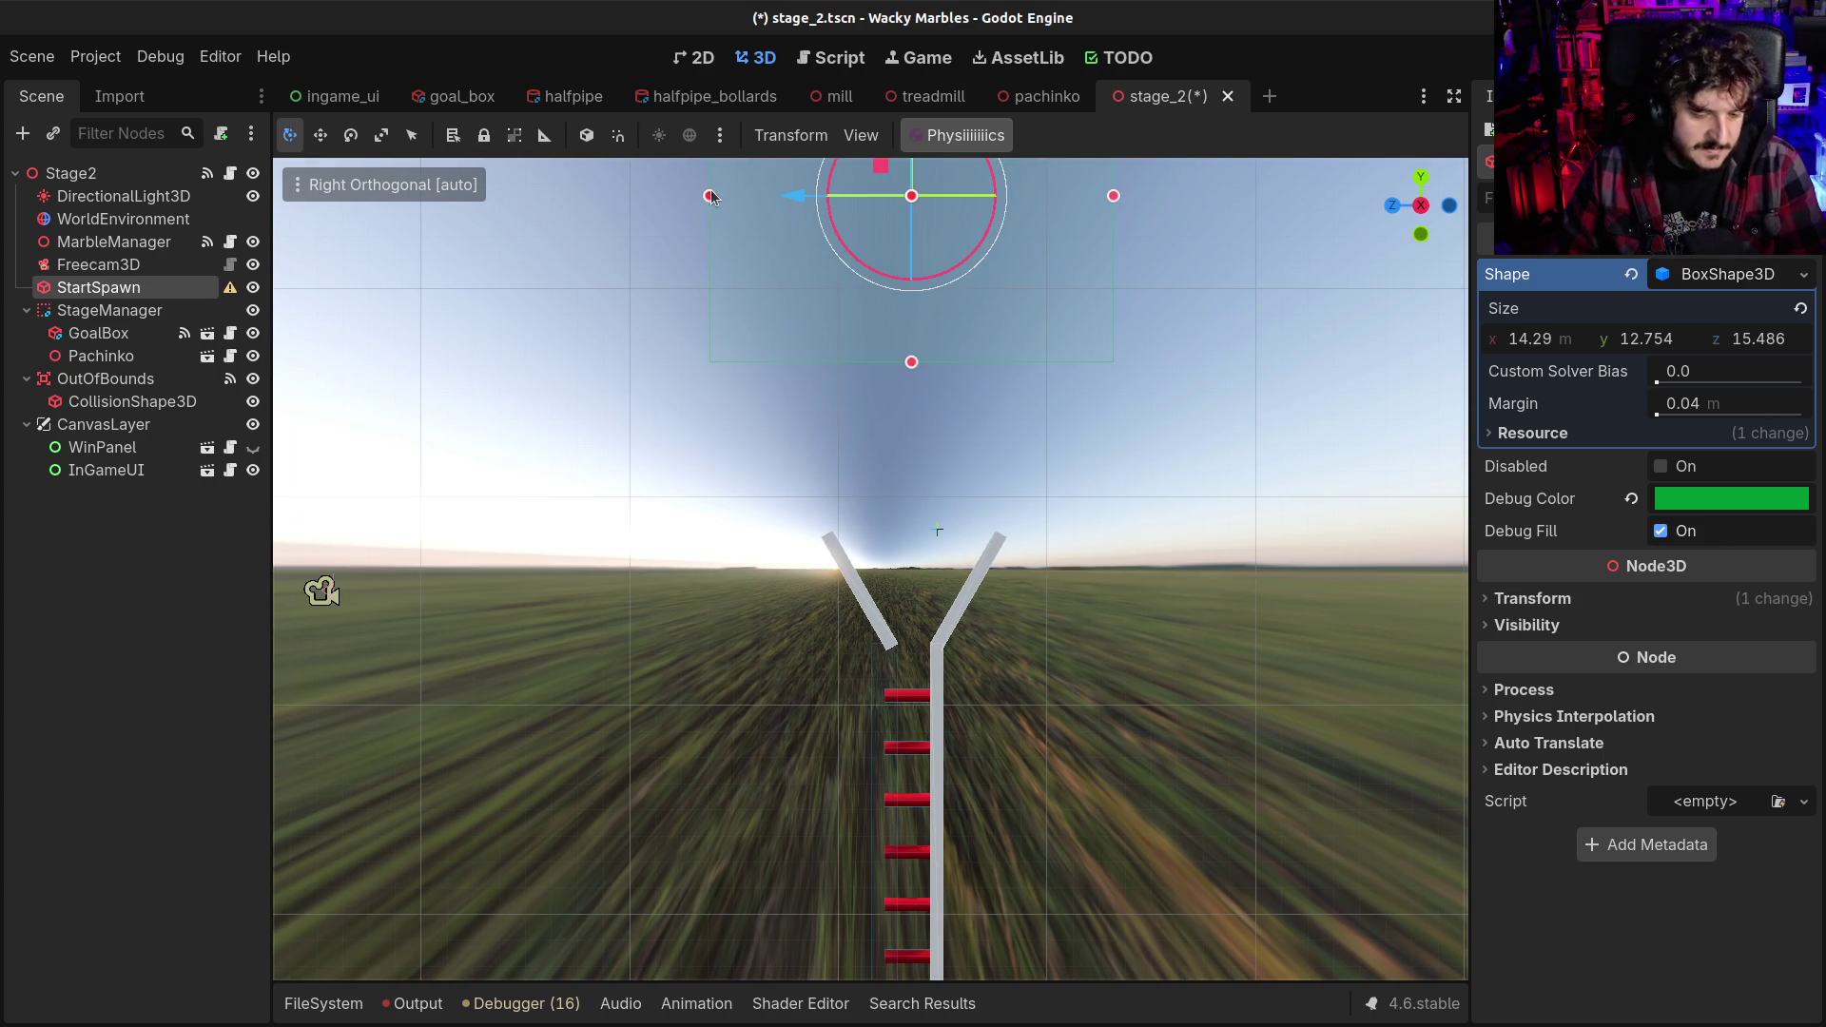
{"action": "mouse_move", "coordinate": [711, 198]}
{"action": "left_mouse_down"}
{"action": "mouse_move", "coordinate": [925, 240]}
{"action": "mouse_move", "coordinate": [904, 239]}
{"action": "mouse_move", "coordinate": [904, 285]}
{"action": "left_mouse_up"}
{"action": "scroll", "coordinate": [926, 240], "scroll_direction": "down", "scroll_amount": 5}
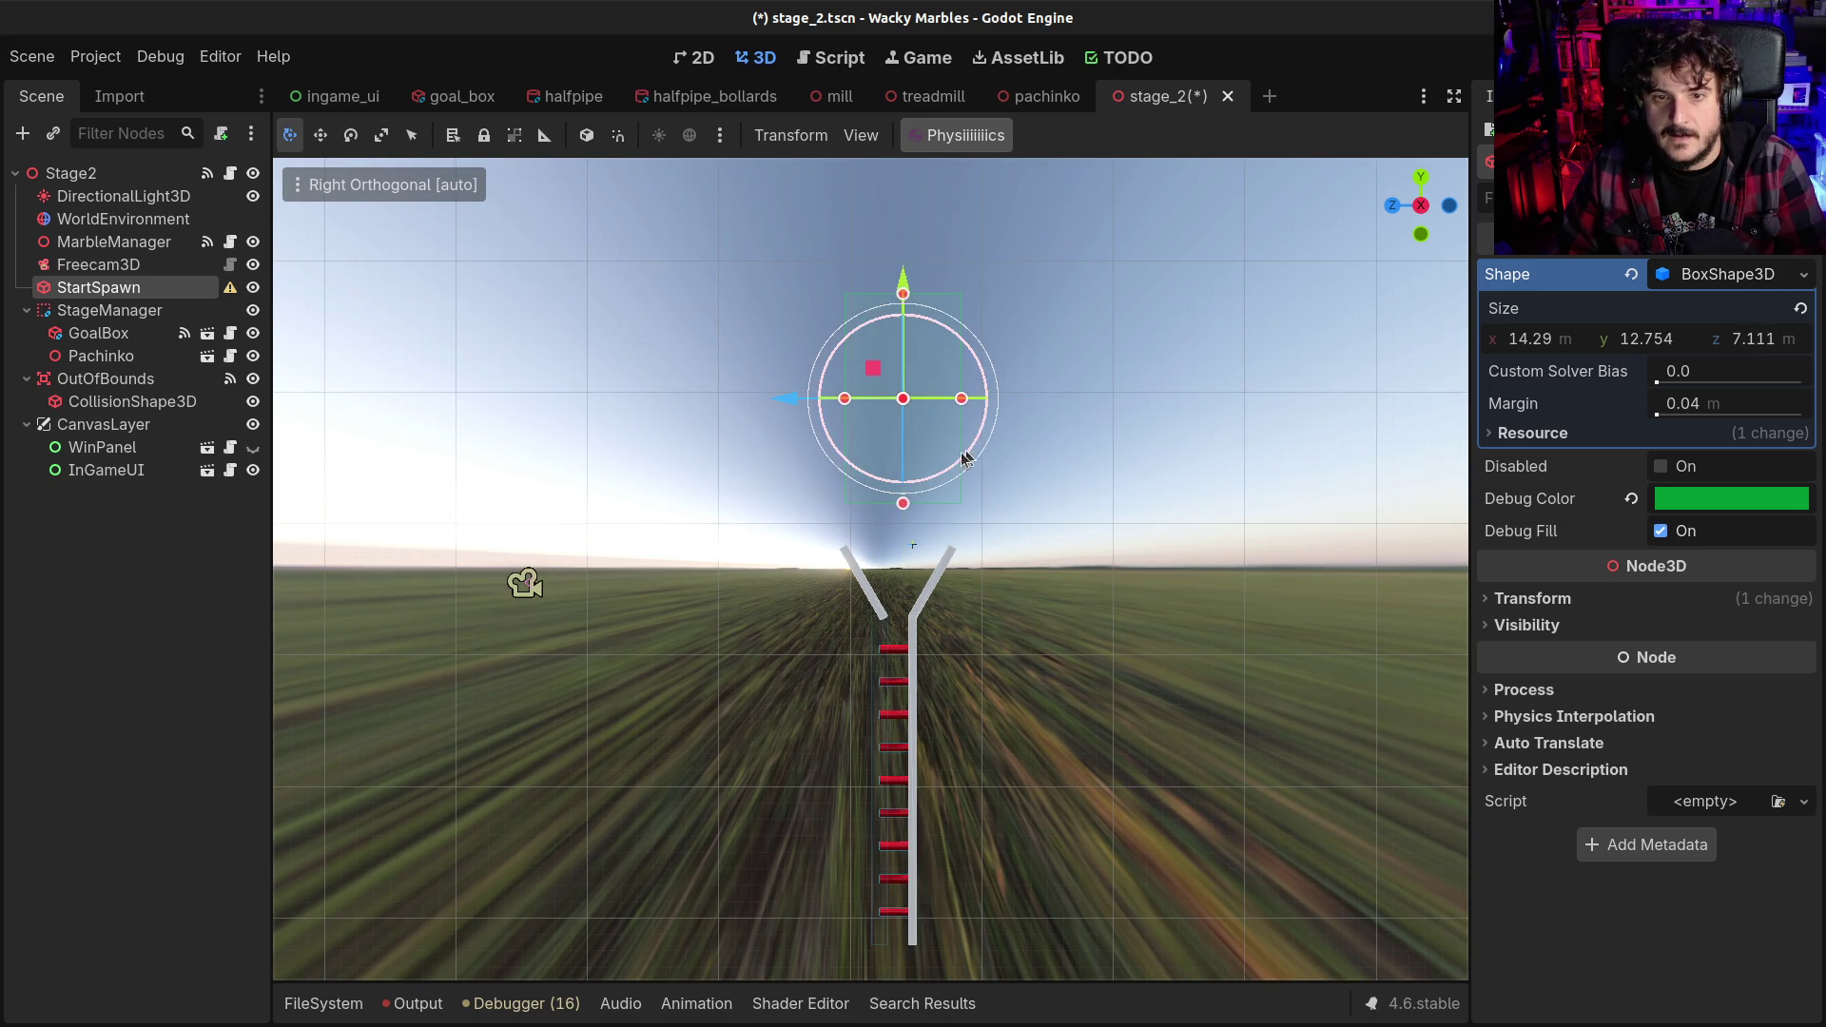
{"action": "scroll", "coordinate": [961, 453], "scroll_direction": "up", "scroll_amount": 10}
{"action": "left_click_drag", "start_coordinate": [1067, 202], "coordinate": [1051, 202]}
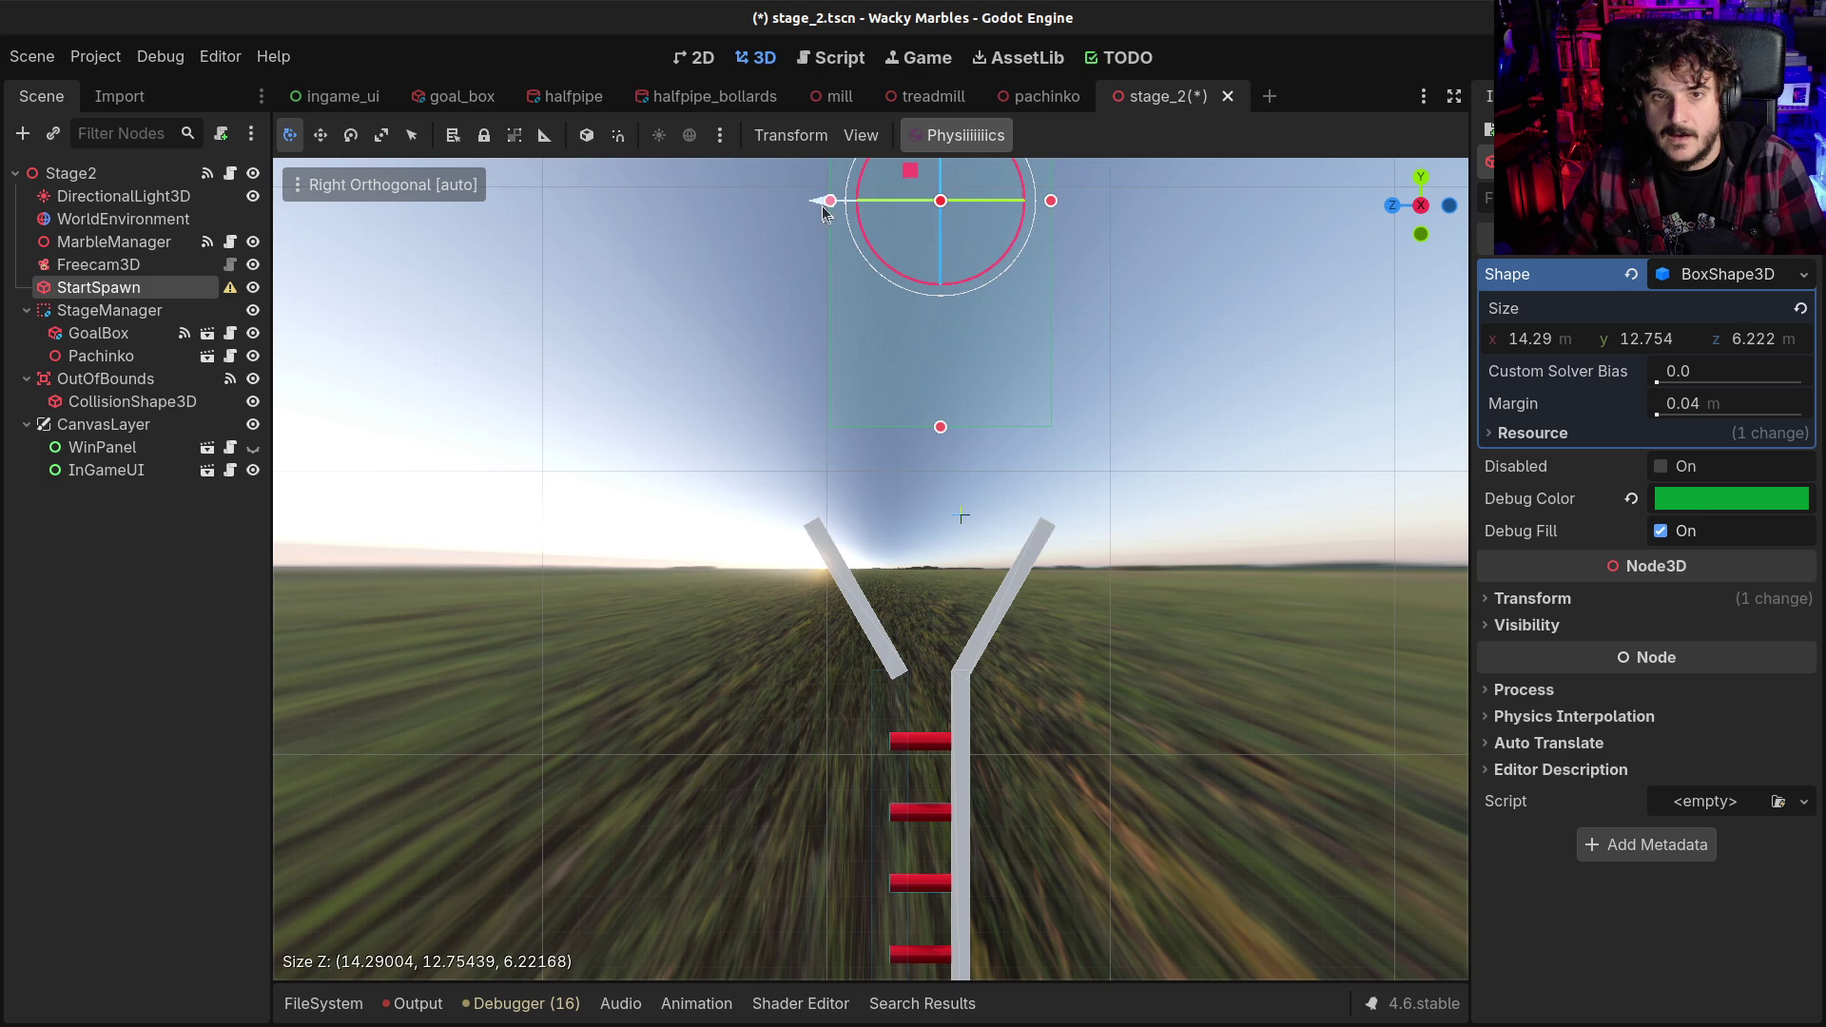
{"action": "left_click_drag", "start_coordinate": [816, 203], "coordinate": [809, 207]}
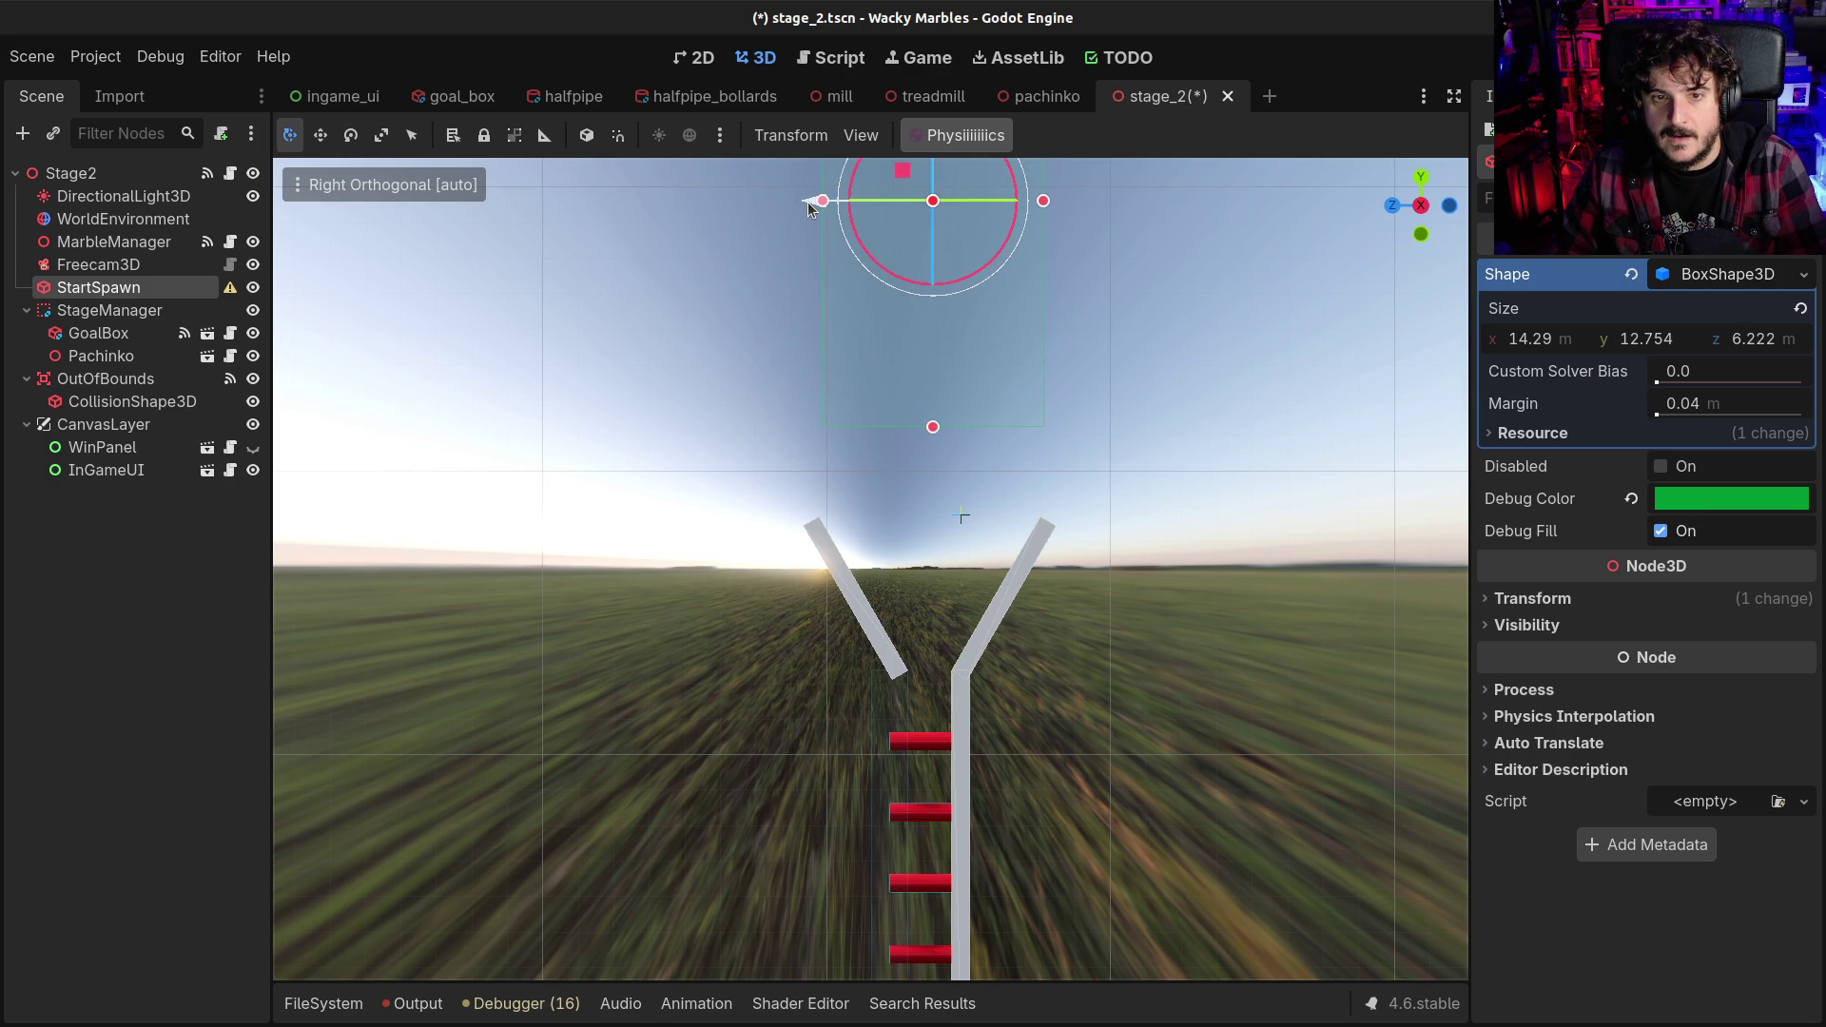
{"action": "left_click_drag", "start_coordinate": [1043, 201], "coordinate": [1016, 205]}
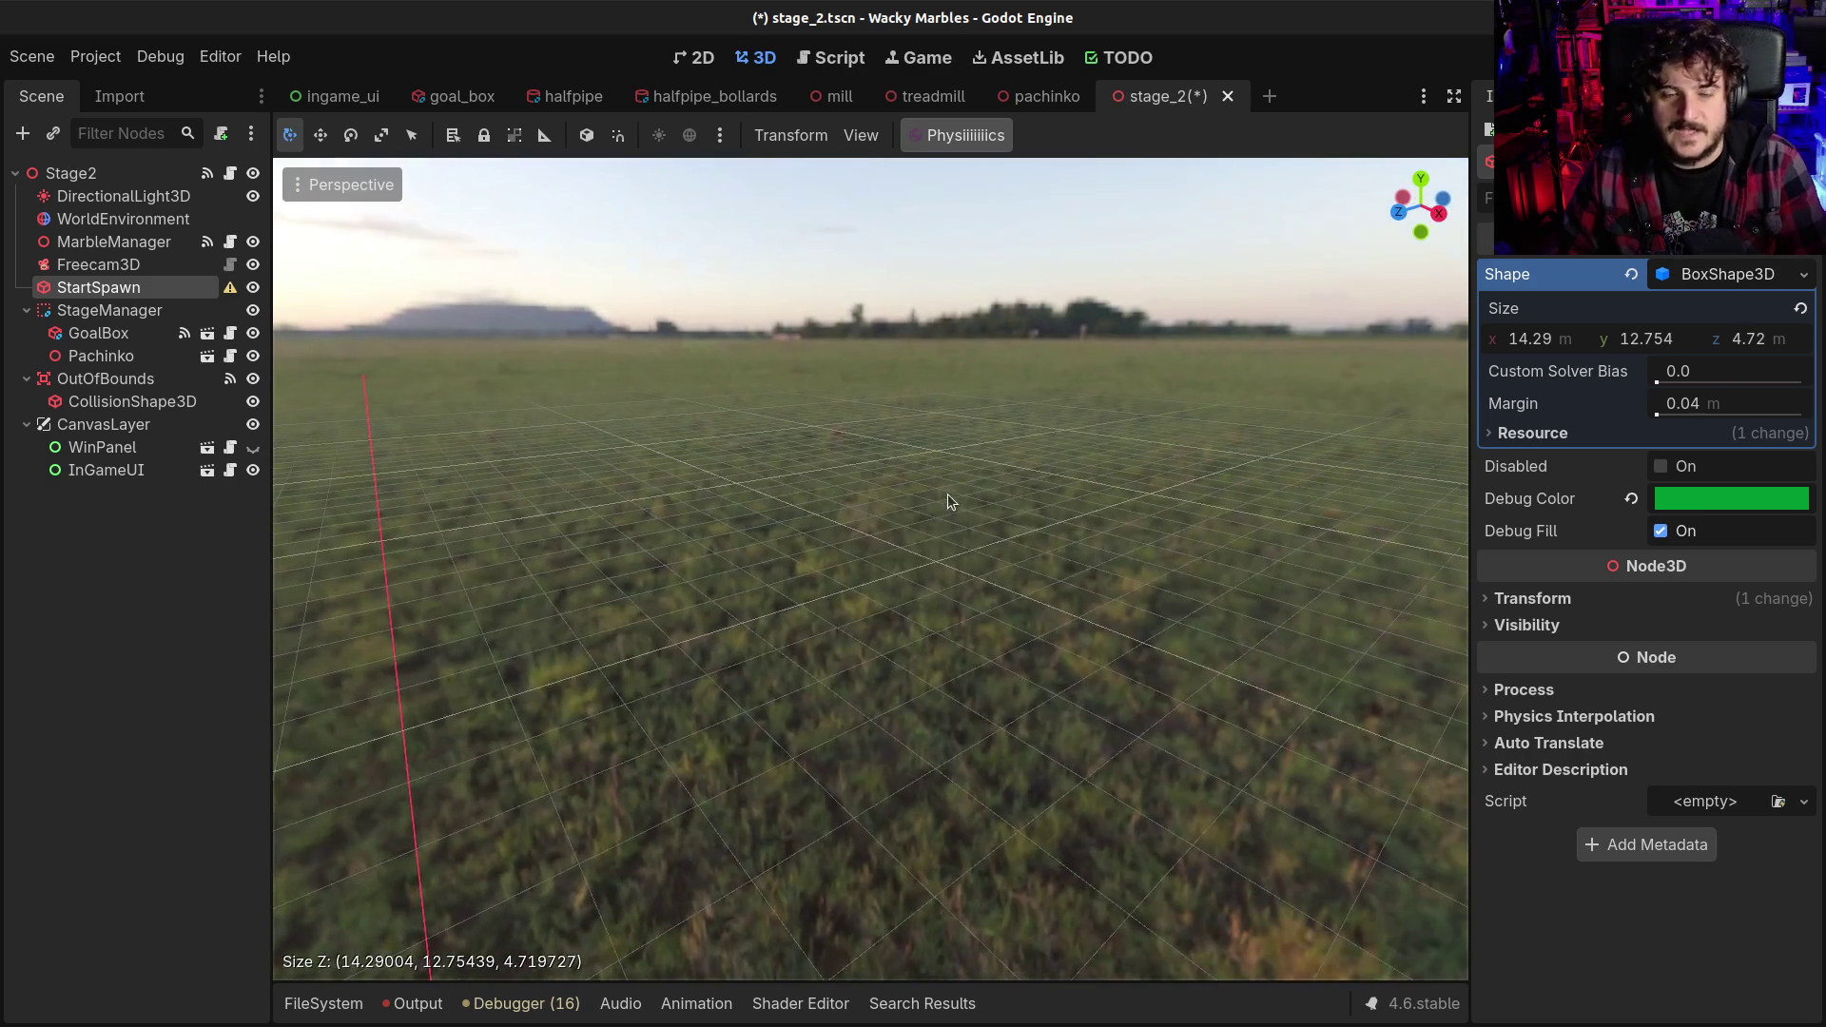
- From the front view, shift the spawn box right and narrow it to about 13.4 m
{"action": "mouse_move", "coordinate": [956, 490]}
{"action": "left_mouse_down"}
{"action": "mouse_move", "coordinate": [952, 513]}
{"action": "mouse_move", "coordinate": [995, 542]}
{"action": "left_mouse_up"}
{"action": "mouse_move", "coordinate": [995, 725]}
{"action": "left_mouse_down"}
{"action": "mouse_move", "coordinate": [937, 564]}
{"action": "mouse_move", "coordinate": [1070, 480]}
{"action": "left_mouse_up"}
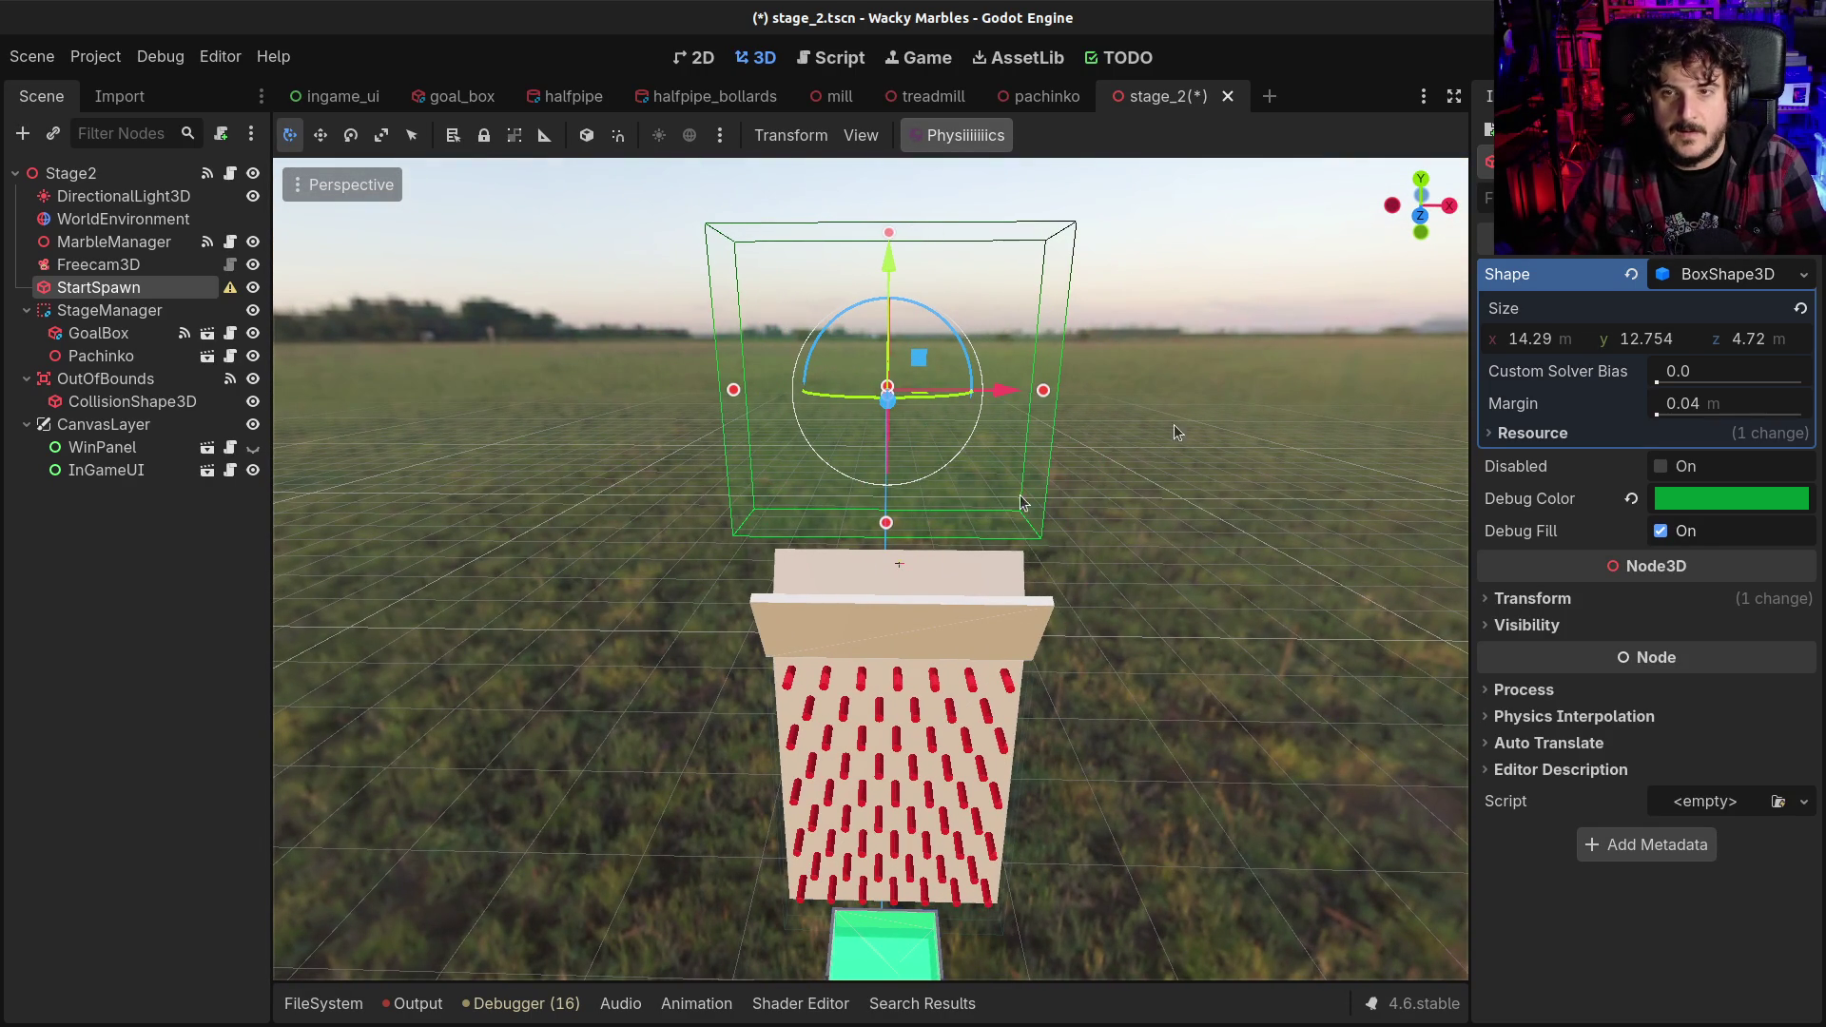
{"action": "left_click", "coordinate": [1420, 216]}
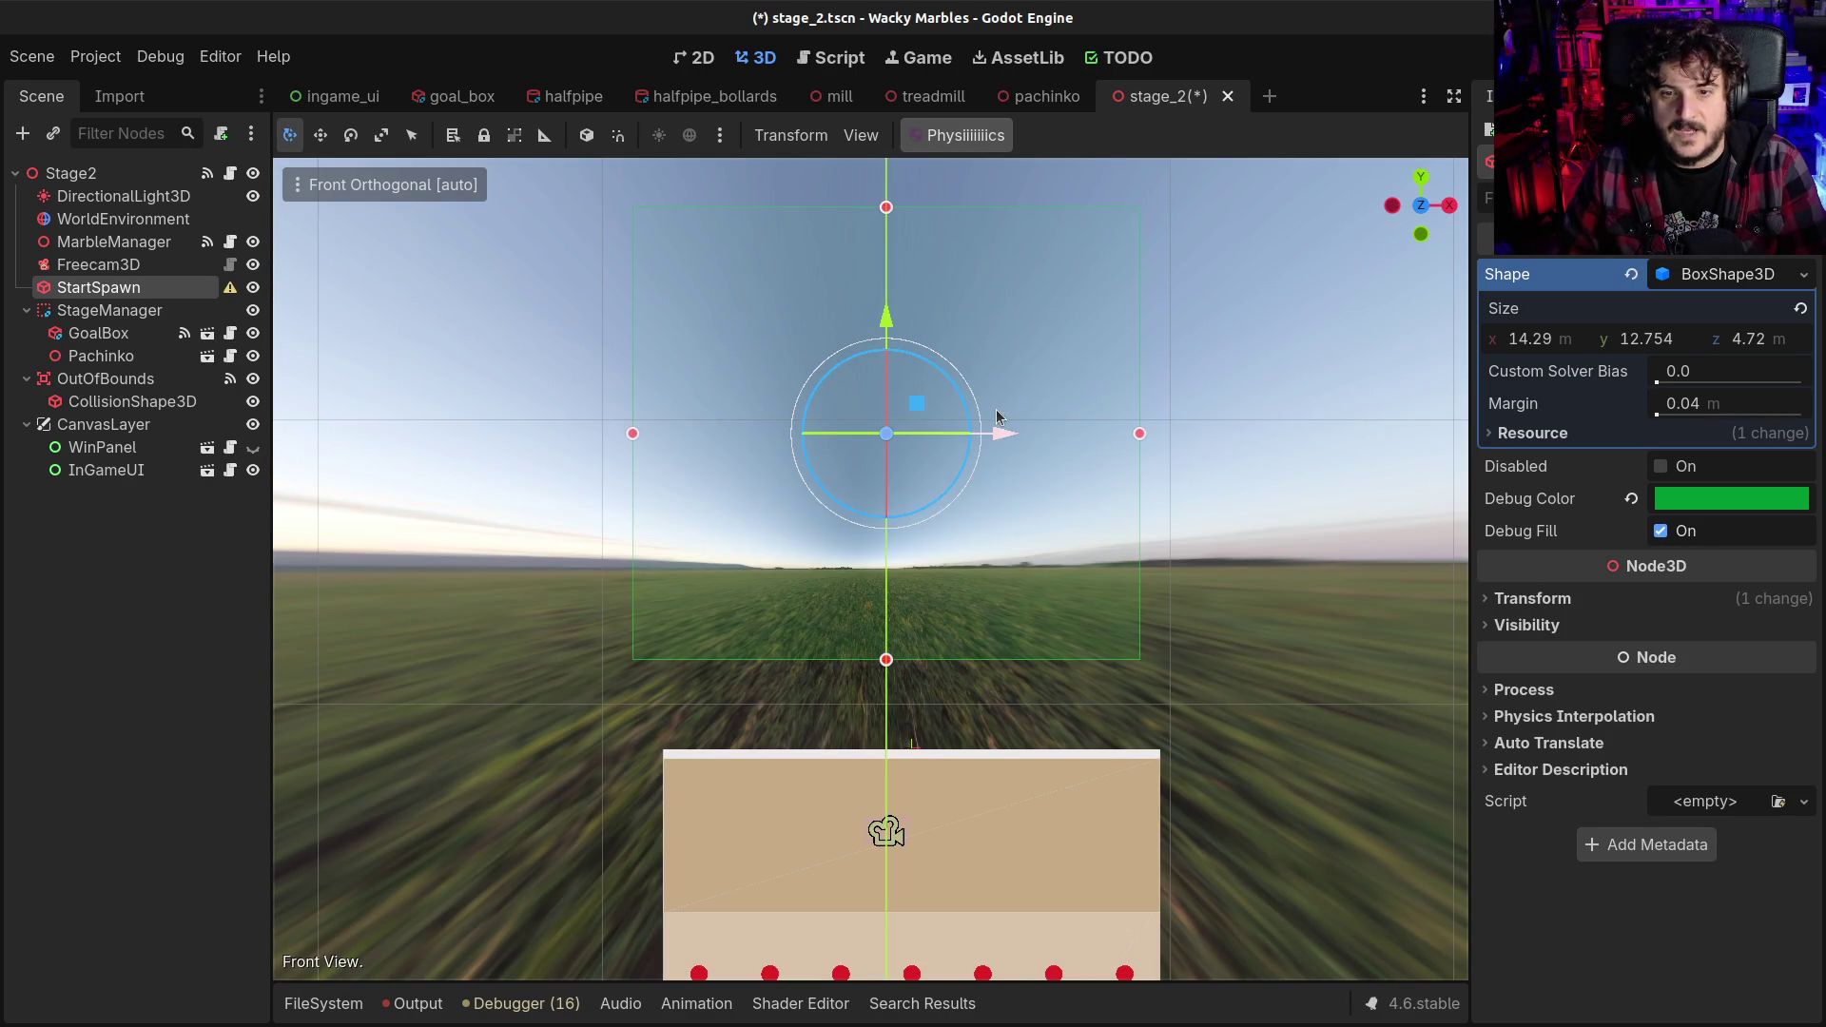
{"action": "left_click_drag", "start_coordinate": [999, 435], "coordinate": [1046, 436]}
{"action": "left_click_drag", "start_coordinate": [1162, 434], "coordinate": [1144, 435]}
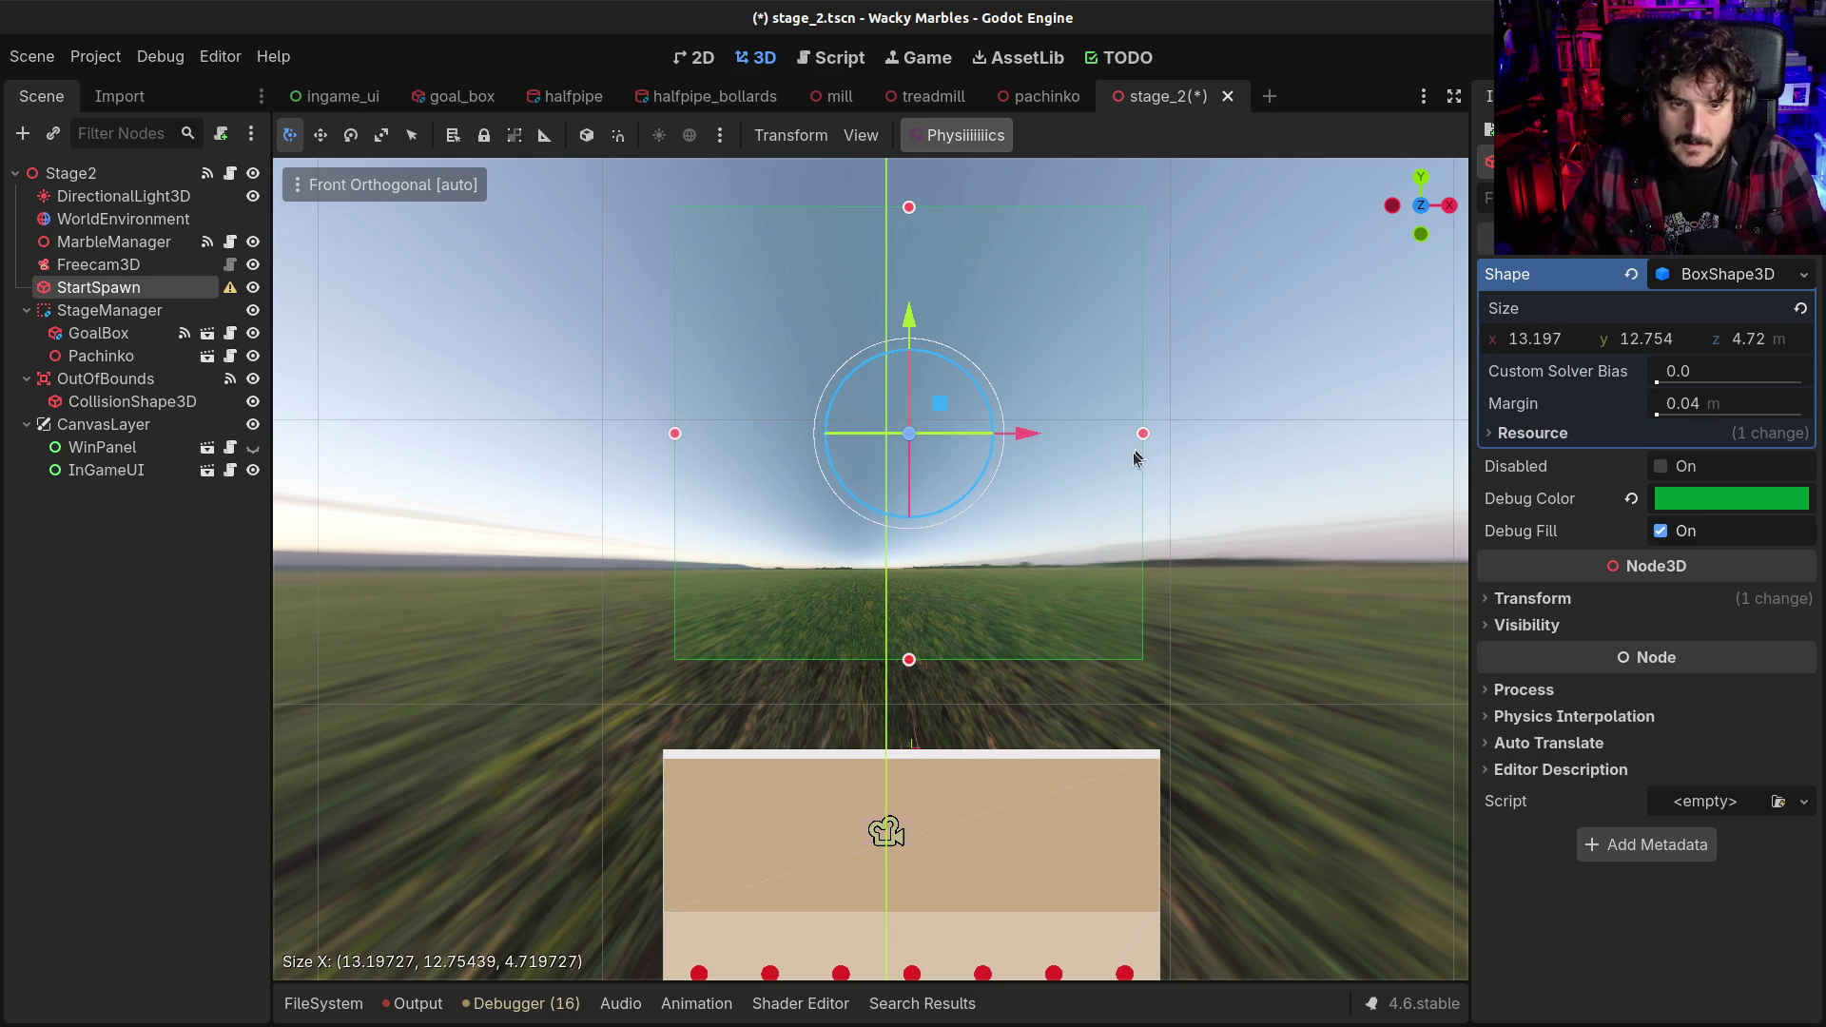
- Lower the spawn box slightly over the pachinko board and save stage_2
{"action": "left_click", "coordinate": [1449, 205]}
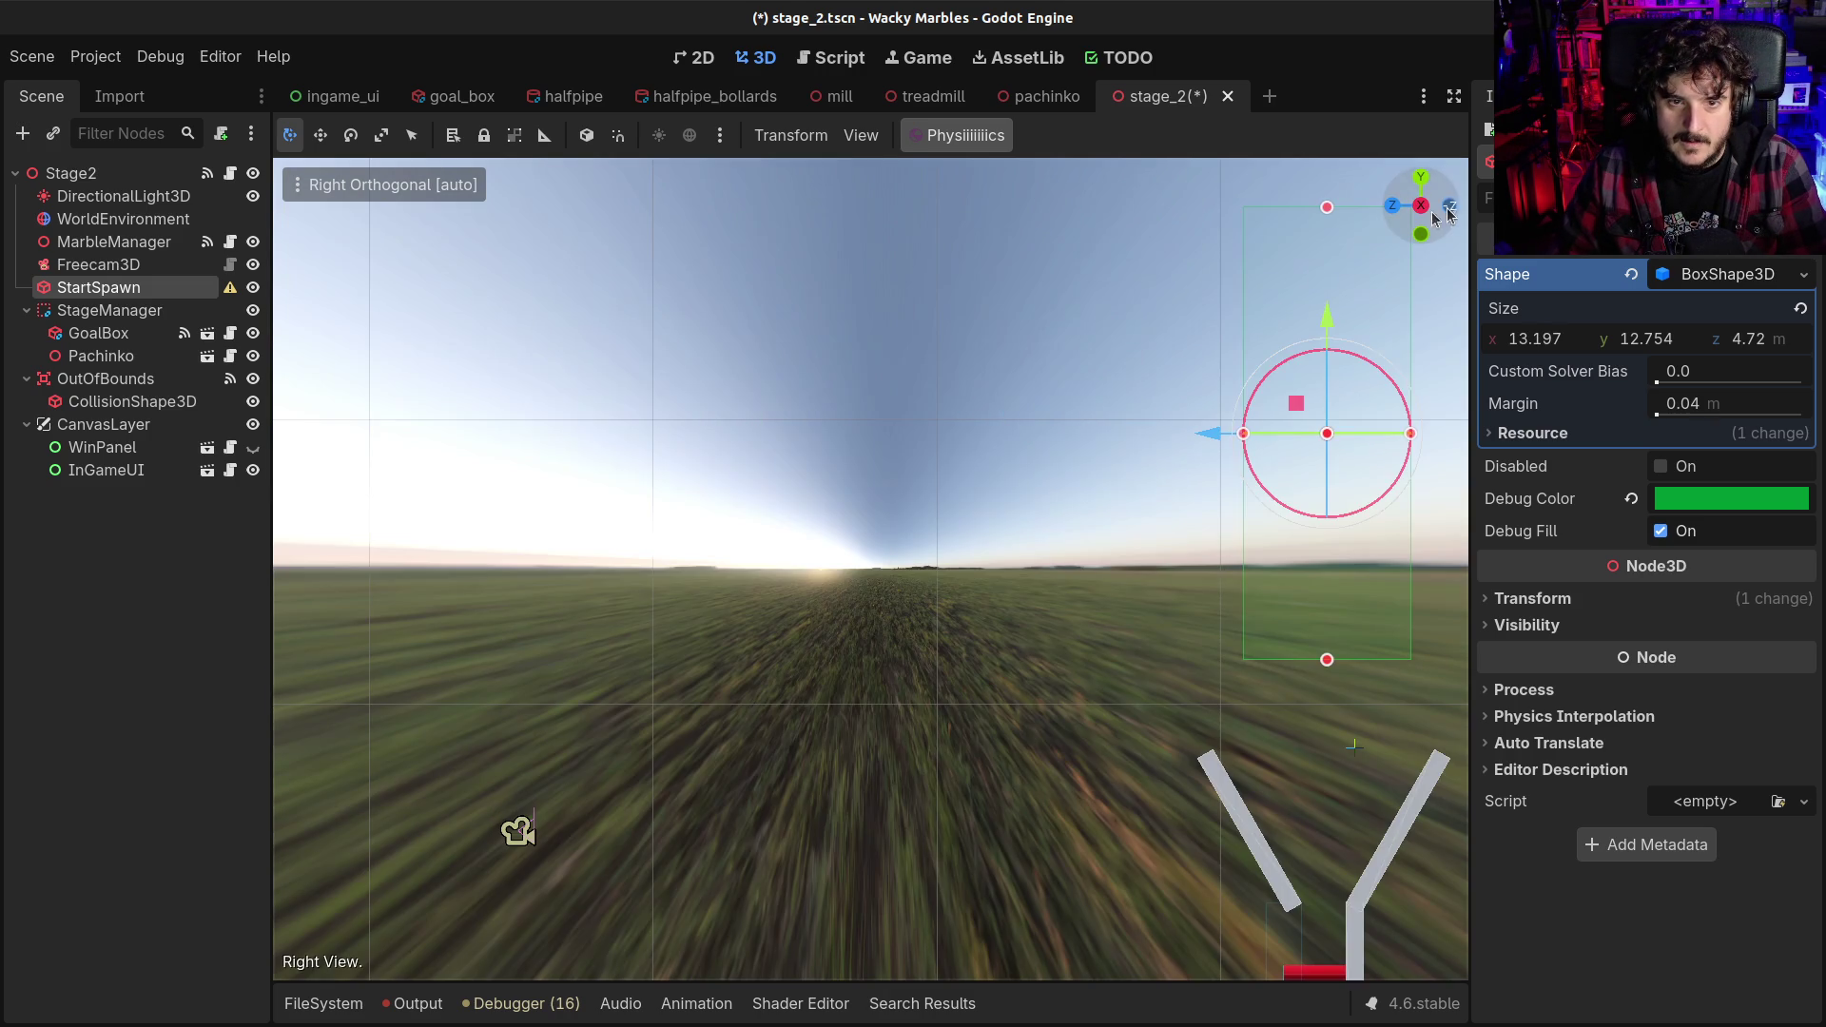
{"action": "mouse_move", "coordinate": [1222, 383]}
{"action": "left_mouse_down"}
{"action": "mouse_move", "coordinate": [894, 318]}
{"action": "mouse_move", "coordinate": [629, 297]}
{"action": "mouse_move", "coordinate": [678, 318]}
{"action": "mouse_move", "coordinate": [715, 376]}
{"action": "mouse_move", "coordinate": [674, 371]}
{"action": "left_mouse_up"}
{"action": "left_click_drag", "start_coordinate": [795, 260], "coordinate": [795, 276]}
{"action": "left_click_drag", "start_coordinate": [623, 452], "coordinate": [974, 535]}
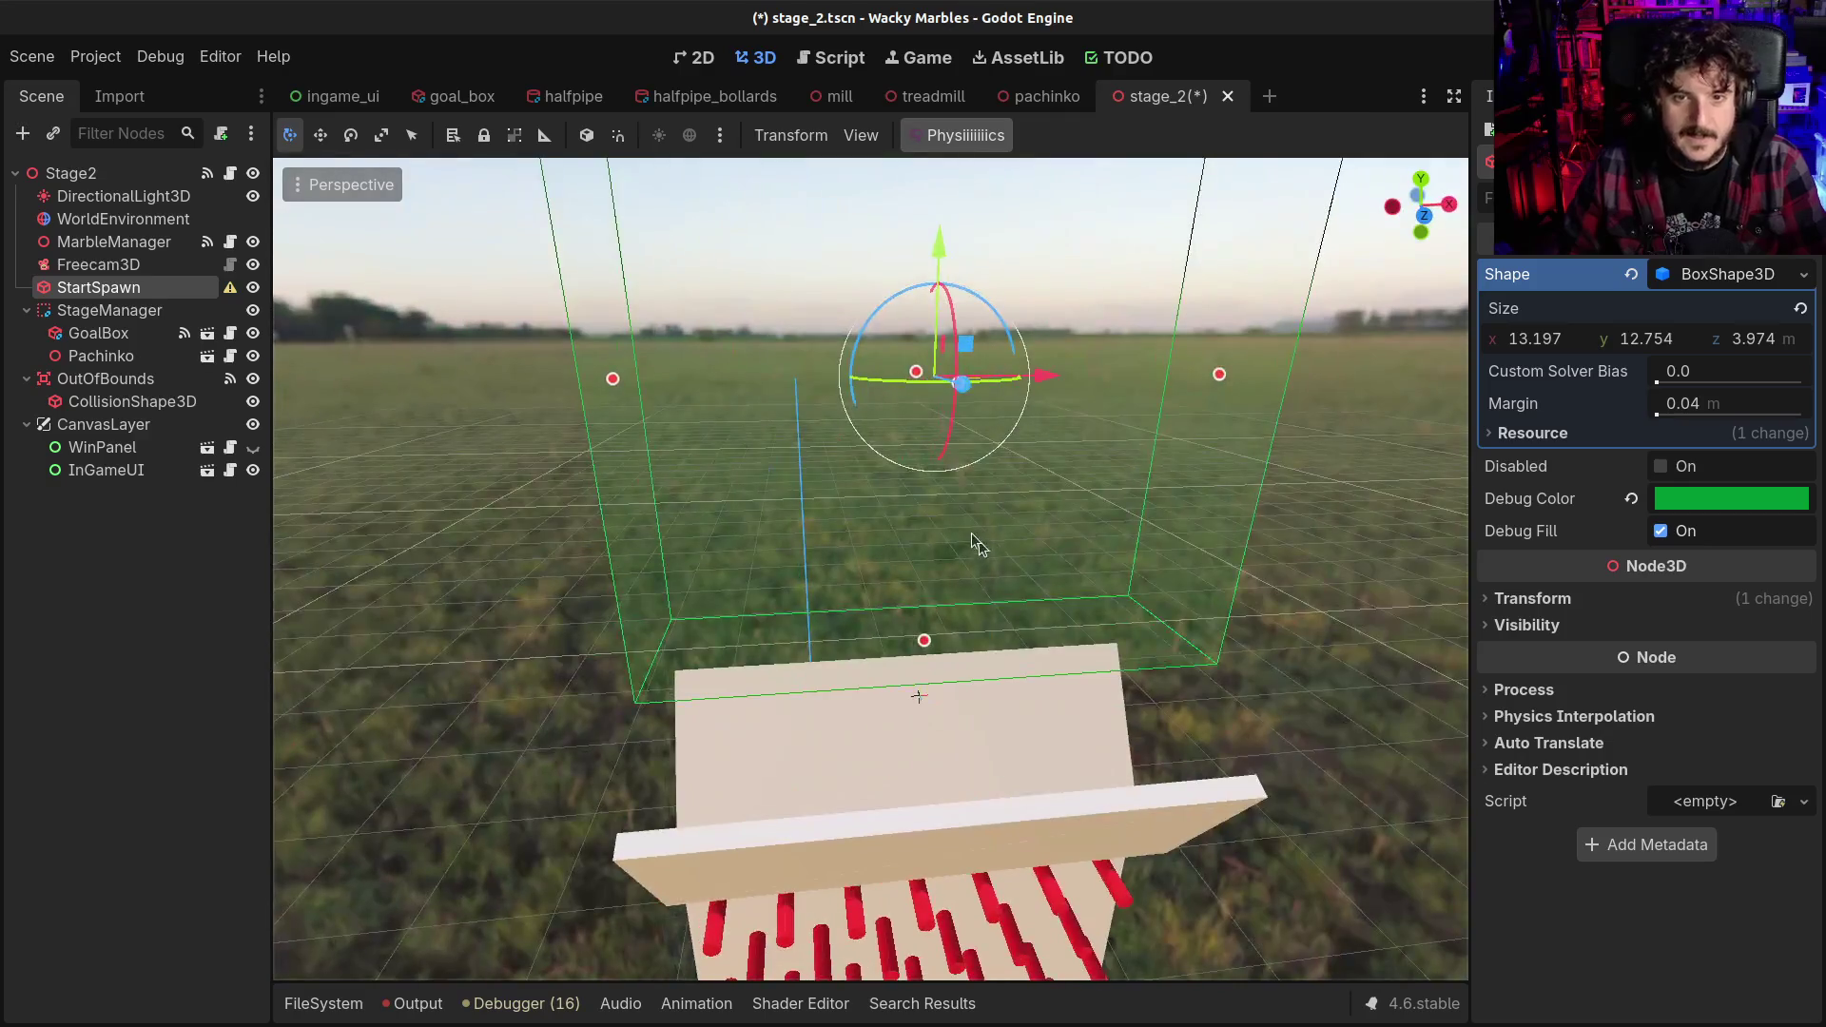
{"action": "key", "text": "ctrl+s"}
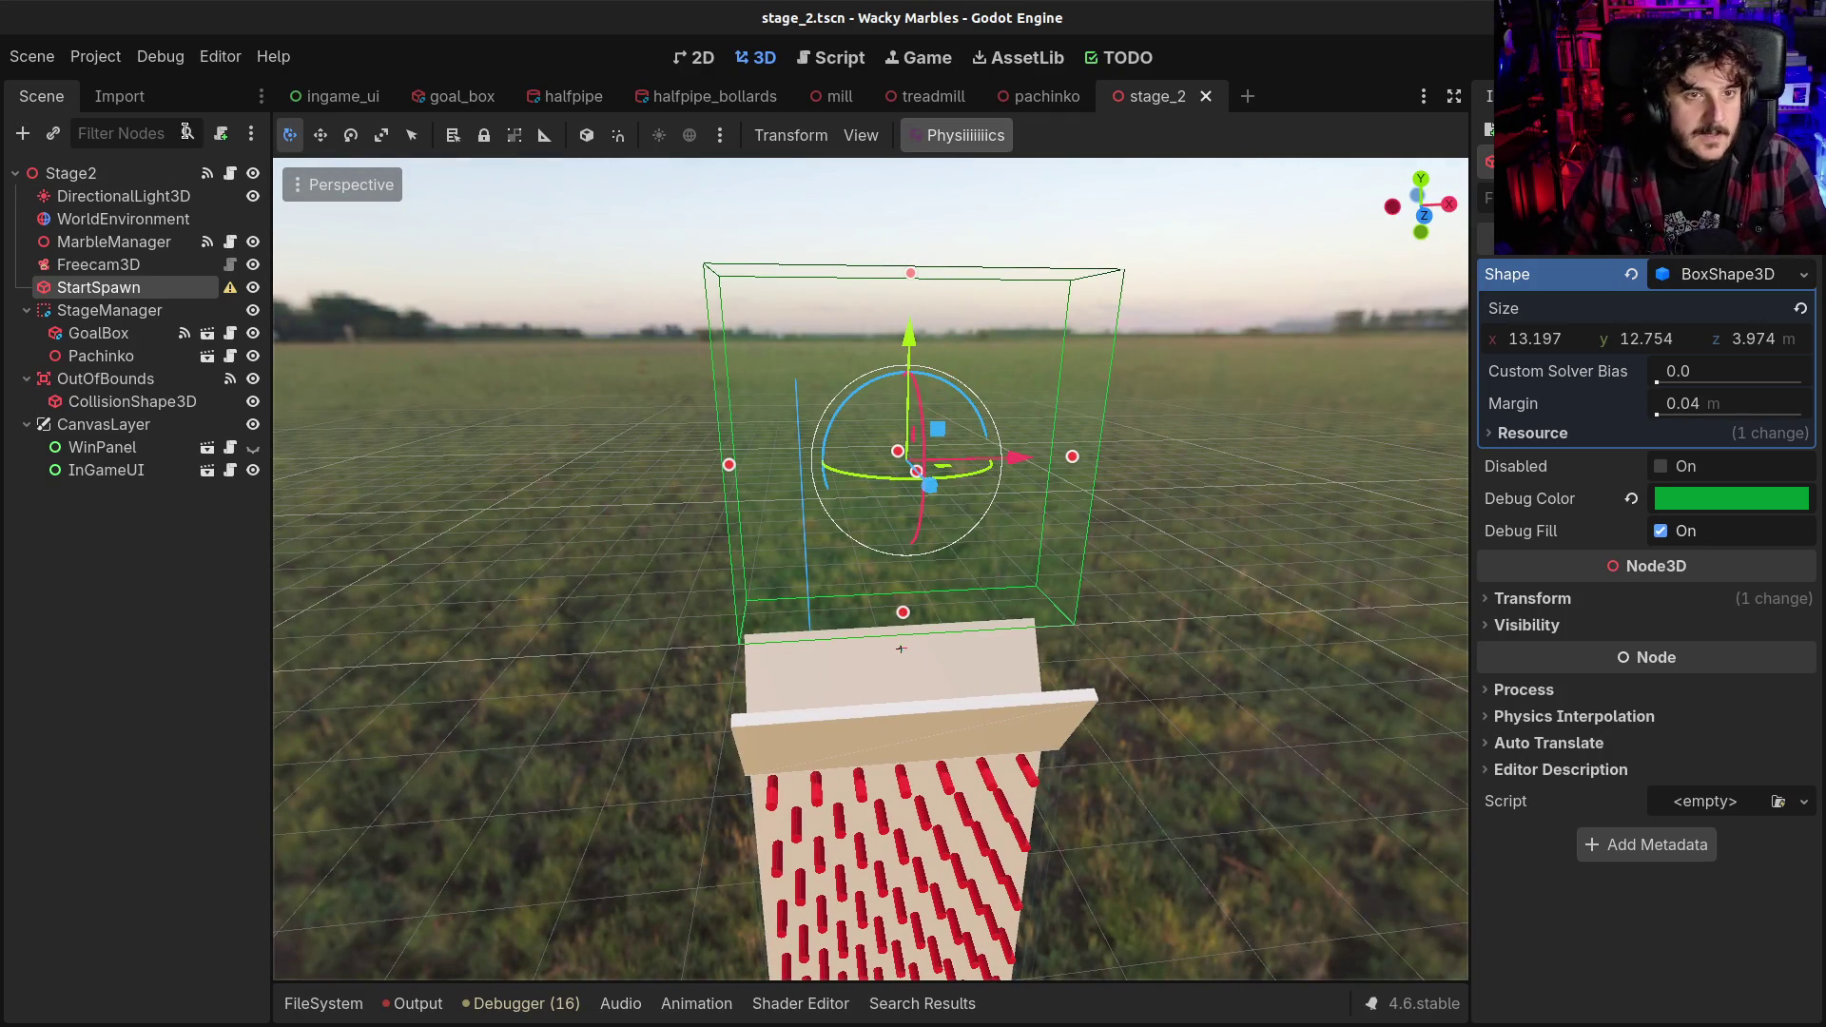
{"action": "left_click", "coordinate": [95, 56]}
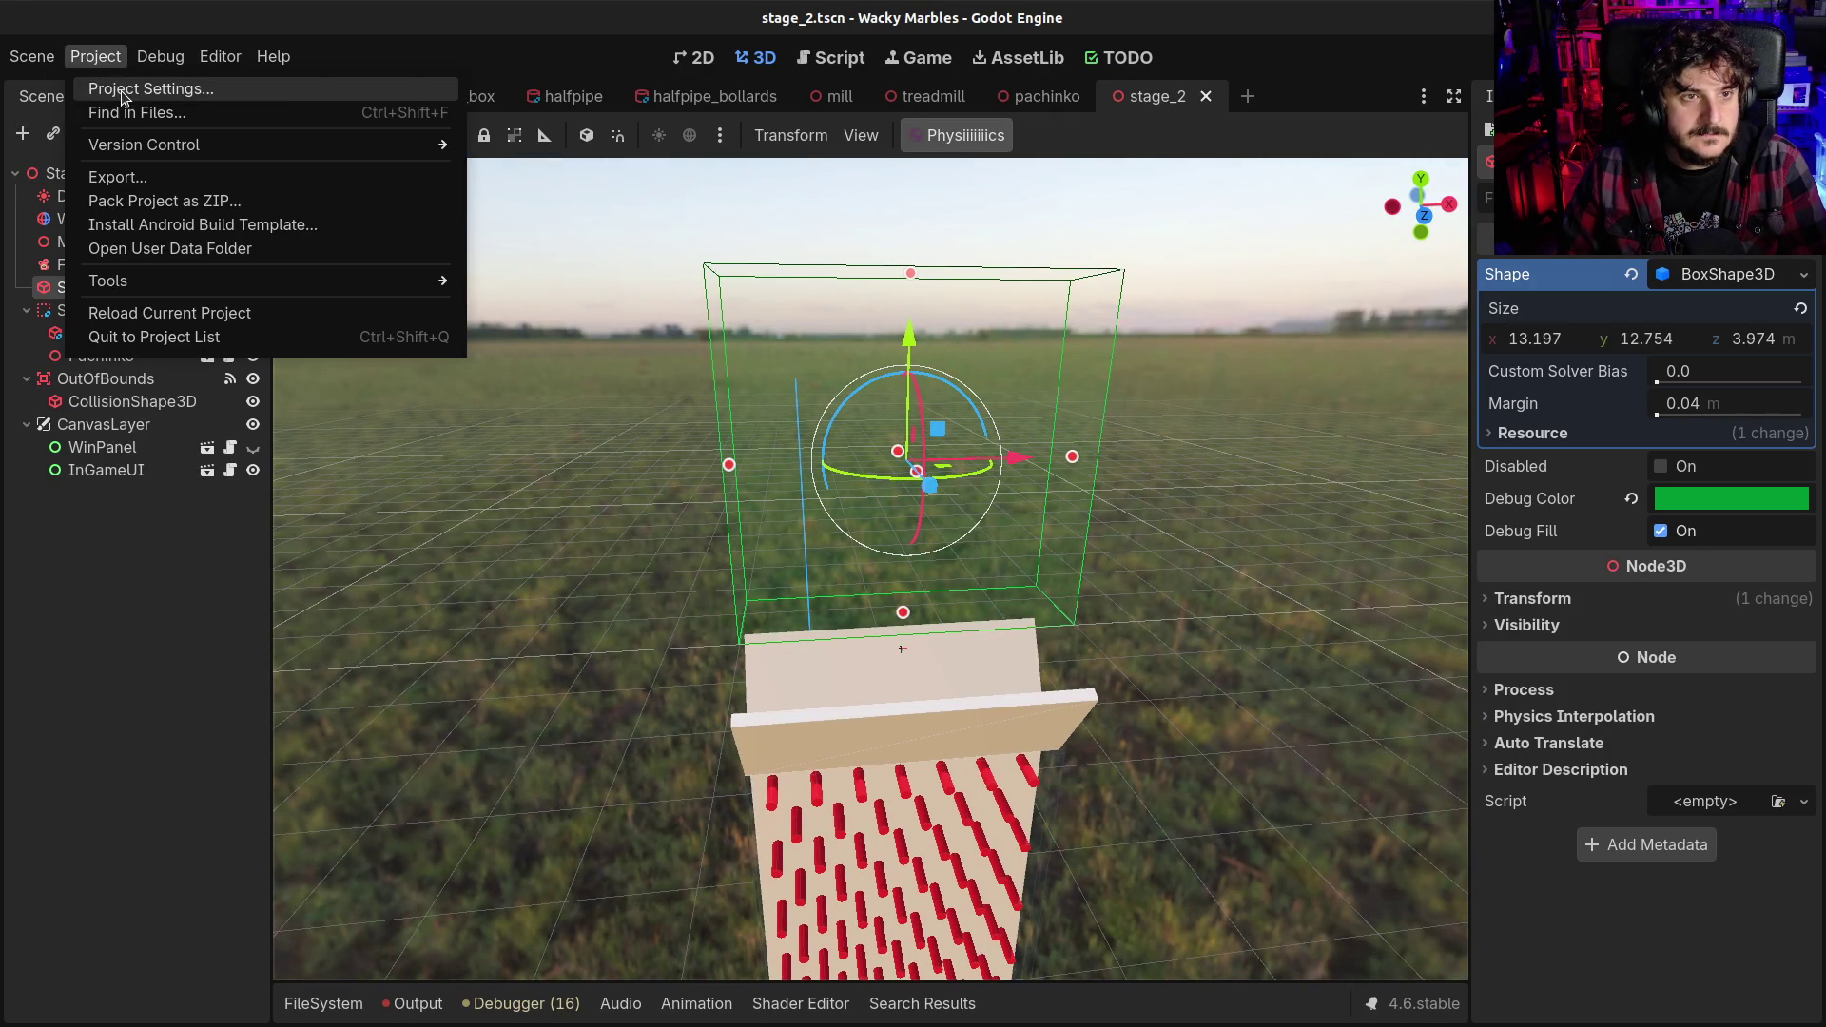
{"action": "left_click", "coordinate": [114, 85]}
{"action": "left_click", "coordinate": [394, 206]}
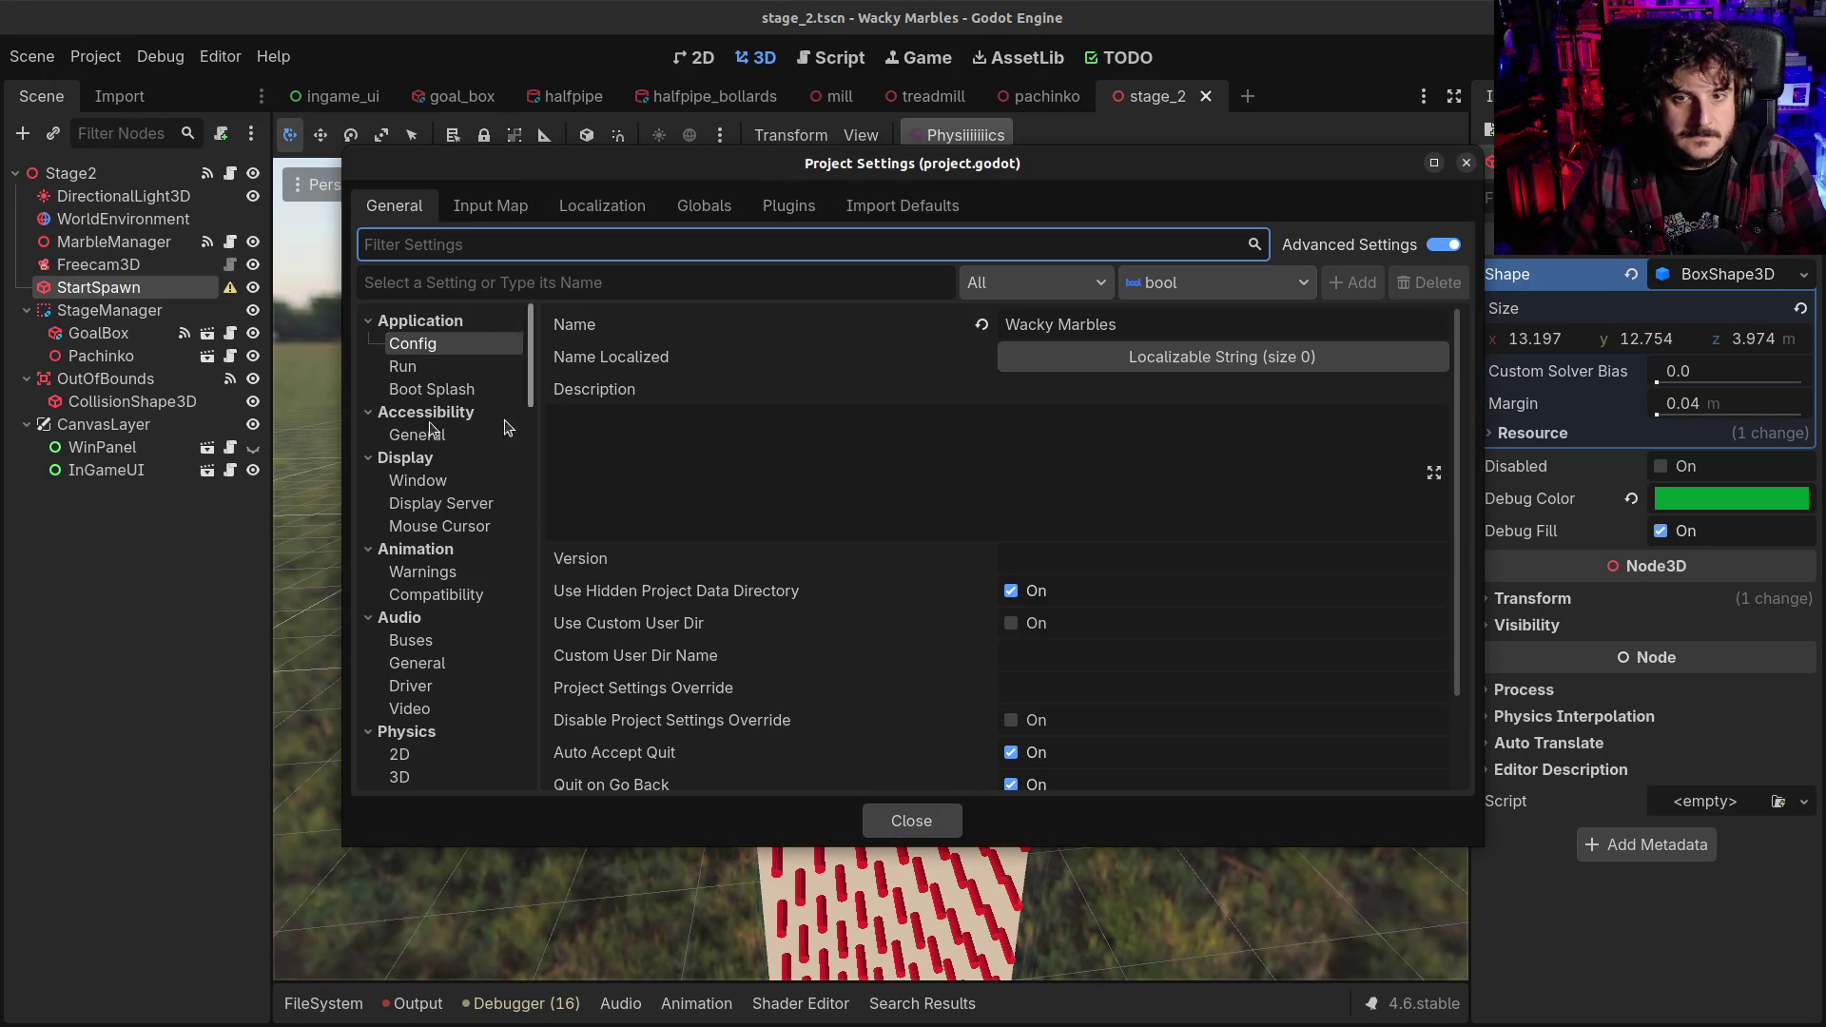
{"action": "left_click", "coordinate": [418, 480]}
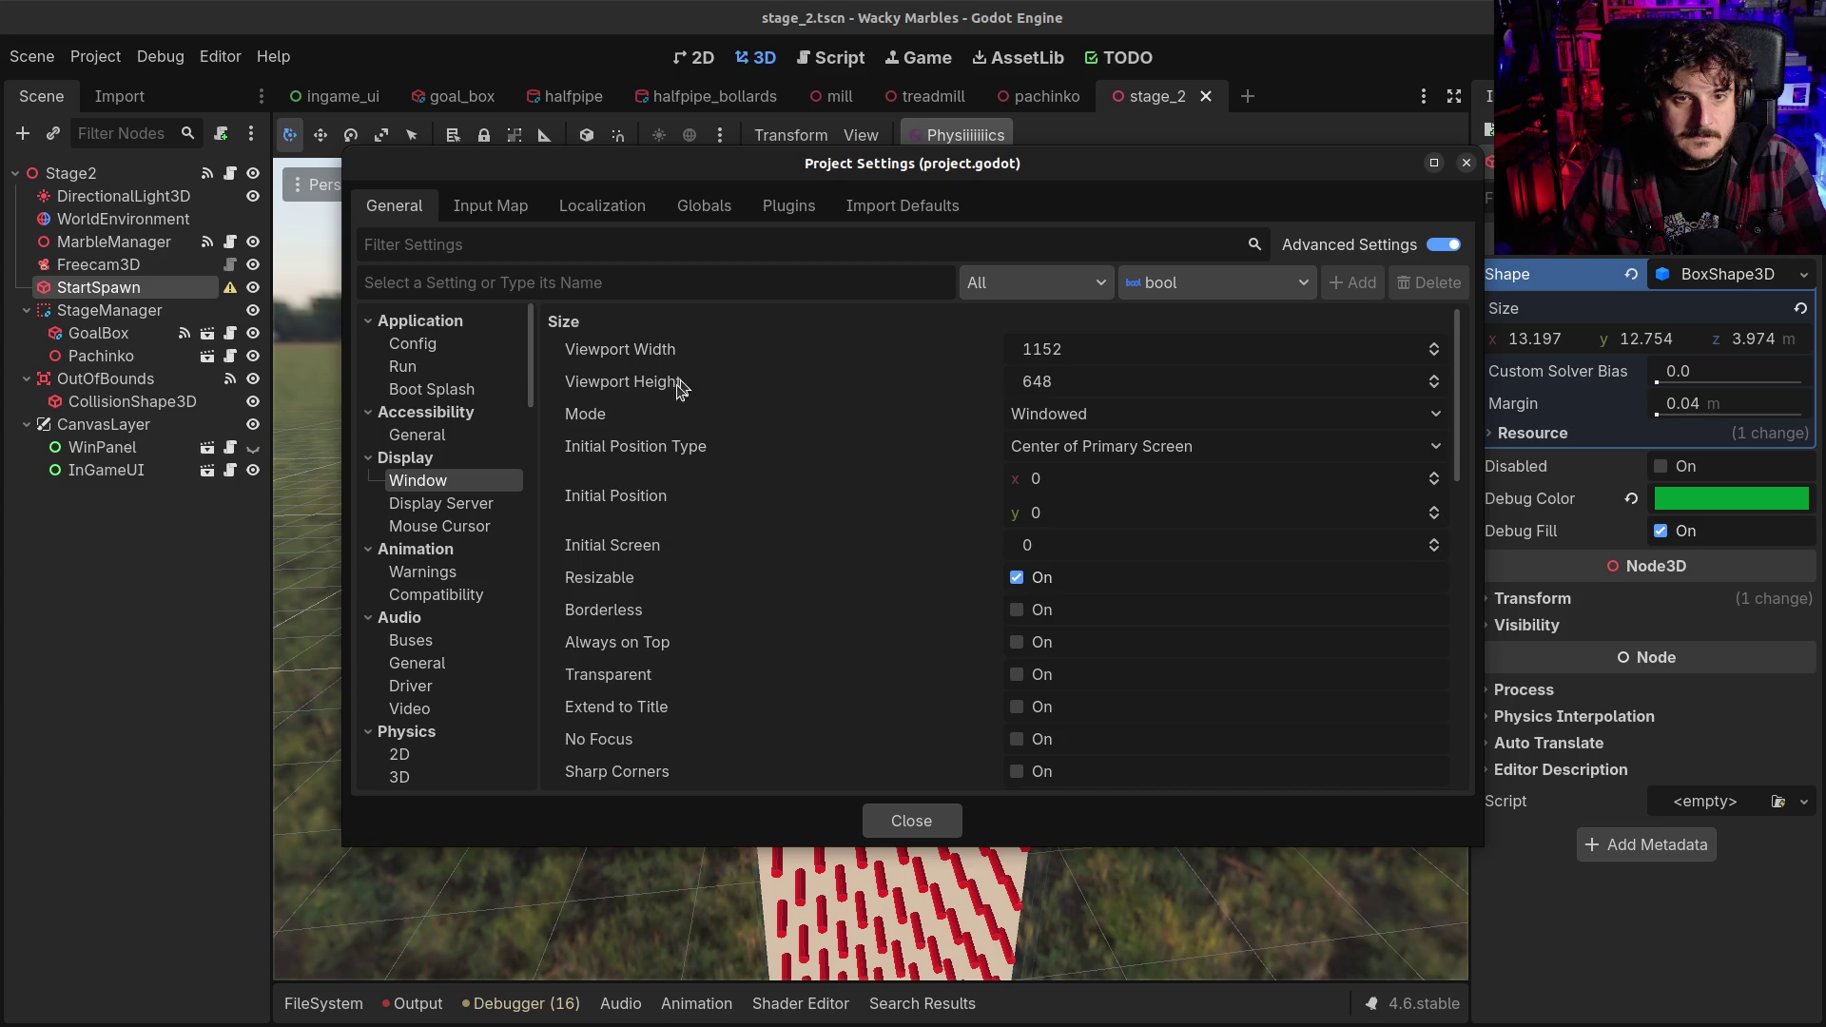
{"action": "left_click", "coordinate": [402, 366]}
{"action": "left_click", "coordinate": [1158, 325]}
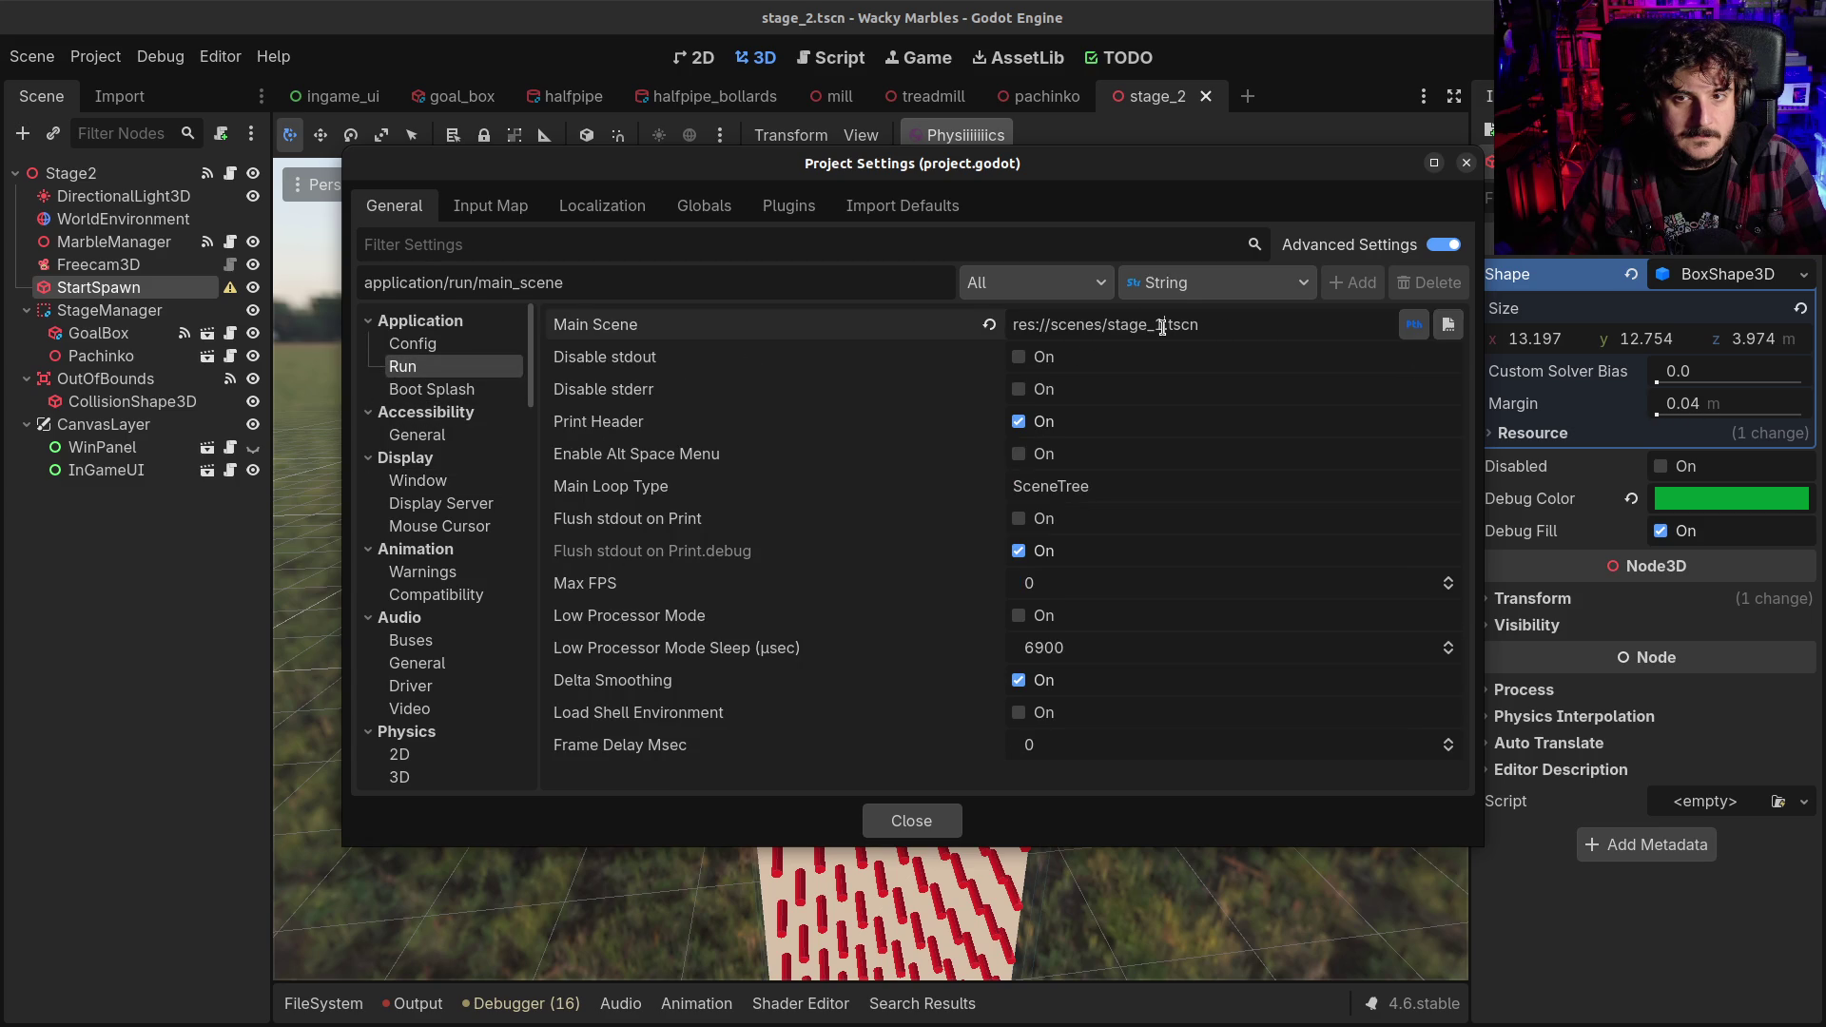
{"action": "left_click", "coordinate": [913, 820]}
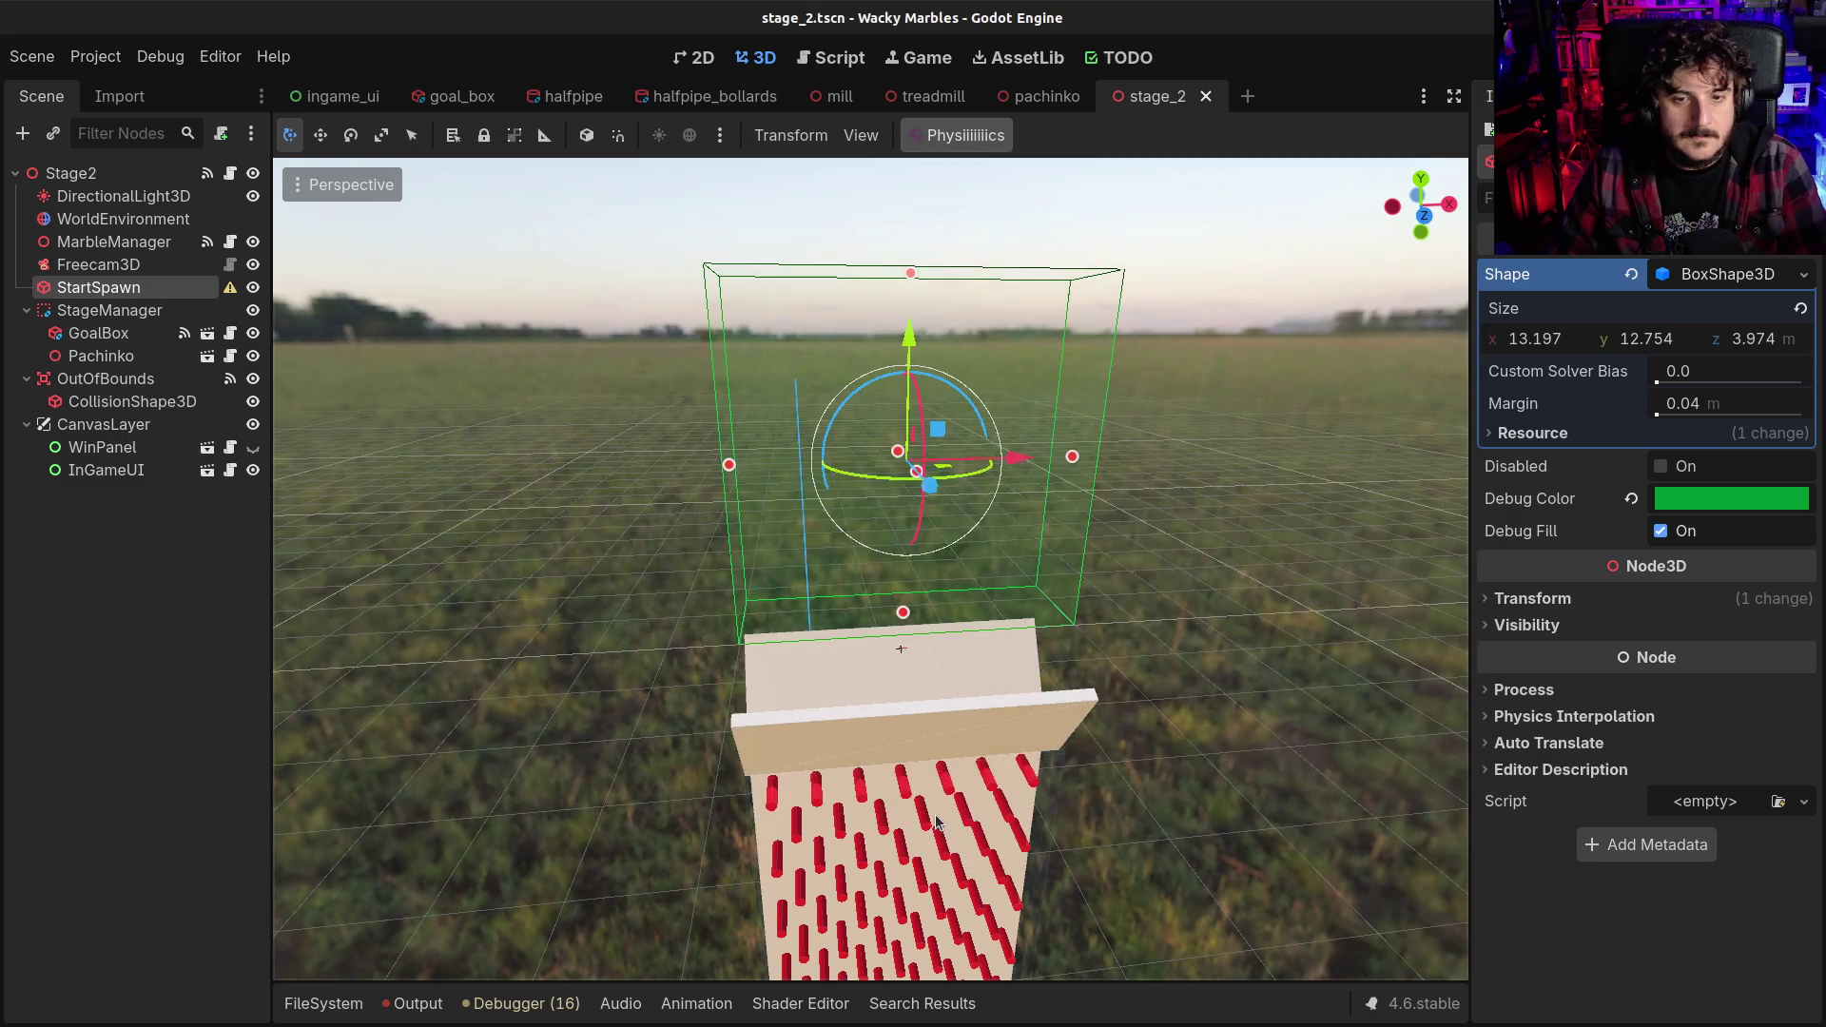
- Run the game with F5 and fly the debug camera around the pachinko board as marbles spawn
{"action": "key", "text": "F5"}
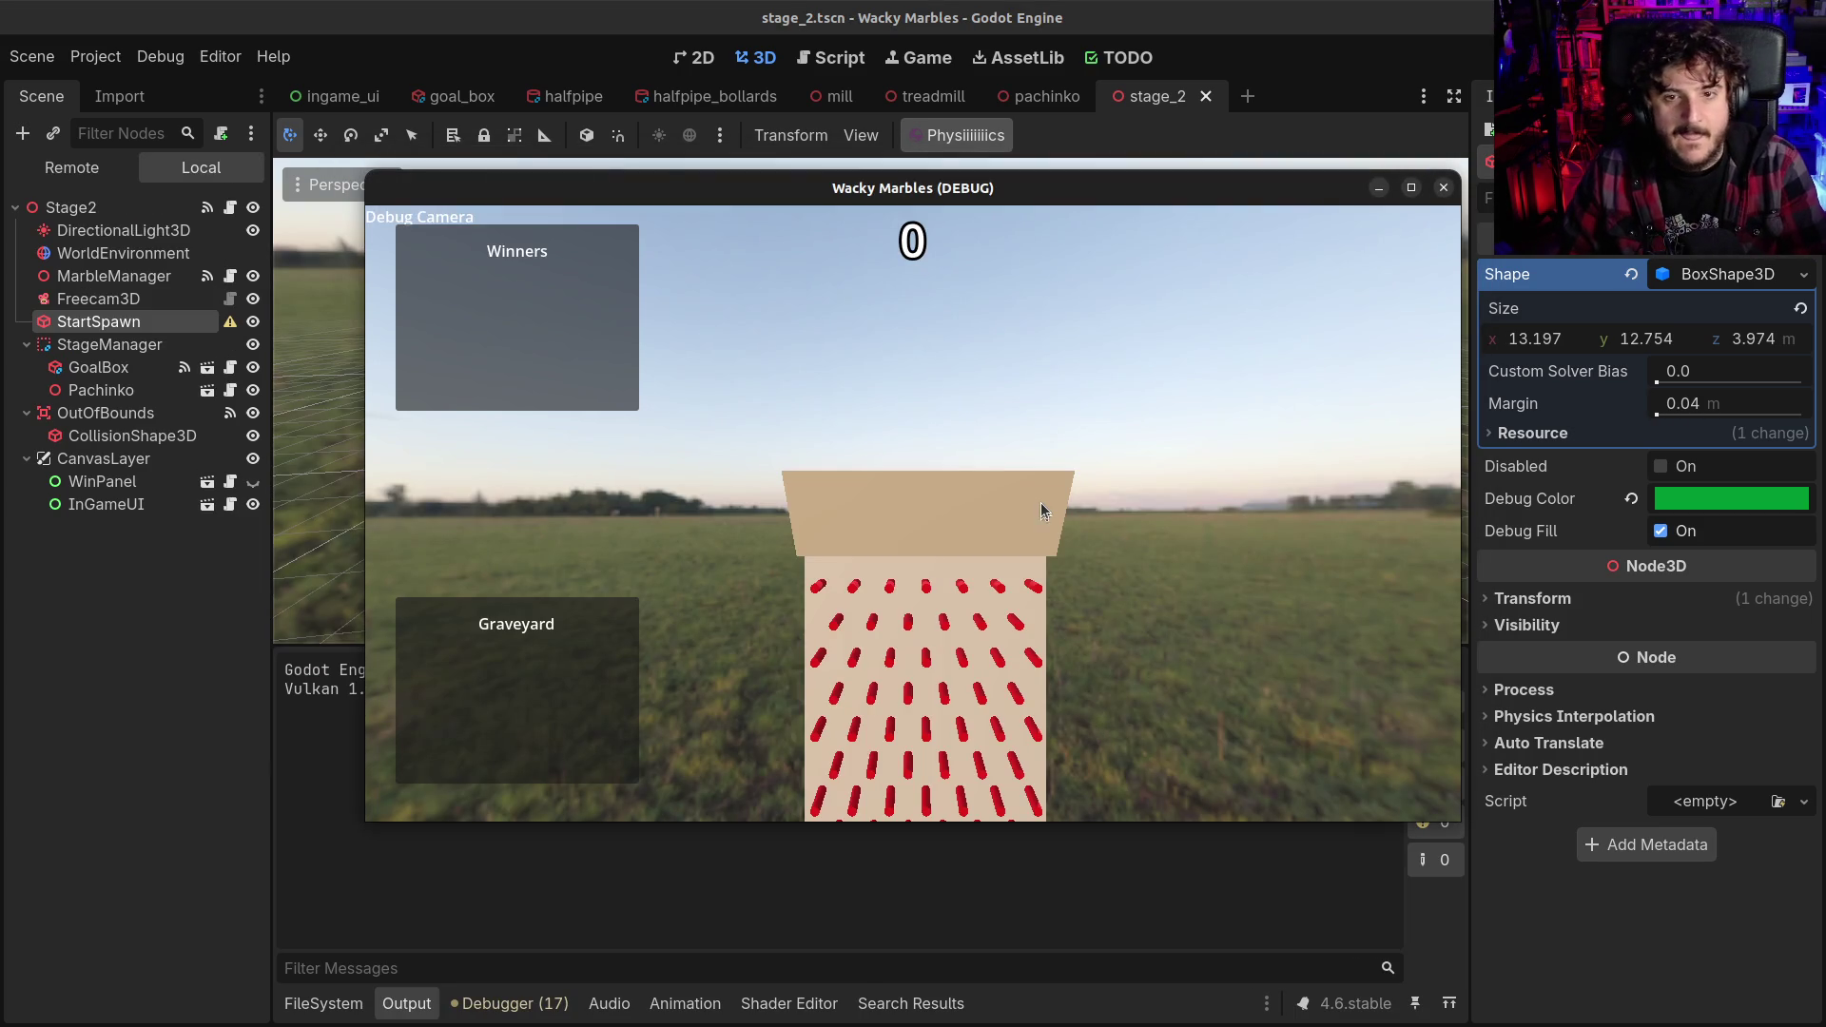
{"action": "left_click", "coordinate": [1030, 498]}
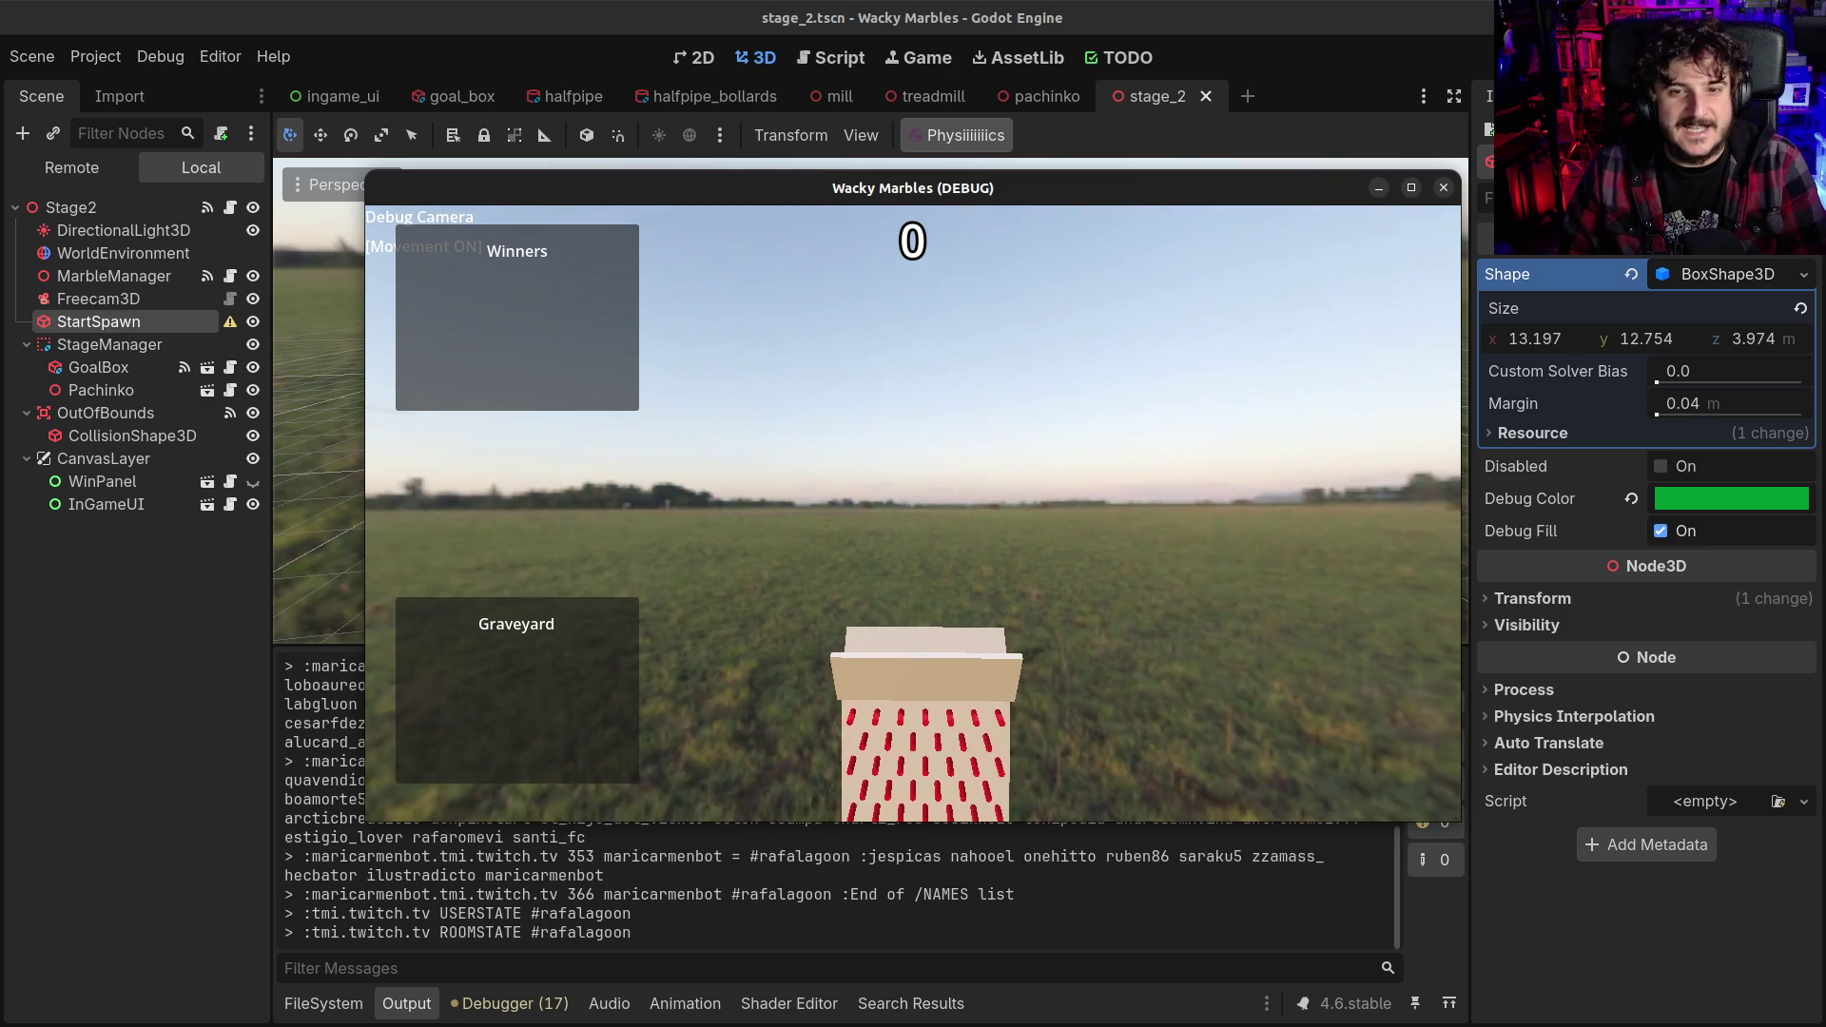
{"action": "key", "text": "s"}
{"action": "key", "text": "w"}
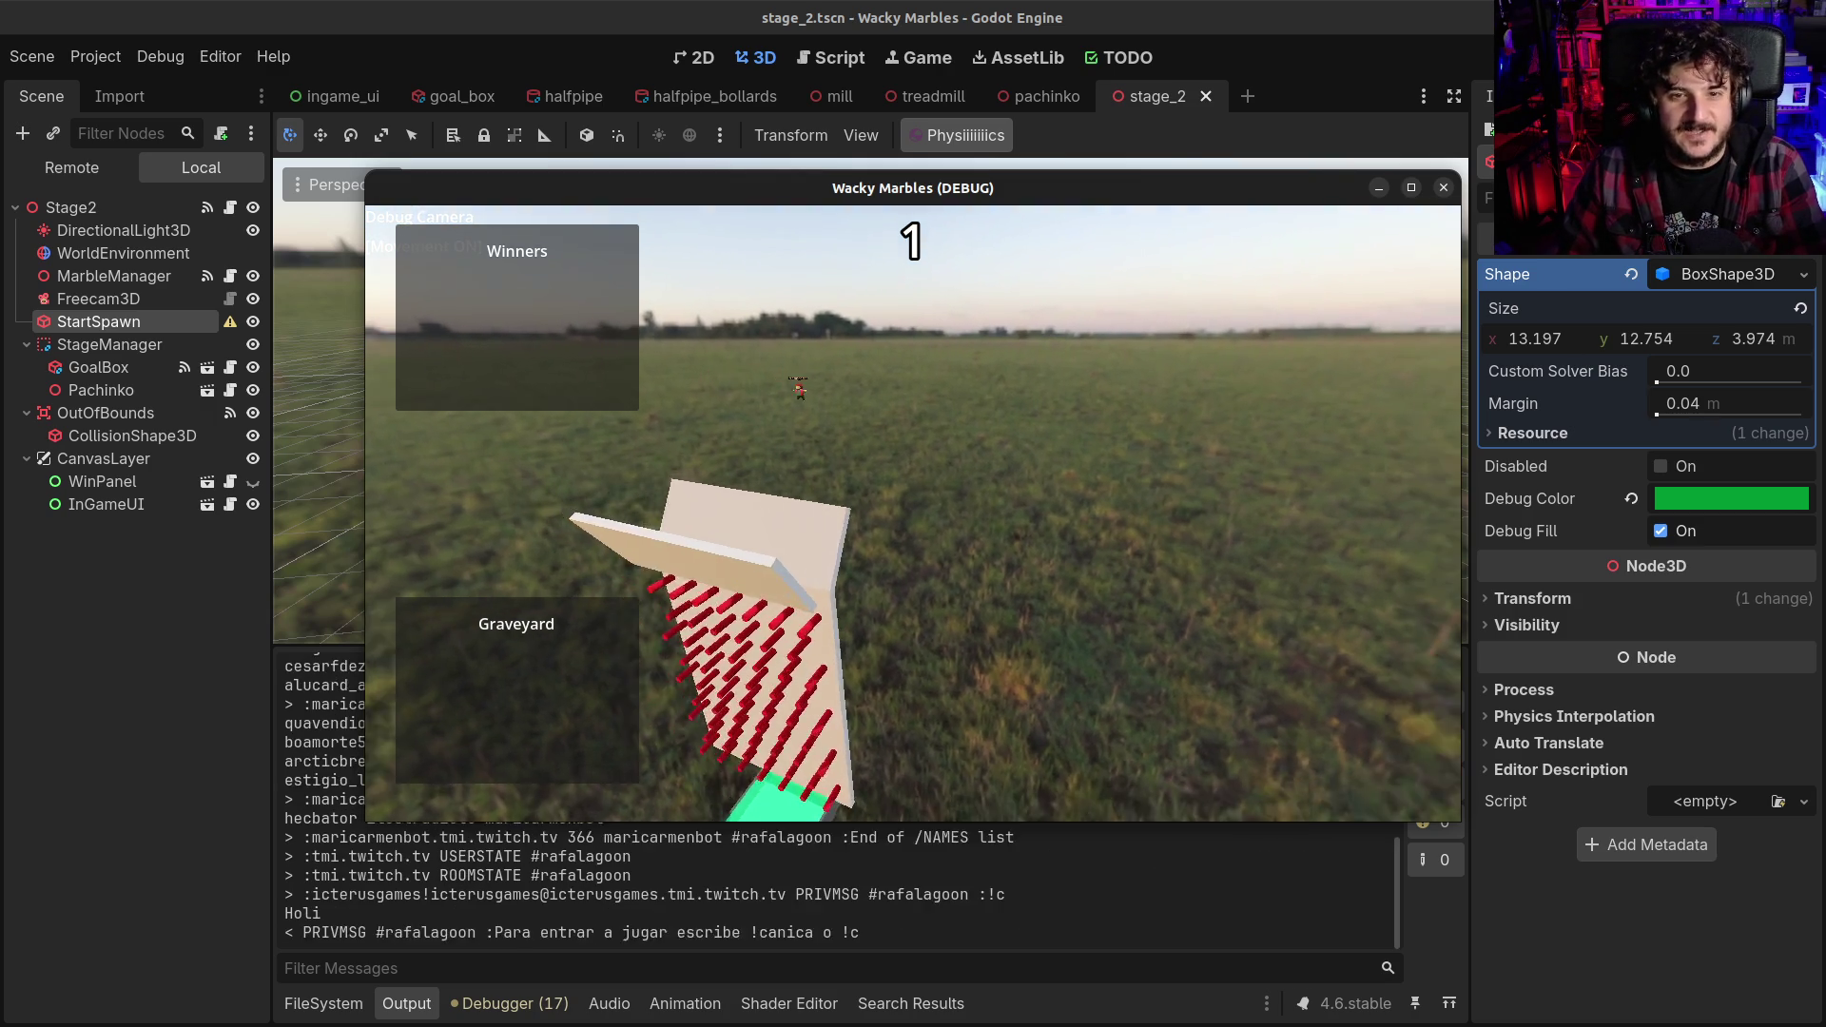
{"action": "key", "text": "d"}
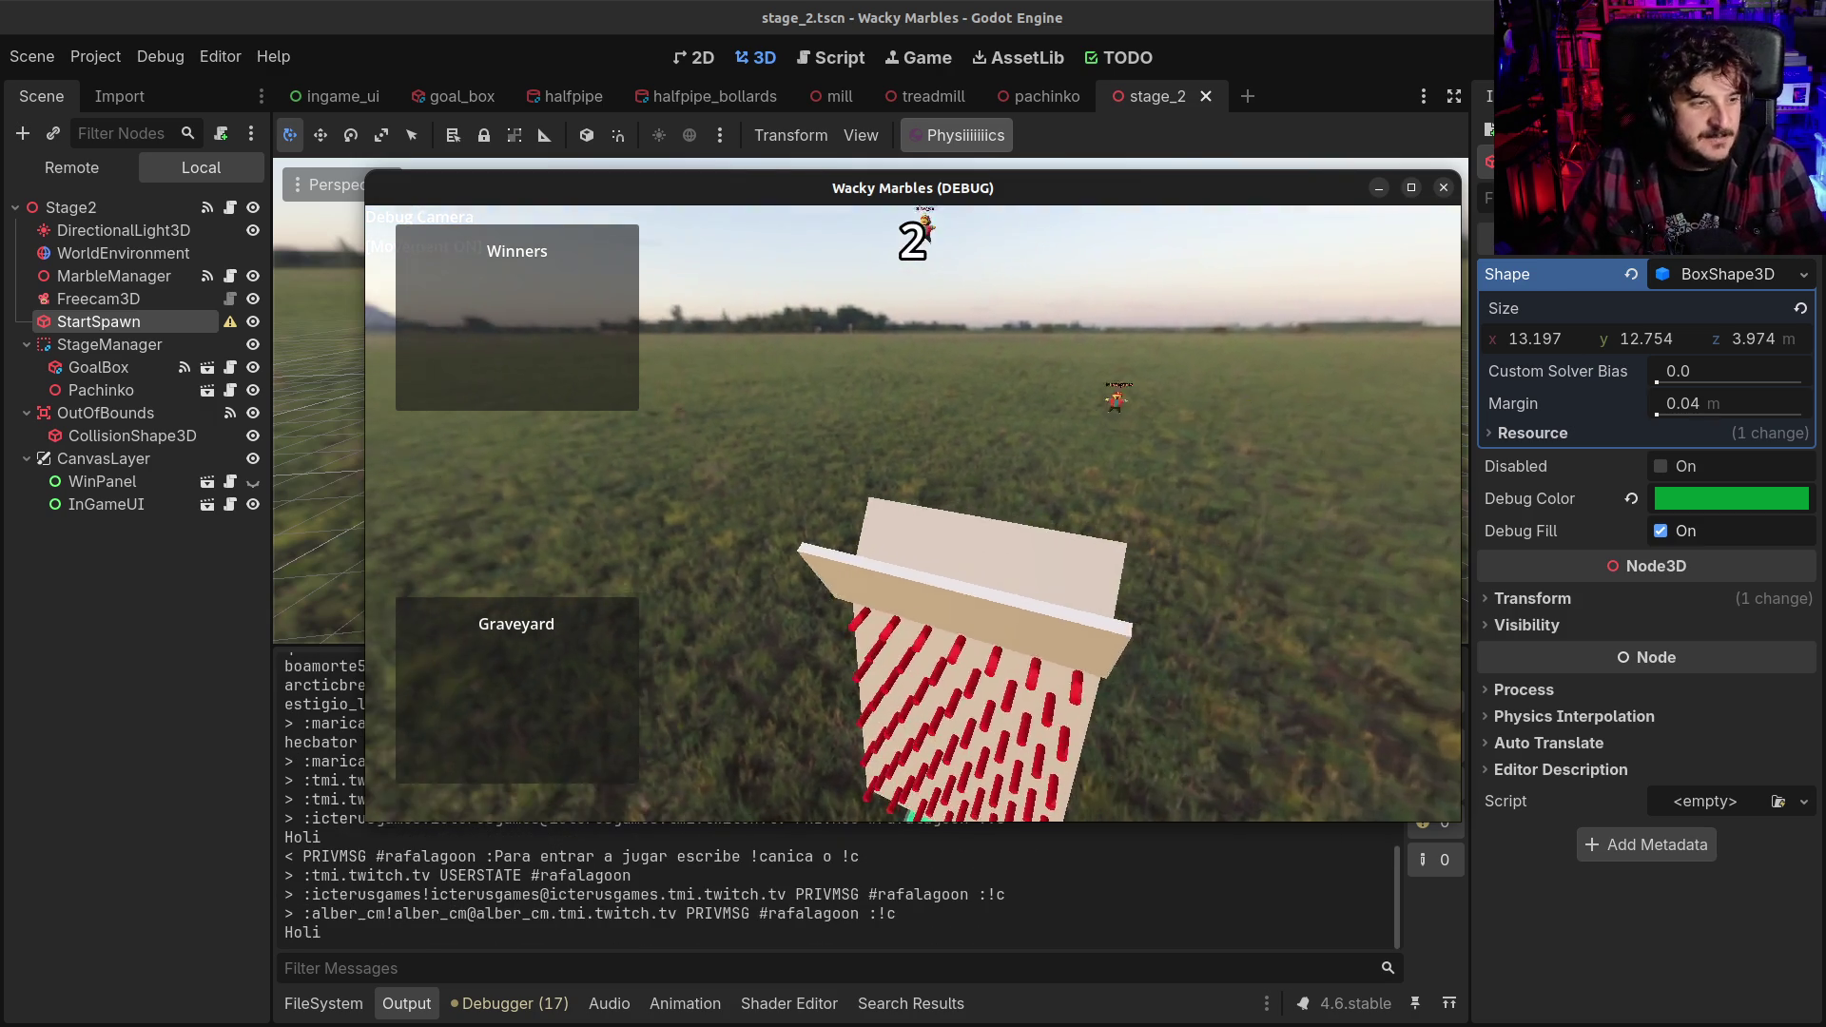
{"action": "key", "text": "a"}
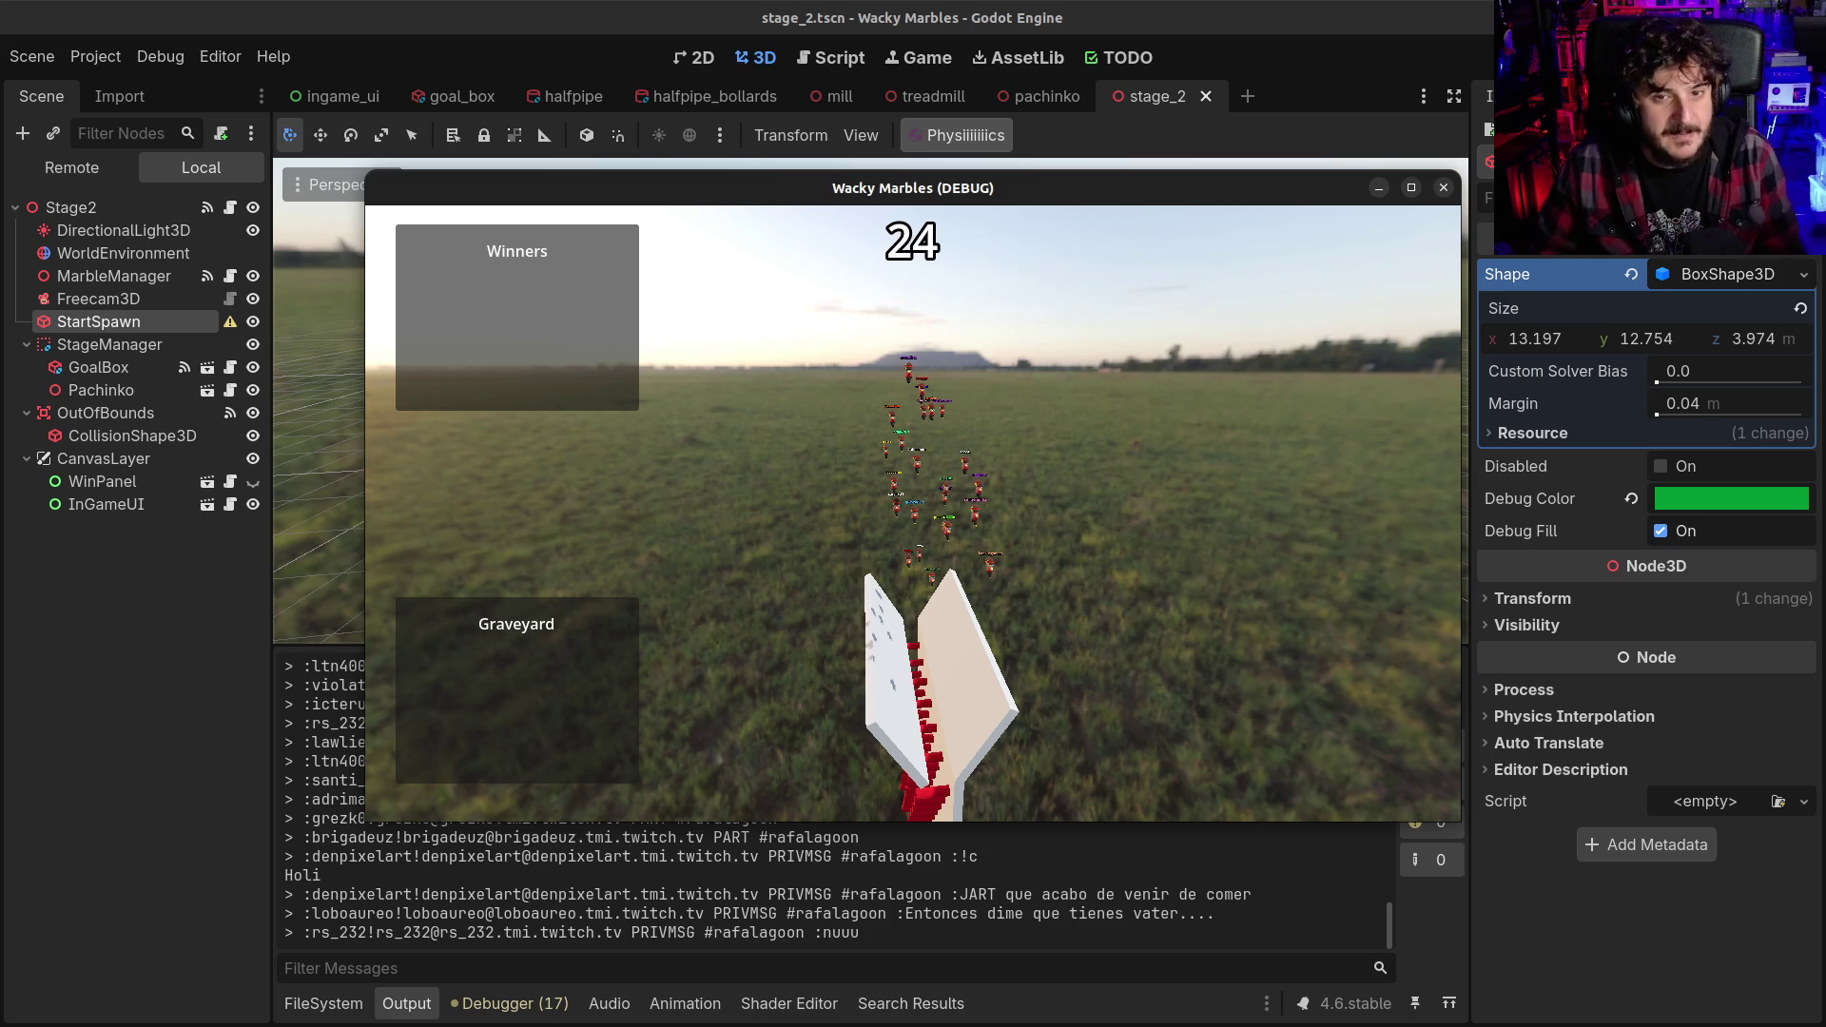
{"action": "left_click", "coordinate": [1413, 189]}
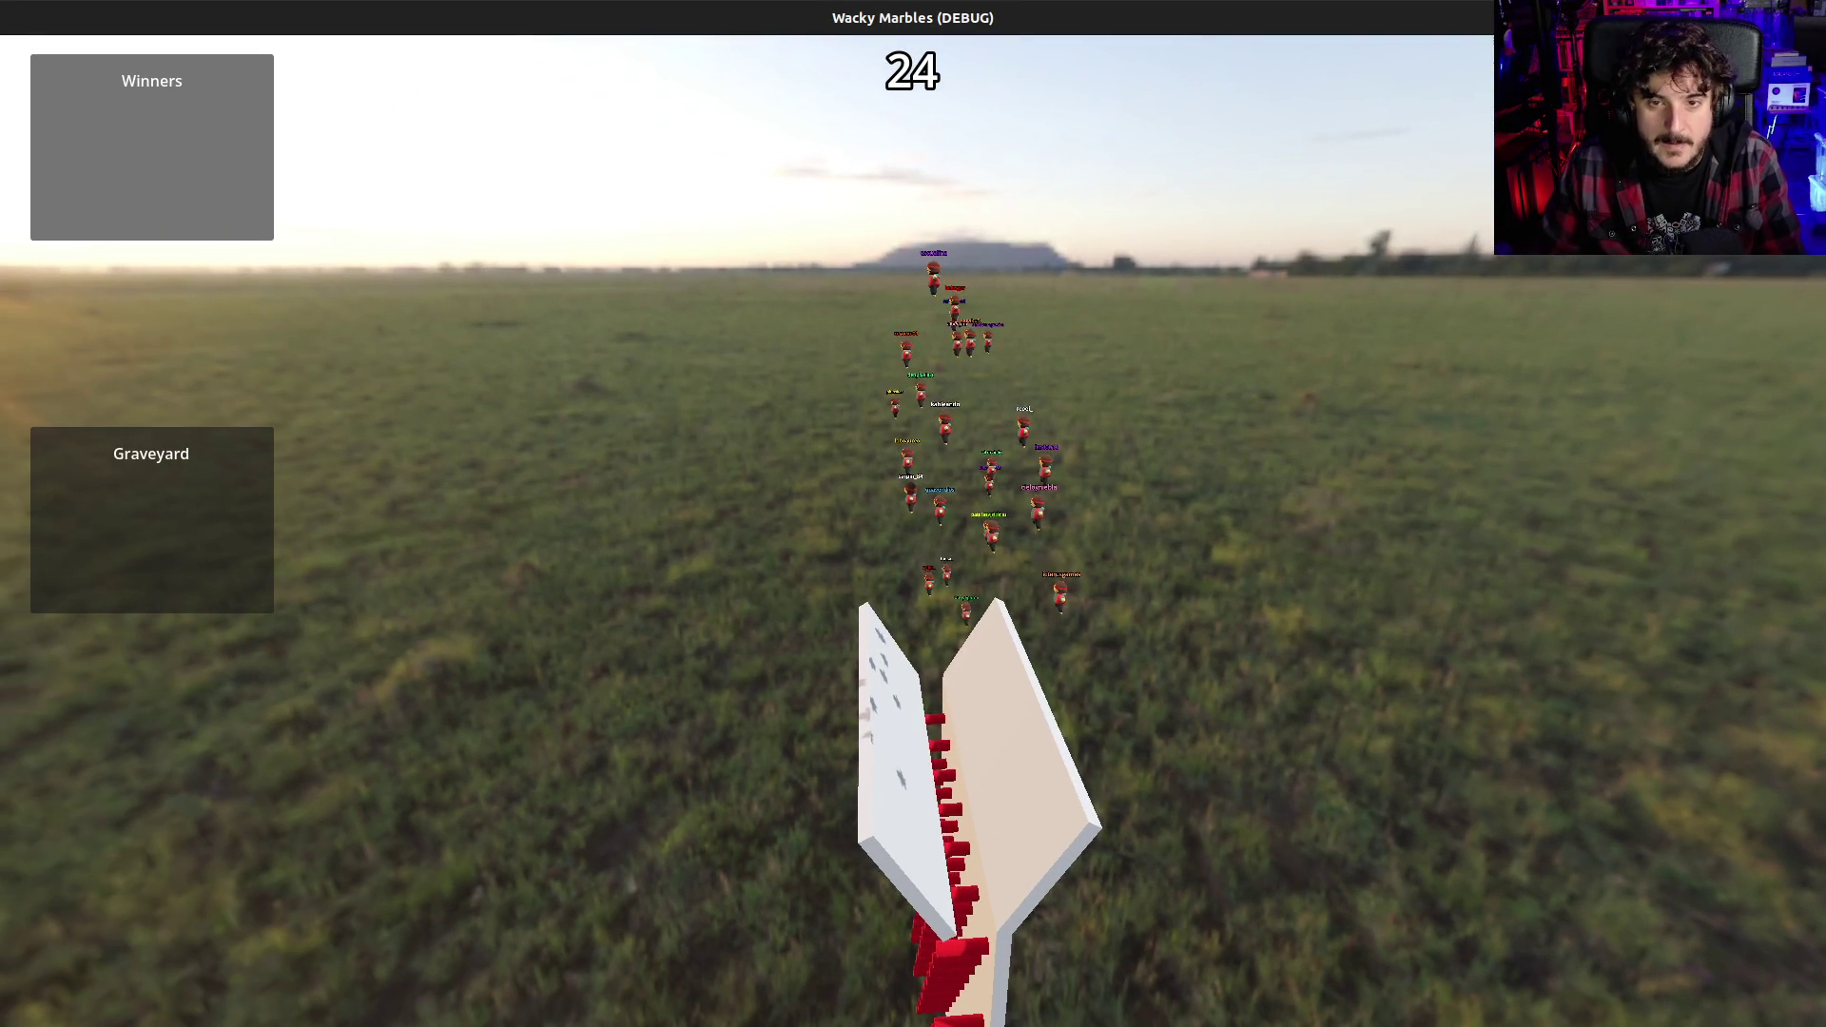
- Return to the fixed camera behind the board, watch the race finish, then close the game with F8
{"action": "key", "text": "c"}
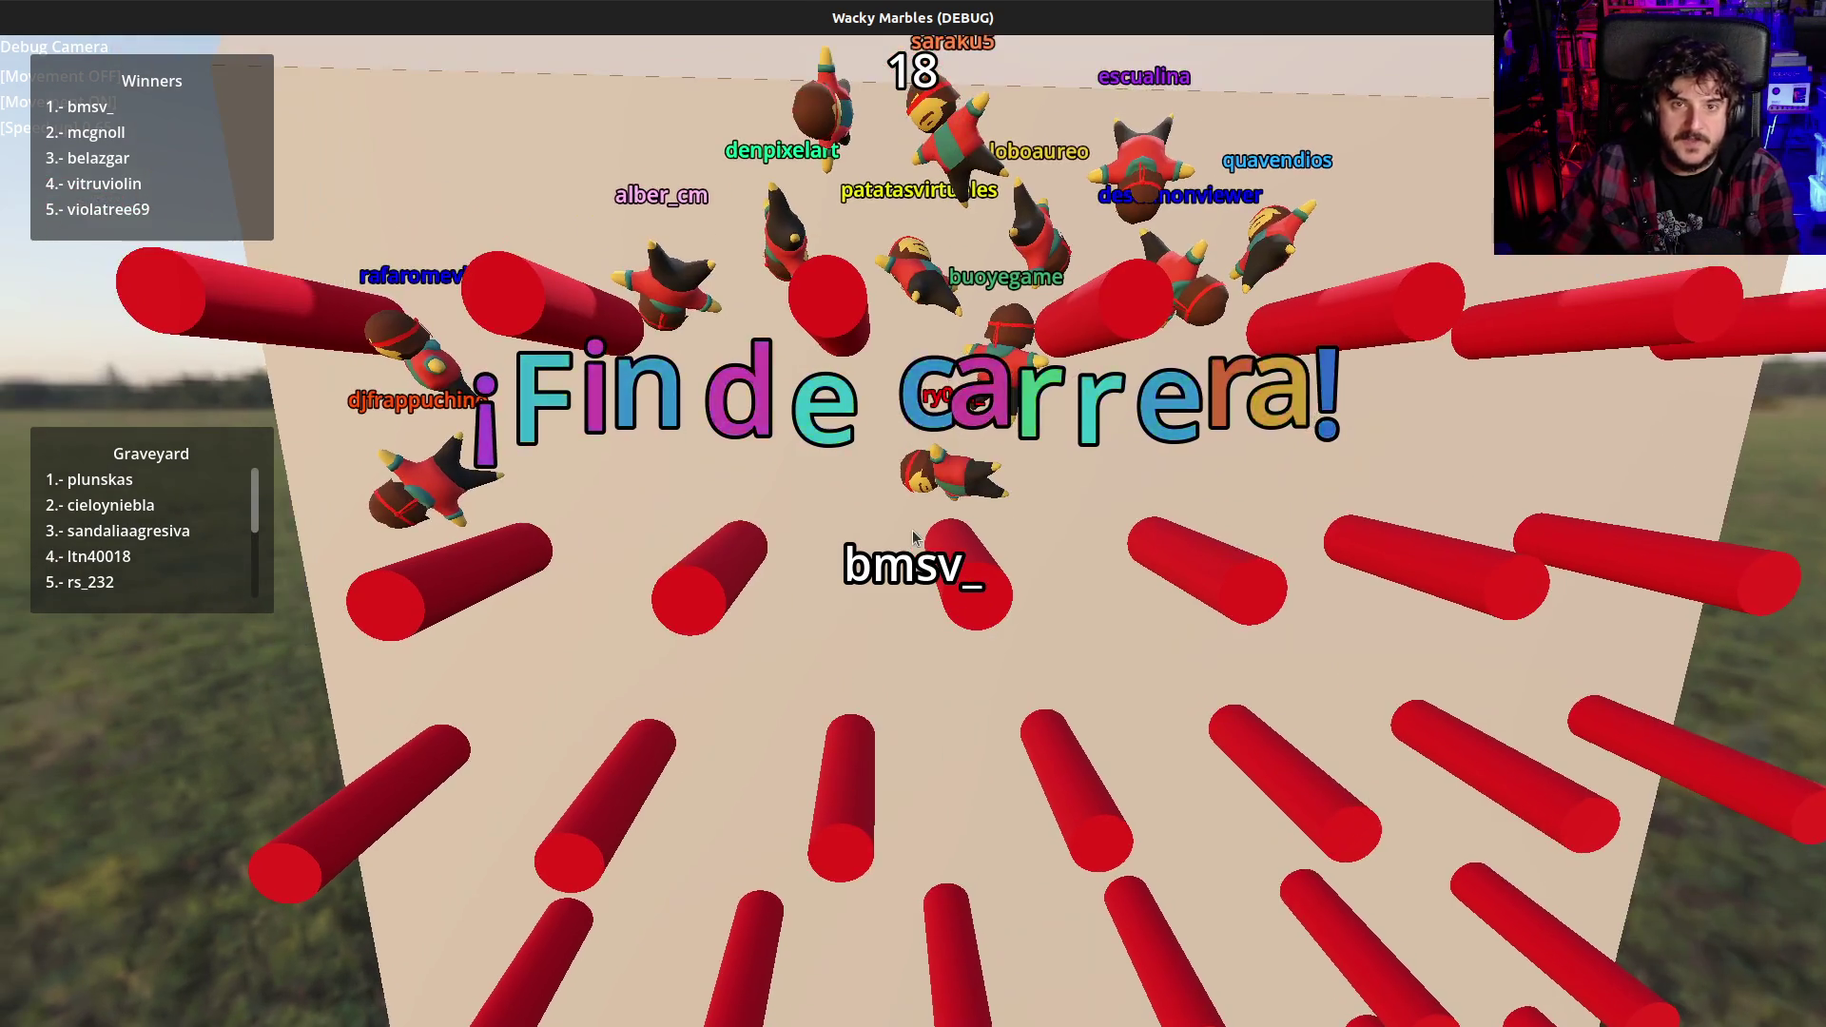
{"action": "key", "text": "F8"}
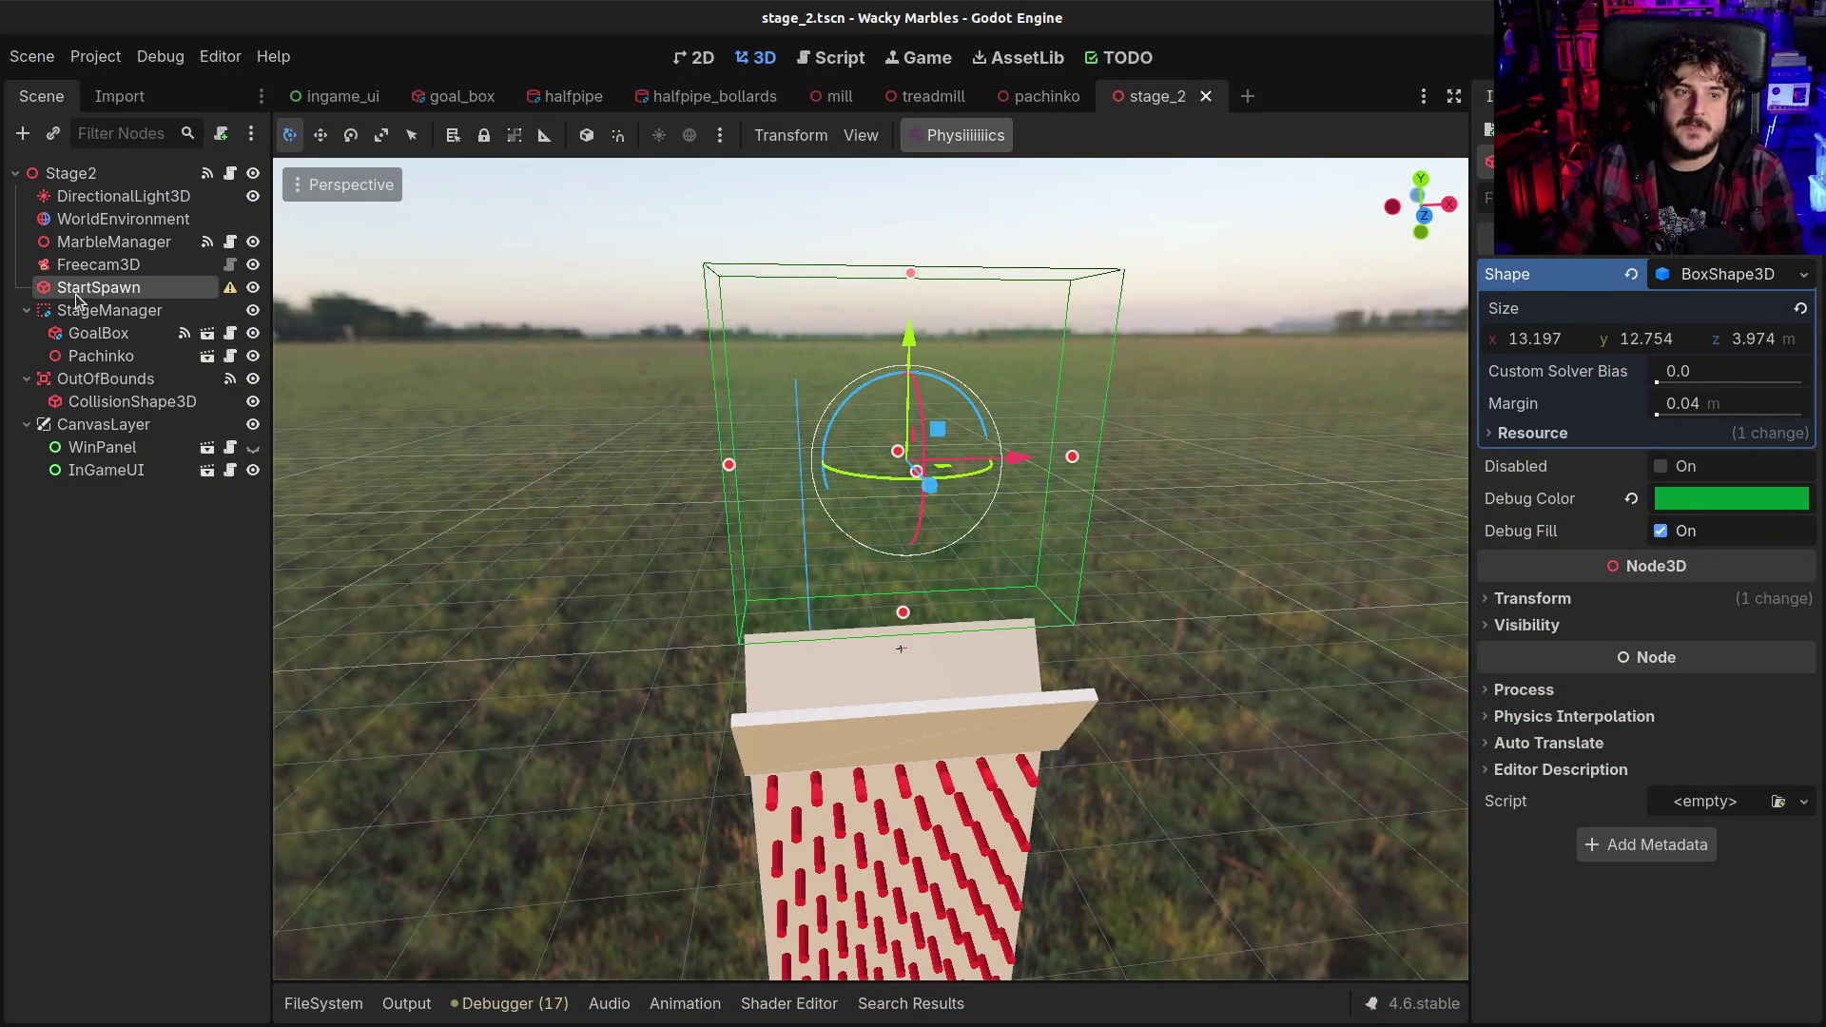
- In the pachinko scene, expand the first bollard row and select Bollard1's StaticBody3D
{"action": "left_click", "coordinate": [1037, 96]}
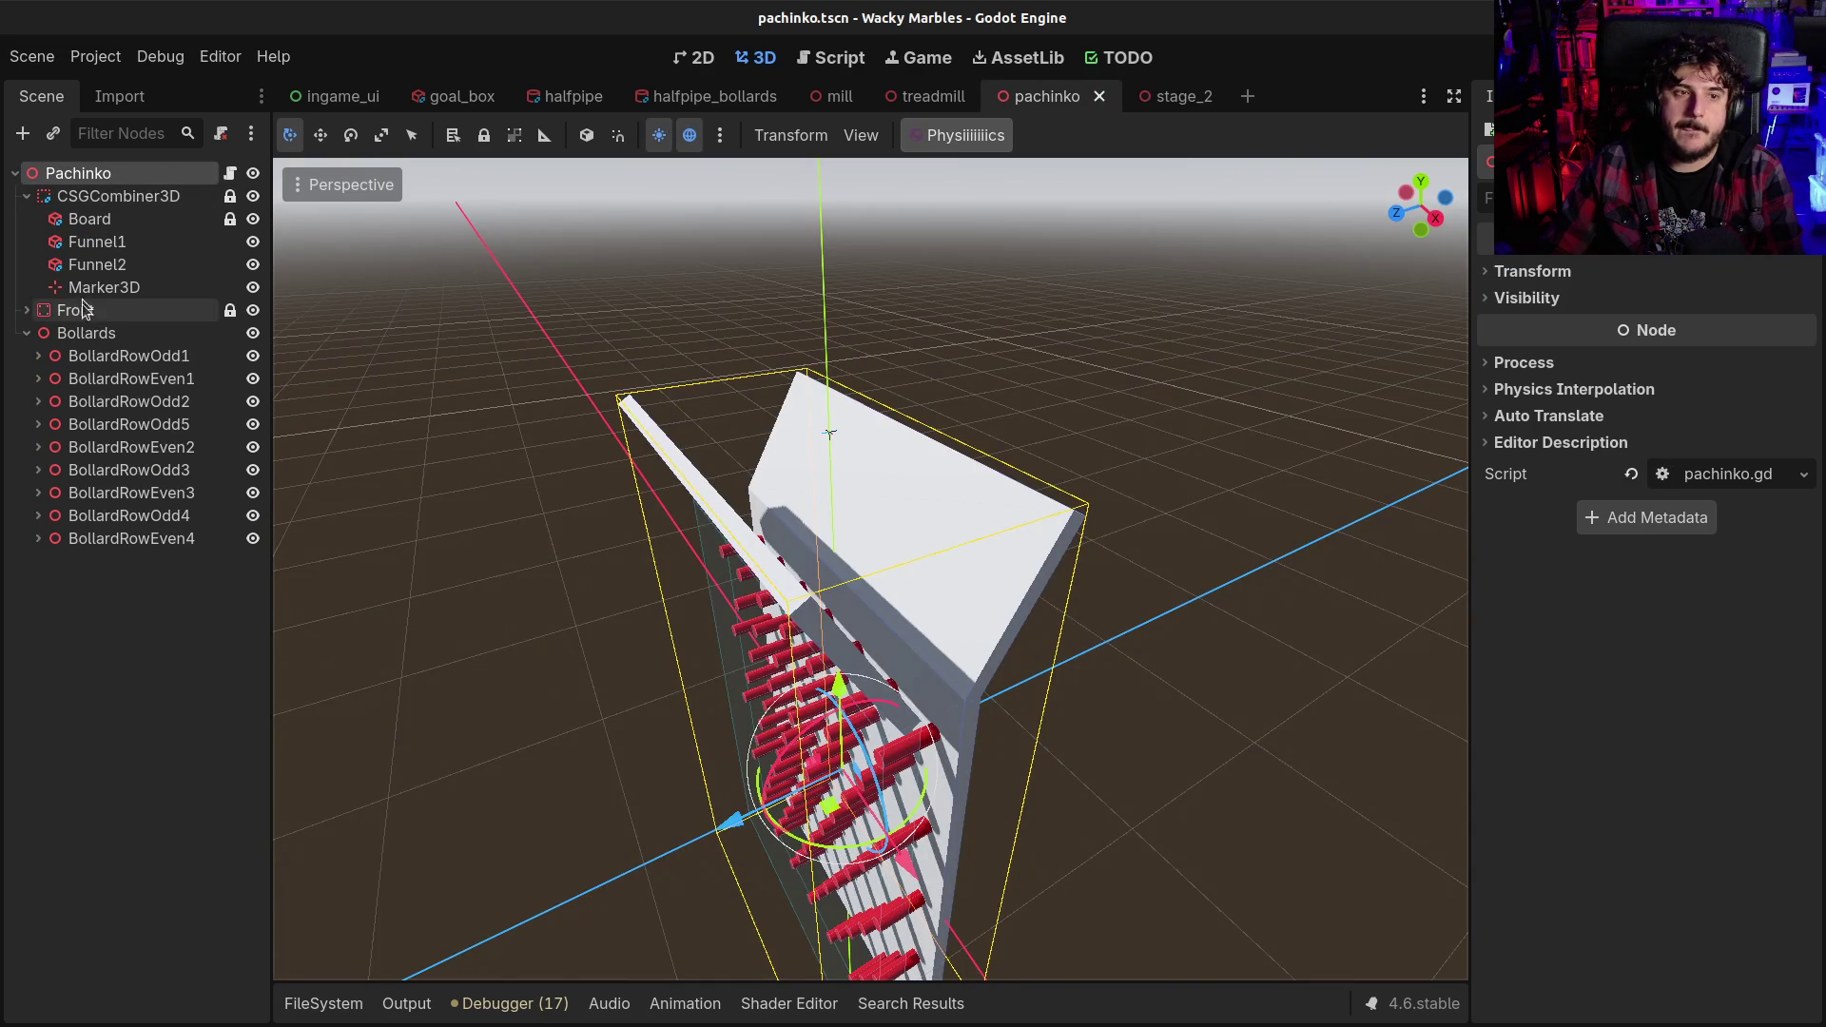
{"action": "left_click", "coordinate": [38, 356]}
{"action": "left_click", "coordinate": [50, 378]}
{"action": "left_click", "coordinate": [89, 403]}
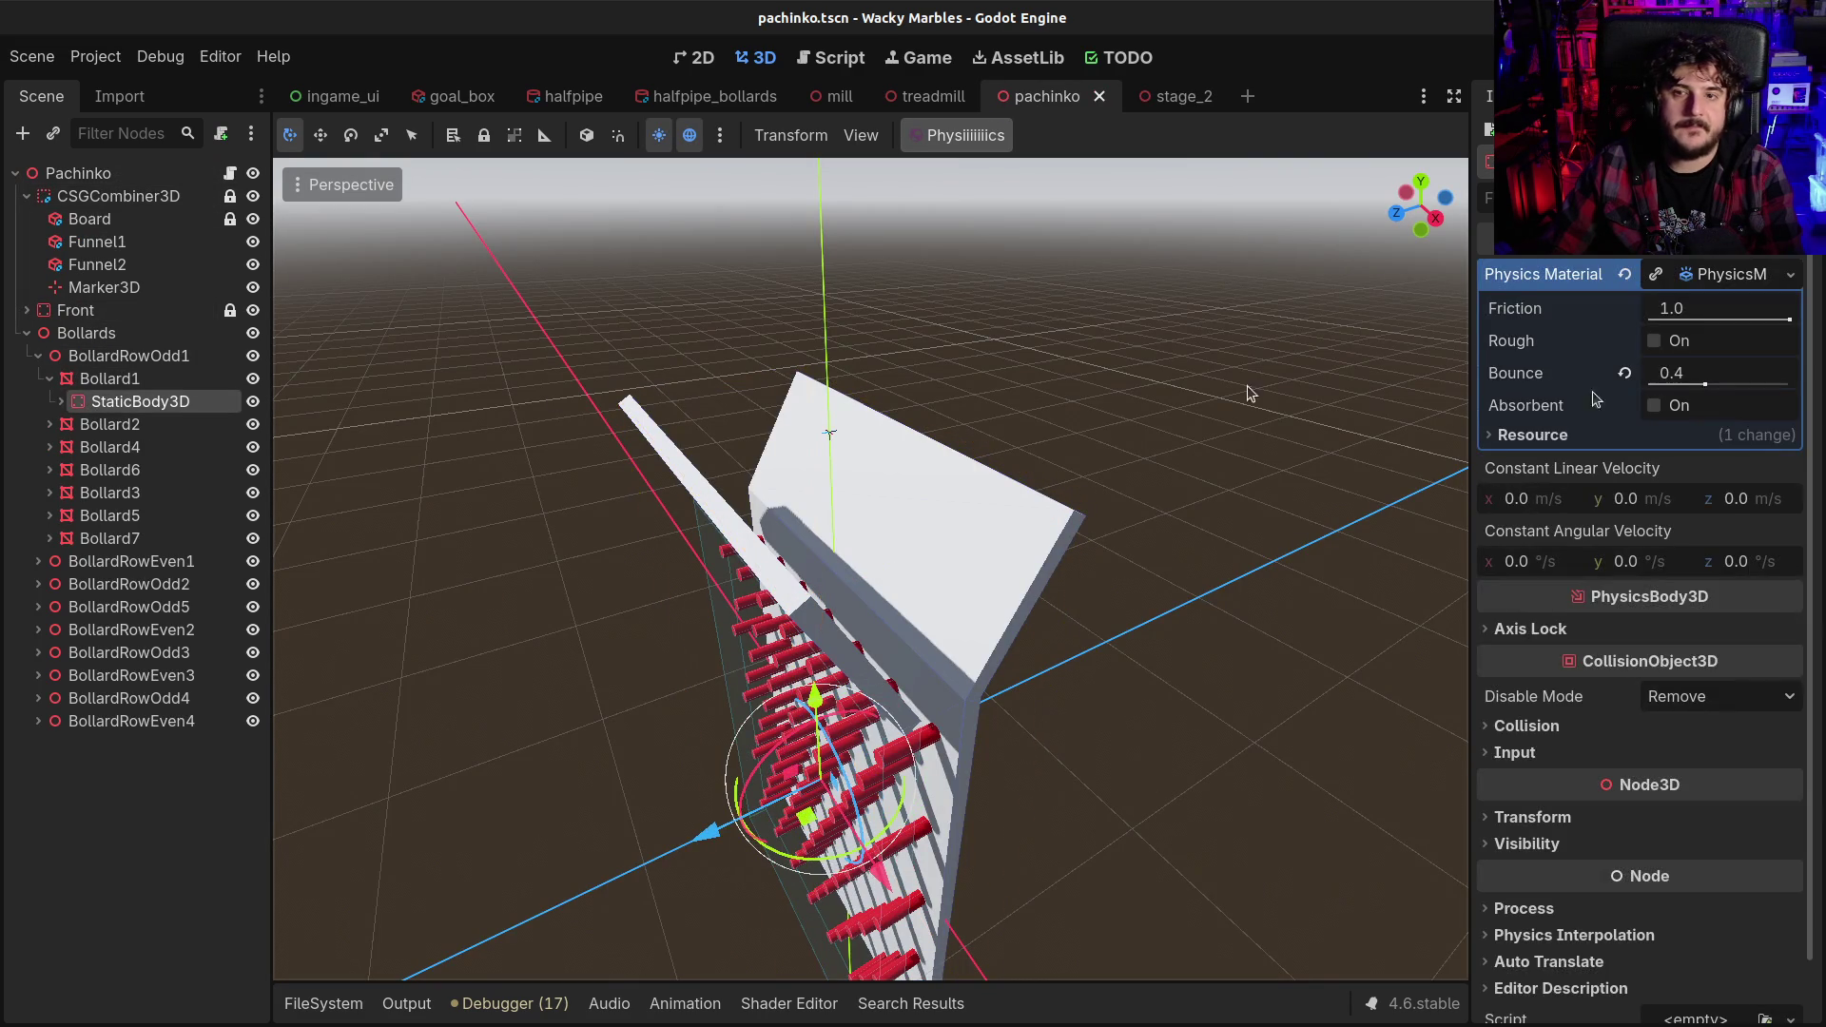
- Set the bollard's friction to 0.0 and bounce to 0.5, save, and run the game
{"action": "left_click_drag", "start_coordinate": [1788, 322], "coordinate": [1505, 322]}
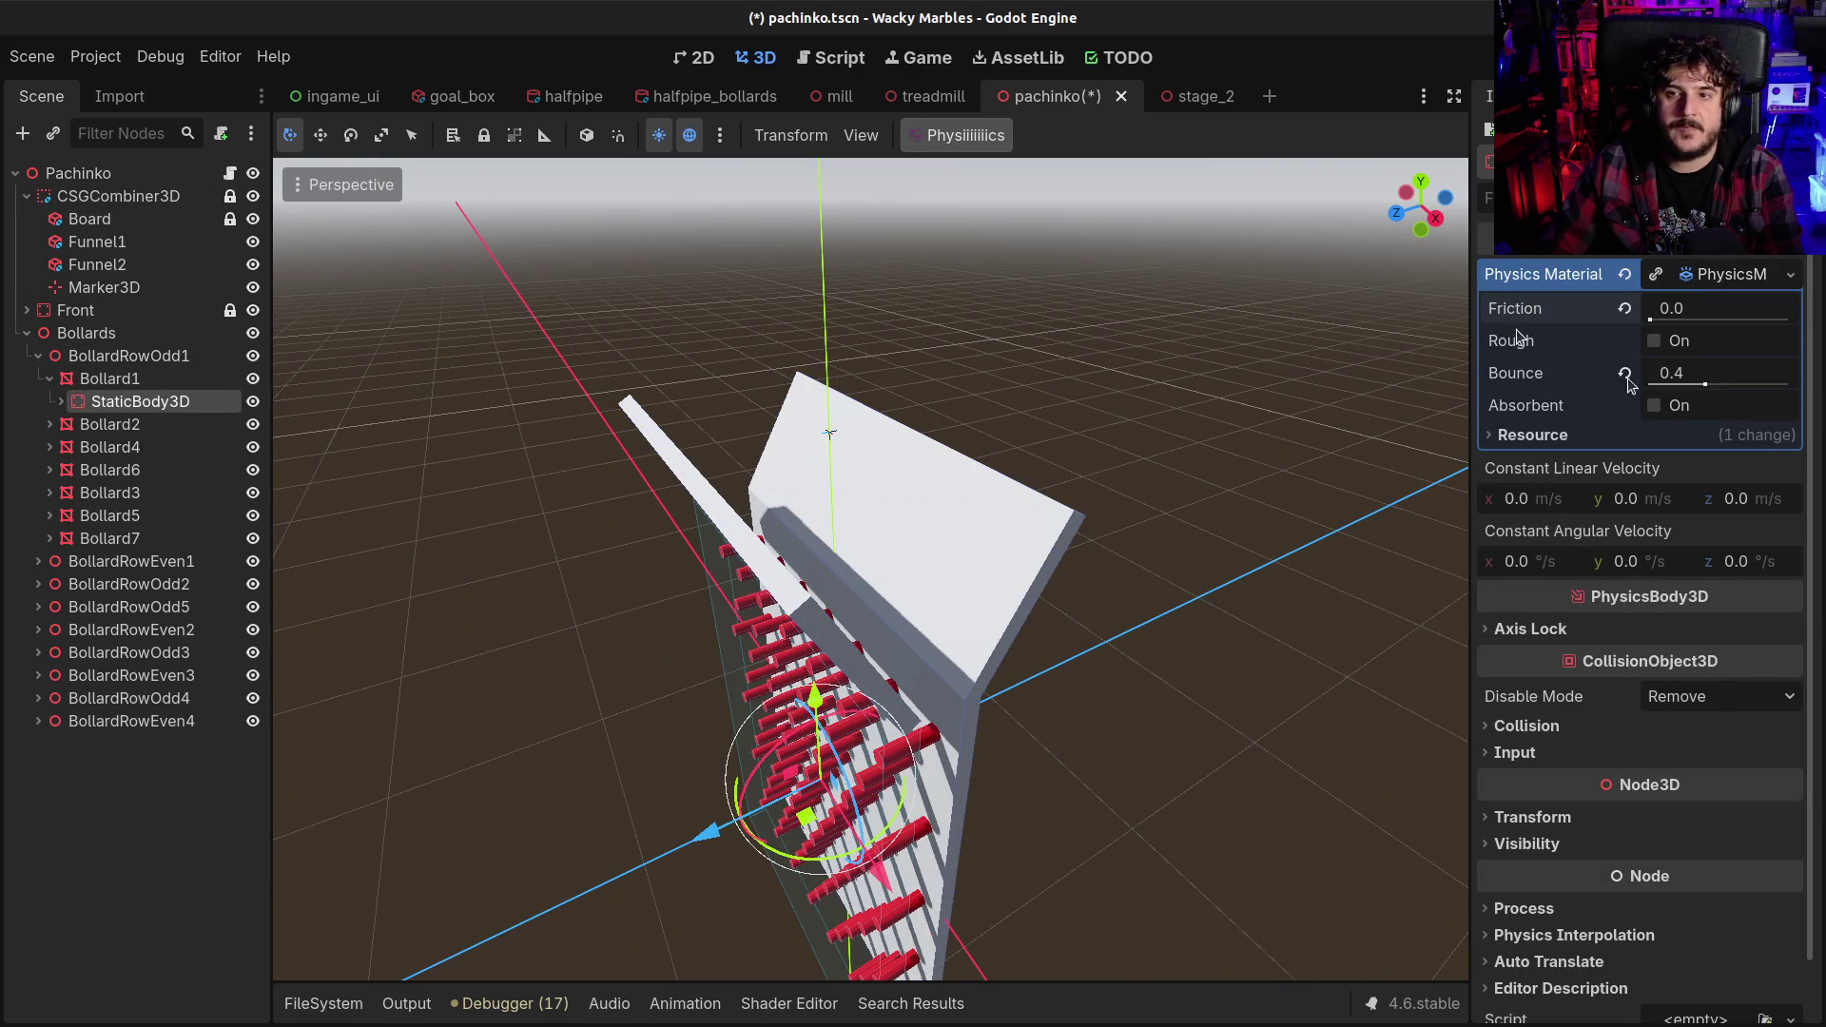
{"action": "left_click_drag", "start_coordinate": [1704, 384], "coordinate": [1710, 385]}
{"action": "left_click", "coordinate": [1710, 385]}
{"action": "type", "text": "0.5"}
{"action": "key", "text": "Return"}
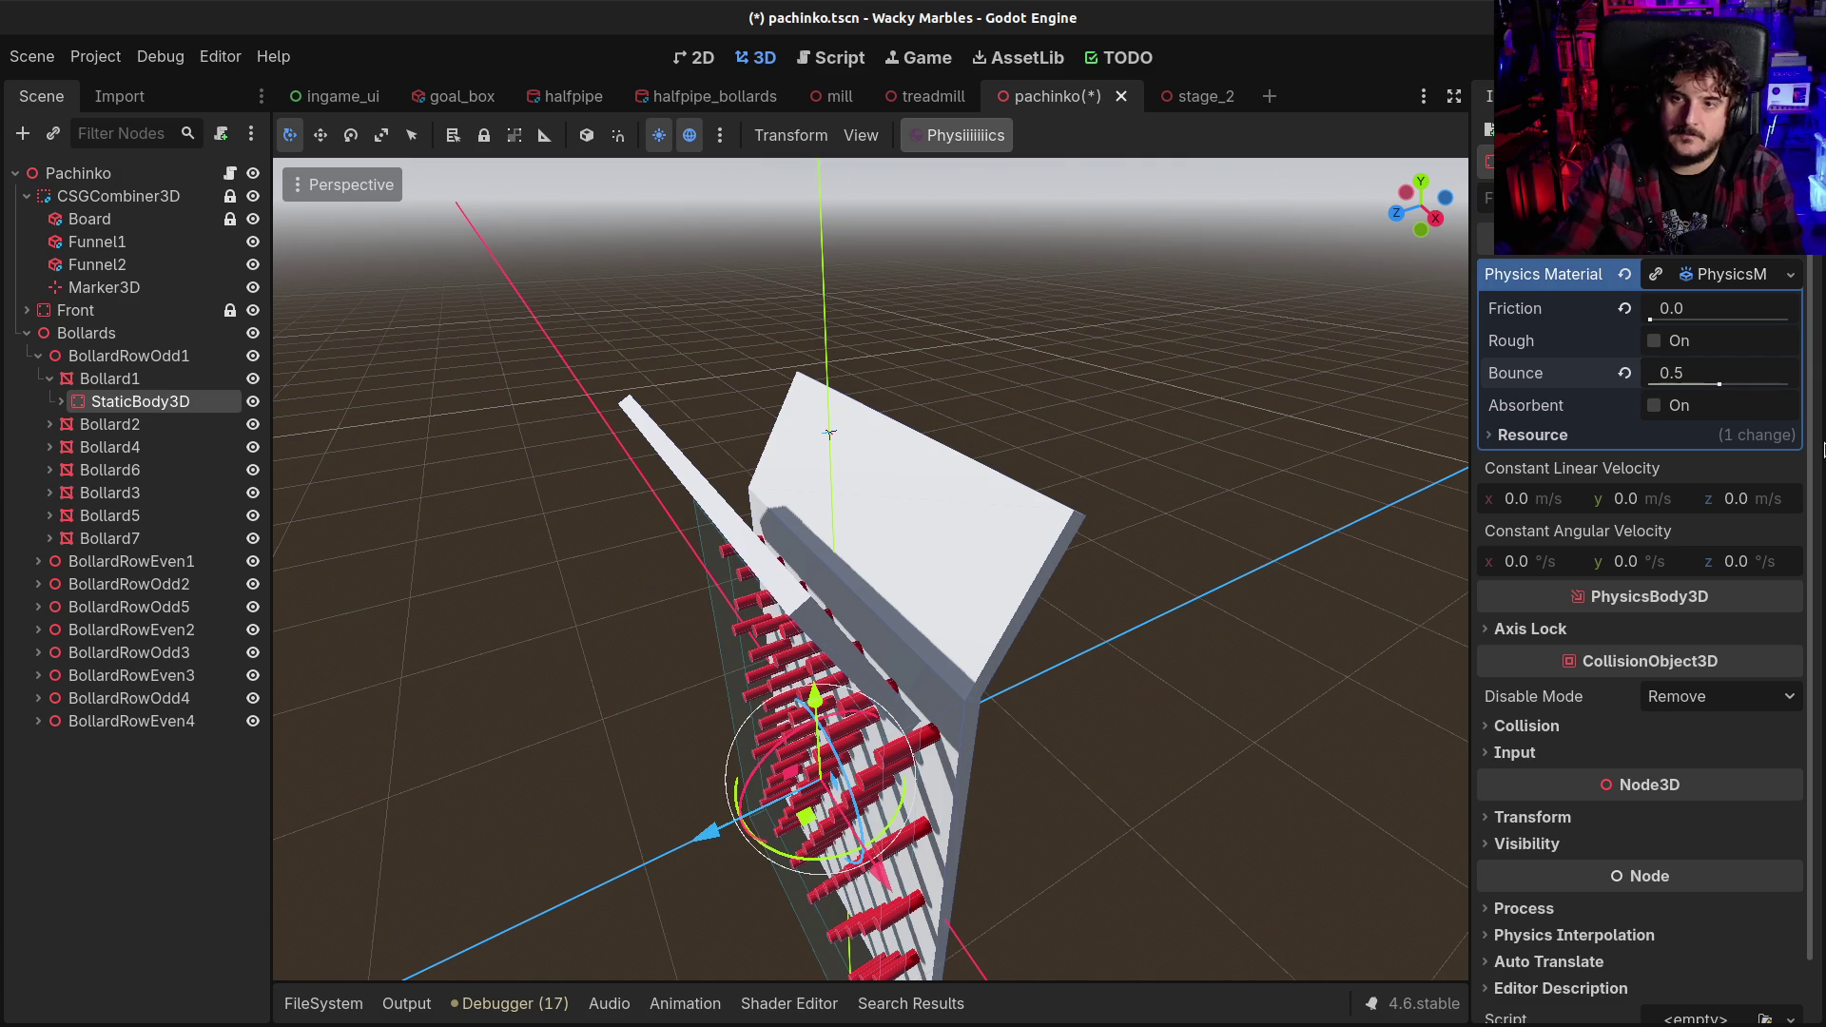
{"action": "key", "text": "ctrl+s"}
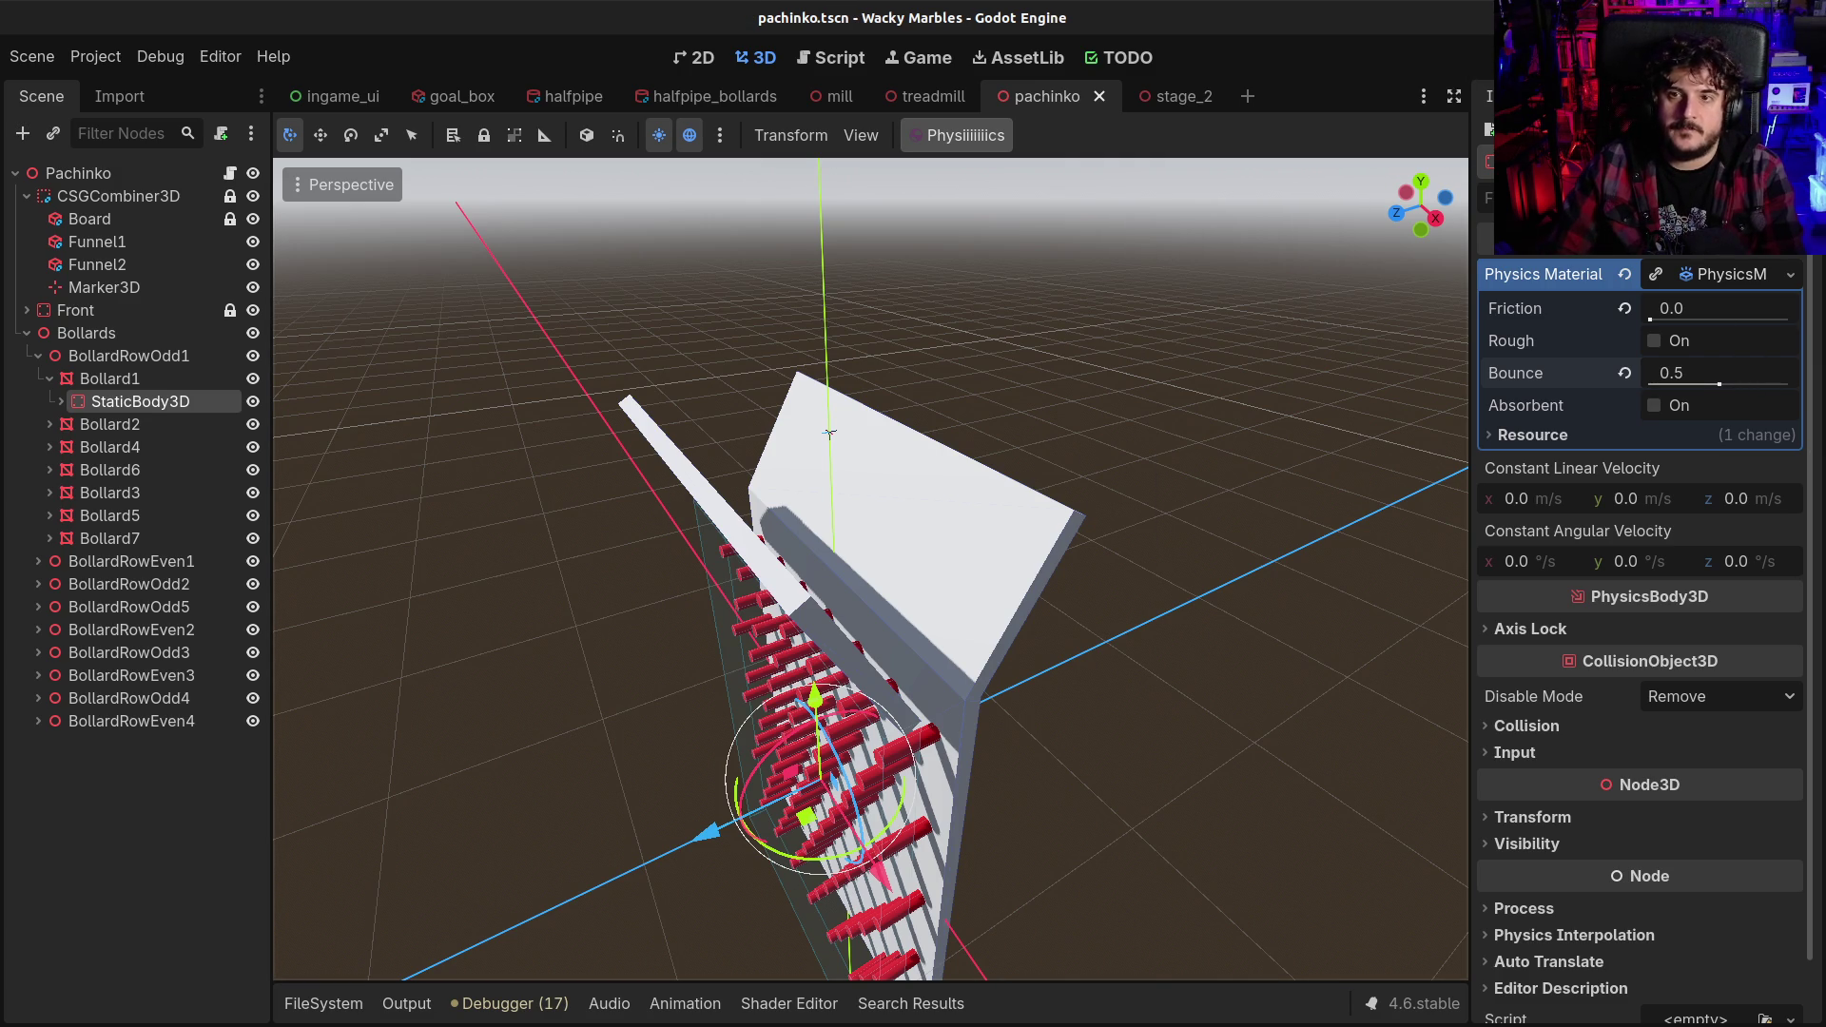
{"action": "key", "text": "F6"}
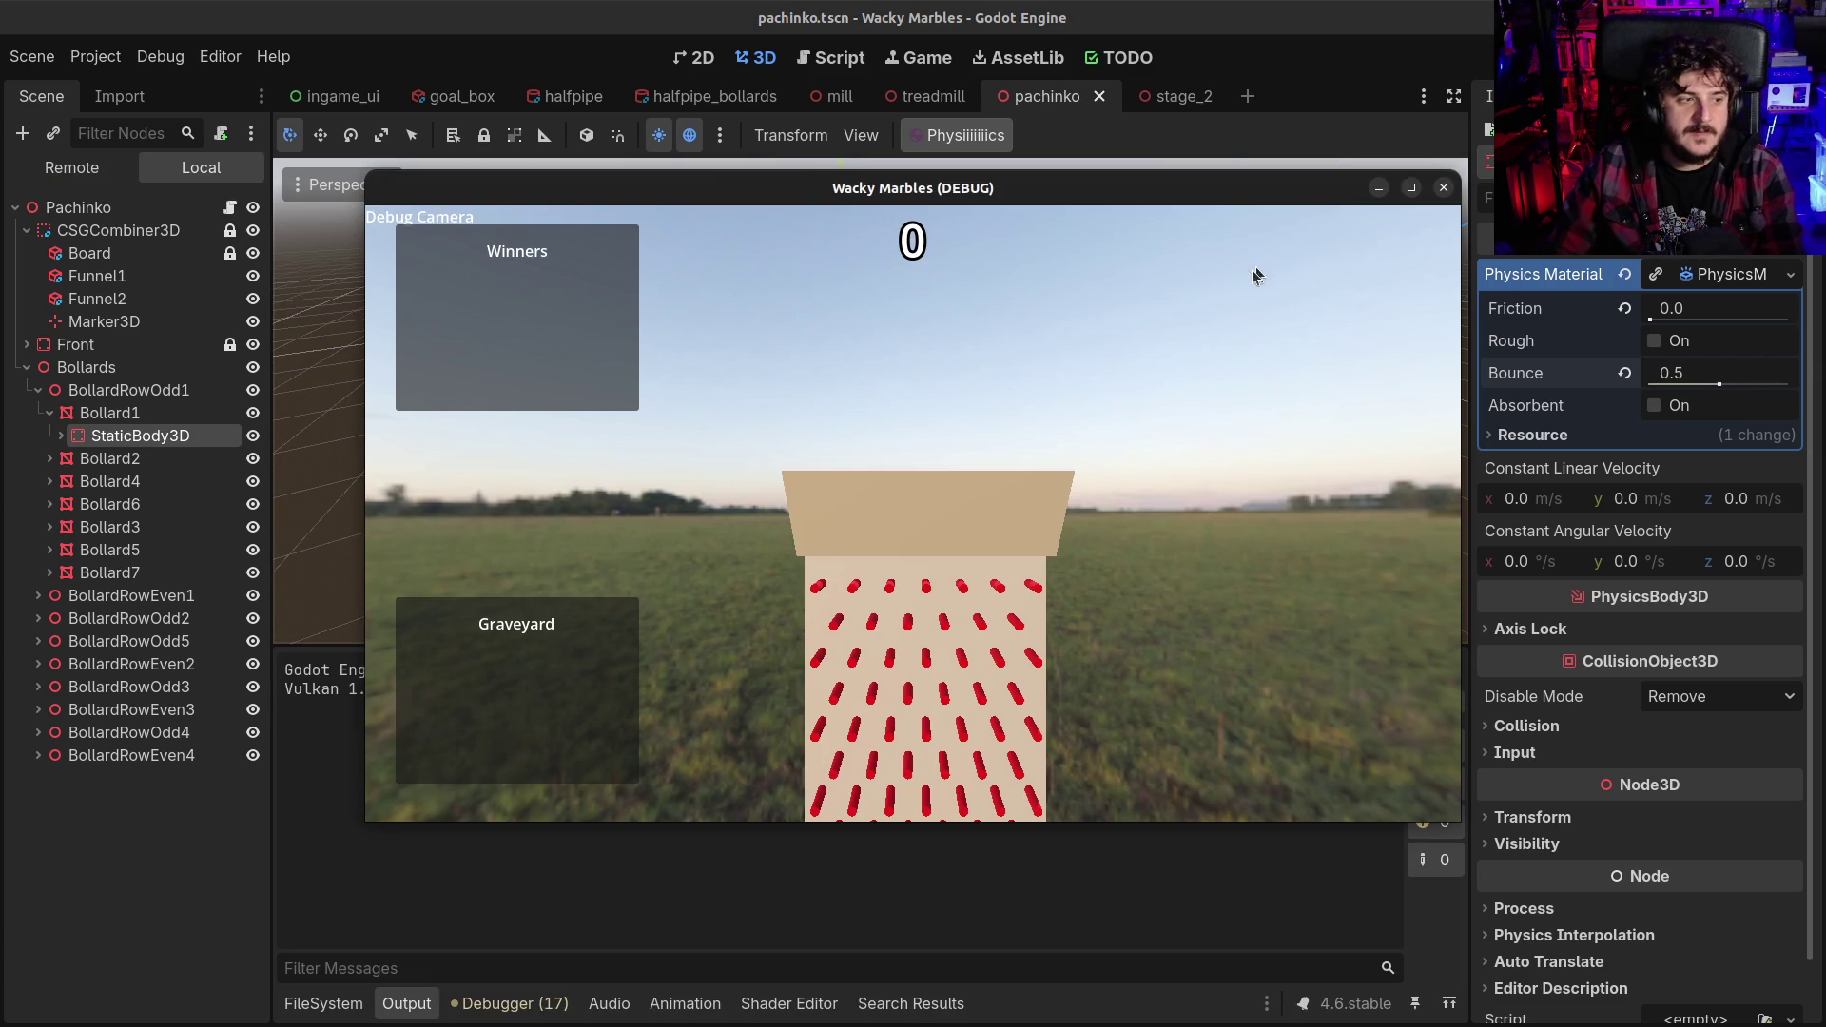
- Maximize the debug game and fly the camera with WASD to watch marbles fall through the red pins
{"action": "left_click", "coordinate": [1410, 188]}
{"action": "left_click", "coordinate": [1348, 296]}
{"action": "key", "text": "w"}
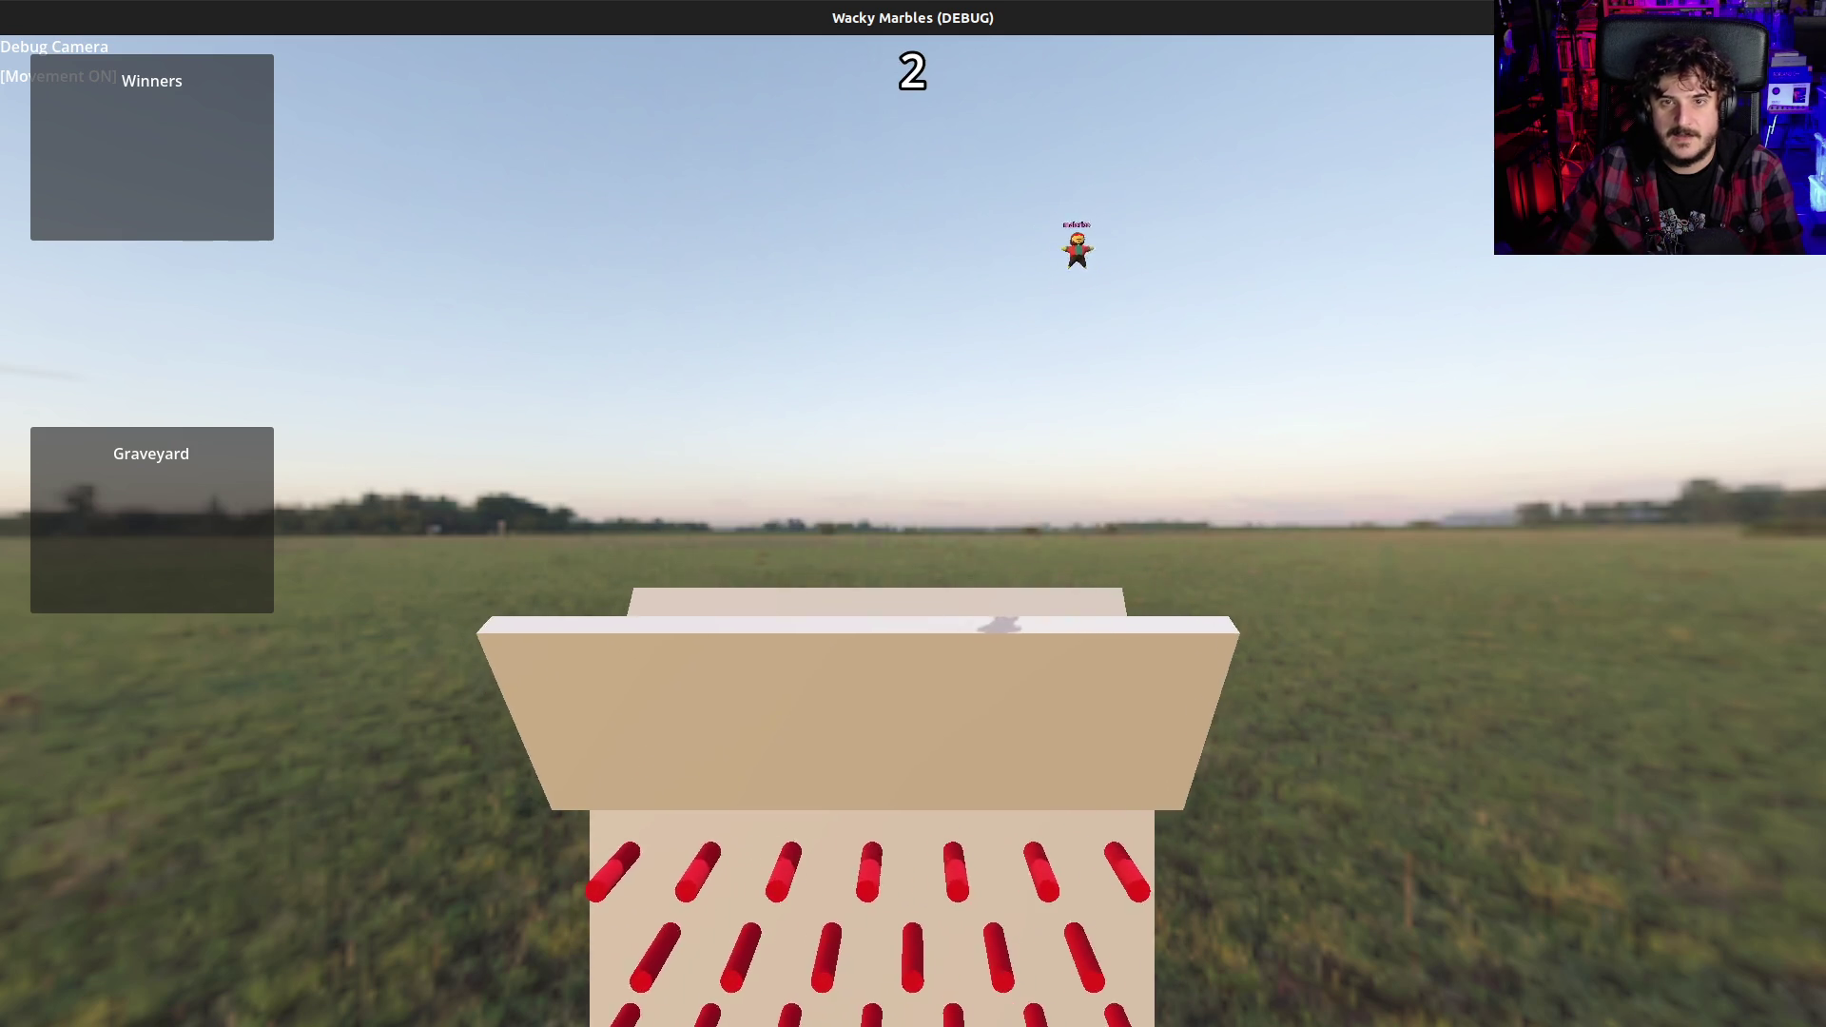
{"action": "key", "text": "s"}
{"action": "key", "text": "Escape"}
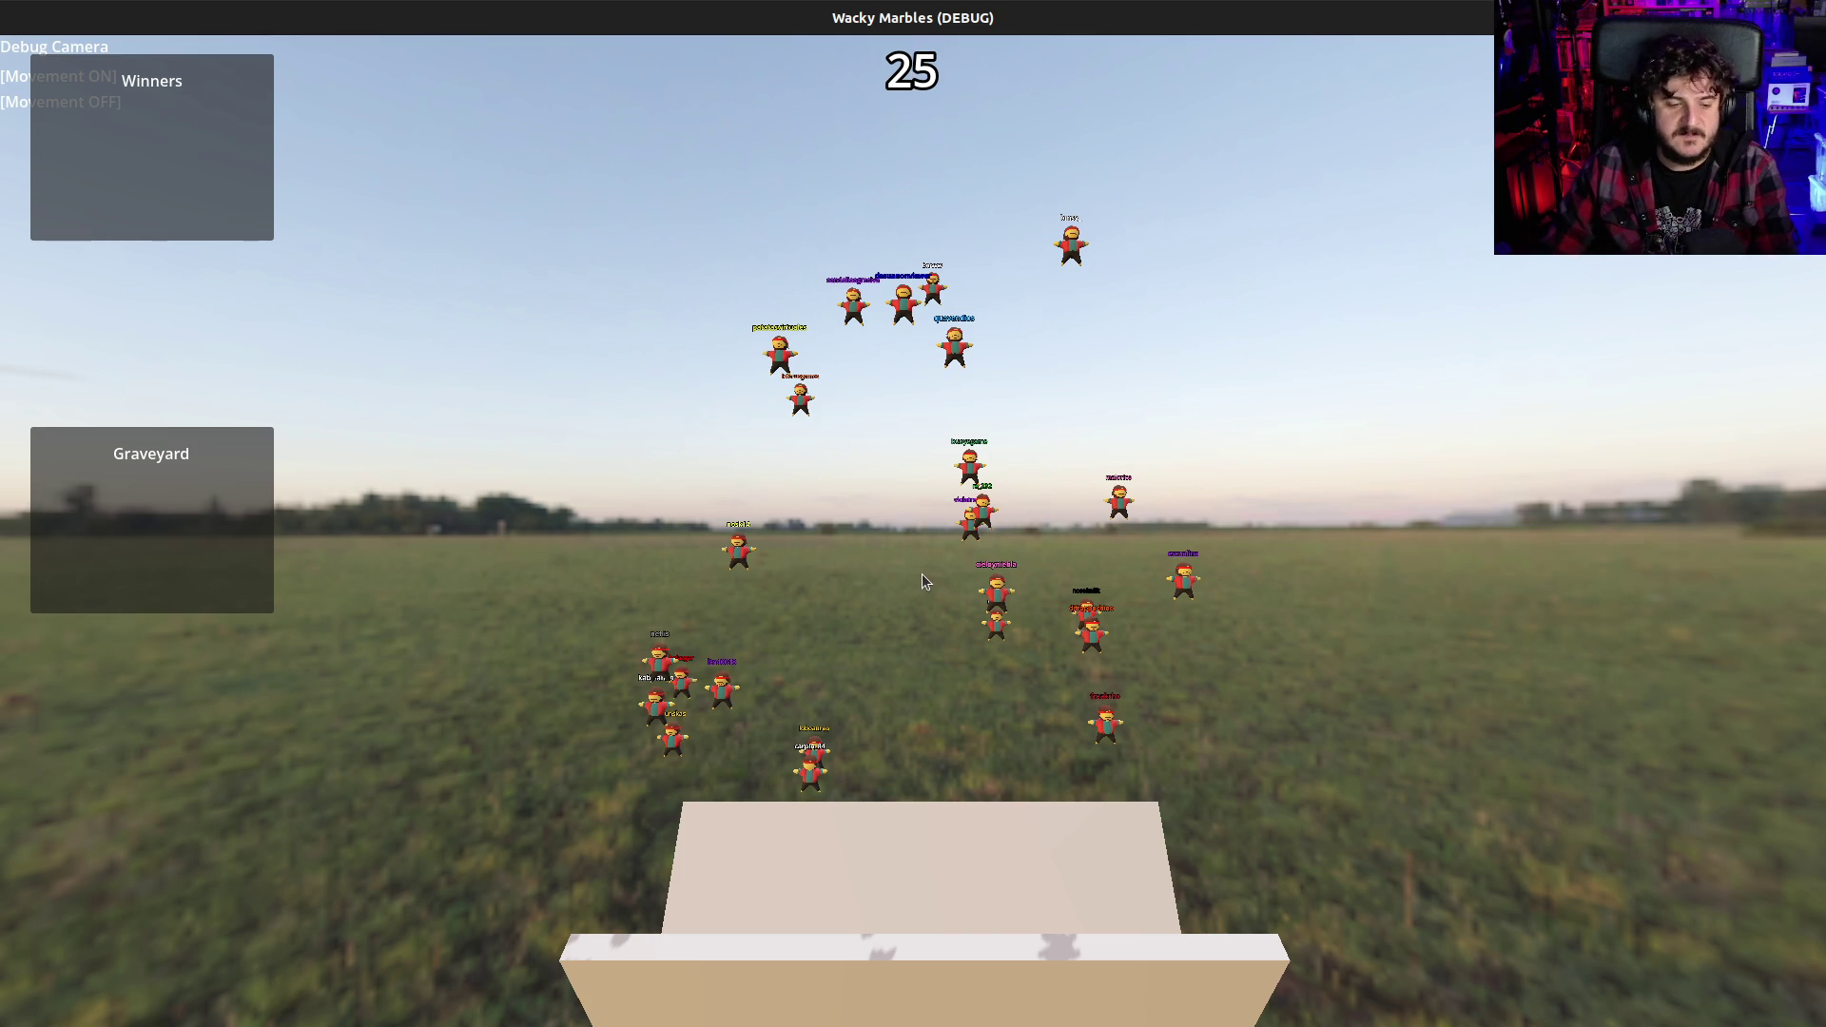
{"action": "left_click", "coordinate": [922, 574]}
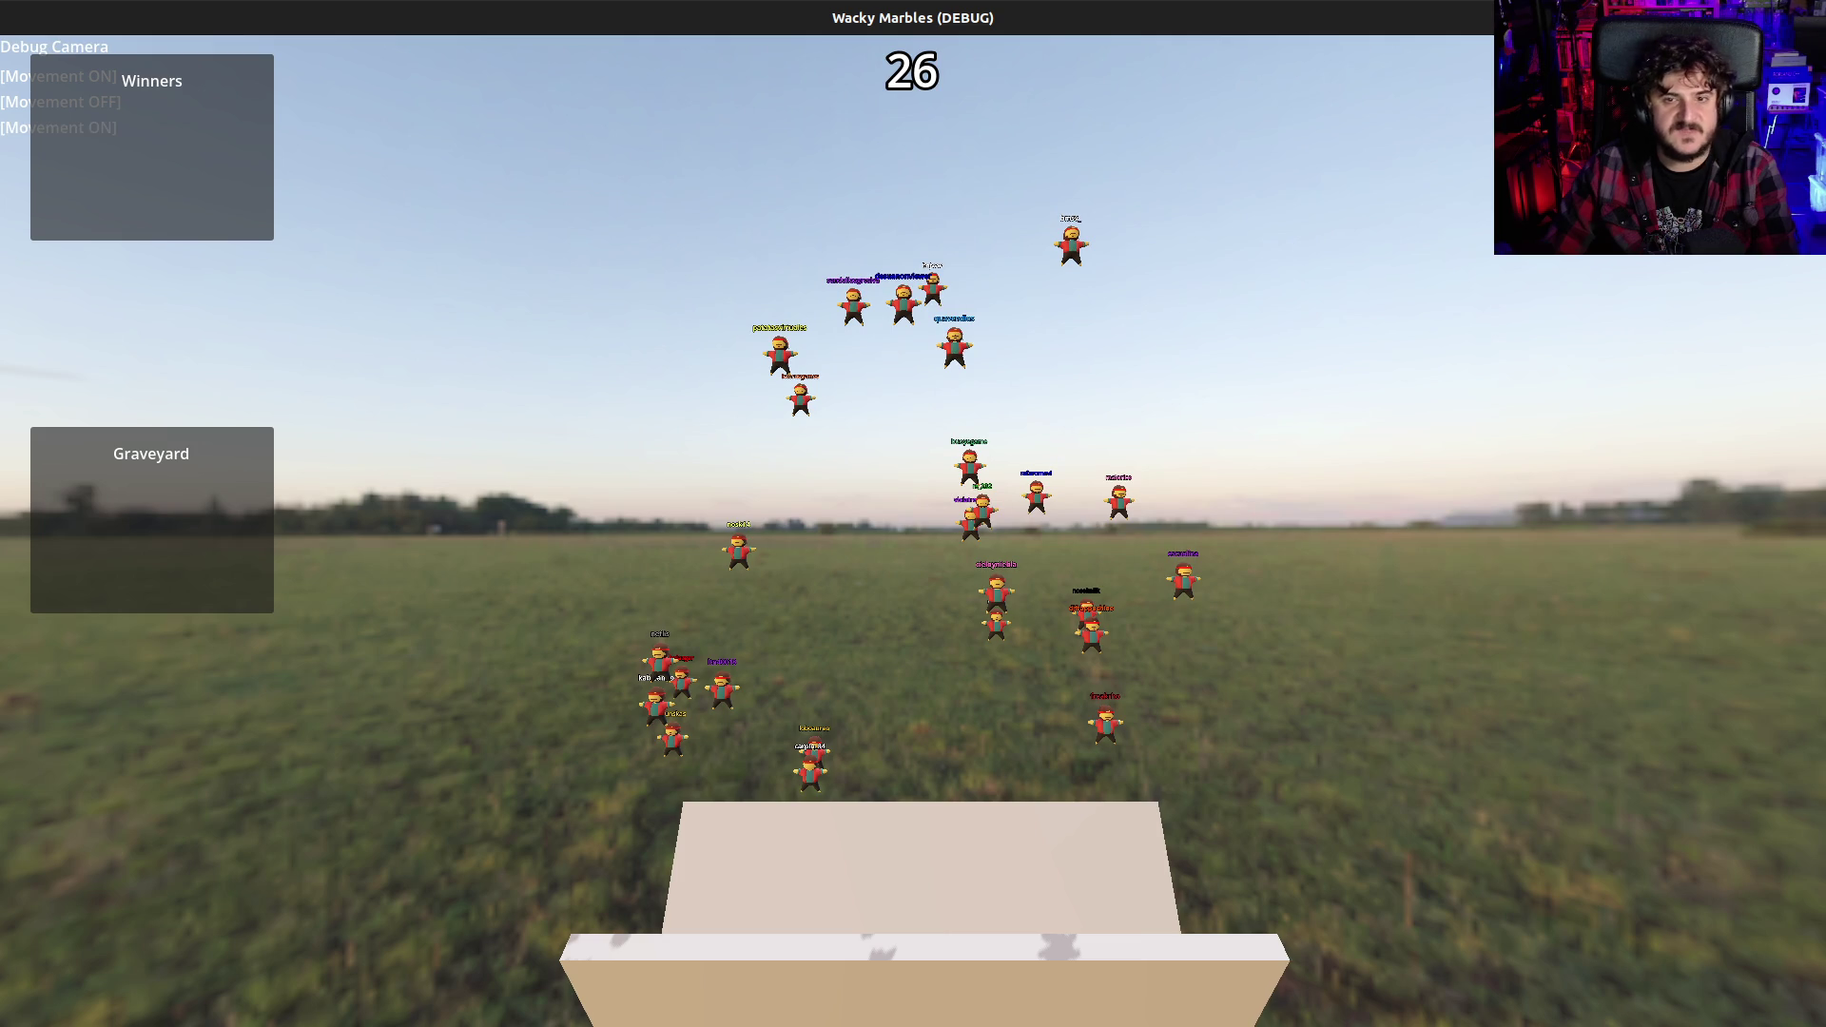
{"action": "key", "text": "s"}
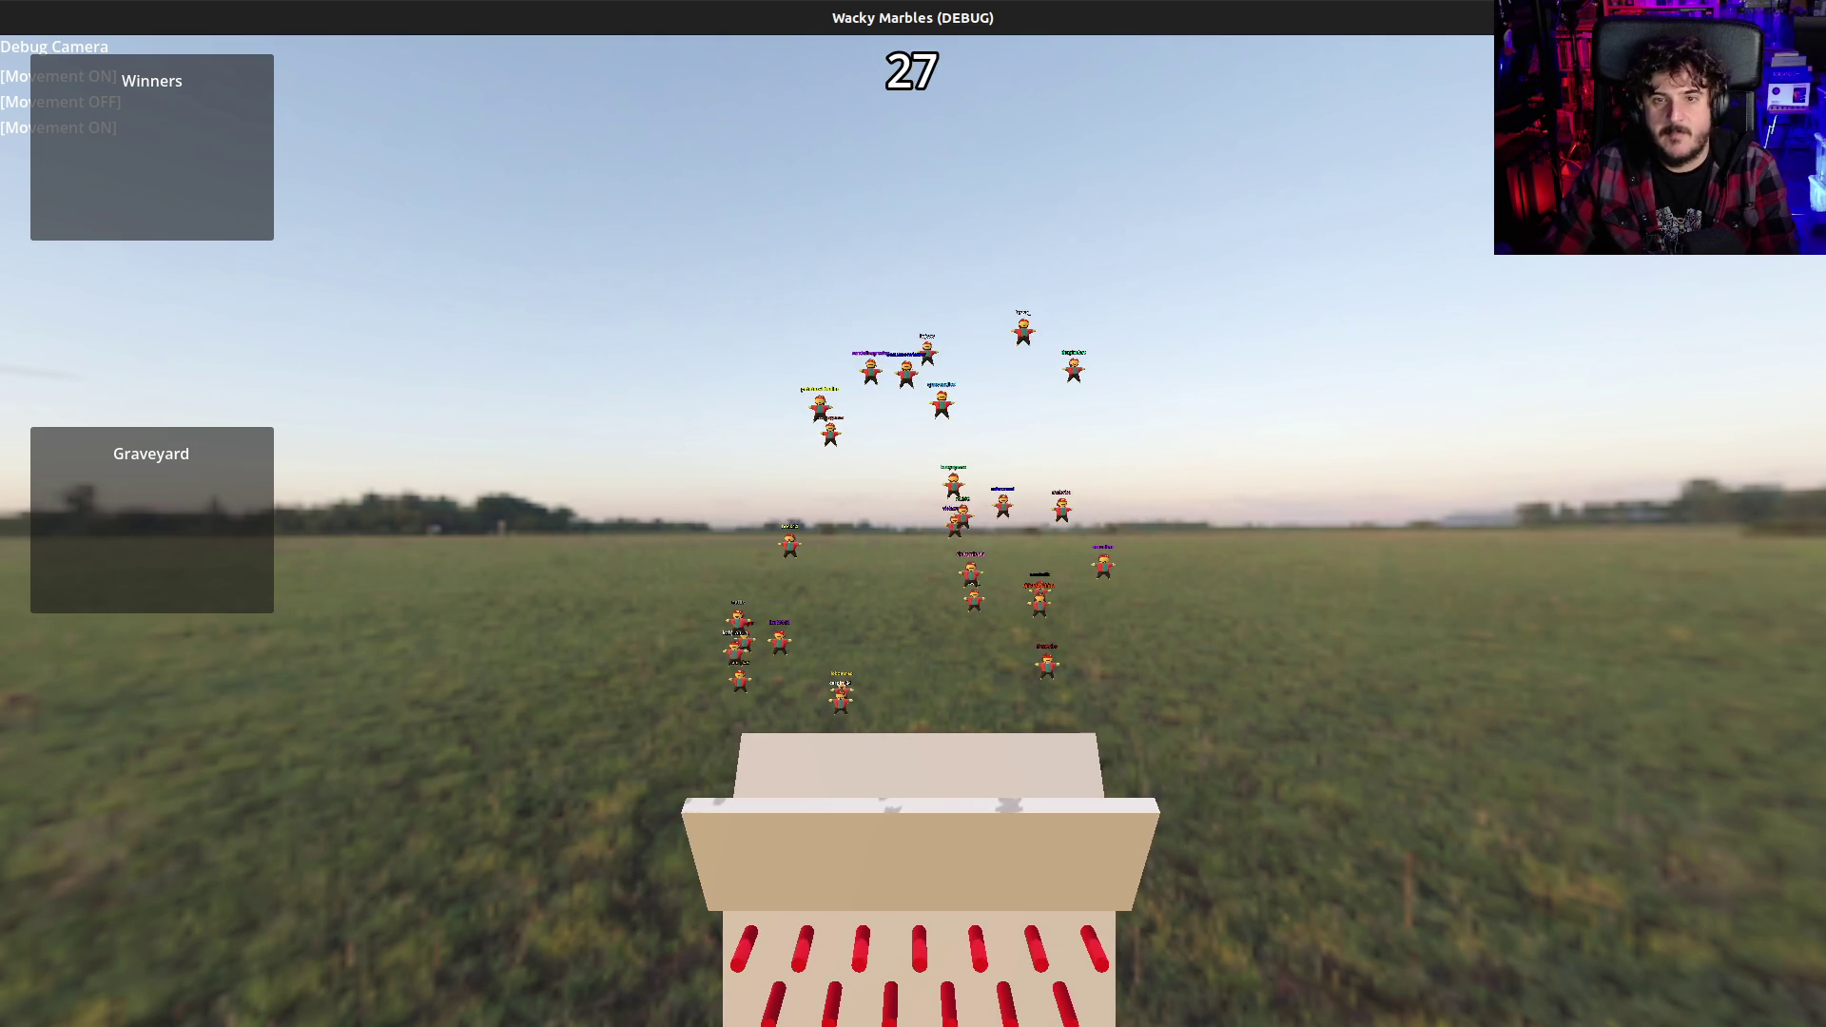
{"action": "key", "text": "q"}
{"action": "key", "text": "q"}
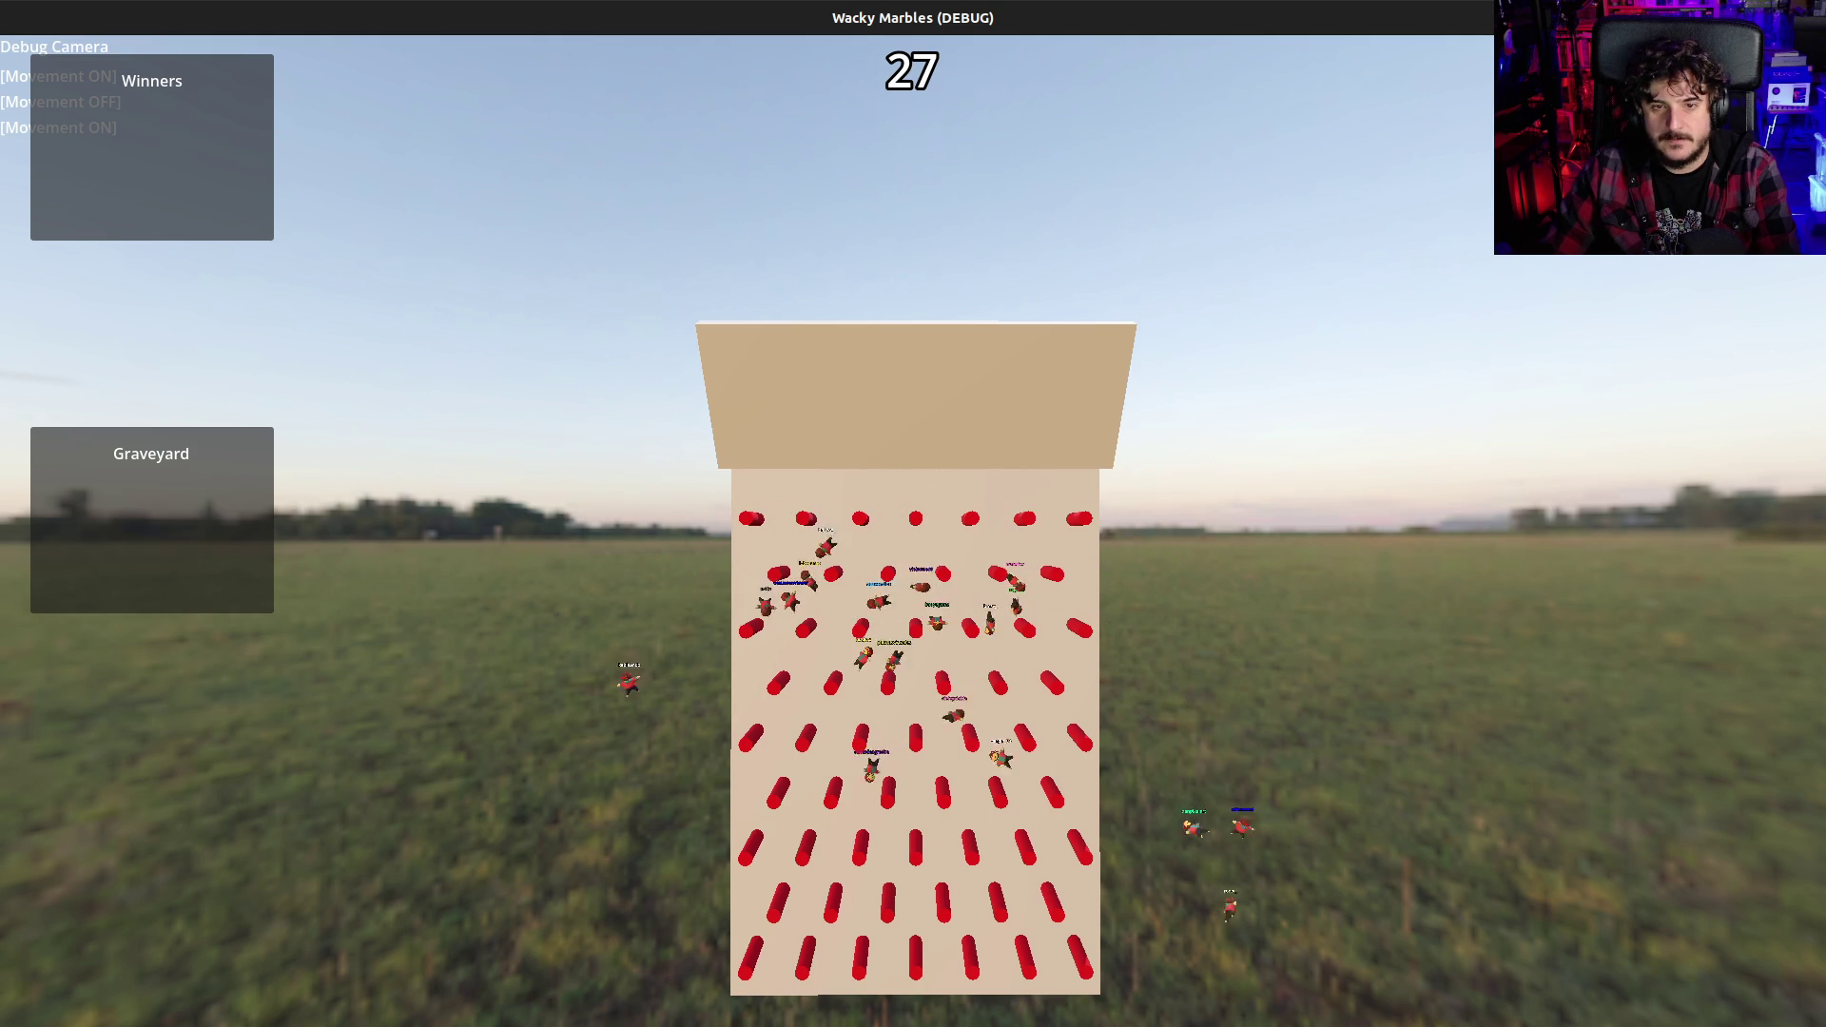
- Quit and relaunch the game, then close it and return to the ingame_ui scene
{"action": "key", "text": "F8"}
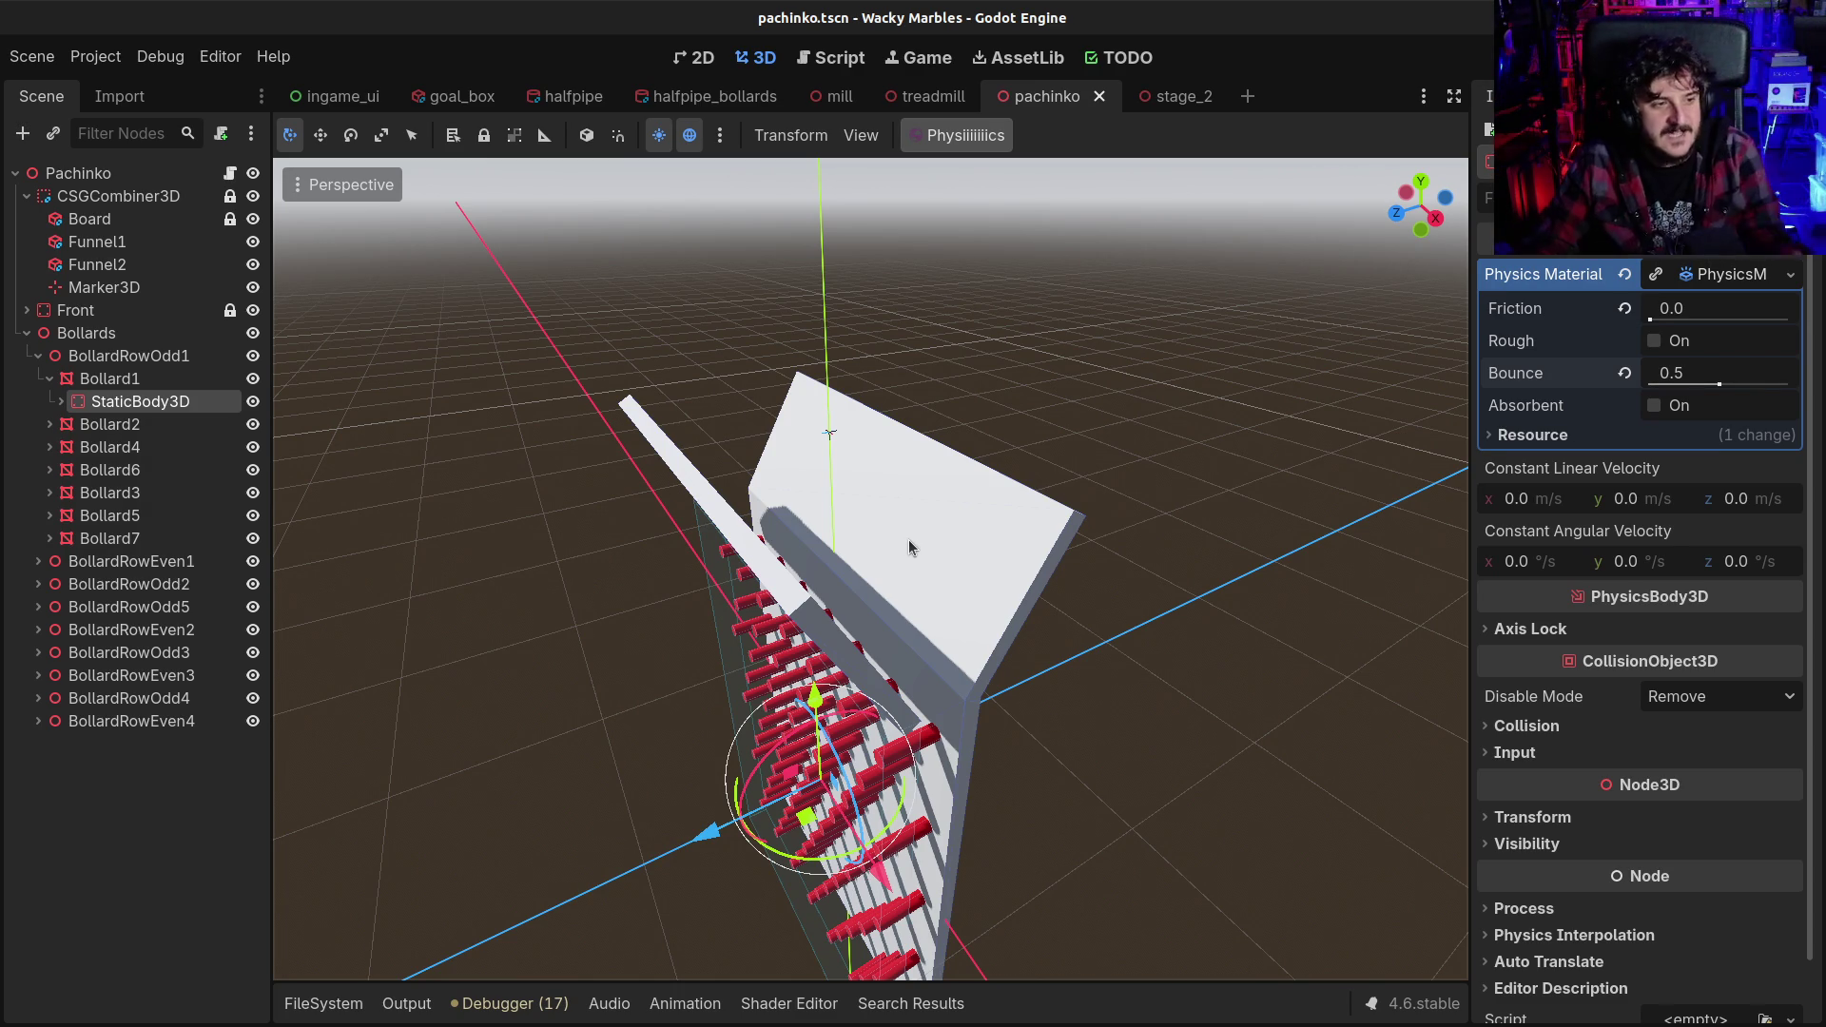
{"action": "key", "text": "F6"}
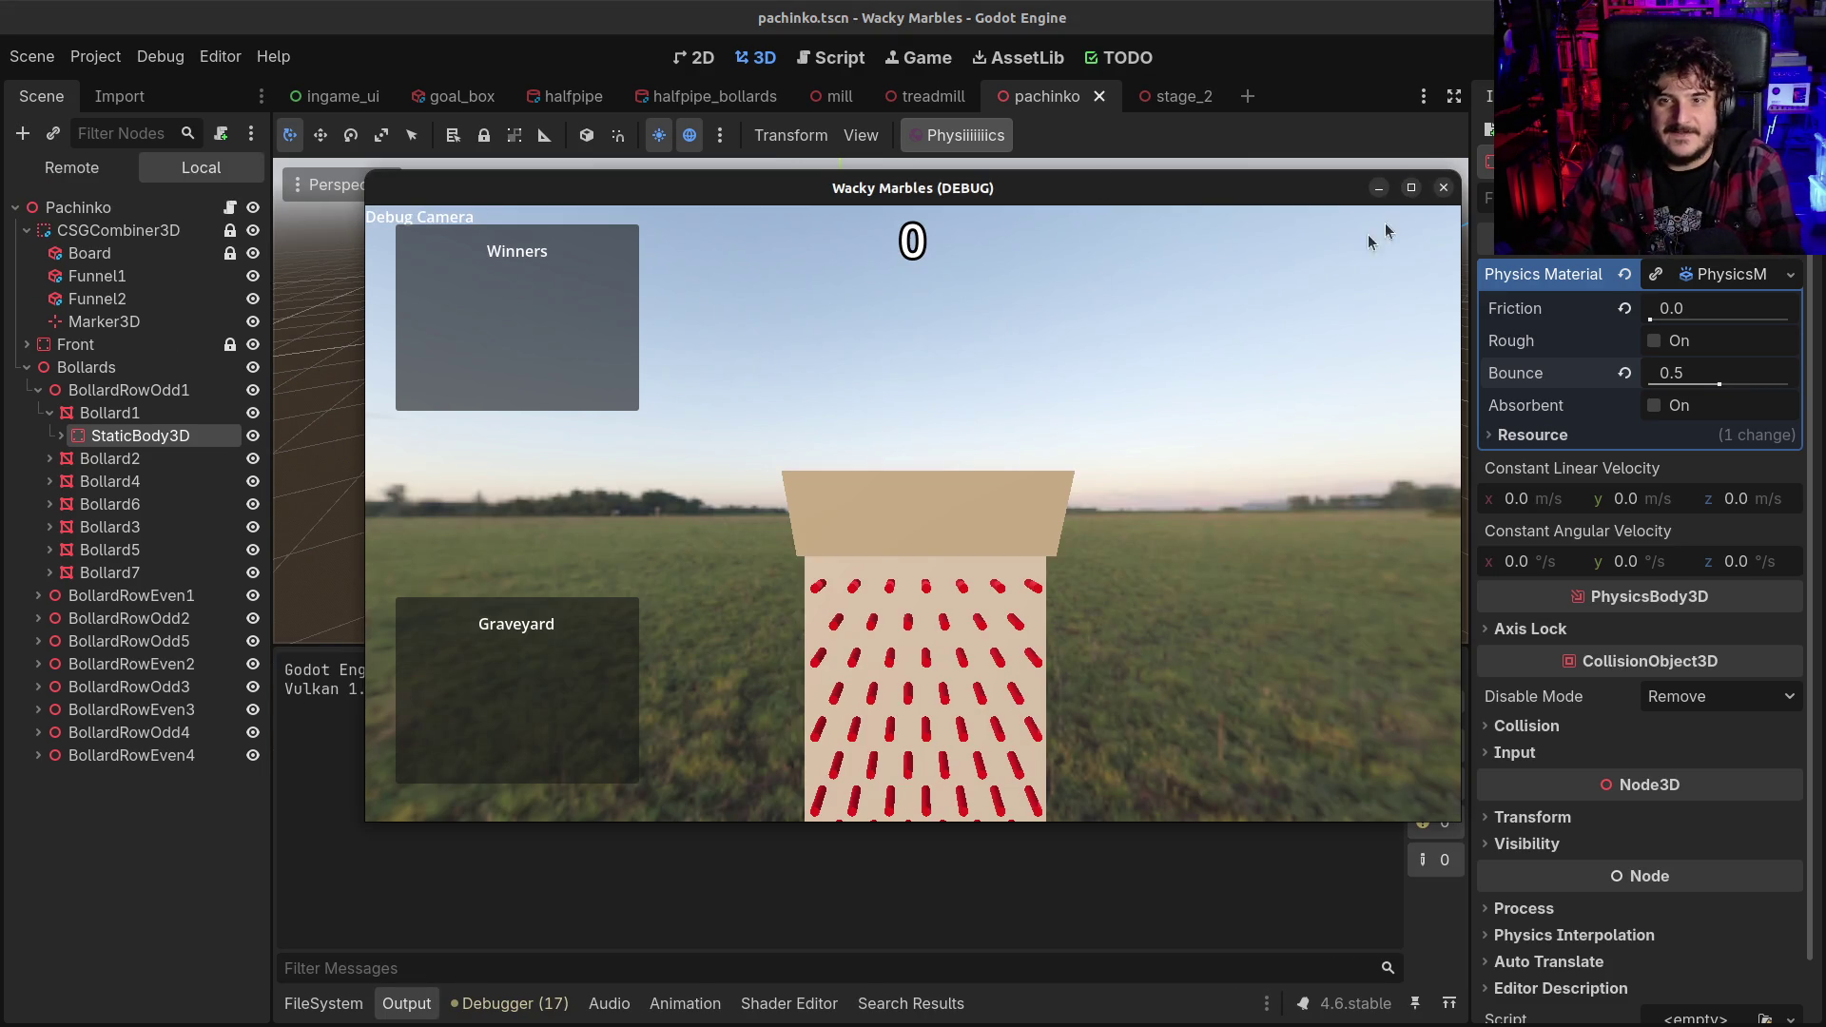
{"action": "left_click", "coordinate": [1444, 189]}
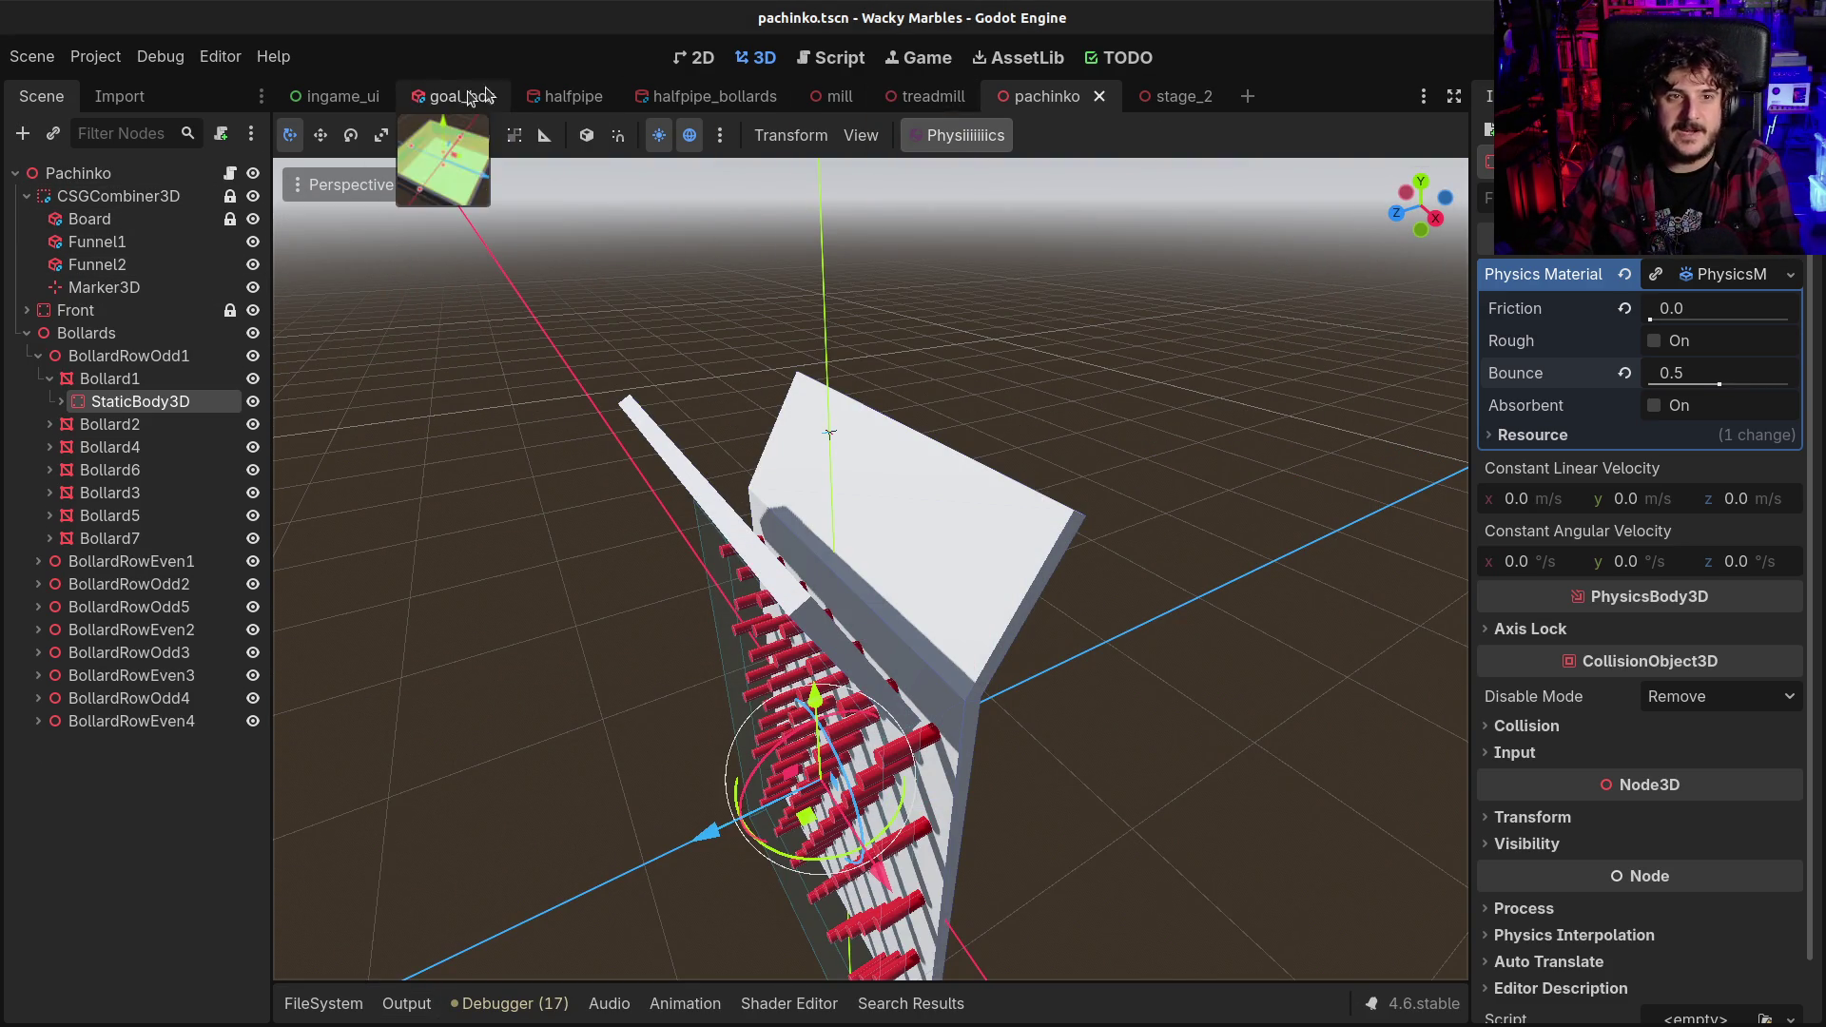
{"action": "left_click", "coordinate": [342, 98]}
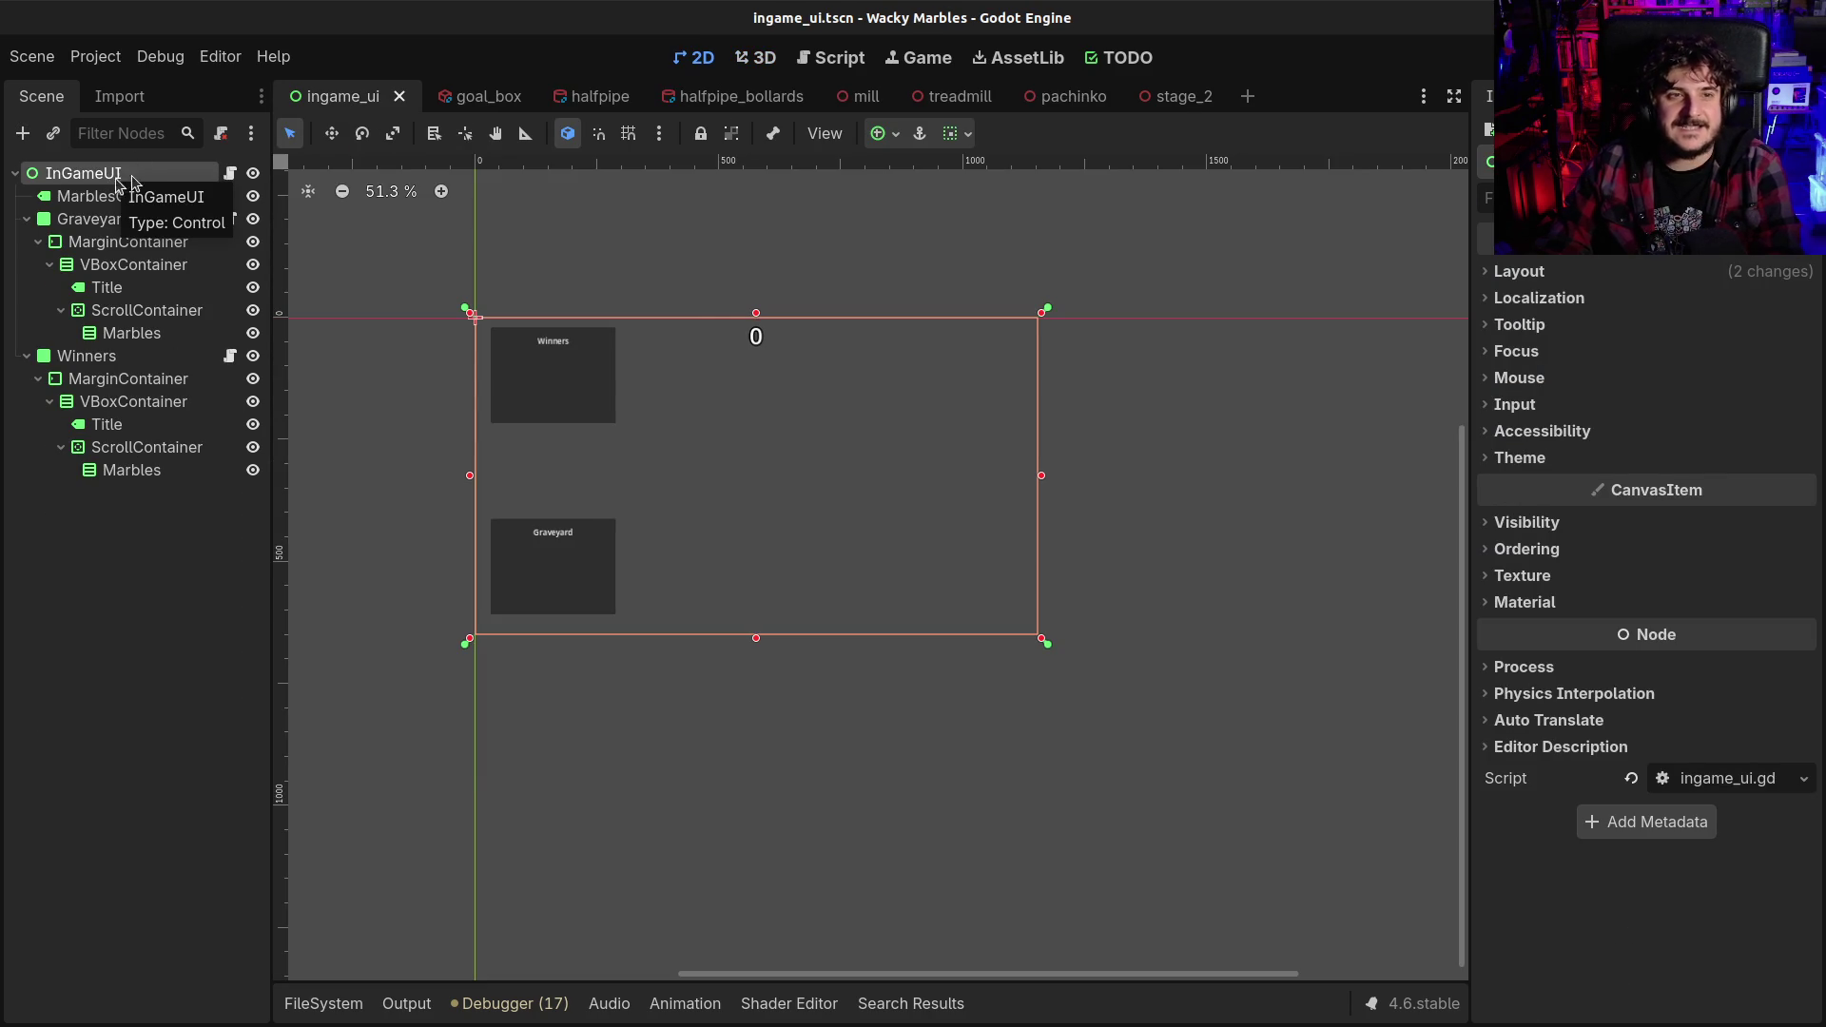
- Open the InGameUI script, then switch to stage_2's stage.gd and place the caret at line 24
{"action": "left_click", "coordinate": [229, 173]}
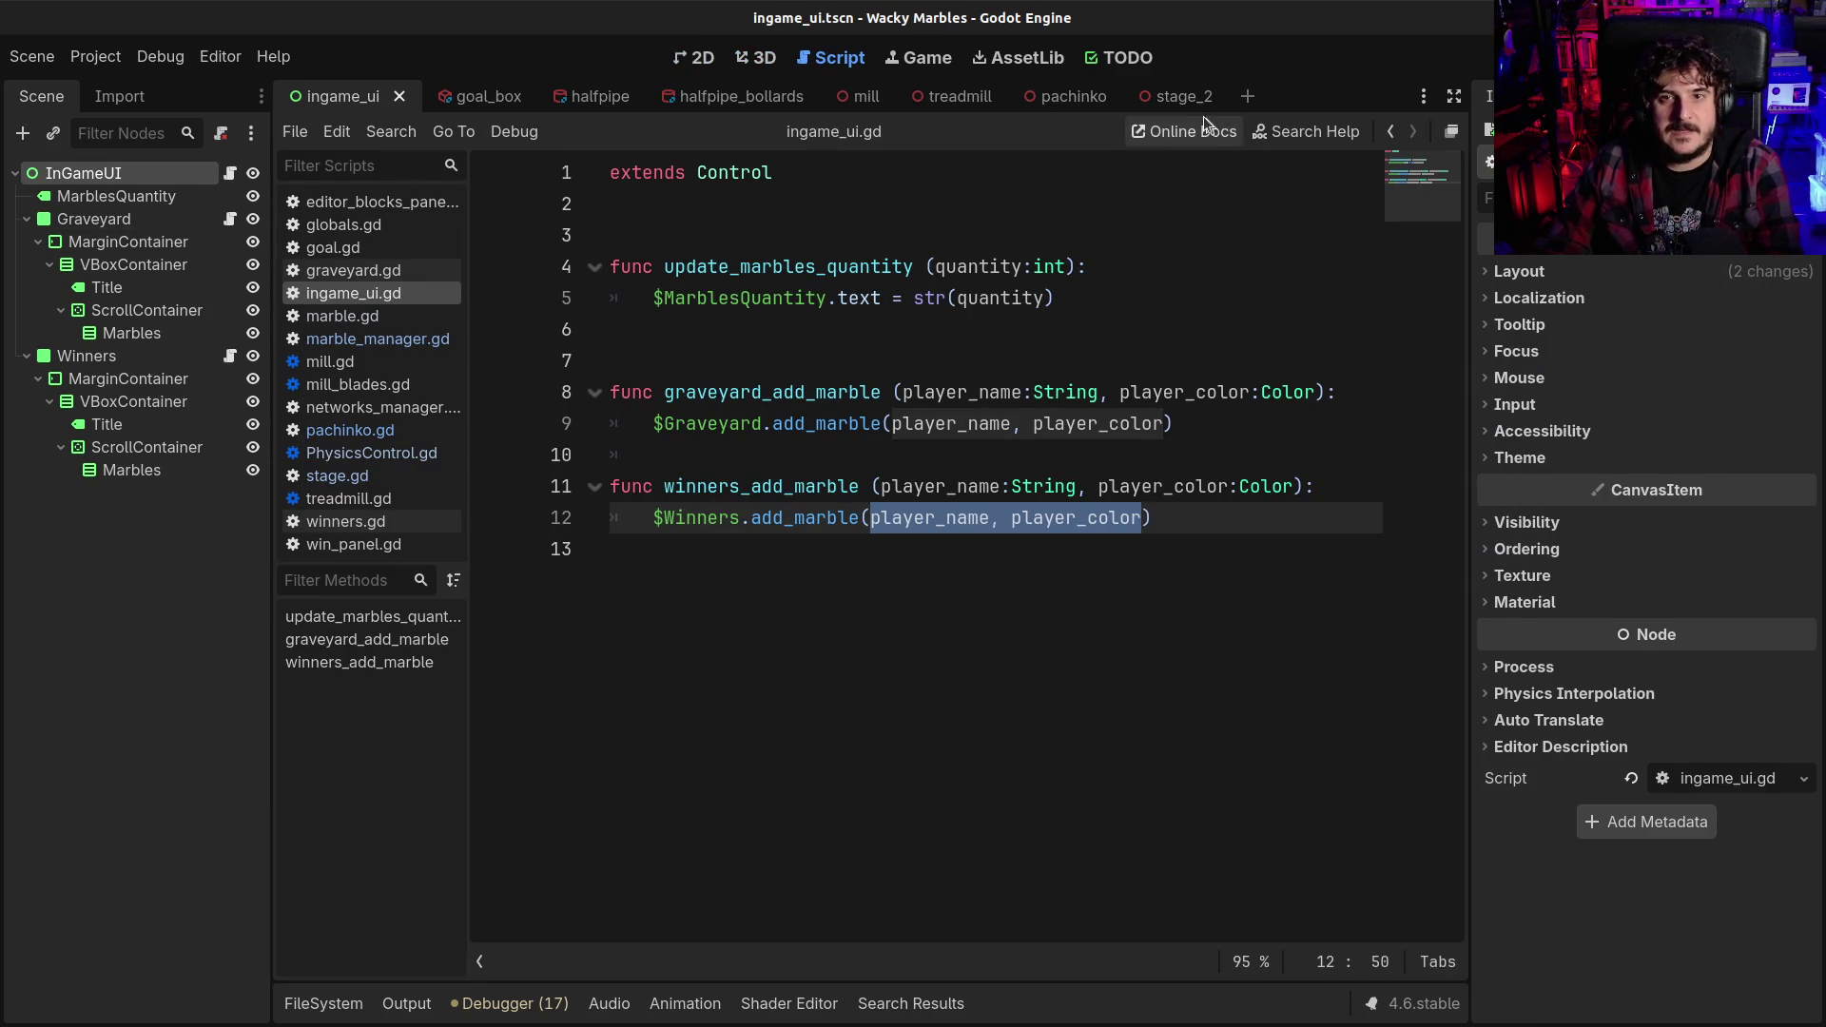
{"action": "left_click", "coordinate": [1160, 97]}
{"action": "left_click", "coordinate": [95, 56]}
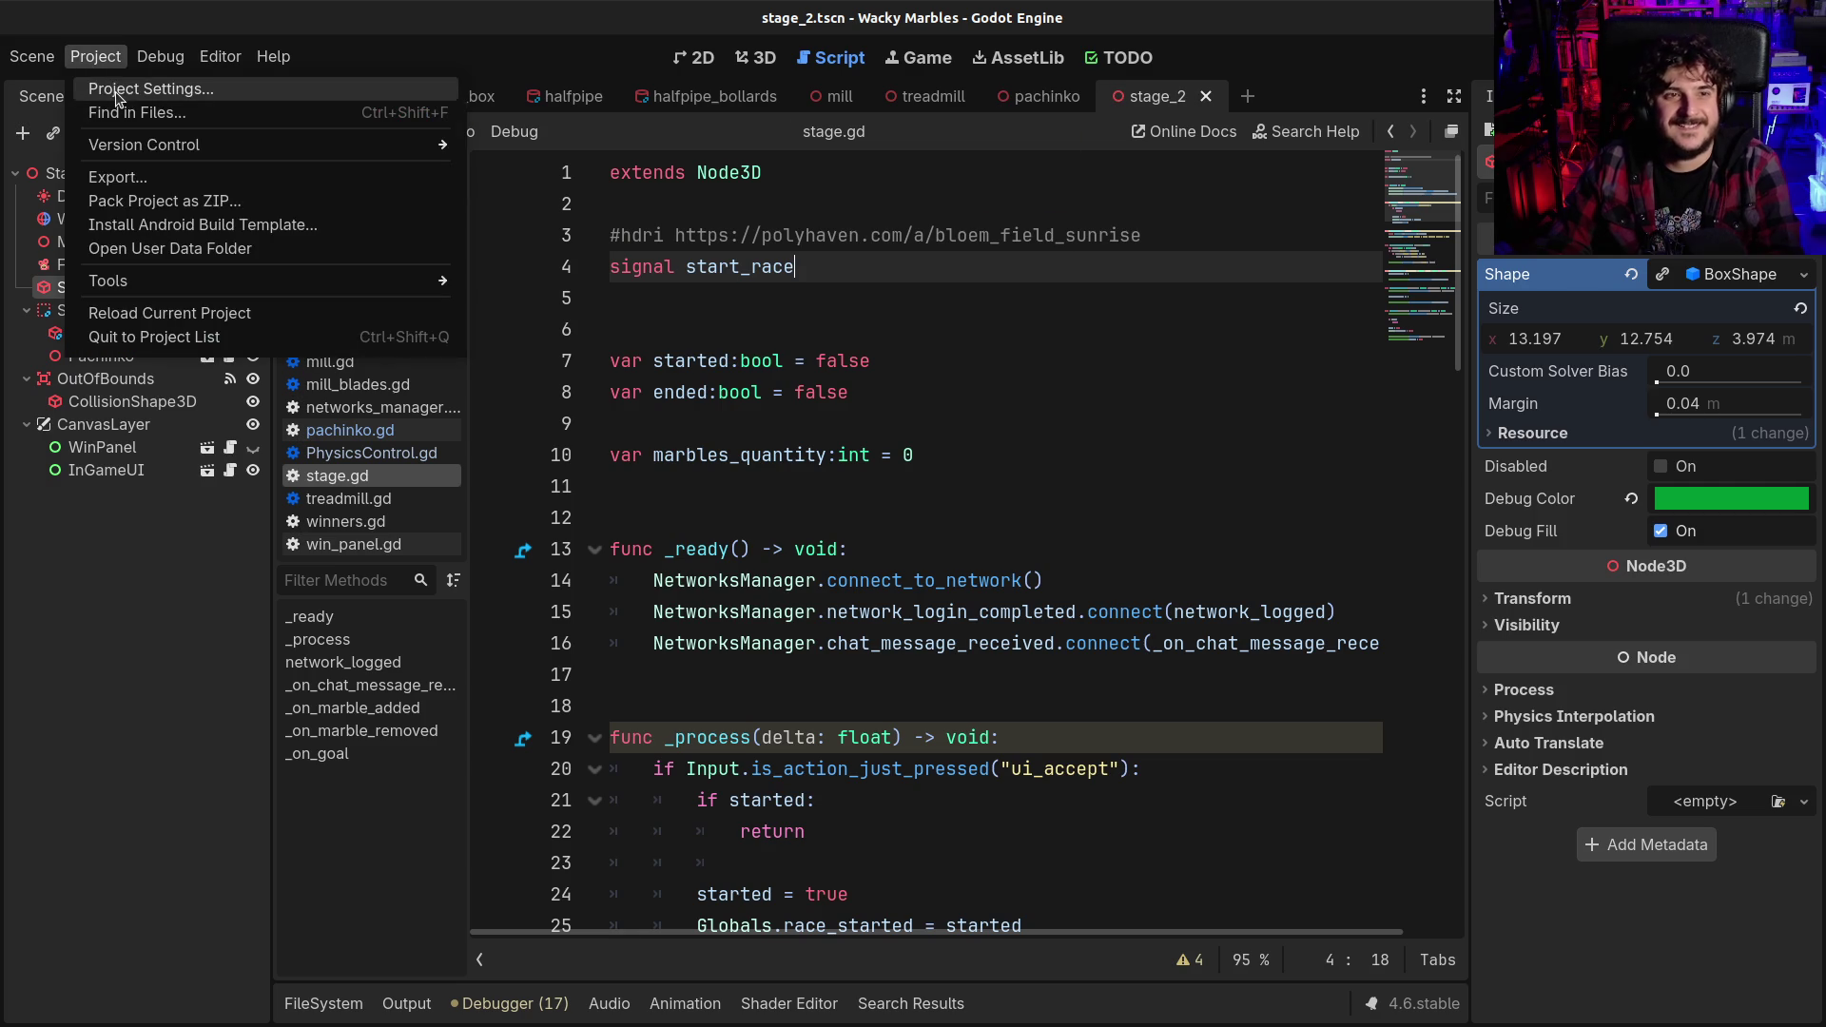
{"action": "key", "text": "Escape"}
{"action": "left_click", "coordinate": [80, 177]}
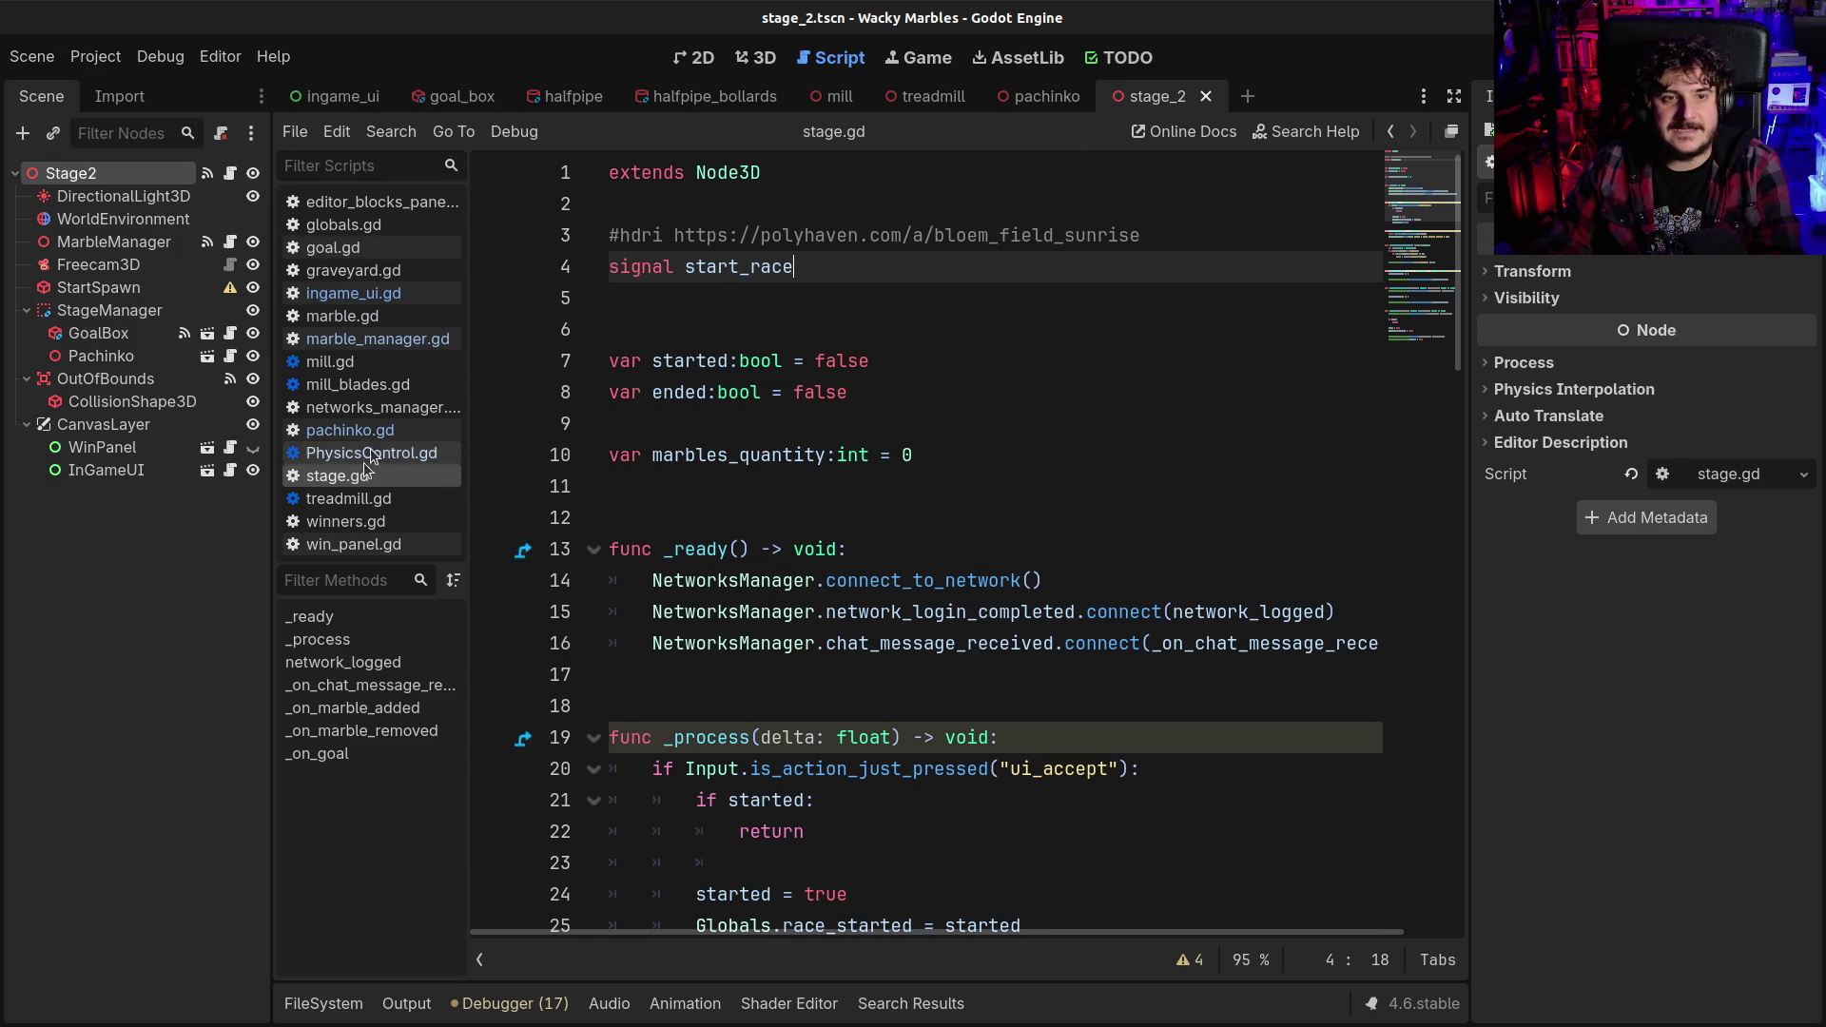
{"action": "scroll", "coordinate": [869, 598], "scroll_direction": "down", "scroll_amount": 2}
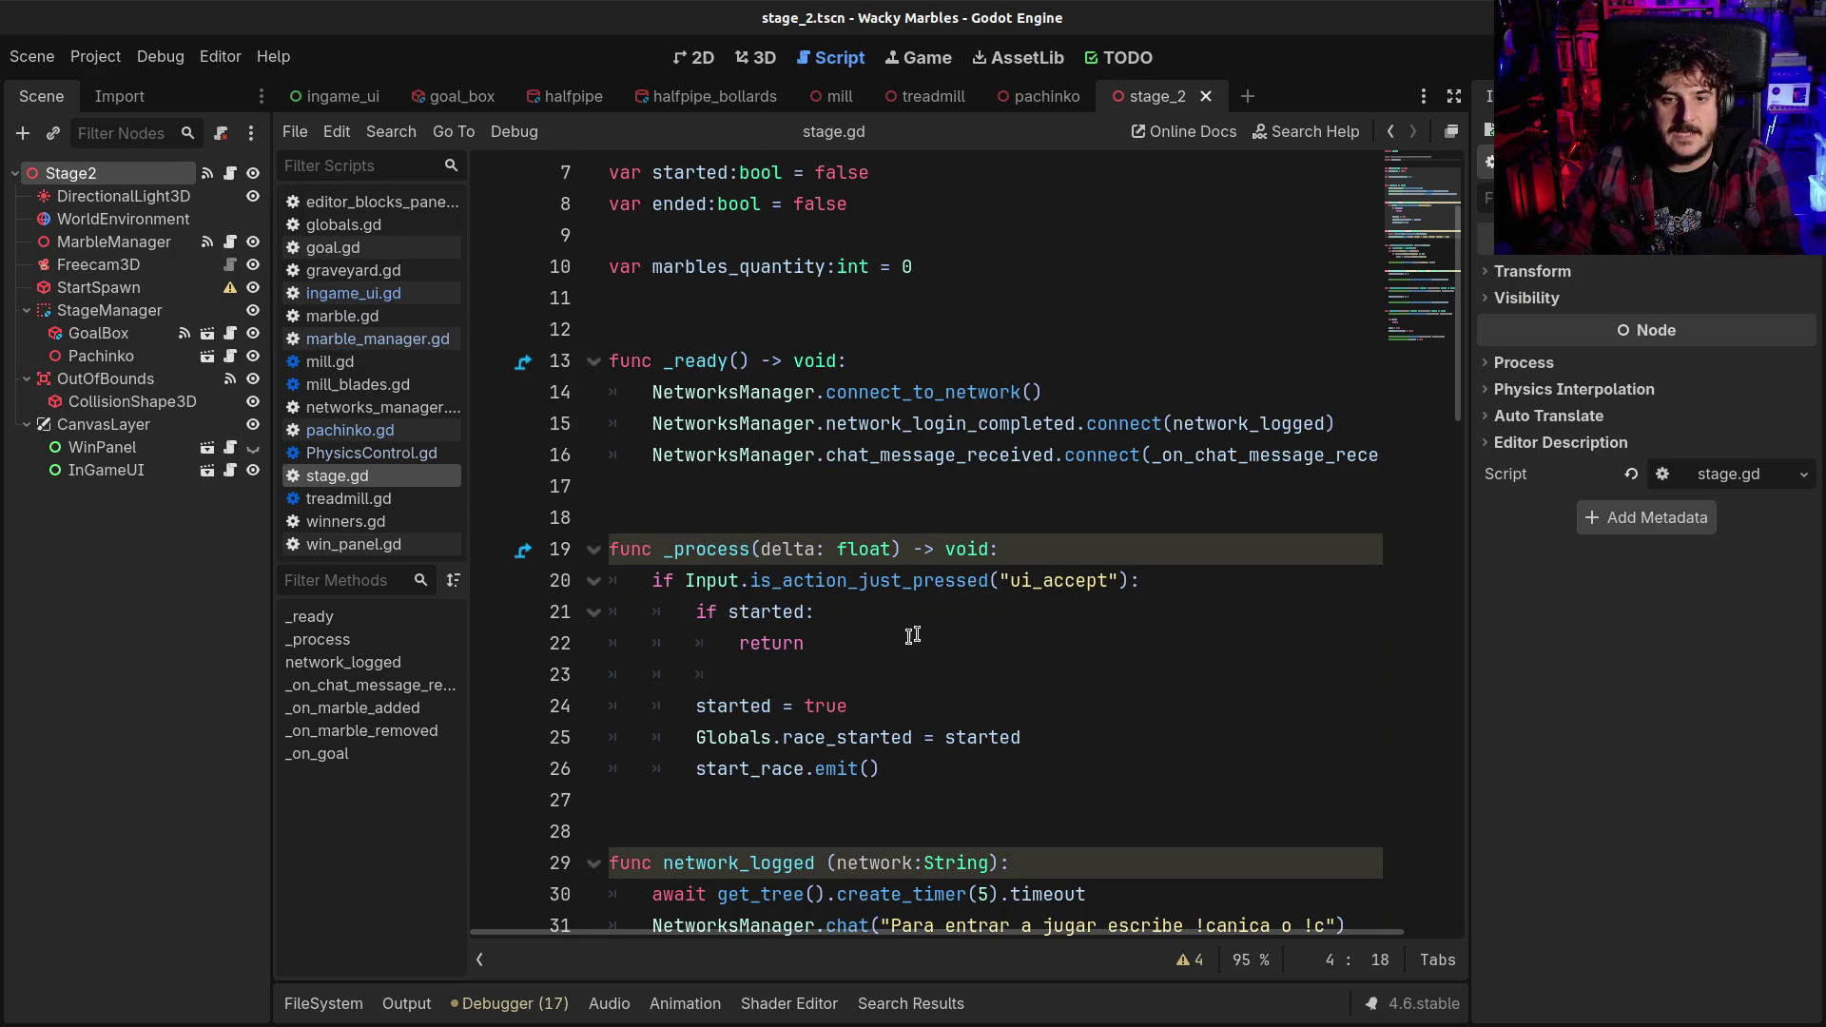
{"action": "left_click", "coordinate": [989, 661]}
{"action": "key", "text": "Down"}
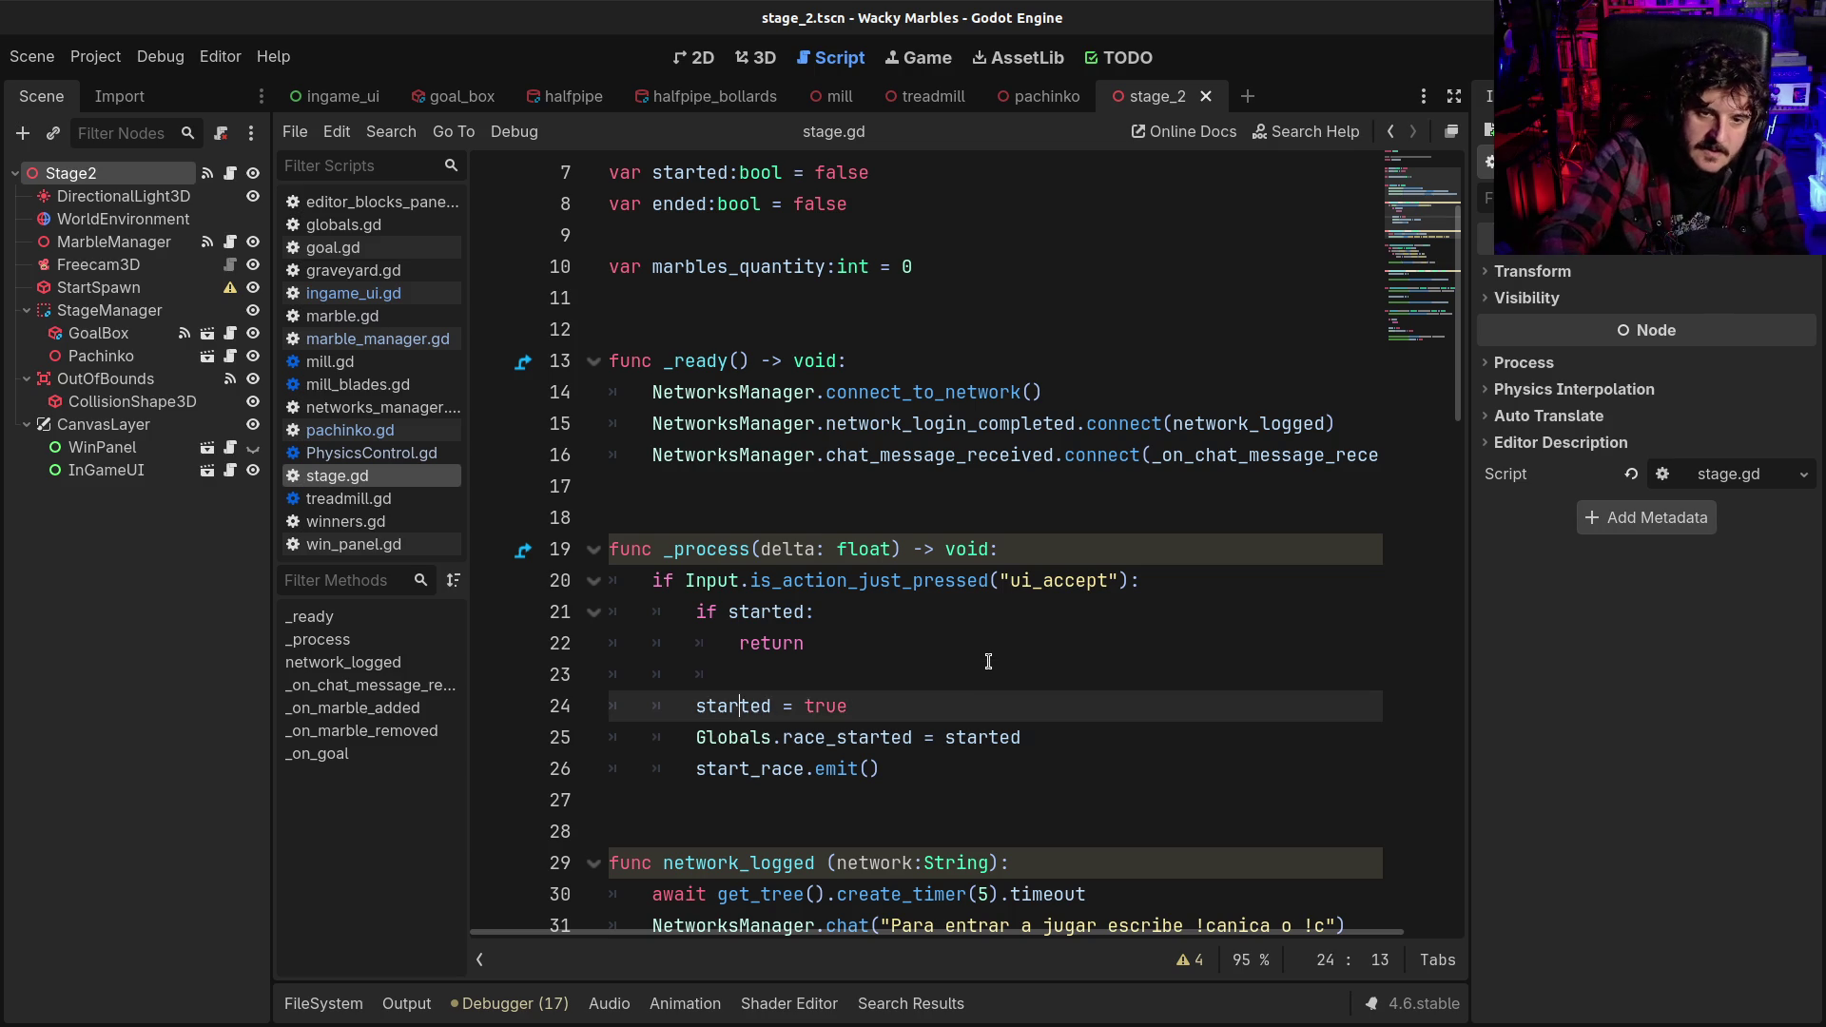
- Start an 'elif Input' line after start_race.emit() using autocomplete, then open Project Settings
{"action": "key", "text": "Down"}
{"action": "key", "text": "Down"}
{"action": "key", "text": "End"}
{"action": "key", "text": "Return"}
{"action": "key", "text": "BackSpace"}
{"action": "type", "text": "el"}
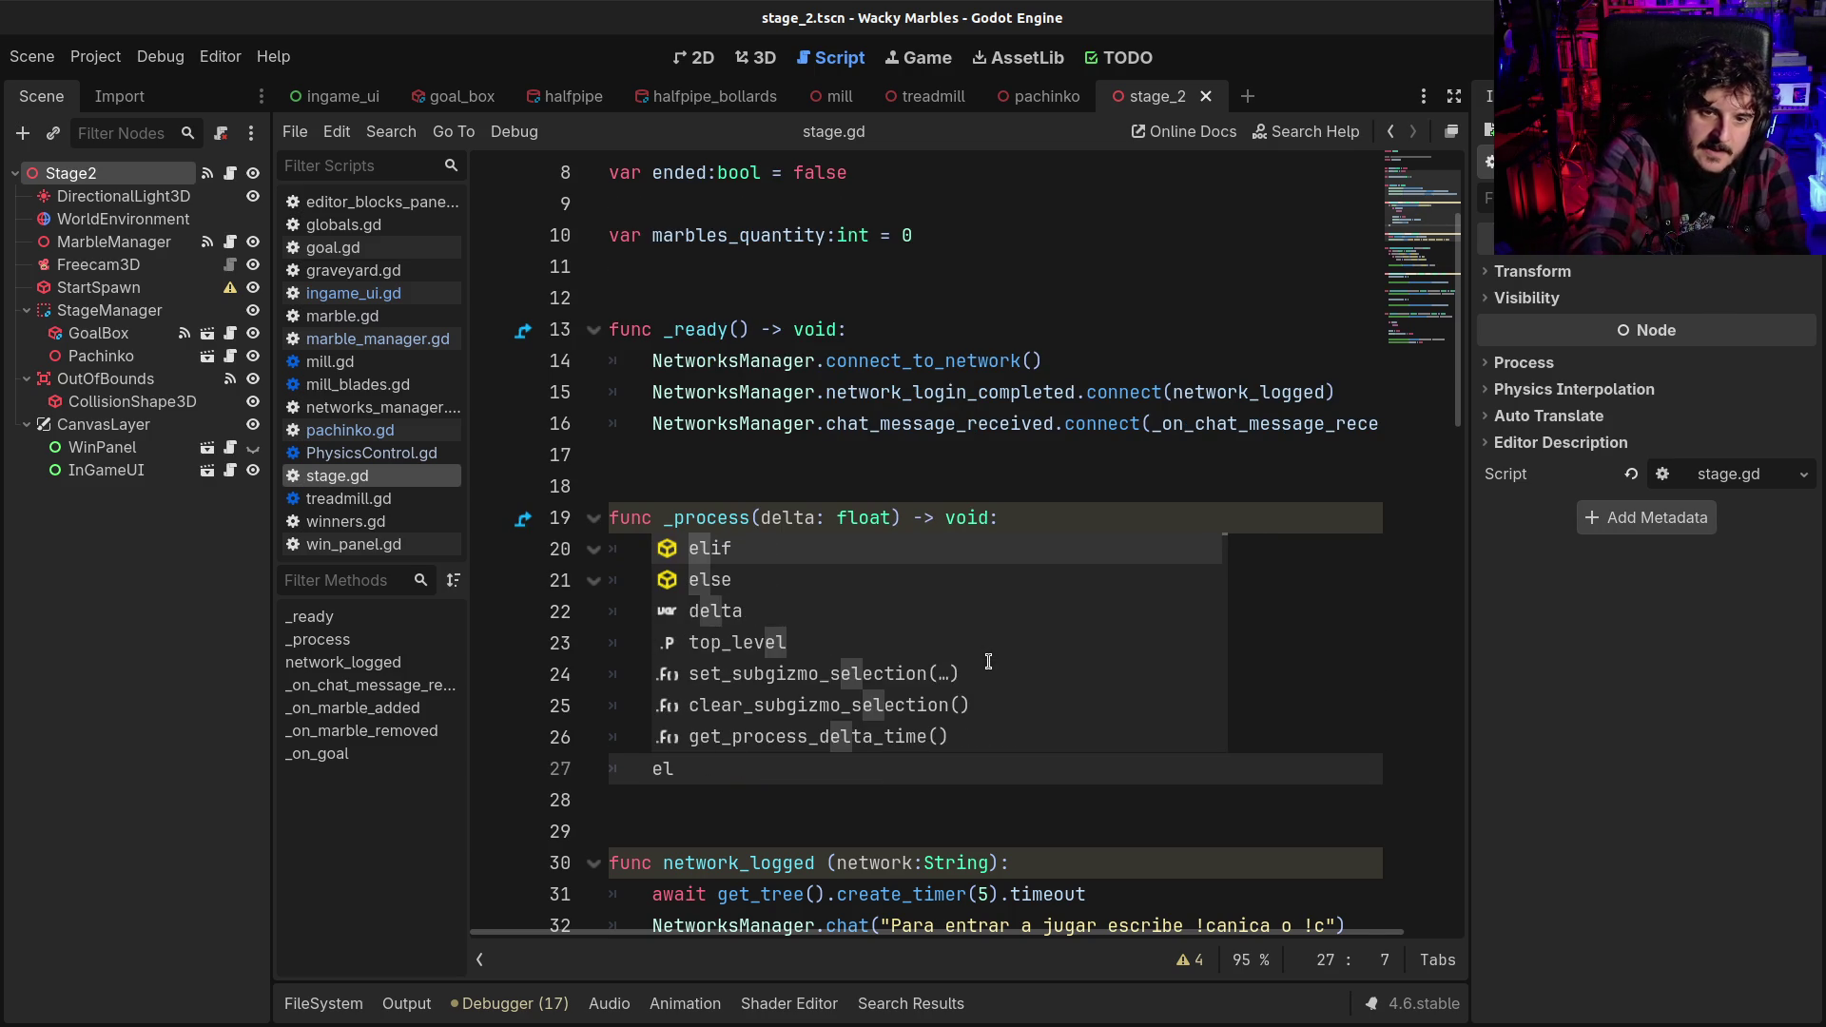
{"action": "type", "text": "if Inpu"}
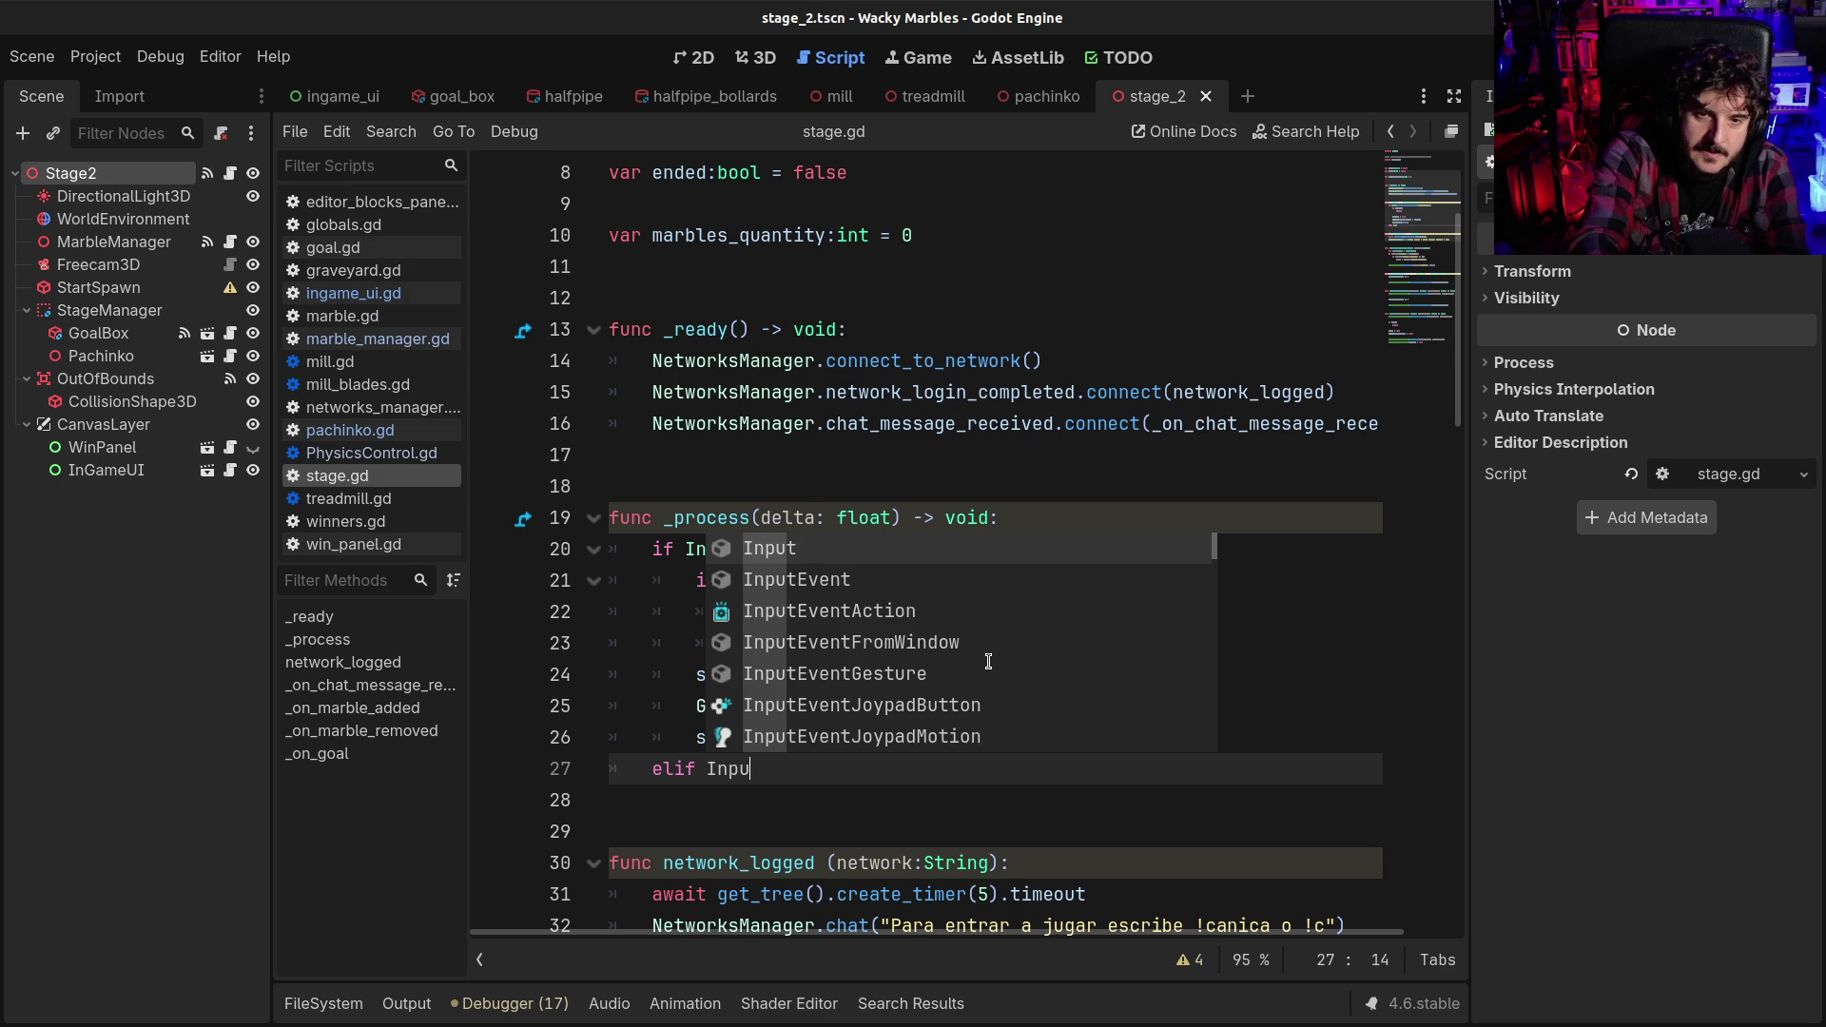
{"action": "key", "text": "Return"}
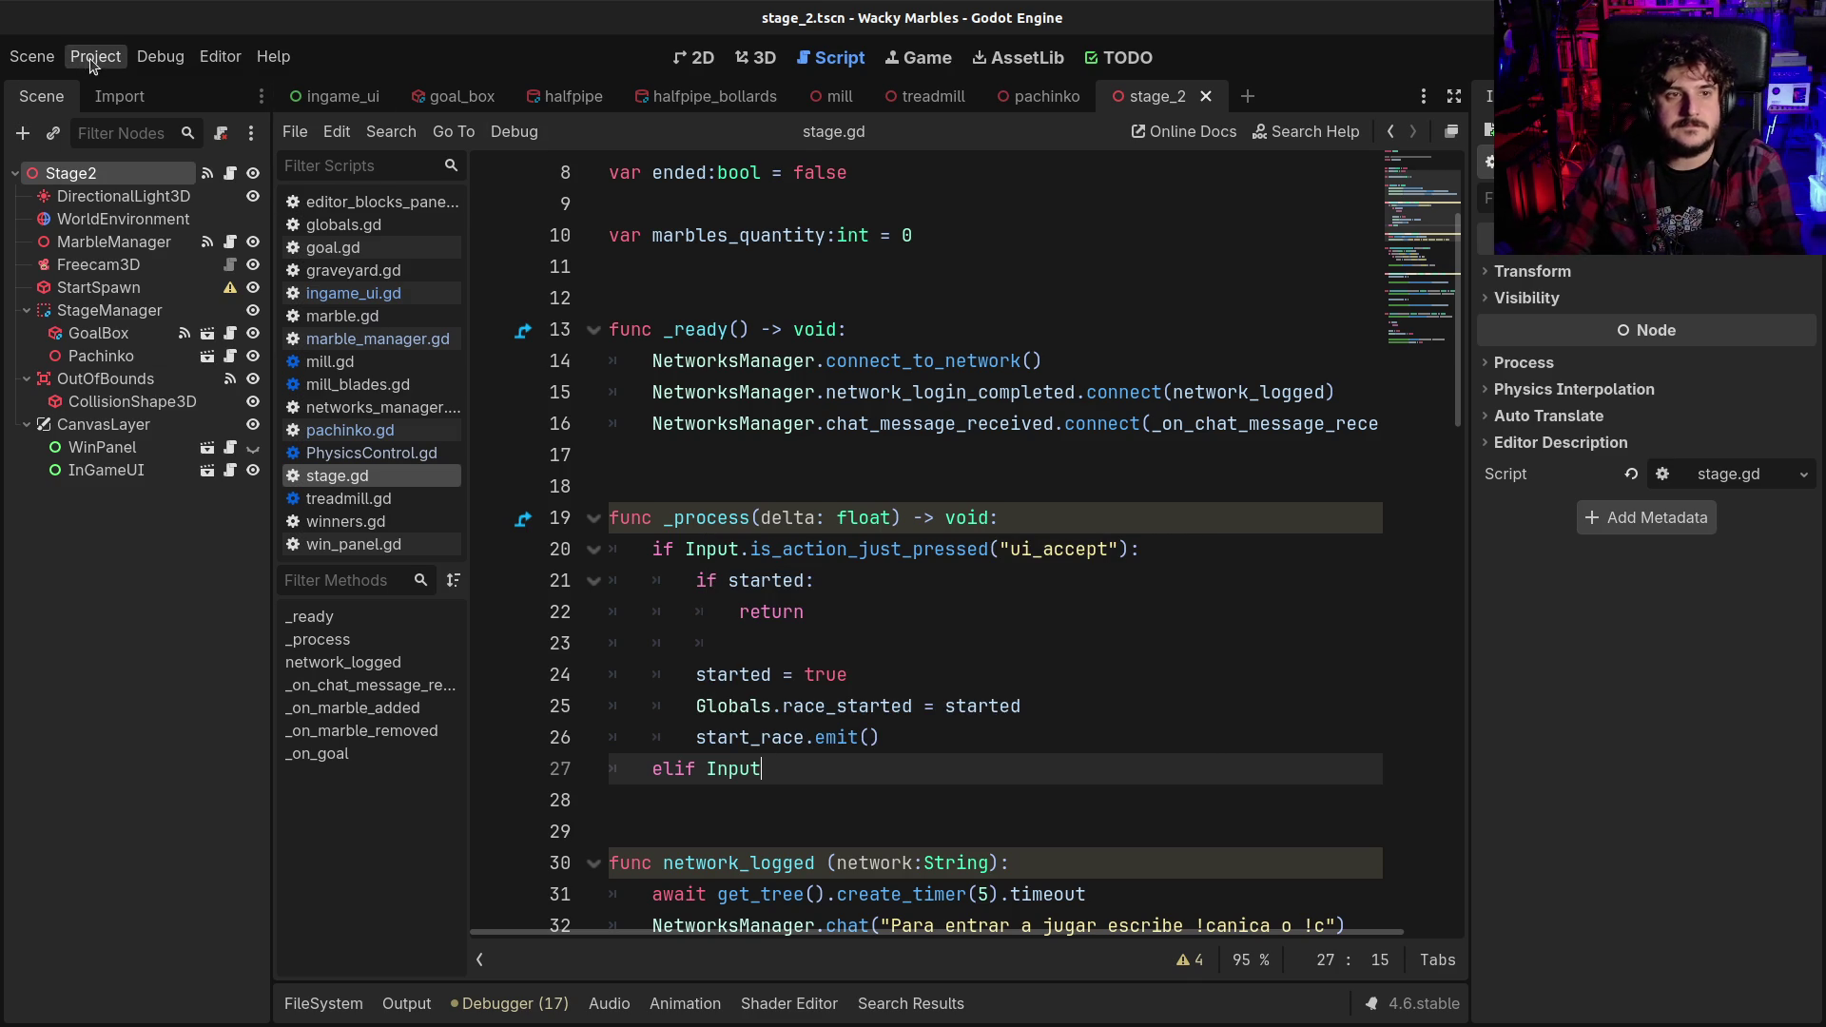
{"action": "left_click", "coordinate": [94, 57]}
{"action": "left_click", "coordinate": [124, 82]}
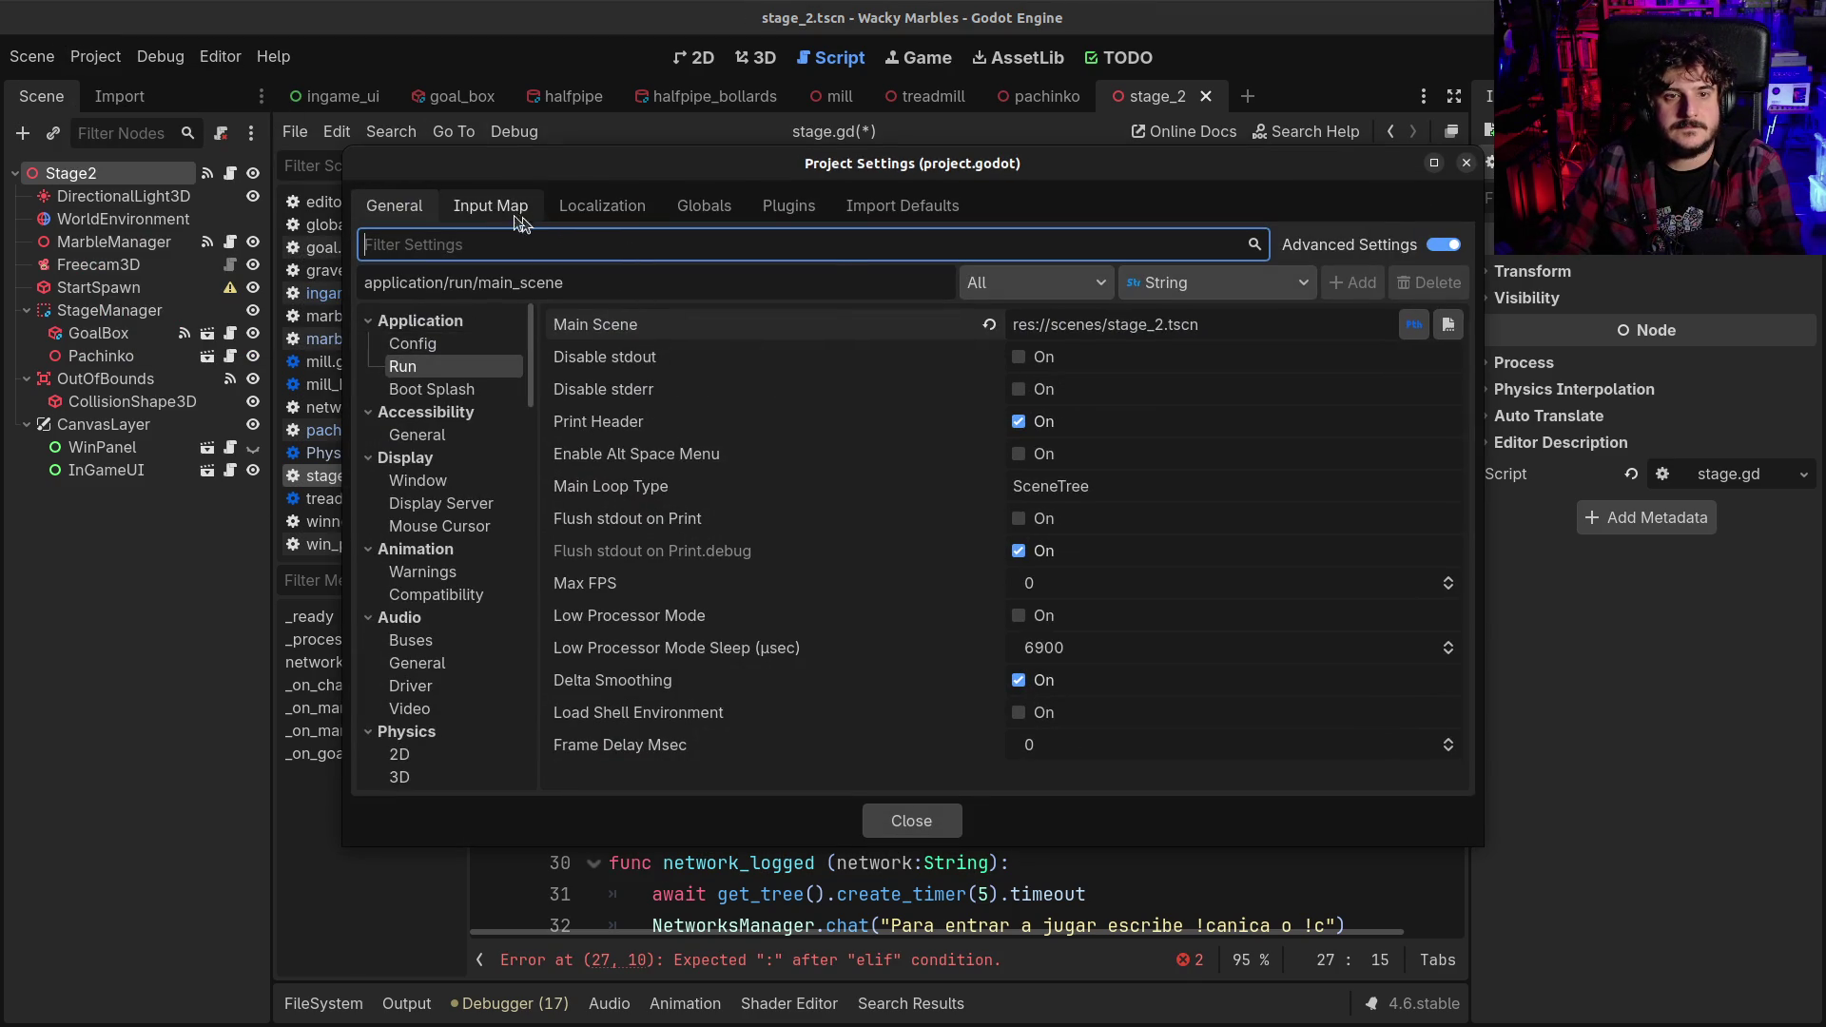
- Create a game_reset input action bound to the physical R key in the Input Map
{"action": "left_click", "coordinate": [526, 223]}
{"action": "left_click", "coordinate": [512, 283]}
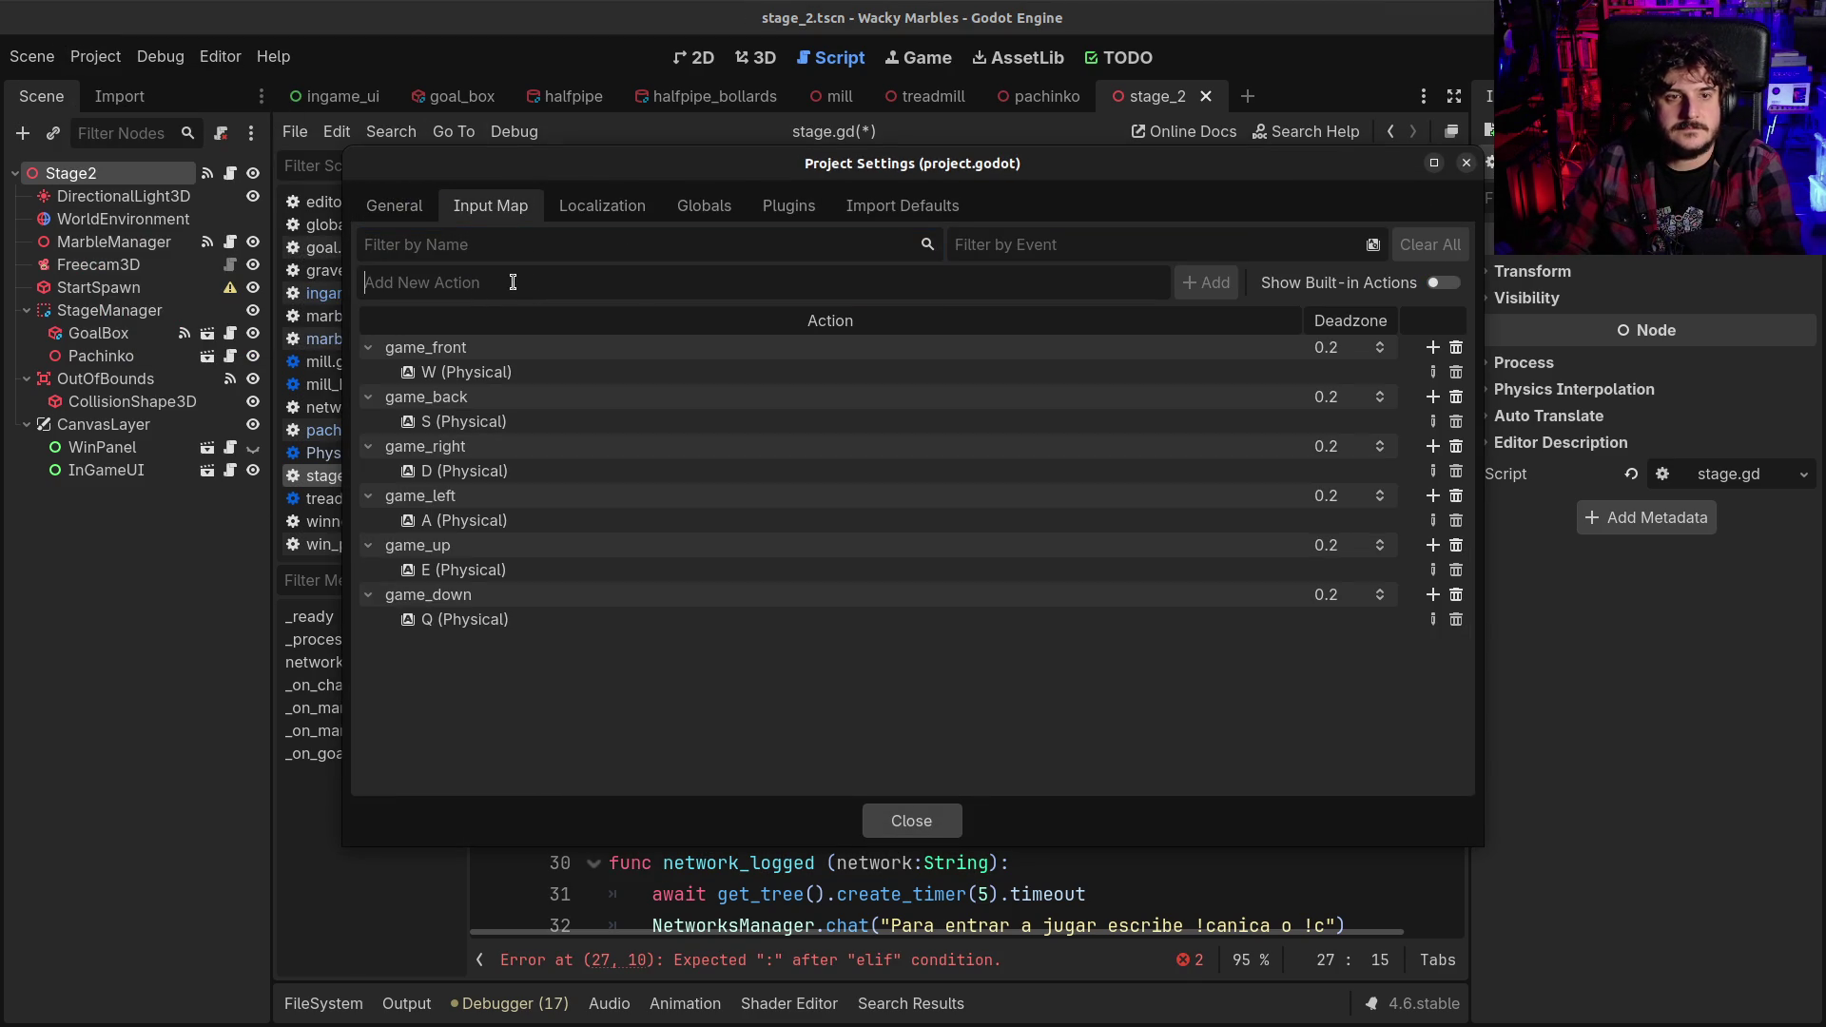
{"action": "type", "text": "game_reset"}
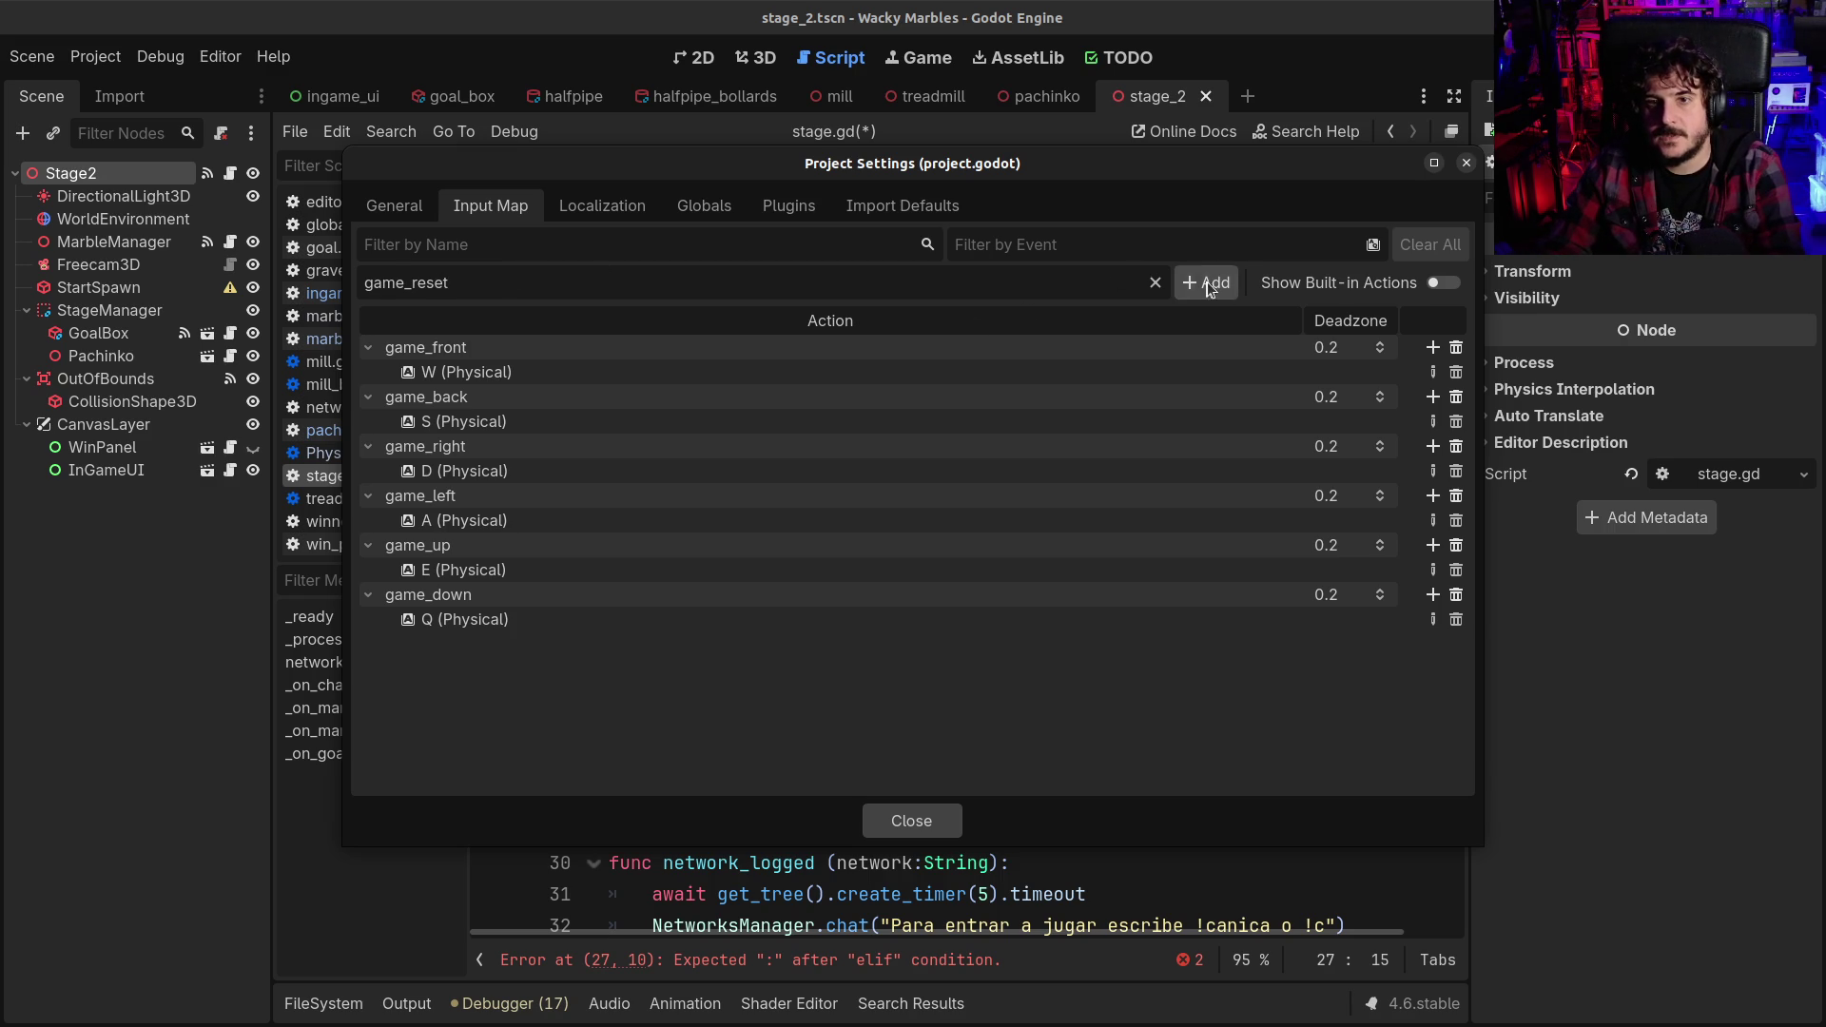
{"action": "left_click", "coordinate": [1207, 285]}
{"action": "left_click", "coordinate": [1433, 644]}
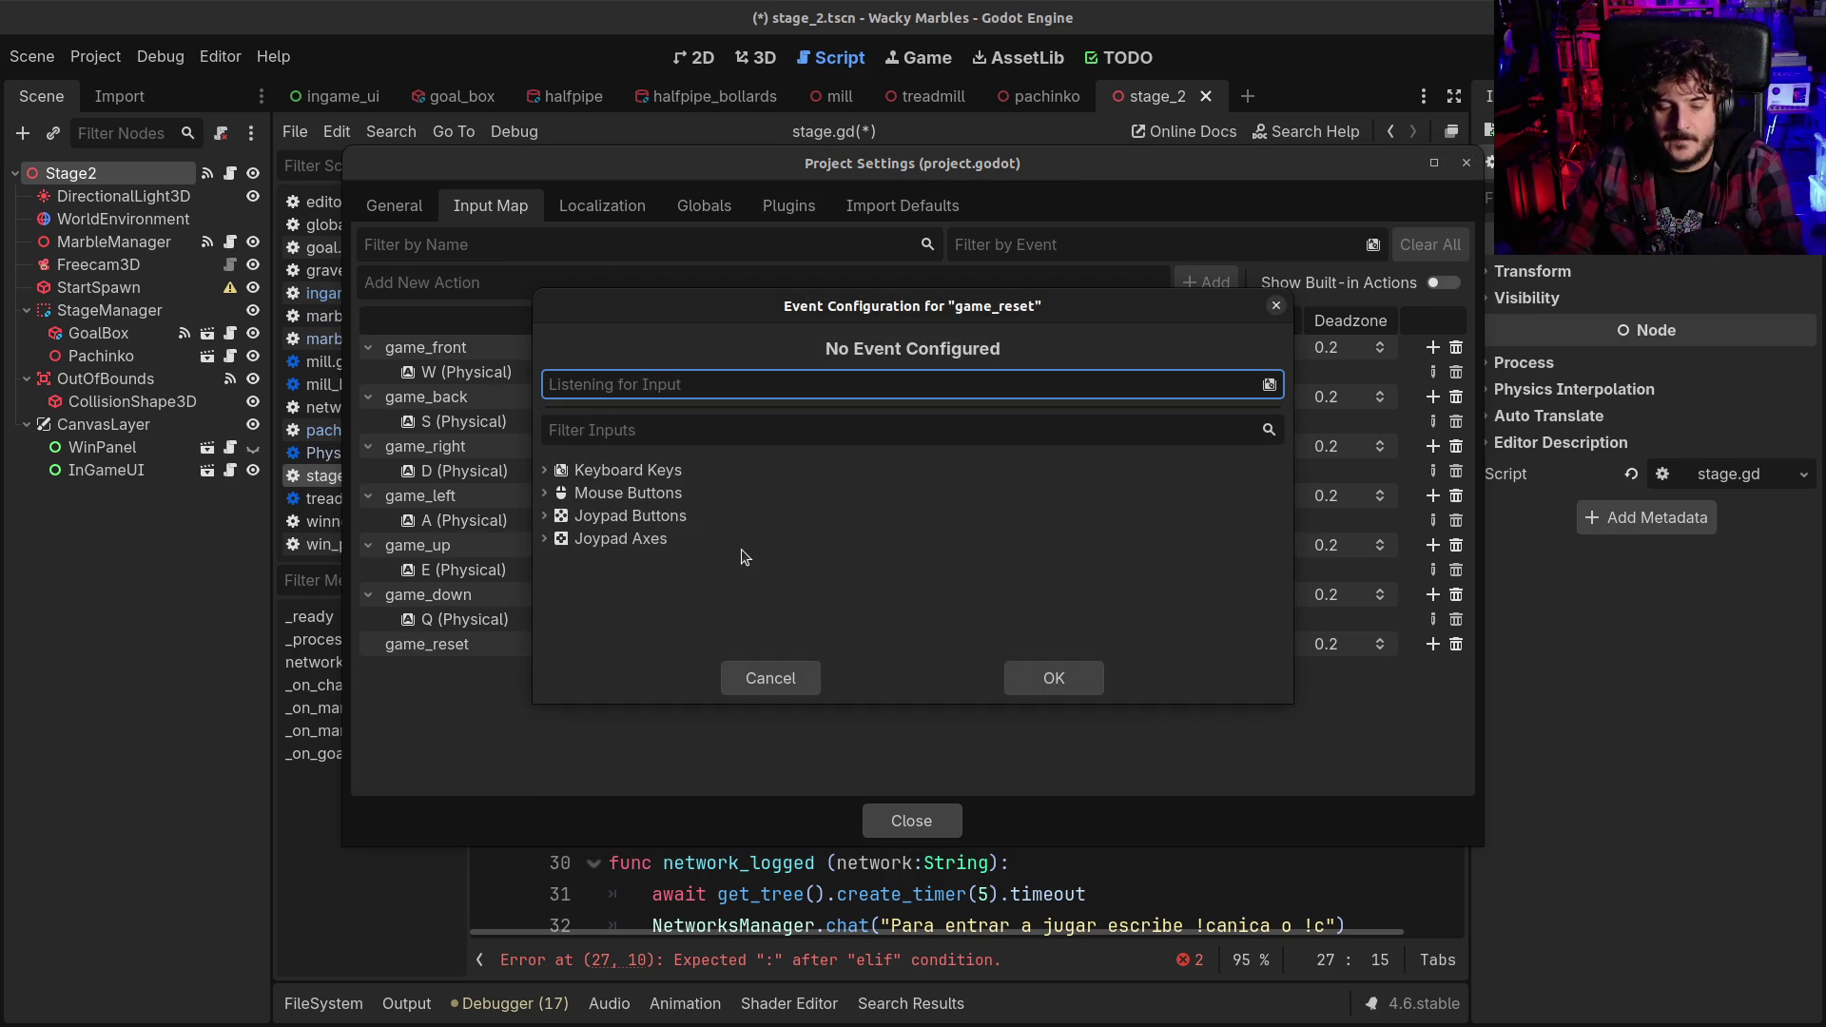
{"action": "key", "text": "r"}
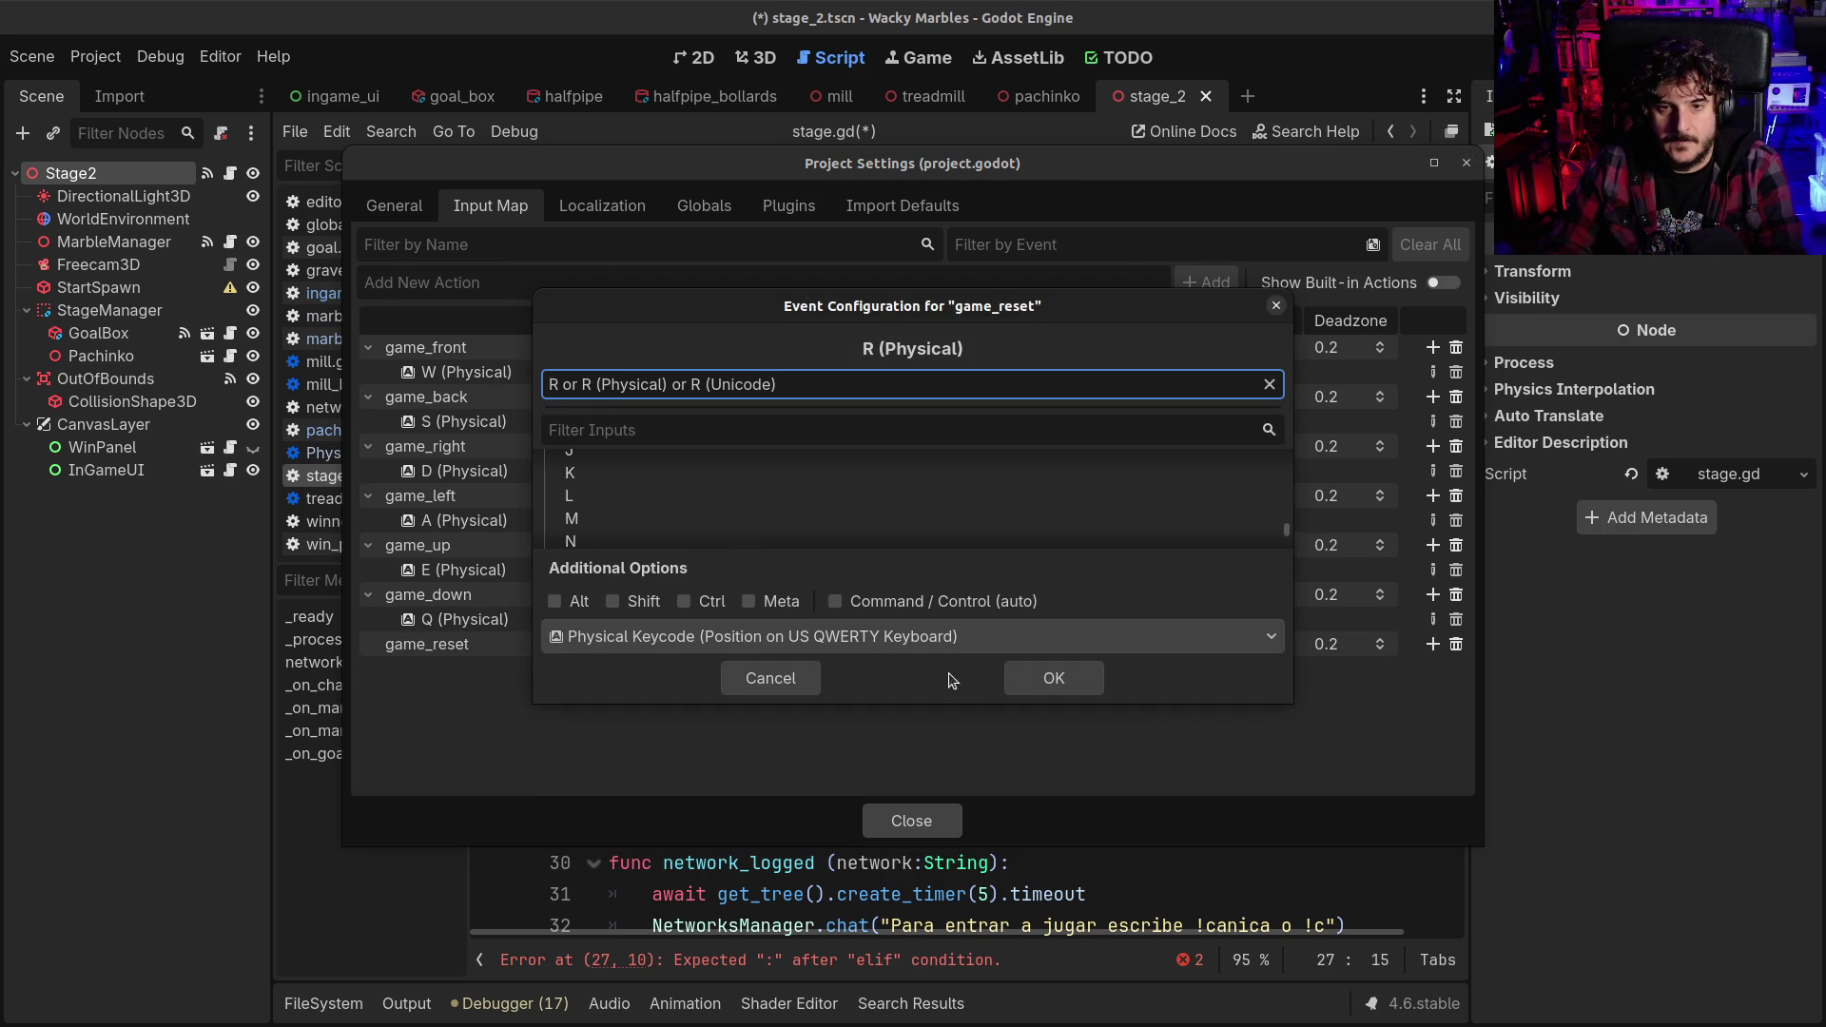
{"action": "left_click", "coordinate": [1058, 685]}
{"action": "left_click", "coordinate": [914, 819]}
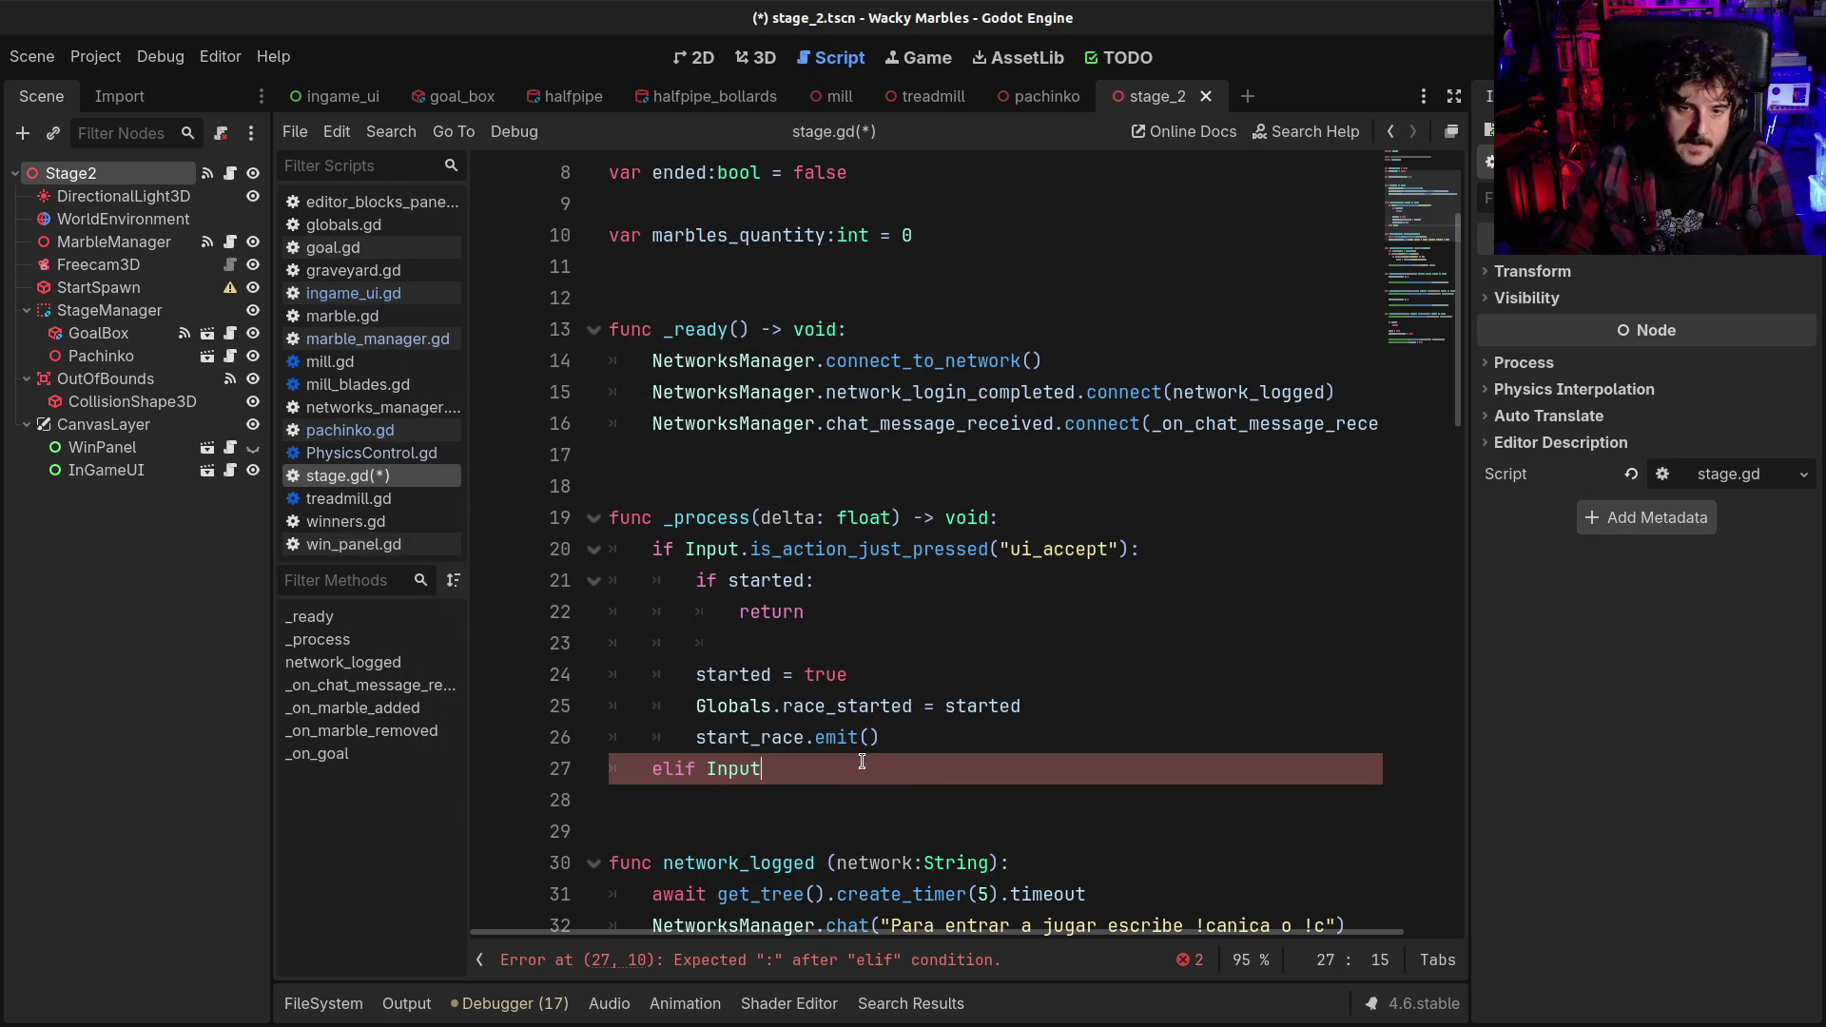
- Complete the condition as elif Input.is_action_just_pressed("game_reset"): with autocomplete
{"action": "type", "text": ".is"}
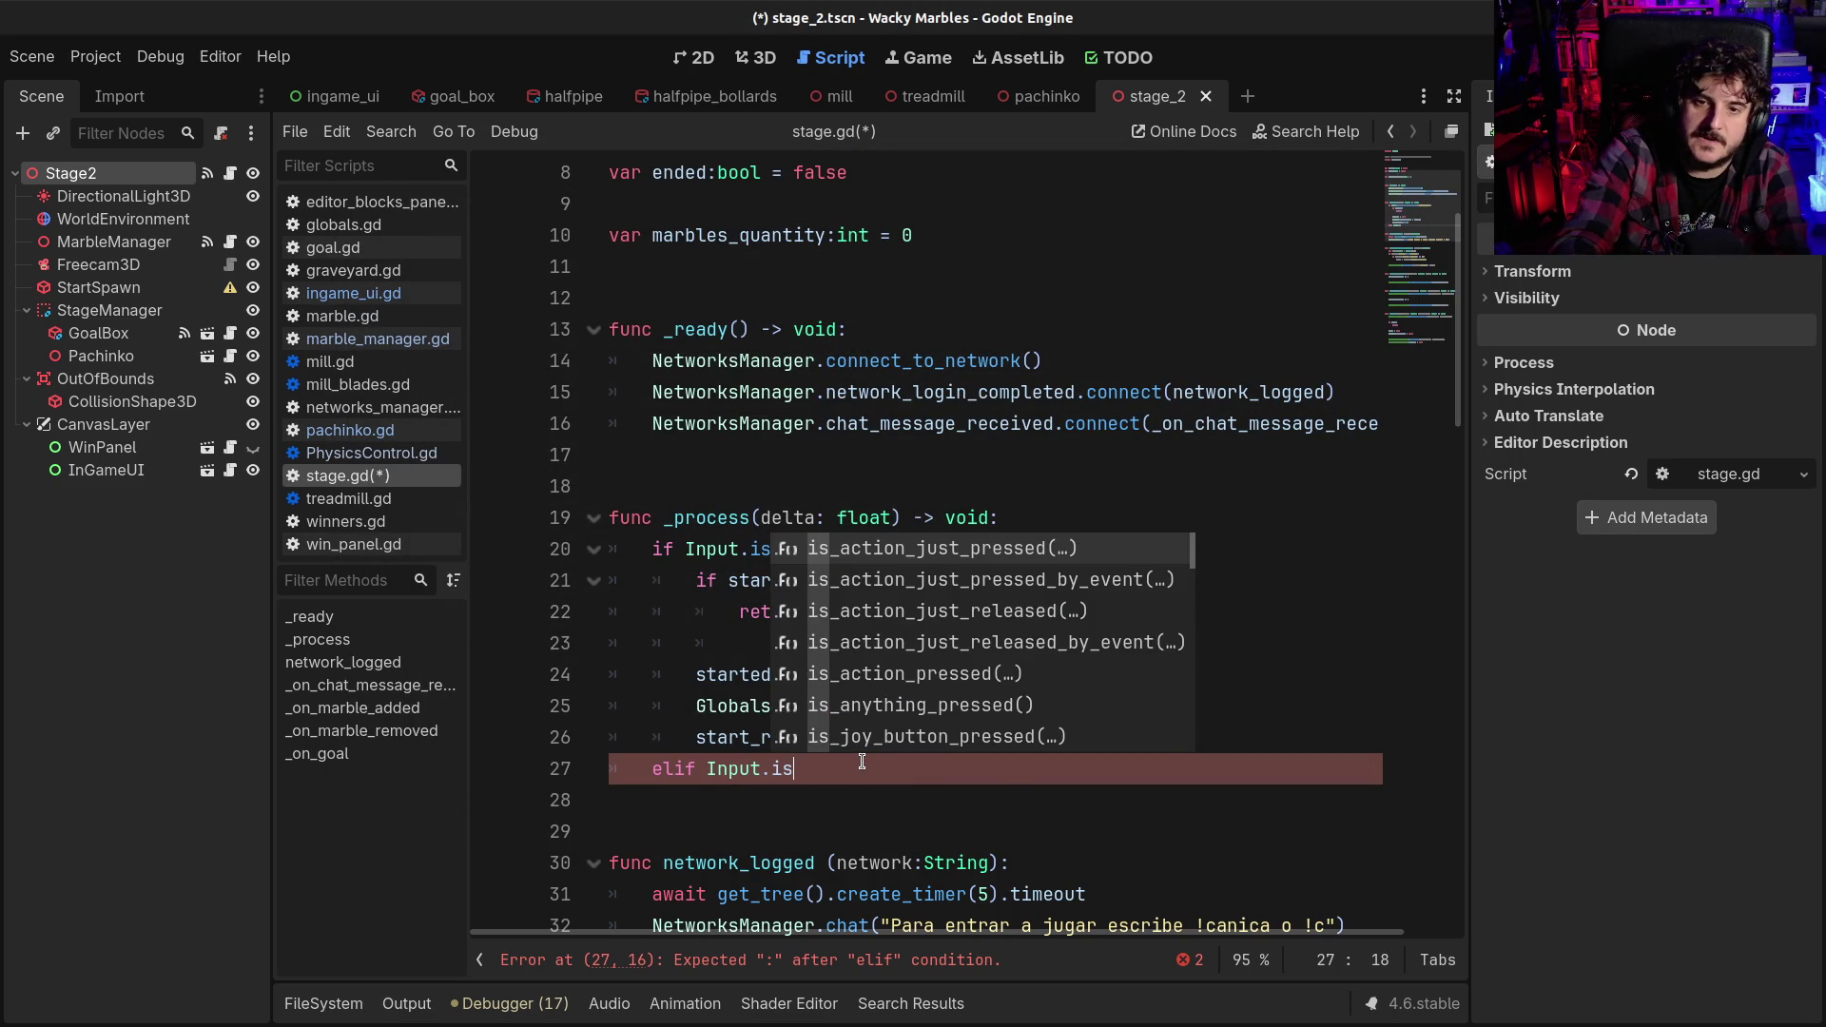
{"action": "key", "text": "Return"}
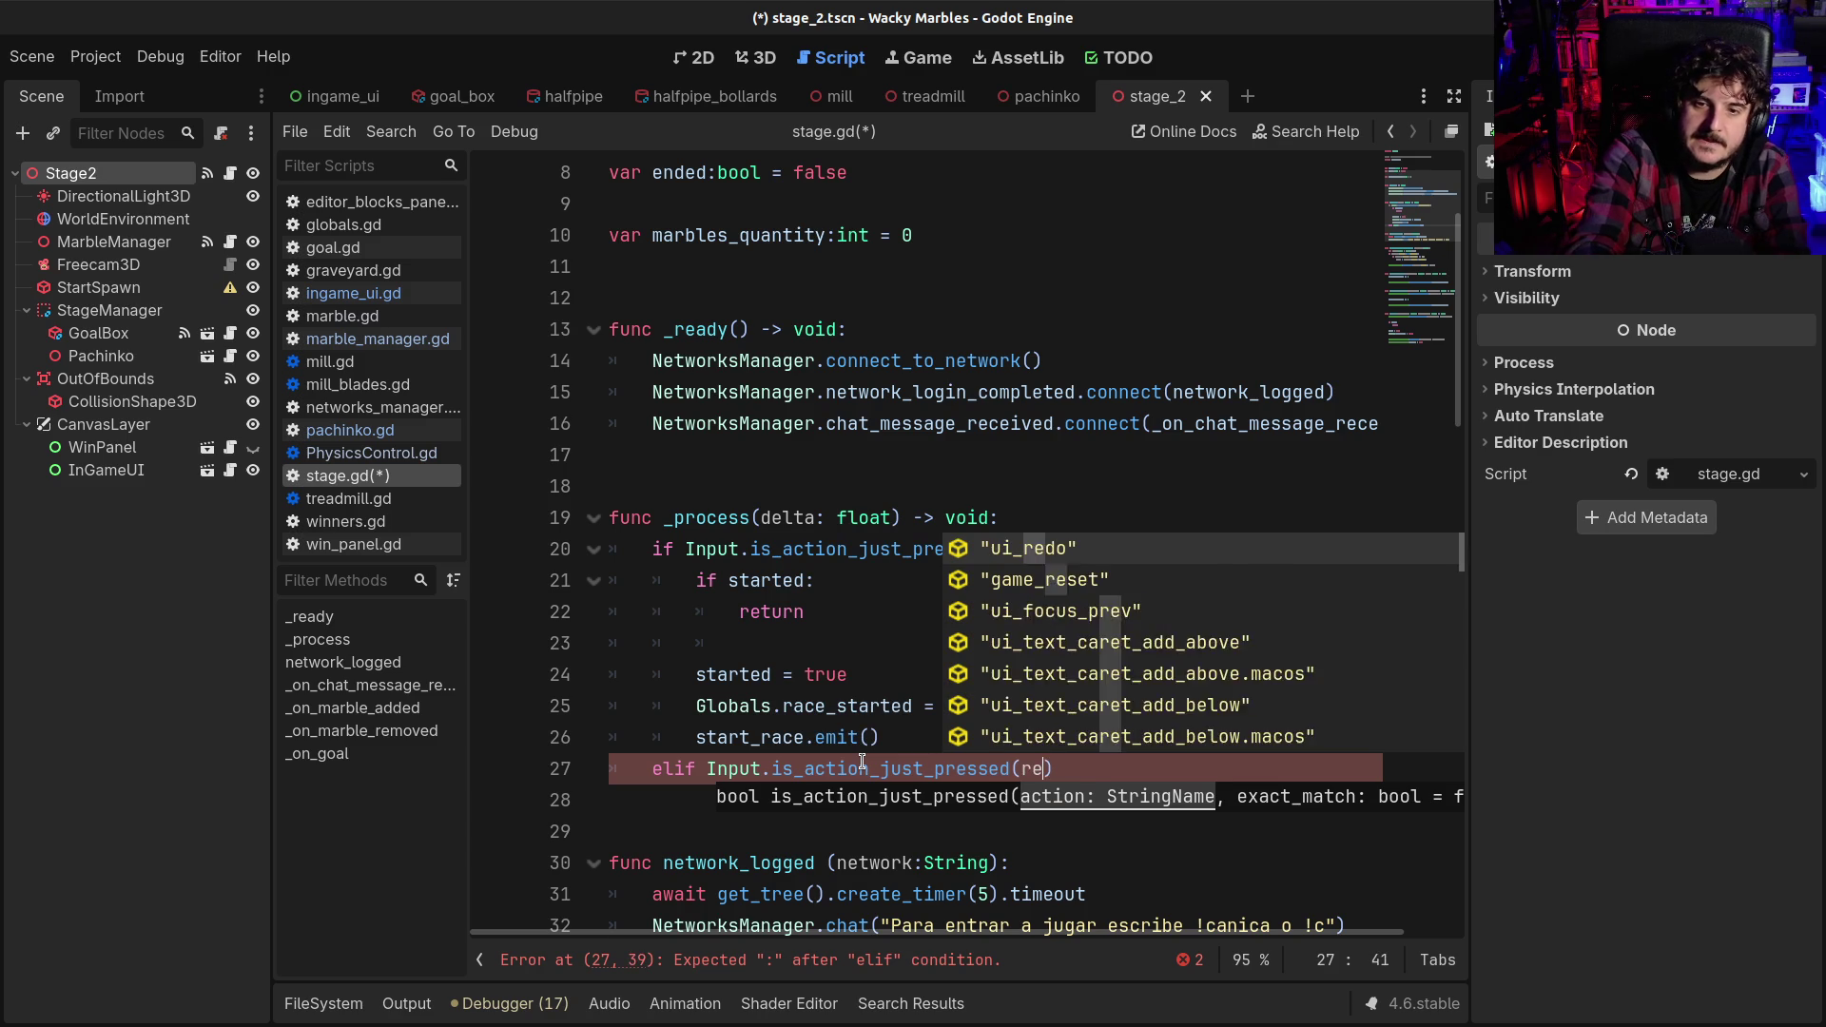
{"action": "key", "text": "BackSpace"}
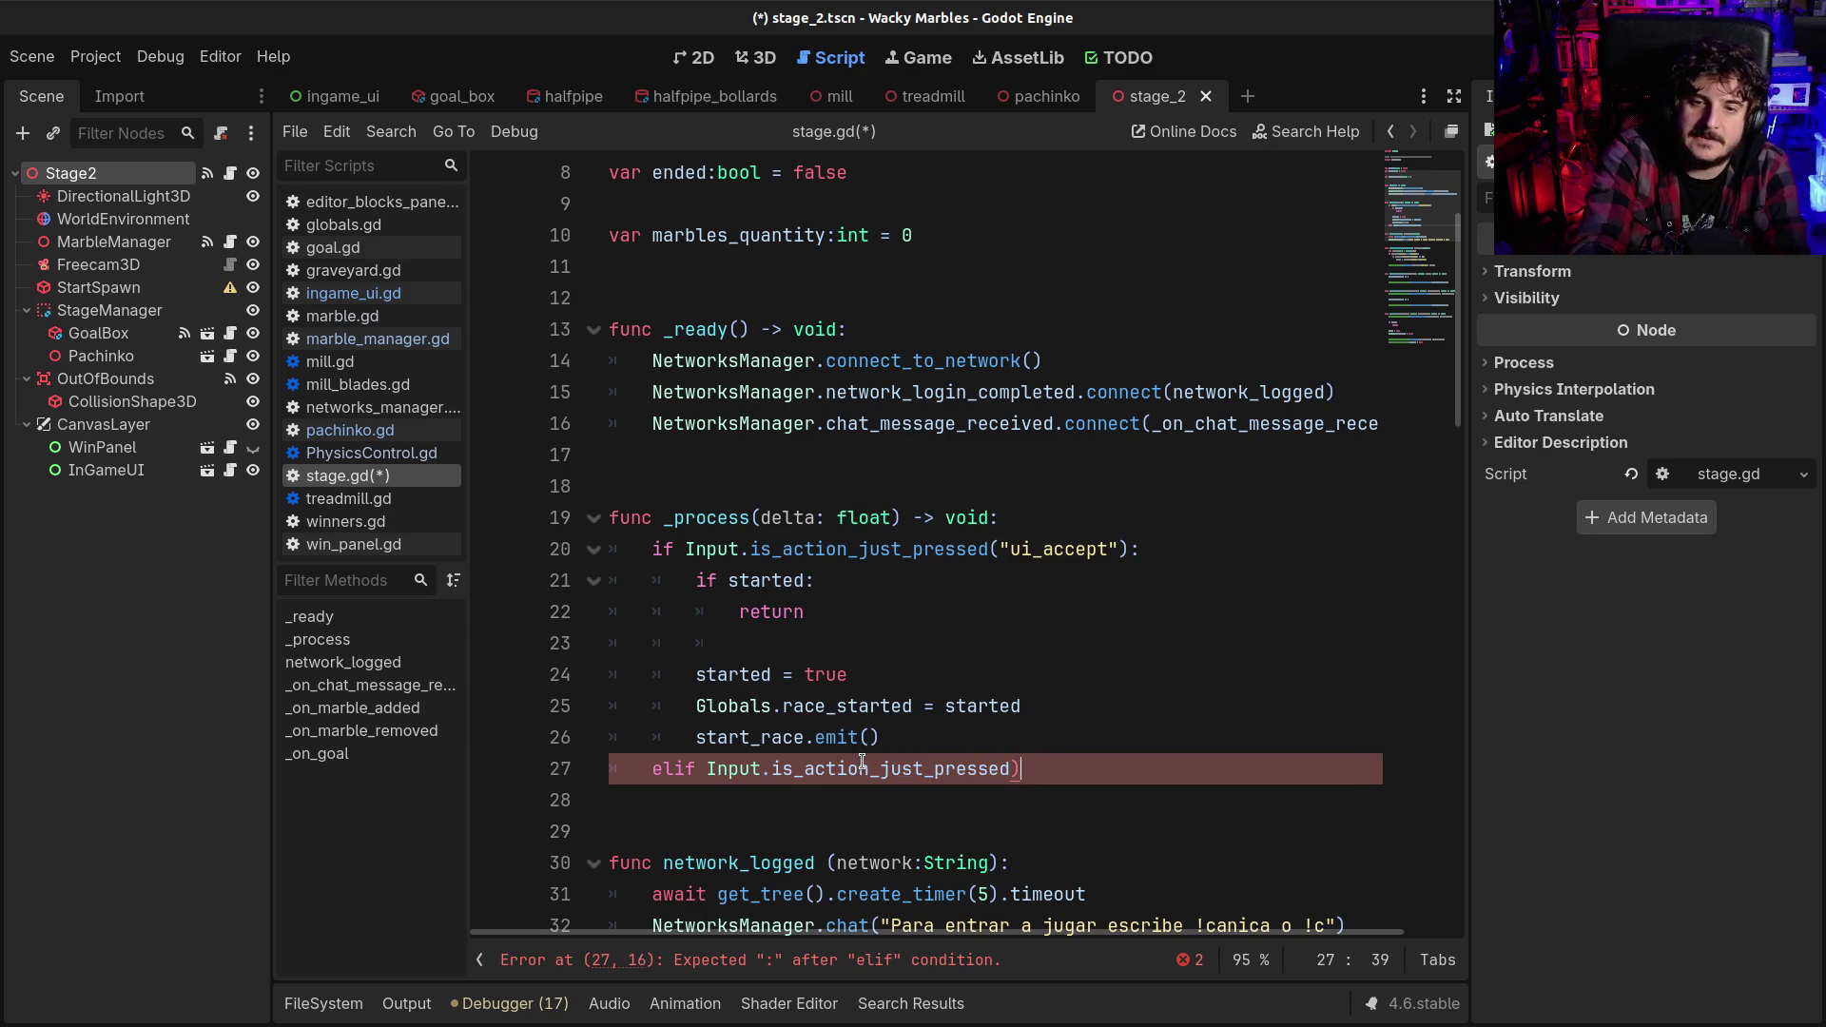
{"action": "type", "text": "(\"game_"}
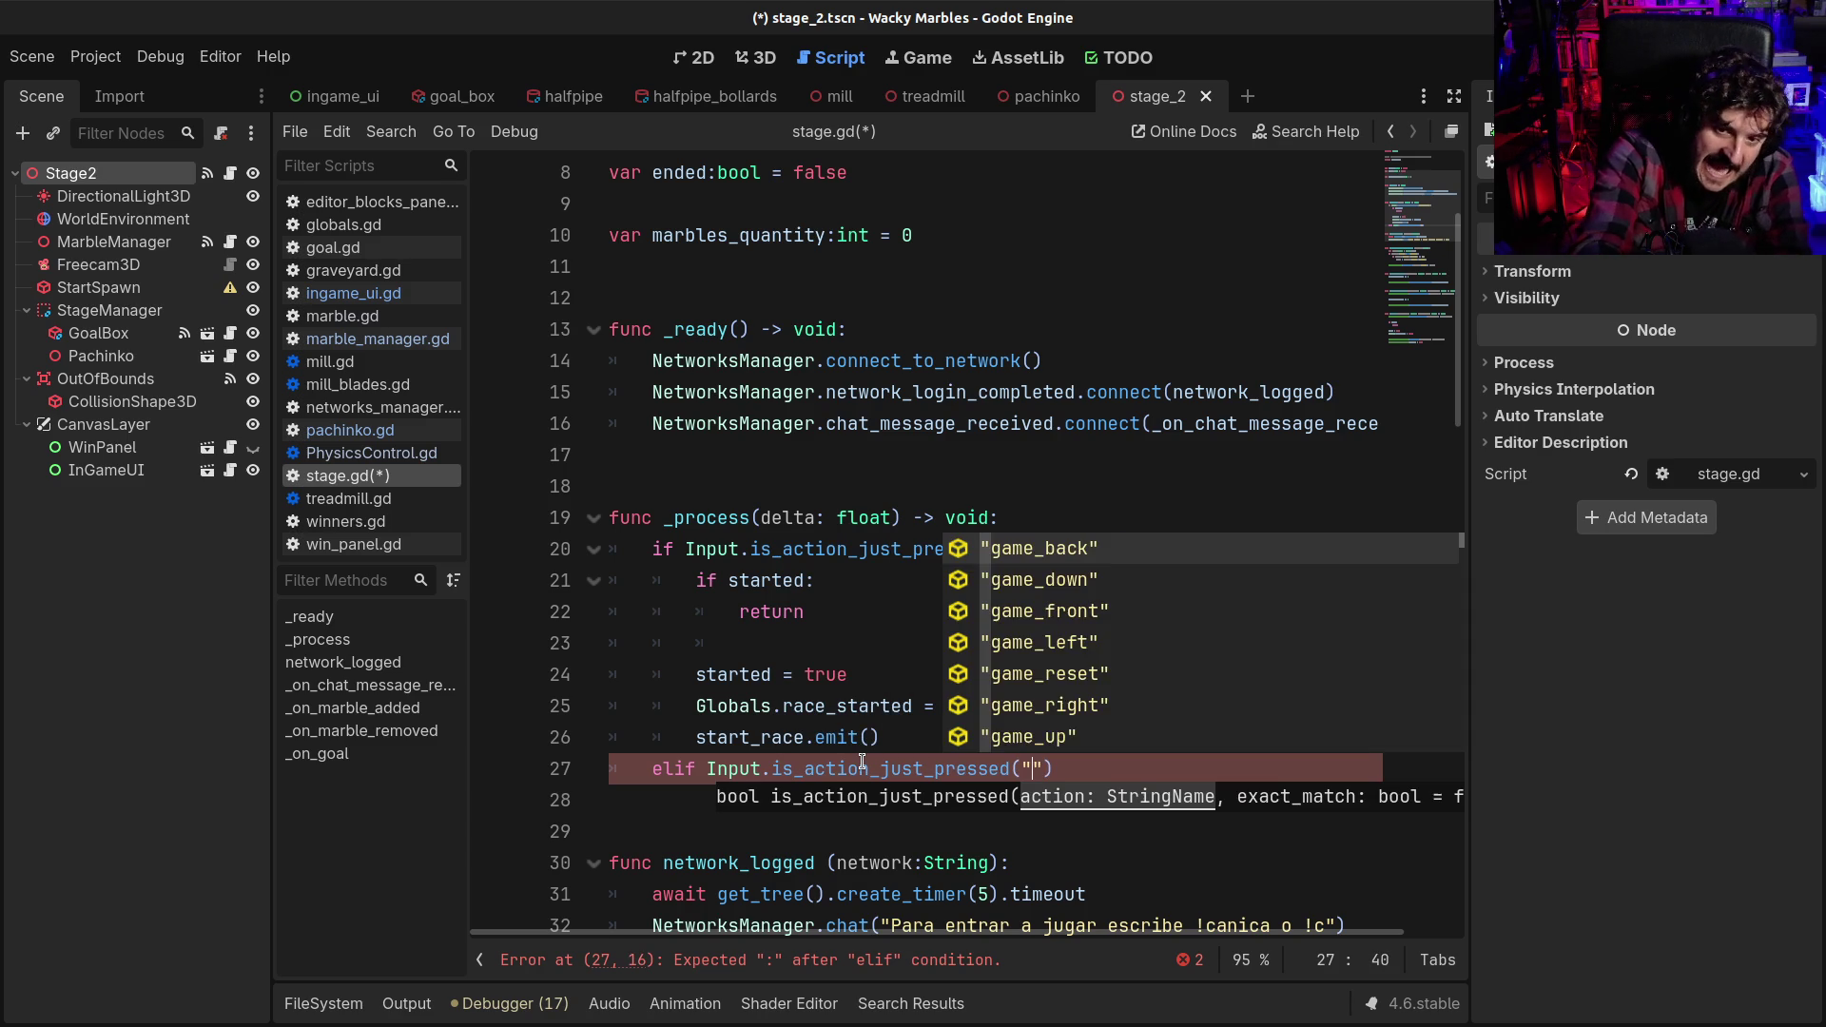
{"action": "type", "text": "res"}
{"action": "key", "text": "Return"}
{"action": "key", "text": "End"}
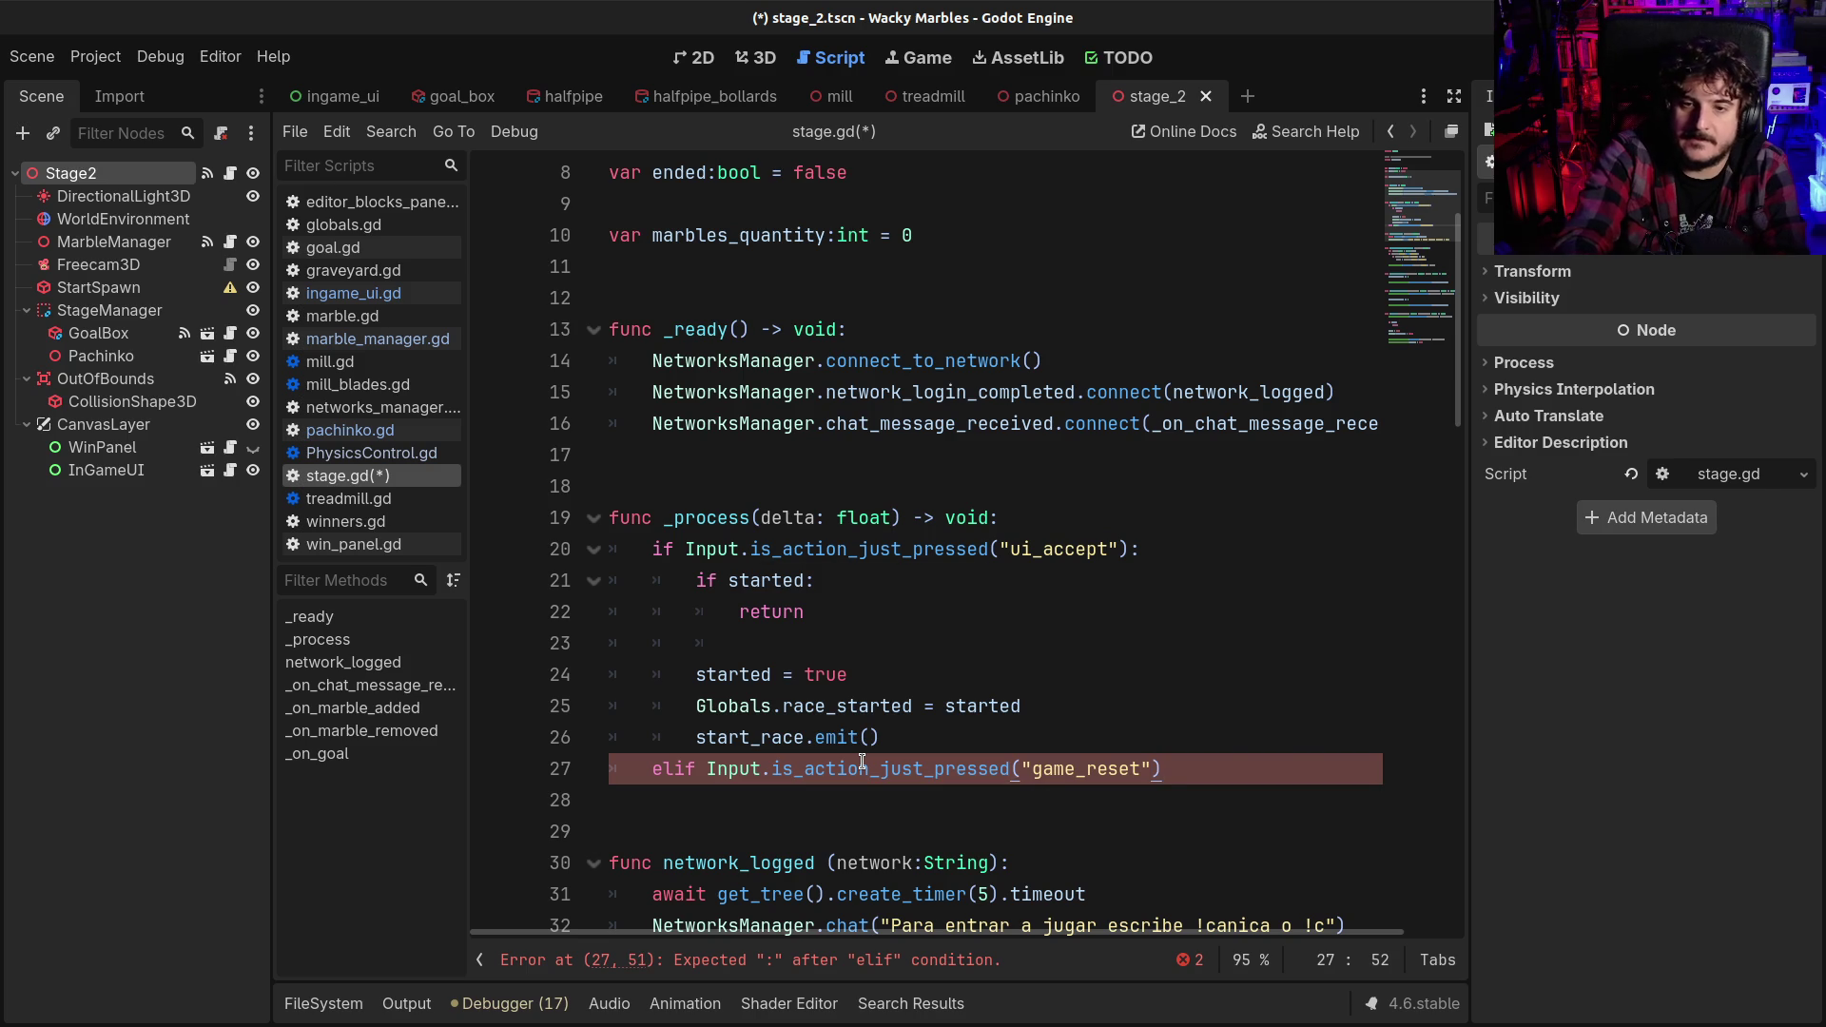
{"action": "type", "text": ":"}
{"action": "key", "text": "Return"}
- Make the branch call get_tree().reload_current_scene(), save stage.gd and run the game with F5
{"action": "type", "text": "get_tree"}
{"action": "key", "text": "Return"}
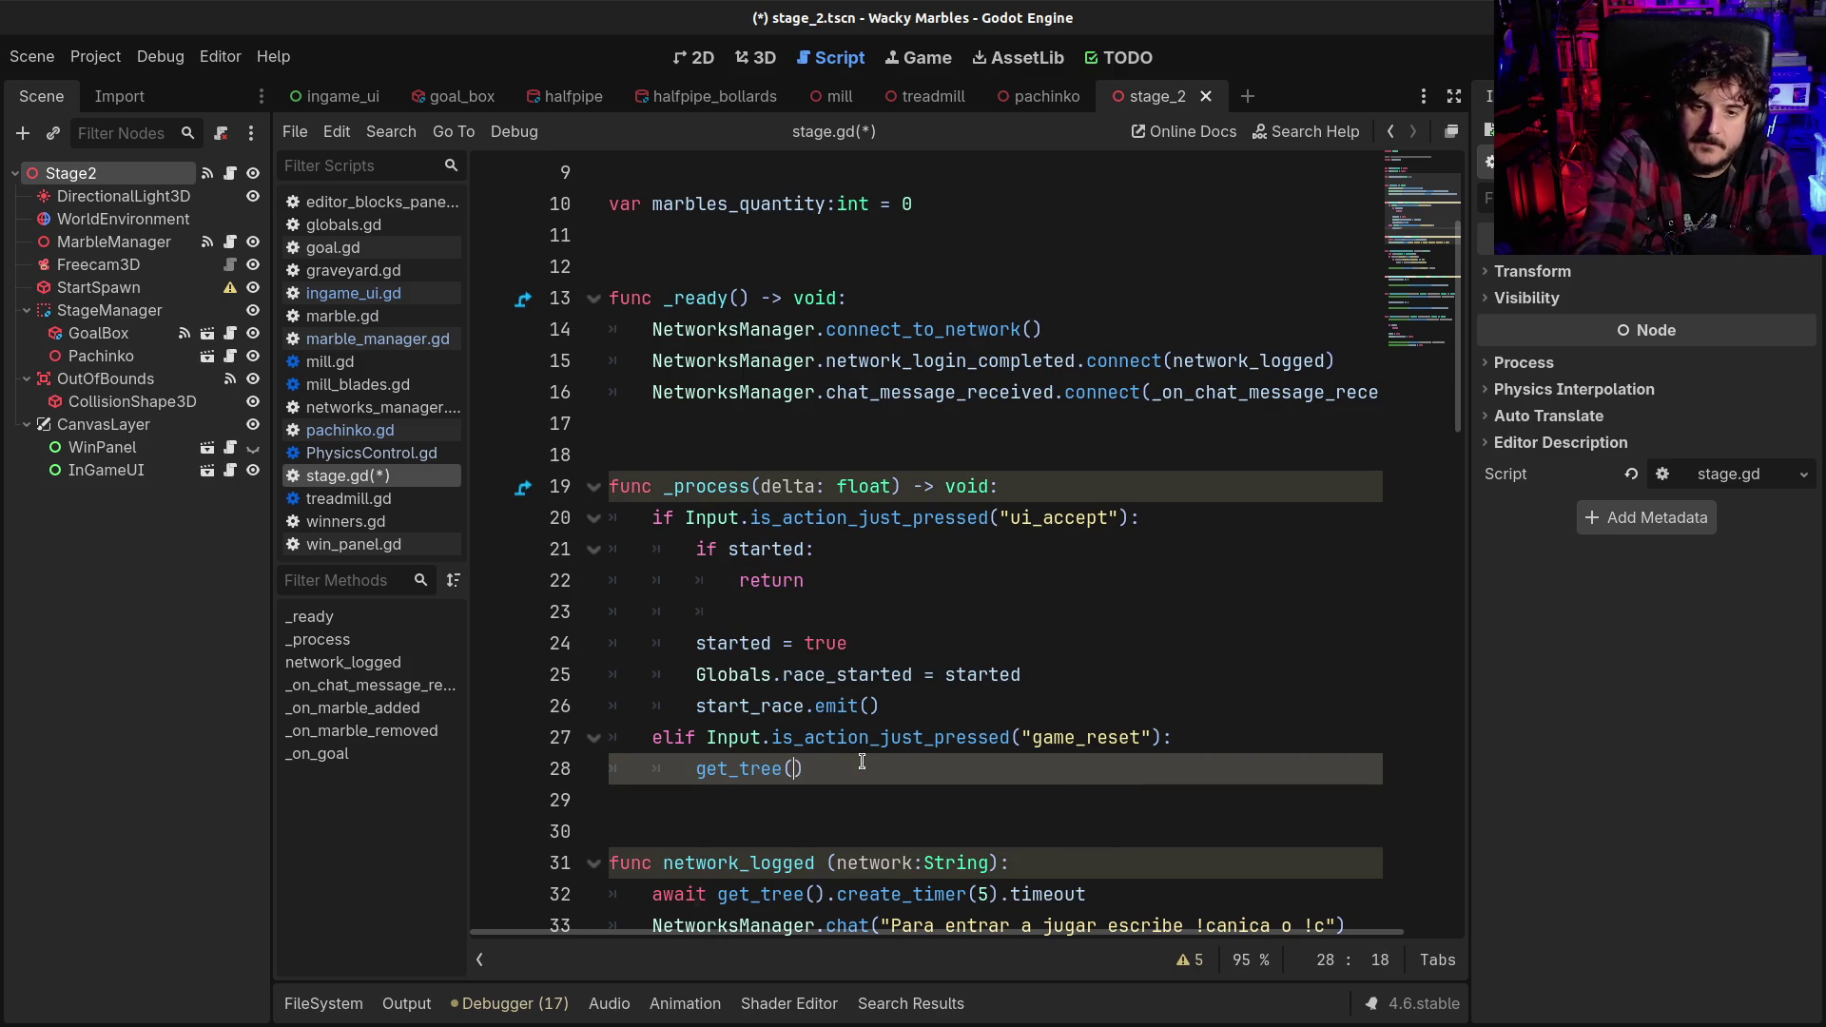
{"action": "type", "text": ".re"}
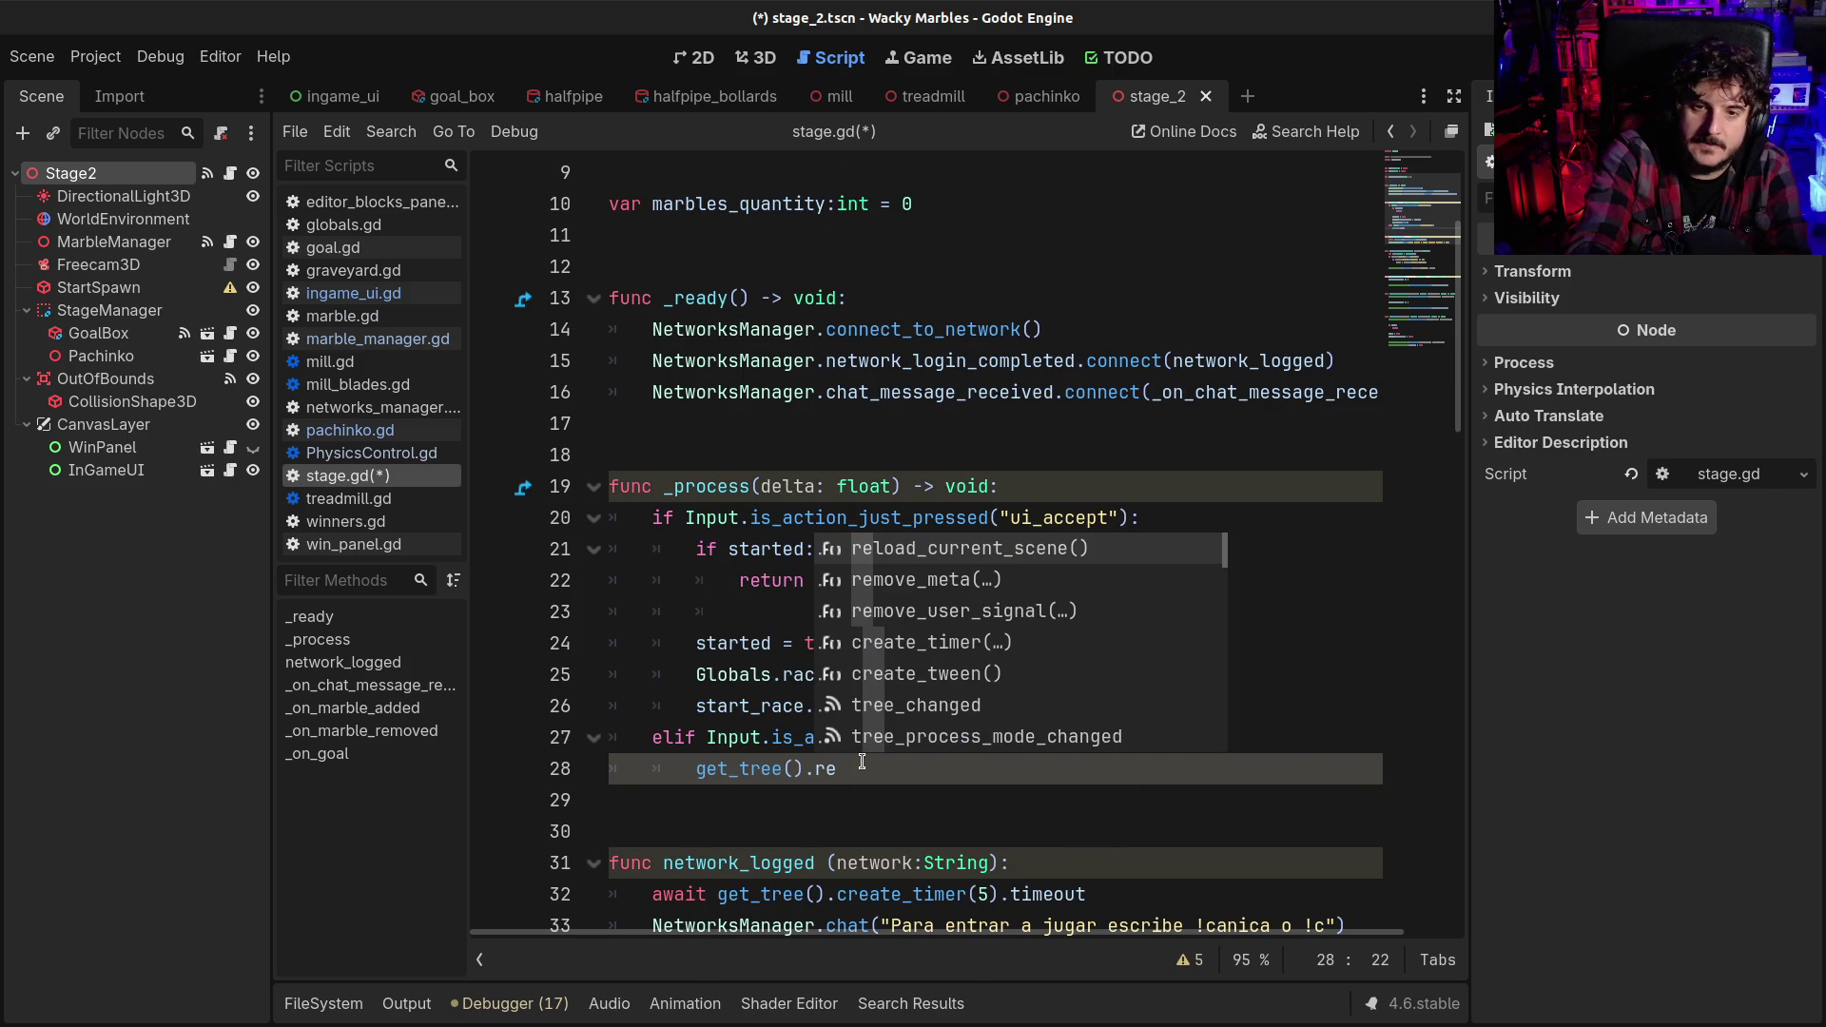
{"action": "key", "text": "Return"}
{"action": "key", "text": "ctrl+s"}
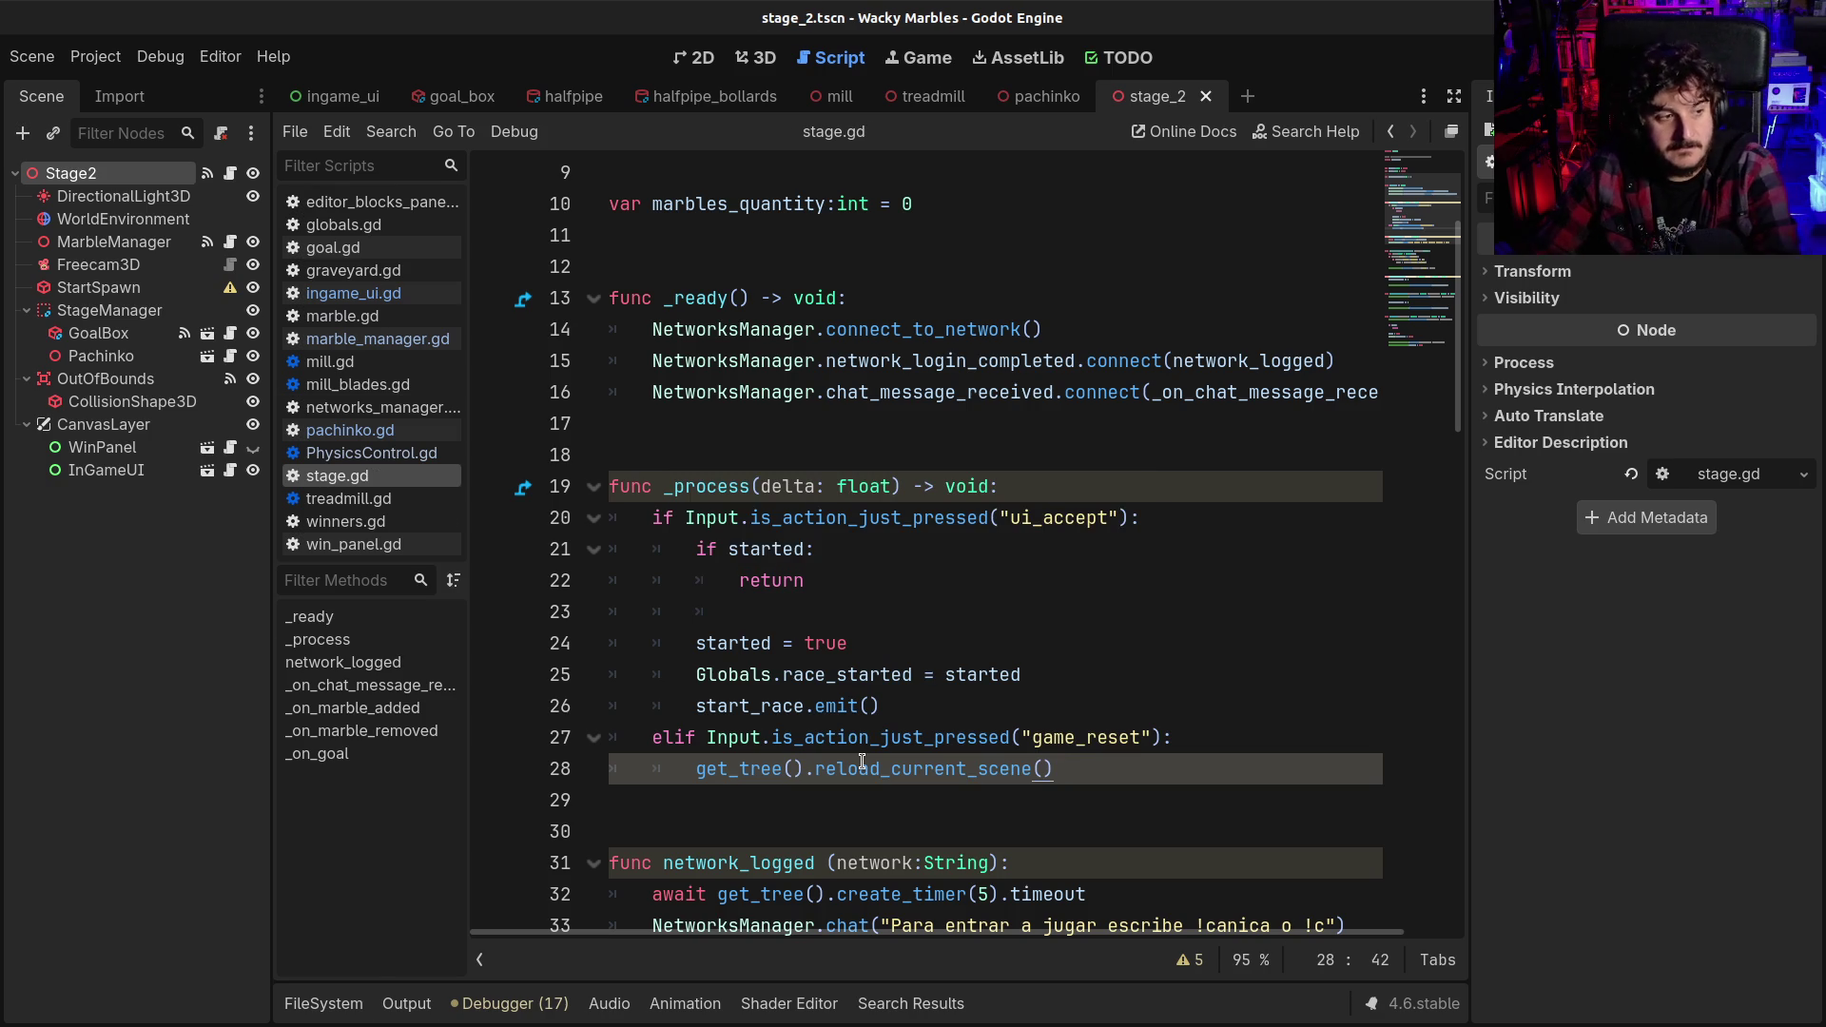
{"action": "key", "text": "F5"}
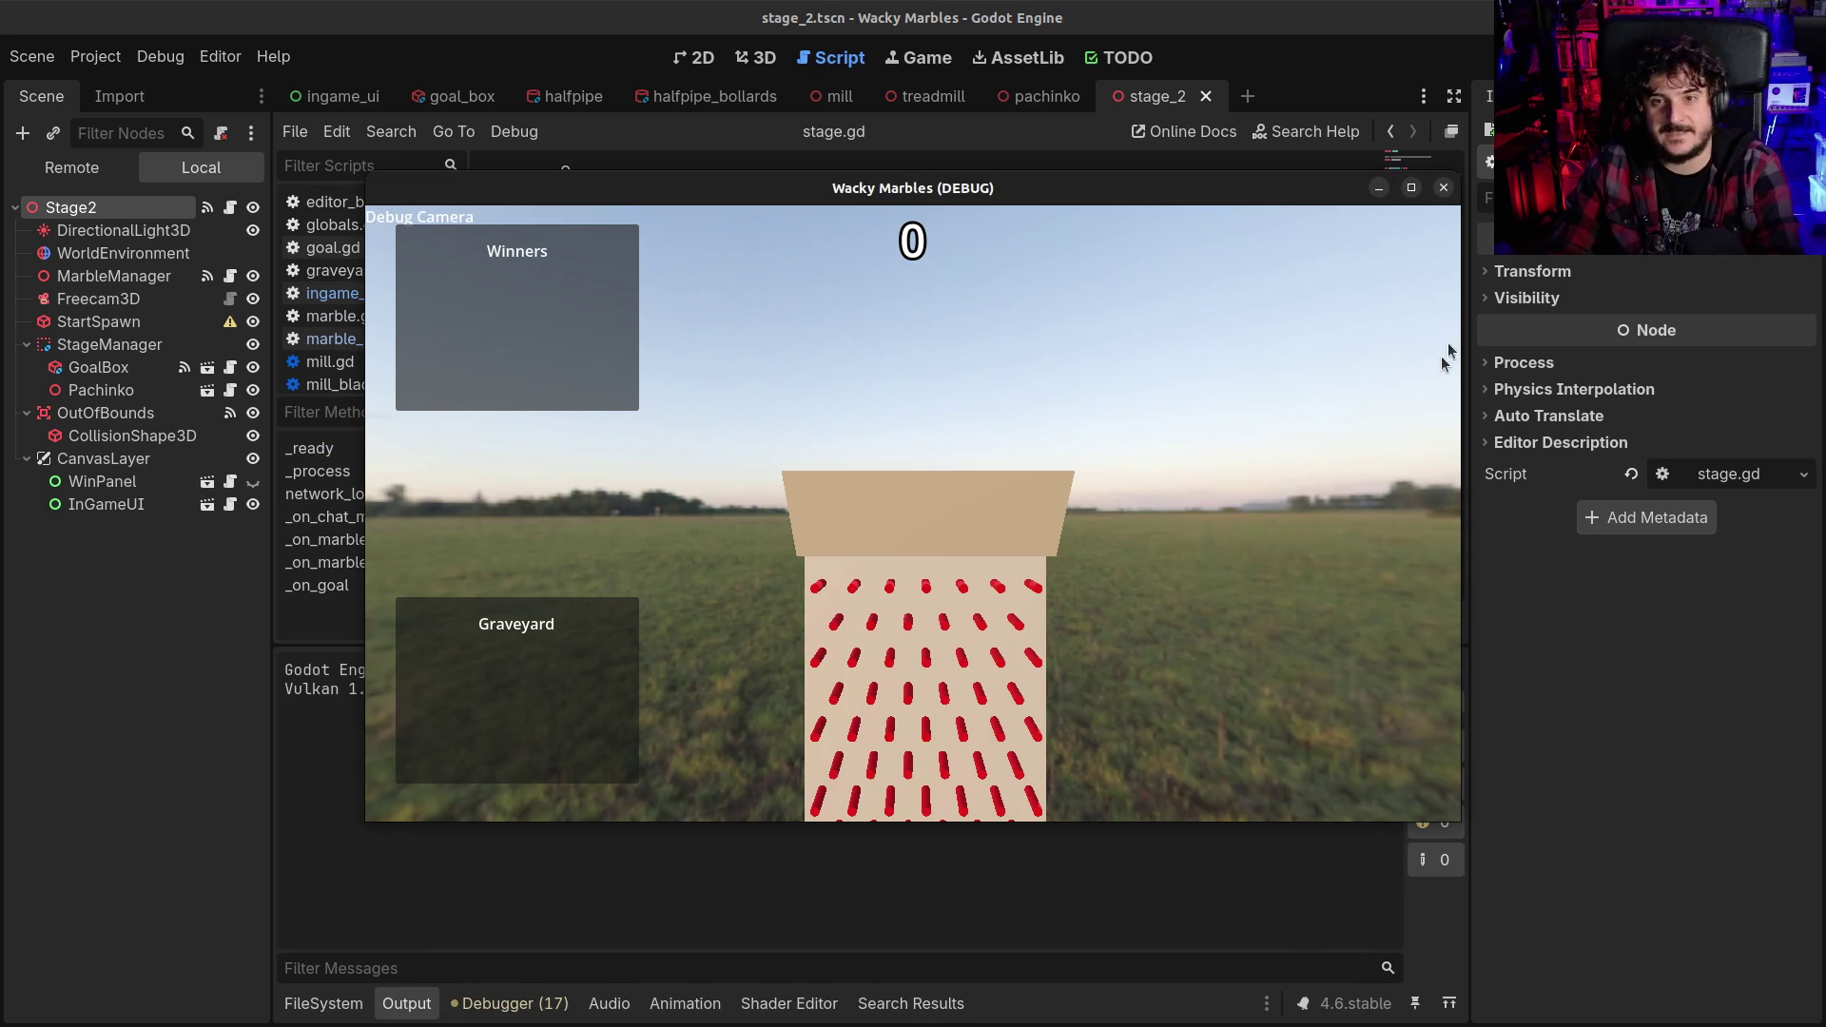
- Maximize the Wacky Marbles (DEBUG) window to watch marbles drop into the pegboard
{"action": "left_click", "coordinate": [1411, 187]}
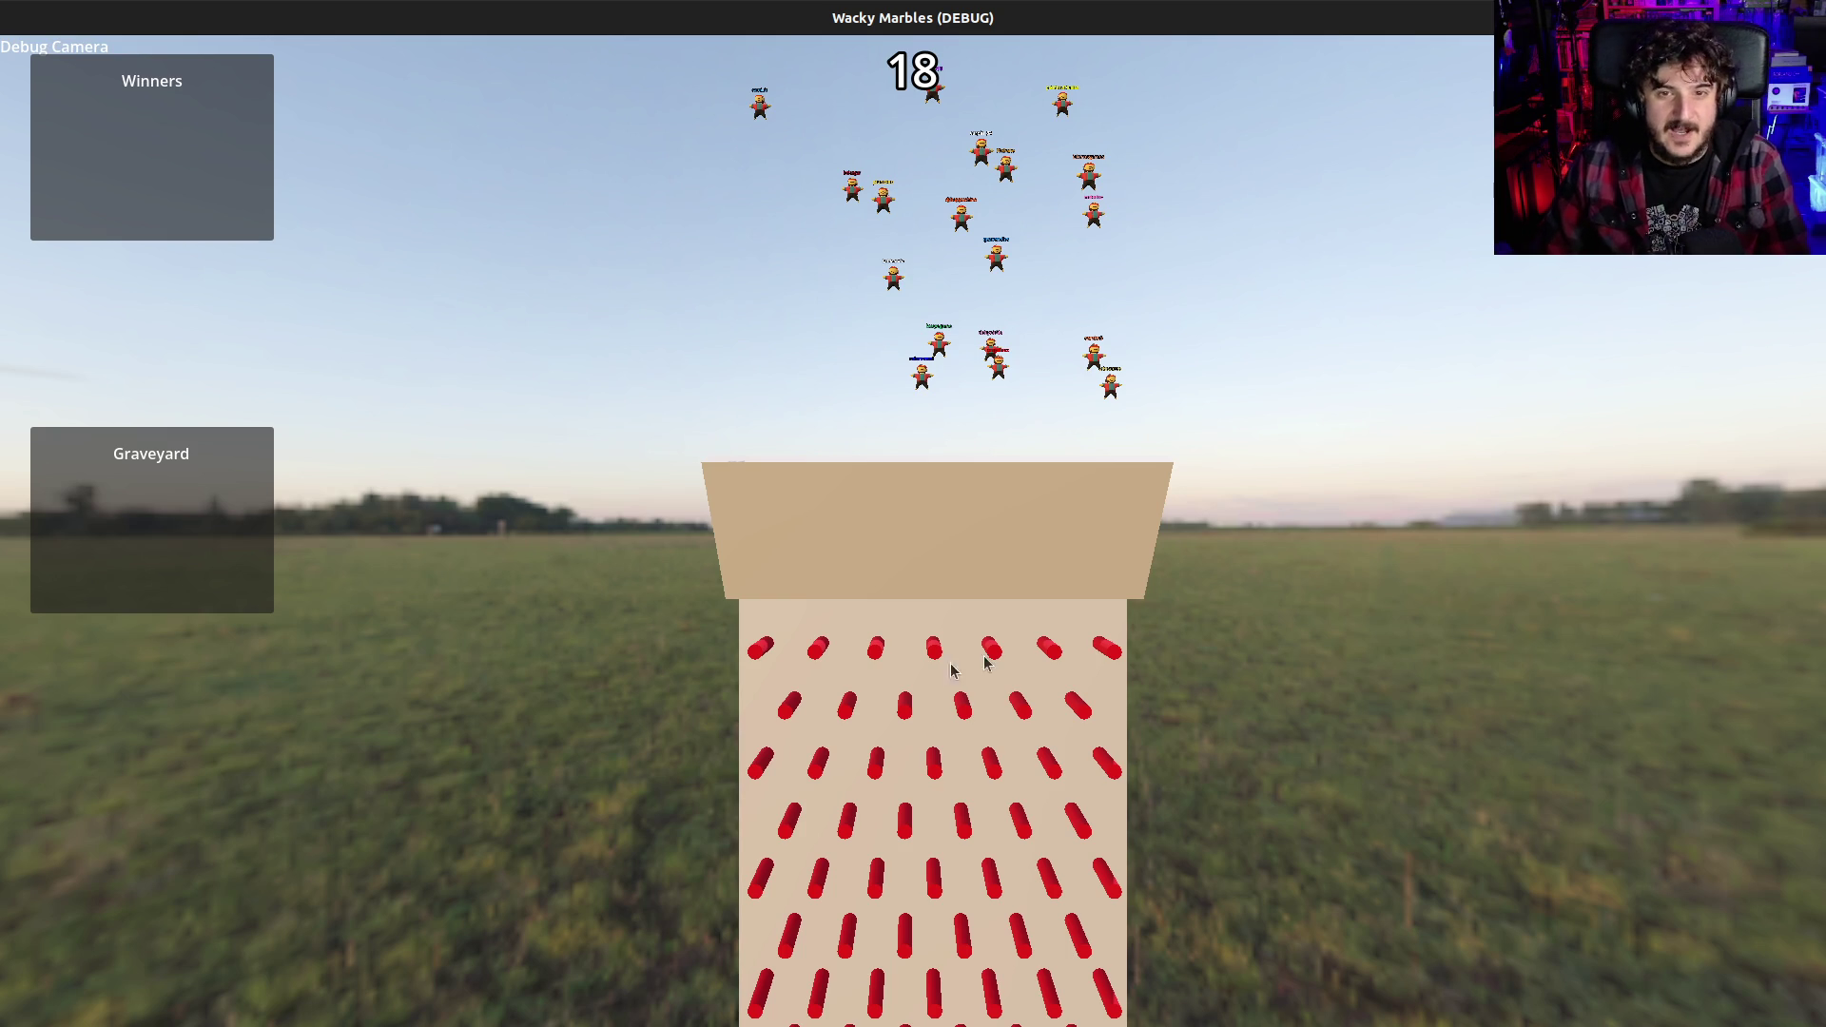
- Steer the debug camera over the course, press R after the race to reset it, then stop the game with F8
{"action": "mouse_move", "coordinate": [736, 464]}
{"action": "left_mouse_down"}
{"action": "mouse_move", "coordinate": [856, 533]}
{"action": "mouse_move", "coordinate": [913, 514]}
{"action": "mouse_move", "coordinate": [818, 533]}
{"action": "mouse_move", "coordinate": [799, 494]}
{"action": "mouse_move", "coordinate": [818, 475]}
{"action": "mouse_move", "coordinate": [841, 493]}
{"action": "mouse_move", "coordinate": [826, 481]}
{"action": "mouse_move", "coordinate": [824, 523]}
{"action": "mouse_move", "coordinate": [824, 494]}
{"action": "mouse_move", "coordinate": [824, 519]}
{"action": "mouse_move", "coordinate": [763, 525]}
{"action": "mouse_move", "coordinate": [796, 524]}
{"action": "left_mouse_up"}
{"action": "key", "text": "s"}
{"action": "key", "text": "w"}
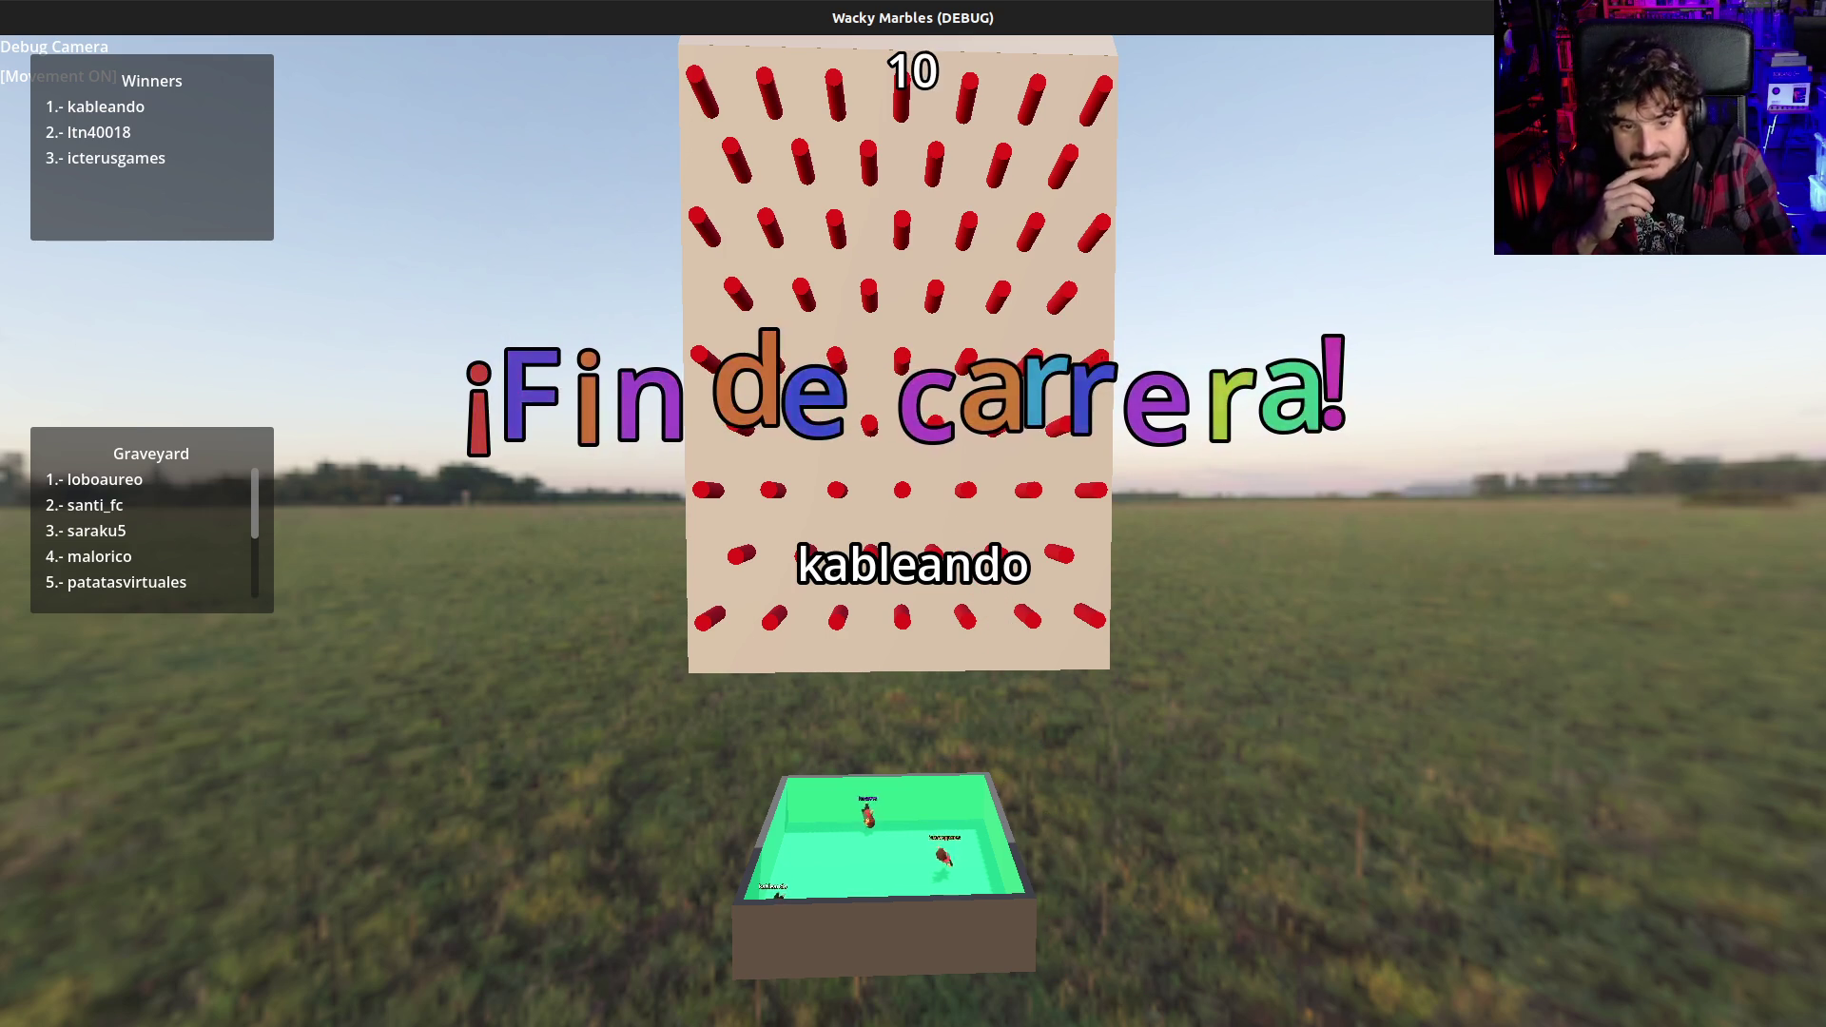
{"action": "key", "text": "r"}
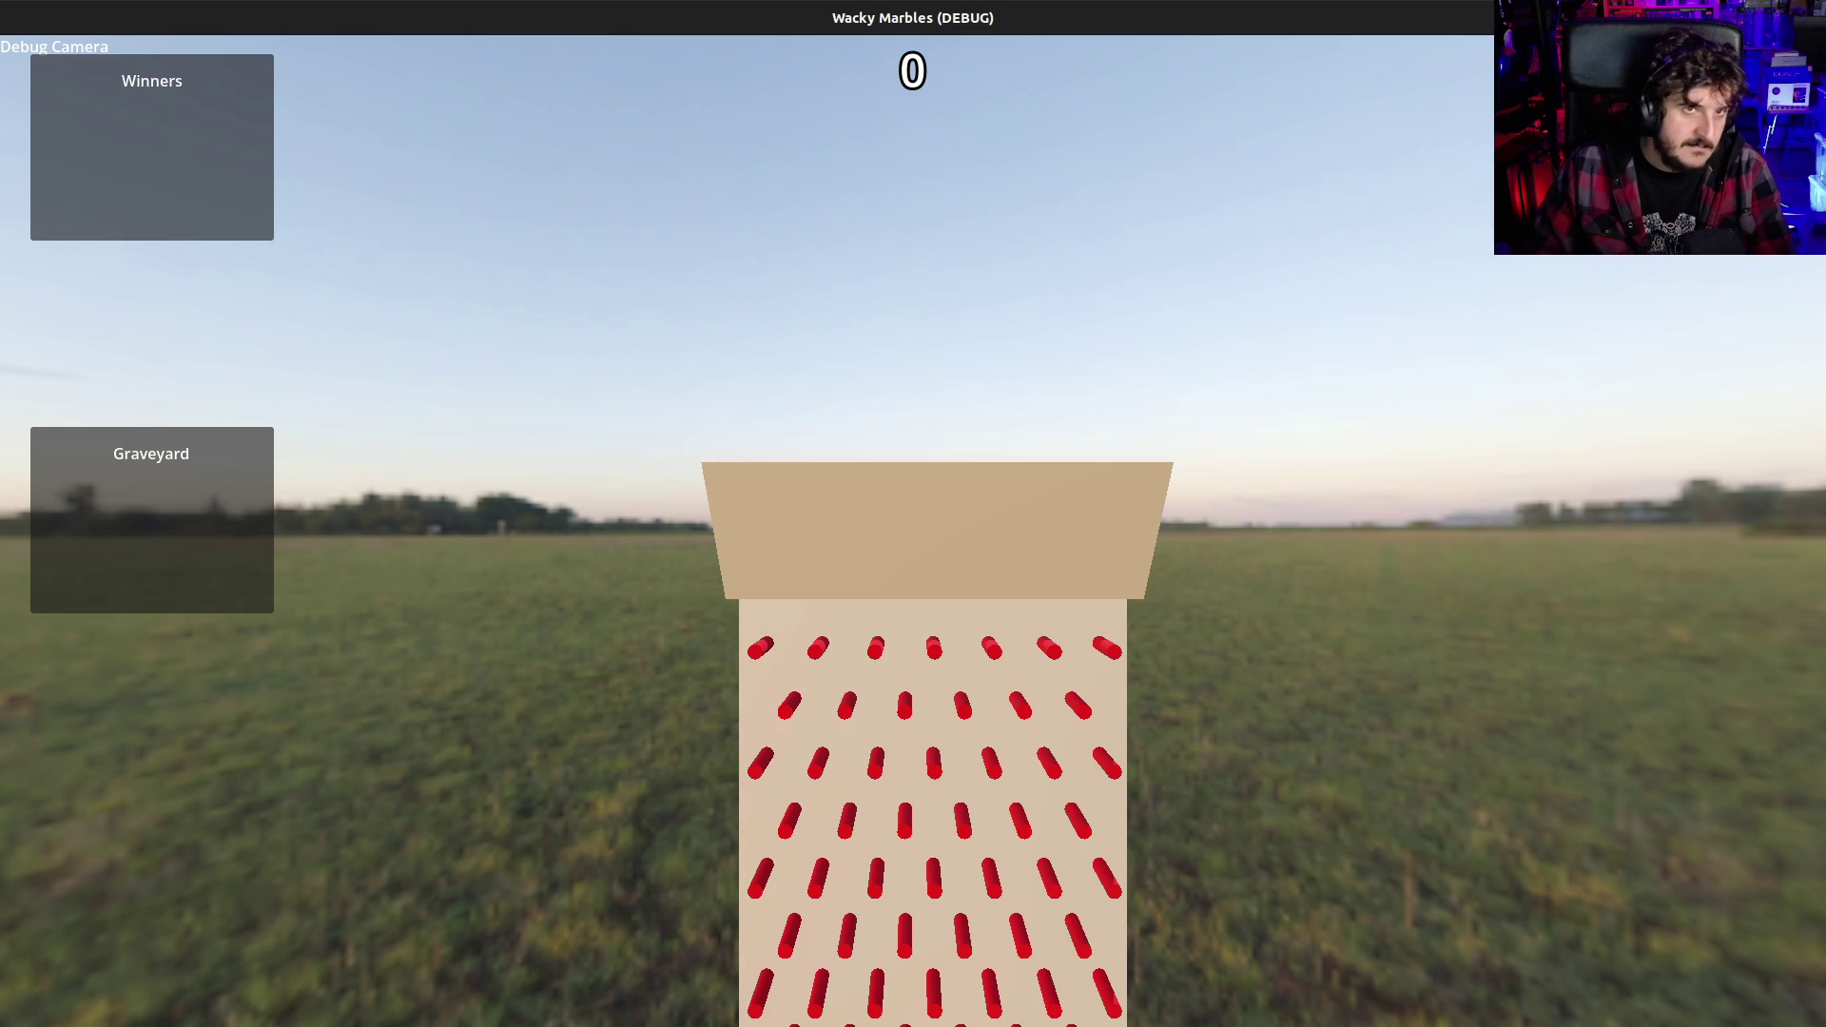
{"action": "key", "text": "m"}
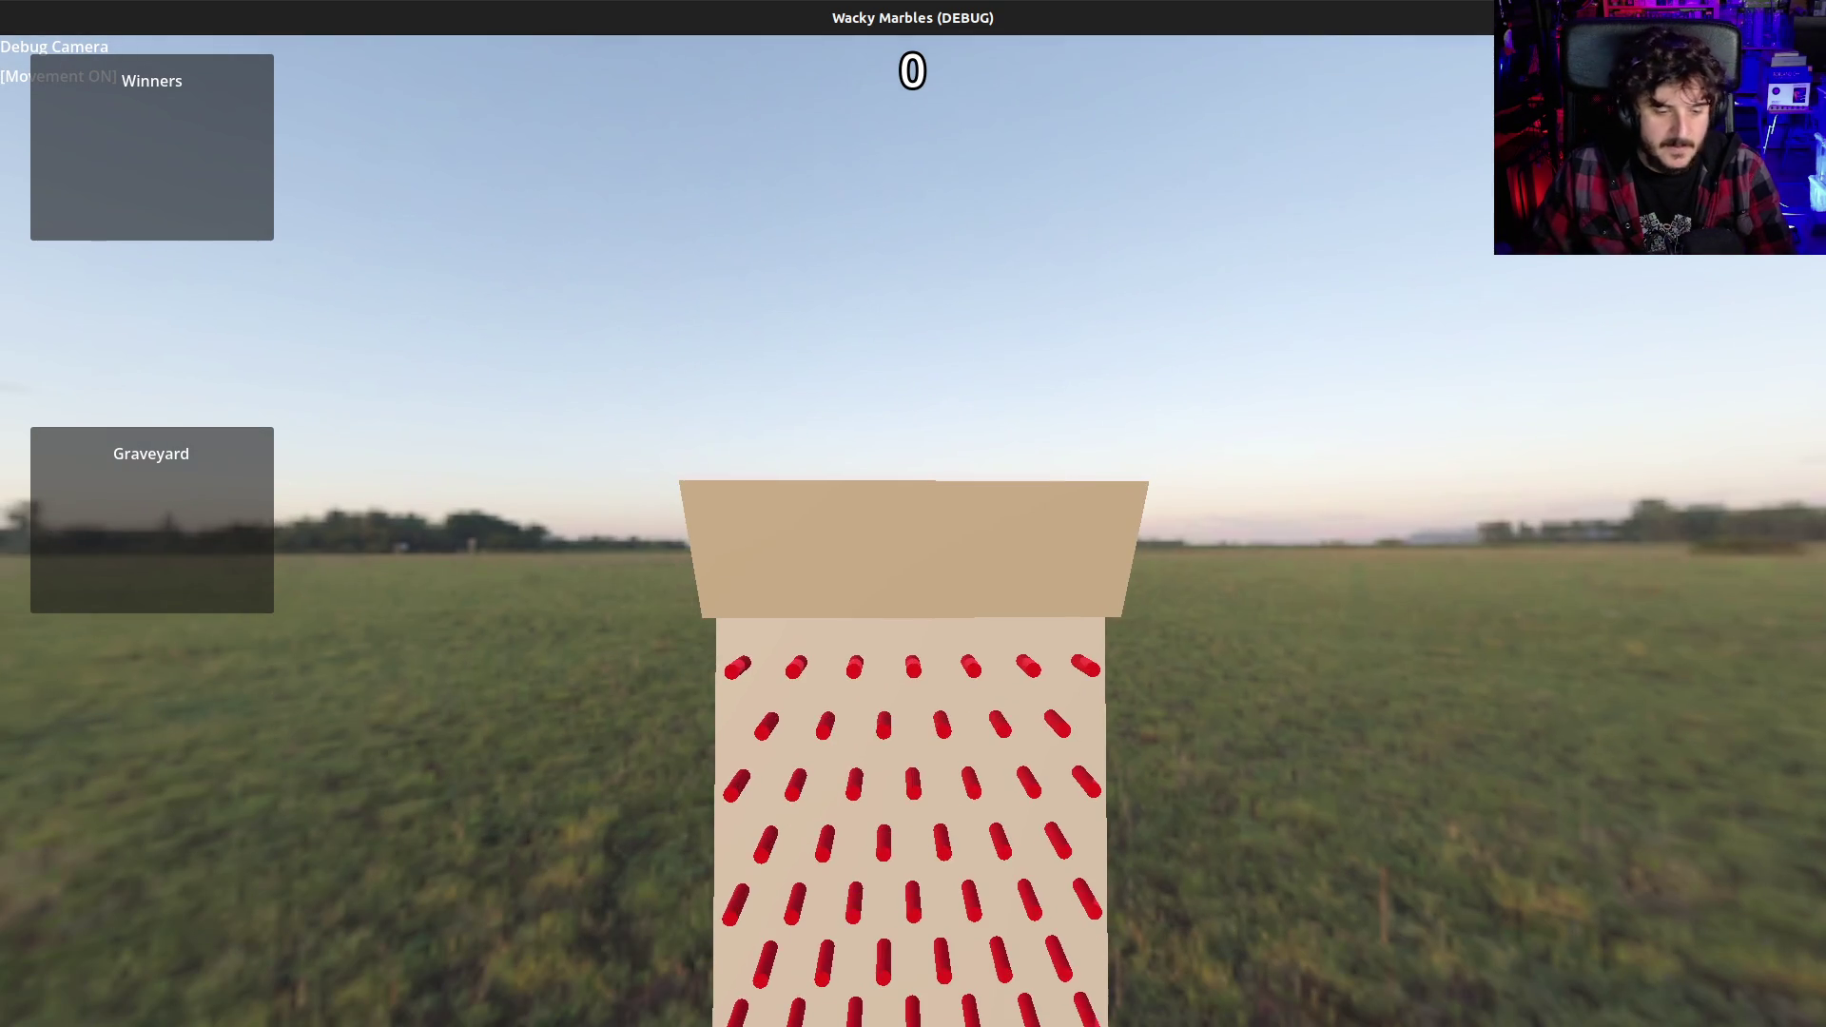
{"action": "key", "text": "m"}
{"action": "key", "text": "F8"}
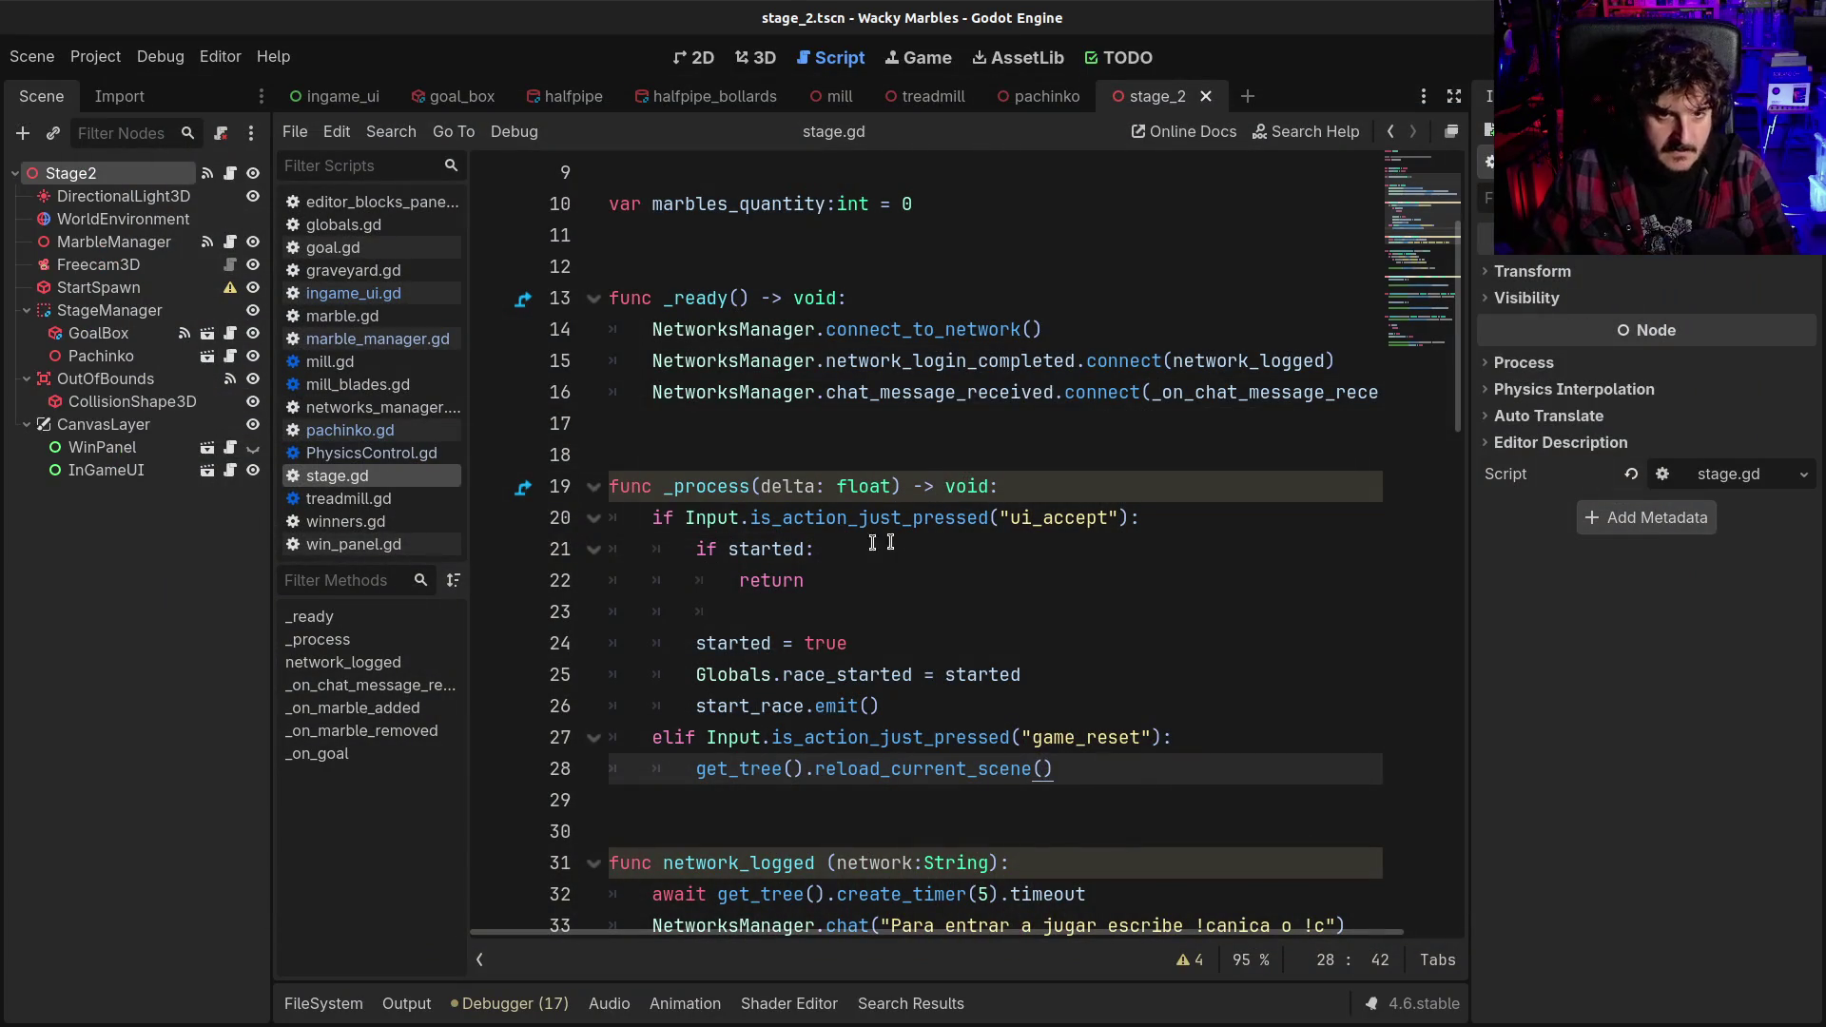
- Scroll through stage.gd and place the caret on blank line 29 below _process
{"action": "left_click", "coordinate": [856, 549]}
{"action": "scroll", "coordinate": [832, 794], "scroll_direction": "up", "scroll_amount": 3}
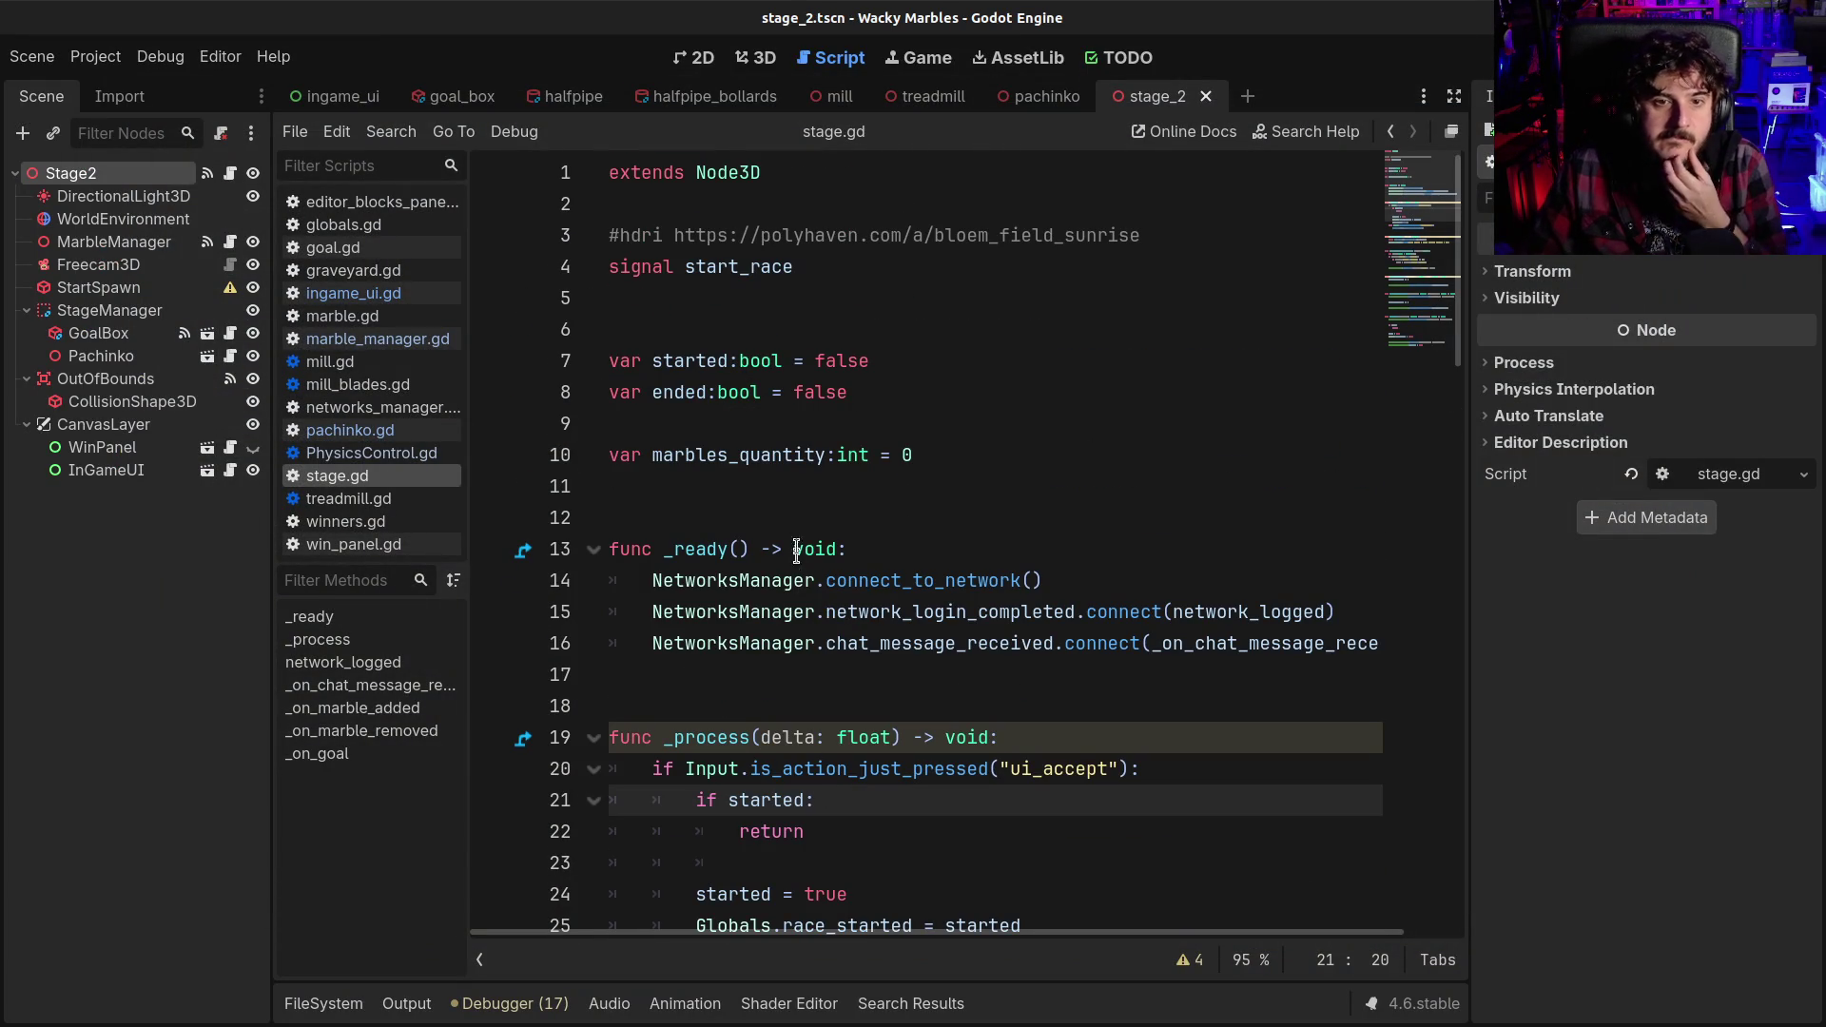
{"action": "left_click", "coordinate": [83, 59]}
{"action": "left_click", "coordinate": [80, 67]}
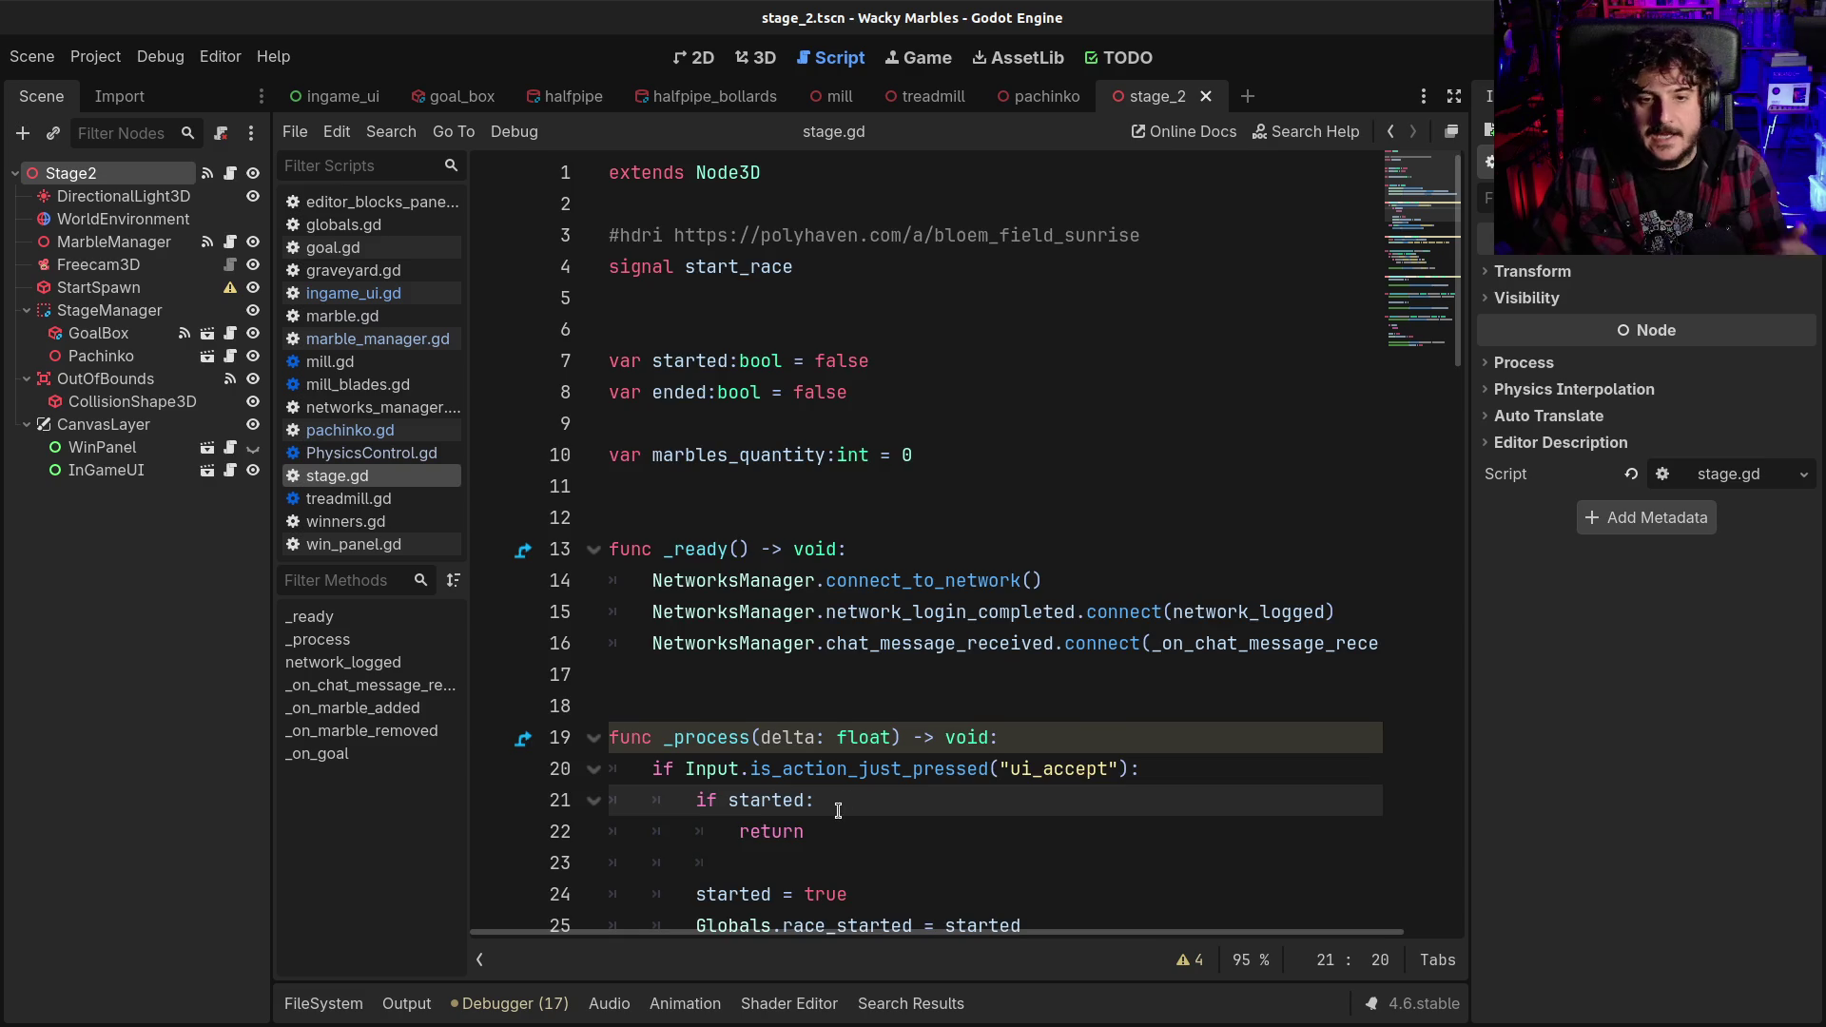
{"action": "scroll", "coordinate": [842, 823], "scroll_direction": "down", "scroll_amount": 4}
{"action": "scroll", "coordinate": [769, 718], "scroll_direction": "up", "scroll_amount": 5}
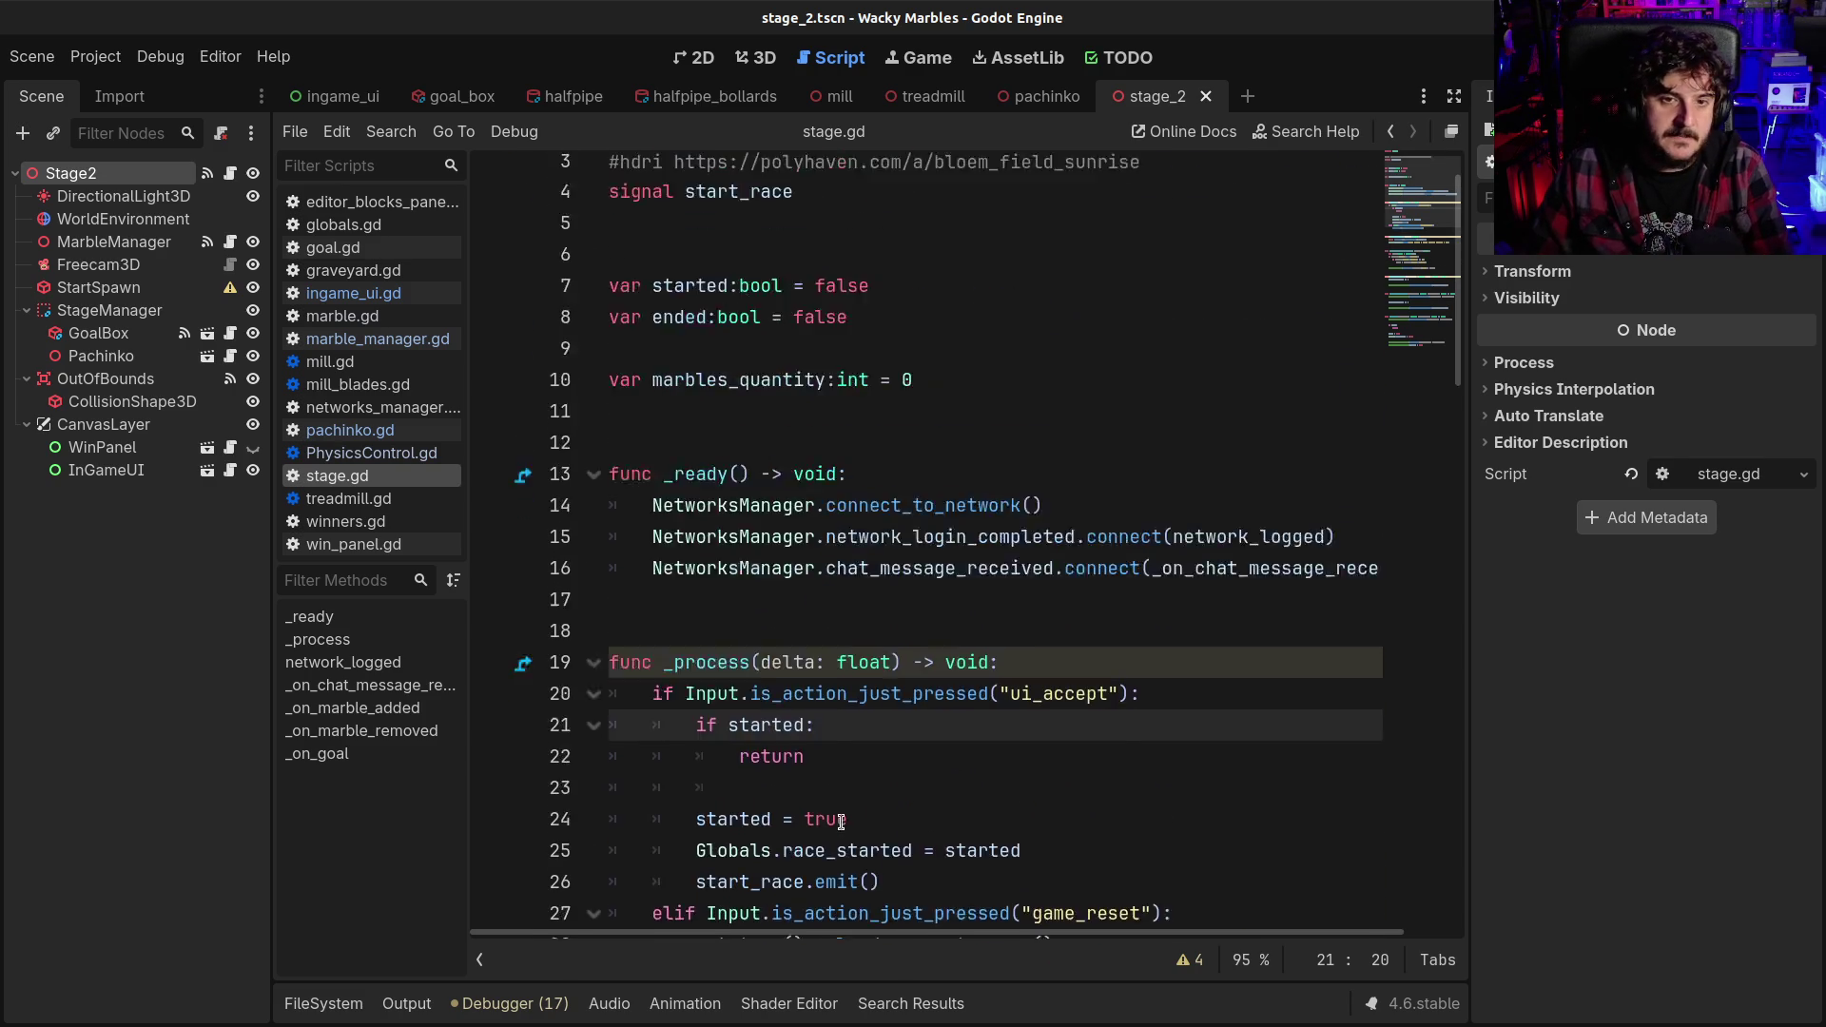
{"action": "scroll", "coordinate": [668, 486], "scroll_direction": "down", "scroll_amount": 6}
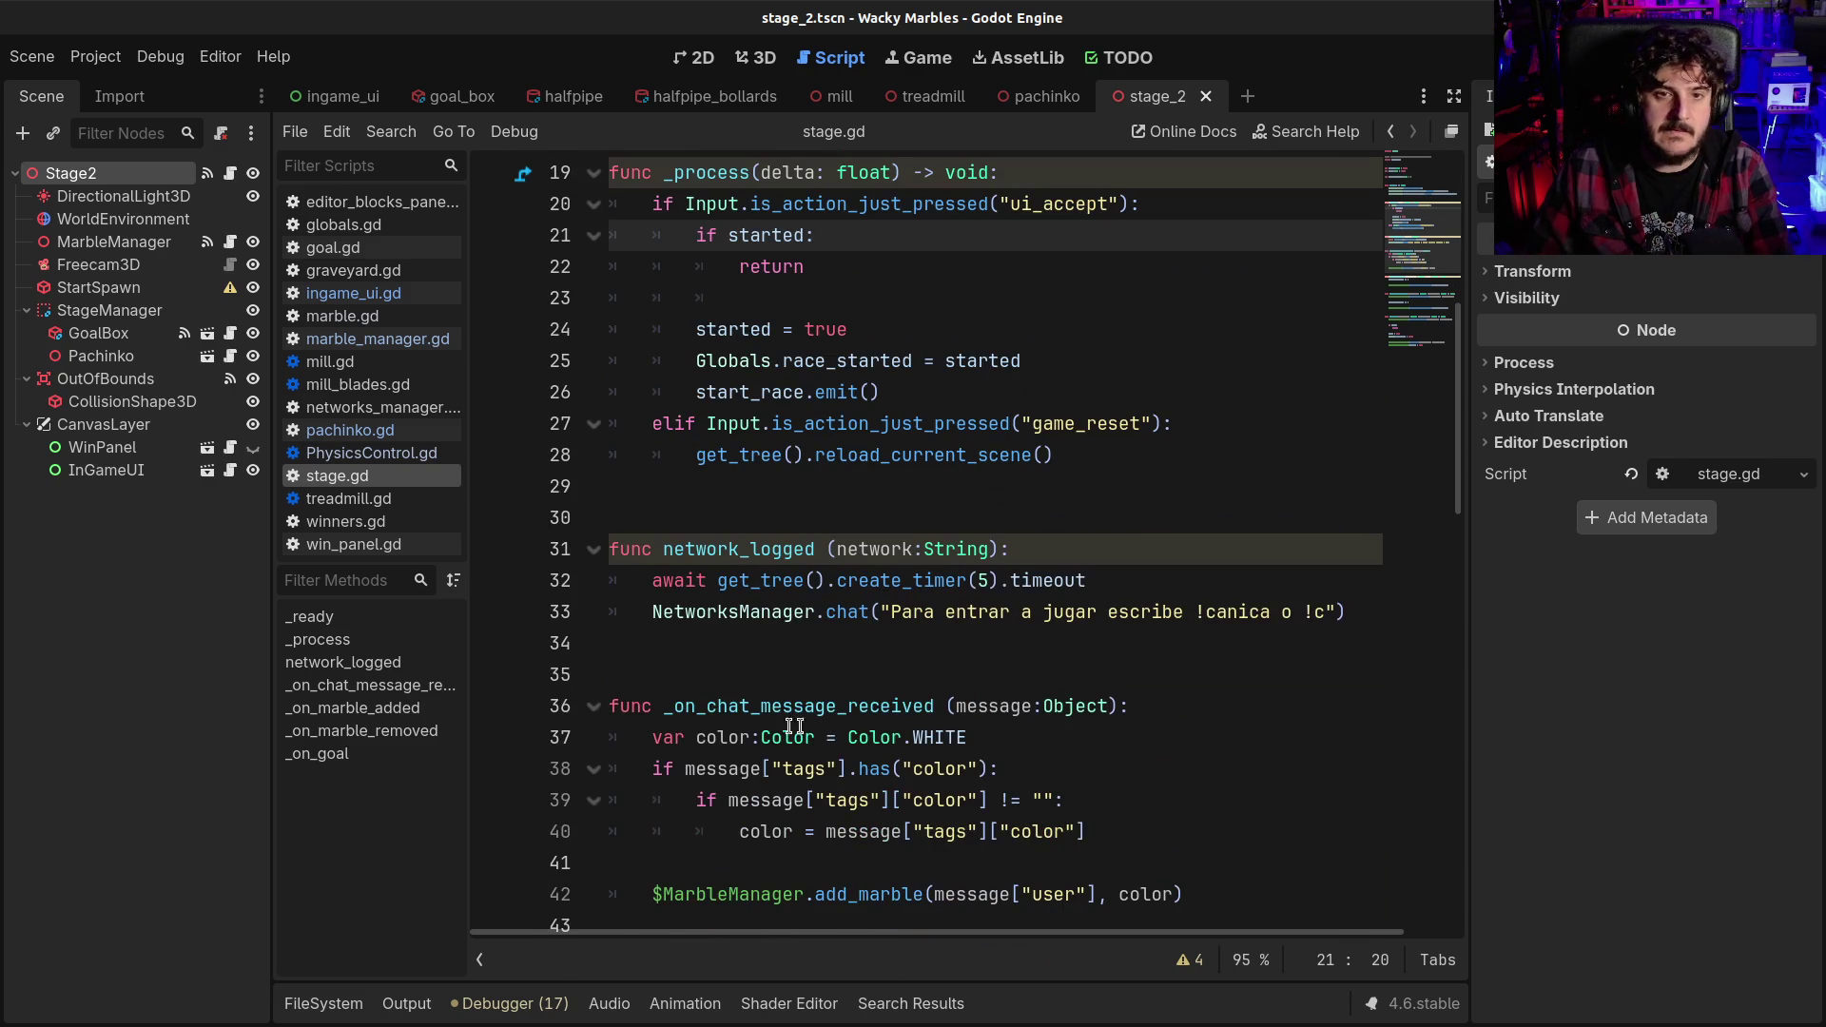
{"action": "left_click", "coordinate": [658, 497]}
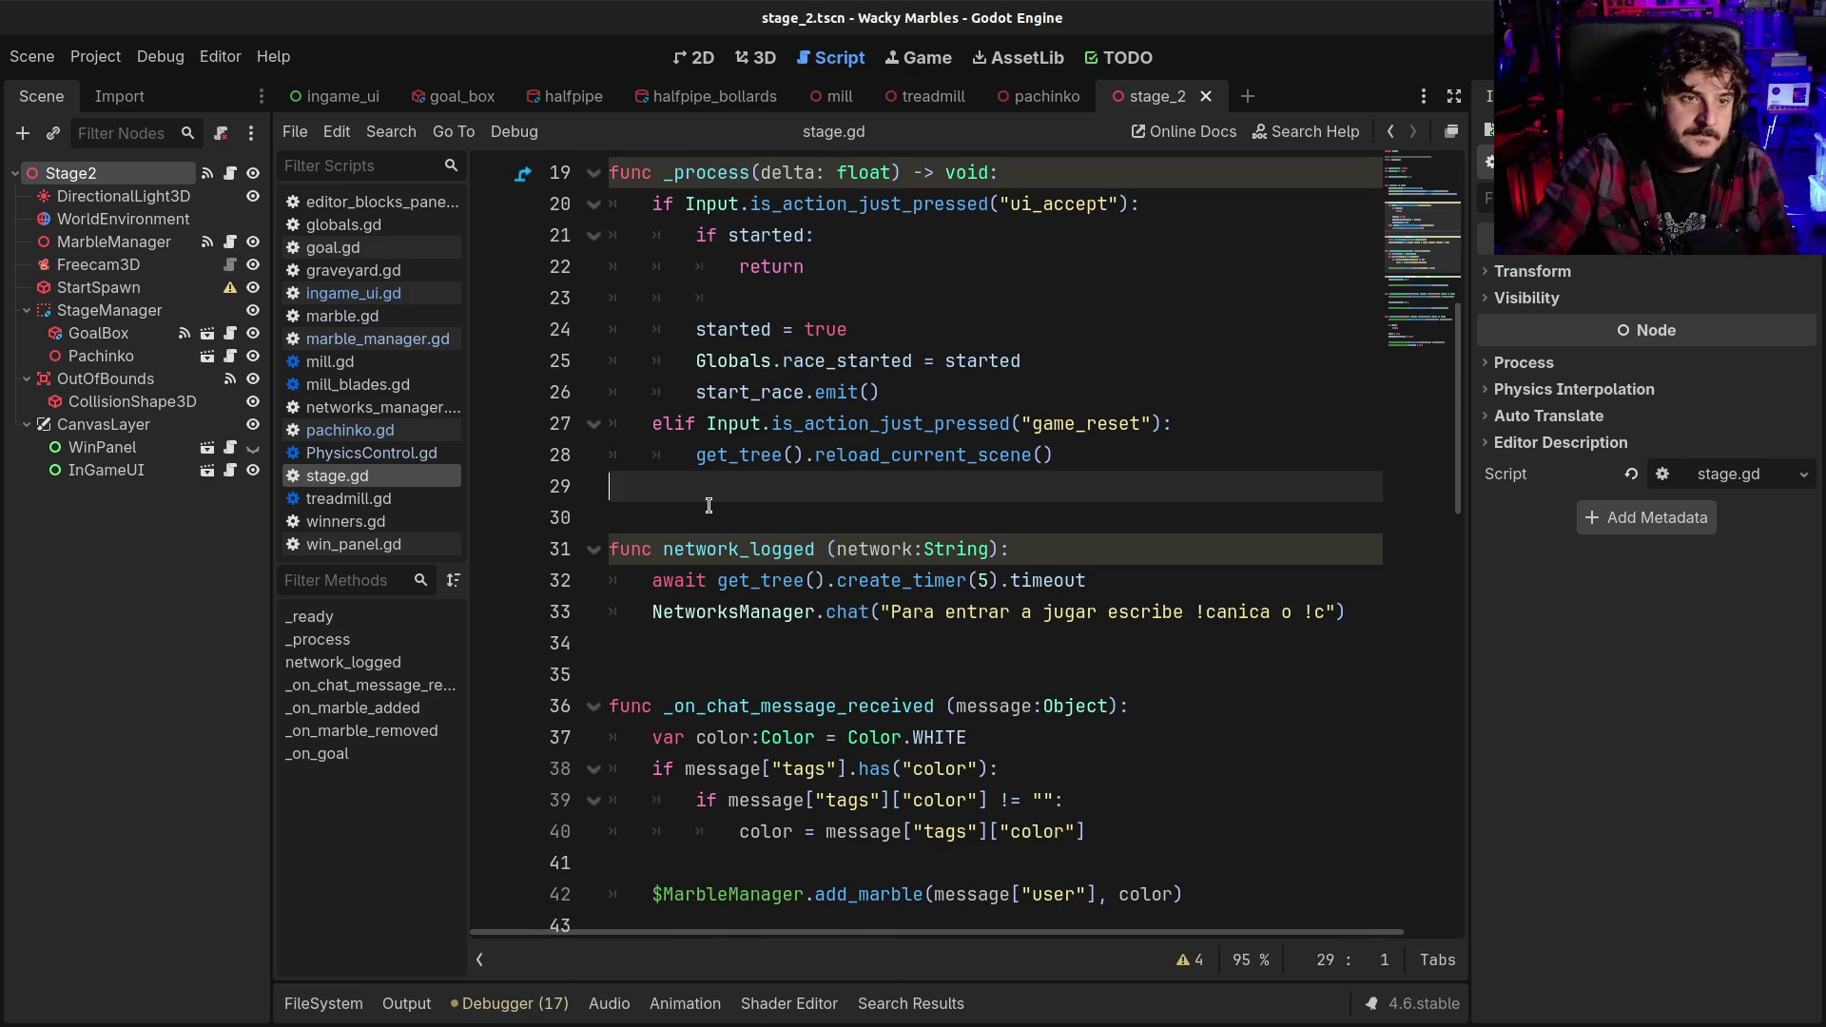
{"action": "left_click", "coordinate": [231, 175]}
- Write func game_reset (): with the body Globals.race_started = false
{"action": "key", "text": "Return"}
{"action": "key", "text": "Return"}
{"action": "key", "text": "Return"}
{"action": "key", "text": "Up"}
{"action": "type", "text": "func "}
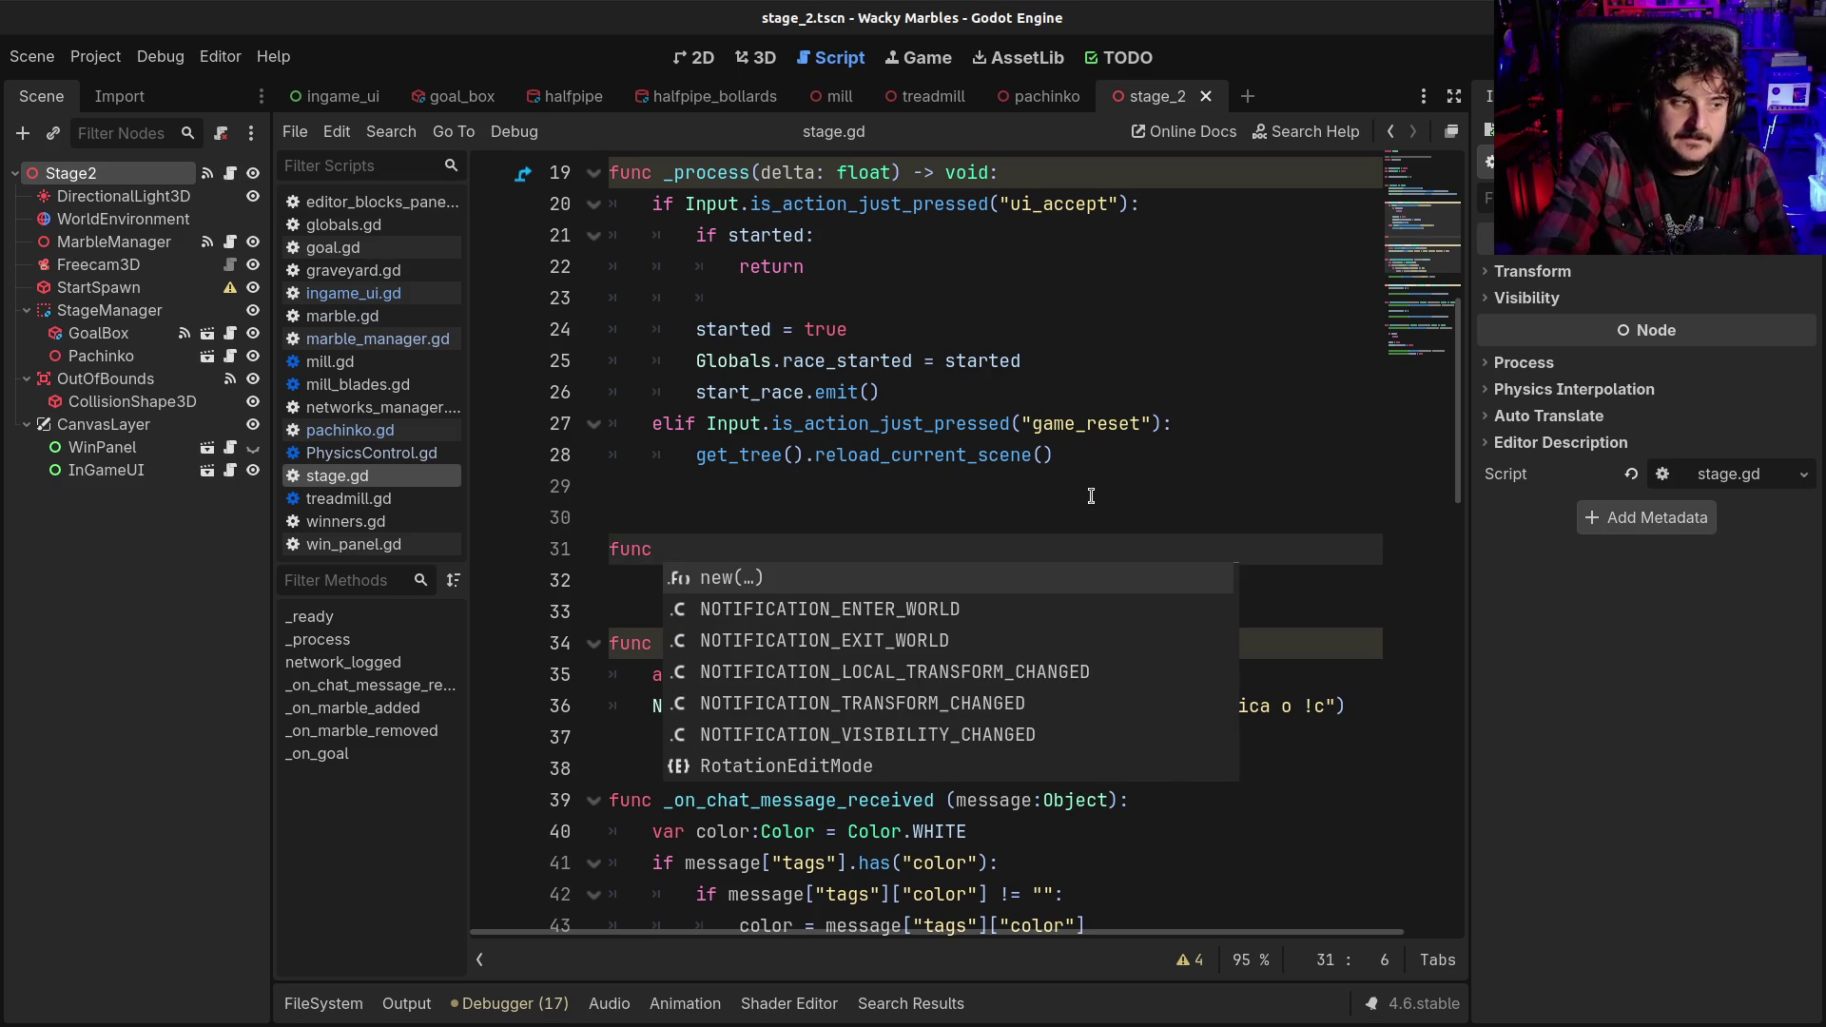
{"action": "type", "text": "game_res"}
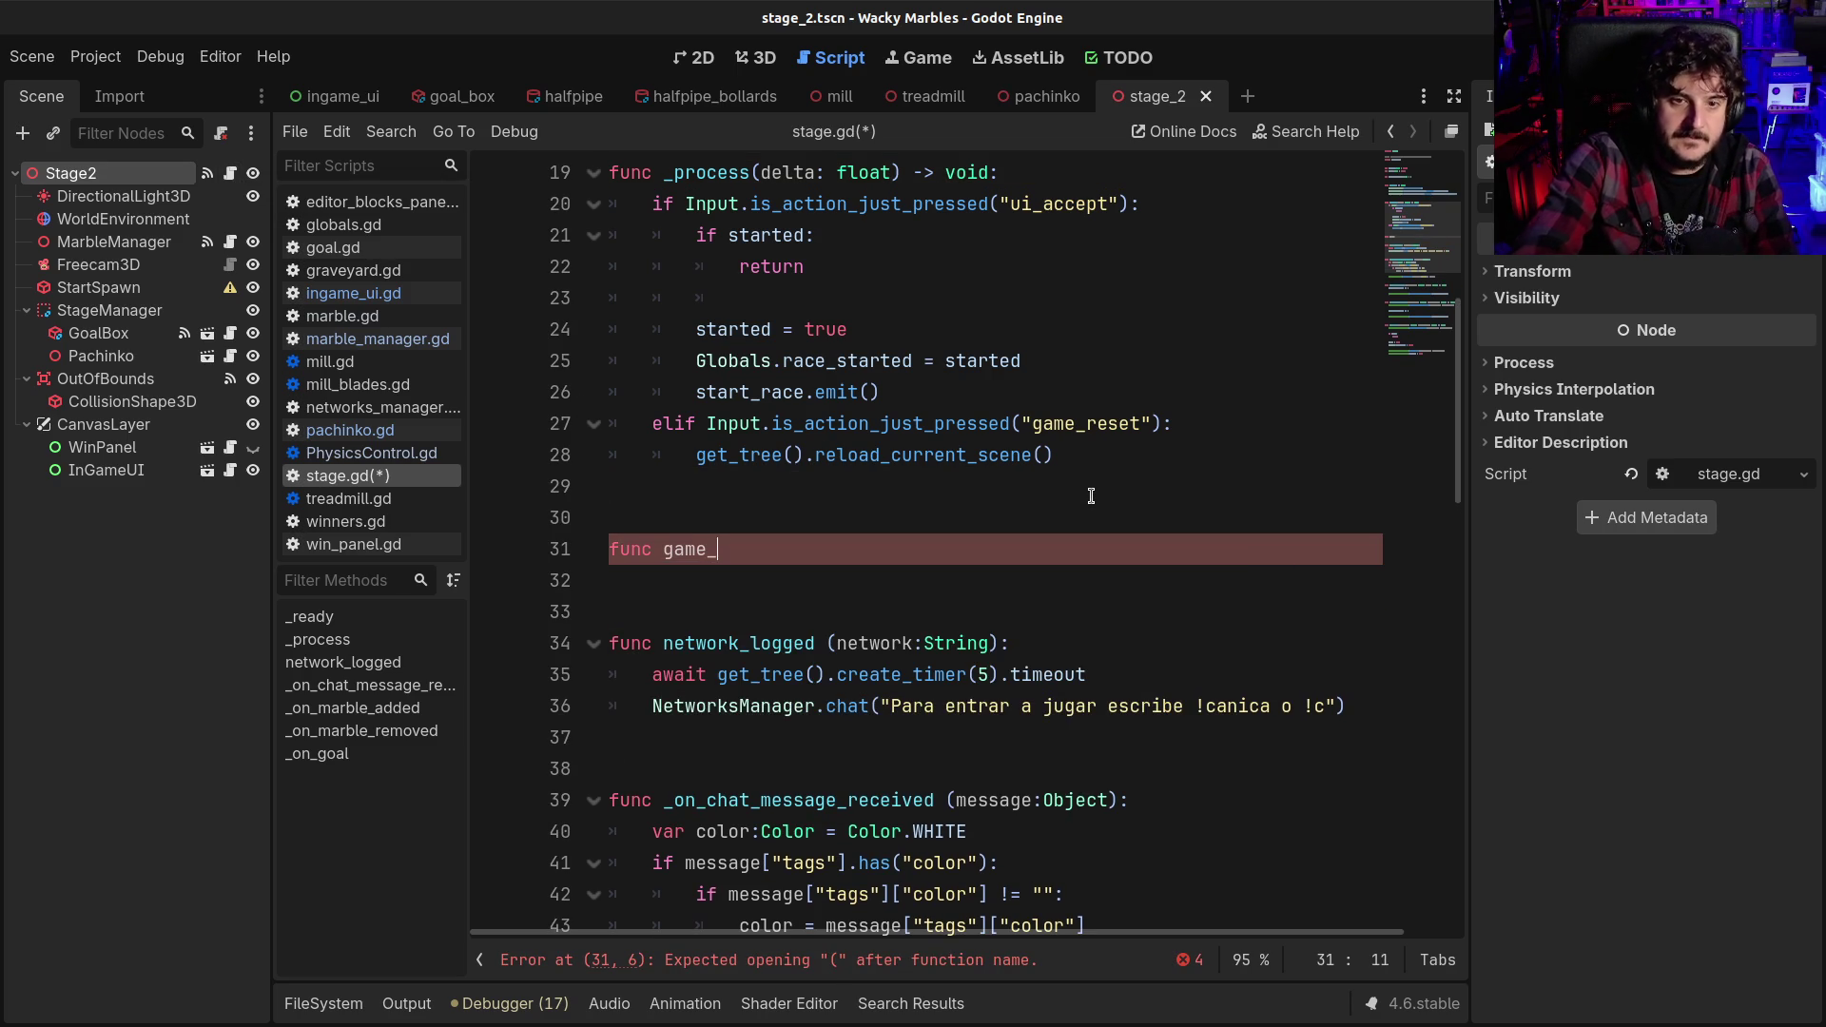
{"action": "type", "text": "et ("}
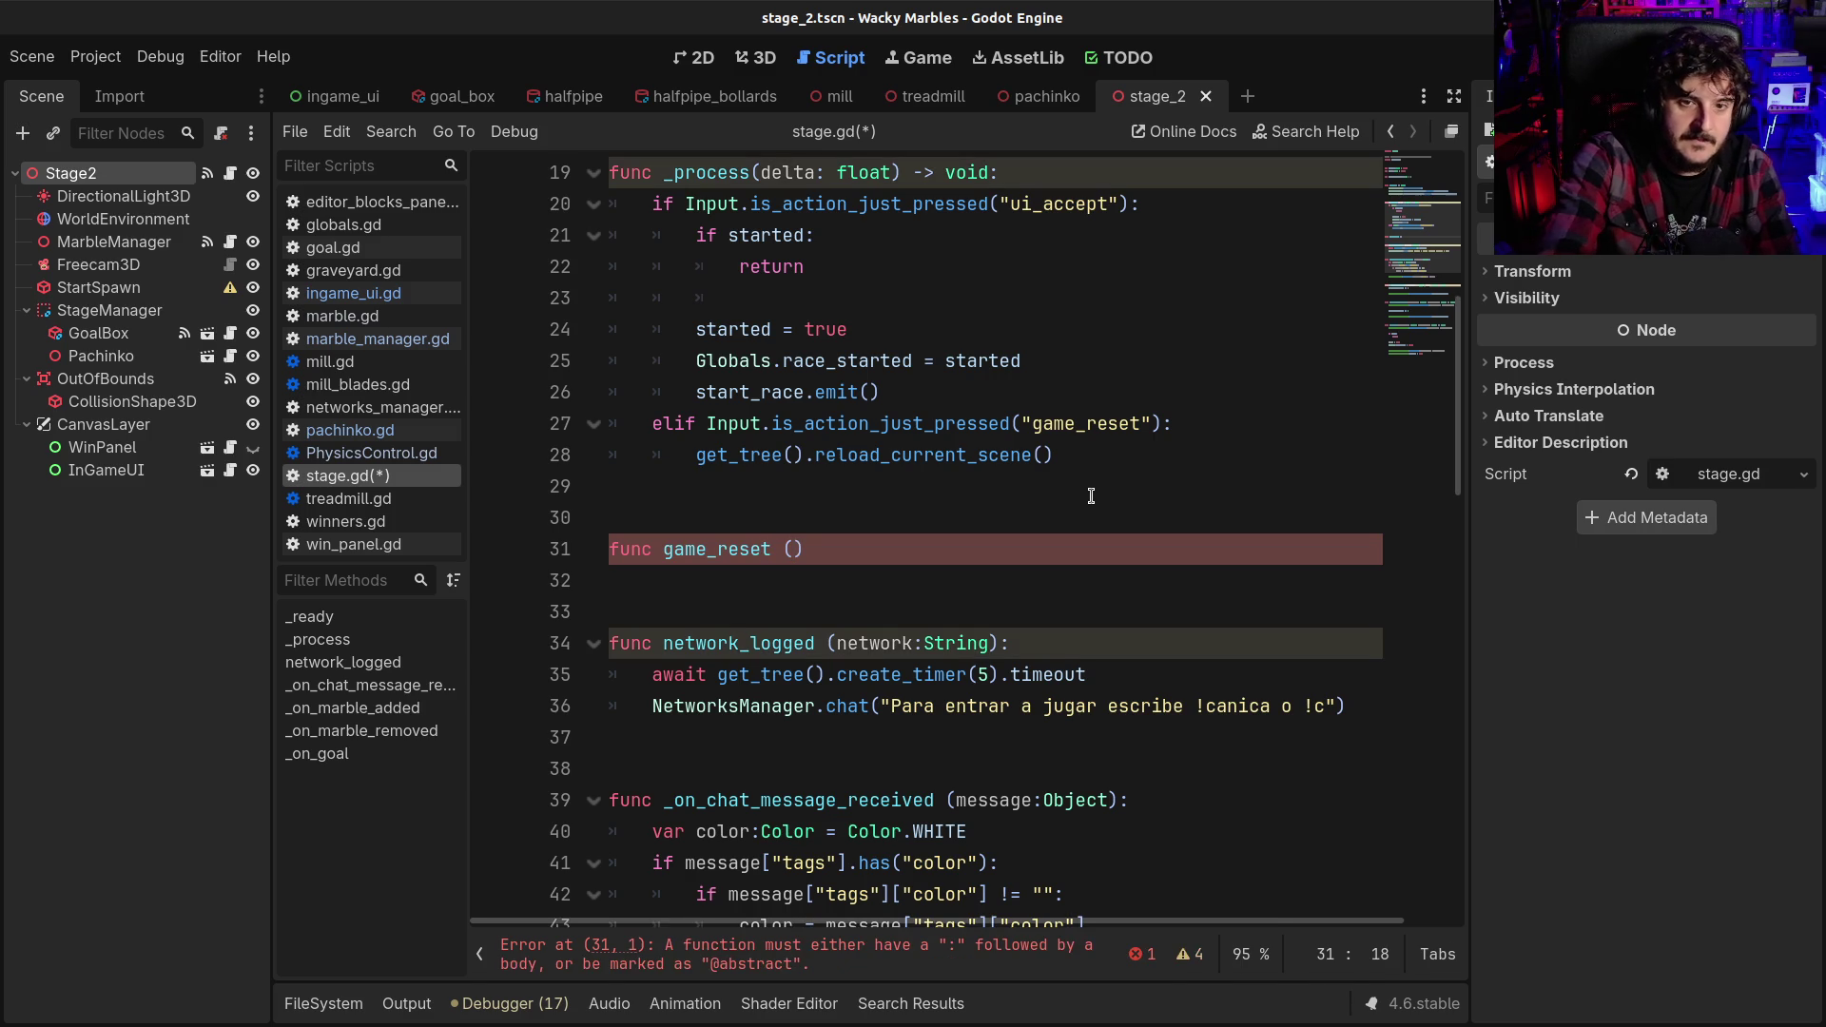
{"action": "type", "text": "):"}
{"action": "key", "text": "Return"}
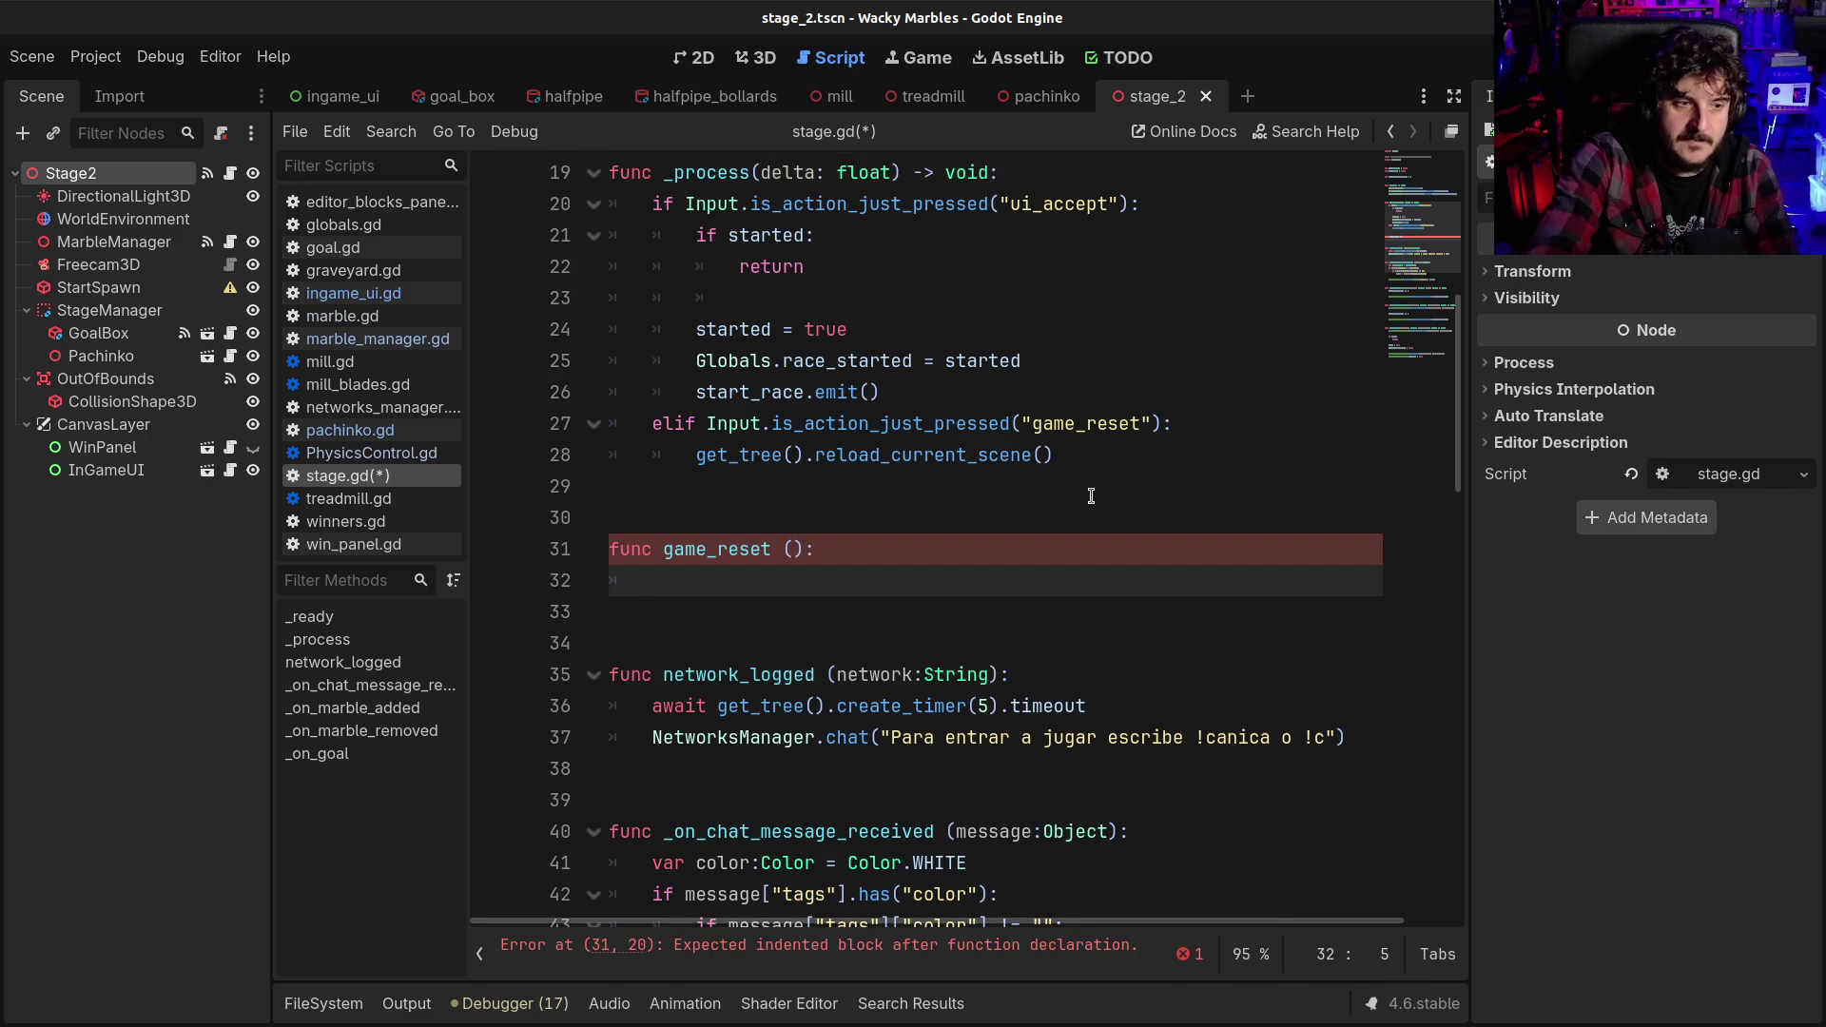
{"action": "type", "text": "Globals"}
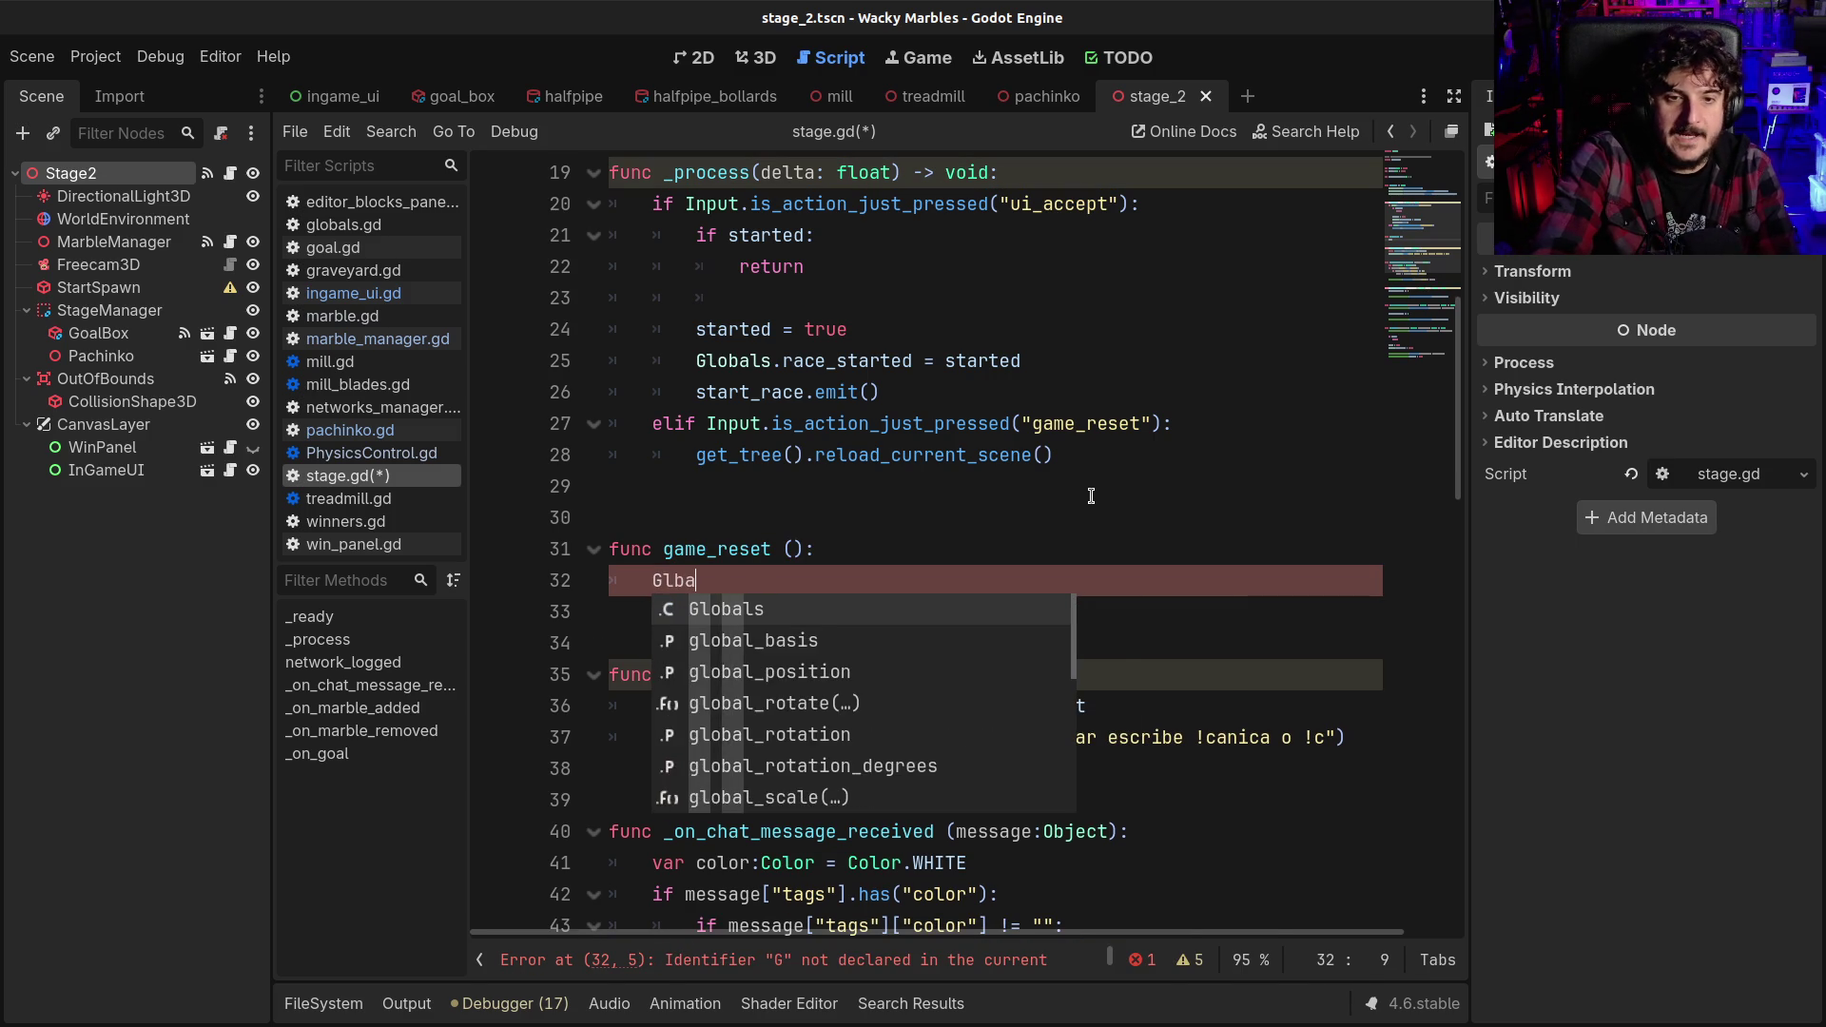
{"action": "type", "text": ".sta"}
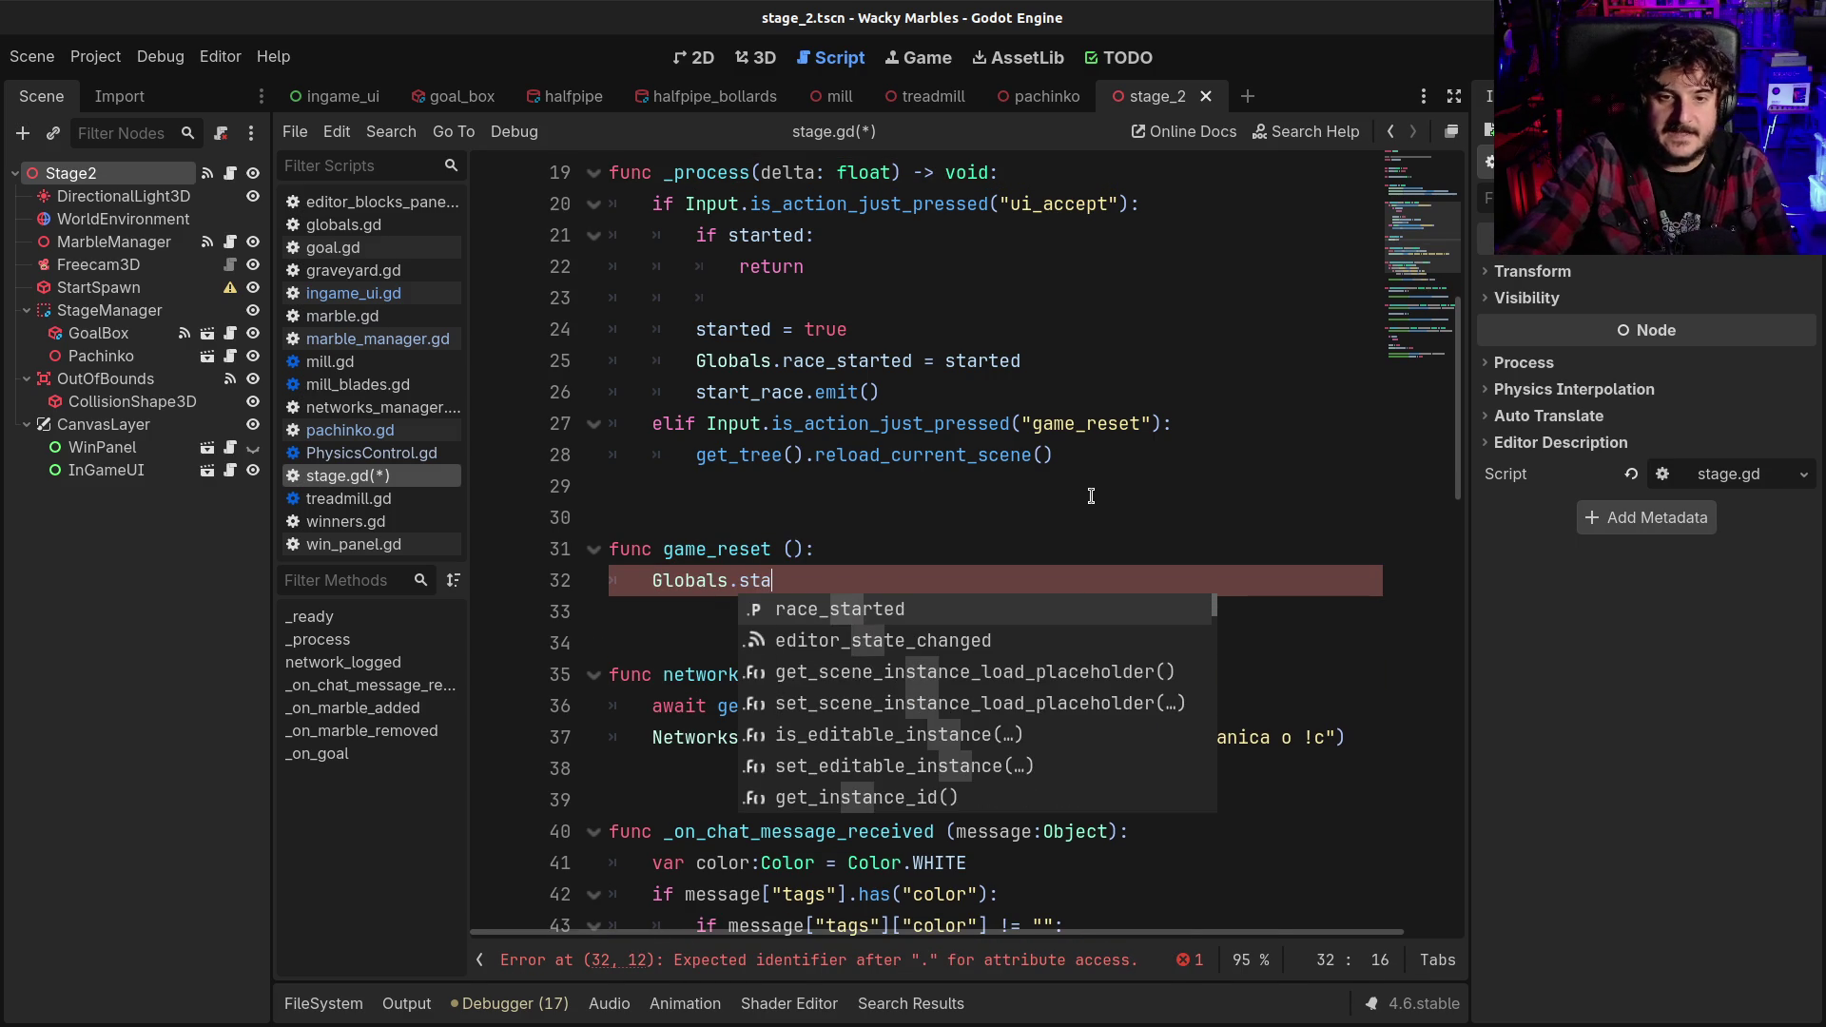
{"action": "key", "text": "Return"}
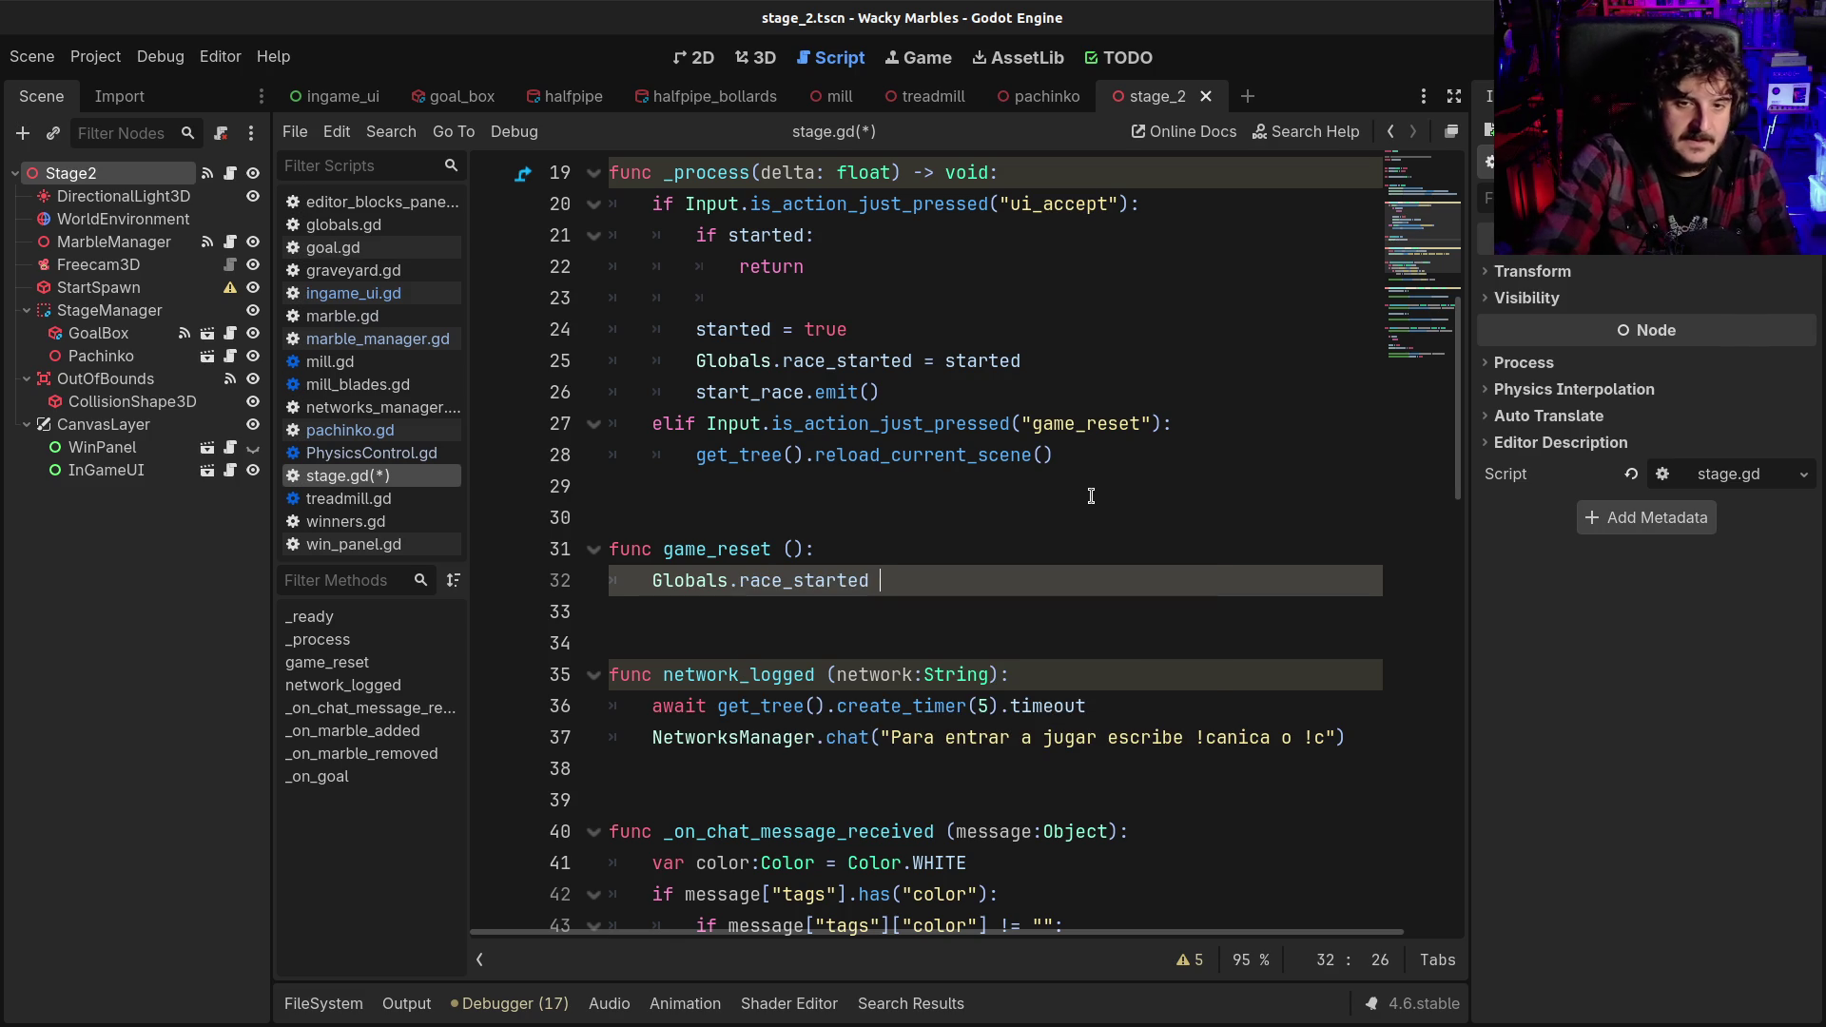
{"action": "type", "text": "= false"}
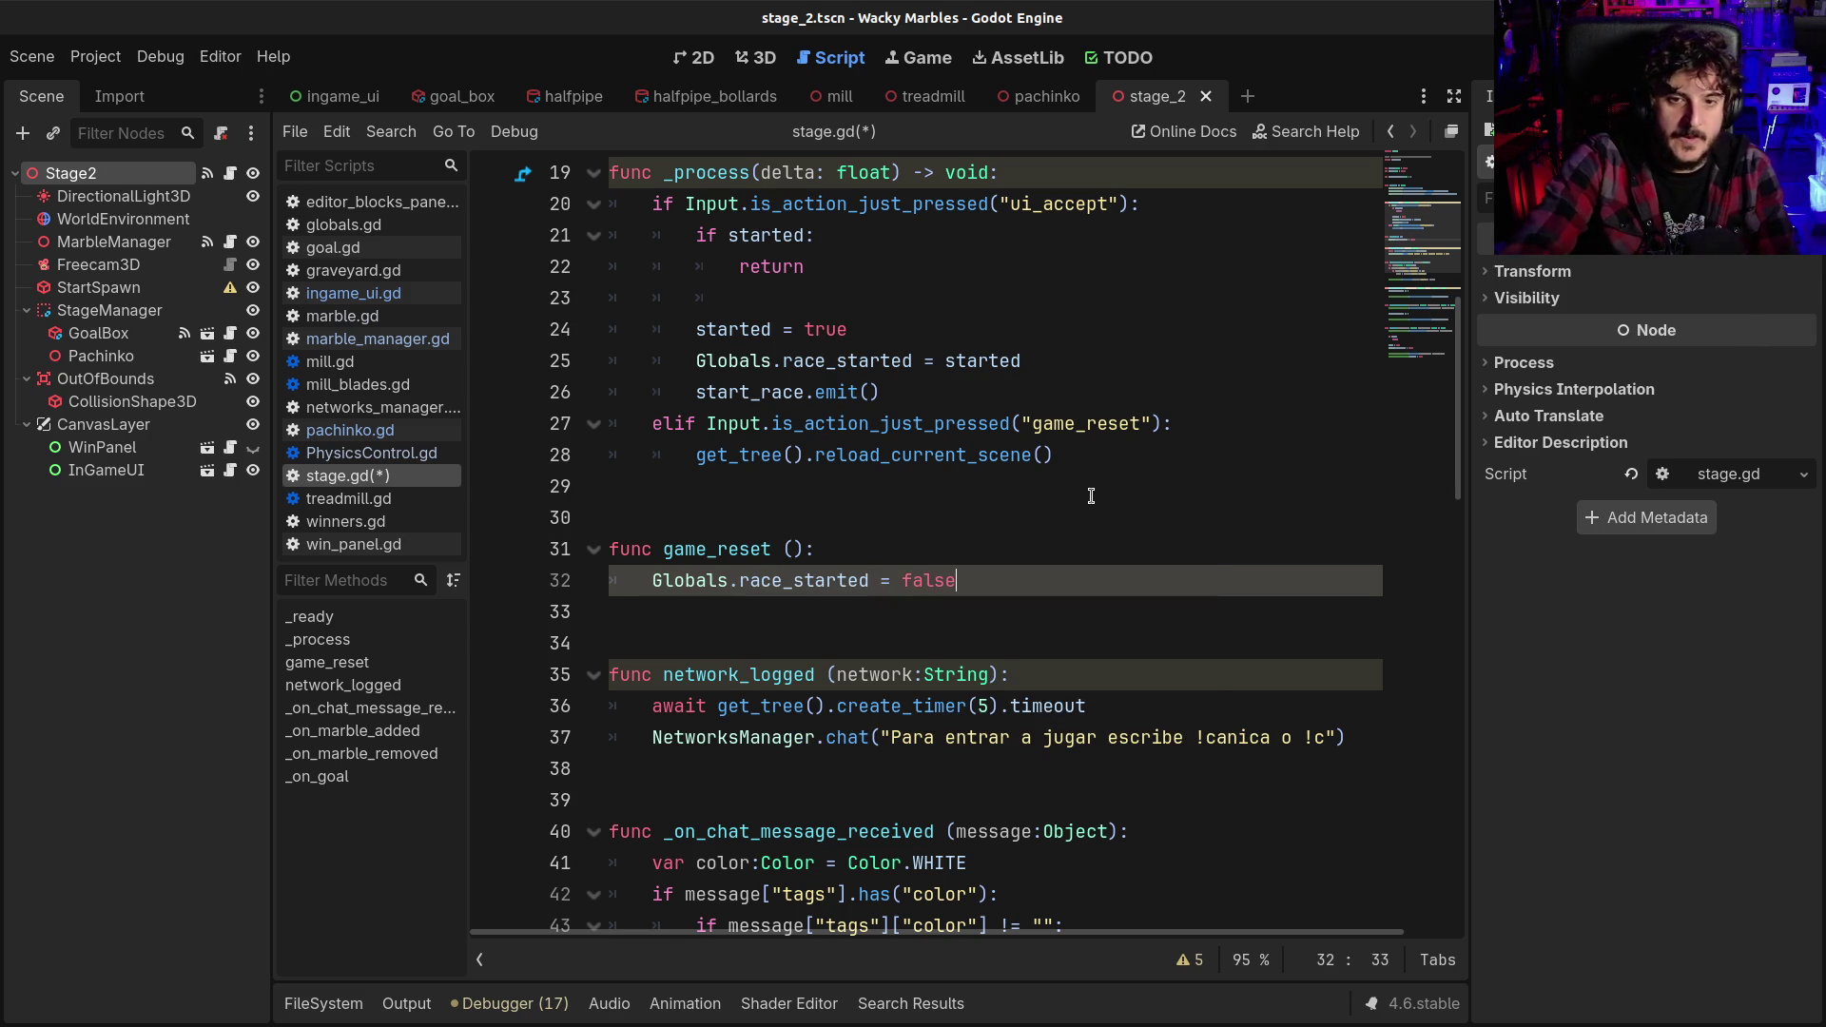
{"action": "left_click", "coordinate": [95, 56]}
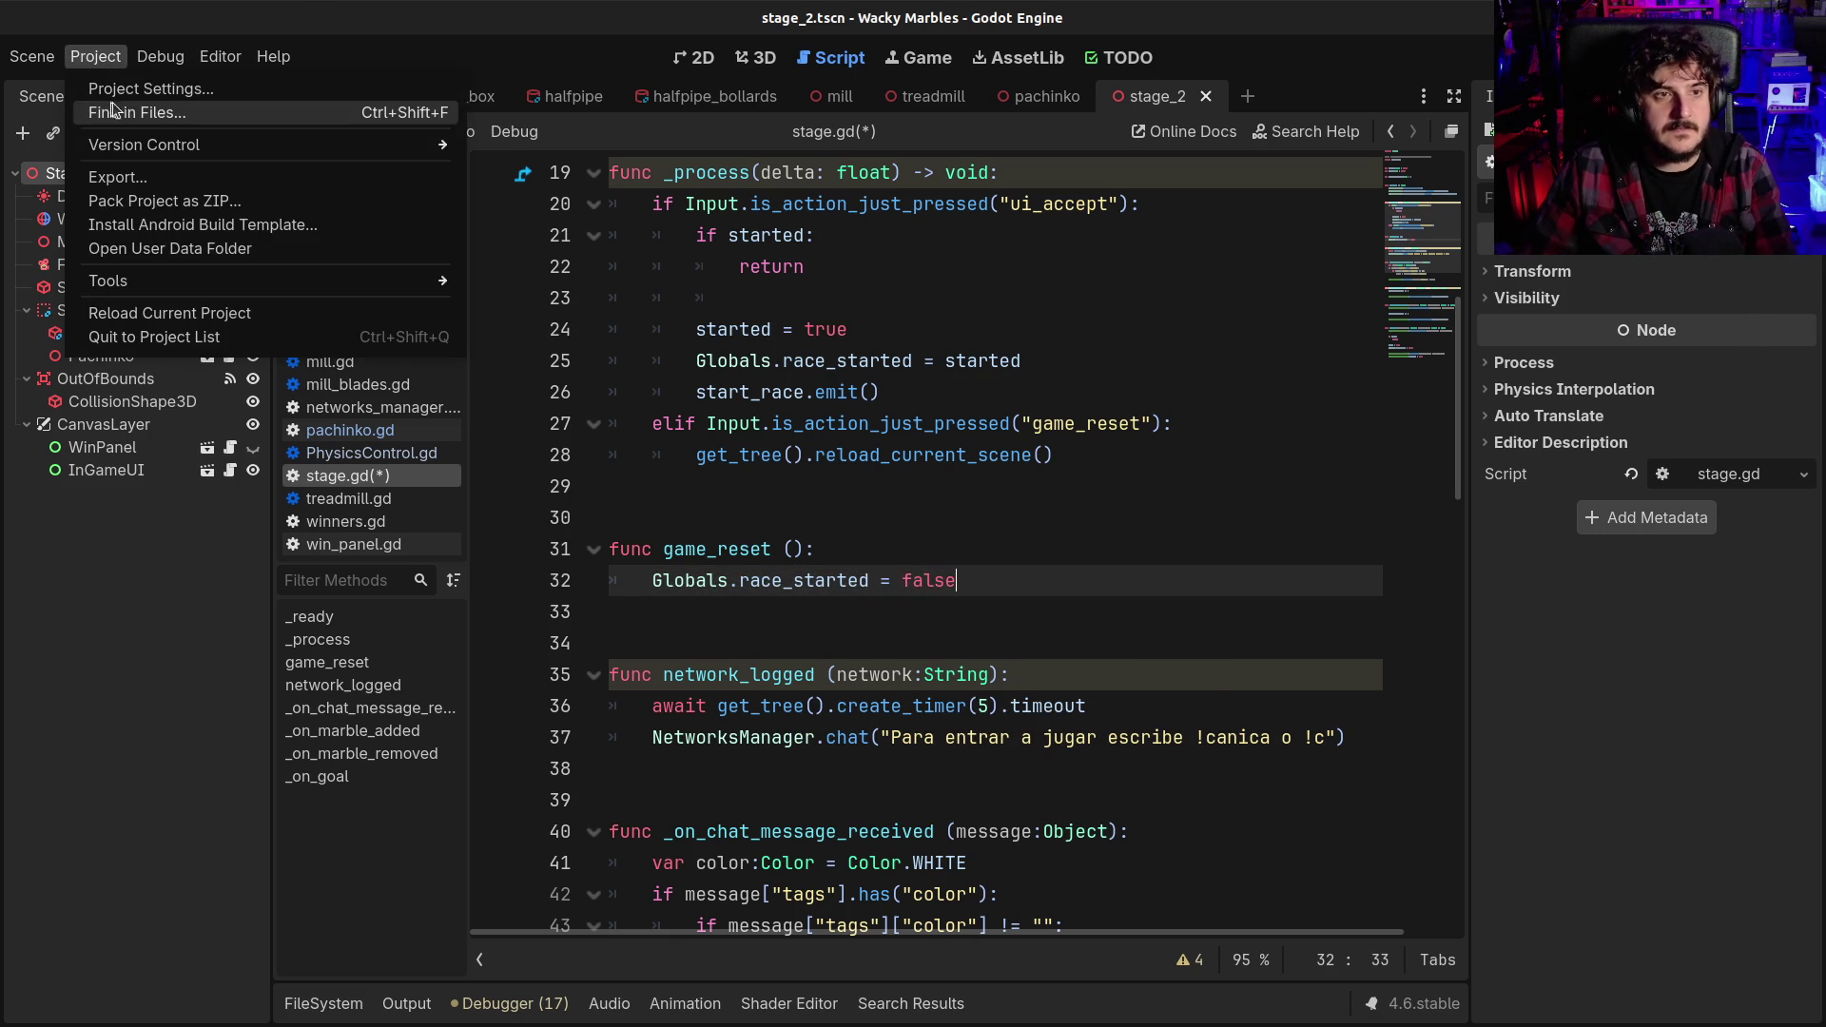
- Copy the race flag lines from globals.gd and paste them into game_reset() in stage.gd
{"action": "left_click", "coordinate": [606, 447]}
{"action": "left_click", "coordinate": [340, 231]}
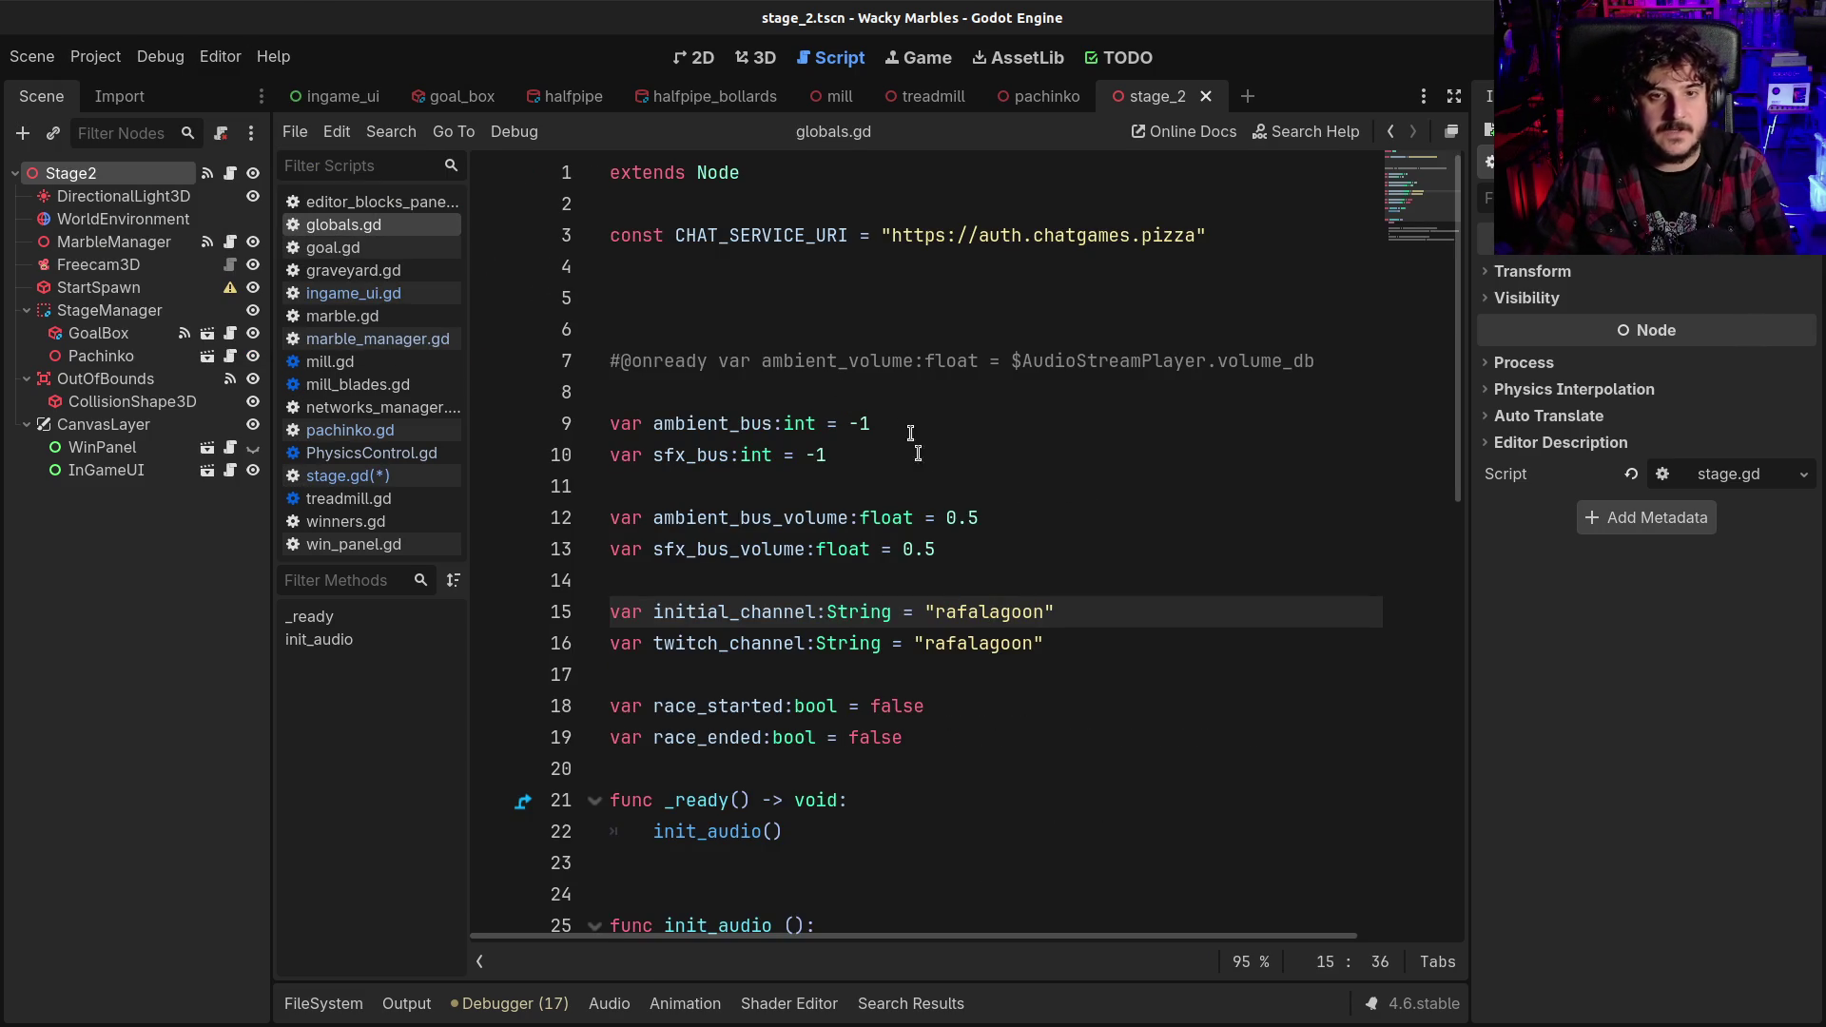
{"action": "scroll", "coordinate": [904, 573], "scroll_direction": "down", "scroll_amount": 1}
{"action": "left_click_drag", "start_coordinate": [904, 647], "coordinate": [515, 614]}
{"action": "key", "text": "ctrl+c"}
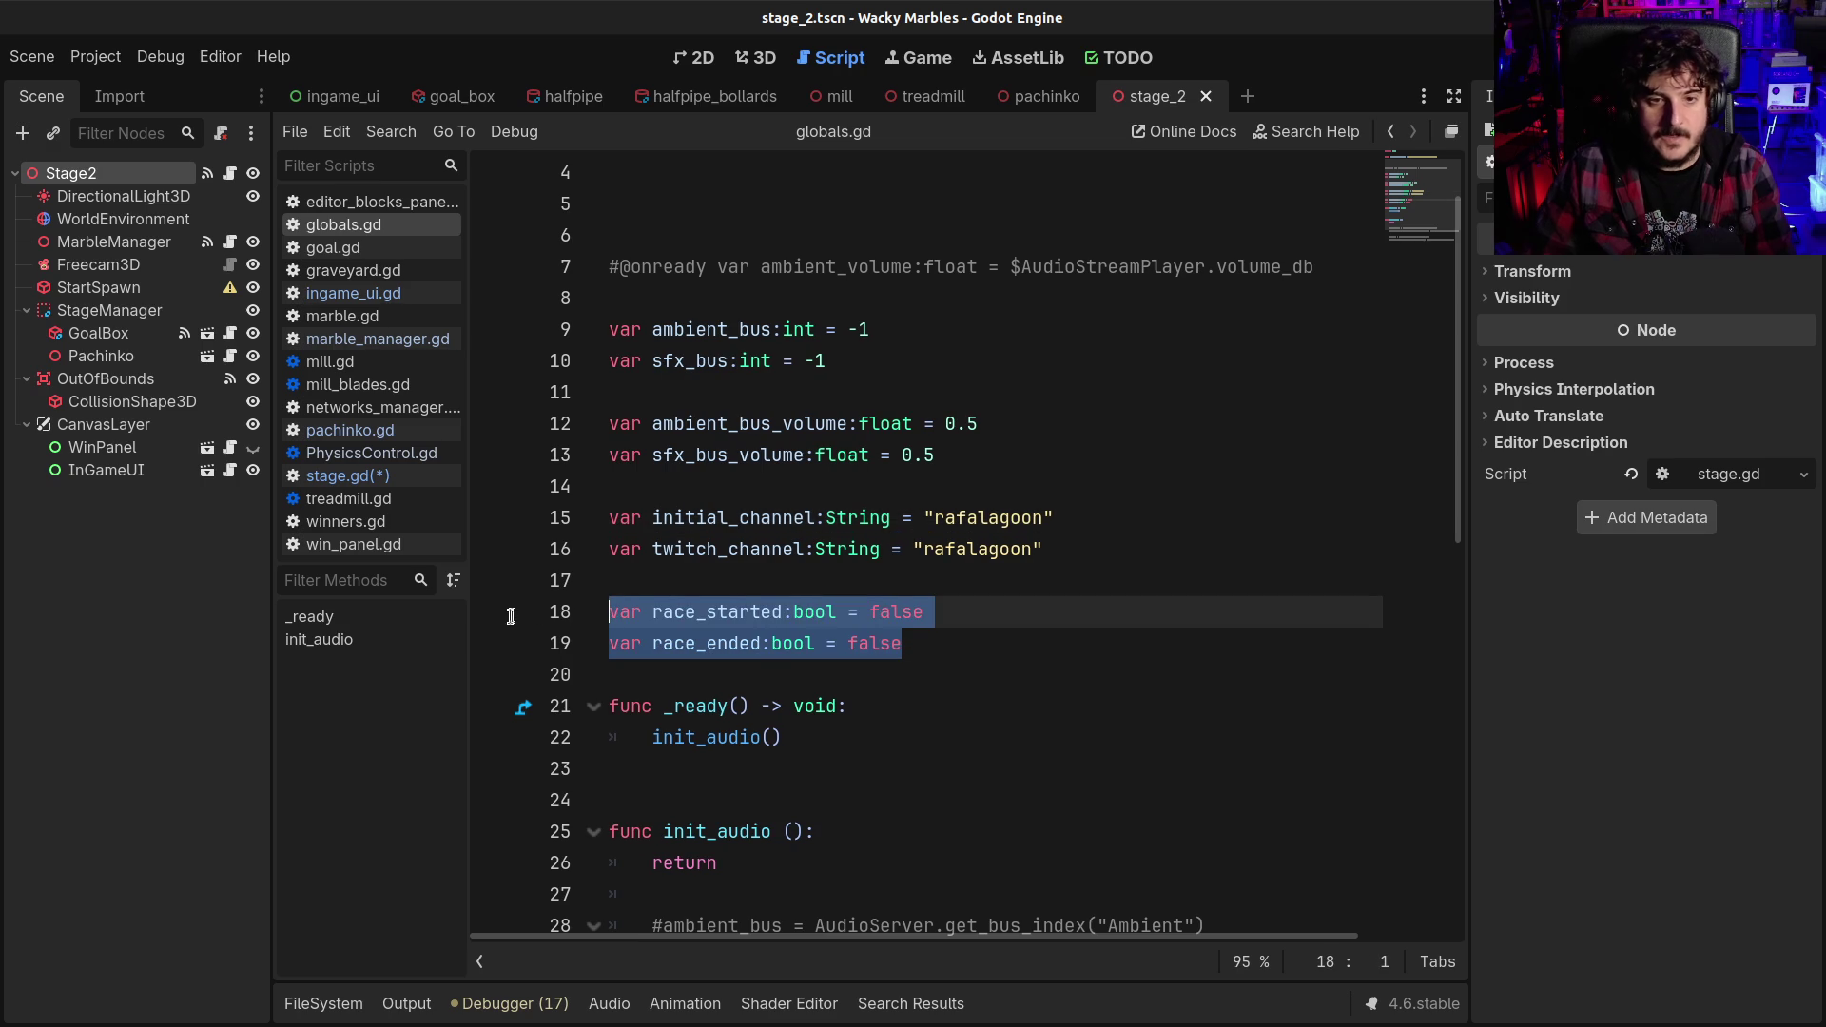
{"action": "left_click", "coordinate": [1390, 132]}
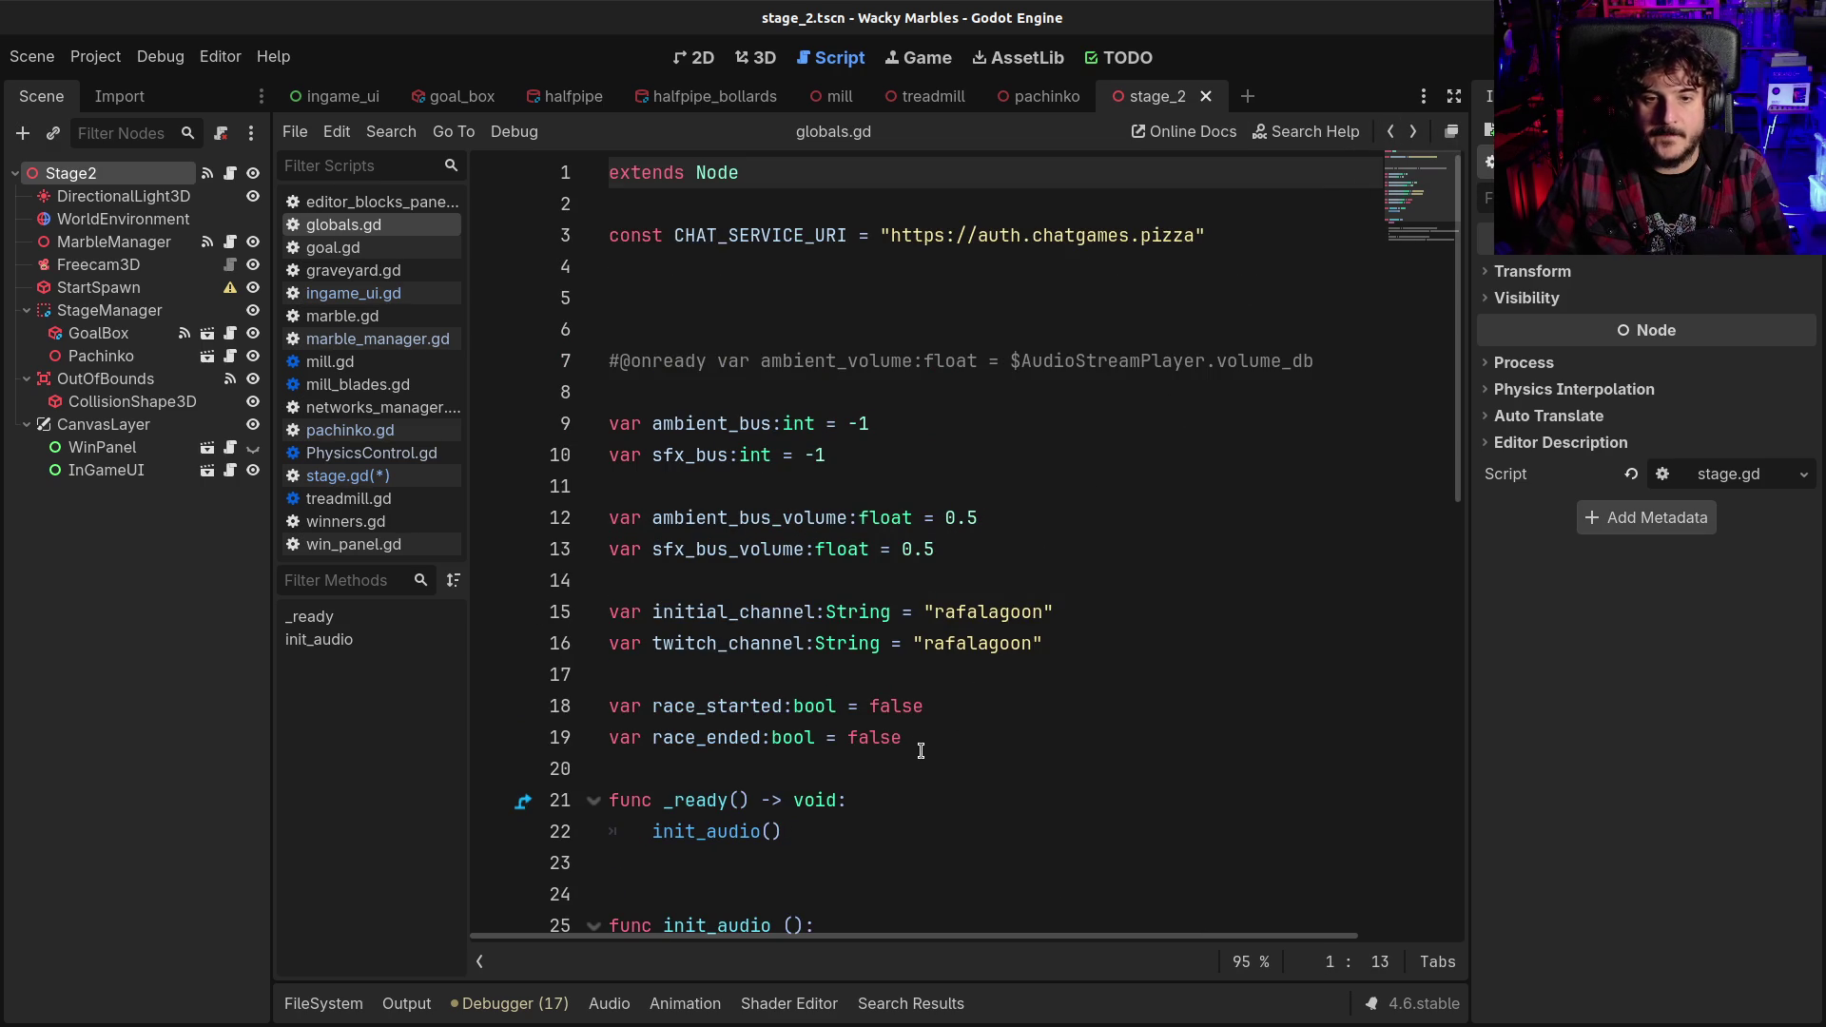
{"action": "left_click", "coordinate": [1390, 132]}
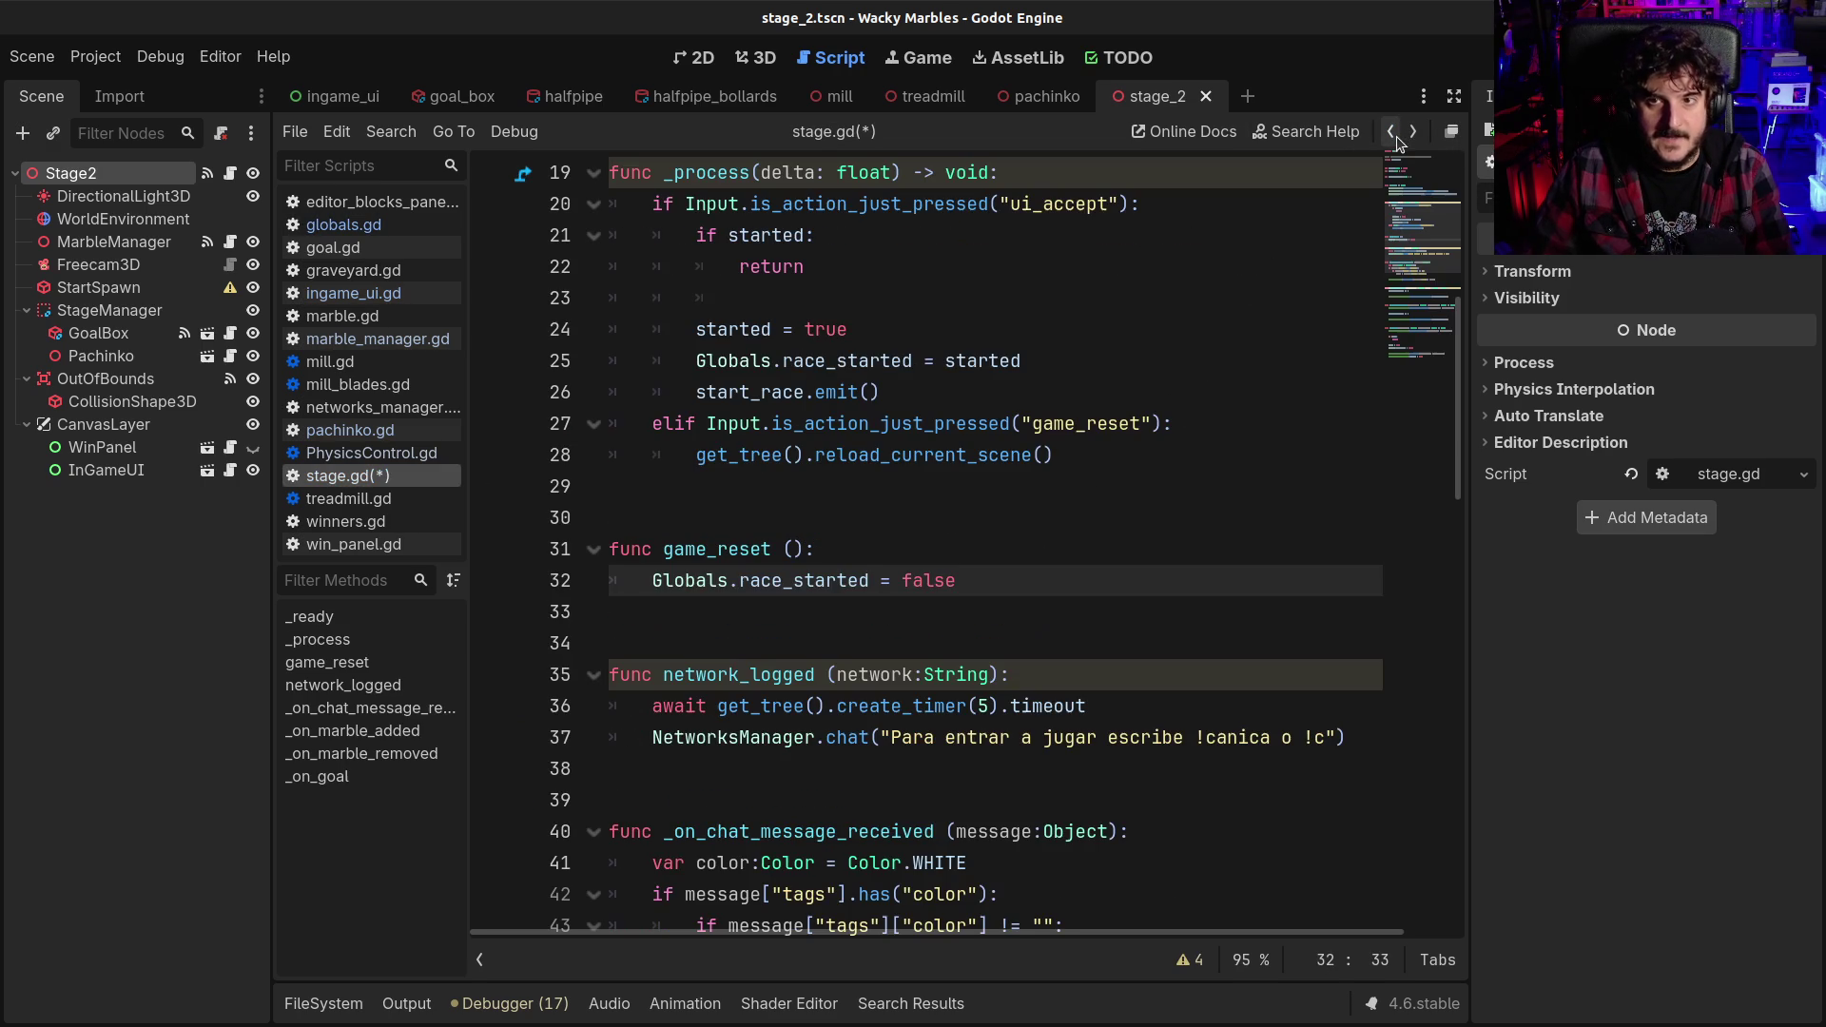
{"action": "scroll", "coordinate": [952, 685], "scroll_direction": "down", "scroll_amount": 1}
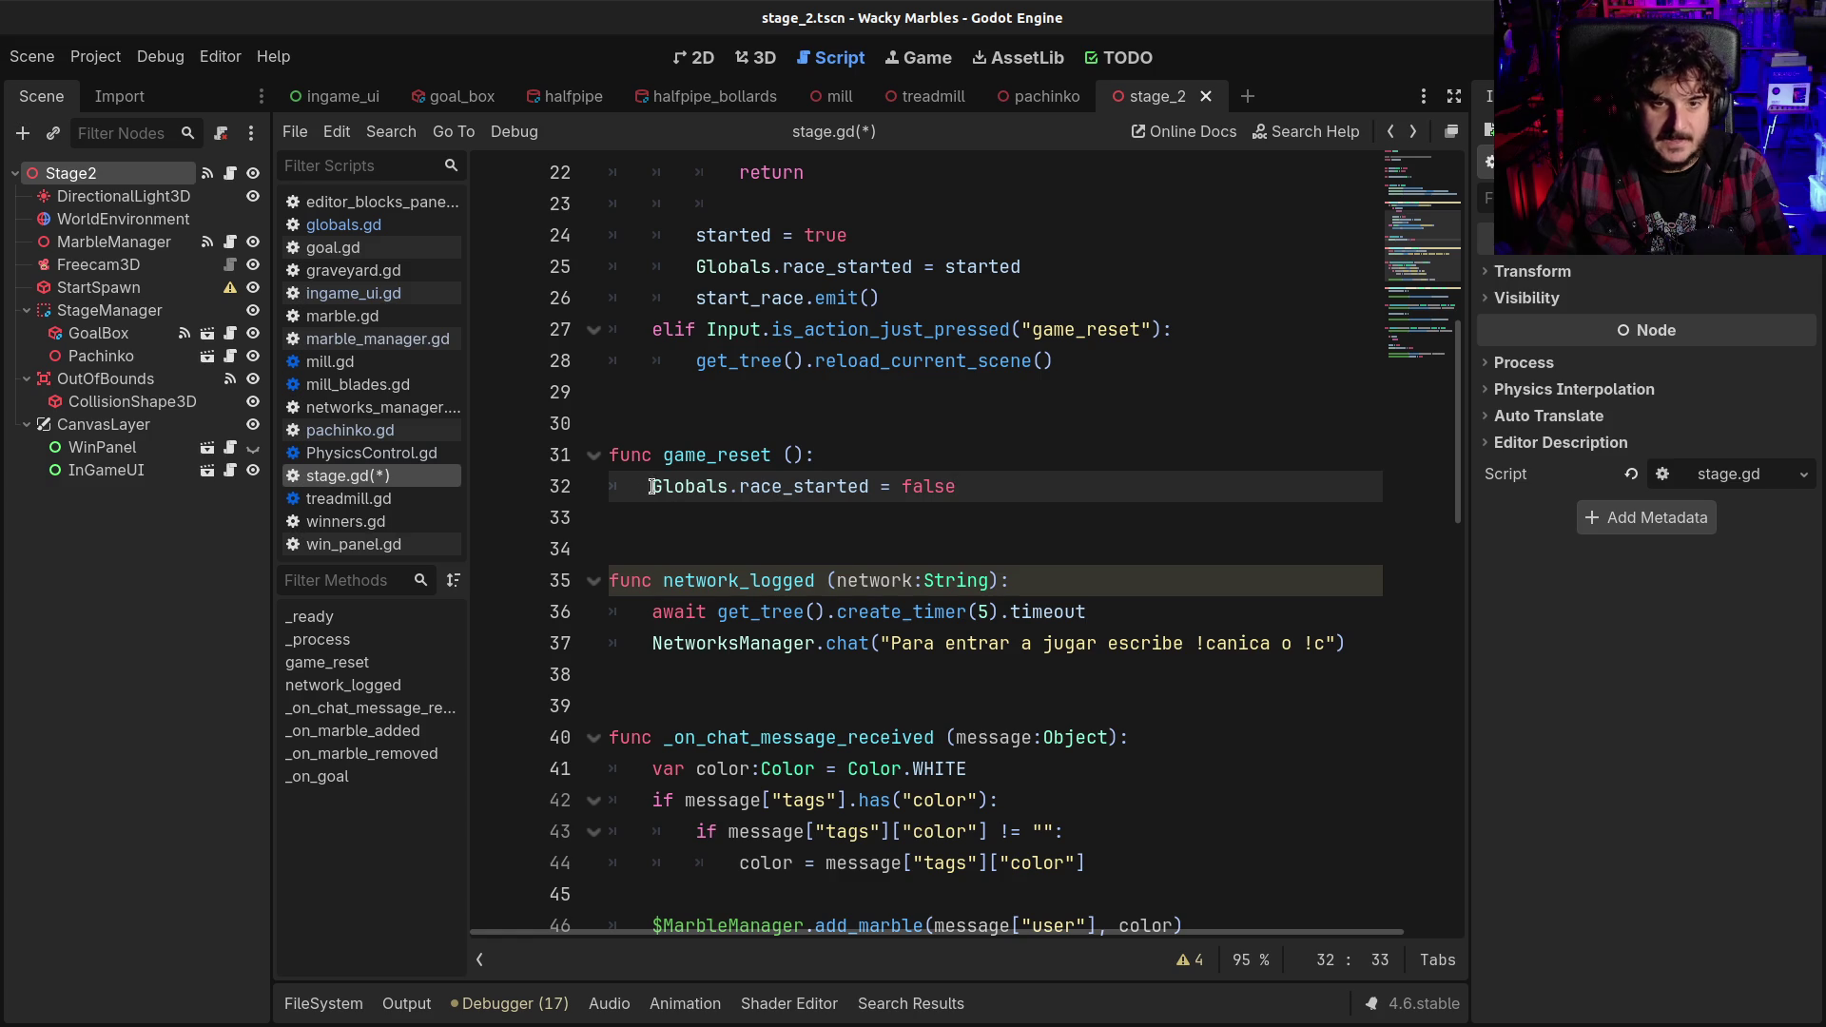
{"action": "left_click_drag", "start_coordinate": [652, 486], "coordinate": [956, 469]}
{"action": "key", "text": "ctrl+v"}
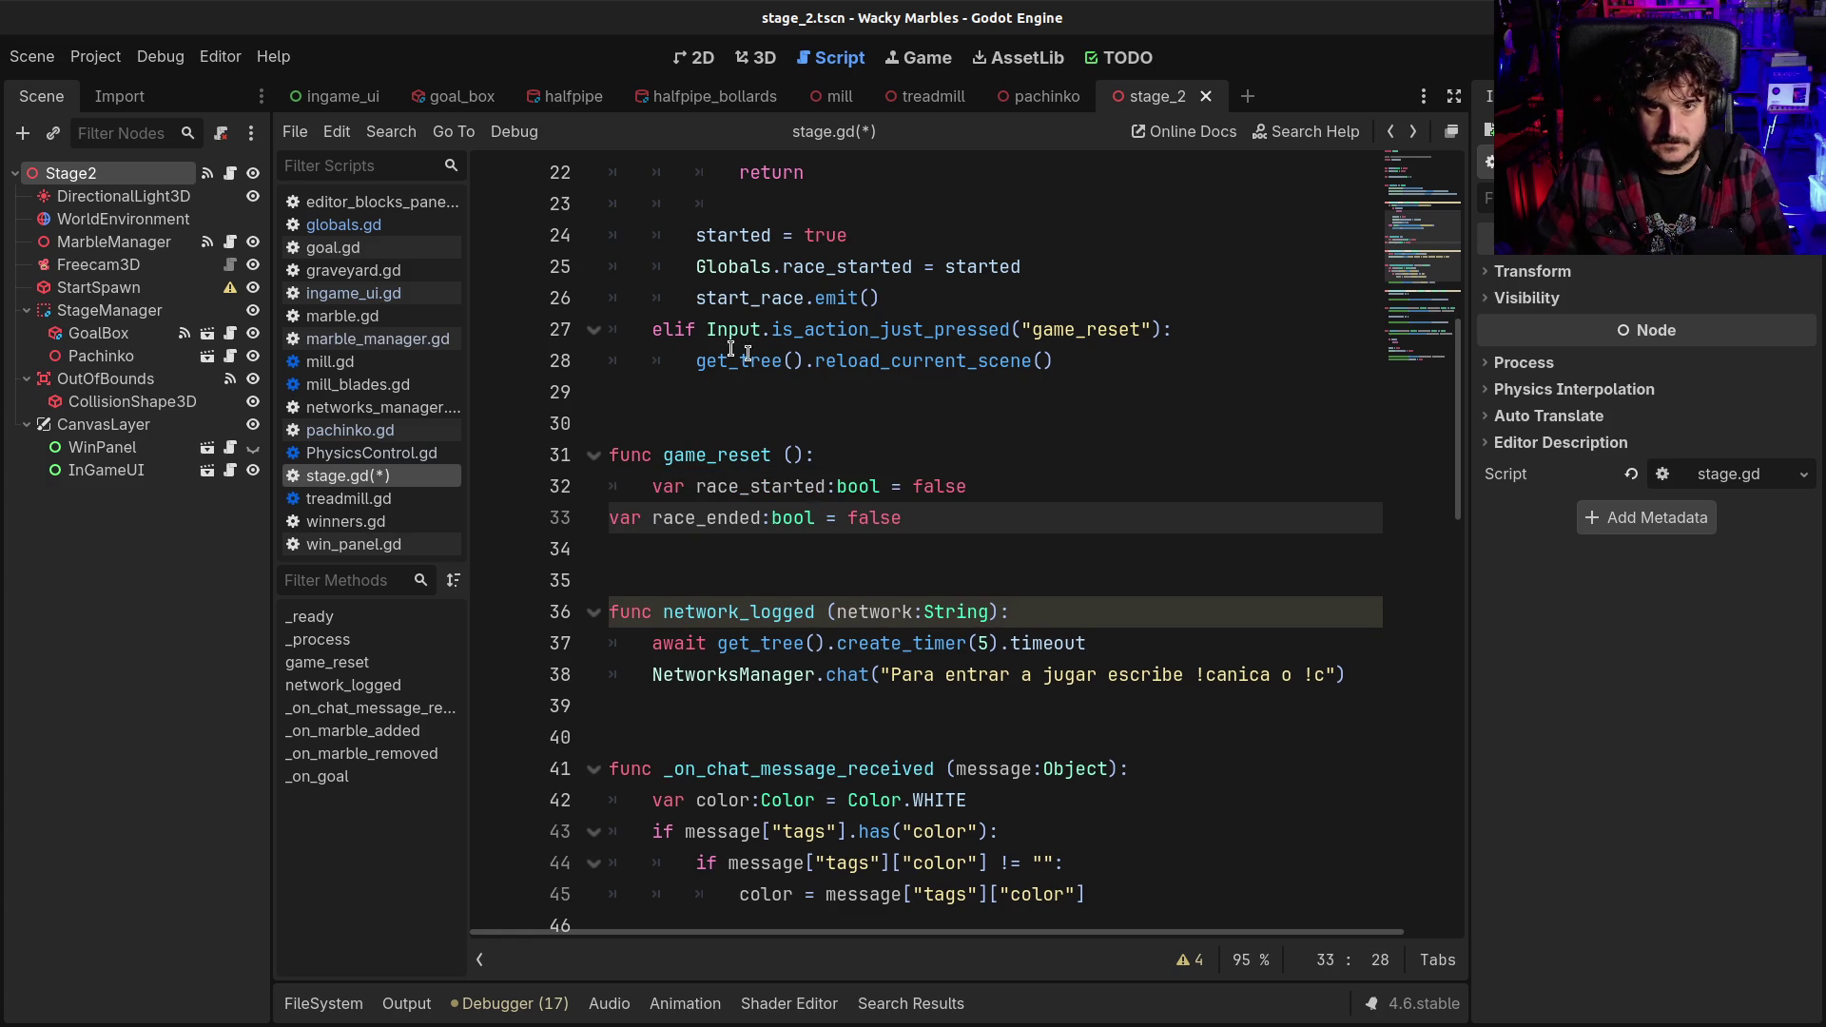
- Move the get_tree().reload_current_scene() call from line 28 into the game_reset() body
{"action": "left_click_drag", "start_coordinate": [702, 360], "coordinate": [1056, 361]}
{"action": "key", "text": "ctrl+x"}
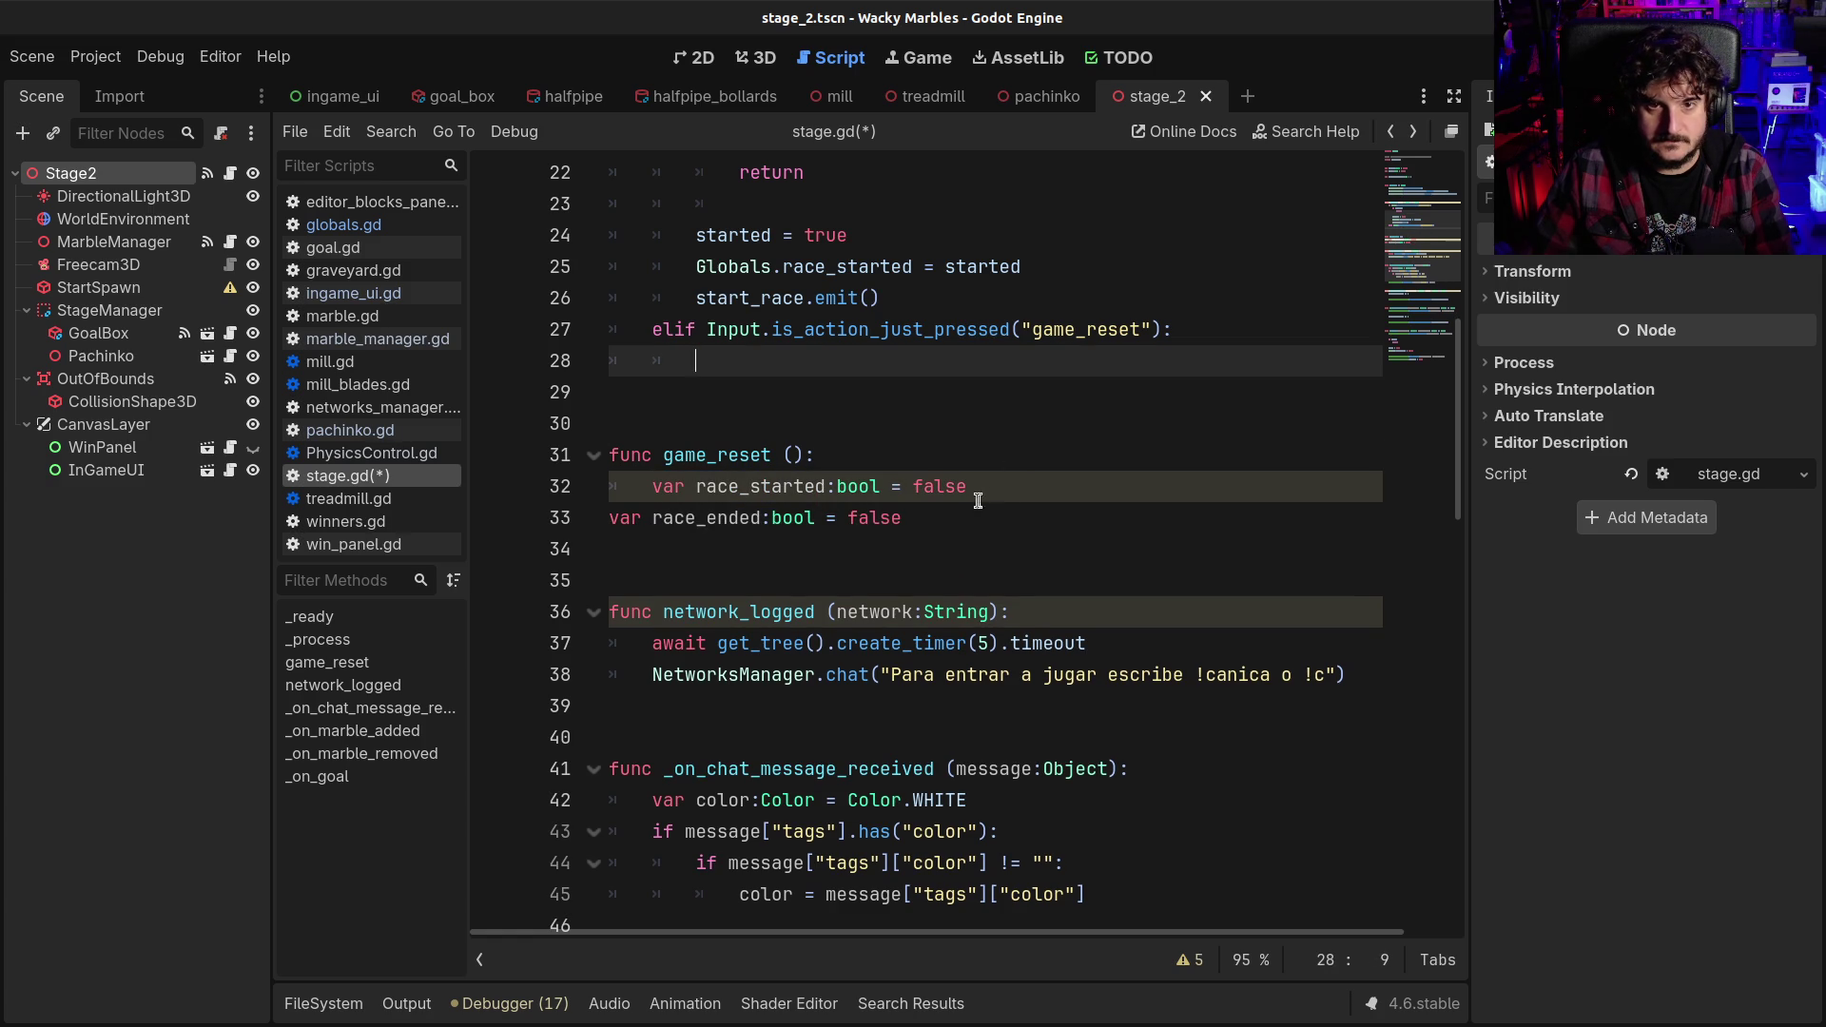
{"action": "left_click", "coordinate": [972, 521]}
{"action": "key", "text": "Delete"}
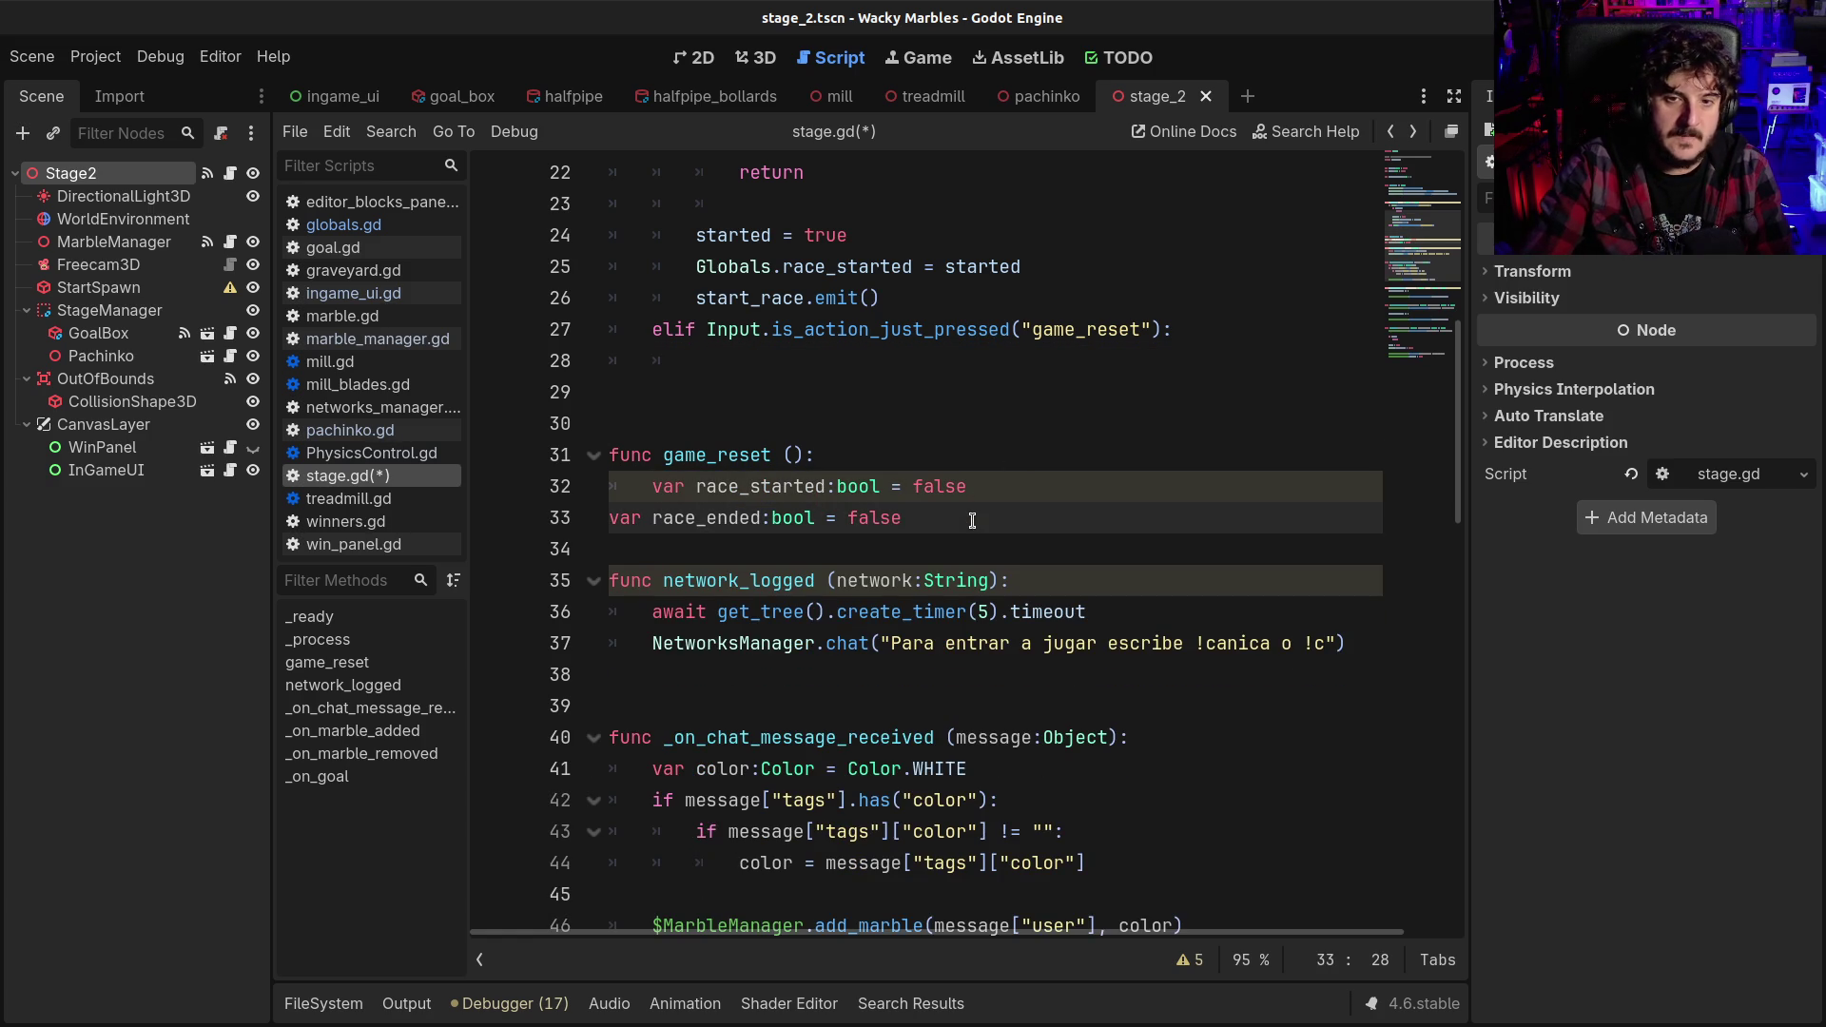
{"action": "key", "text": "ctrl+z"}
{"action": "key", "text": "ctrl+z"}
{"action": "key", "text": "ctrl+z"}
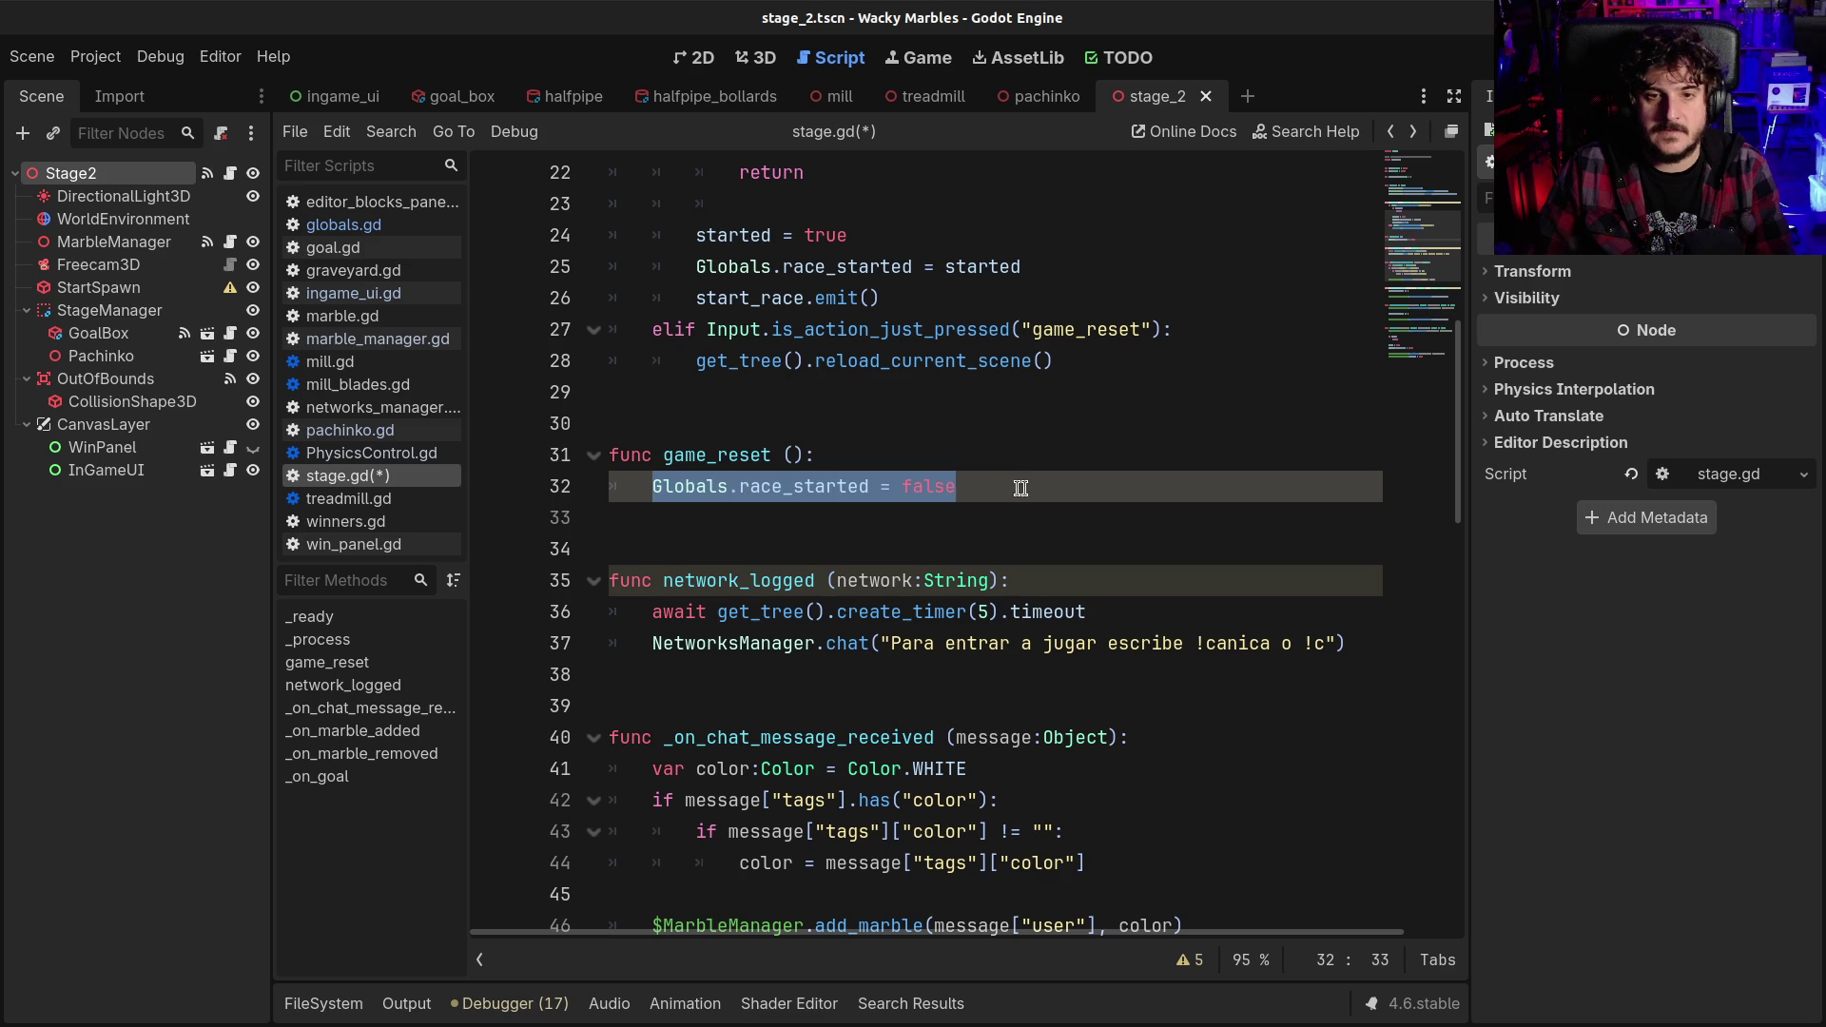
{"action": "left_click", "coordinate": [1010, 489]}
{"action": "key", "text": "Return"}
{"action": "key", "text": "Return"}
{"action": "key", "text": "ctrl+v"}
{"action": "scroll", "coordinate": [1025, 488], "scroll_direction": "down", "scroll_amount": 10}
{"action": "scroll", "coordinate": [920, 656], "scroll_direction": "up", "scroll_amount": 12}
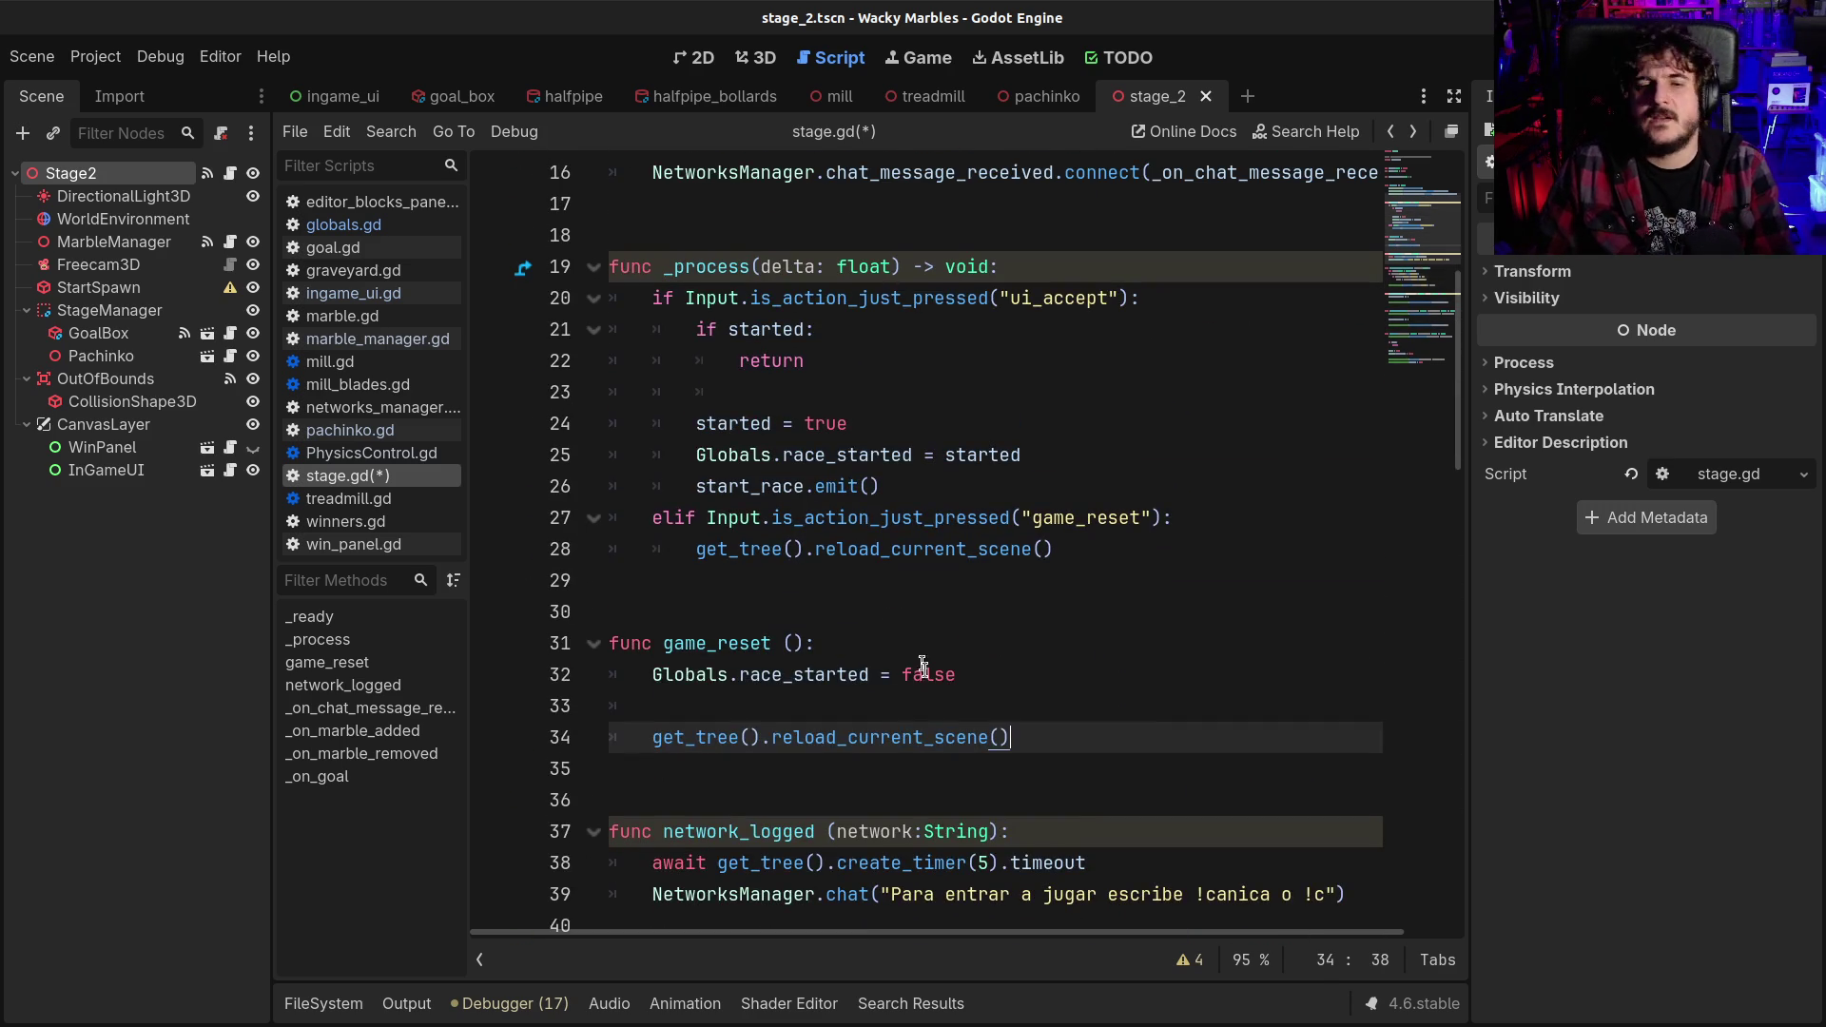
- Add Globals.race_ended = false under race_started in game_reset() and save stage.gd
{"action": "left_click", "coordinate": [960, 677]}
{"action": "key", "text": "Return"}
{"action": "type", "text": "Glo"}
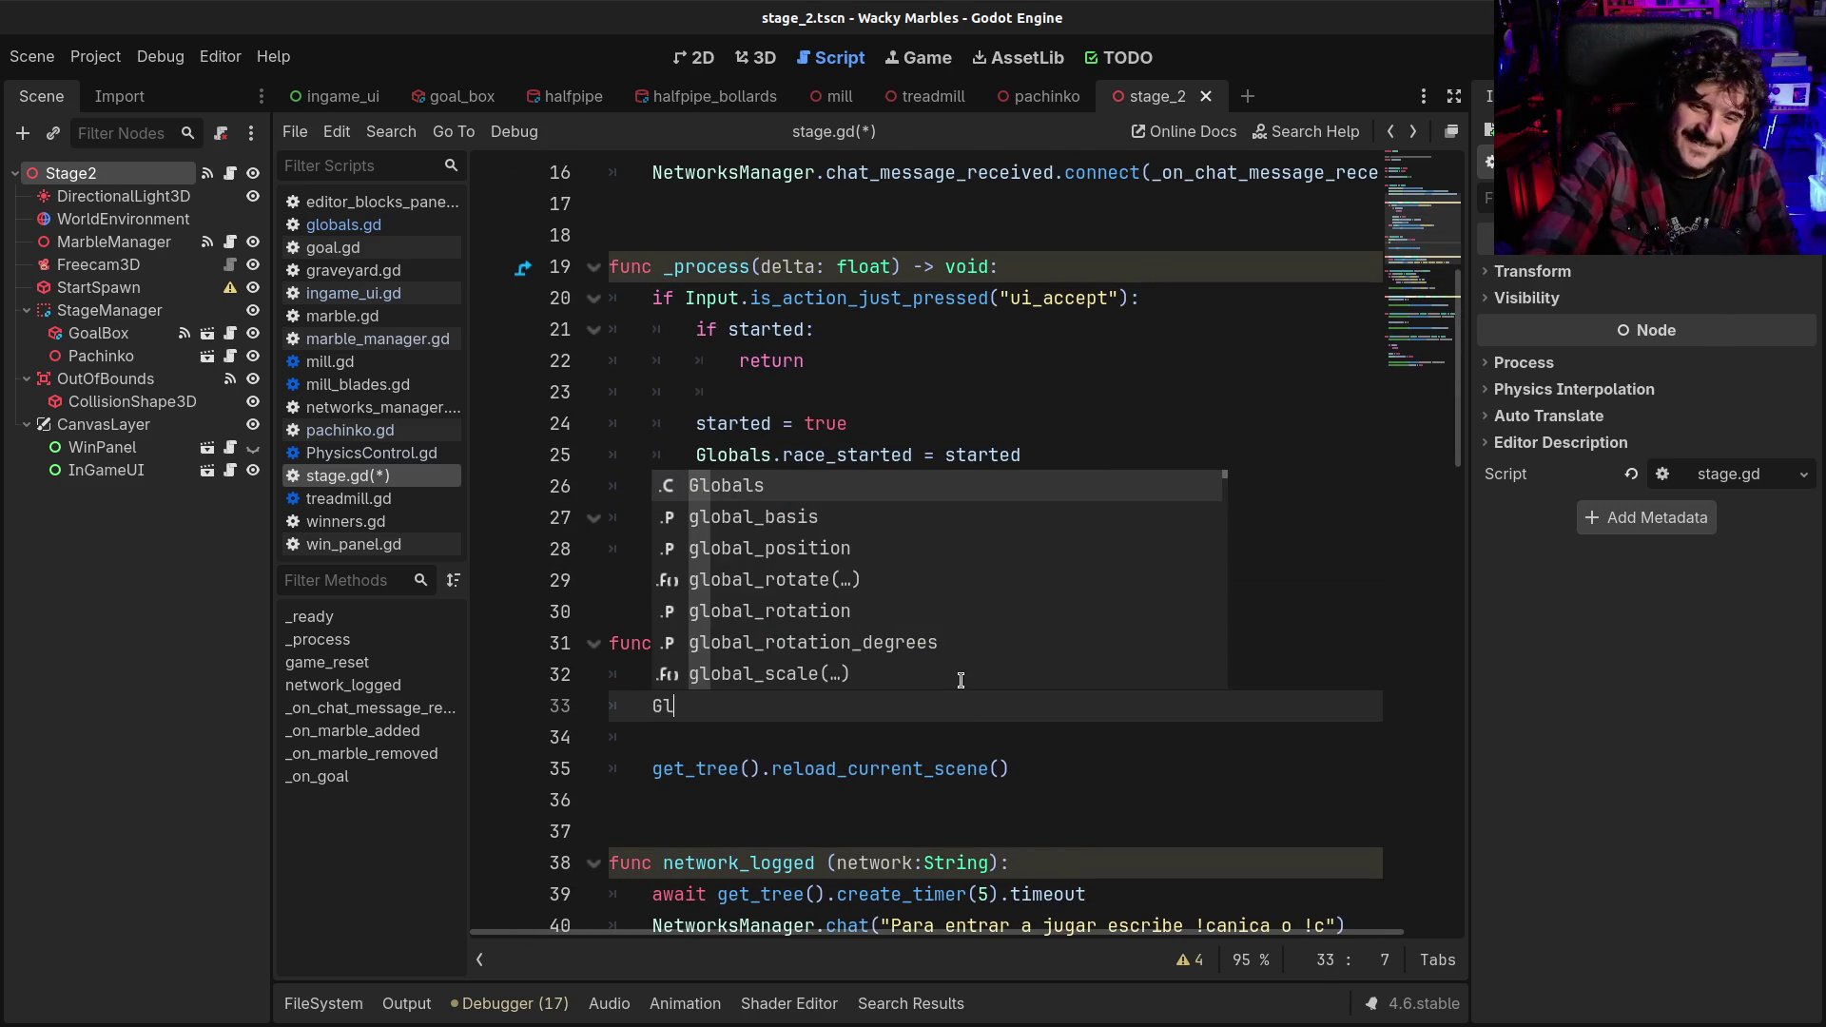
{"action": "key", "text": "Return"}
{"action": "type", "text": ".race"}
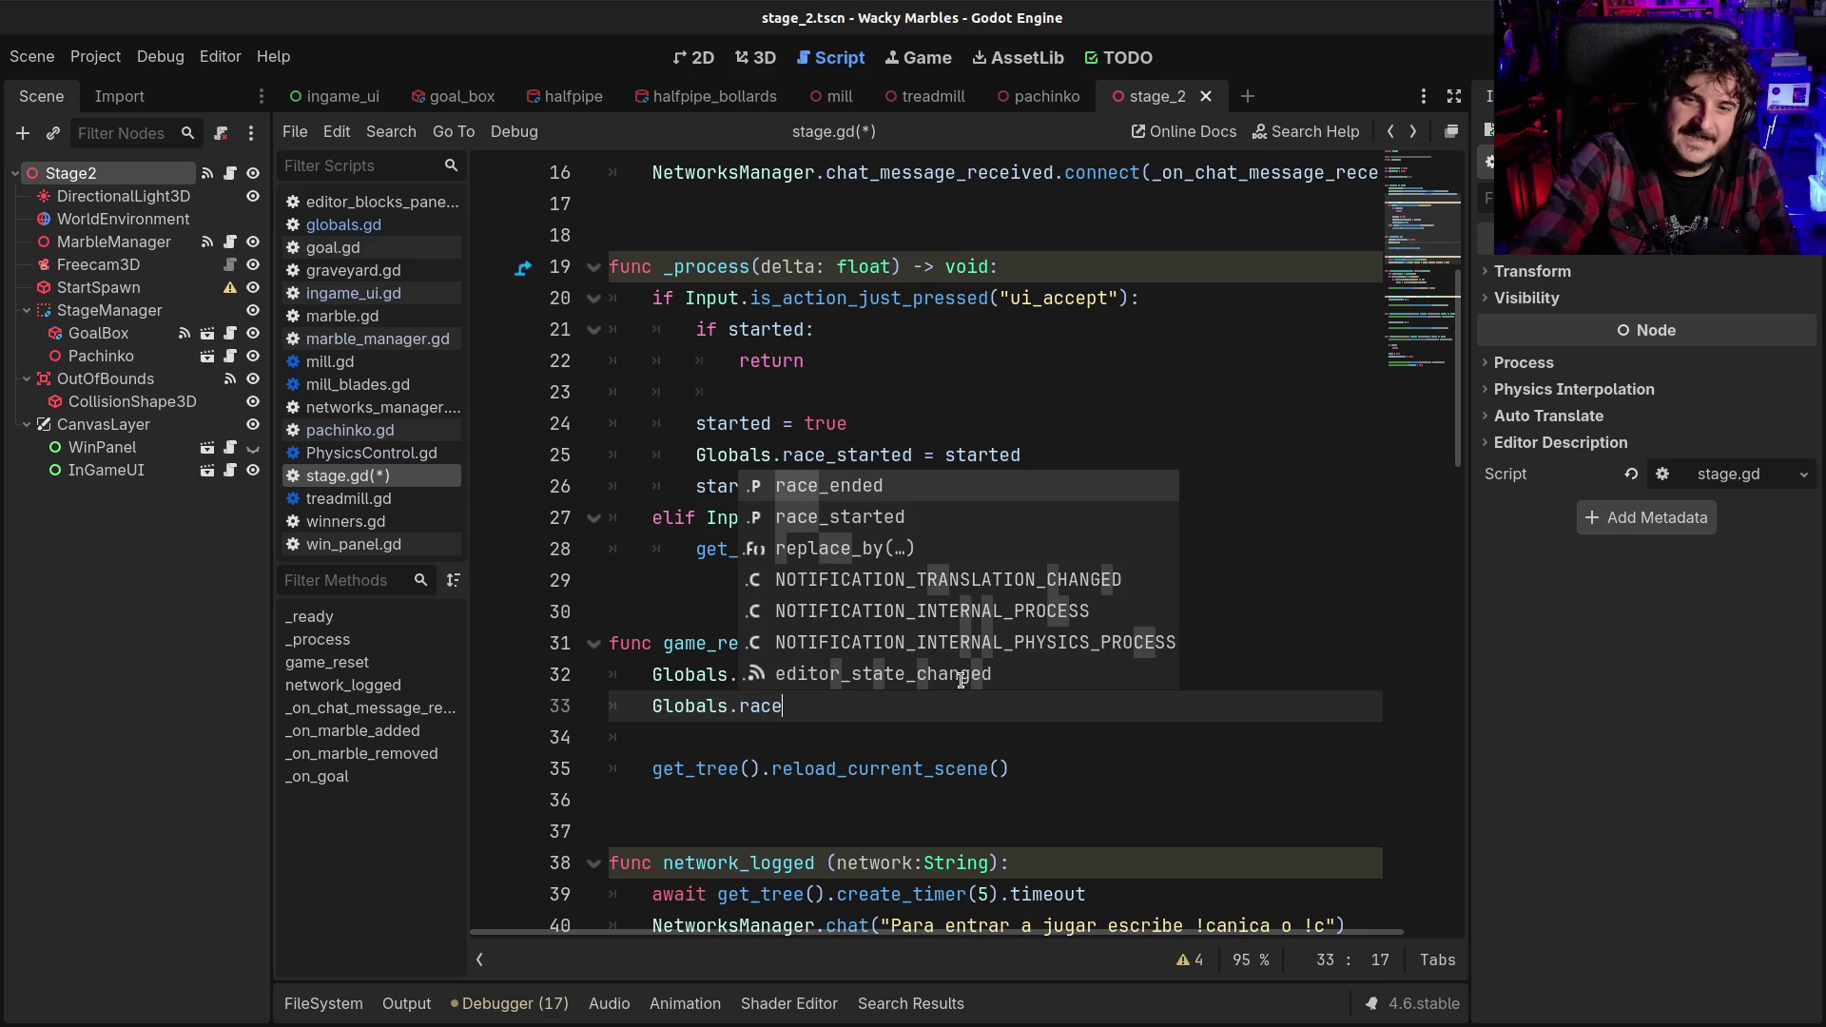
{"action": "key", "text": "Return"}
{"action": "type", "text": "= false"}
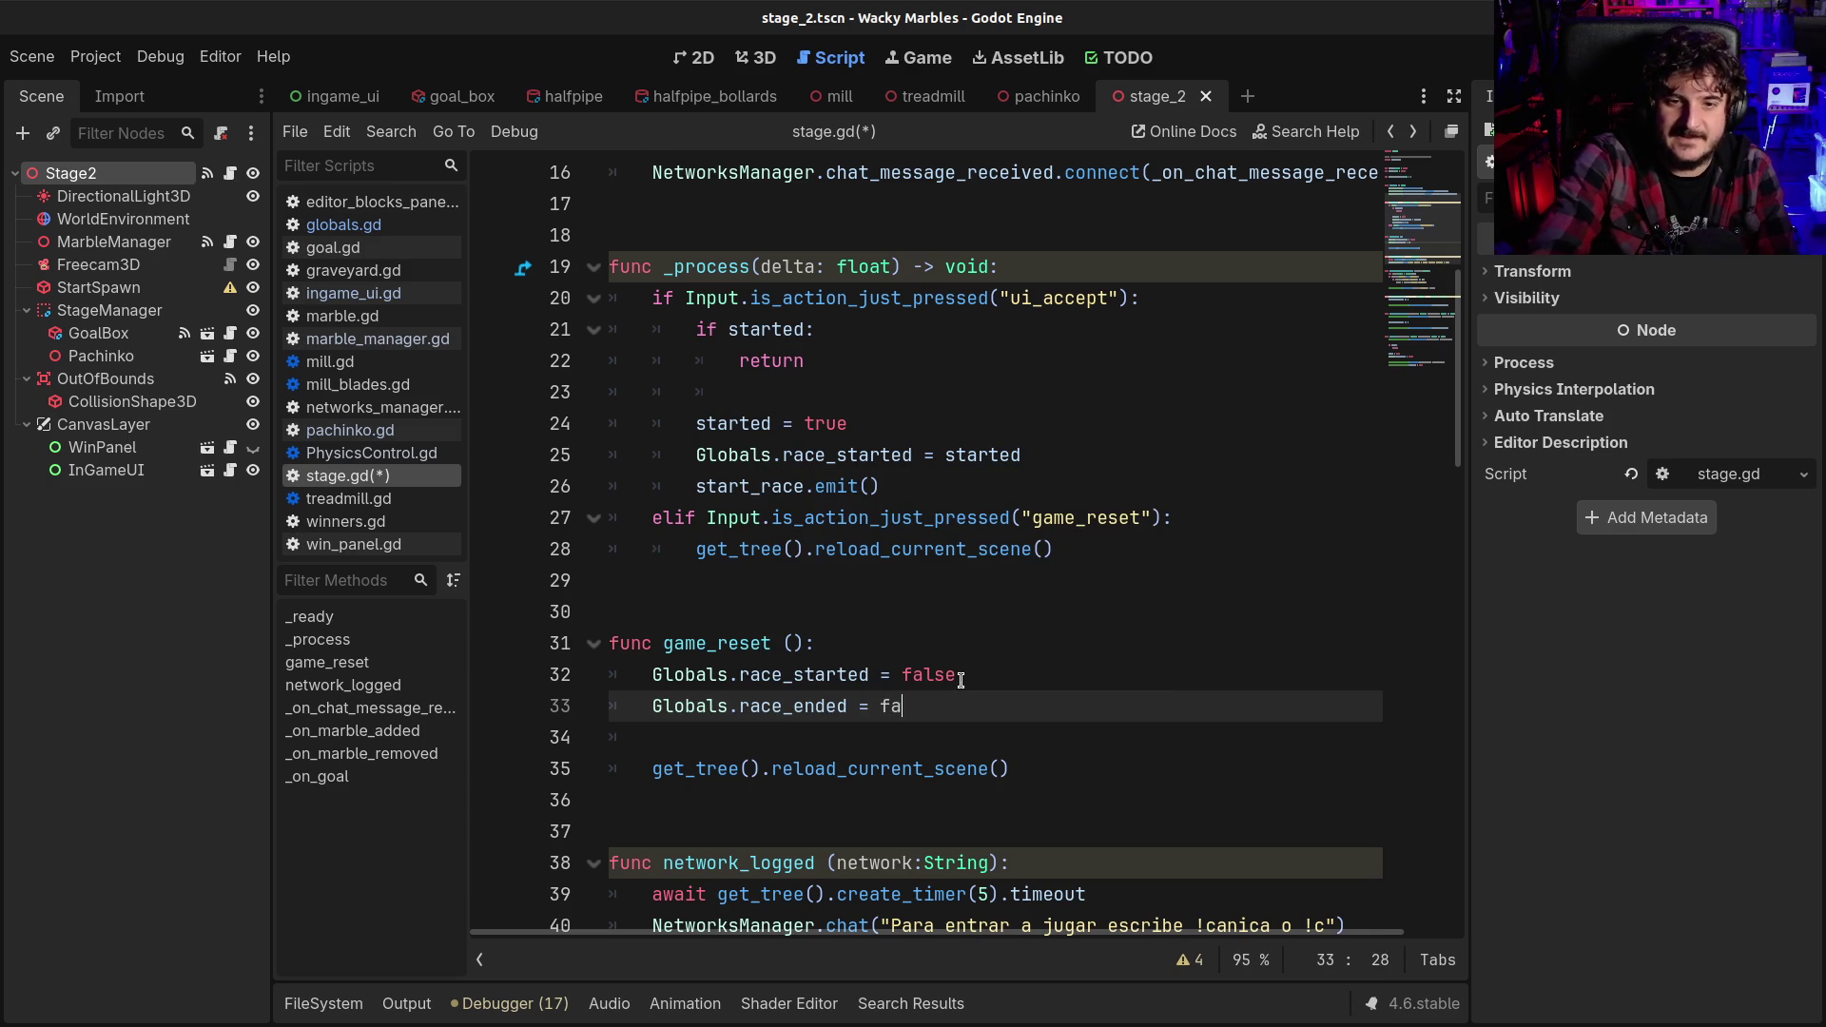
{"action": "key", "text": "ctrl+s"}
{"action": "scroll", "coordinate": [961, 680], "scroll_direction": "up", "scroll_amount": 3}
{"action": "scroll", "coordinate": [960, 680], "scroll_direction": "up", "scroll_amount": 2}
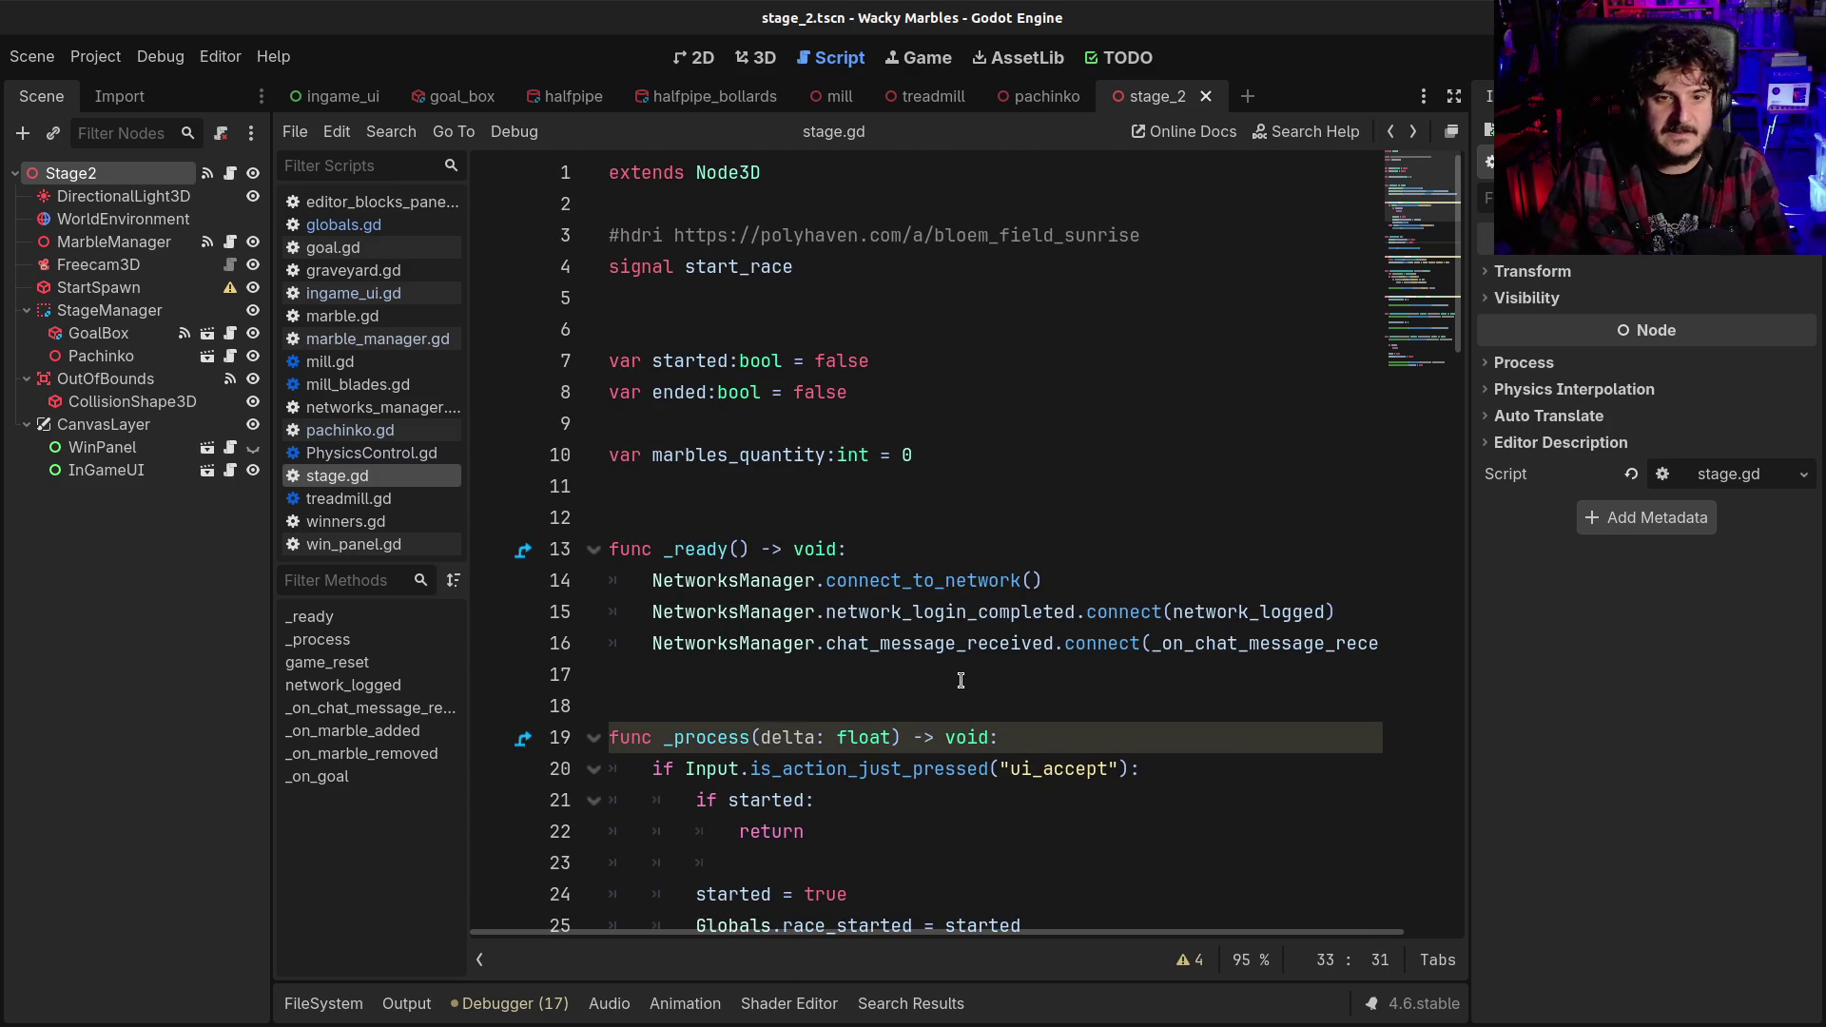
{"action": "left_click", "coordinate": [819, 457]}
{"action": "left_click", "coordinate": [738, 392]}
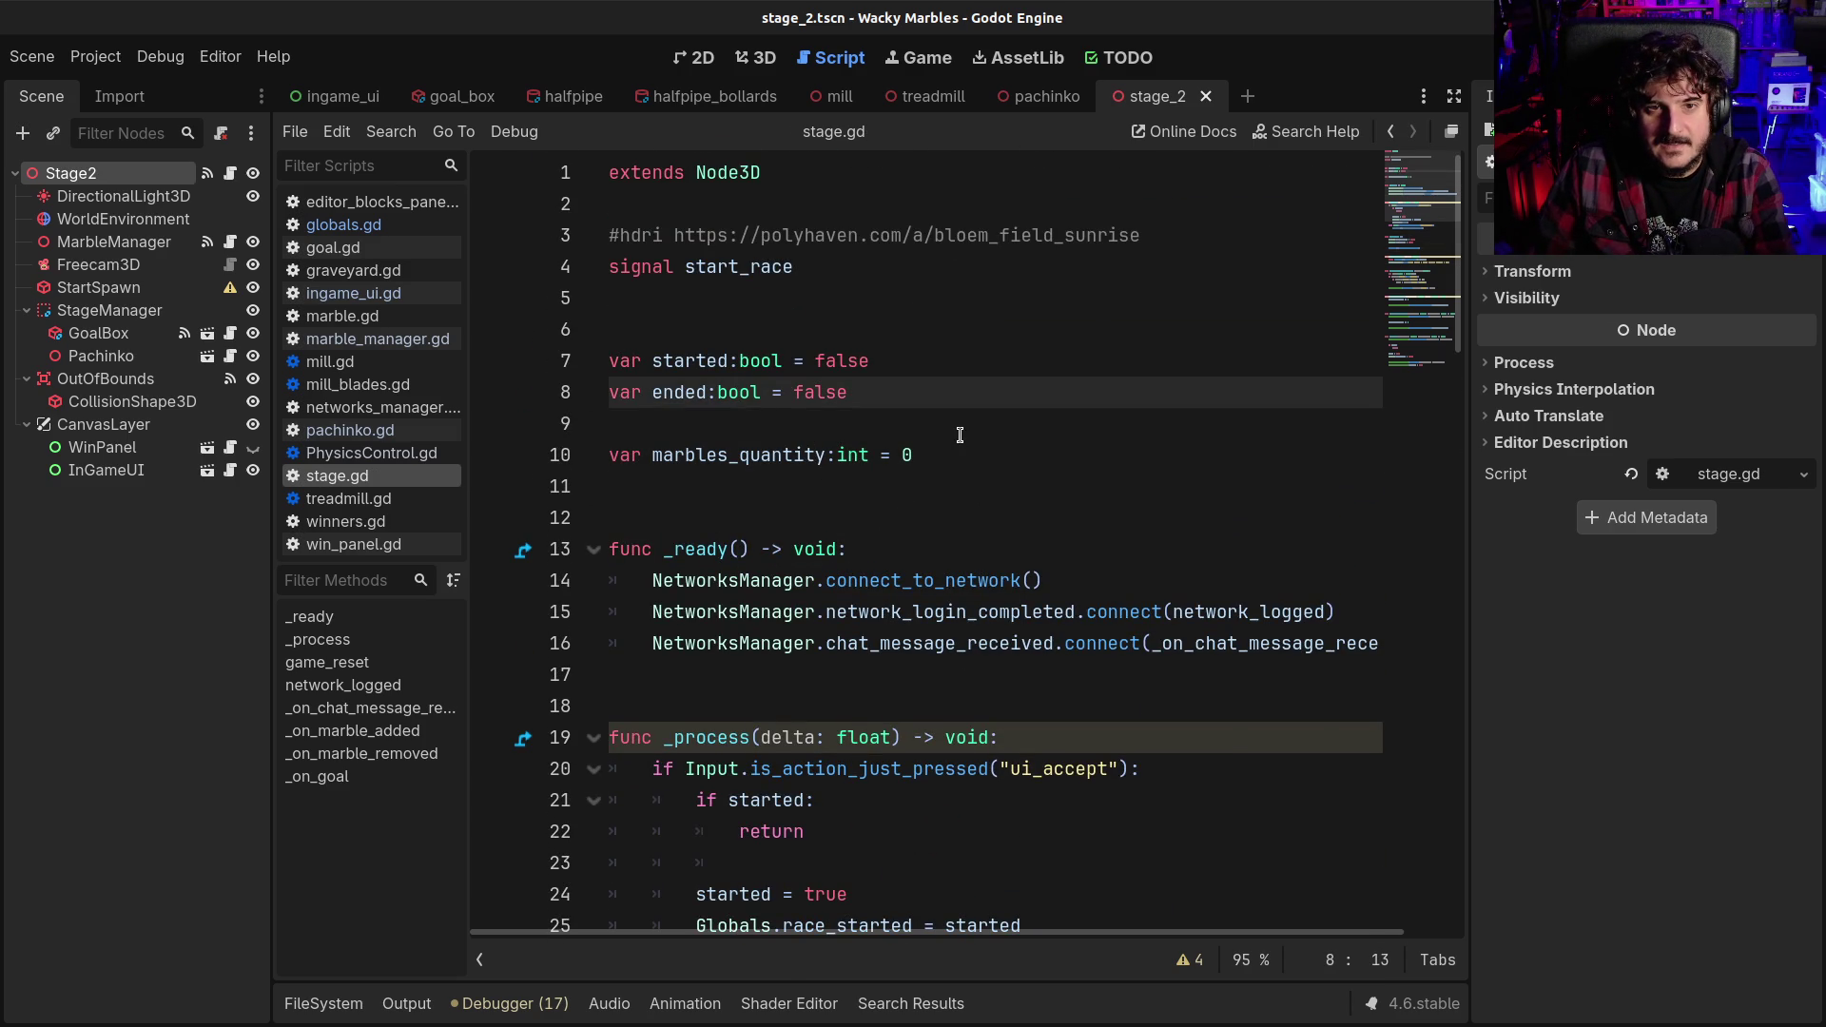
{"action": "key", "text": "F6"}
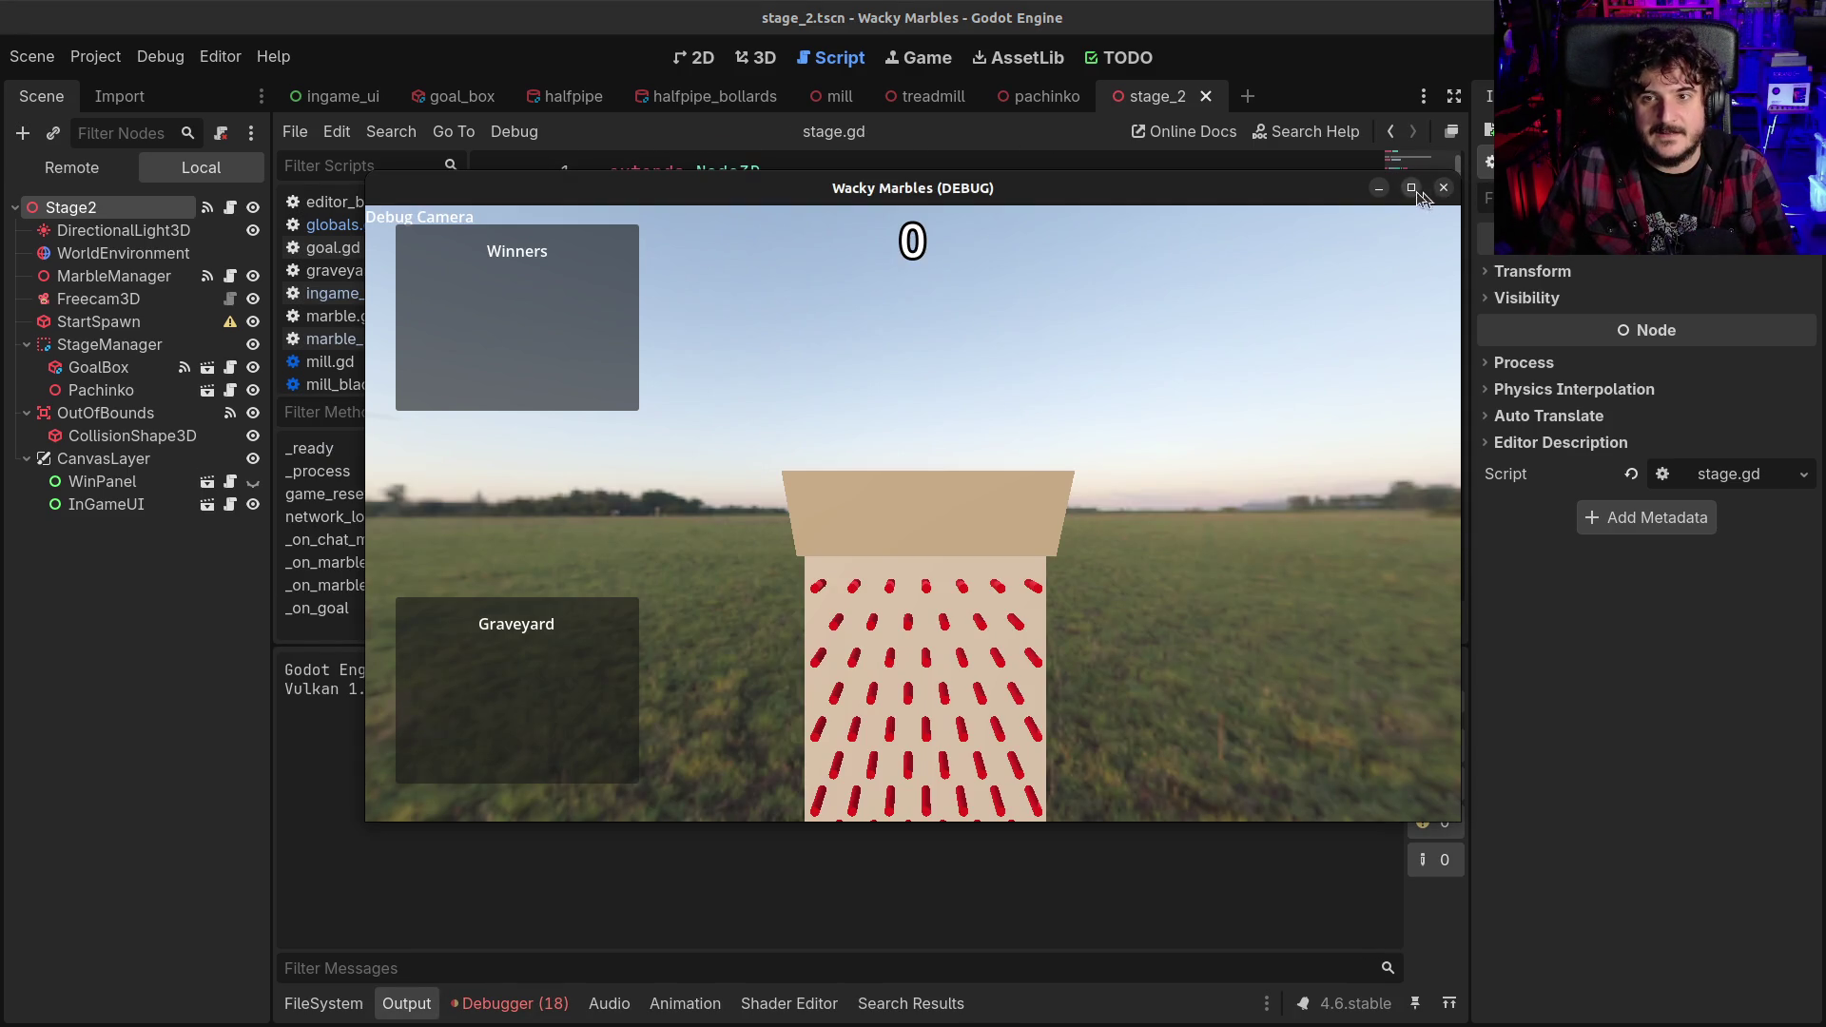
{"action": "left_click", "coordinate": [1414, 199]}
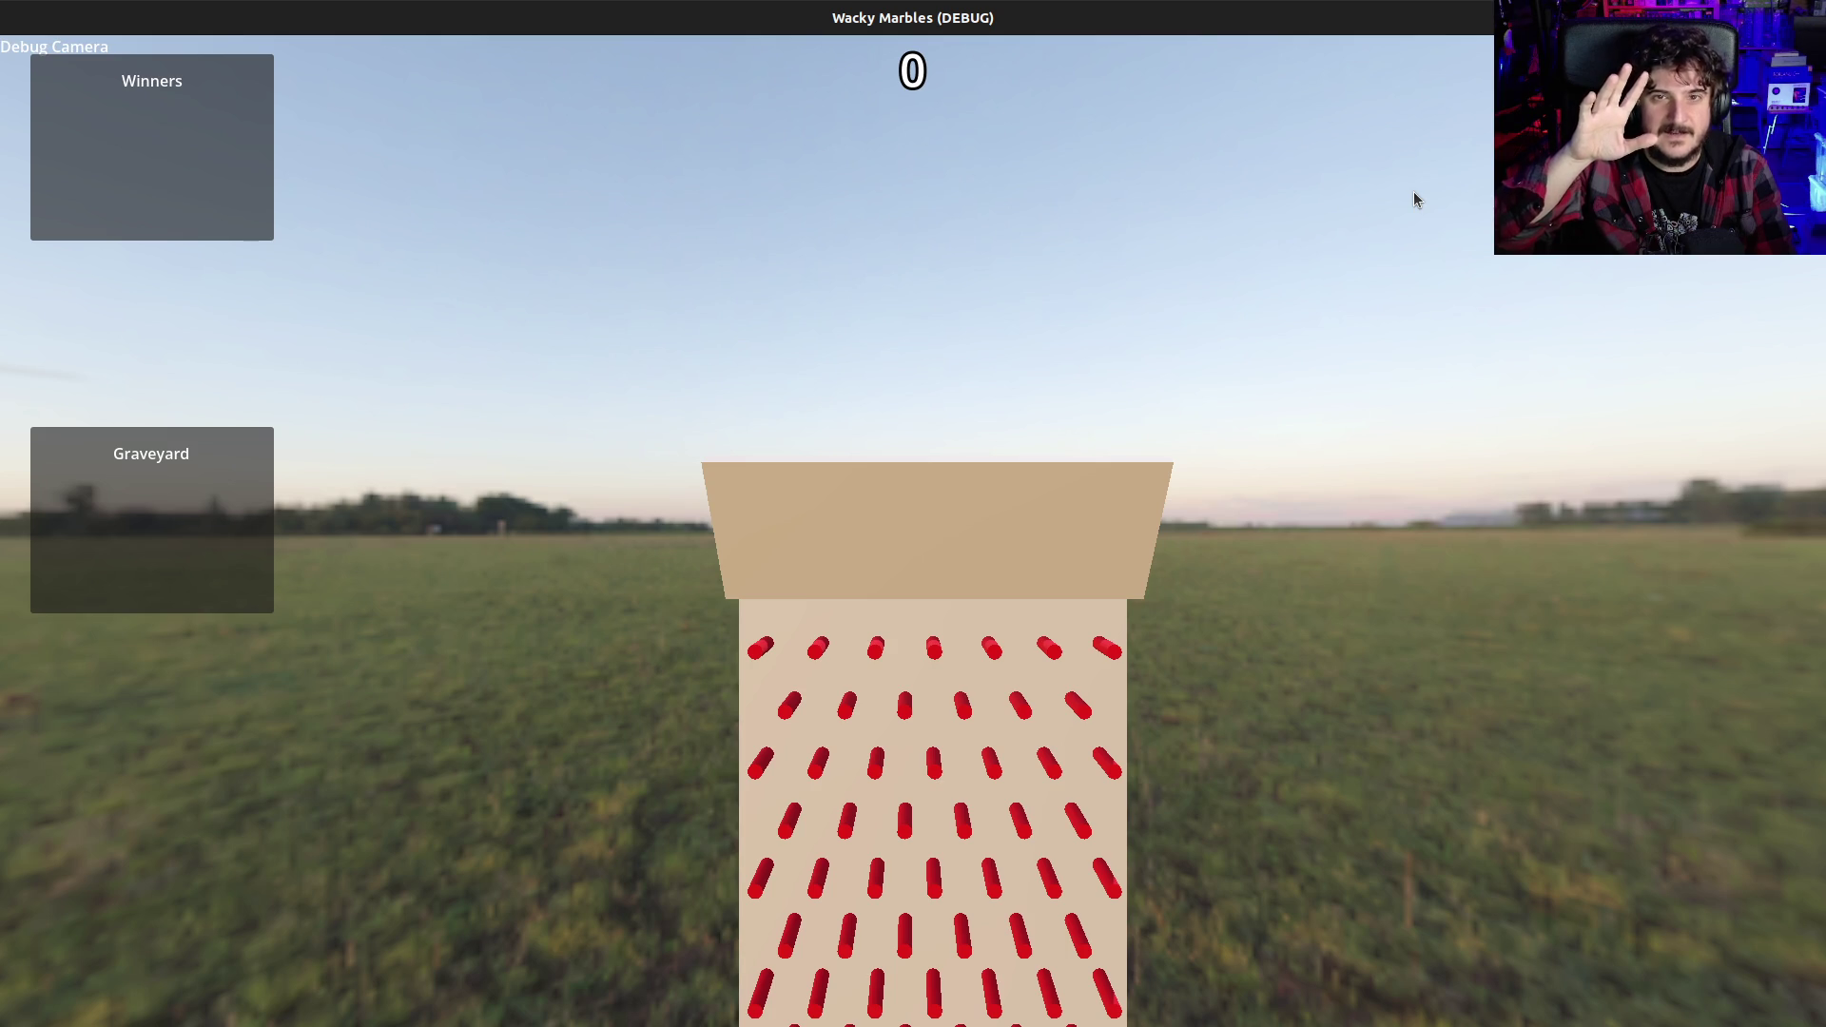
{"action": "key", "text": "F8"}
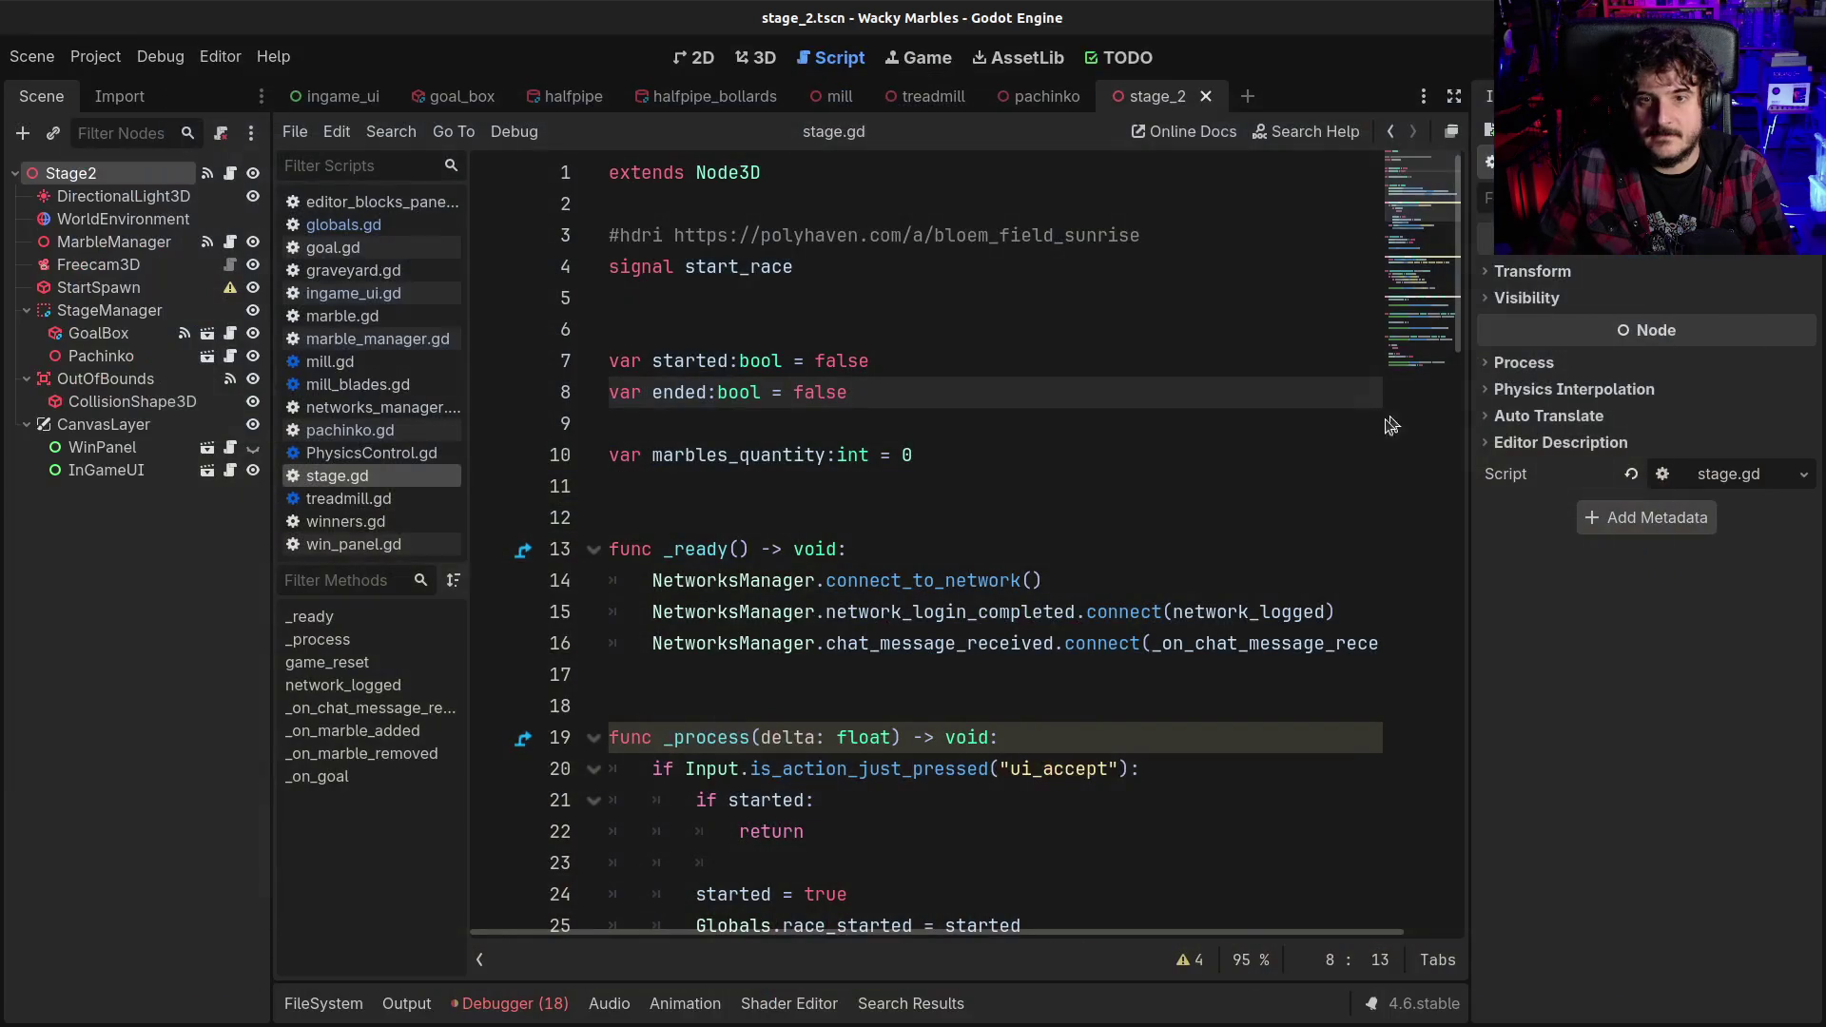
- Jump to the login error and the set_winner warning in win_panel.gd from Debugger Errors, then rerun with F5
{"action": "left_click", "coordinate": [500, 1006]}
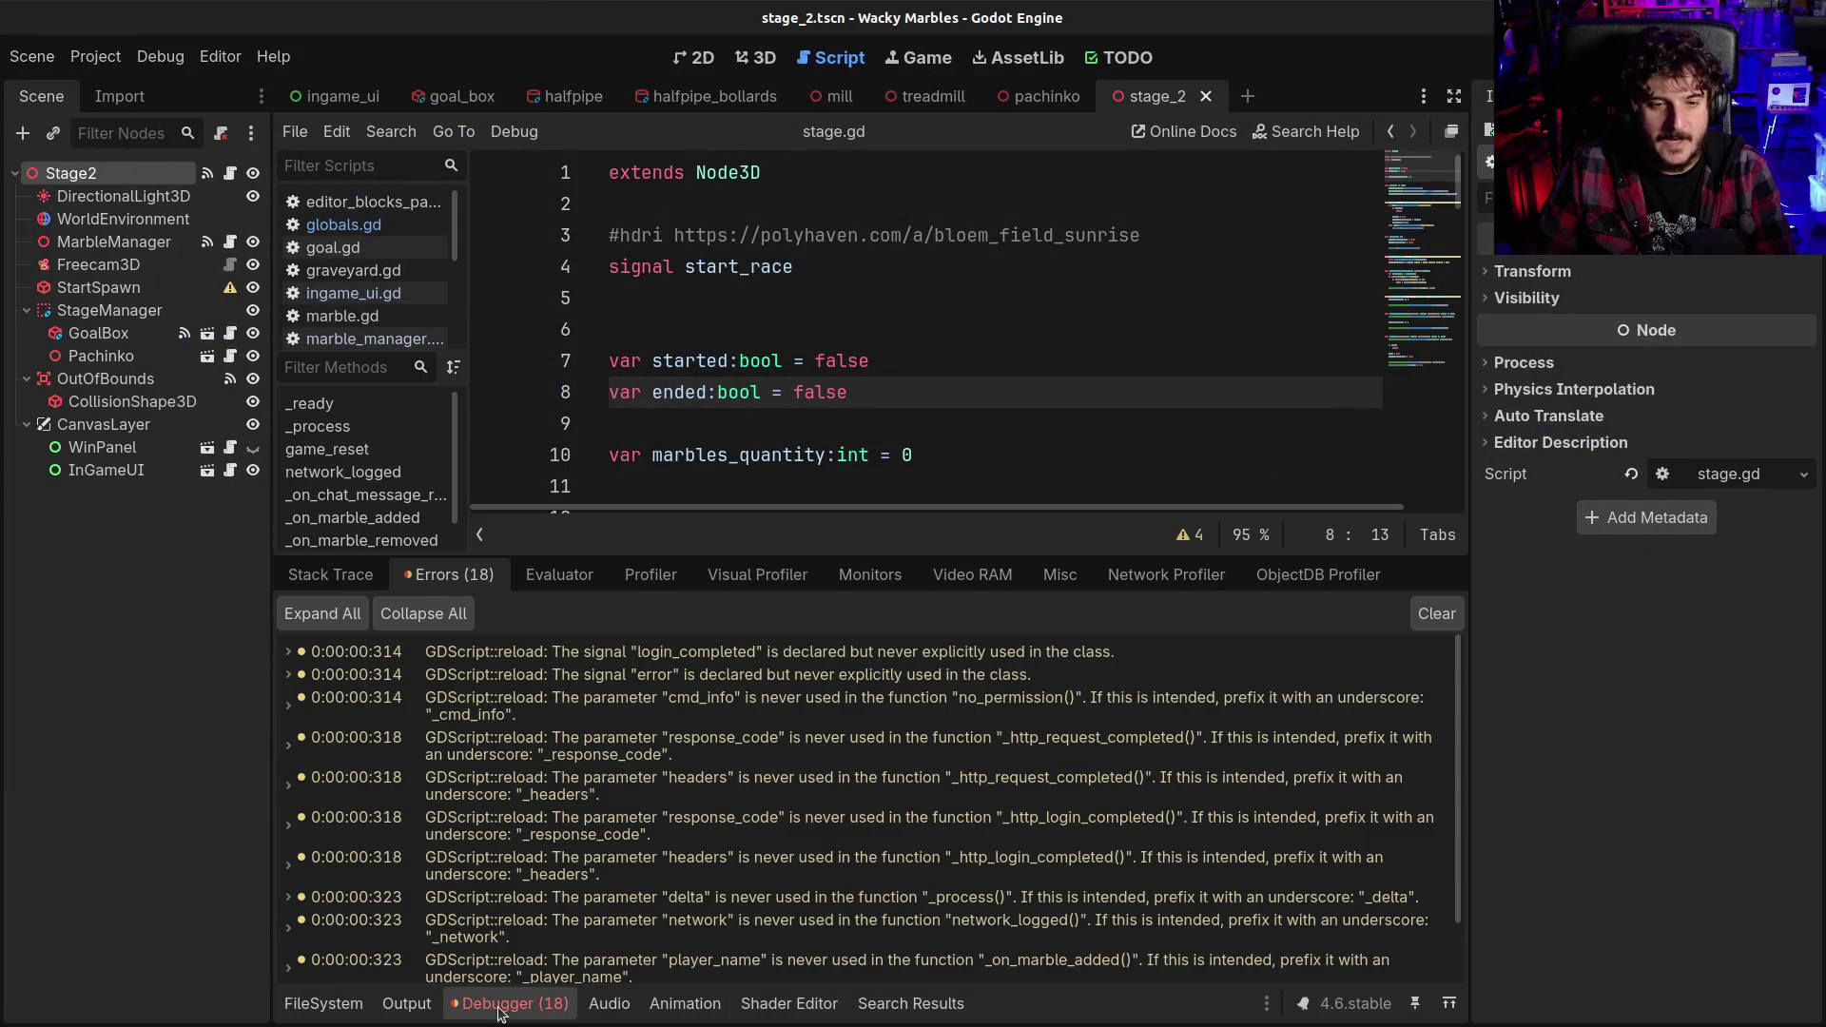
{"action": "scroll", "coordinate": [591, 793], "scroll_direction": "down", "scroll_amount": 5}
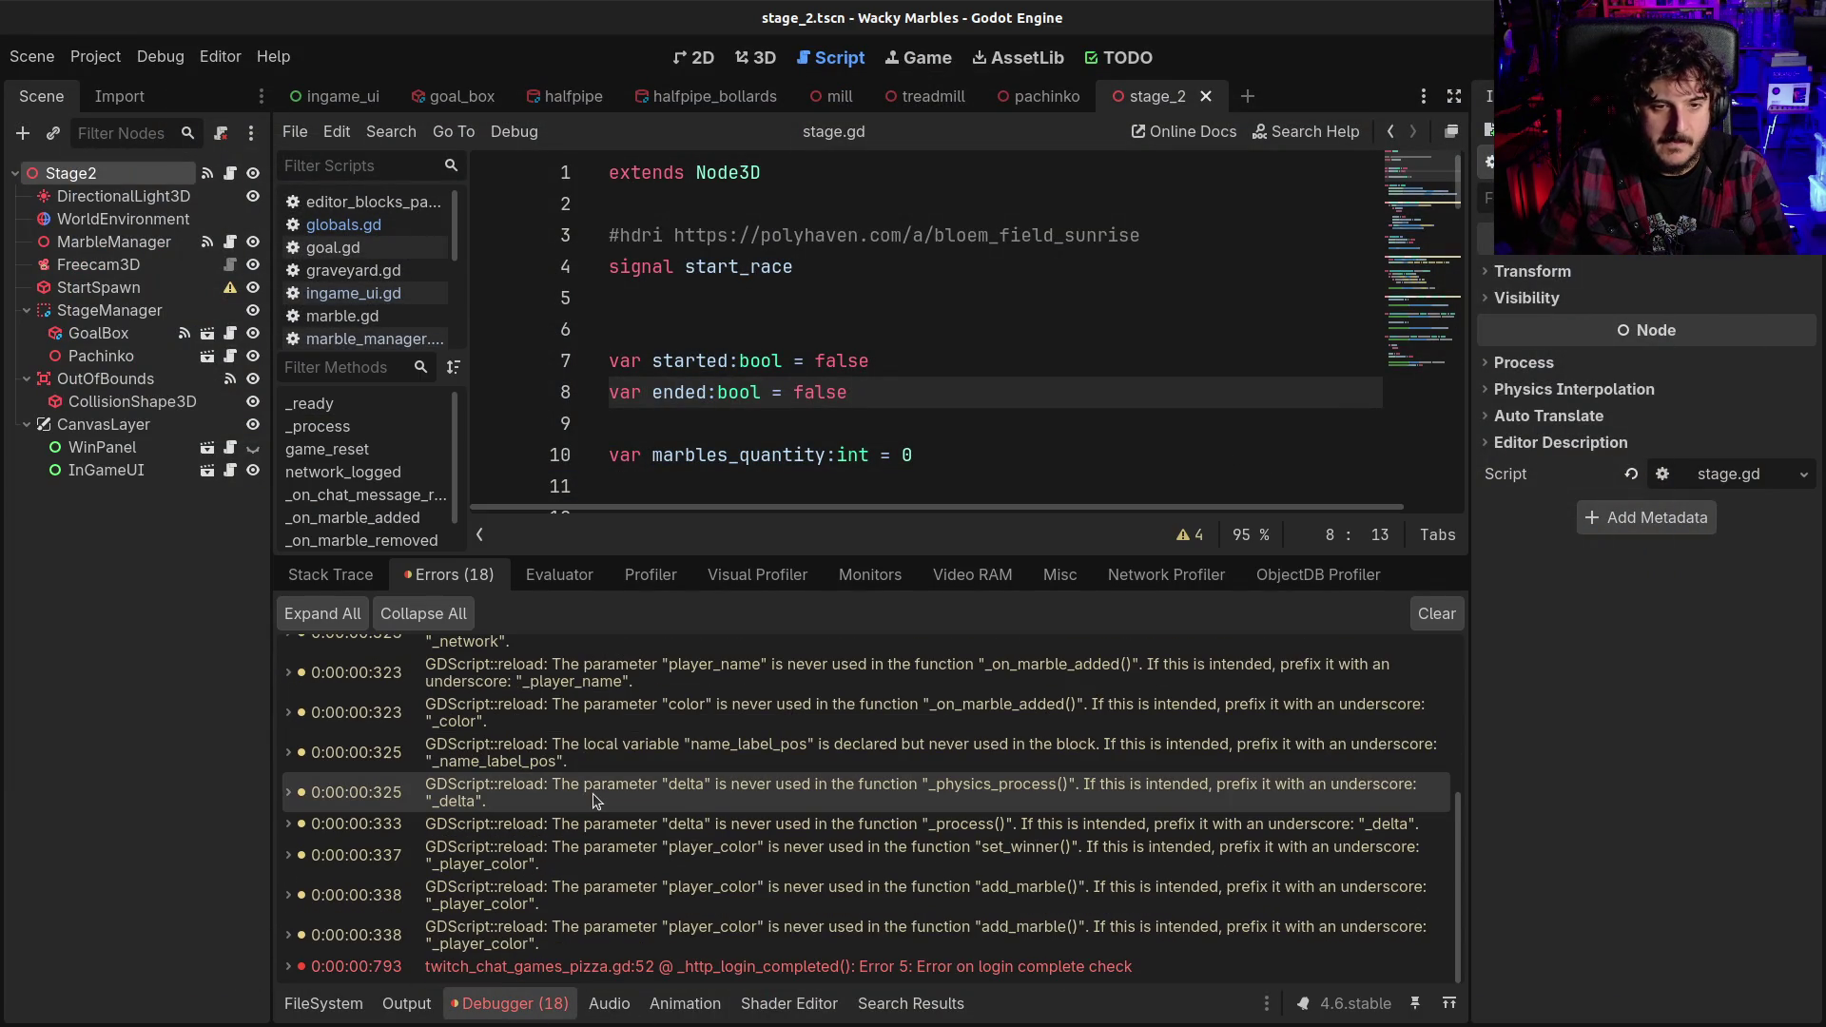
{"action": "left_click", "coordinate": [729, 967]}
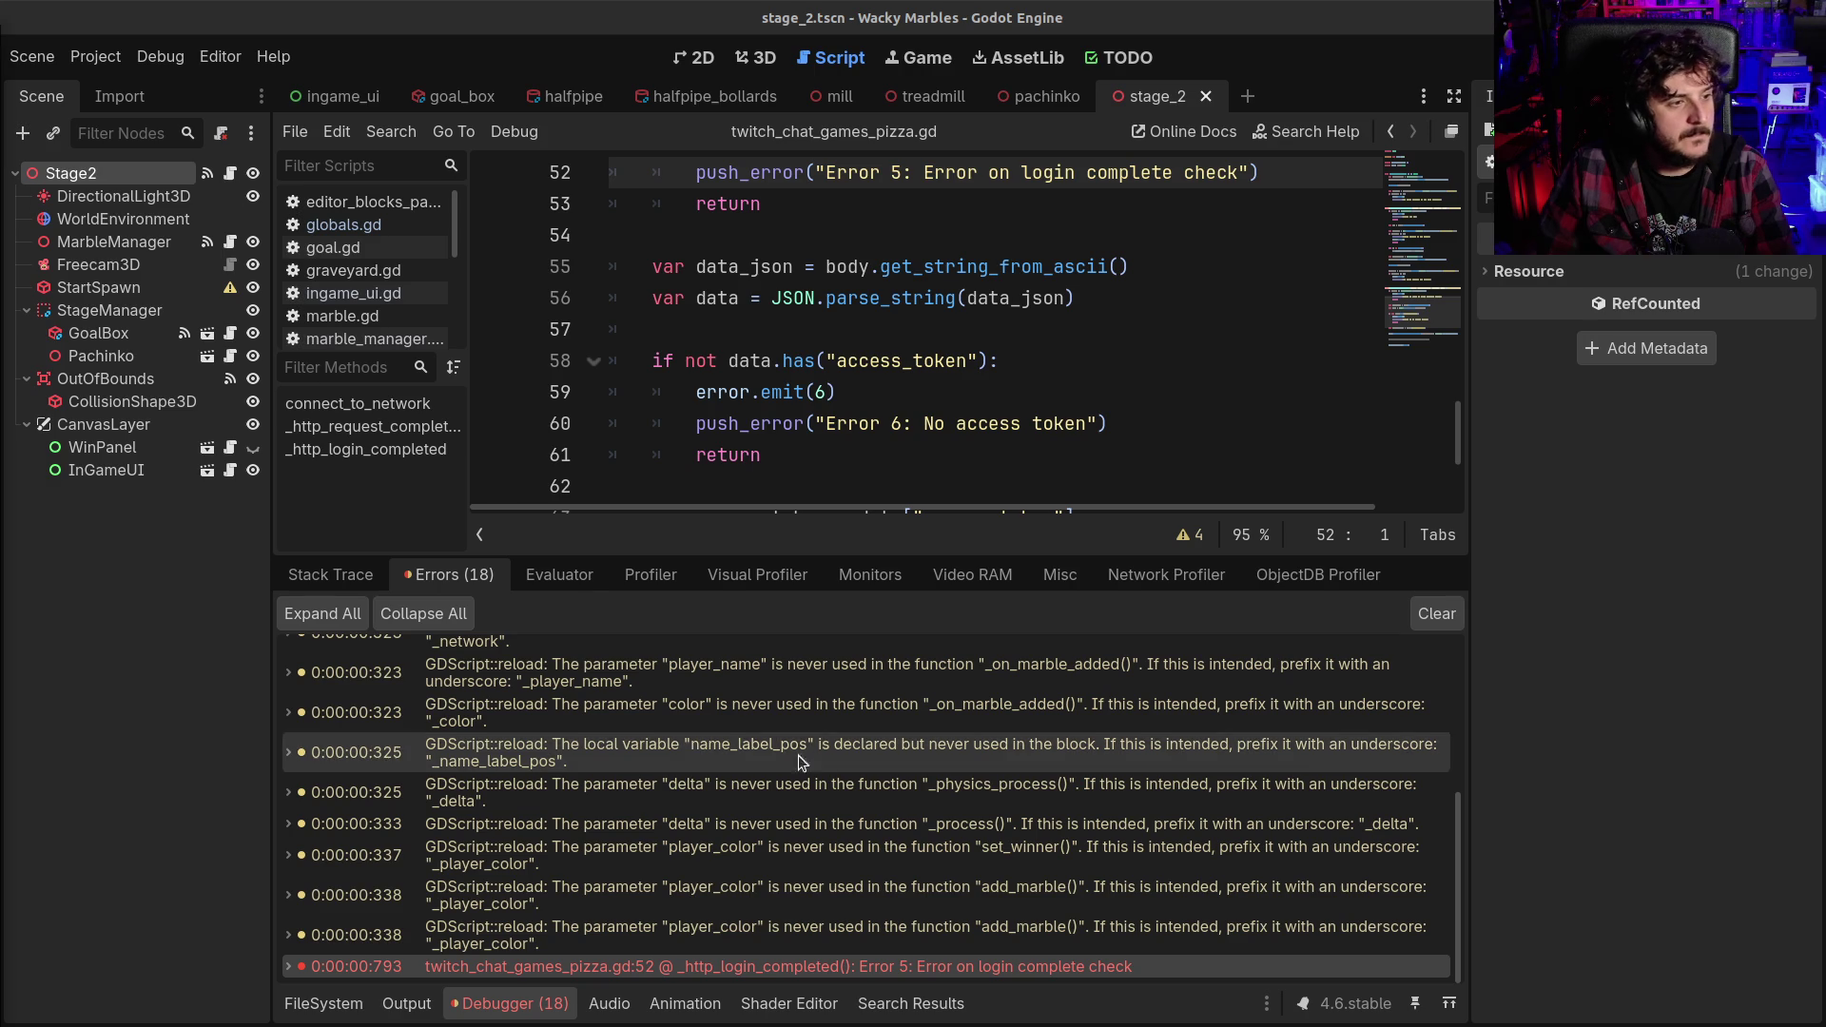
{"action": "left_click", "coordinate": [923, 850]}
{"action": "key", "text": "F5"}
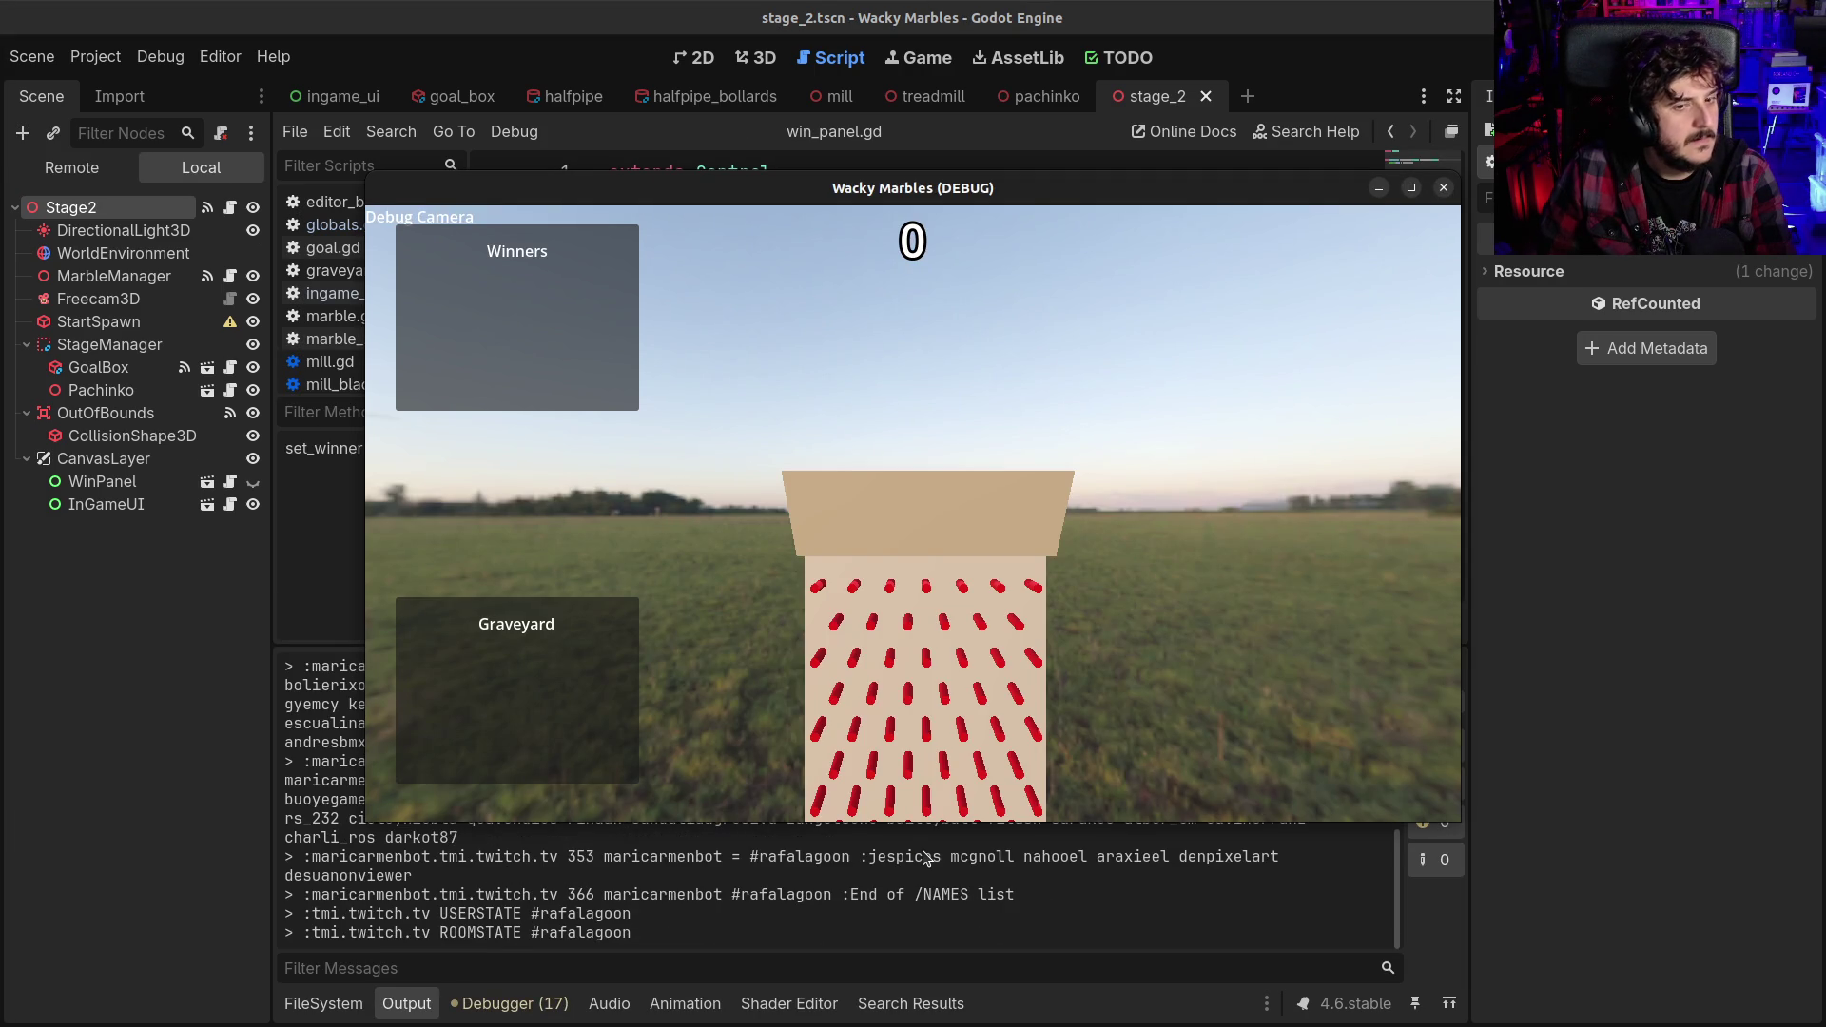
- Maximize the Wacky Marbles game, fly the debug camera over the peg board, then stop it with F8
{"action": "left_click", "coordinate": [1411, 187]}
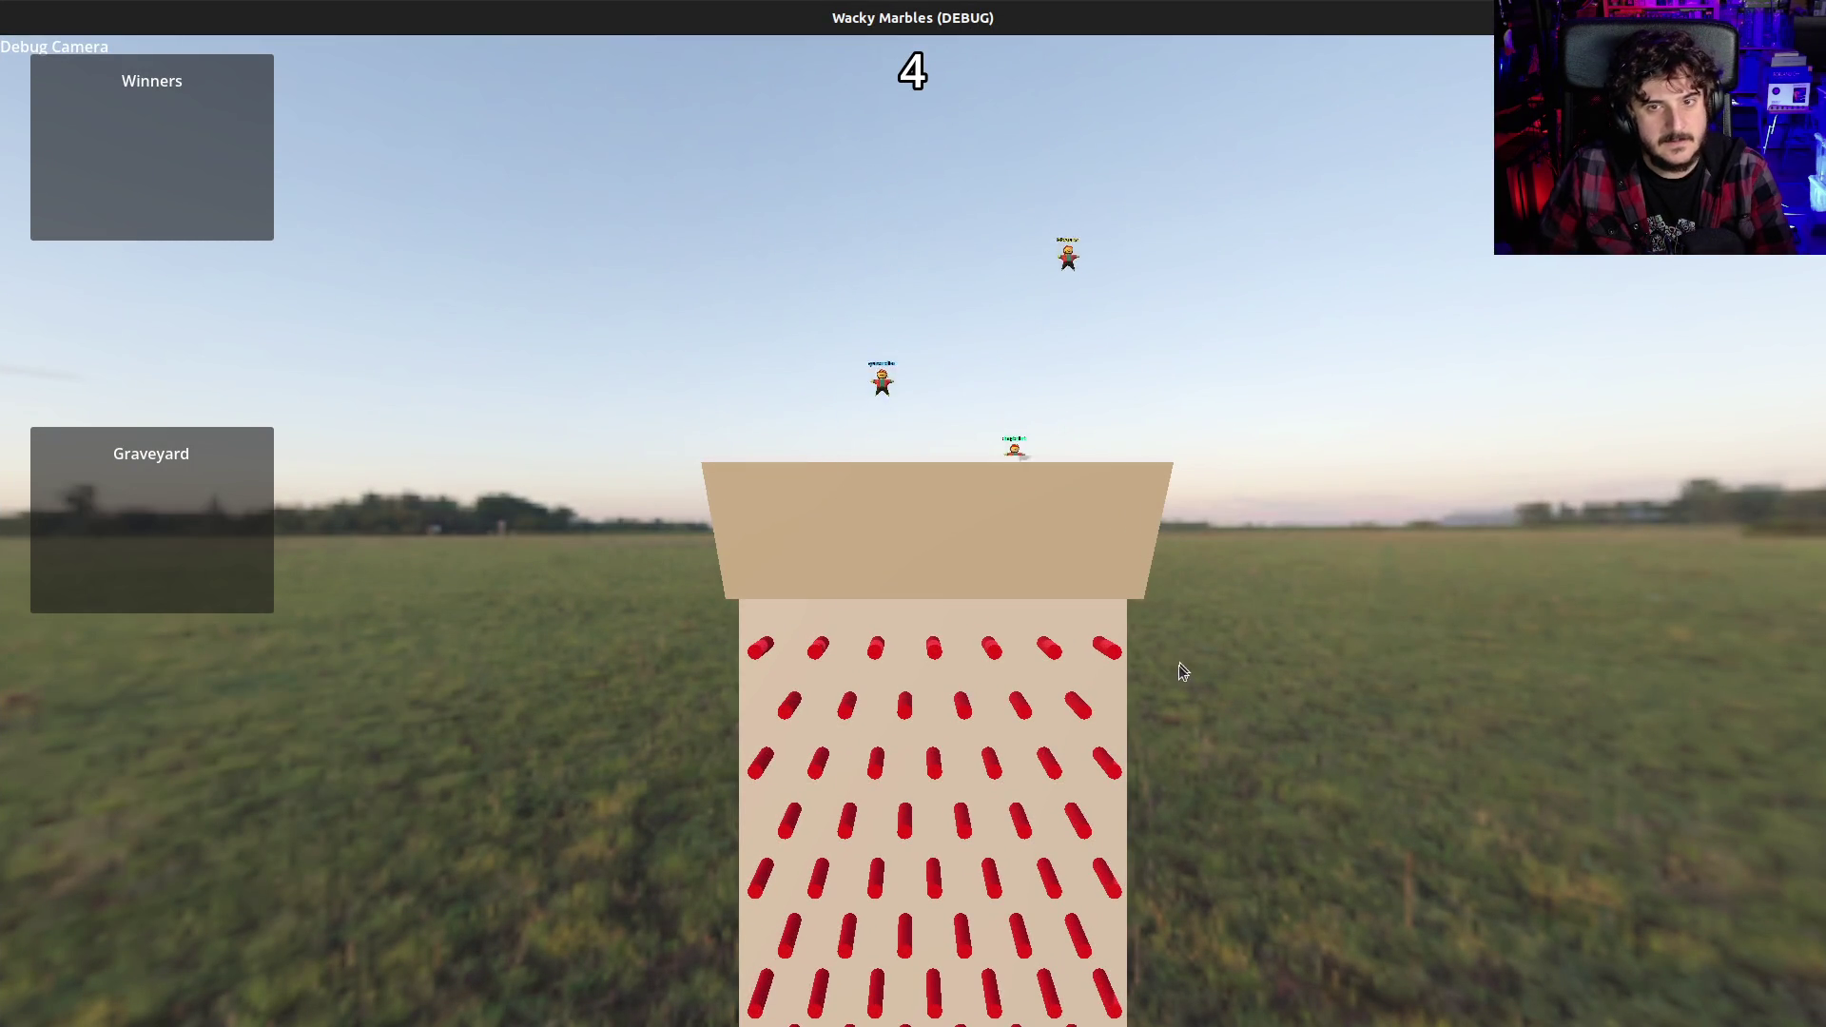
{"action": "right_click", "coordinate": [1160, 753]}
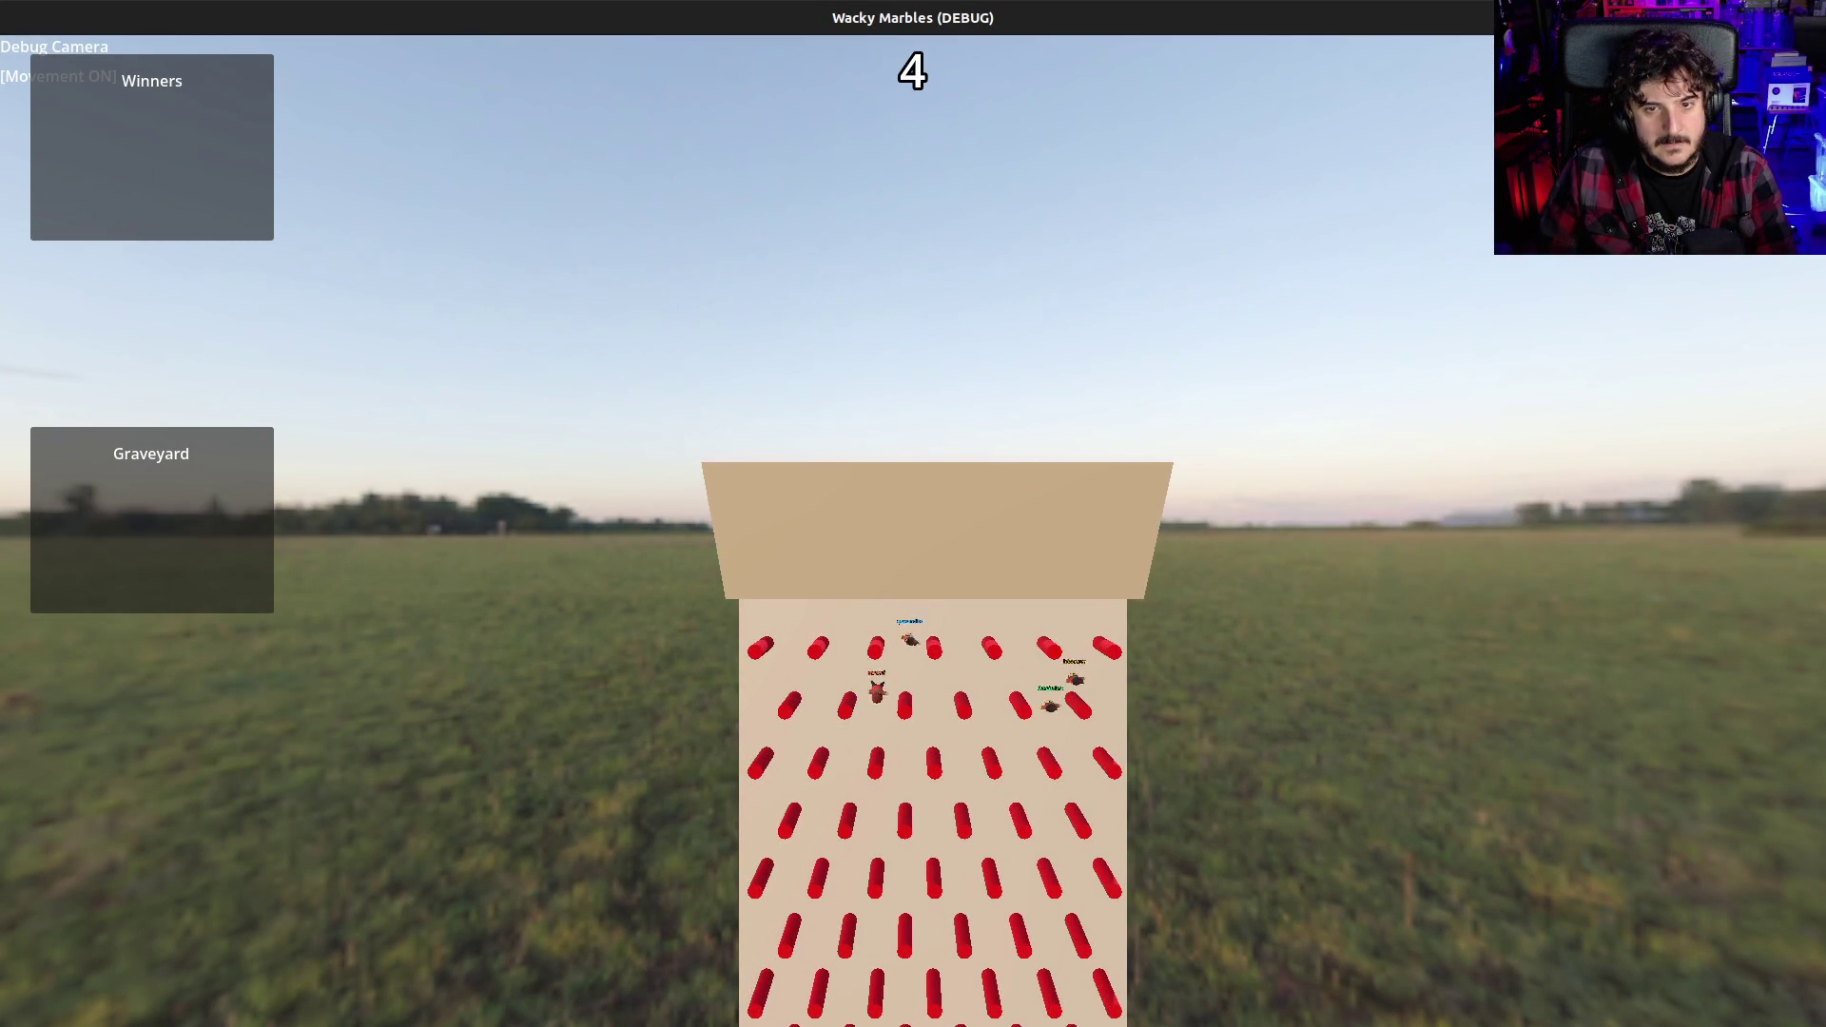
{"action": "key", "text": "w"}
{"action": "key", "text": "s"}
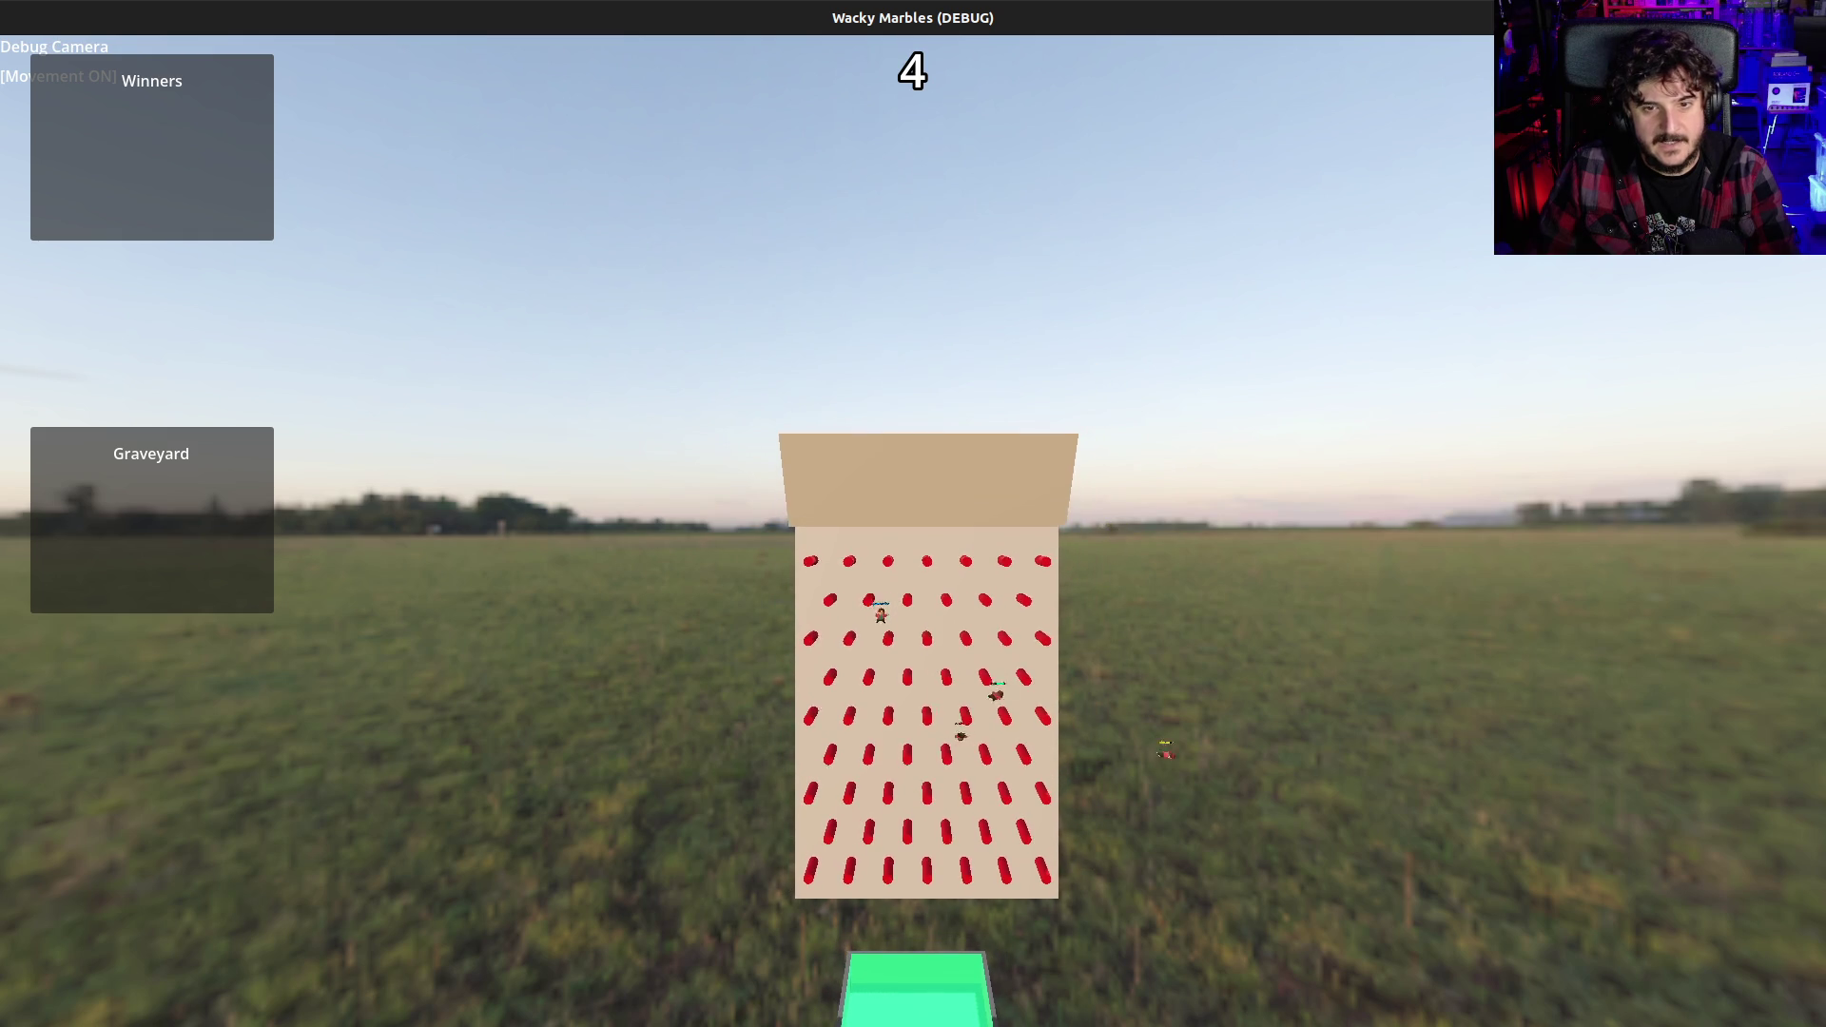
{"action": "key", "text": "w"}
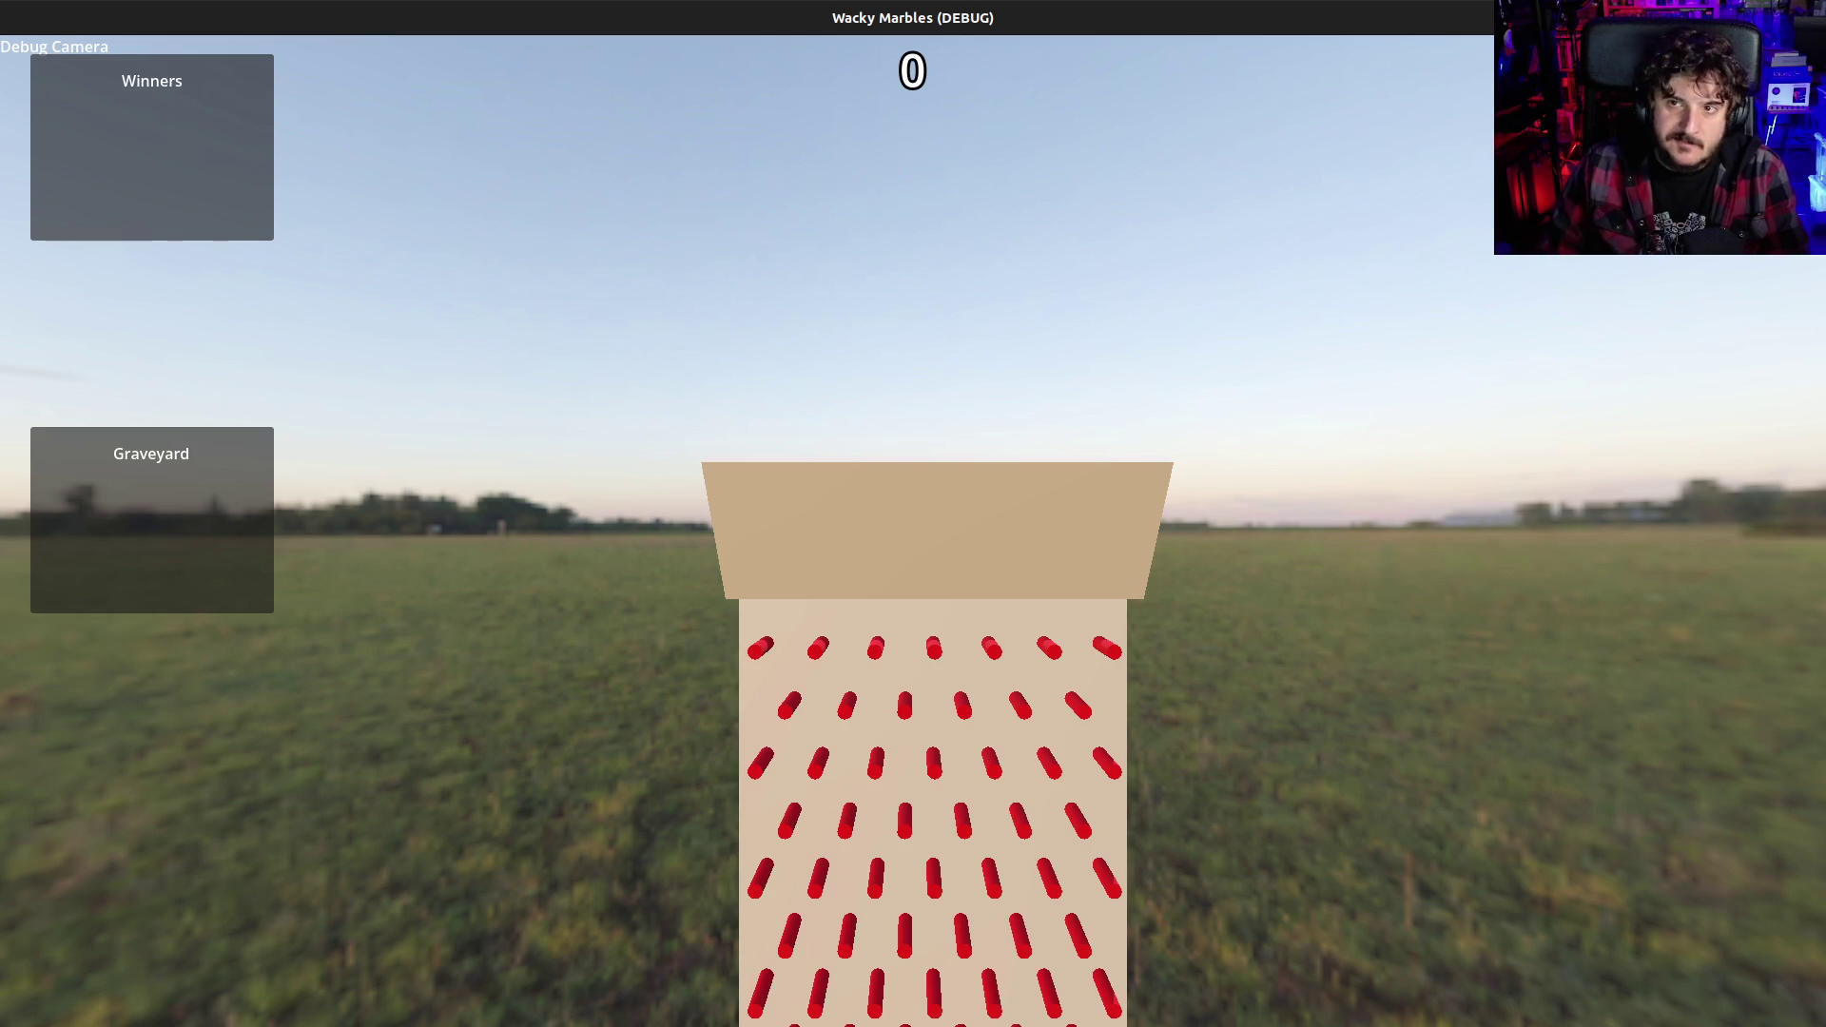
{"action": "left_click_drag", "start_coordinate": [904, 523], "coordinate": [905, 482]}
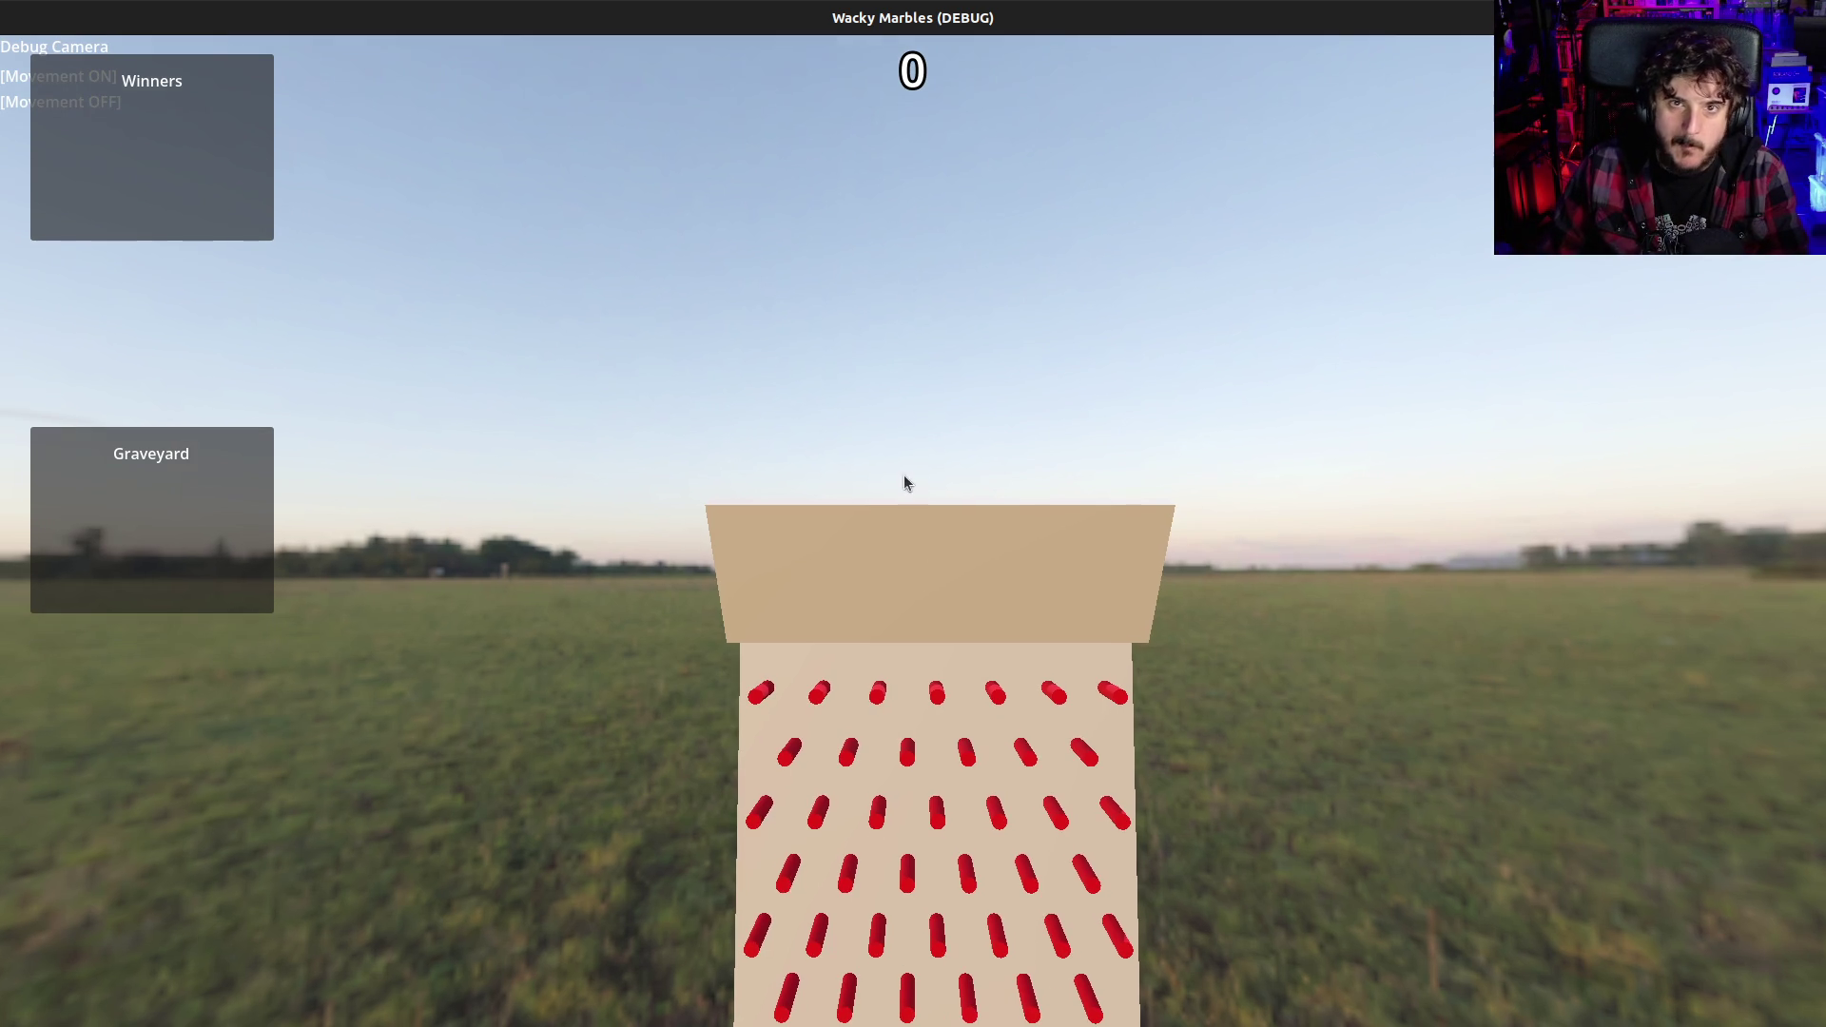
{"action": "key", "text": "F8"}
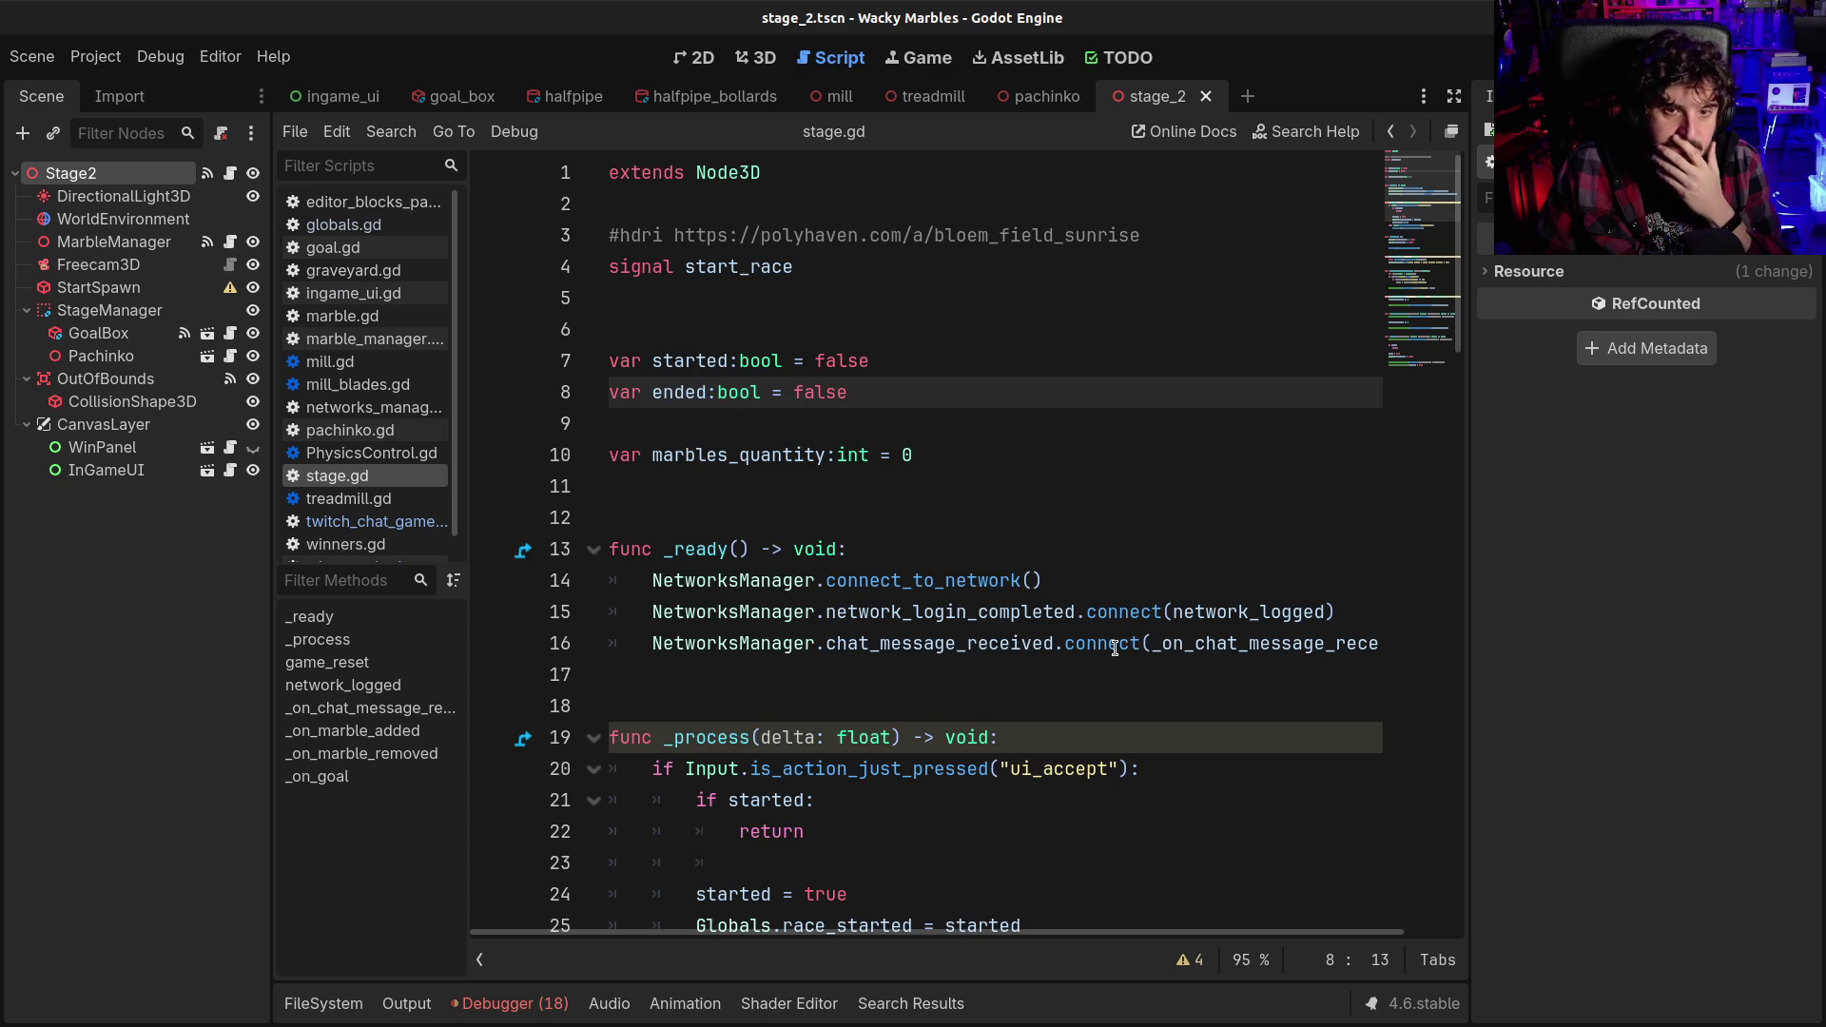
- Scroll through stage.gd and briefly check the debugger's error list
{"action": "scroll", "coordinate": [1110, 663], "scroll_direction": "down", "scroll_amount": 6}
{"action": "scroll", "coordinate": [1110, 663], "scroll_direction": "up", "scroll_amount": 6}
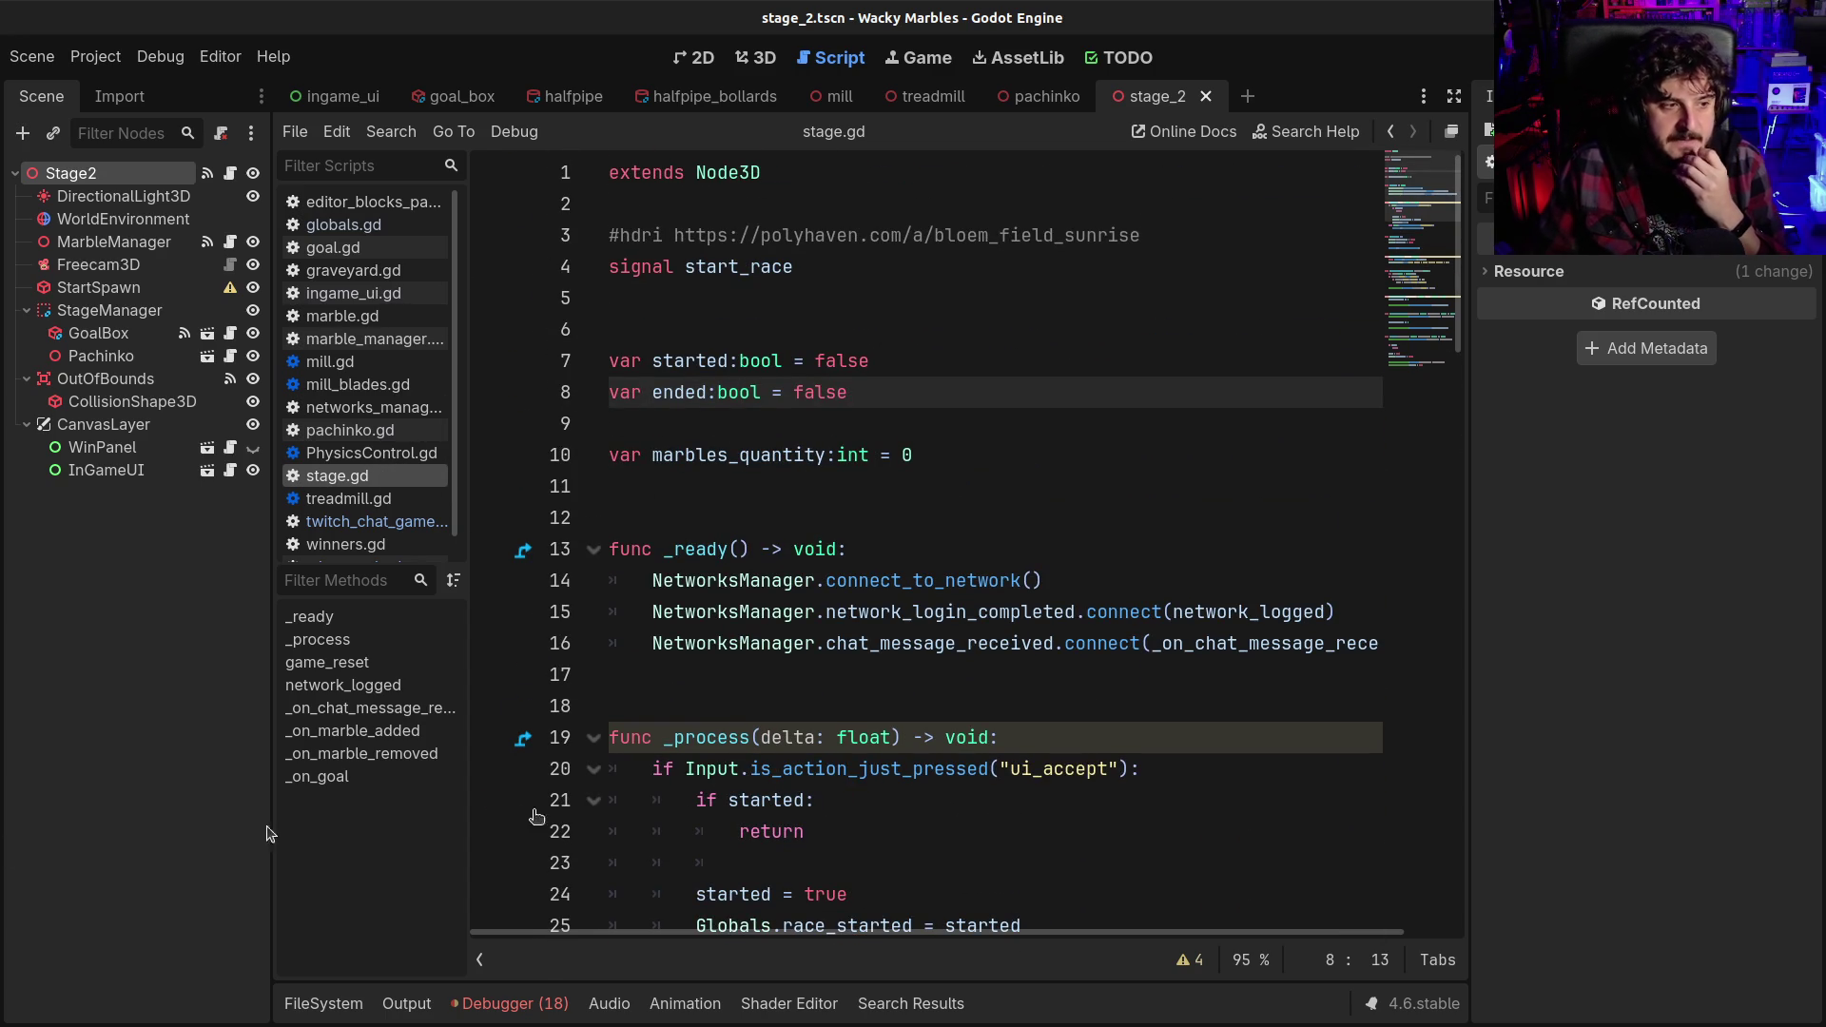
{"action": "left_click", "coordinate": [840, 705]}
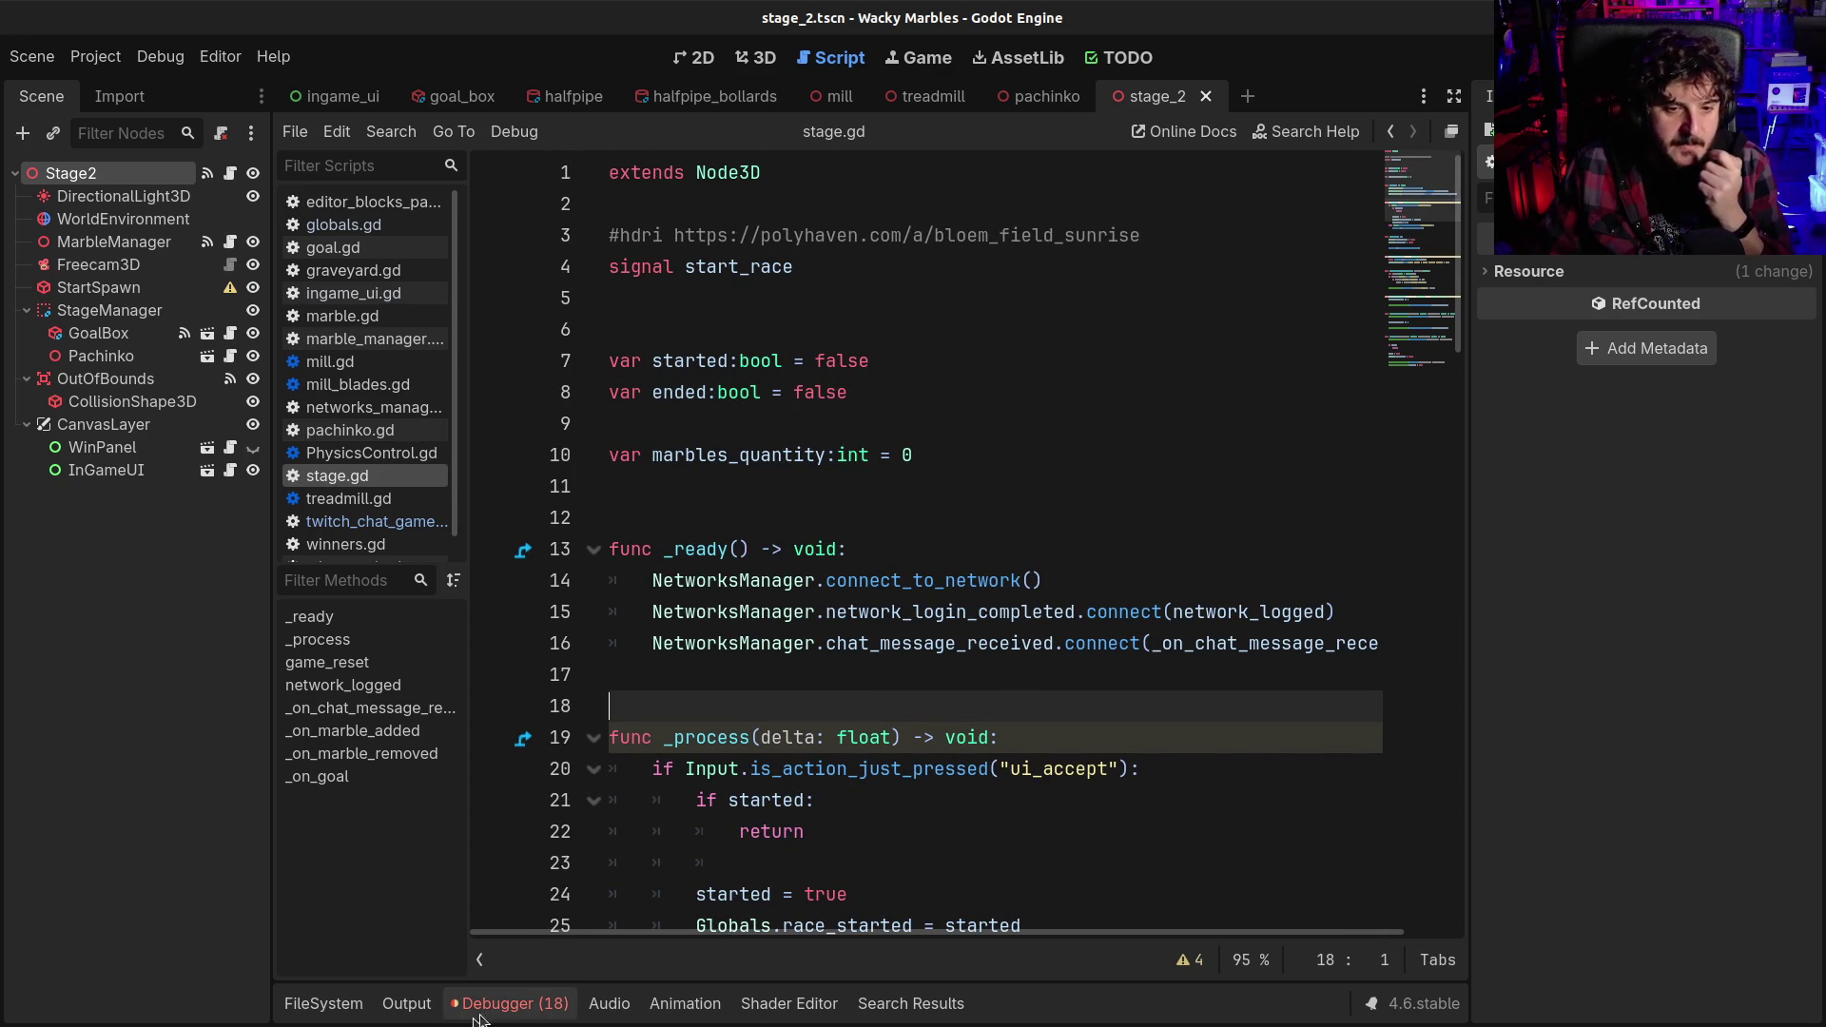
{"action": "left_click", "coordinate": [510, 1003]}
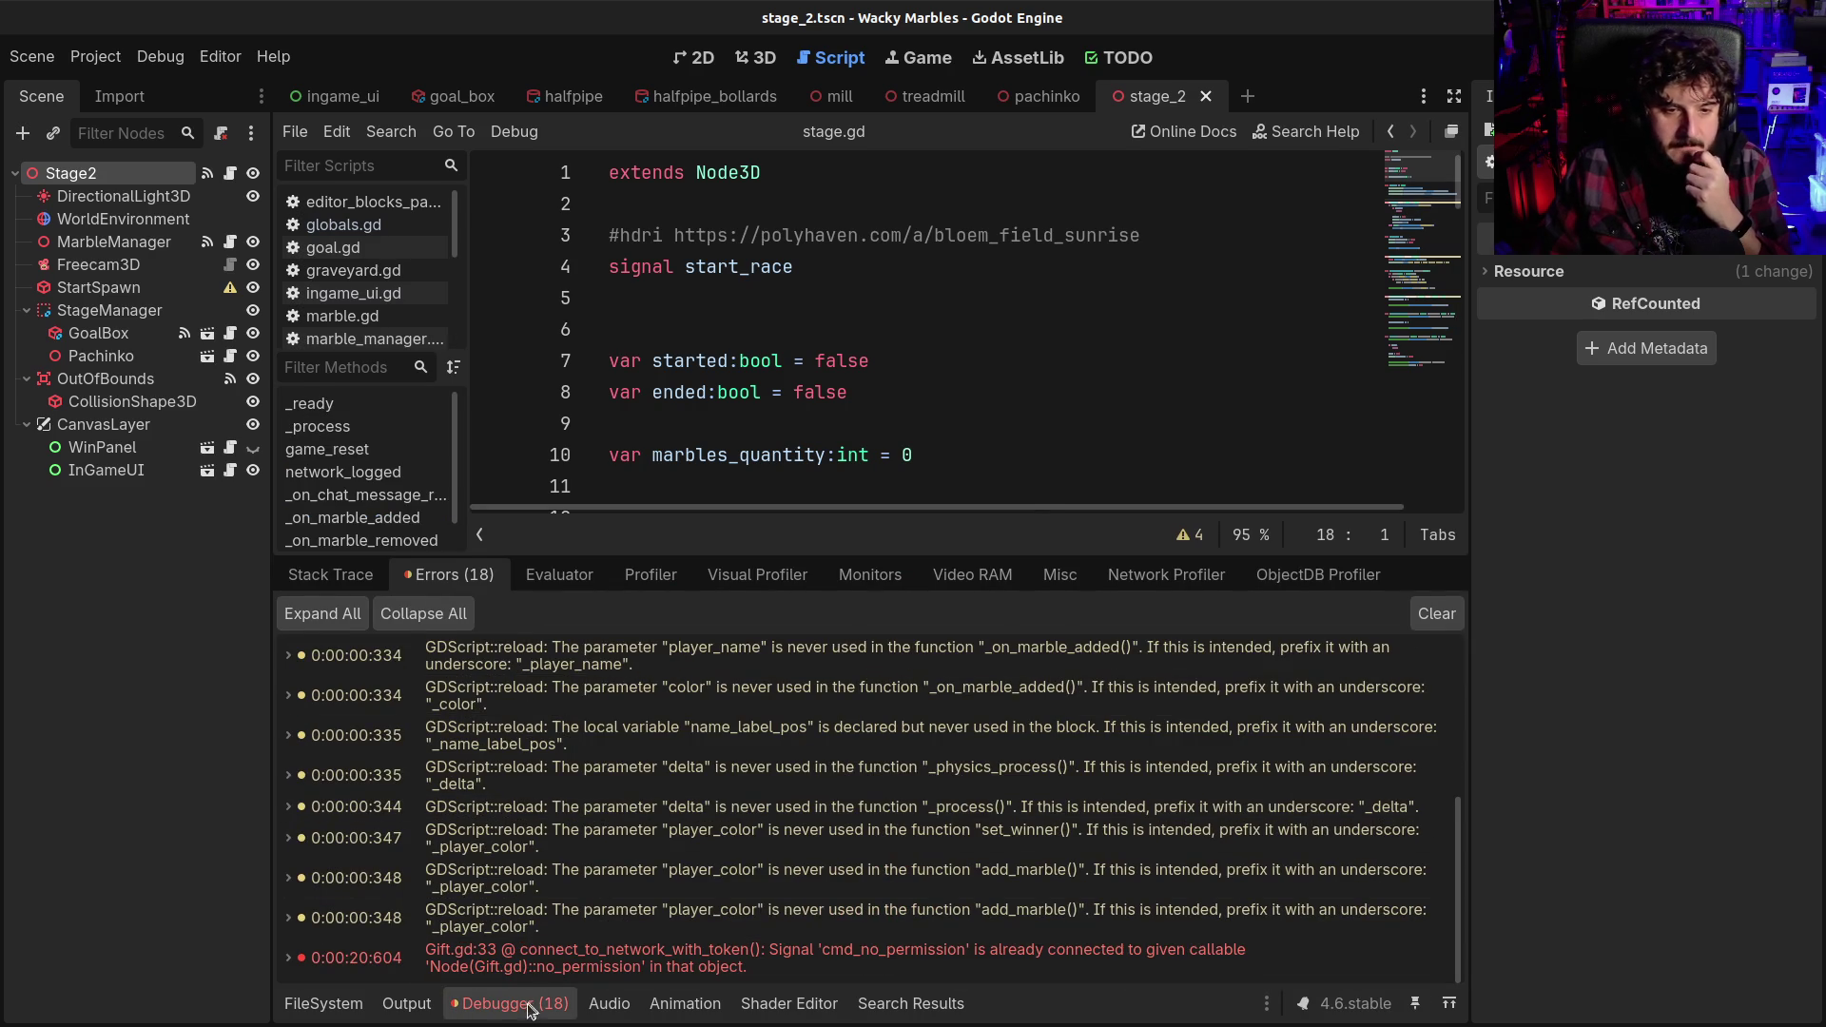
{"action": "left_click", "coordinate": [510, 1004]}
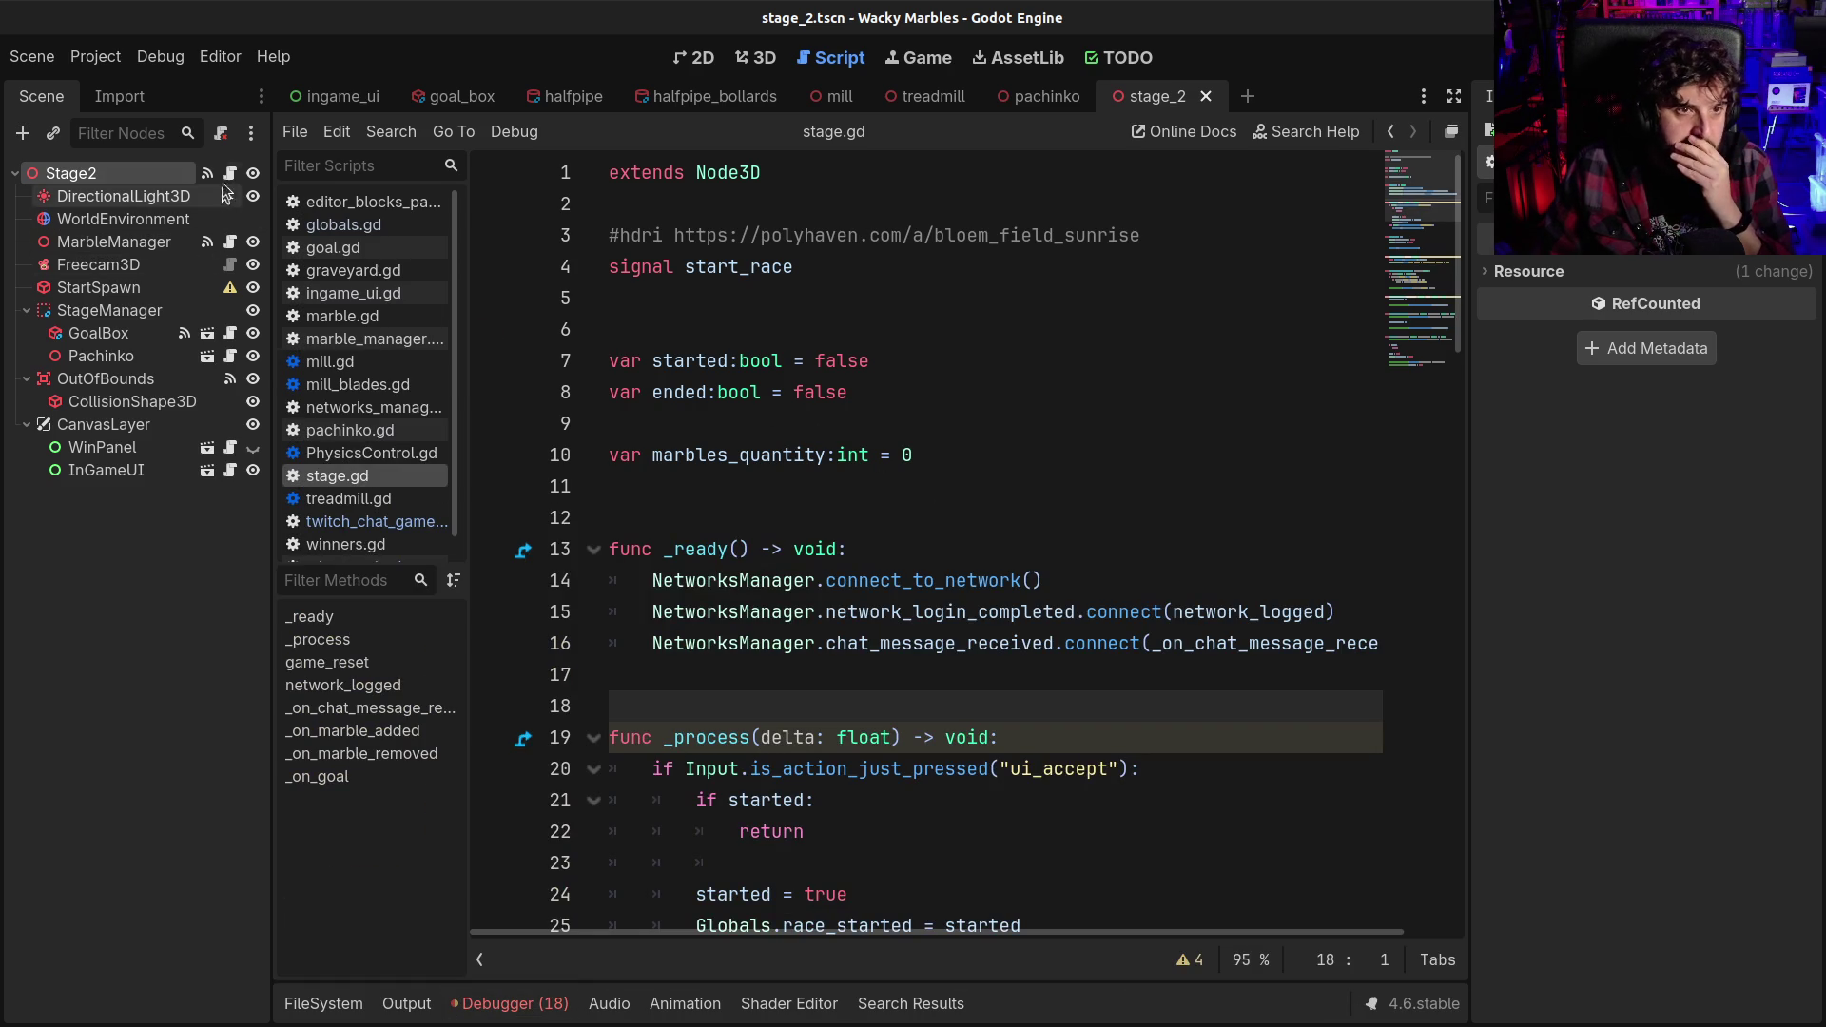
{"action": "left_click", "coordinate": [838, 393]}
{"action": "scroll", "coordinate": [875, 619], "scroll_direction": "down", "scroll_amount": 2}
{"action": "scroll", "coordinate": [883, 638], "scroll_direction": "down", "scroll_amount": 1}
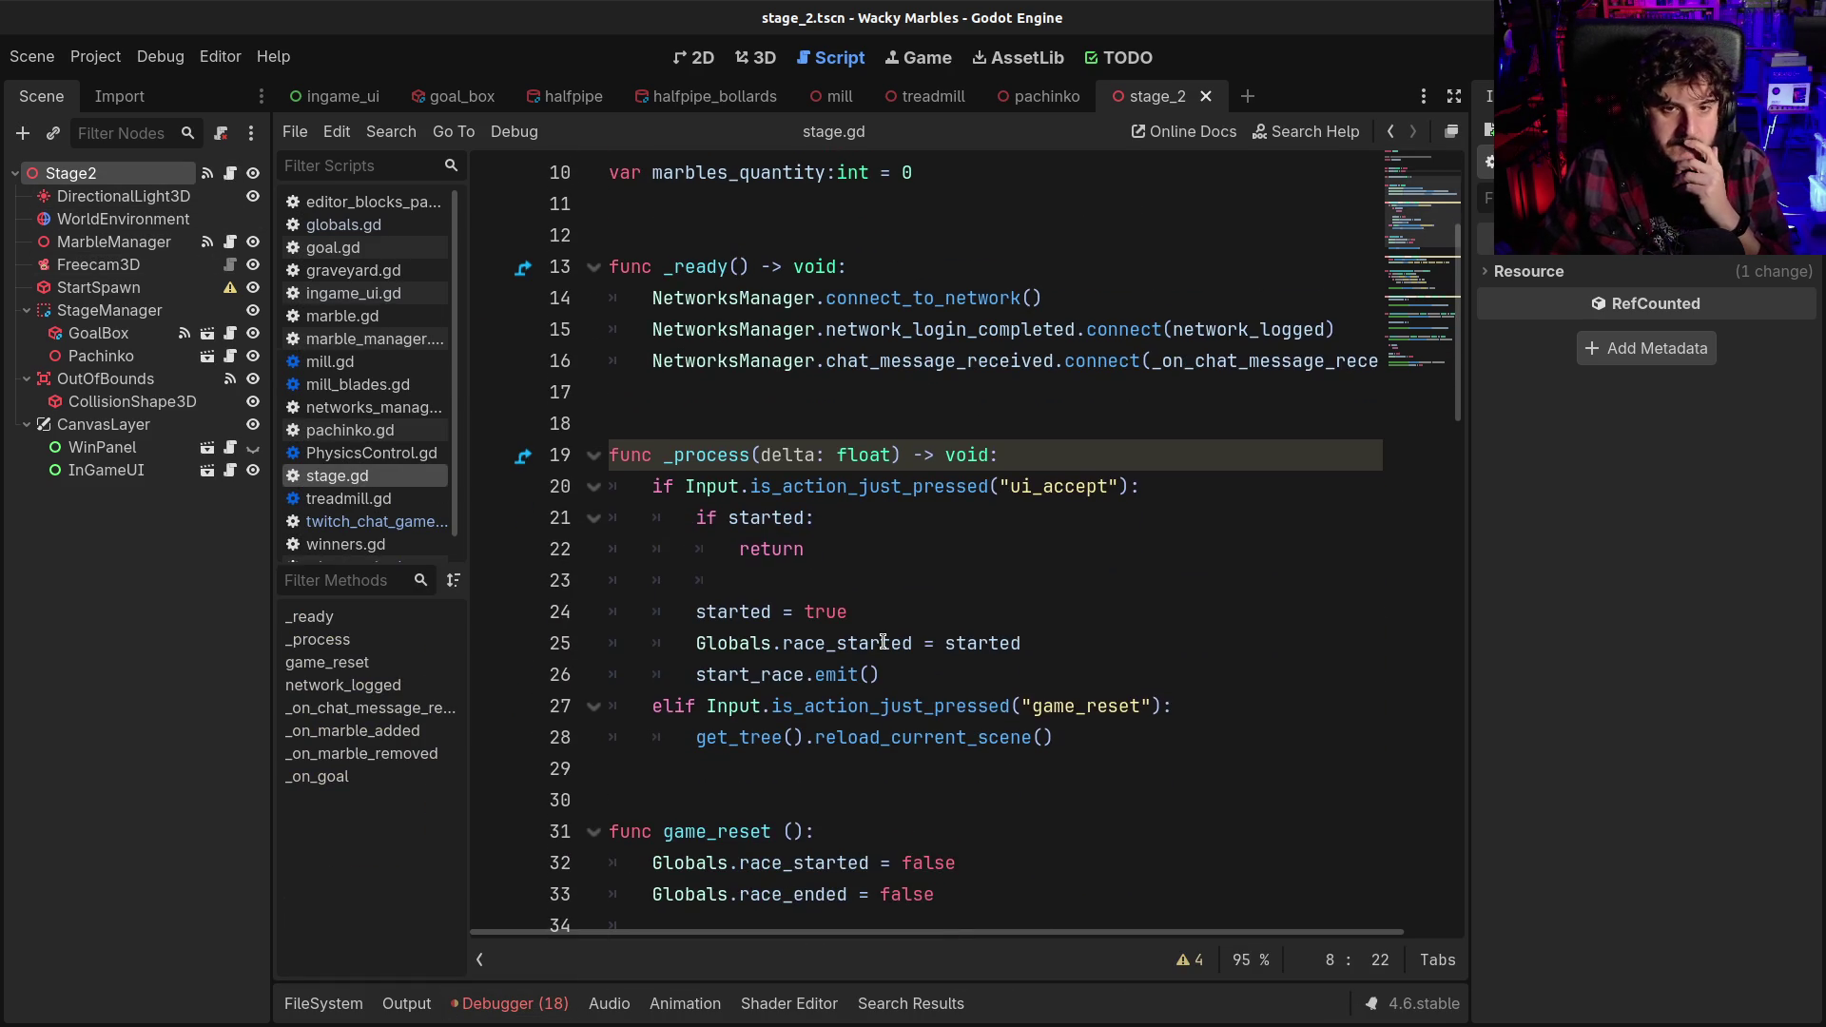
{"action": "scroll", "coordinate": [883, 643], "scroll_direction": "up", "scroll_amount": 3}
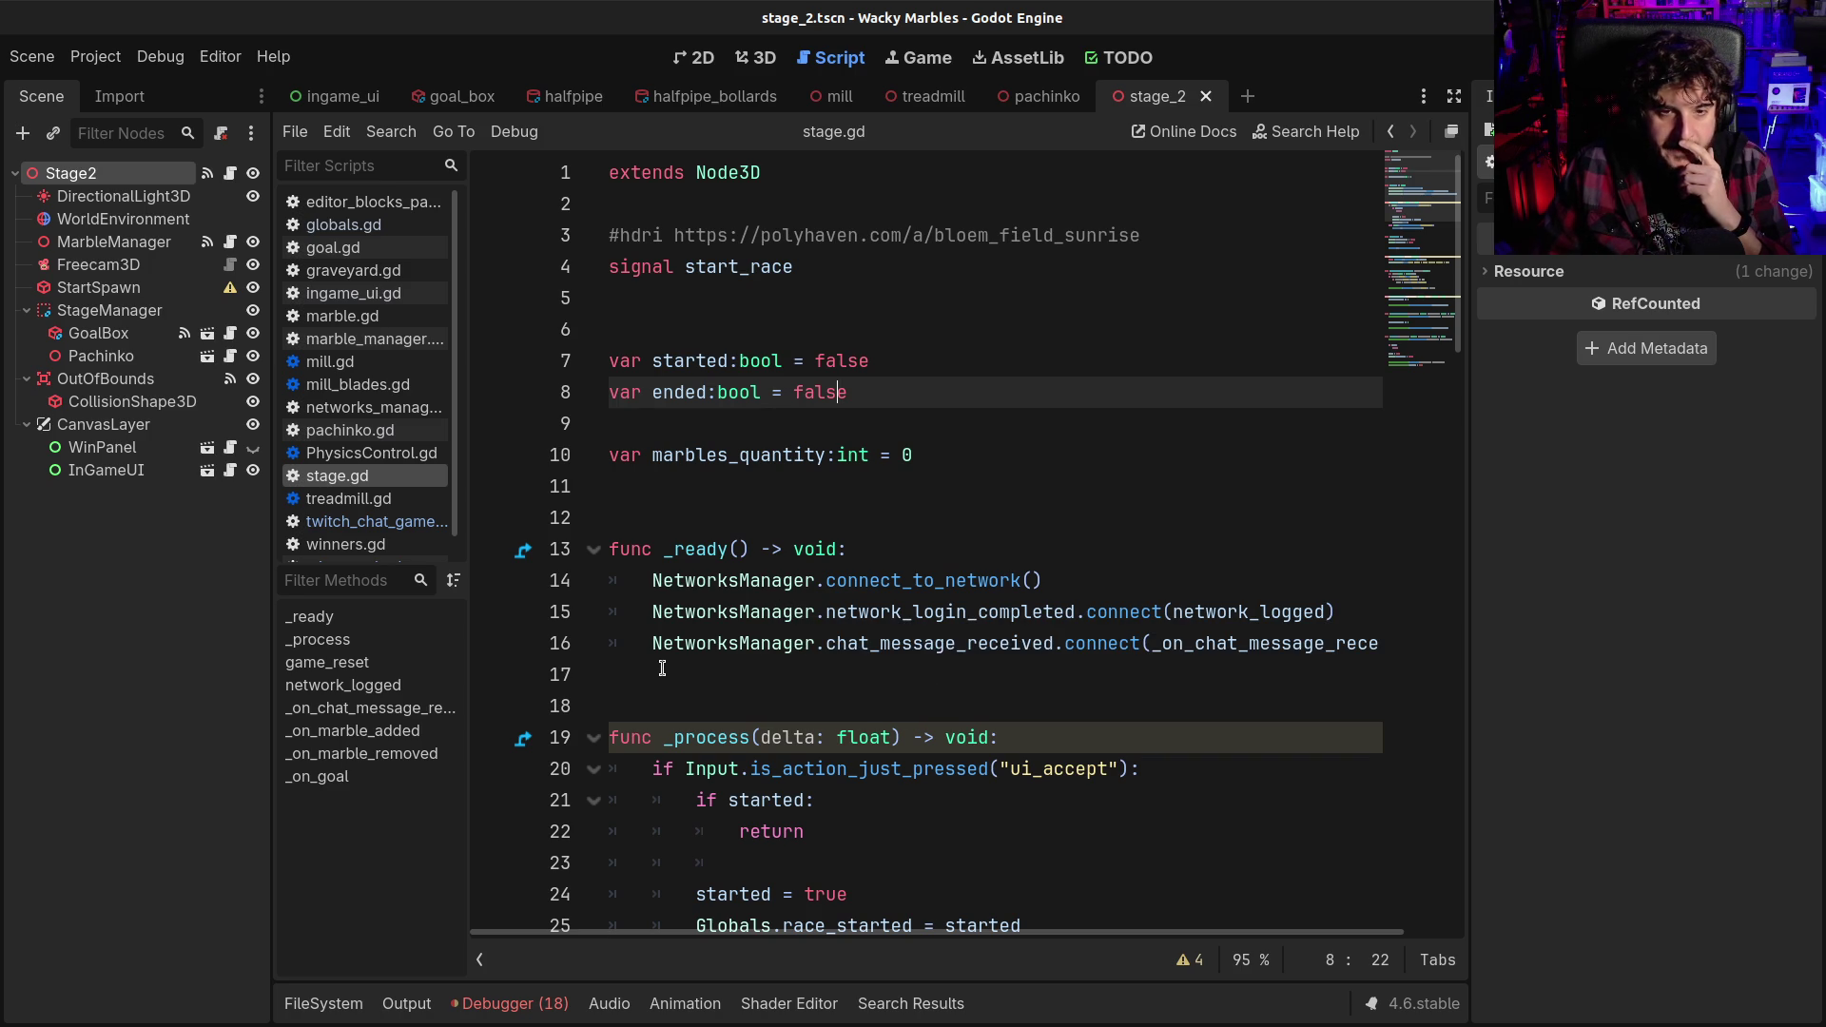
- Read connect_to_network's documentation tooltip, then jump to its definition in networks_manager.gd
{"action": "left_click", "coordinate": [885, 579]}
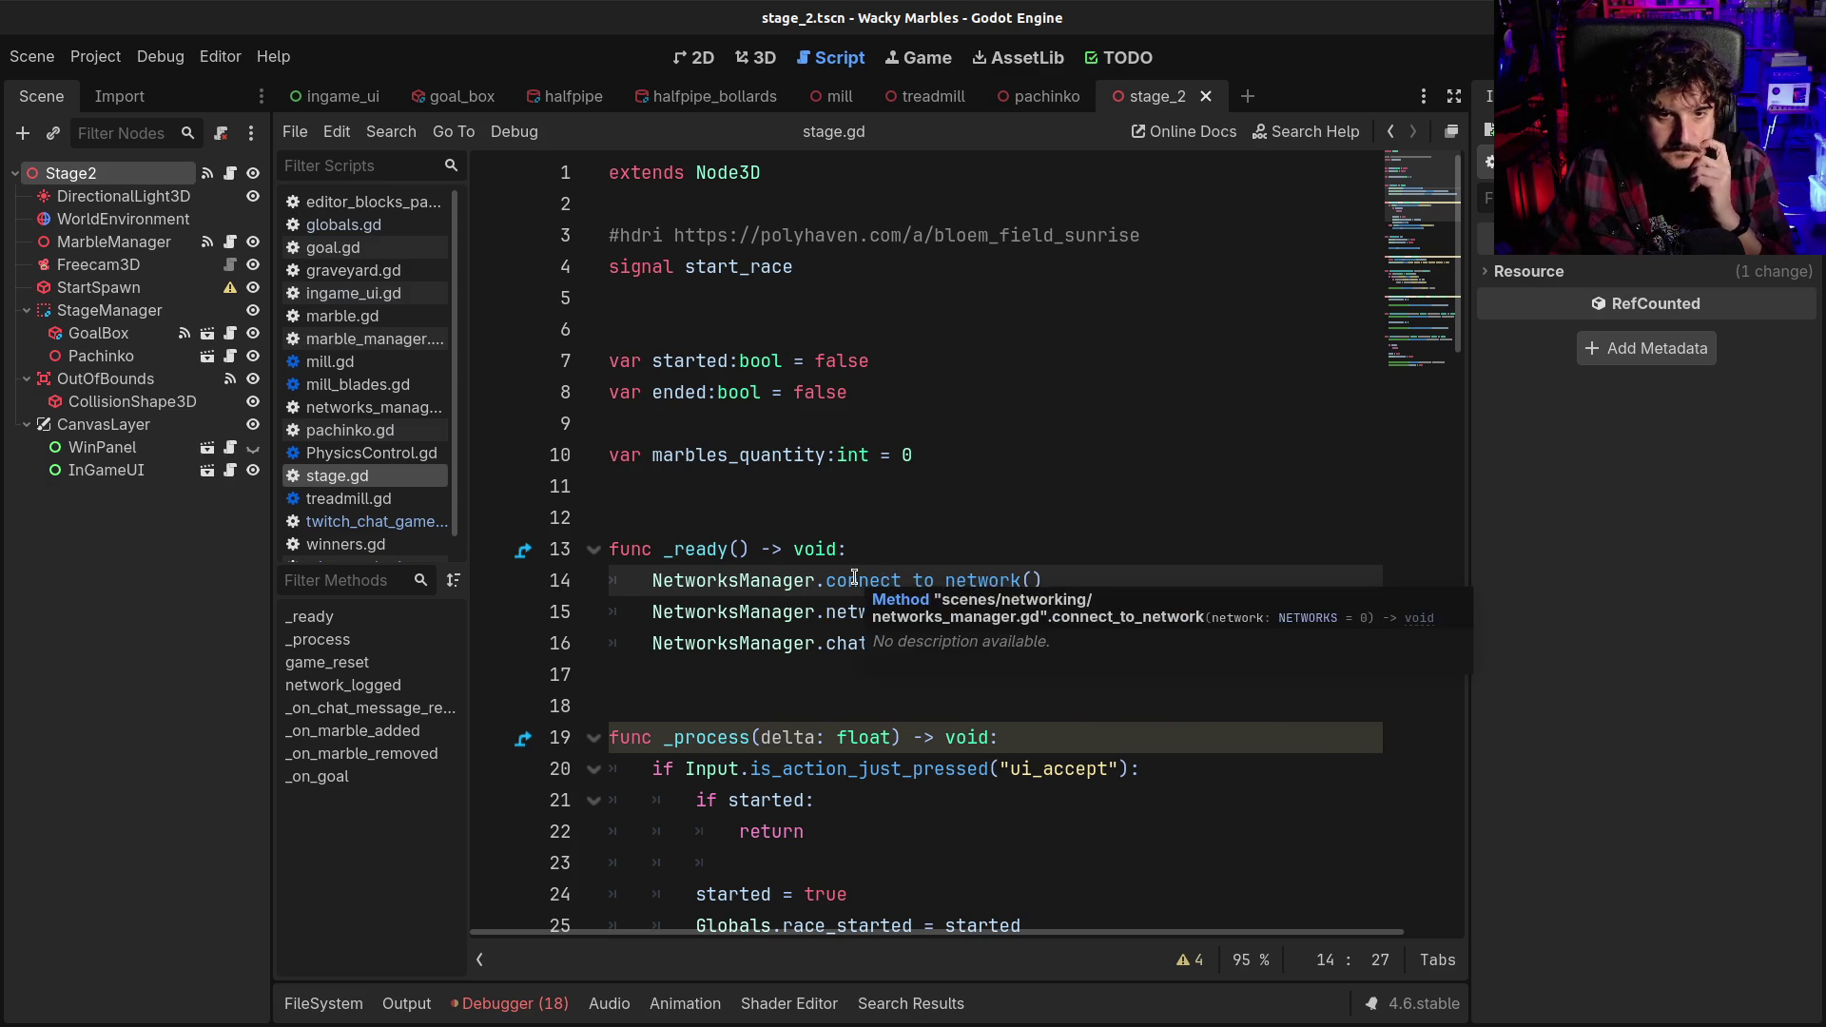
{"action": "scroll", "coordinate": [854, 578], "scroll_direction": "down", "scroll_amount": 10}
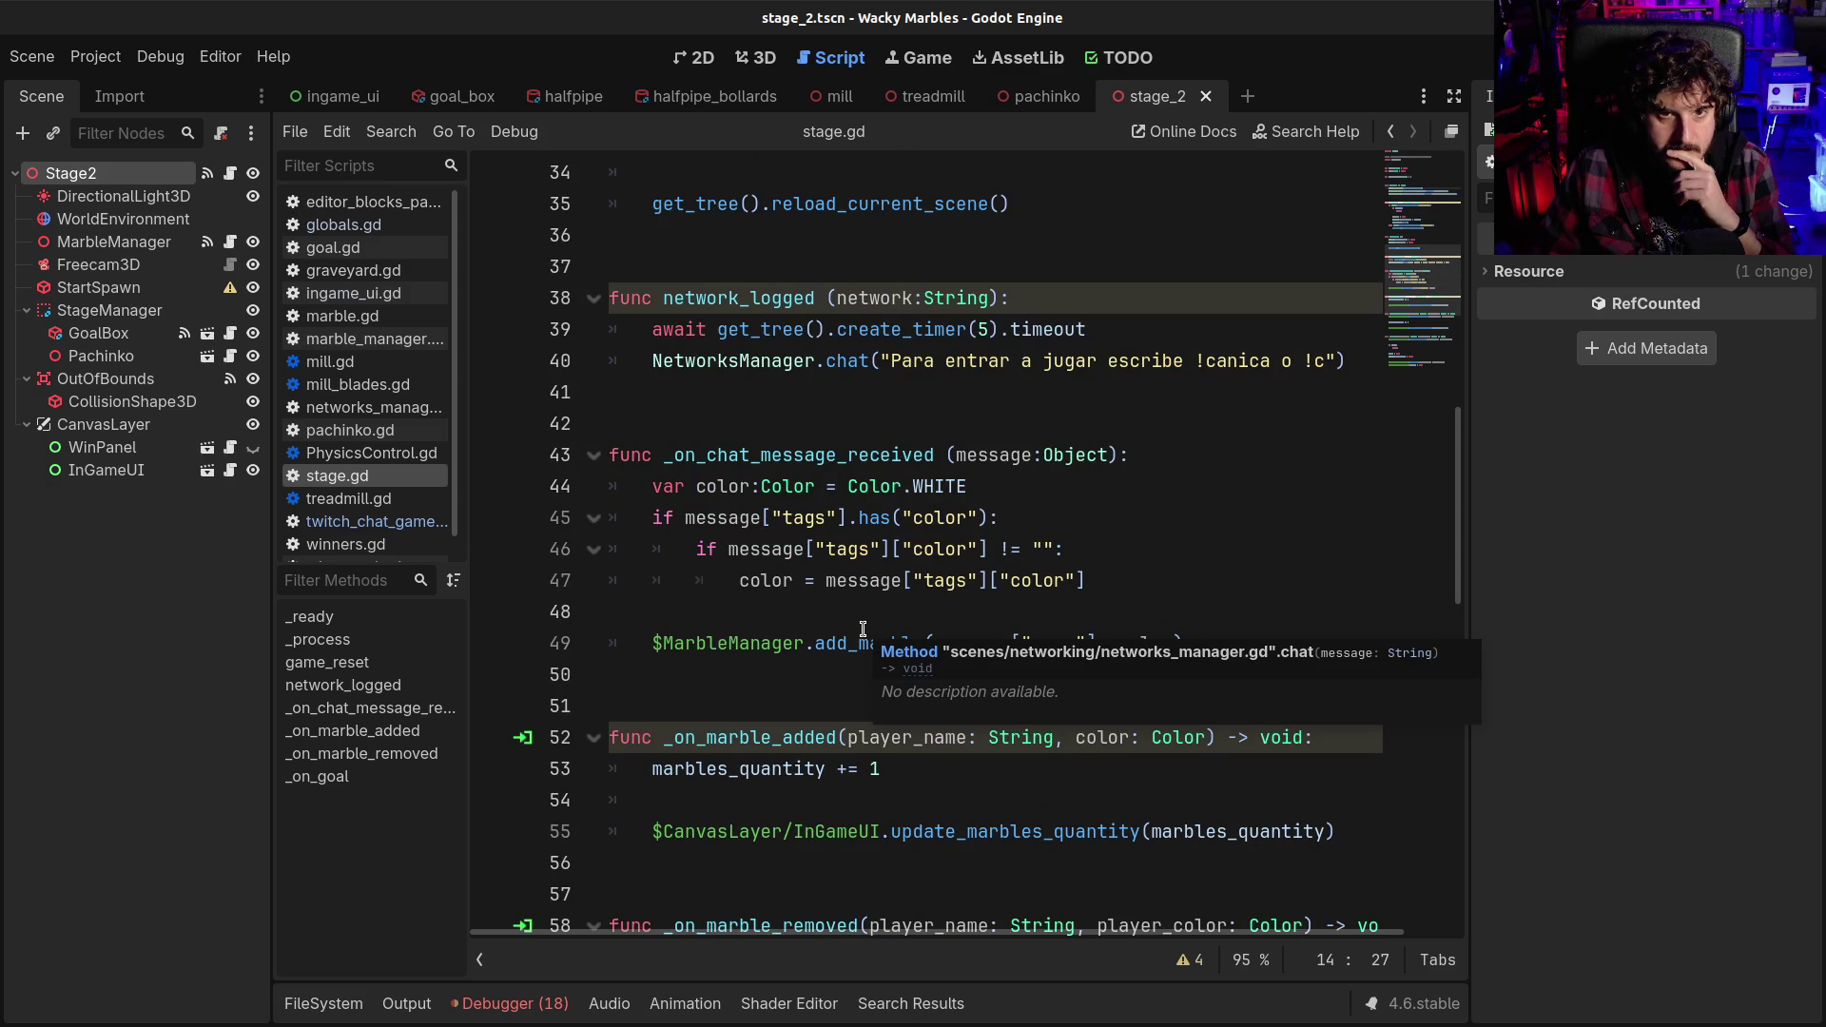
{"action": "scroll", "coordinate": [863, 627], "scroll_direction": "up", "scroll_amount": 7}
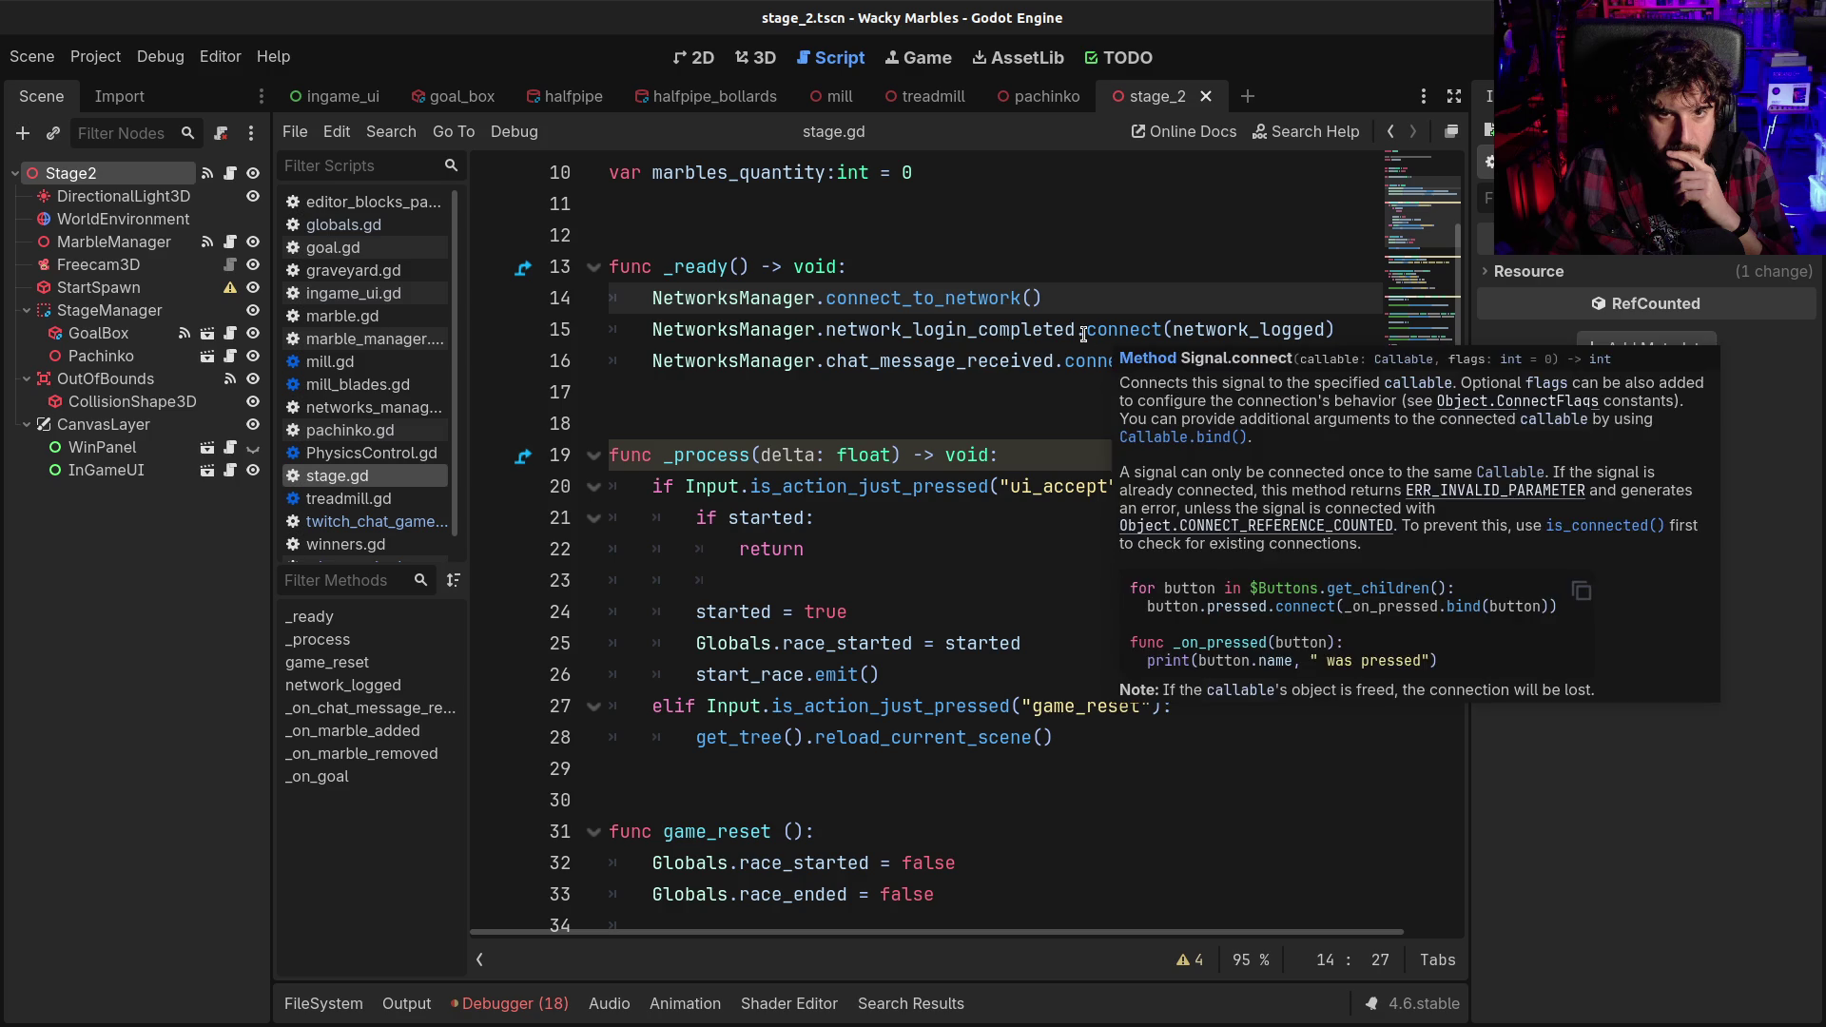
{"action": "scroll", "coordinate": [859, 747], "scroll_direction": "down", "scroll_amount": 2}
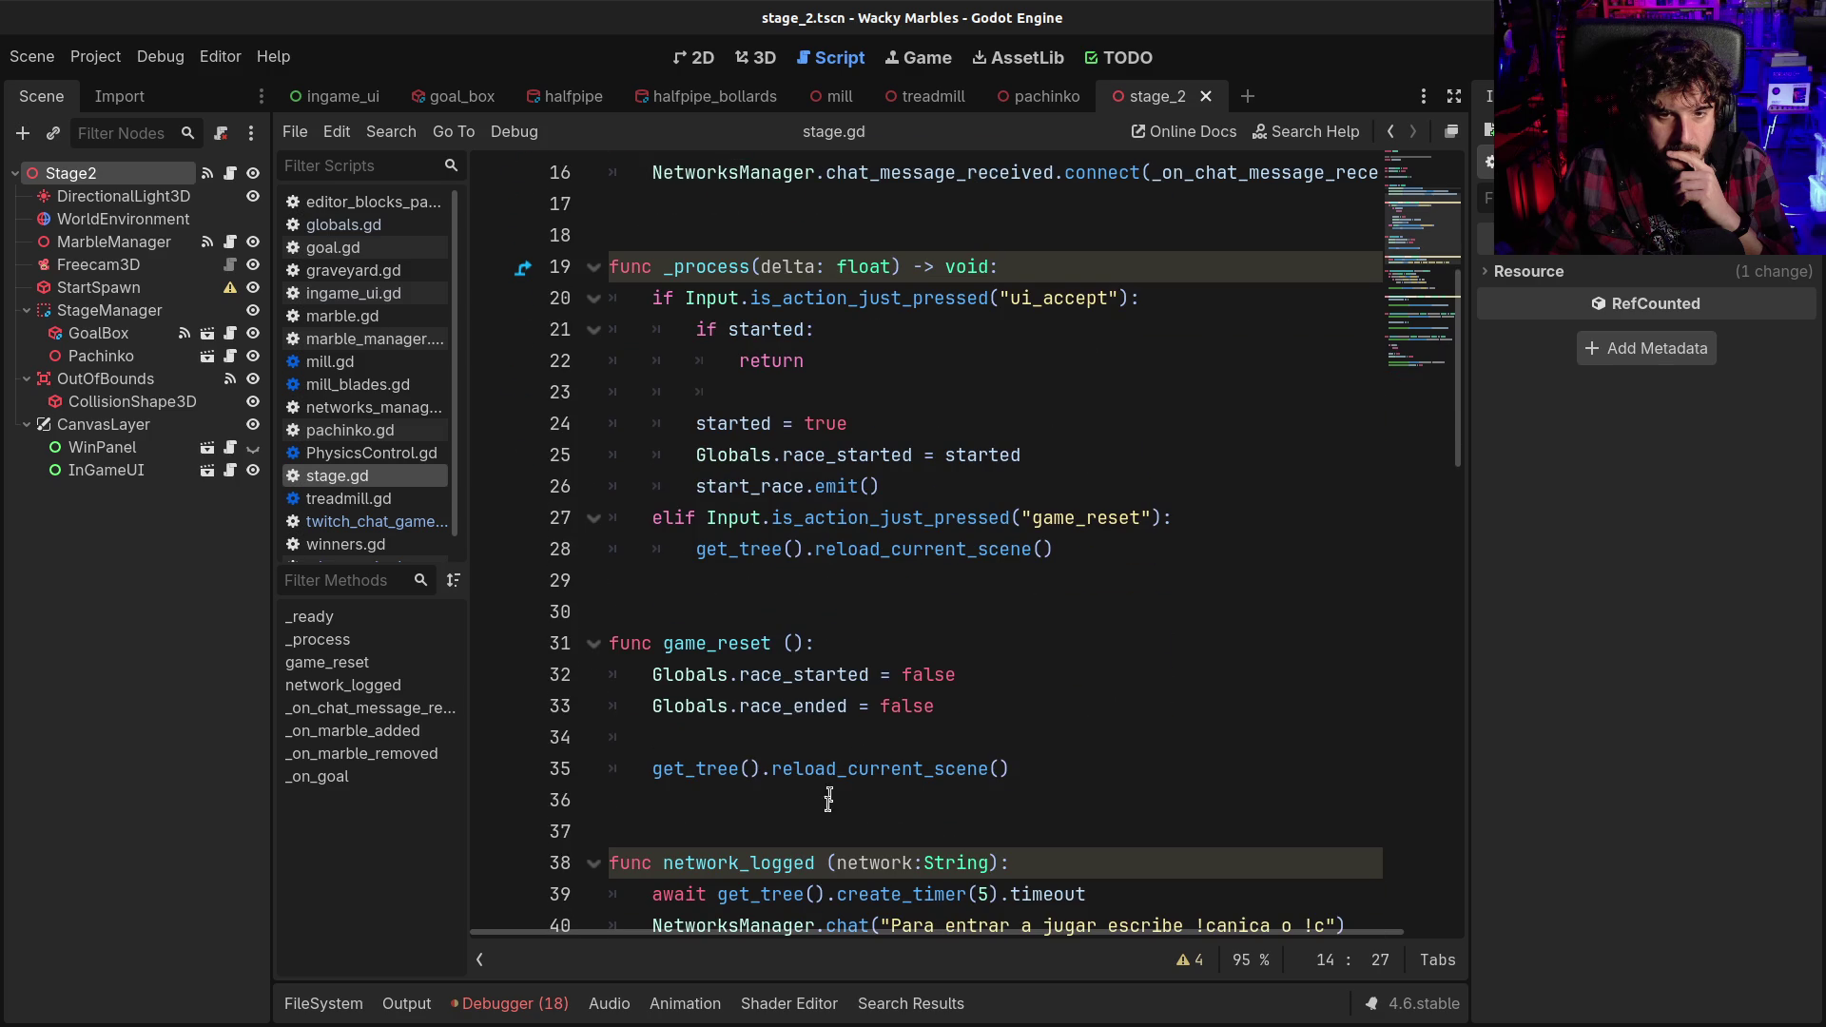
{"action": "scroll", "coordinate": [828, 788], "scroll_direction": "down", "scroll_amount": 1}
{"action": "scroll", "coordinate": [824, 811], "scroll_direction": "down", "scroll_amount": 1}
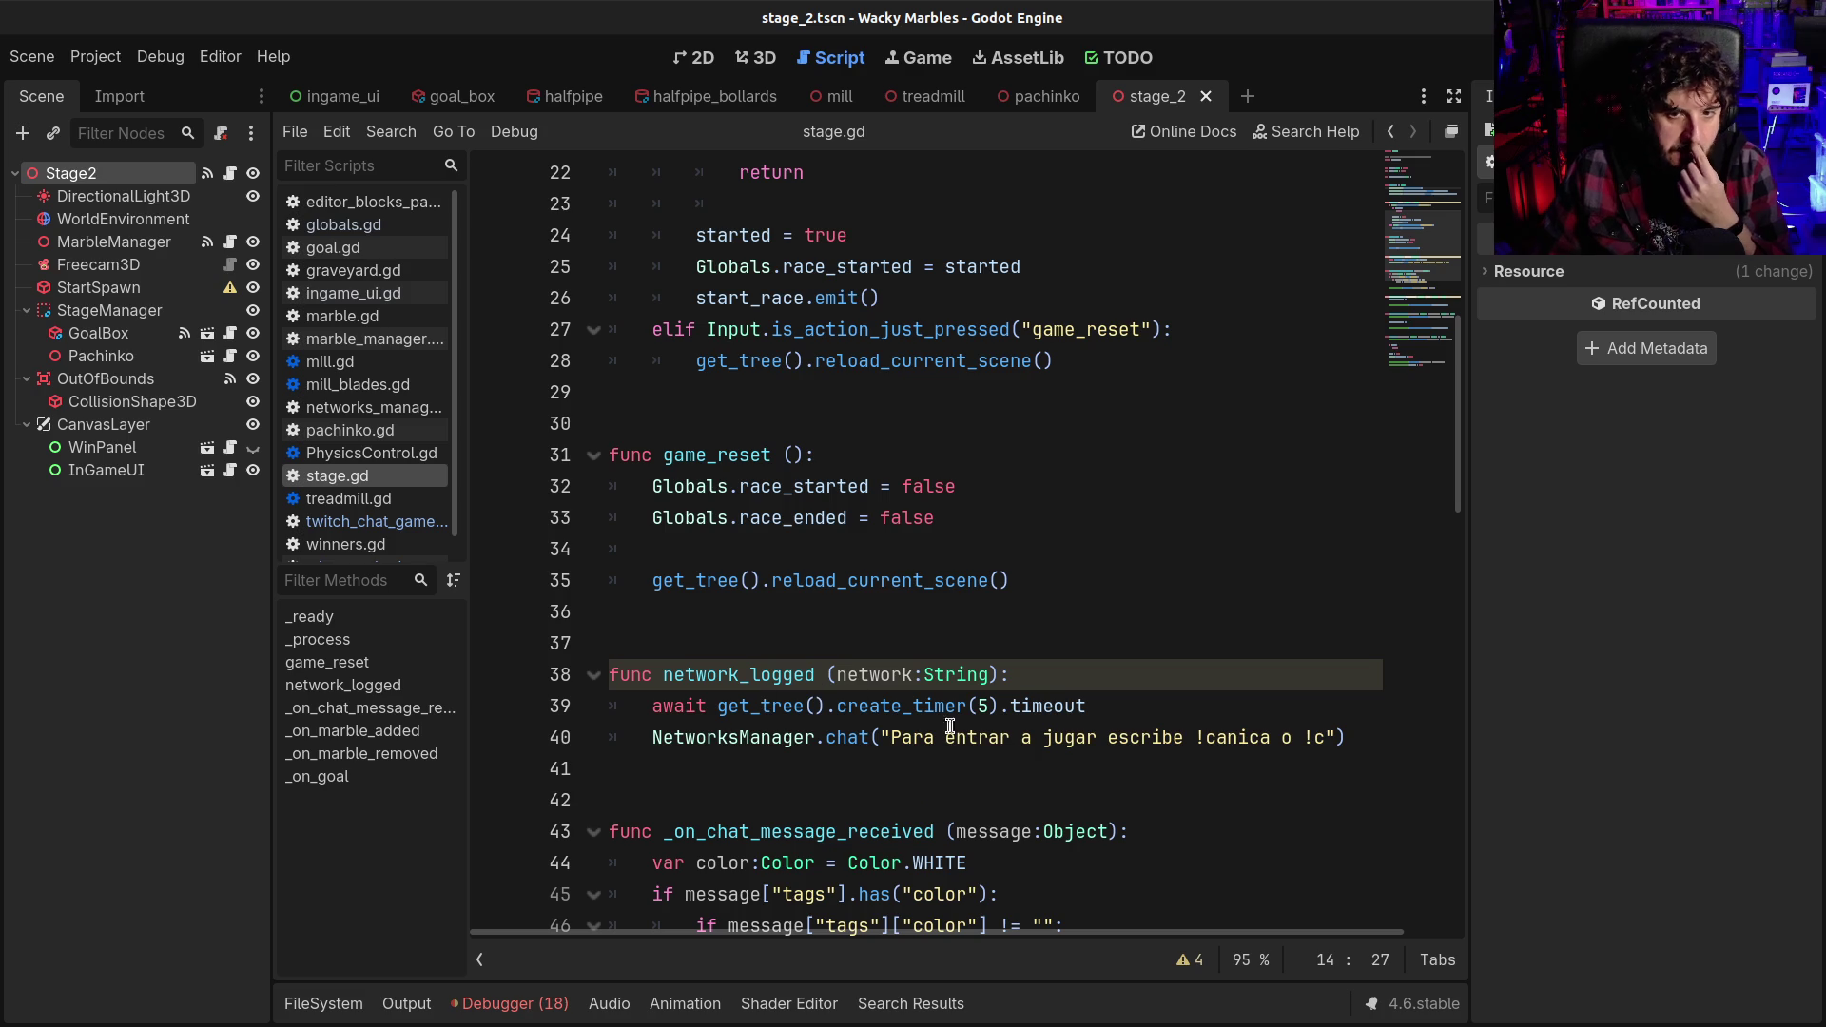
{"action": "scroll", "coordinate": [949, 708], "scroll_direction": "up", "scroll_amount": 5}
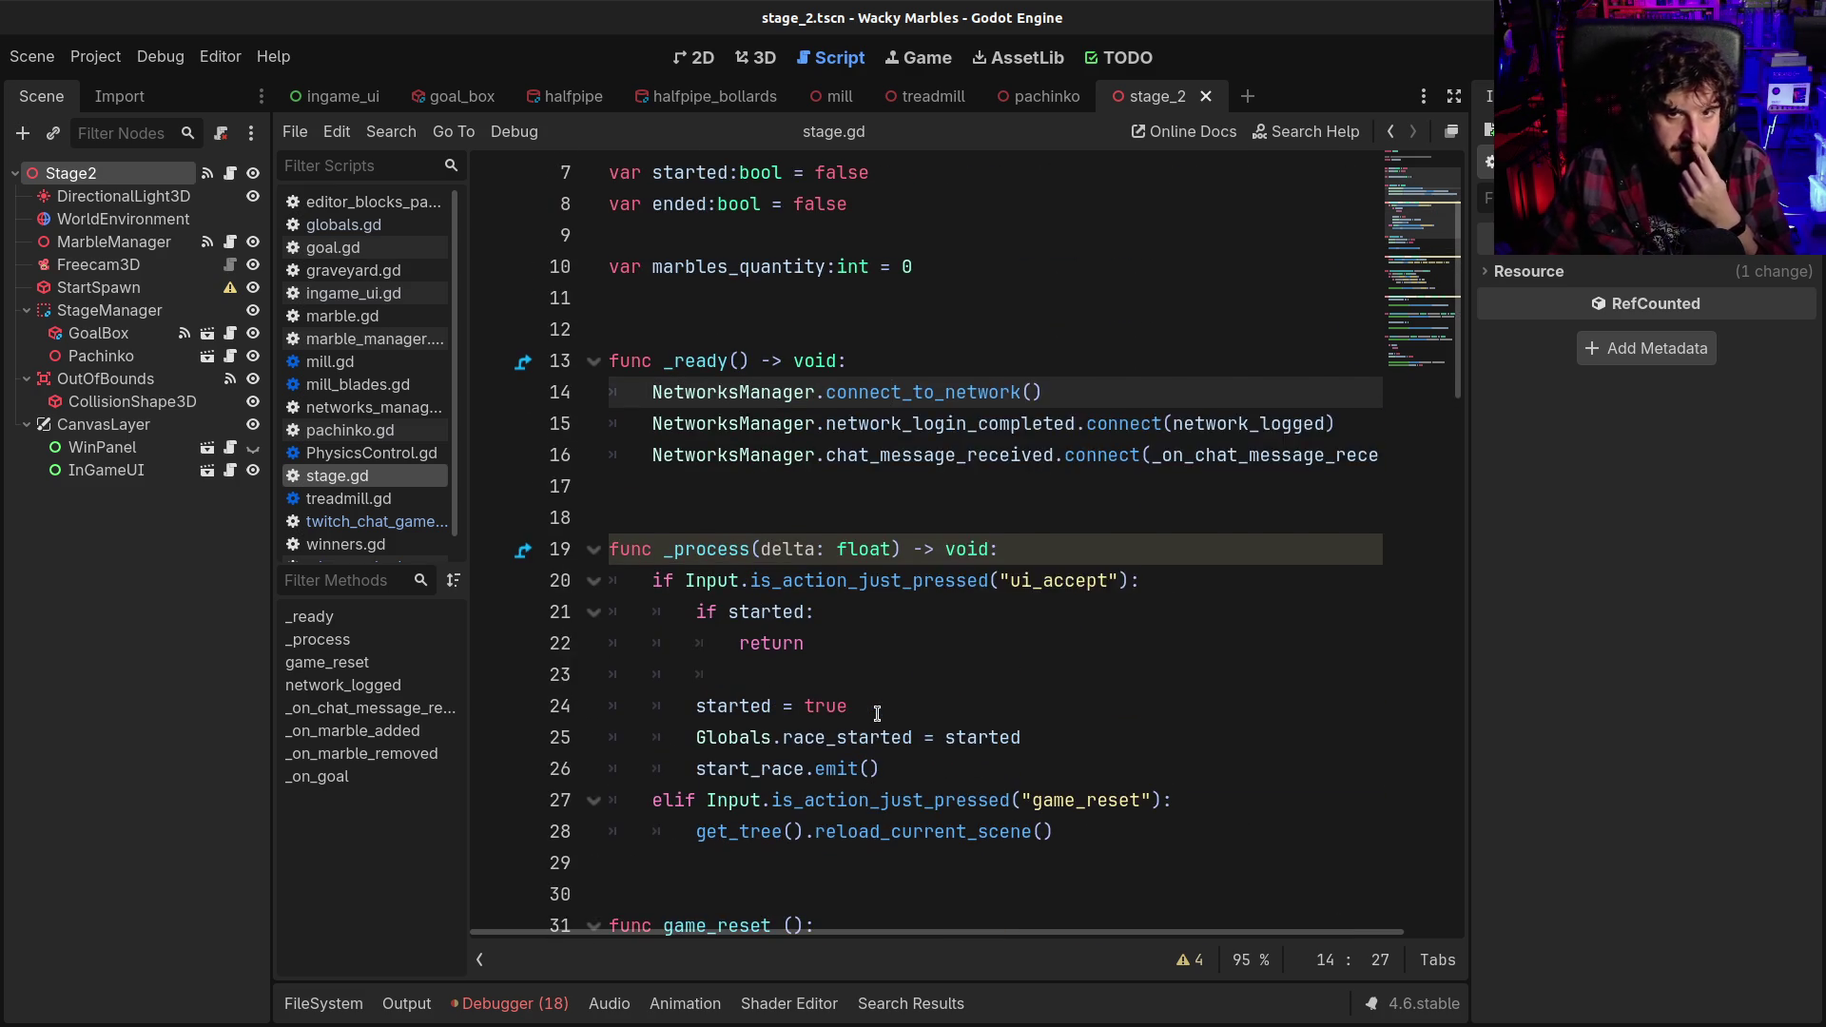
{"action": "left_click", "coordinate": [905, 391]}
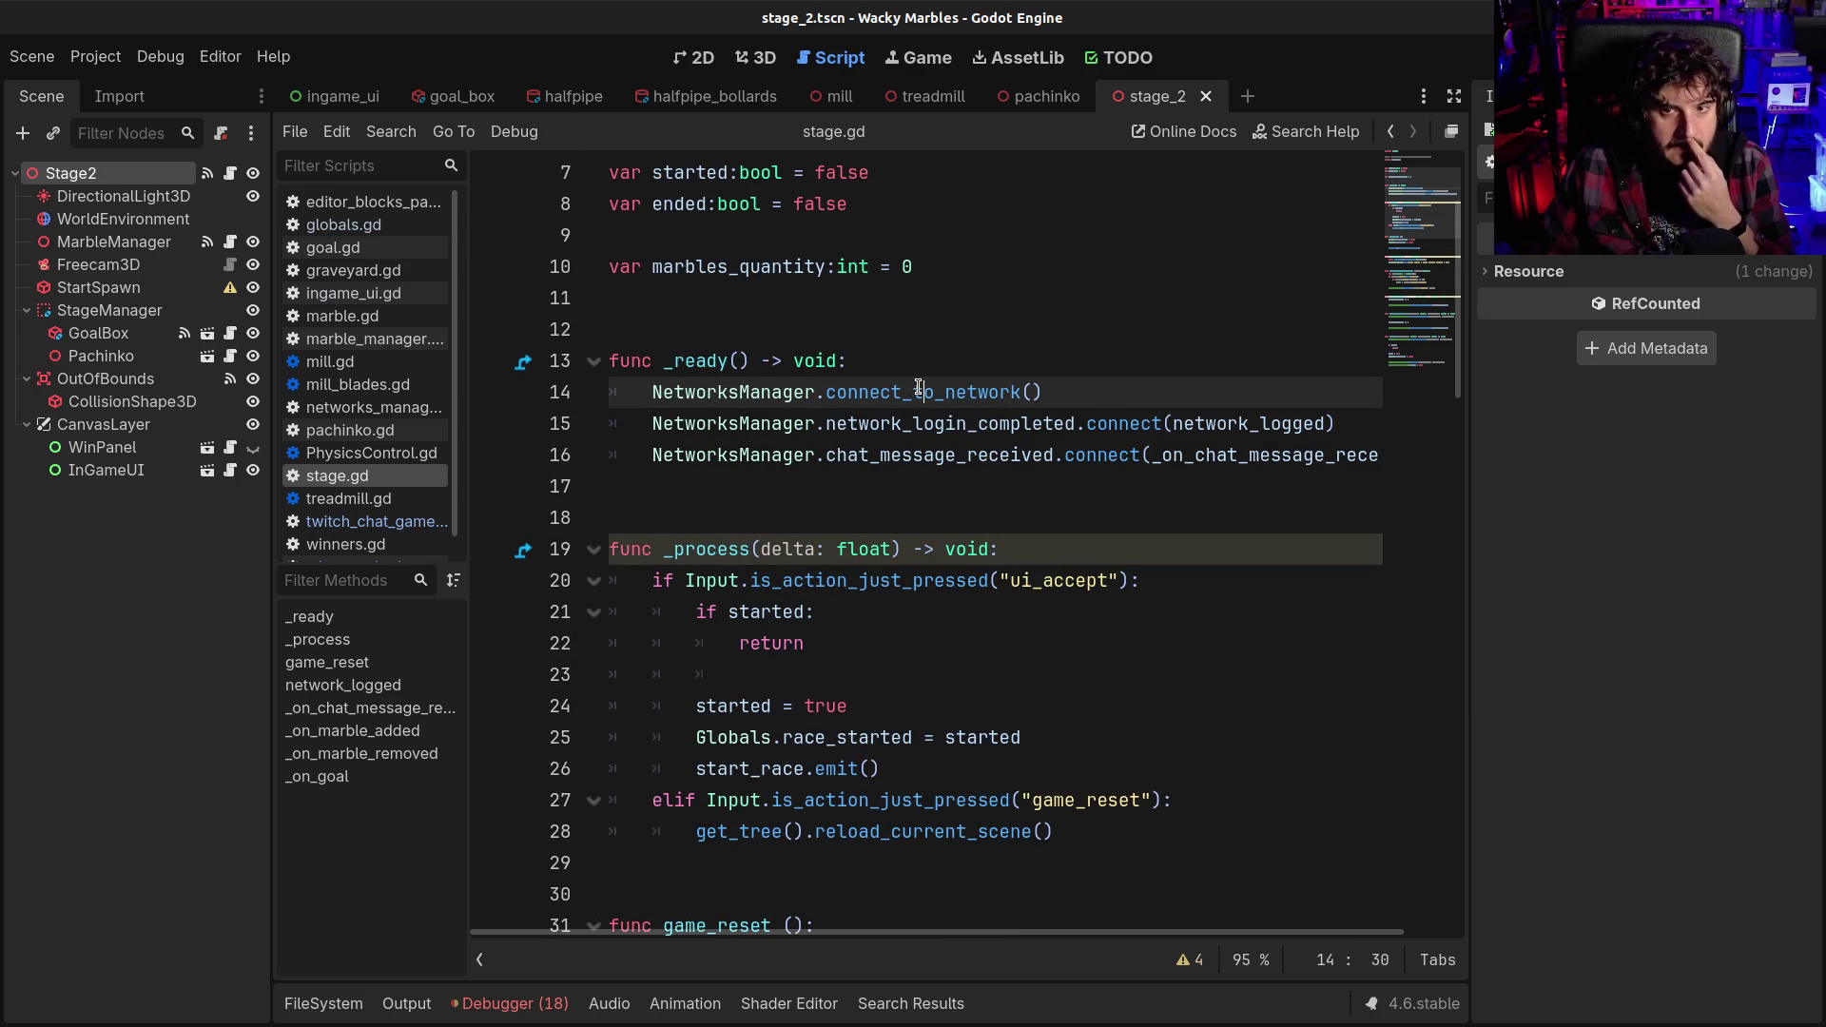
{"action": "left_click", "coordinate": [919, 392]}
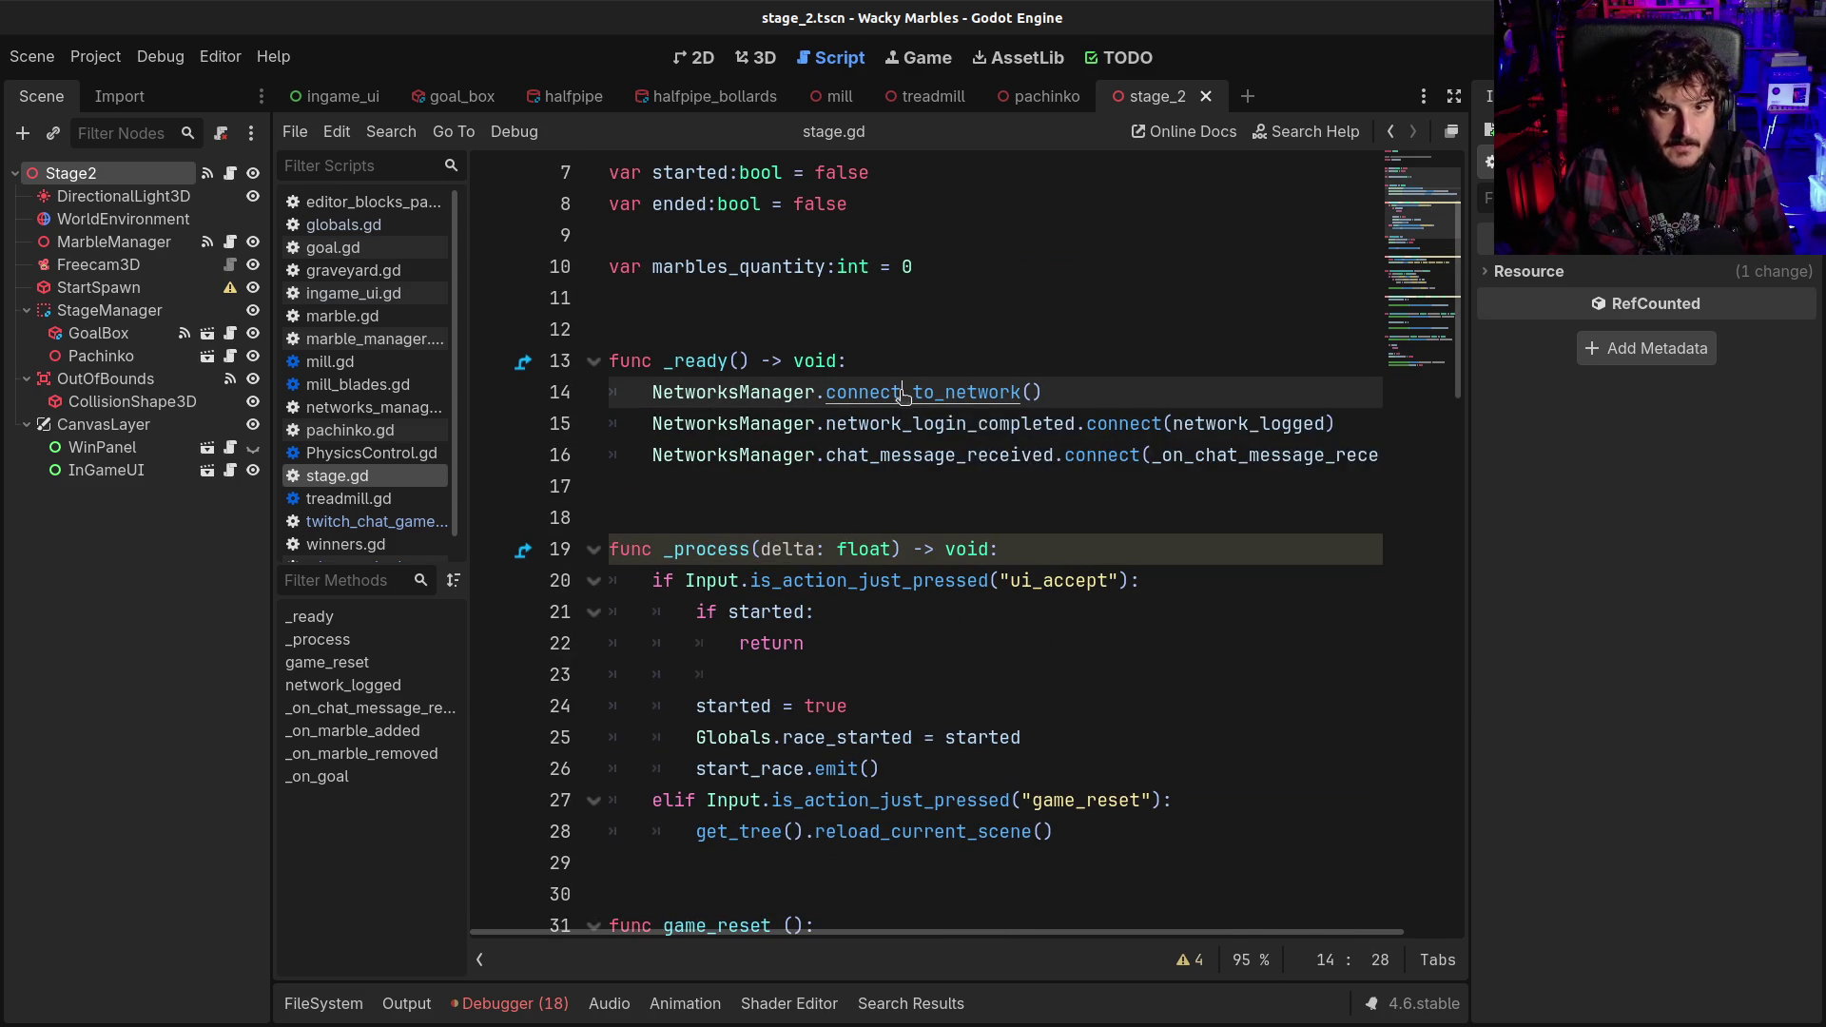
{"action": "left_click", "coordinate": [907, 392], "text": "ctrl"}
- Review the current_network declaration in networks_manager.gd, then navigate back
{"action": "scroll", "coordinate": [815, 505], "scroll_direction": "up", "scroll_amount": 1}
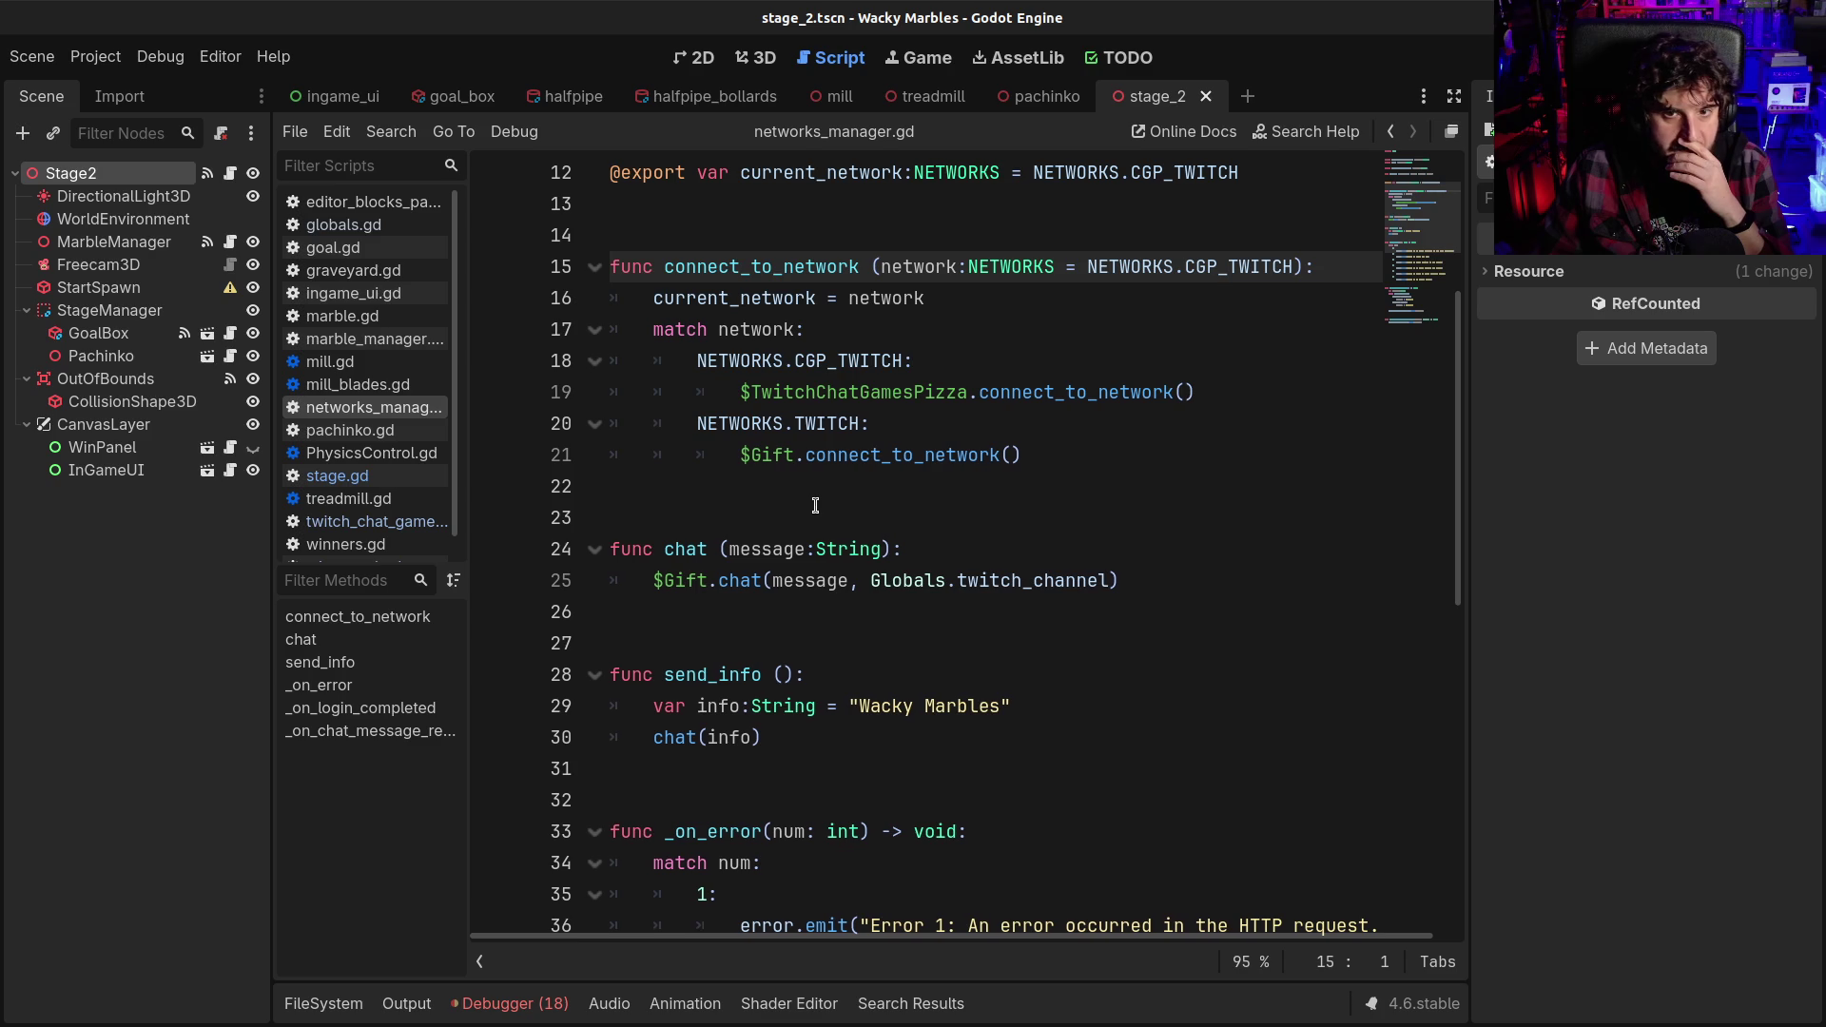
{"action": "scroll", "coordinate": [815, 505], "scroll_direction": "up", "scroll_amount": 1}
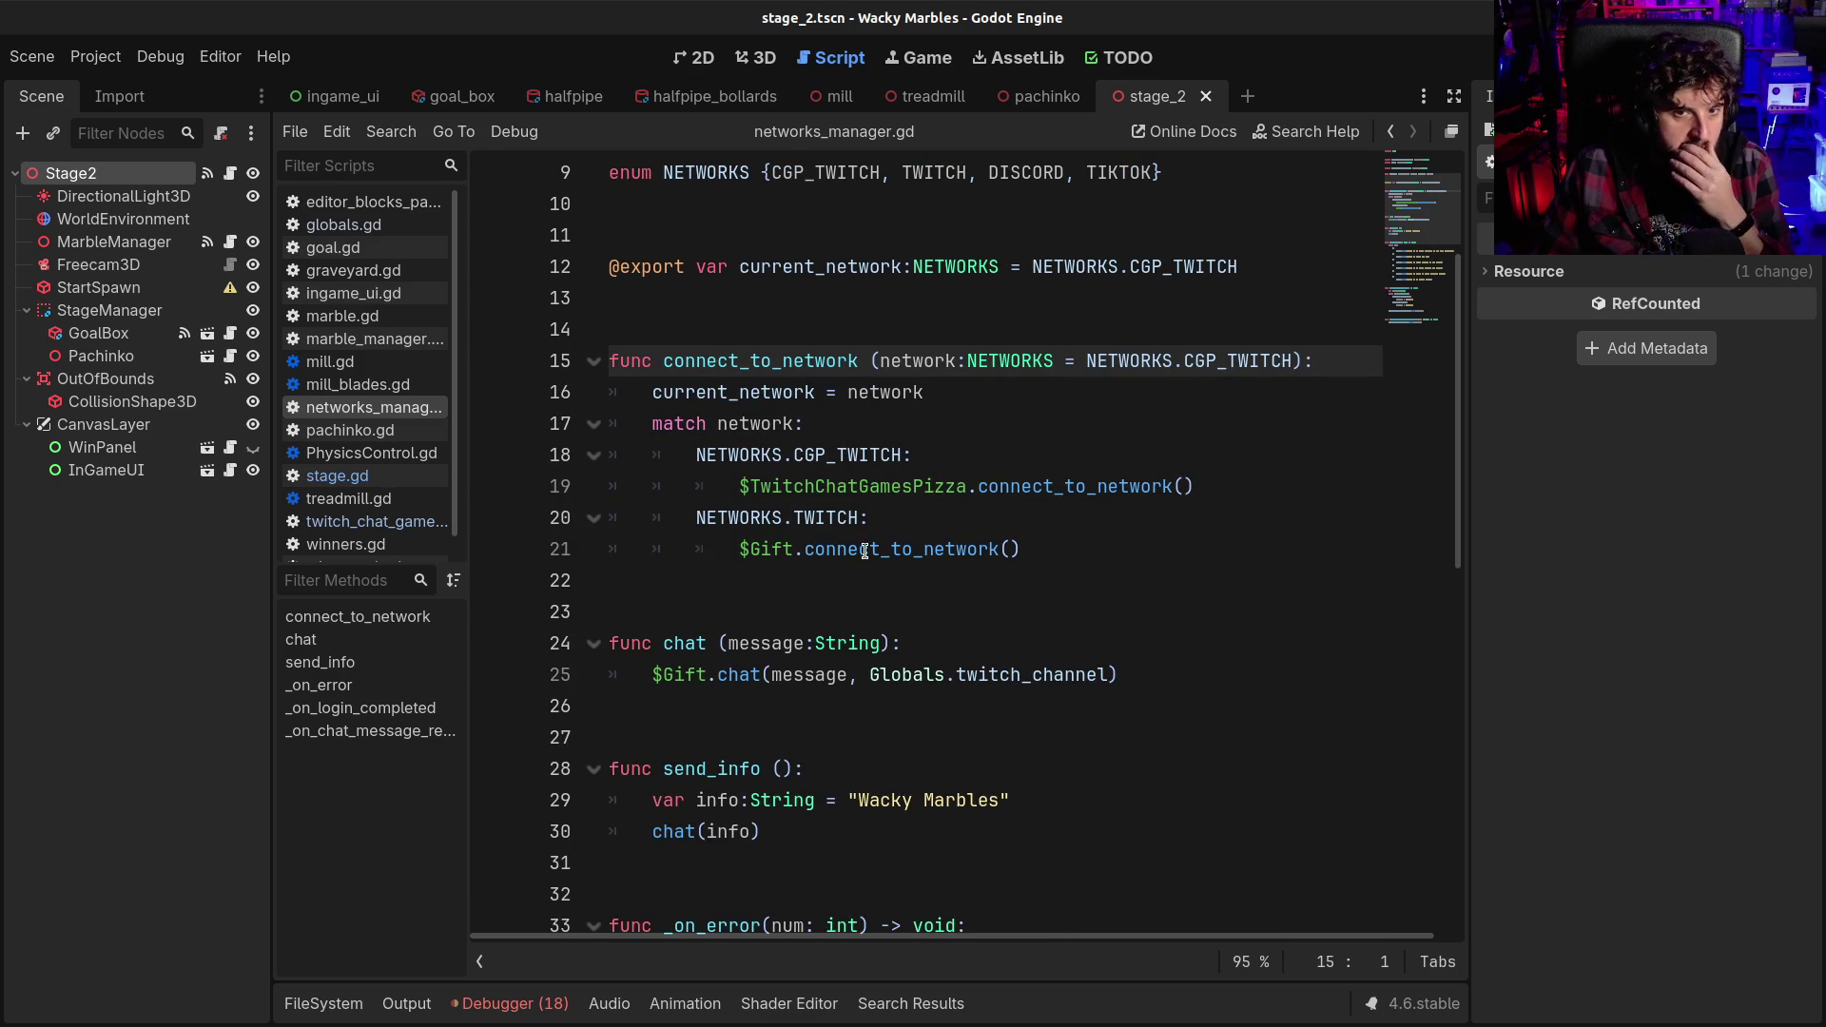
{"action": "scroll", "coordinate": [865, 552], "scroll_direction": "up", "scroll_amount": 3}
{"action": "left_click_drag", "start_coordinate": [805, 517], "coordinate": [1034, 485]}
{"action": "left_click", "coordinate": [1034, 485]}
{"action": "left_click", "coordinate": [862, 466]}
{"action": "left_click", "coordinate": [1392, 133]}
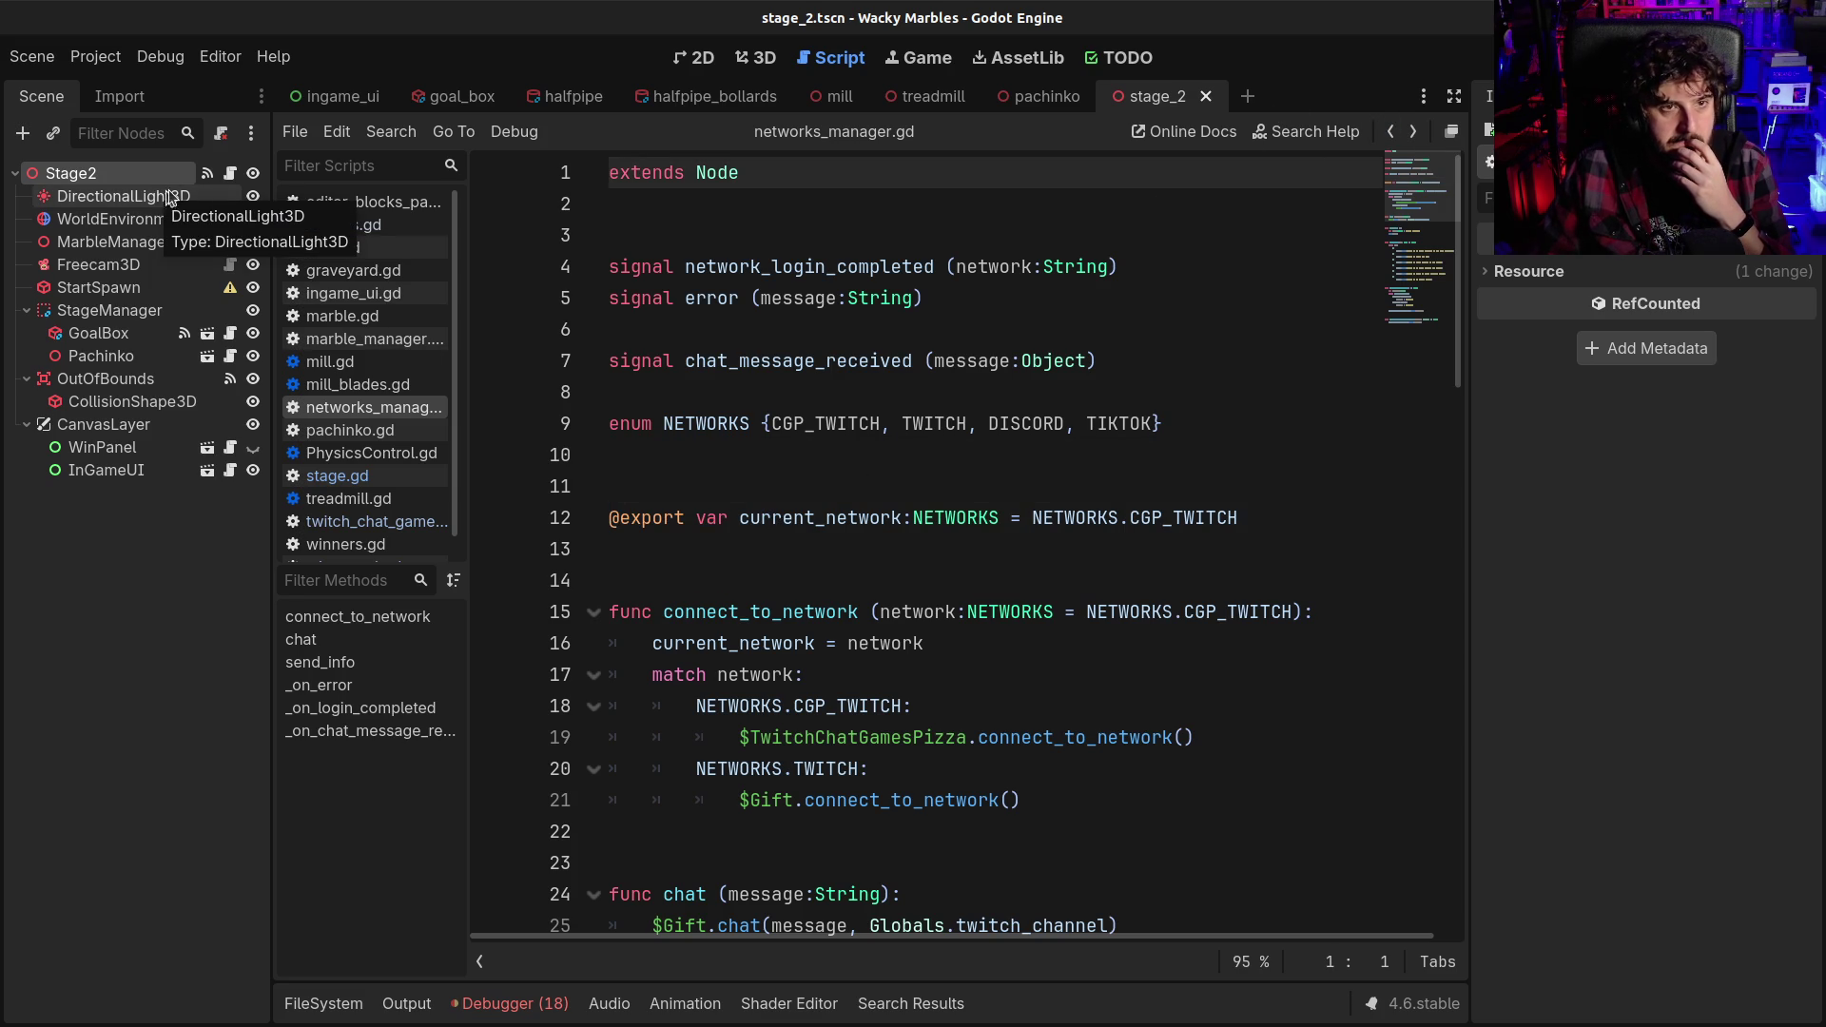
- Open MarbleManager's script and look over lines 10-17 around _marble_limit in marble_manager.gd
{"action": "left_click", "coordinate": [230, 173]}
{"action": "left_click", "coordinate": [851, 445]}
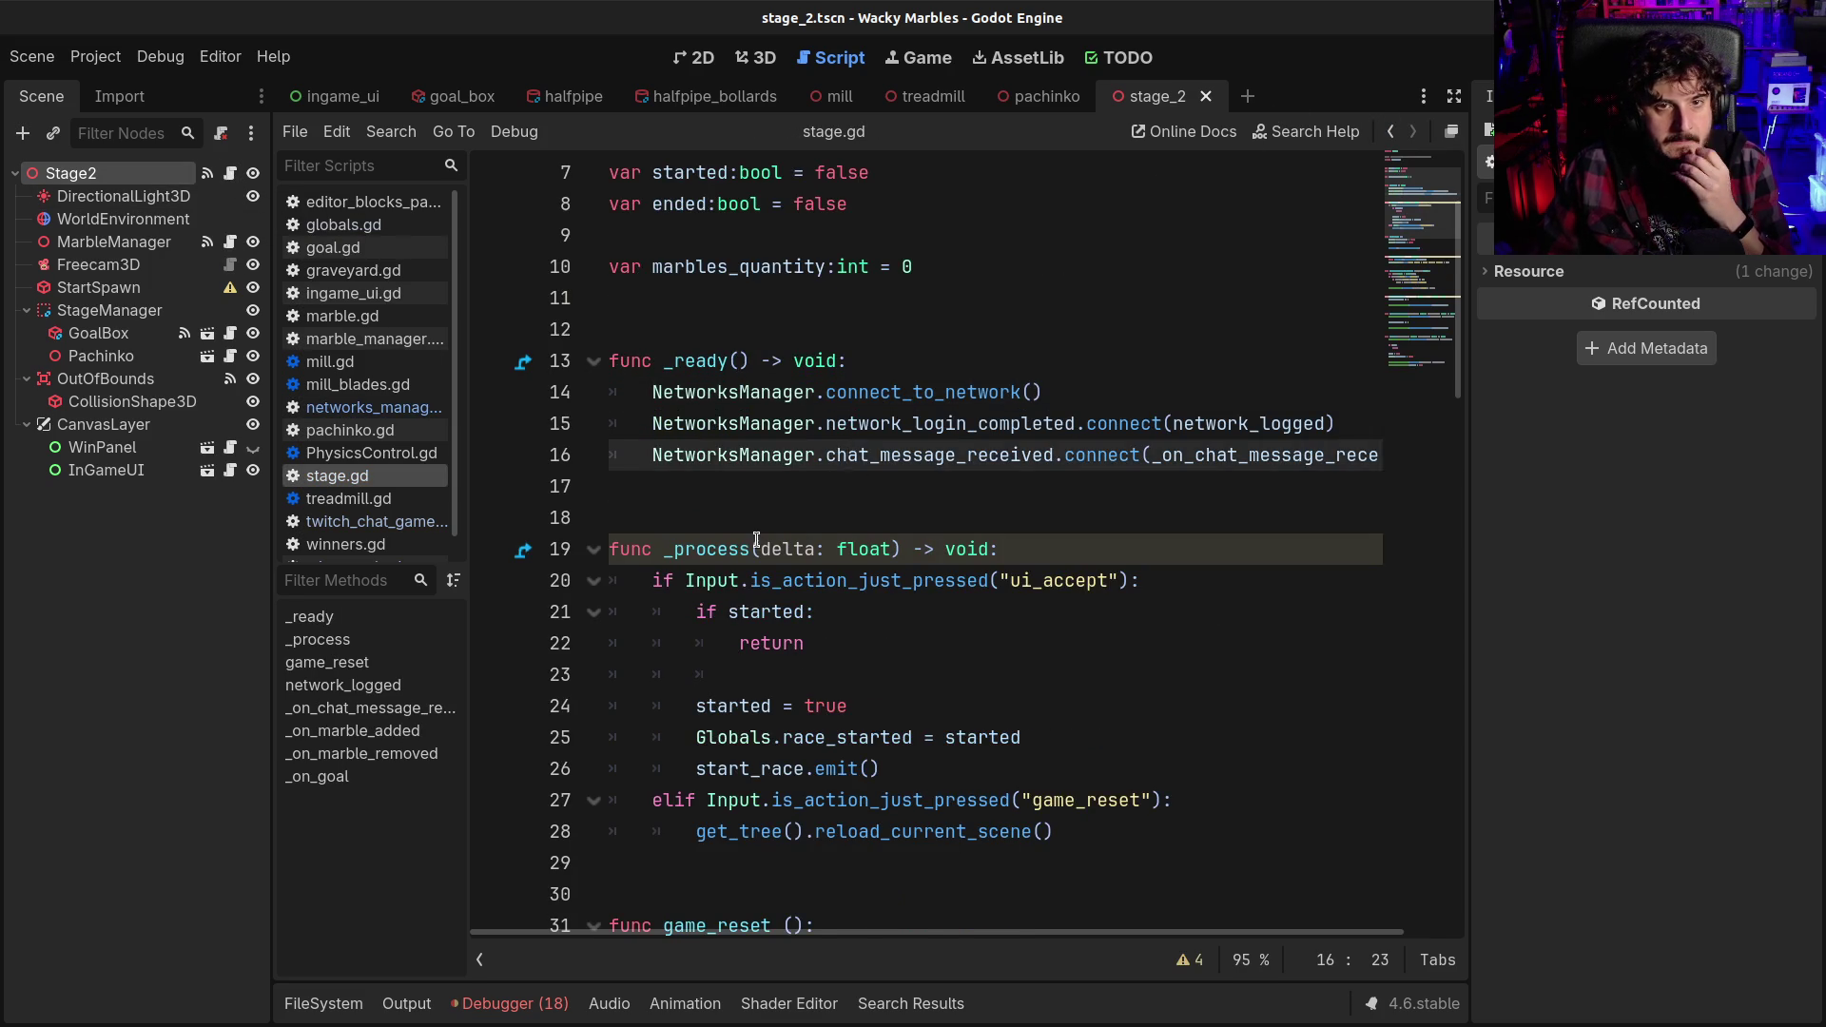
{"action": "scroll", "coordinate": [757, 541], "scroll_direction": "up", "scroll_amount": 2}
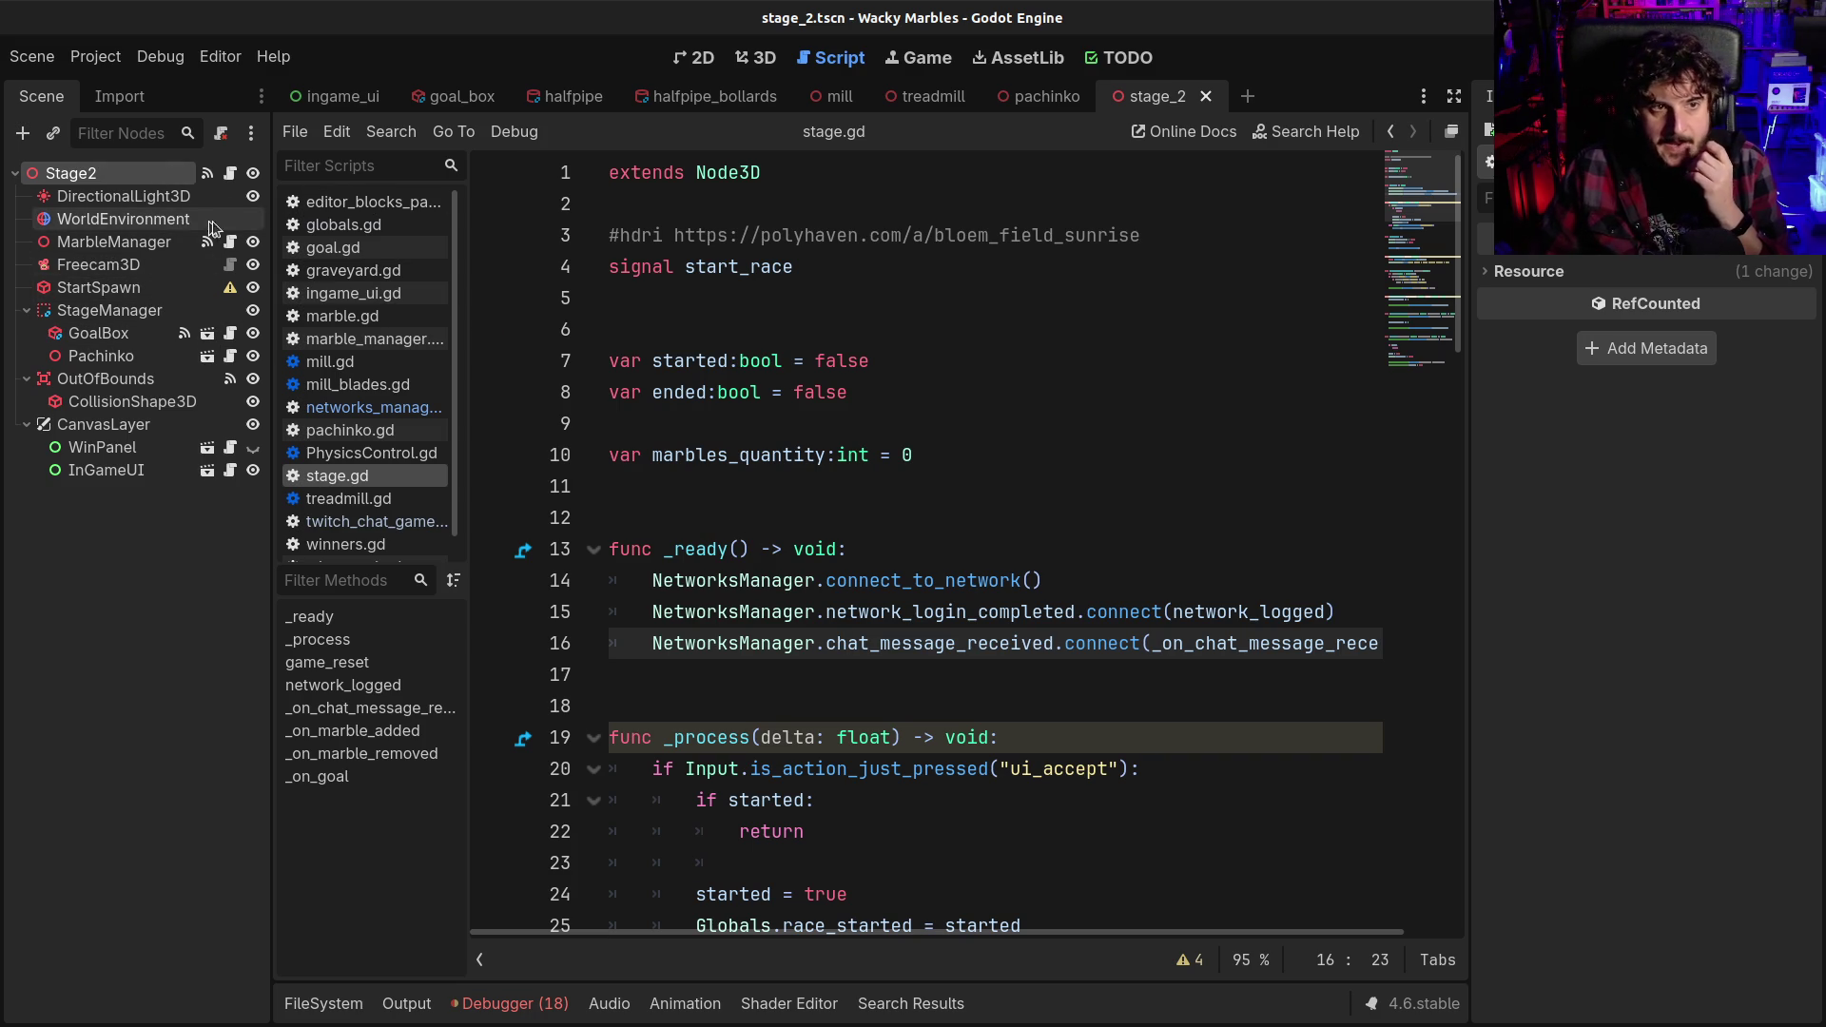
{"action": "left_click", "coordinate": [230, 242]}
{"action": "scroll", "coordinate": [865, 428], "scroll_direction": "up", "scroll_amount": 2}
{"action": "left_click_drag", "start_coordinate": [685, 361], "coordinate": [776, 590]}
{"action": "left_click", "coordinate": [777, 589]}
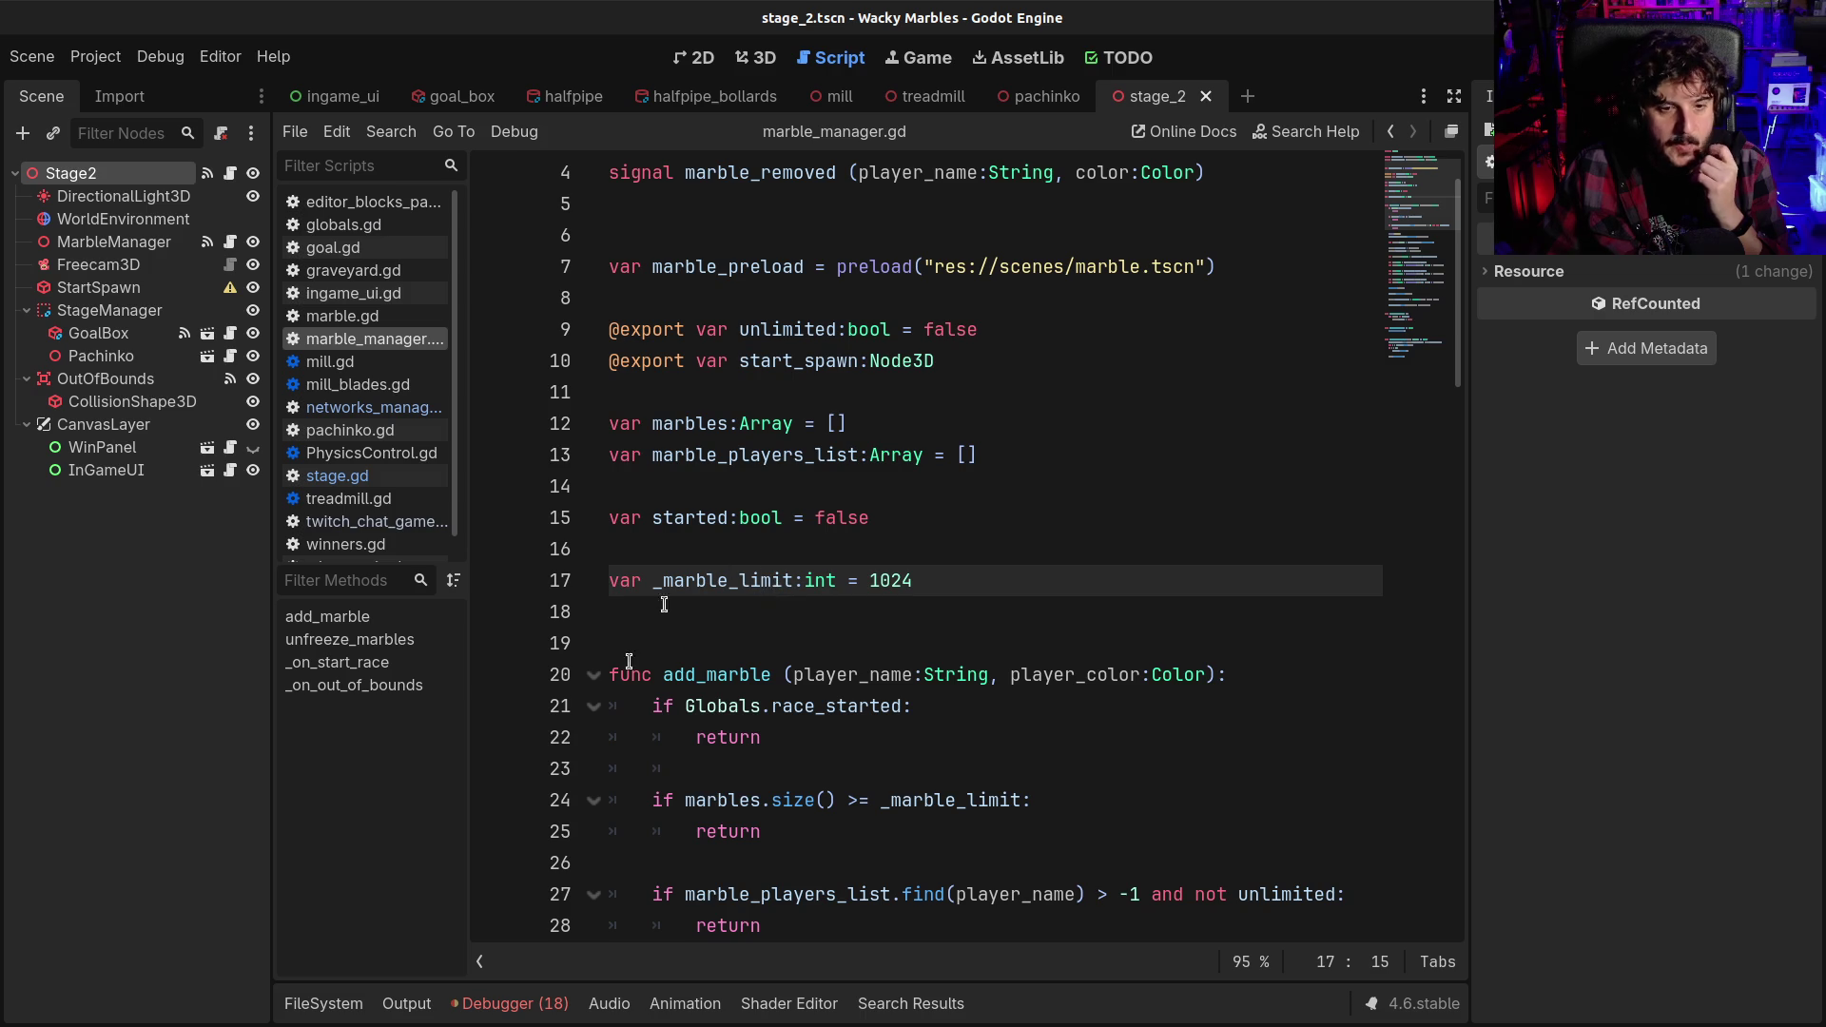
- Reopen stage.gd from the Stage2 node and scroll down to _process and game_reset
{"action": "left_click", "coordinate": [230, 172]}
{"action": "scroll", "coordinate": [858, 630], "scroll_direction": "down", "scroll_amount": 3}
{"action": "scroll", "coordinate": [858, 631], "scroll_direction": "down", "scroll_amount": 1}
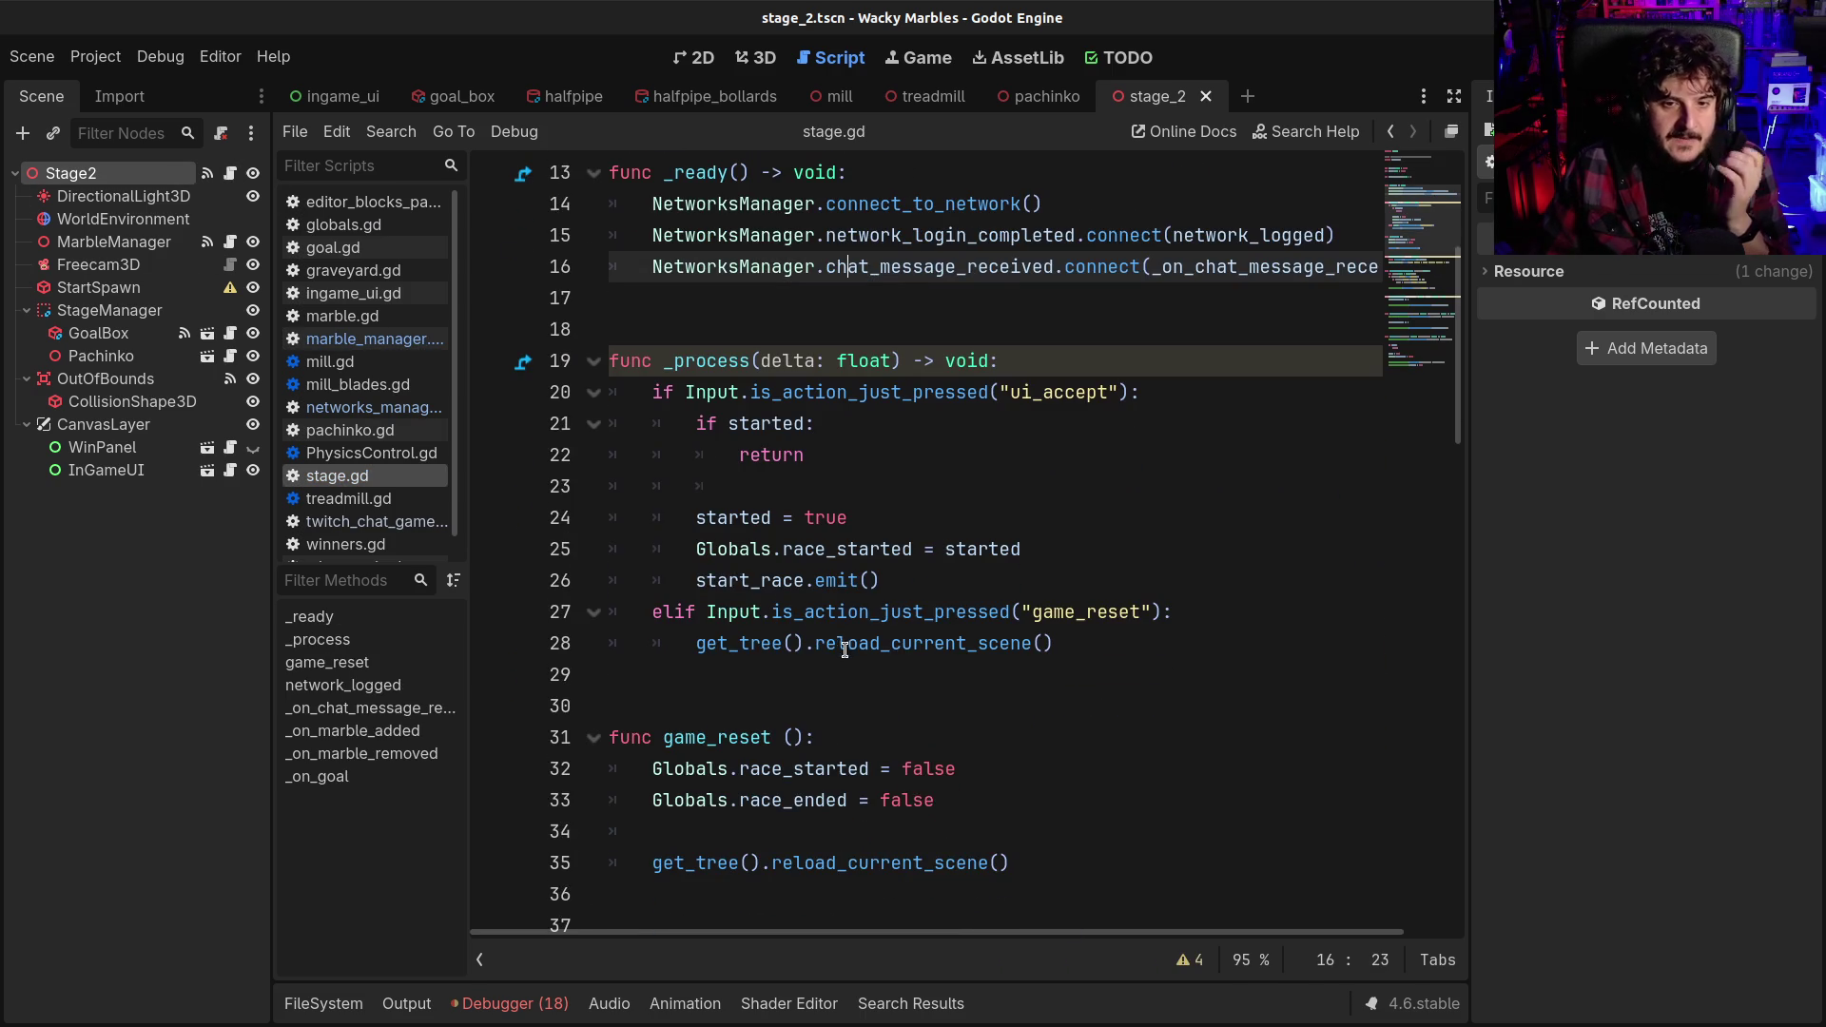
- Replace get_tree().reload_current_scene() on line 28 with a call to game_reset()
{"action": "double_click", "coordinate": [673, 738]}
{"action": "left_click_drag", "start_coordinate": [696, 643], "coordinate": [1054, 643]}
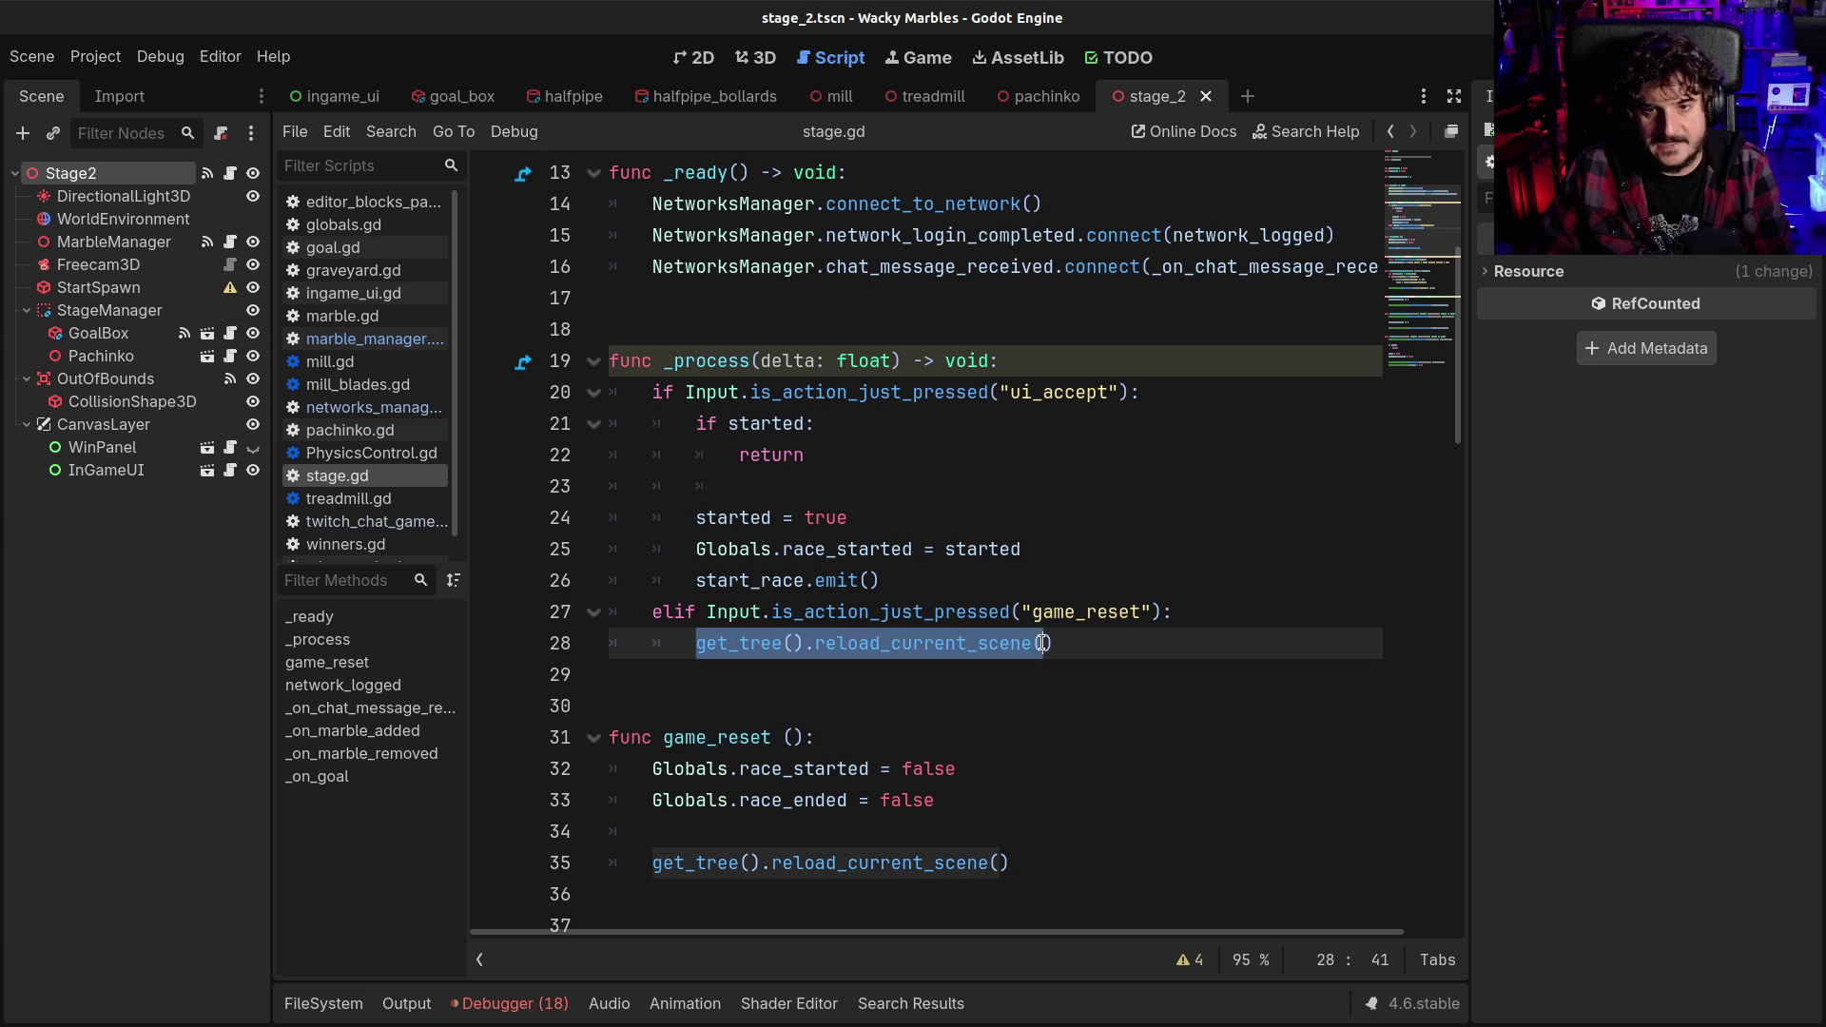
{"action": "type", "text": "game_reset"}
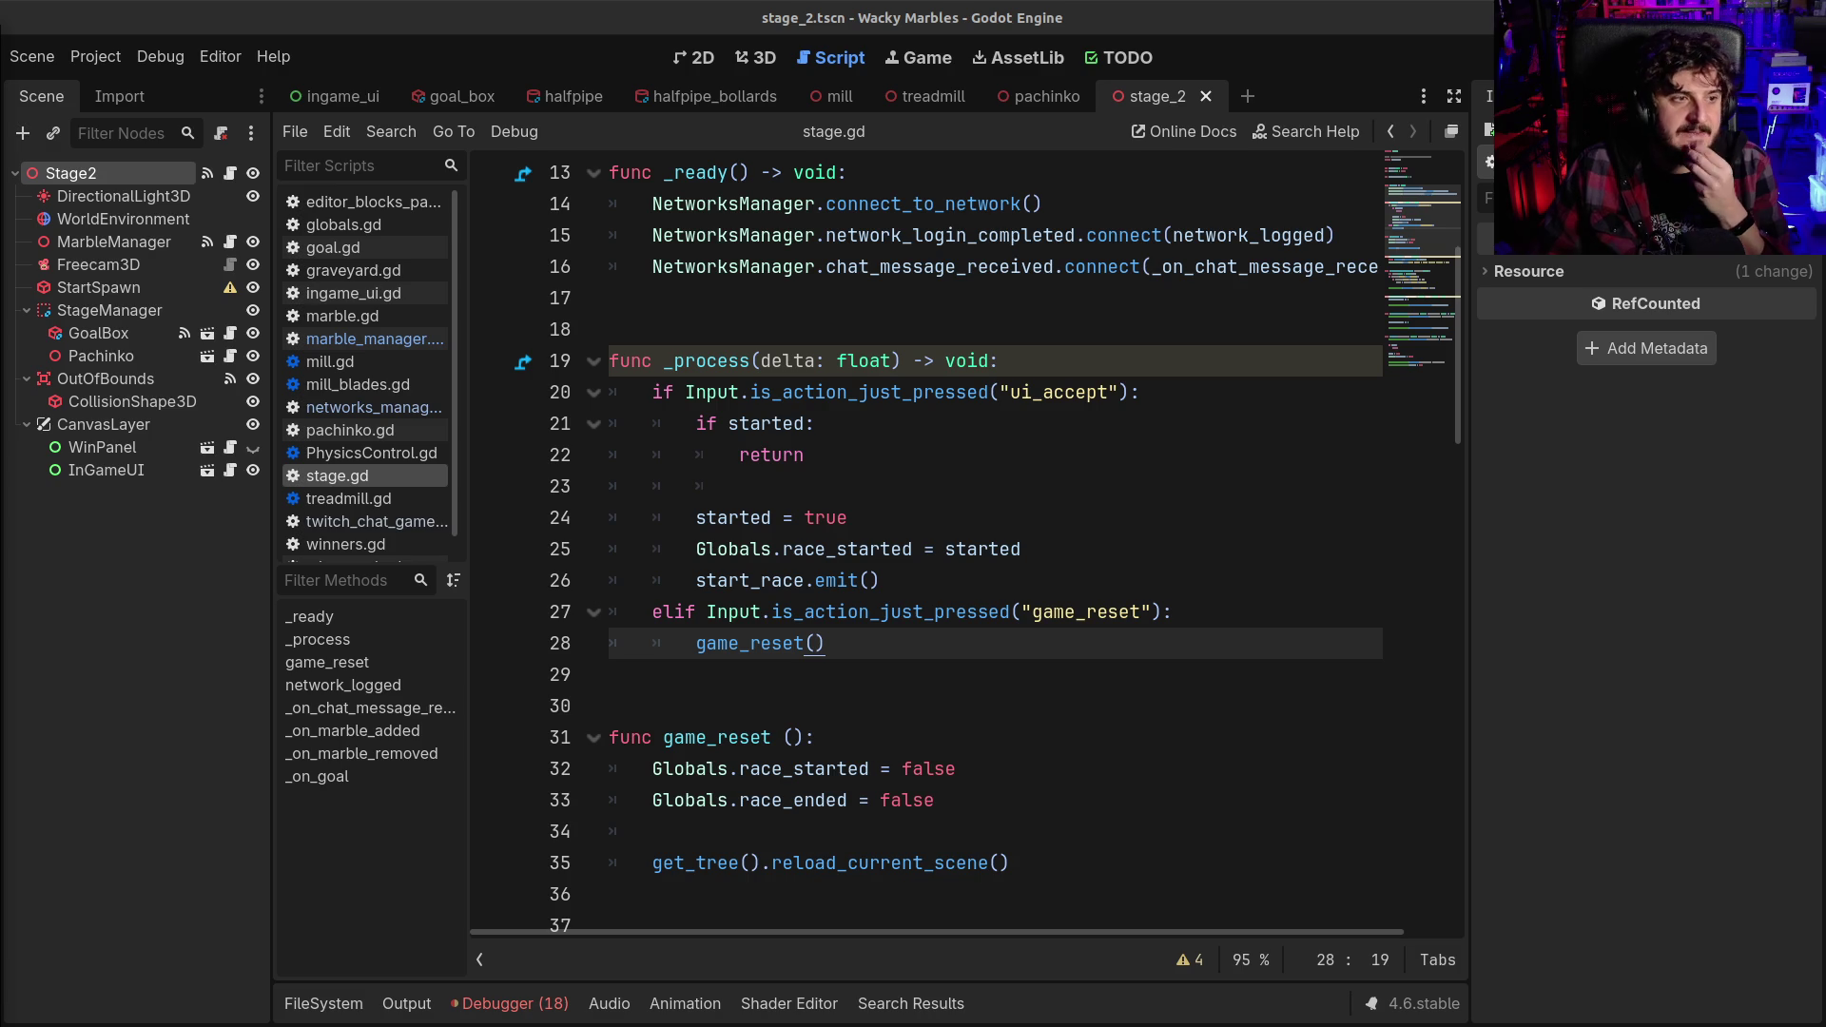
{"action": "left_click", "coordinate": [923, 612]}
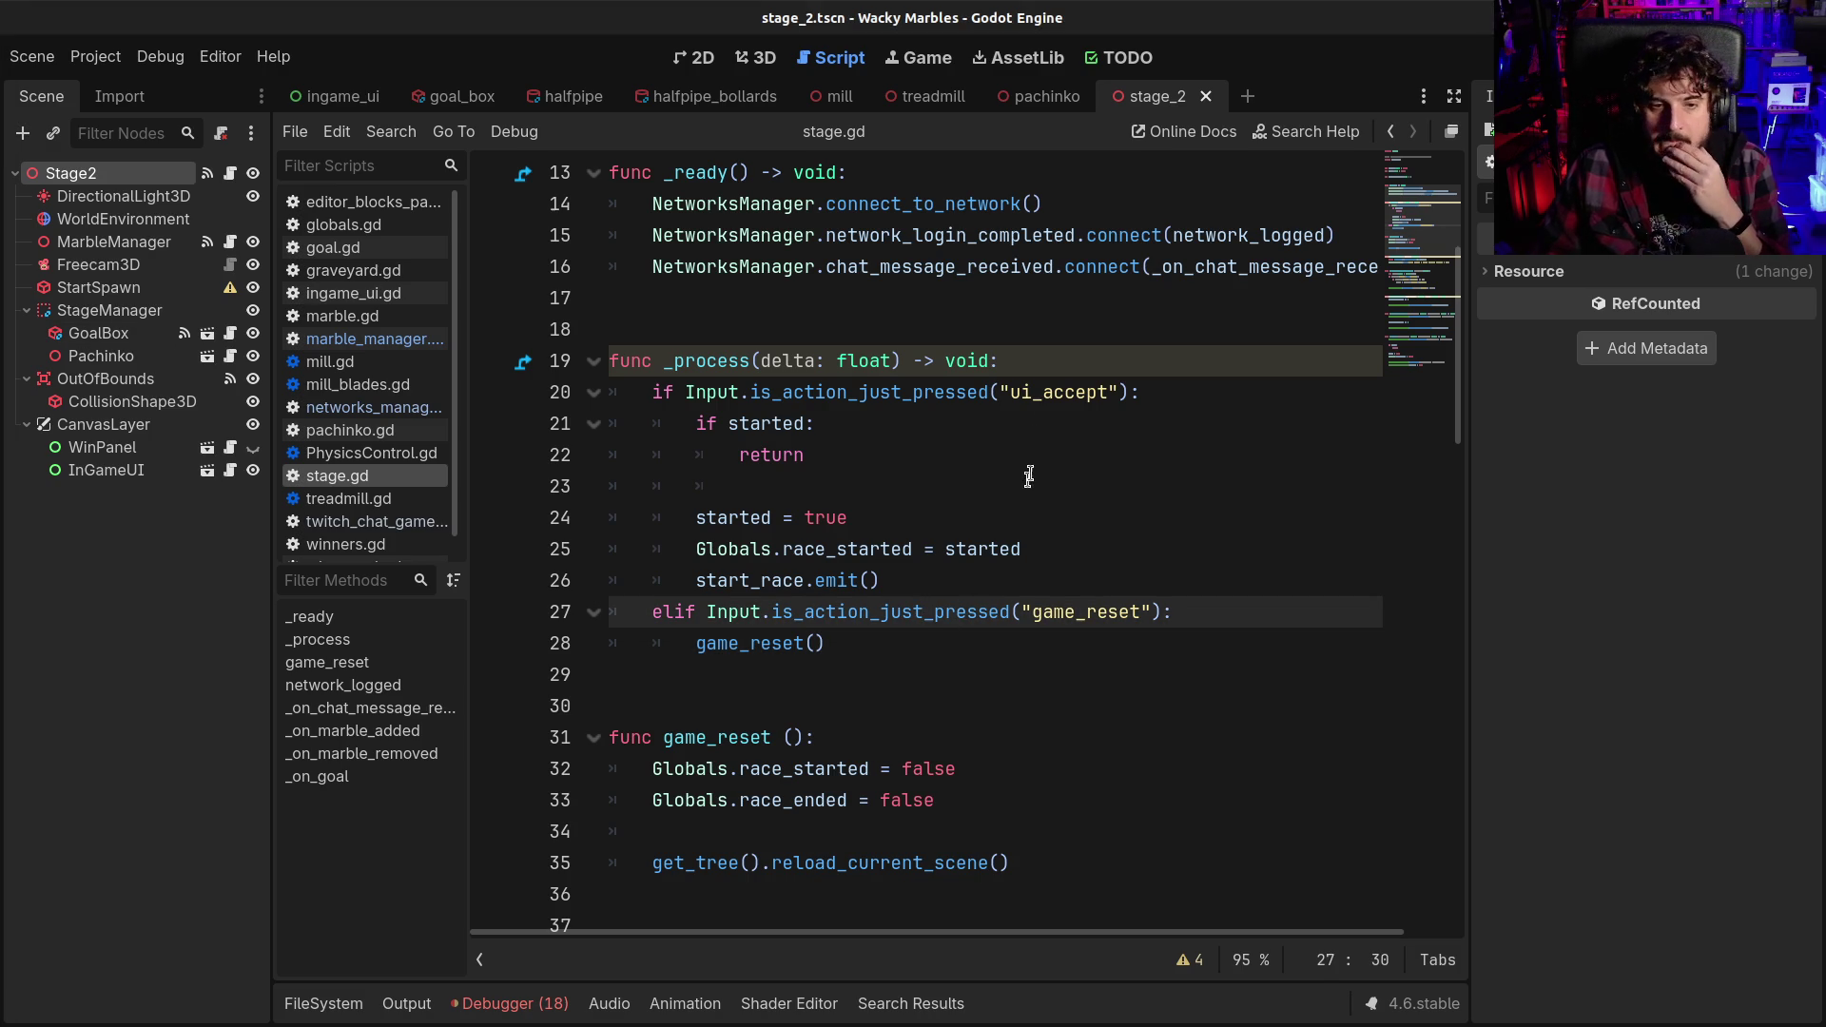
{"action": "key", "text": "F5"}
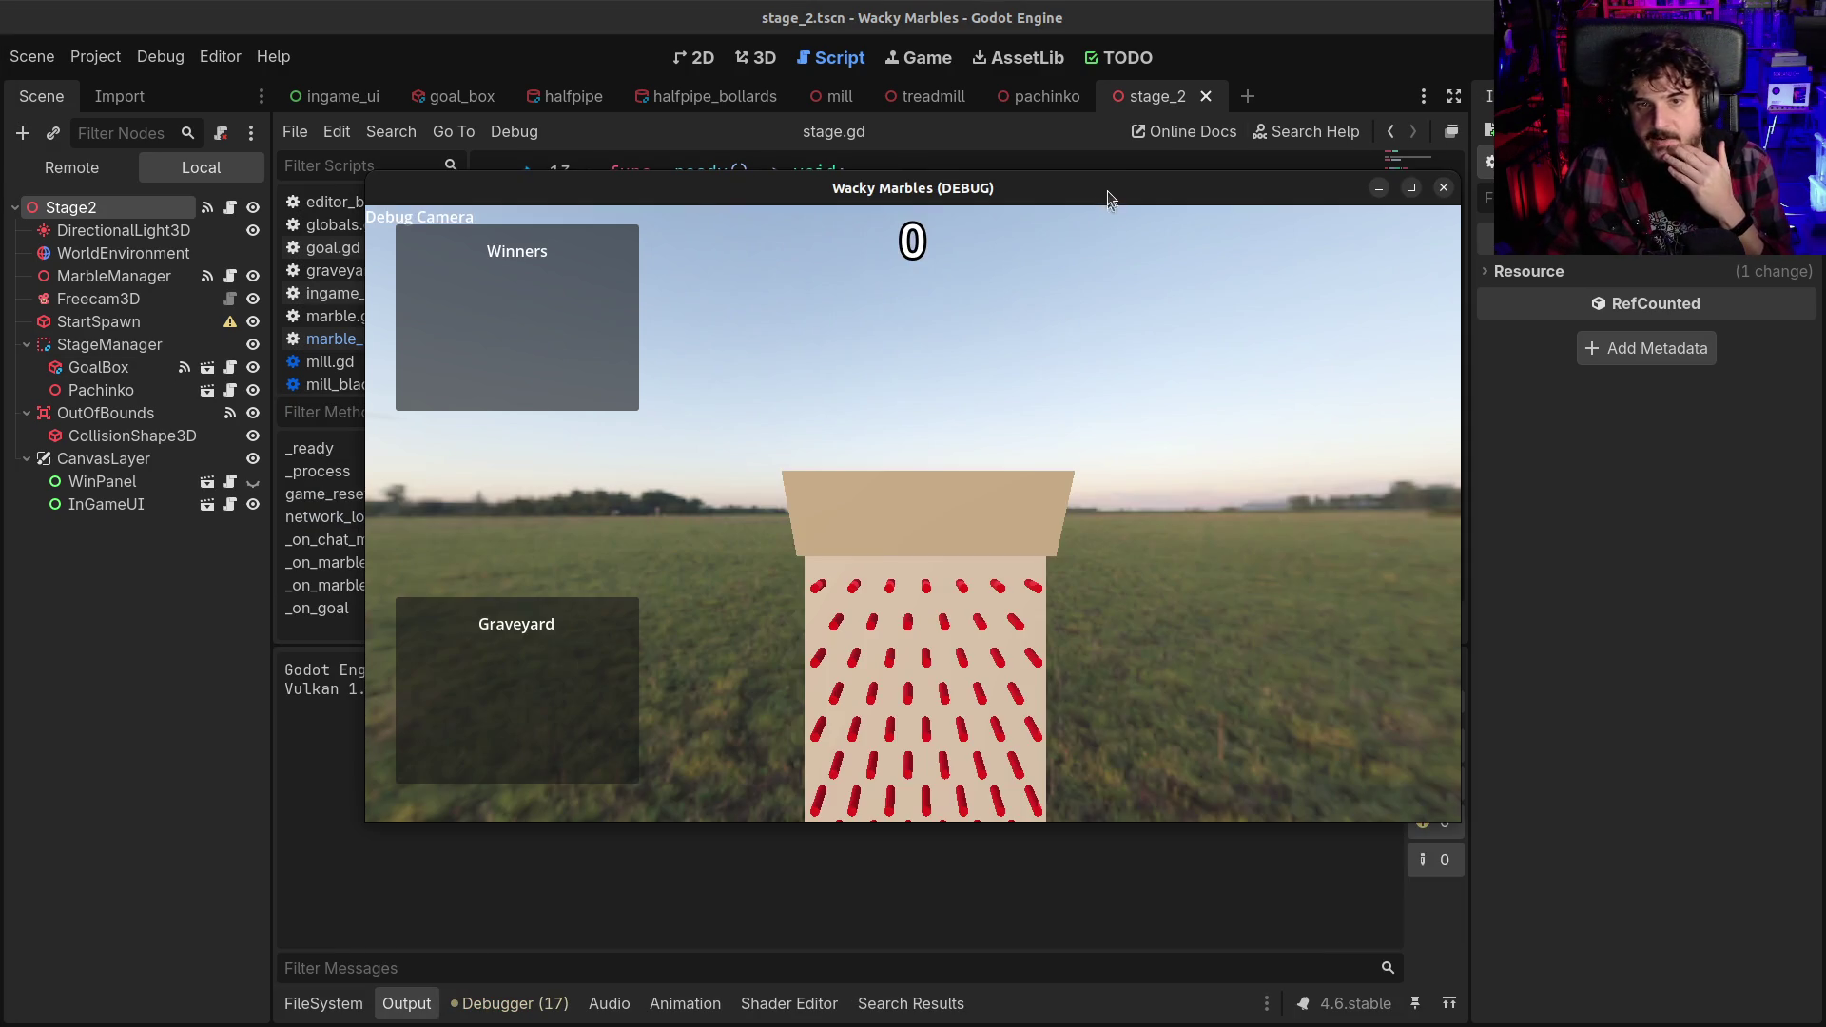
{"action": "double_click", "coordinate": [1106, 190]}
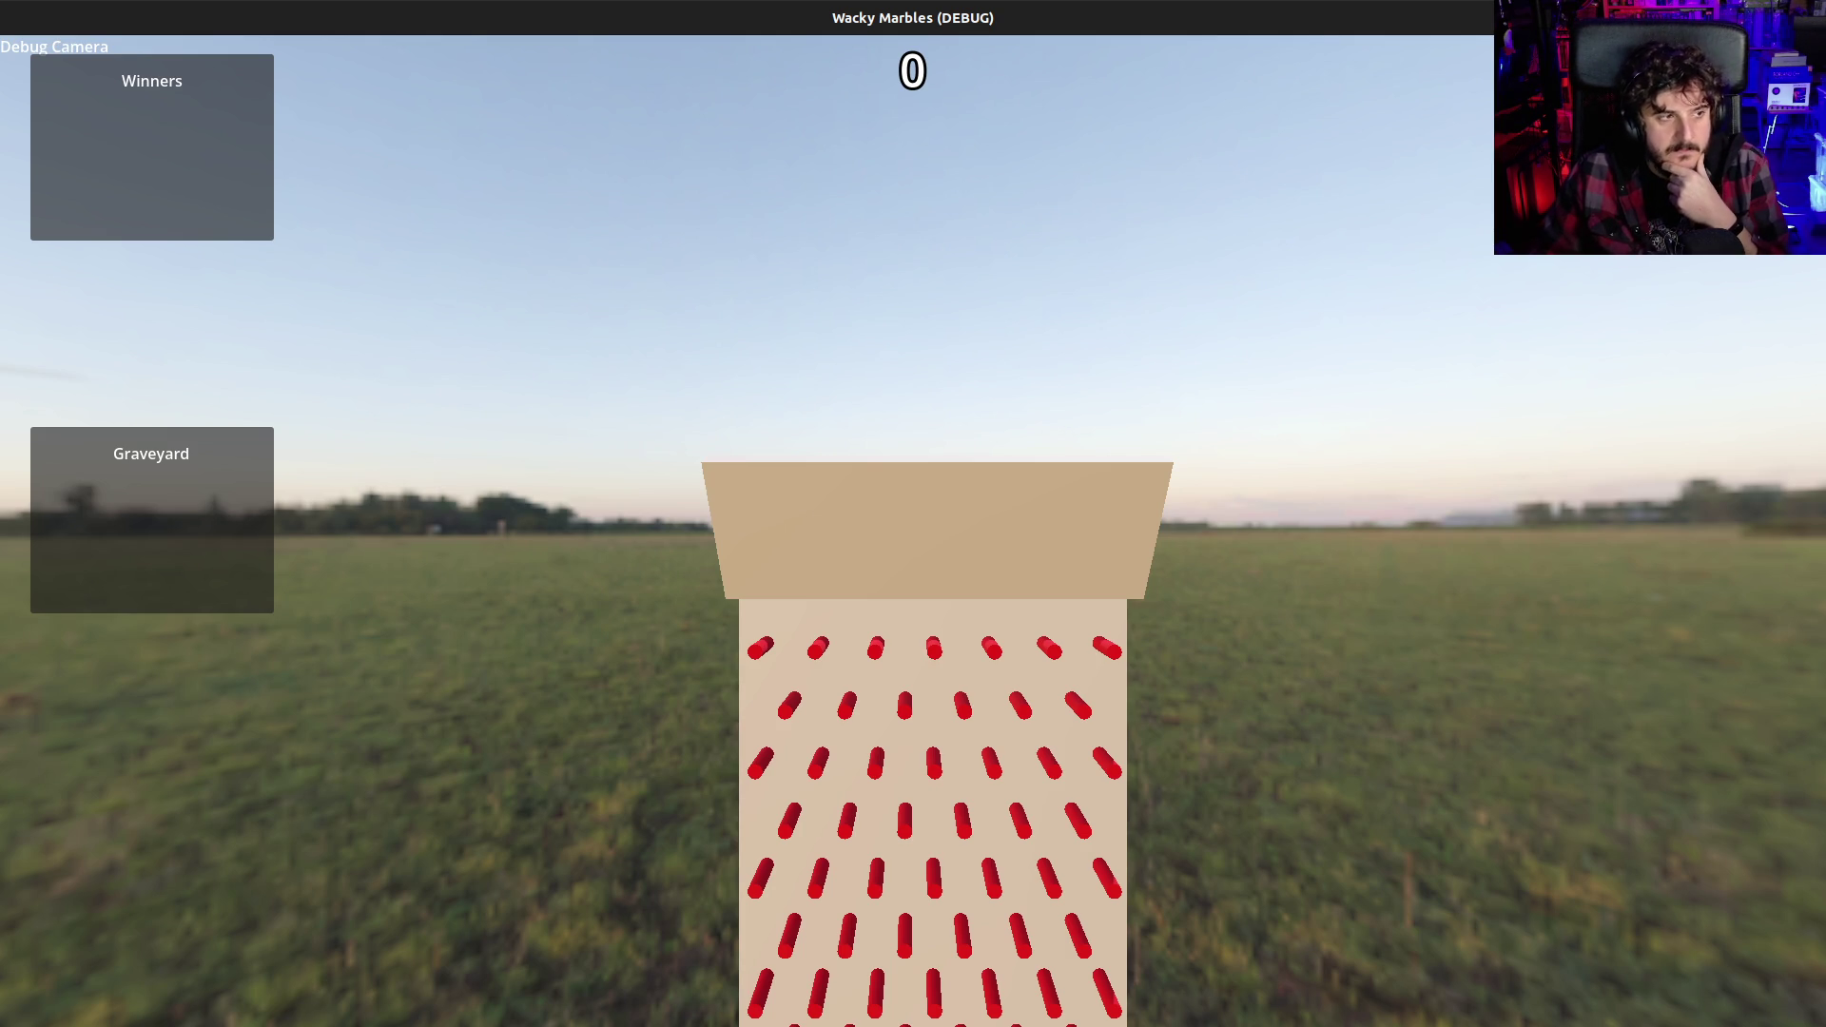
{"action": "key", "text": "F8"}
{"action": "mouse_move", "coordinate": [924, 362]}
{"action": "left_mouse_down"}
{"action": "mouse_move", "coordinate": [609, 362]}
{"action": "mouse_move", "coordinate": [609, 674]}
{"action": "left_mouse_up"}
{"action": "left_click", "coordinate": [609, 674]}
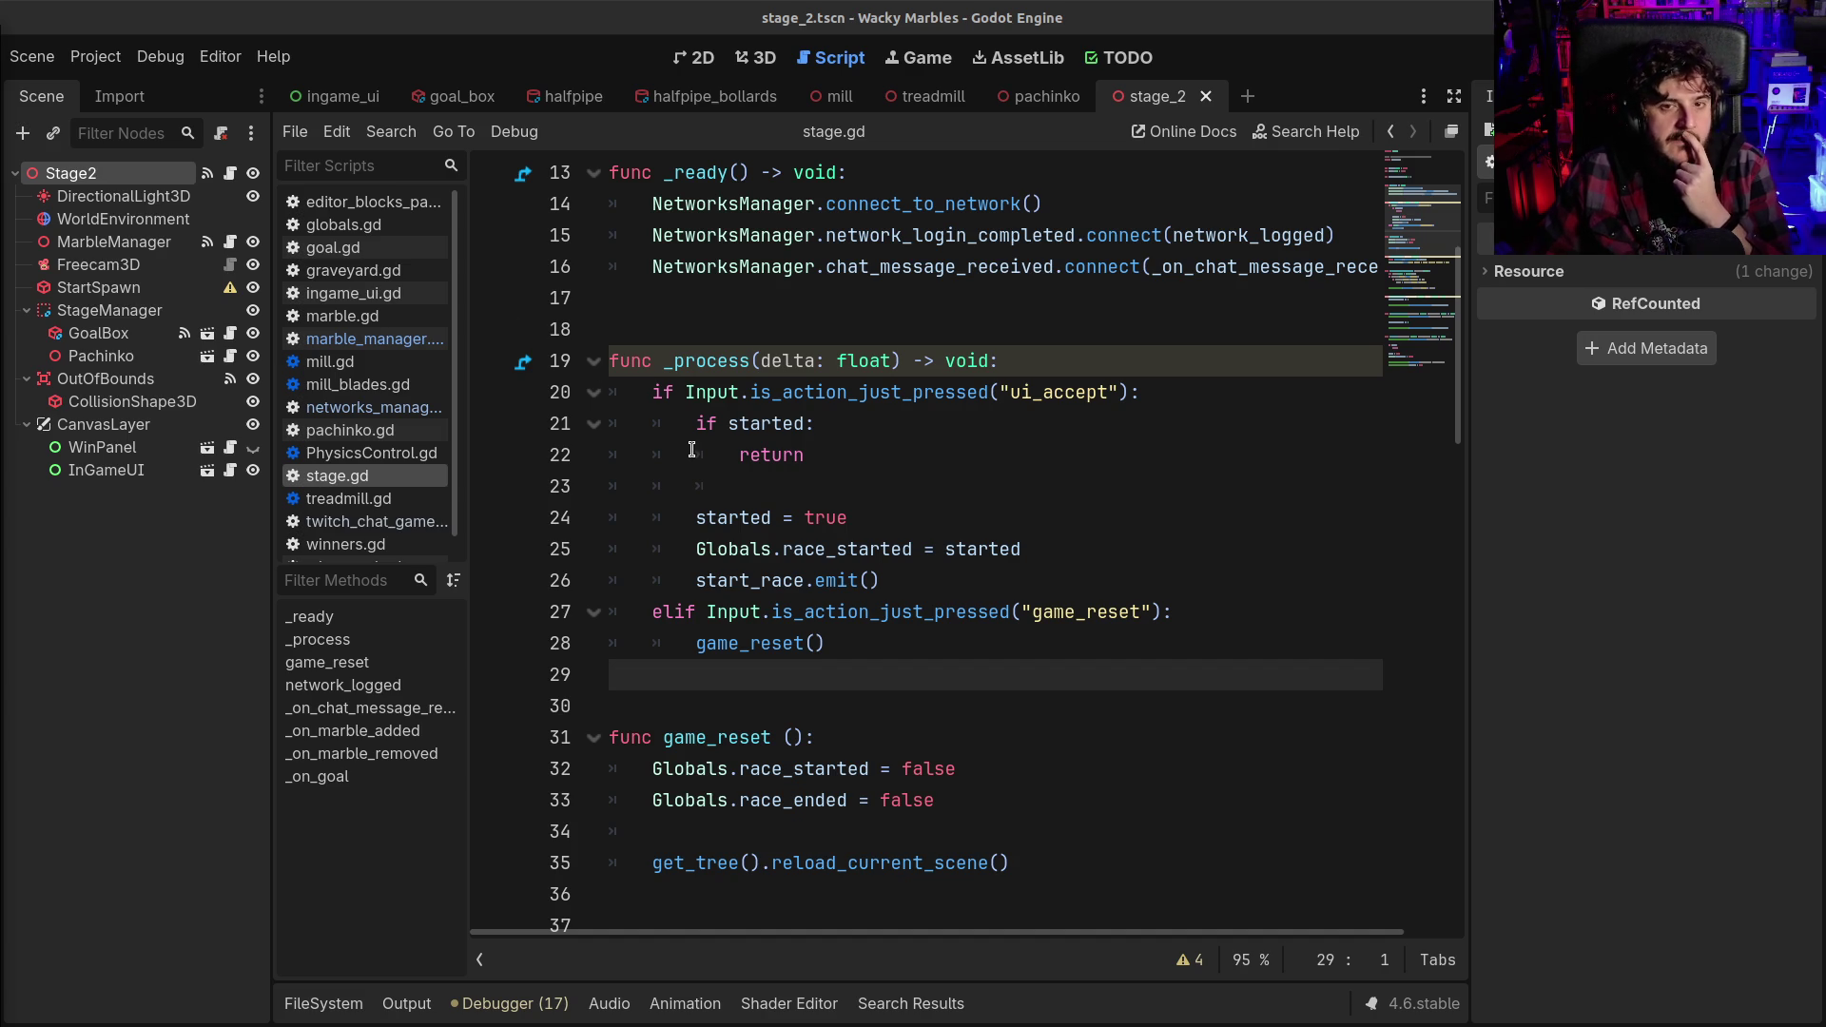
- Run the game again with F6, then stop it
{"action": "left_click", "coordinate": [721, 466]}
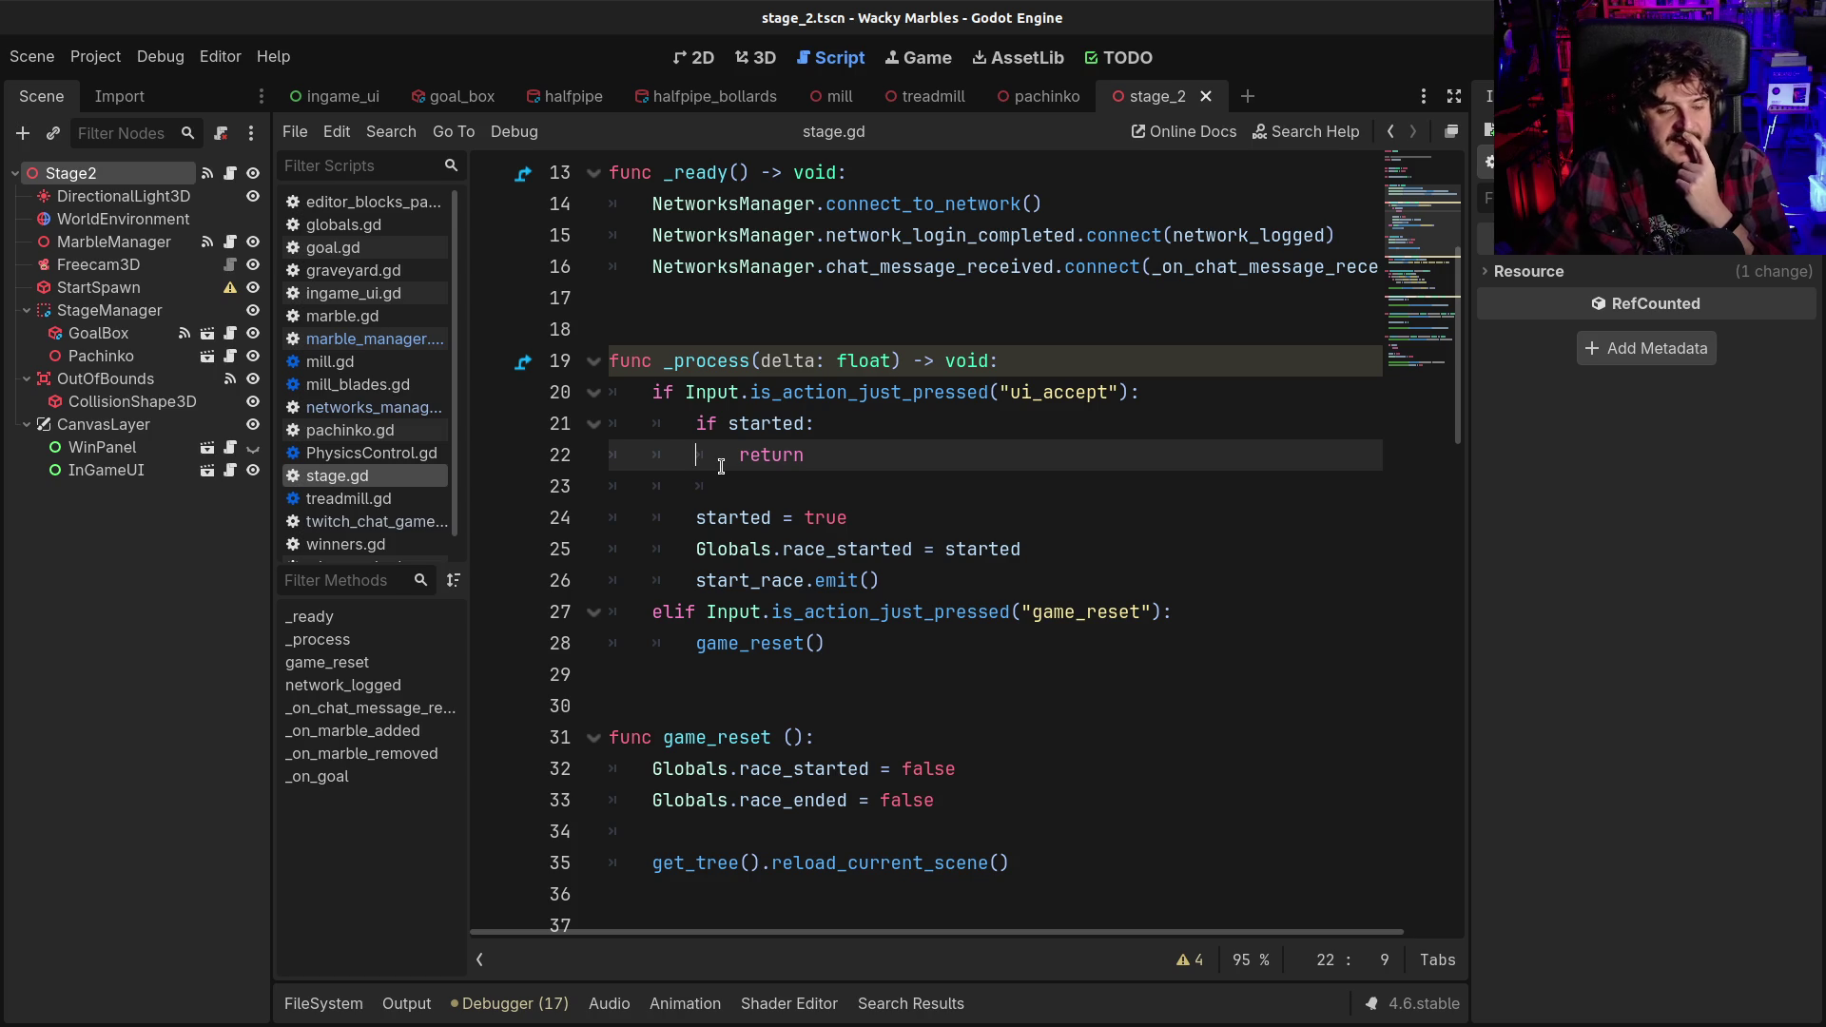
{"action": "key", "text": "F6"}
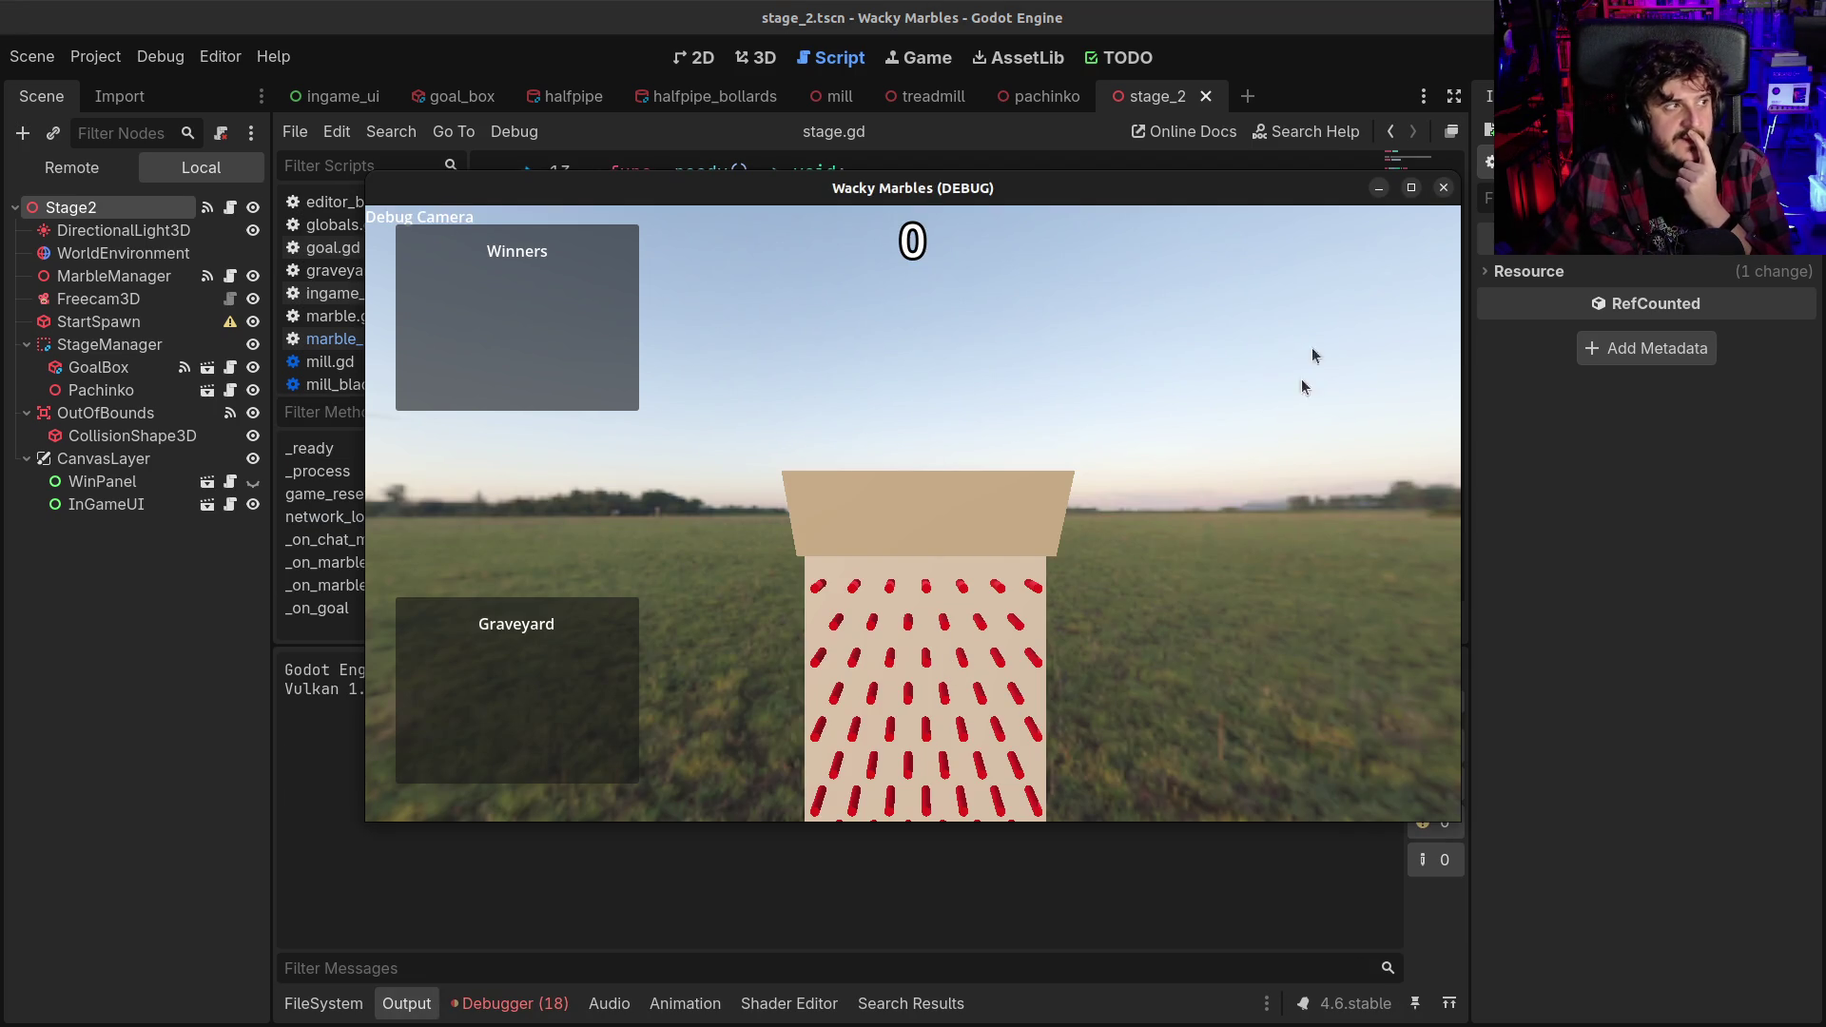
{"action": "left_click", "coordinate": [1442, 189]}
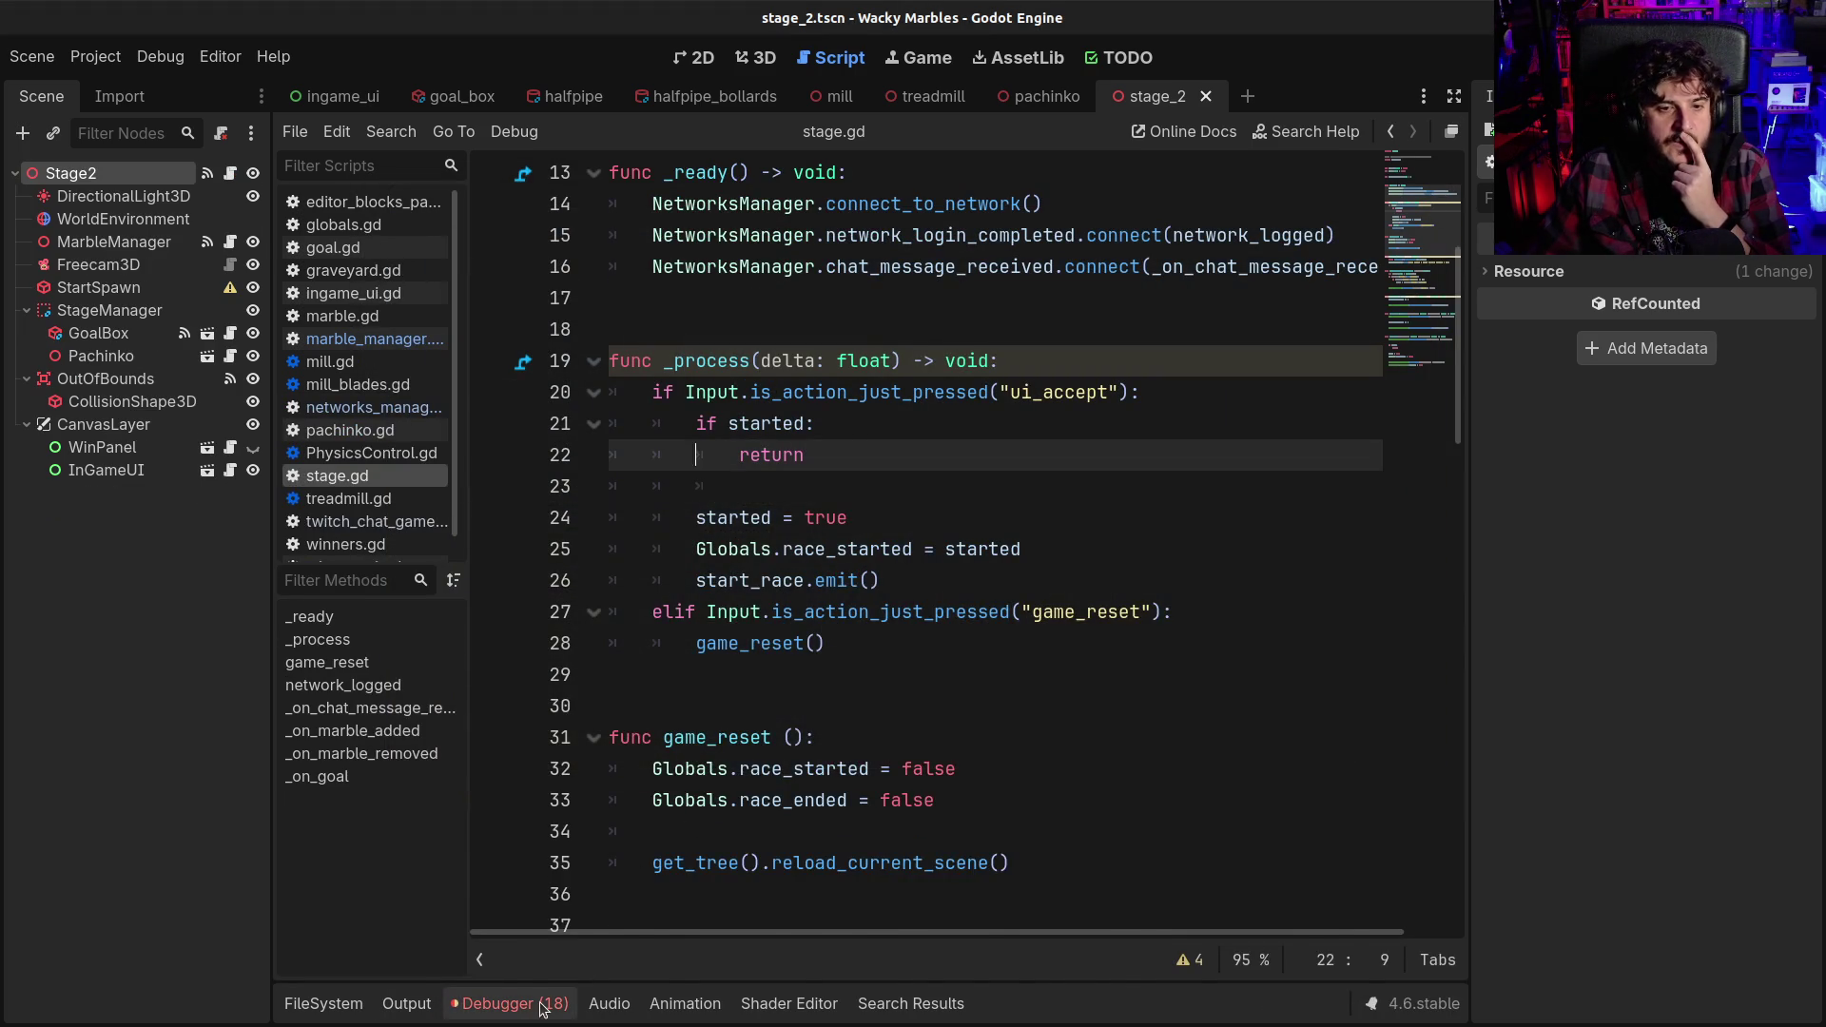
- Inspect the Debugger errors: the twitch_chat_games_pizza.gd login error and pachinko.gd's unused delta warning
{"action": "left_click", "coordinate": [537, 1004]}
{"action": "left_click", "coordinate": [597, 886]}
{"action": "scroll", "coordinate": [597, 886], "scroll_direction": "down", "scroll_amount": 5}
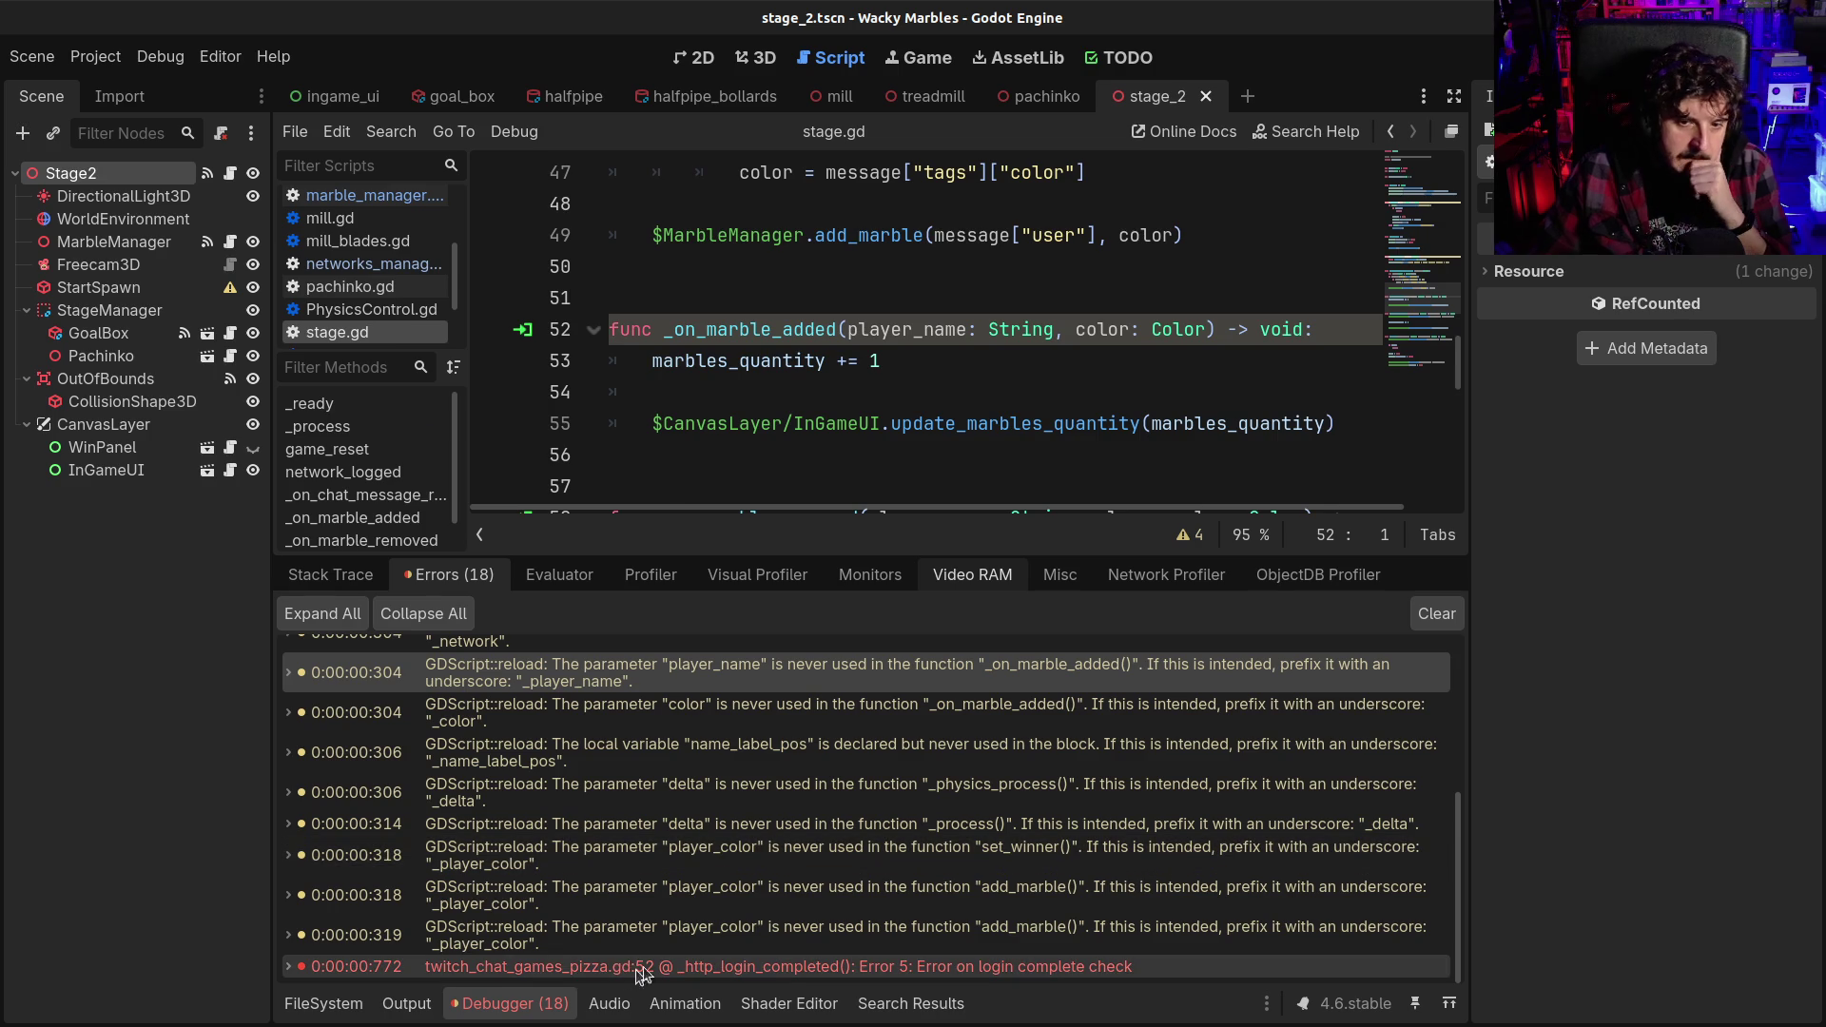
{"action": "left_click", "coordinate": [647, 966]}
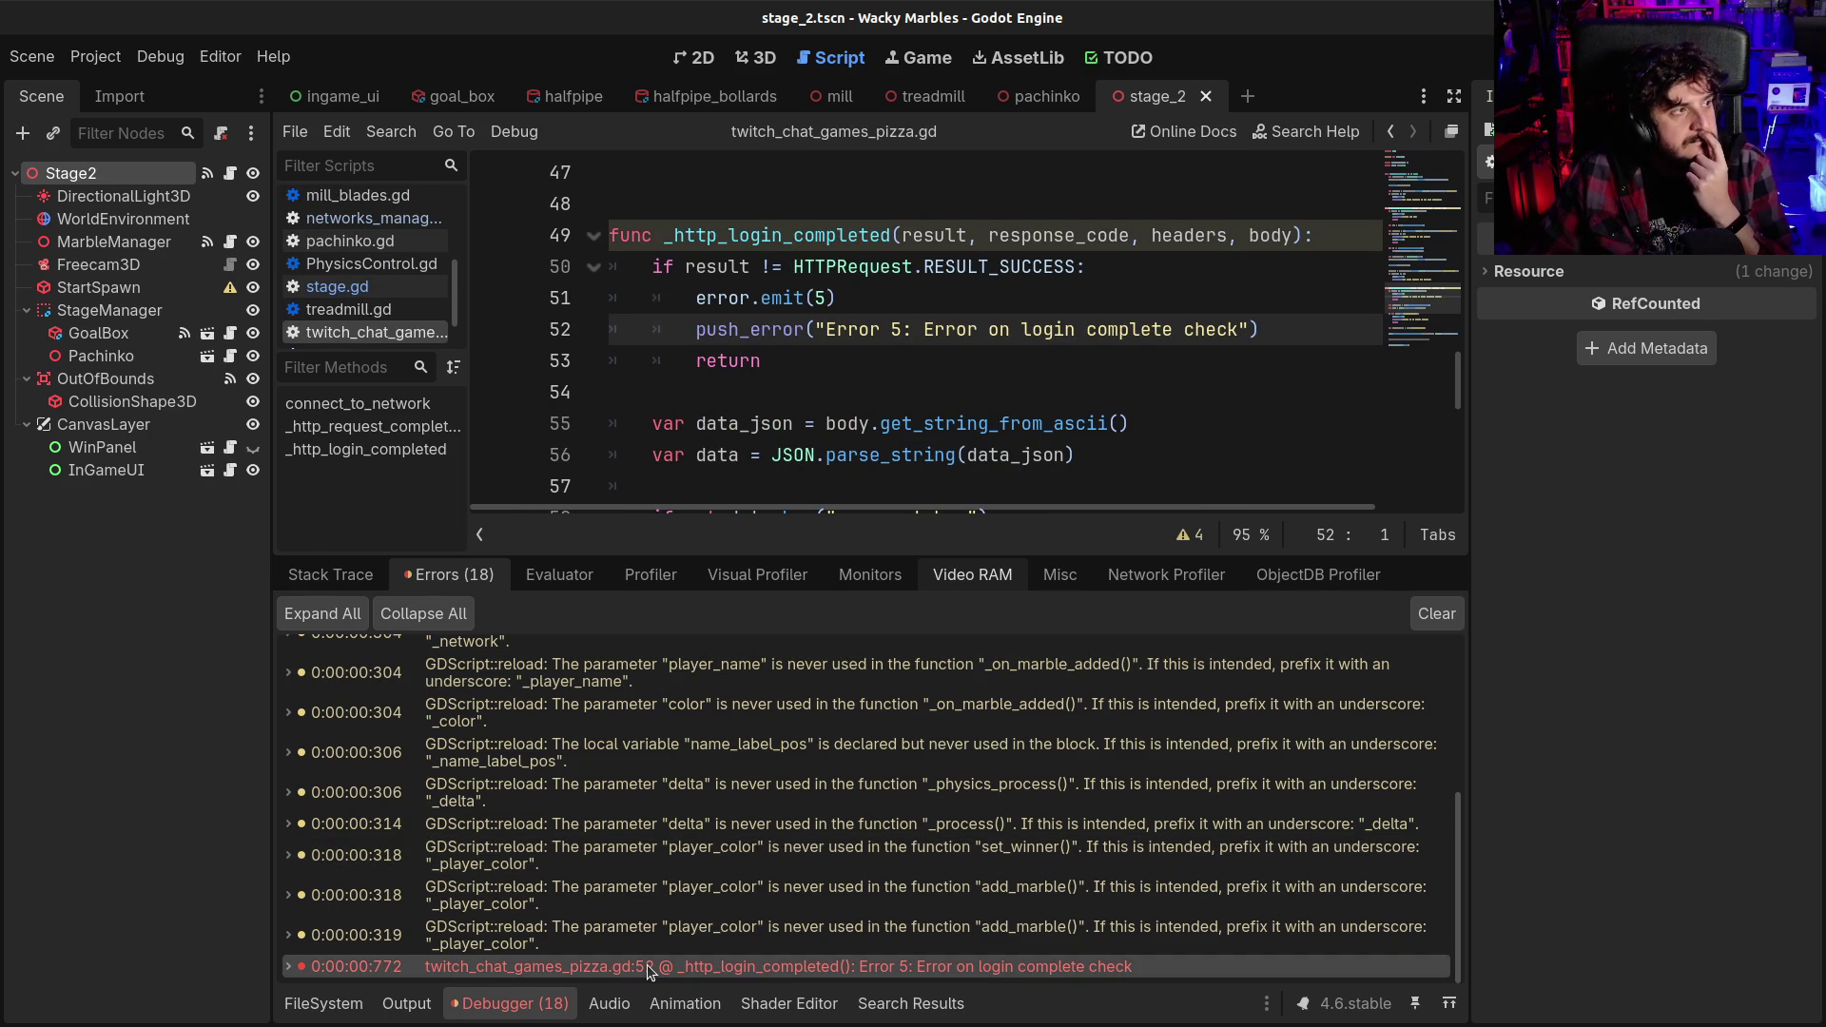
{"action": "mouse_move", "coordinate": [644, 966]}
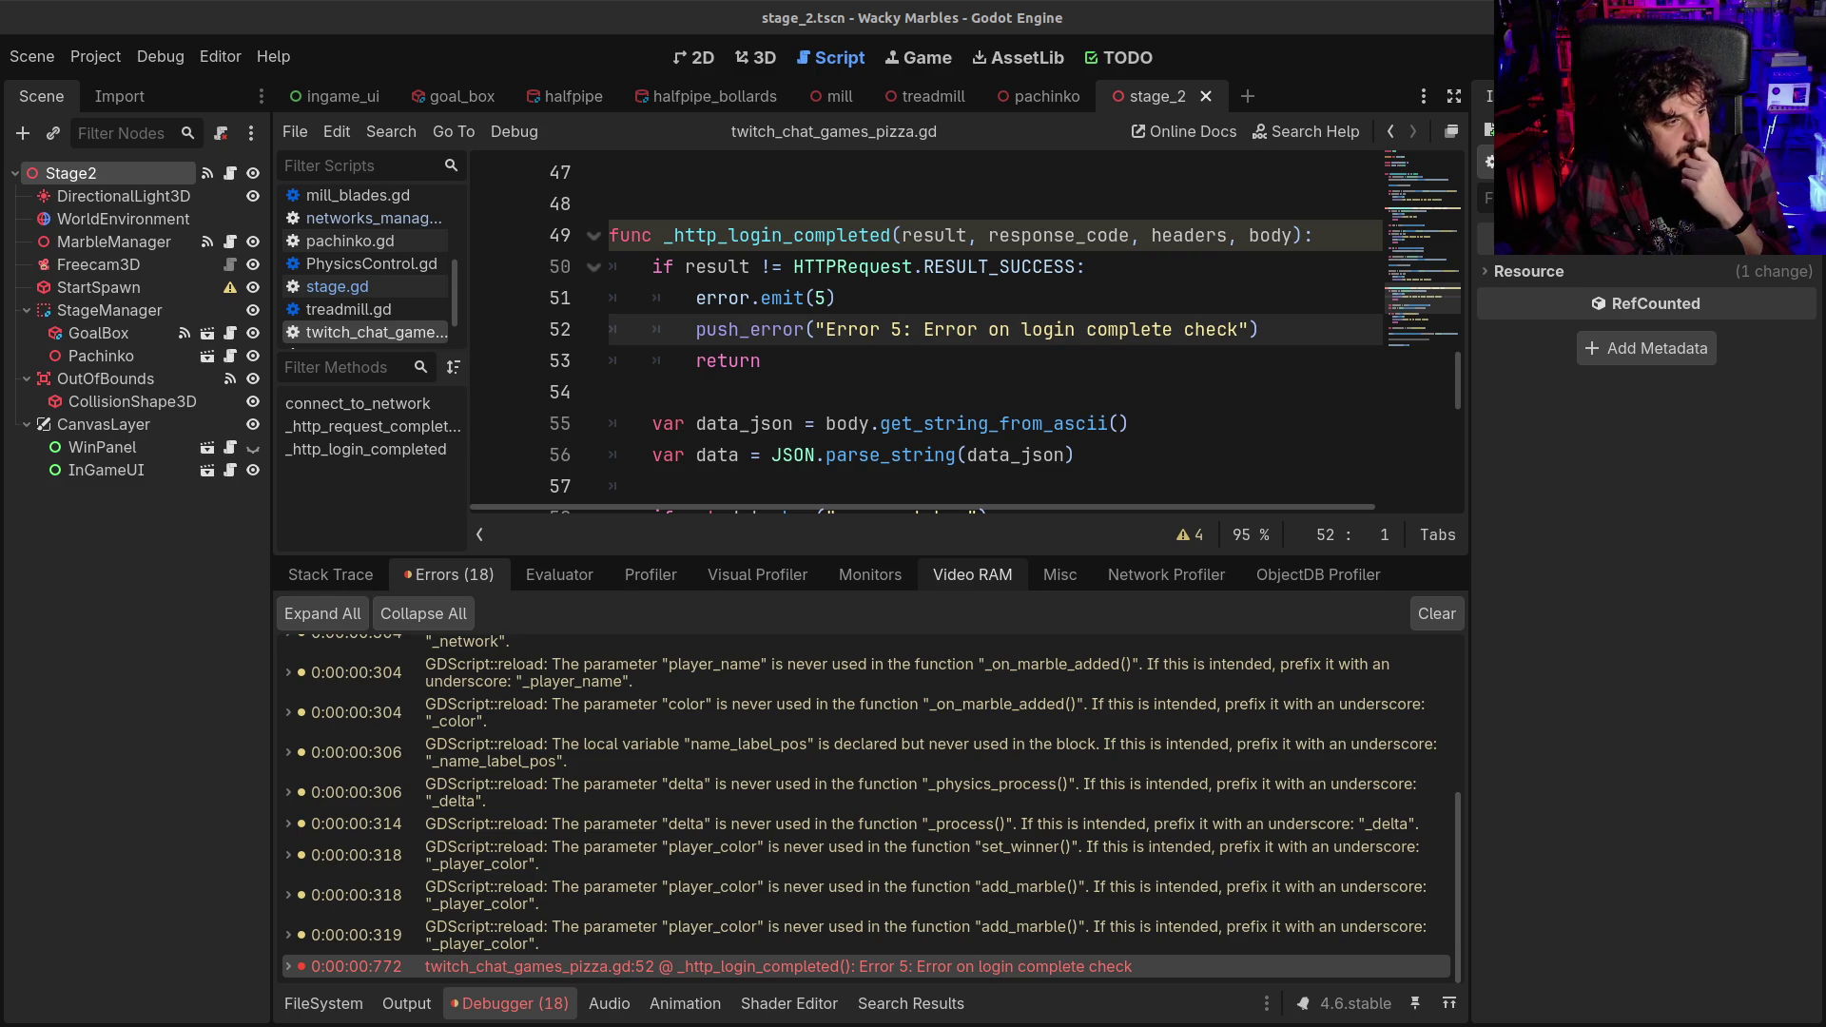
{"action": "left_click", "coordinate": [911, 824]}
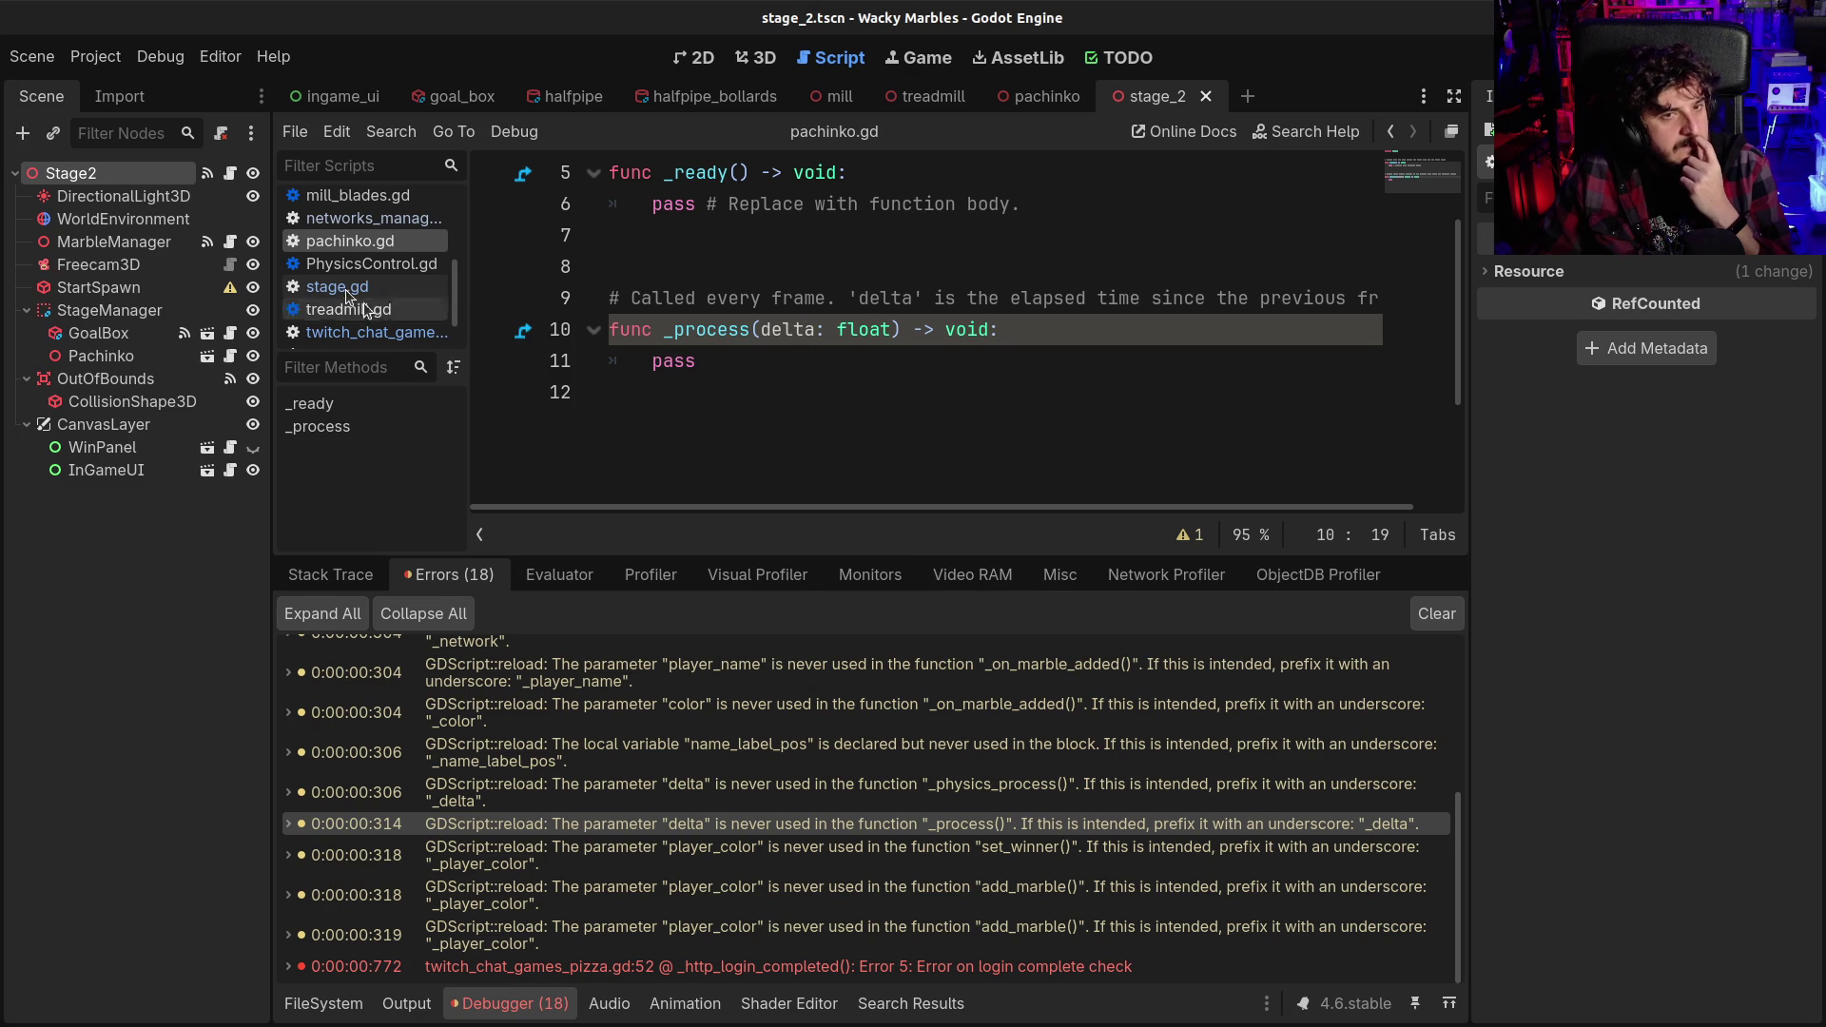
- Return to stage.gd's marble handlers with the Stage2 node's properties shown
{"action": "left_click", "coordinate": [110, 177]}
{"action": "left_click", "coordinate": [231, 173]}
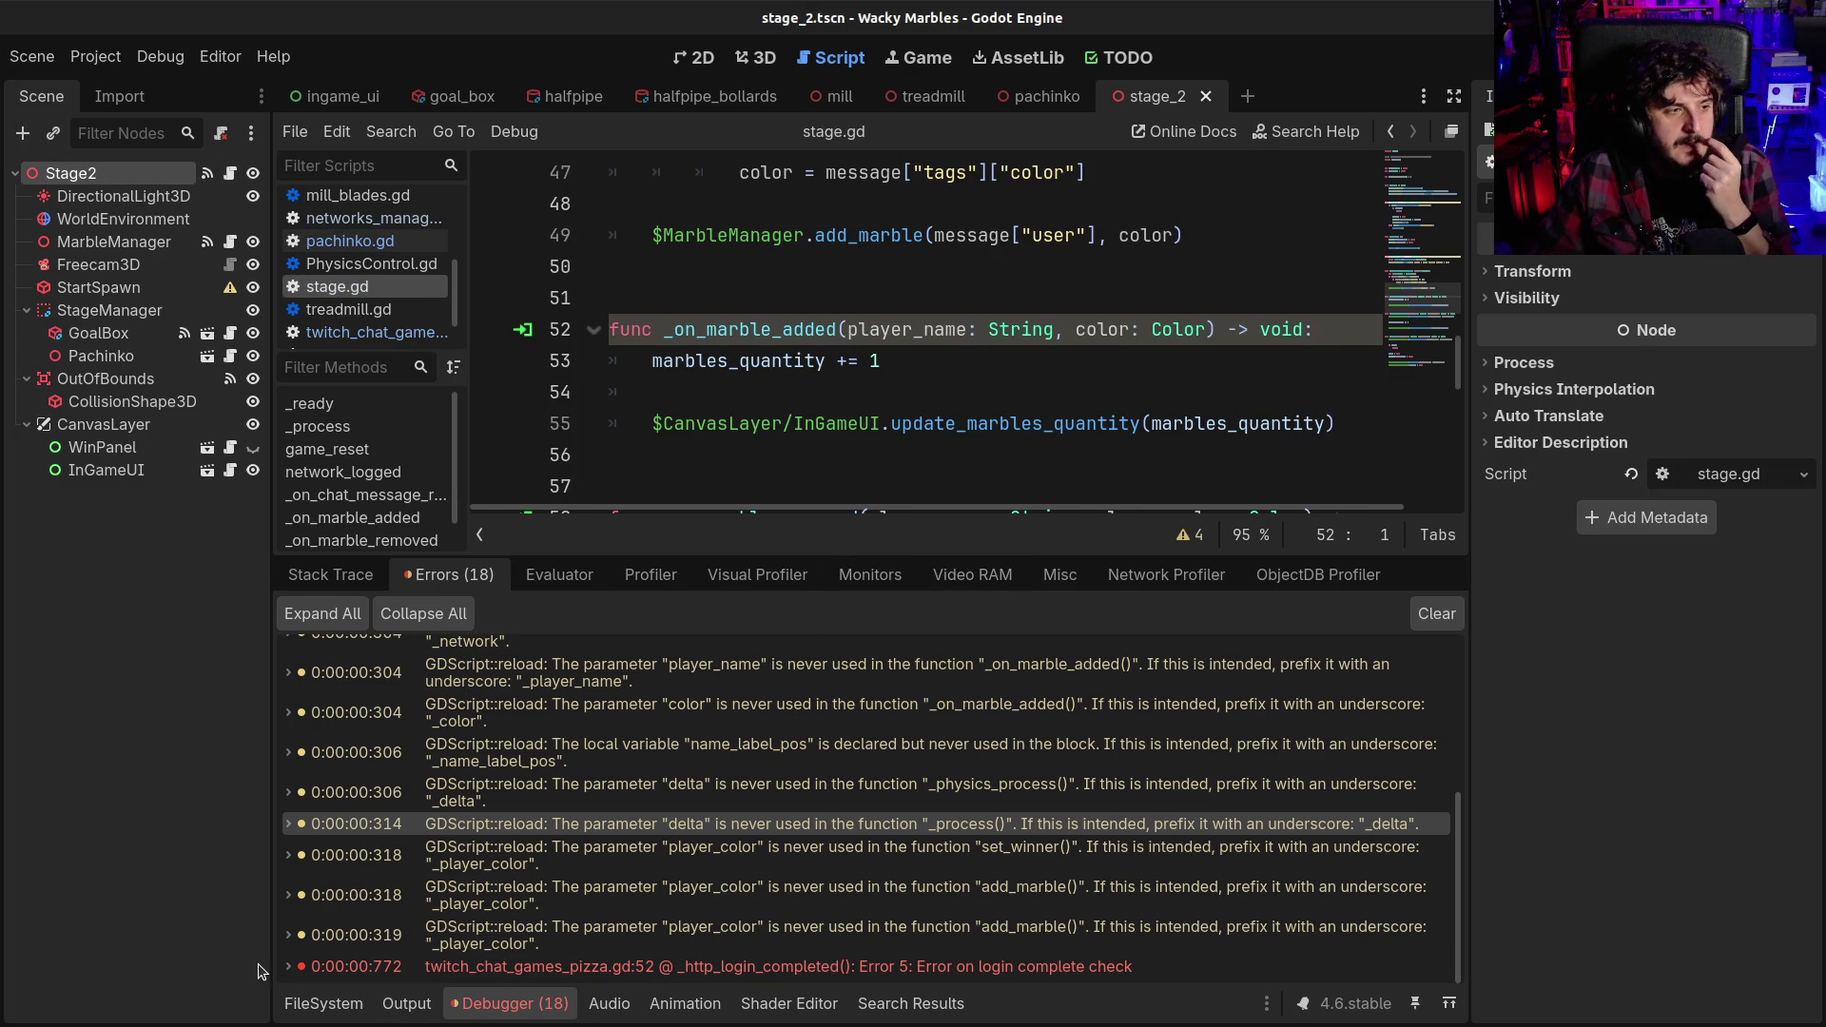
{"action": "left_click", "coordinate": [323, 1003]}
{"action": "left_click", "coordinate": [323, 1003]}
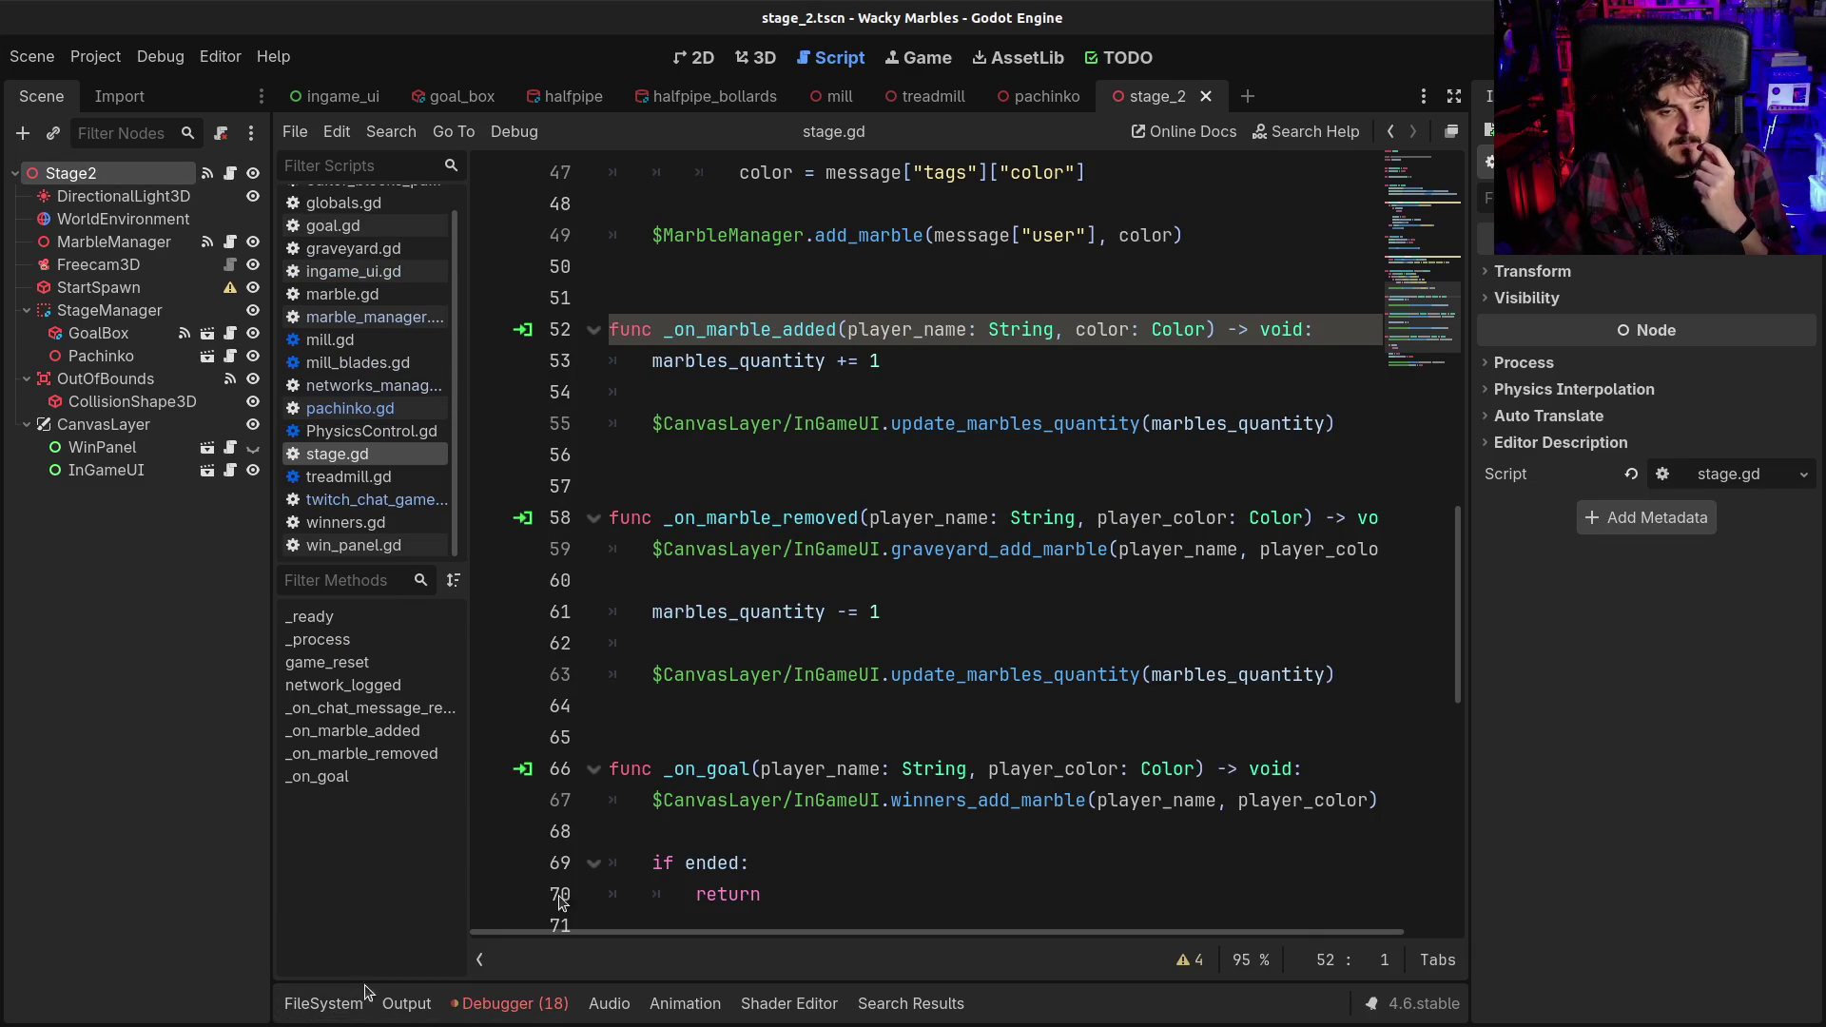
{"action": "left_click", "coordinate": [950, 624]}
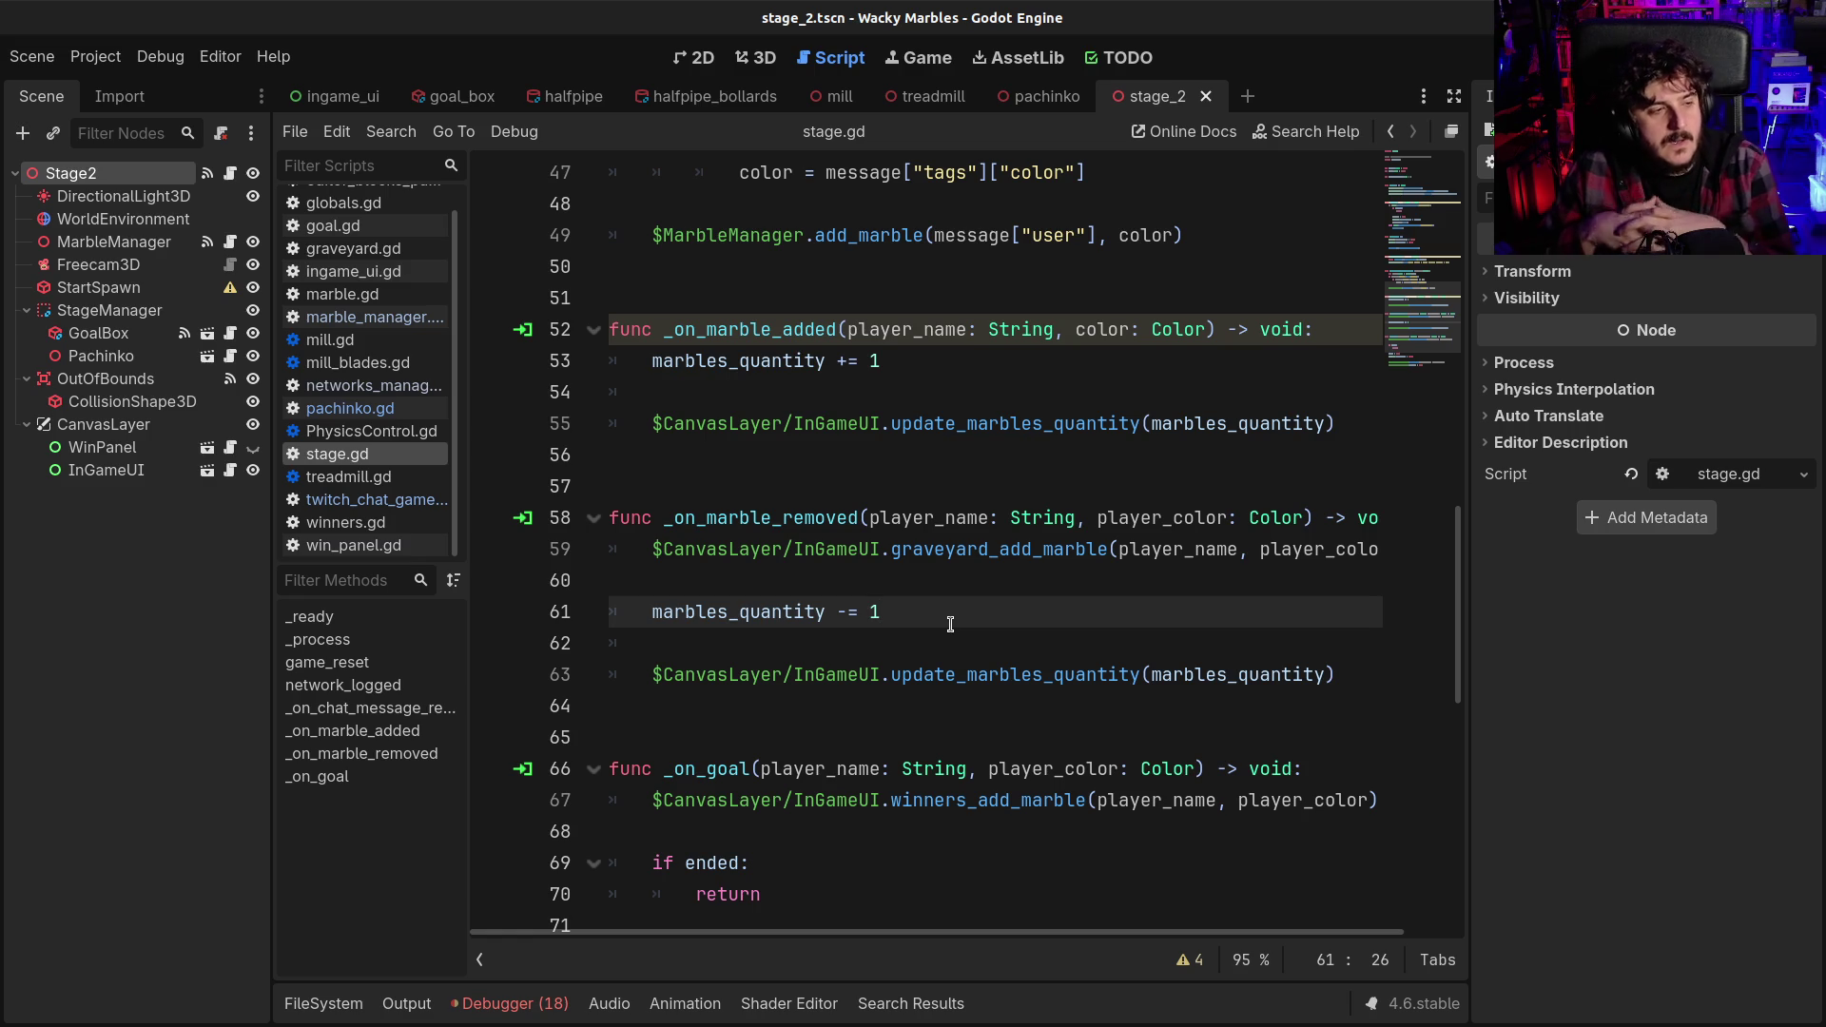
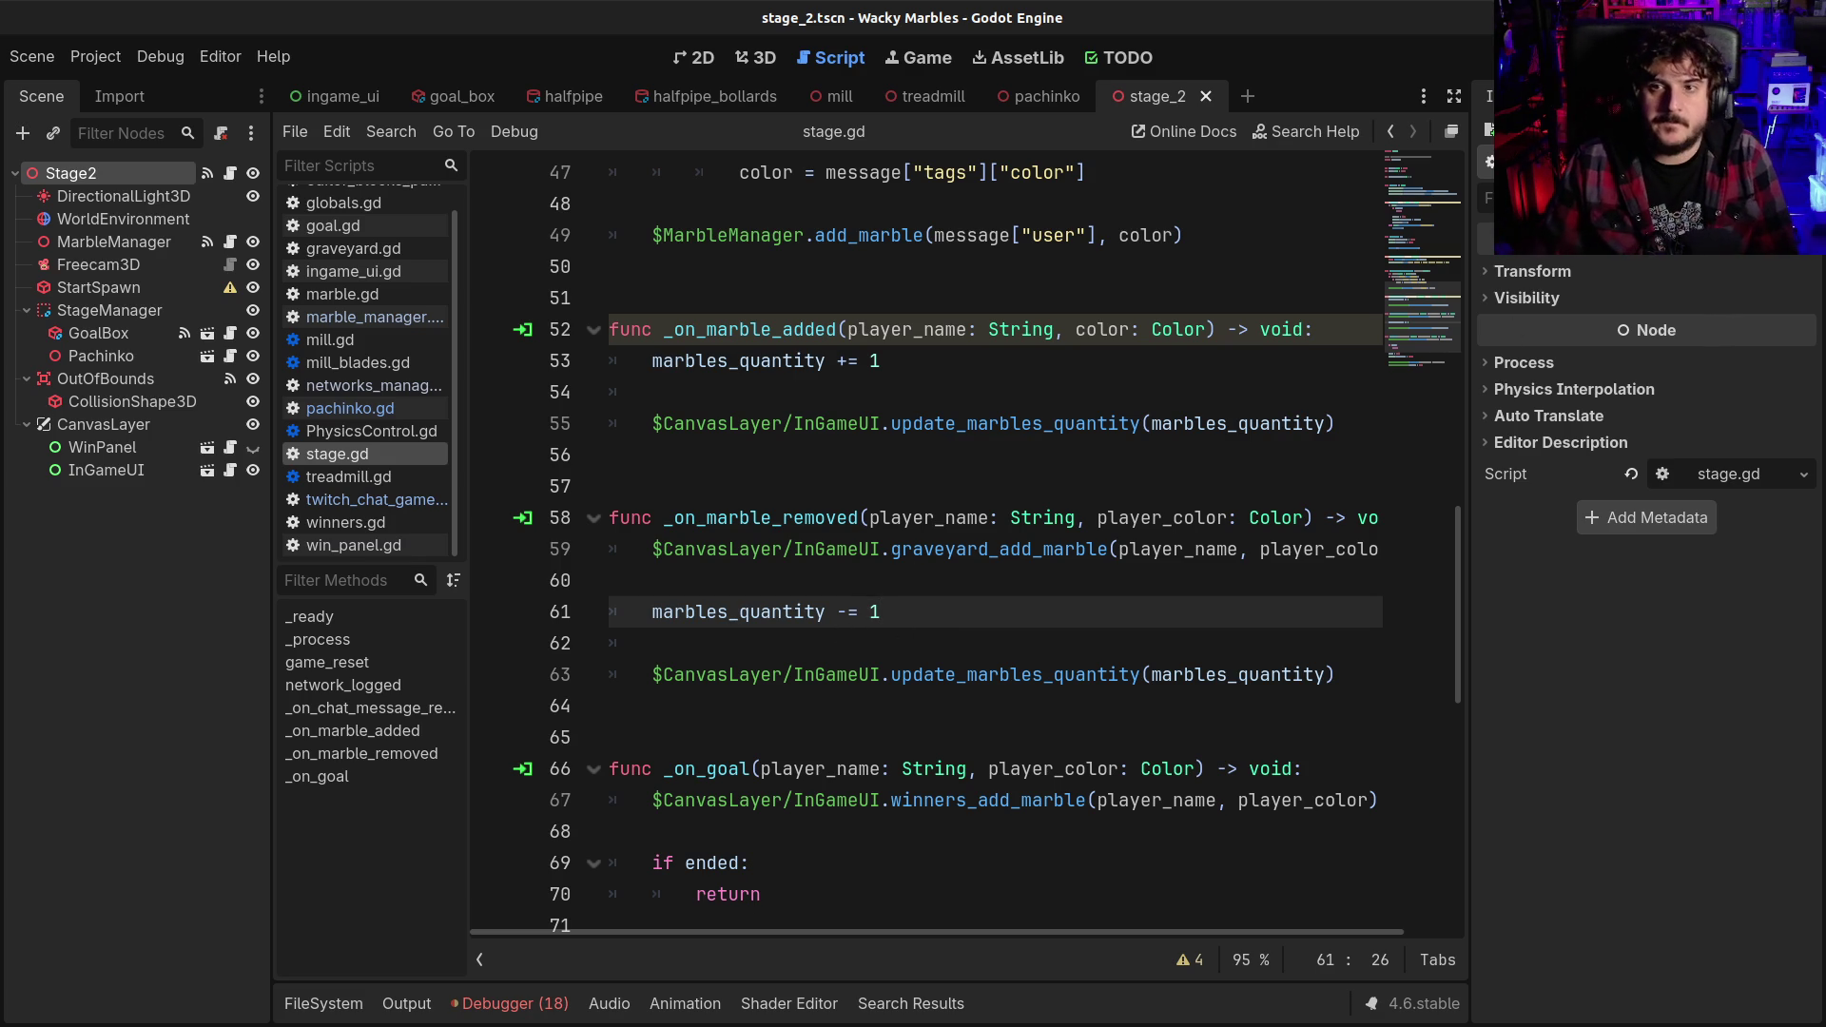
- Run the stage with F6 and maximize the game window to show the peg tower
{"action": "key", "text": "F6"}
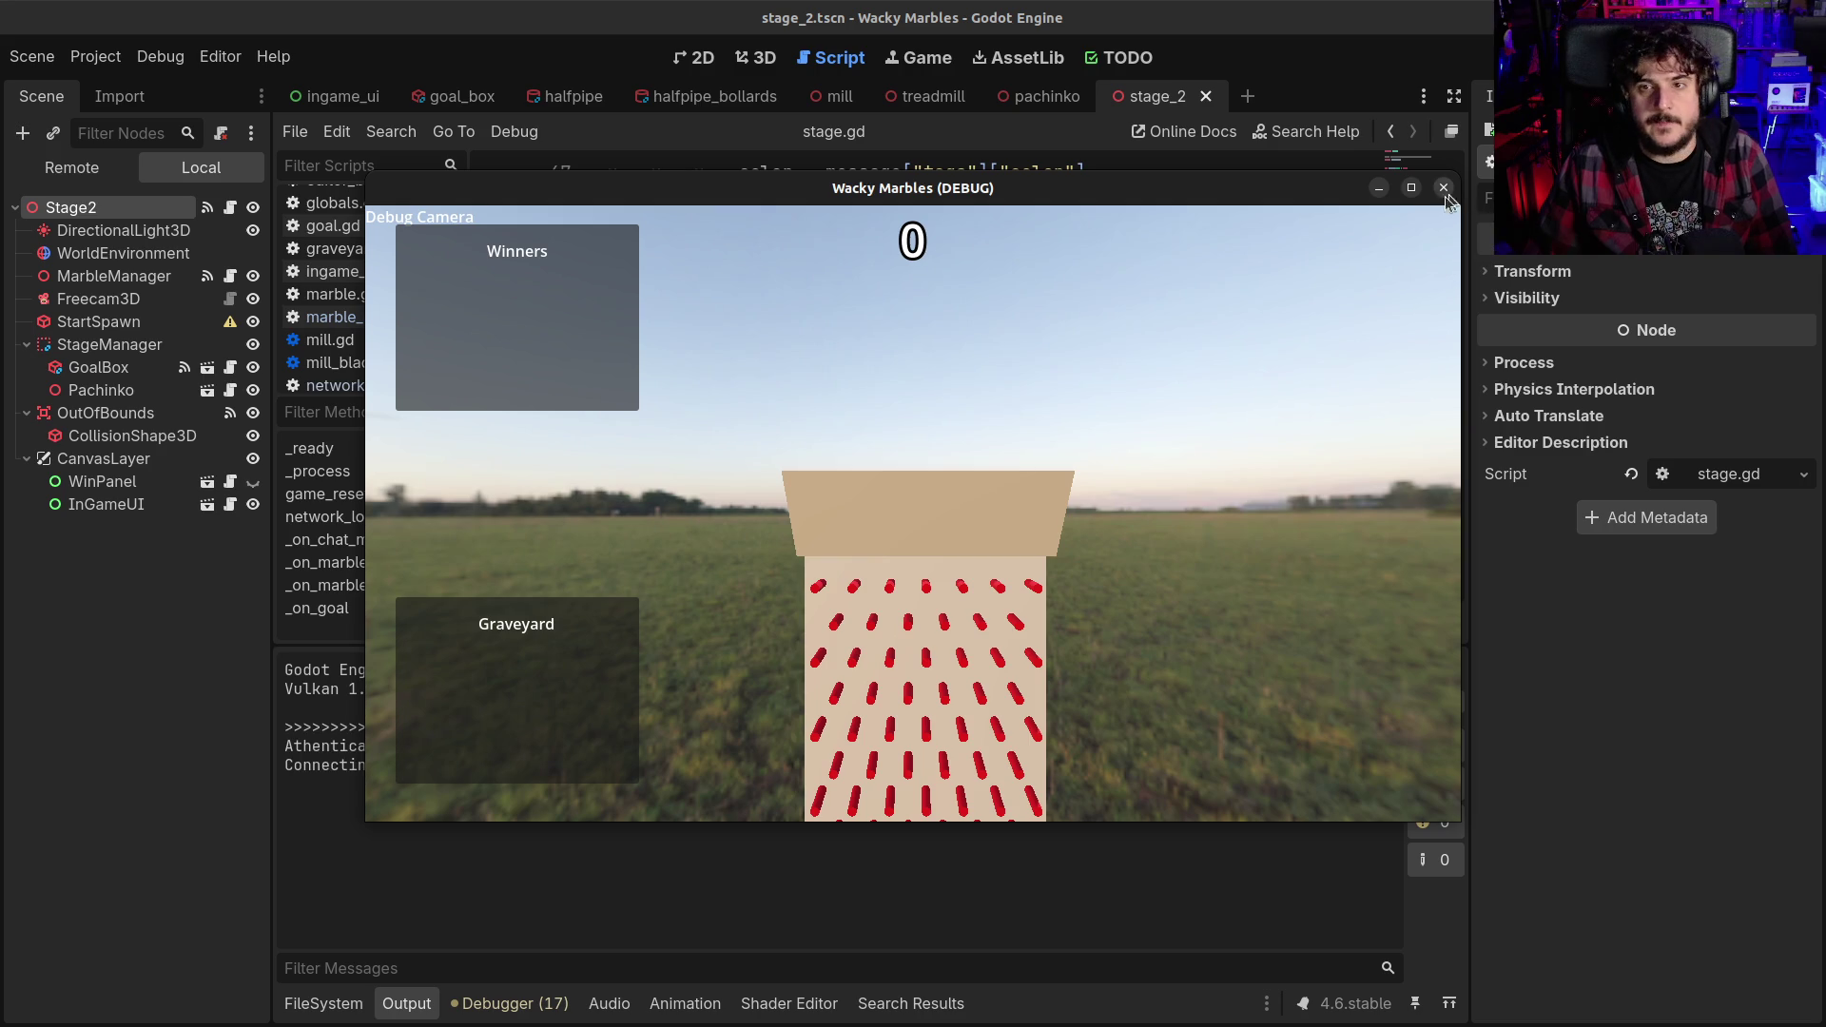
{"action": "left_click", "coordinate": [1412, 188]}
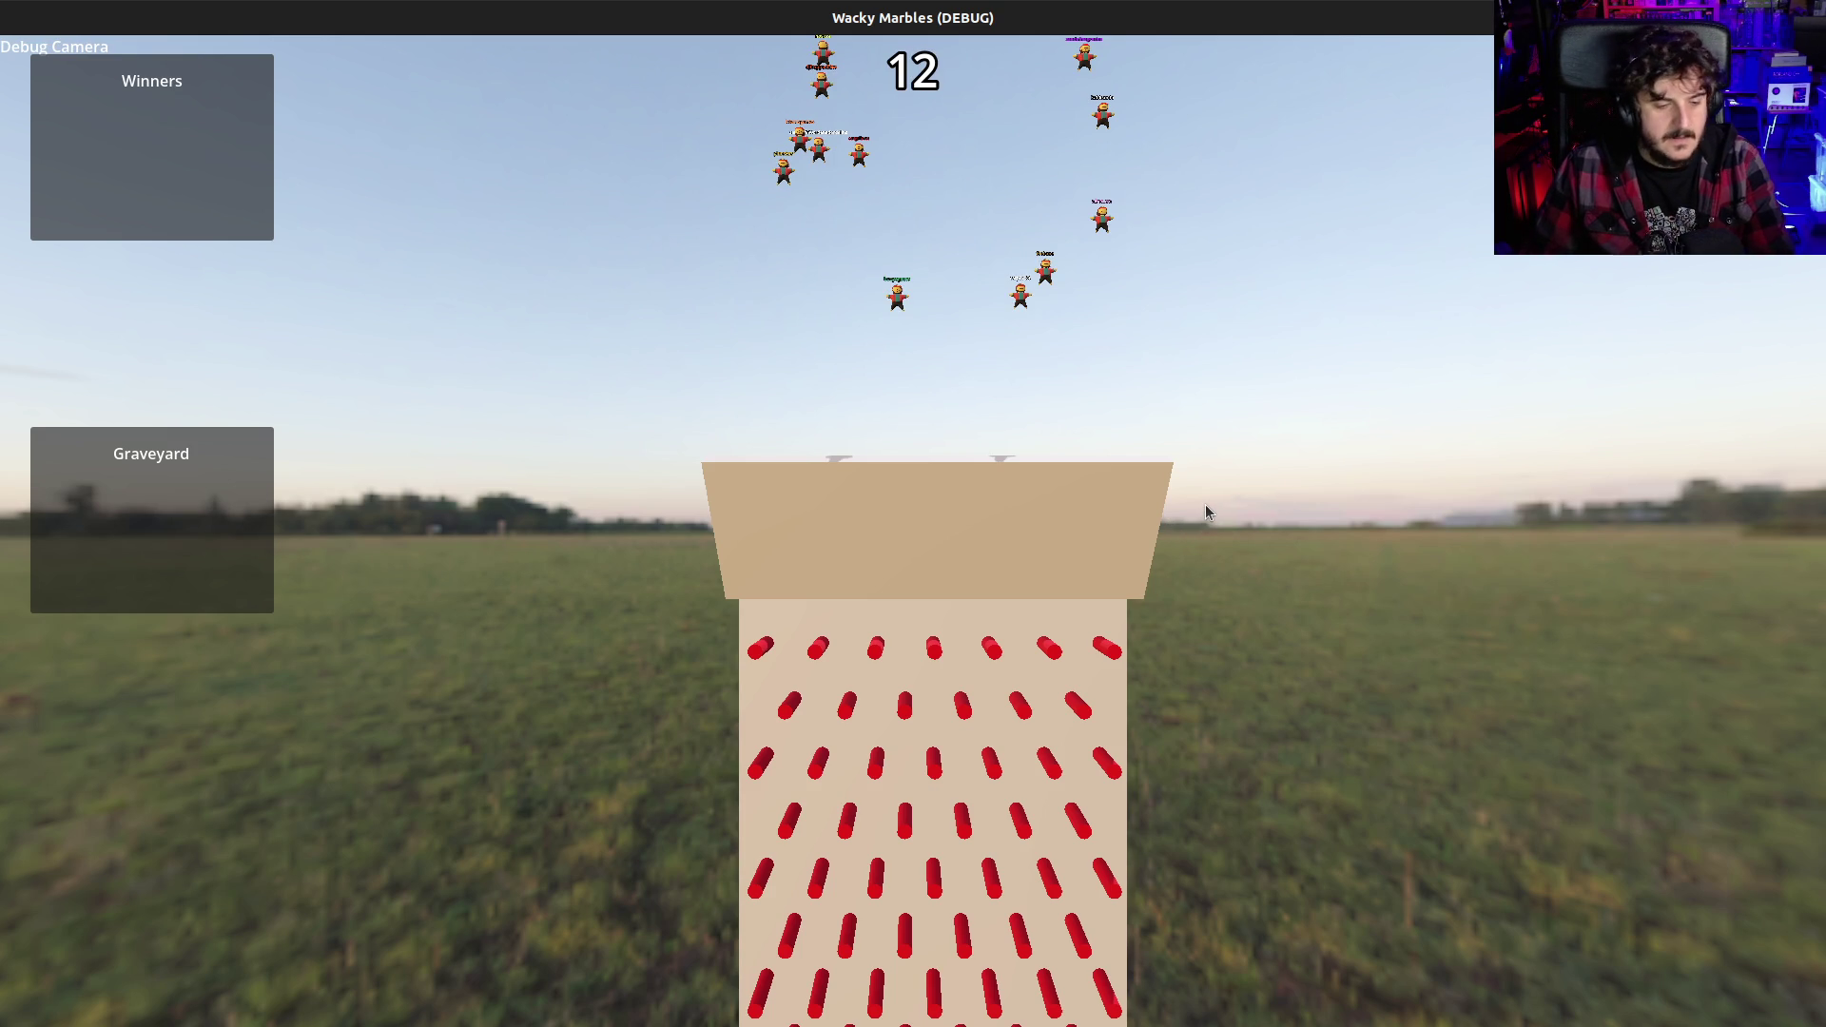
{"action": "key", "text": "m"}
{"action": "key", "text": "w"}
{"action": "key", "text": "w"}
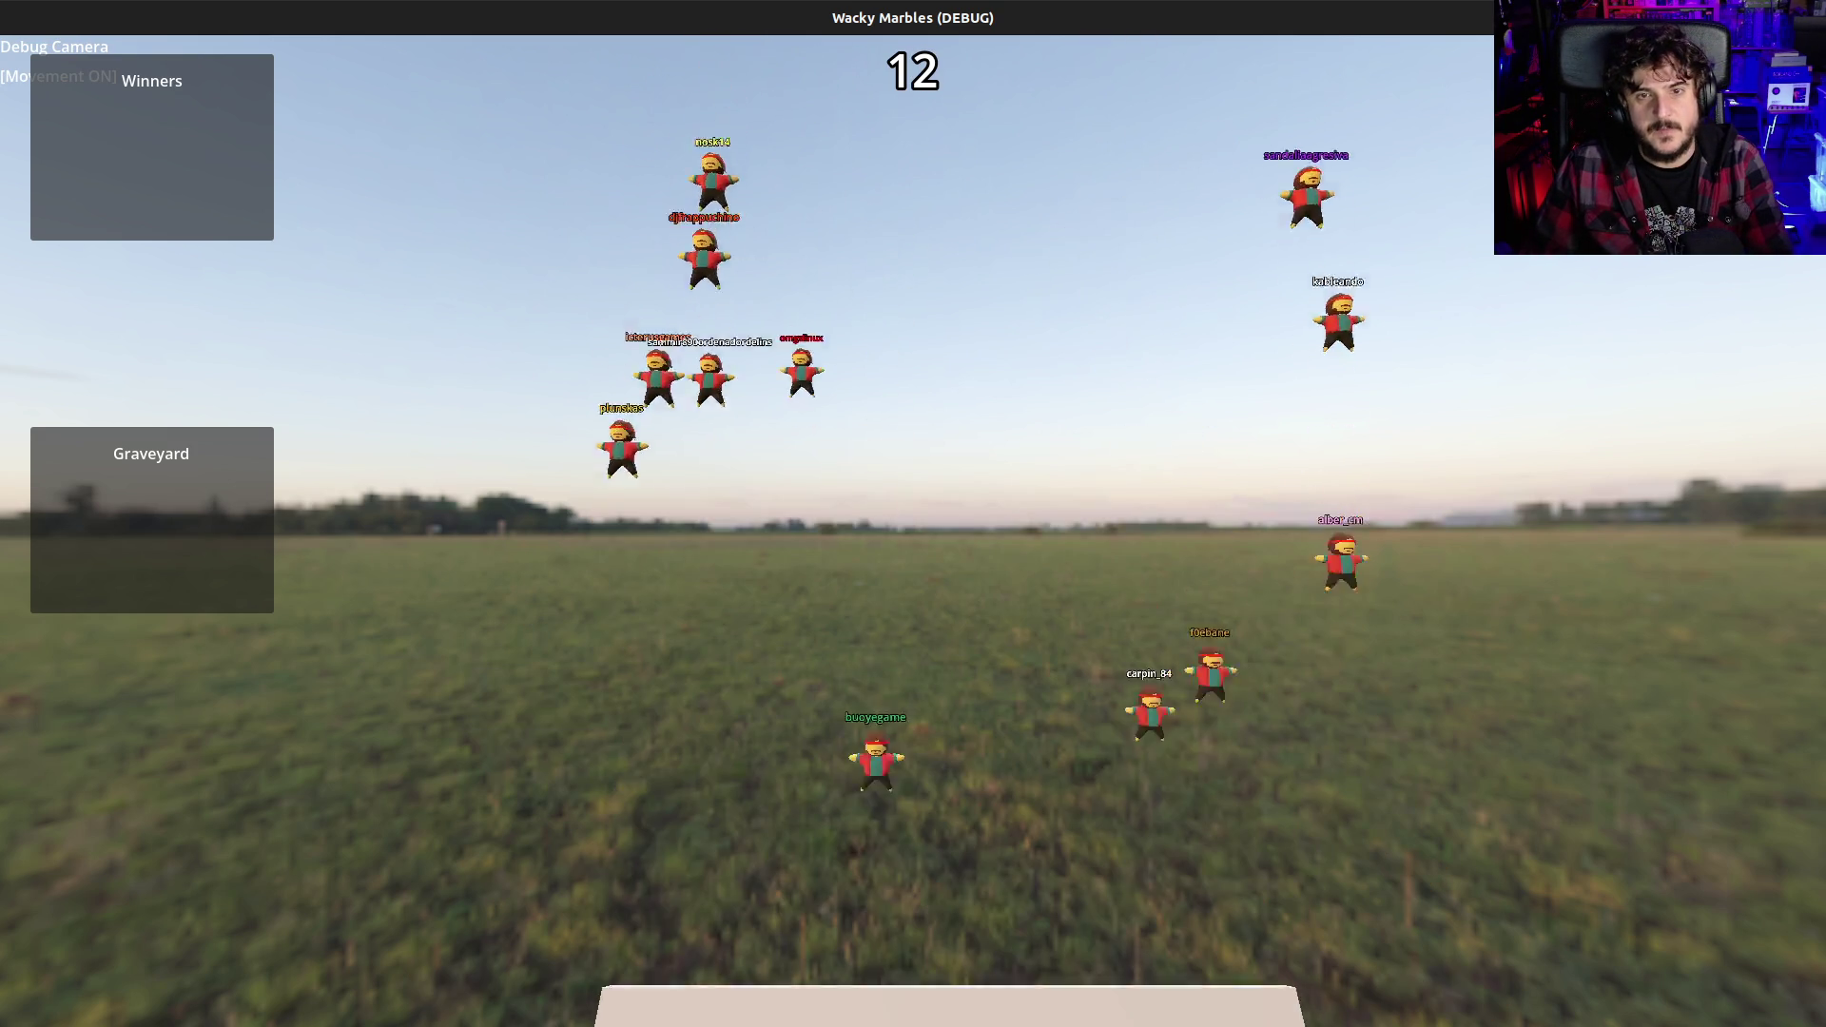
{"action": "key", "text": "w"}
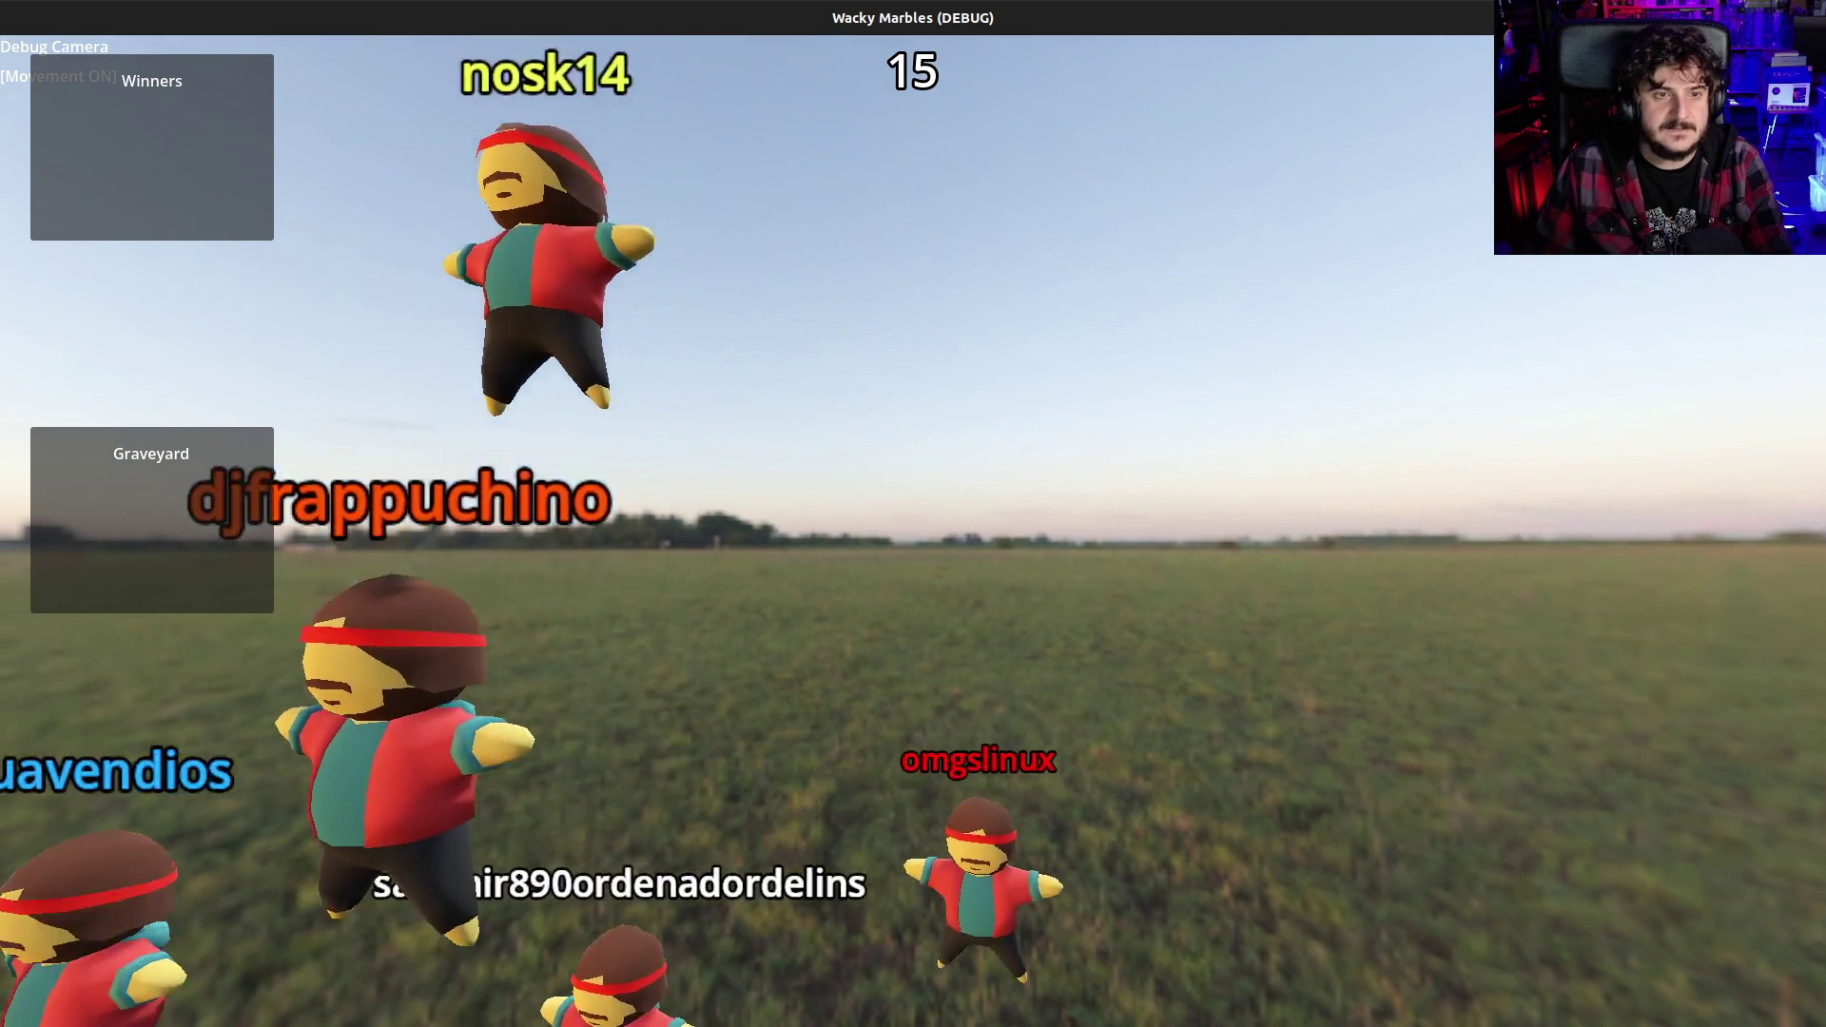
{"action": "key", "text": "s"}
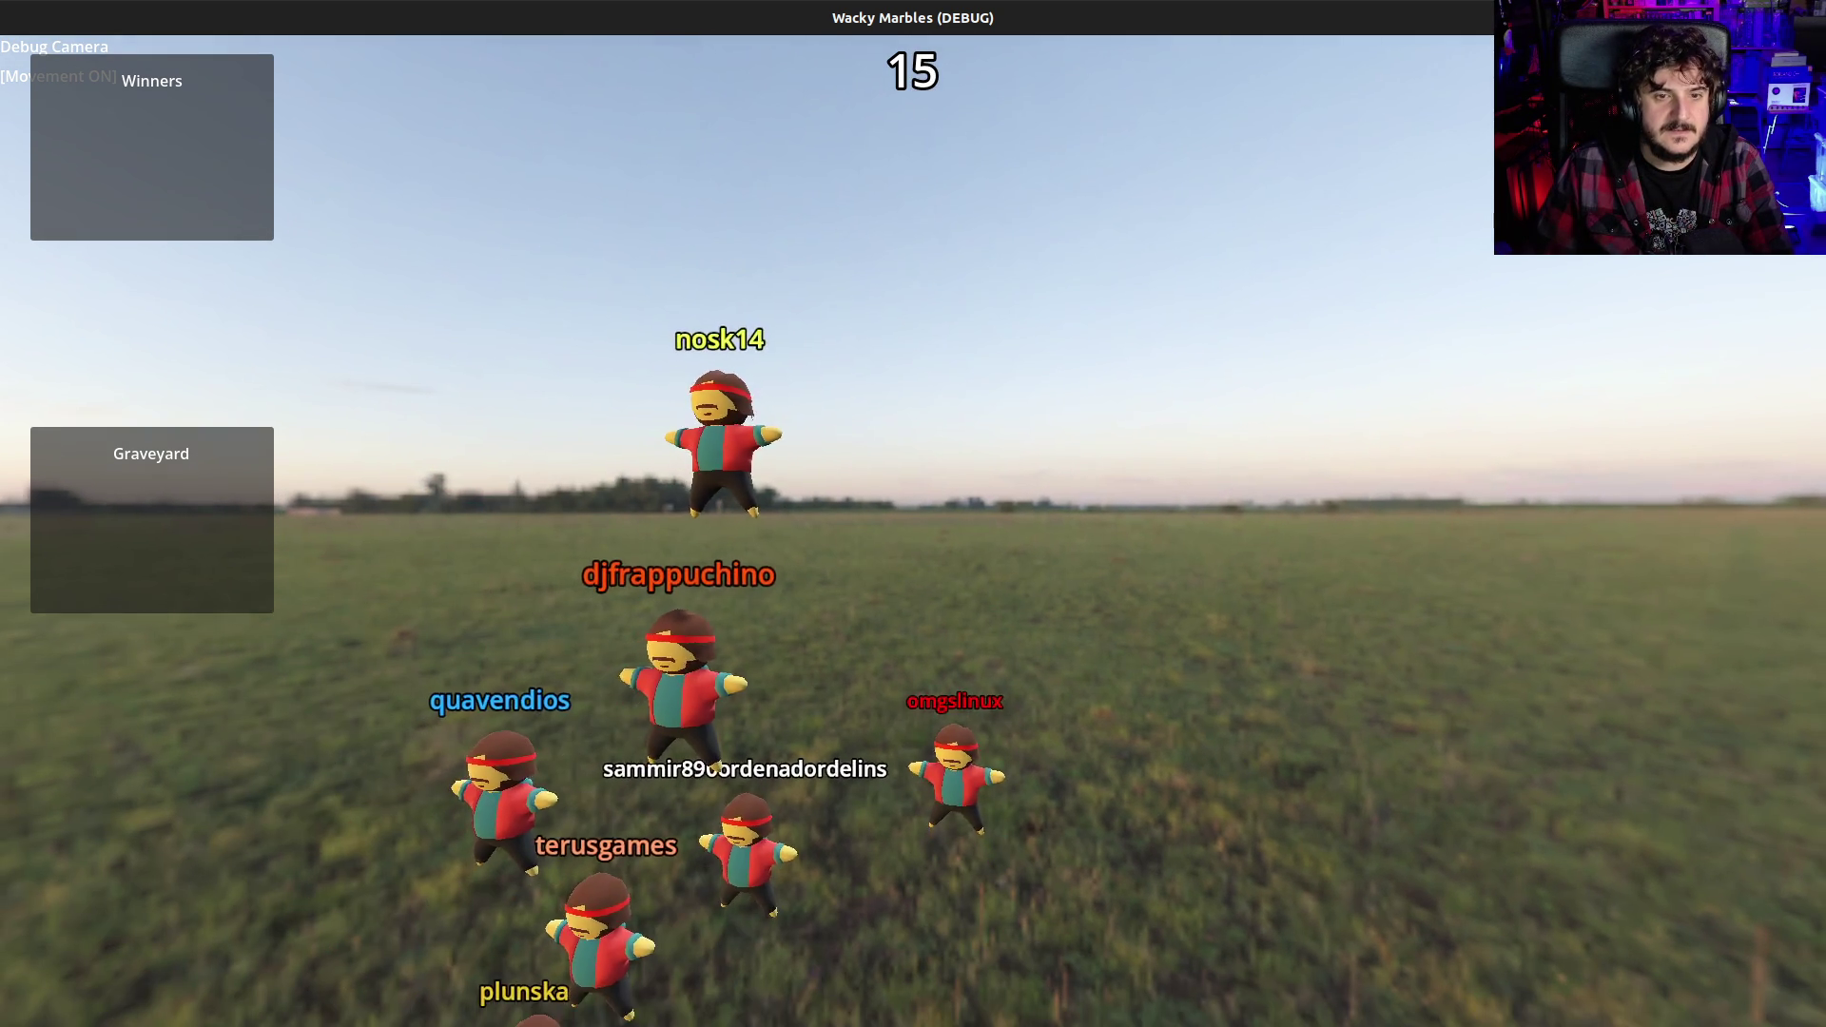
{"action": "key", "text": "d"}
{"action": "key", "text": "w"}
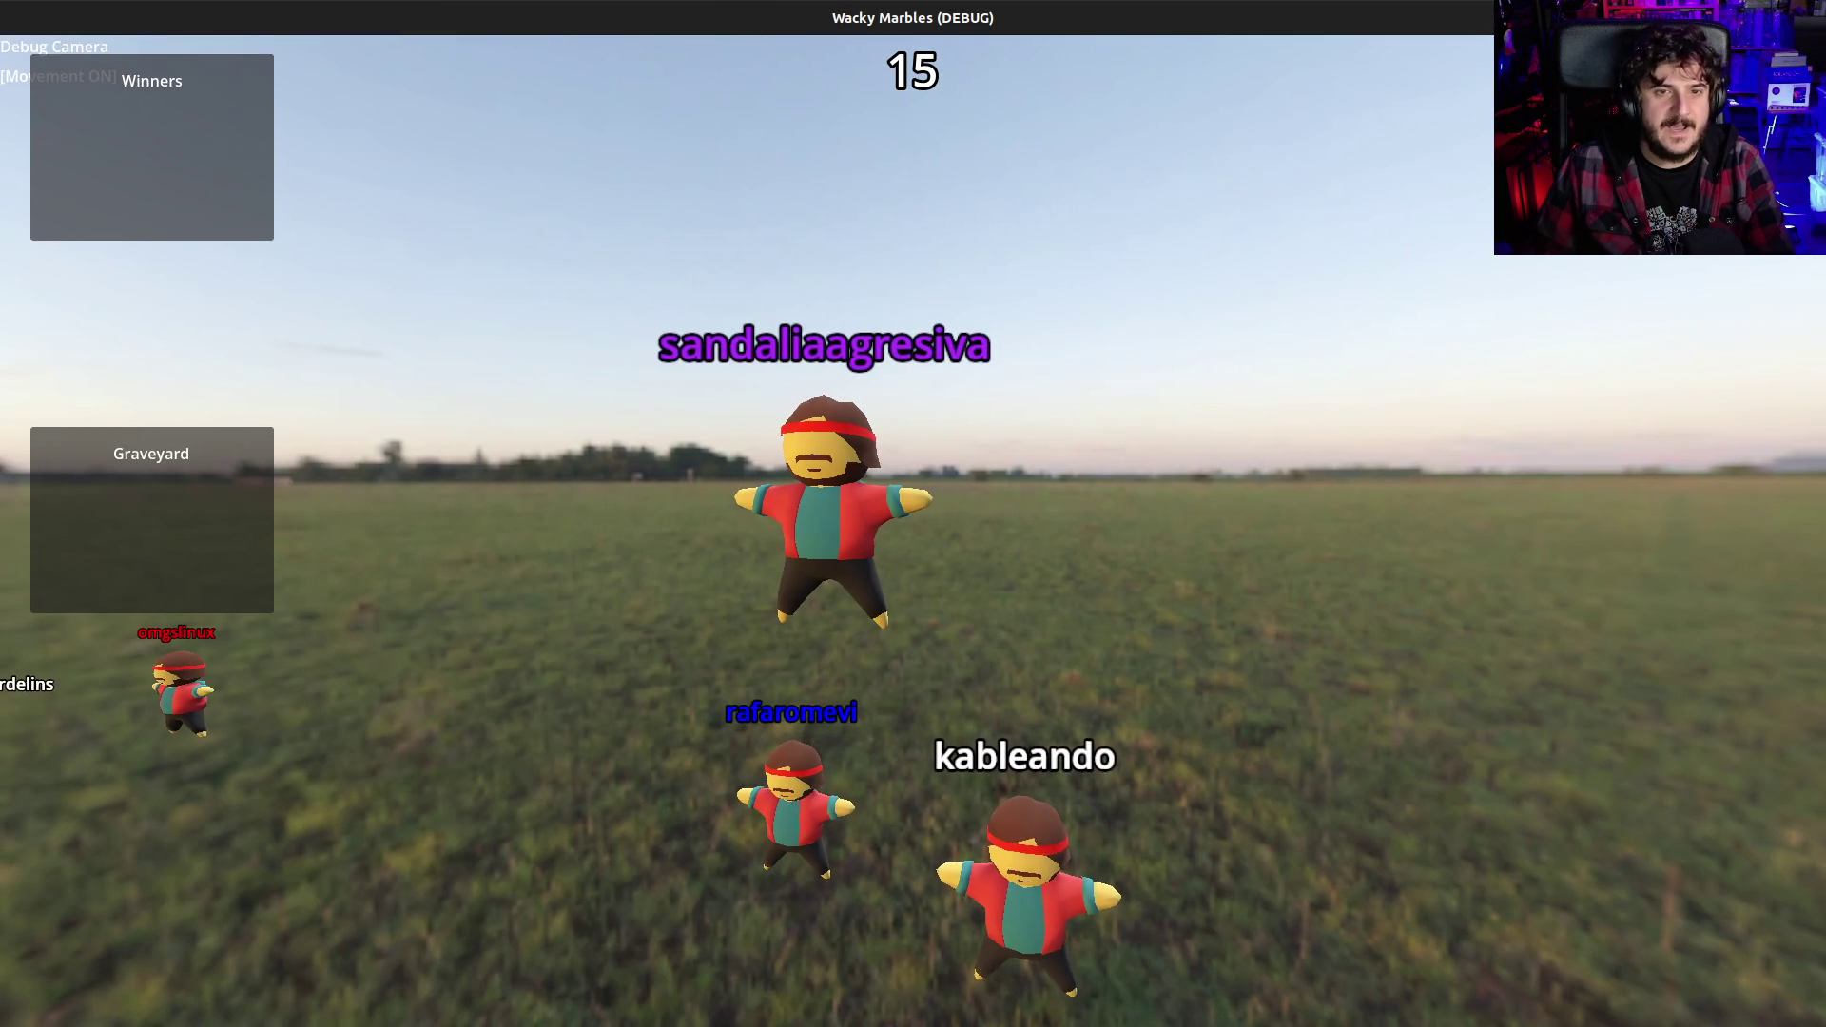
{"action": "key", "text": "q"}
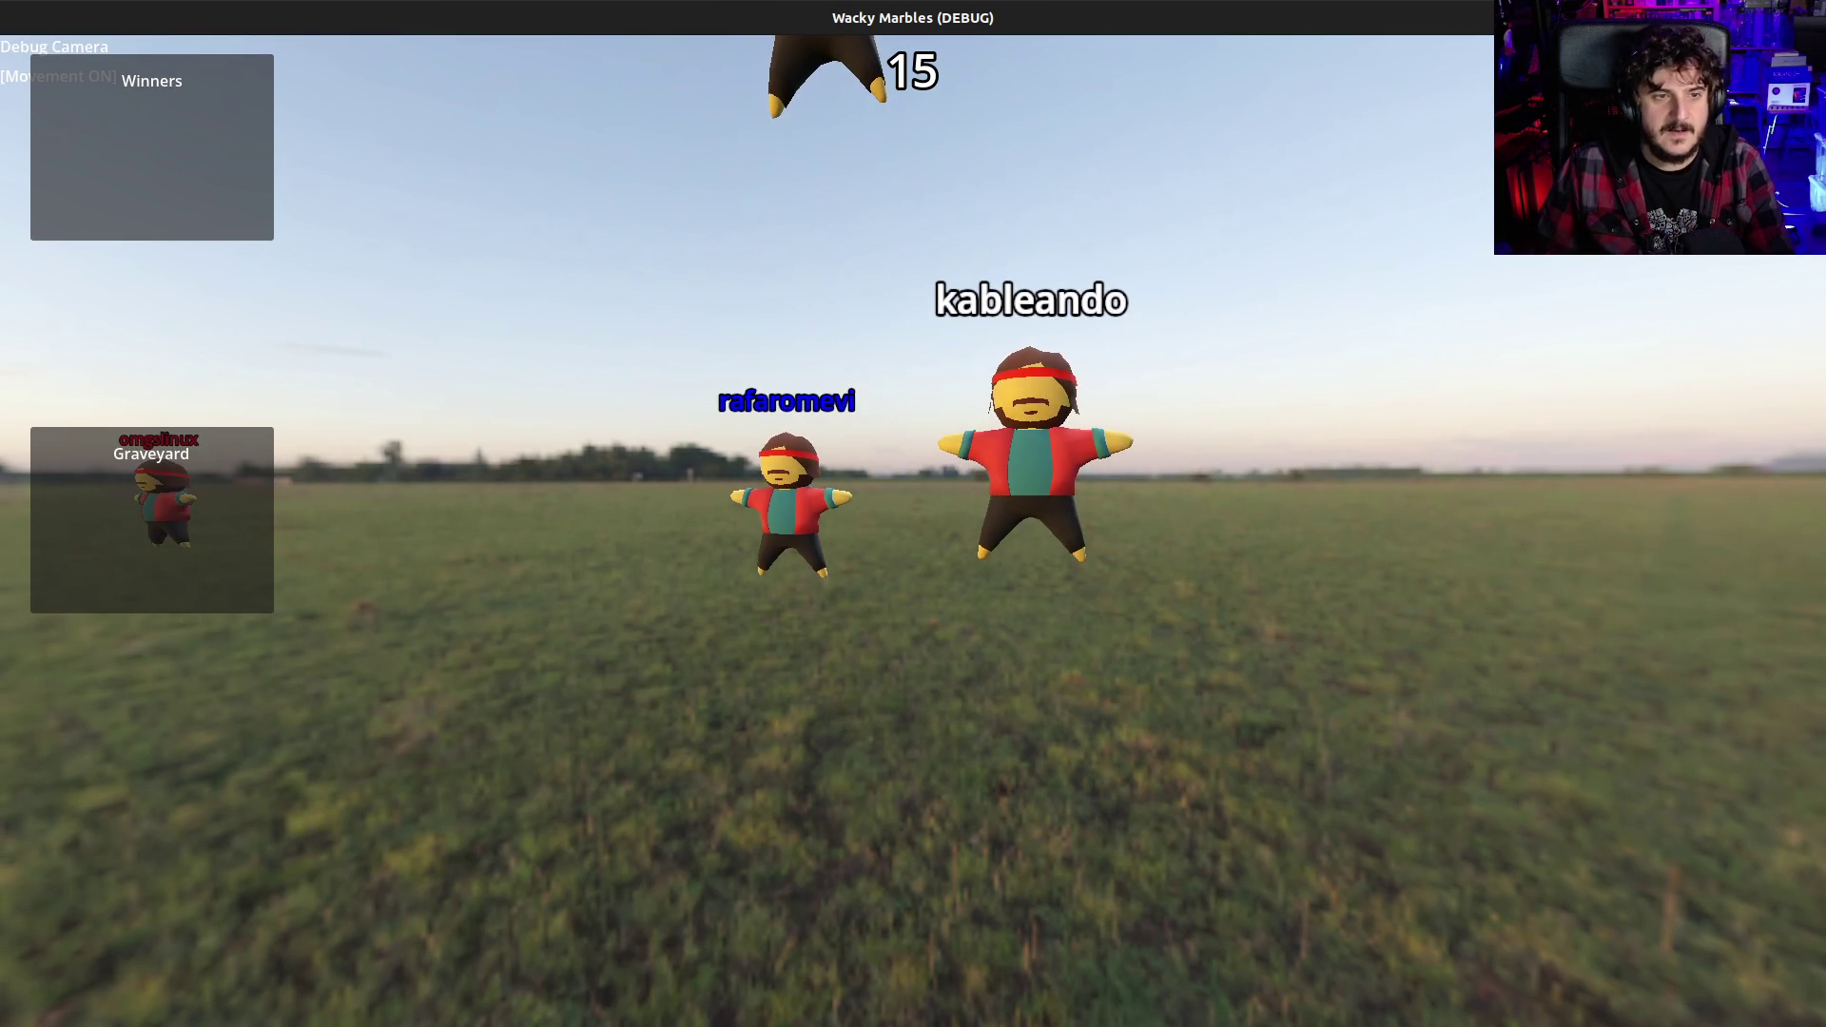
{"action": "key", "text": "a"}
{"action": "key", "text": "a"}
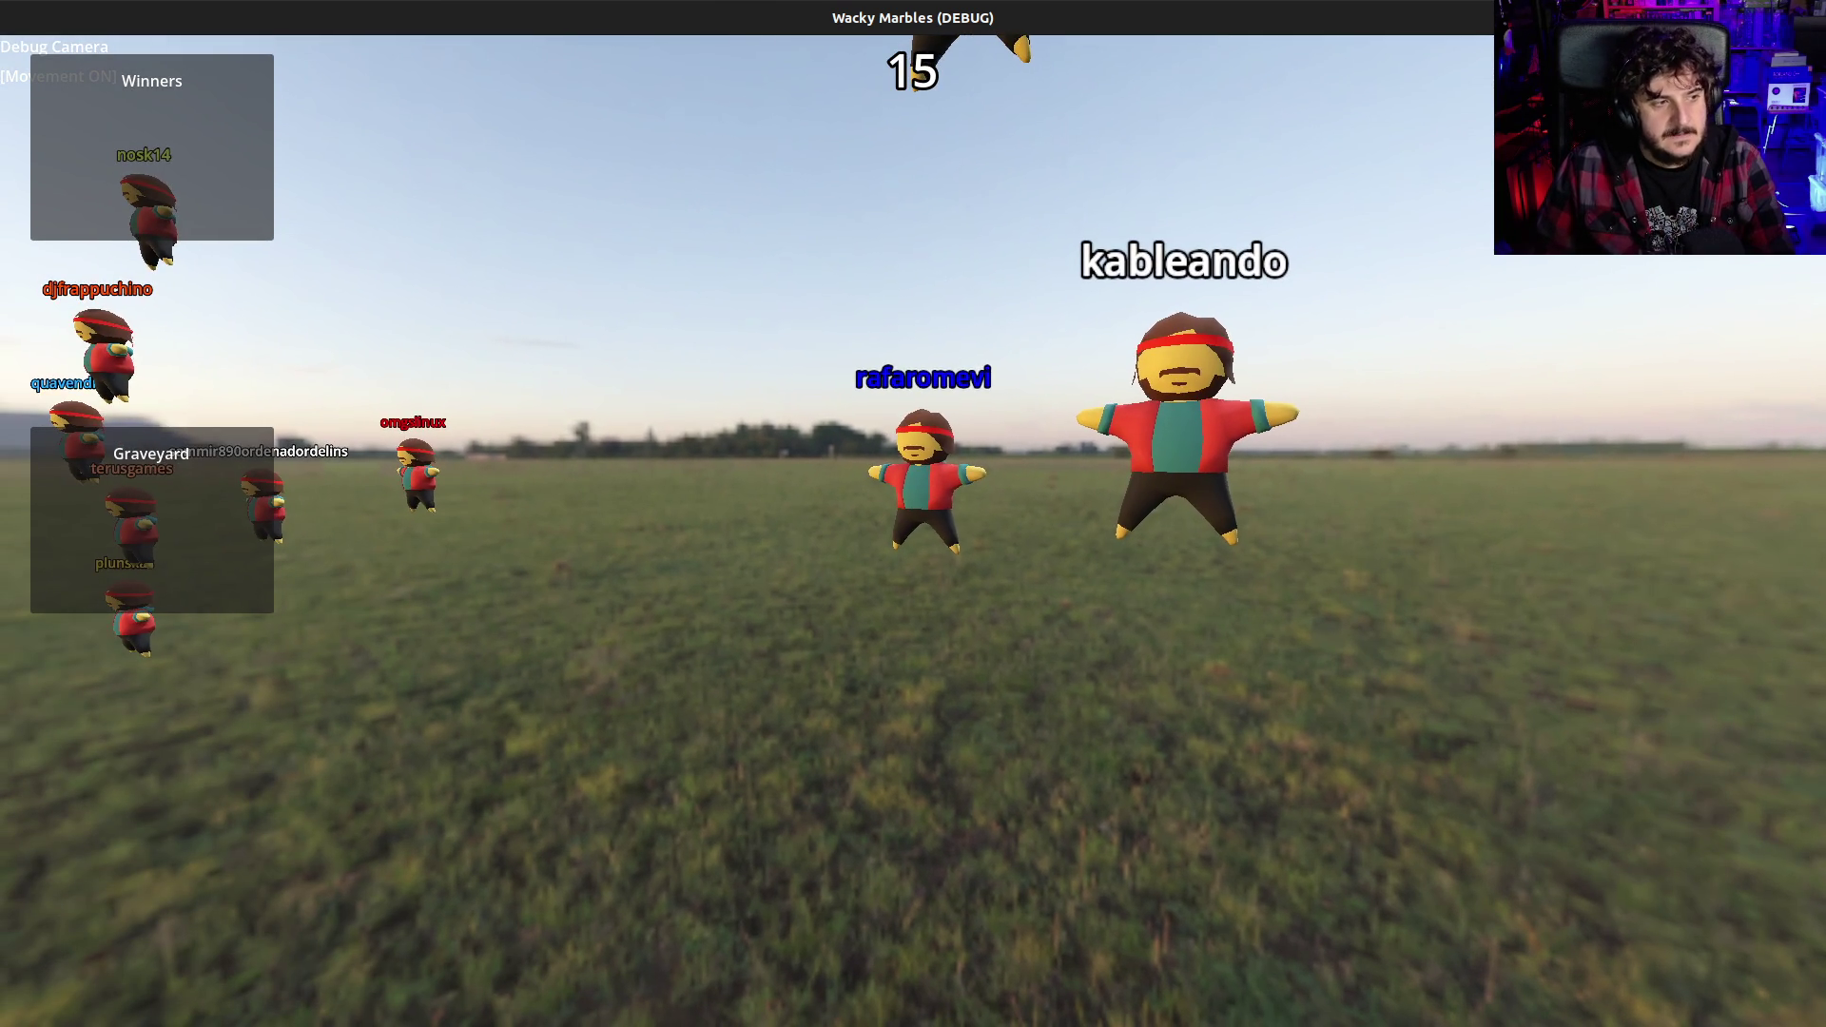
{"action": "key", "text": "s"}
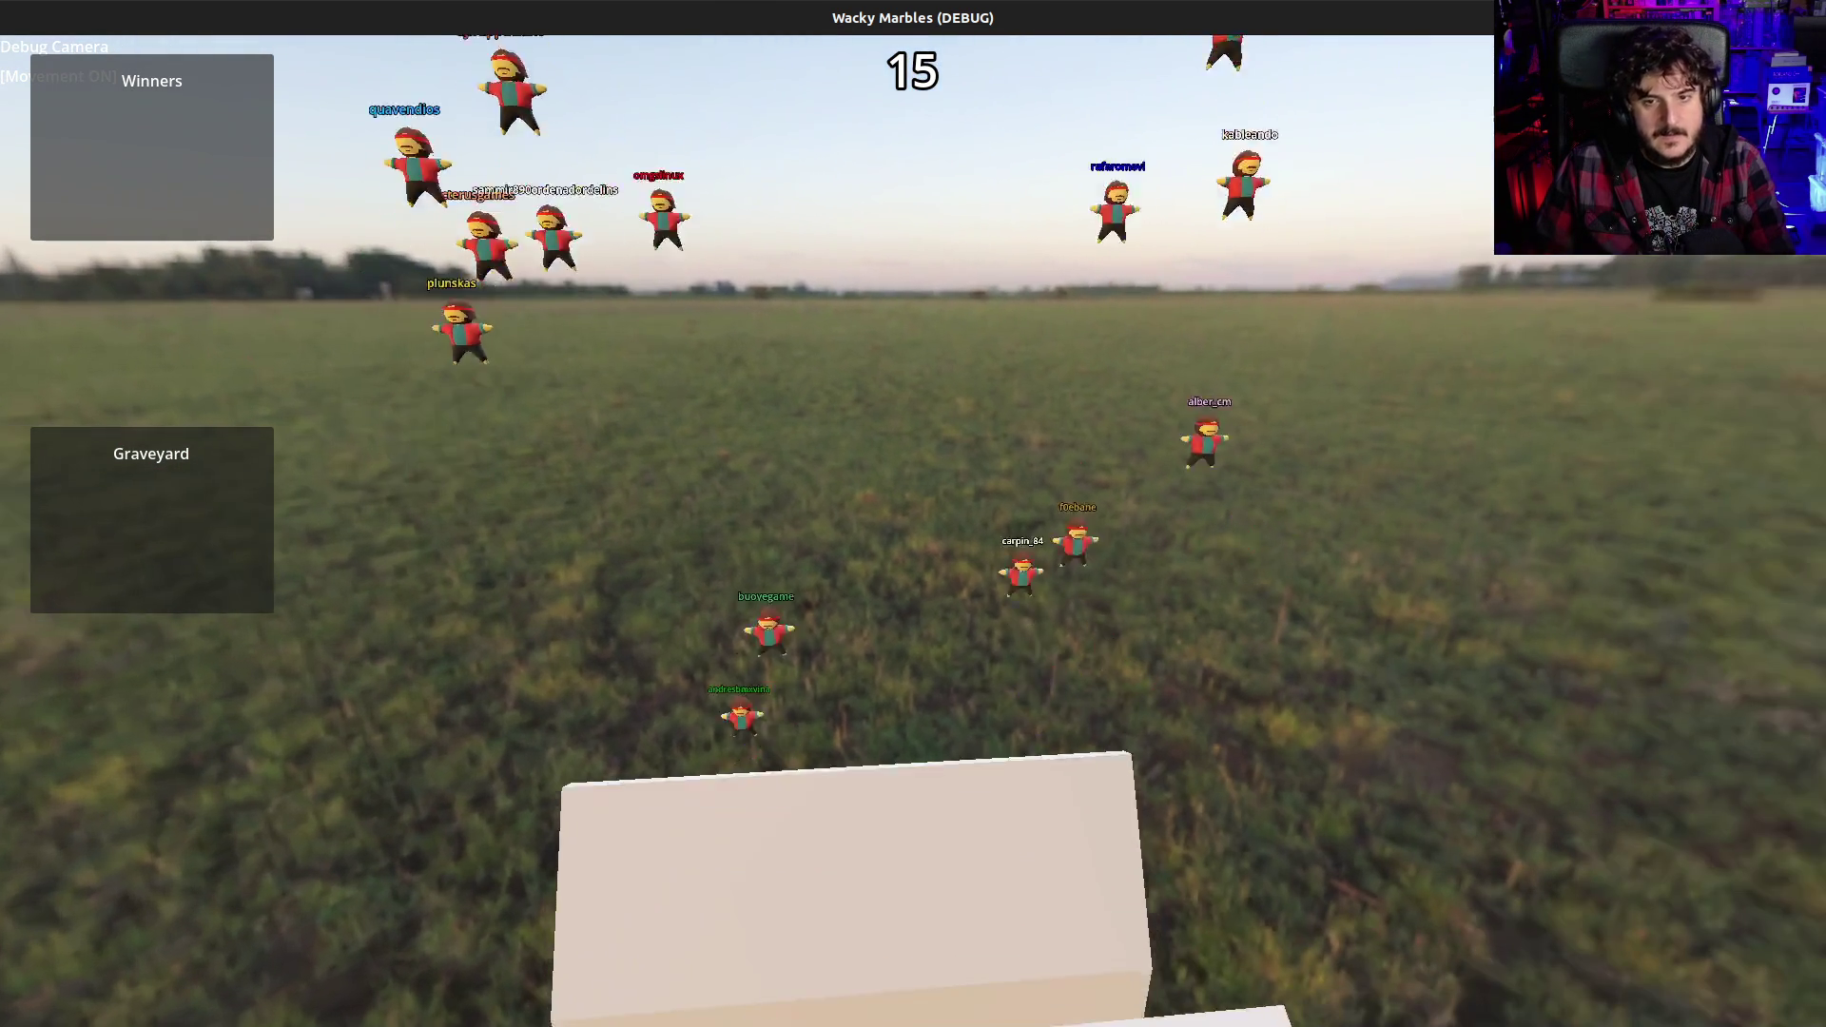
{"action": "key", "text": "s"}
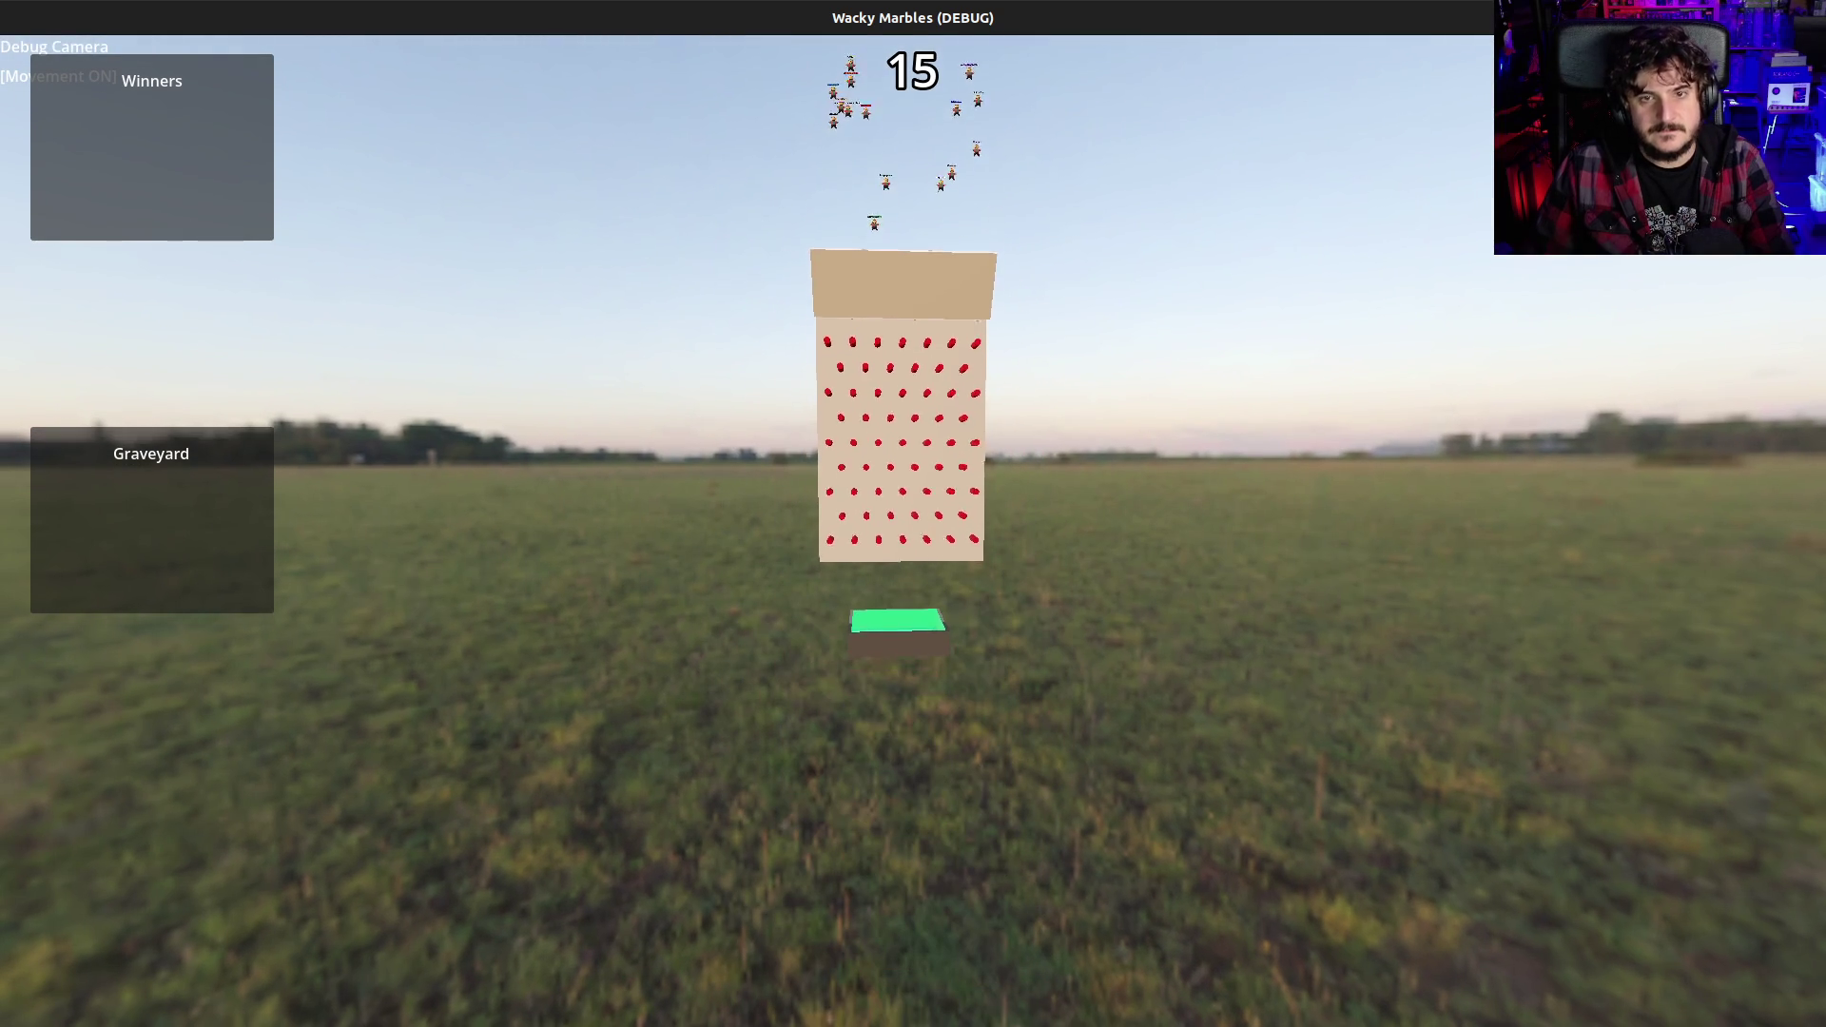
{"action": "key", "text": "w"}
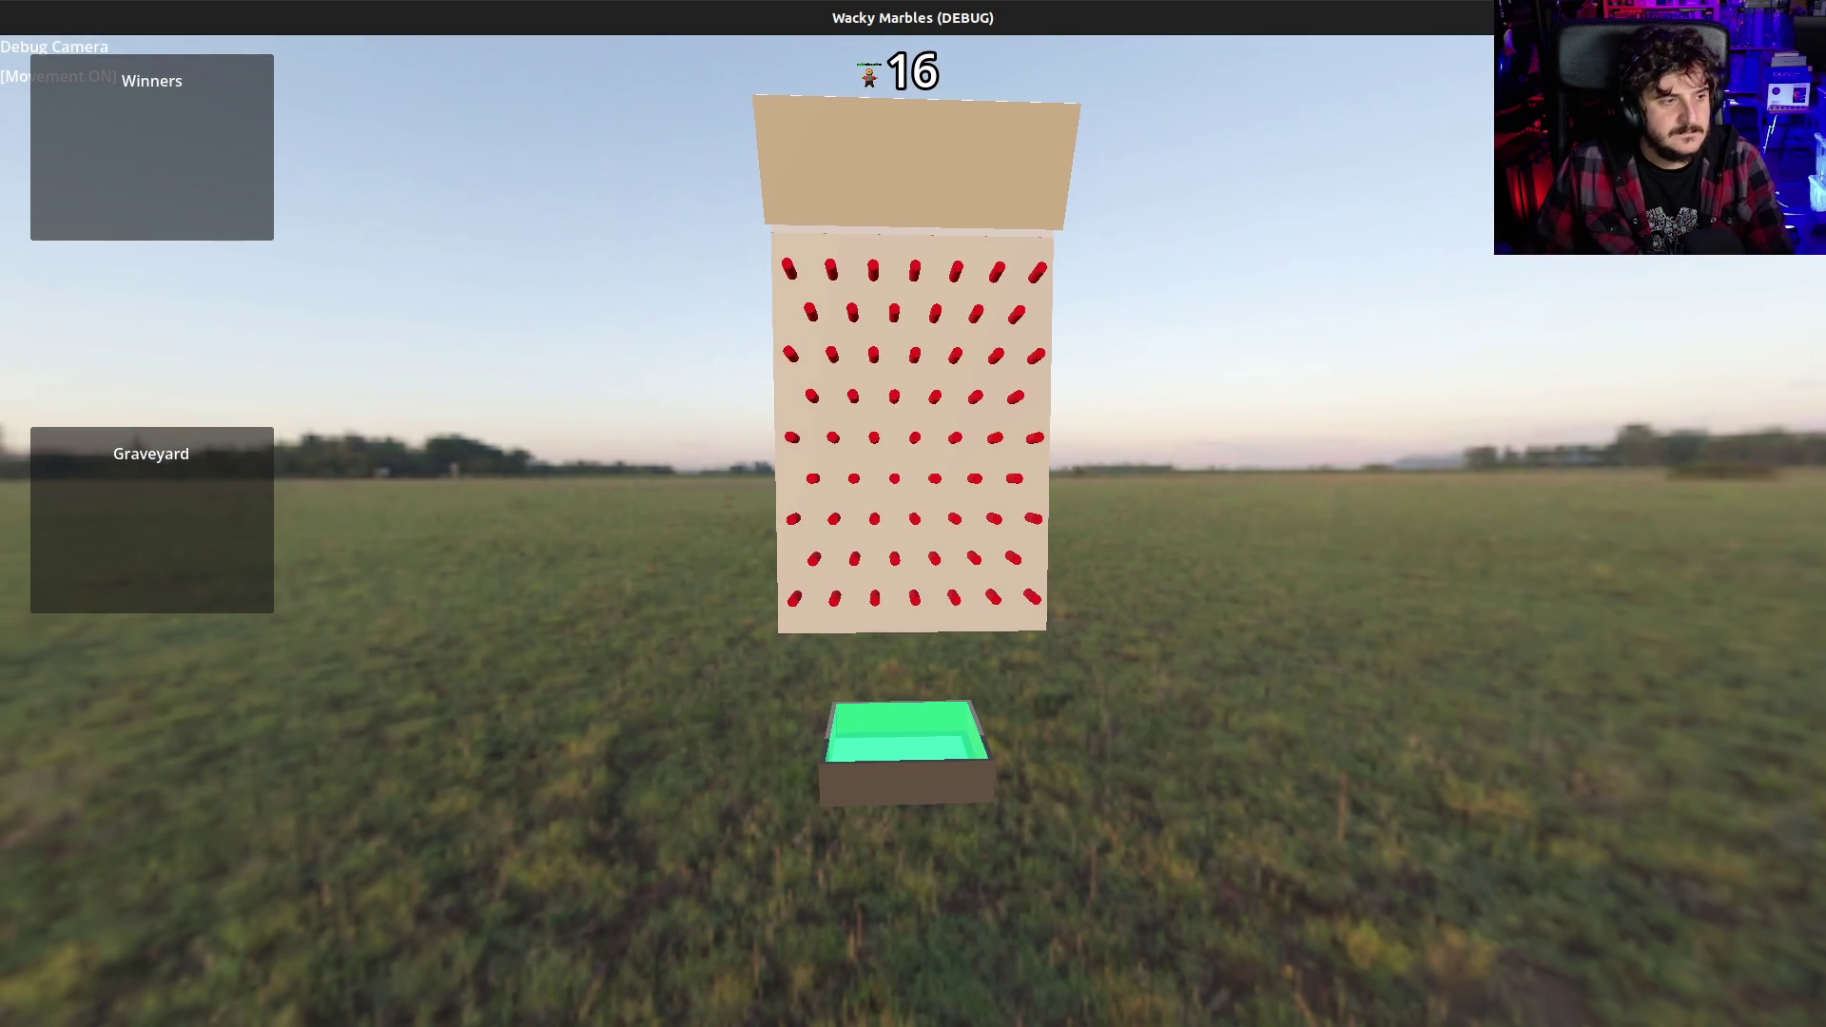
{"action": "key", "text": "e"}
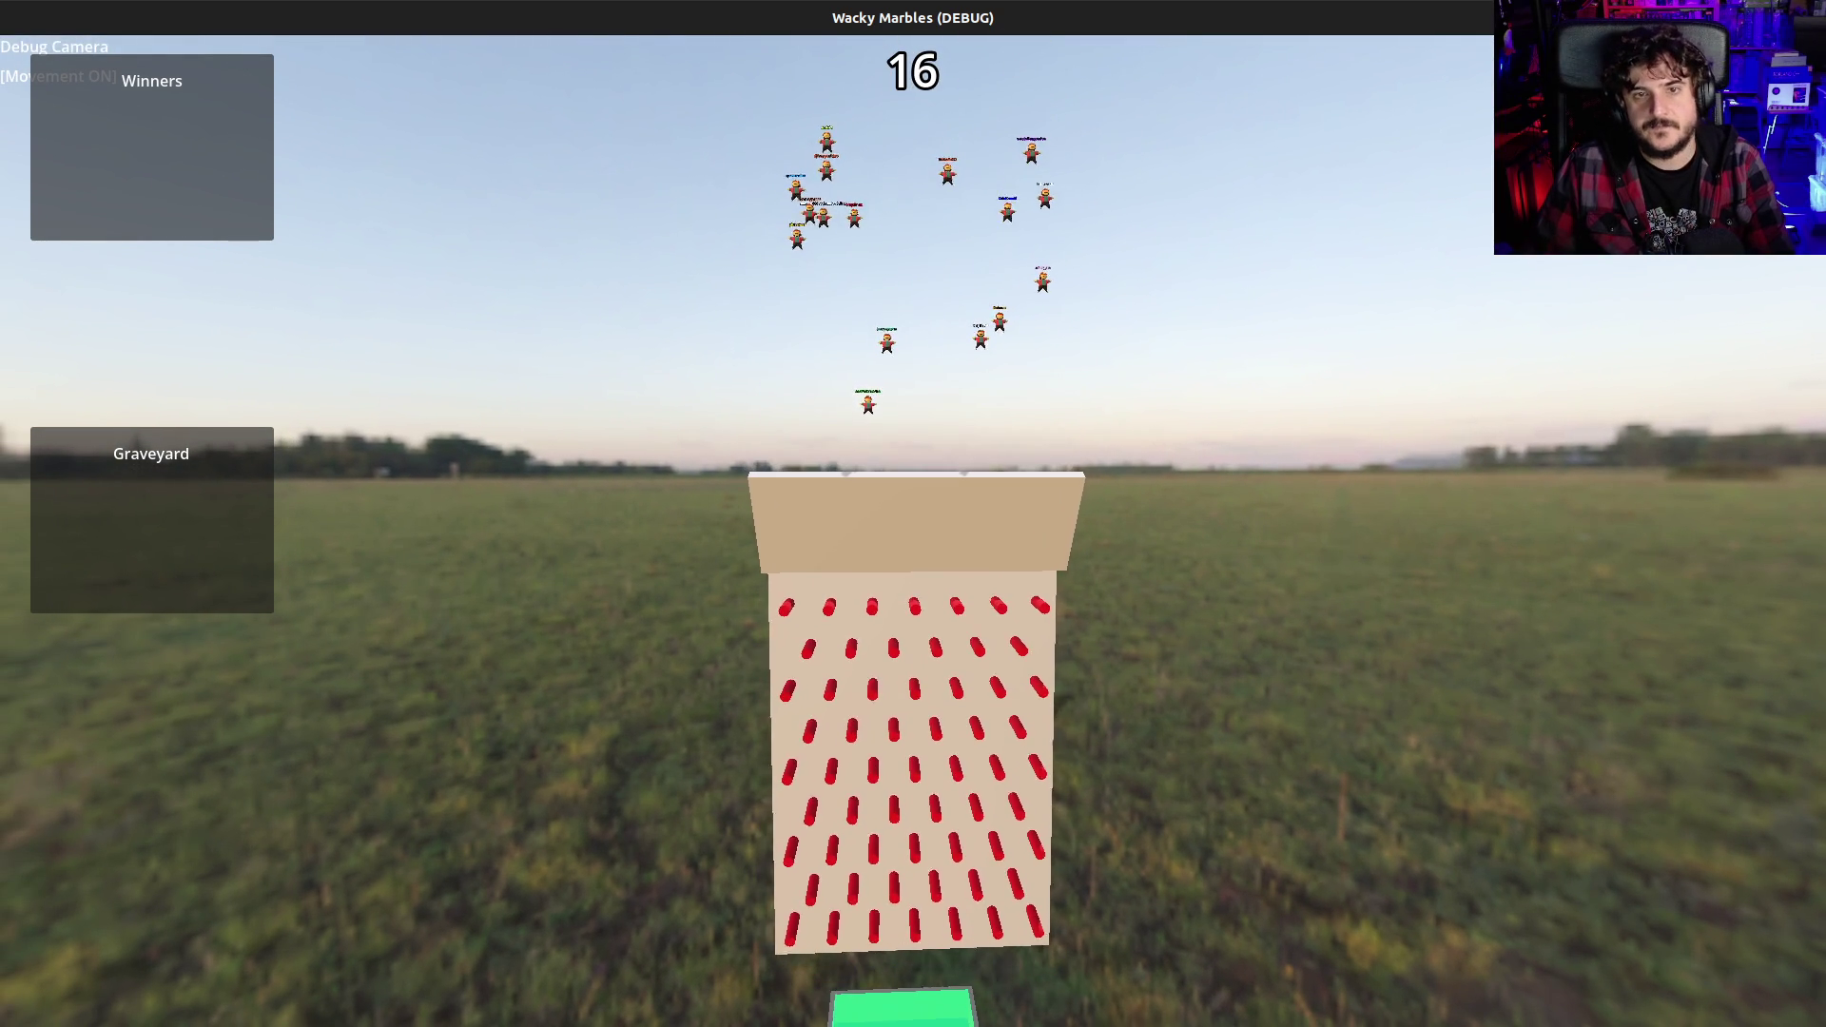
{"action": "key", "text": "e"}
{"action": "key", "text": "d"}
{"action": "key", "text": "d"}
{"action": "key", "text": "w"}
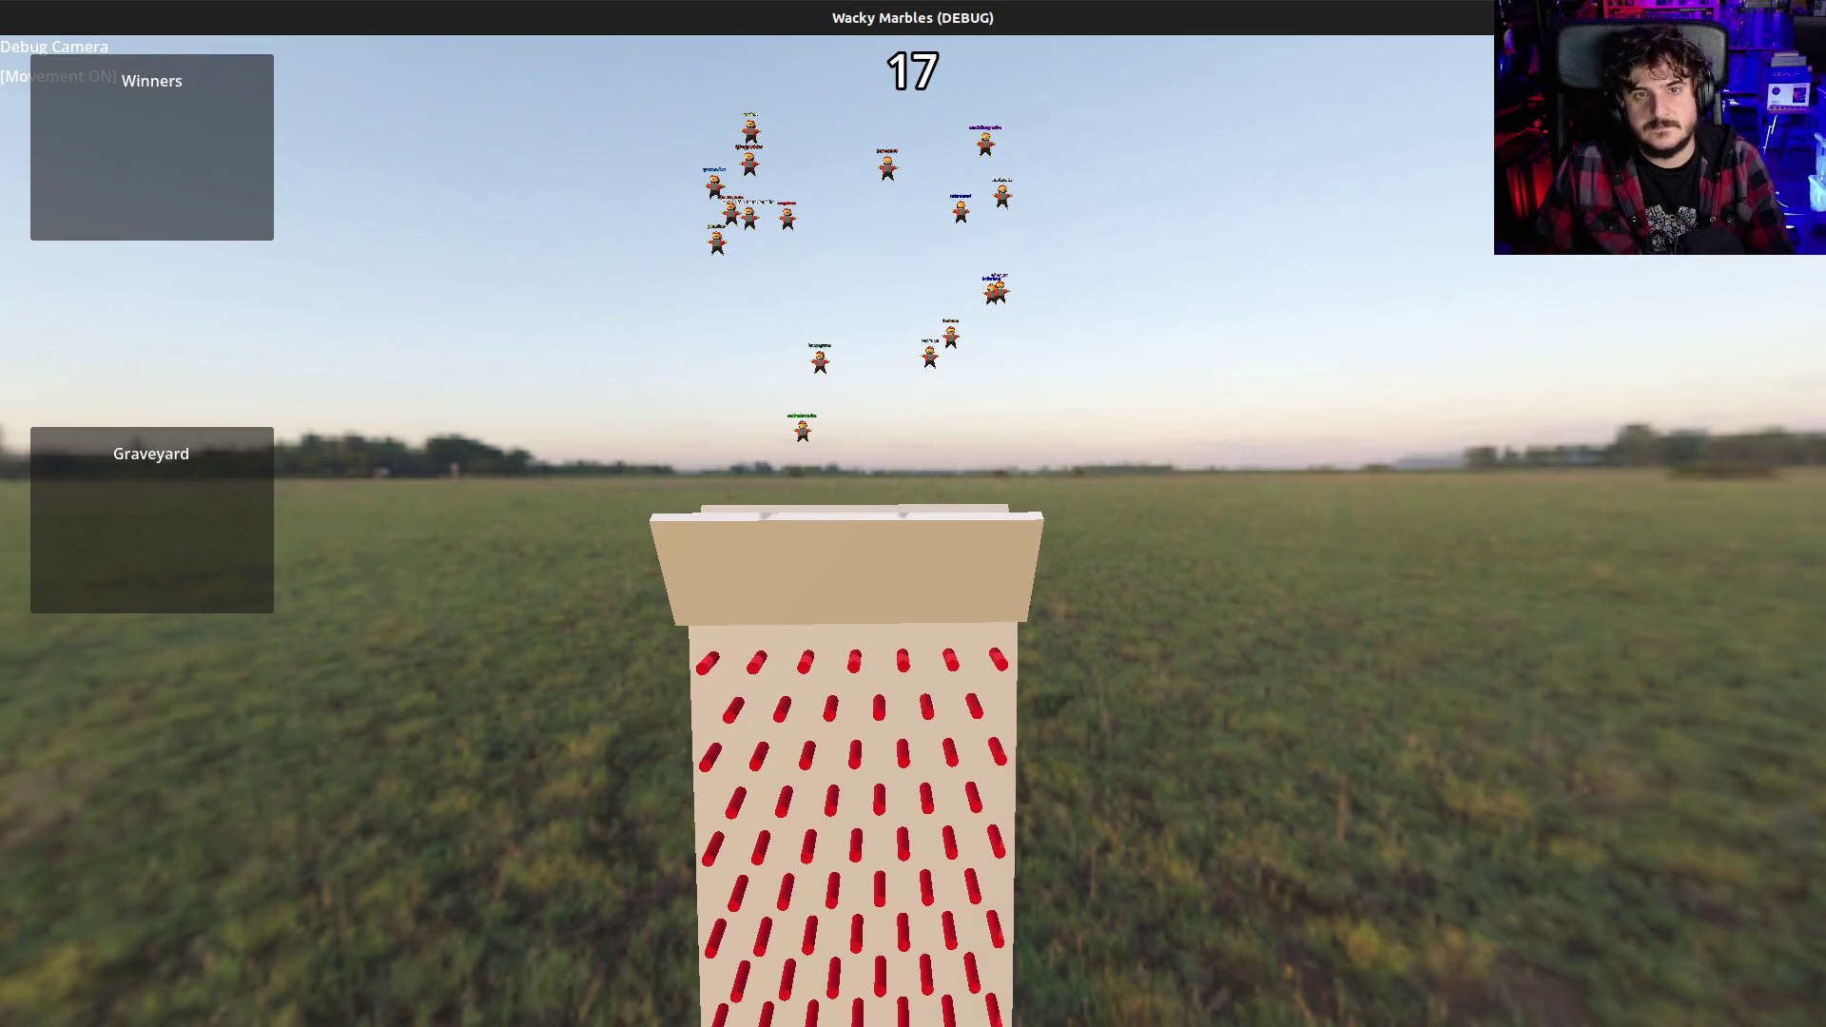
{"action": "key", "text": "e"}
{"action": "key", "text": "a"}
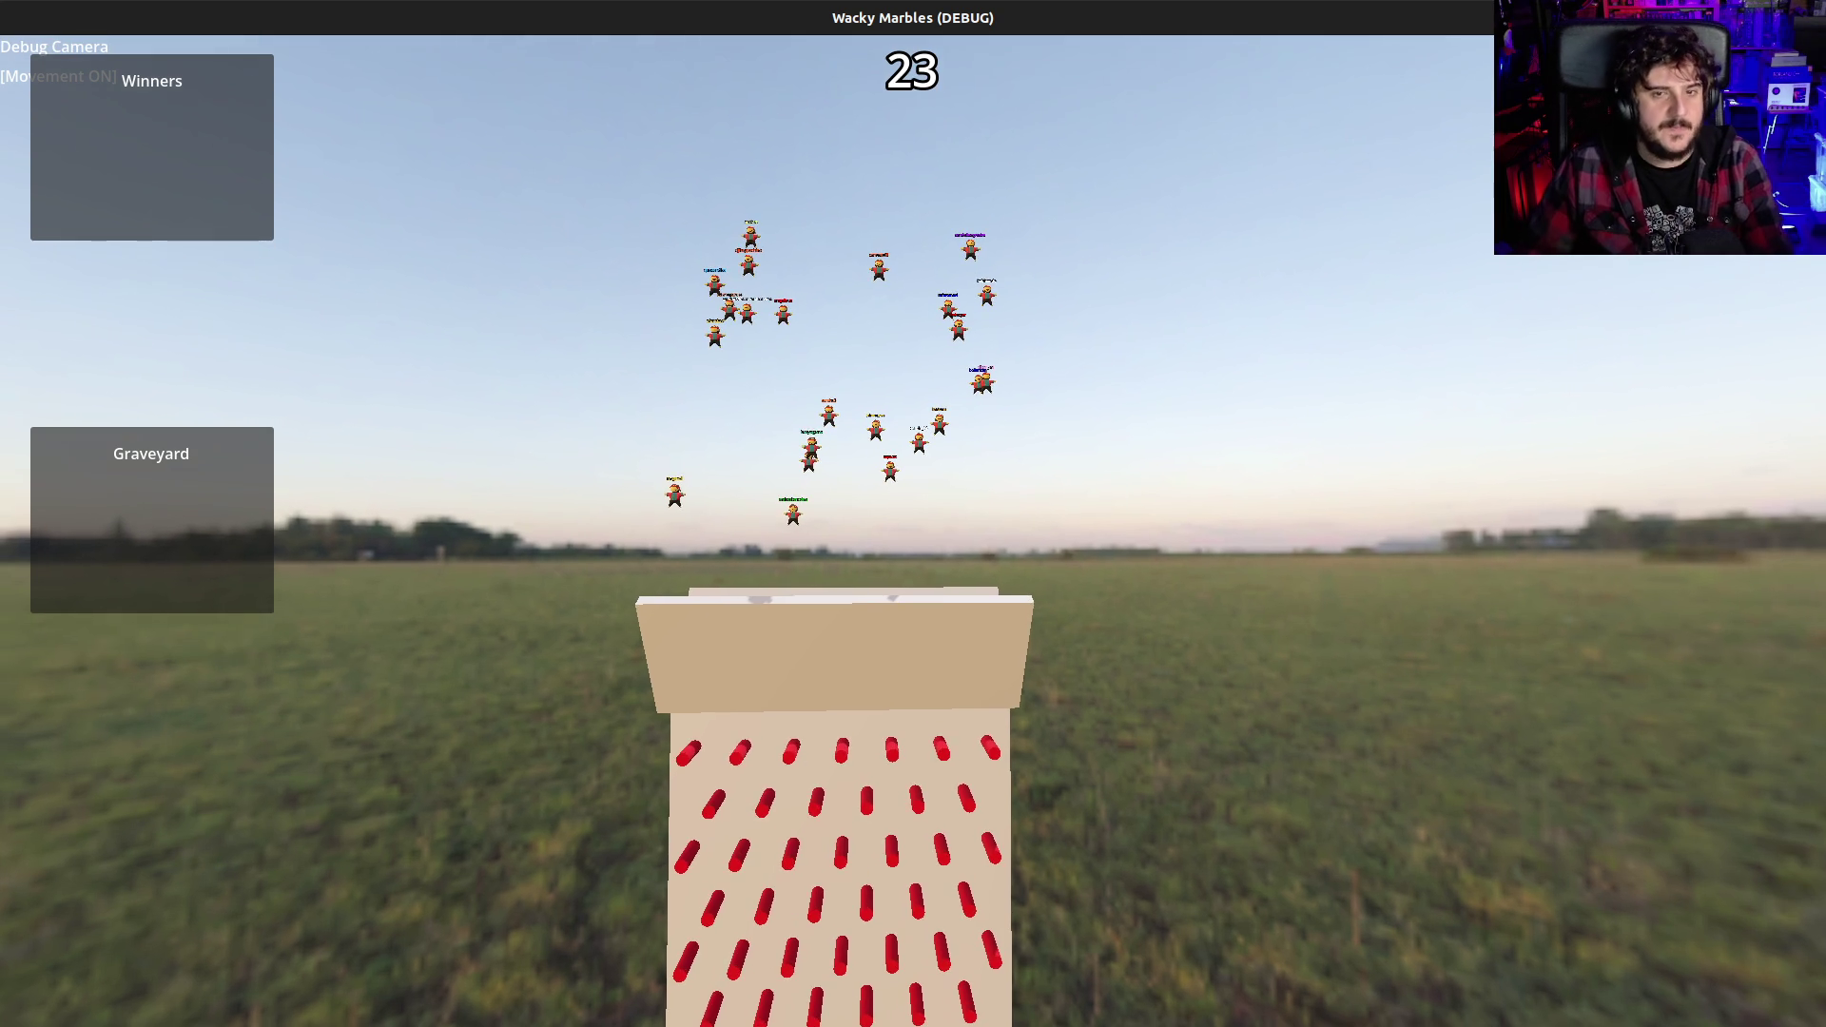
- Fly the debug camera with the marbles down through the peg board to the green goal box
{"action": "key", "text": "w"}
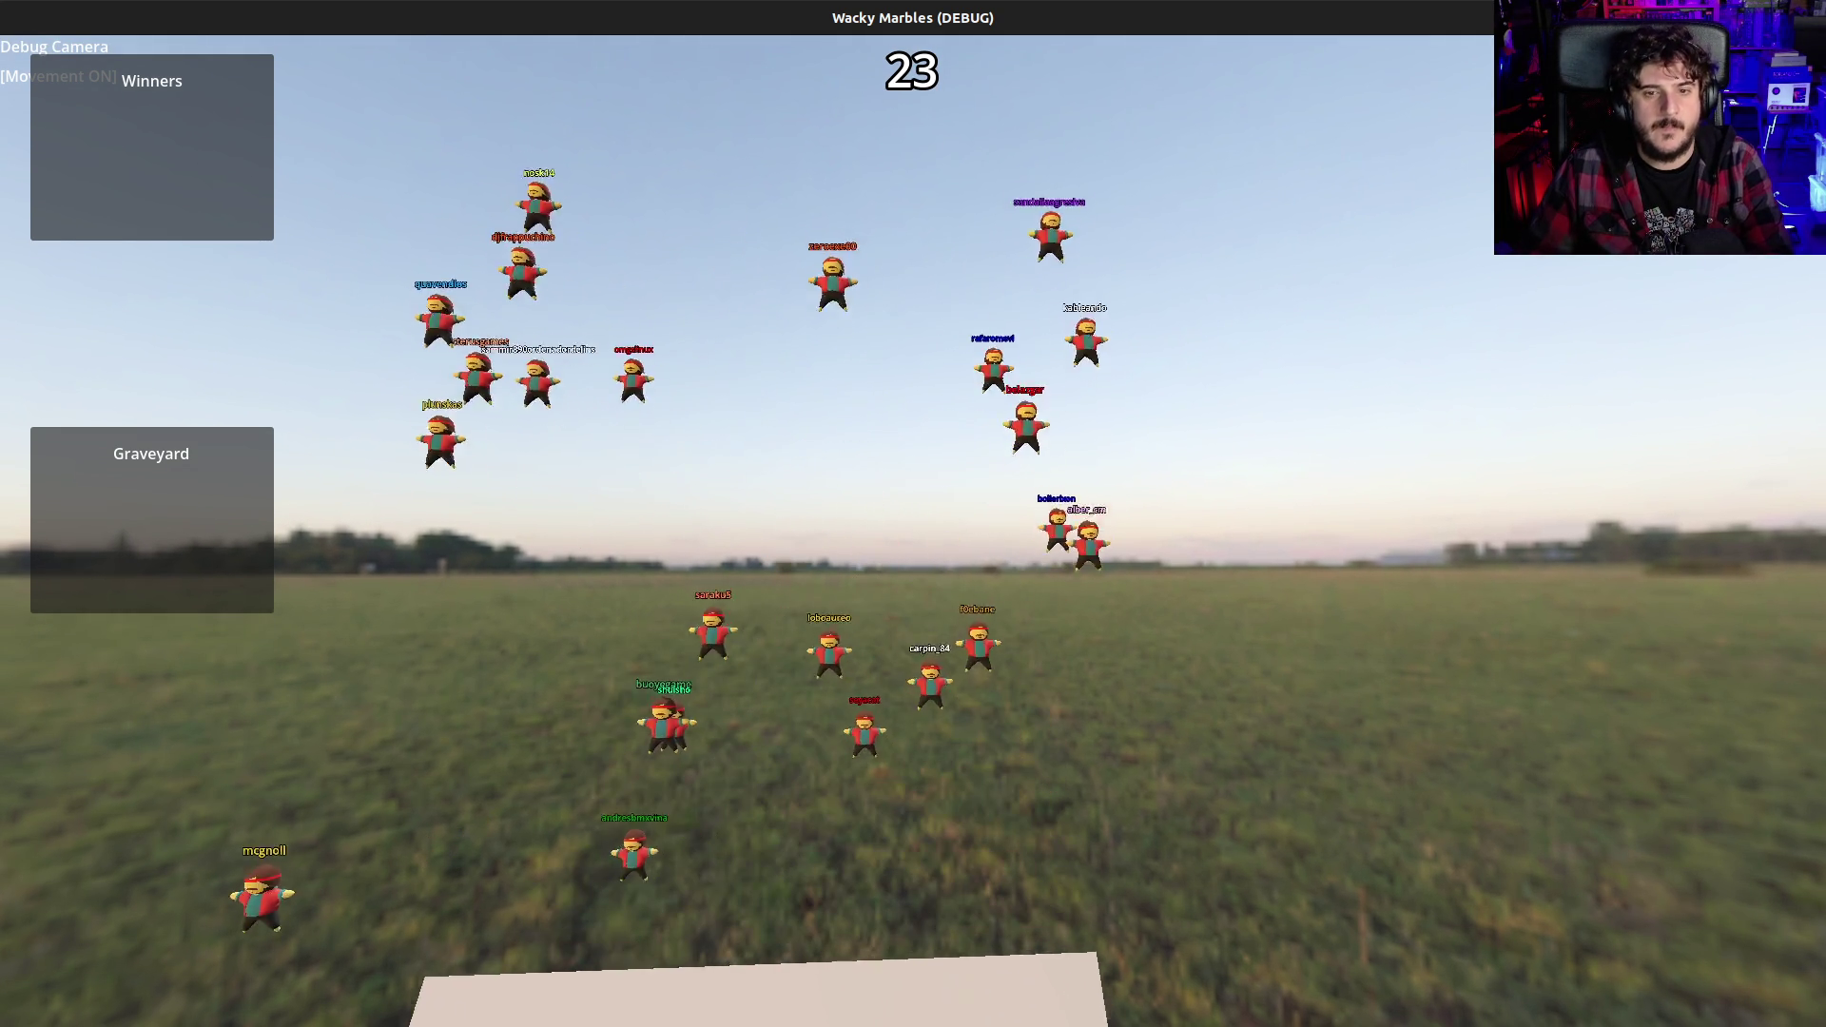
{"action": "key", "text": "w"}
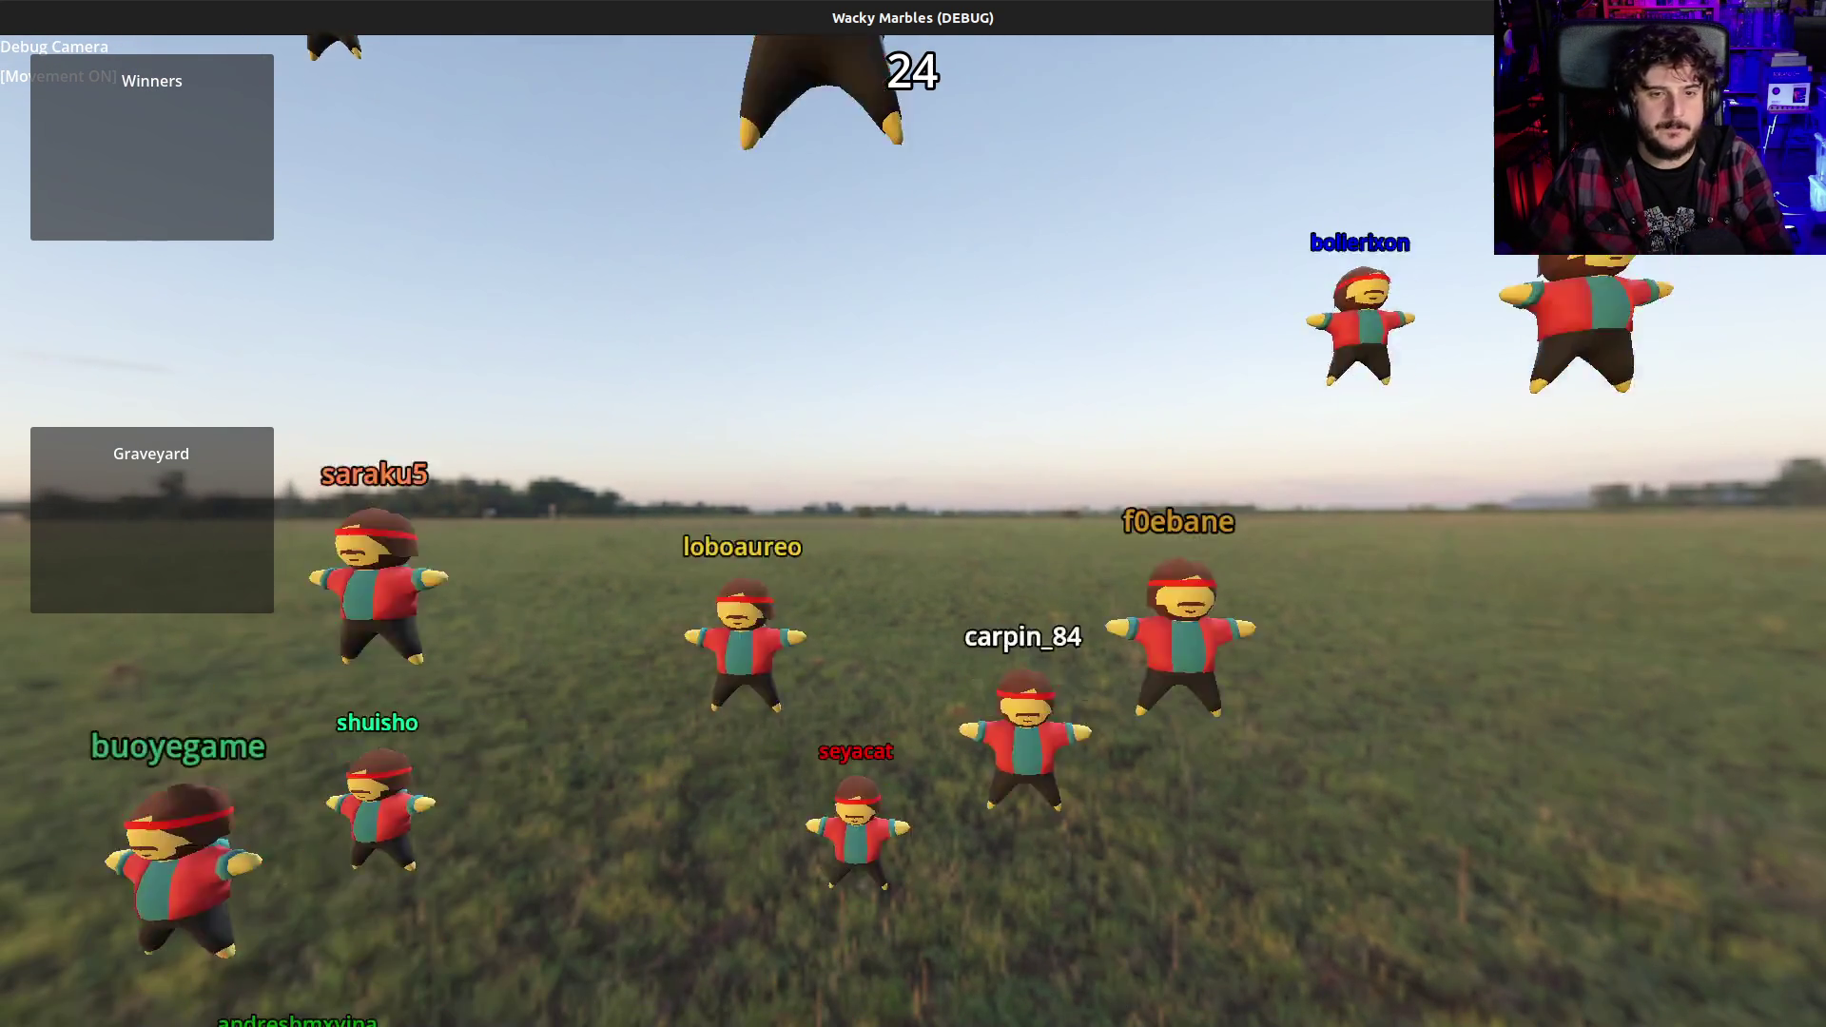
{"action": "key", "text": "e"}
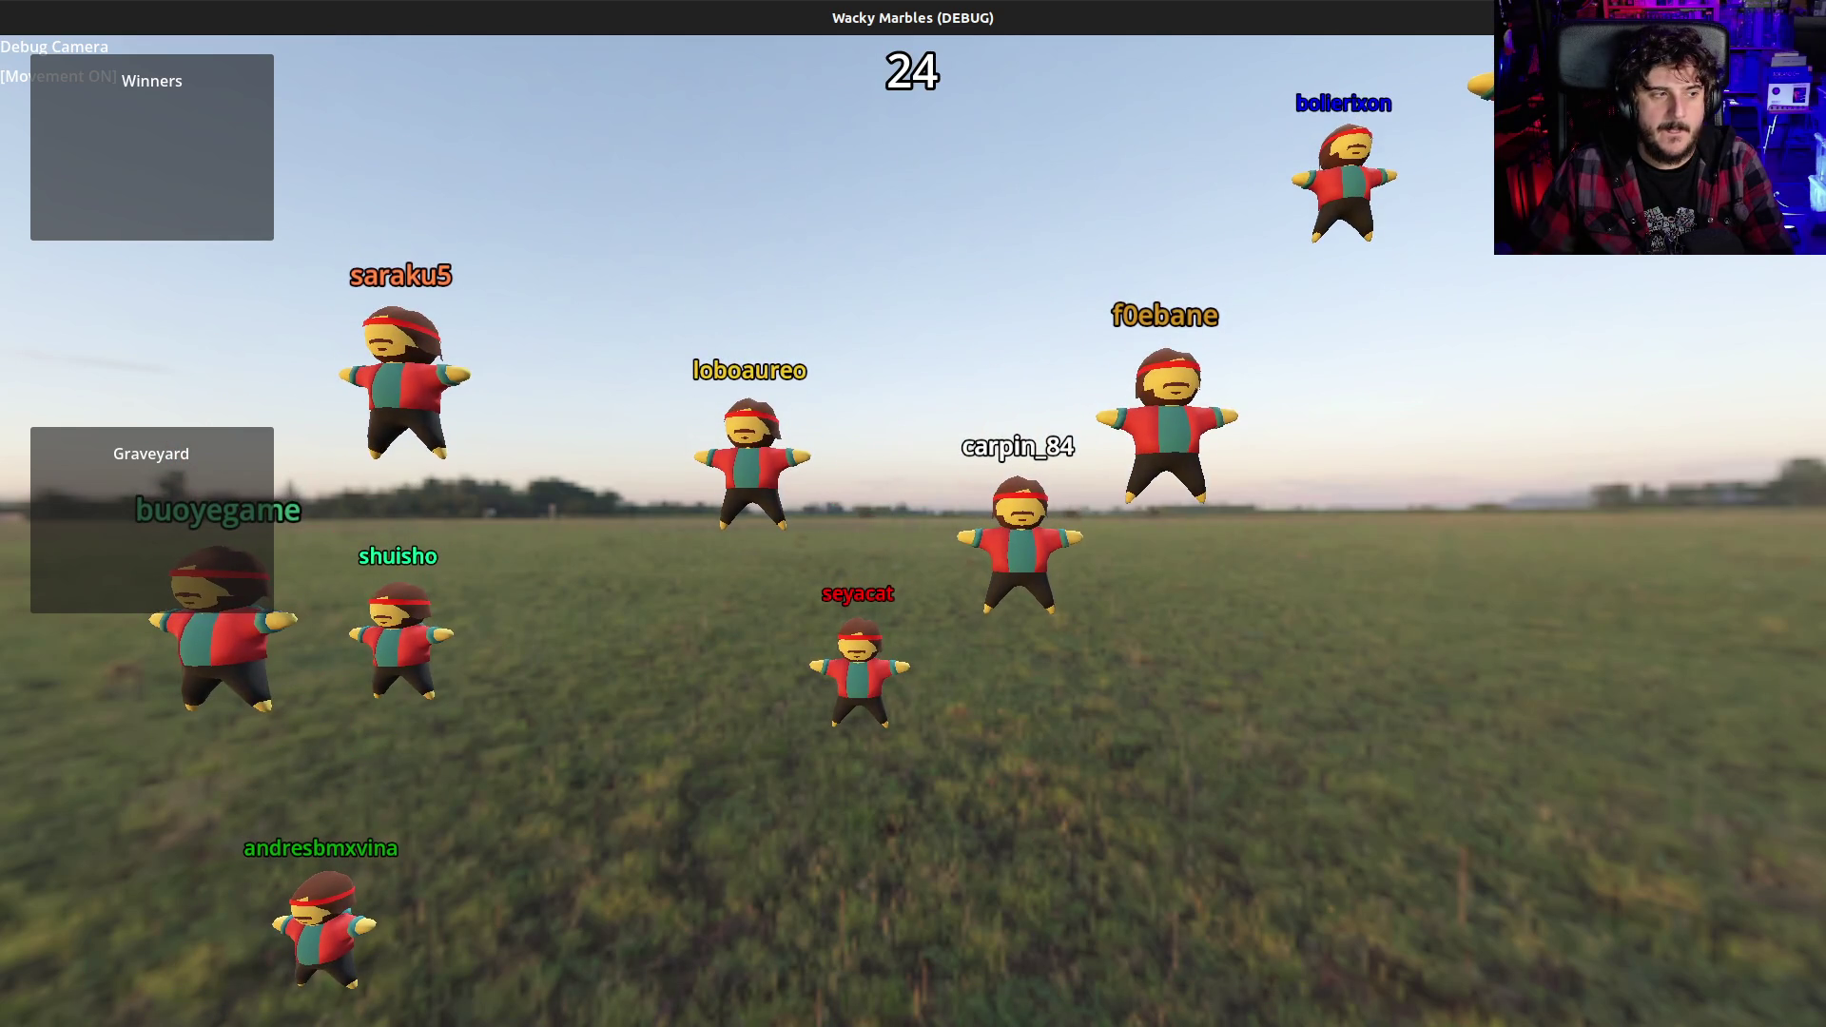
{"action": "key", "text": "q"}
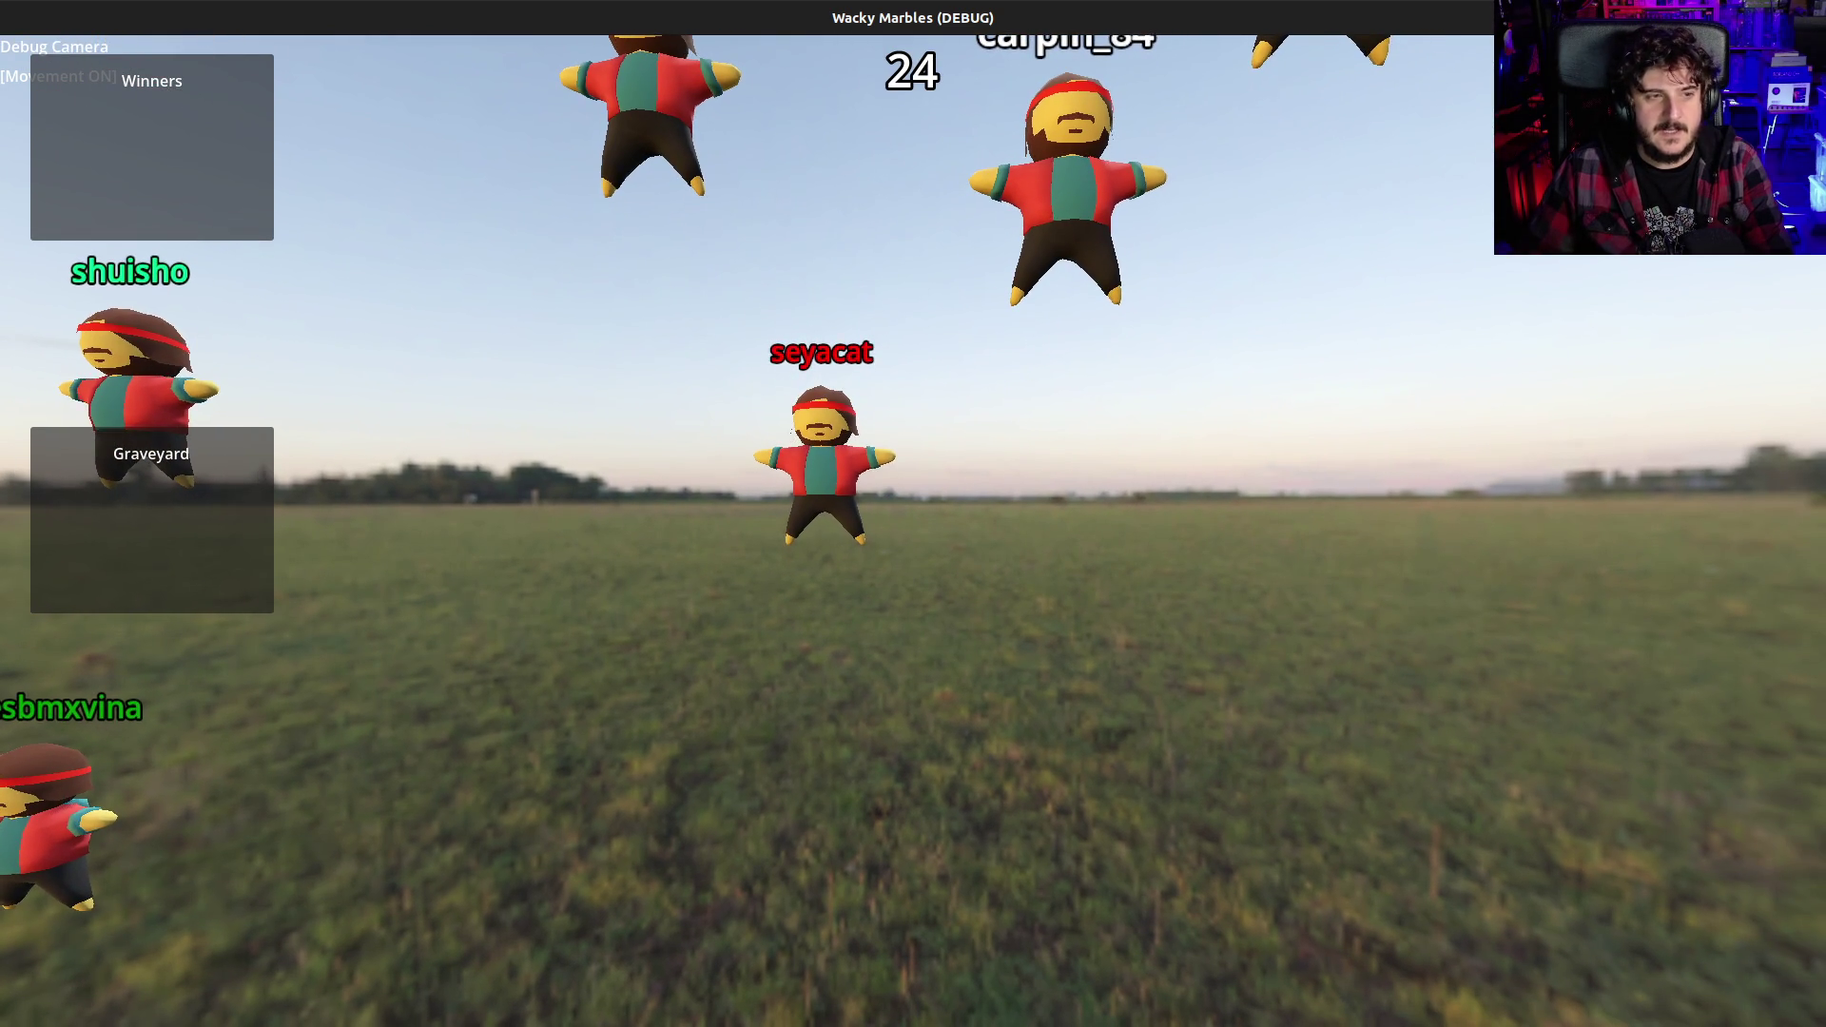
{"action": "key", "text": "s"}
{"action": "key", "text": "s"}
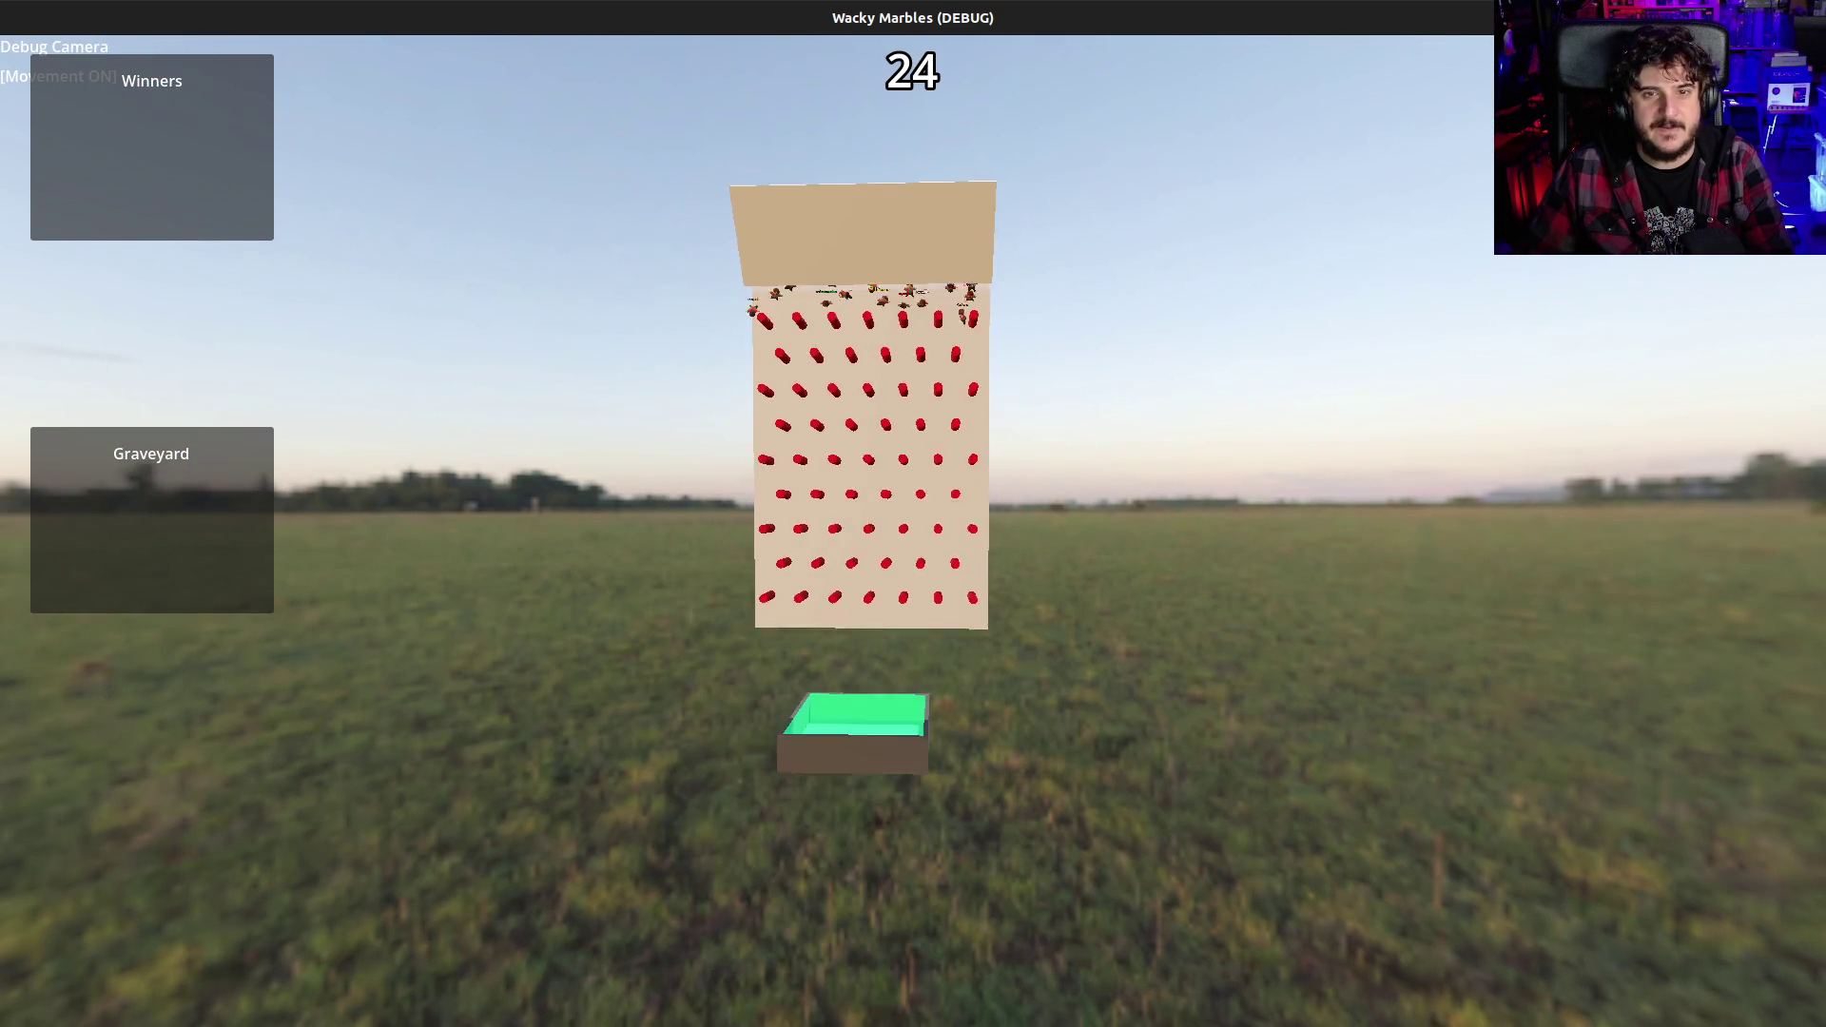
{"action": "key", "text": "w"}
{"action": "key", "text": "w"}
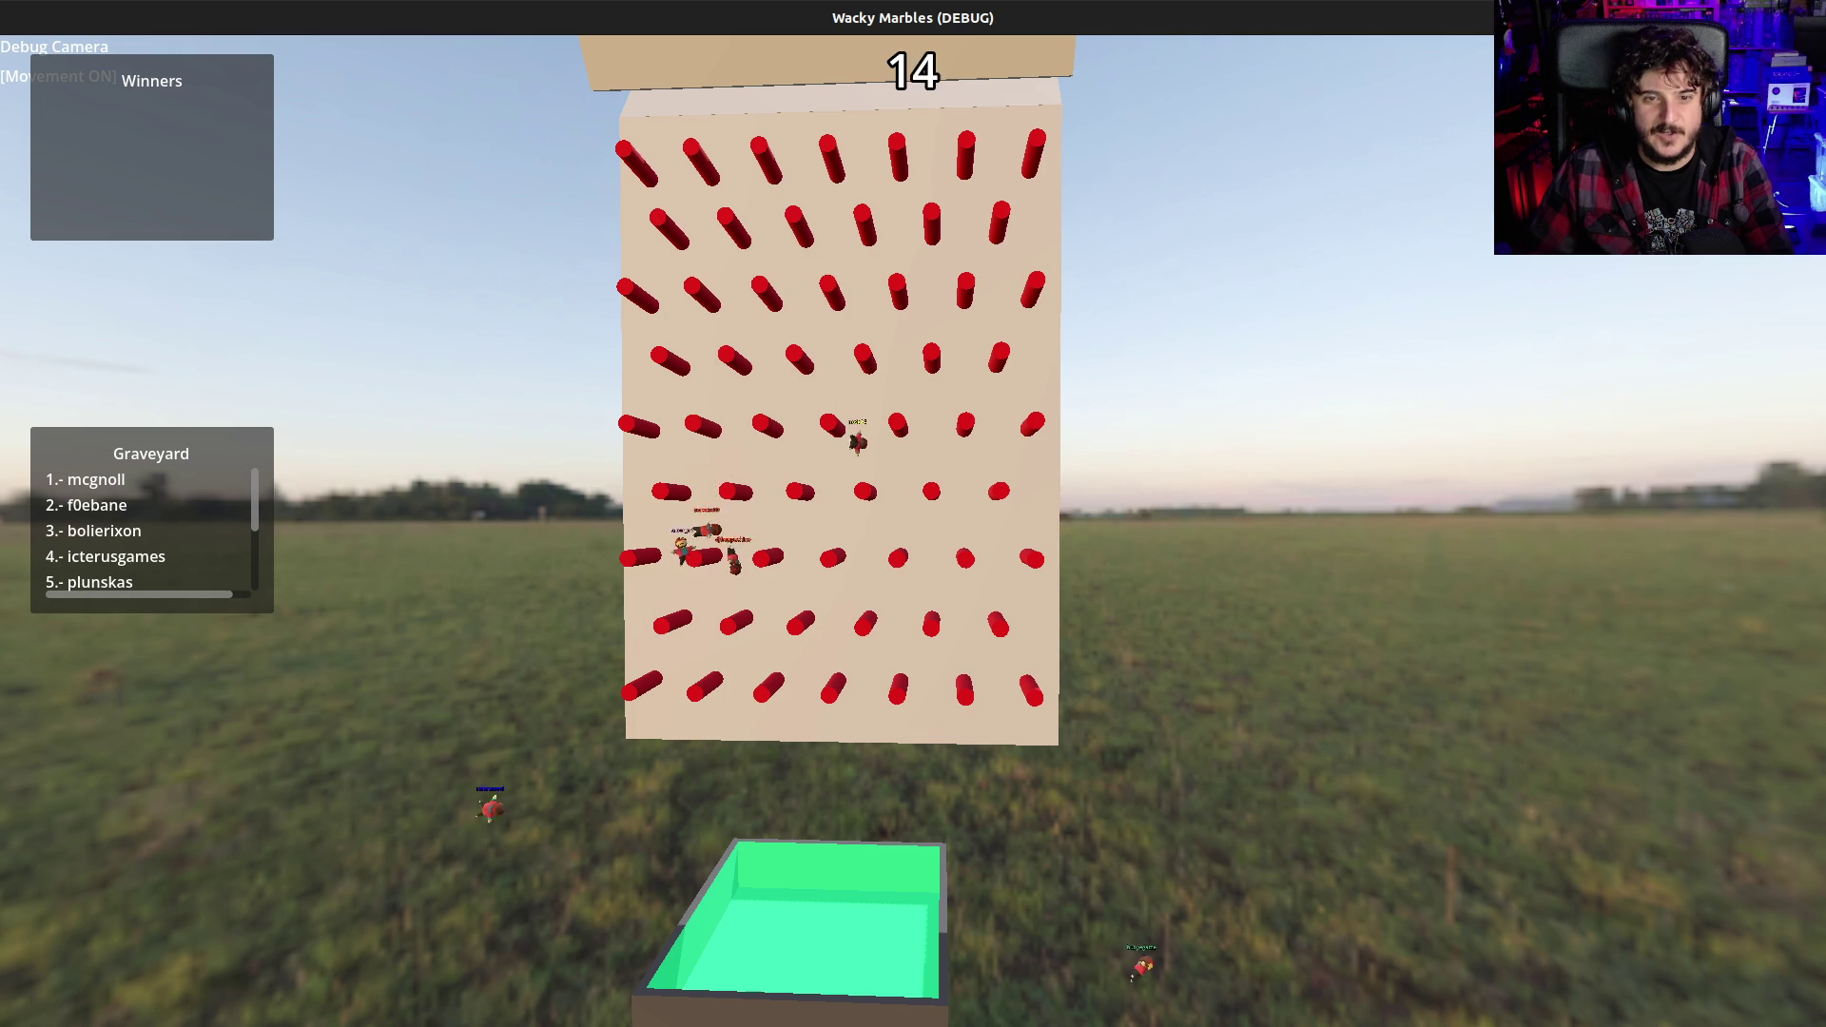
{"action": "key", "text": "w"}
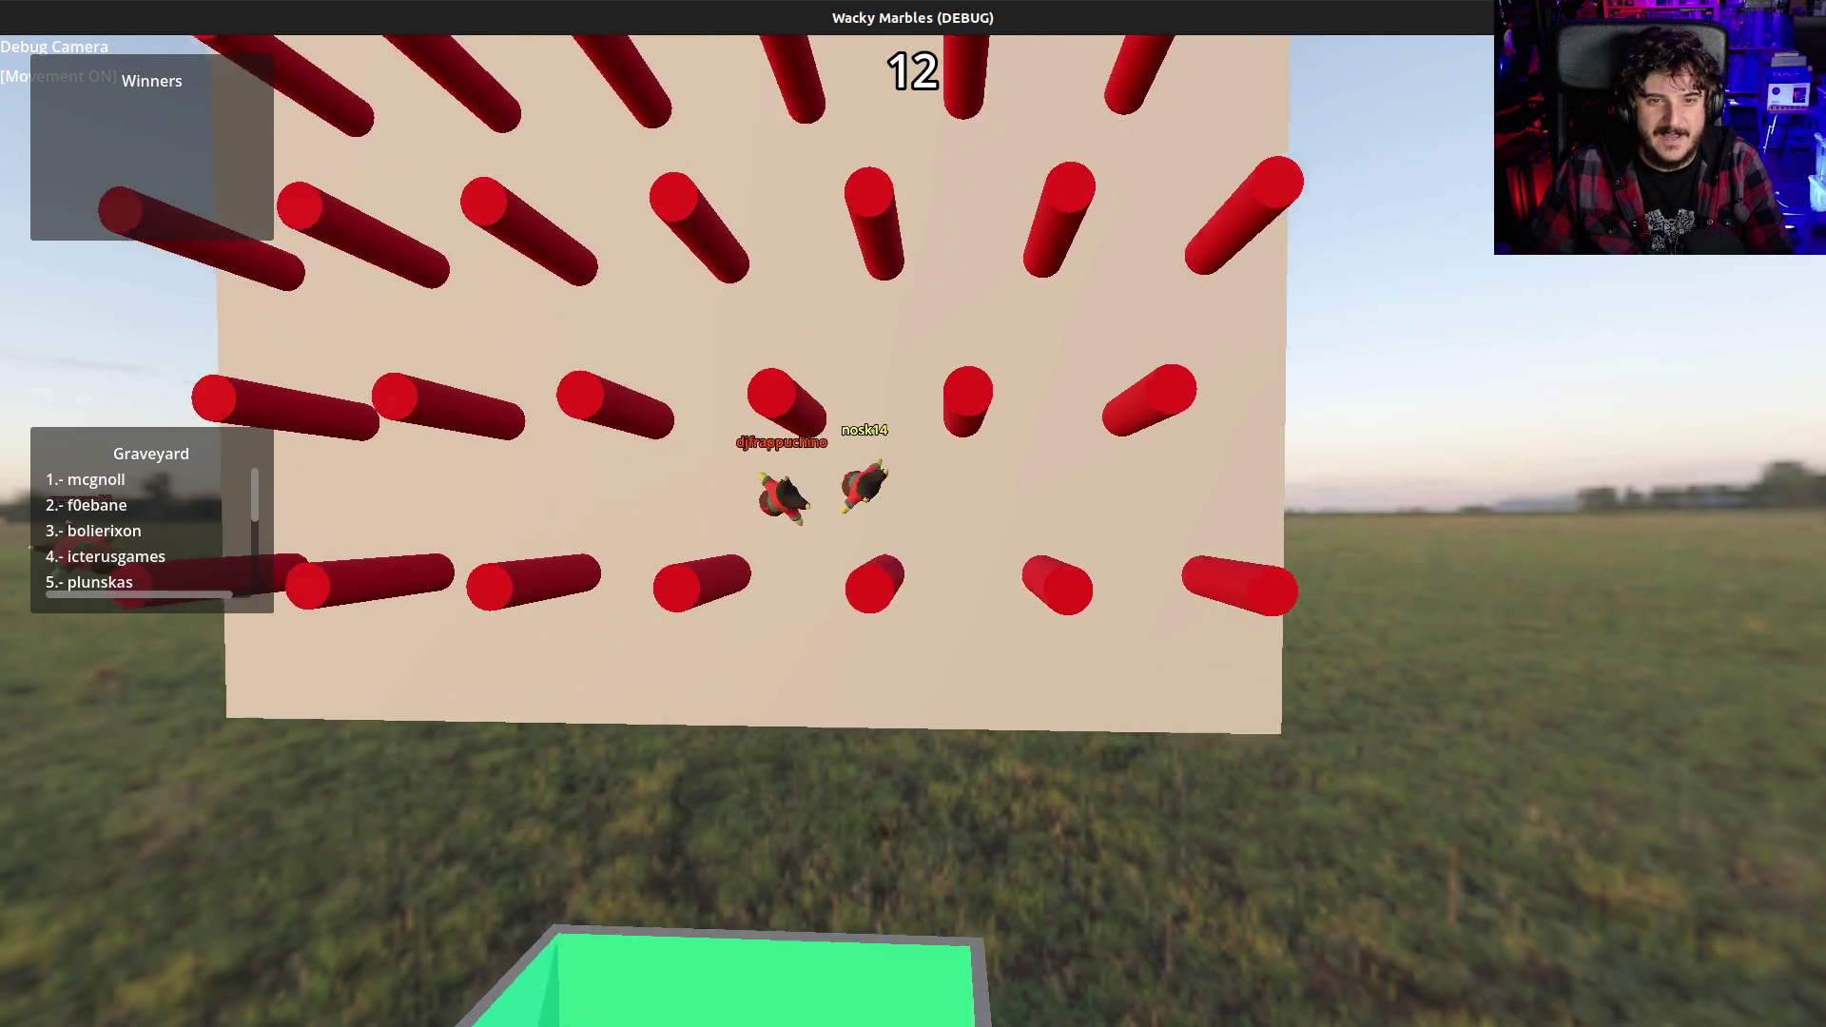
{"action": "key", "text": "w"}
{"action": "key", "text": "s"}
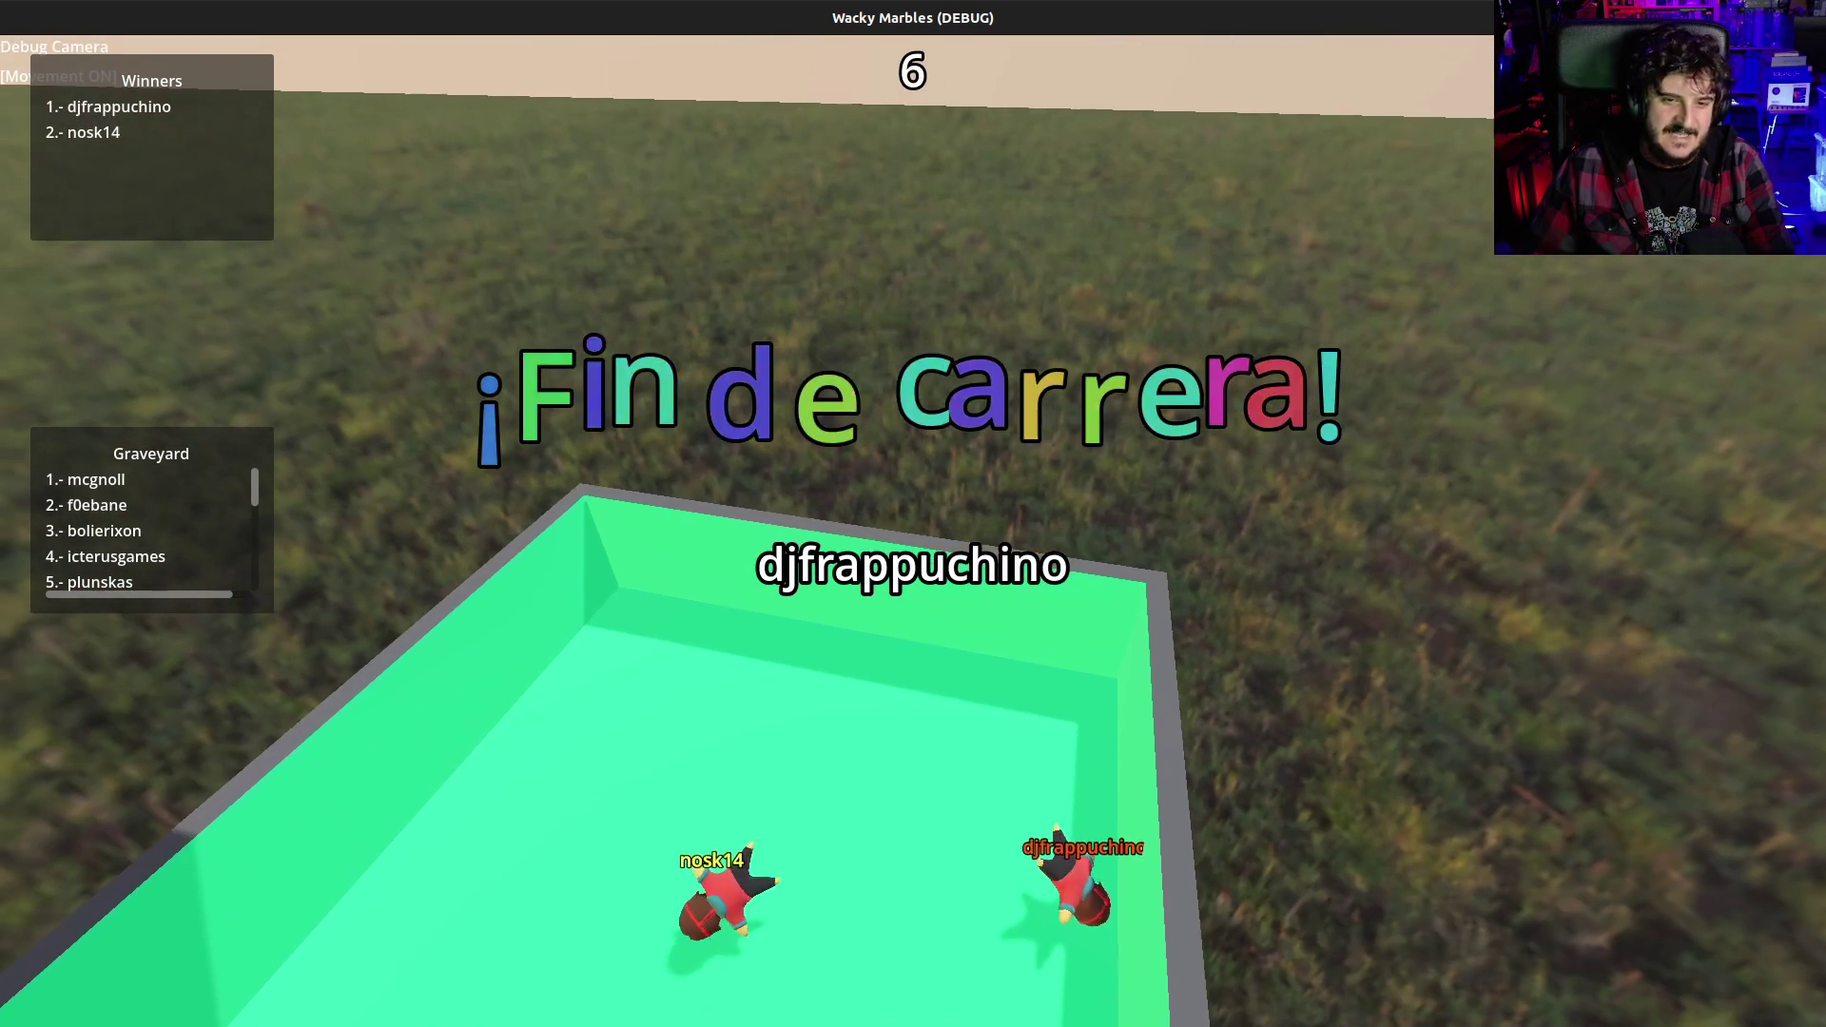
{"action": "key", "text": "w"}
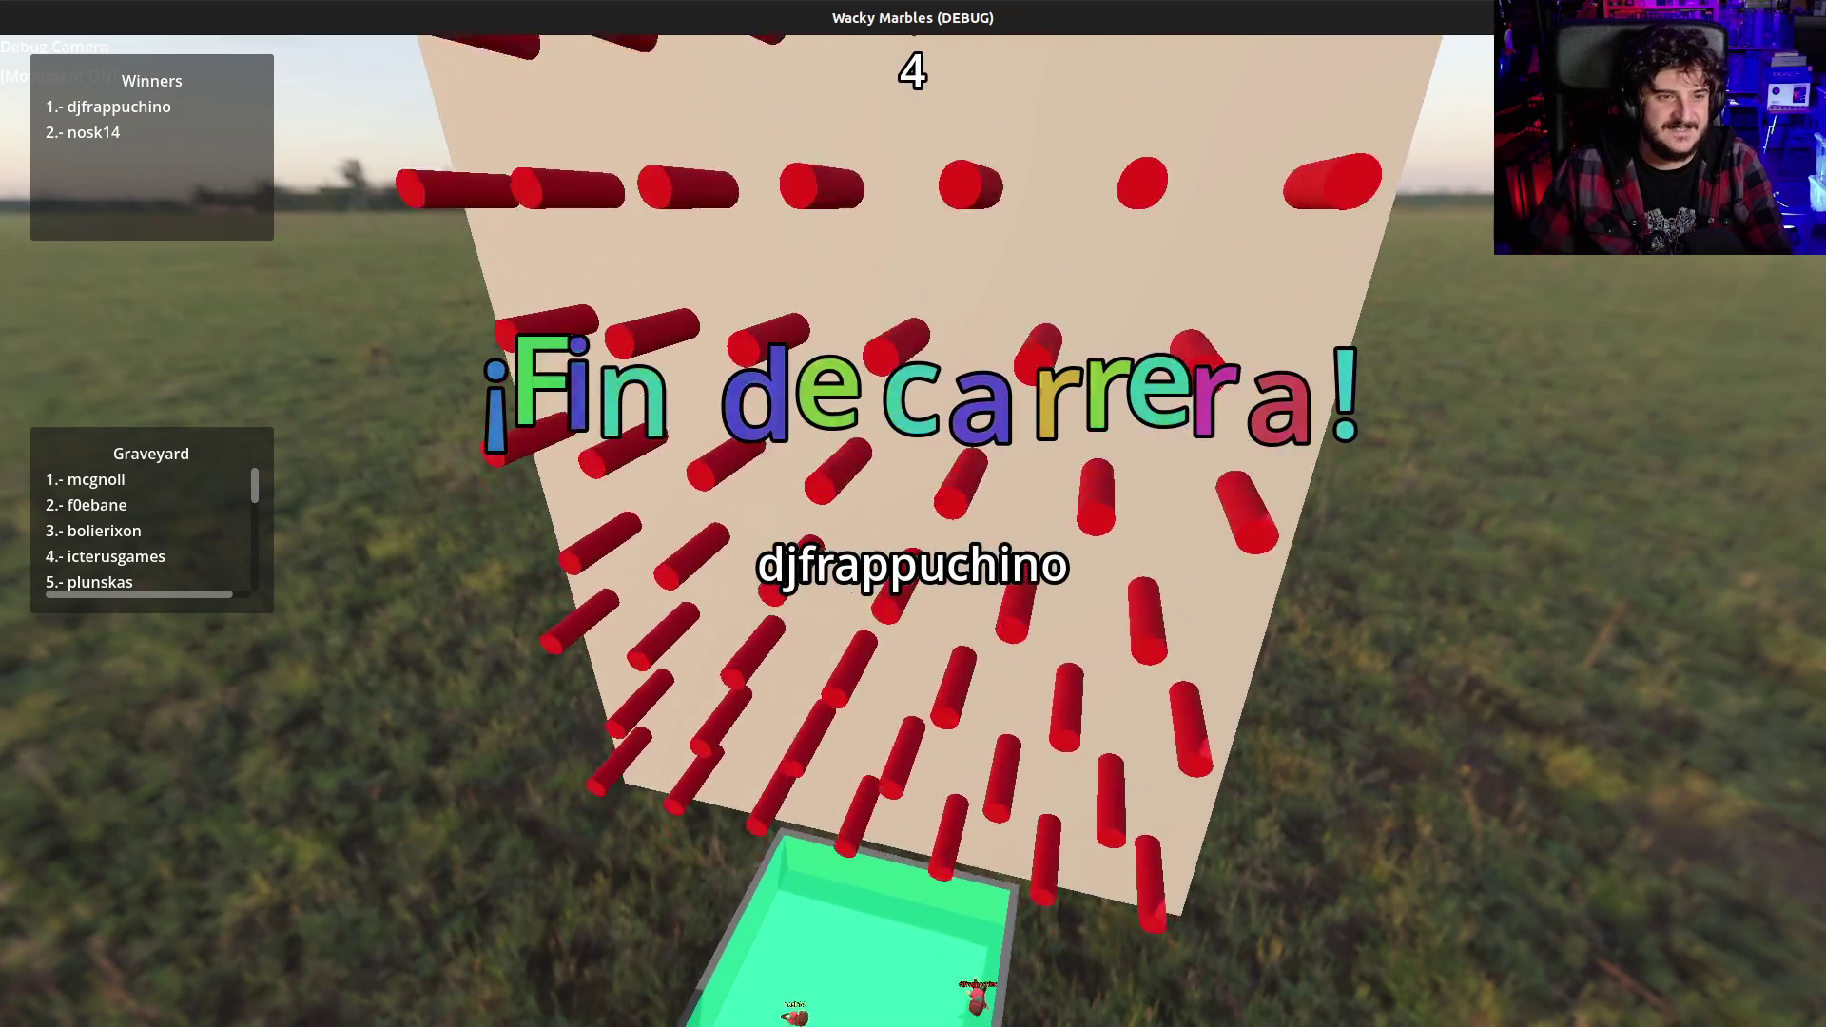
- Release the debug camera and scroll the Graveyard list as the race ends with two winners
{"action": "key", "text": "Escape"}
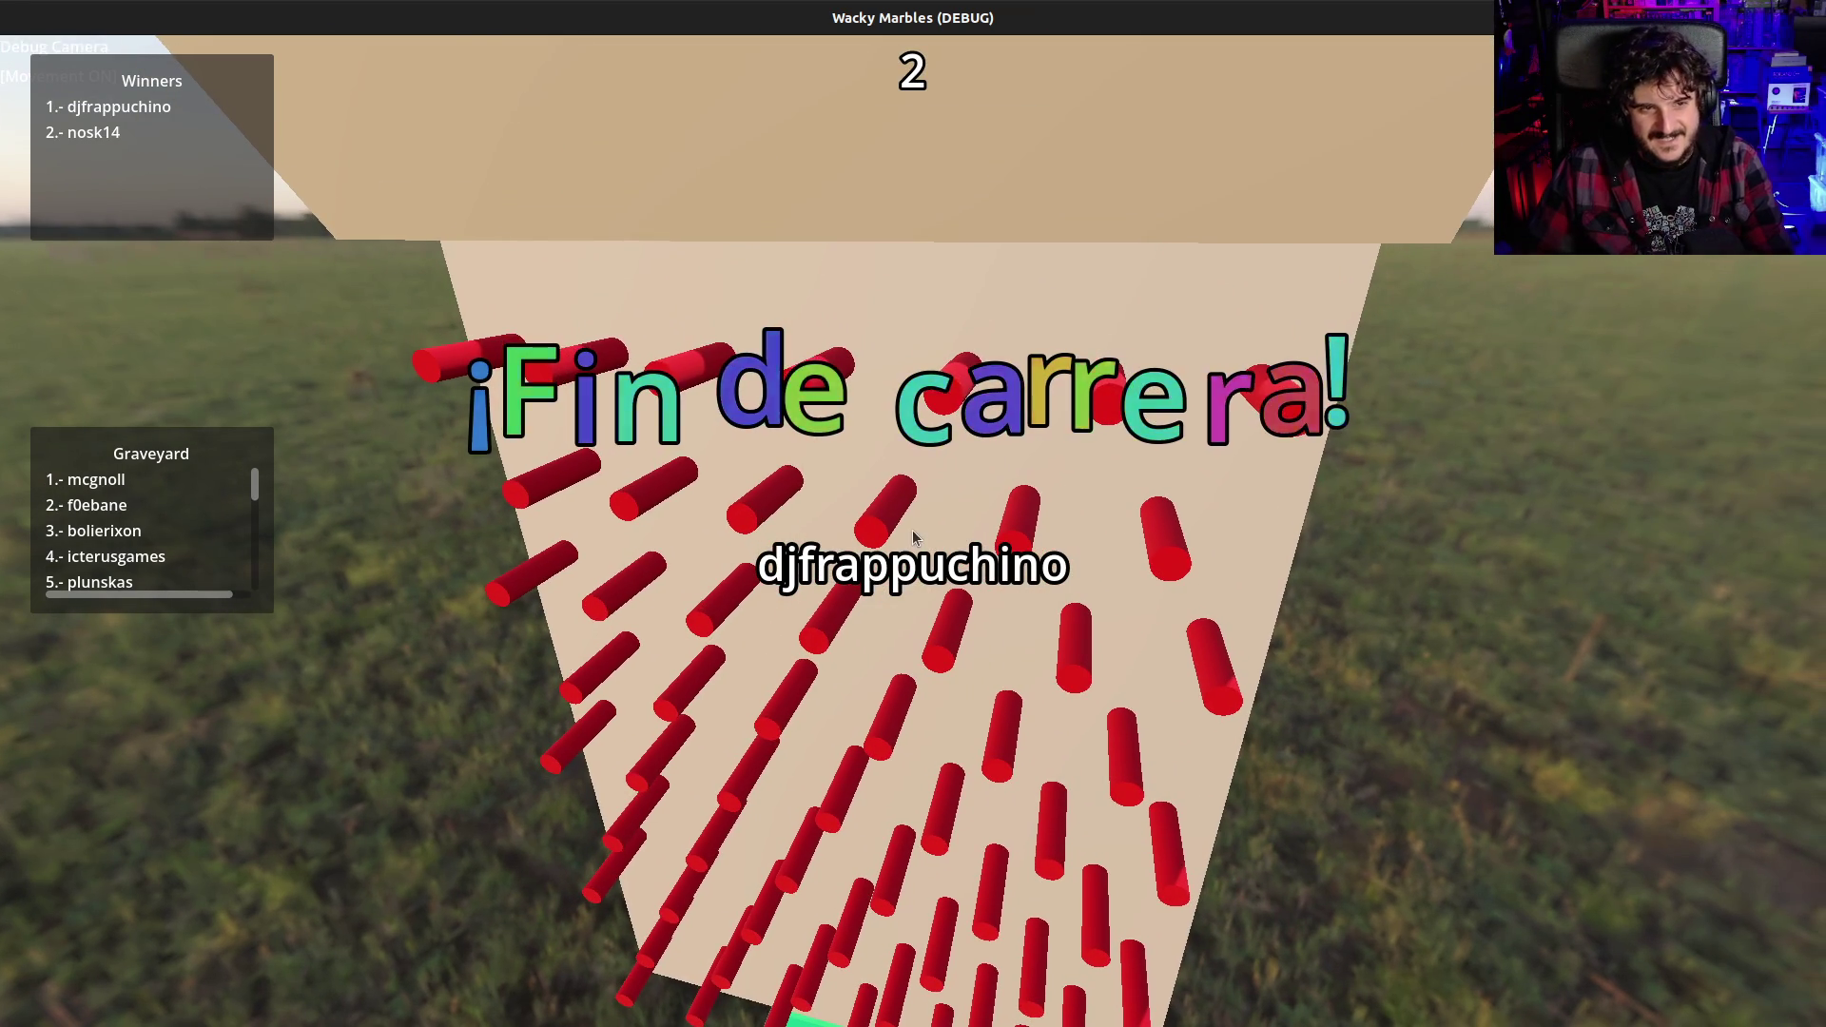
{"action": "scroll", "coordinate": [194, 553], "scroll_direction": "down", "scroll_amount": 2}
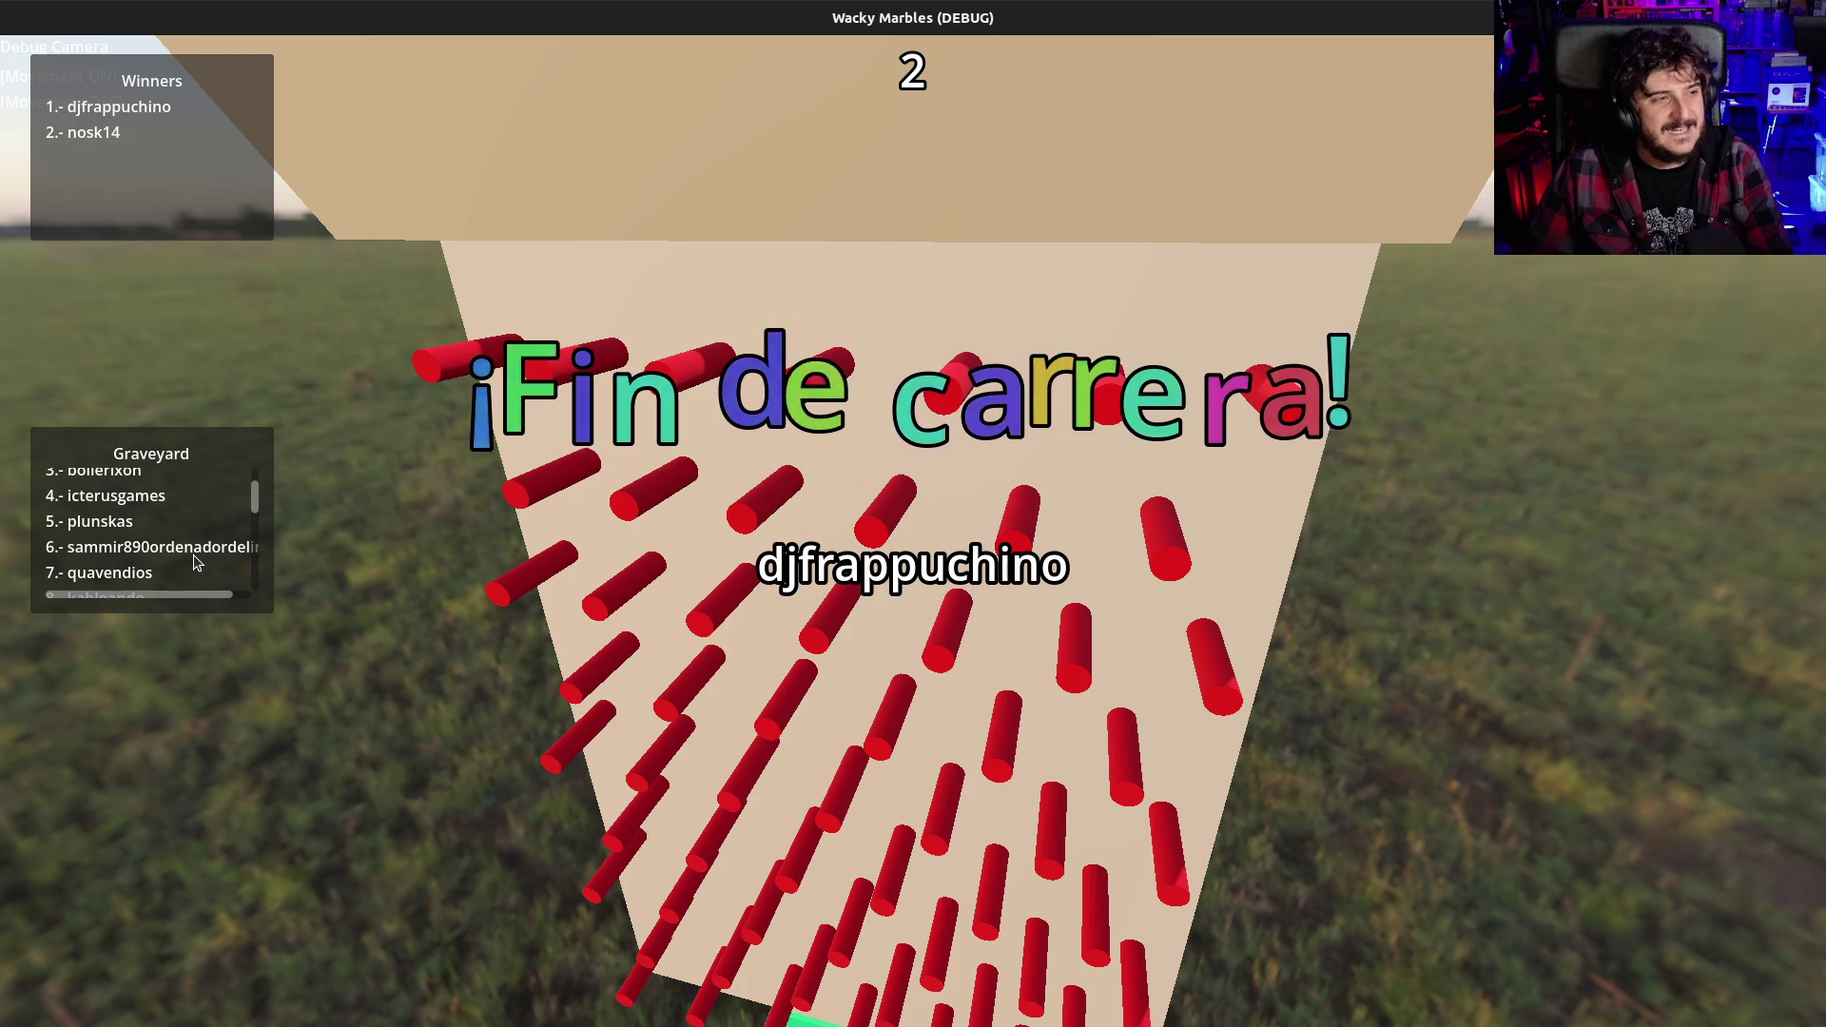
{"action": "mouse_move", "coordinate": [196, 594]}
{"action": "left_mouse_down"}
{"action": "mouse_move", "coordinate": [234, 595]}
{"action": "mouse_move", "coordinate": [111, 588]}
{"action": "left_mouse_up"}
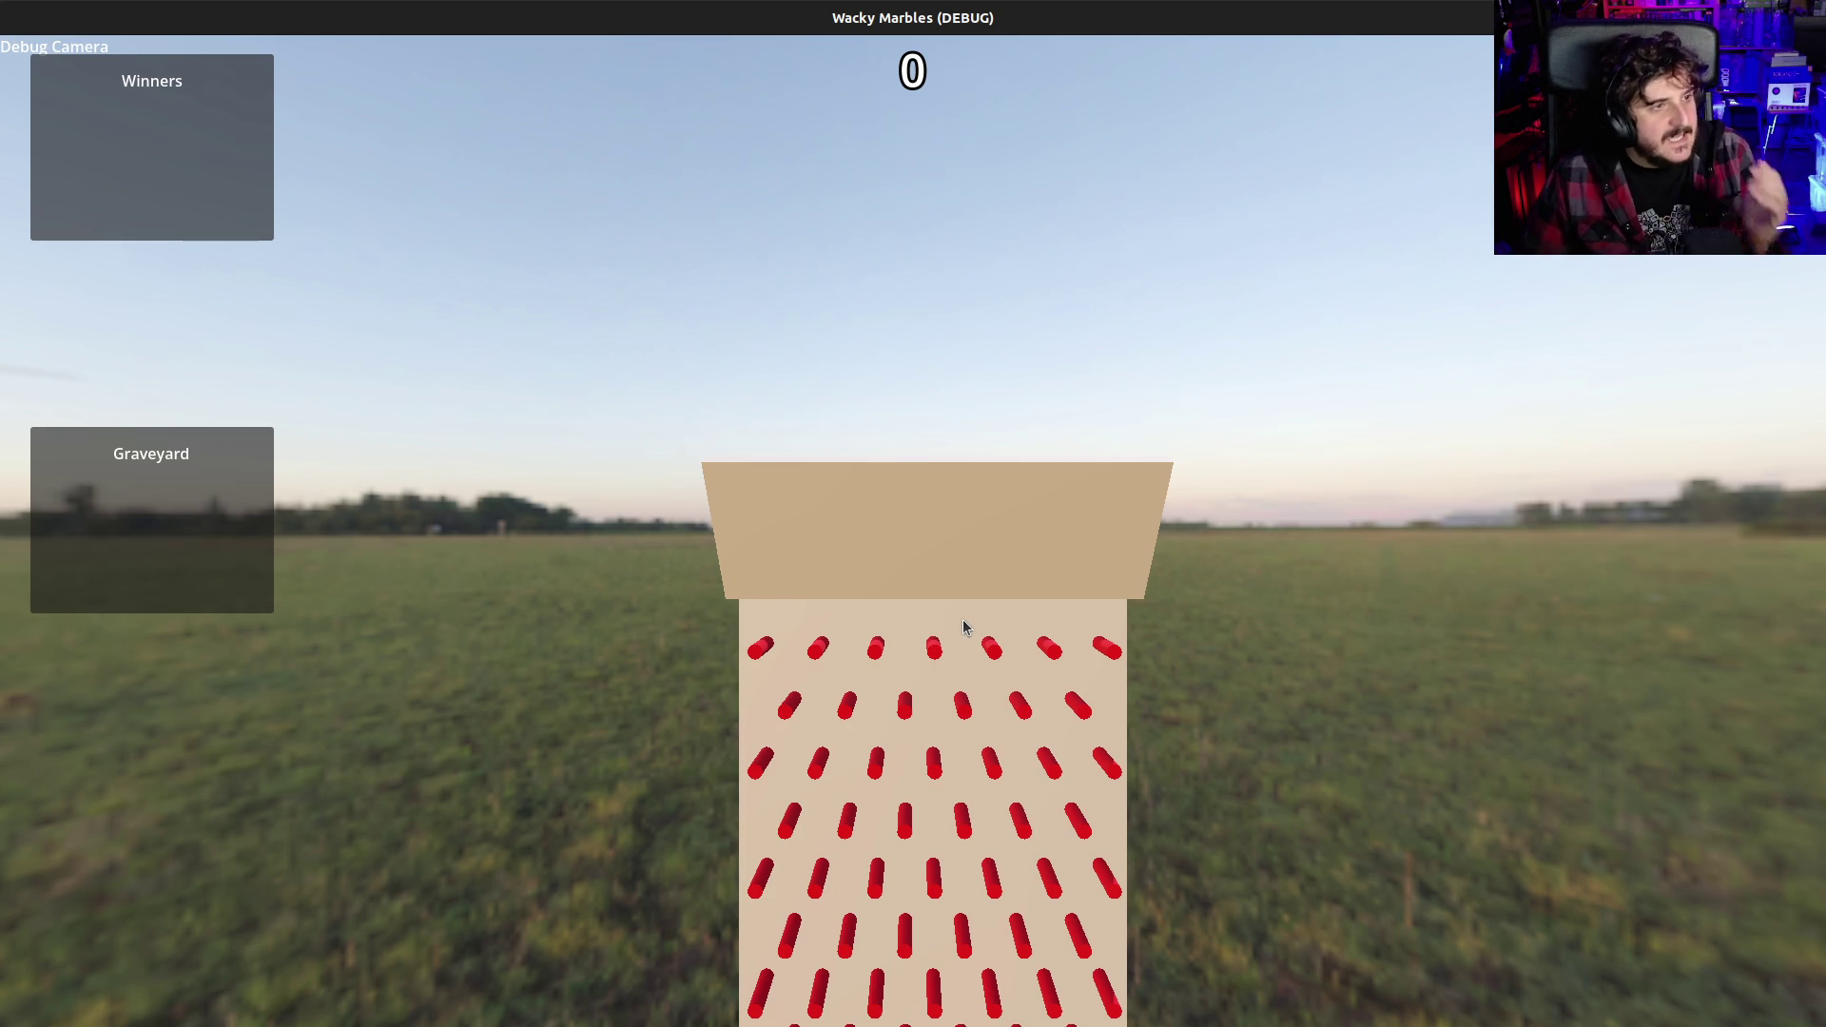
{"action": "left_click", "coordinate": [963, 620]}
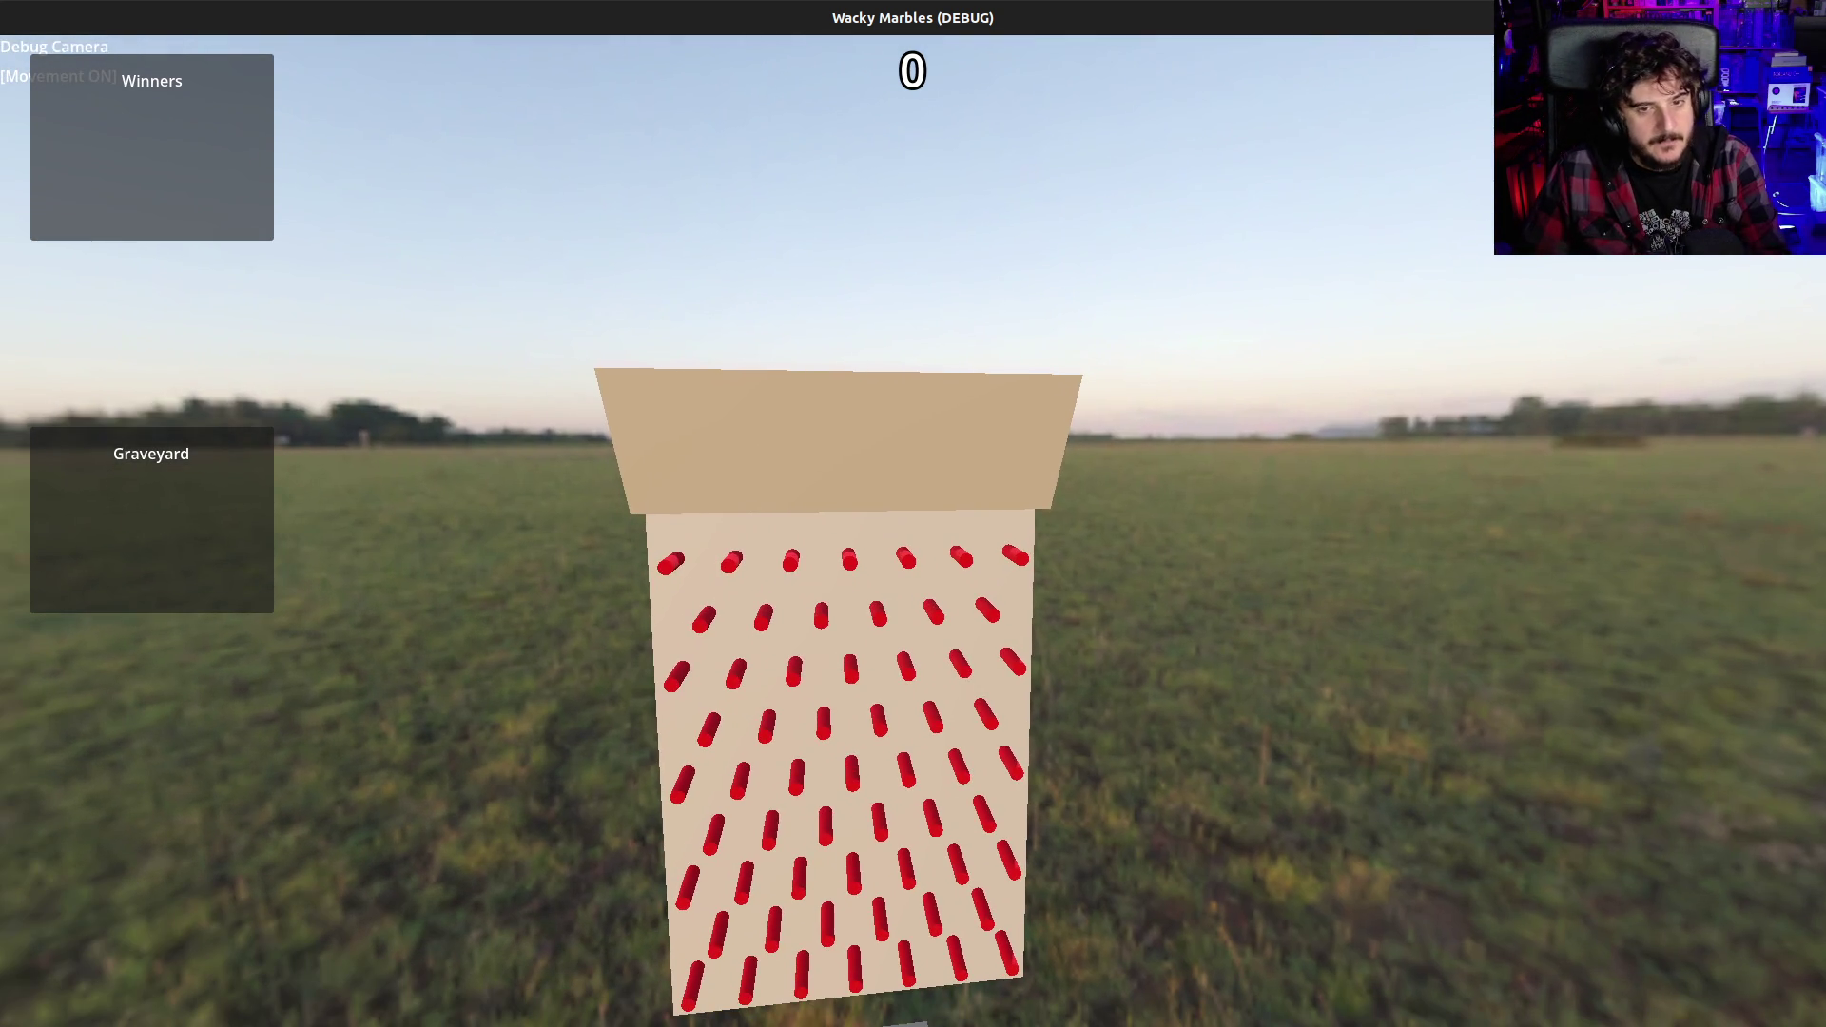
{"action": "left_click", "coordinate": [913, 538]}
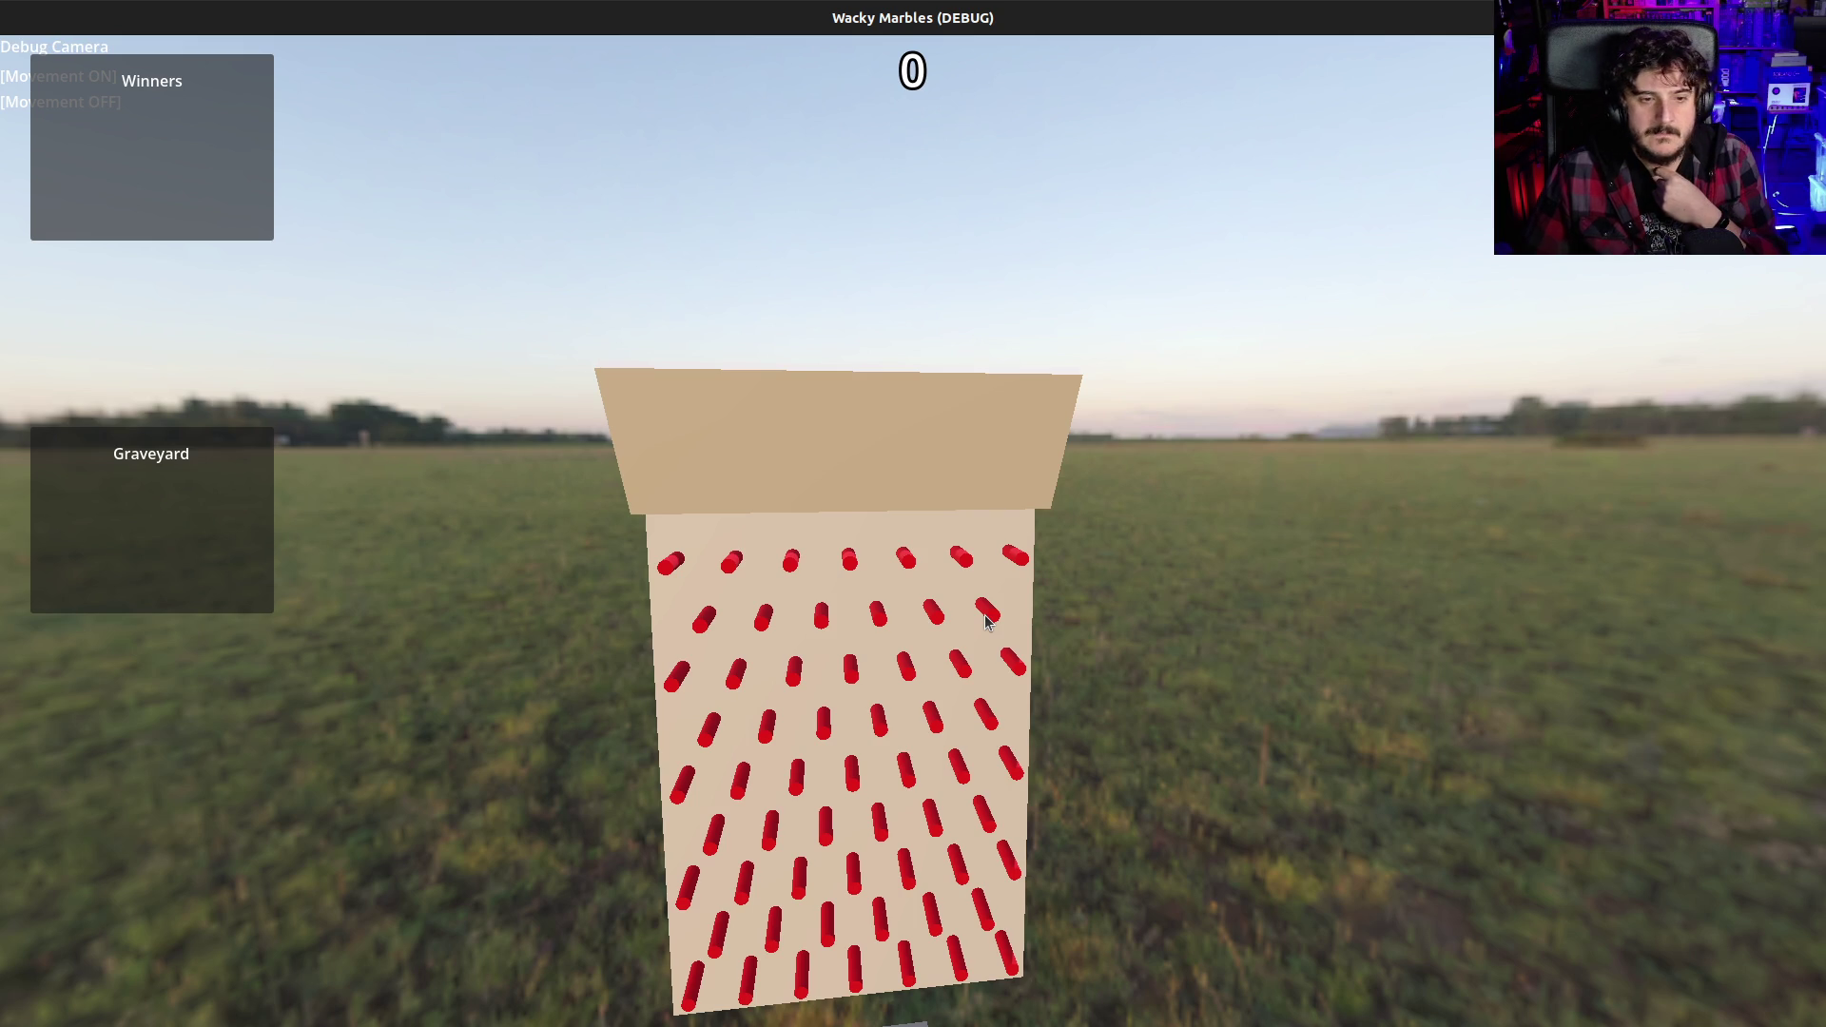
{"action": "key", "text": "F8"}
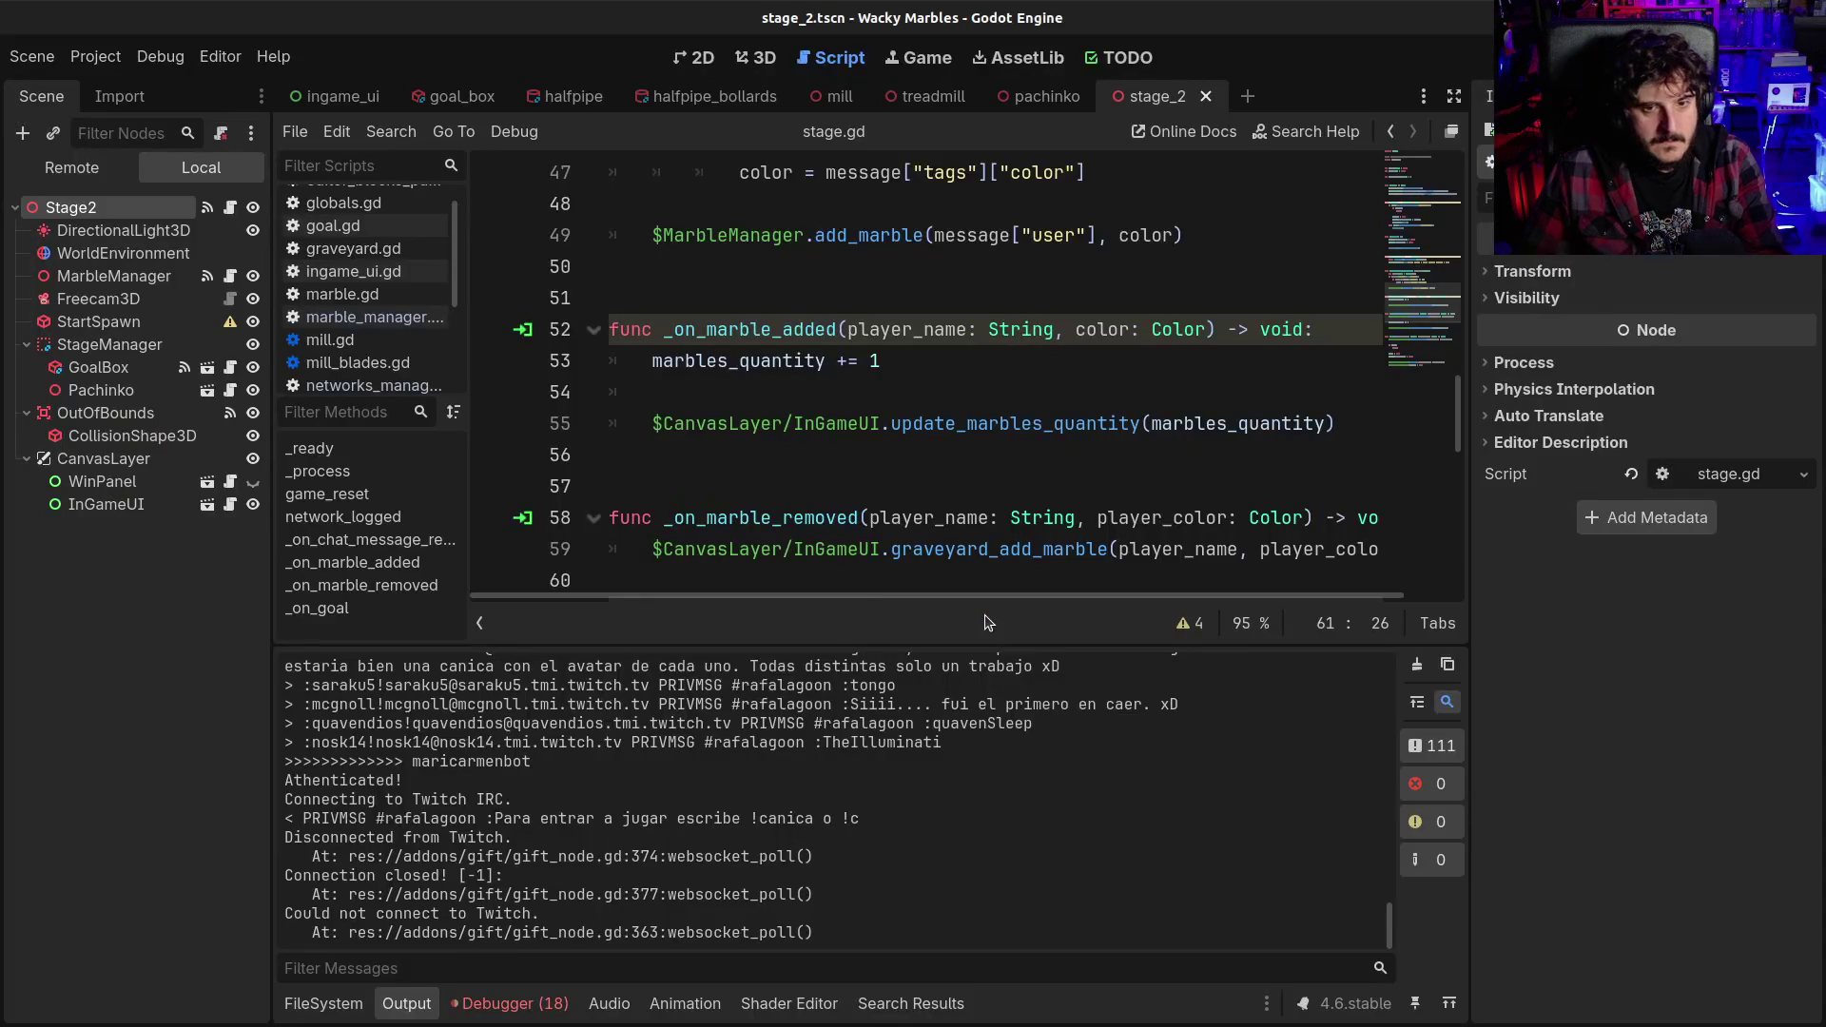
- Jump from the Errors list to the 'cmd_no_permission already connected' error at Gift.gd line 33
{"action": "left_click", "coordinate": [512, 1010]}
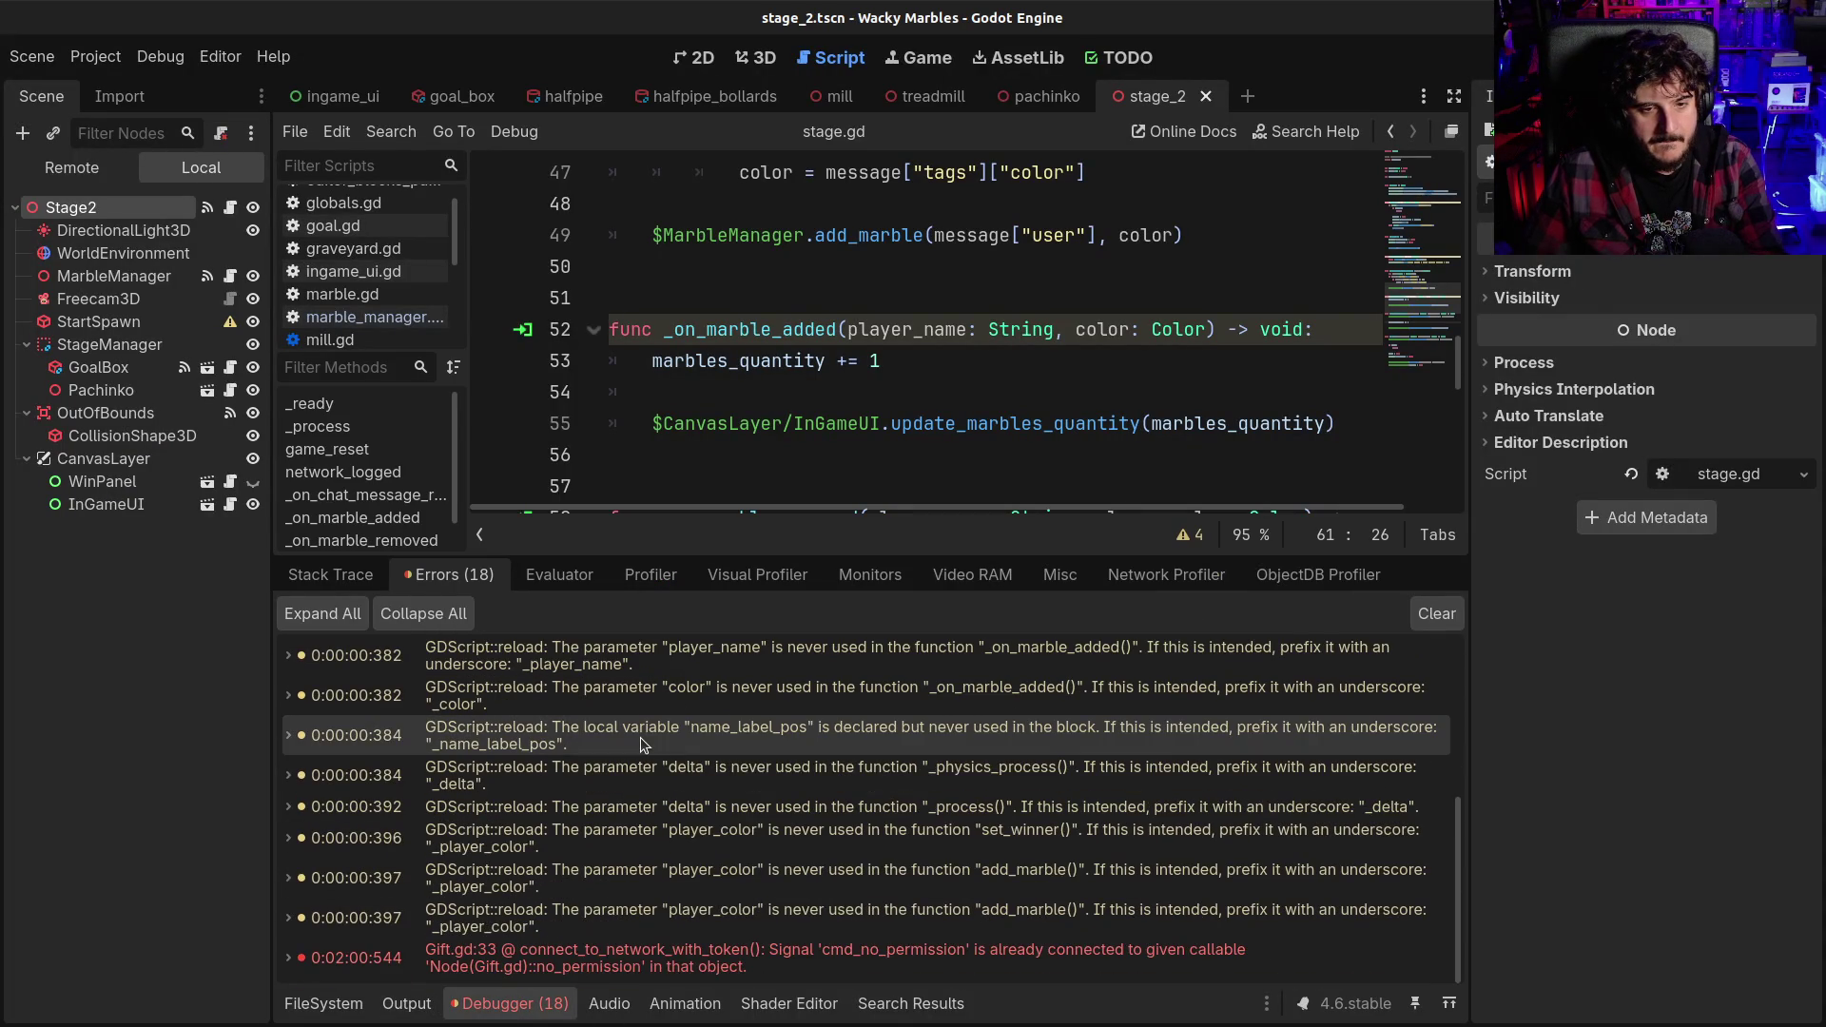
{"action": "left_click", "coordinate": [720, 956]}
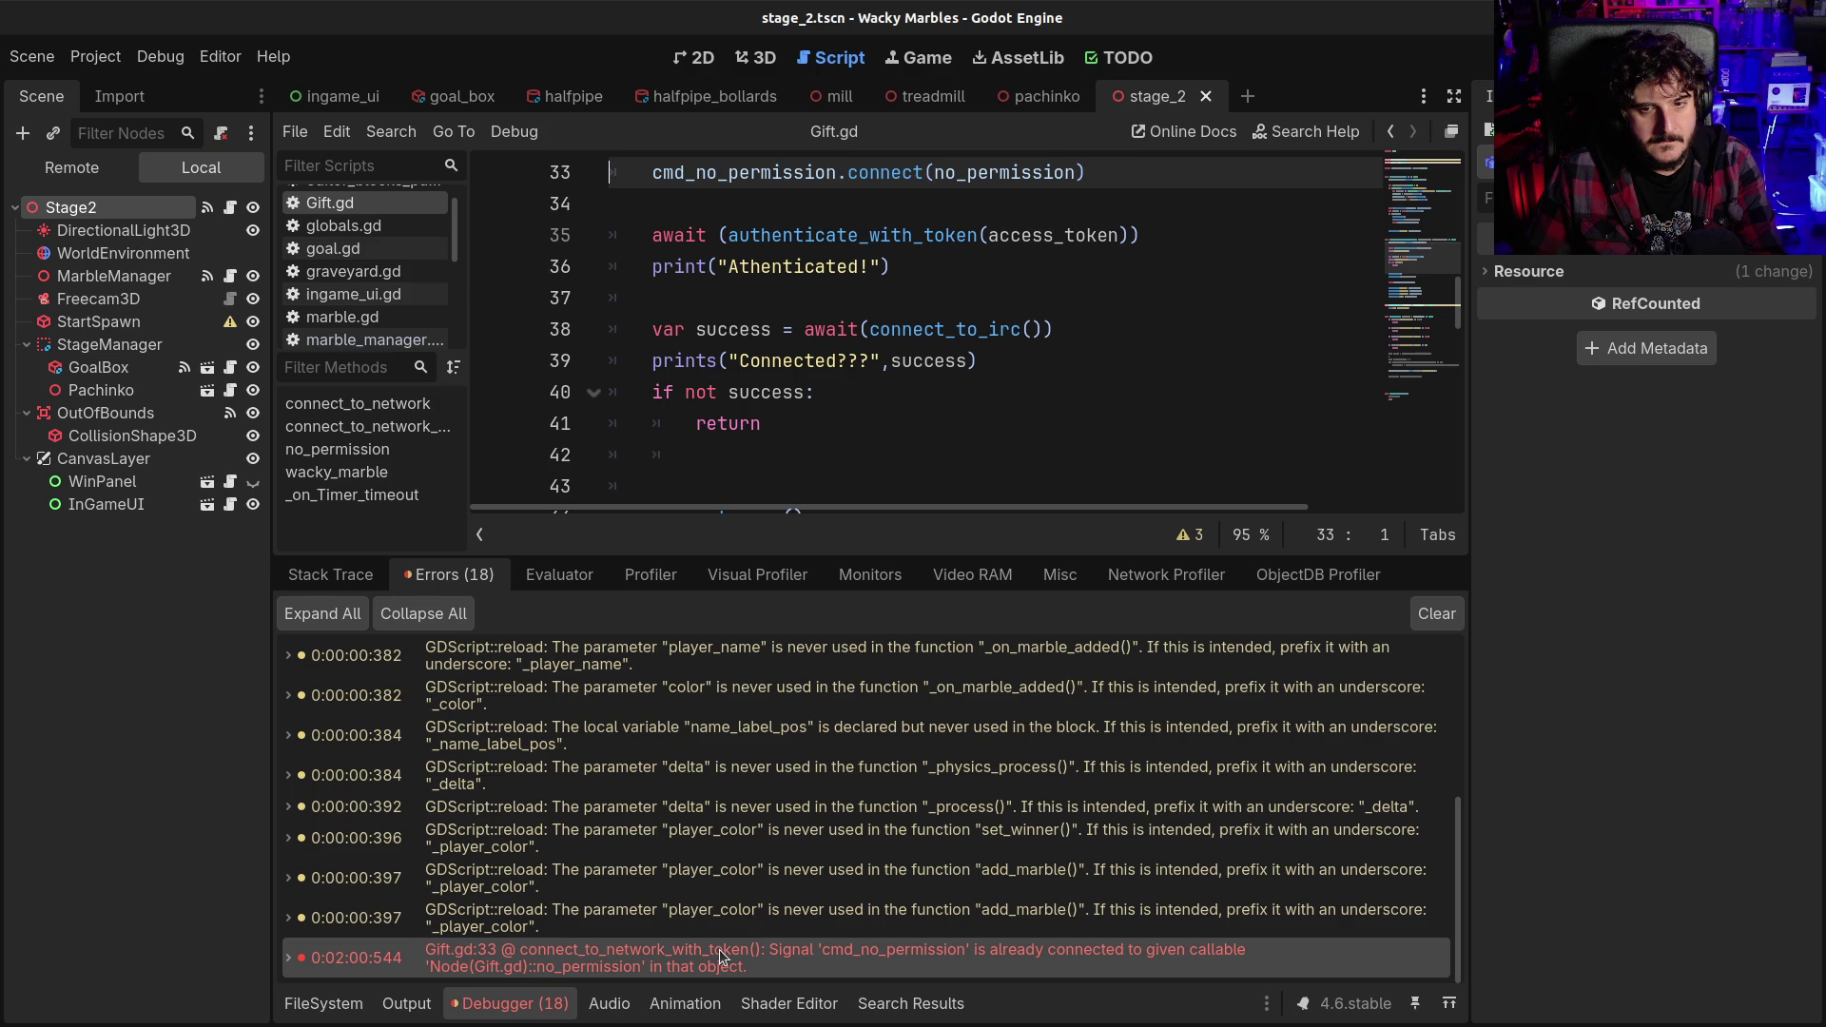
{"action": "scroll", "coordinate": [828, 276], "scroll_direction": "up", "scroll_amount": 1}
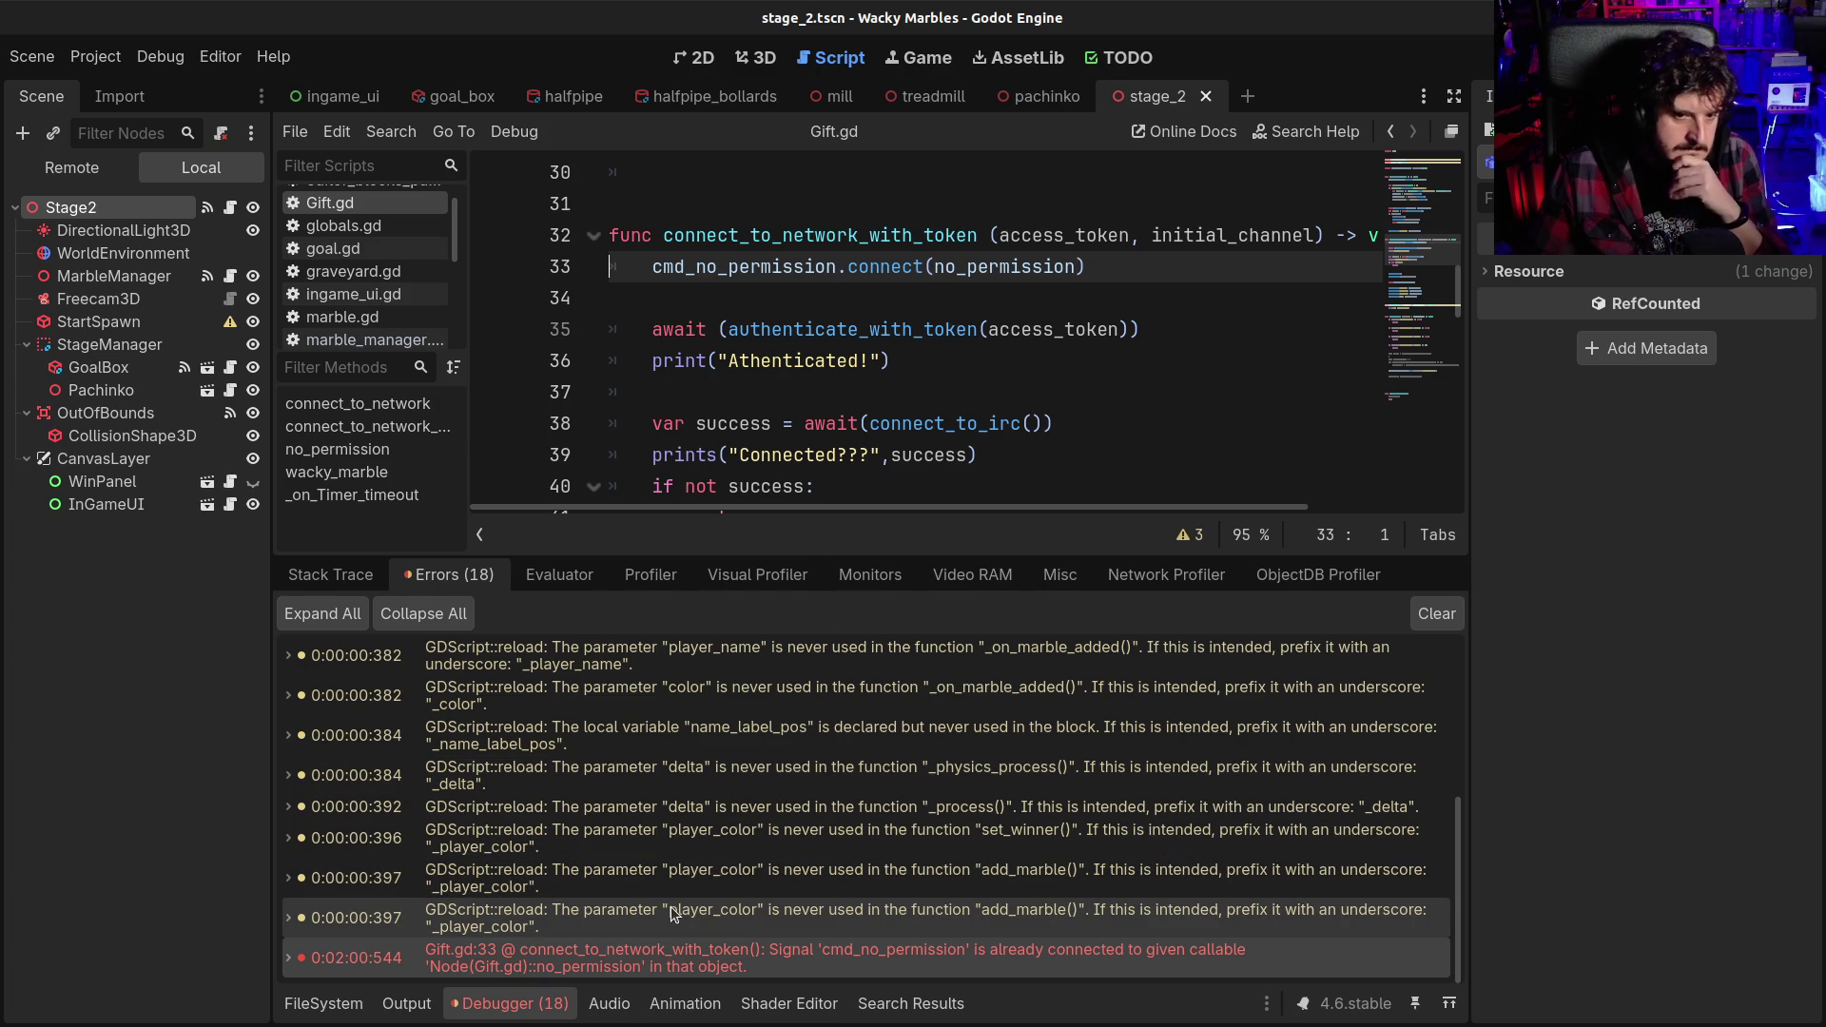
{"action": "scroll", "coordinate": [671, 913], "scroll_direction": "up", "scroll_amount": 3}
{"action": "scroll", "coordinate": [671, 913], "scroll_direction": "down", "scroll_amount": 3}
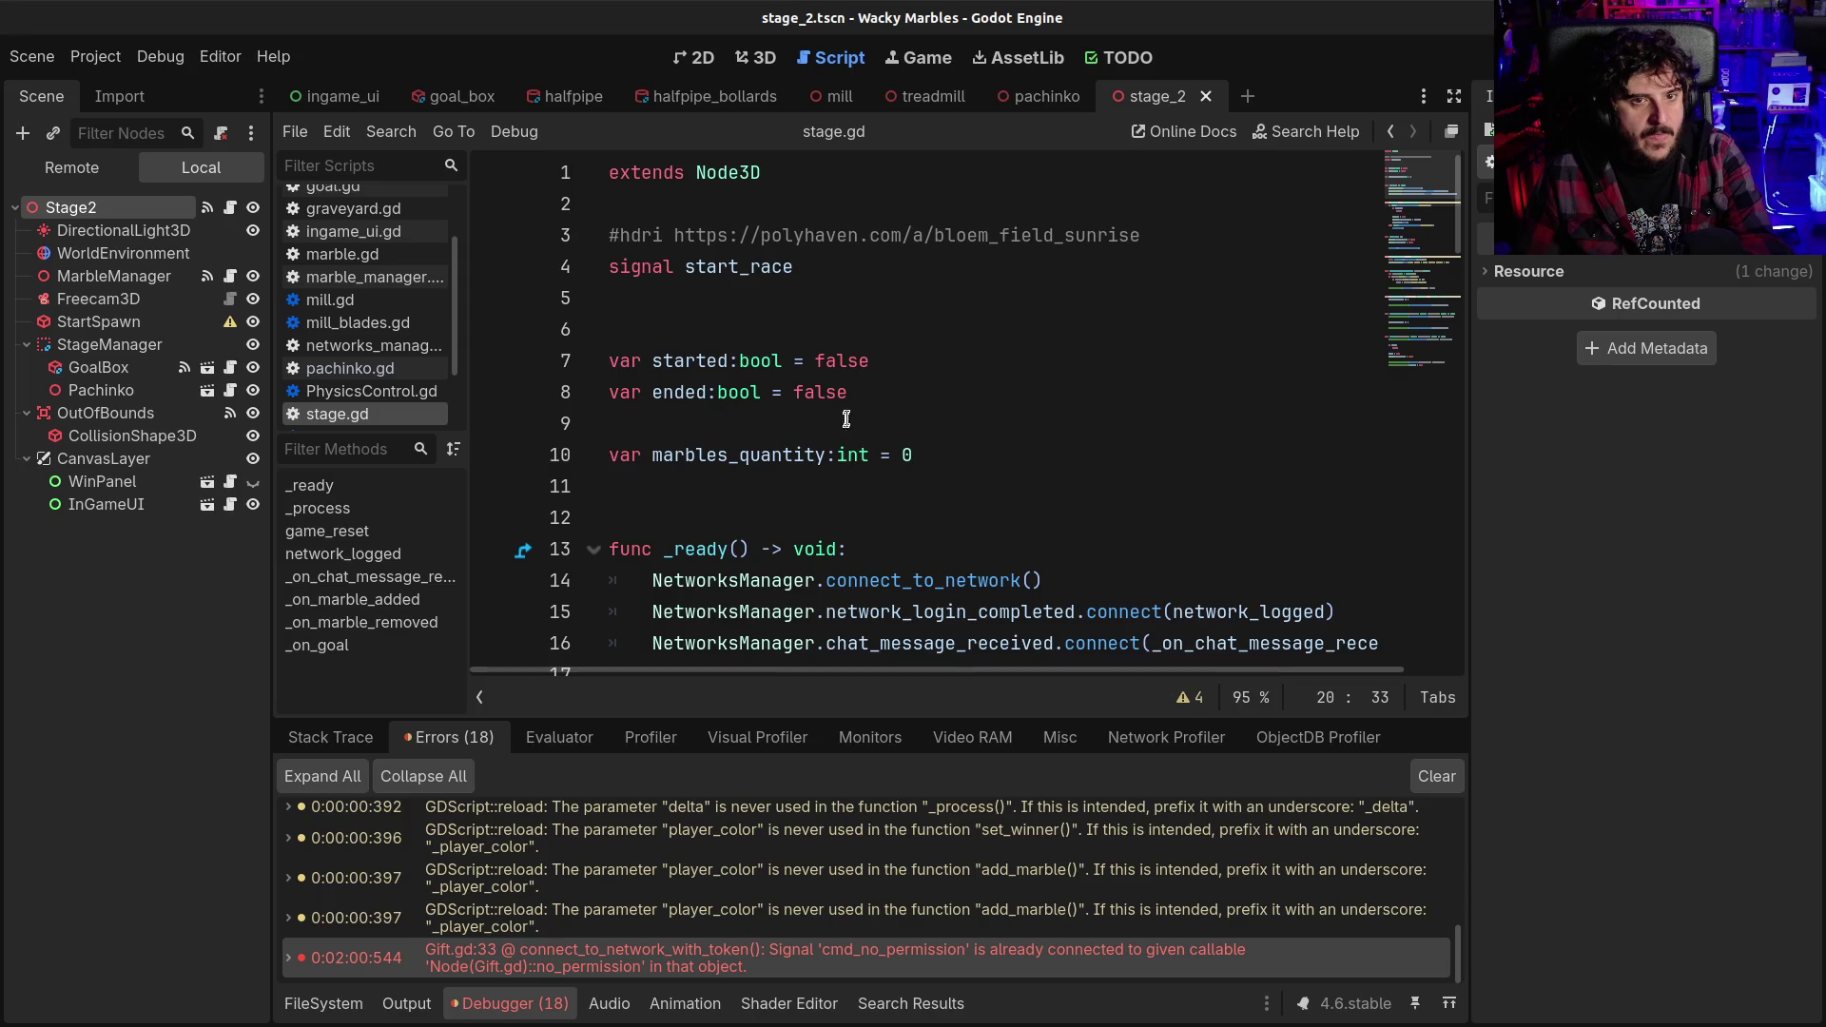
- Copy the started and ended declarations into the game_reset function
{"action": "mouse_move", "coordinate": [848, 393]}
{"action": "left_mouse_down"}
{"action": "mouse_move", "coordinate": [608, 395]}
{"action": "mouse_move", "coordinate": [515, 369]}
{"action": "left_mouse_up"}
{"action": "key", "text": "ctrl+c"}
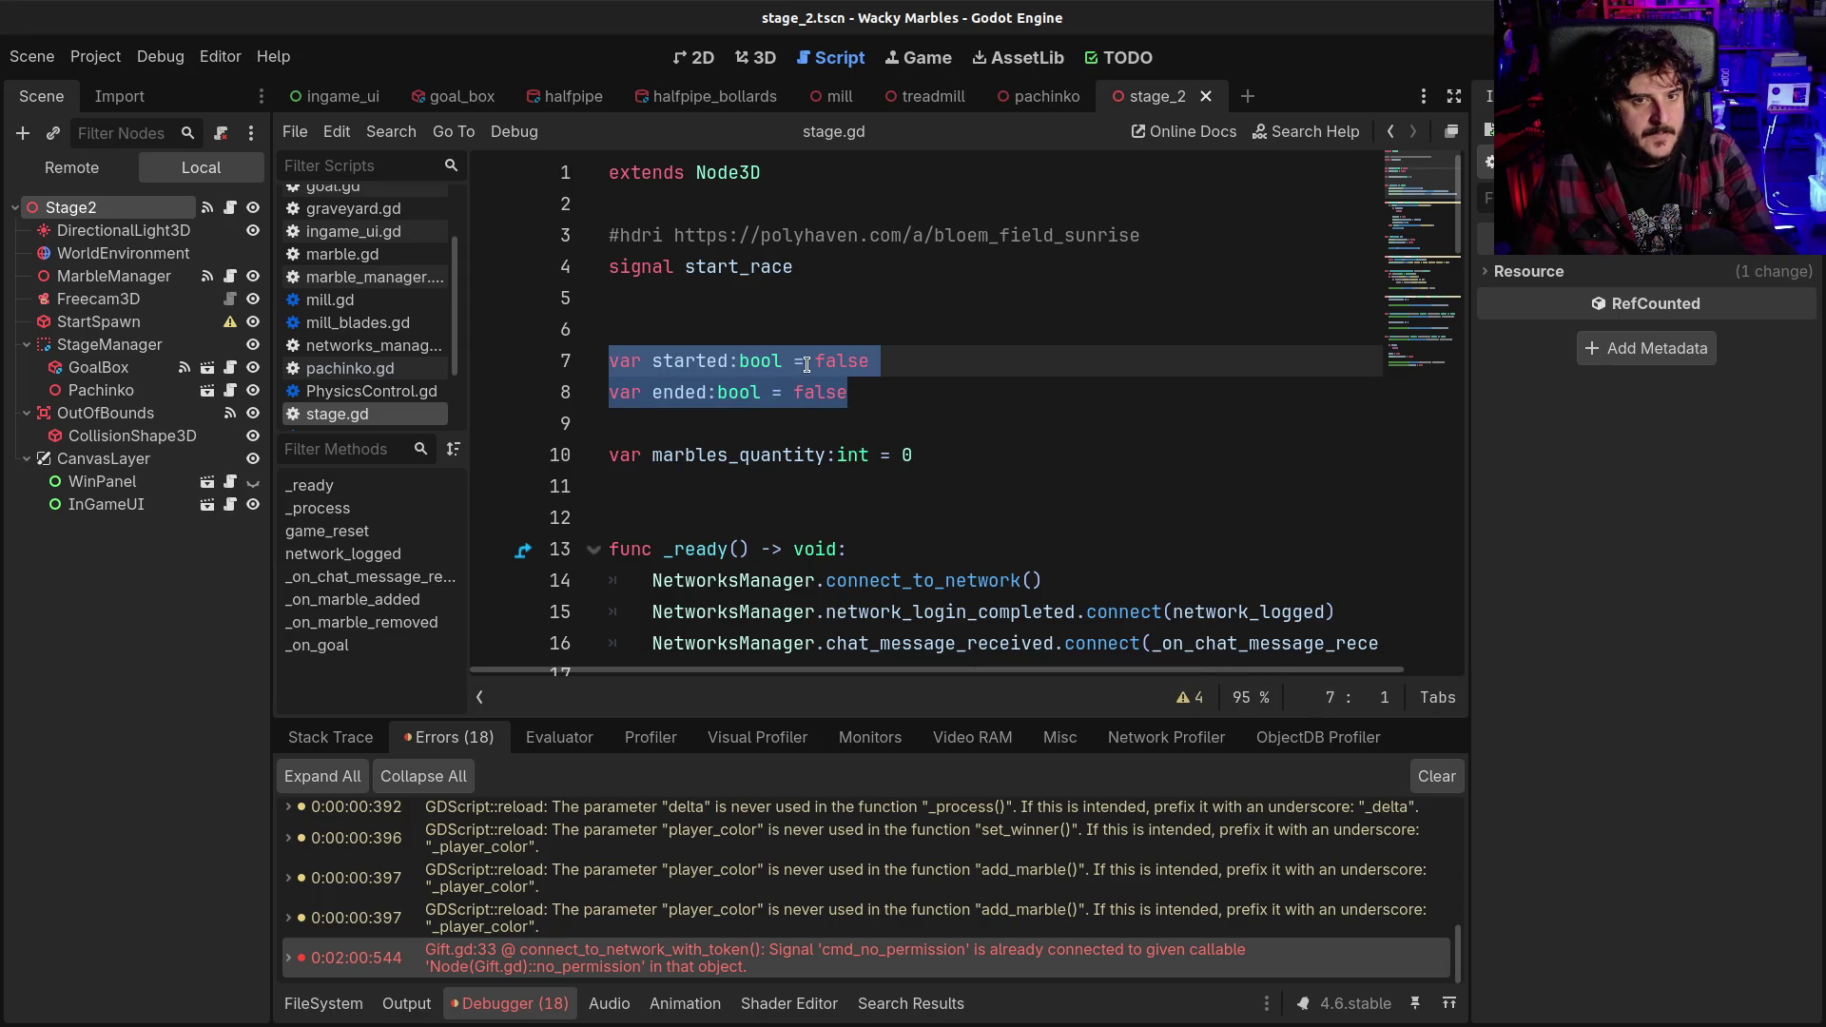
{"action": "scroll", "coordinate": [807, 364], "scroll_direction": "down", "scroll_amount": 9}
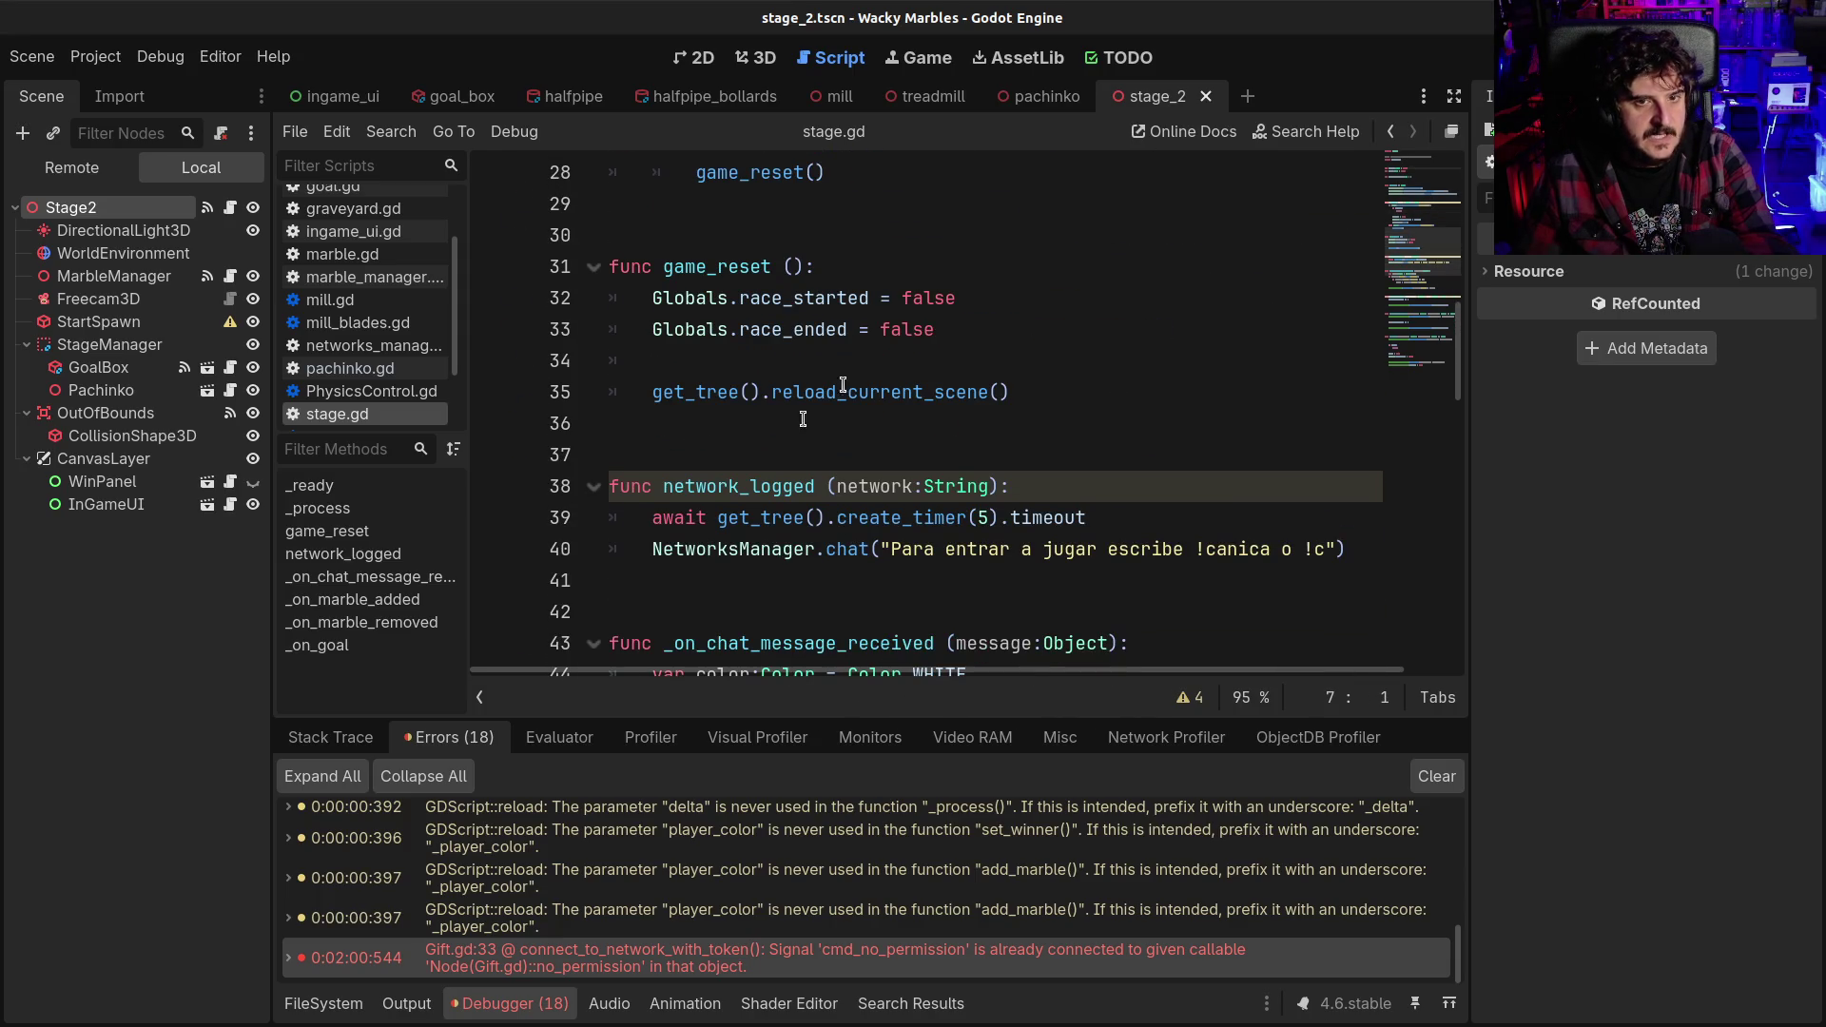
{"action": "left_click", "coordinate": [950, 324]}
{"action": "key", "text": "Return"}
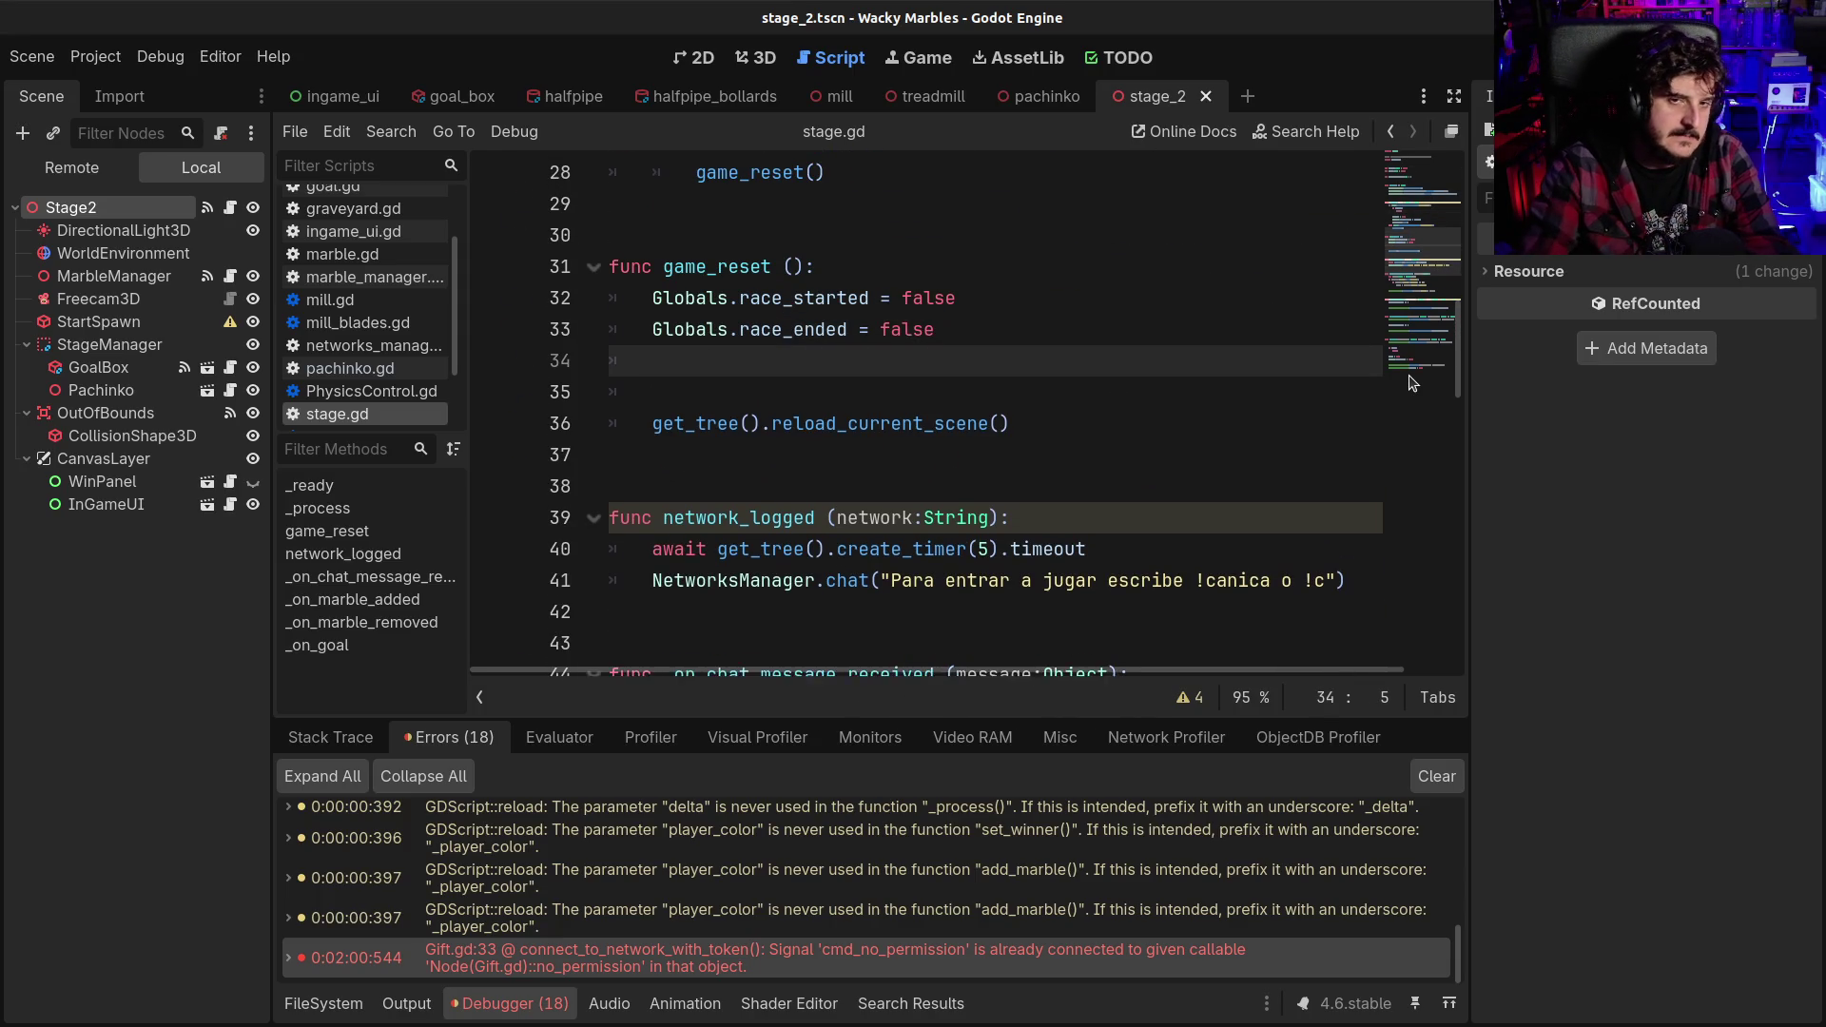
{"action": "key", "text": "ctrl+v"}
- Strip 'var' and ':bool' so game_reset assigns started and ended, then revisit Gift.gd line 33
{"action": "key", "text": "Home"}
{"action": "key", "text": "Delete"}
{"action": "key", "text": "Delete"}
{"action": "key", "text": "Delete"}
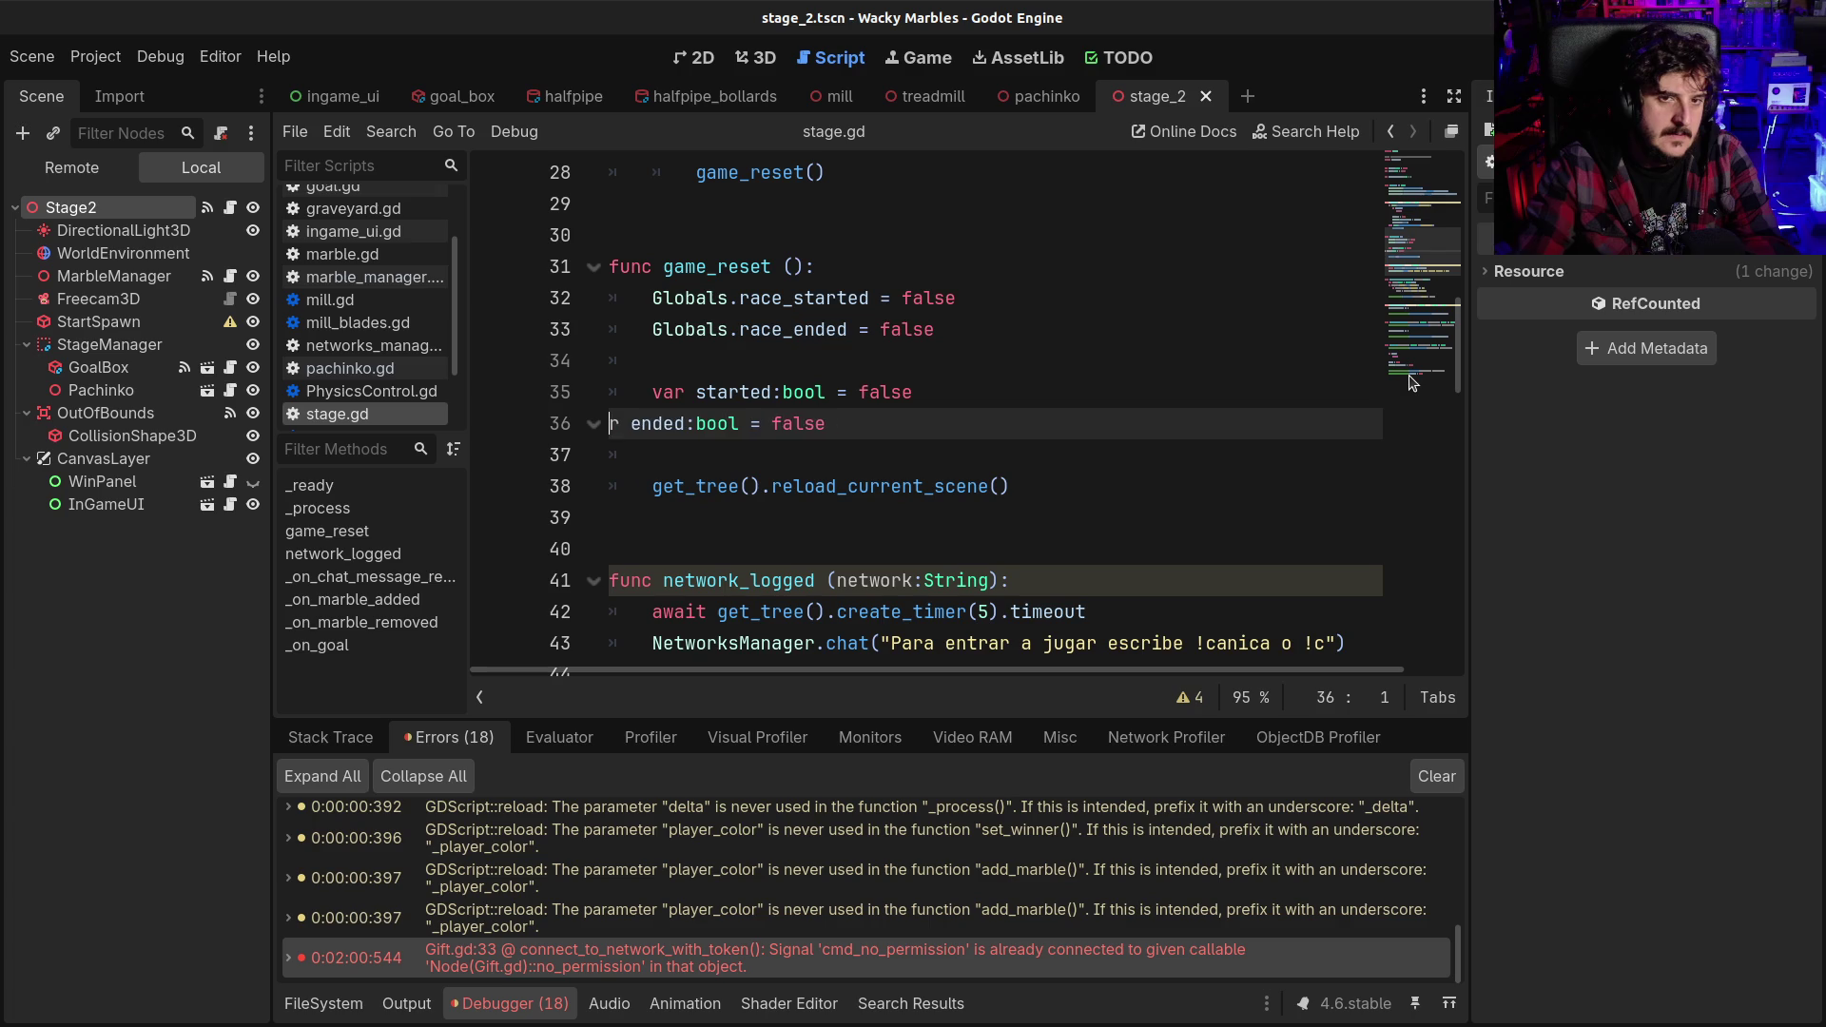
{"action": "key", "text": "Tab"}
{"action": "key", "text": "Delete"}
{"action": "key", "text": "Delete"}
{"action": "key", "text": "Delete"}
{"action": "key", "text": "Up"}
{"action": "key", "text": "BackSpace"}
{"action": "key", "text": "BackSpace"}
{"action": "key", "text": "BackSpace"}
{"action": "key", "text": "Right"}
{"action": "key", "text": "ctrl+Right"}
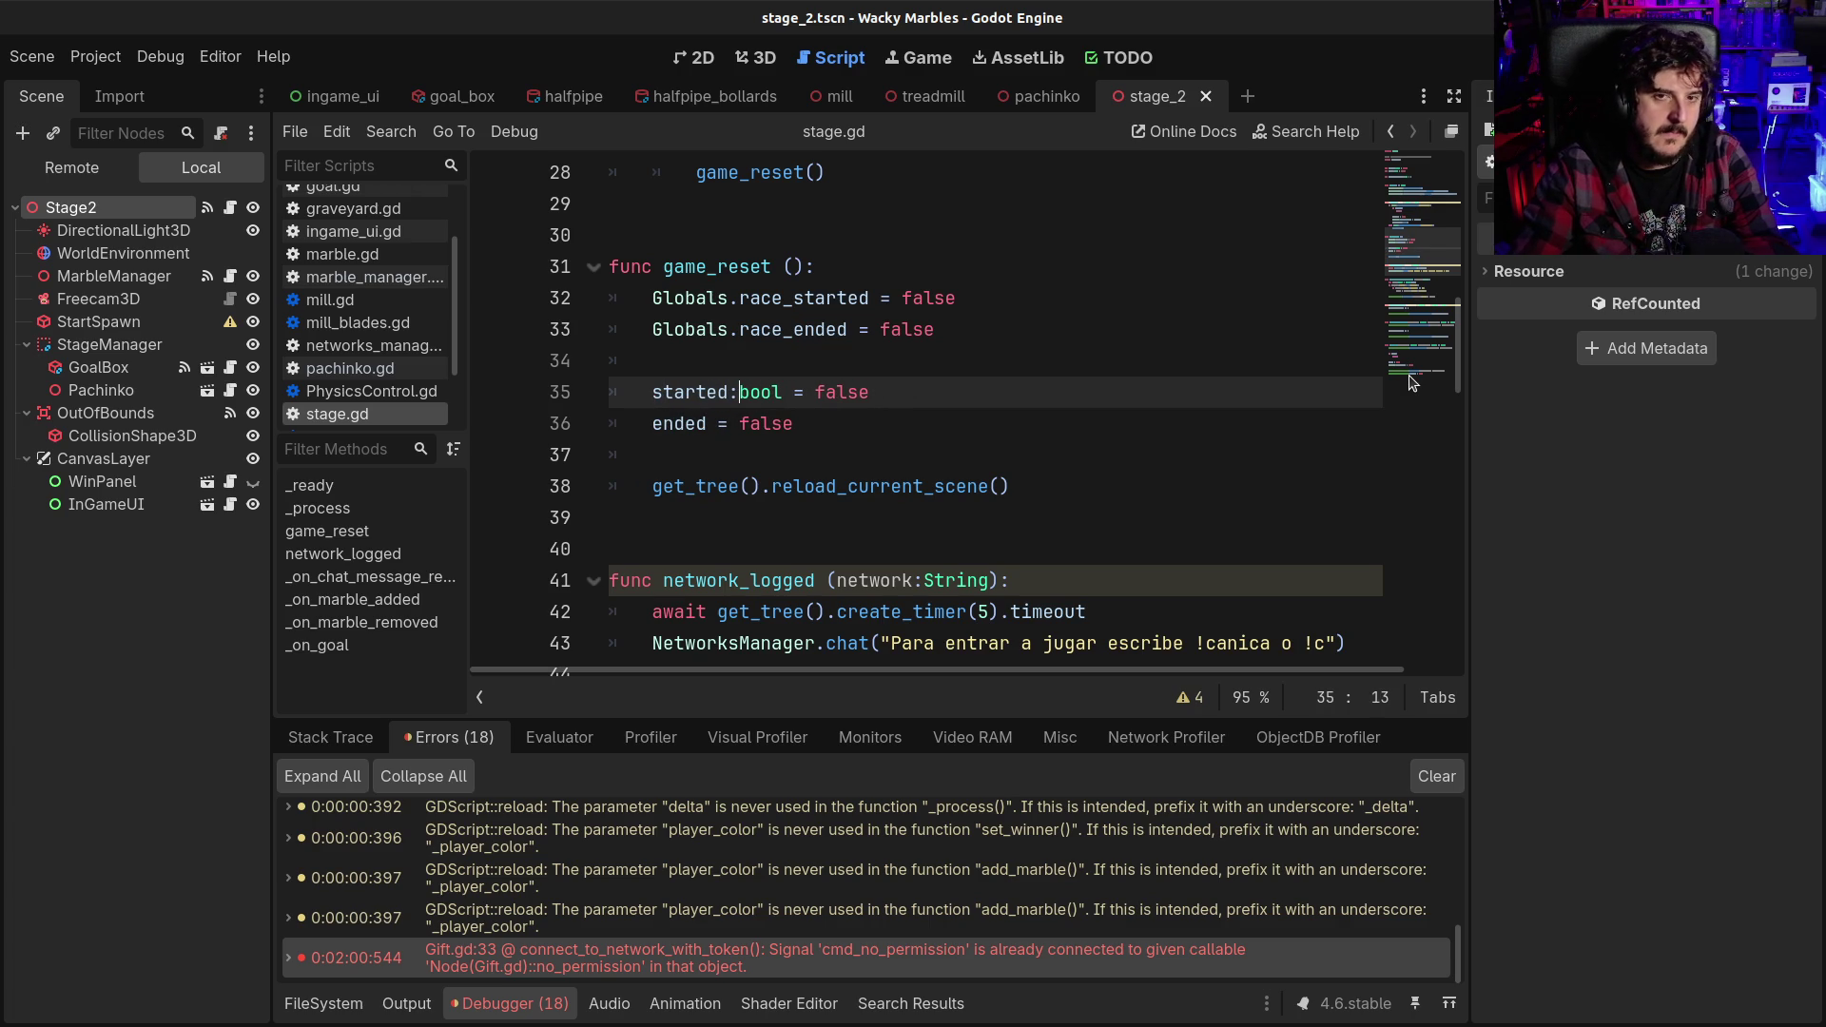
{"action": "key", "text": "Delete"}
{"action": "key", "text": "Delete"}
{"action": "key", "text": "Delete"}
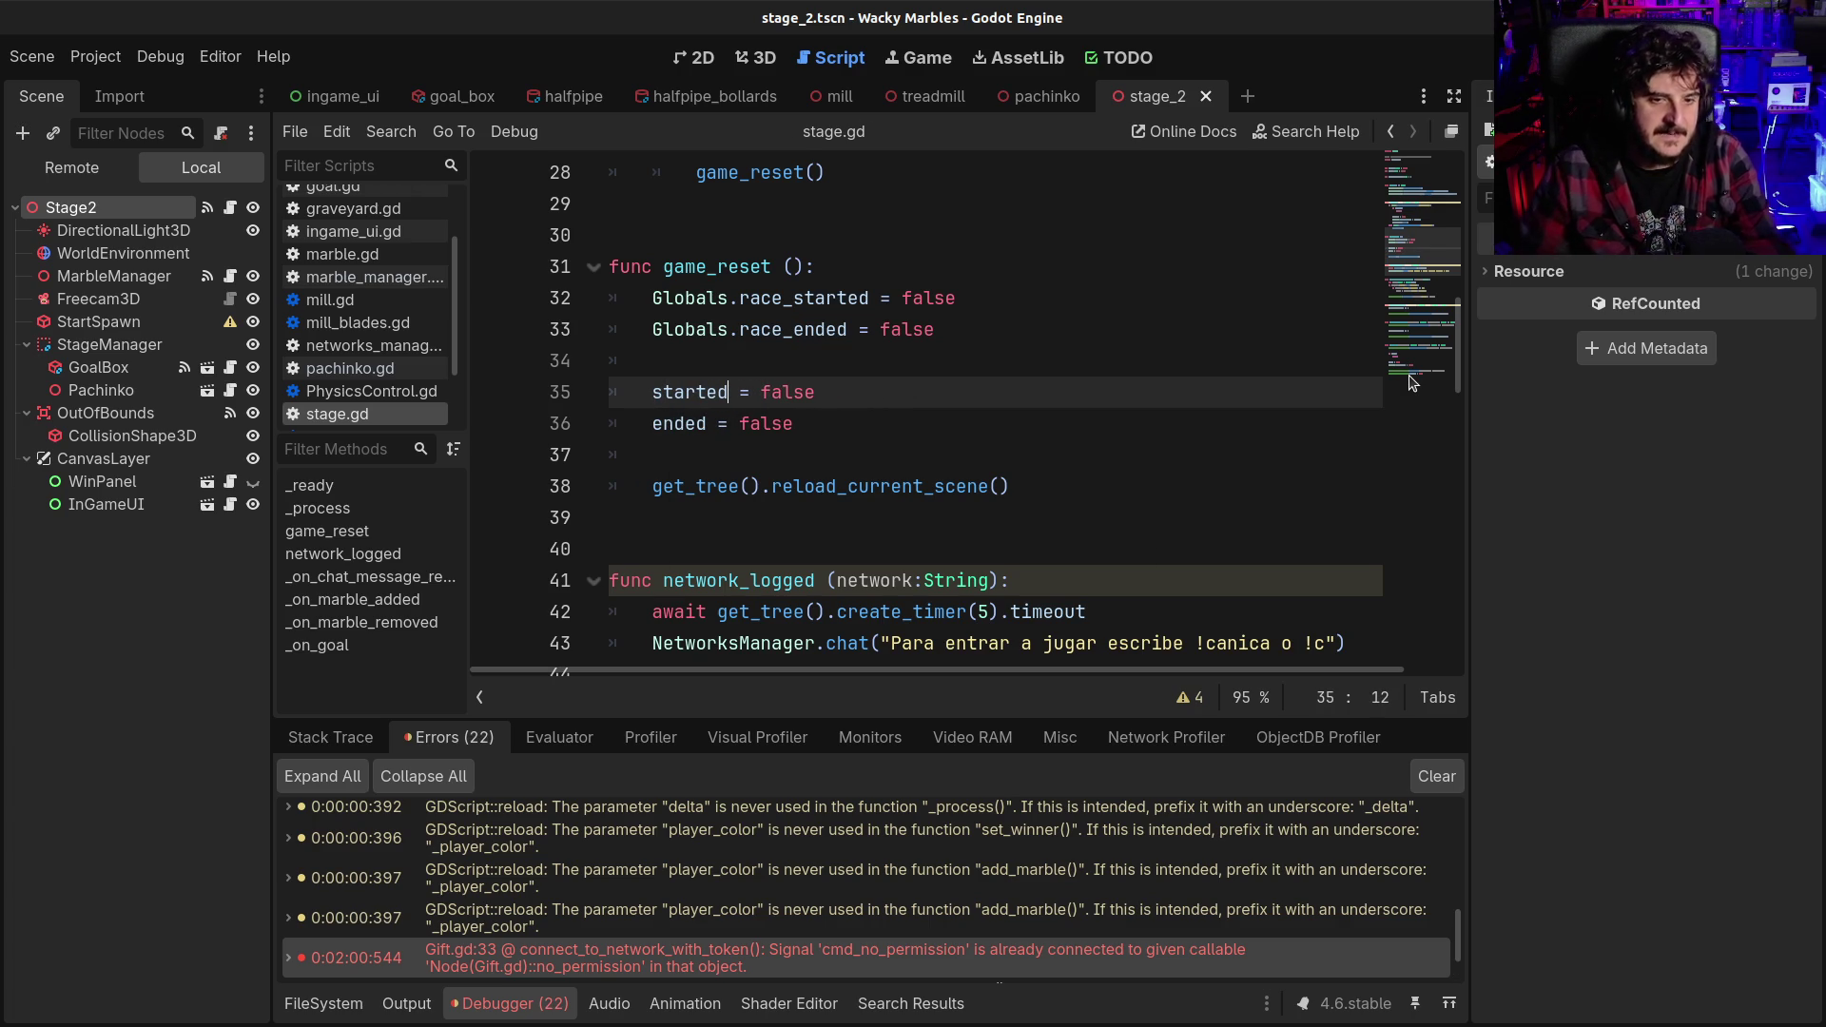
{"action": "left_click", "coordinate": [906, 953]}
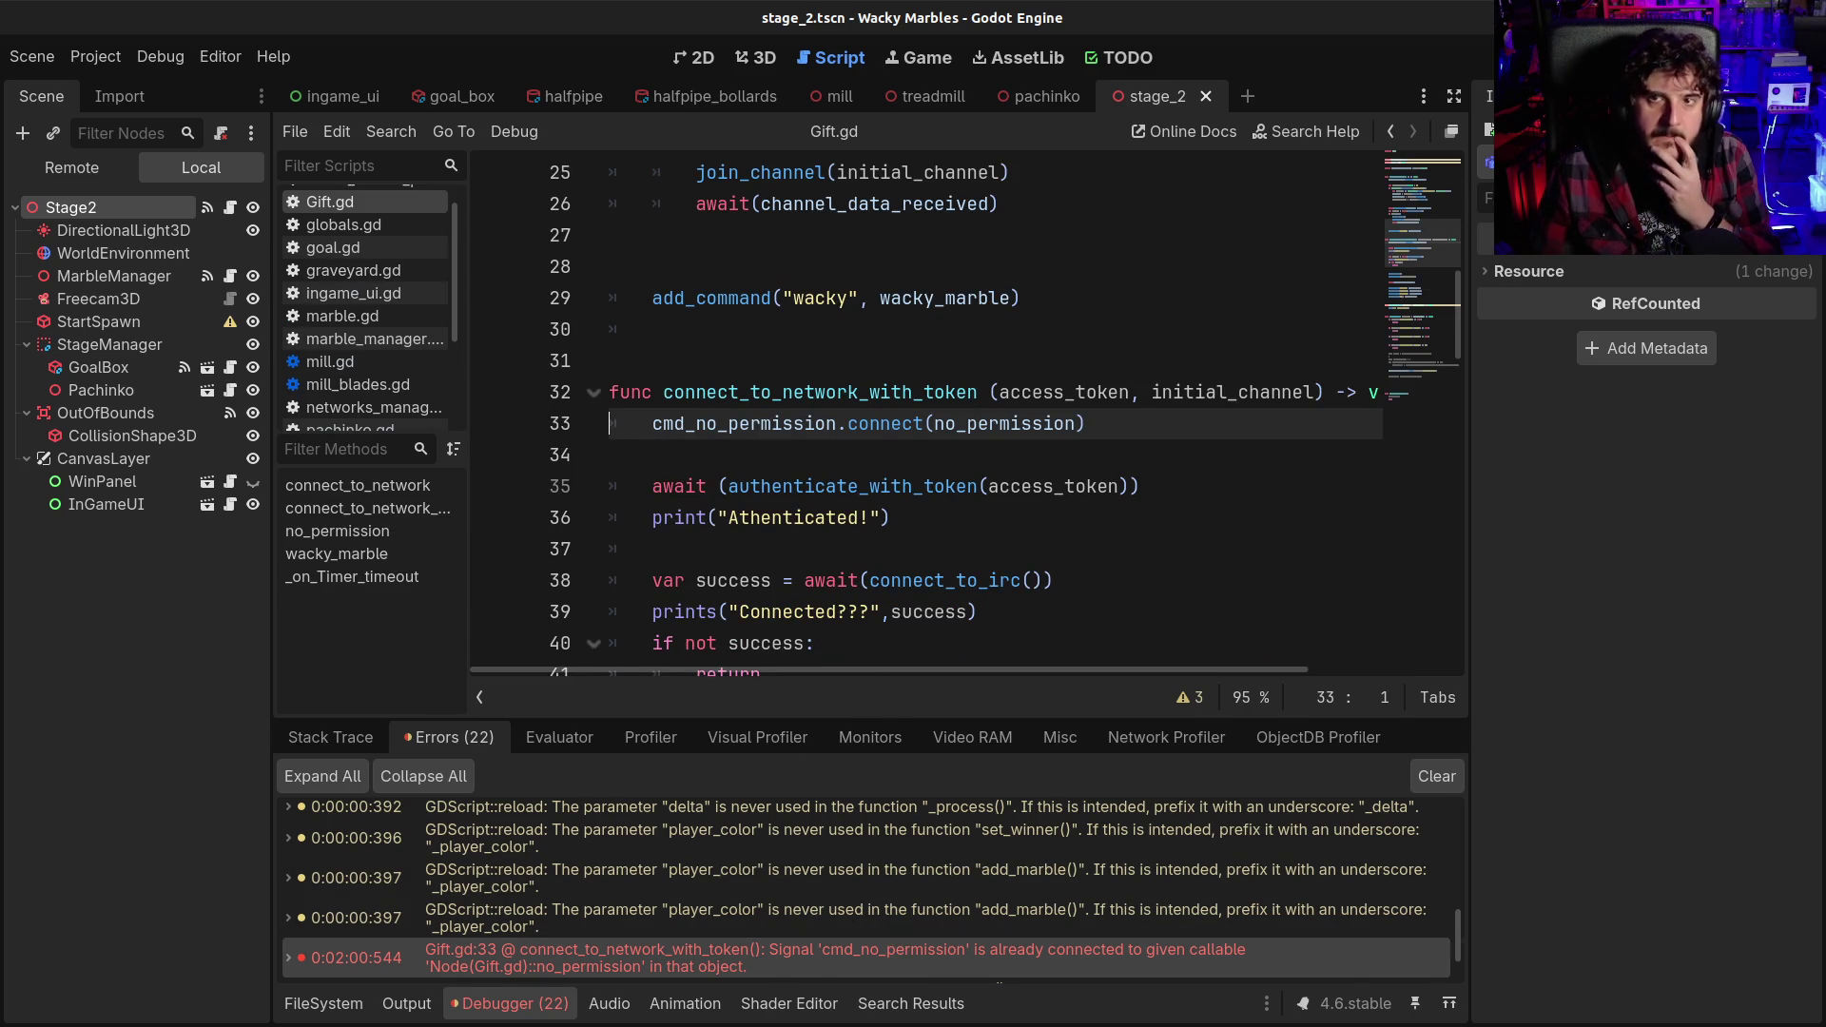
- Restart the game with F5, view the empty peg tower full-screen, then stop it with F8
{"action": "key", "text": "F8"}
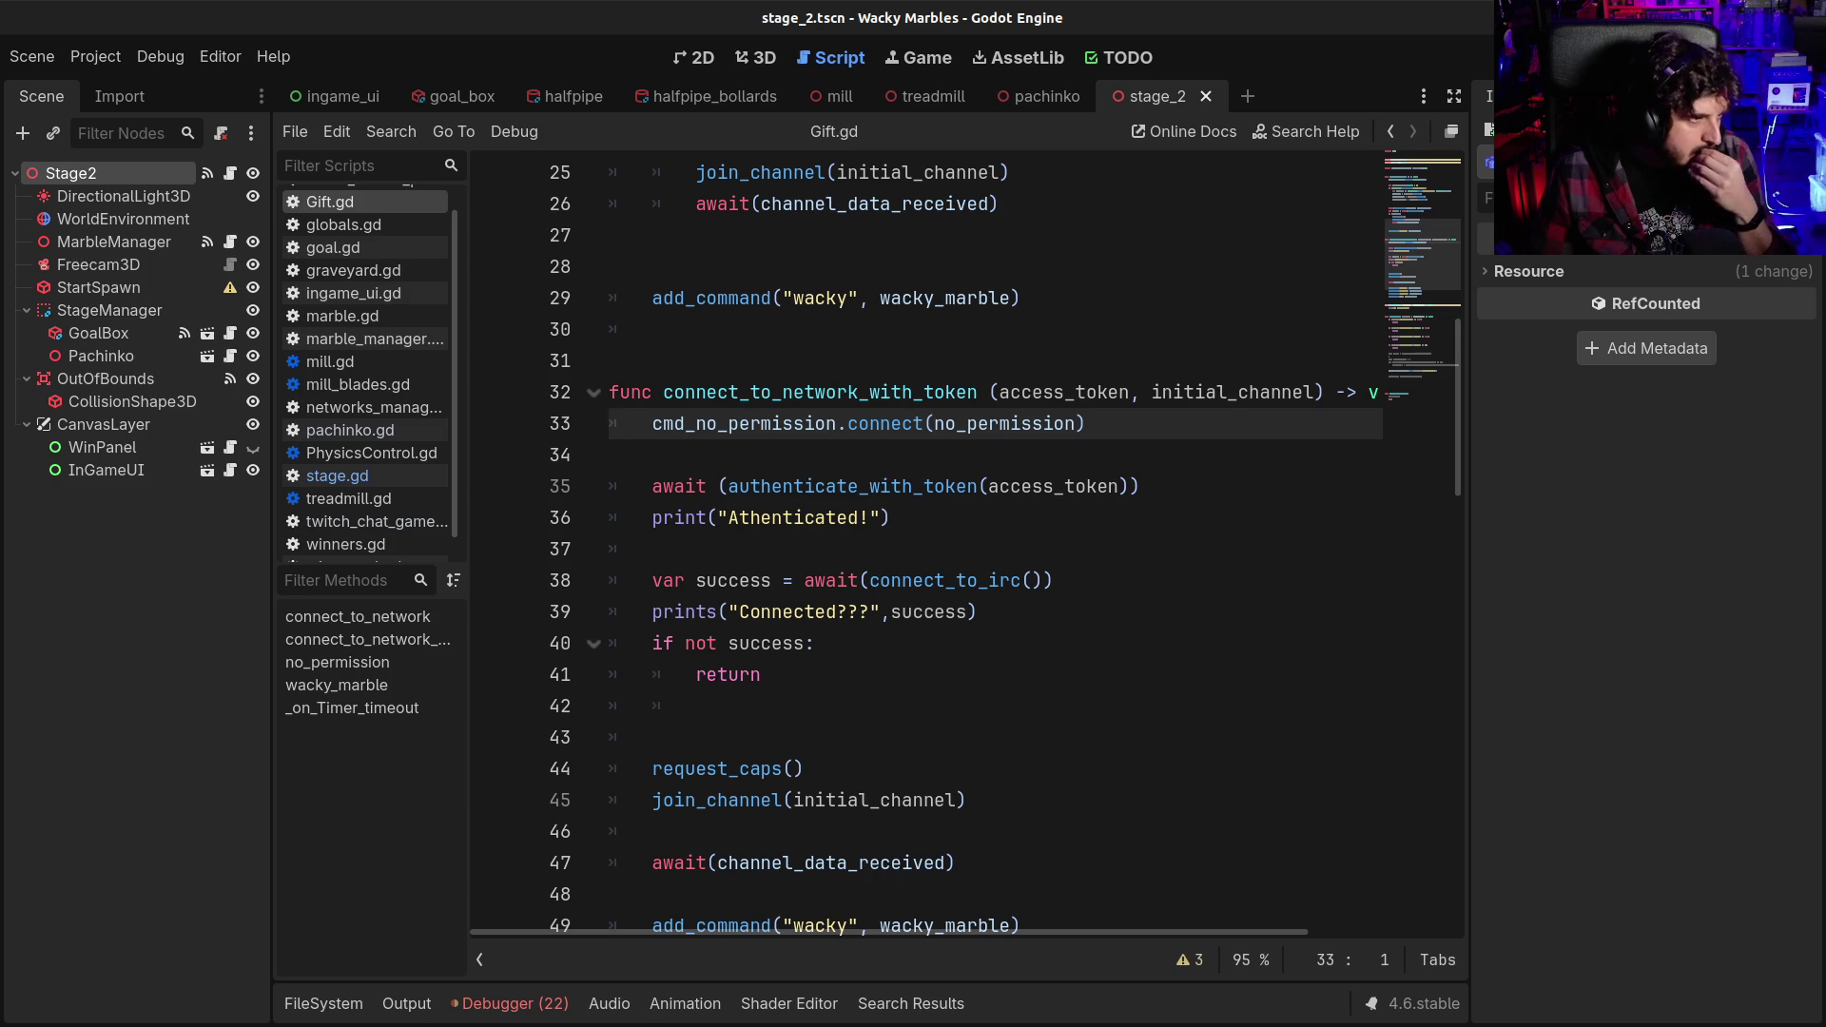
{"action": "key", "text": "F5"}
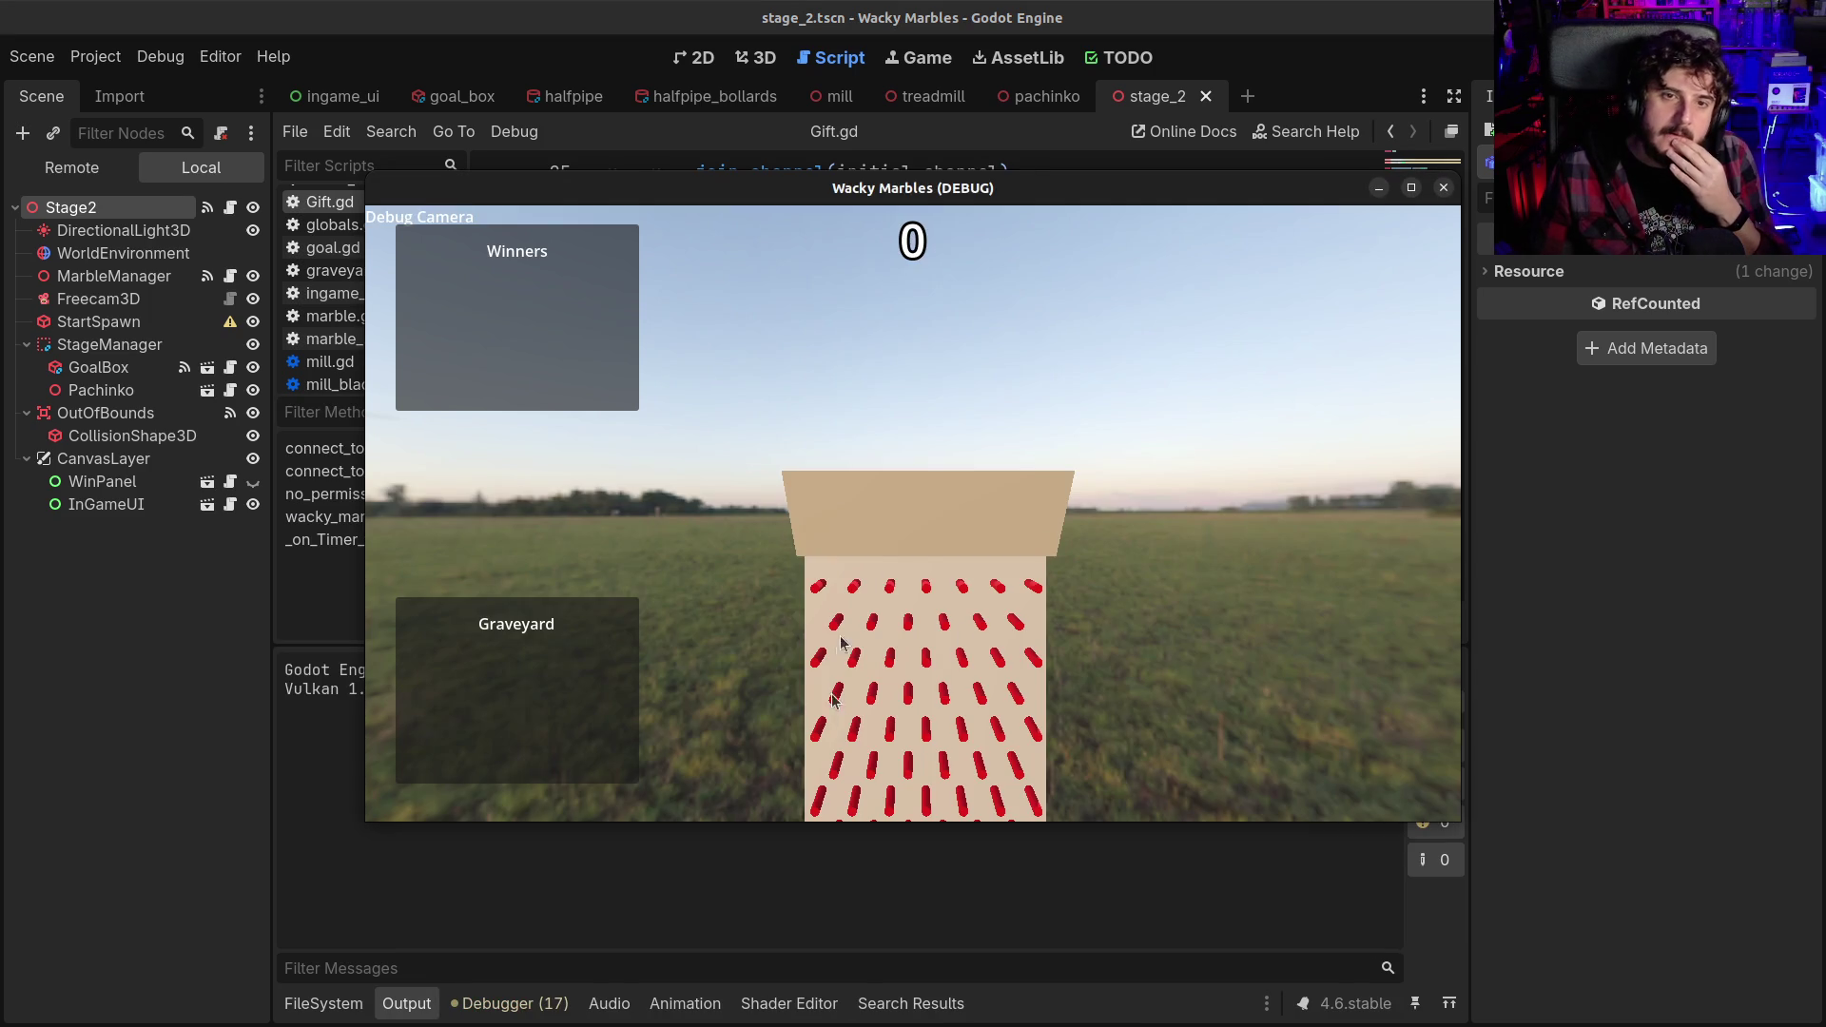
{"action": "left_click", "coordinate": [1412, 188]}
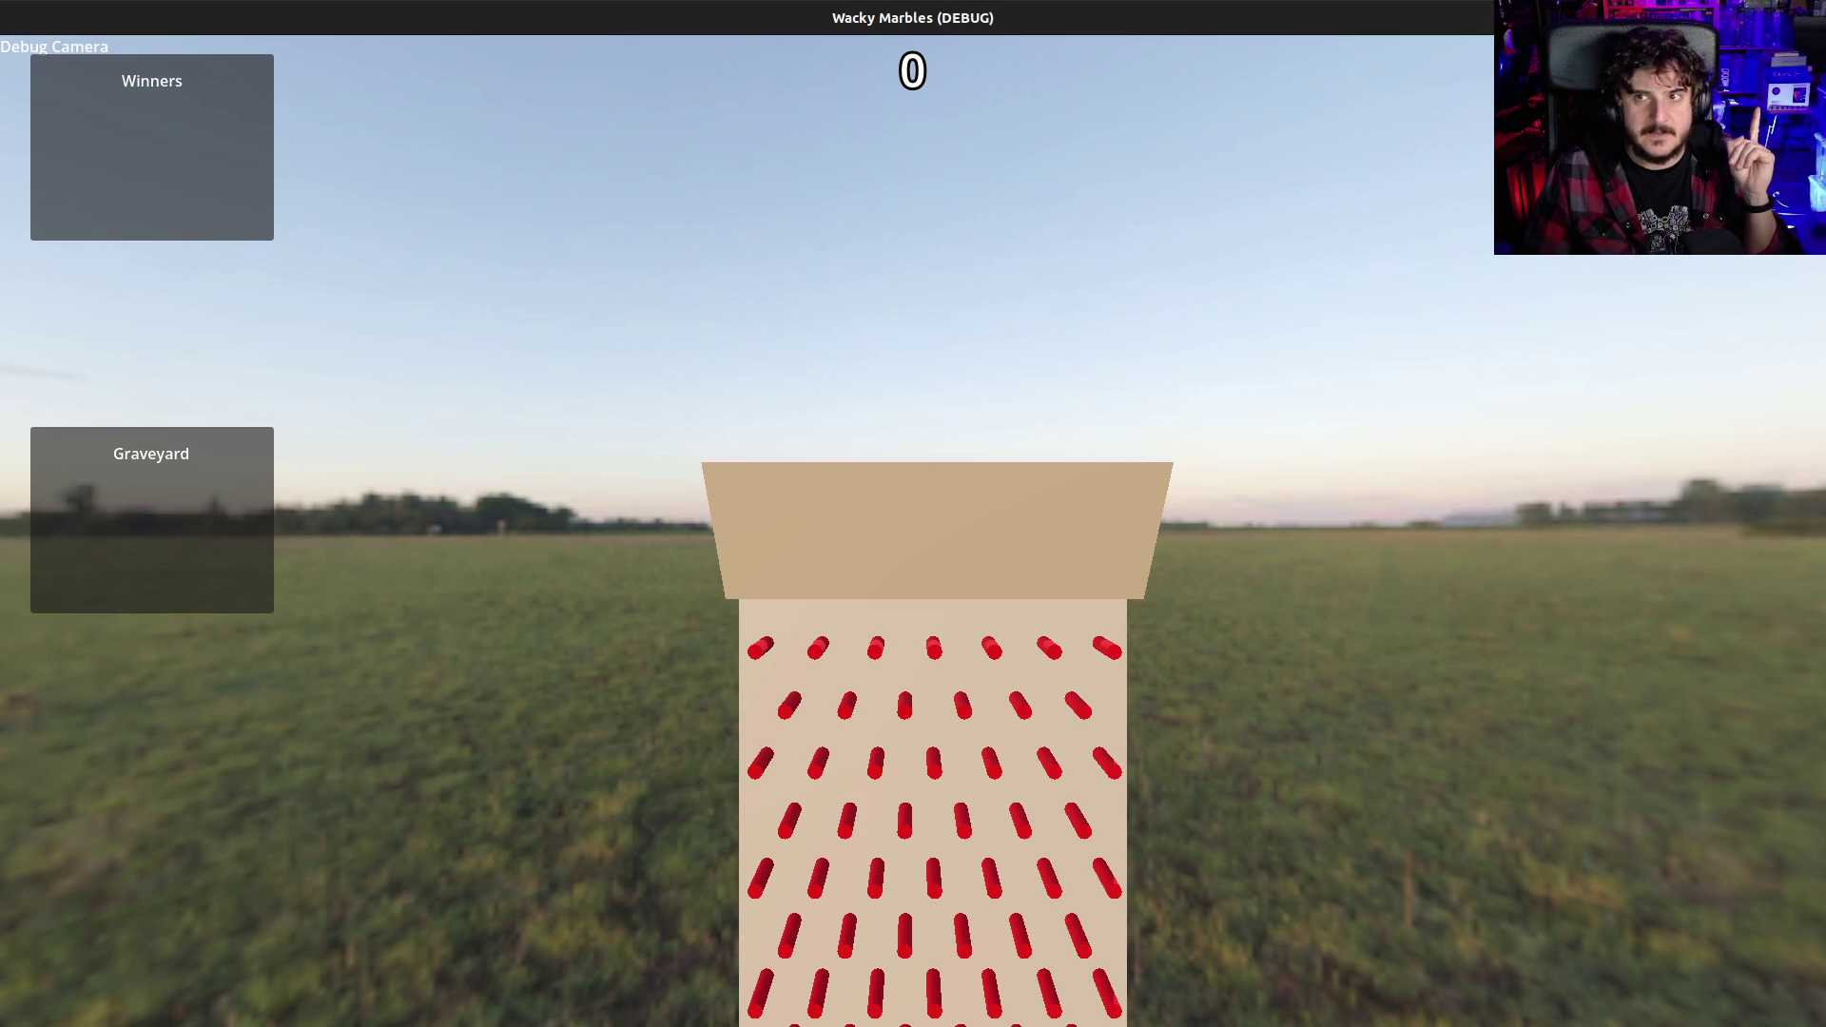
{"action": "key", "text": "F8"}
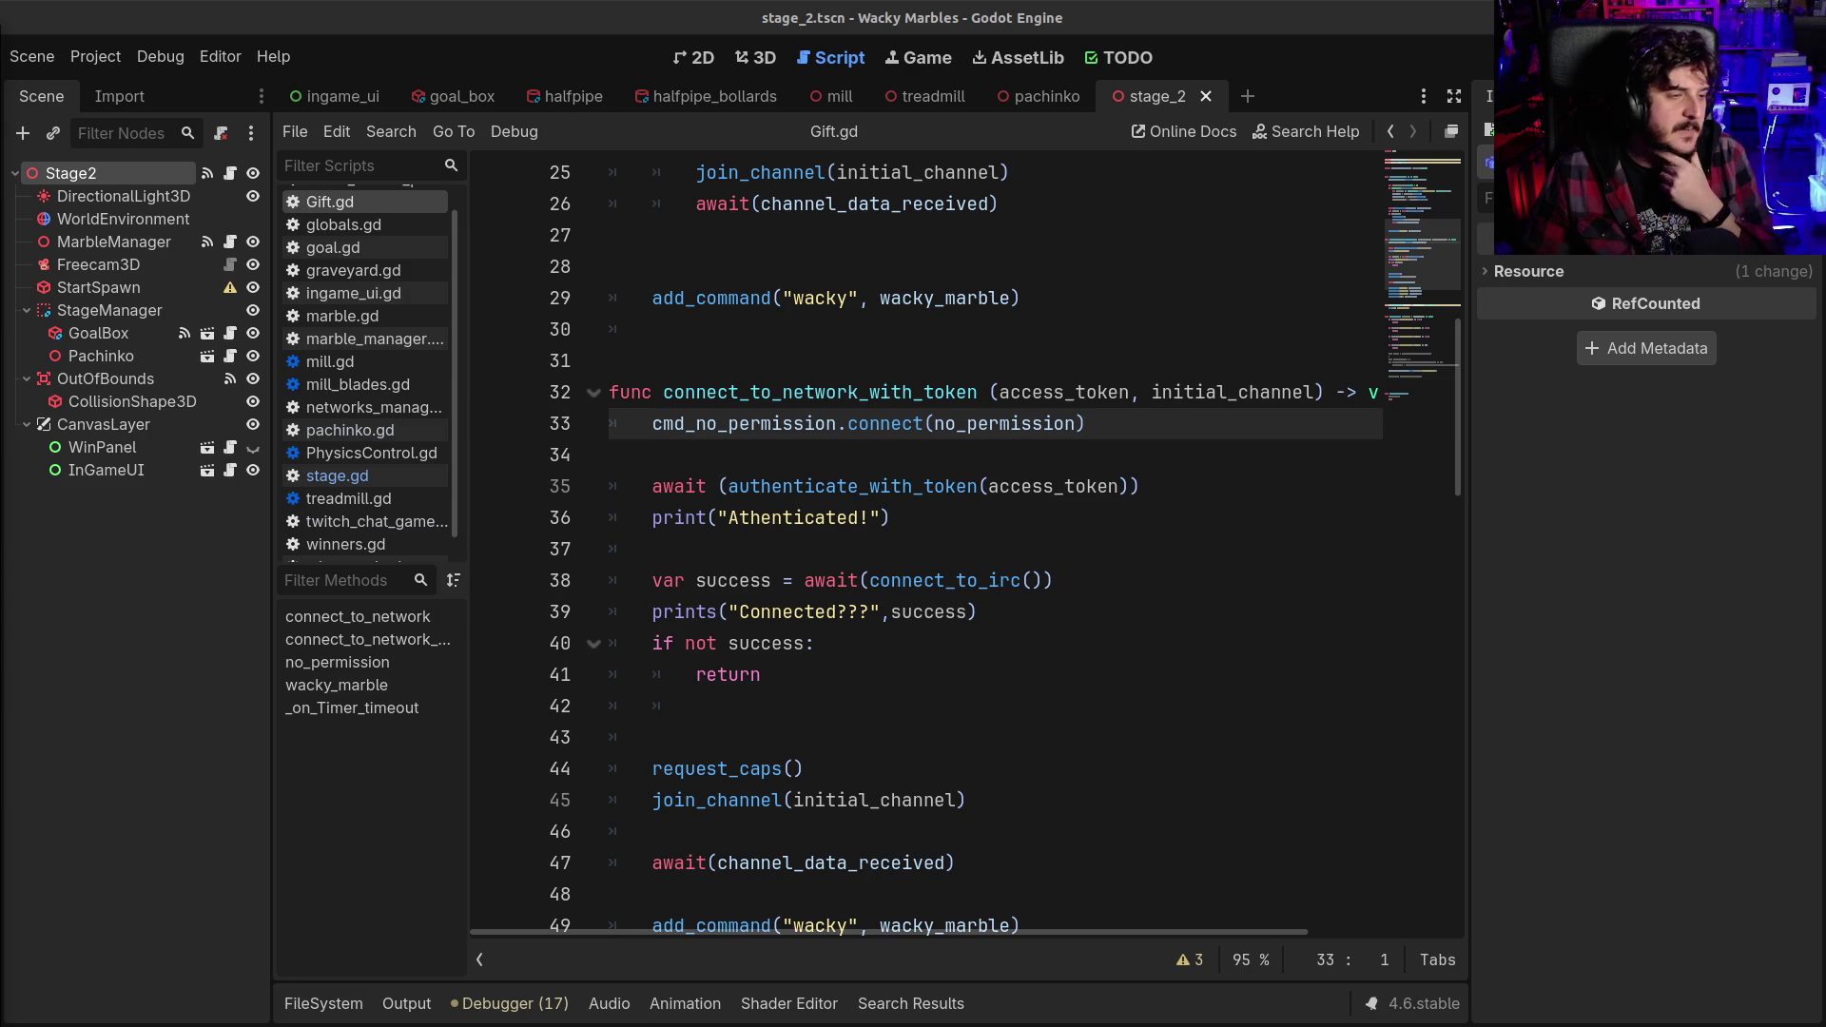
{"action": "left_click", "coordinate": [696, 580]}
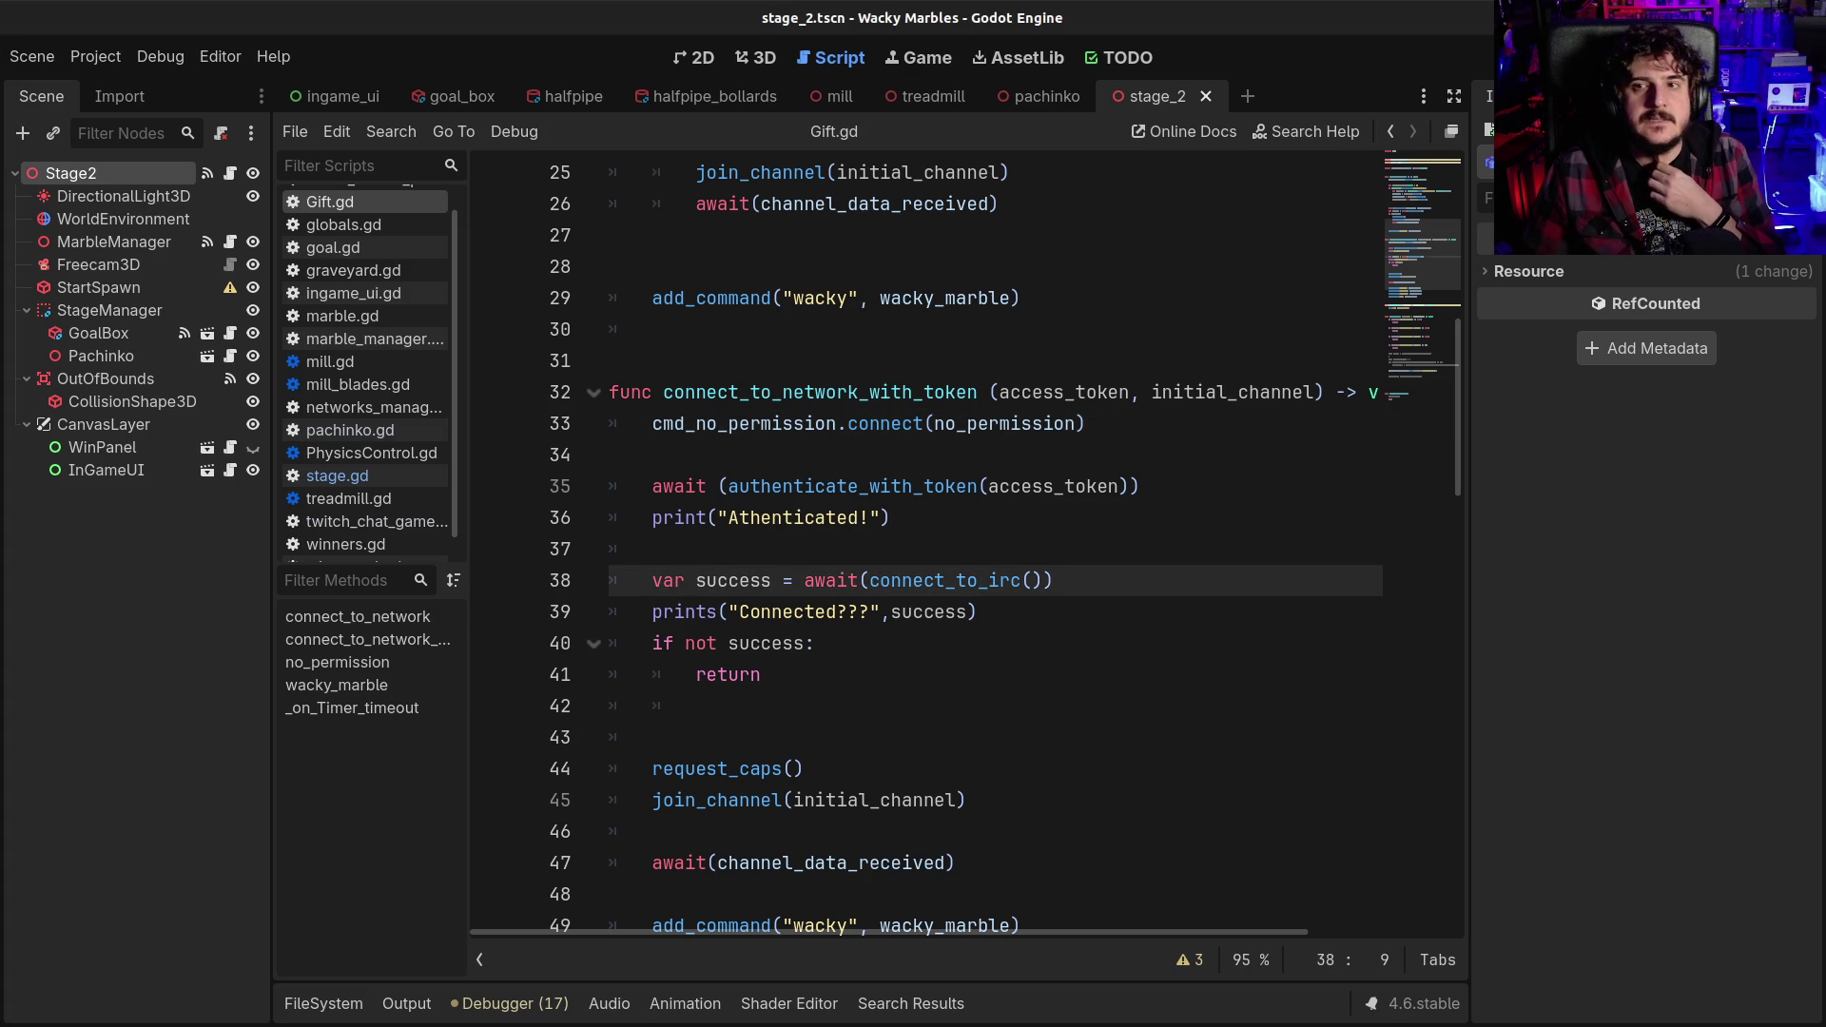
{"action": "key", "text": "F5"}
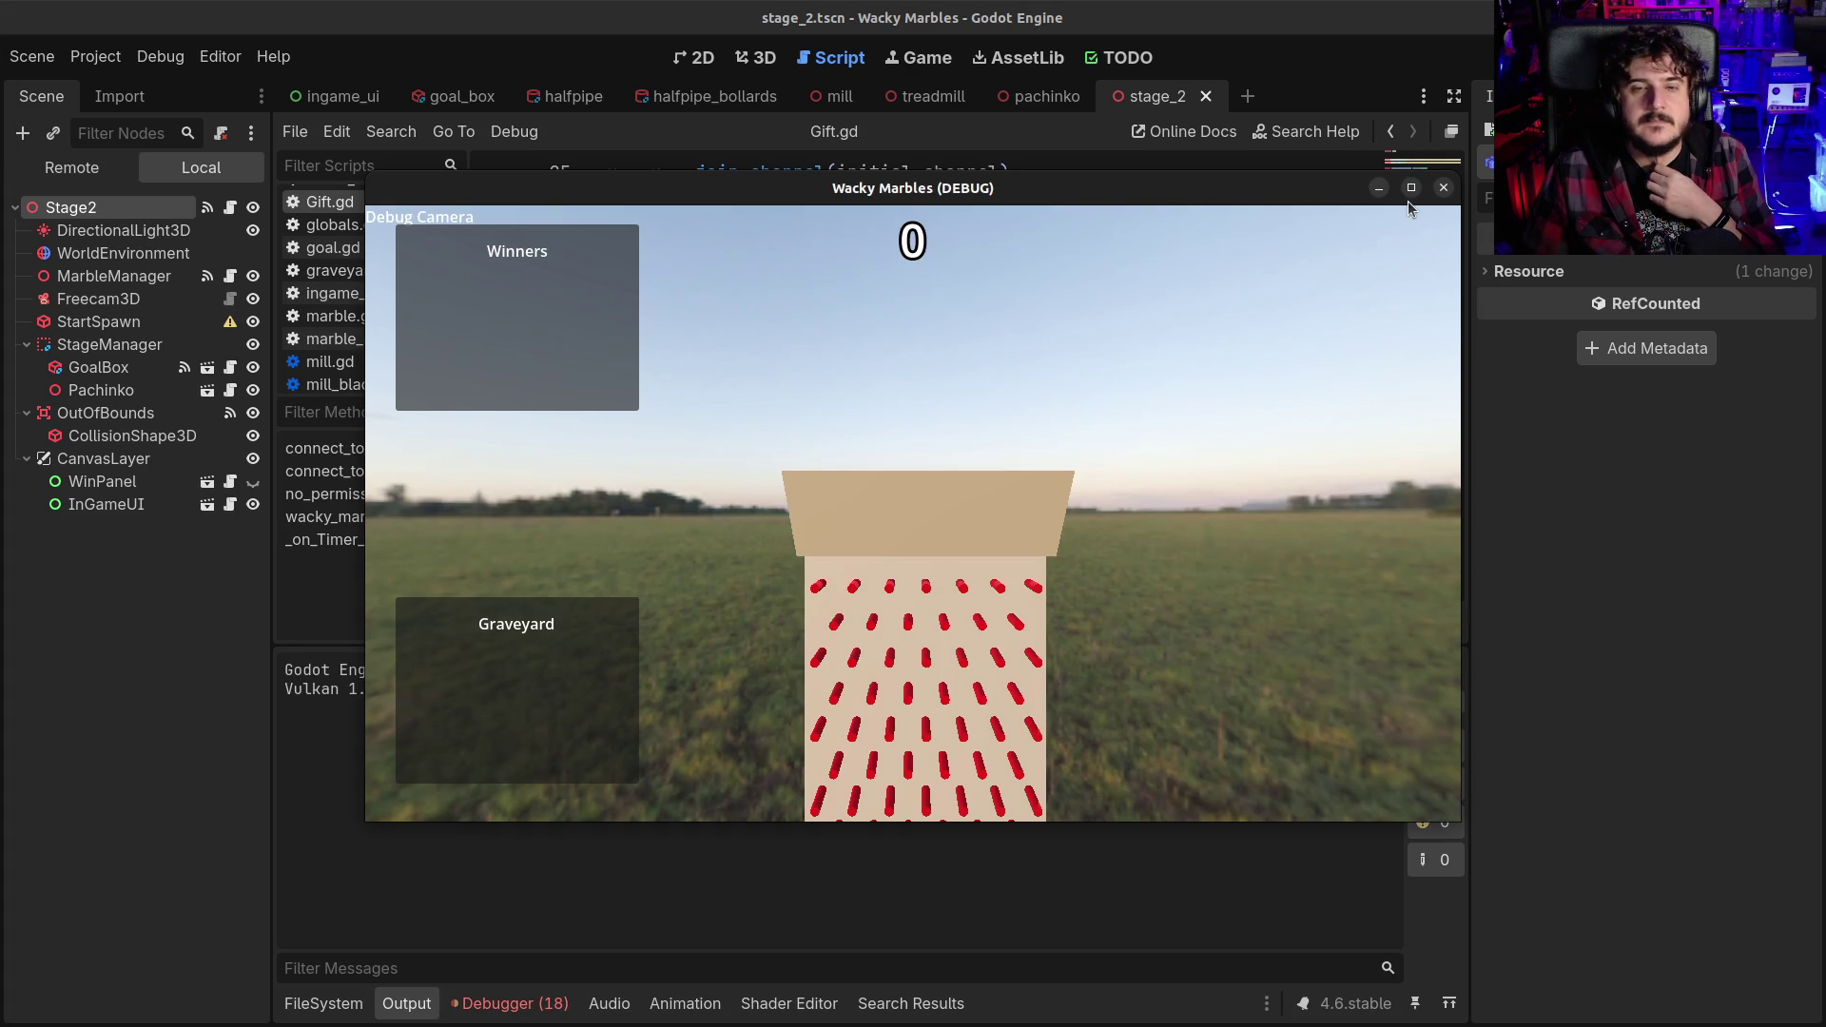
{"action": "left_click", "coordinate": [1444, 187]}
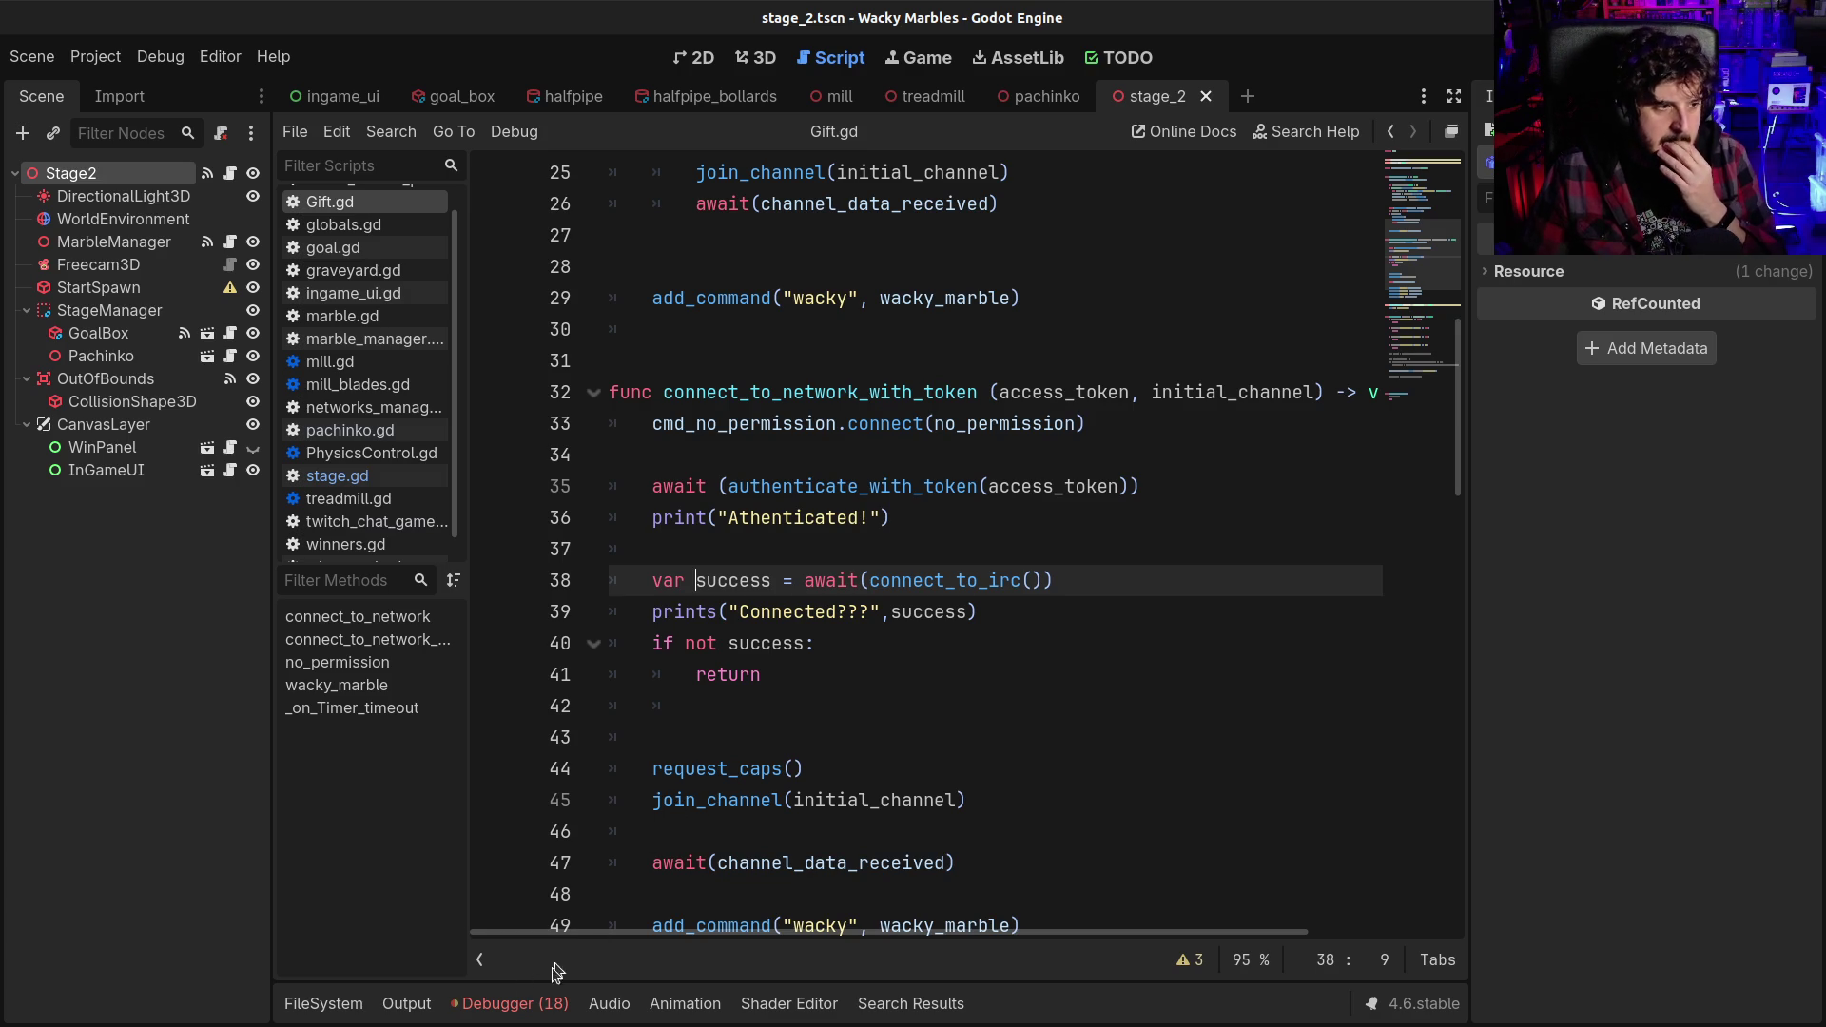
{"action": "left_click", "coordinate": [535, 1006]}
- Open the login error at twitch_chat_games_pizza.gd line 52, then relaunch the game
{"action": "scroll", "coordinate": [612, 909], "scroll_direction": "down", "scroll_amount": 5}
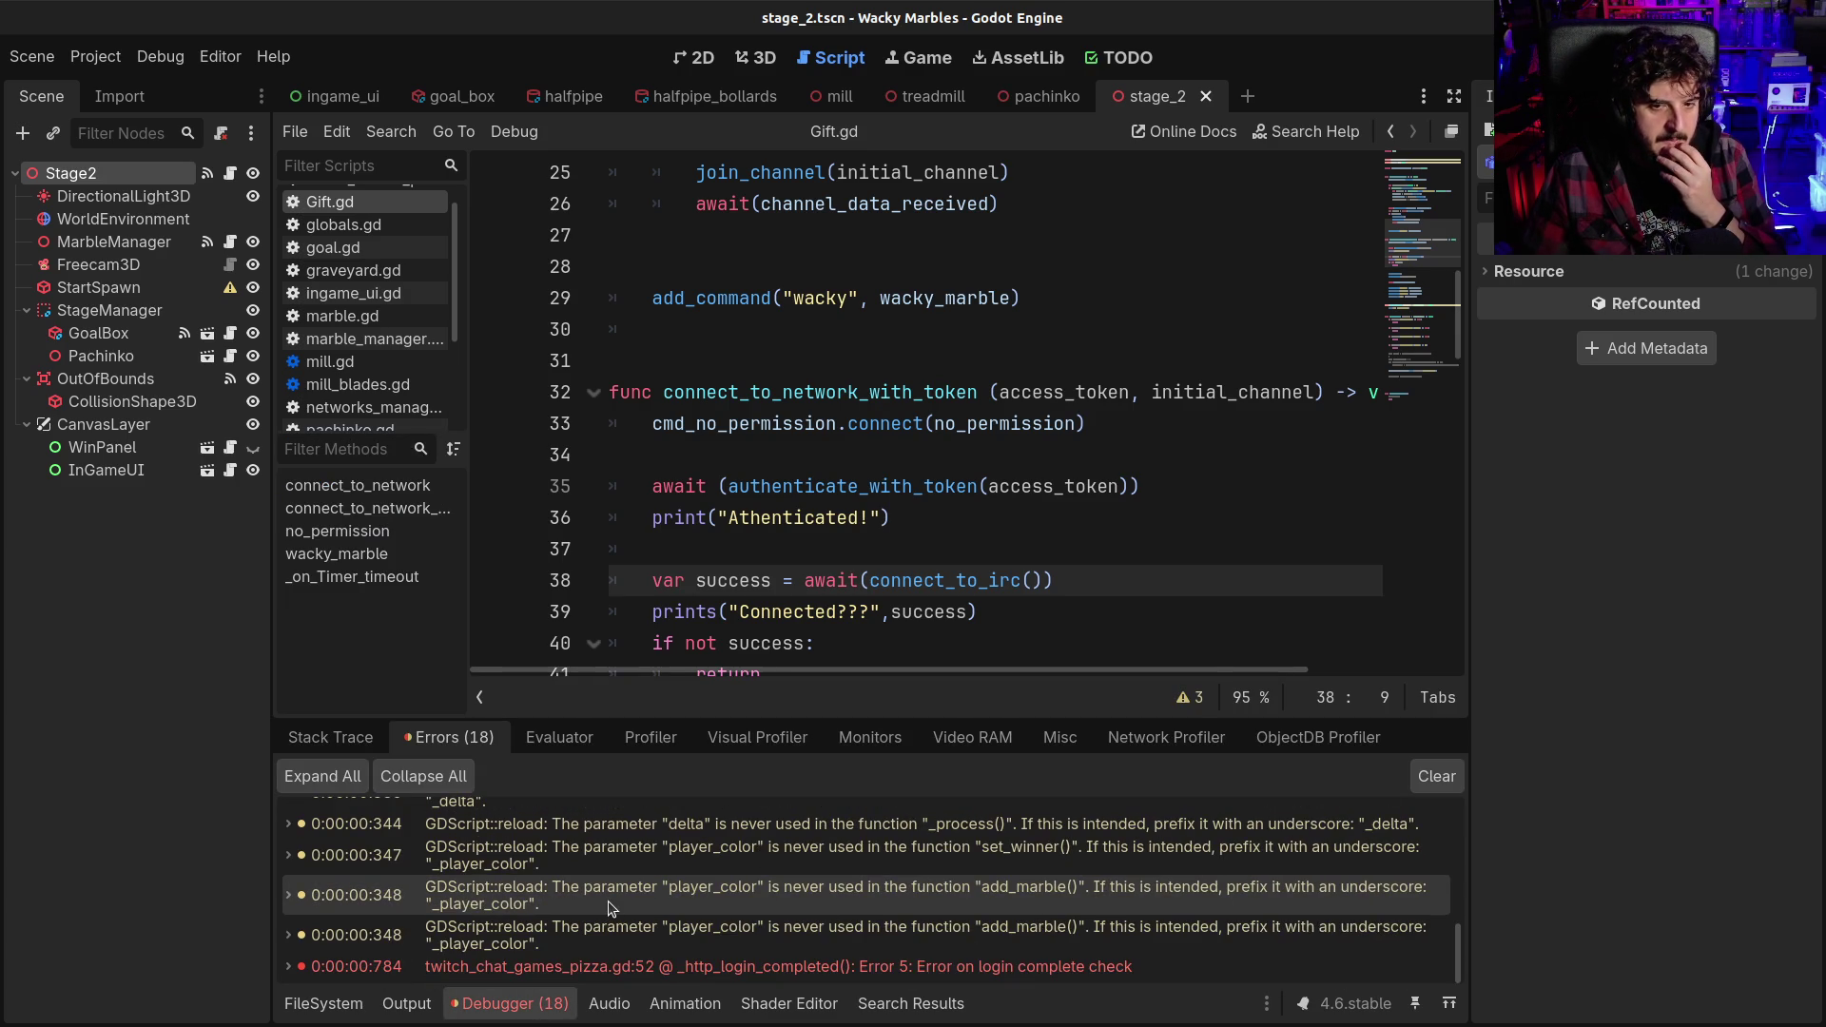
{"action": "mouse_move", "coordinate": [643, 967]}
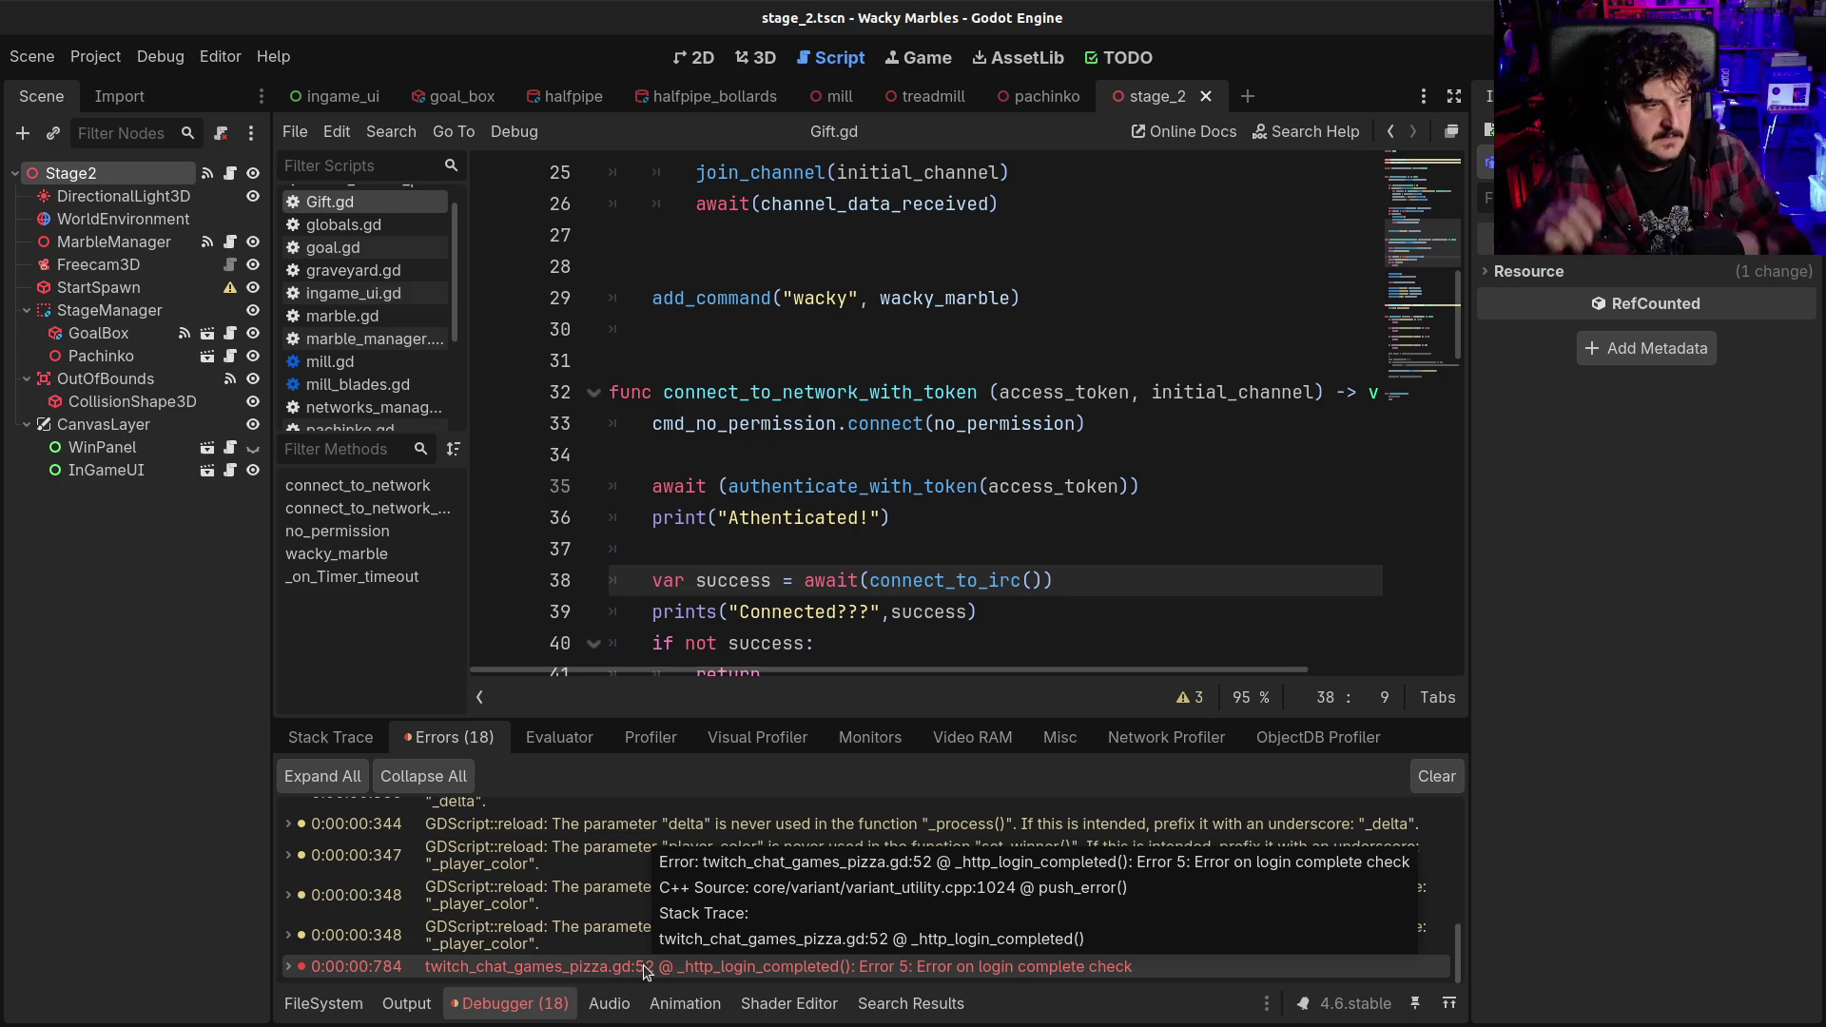
{"action": "double_click", "coordinate": [643, 965]}
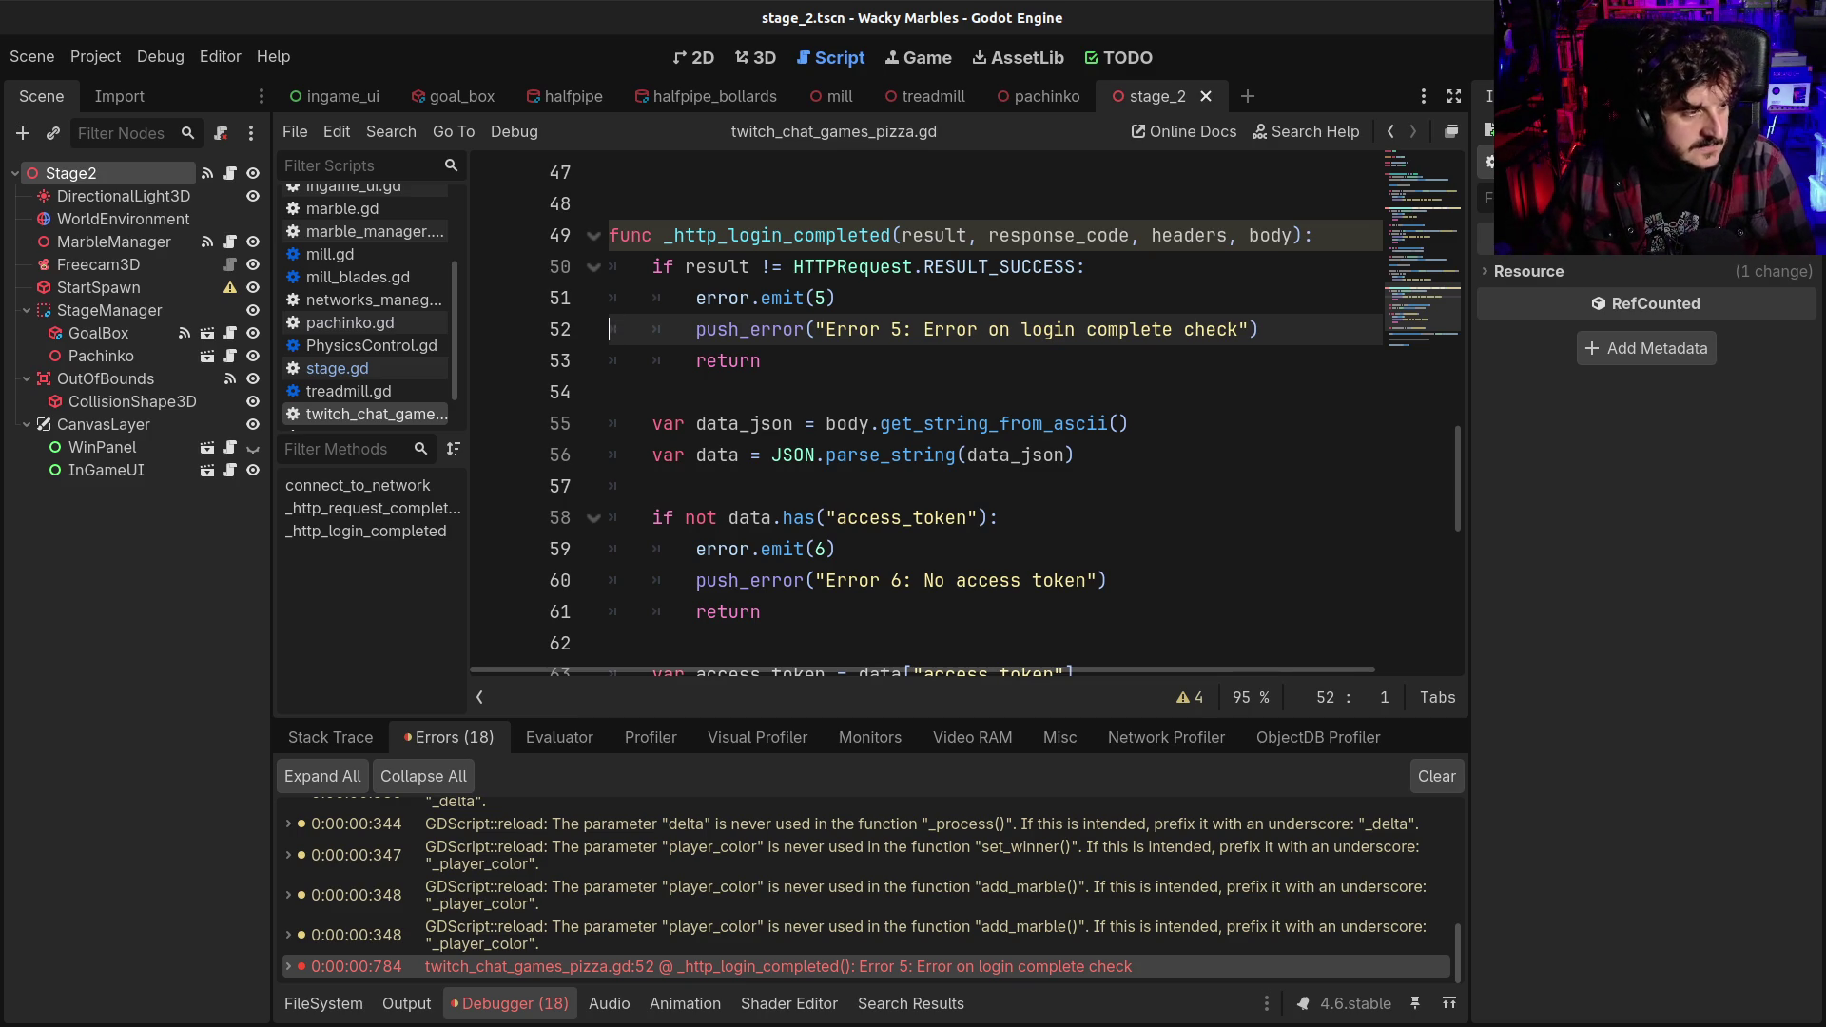
{"action": "left_click", "coordinate": [1030, 395]}
{"action": "key", "text": "F6"}
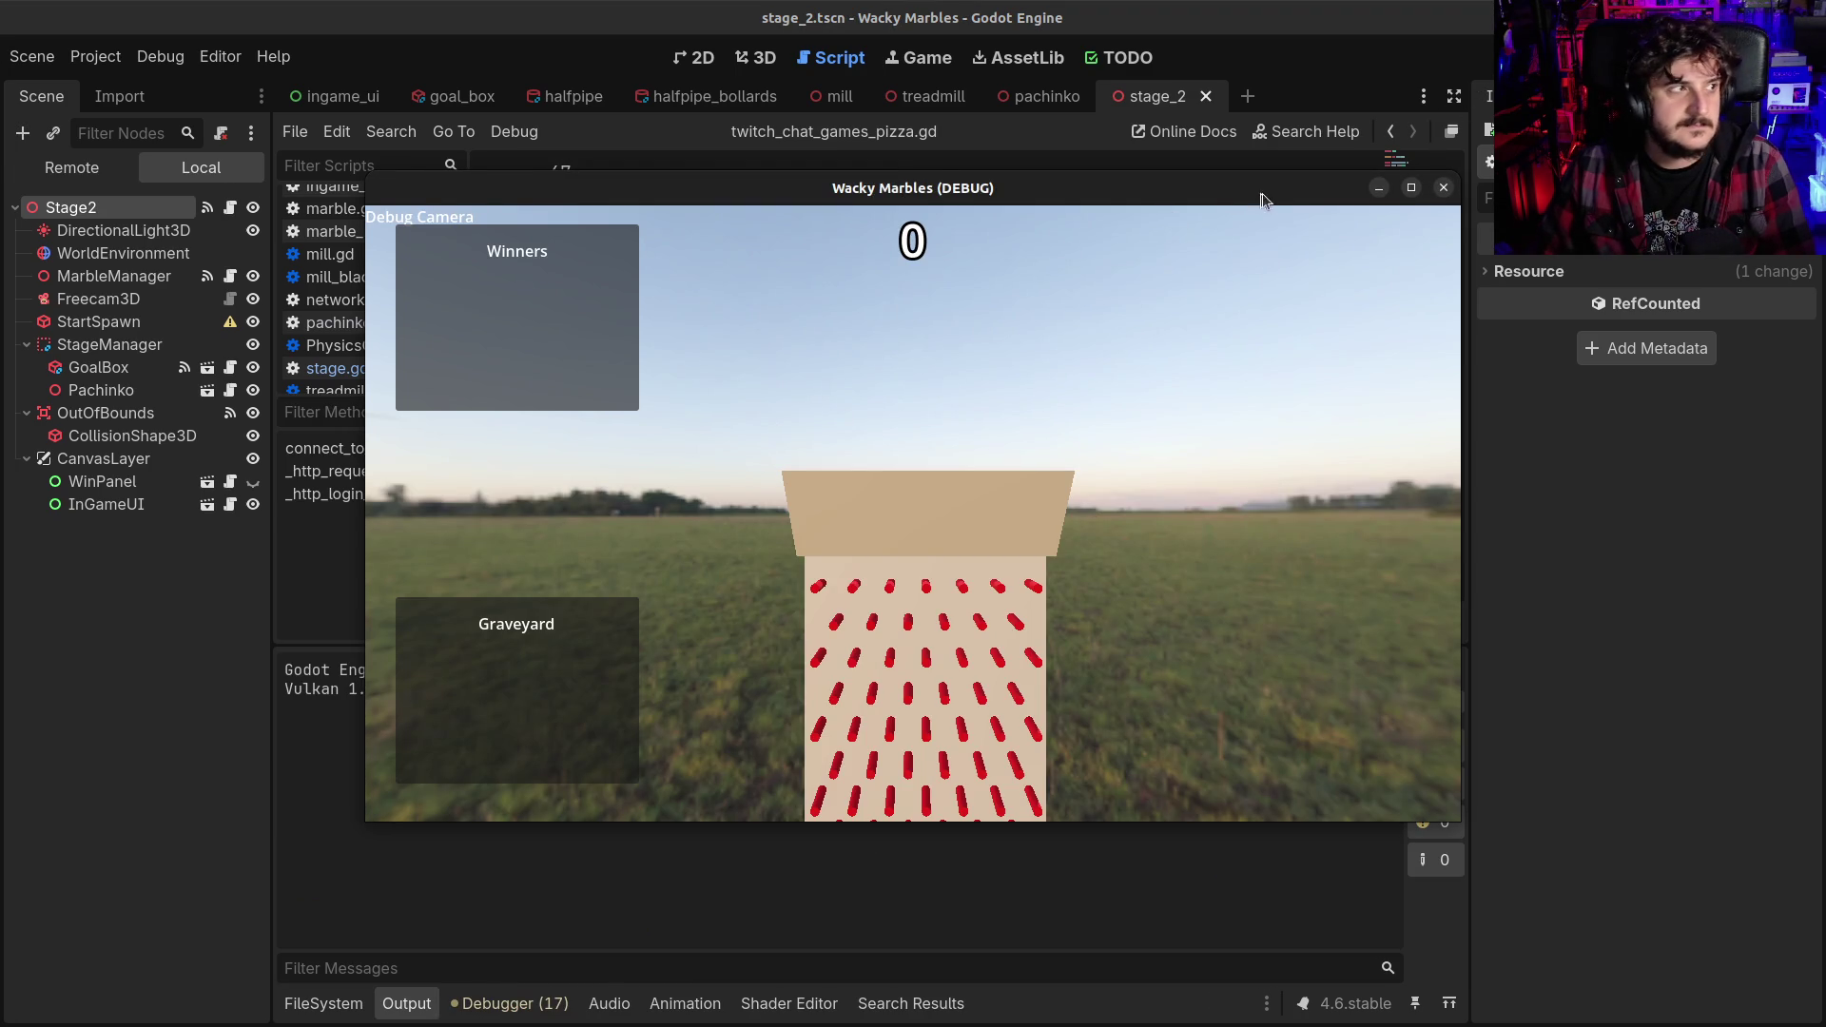
- Maximize the game window and wait for 14 marbles to spawn above the peg tower
{"action": "left_click", "coordinate": [1412, 187]}
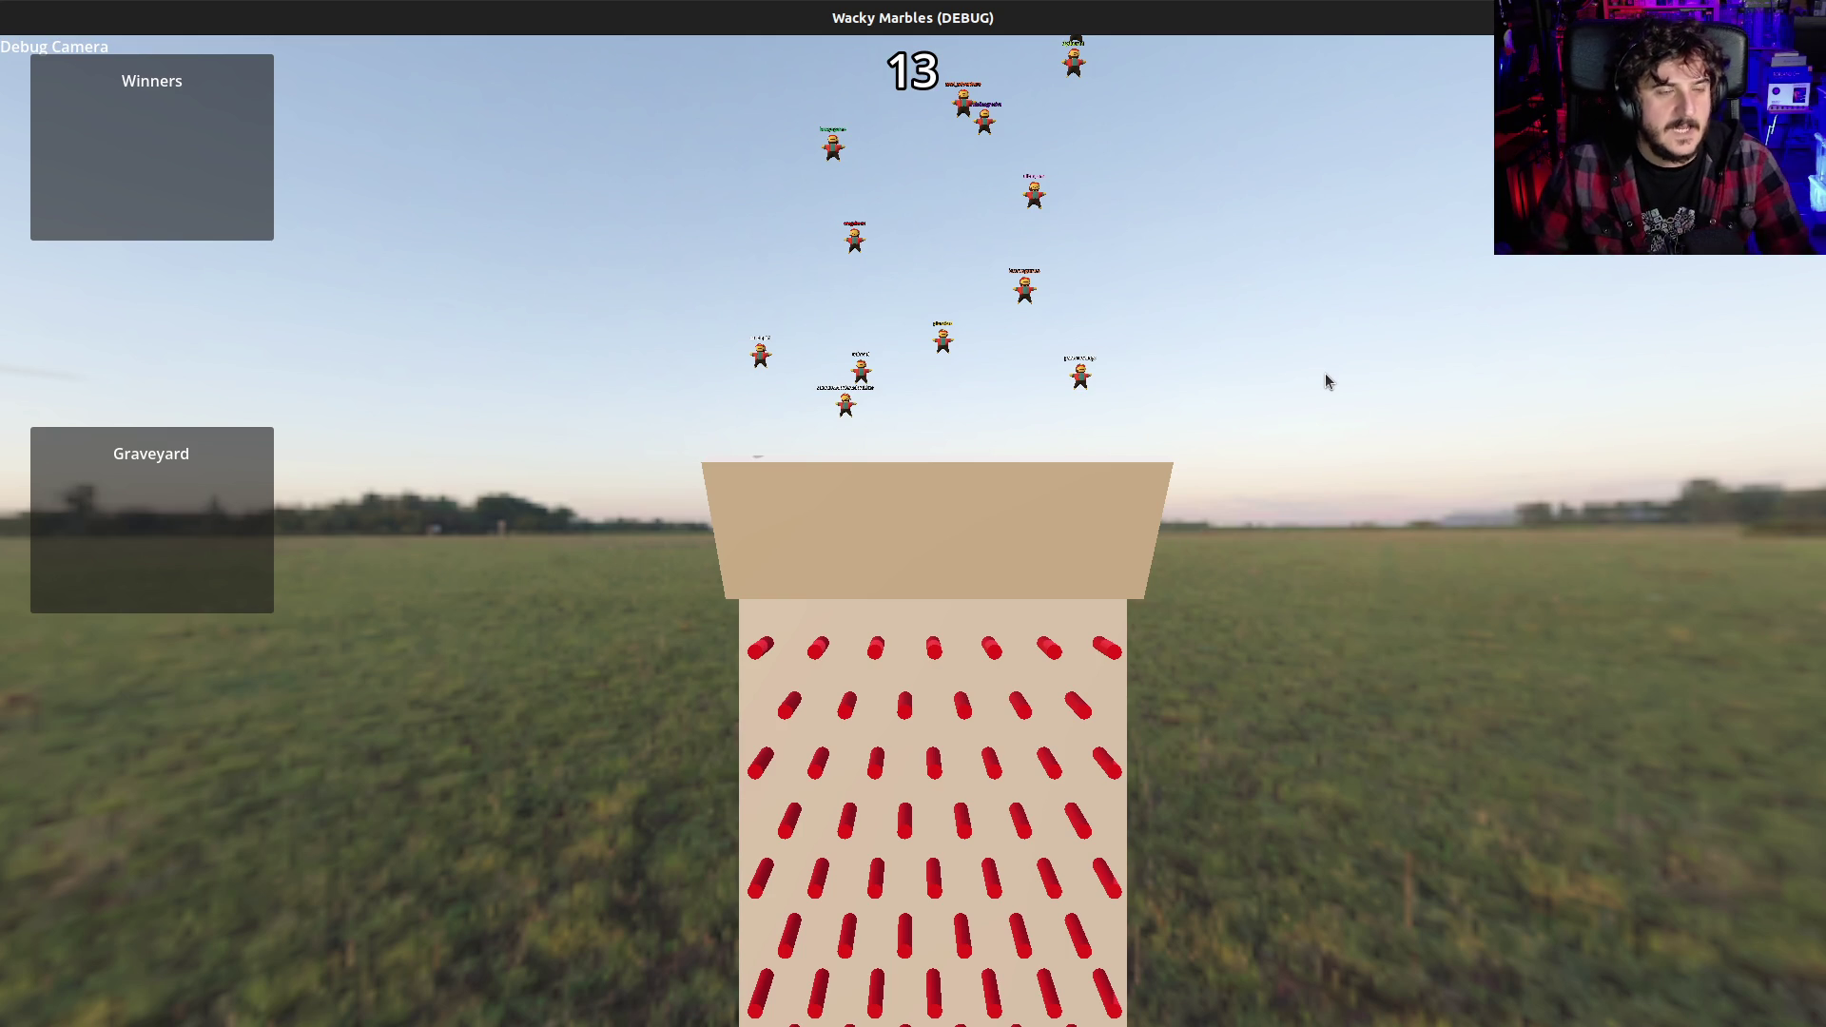
- Fly the debug camera over the peg board and look down into the green finish box
{"action": "left_click", "coordinate": [1232, 473]}
{"action": "key", "text": "s"}
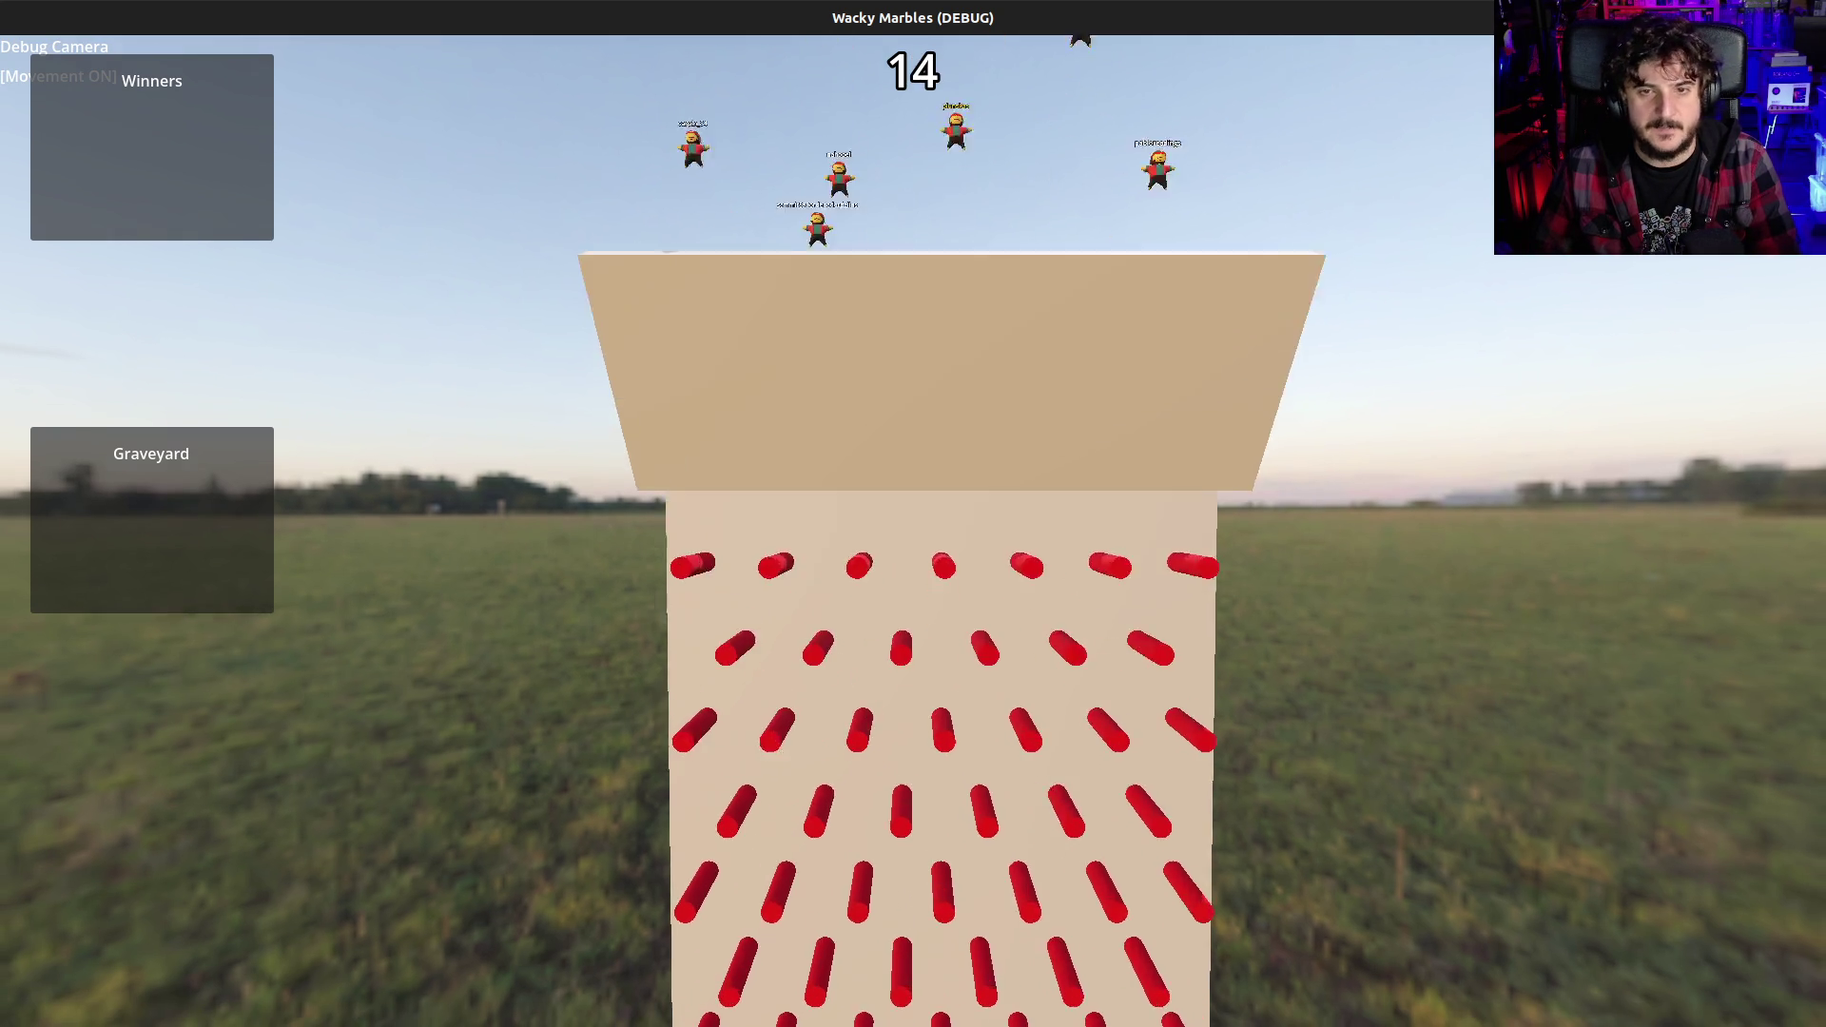
{"action": "key", "text": "w"}
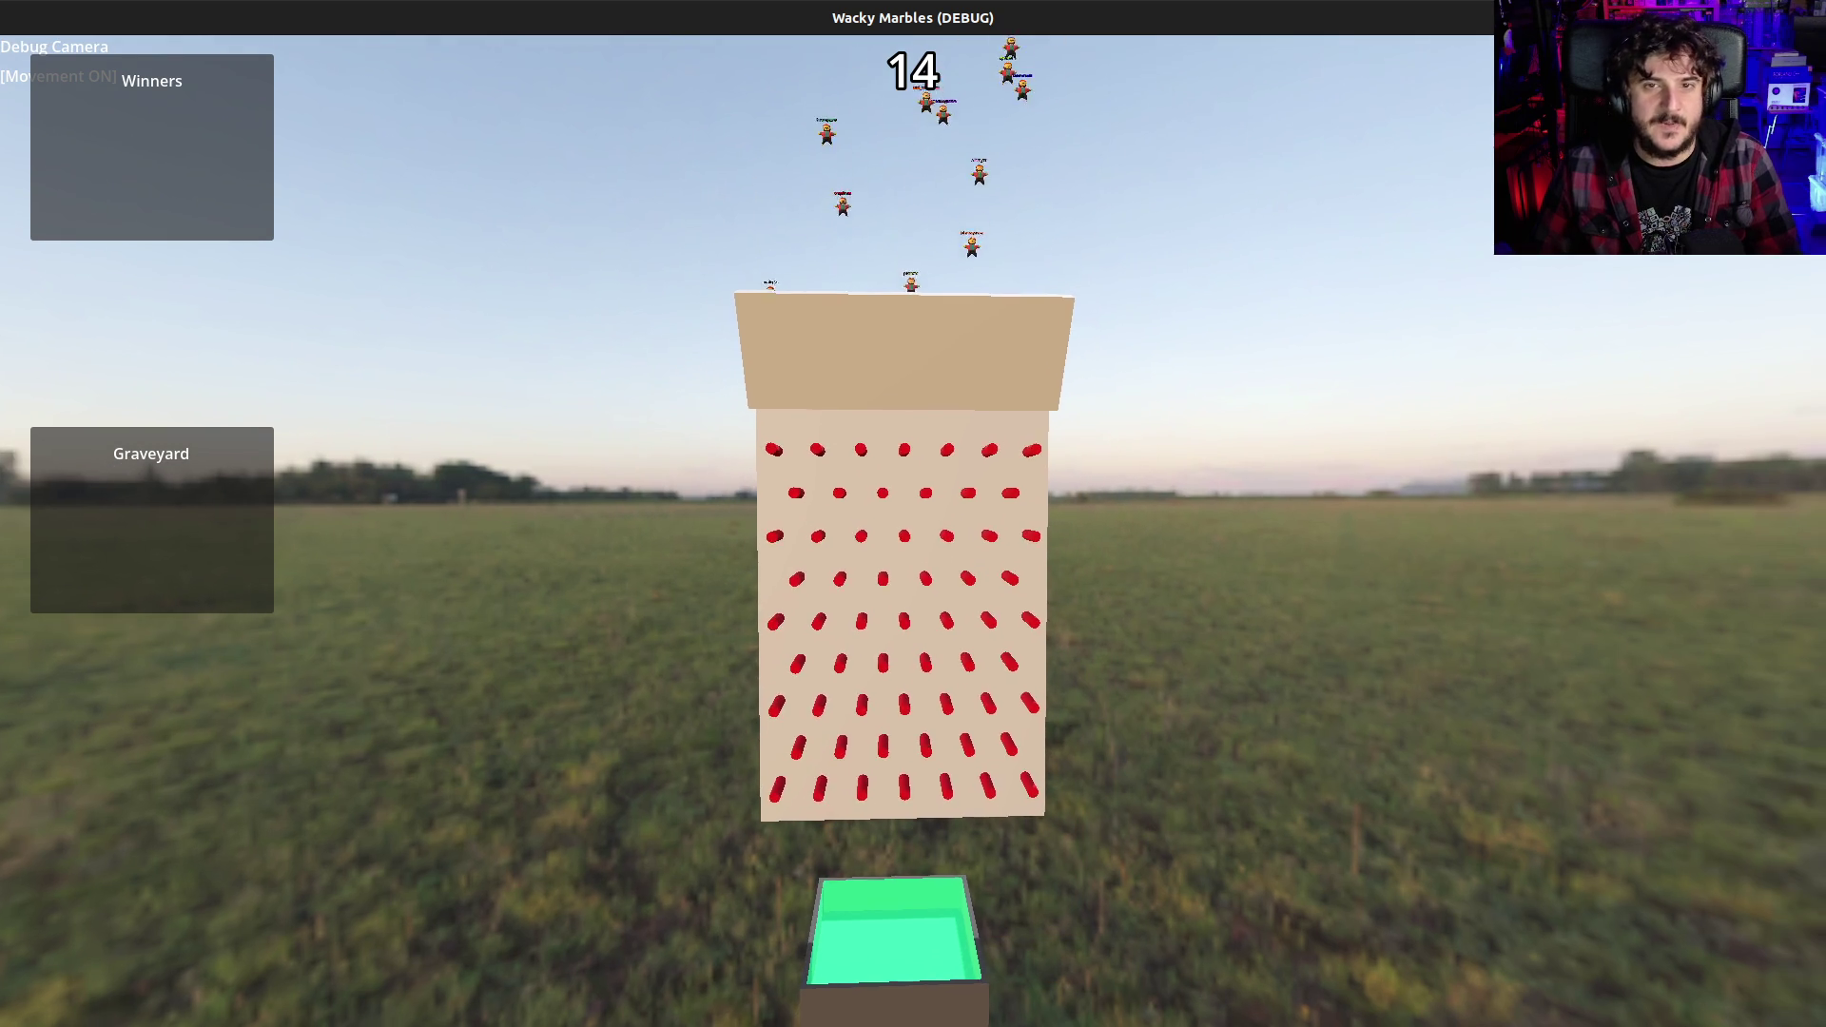
{"action": "key", "text": "s"}
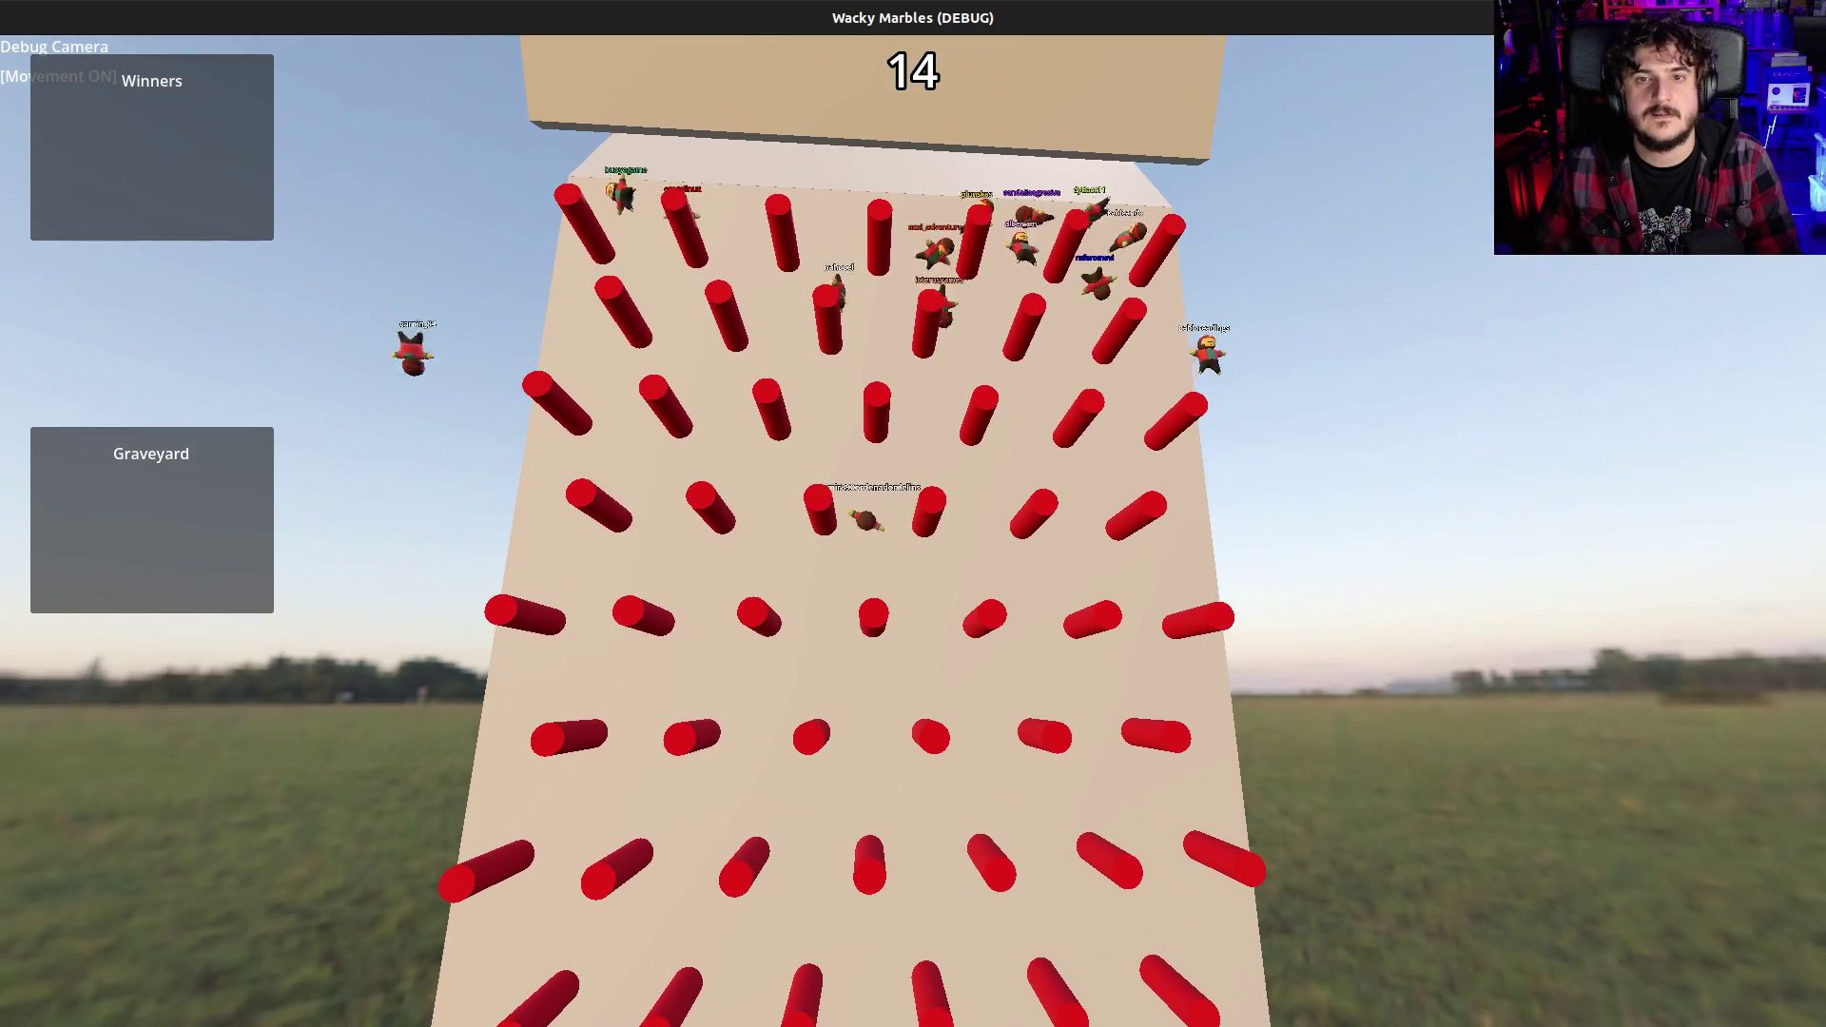
{"action": "key", "text": "w"}
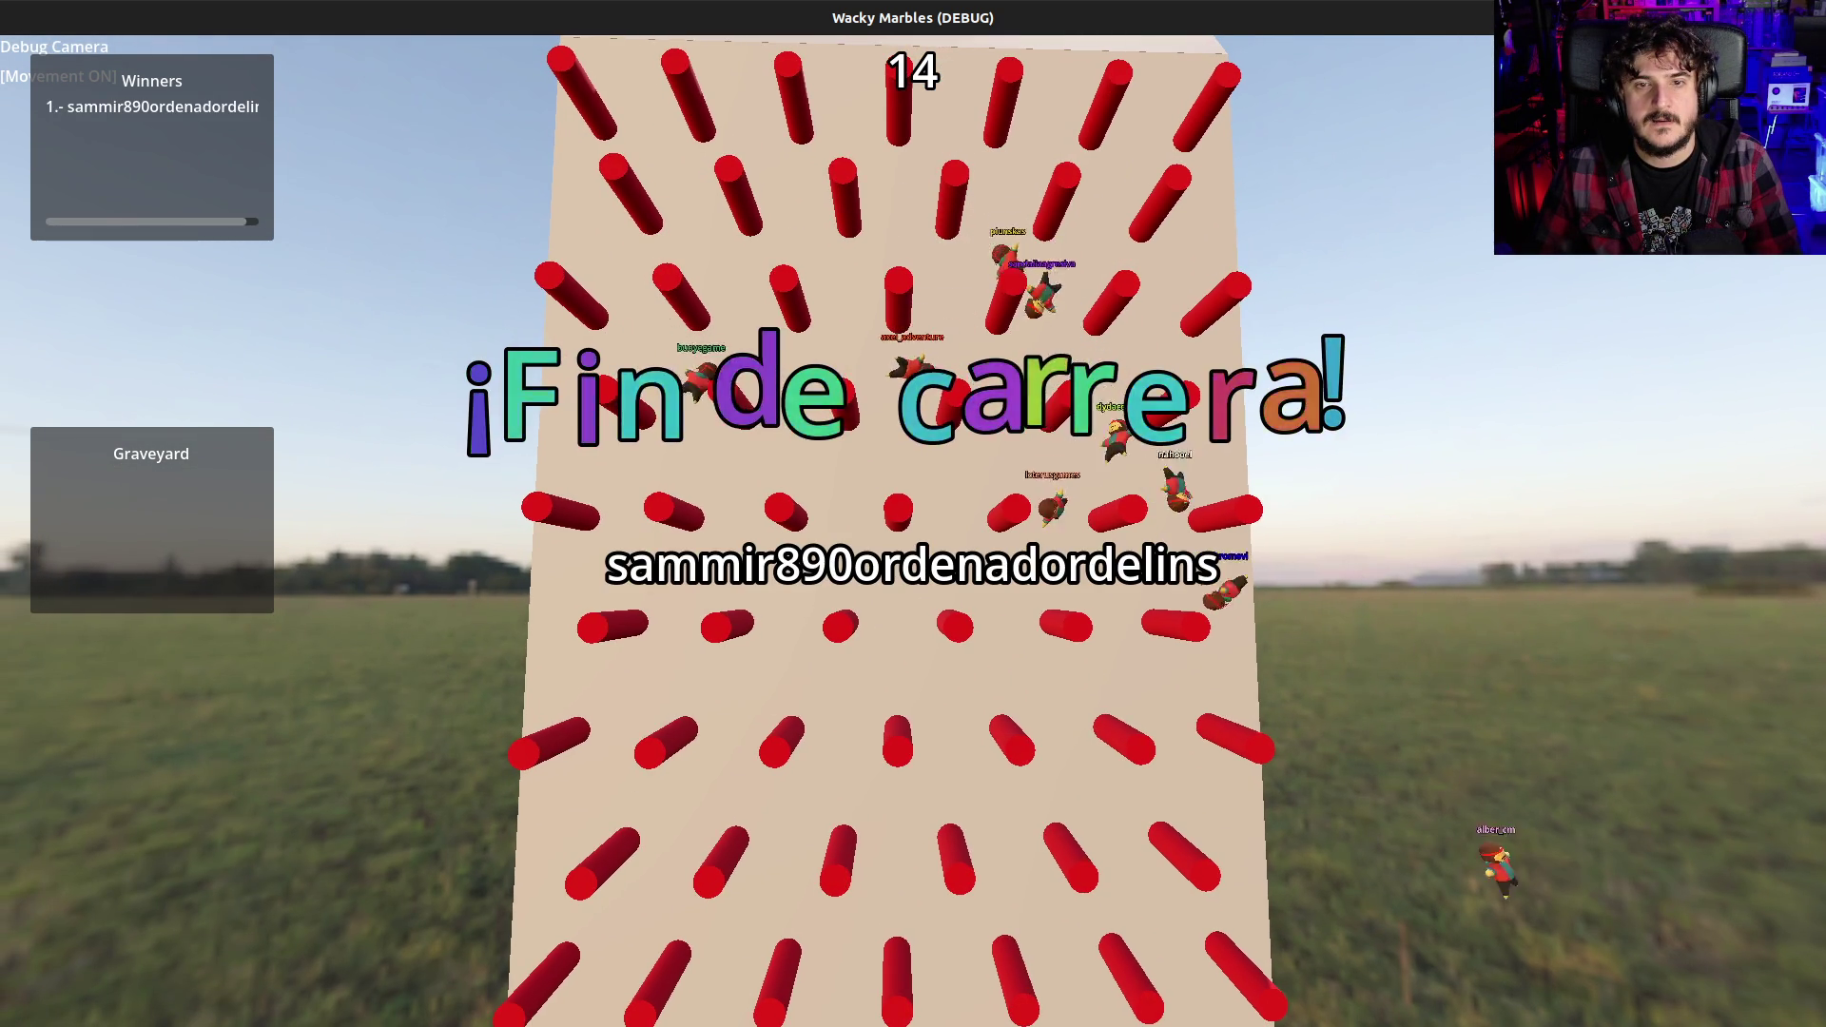
{"action": "key", "text": "s"}
{"action": "key", "text": "w"}
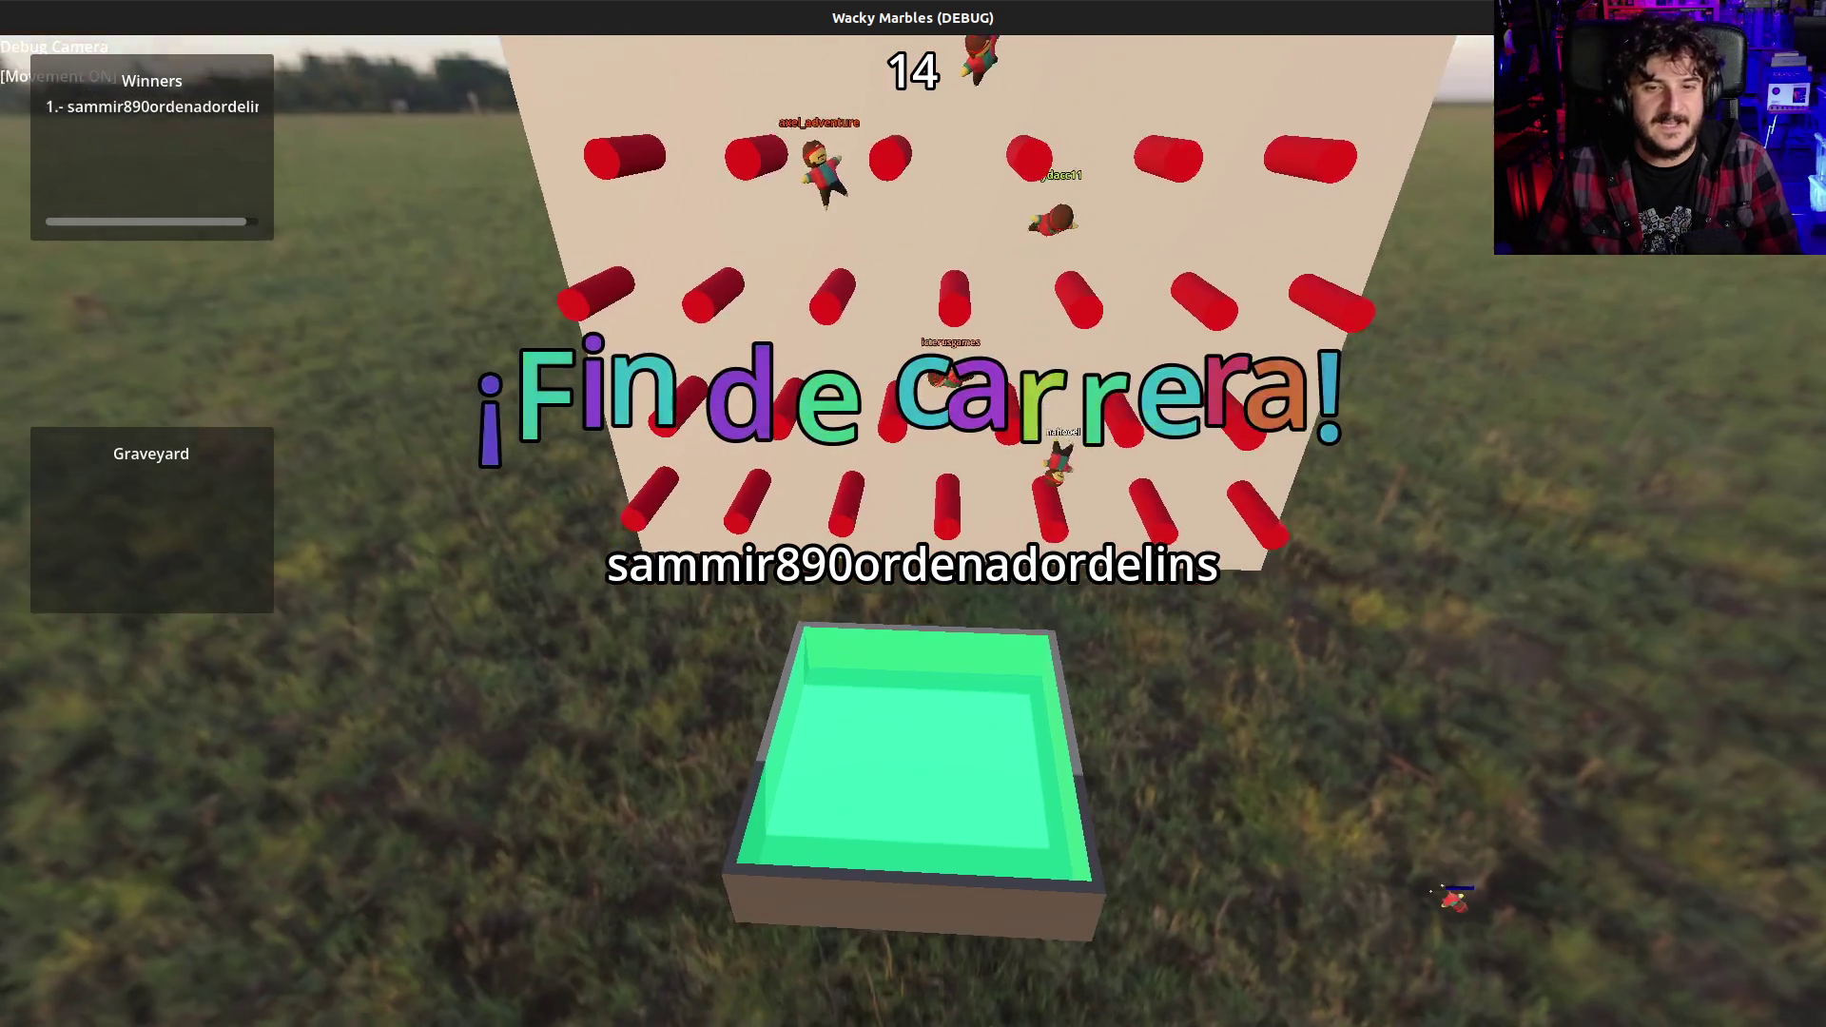
{"action": "key", "text": "s"}
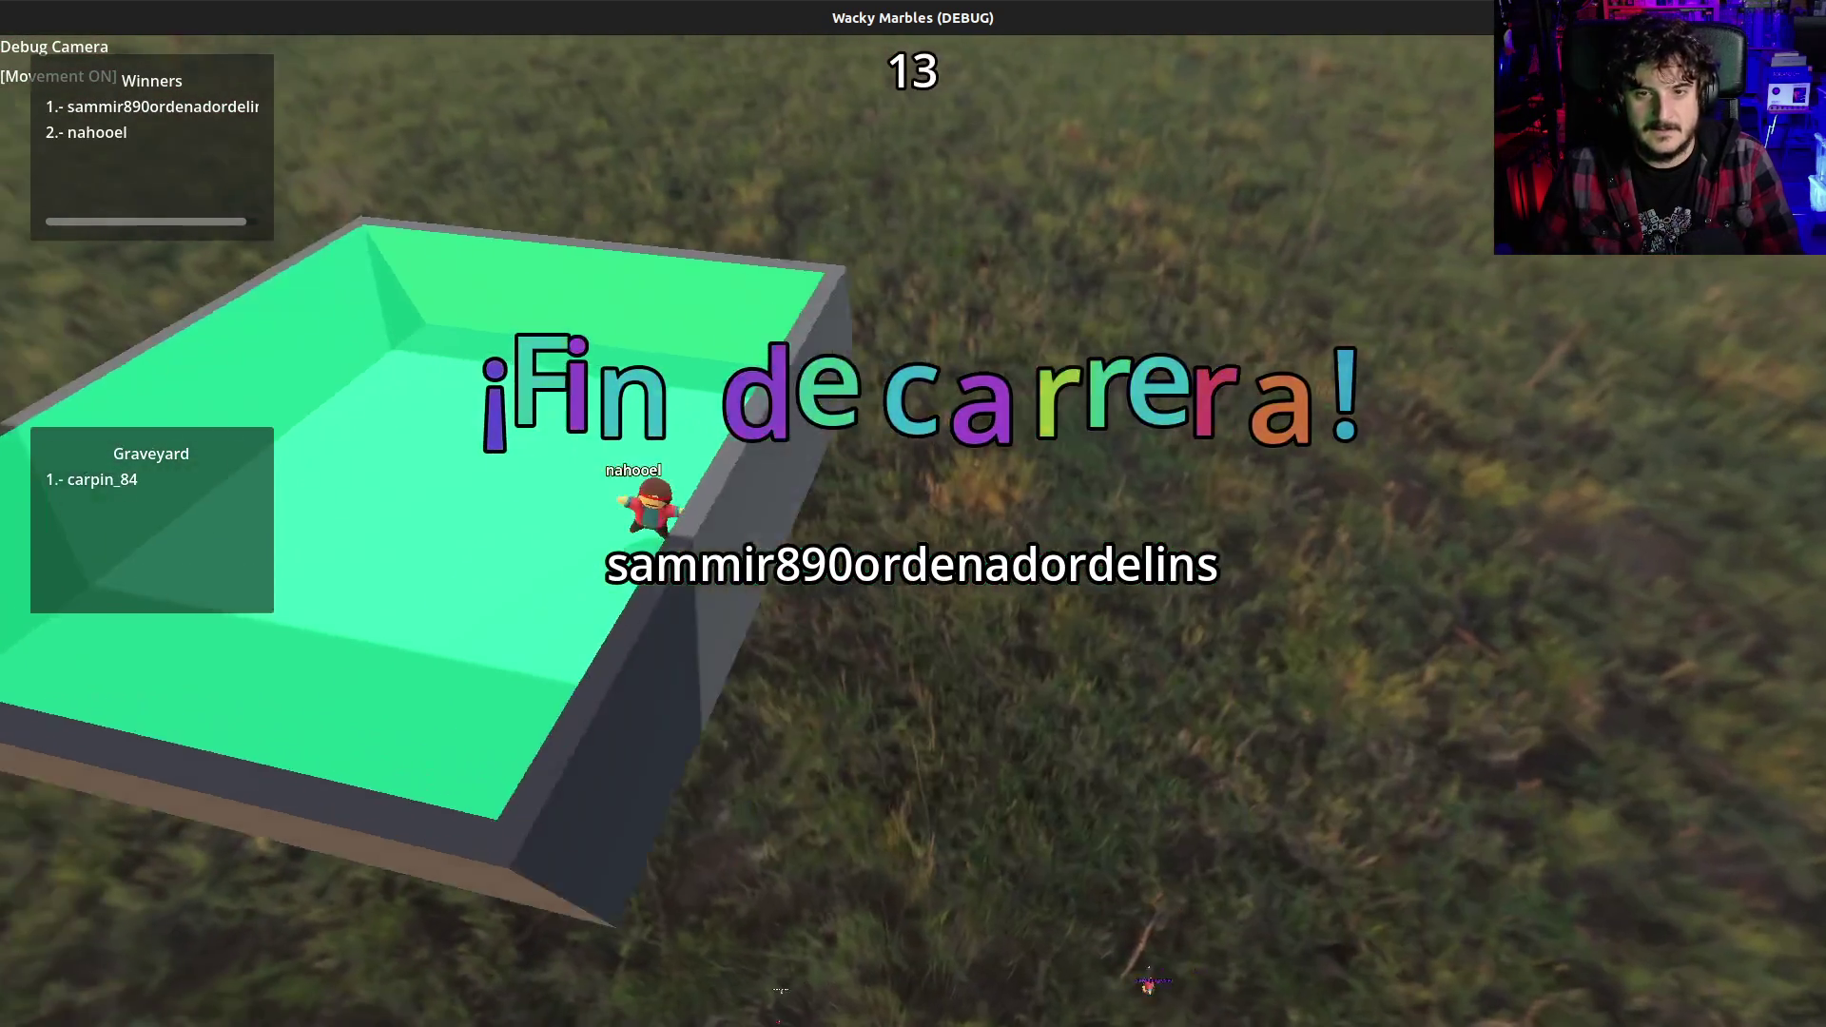
{"action": "key", "text": "w"}
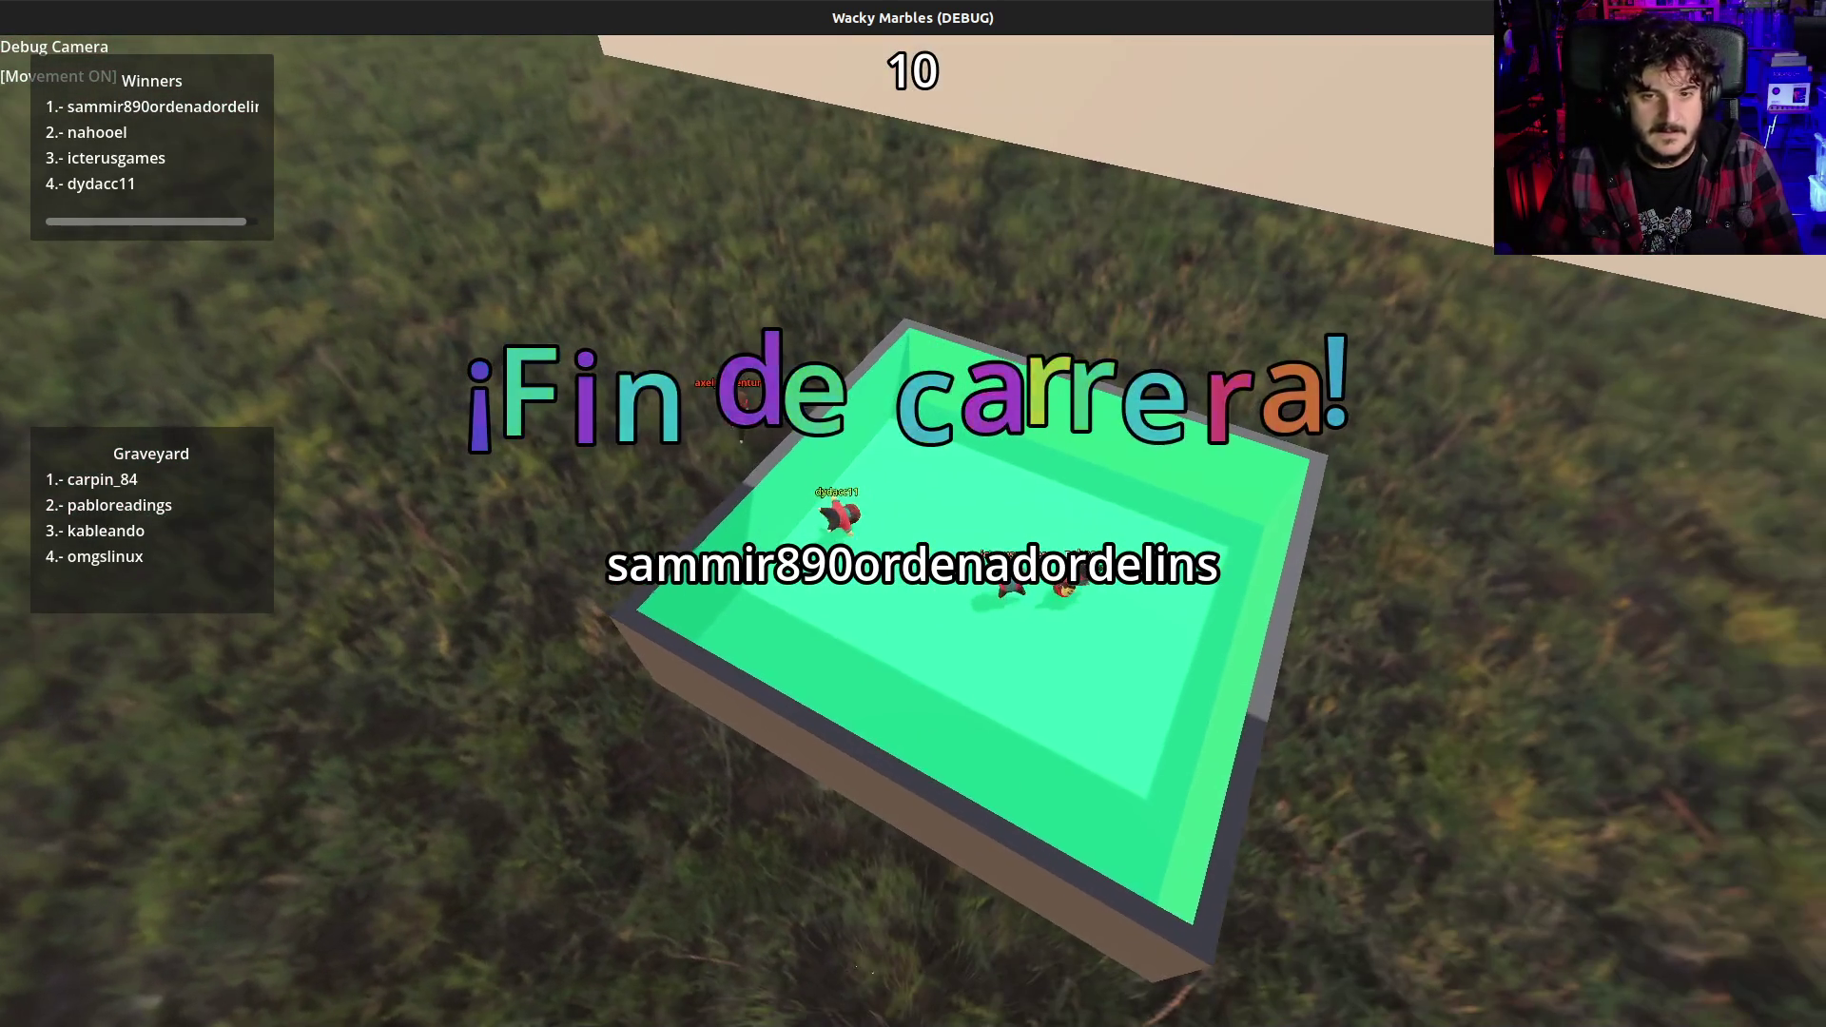
{"action": "key", "text": "s"}
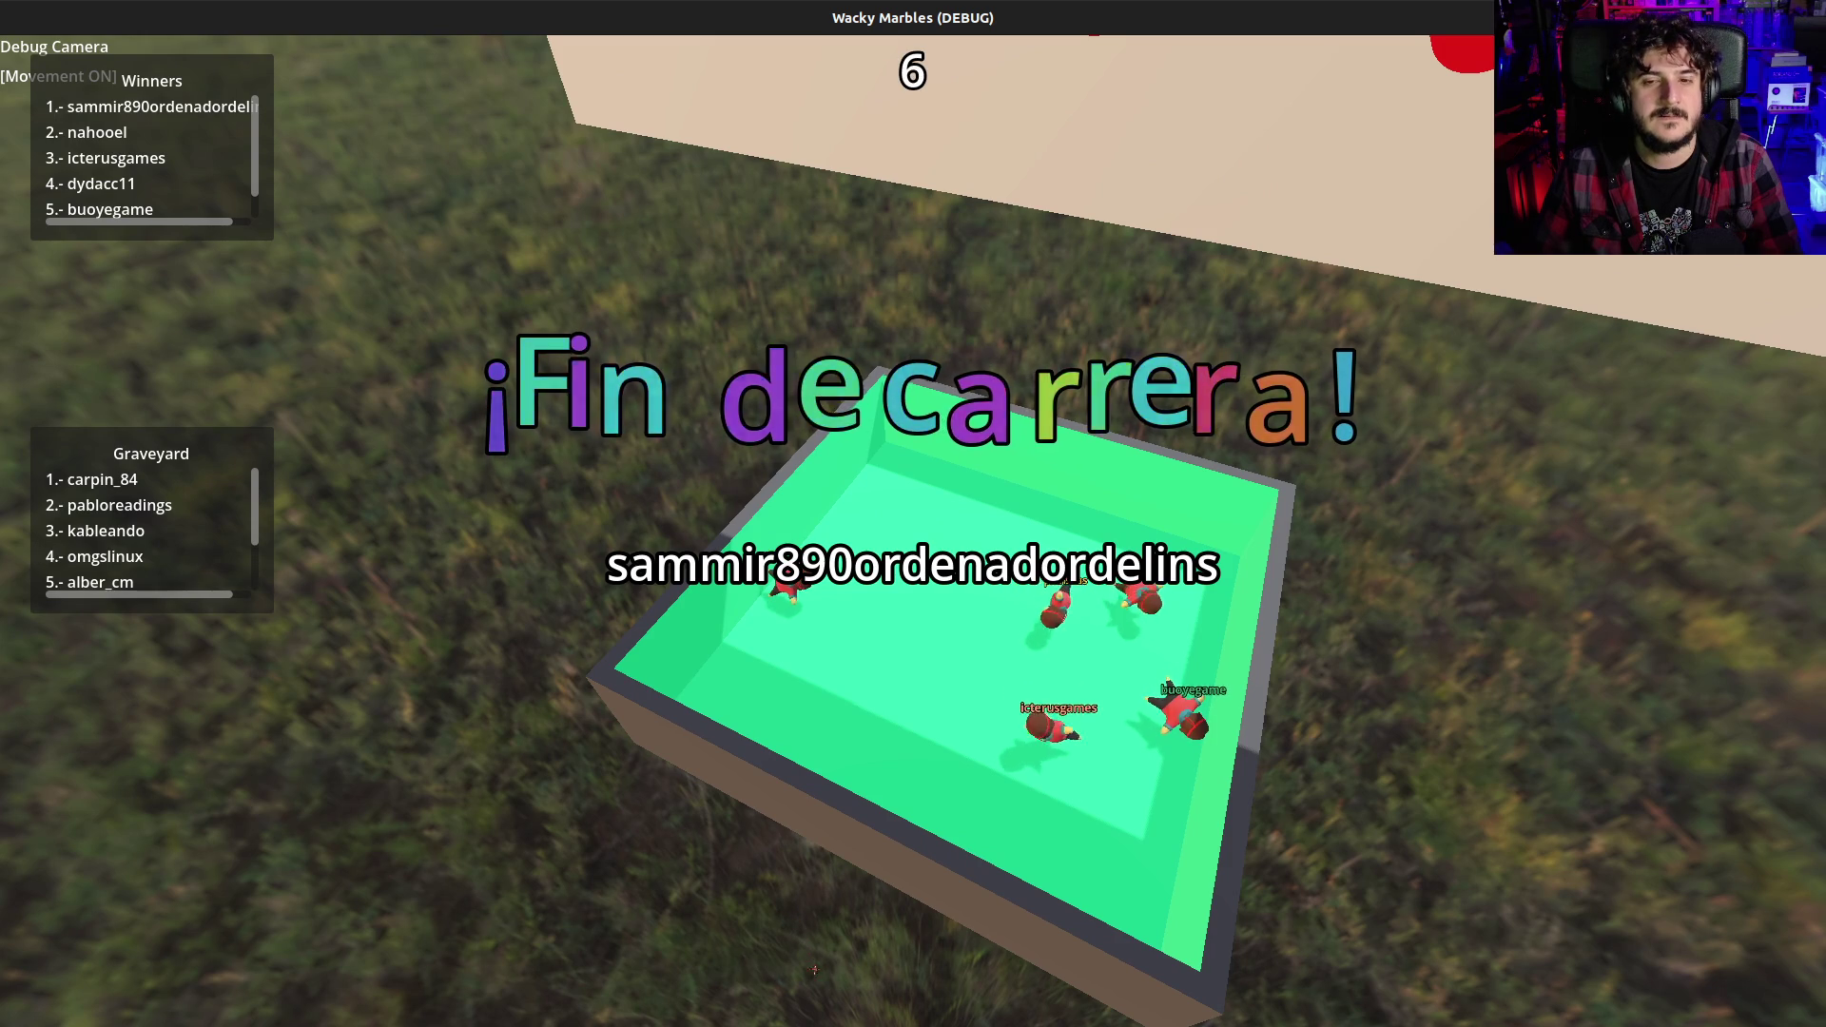
- Release the debug camera once the race finishes, then stop the game with F8
{"action": "key", "text": "Escape"}
{"action": "left_click_drag", "start_coordinate": [257, 504], "coordinate": [257, 540]}
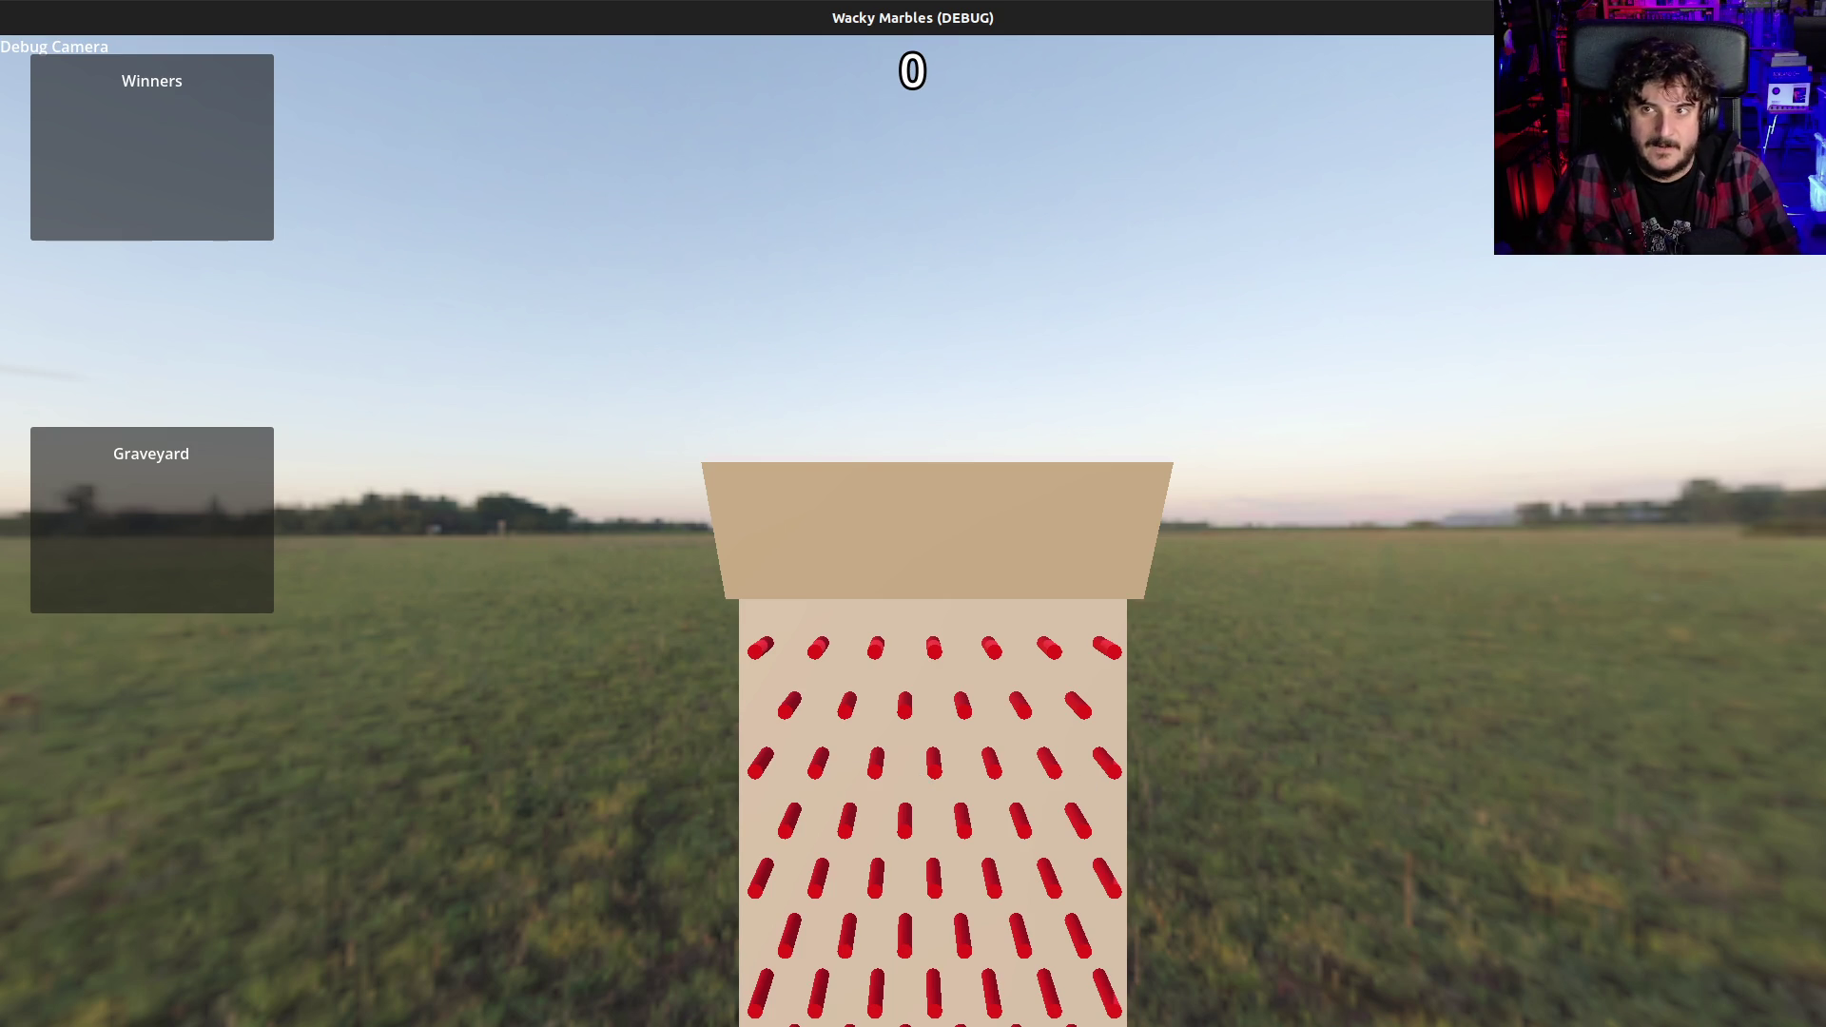
{"action": "key", "text": "F8"}
- Scroll the login script back to the top, checking the HTTPRequest call on line 10
{"action": "left_click", "coordinate": [964, 556]}
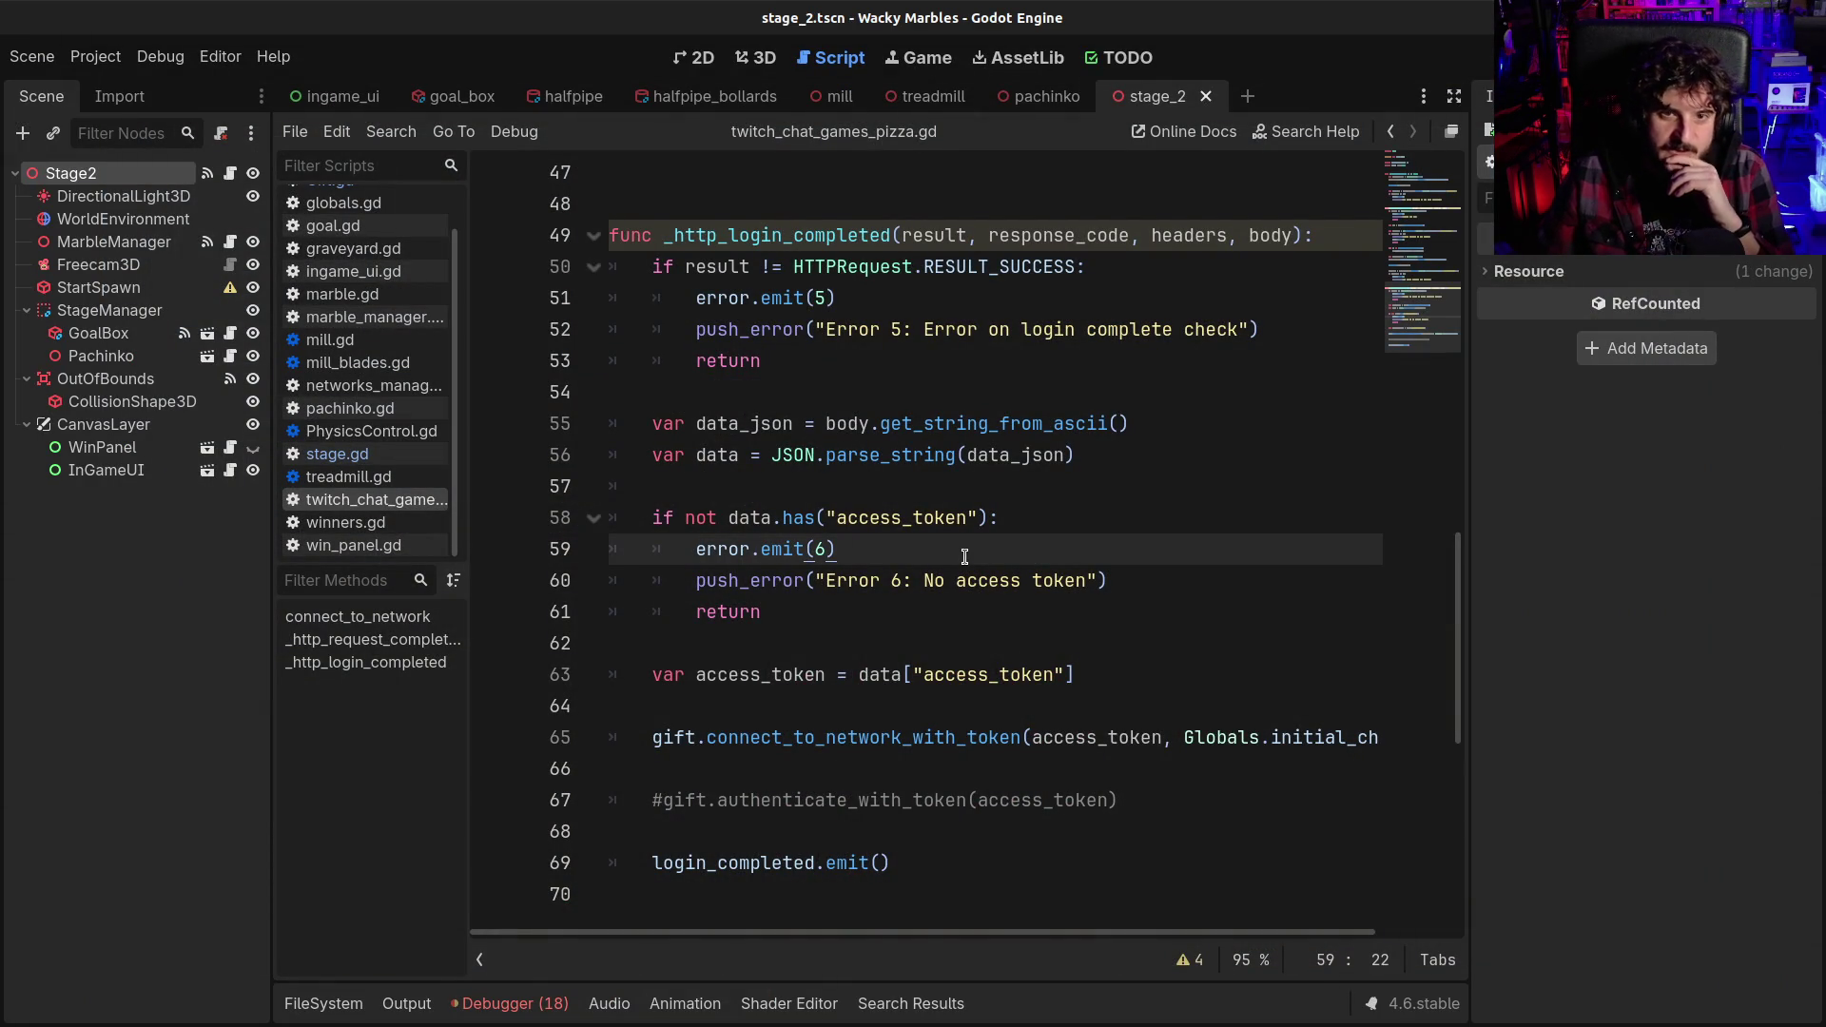
{"action": "scroll", "coordinate": [964, 556], "scroll_direction": "up", "scroll_amount": 5}
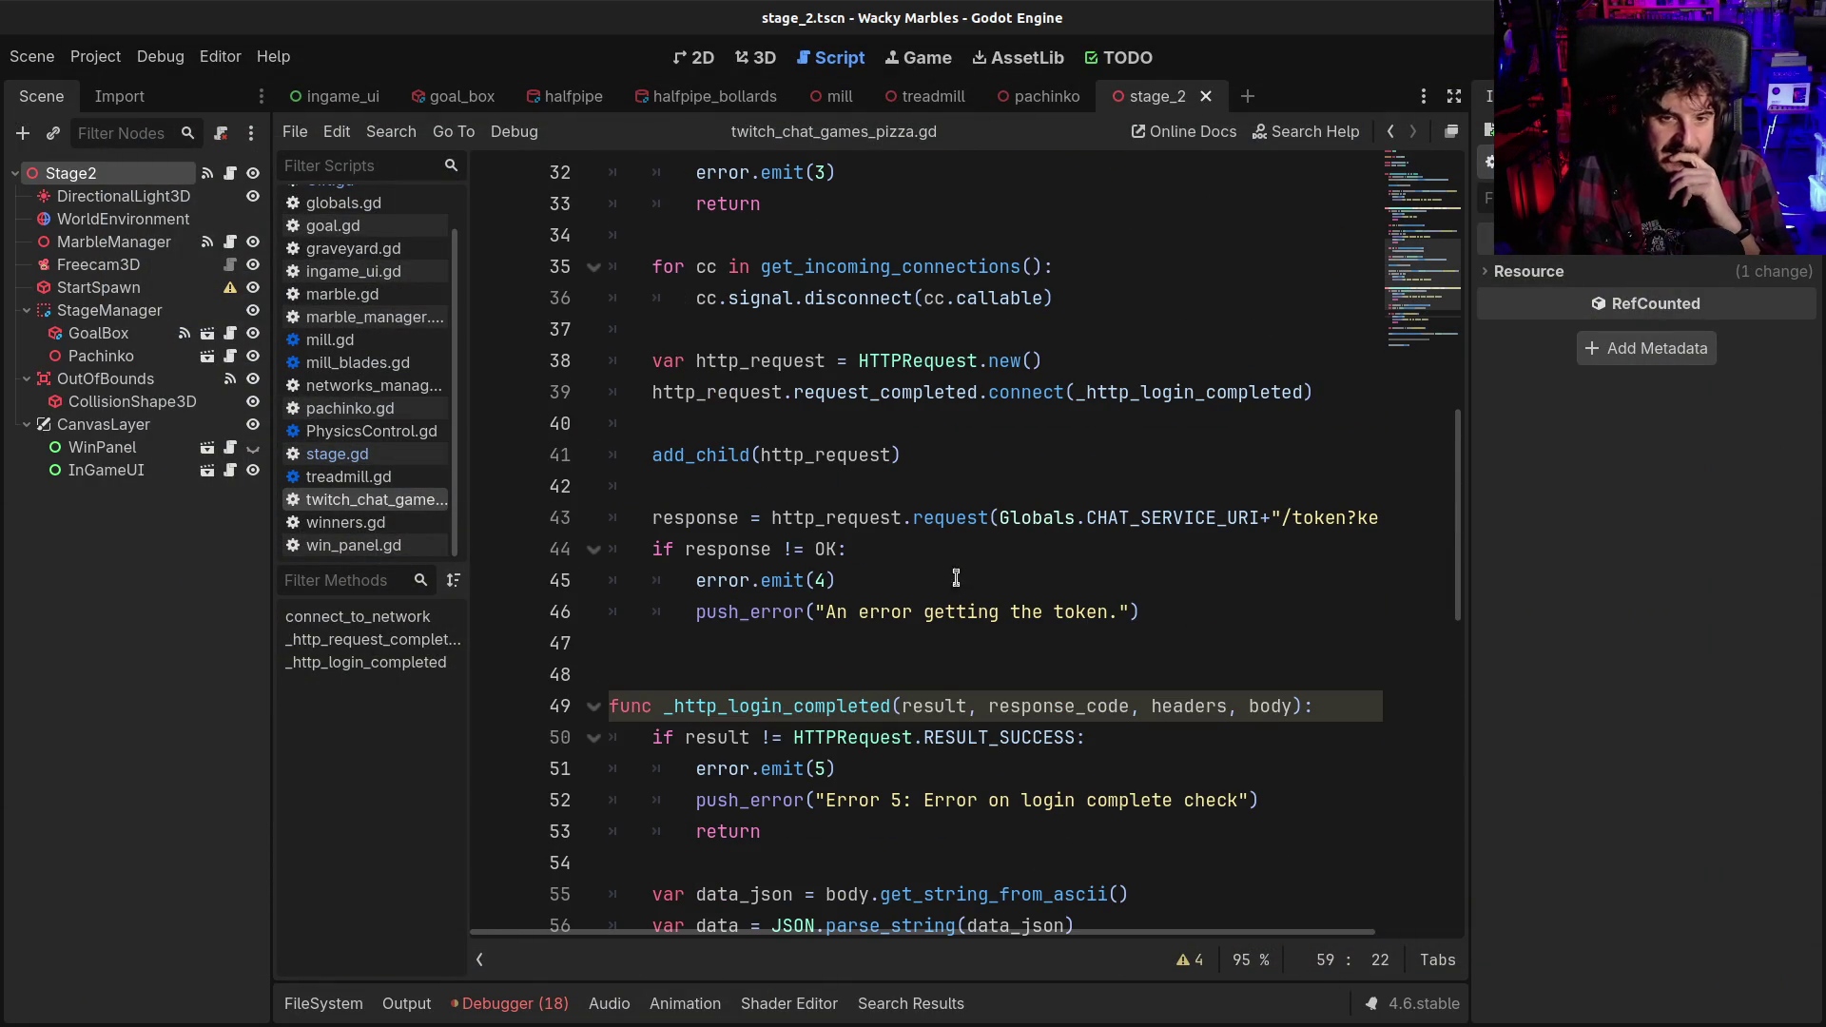
{"action": "scroll", "coordinate": [942, 627], "scroll_direction": "up", "scroll_amount": 3}
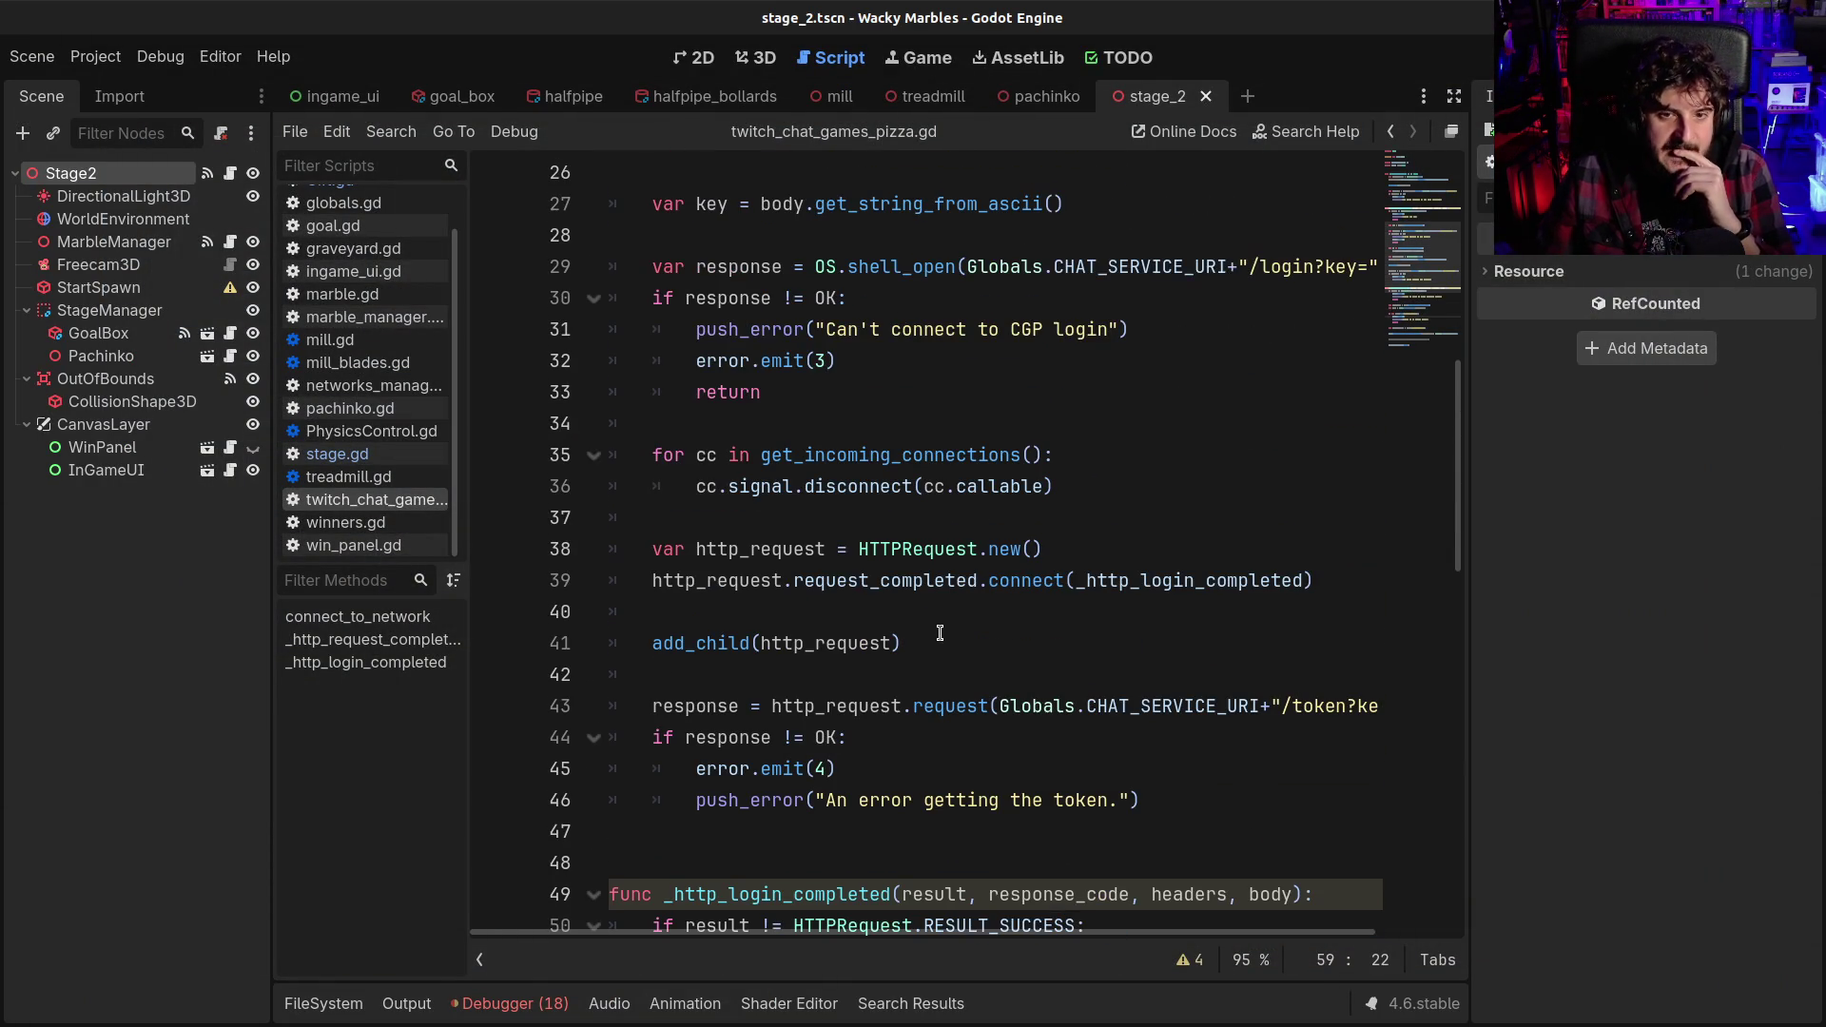
{"action": "scroll", "coordinate": [934, 638], "scroll_direction": "up", "scroll_amount": 8}
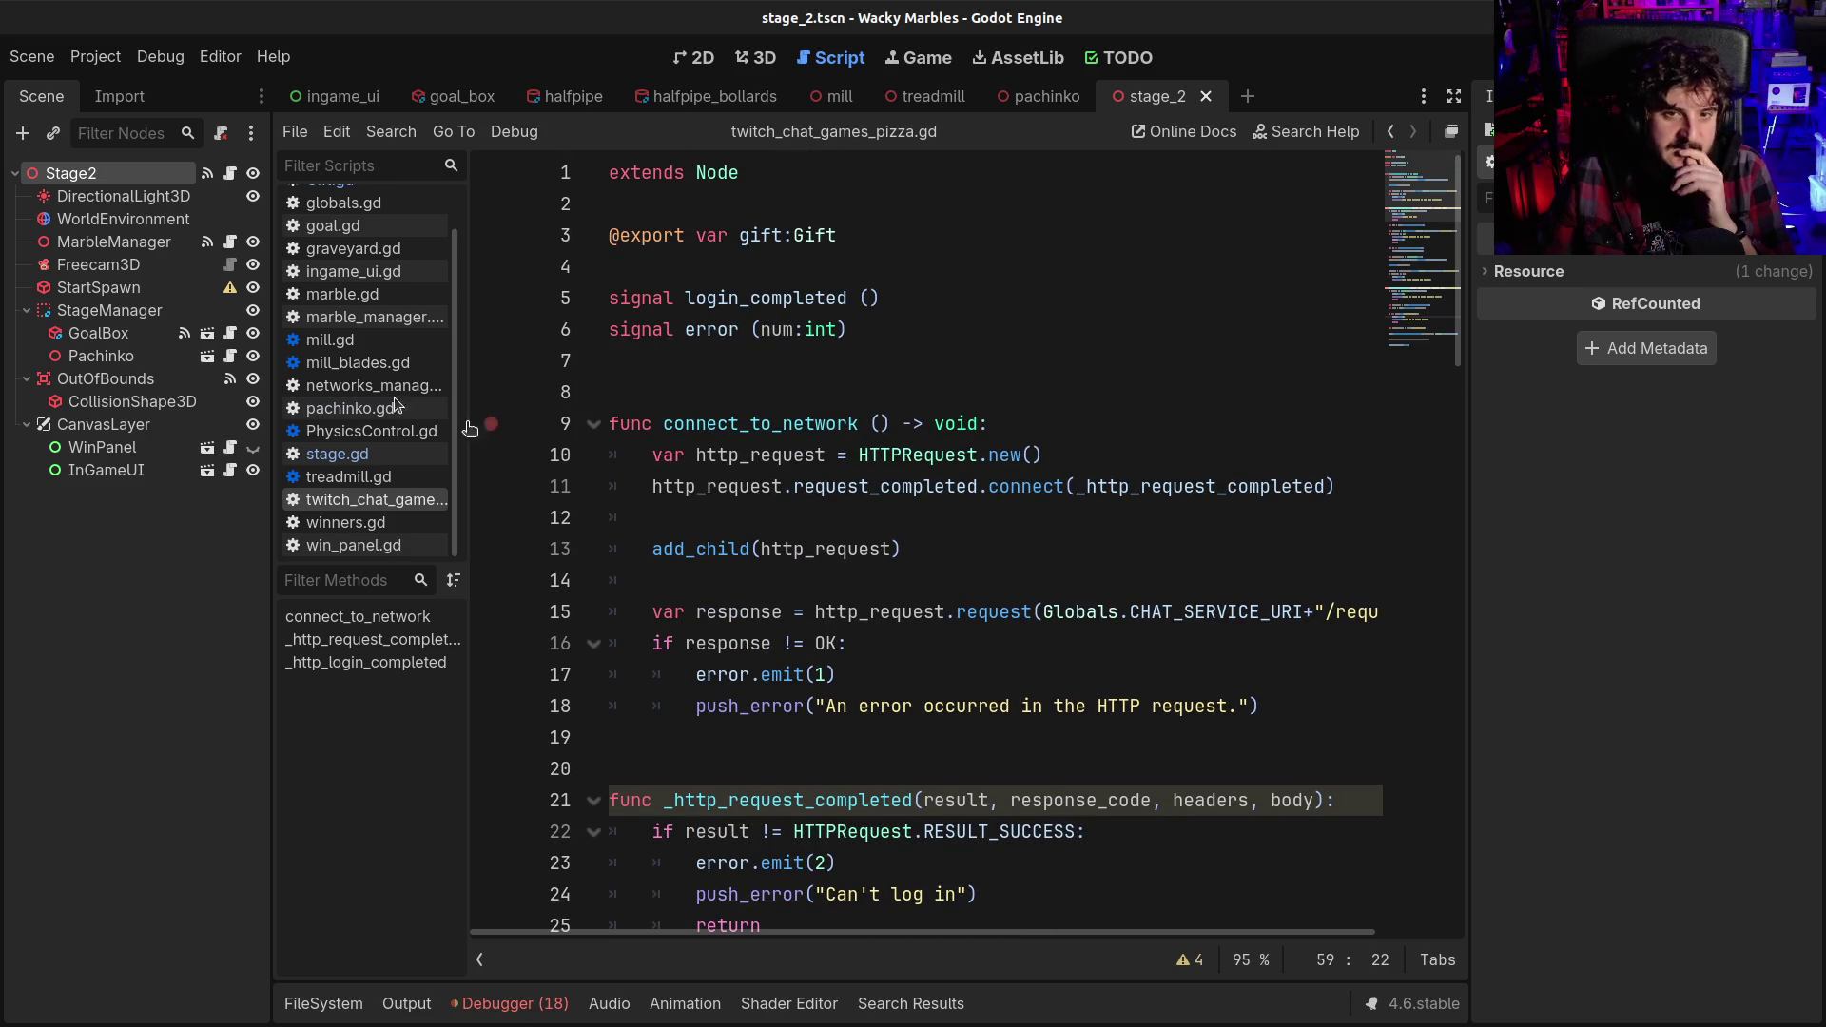
{"action": "scroll", "coordinate": [400, 429], "scroll_direction": "up", "scroll_amount": 1}
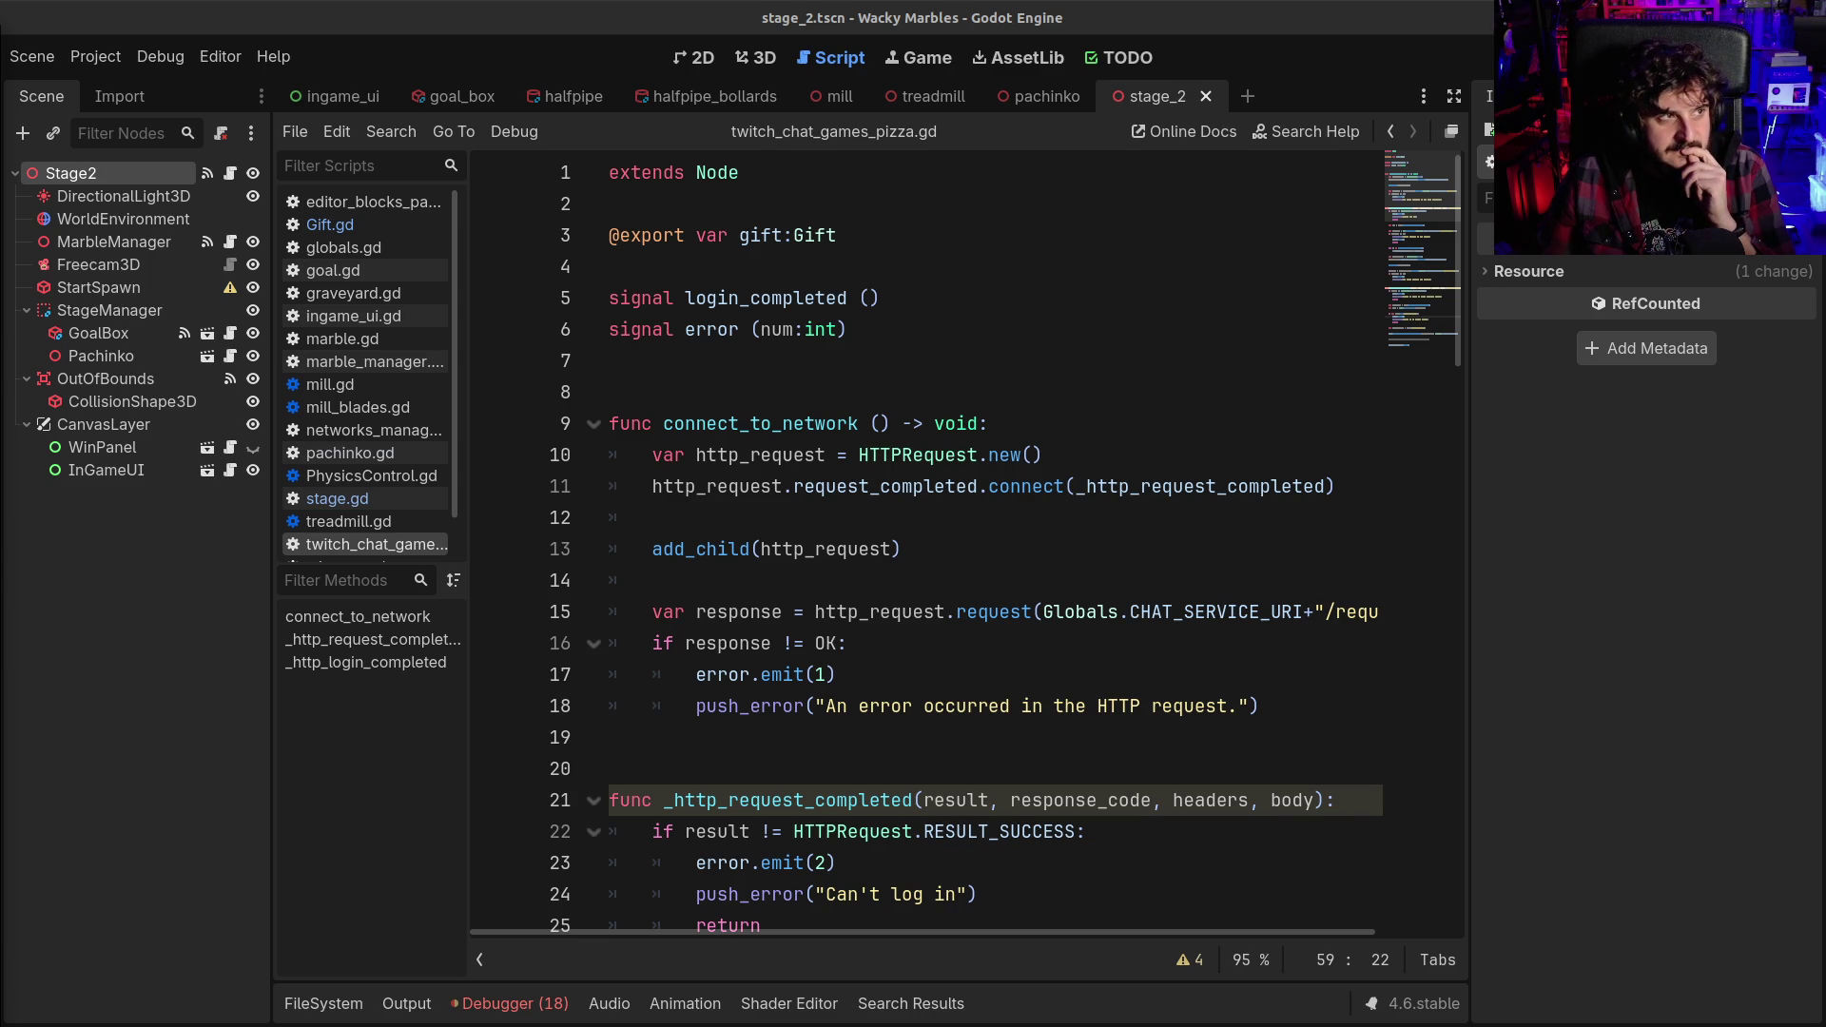
{"action": "left_click", "coordinate": [895, 440]}
{"action": "mouse_move", "coordinate": [895, 437]}
- Bring up pachinko.tscn in the 3D editor
{"action": "left_click", "coordinate": [855, 362]}
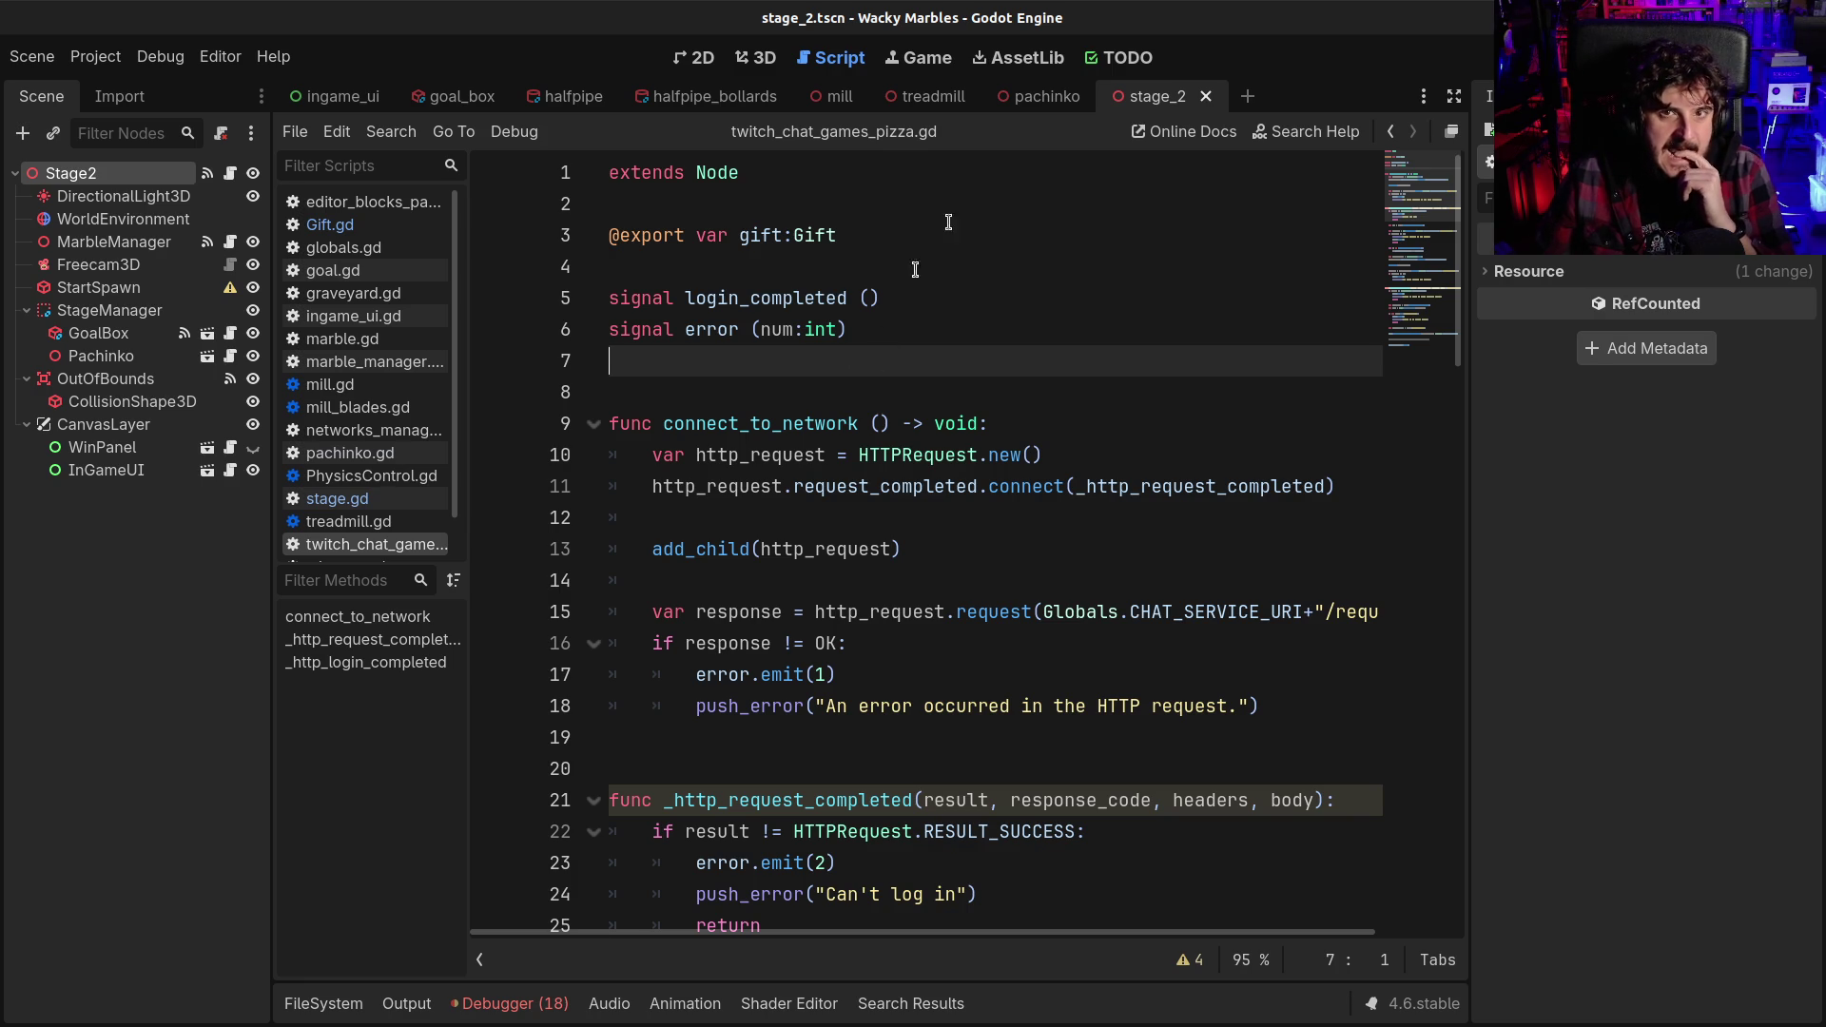
{"action": "left_click", "coordinate": [1042, 96]}
{"action": "left_click", "coordinate": [756, 57]}
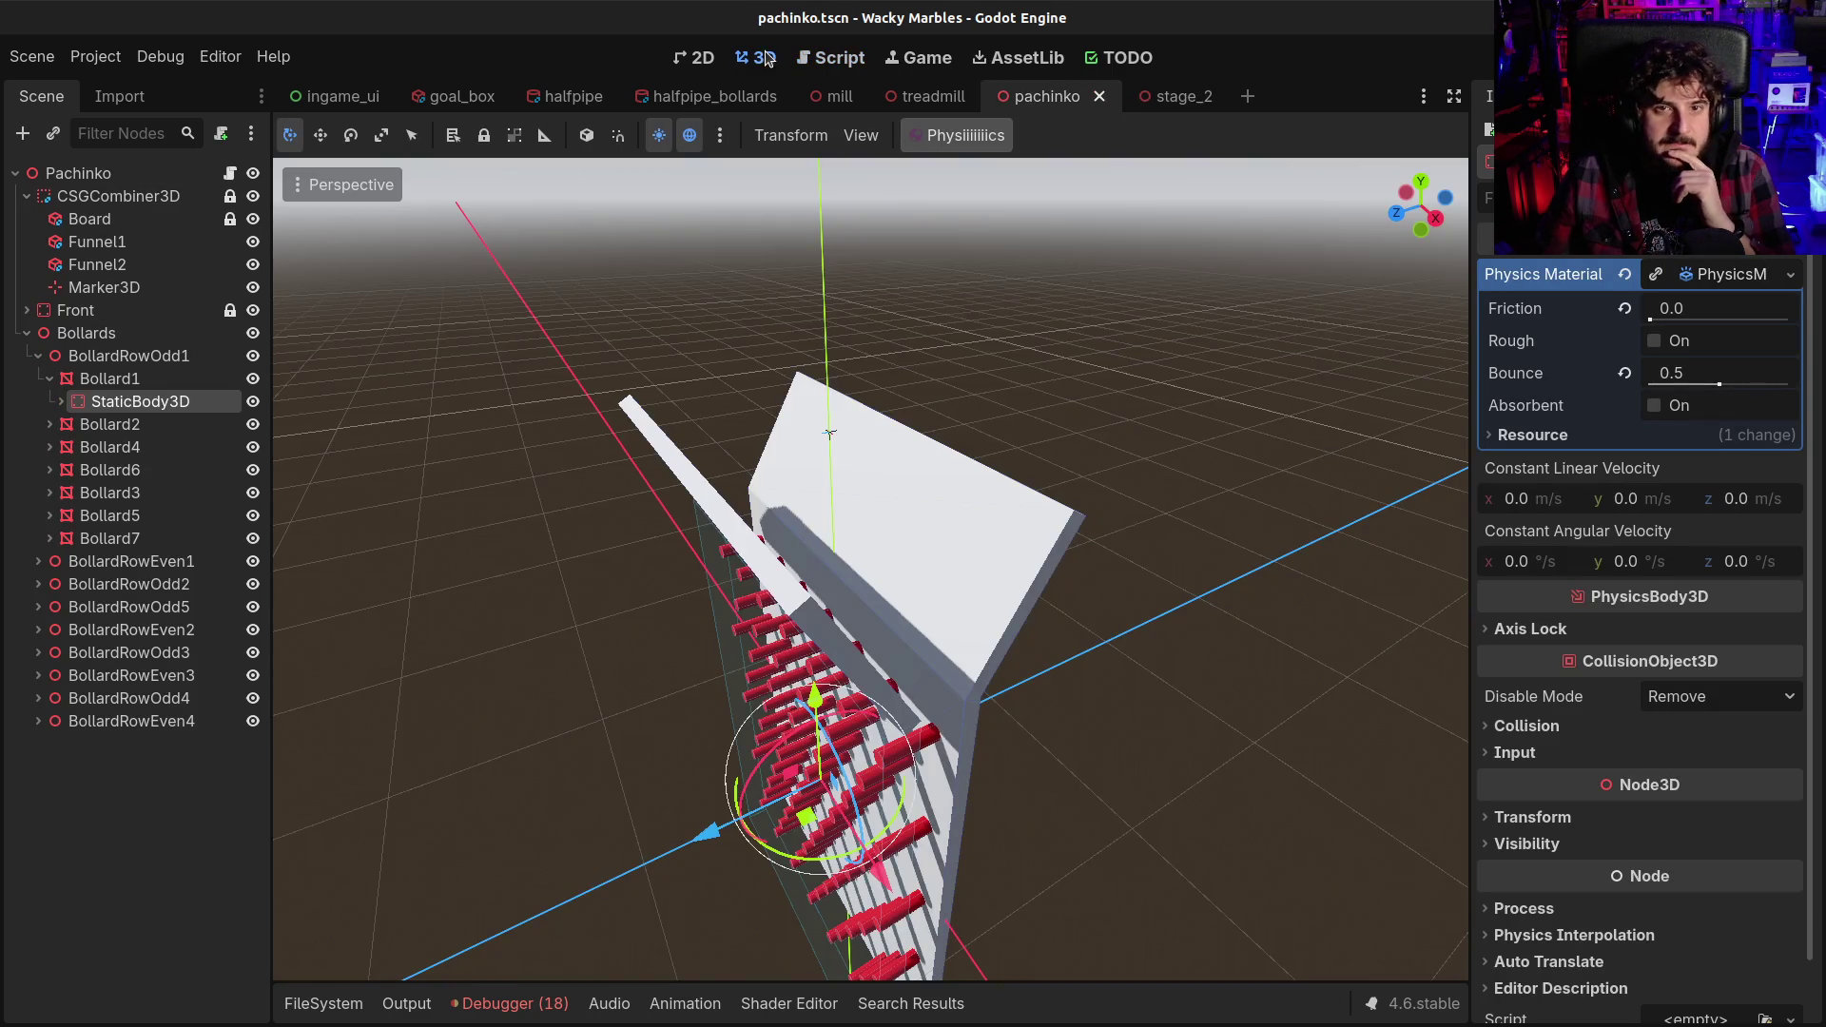
{"action": "left_click_drag", "start_coordinate": [853, 629], "coordinate": [853, 571]}
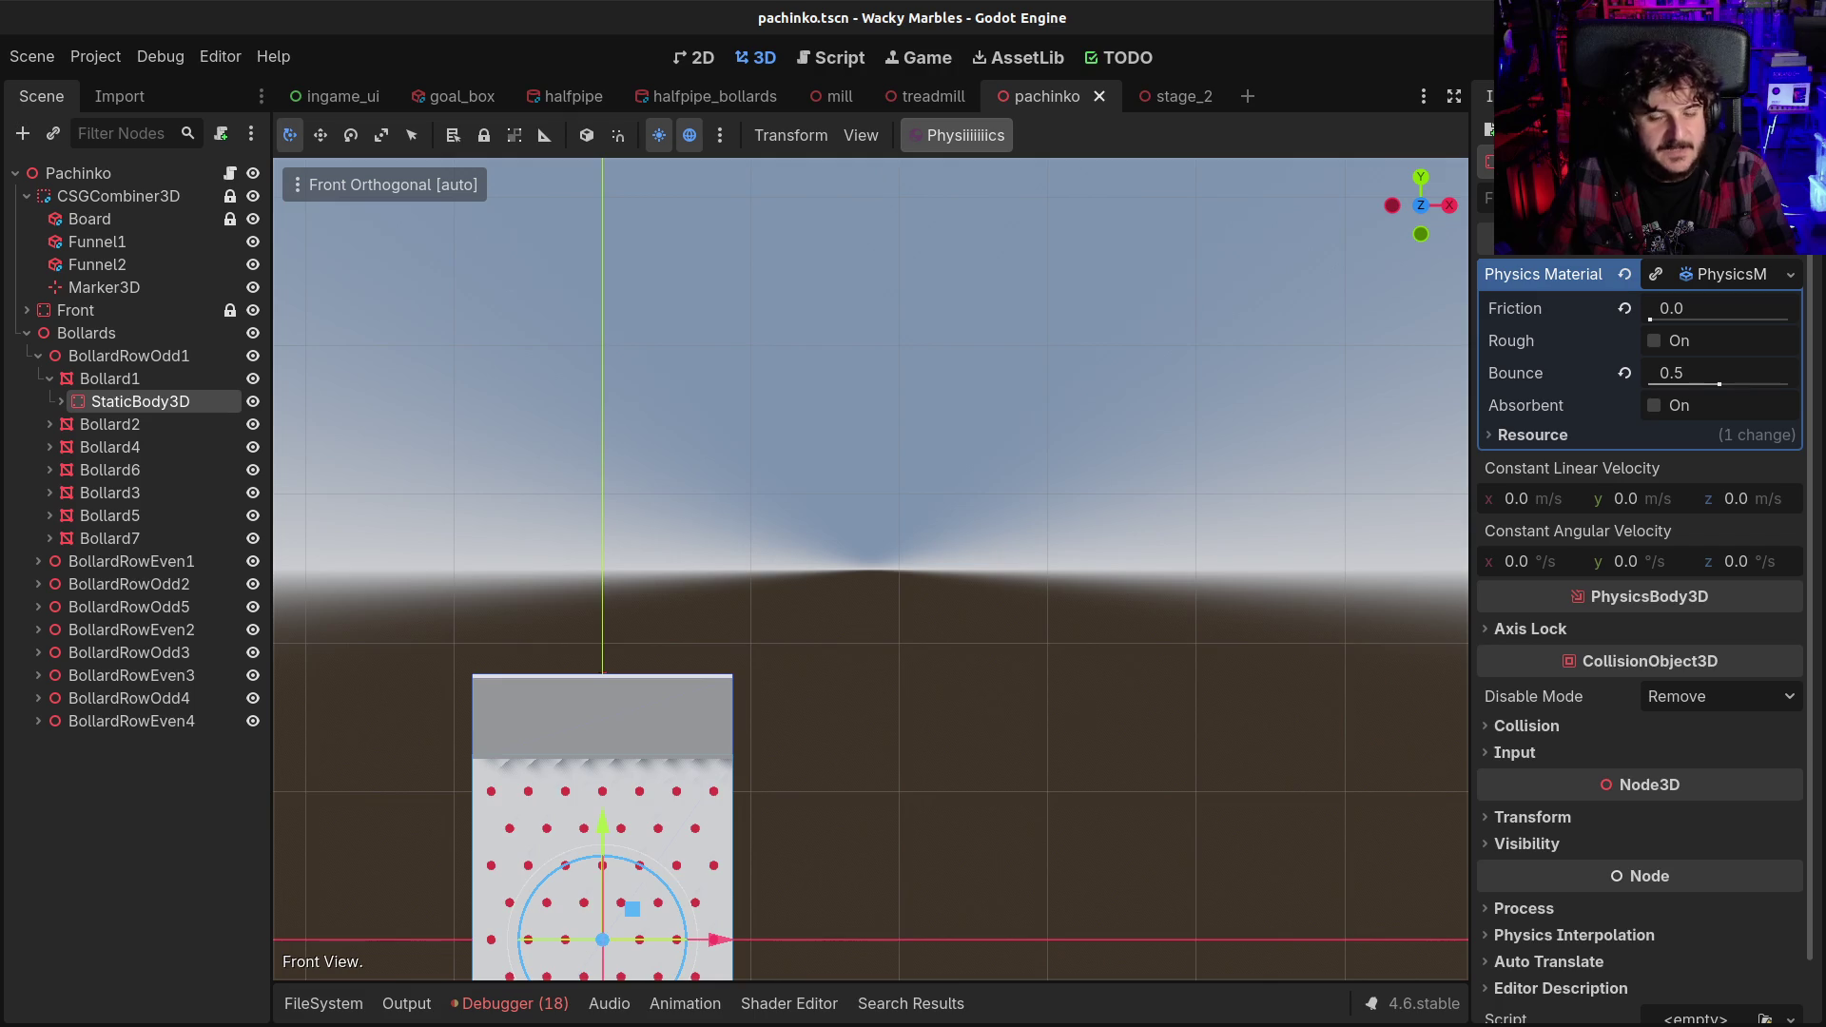
{"action": "mouse_move", "coordinate": [681, 700]}
{"action": "left_mouse_down"}
{"action": "mouse_move", "coordinate": [957, 371]}
{"action": "mouse_move", "coordinate": [928, 412]}
{"action": "left_mouse_up"}
{"action": "scroll", "coordinate": [896, 490], "scroll_direction": "up", "scroll_amount": 10}
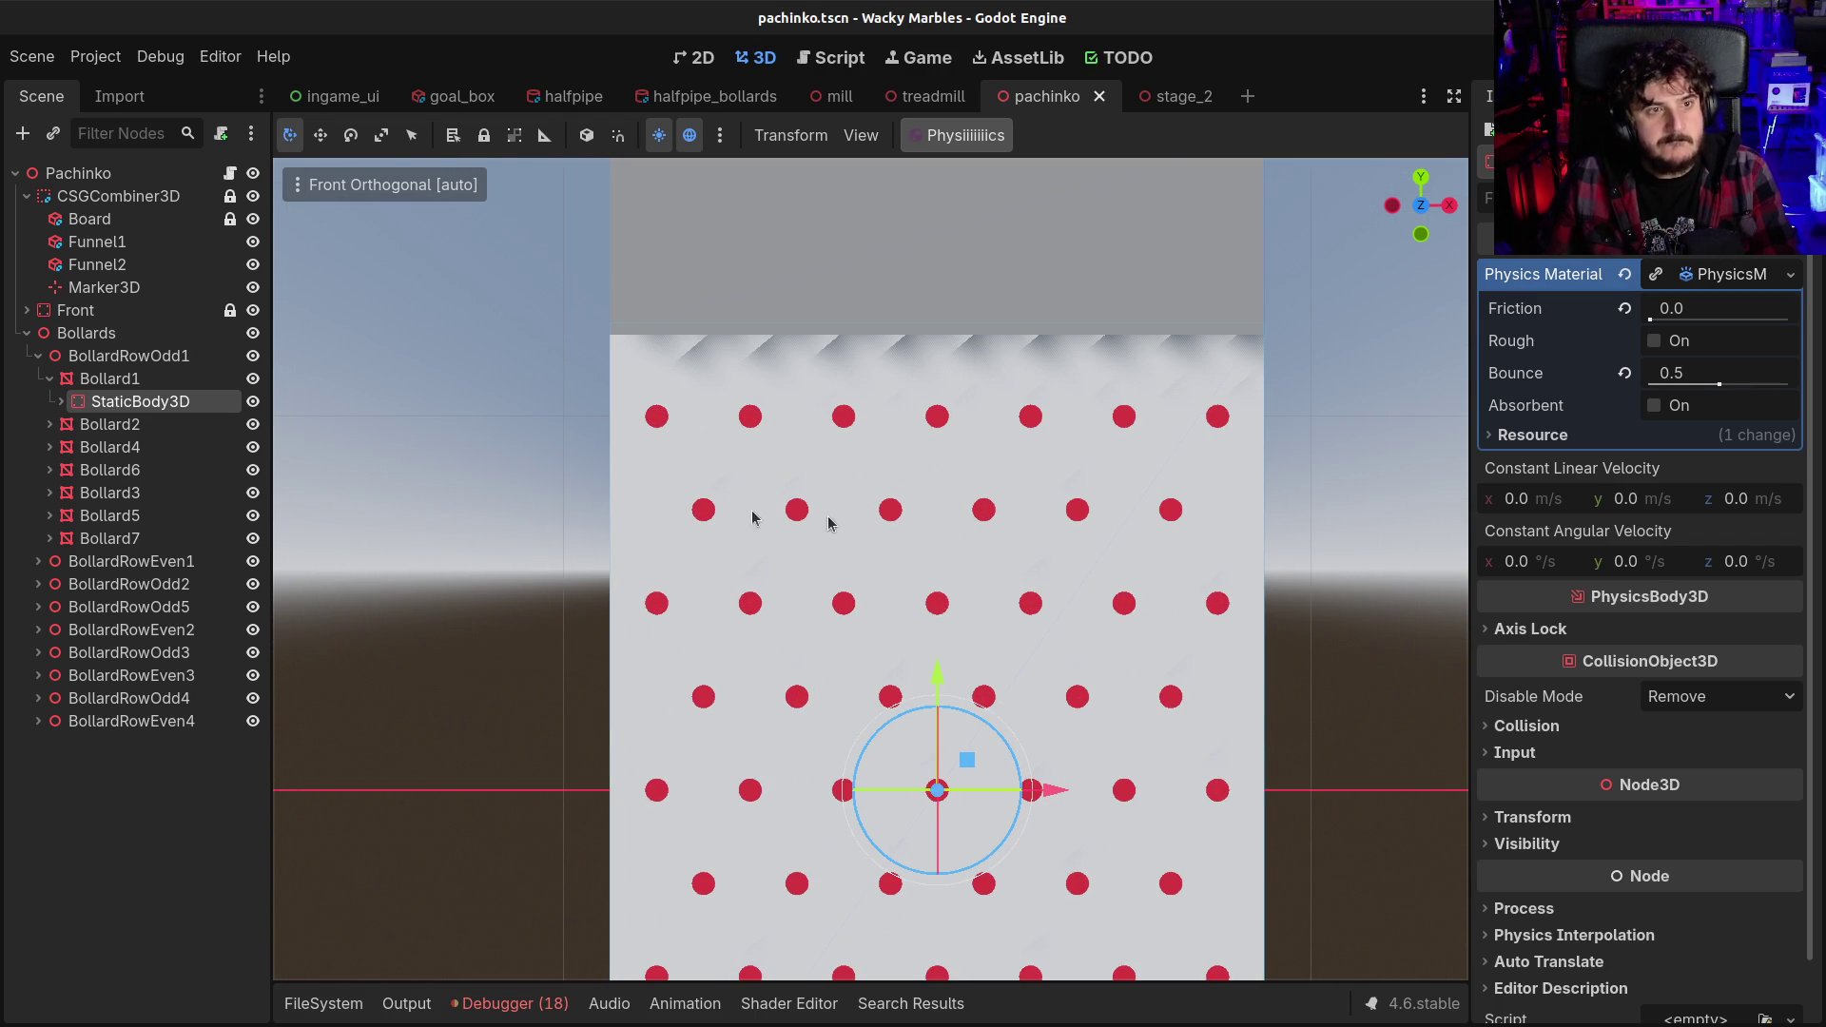
{"action": "left_click", "coordinate": [85, 198]}
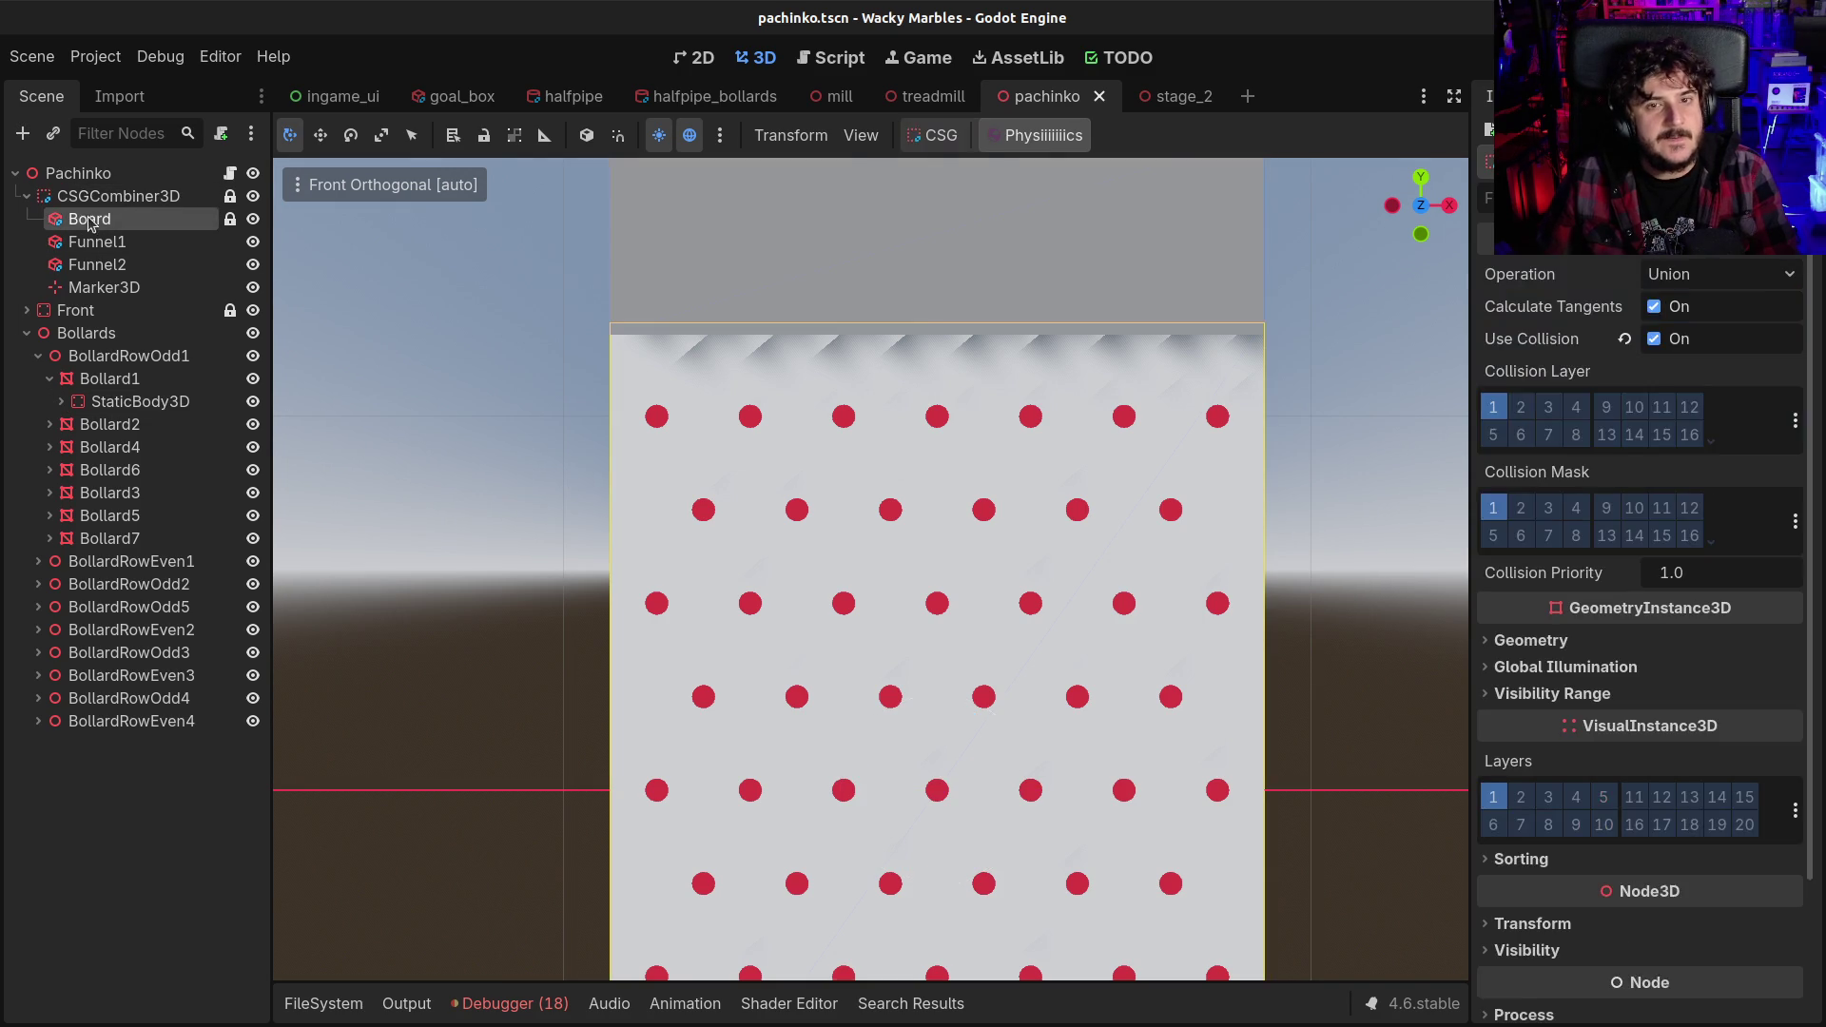
{"action": "left_click", "coordinate": [90, 264]}
{"action": "left_click", "coordinate": [90, 218]}
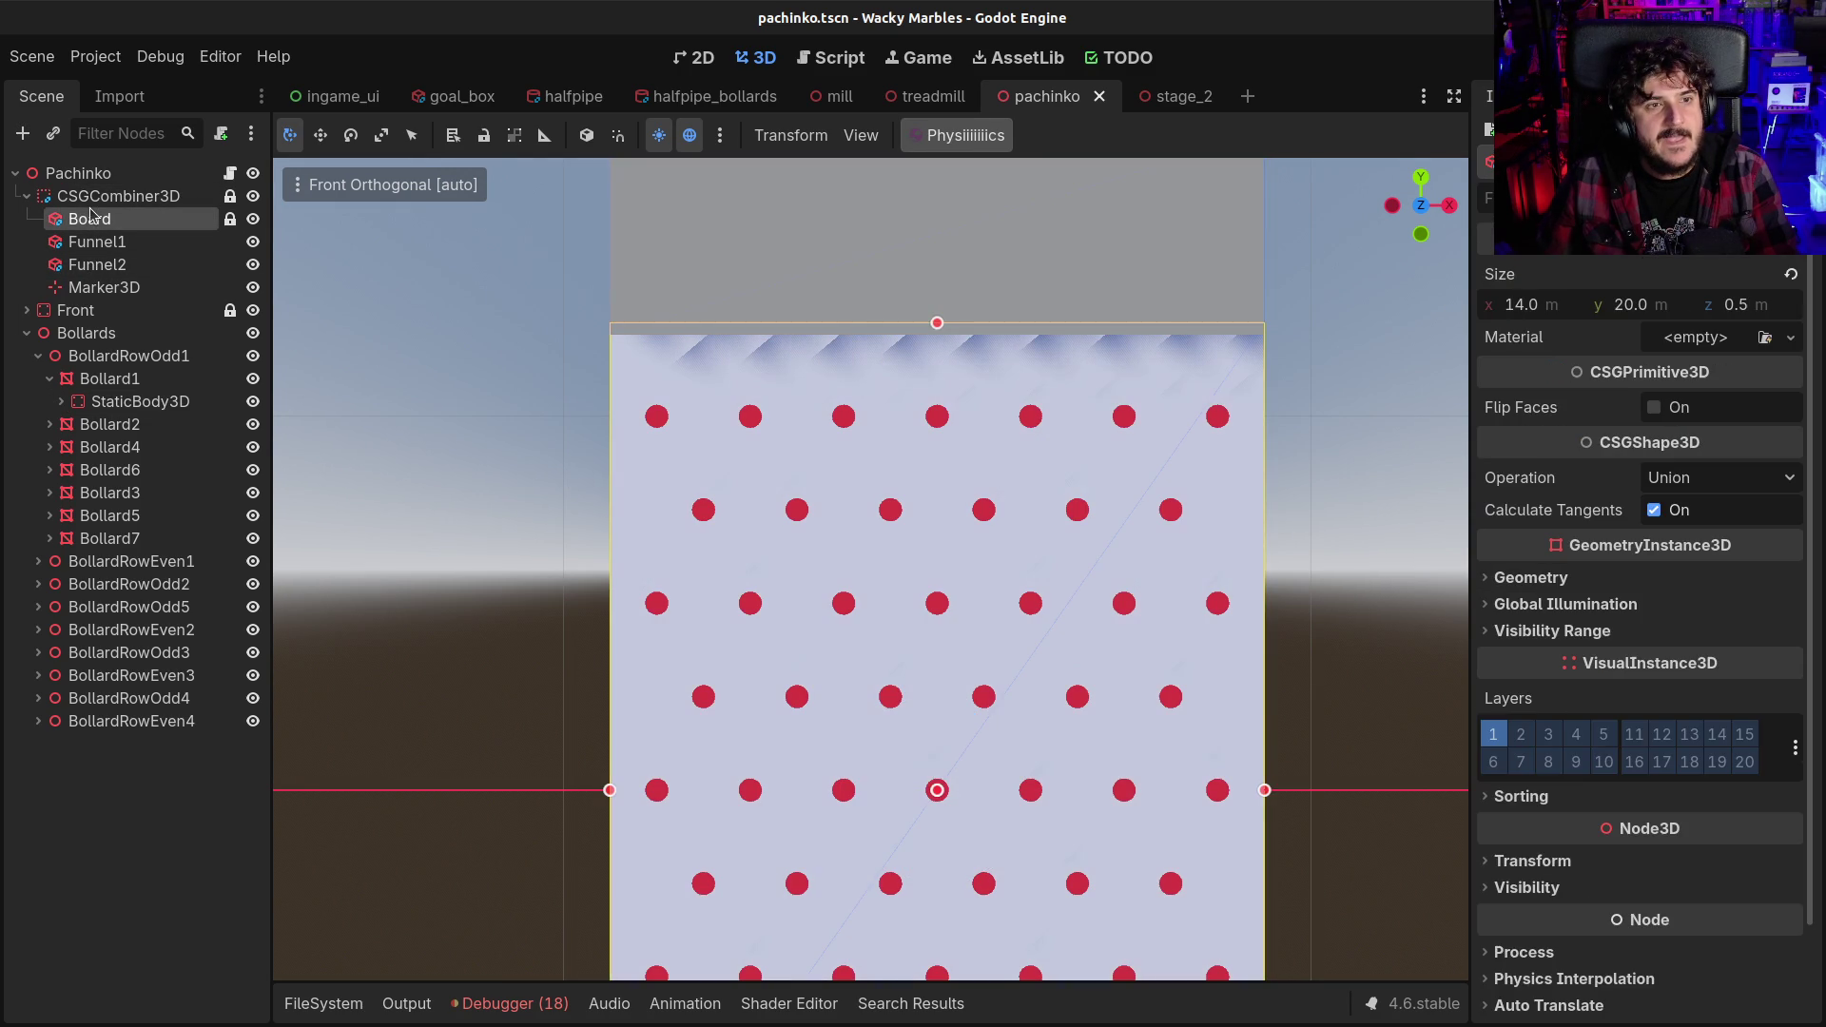
{"action": "scroll", "coordinate": [979, 530], "scroll_direction": "down", "scroll_amount": 3}
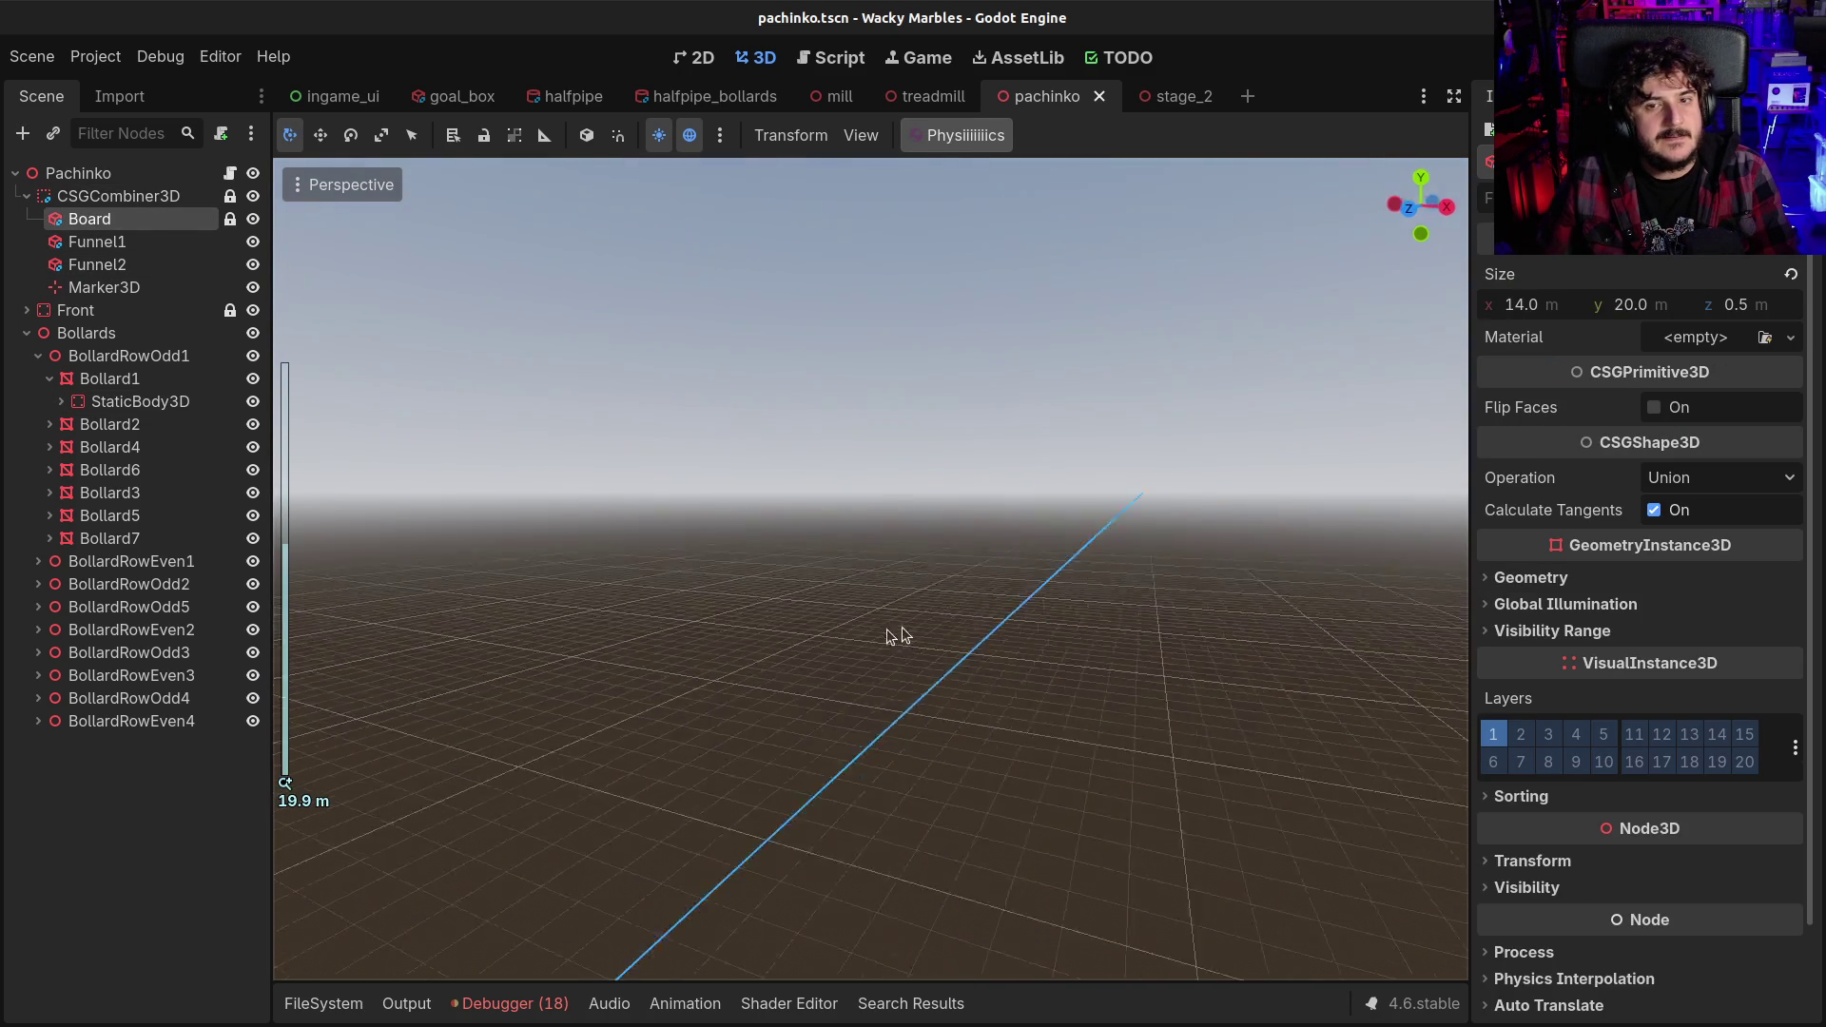
{"action": "key", "text": "f"}
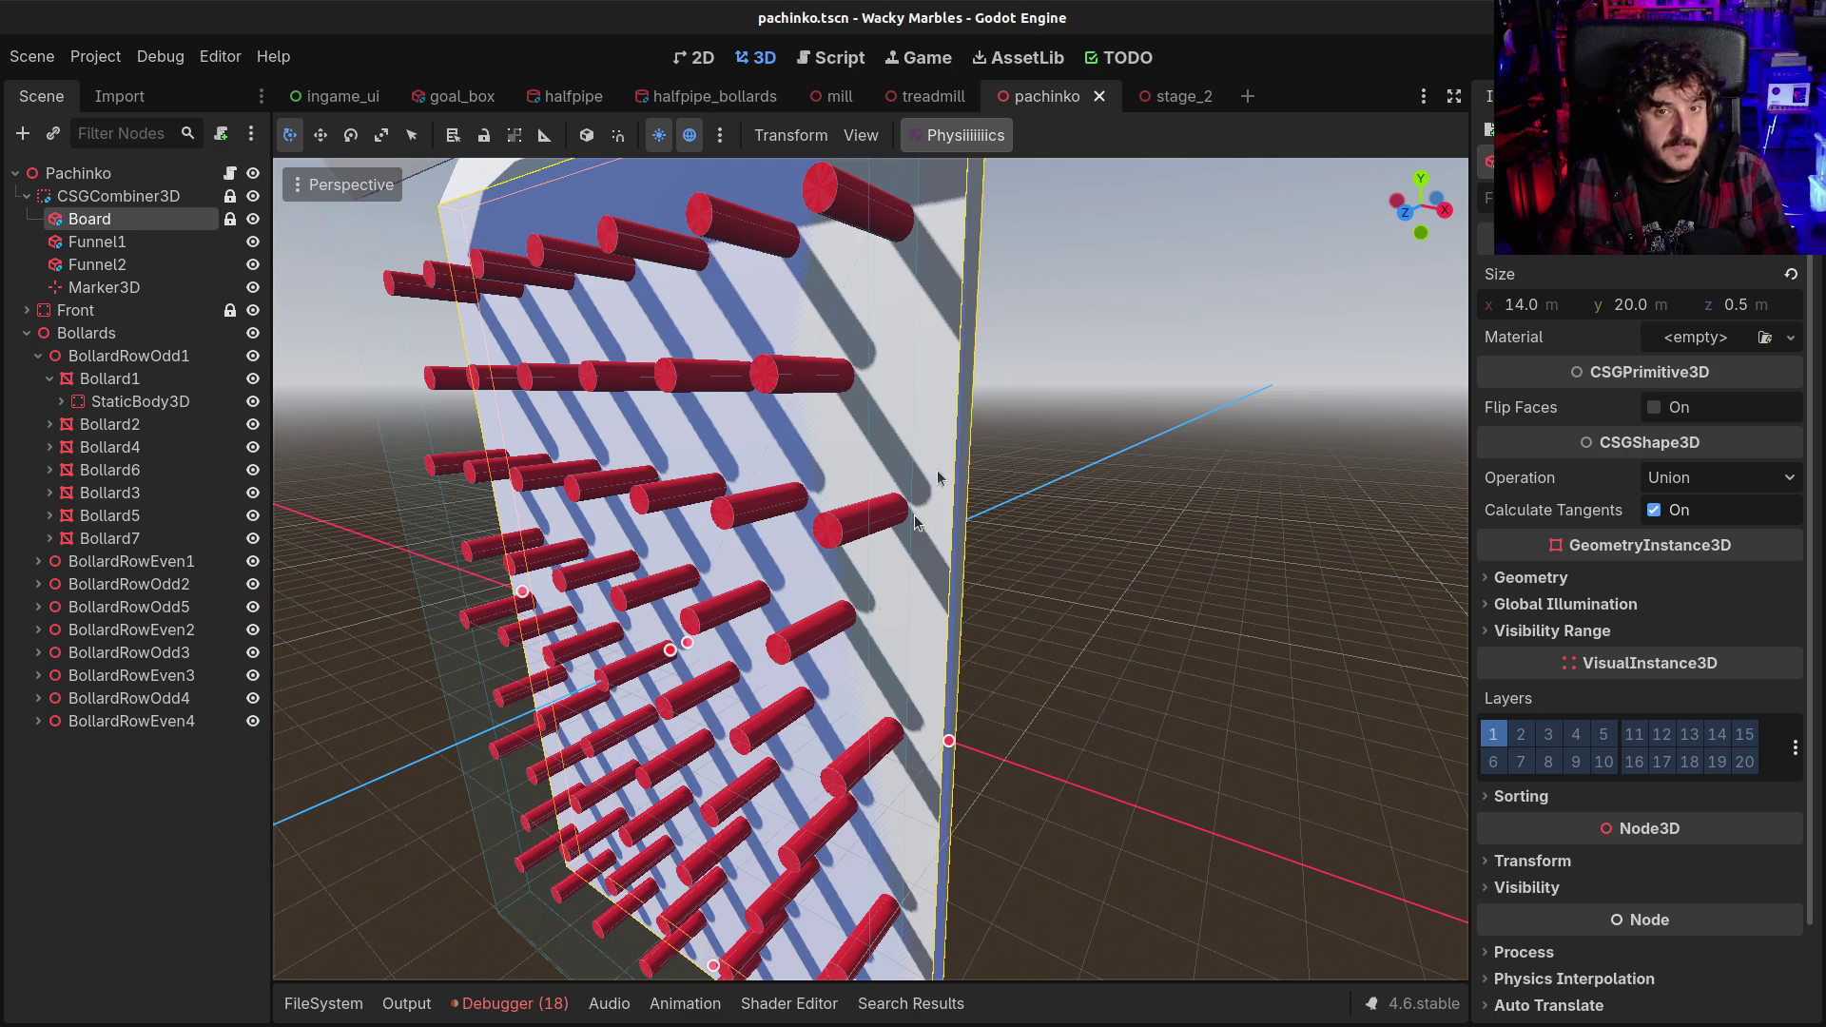
{"action": "mouse_move", "coordinate": [565, 92]}
{"action": "mouse_move", "coordinate": [456, 101]}
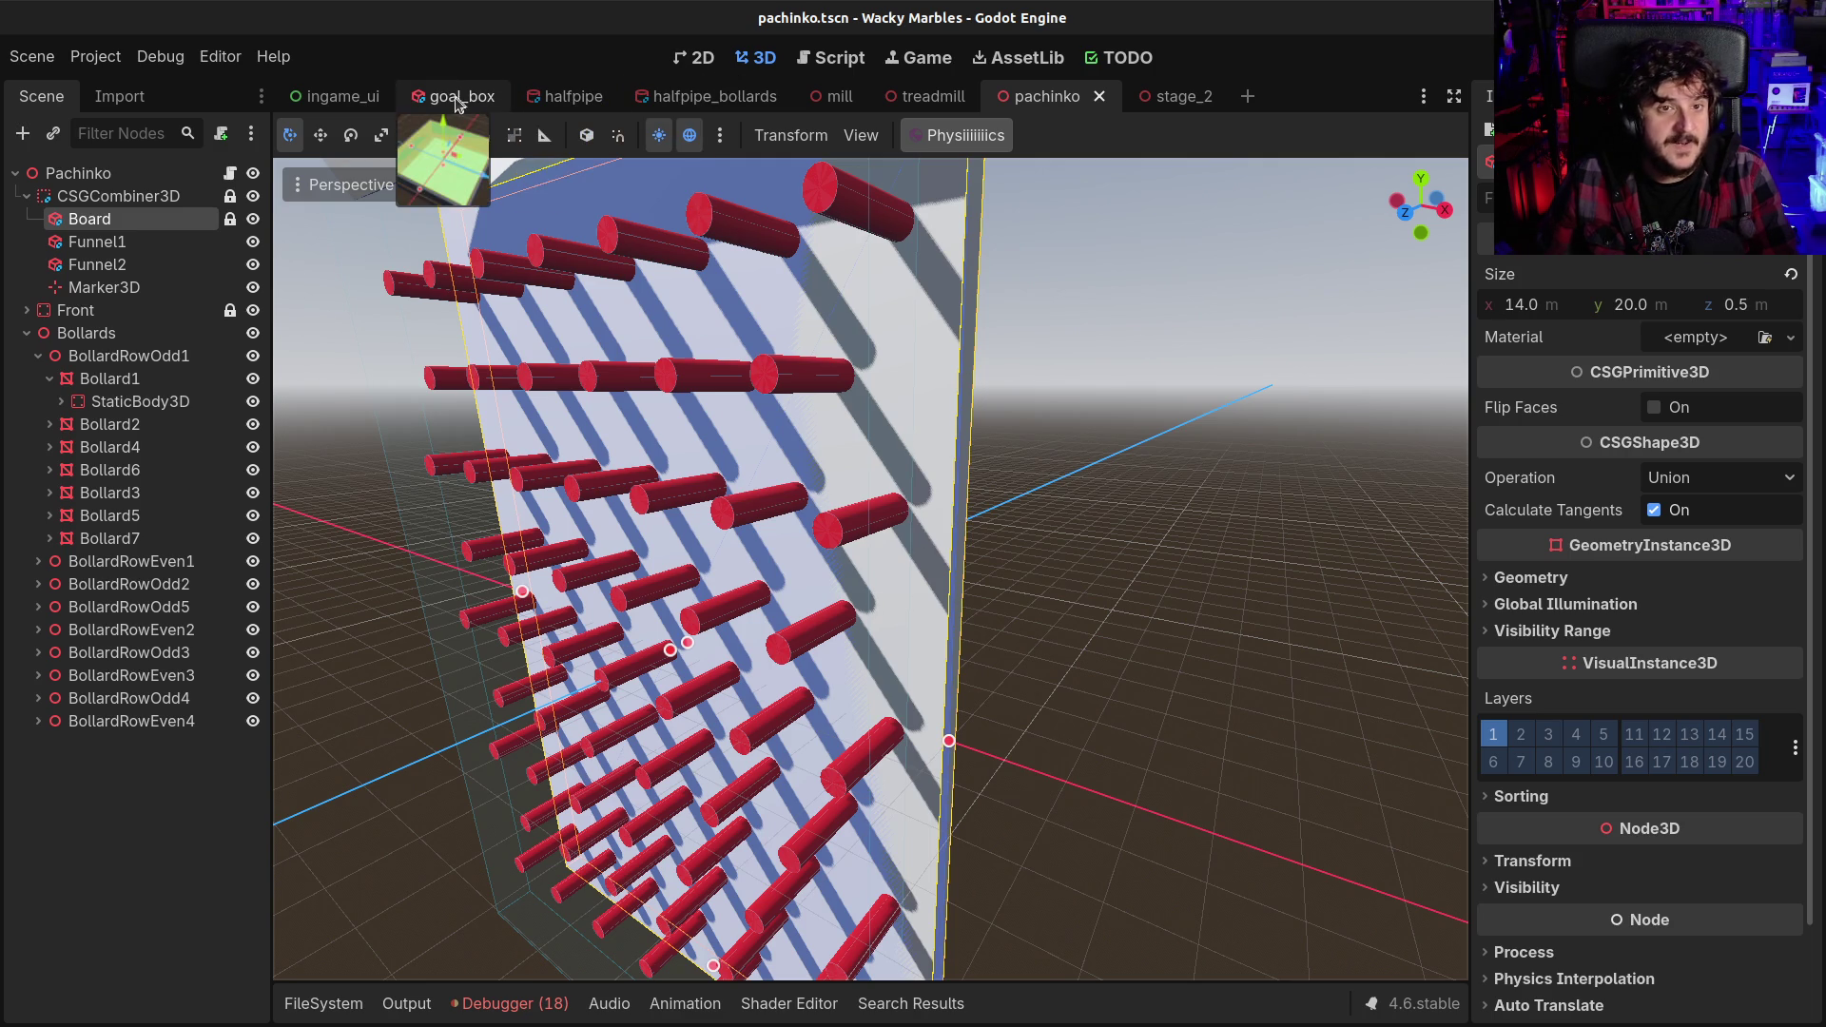
{"action": "left_click", "coordinate": [457, 101]}
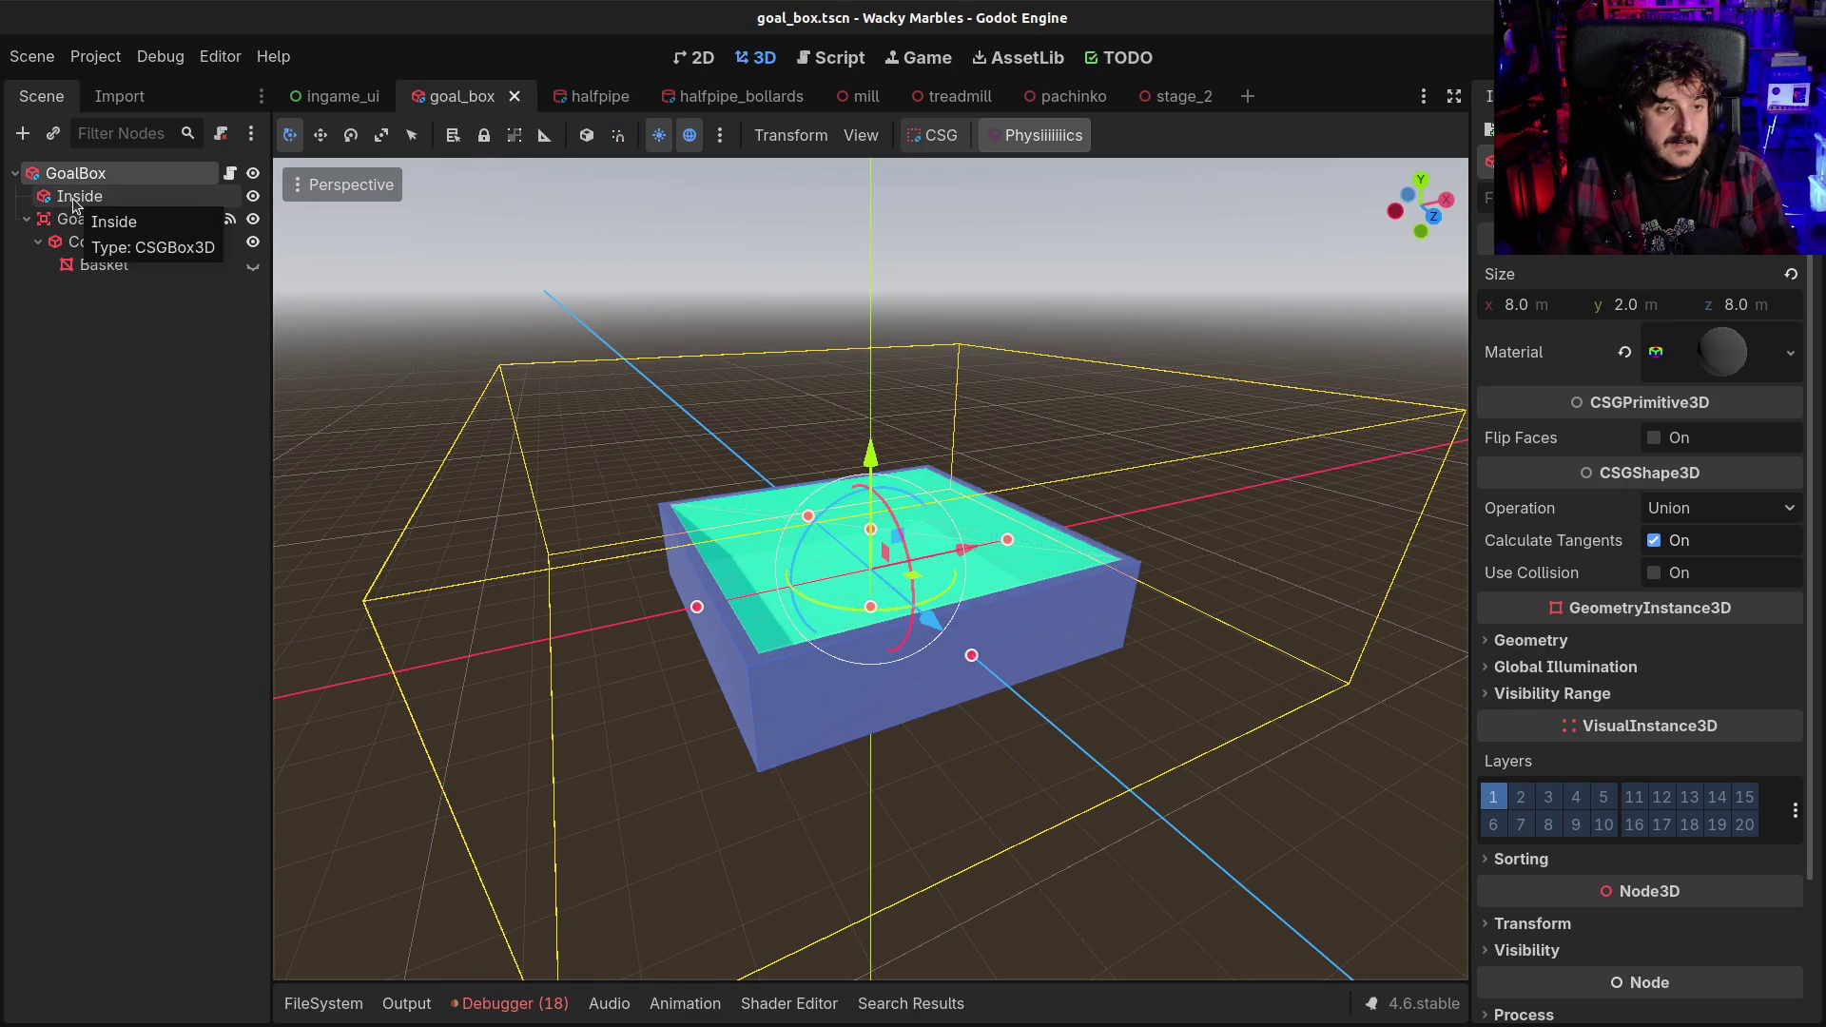
- Inspect the goal's CollisionShape3D and Basket mesh, then switch to Front Orthogonal view
{"action": "left_click", "coordinate": [85, 246]}
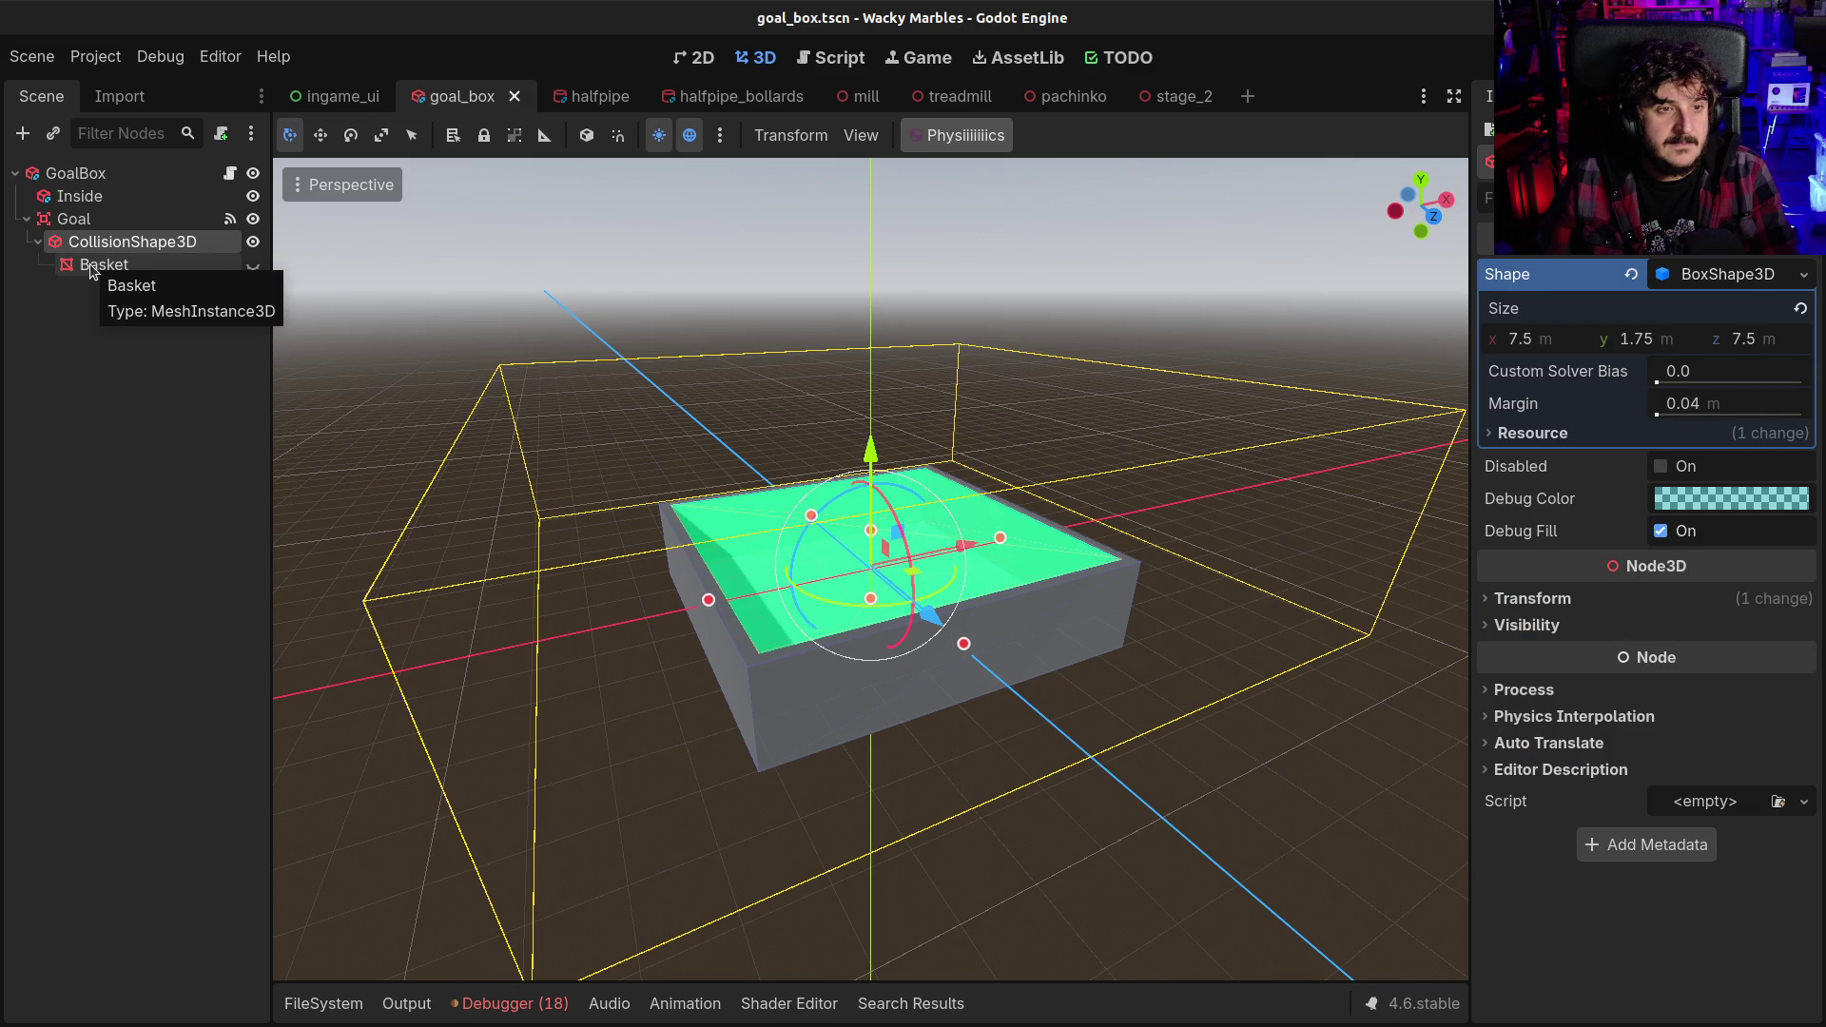
{"action": "left_click", "coordinate": [92, 270]}
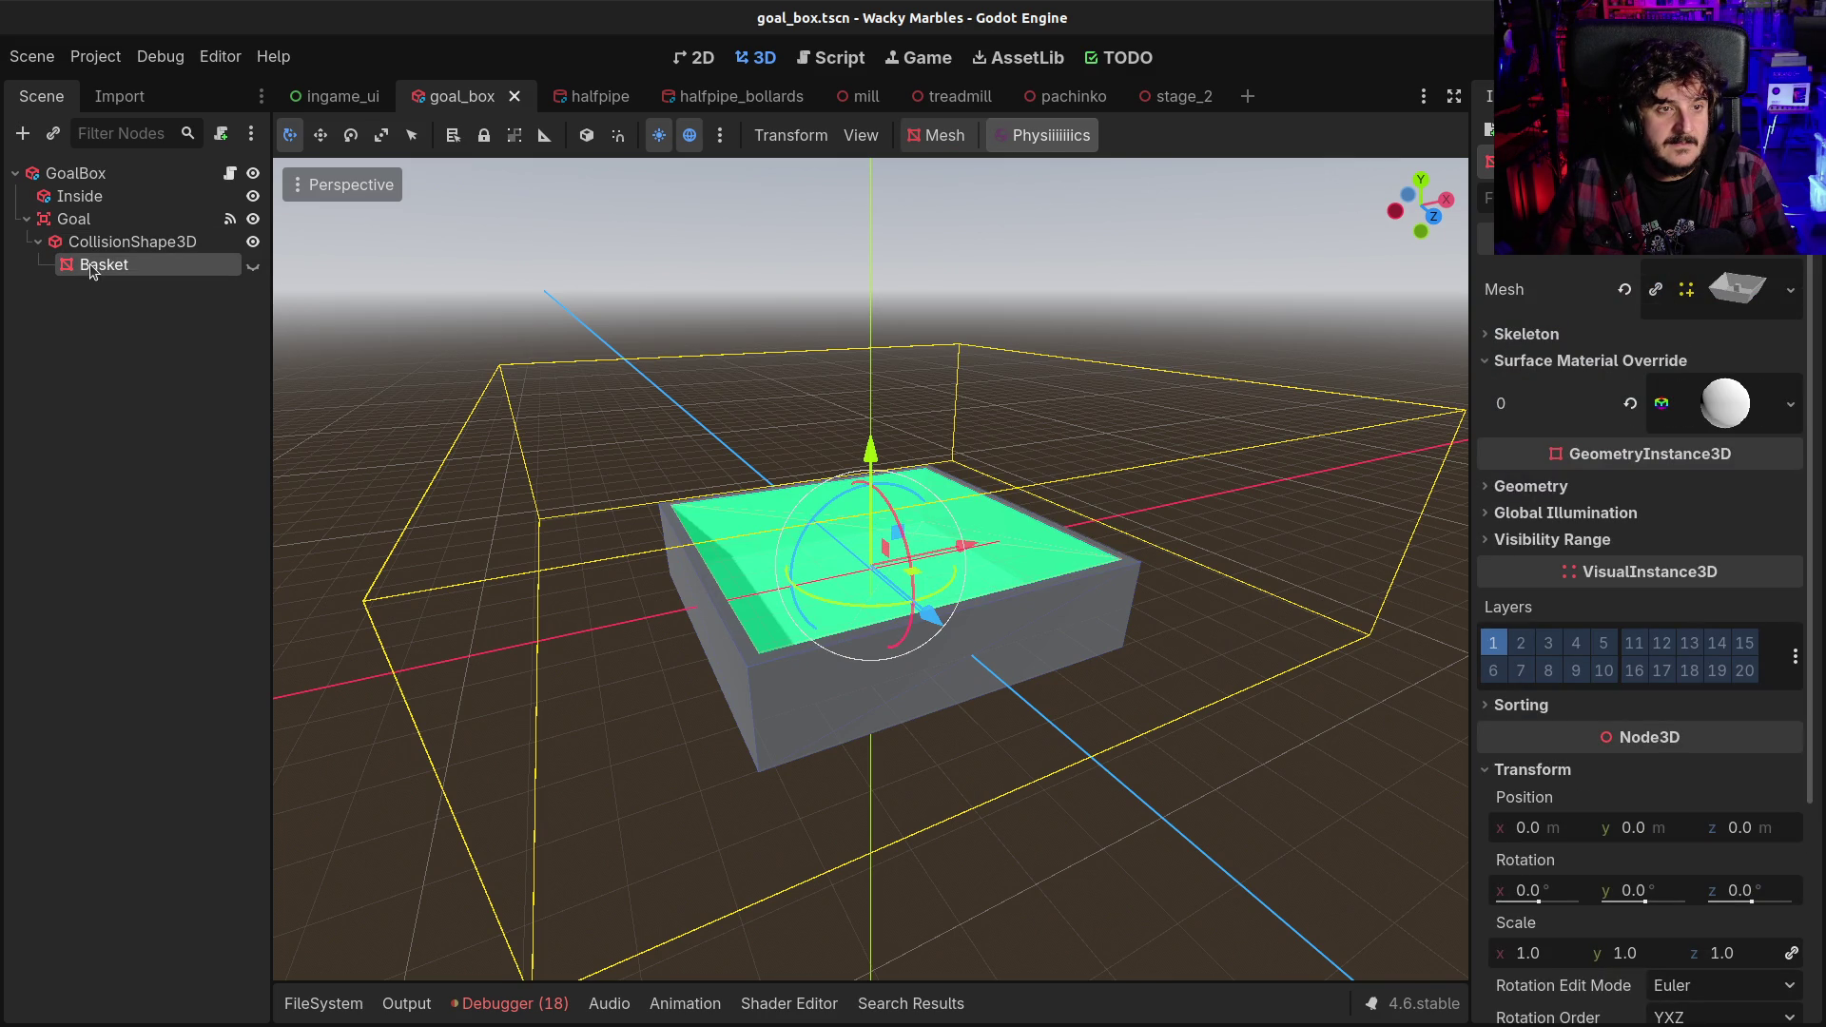
{"action": "left_click", "coordinate": [92, 244]}
{"action": "left_click_drag", "start_coordinate": [756, 580], "coordinate": [722, 457]}
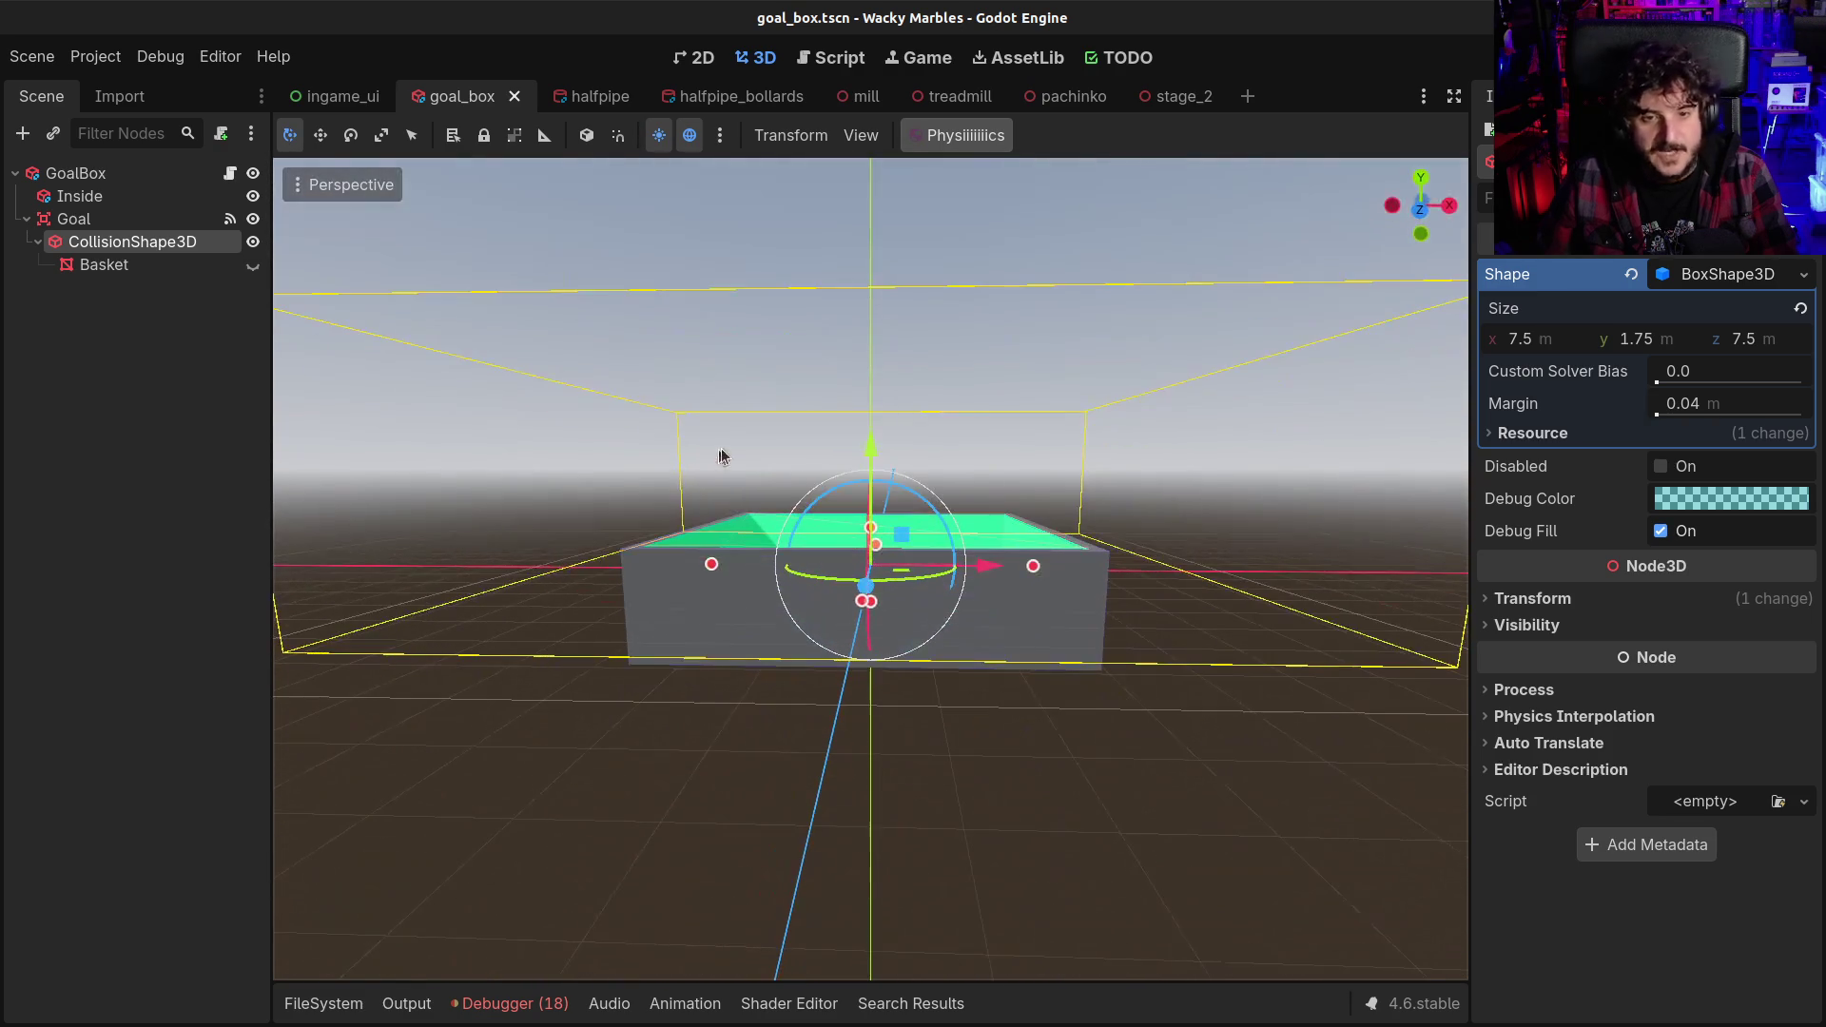
{"action": "left_click", "coordinate": [1418, 211]}
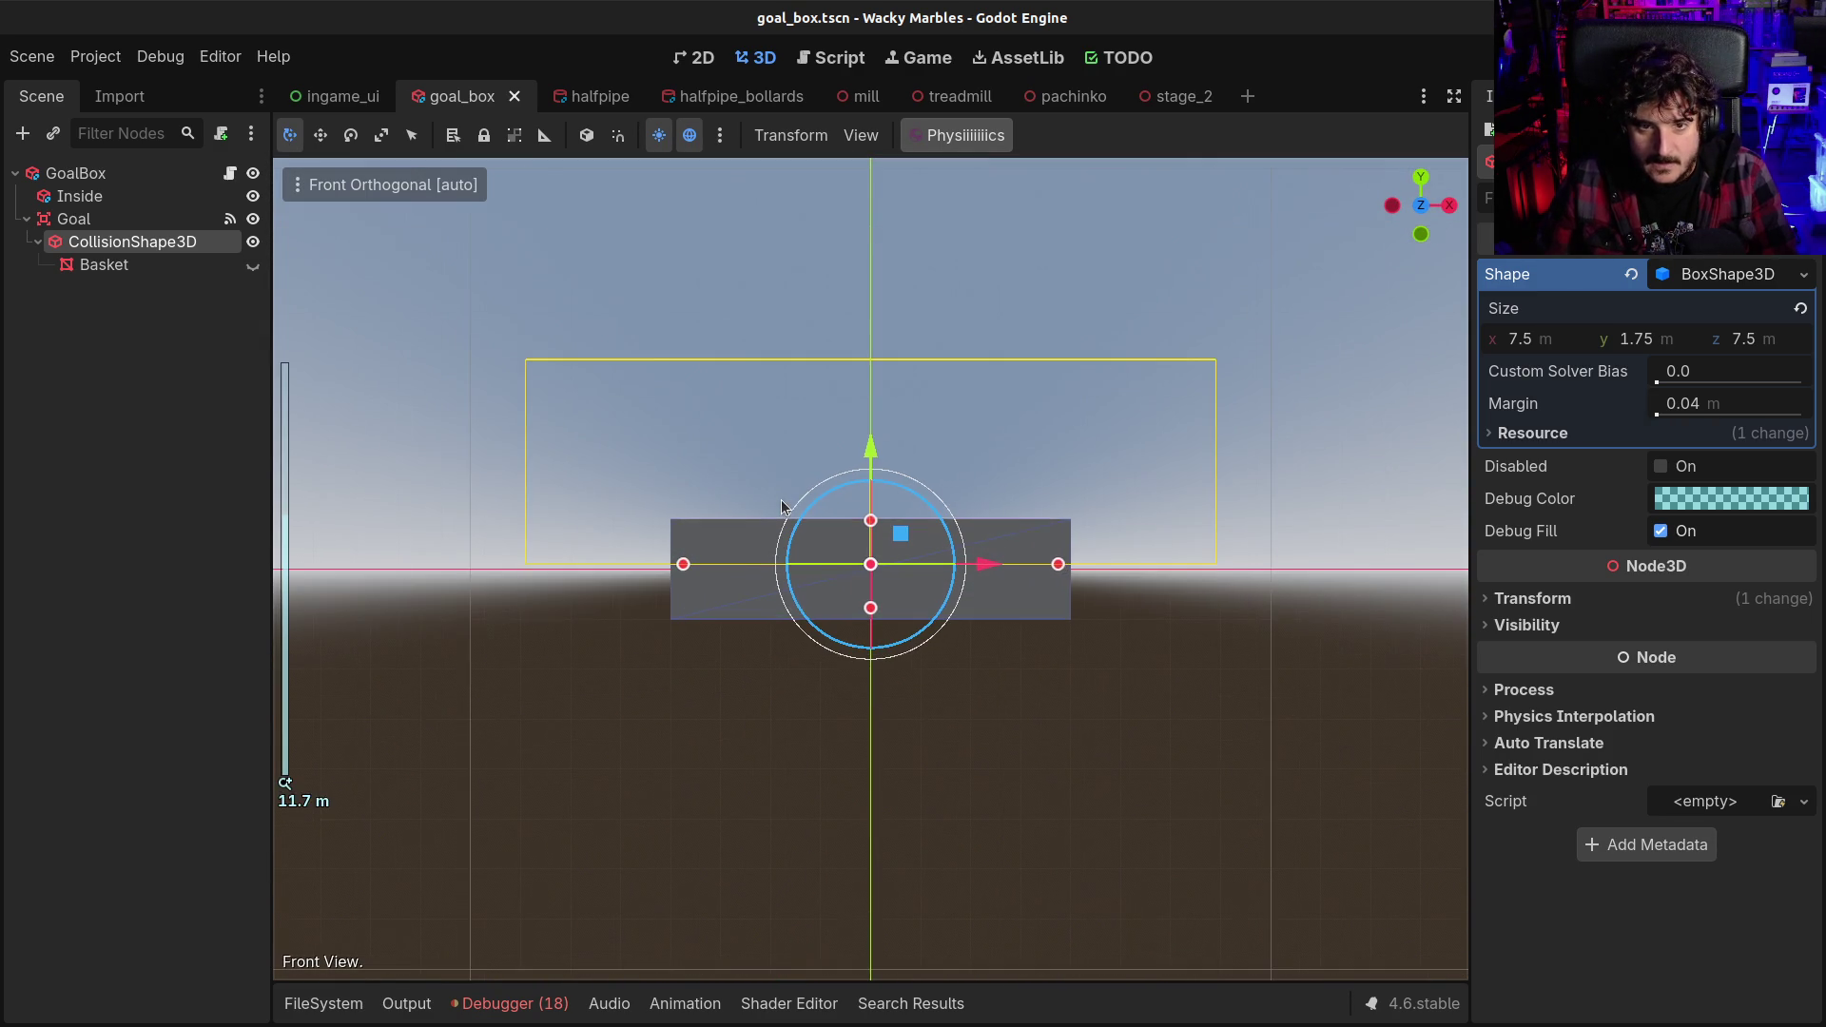
{"action": "scroll", "coordinate": [785, 508], "scroll_direction": "up", "scroll_amount": 8}
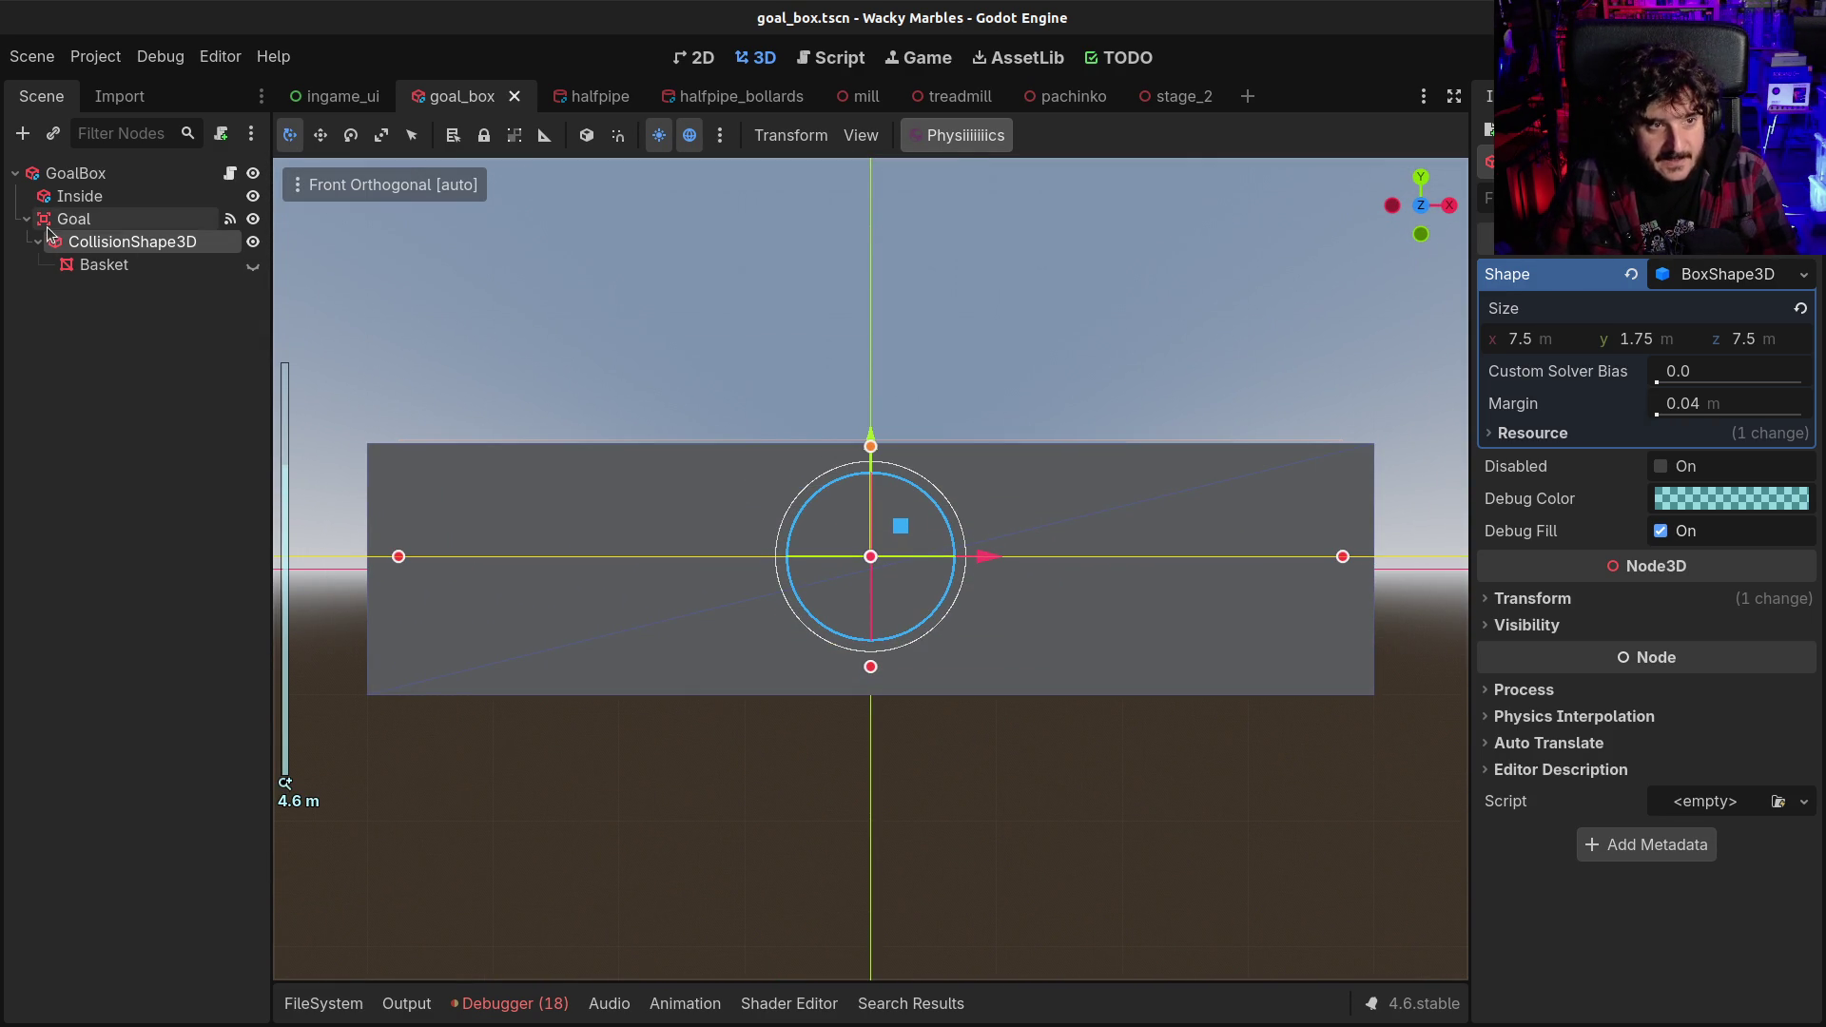
- Hide the Basket mesh to compare it with the Goal's 7.5 × 1.75 × 7.5 m collision box
{"action": "left_click", "coordinate": [49, 225]}
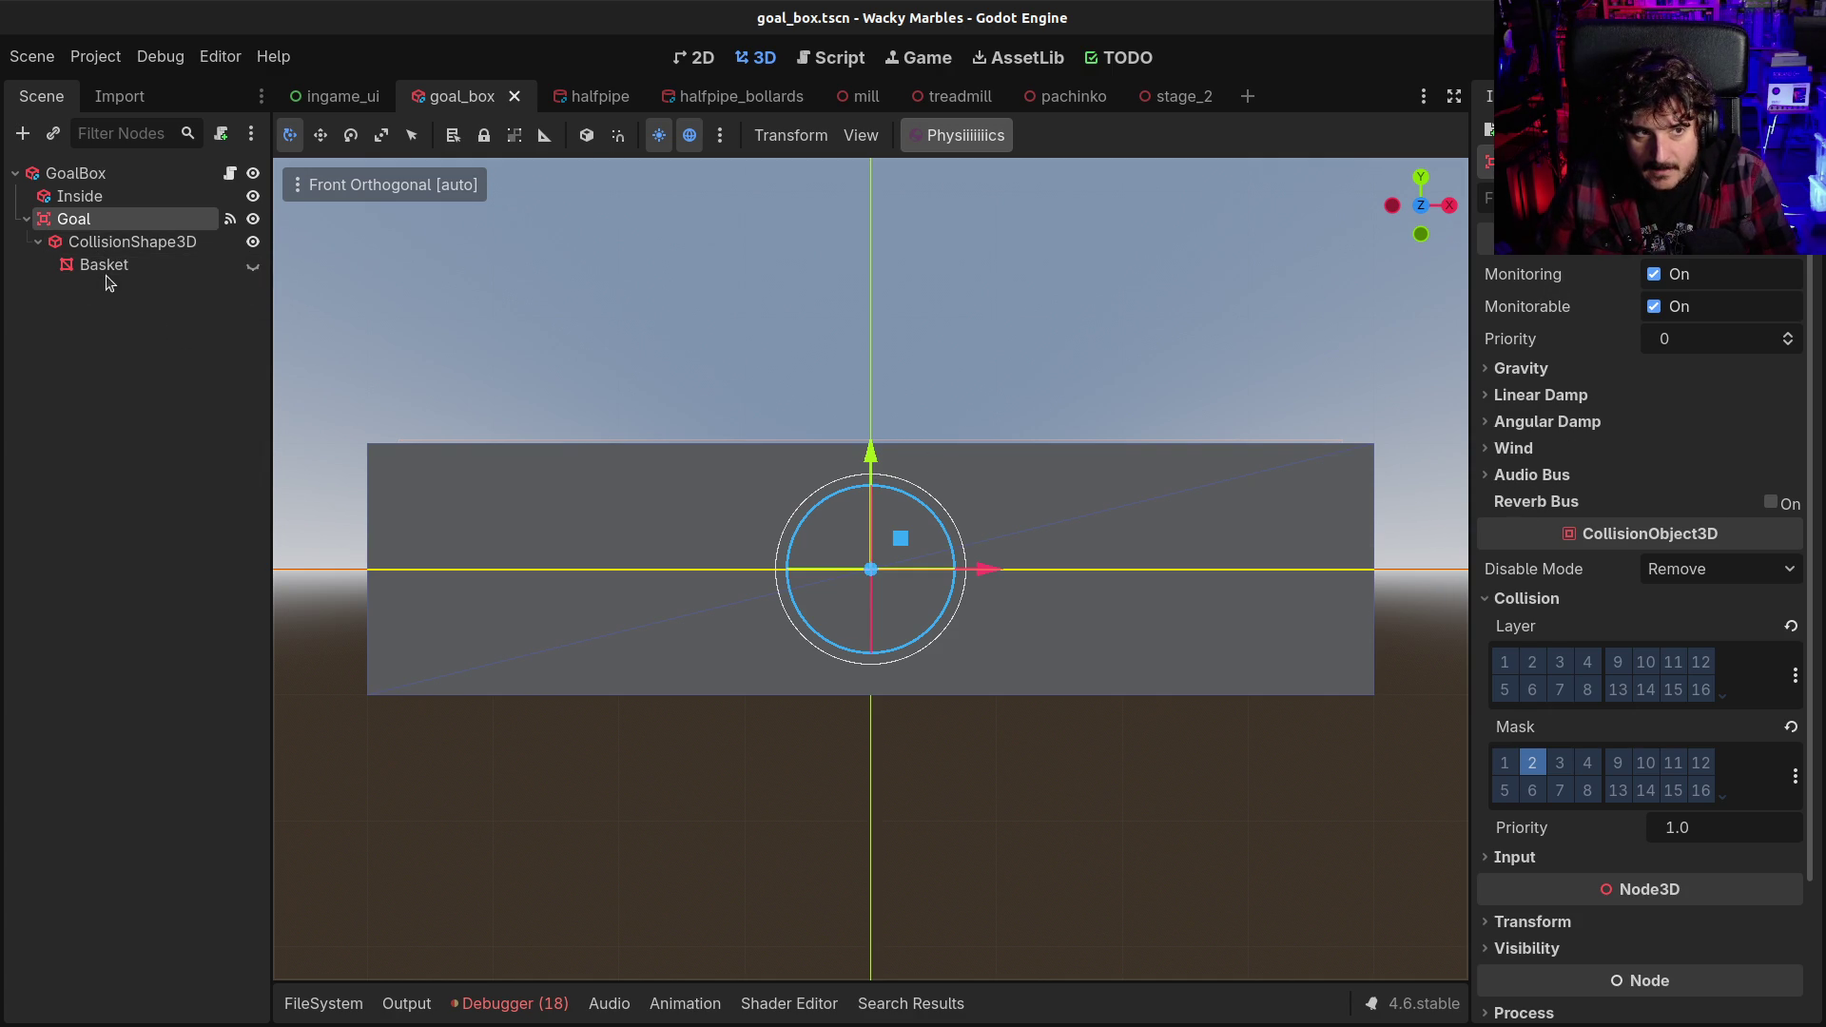
{"action": "left_click", "coordinate": [251, 266]}
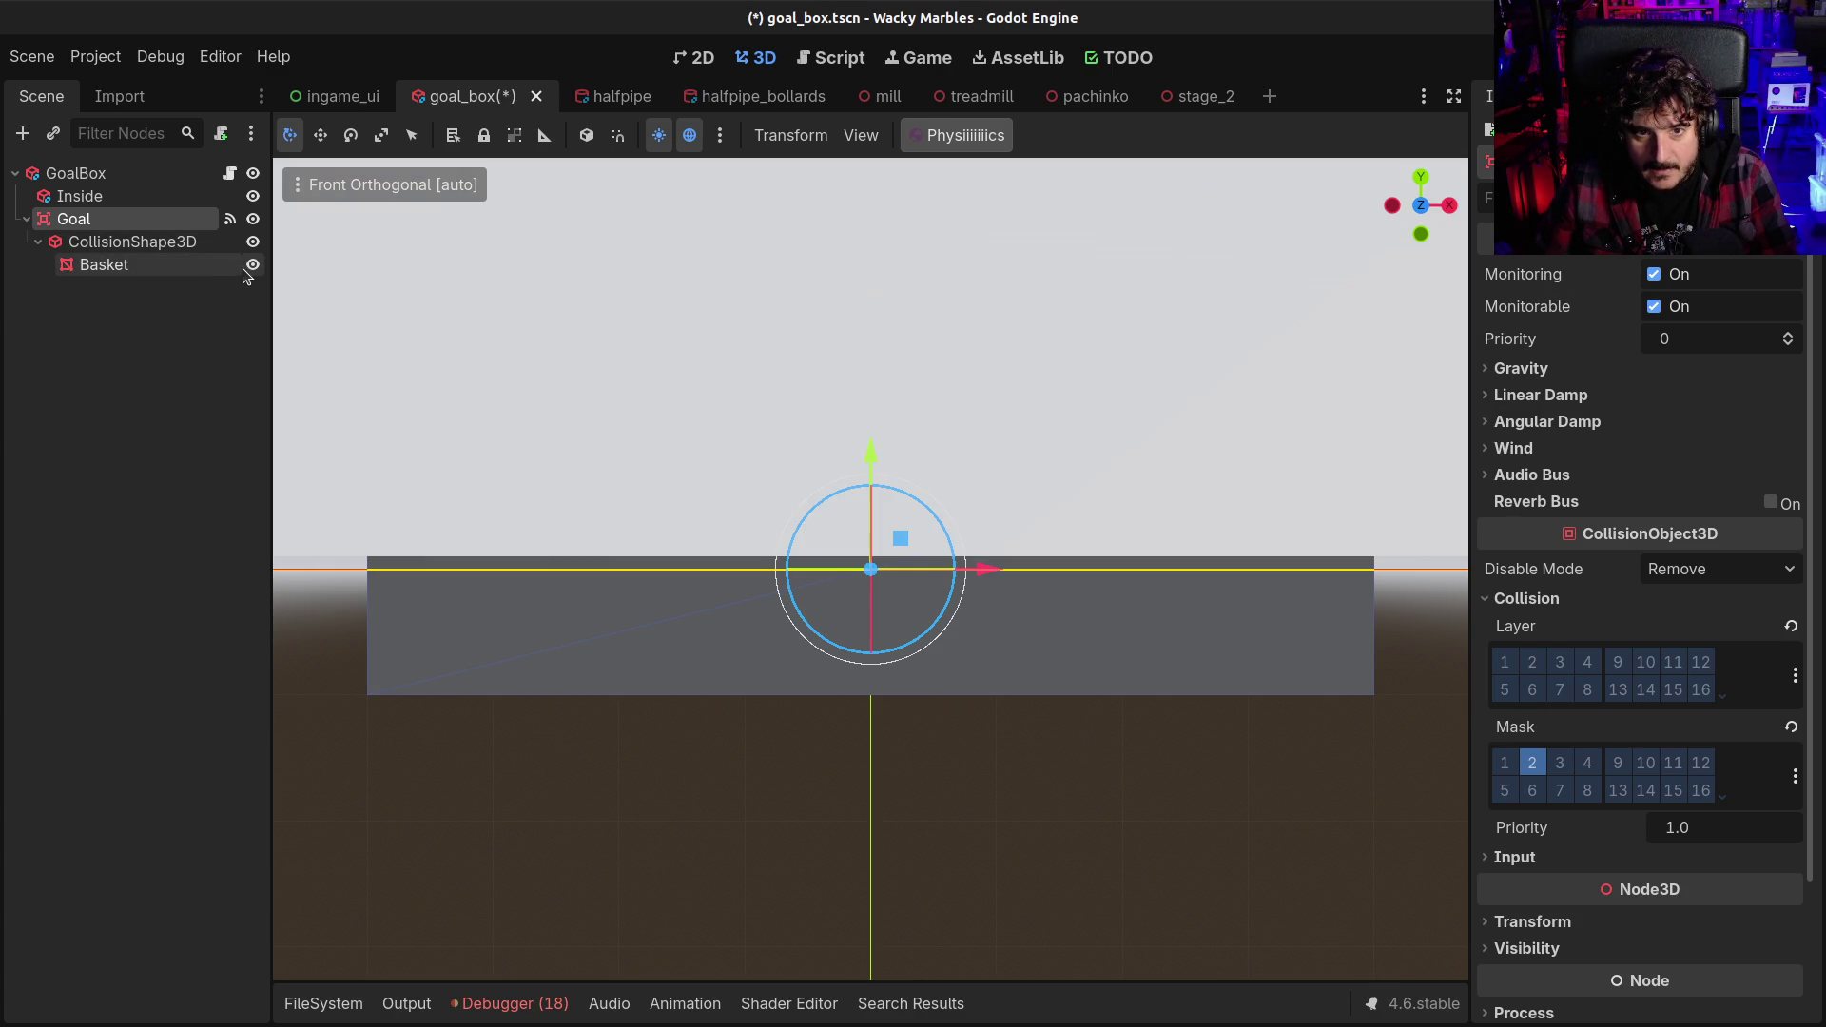
{"action": "left_click", "coordinate": [246, 269]}
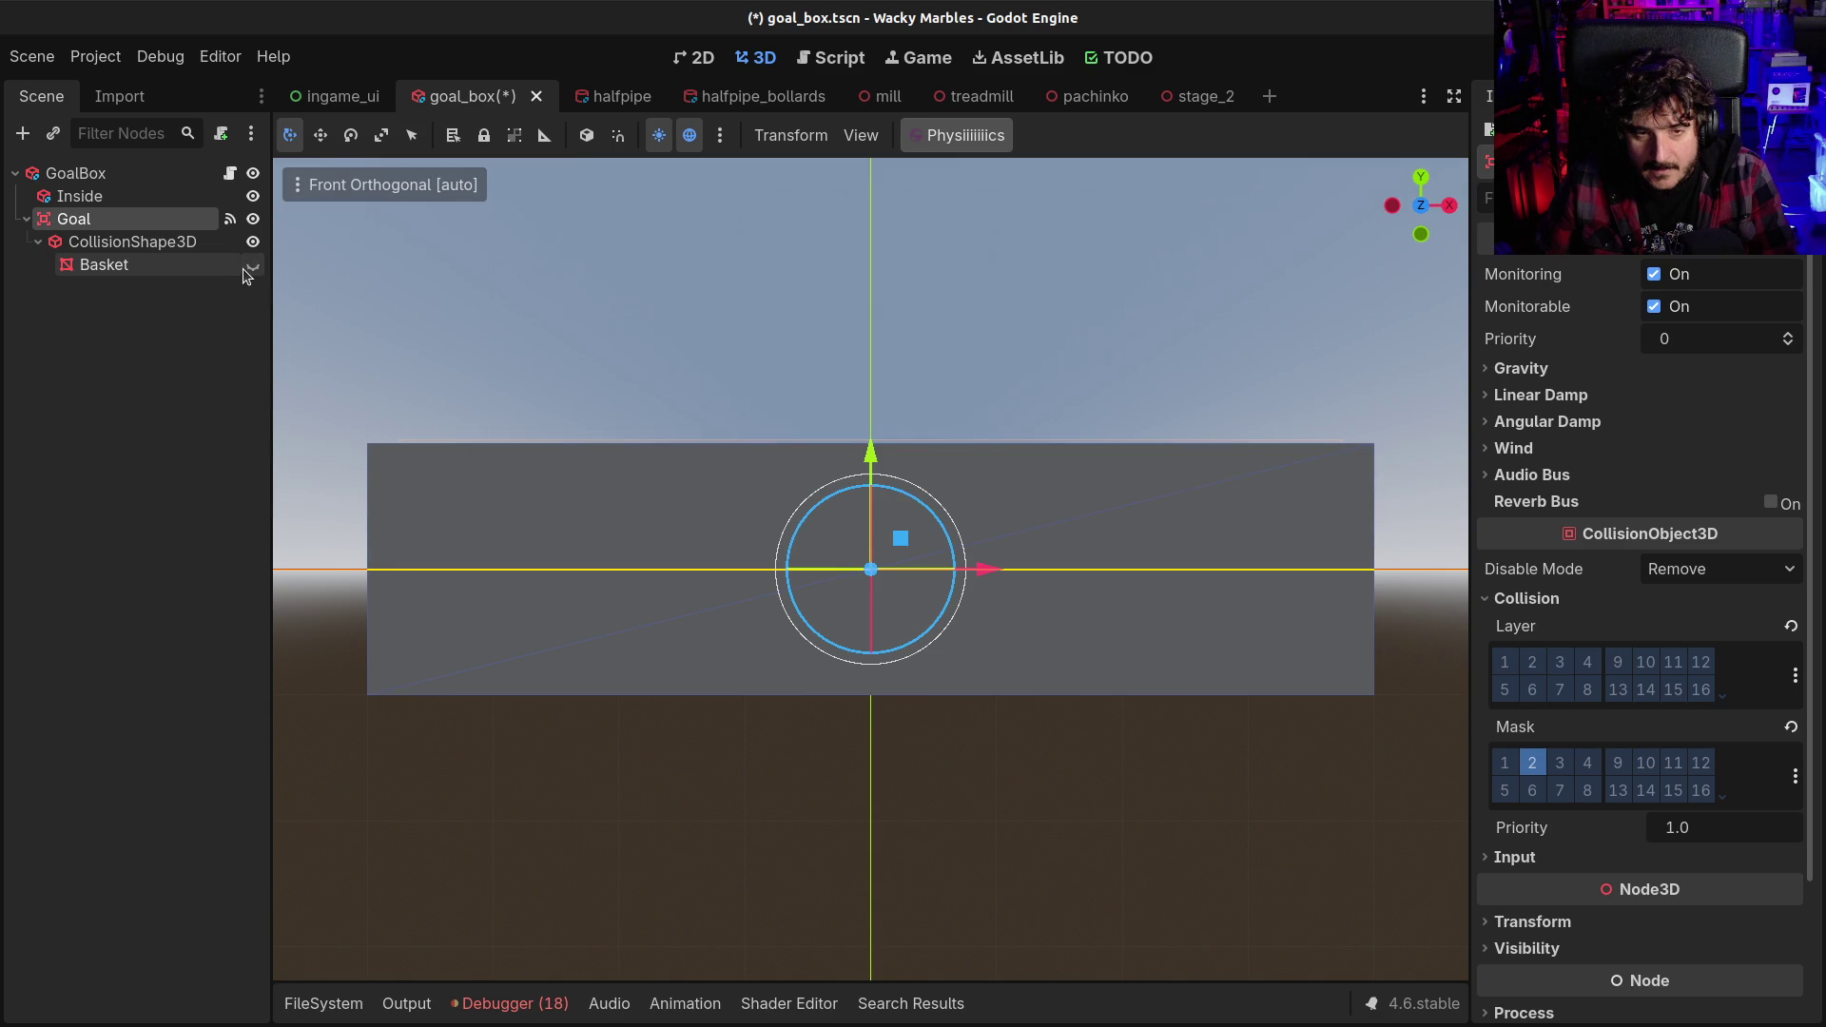
{"action": "left_click", "coordinate": [130, 298]}
{"action": "left_click", "coordinate": [80, 269]}
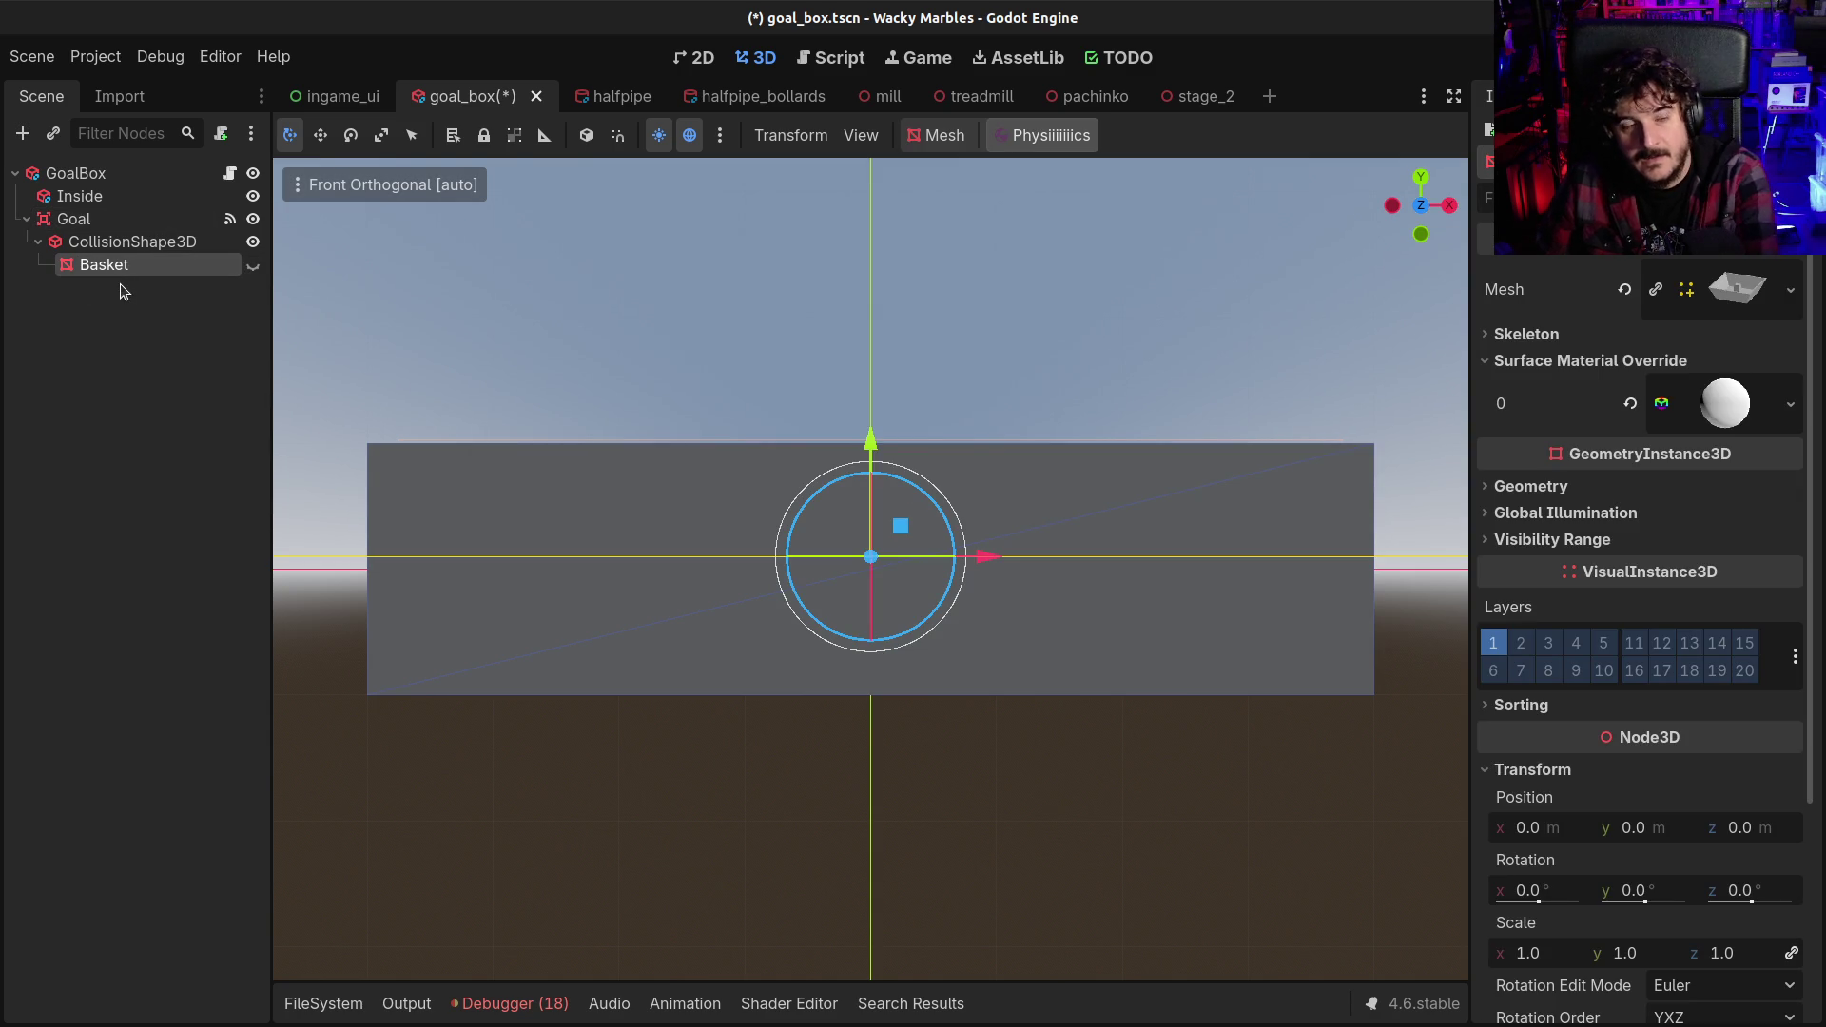
{"action": "left_click", "coordinate": [252, 266]}
{"action": "scroll", "coordinate": [884, 463], "scroll_direction": "up", "scroll_amount": 2}
{"action": "left_click", "coordinate": [252, 265]}
{"action": "left_click", "coordinate": [130, 242]}
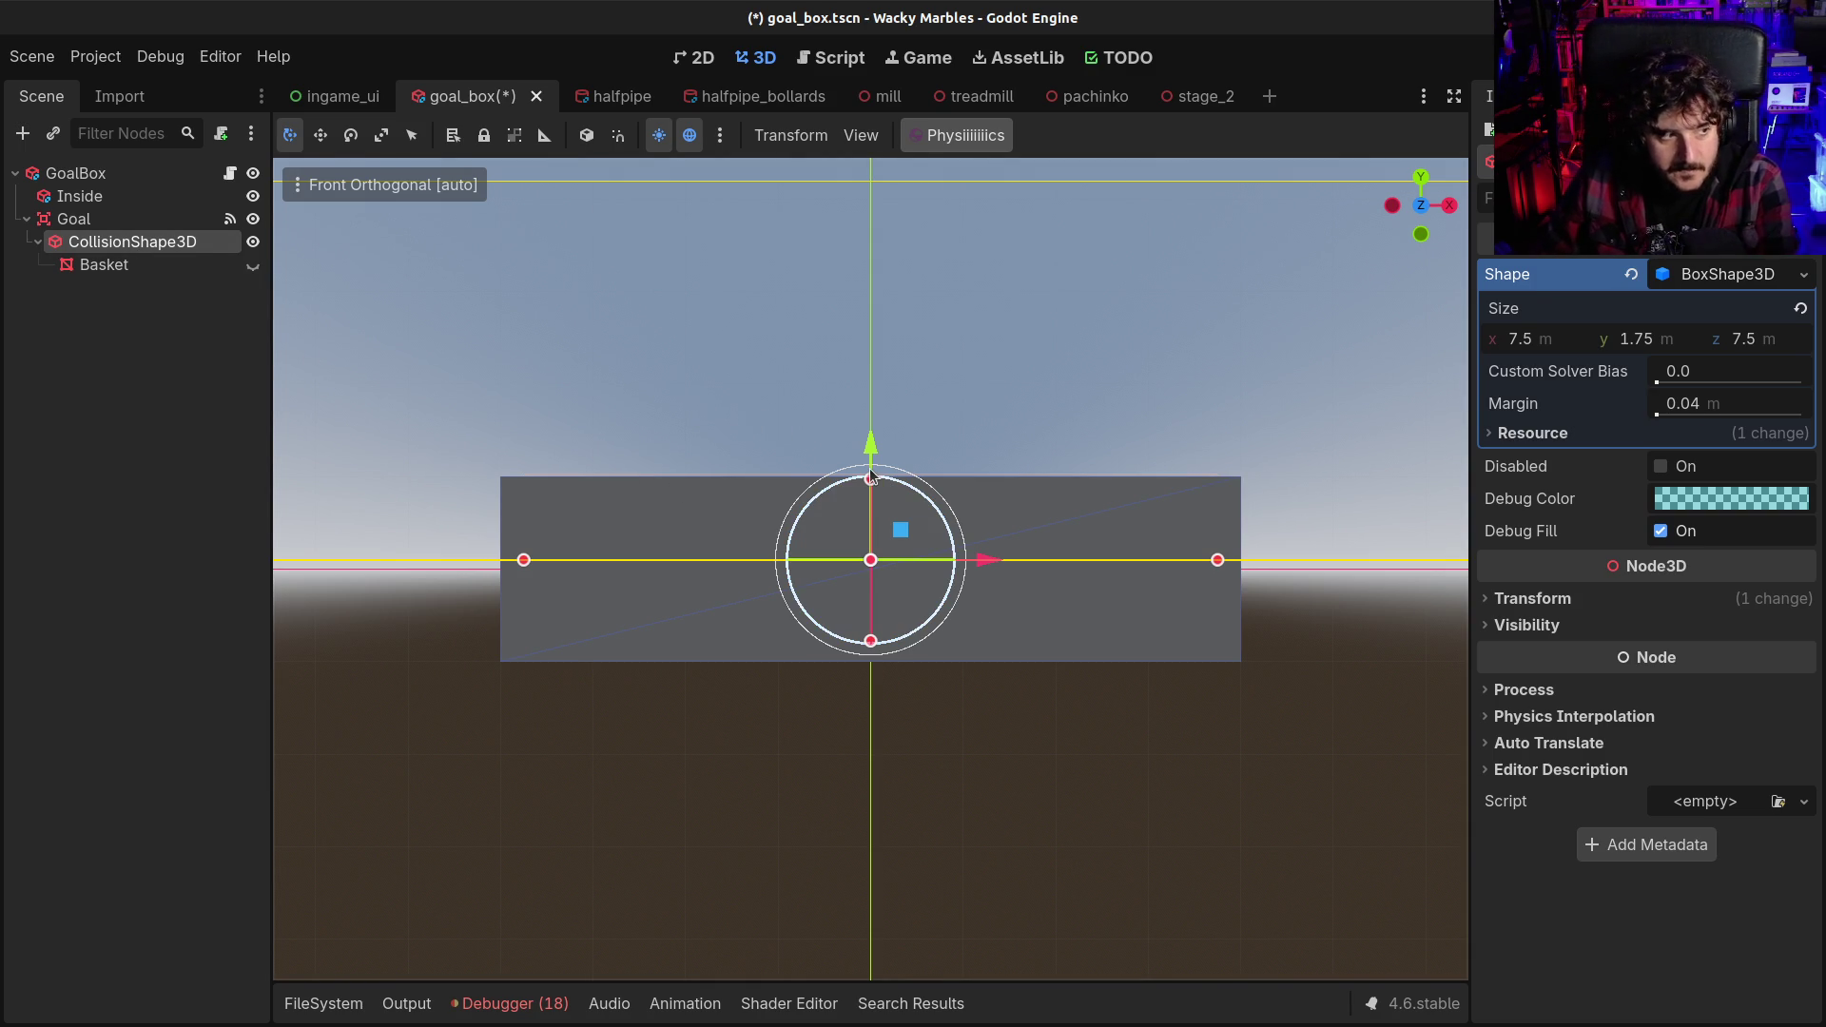
- Set the goal collision shape's debug colour to vivid pink (f8006f6b)
{"action": "left_click", "coordinate": [1776, 499]}
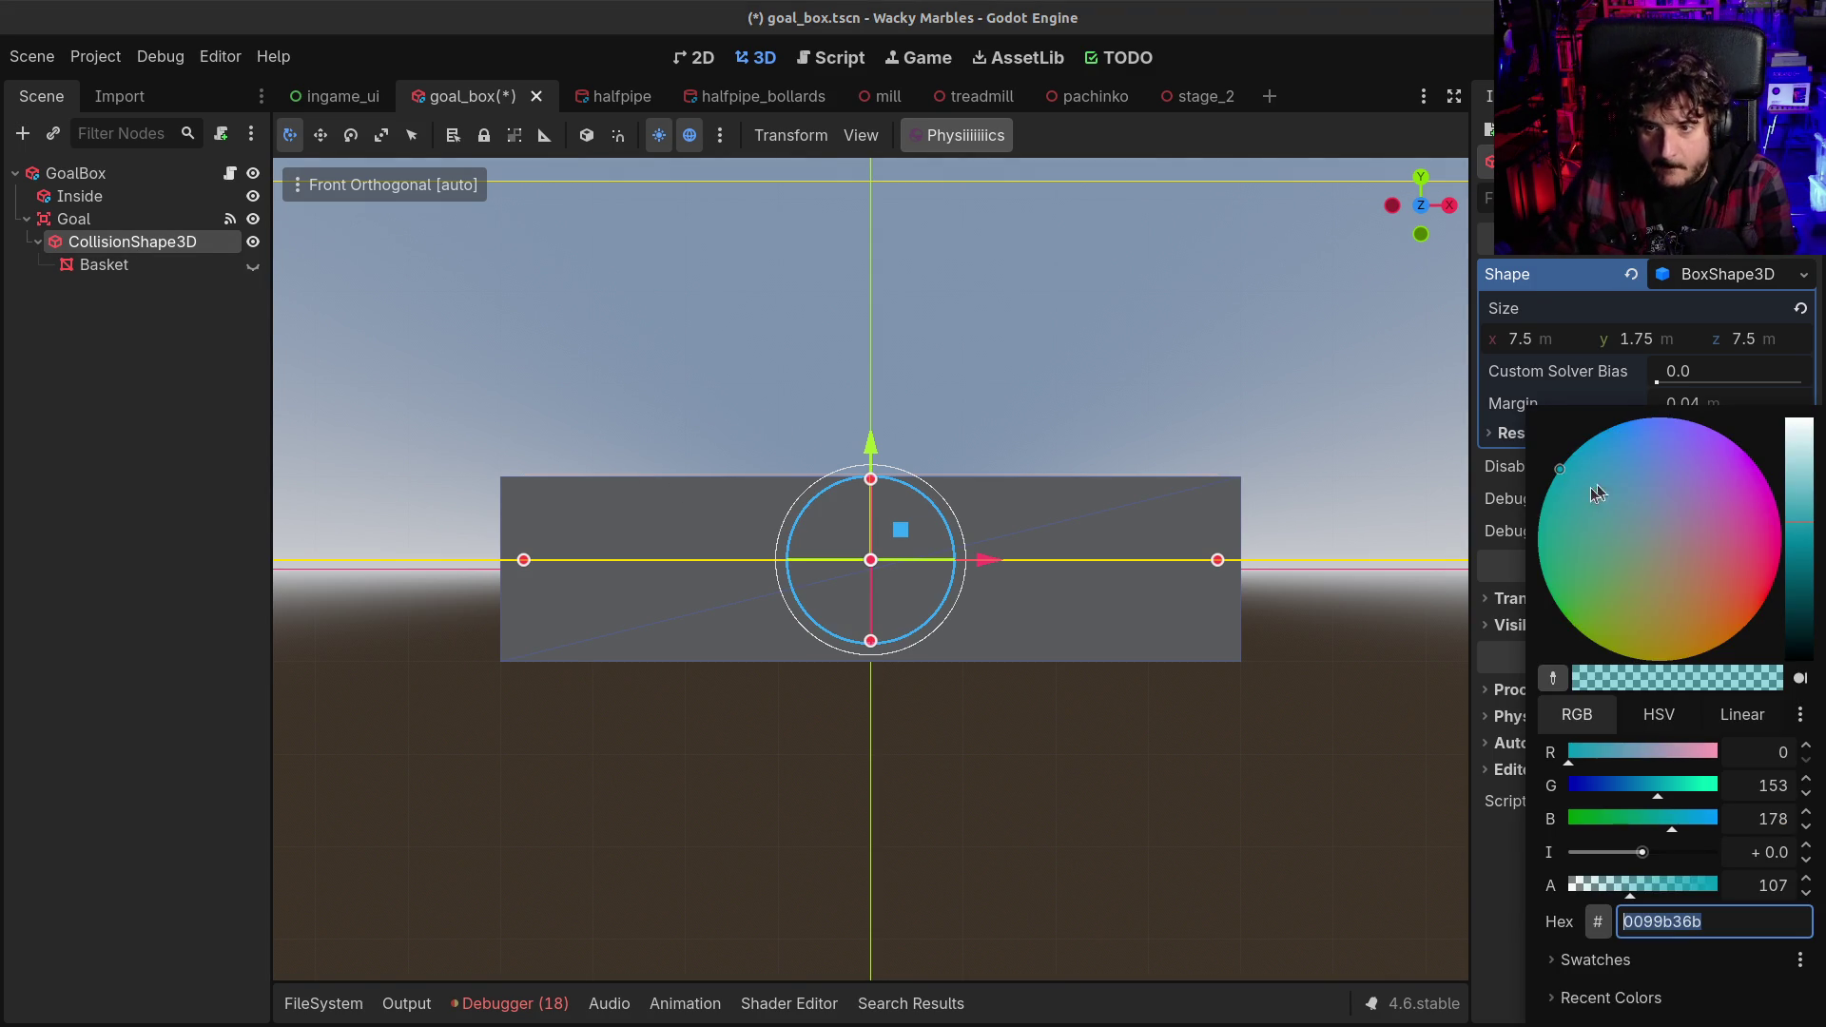
{"action": "left_click", "coordinate": [1593, 500]}
{"action": "left_click", "coordinate": [1730, 536]}
{"action": "left_click", "coordinate": [1795, 558]}
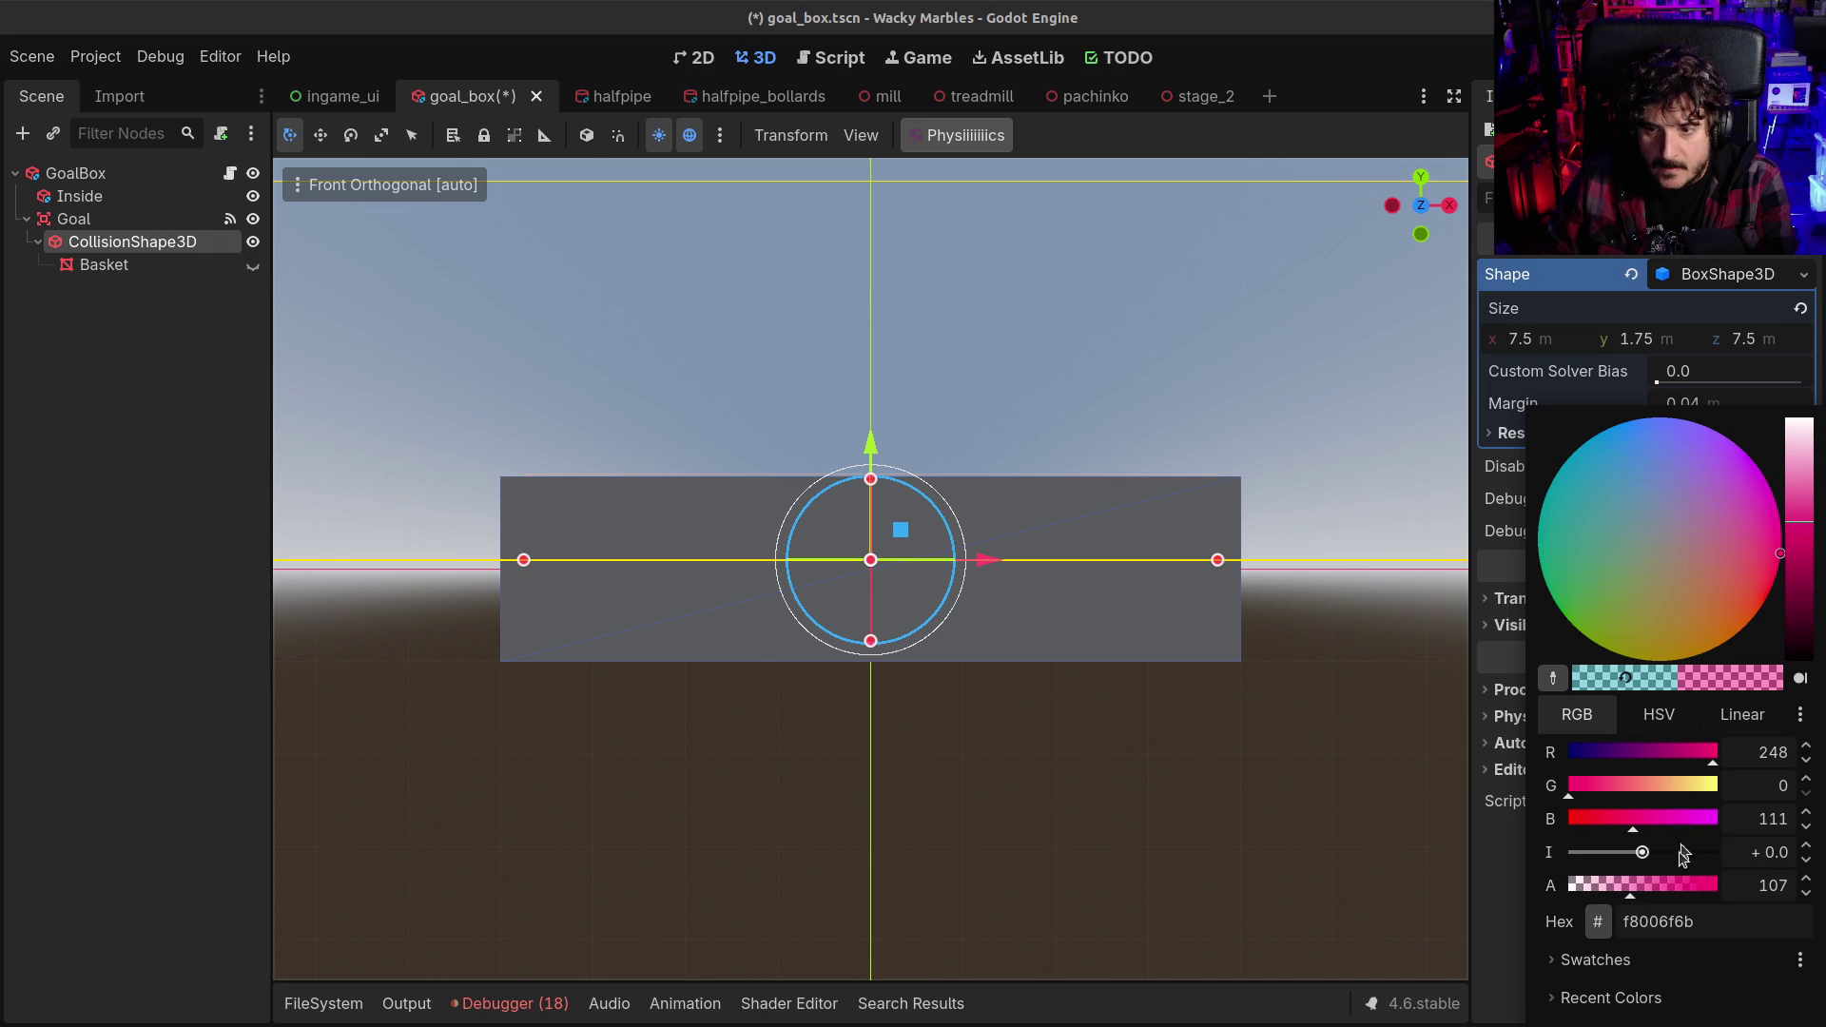
- Raise the Goal area upward above the basket and view it from the front
{"action": "left_click_drag", "start_coordinate": [998, 532], "coordinate": [950, 645]}
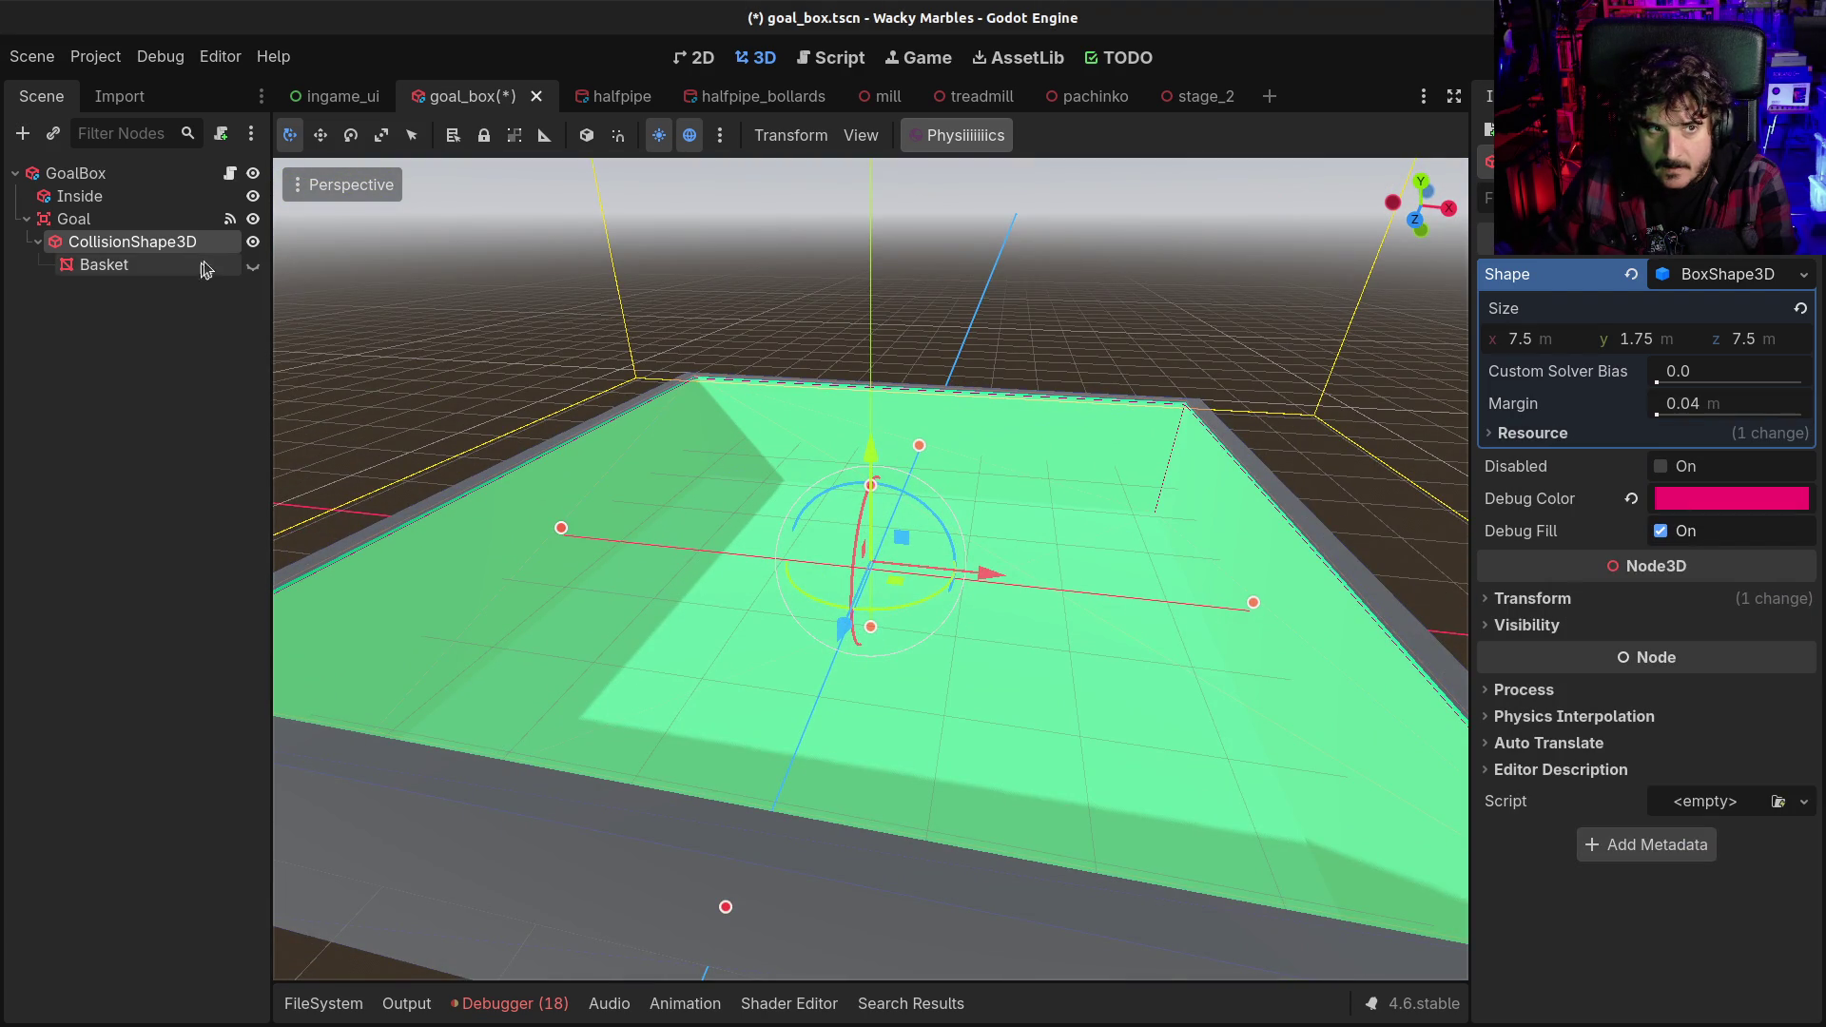
{"action": "scroll", "coordinate": [757, 507], "scroll_direction": "down", "scroll_amount": 2}
{"action": "scroll", "coordinate": [756, 507], "scroll_direction": "down", "scroll_amount": 3}
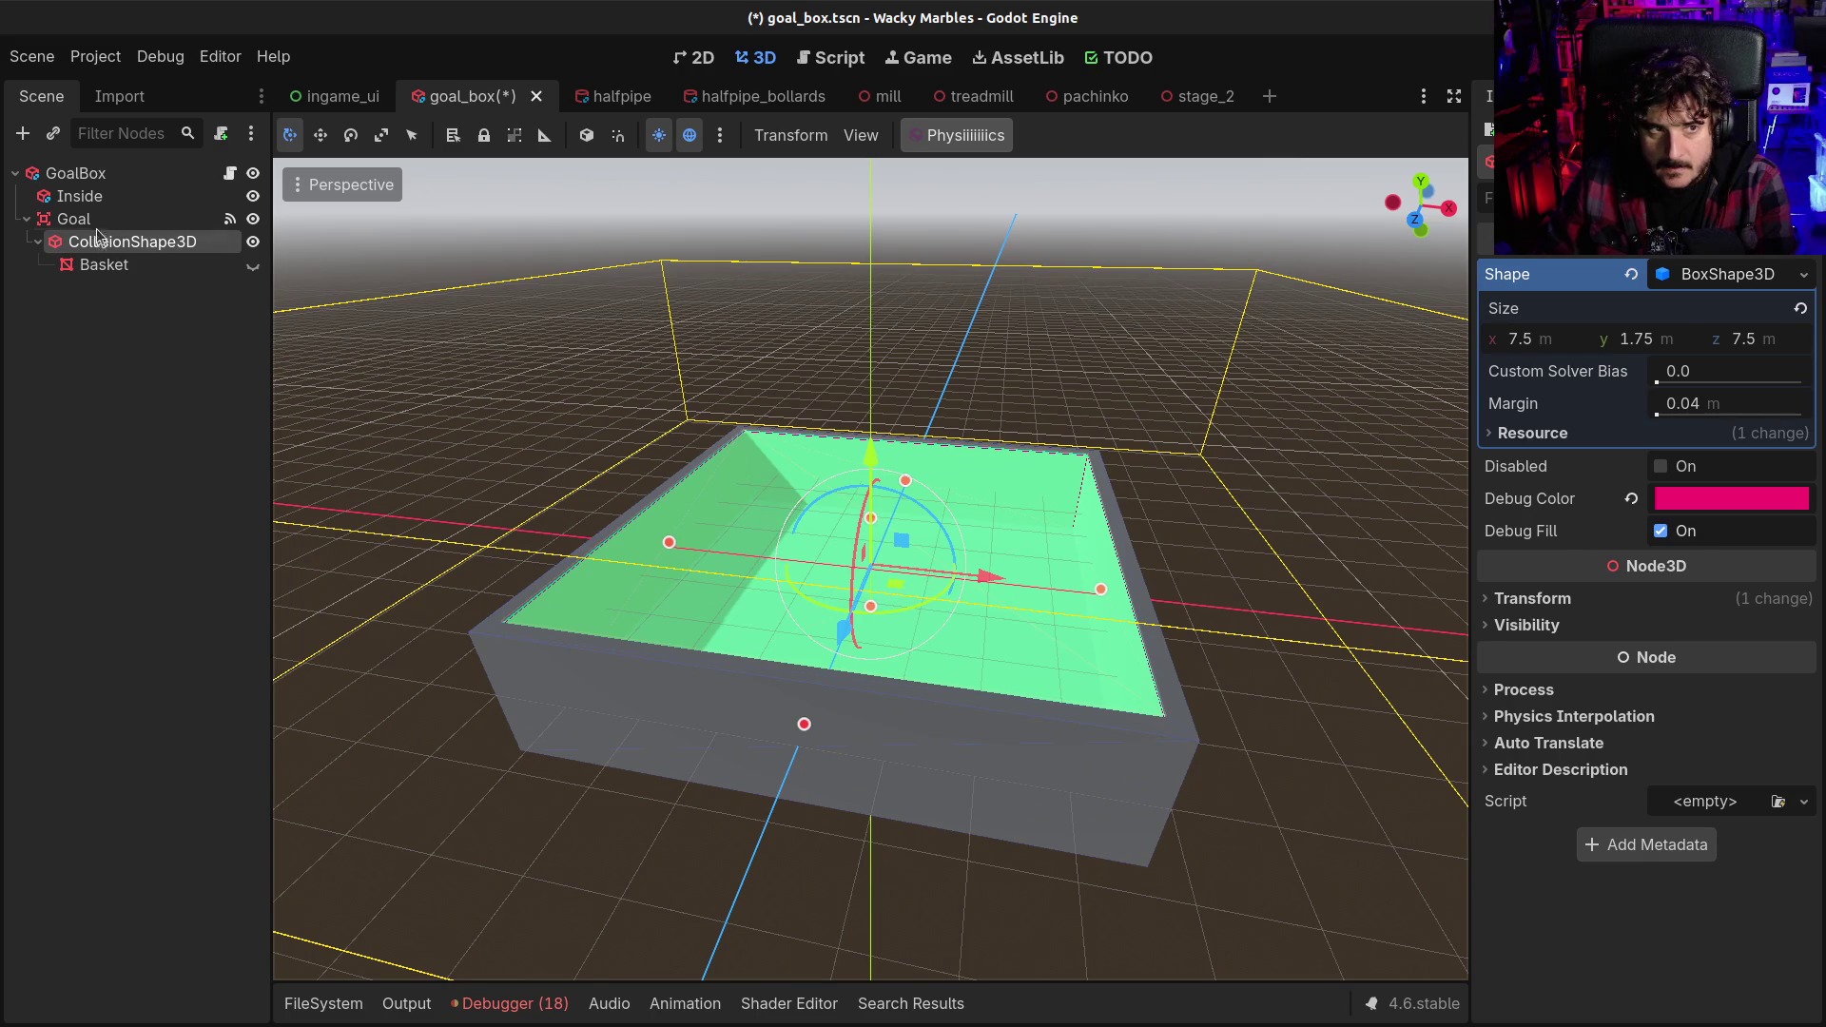
{"action": "left_click", "coordinate": [76, 218]}
{"action": "mouse_move", "coordinate": [872, 464]}
{"action": "left_mouse_down"}
{"action": "mouse_move", "coordinate": [852, 293]}
{"action": "mouse_move", "coordinate": [913, 432]}
{"action": "mouse_move", "coordinate": [951, 344]}
{"action": "left_mouse_up"}
{"action": "left_click", "coordinate": [1420, 207]}
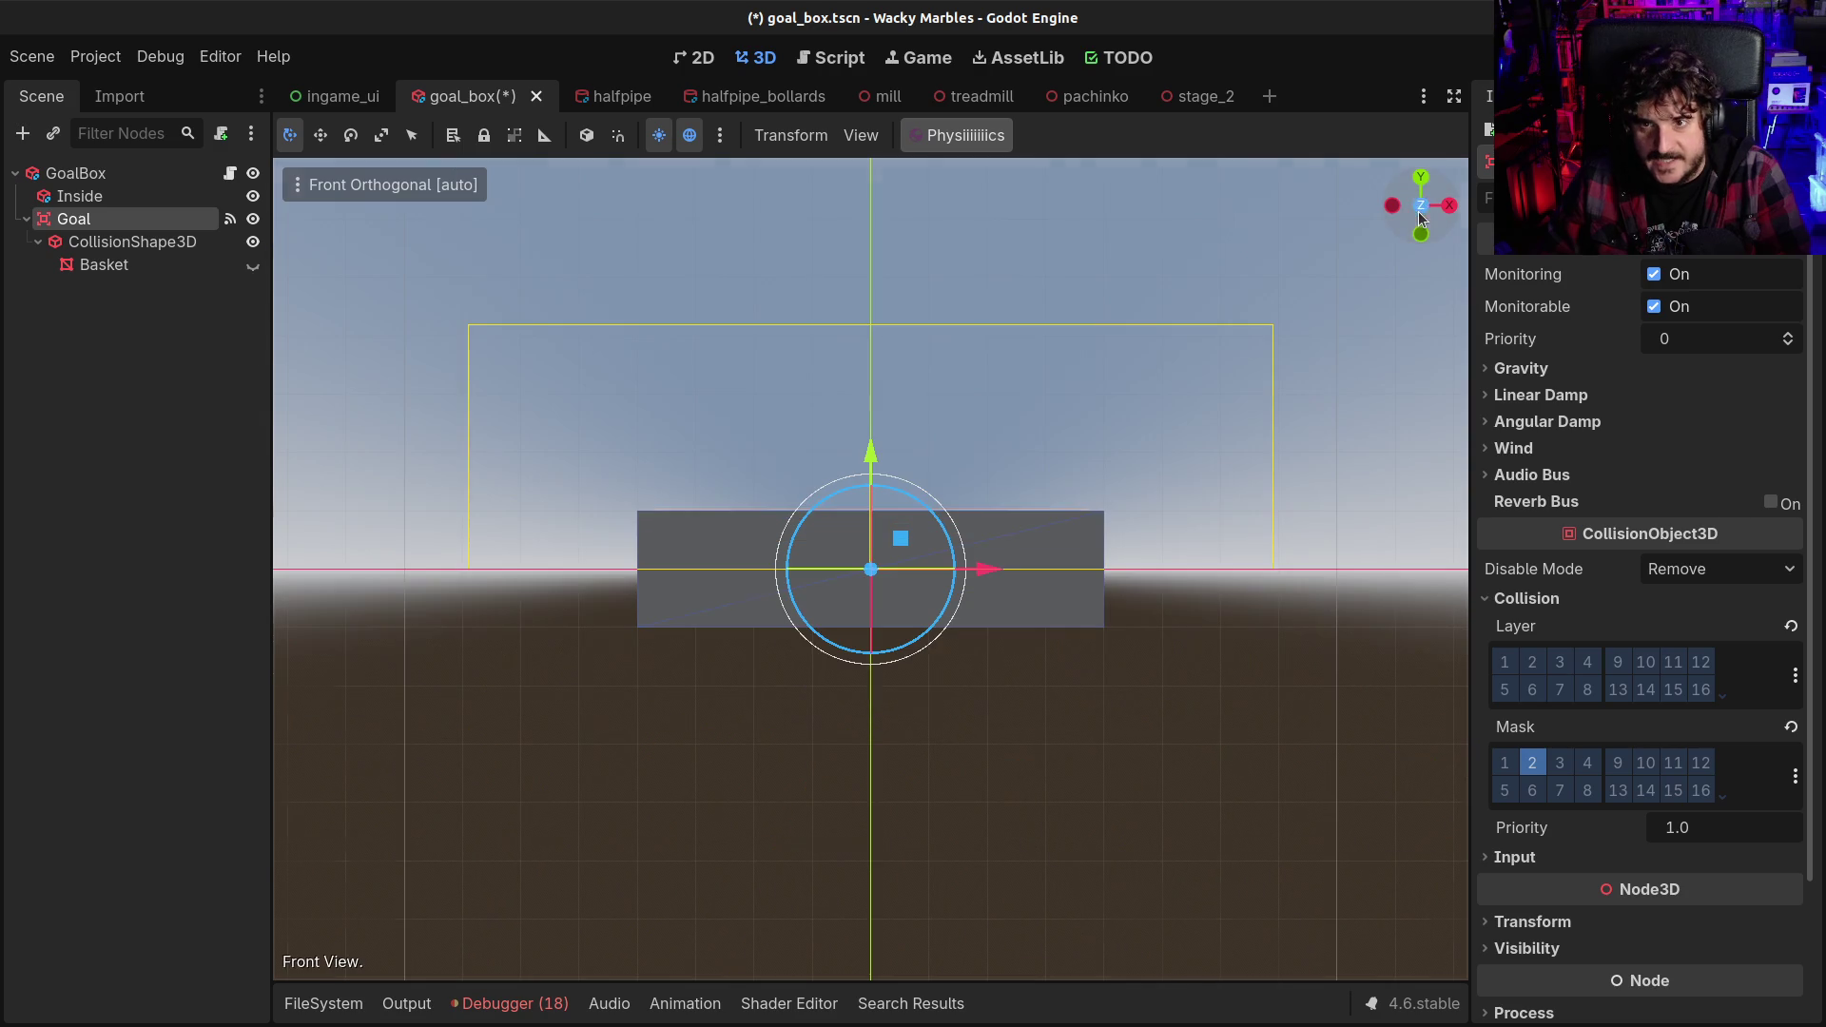
{"action": "scroll", "coordinate": [802, 458], "scroll_direction": "up", "scroll_amount": 5}
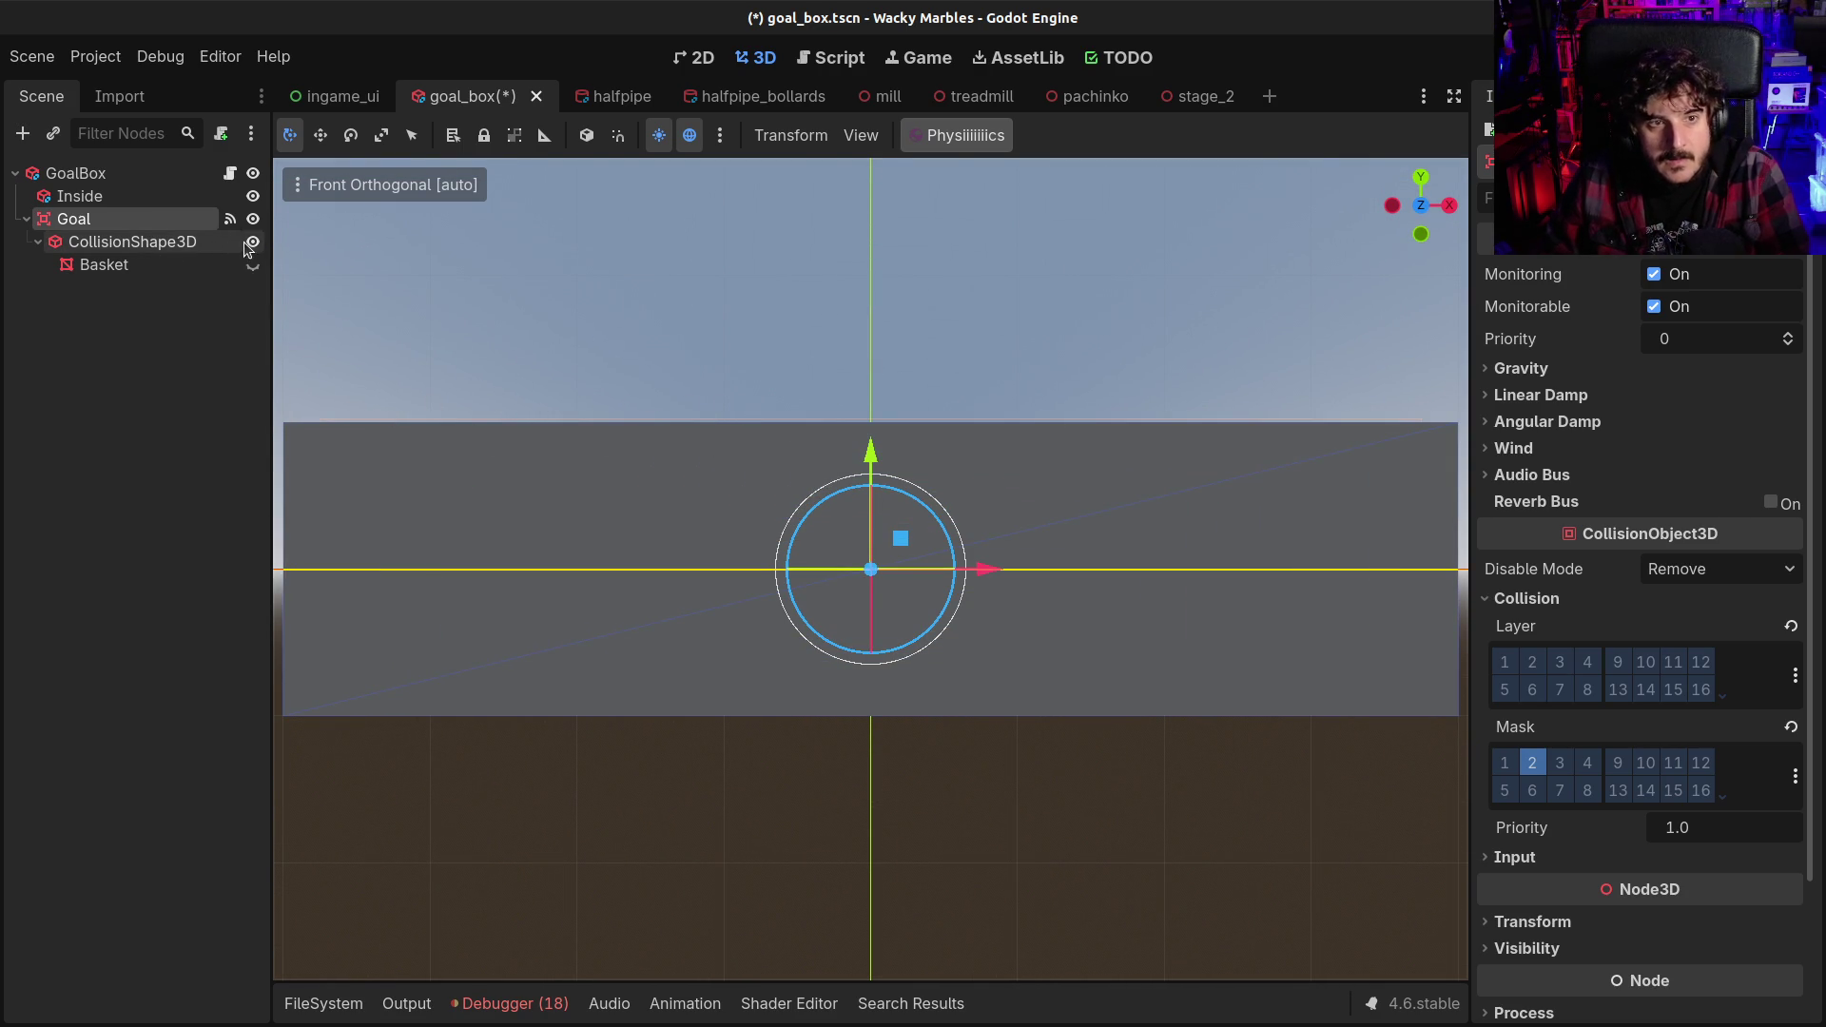
- Toggle the goal collision shape's visibility, check Inside, and raise the Goal area further
{"action": "left_click", "coordinate": [252, 243]}
{"action": "left_click", "coordinate": [252, 243]}
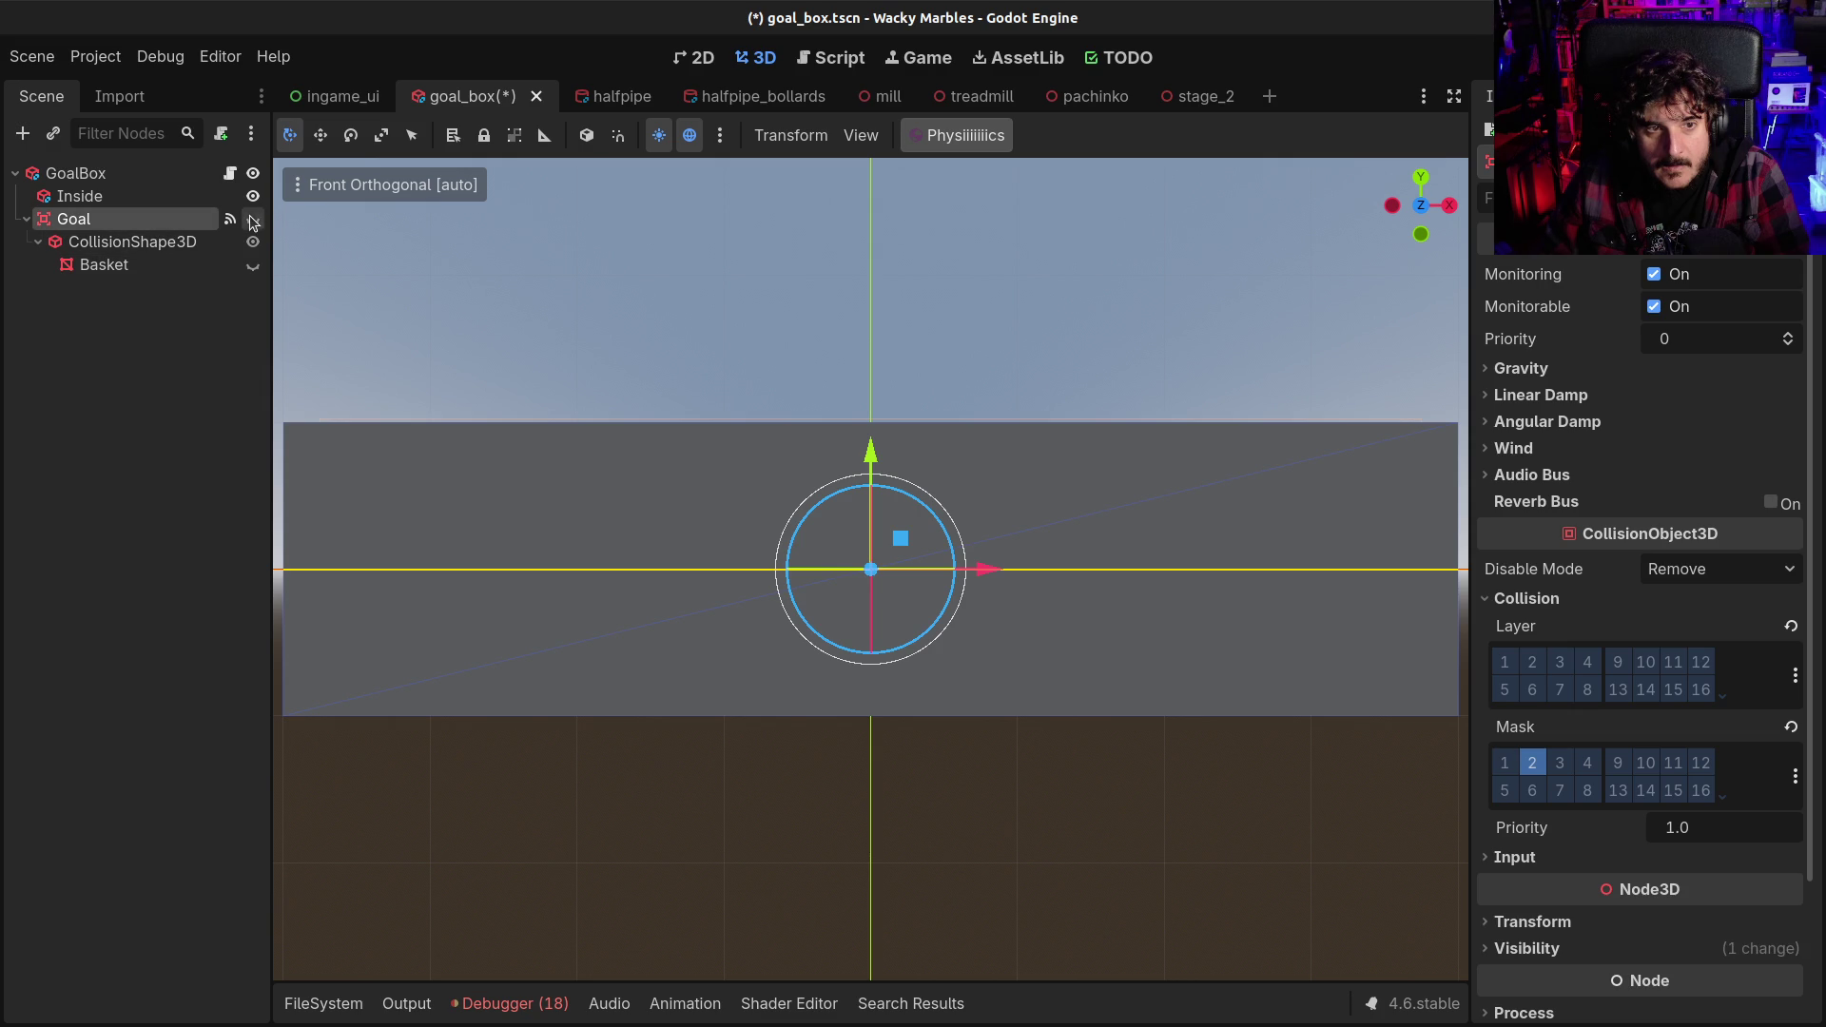
{"action": "left_click", "coordinate": [122, 196]}
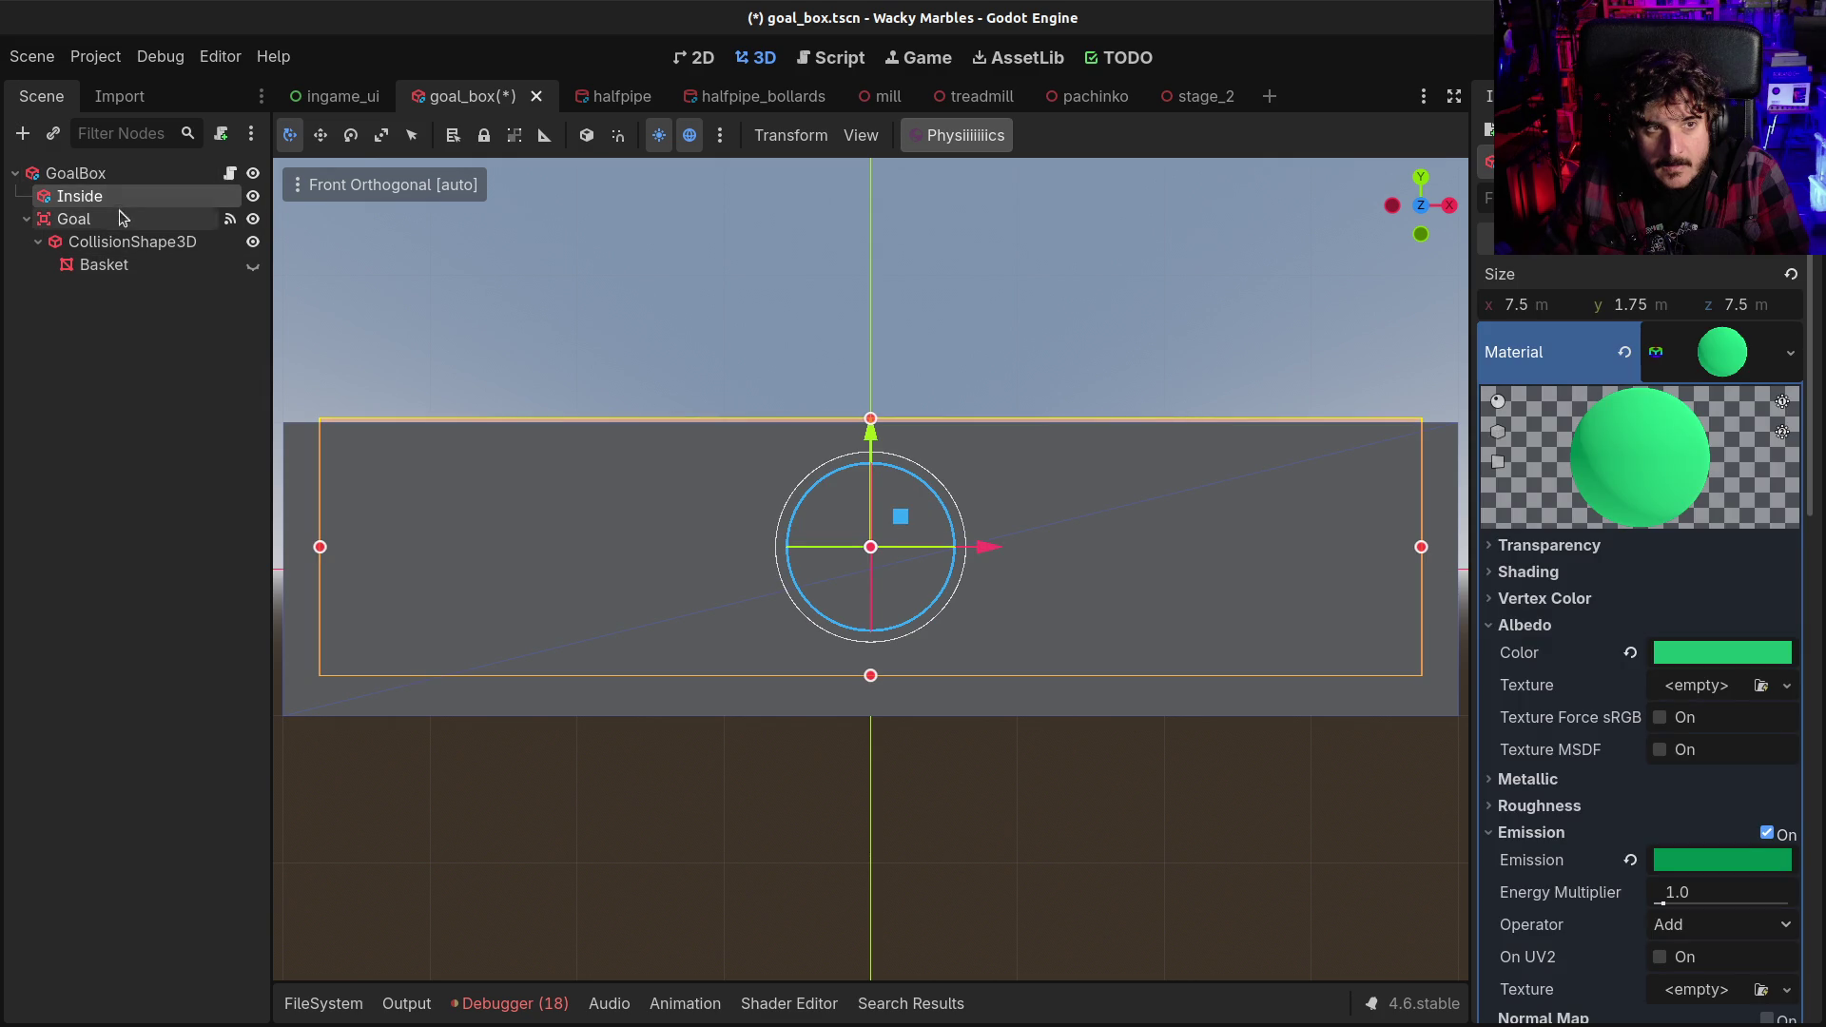
{"action": "left_click", "coordinate": [122, 221]}
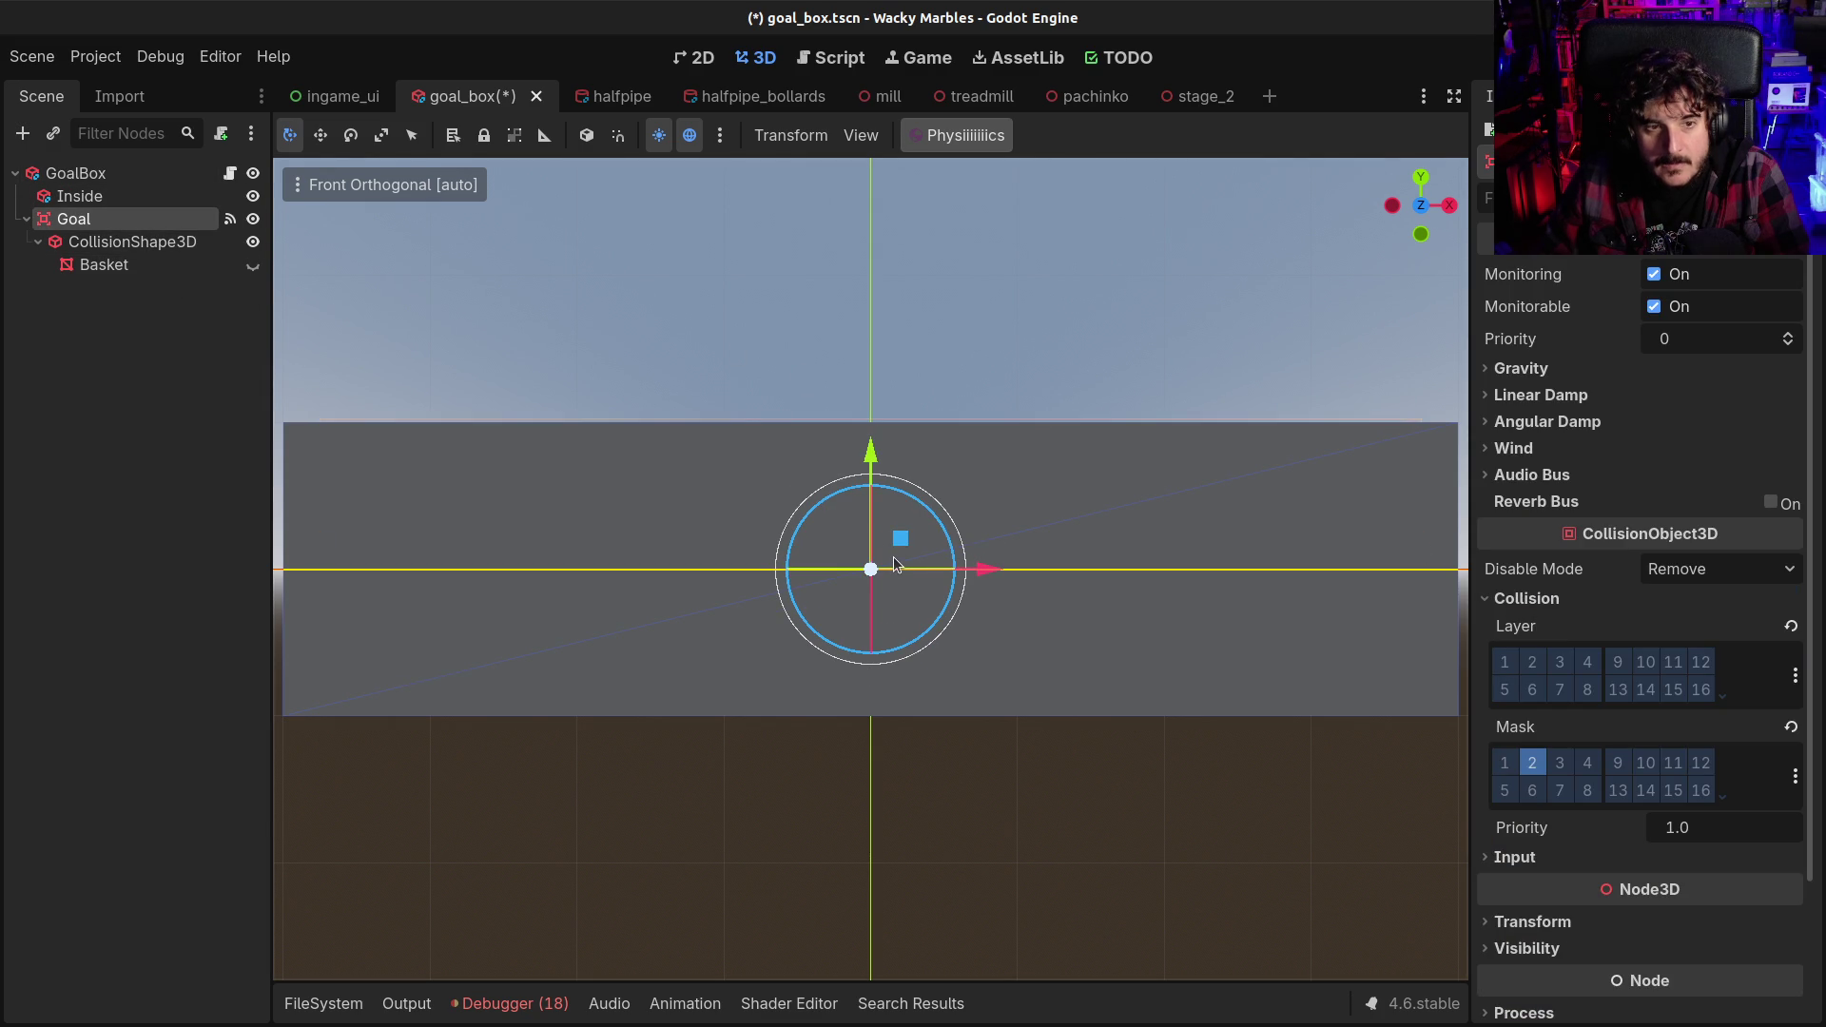
{"action": "scroll", "coordinate": [893, 556], "scroll_direction": "down", "scroll_amount": 2}
{"action": "left_click_drag", "start_coordinate": [891, 561], "coordinate": [854, 633]}
{"action": "mouse_move", "coordinate": [862, 457]}
{"action": "left_mouse_down"}
{"action": "mouse_move", "coordinate": [858, 429]}
{"action": "mouse_move", "coordinate": [823, 425]}
{"action": "mouse_move", "coordinate": [833, 411]}
{"action": "left_mouse_up"}
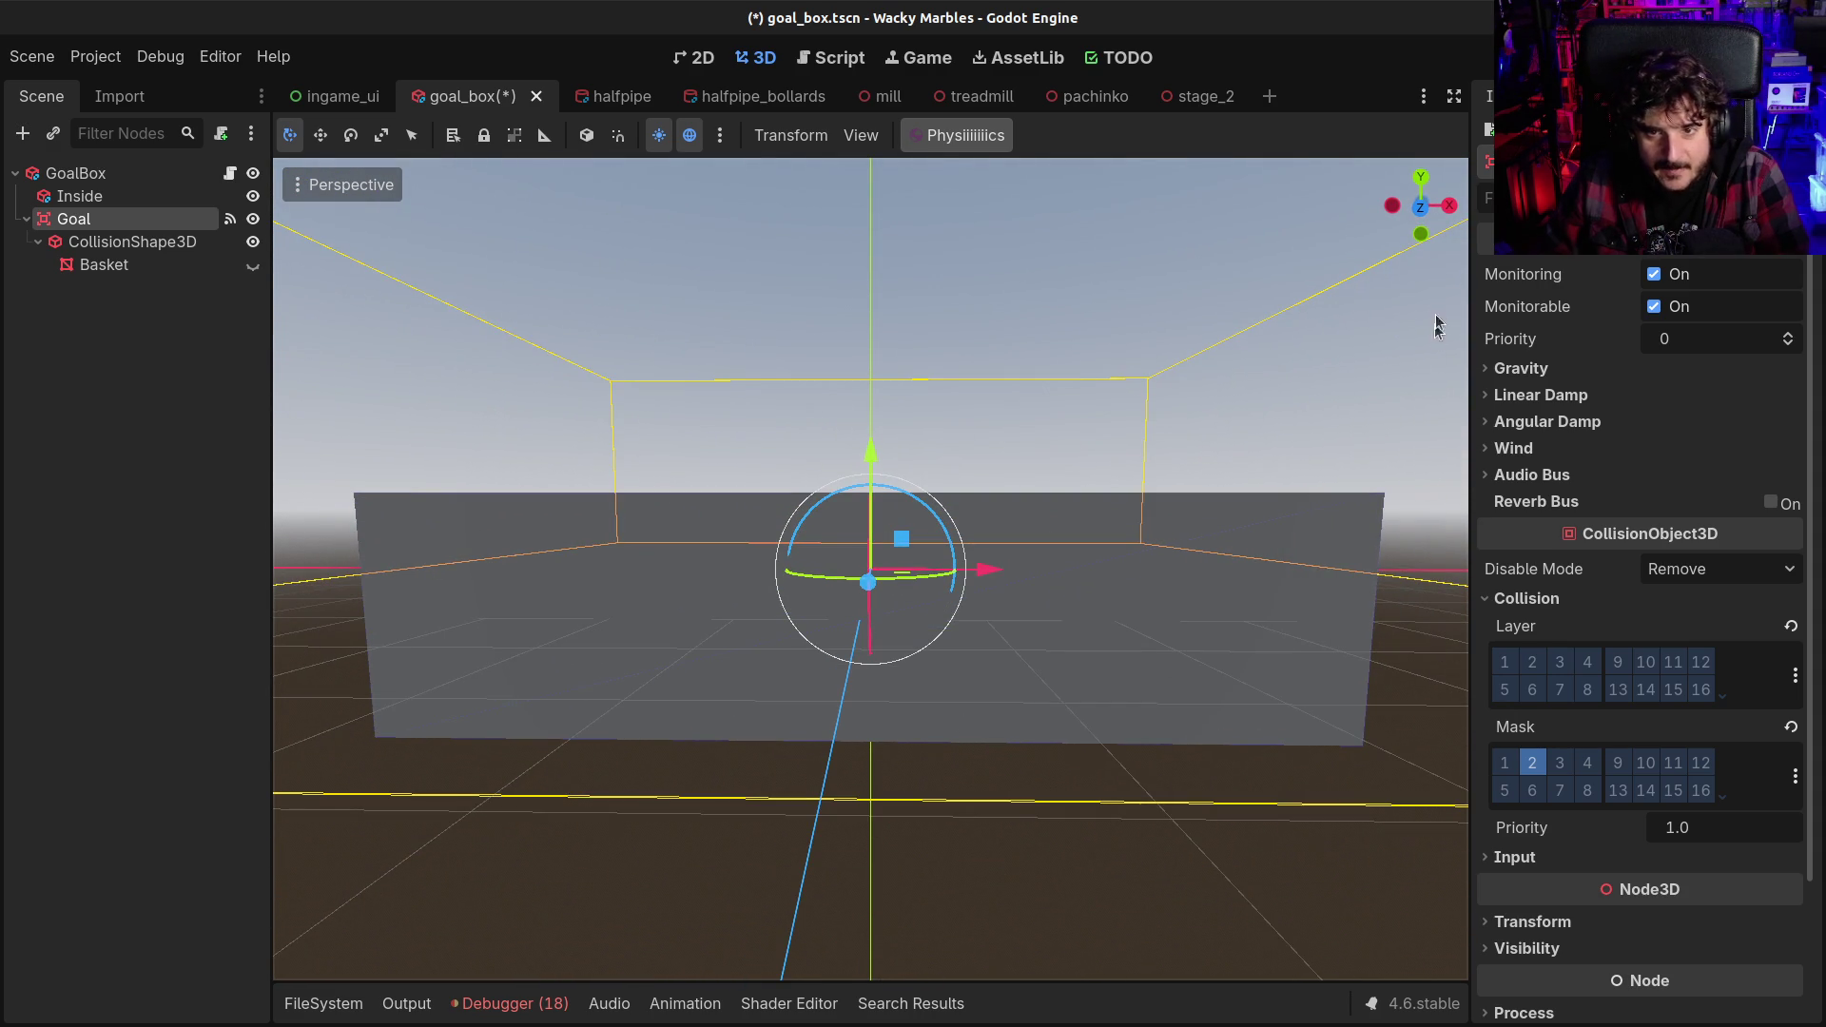
- From the front view, try another upward move of the Goal area and cancel it
{"action": "left_click", "coordinate": [1420, 206]}
{"action": "scroll", "coordinate": [843, 514], "scroll_direction": "up", "scroll_amount": 3}
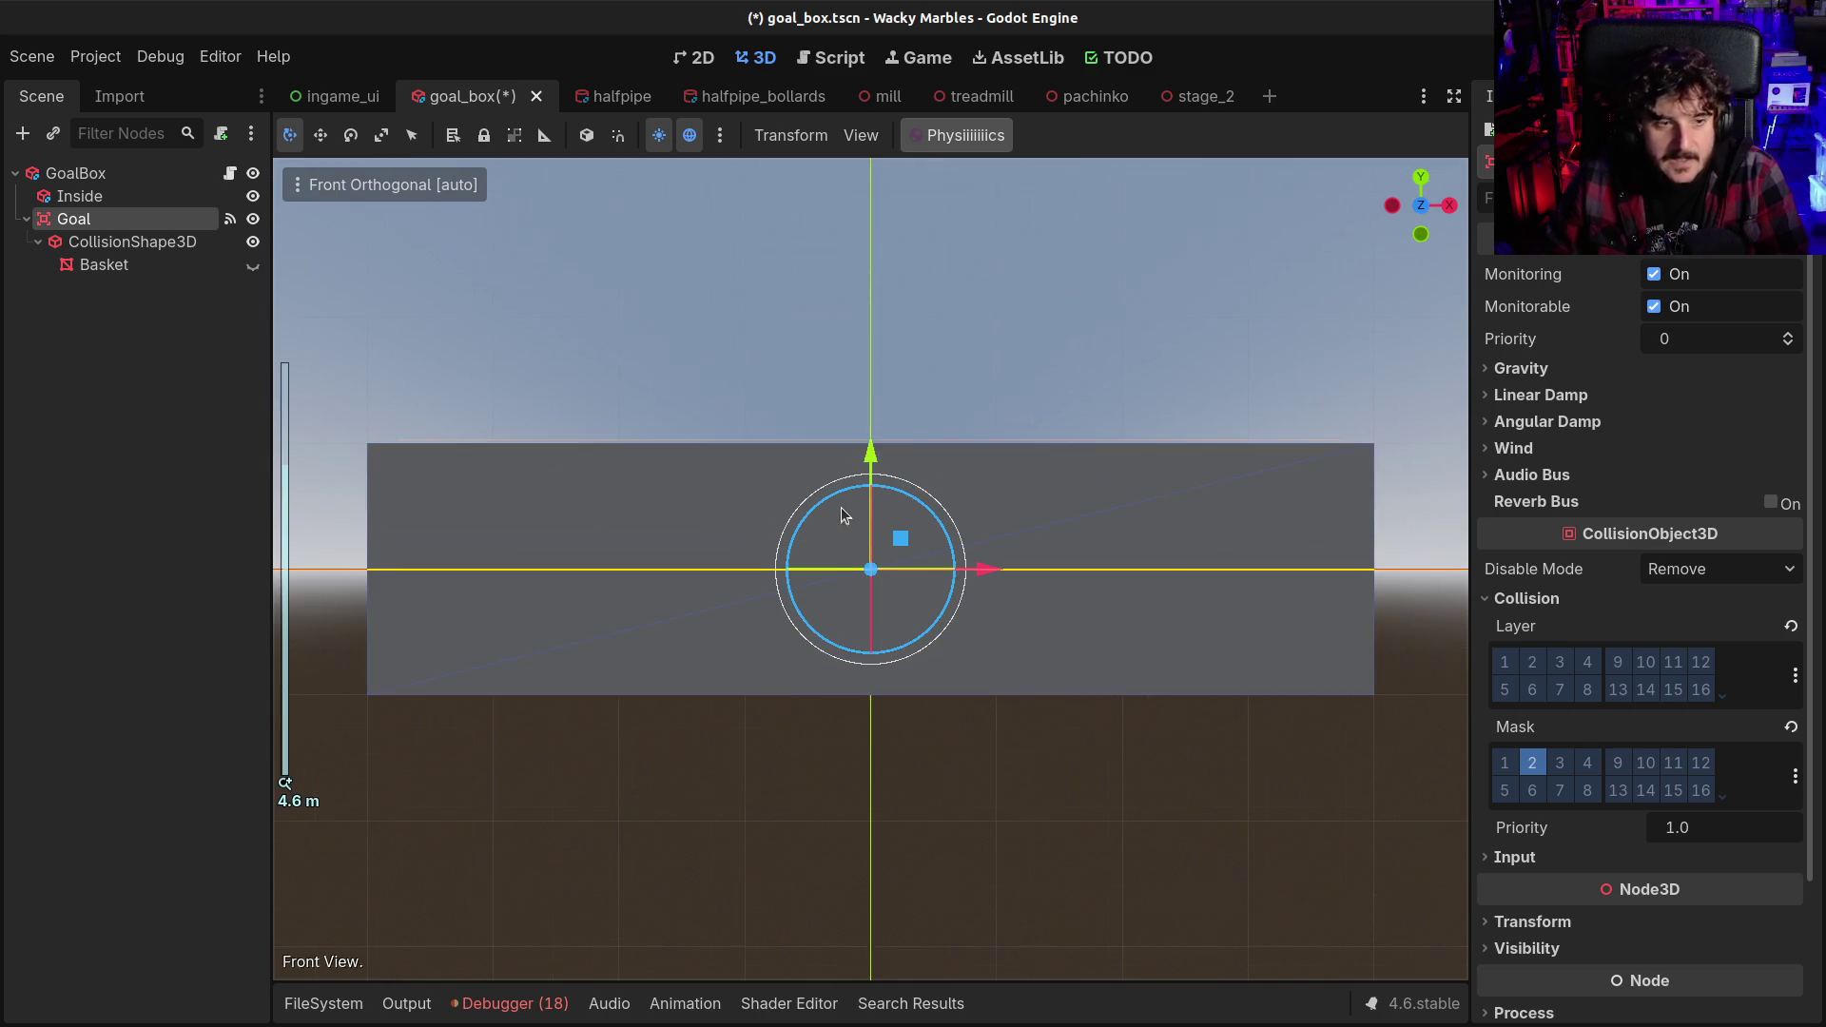
{"action": "scroll", "coordinate": [842, 515], "scroll_direction": "up", "scroll_amount": 2}
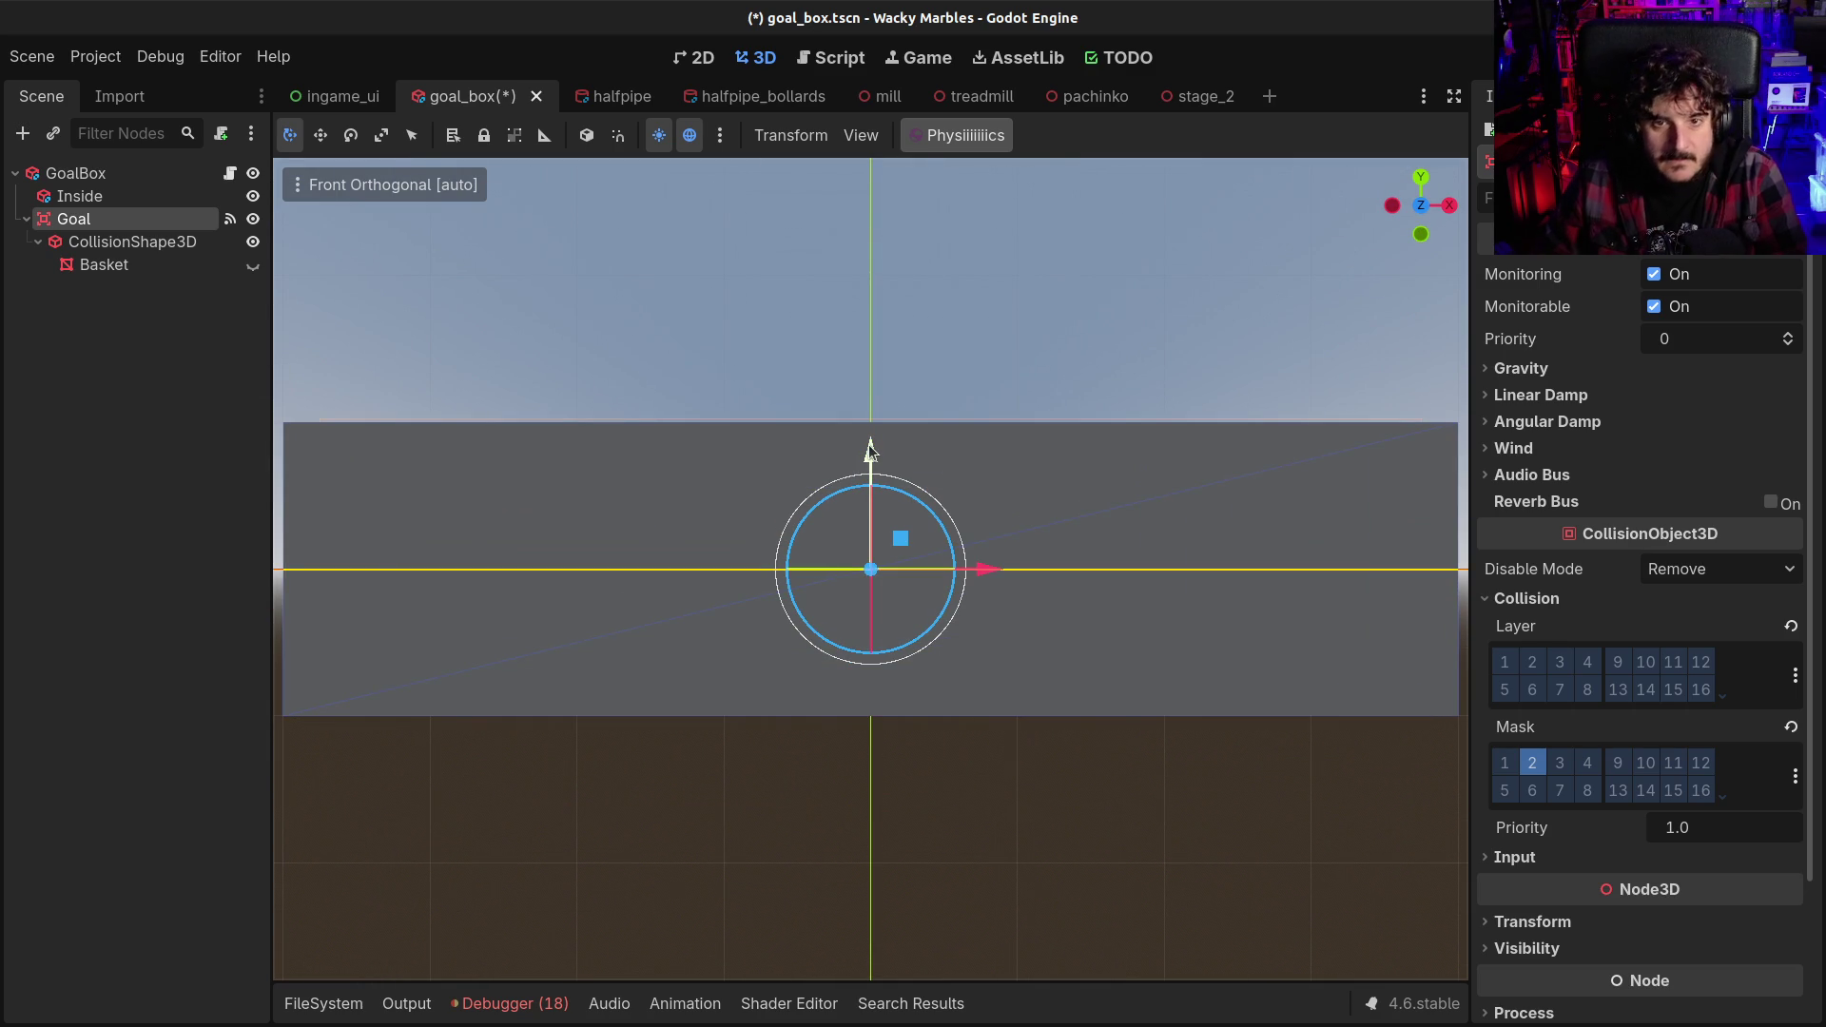
{"action": "mouse_move", "coordinate": [871, 451]}
{"action": "left_mouse_down"}
{"action": "mouse_move", "coordinate": [872, 433]}
{"action": "mouse_move", "coordinate": [745, 570]}
{"action": "mouse_move", "coordinate": [653, 569]}
{"action": "left_mouse_up"}
{"action": "key", "text": "Escape"}
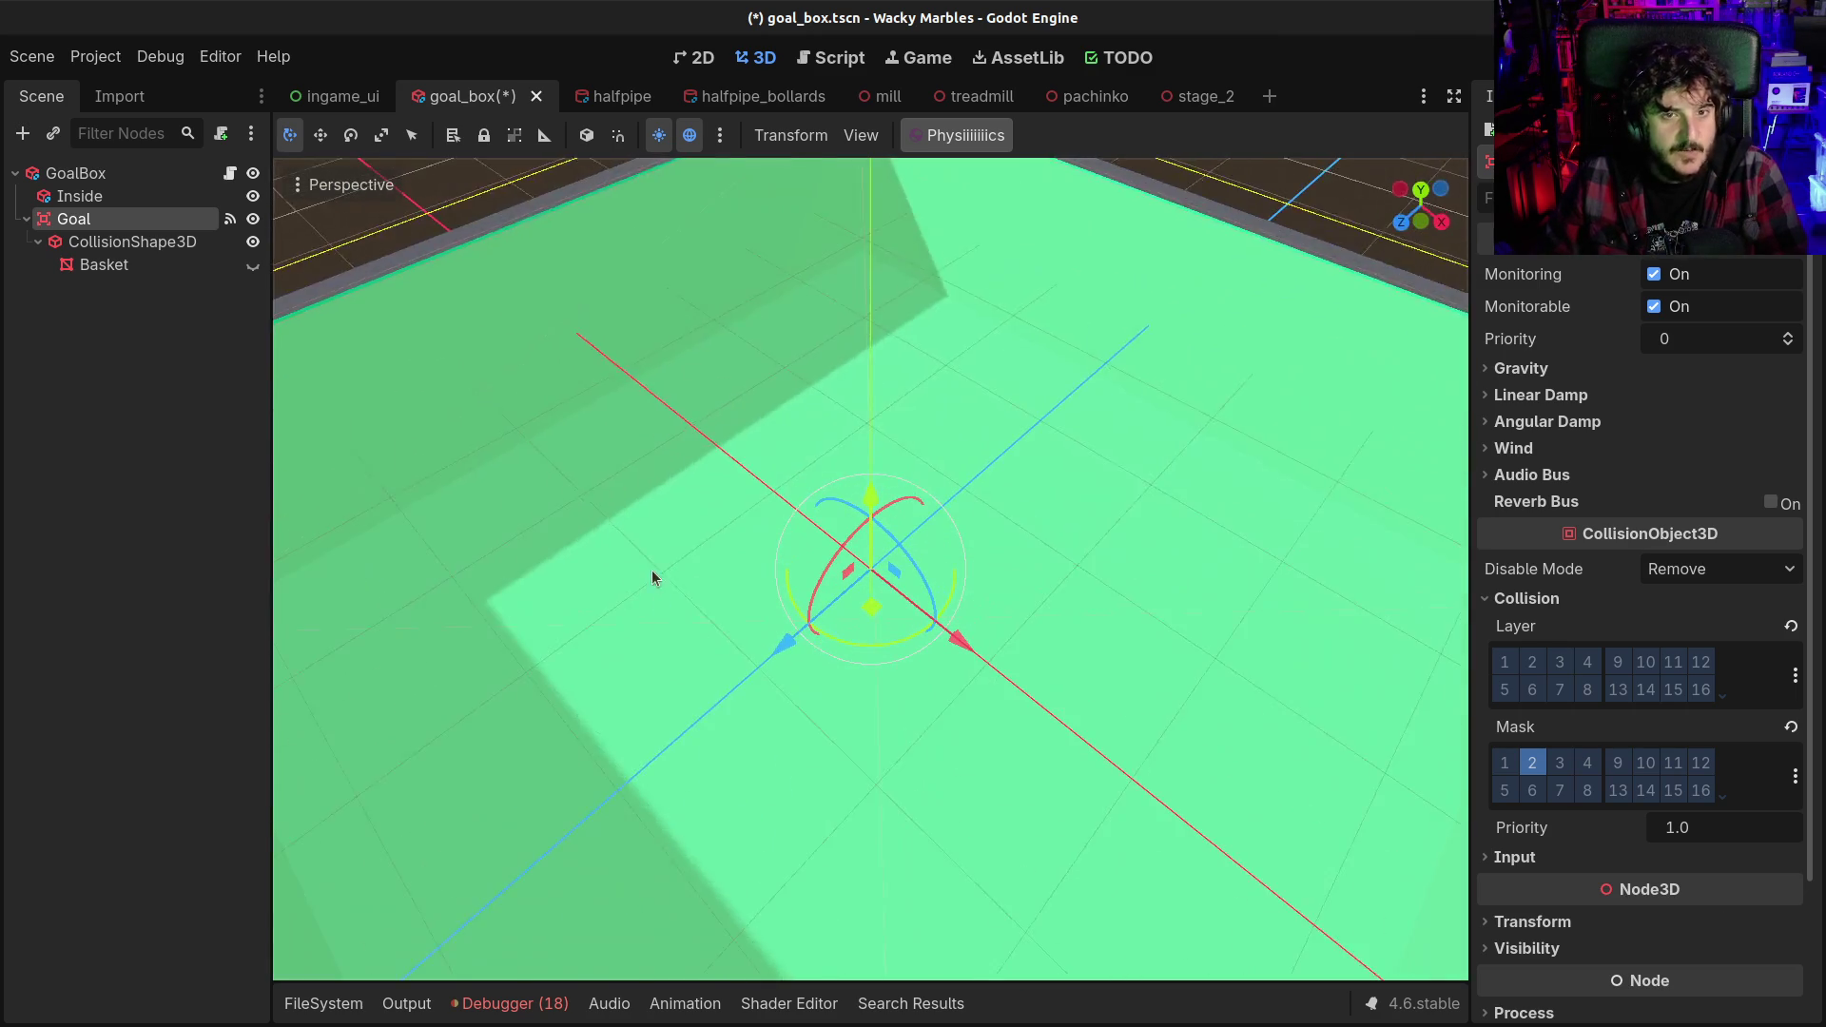
- Select GoalBox to inspect its 8 × 2 × 8 m CSGBox3D properties
{"action": "scroll", "coordinate": [652, 561], "scroll_direction": "up", "scroll_amount": 2}
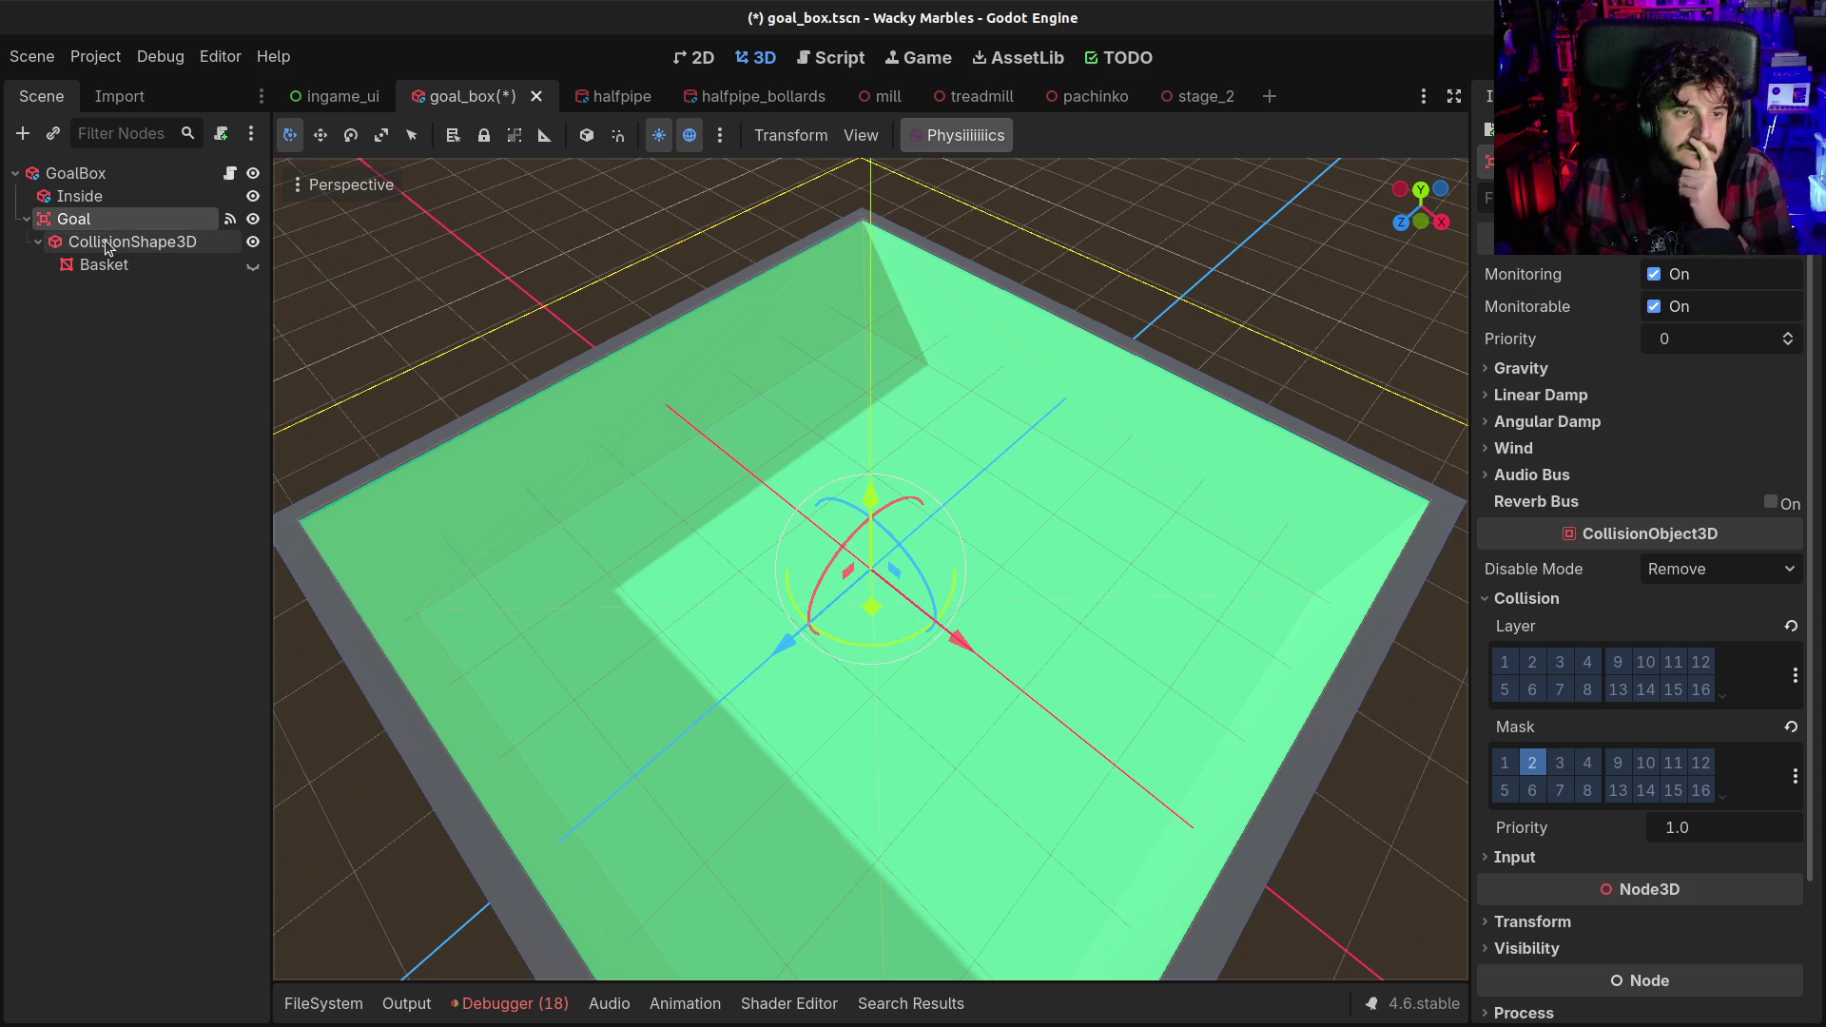
{"action": "left_click", "coordinate": [82, 173]}
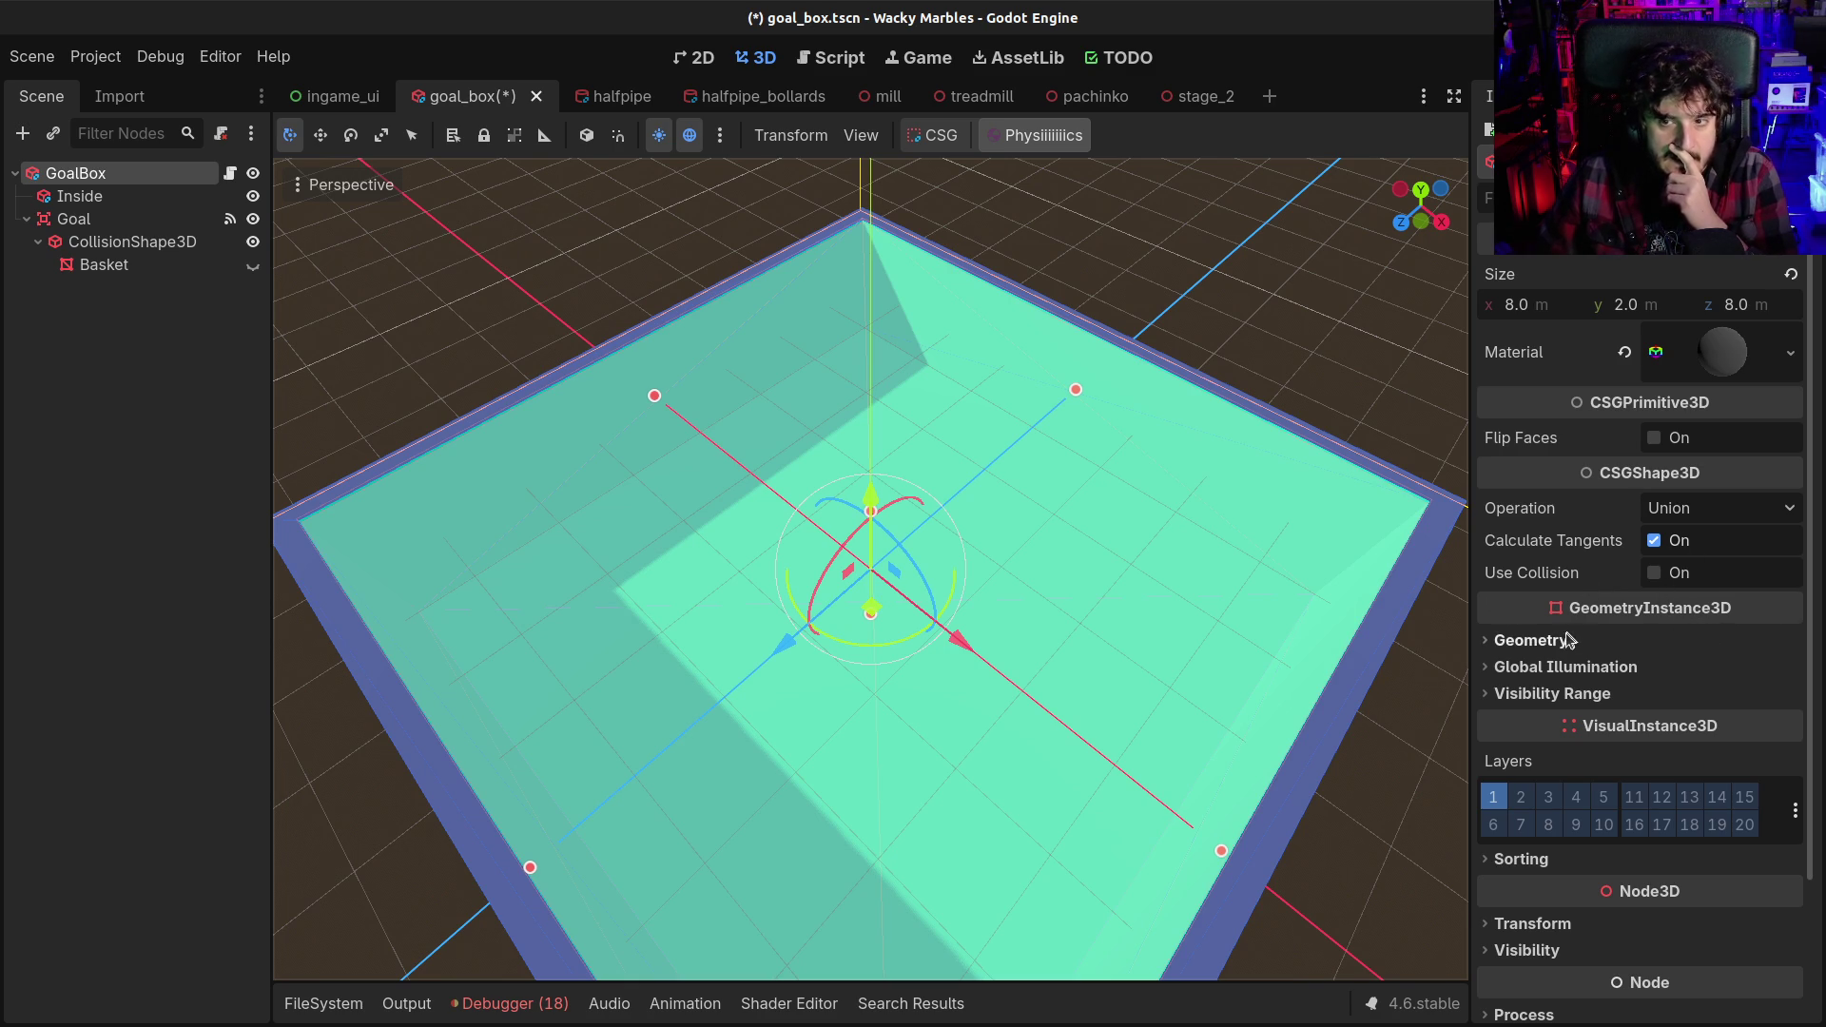
{"action": "left_click", "coordinate": [1698, 571]}
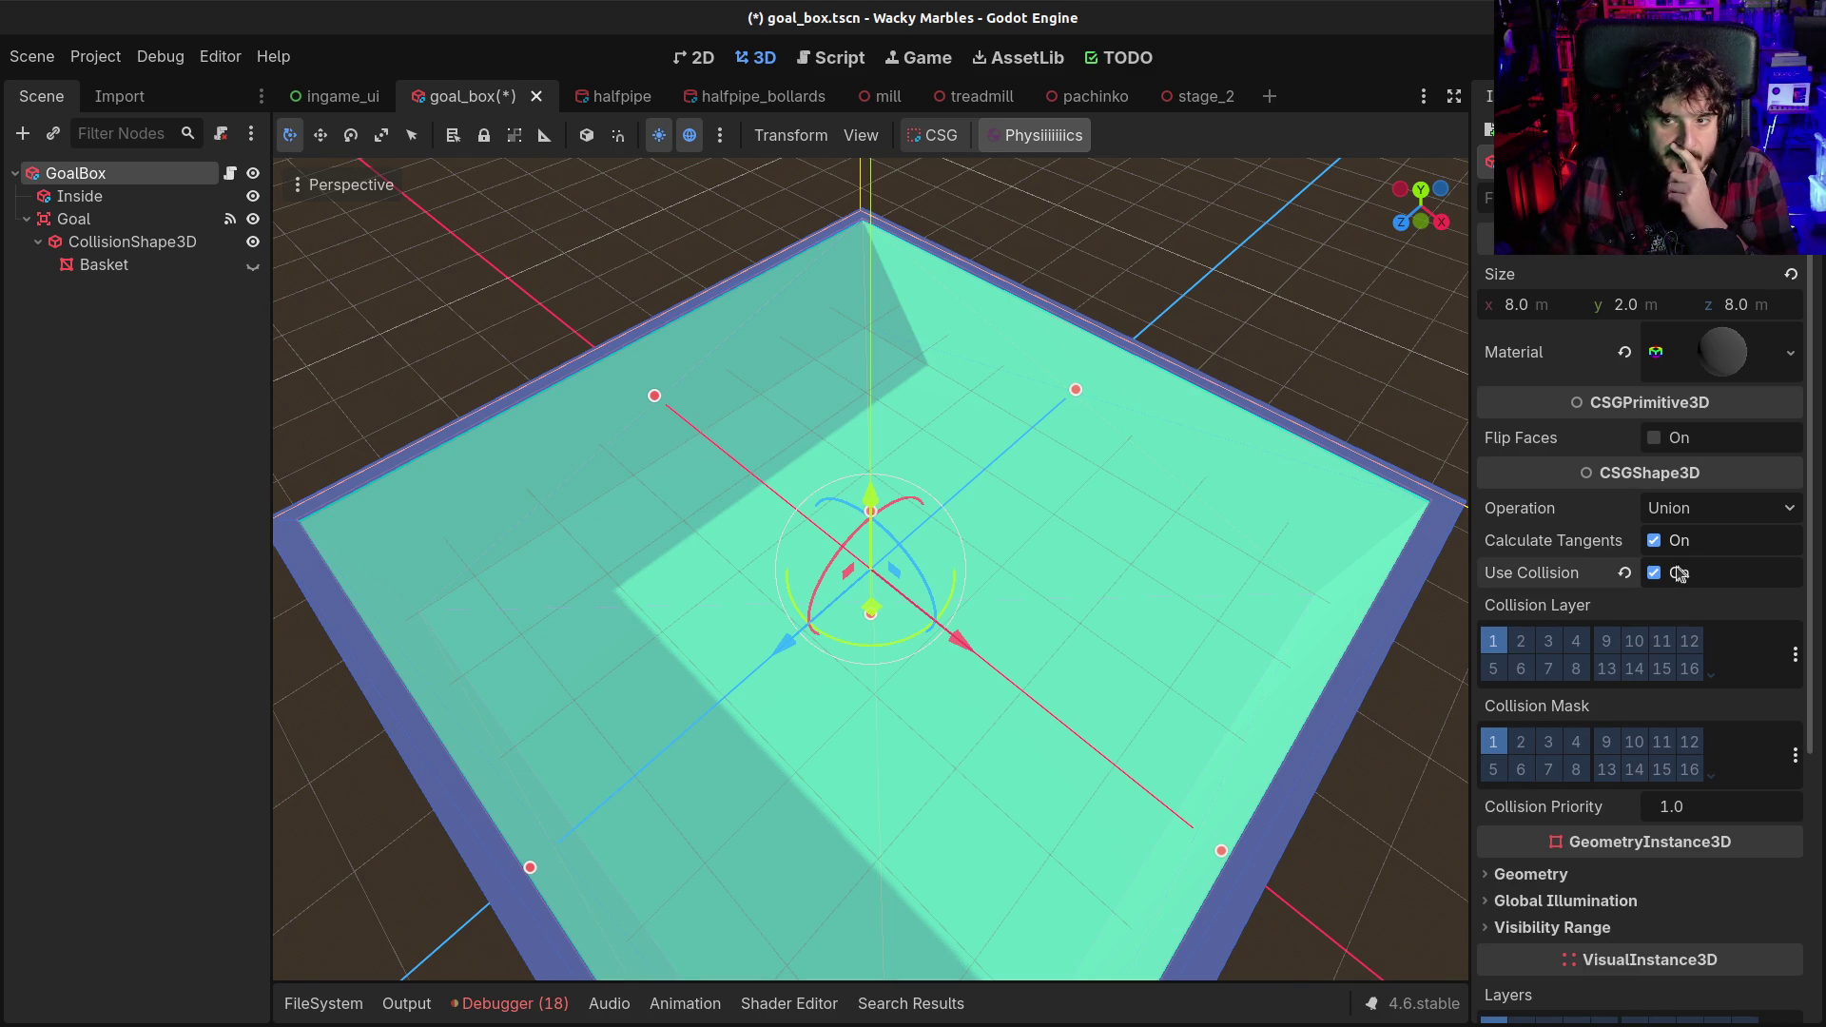
{"action": "left_click", "coordinate": [1679, 572]}
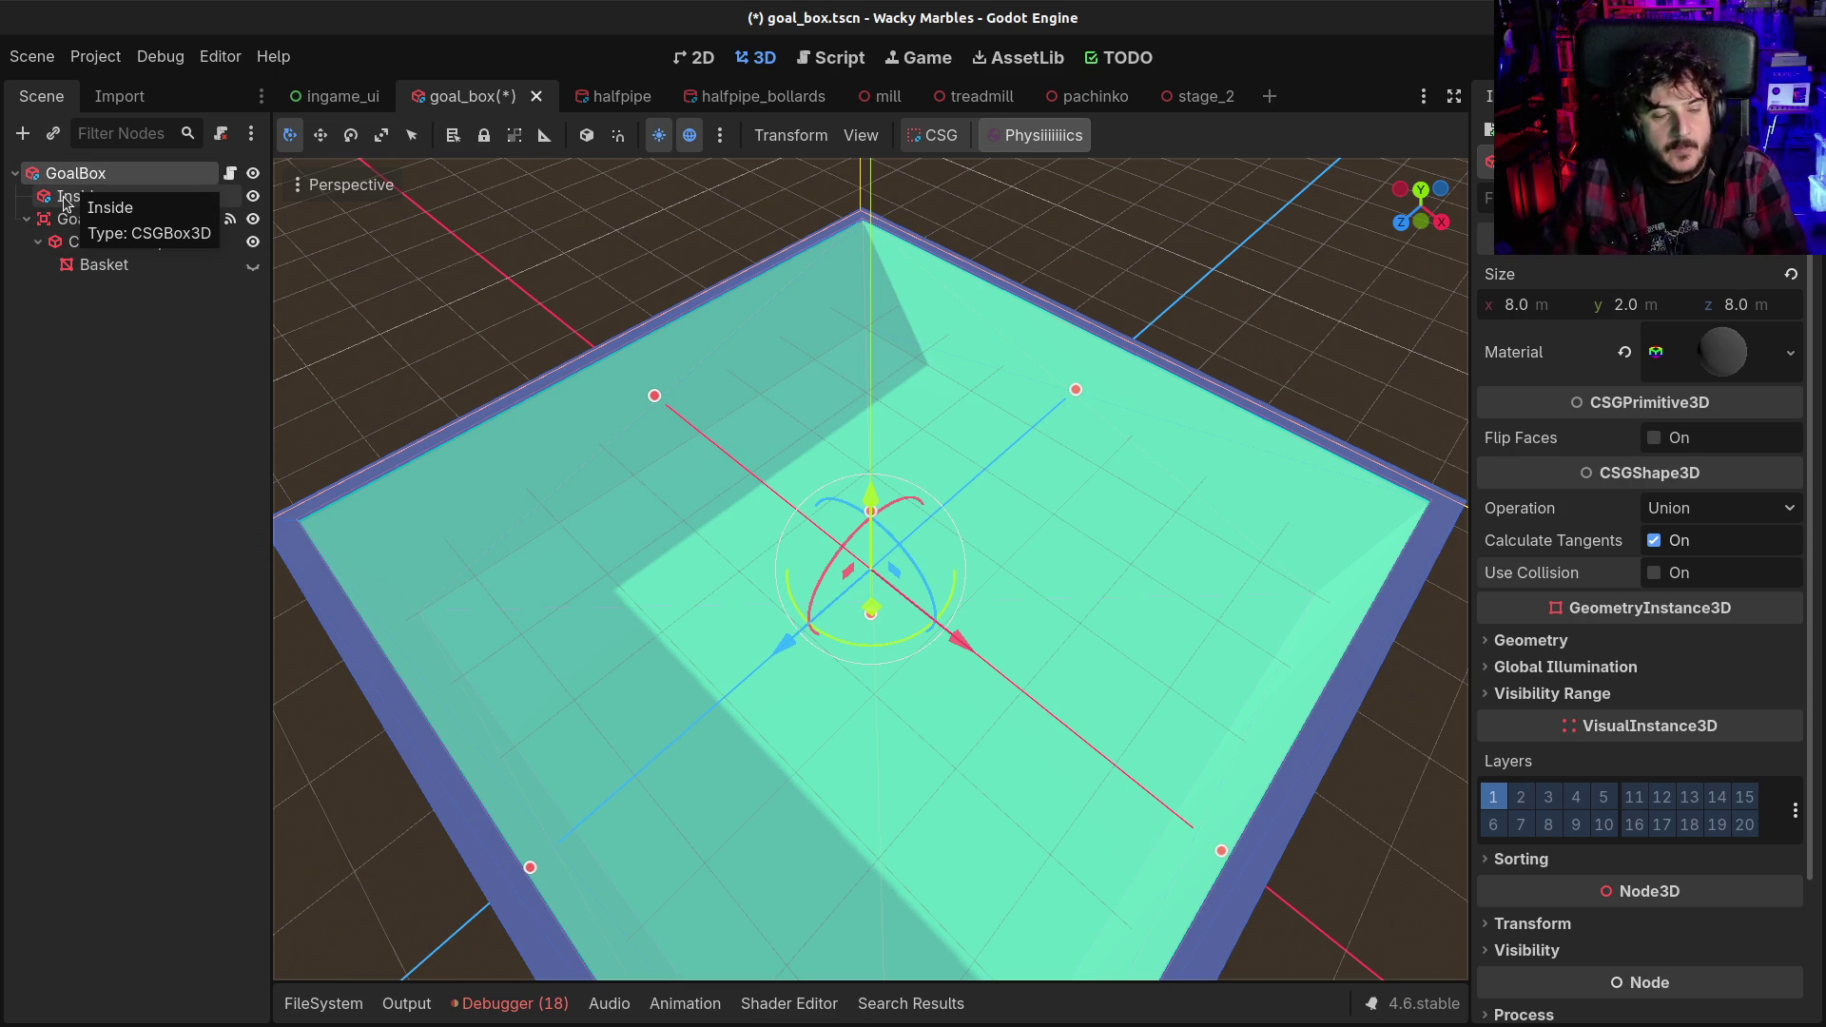
- Add a StaticBody3D to the GoalBox scene and rename it Bottom
{"action": "left_click", "coordinate": [23, 133]}
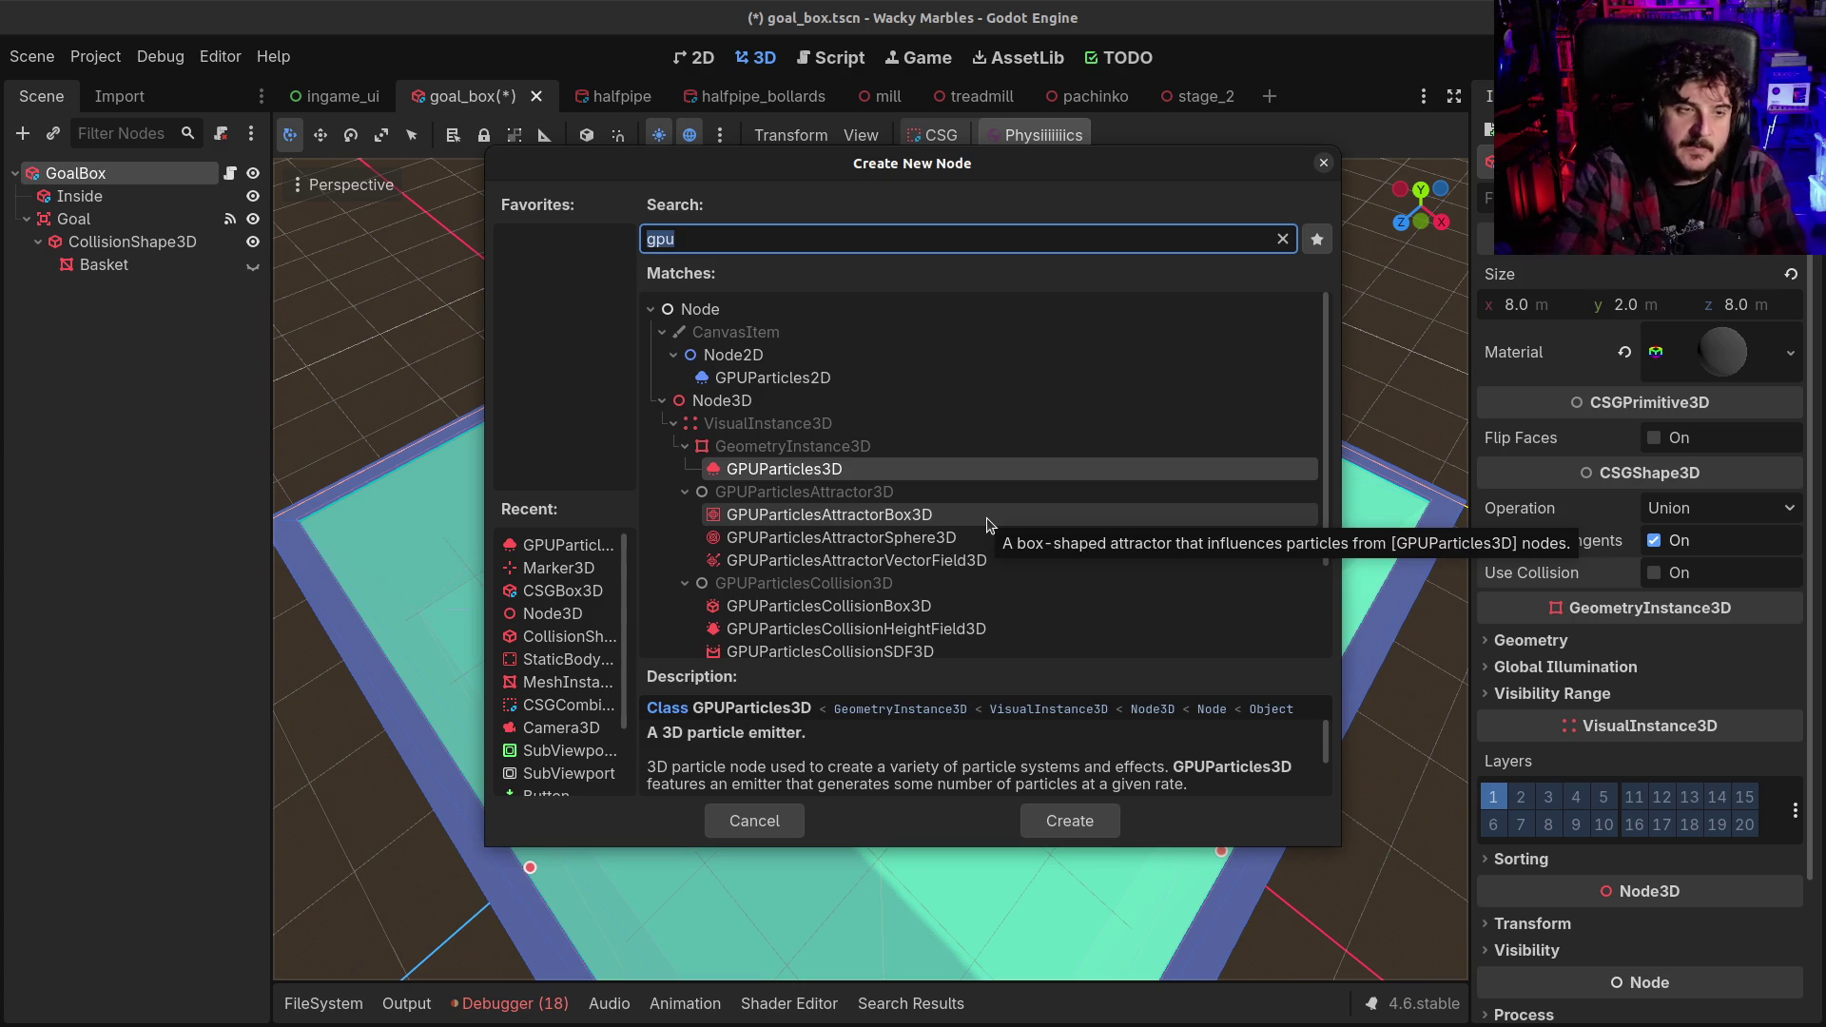
{"action": "type", "text": "coll"}
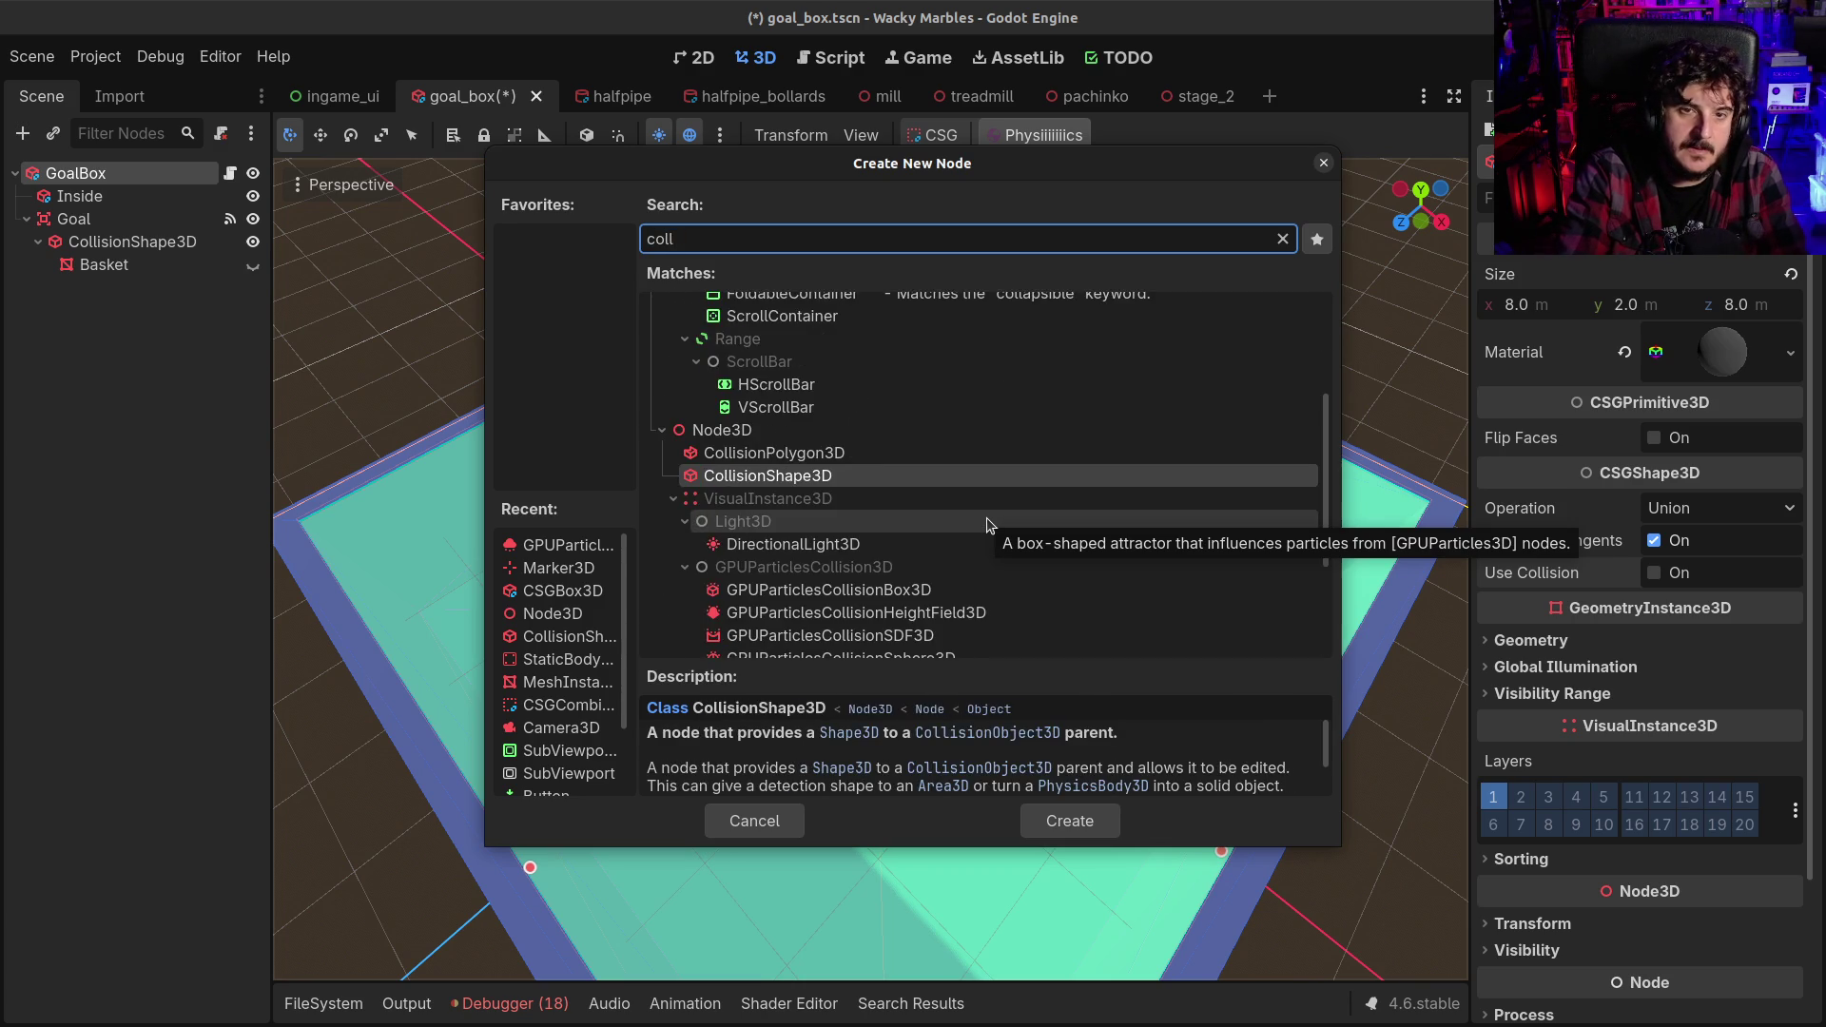
{"action": "key", "text": "BackSpace"}
{"action": "key", "text": "BackSpace"}
{"action": "key", "text": "BackSpace"}
{"action": "type", "text": "static"}
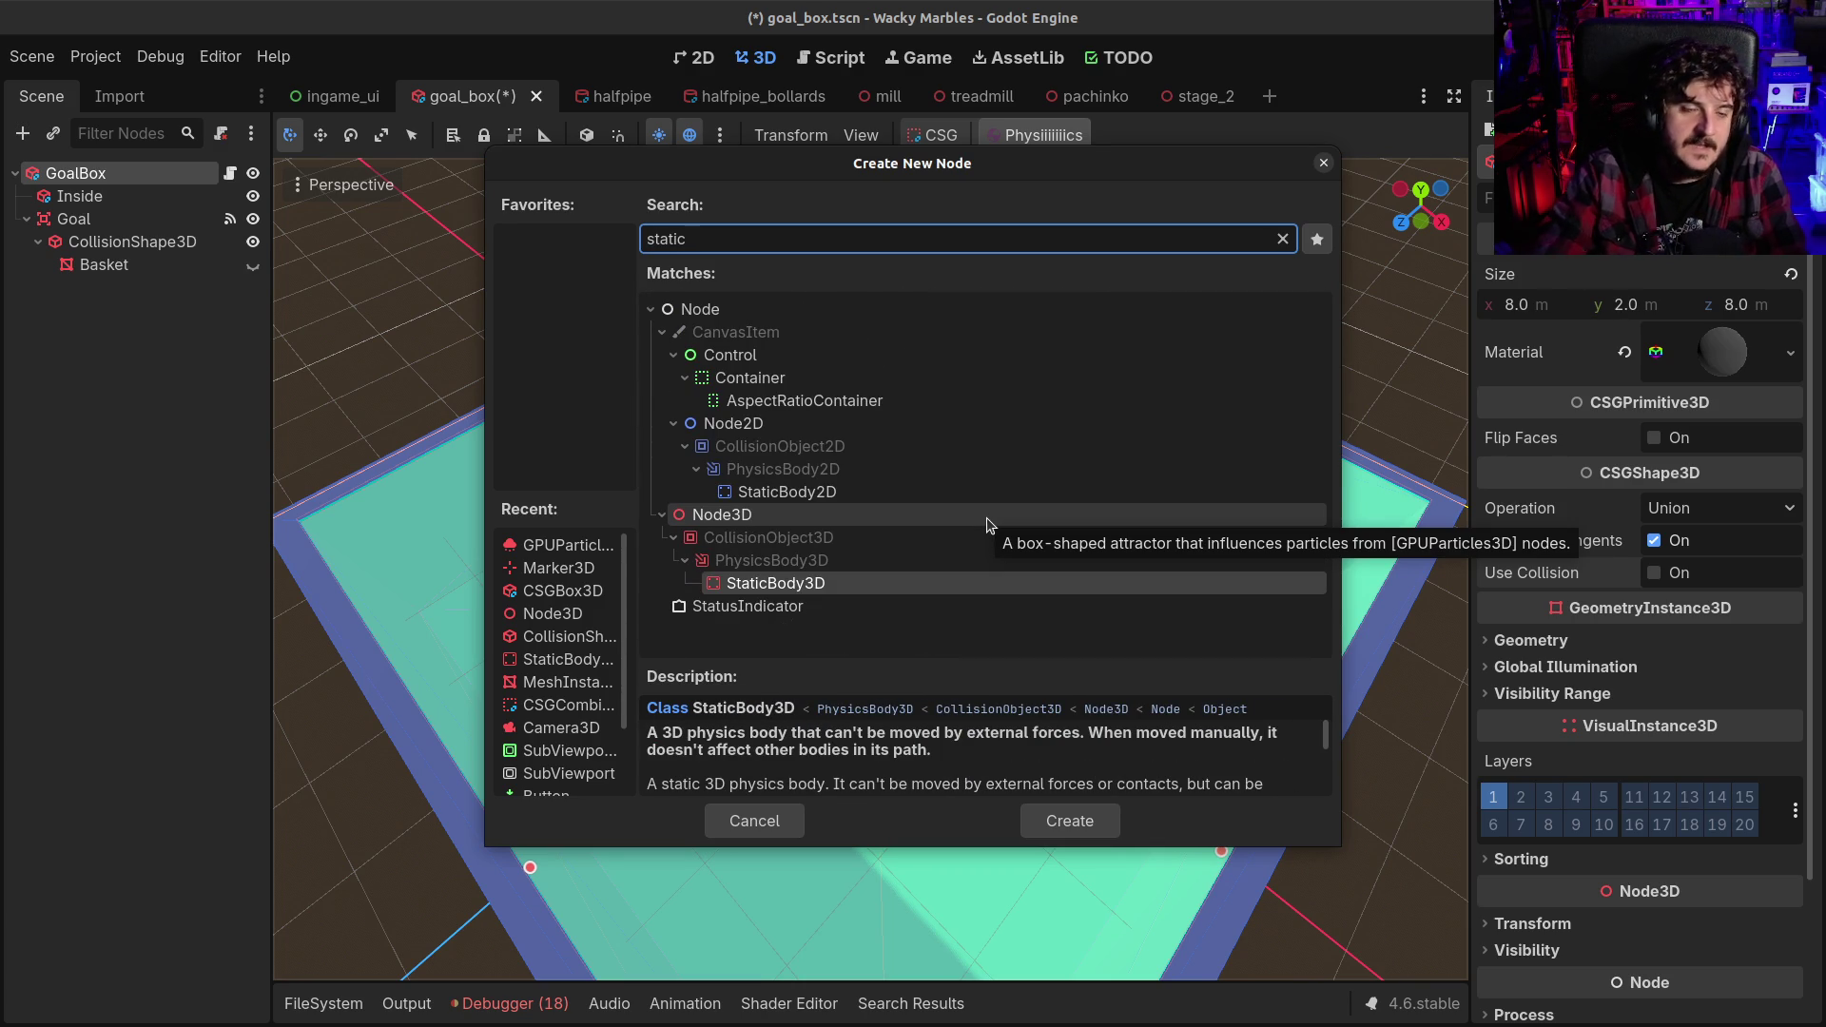
{"action": "key", "text": "Return"}
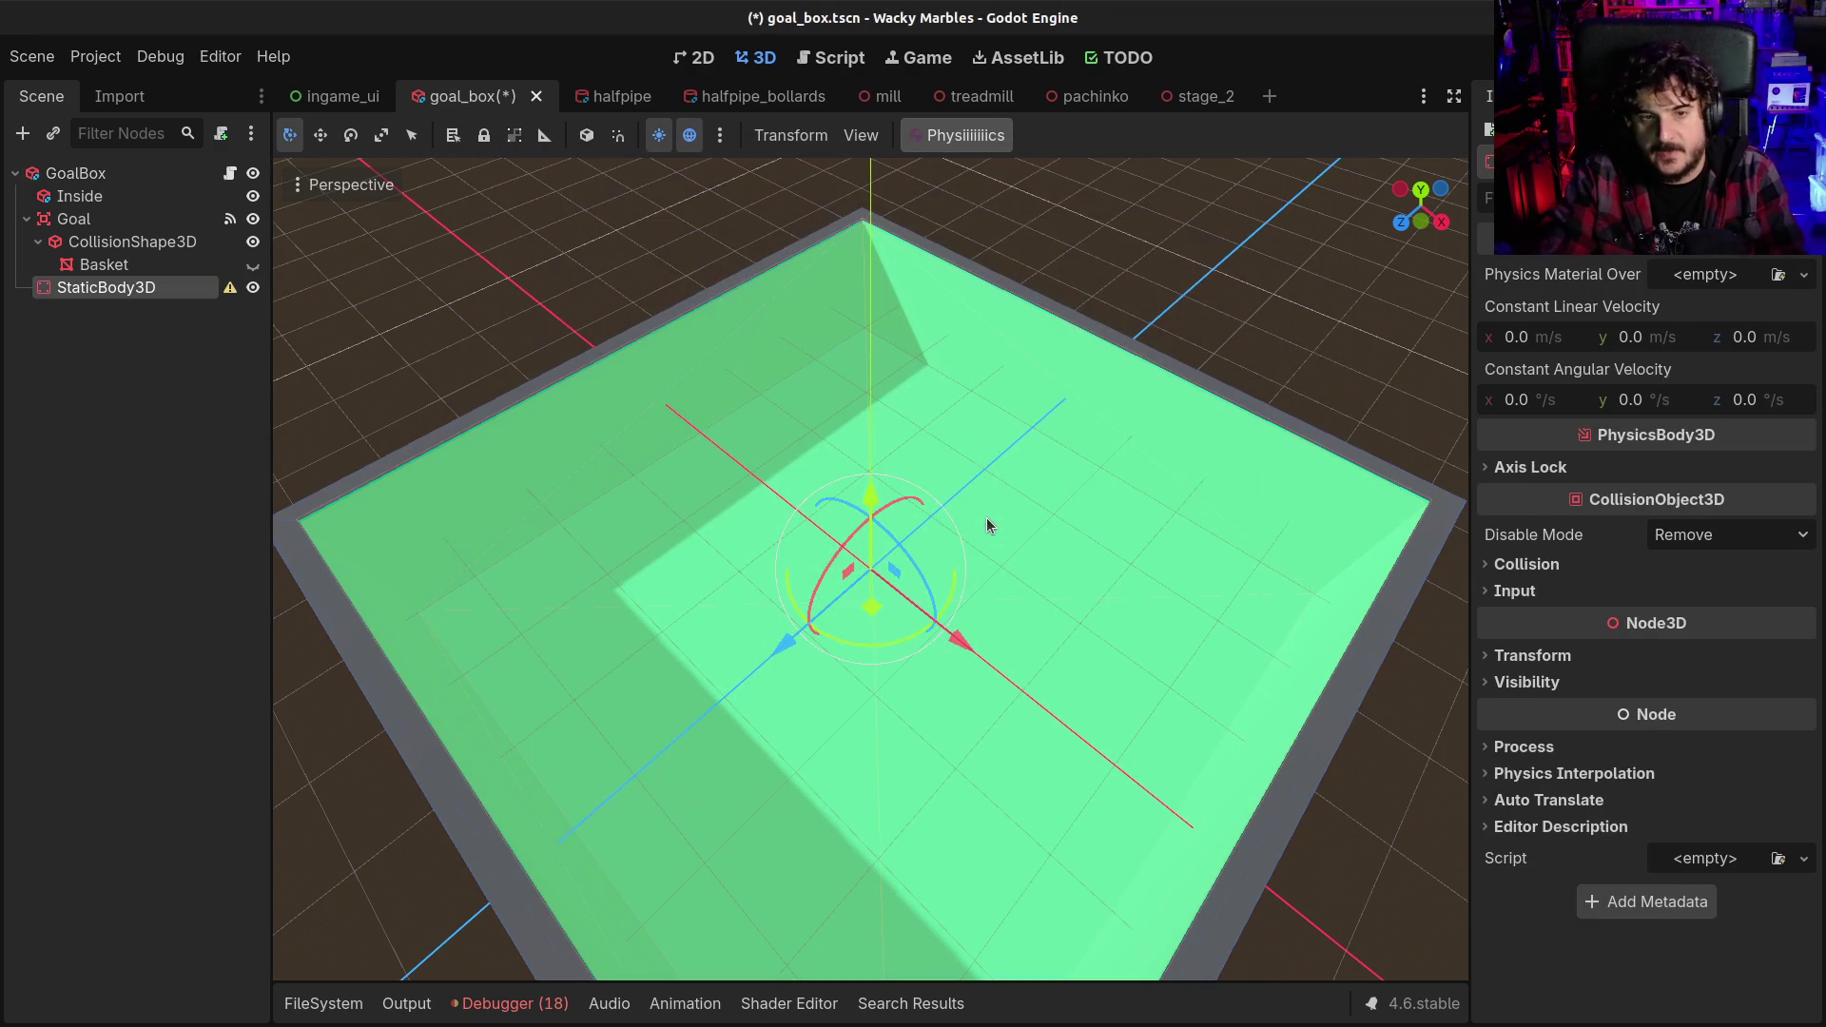
{"action": "double_click", "coordinate": [115, 290]}
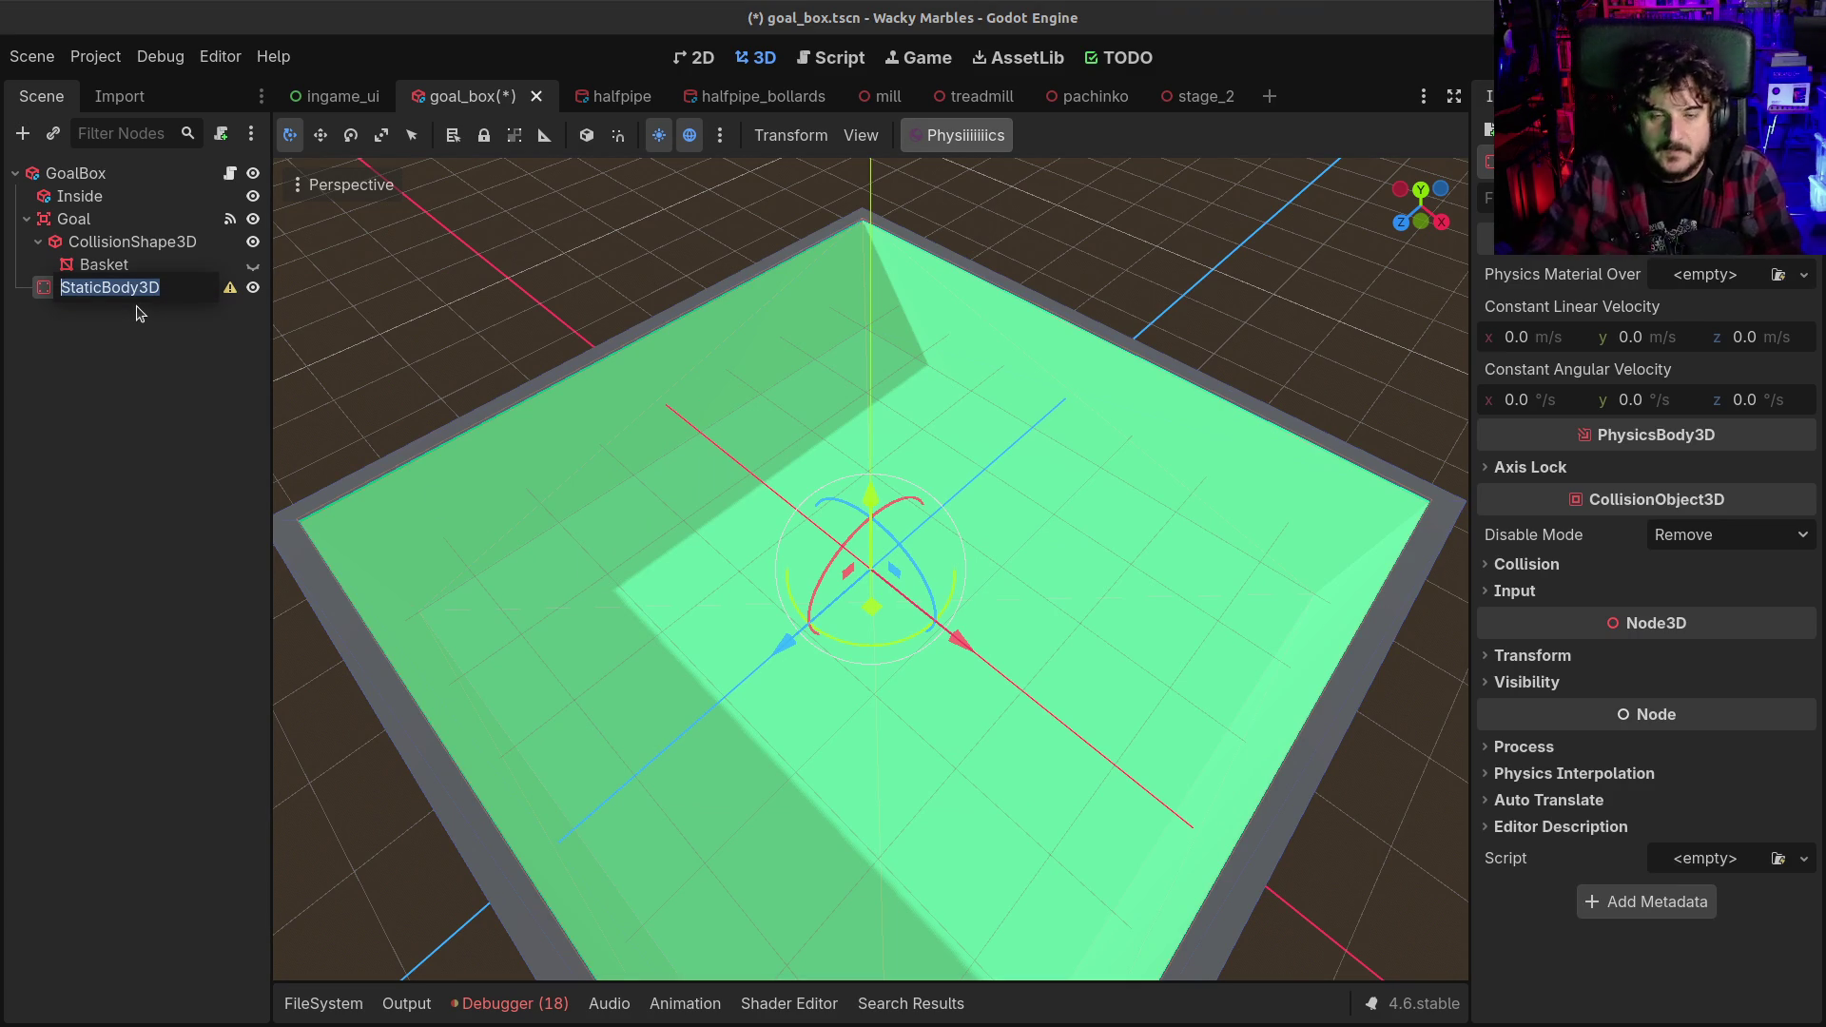
{"action": "type", "text": "Bottom"}
{"action": "key", "text": "Return"}
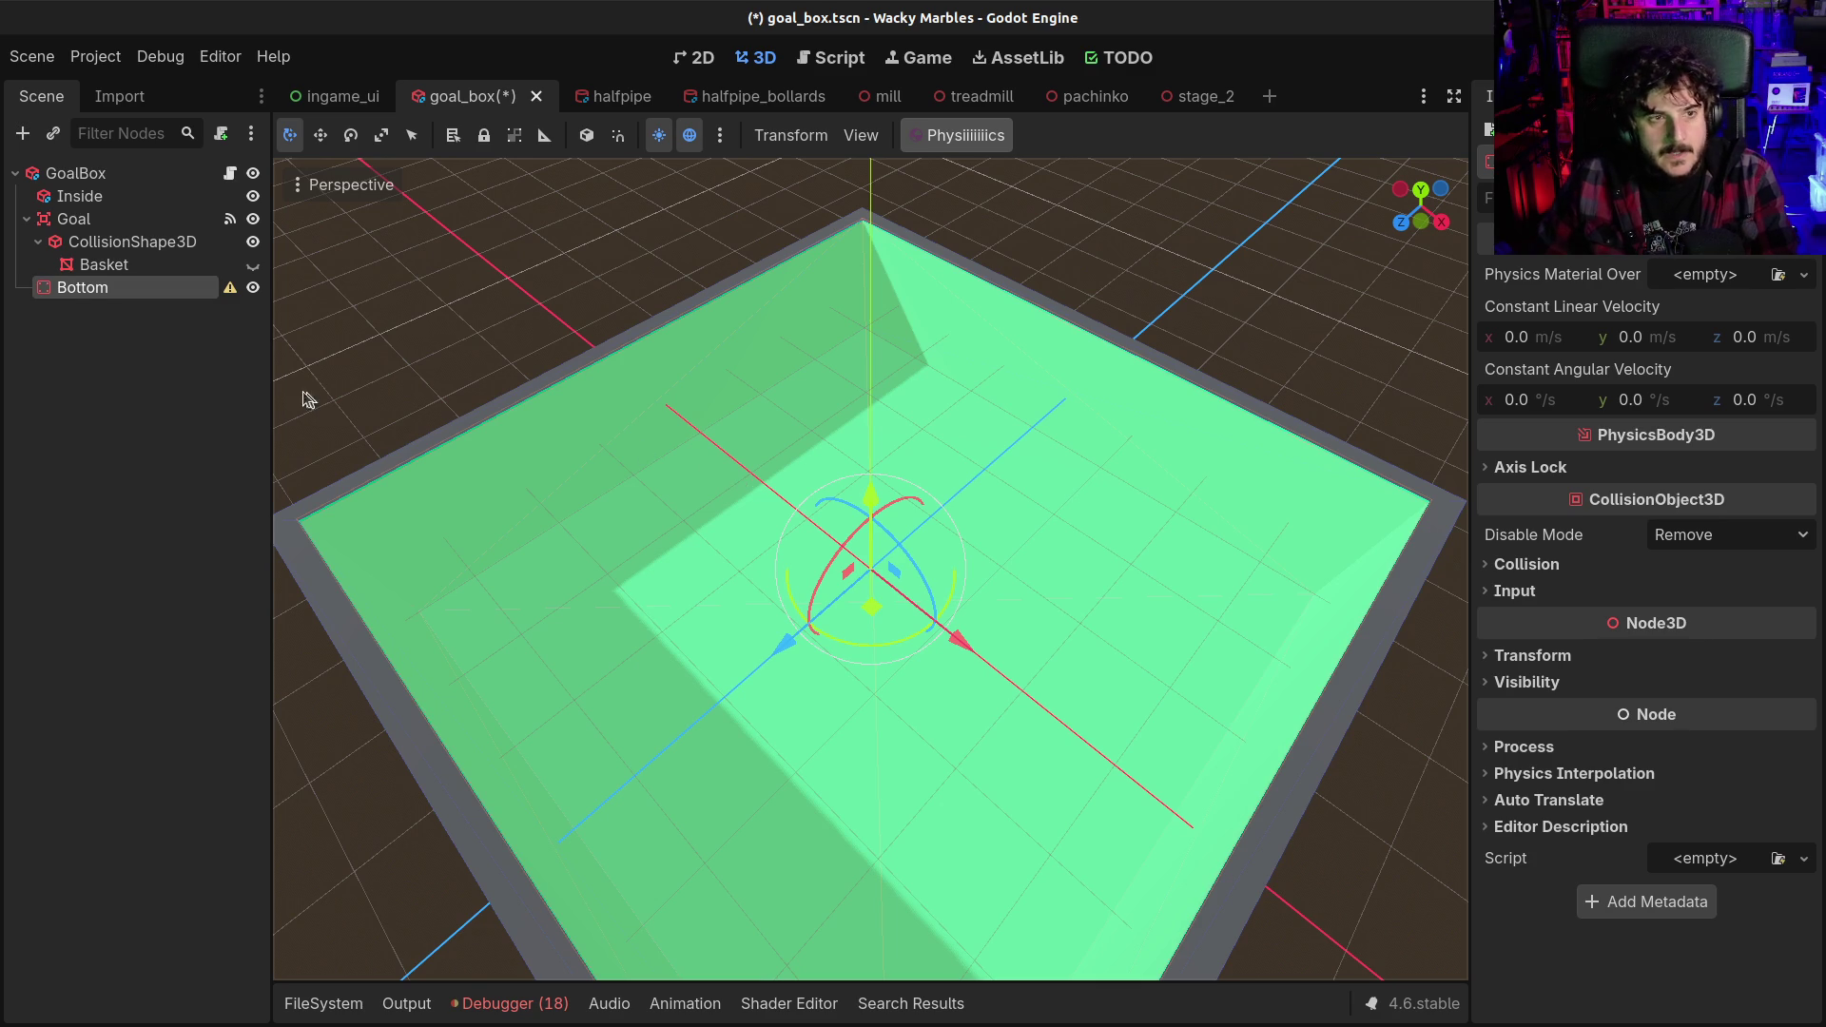
{"action": "key", "text": "ctrl+a"}
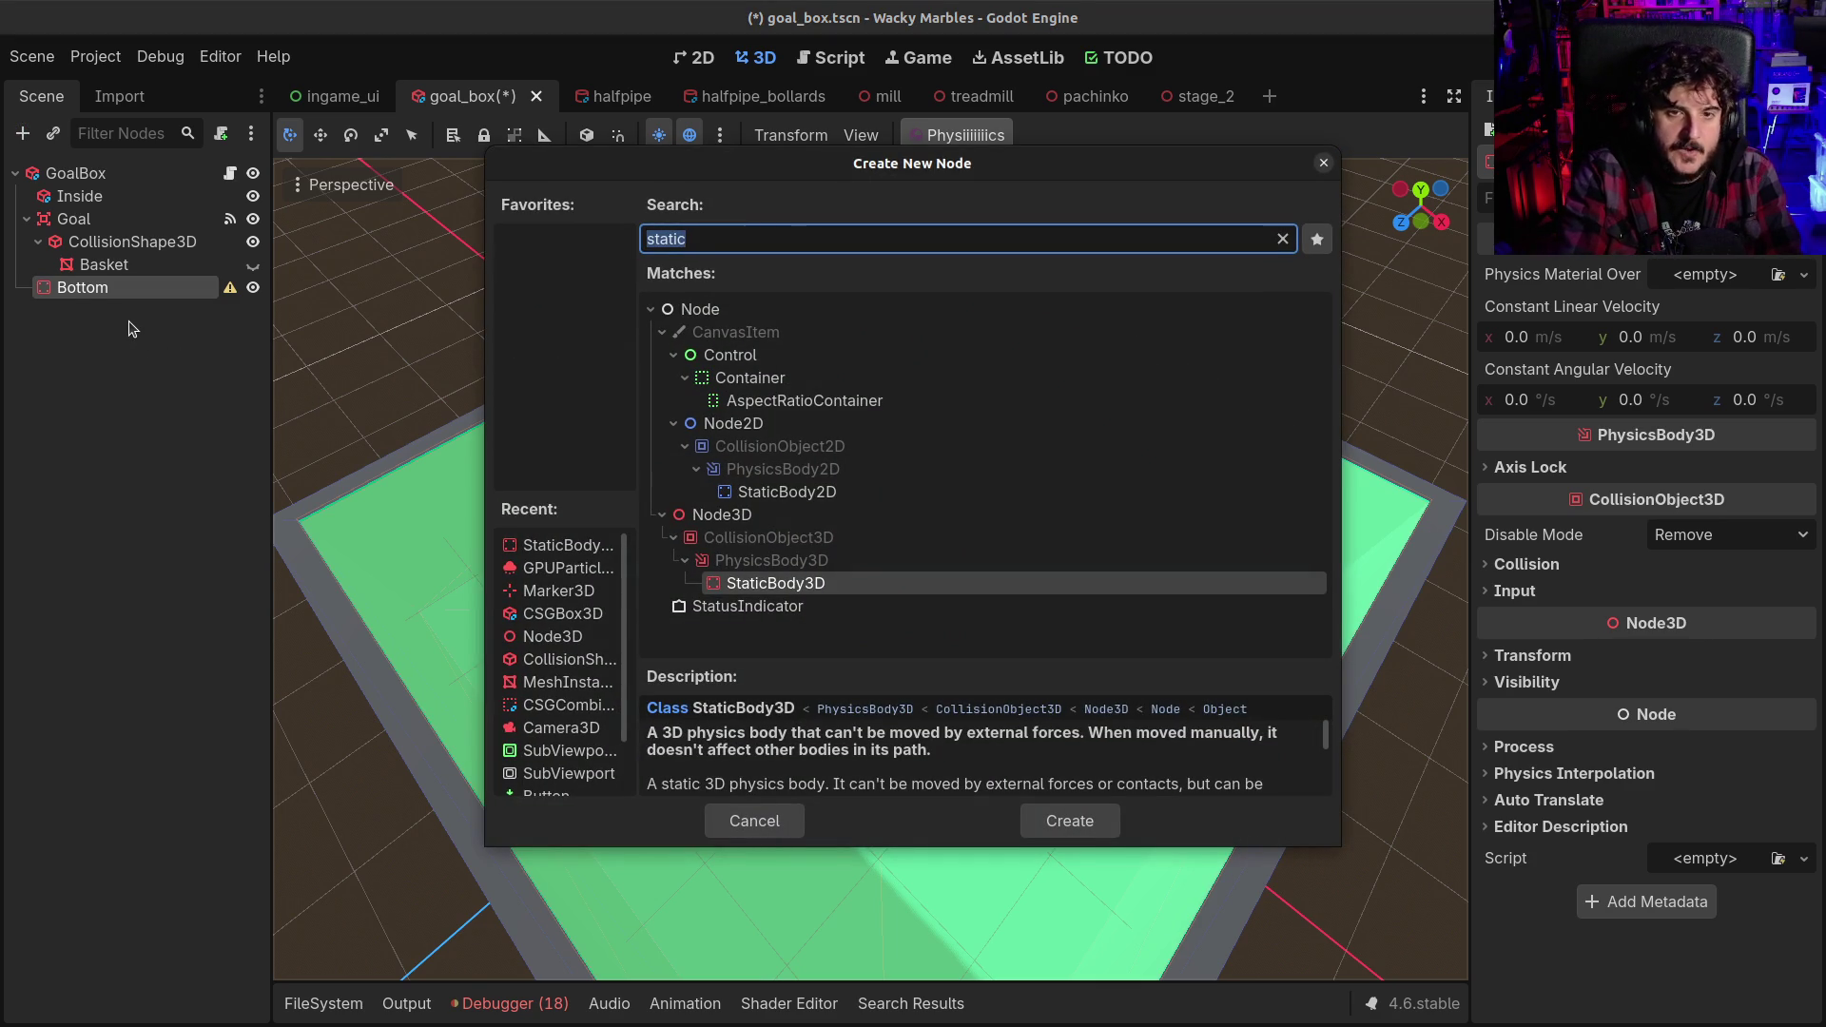
- Add a CollisionShape3D under Bottom and give it a BoxShape3D
{"action": "type", "text": "colli"}
{"action": "key", "text": "Return"}
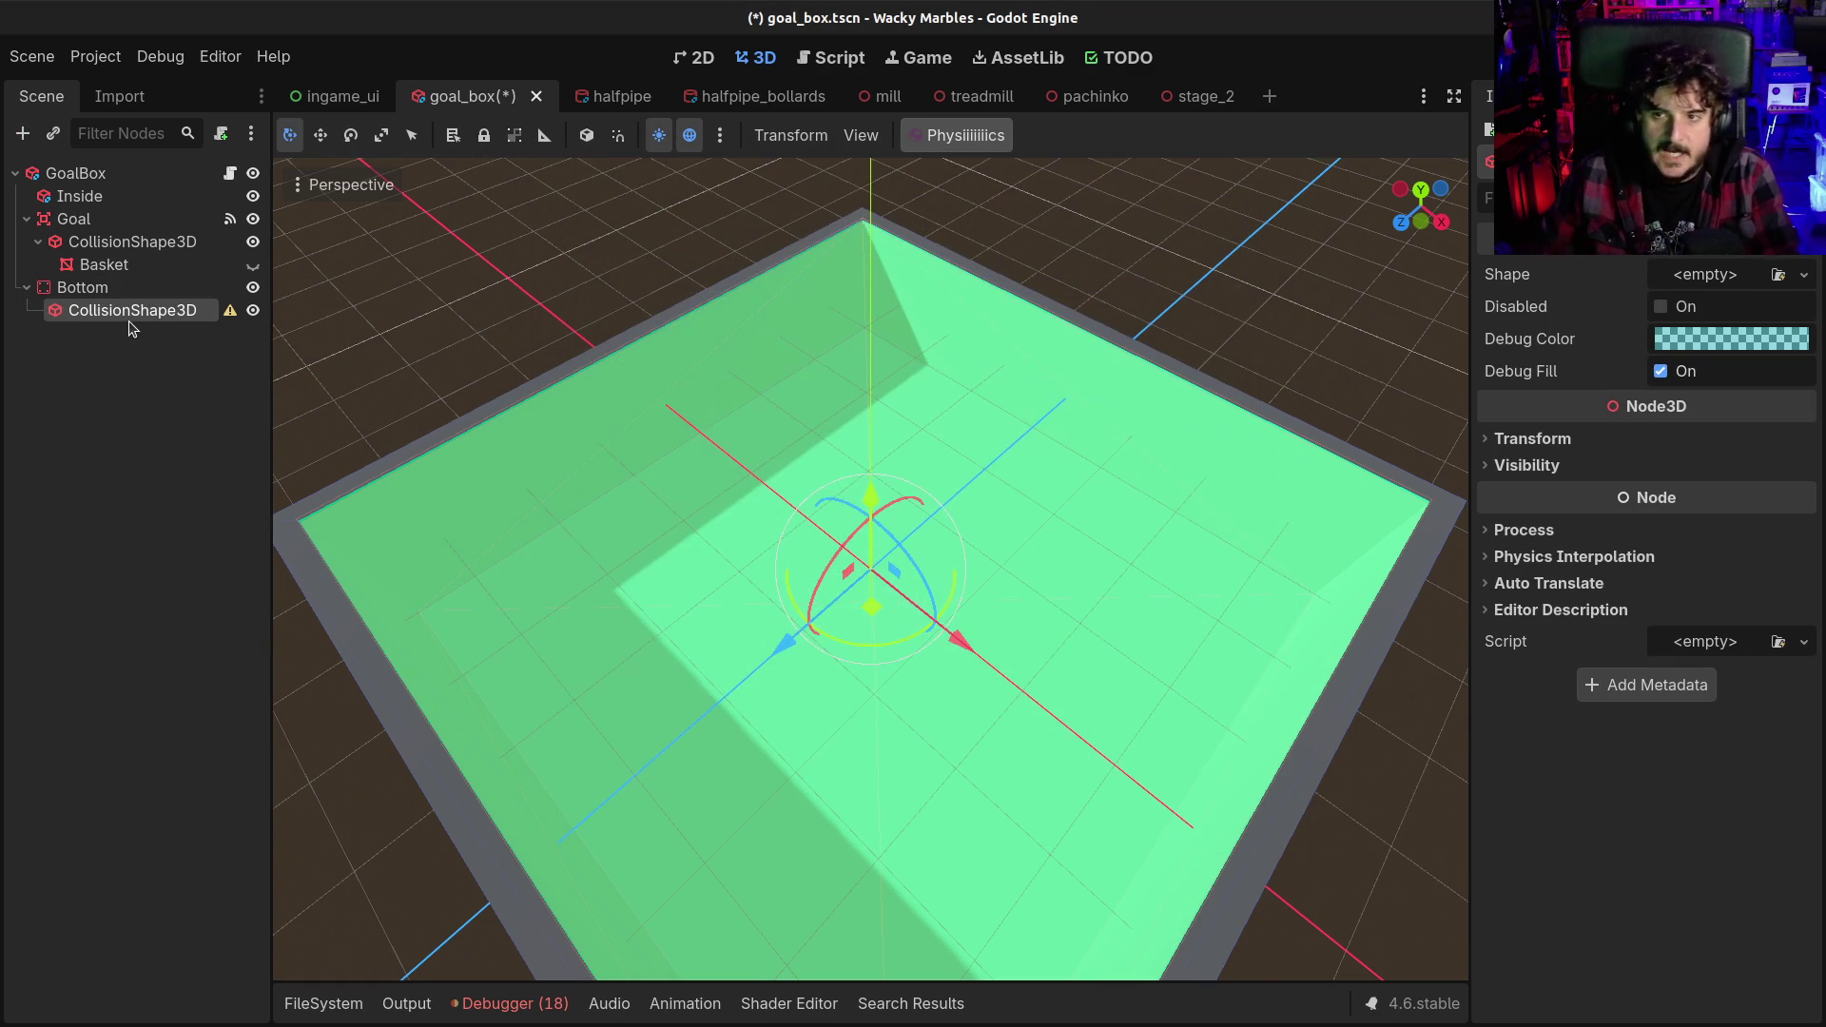
{"action": "left_click", "coordinate": [1804, 275]}
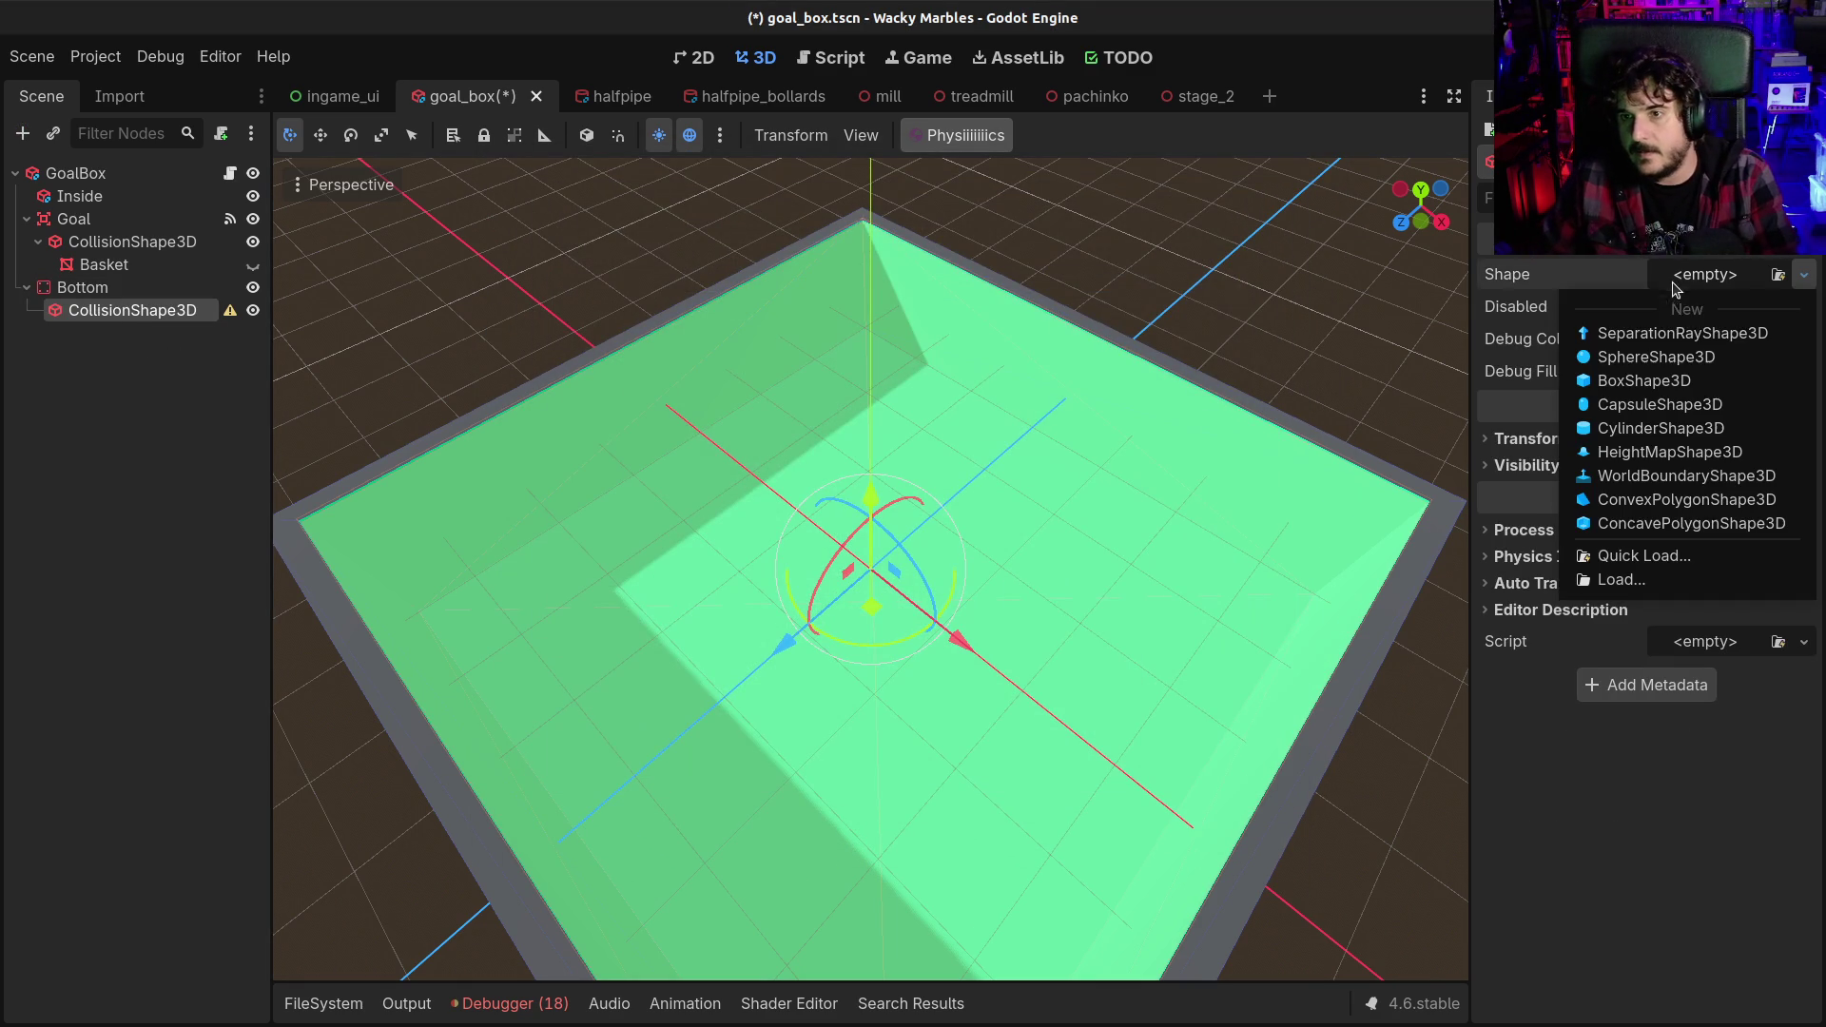
{"action": "left_click", "coordinate": [1668, 385]}
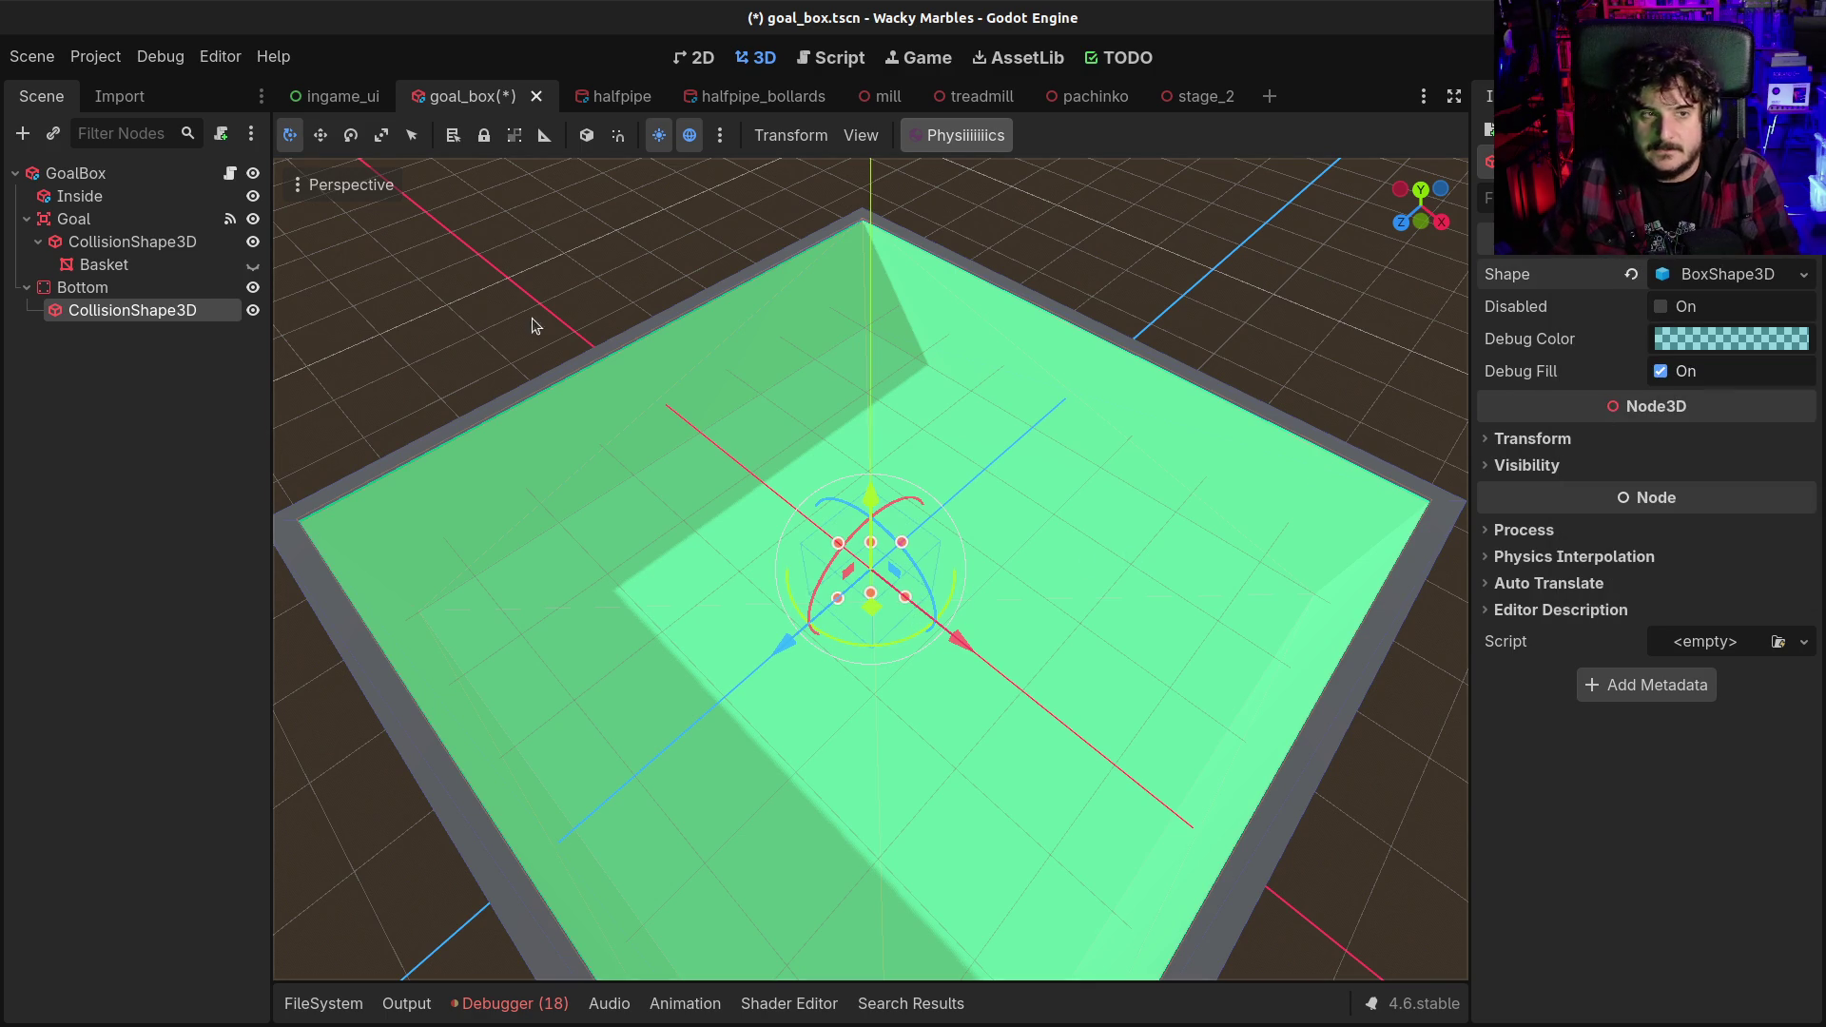
{"action": "left_click", "coordinate": [1725, 282]}
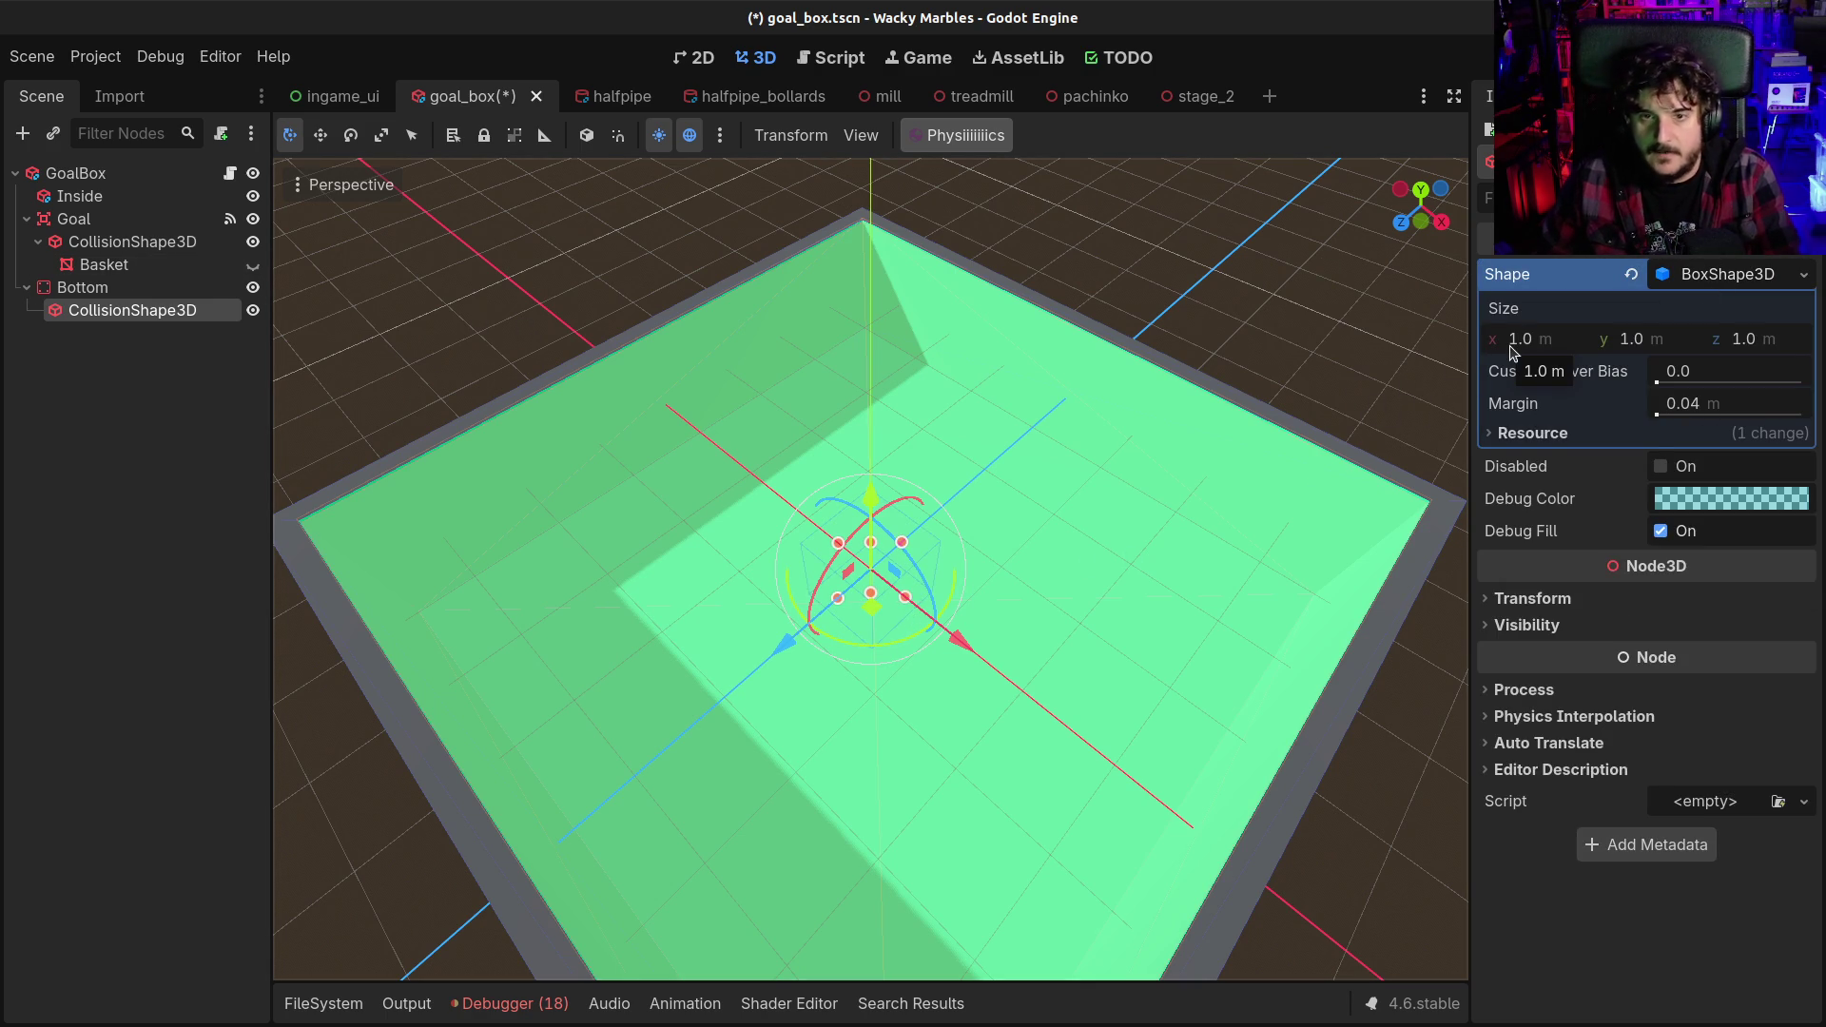
- Check GoalBox's size for reference, try an 8 m box size, then revert it
{"action": "left_click", "coordinate": [78, 175]}
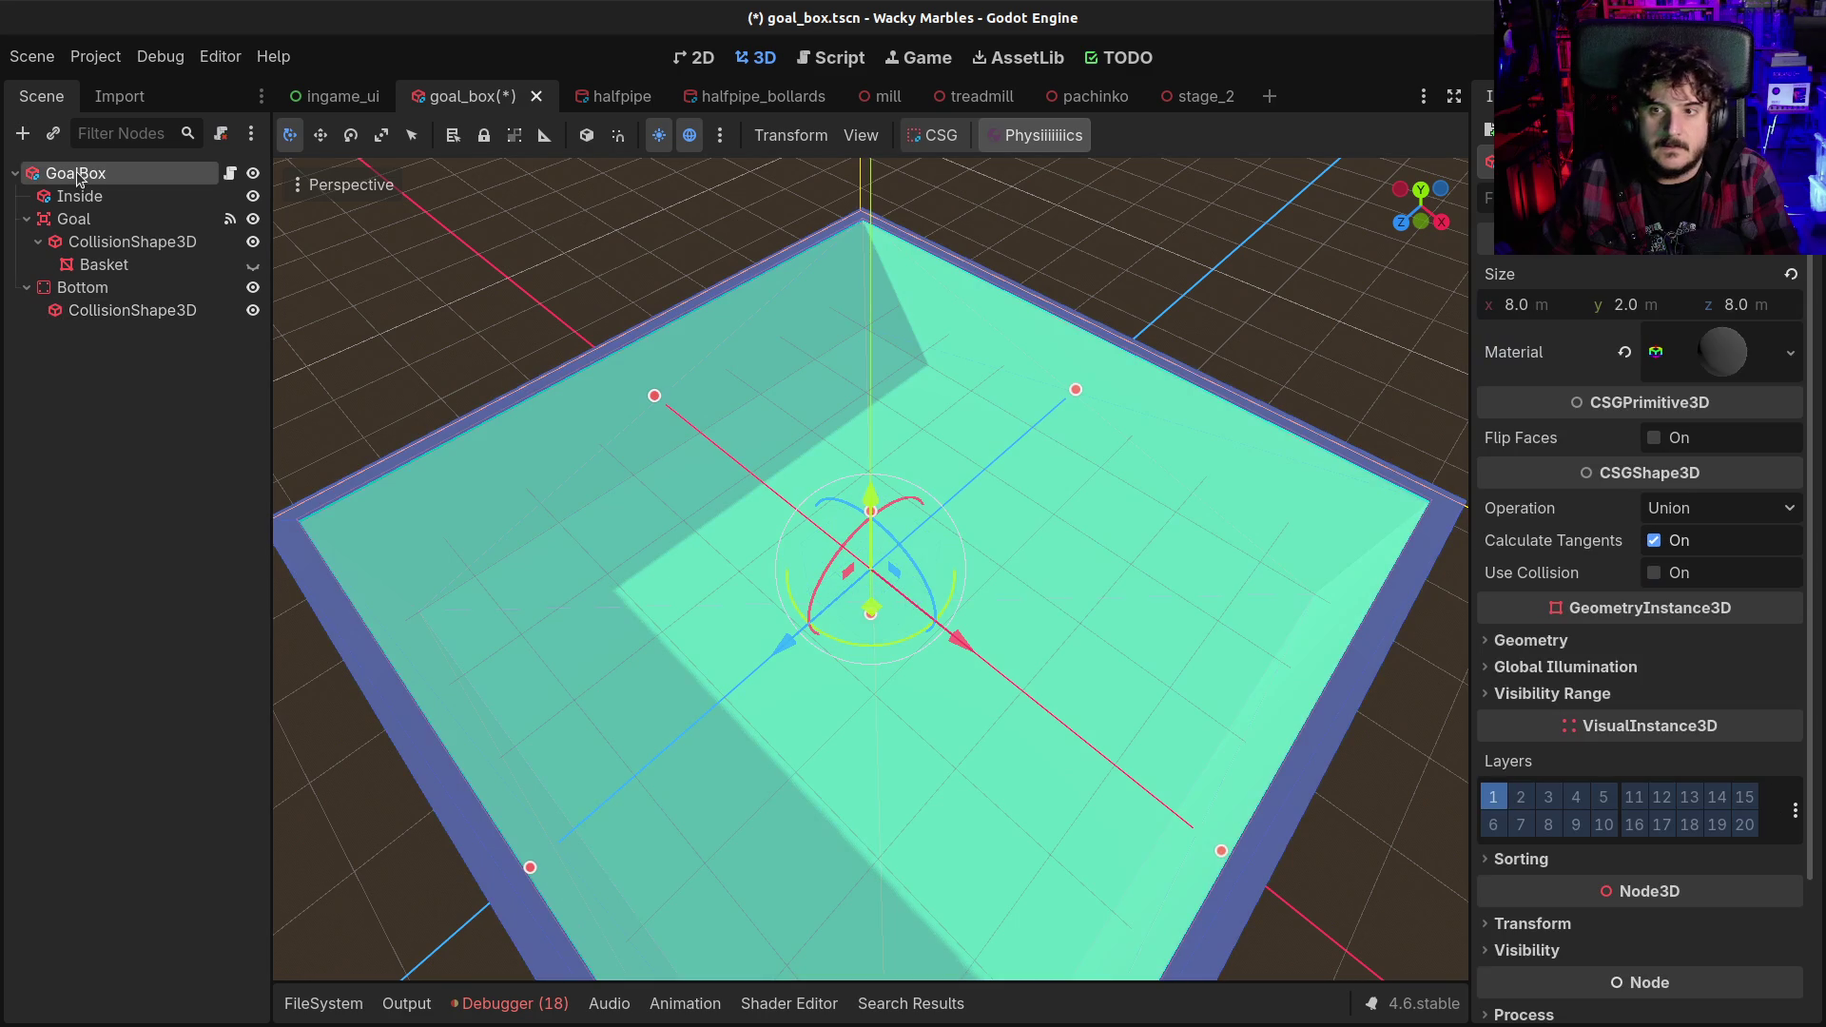
{"action": "left_click", "coordinate": [104, 314]}
{"action": "left_click", "coordinate": [102, 289]}
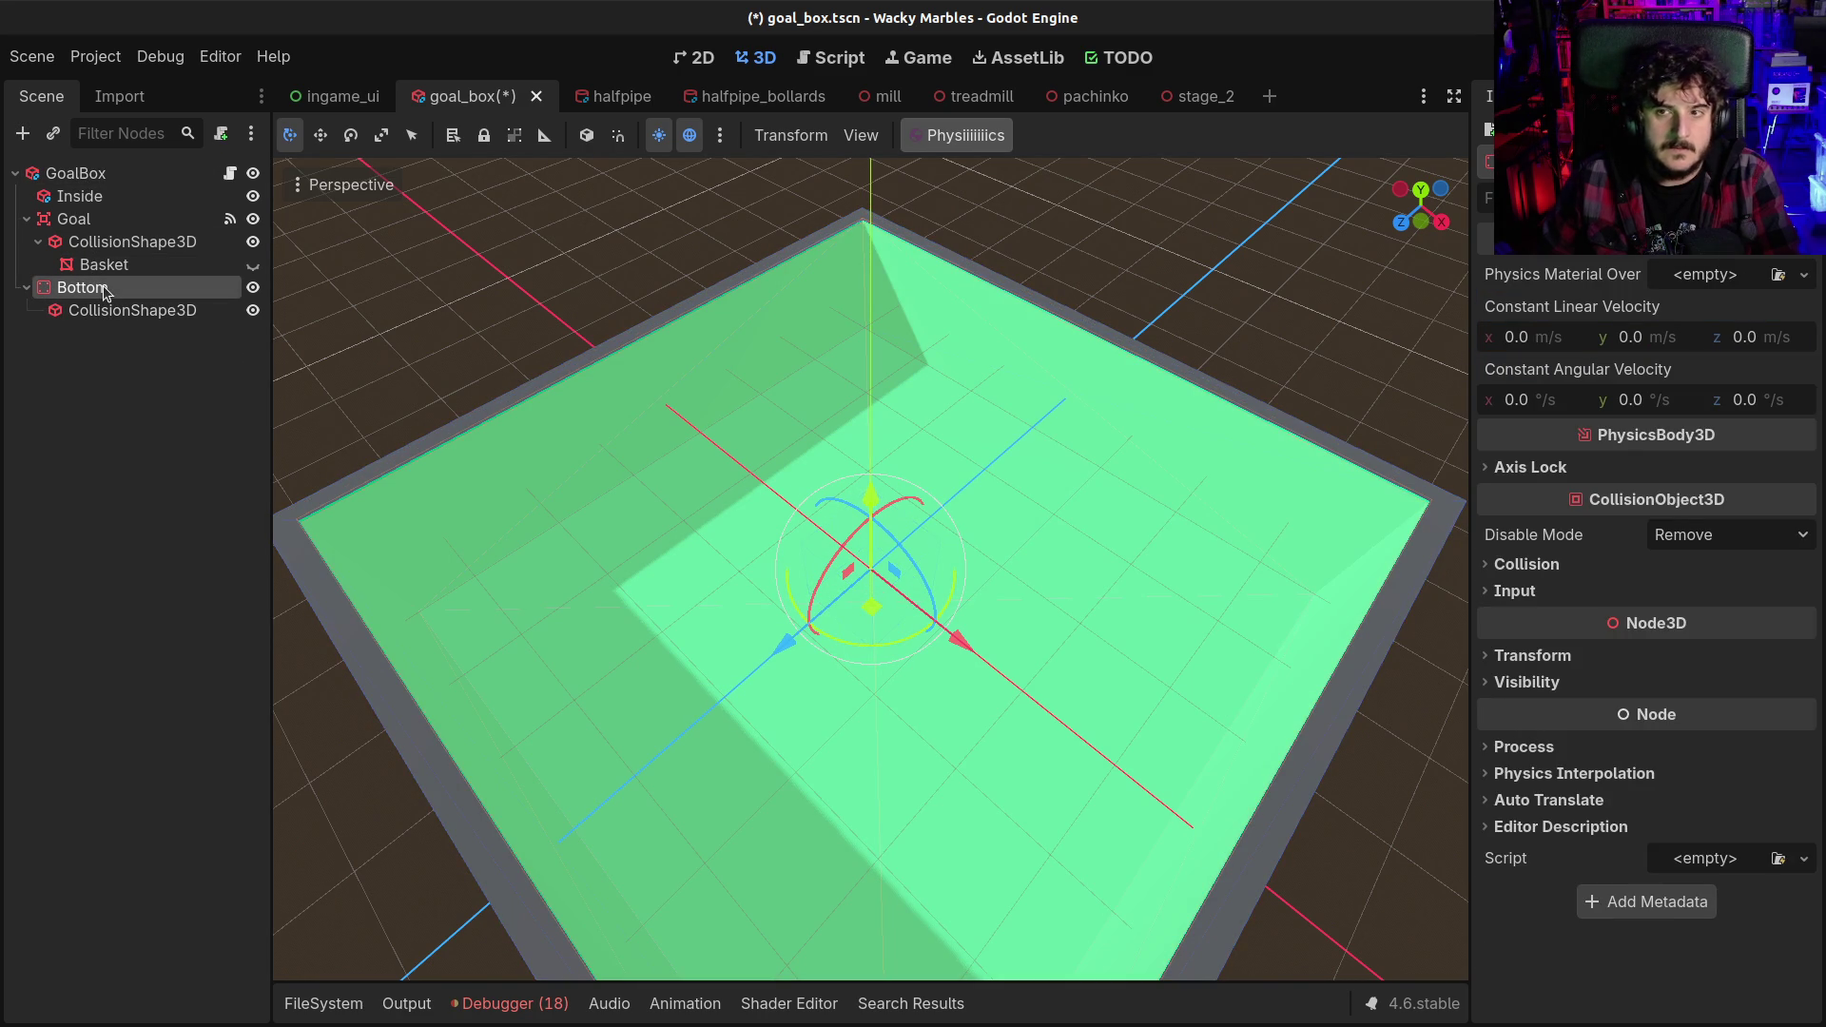
{"action": "left_click", "coordinate": [107, 311]}
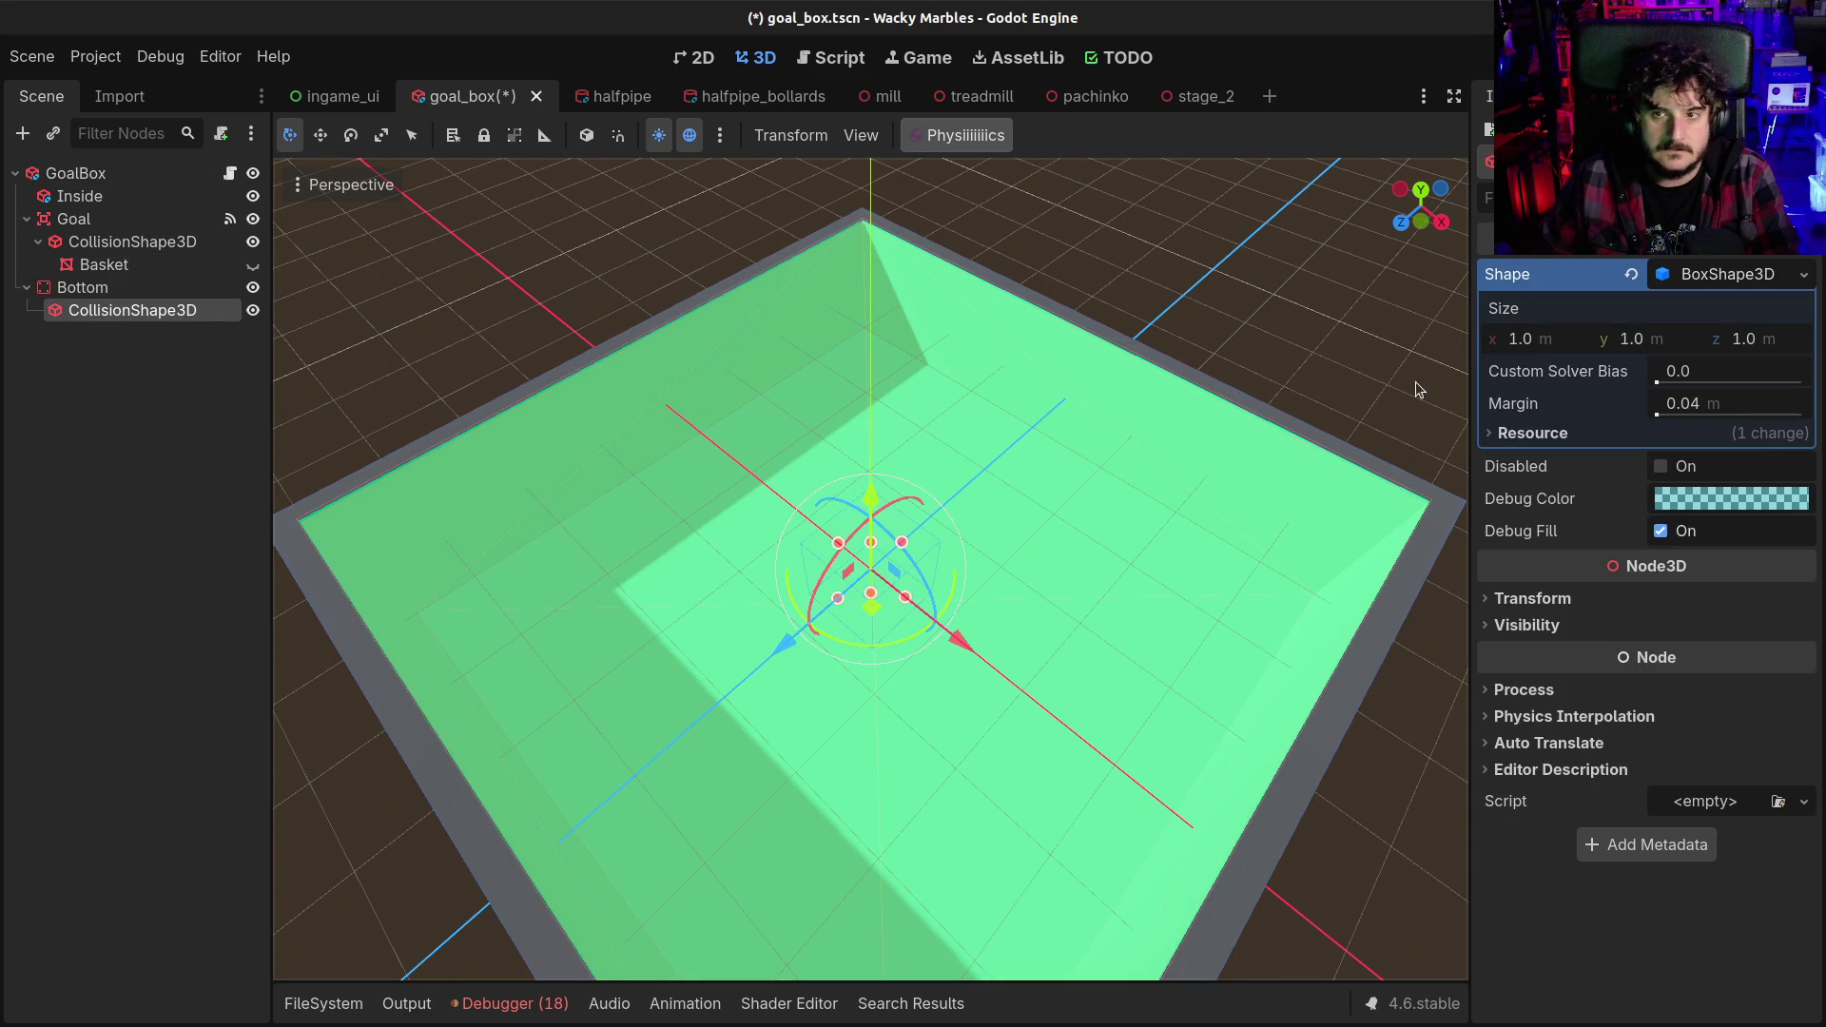
{"action": "left_click", "coordinate": [1547, 350]}
{"action": "type", "text": "8"}
{"action": "key", "text": "Tab"}
{"action": "type", "text": "8"}
{"action": "key", "text": "Tab"}
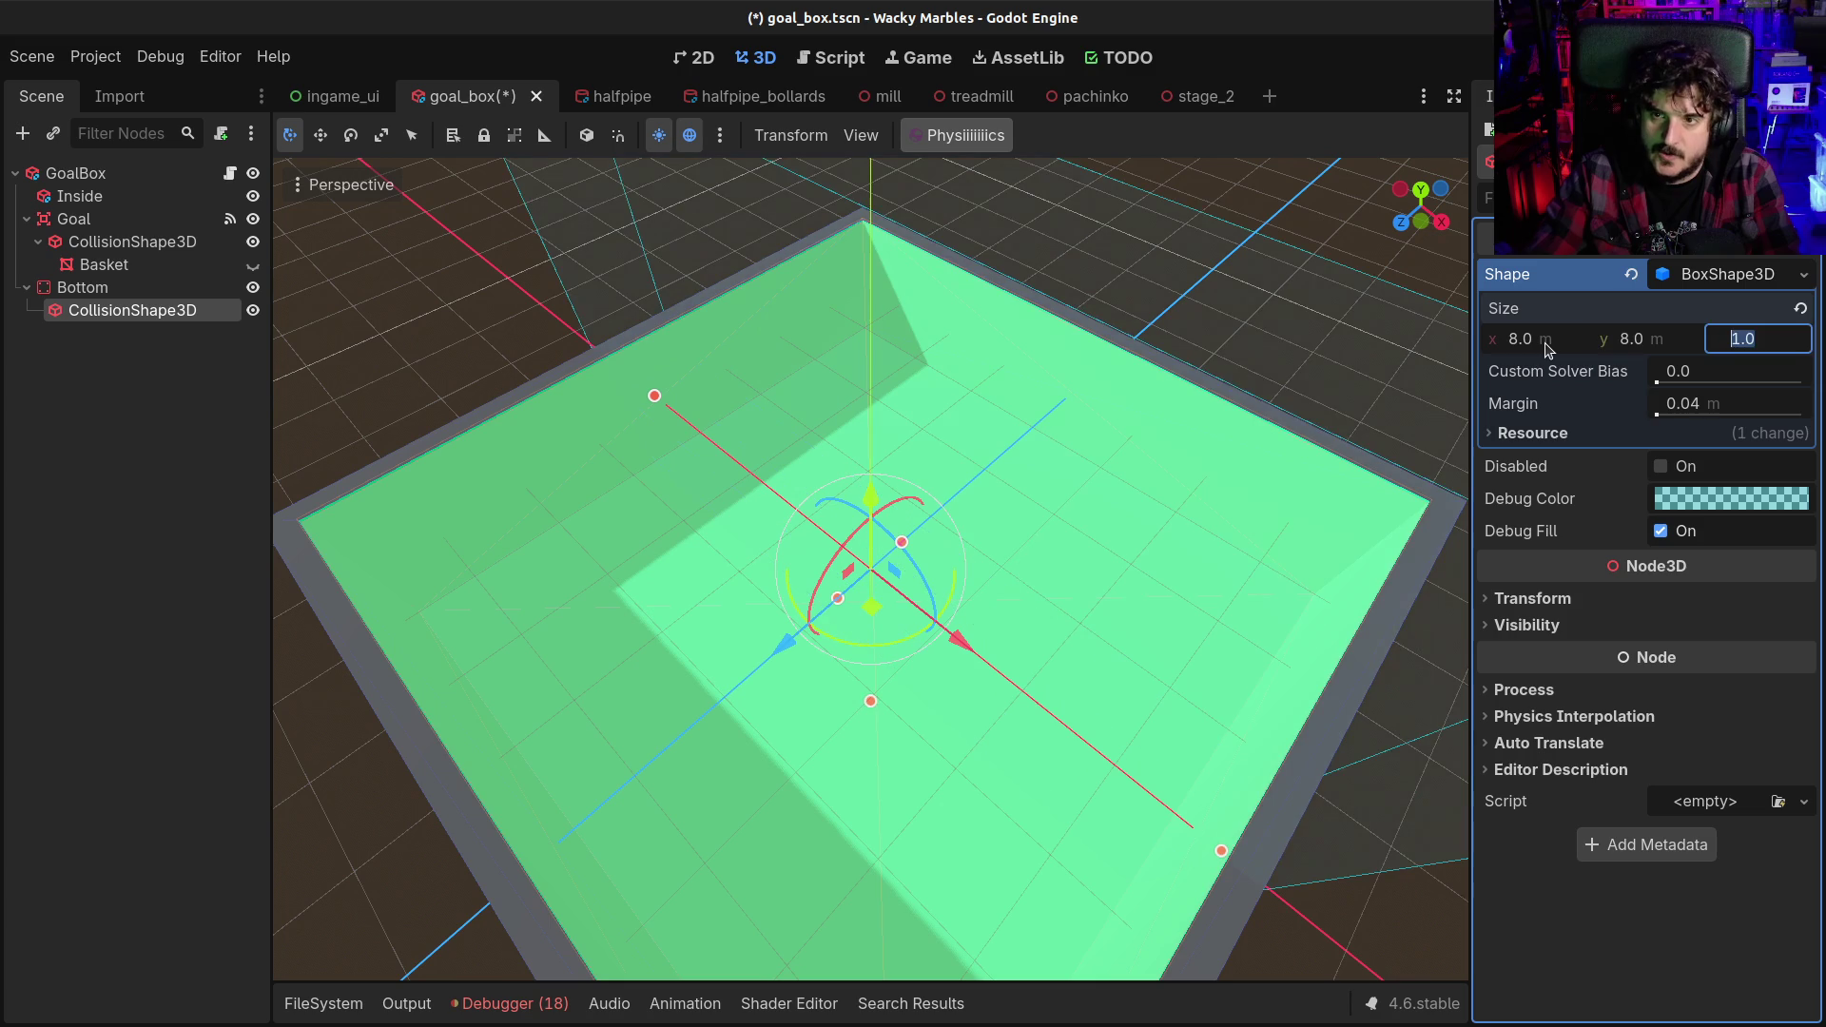
{"action": "key", "text": "Return"}
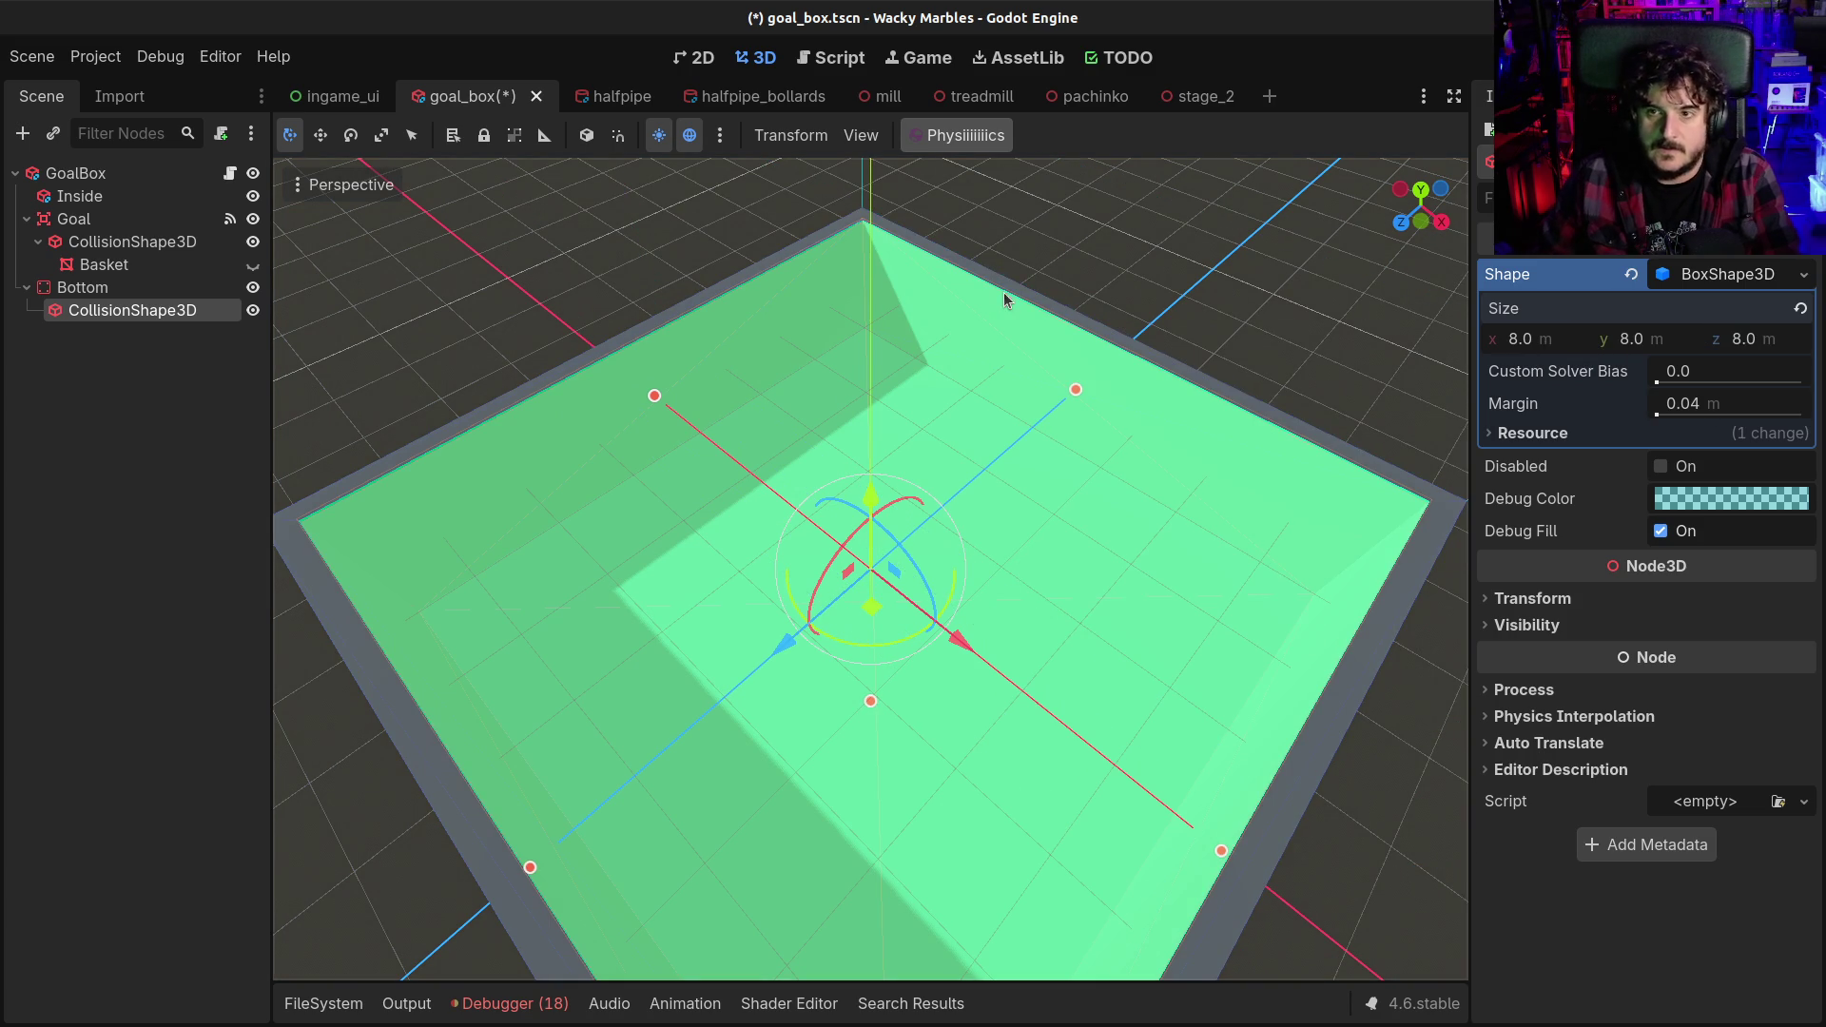
{"action": "scroll", "coordinate": [1003, 293], "scroll_direction": "down", "scroll_amount": 2}
{"action": "left_click", "coordinate": [1800, 309]}
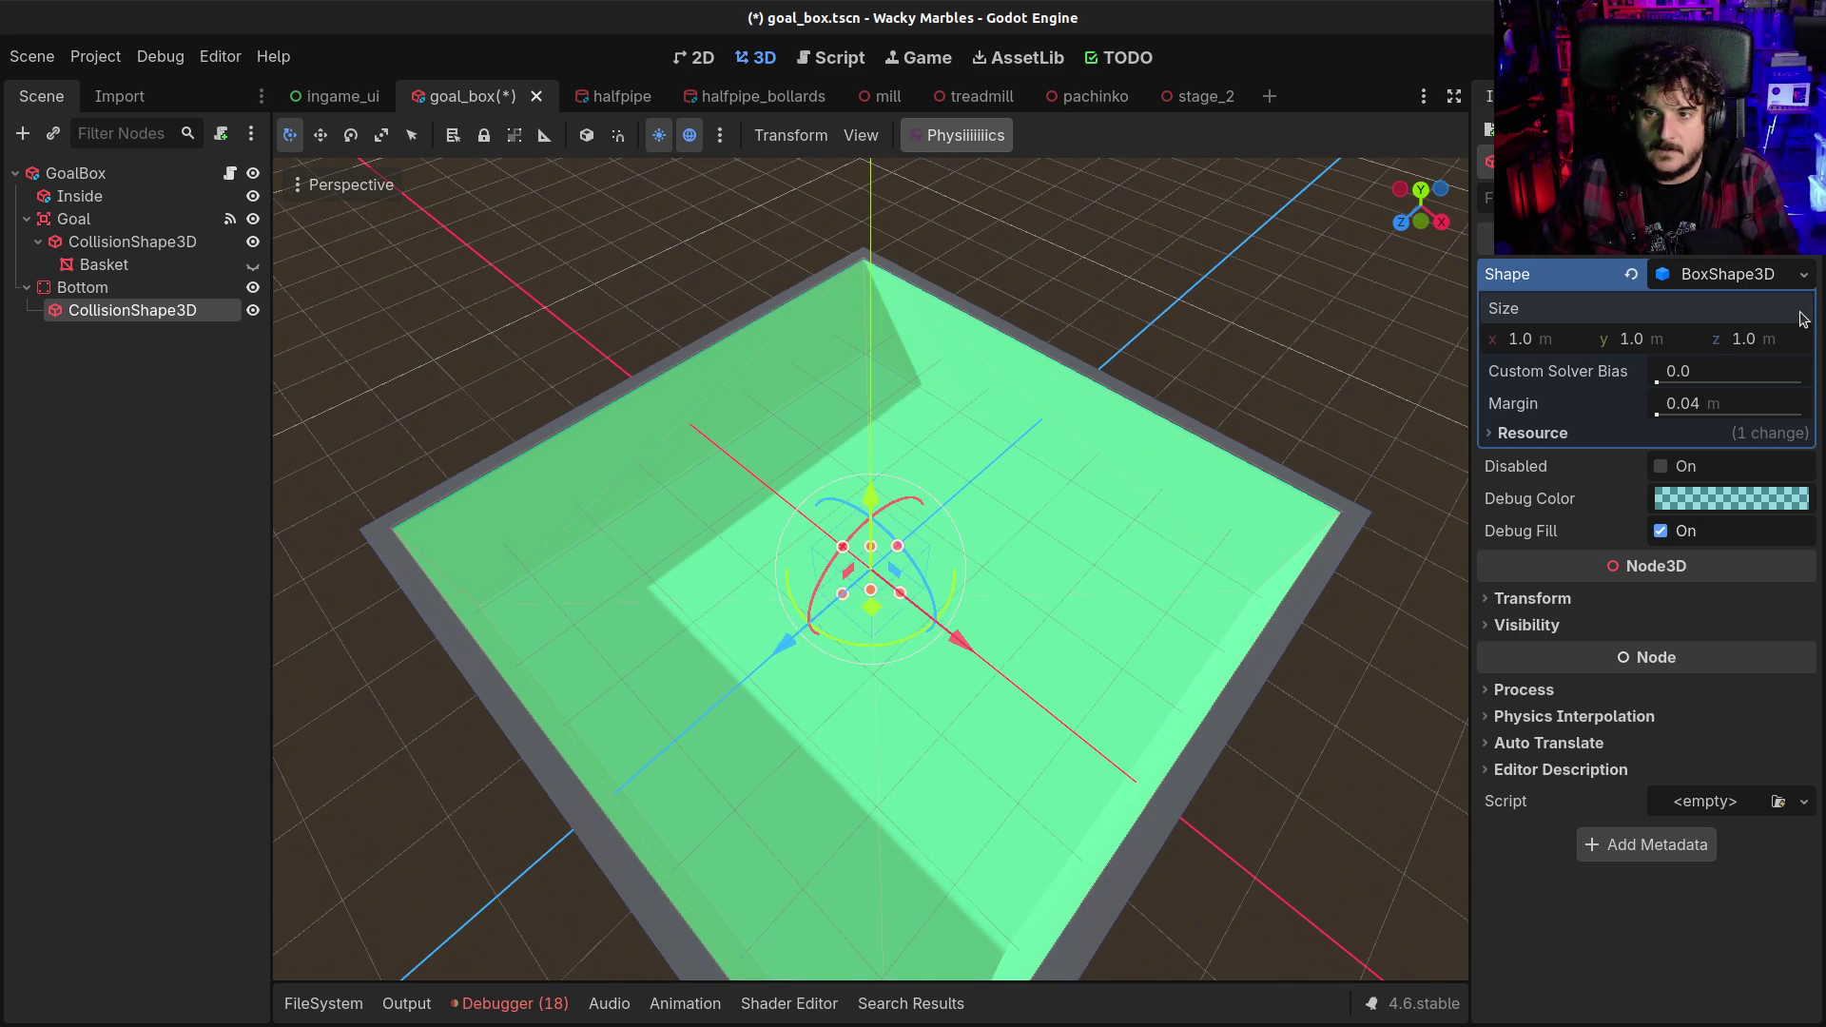
- Set the collision box size to 8 wide, 0.5 tall and 8 deep
{"action": "left_click", "coordinate": [1565, 348]}
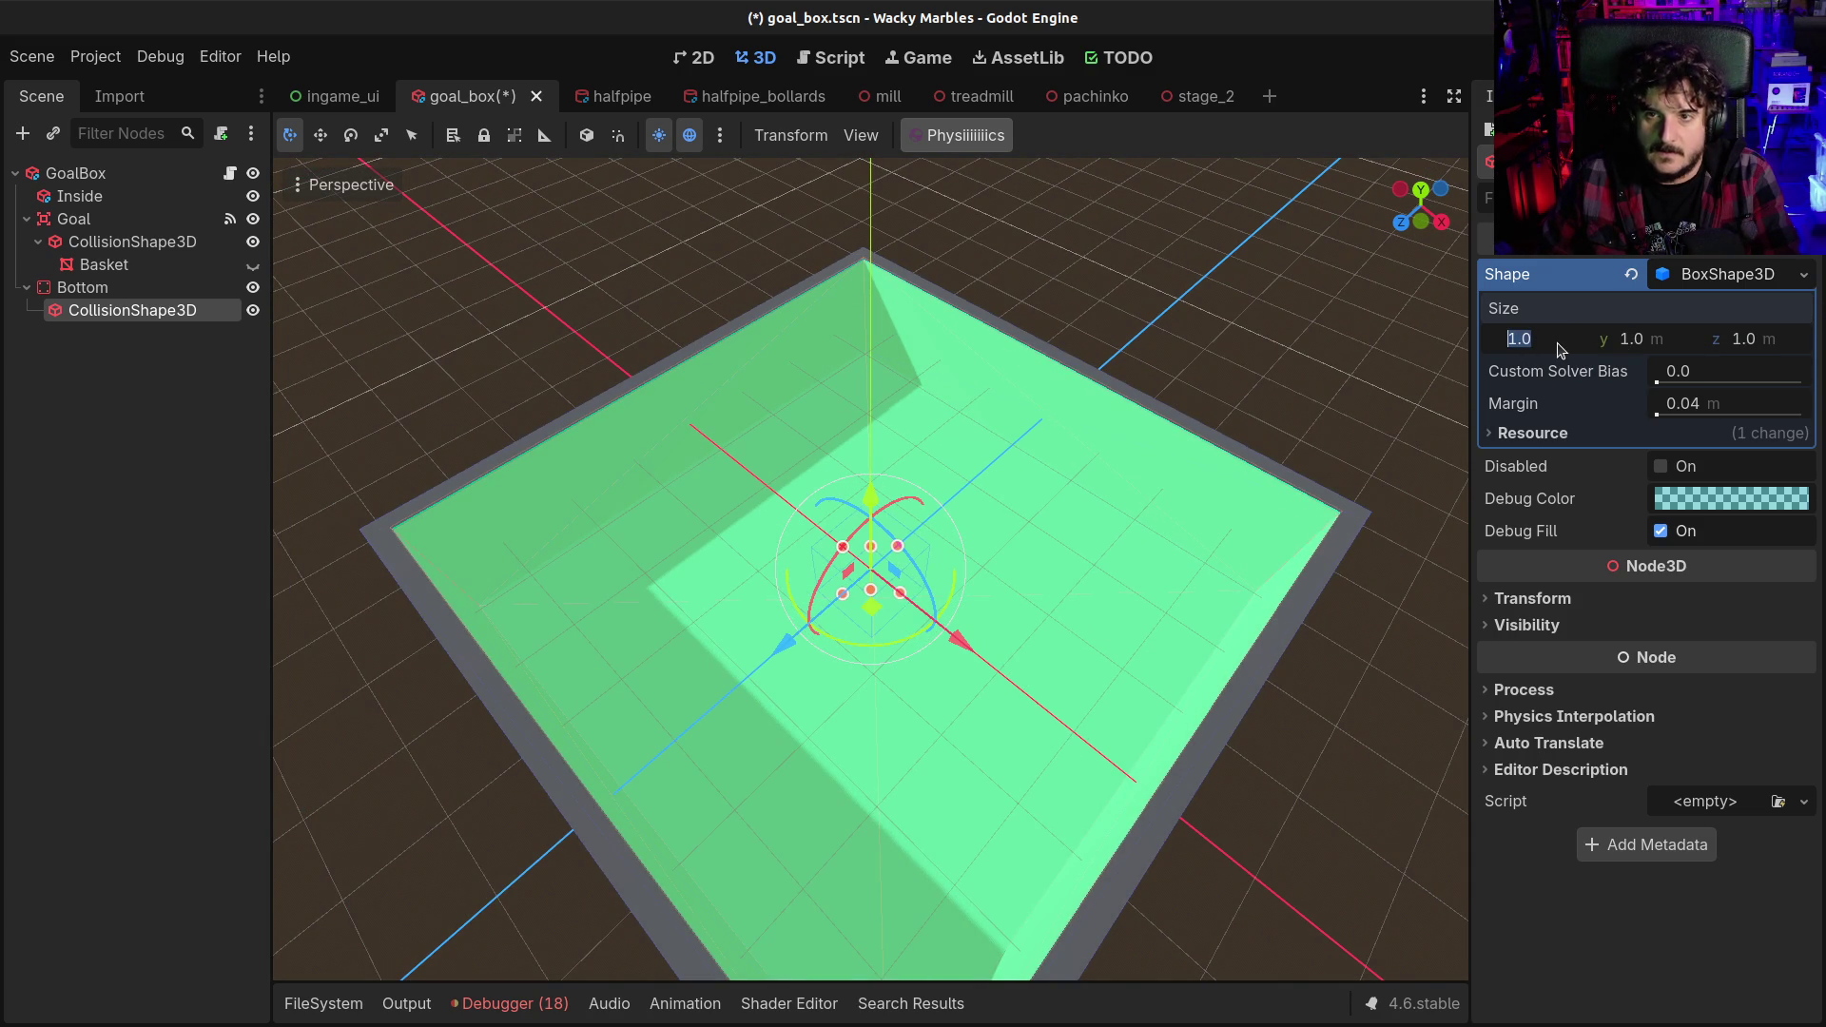
{"action": "type", "text": "8"}
{"action": "key", "text": "Tab"}
{"action": "key", "text": "Tab"}
{"action": "type", "text": "8"}
{"action": "key", "text": "Return"}
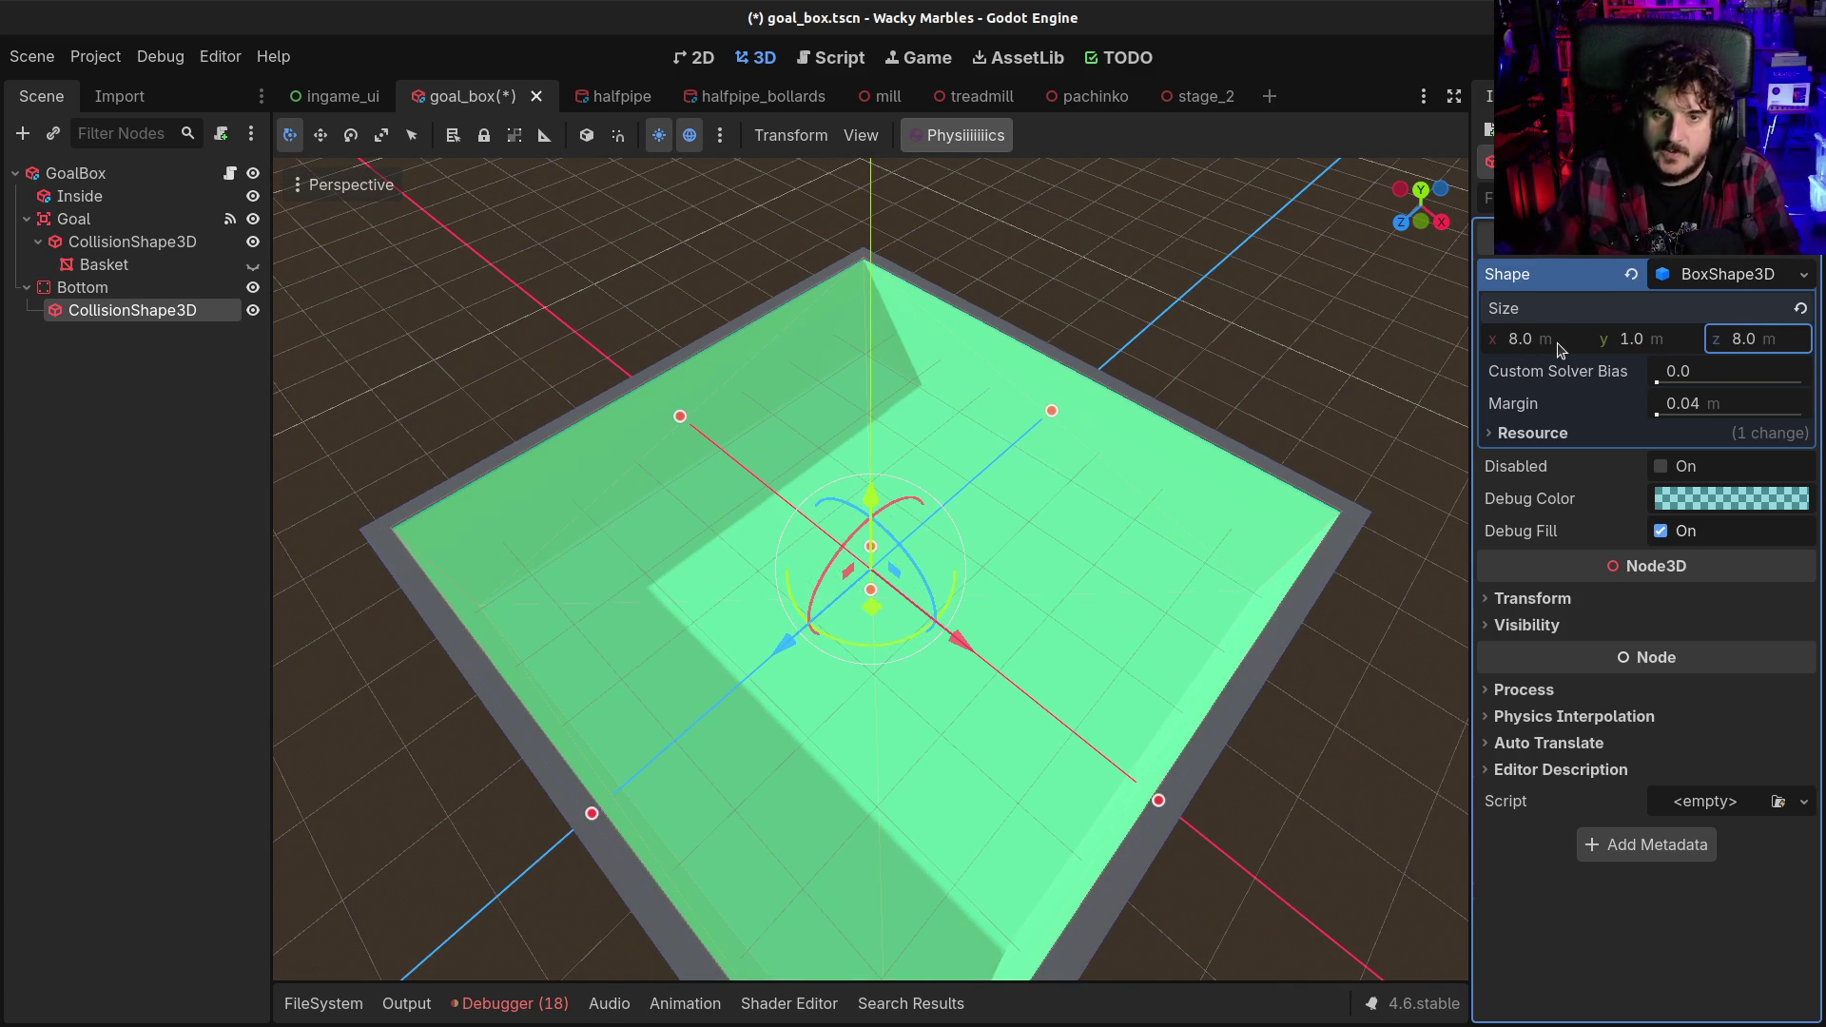
{"action": "key", "text": "KP_1"}
{"action": "key", "text": "KP_1"}
{"action": "scroll", "coordinate": [1141, 324], "scroll_direction": "down", "scroll_amount": 3}
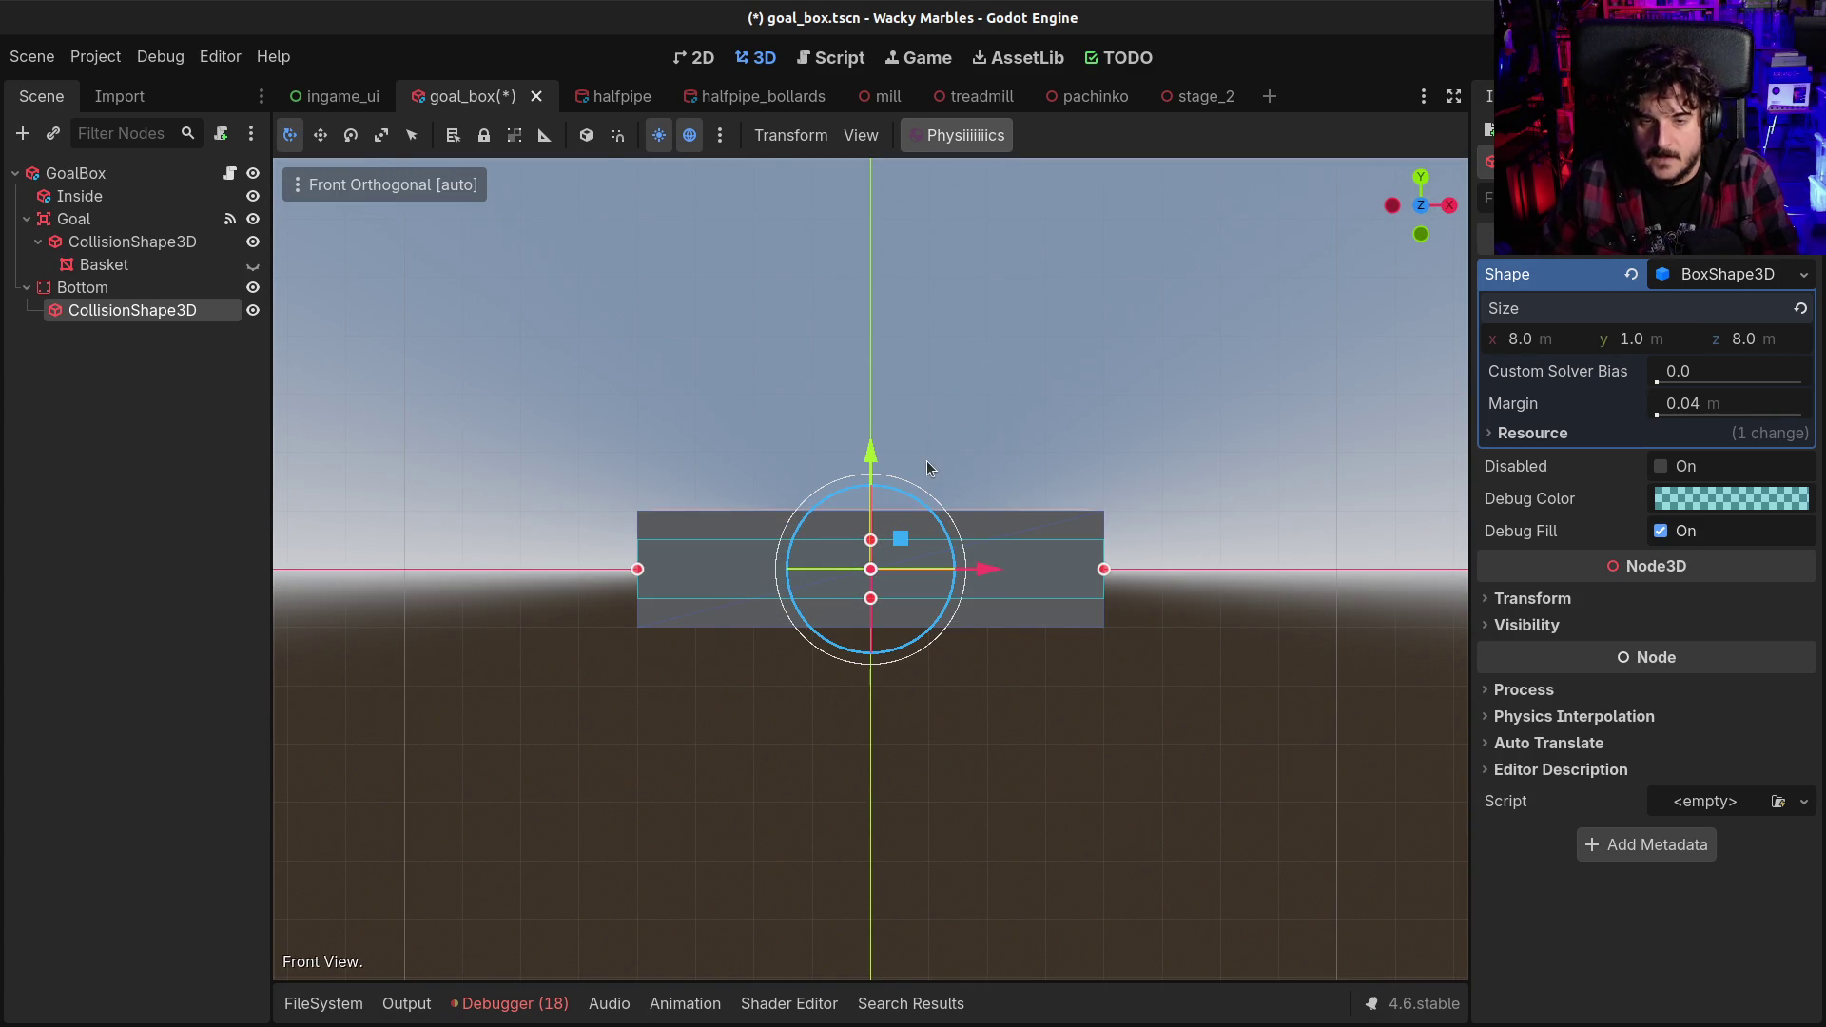
{"action": "left_click", "coordinate": [1650, 352]}
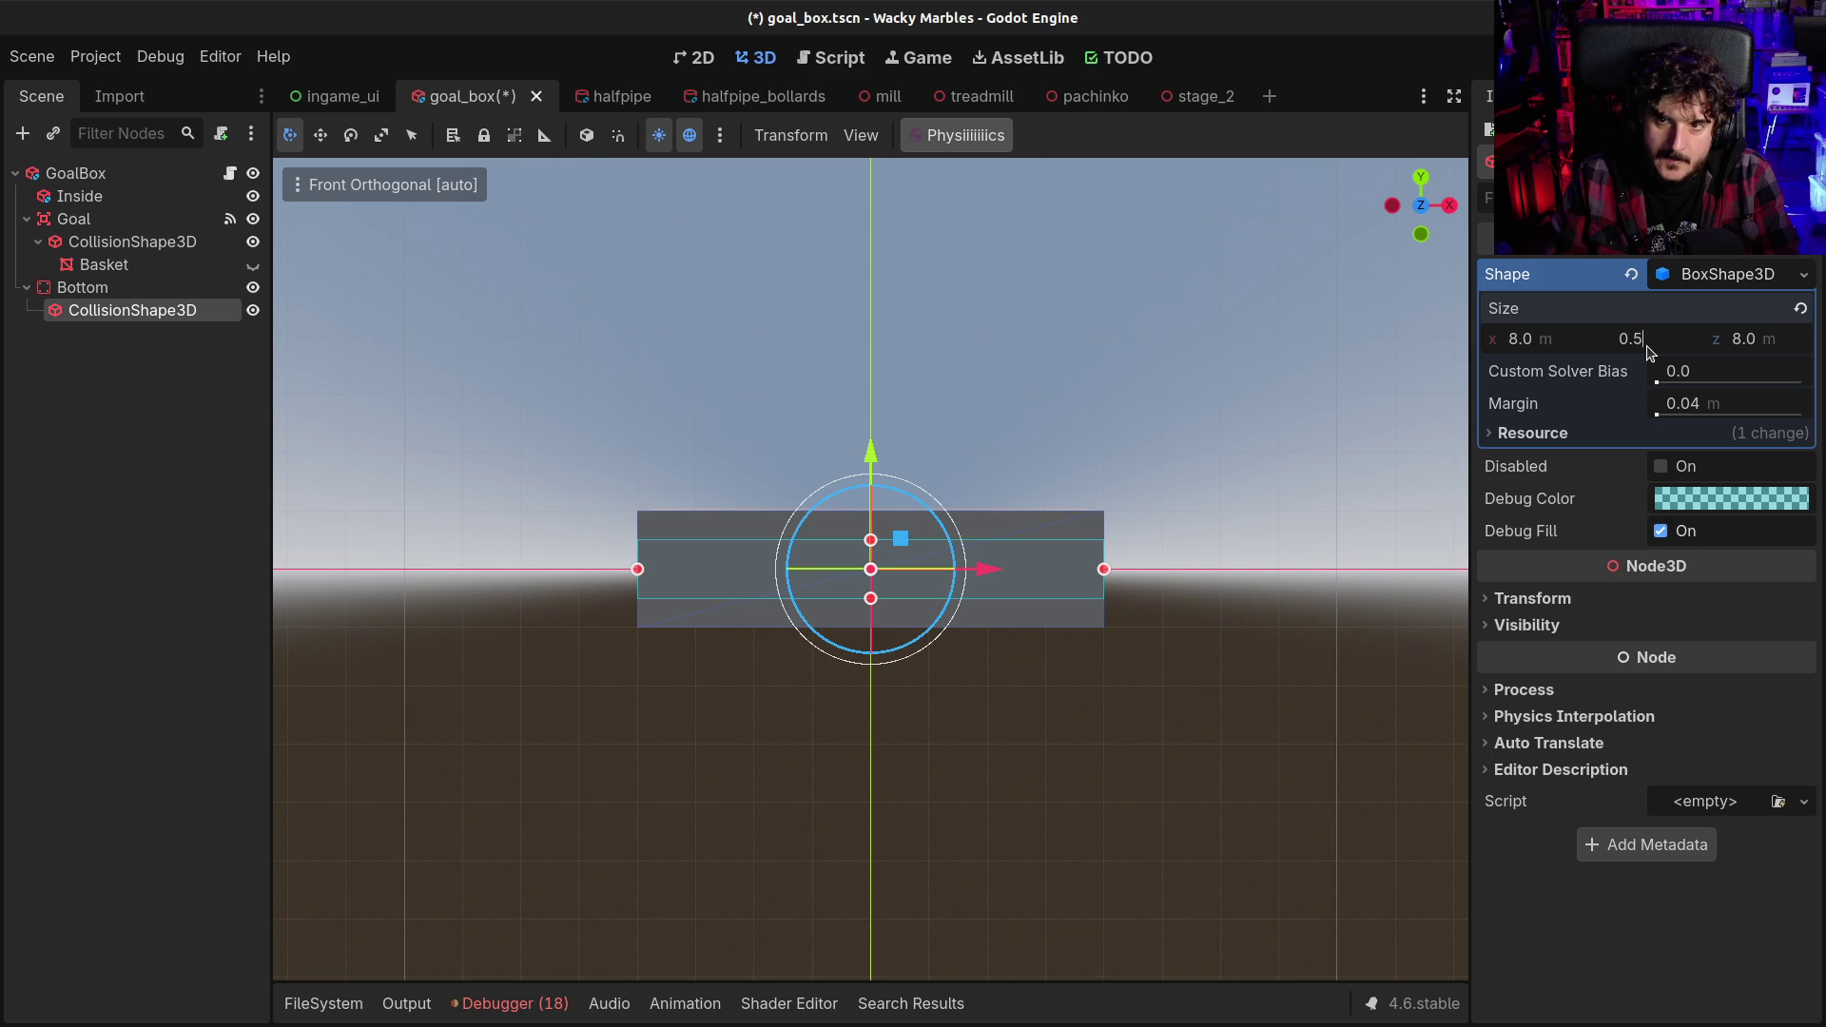
{"action": "key", "text": "Return"}
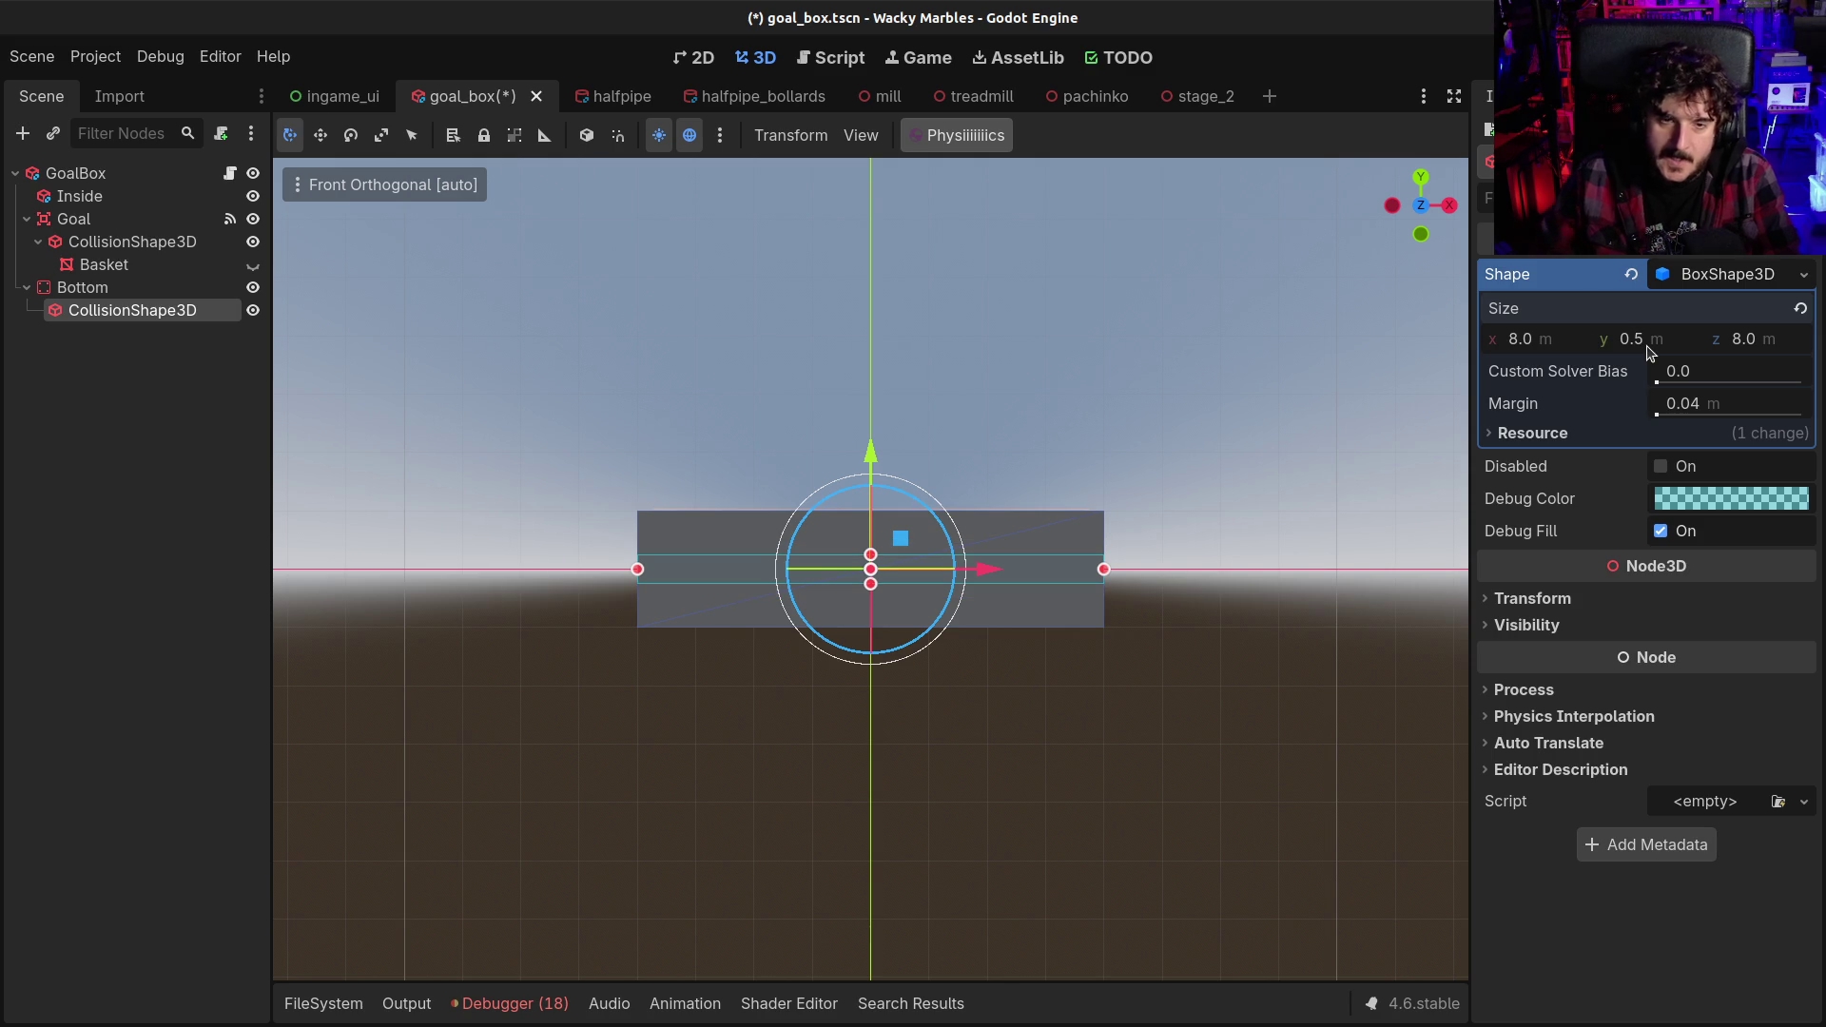
{"action": "mouse_move", "coordinate": [892, 331]}
{"action": "left_mouse_down"}
{"action": "mouse_move", "coordinate": [807, 431]}
{"action": "mouse_move", "coordinate": [972, 460]}
{"action": "left_mouse_up"}
{"action": "scroll", "coordinate": [1293, 479], "scroll_direction": "down", "scroll_amount": 2}
{"action": "left_click", "coordinate": [1774, 521]}
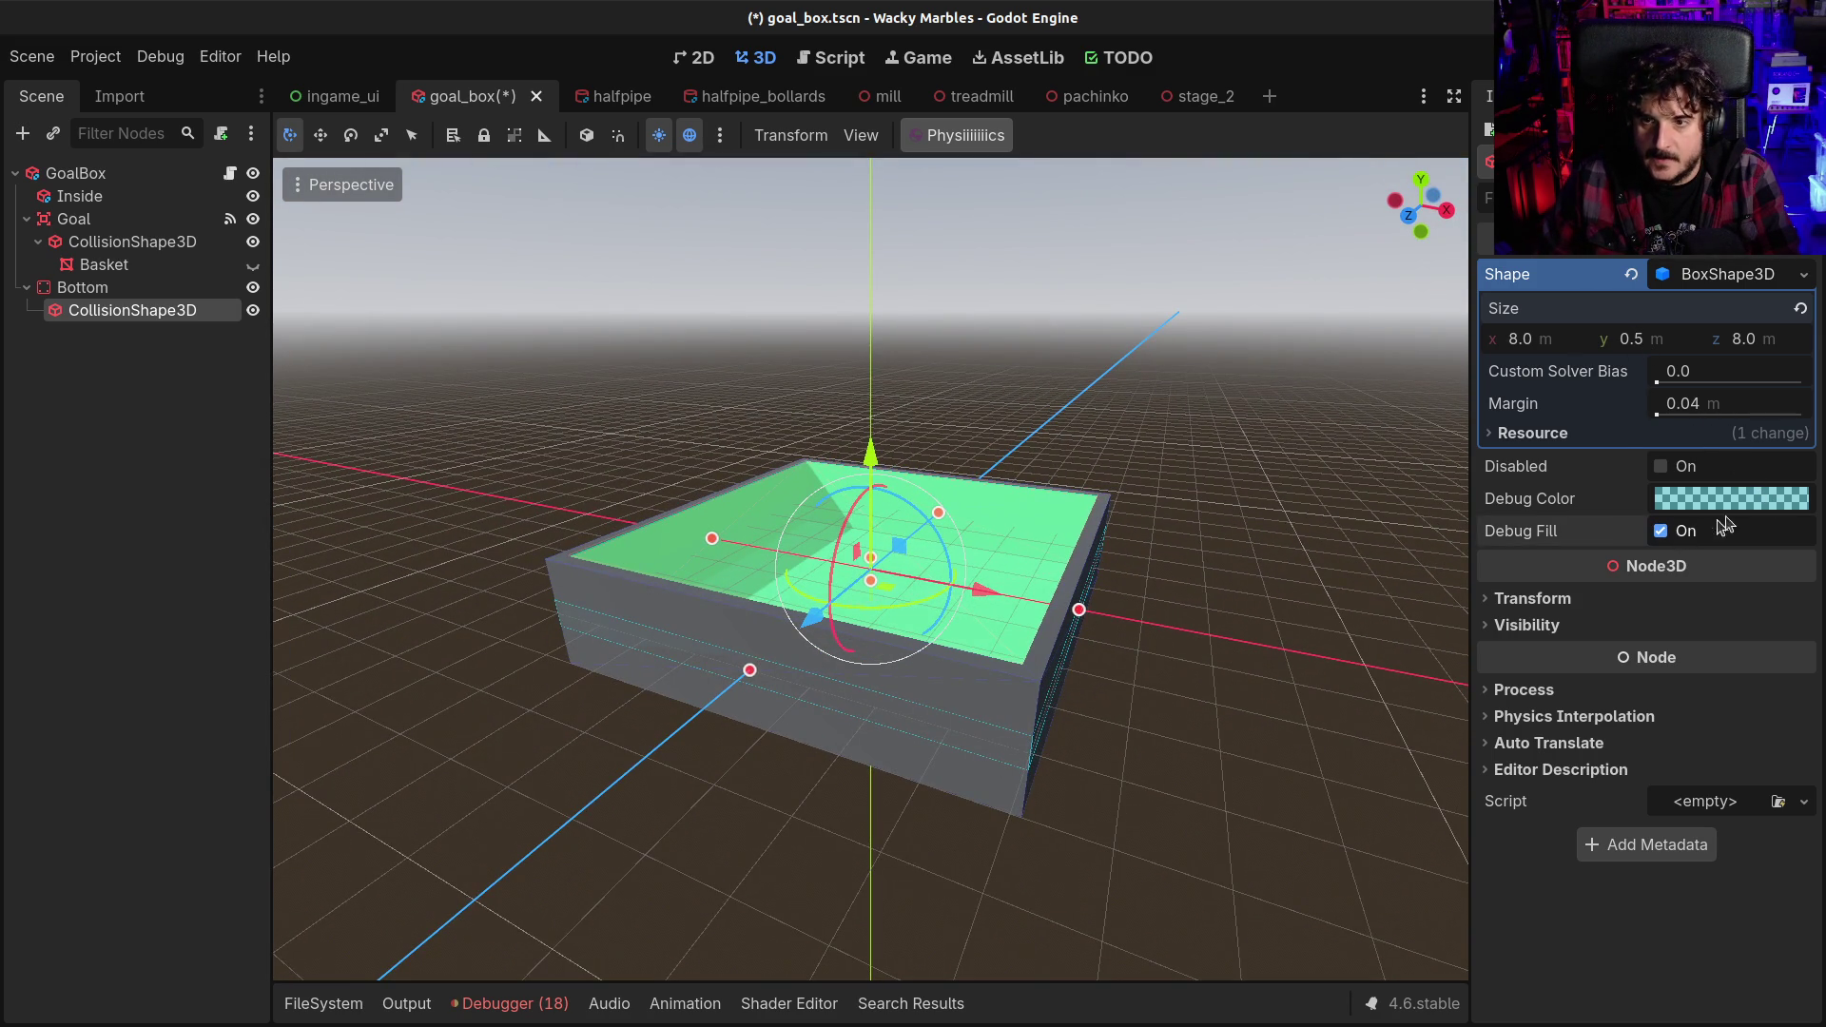
- Darken the Bottom collision shape's debug colour and make it fully opaque
{"action": "left_click", "coordinate": [1743, 507]}
{"action": "mouse_move", "coordinate": [1803, 515]}
{"action": "left_mouse_down"}
{"action": "mouse_move", "coordinate": [1807, 647]}
{"action": "mouse_move", "coordinate": [1812, 601]}
{"action": "left_mouse_up"}
{"action": "left_click_drag", "start_coordinate": [1769, 885], "coordinate": [1766, 868]}
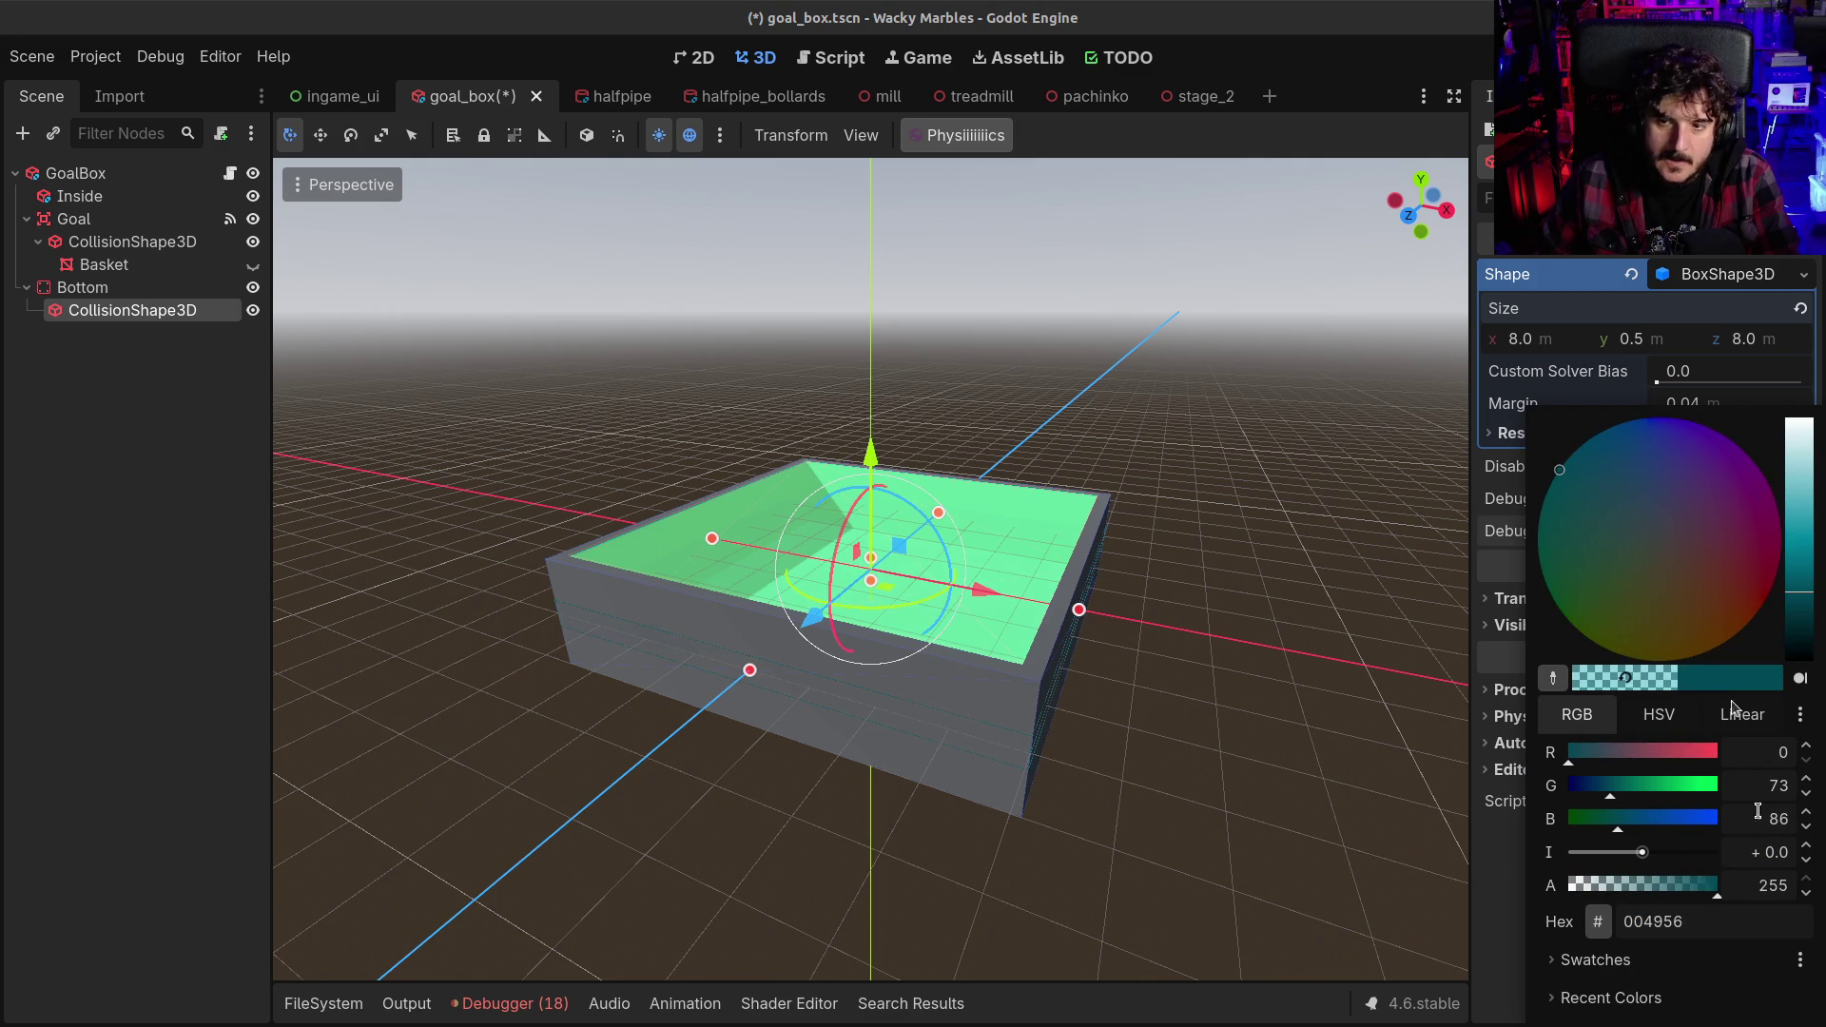
{"action": "left_click_drag", "start_coordinate": [1793, 618], "coordinate": [1794, 649]}
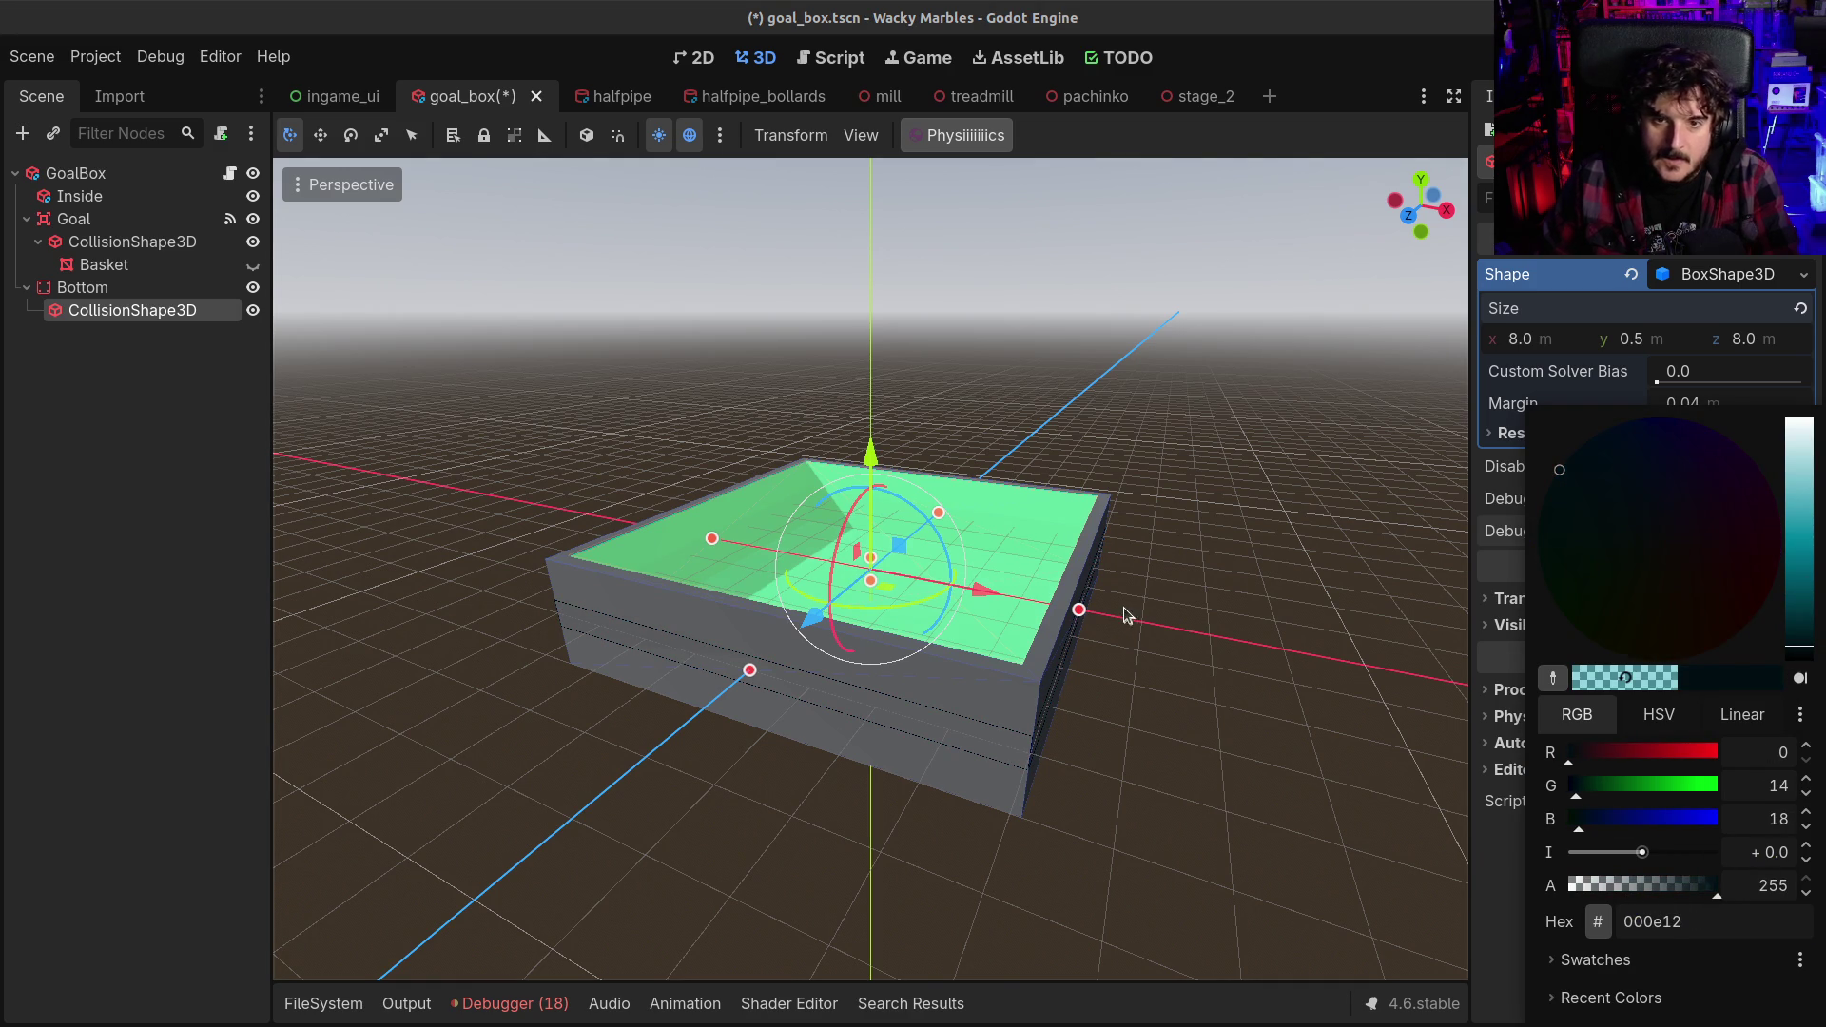
{"action": "left_click", "coordinate": [1399, 99]}
- Raise the collision box upward, toggle its debug fill, and inspect it from several angles
{"action": "left_click_drag", "start_coordinate": [877, 452], "coordinate": [893, 363]}
{"action": "left_click", "coordinate": [1676, 539]}
{"action": "left_click", "coordinate": [1675, 539]}
{"action": "left_click_drag", "start_coordinate": [723, 533], "coordinate": [647, 563]}
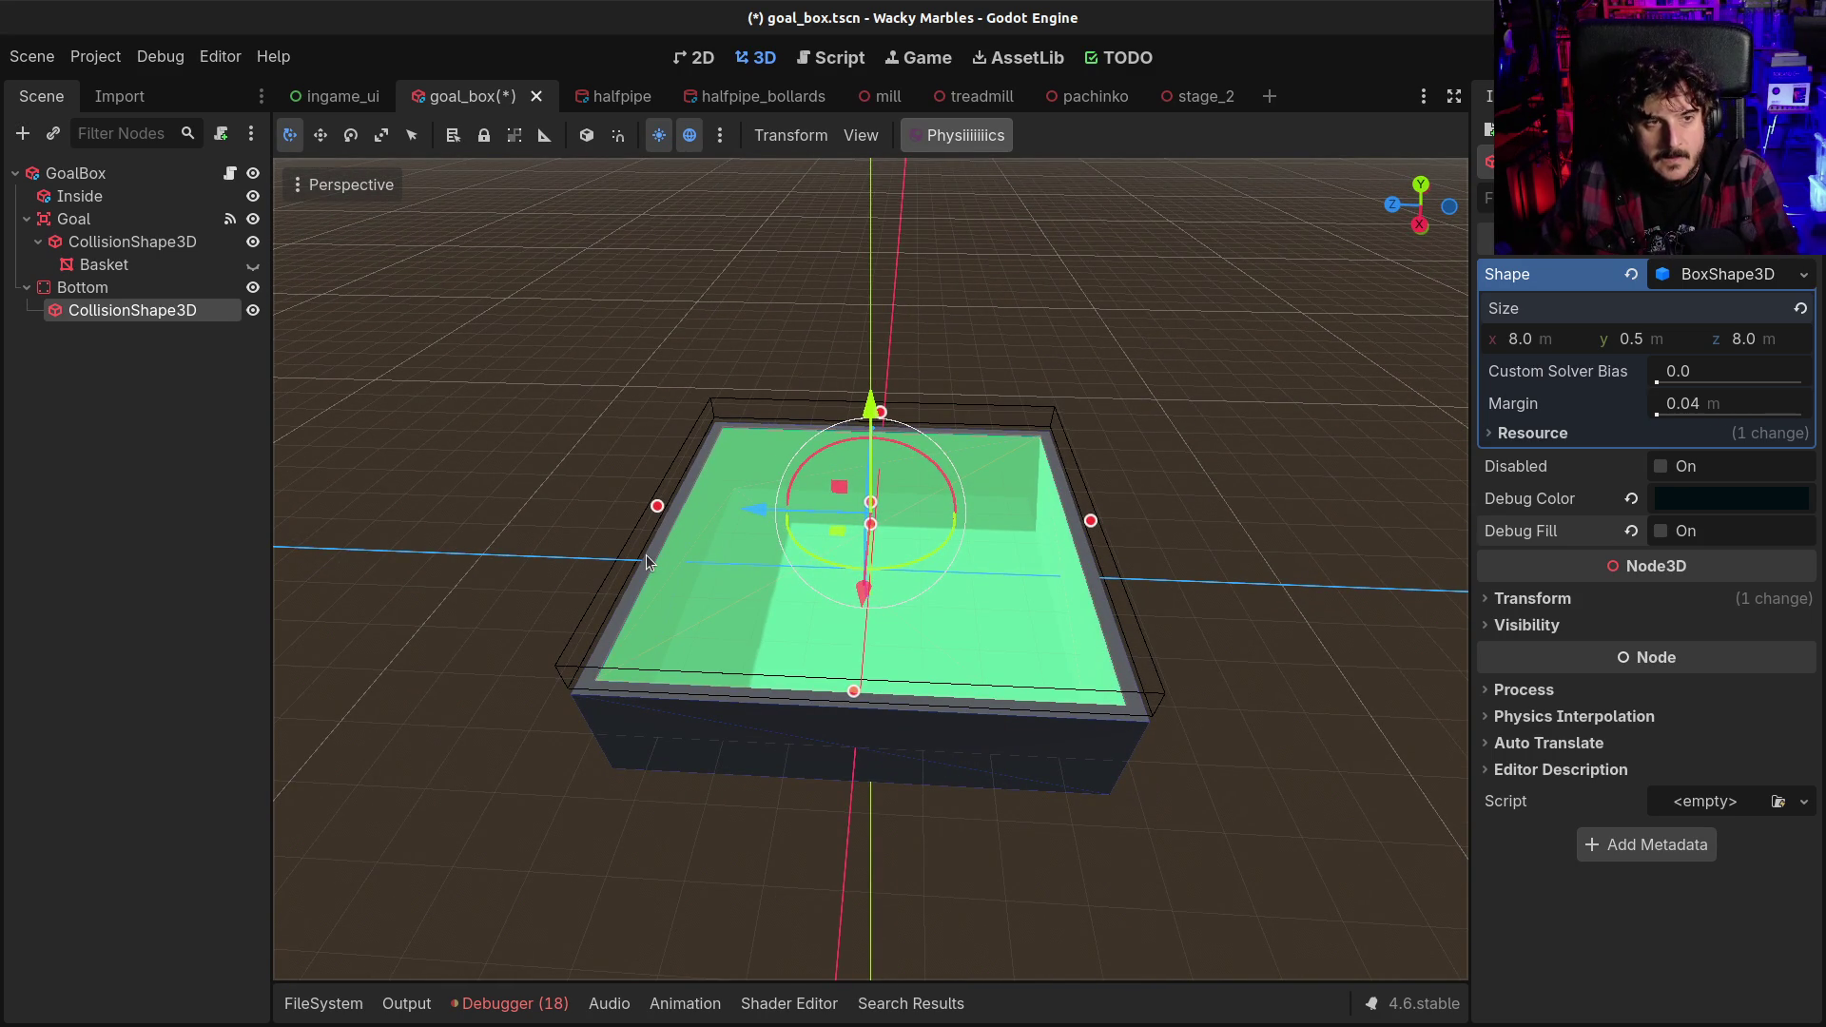
{"action": "left_click_drag", "start_coordinate": [646, 556], "coordinate": [665, 435]}
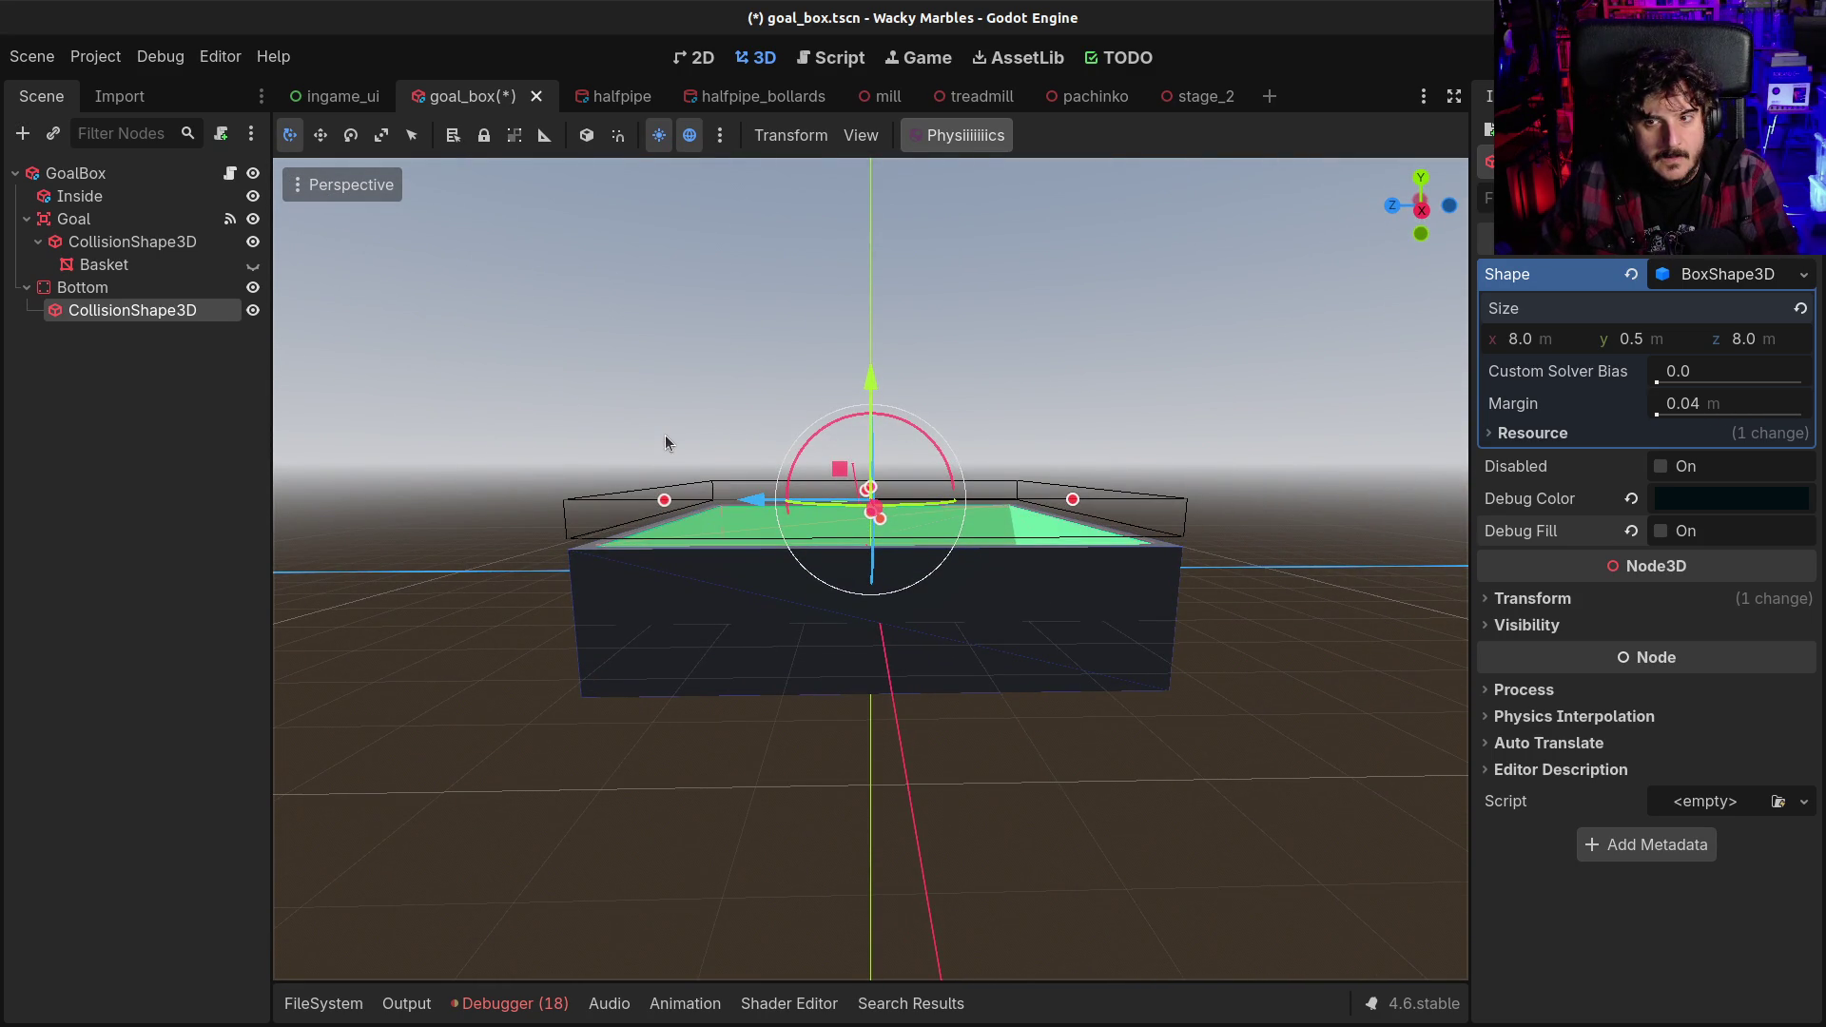
{"action": "left_click_drag", "start_coordinate": [1203, 387], "coordinate": [1111, 472]}
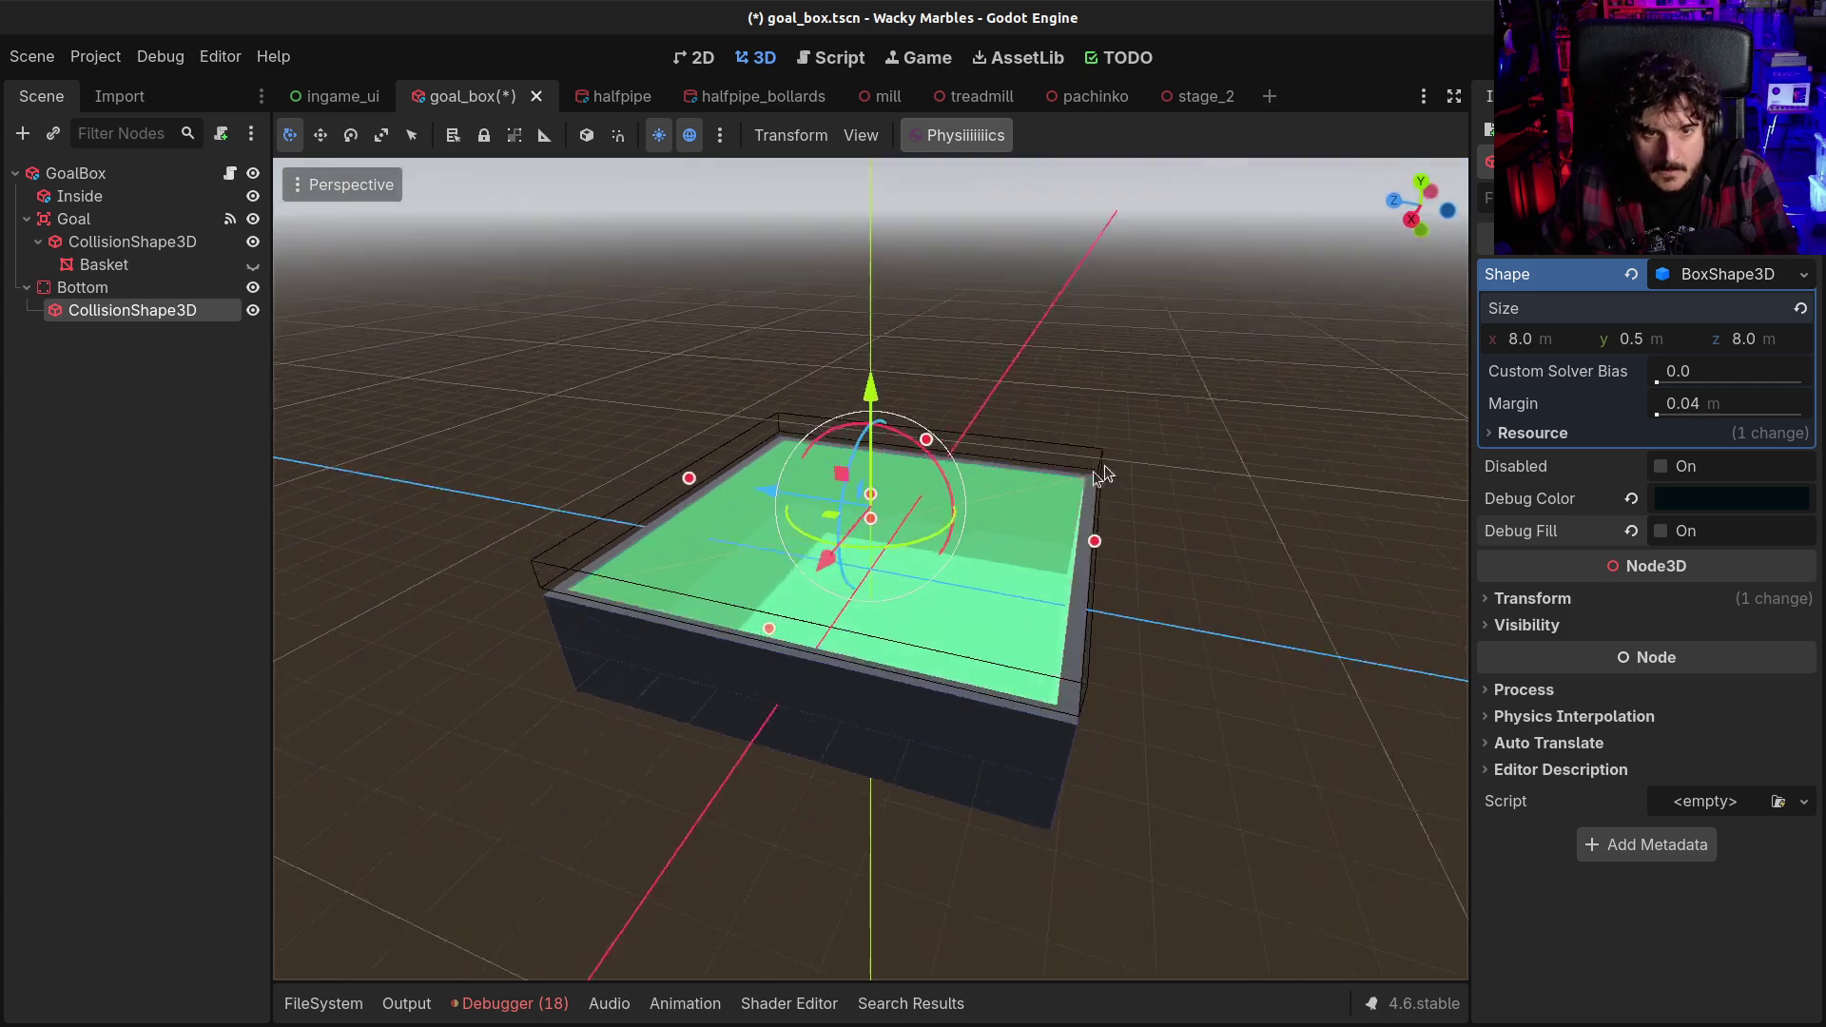
- Try a teal debug colour, then switch it to crimson
{"action": "left_click", "coordinate": [1753, 500]}
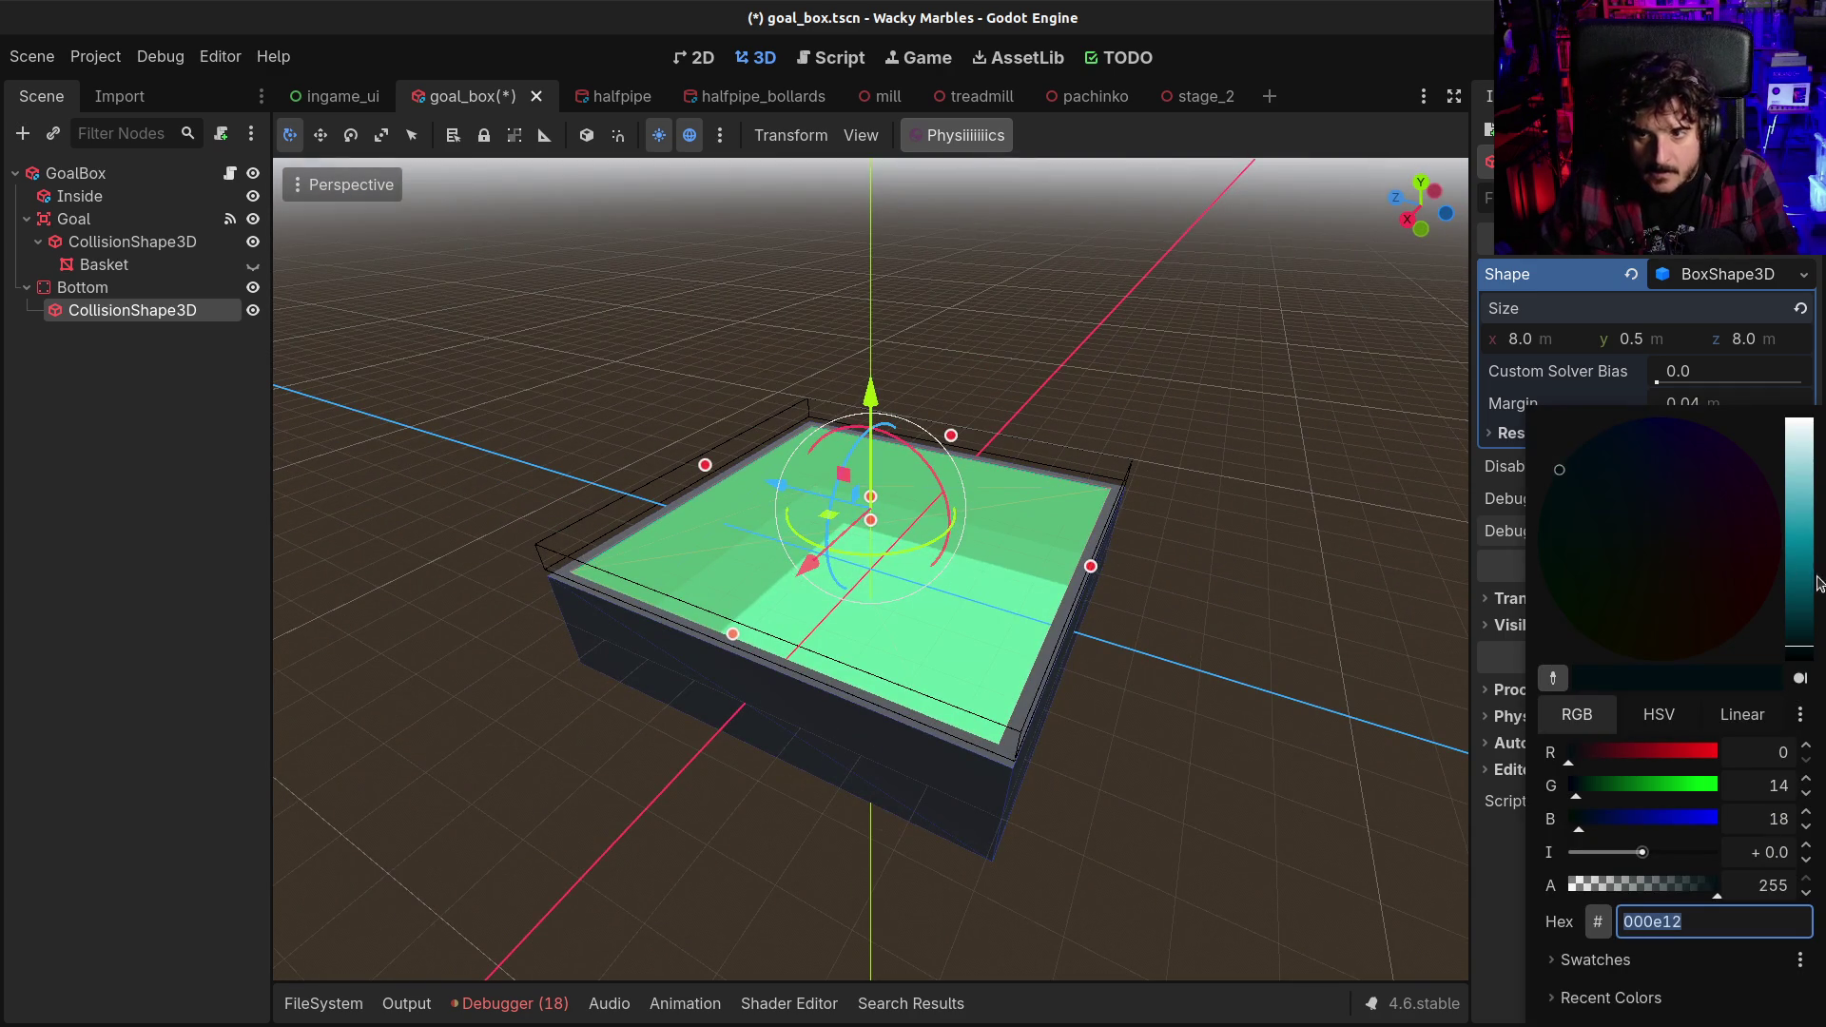
{"action": "mouse_move", "coordinate": [1805, 525]}
{"action": "left_mouse_down"}
{"action": "mouse_move", "coordinate": [1805, 456]}
{"action": "mouse_move", "coordinate": [1804, 614]}
{"action": "mouse_move", "coordinate": [1805, 561]}
{"action": "left_mouse_up"}
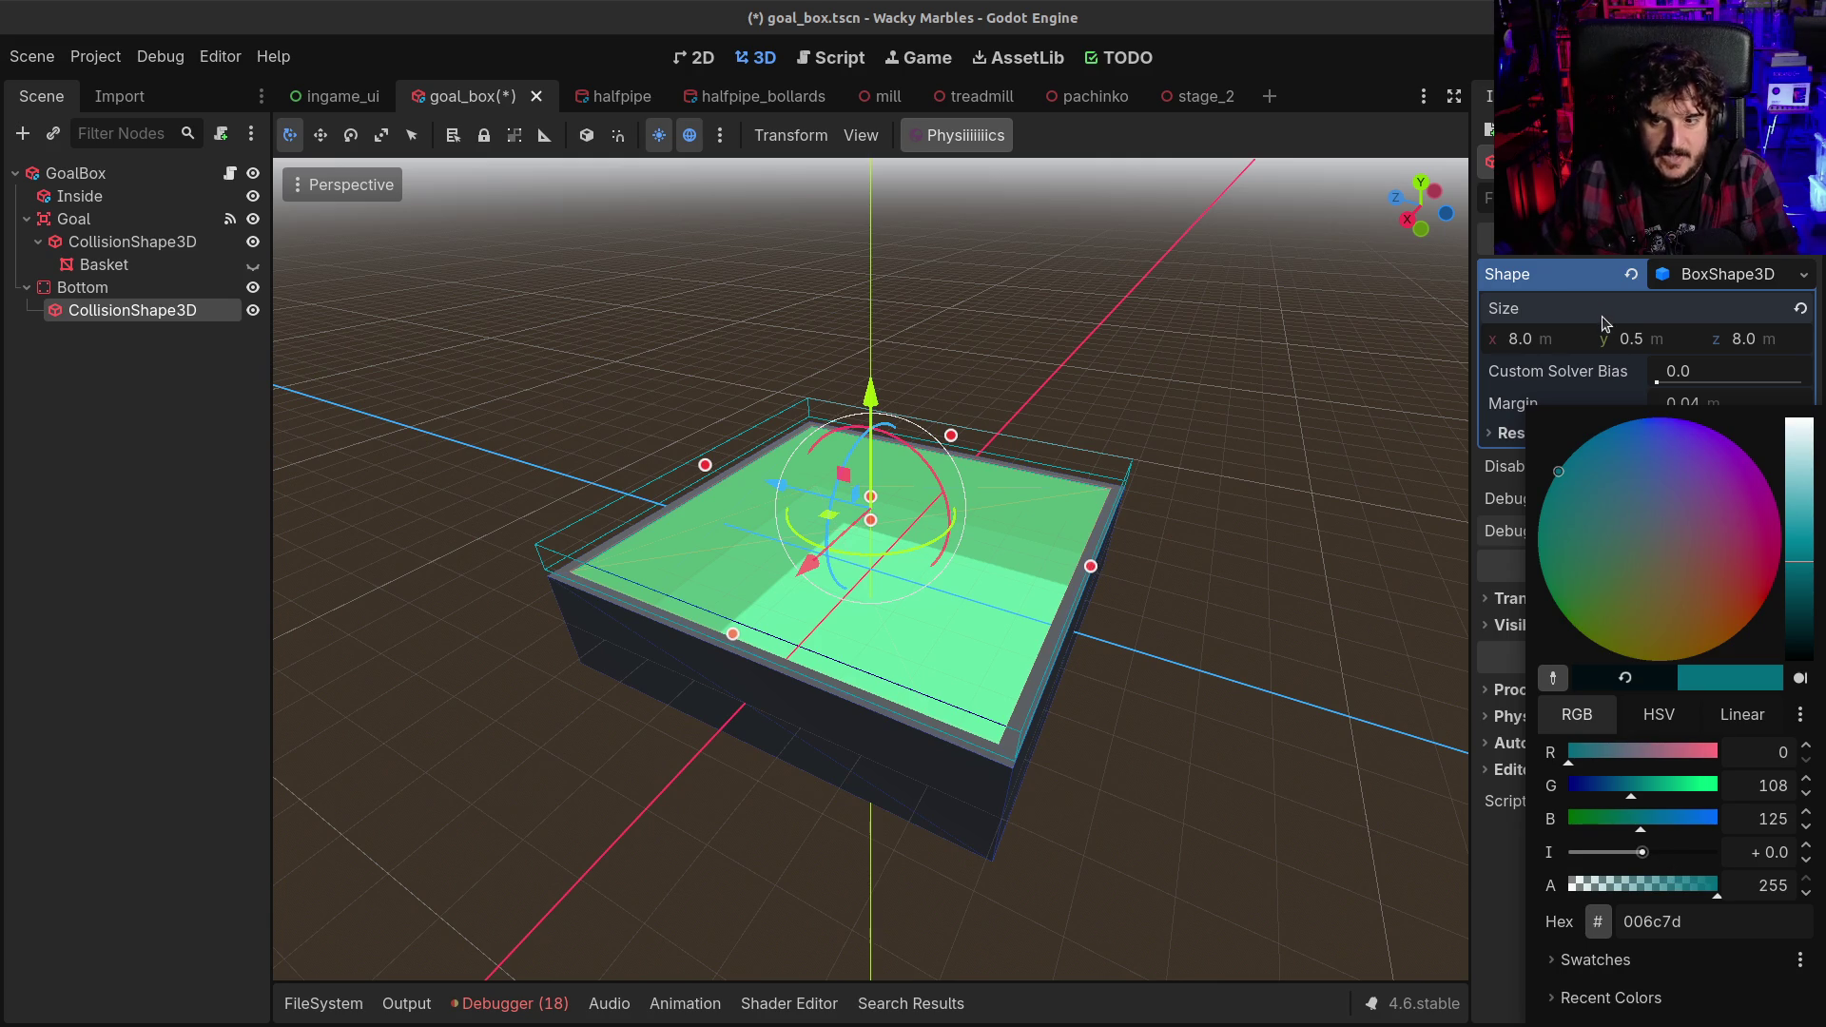
{"action": "key", "text": "Escape"}
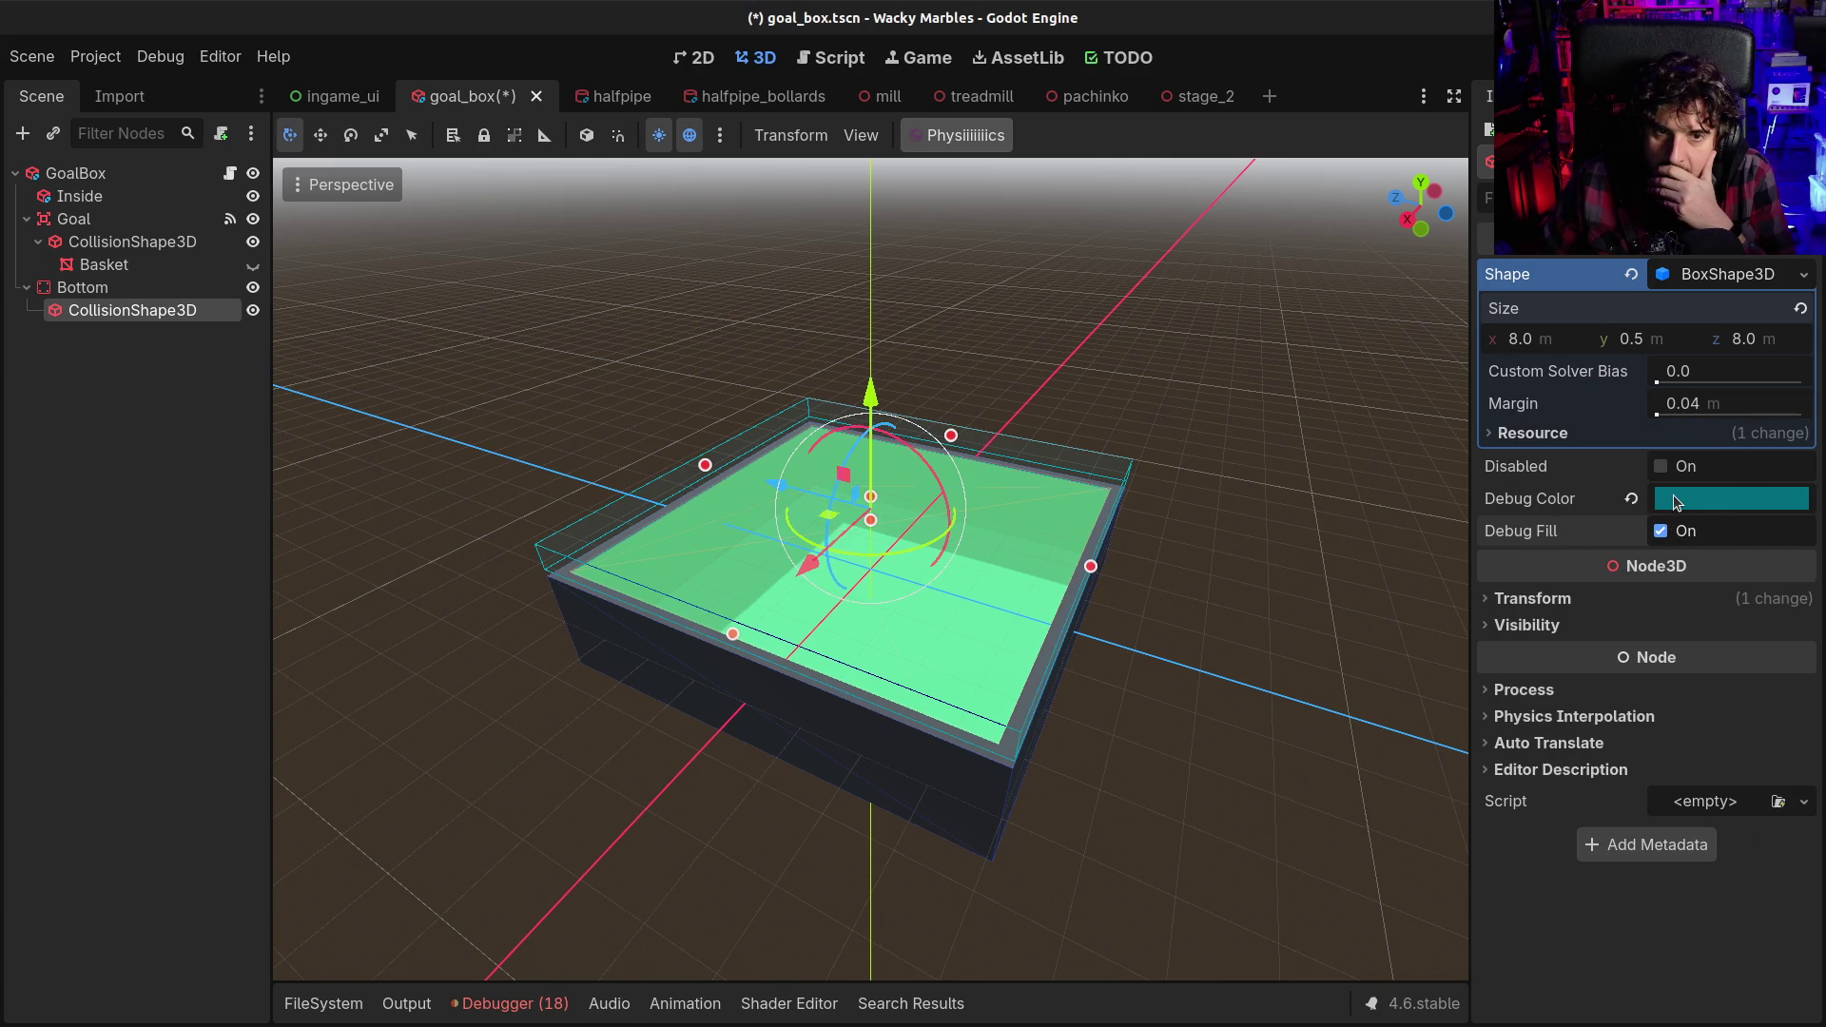
{"action": "left_click", "coordinate": [1712, 504]}
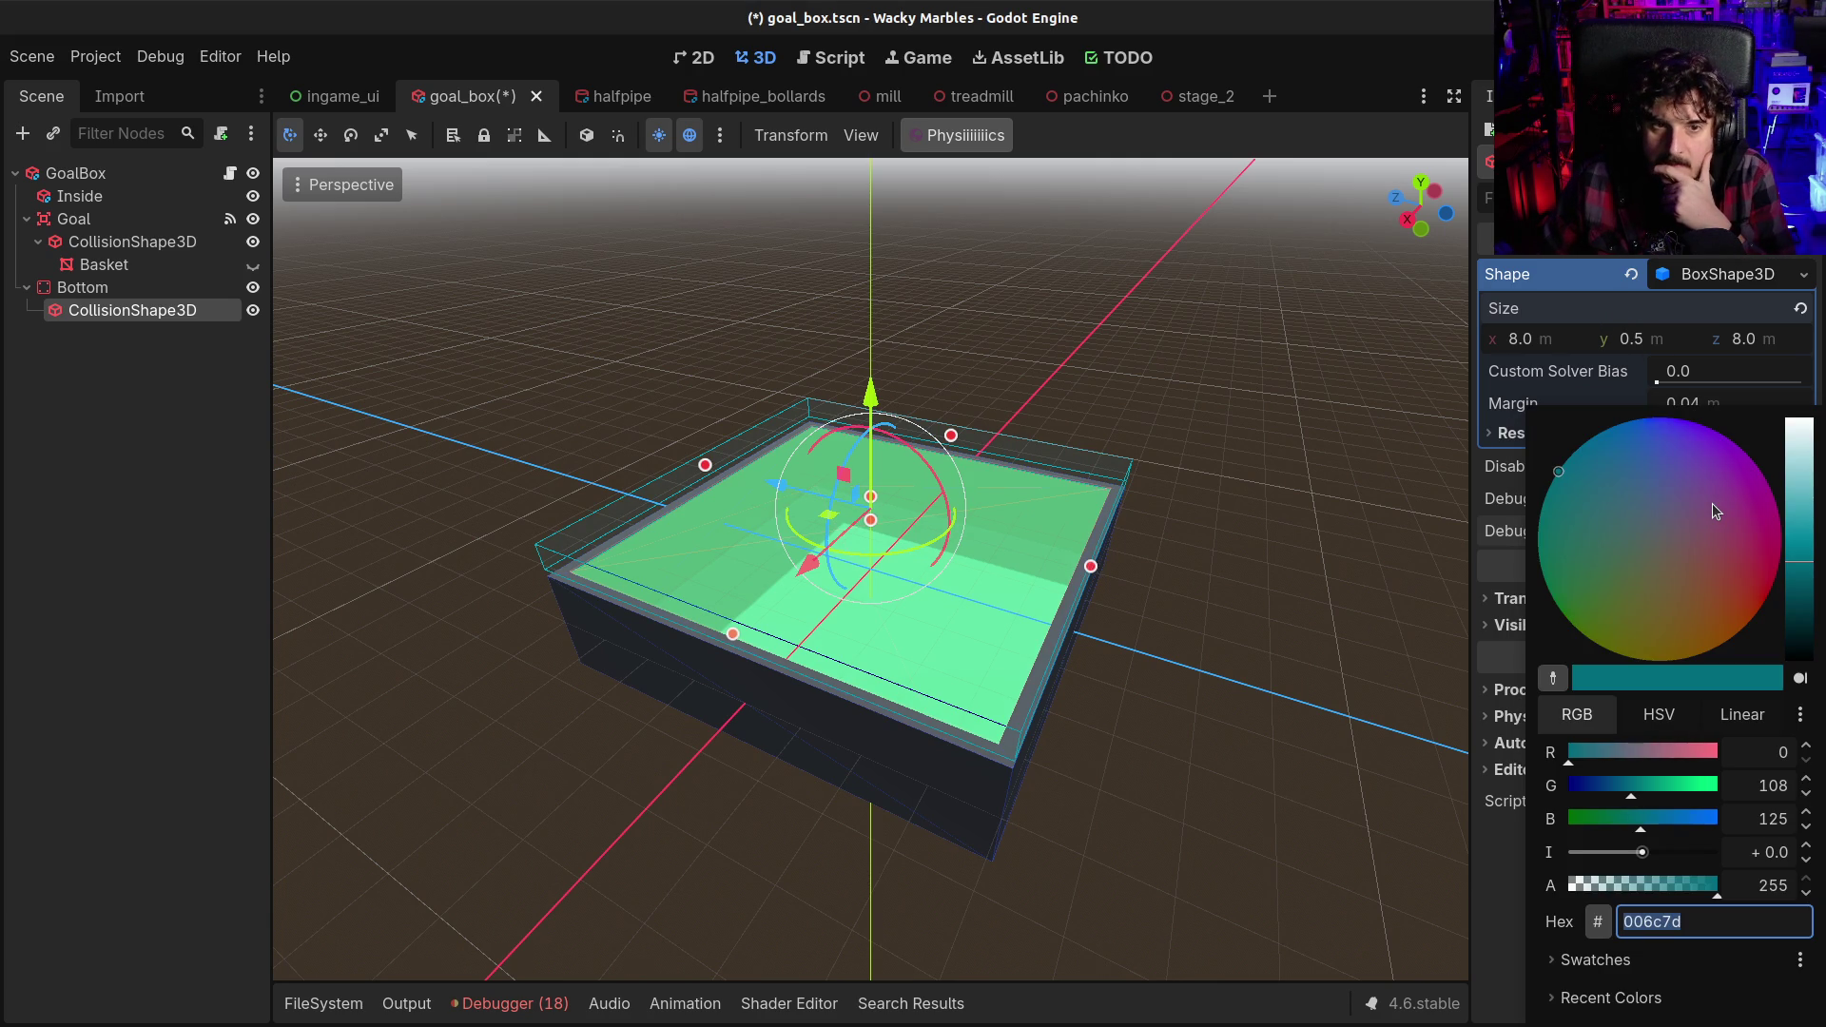
{"action": "mouse_move", "coordinate": [1797, 571]}
{"action": "left_mouse_down"}
{"action": "mouse_move", "coordinate": [1797, 661]}
{"action": "mouse_move", "coordinate": [1796, 572]}
{"action": "left_mouse_up"}
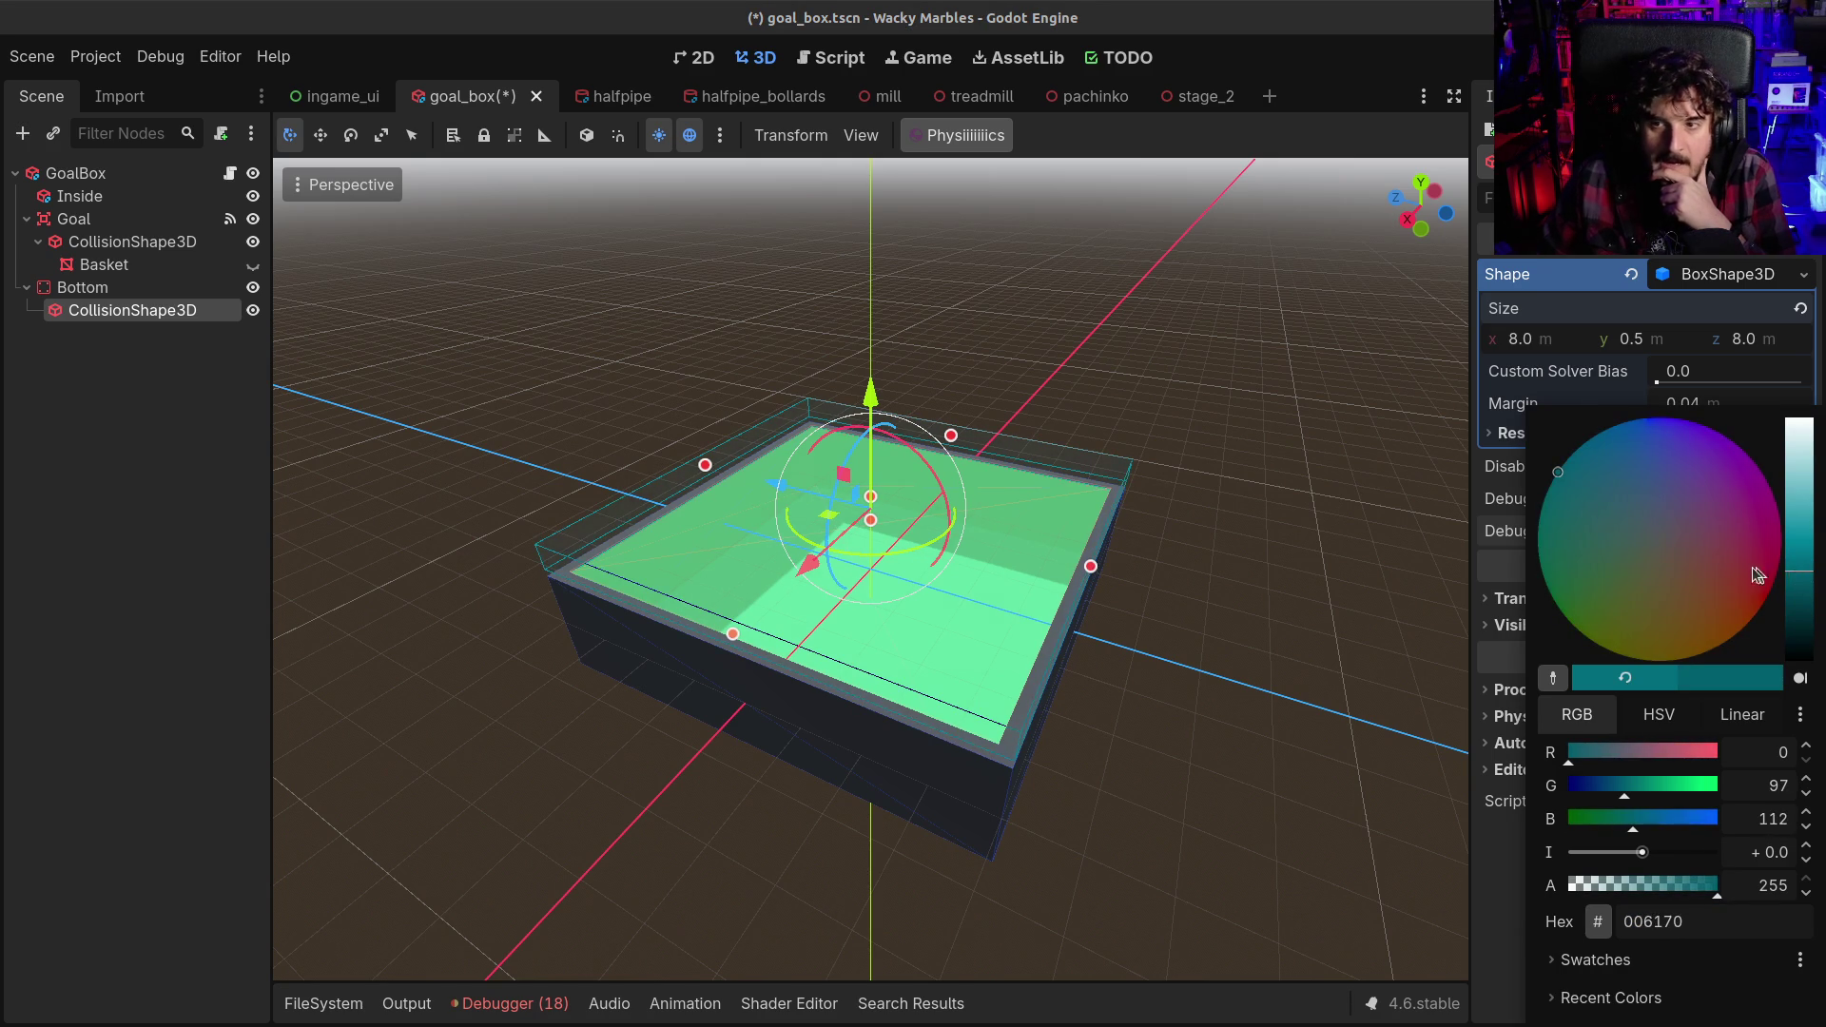
{"action": "left_click", "coordinate": [1768, 574]}
- Lower the collision box slightly inside the goal box
{"action": "left_click_drag", "start_coordinate": [861, 418], "coordinate": [856, 494]}
{"action": "scroll", "coordinate": [666, 504], "scroll_direction": "down", "scroll_amount": 3}
{"action": "scroll", "coordinate": [609, 514], "scroll_direction": "up", "scroll_amount": 6}
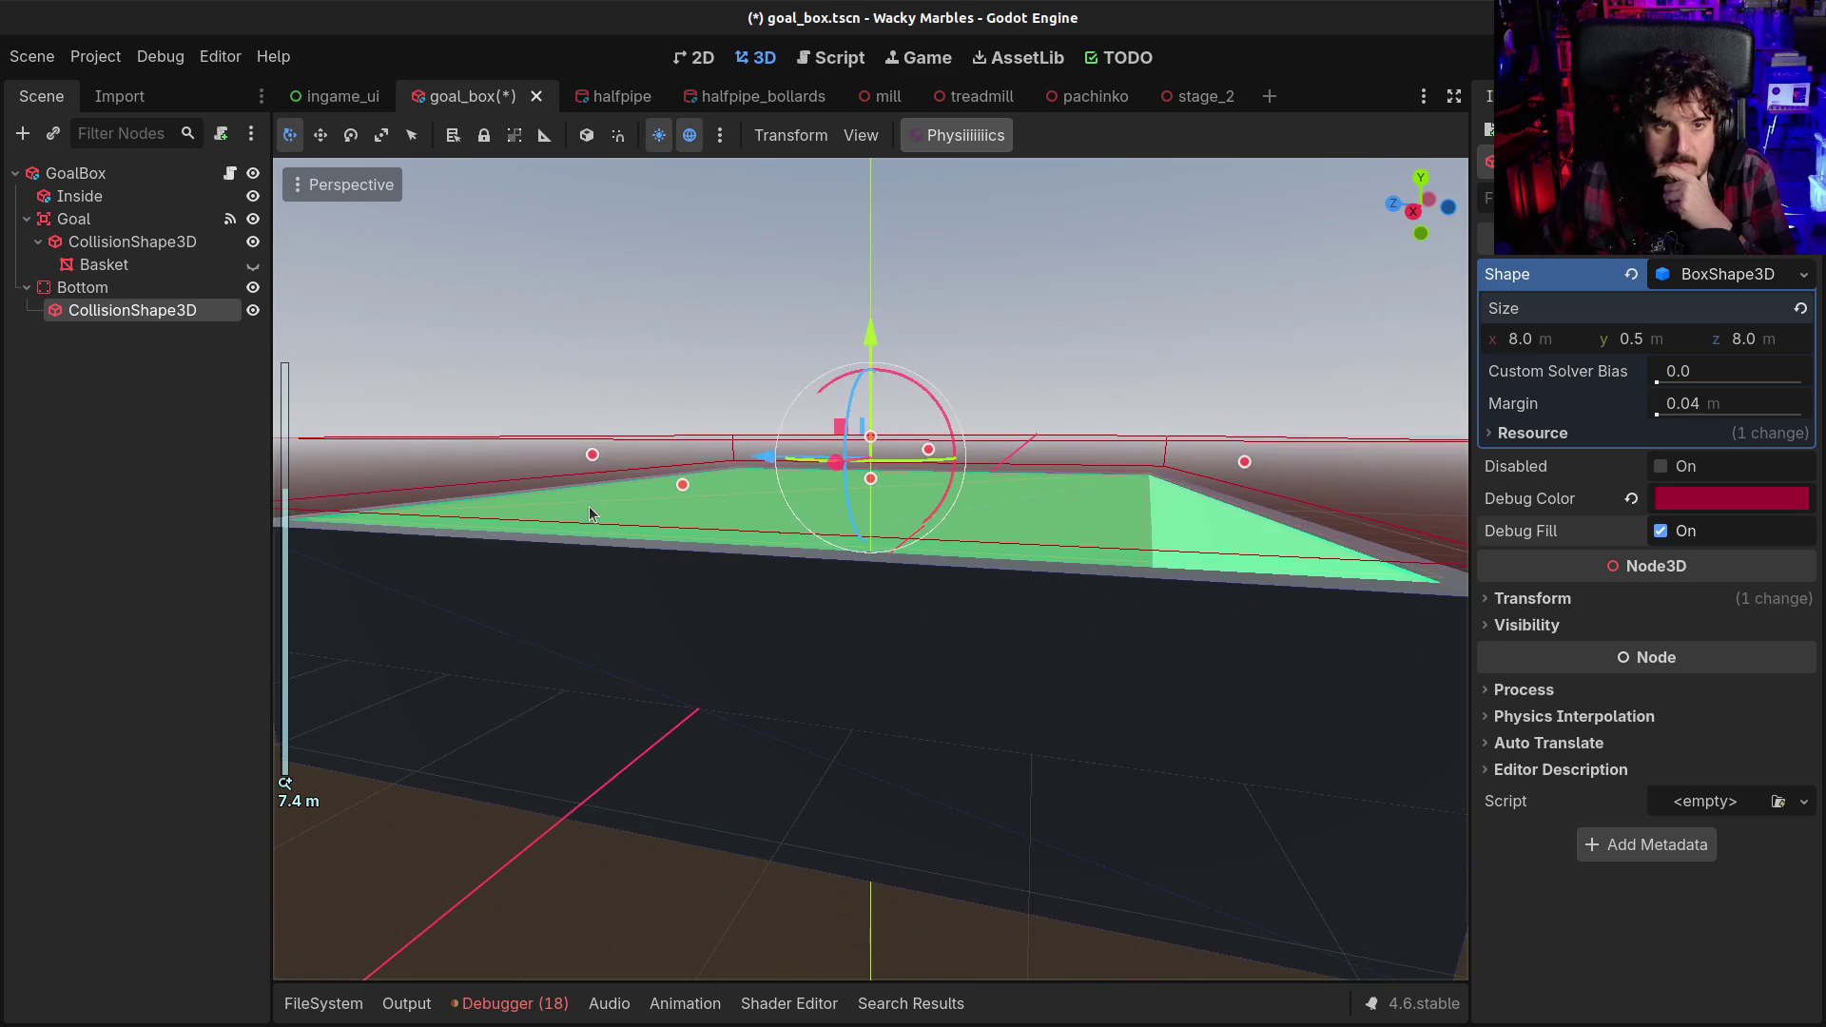
{"action": "left_click_drag", "start_coordinate": [1058, 450], "coordinate": [1051, 494]}
{"action": "left_click_drag", "start_coordinate": [1035, 367], "coordinate": [1054, 562]}
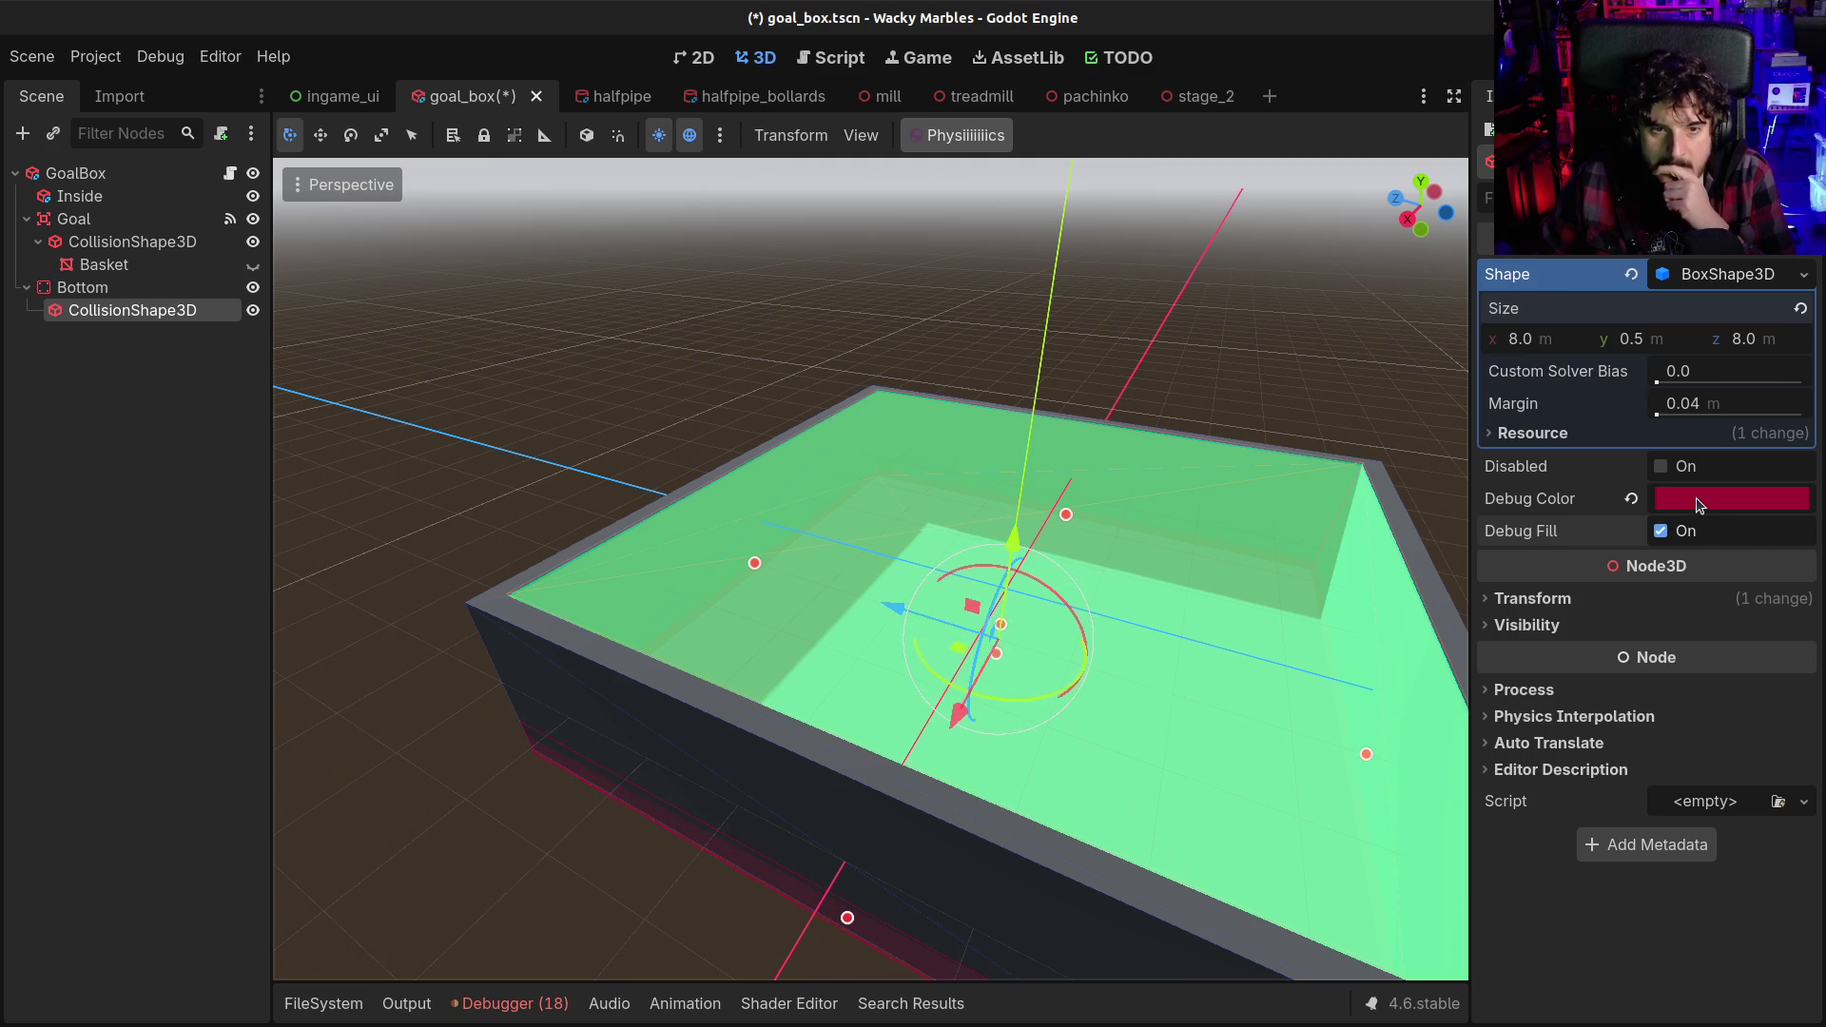
- Darken the debug colour to dark red 7f0025
{"action": "mouse_move", "coordinate": [1700, 504]}
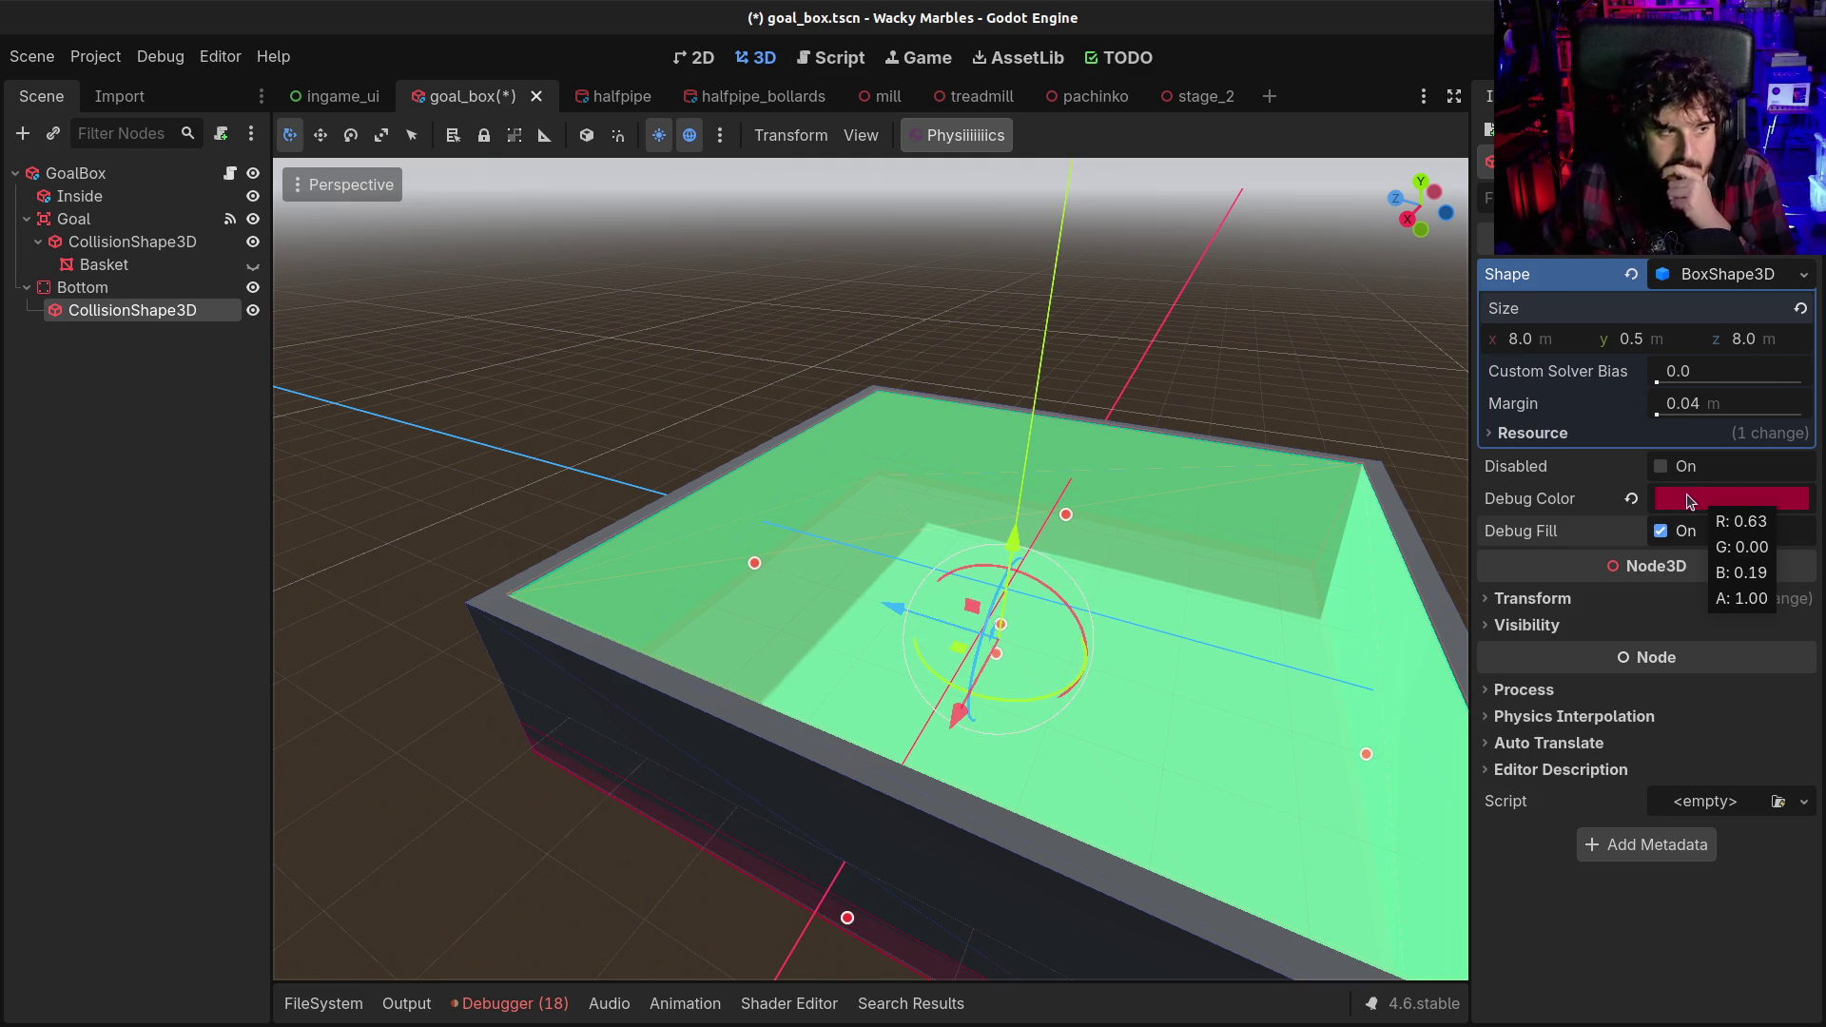
{"action": "left_click", "coordinate": [1719, 504]}
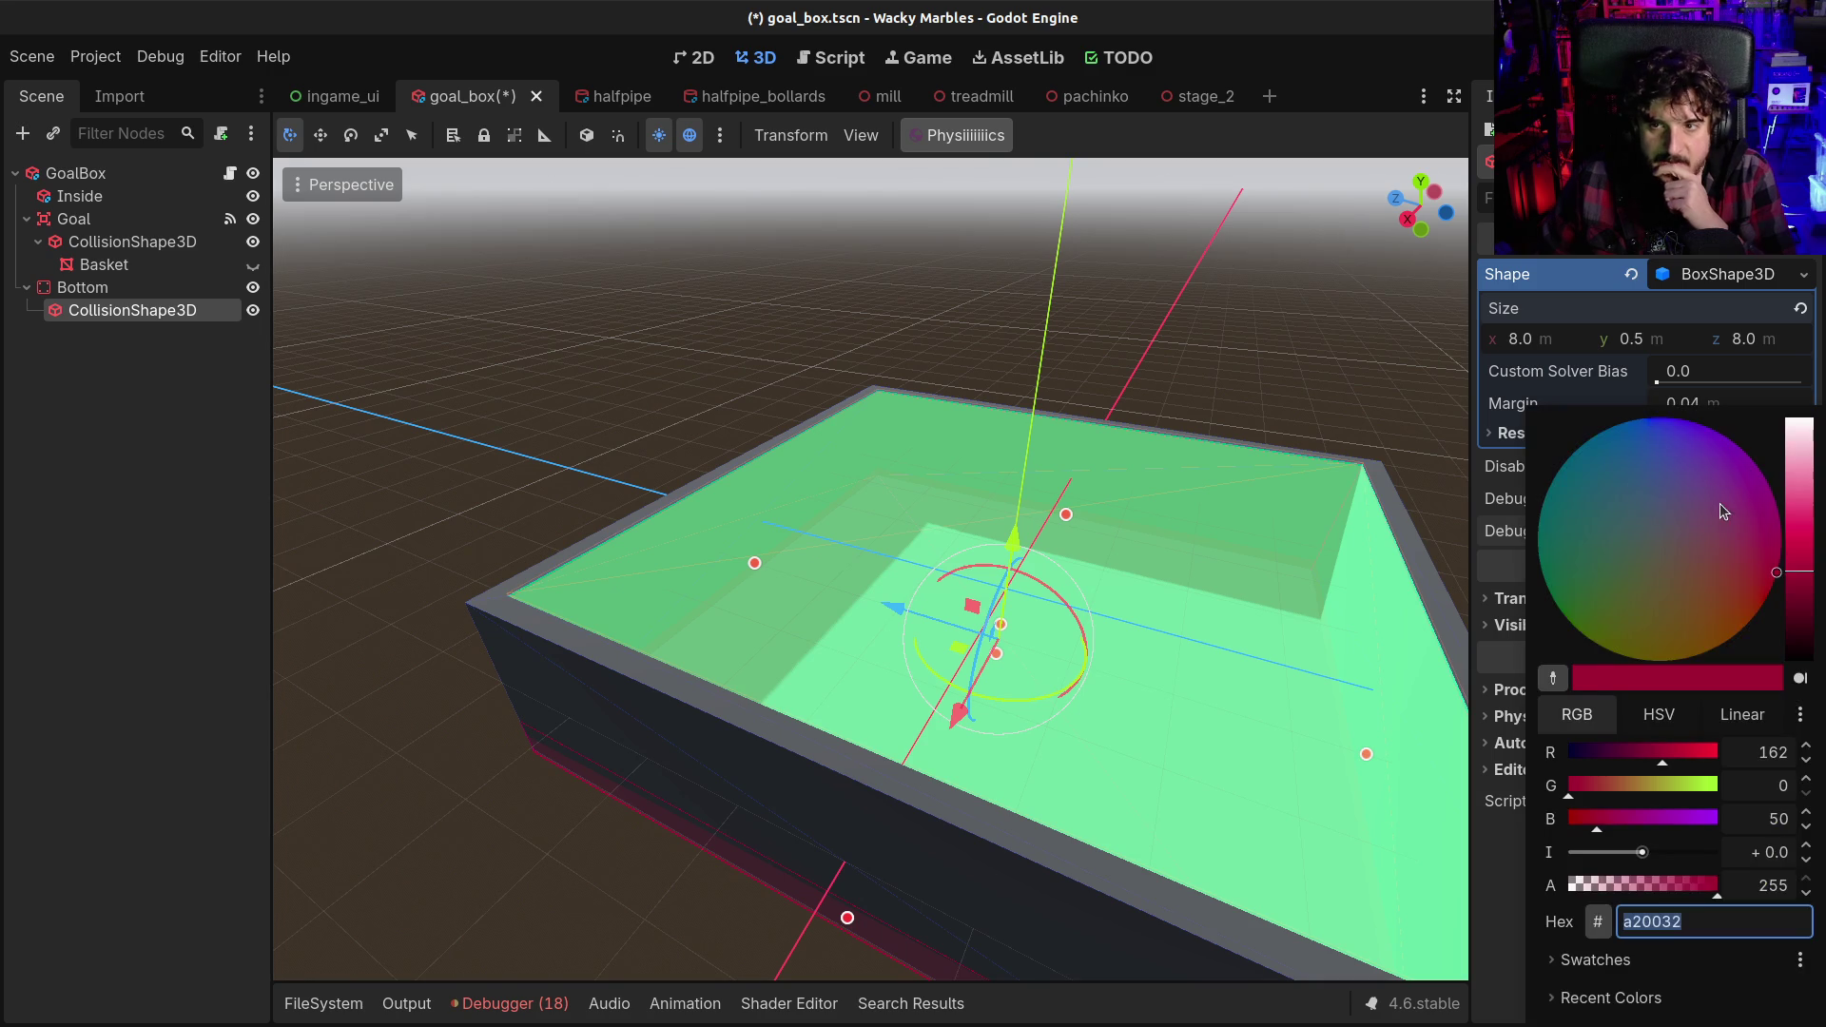
{"action": "mouse_move", "coordinate": [1796, 575]}
{"action": "left_mouse_down"}
{"action": "mouse_move", "coordinate": [1813, 730]}
{"action": "mouse_move", "coordinate": [1813, 591]}
{"action": "left_mouse_up"}
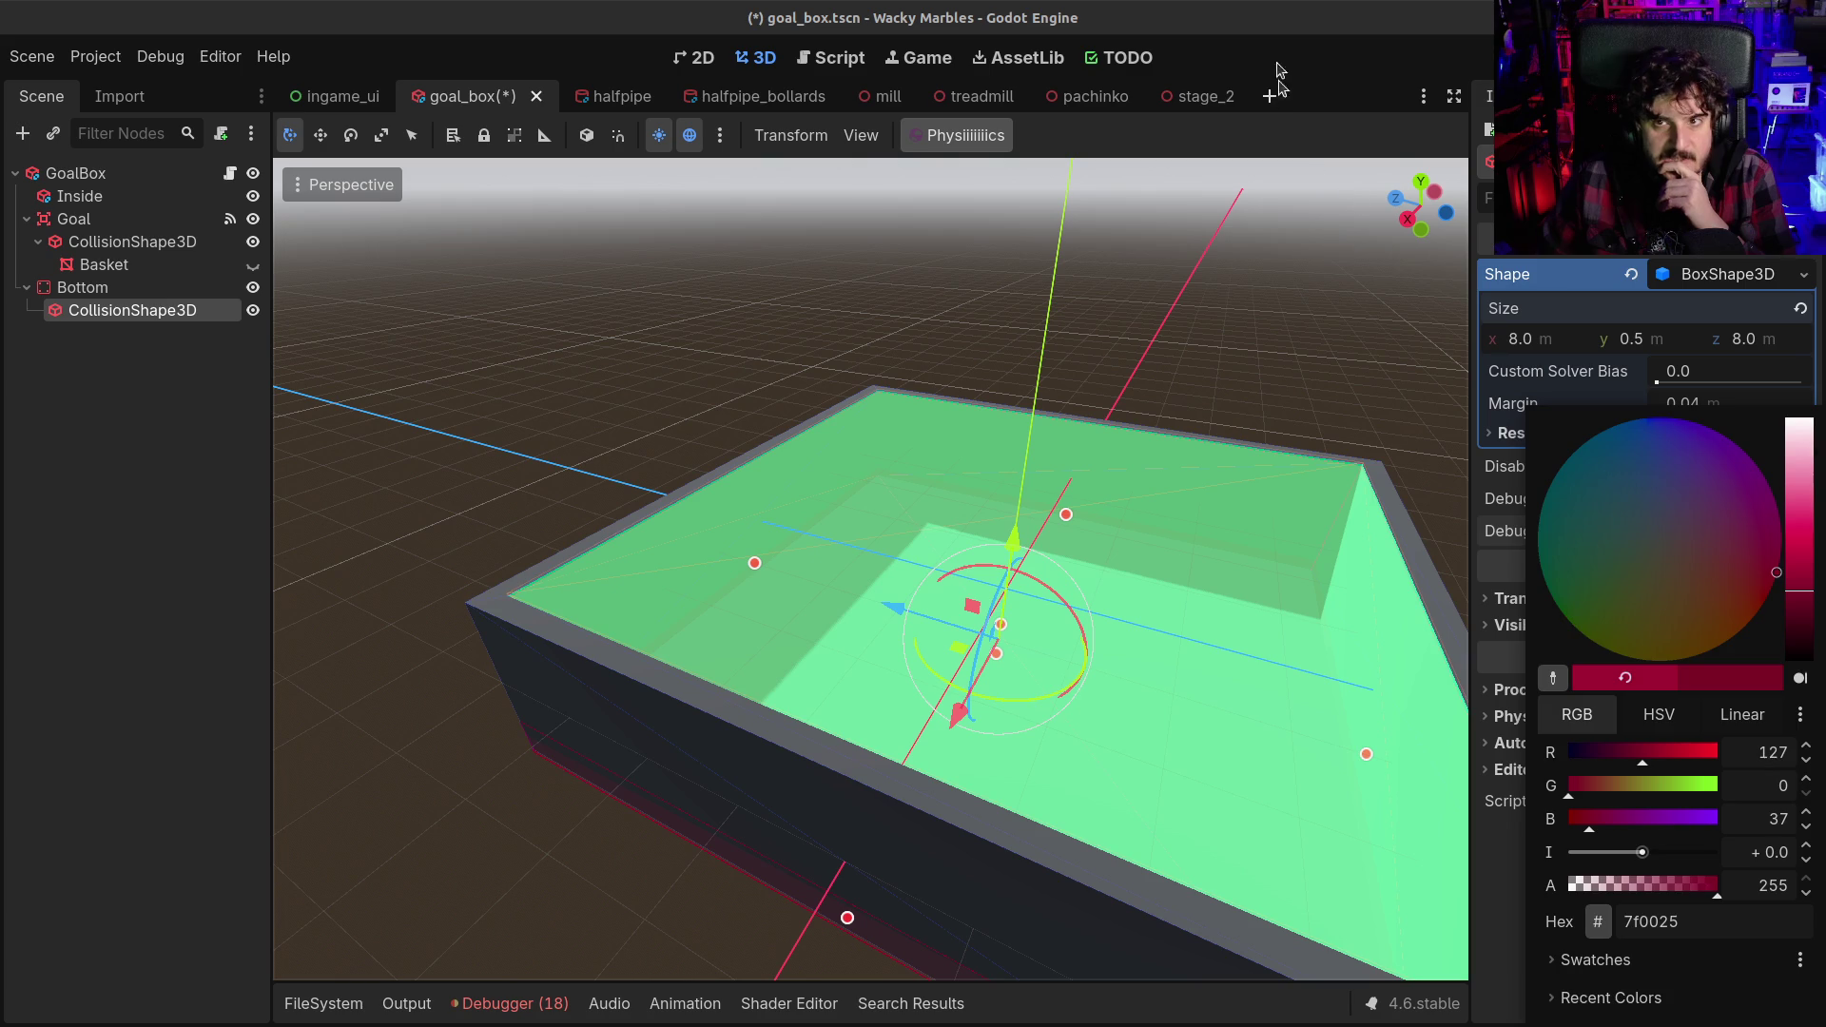
{"action": "left_click", "coordinate": [1398, 60]}
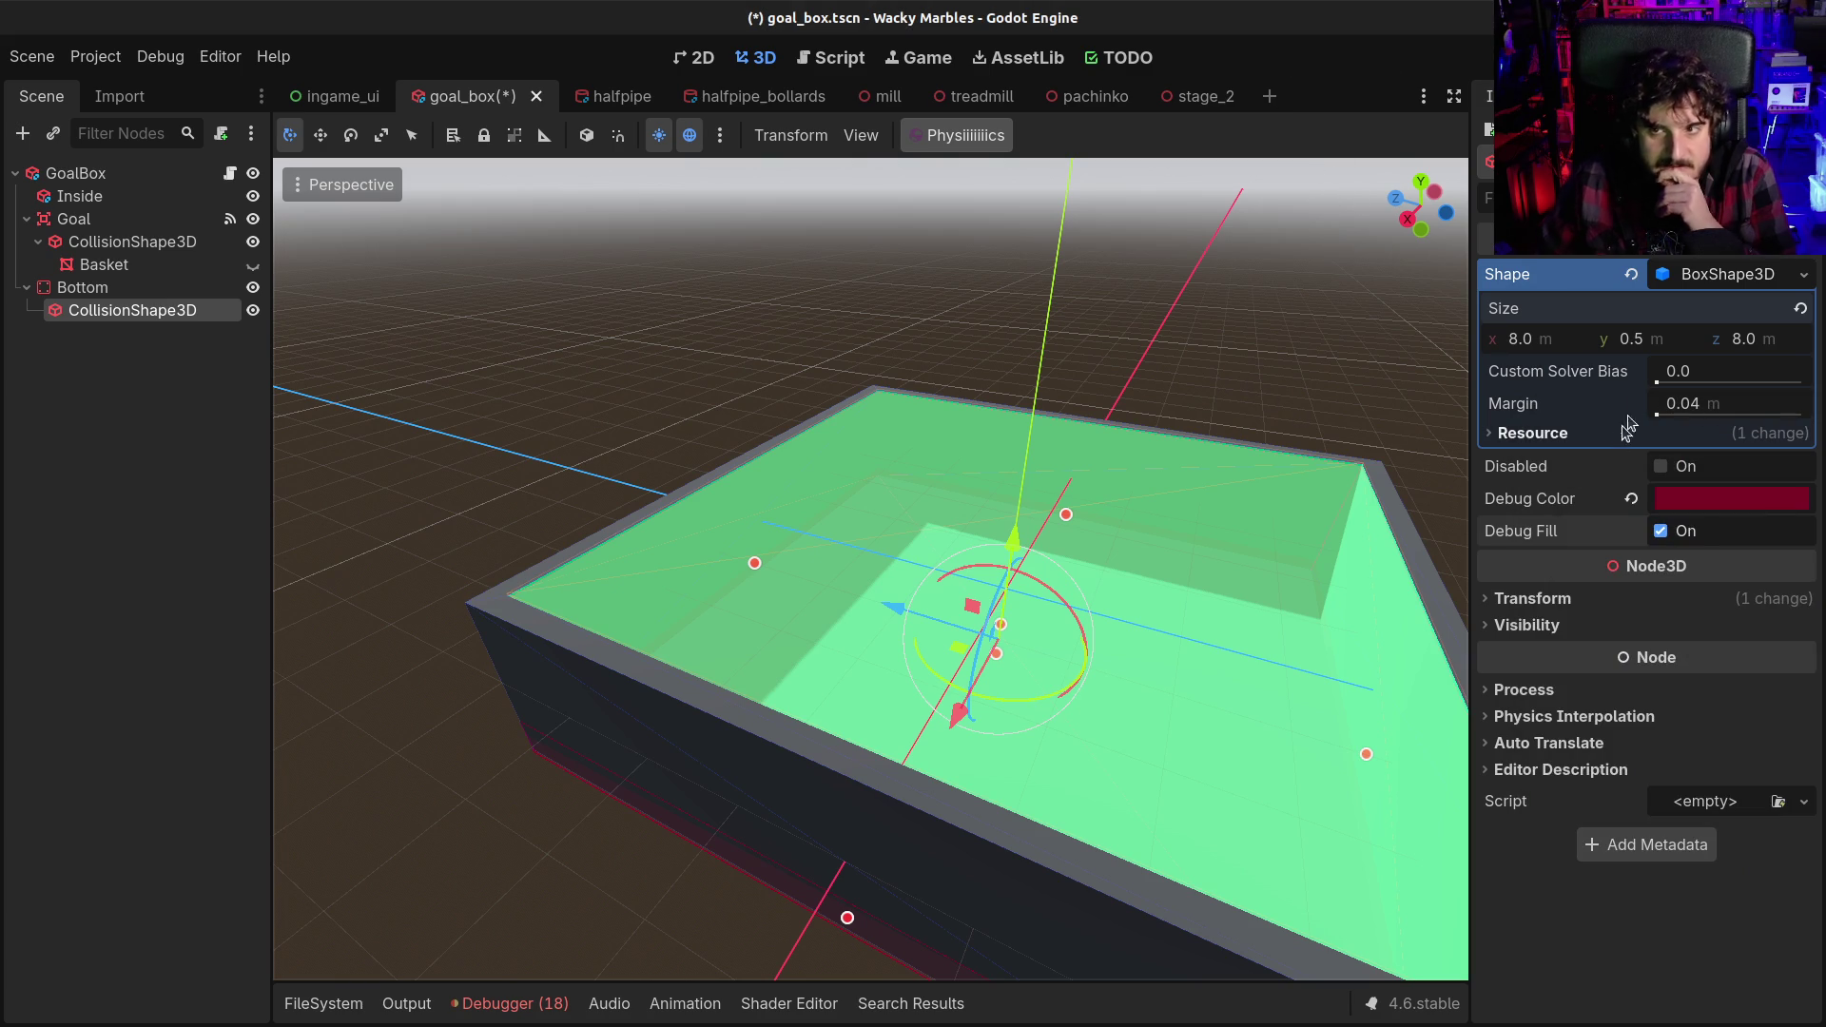
{"action": "mouse_move", "coordinate": [1640, 387]}
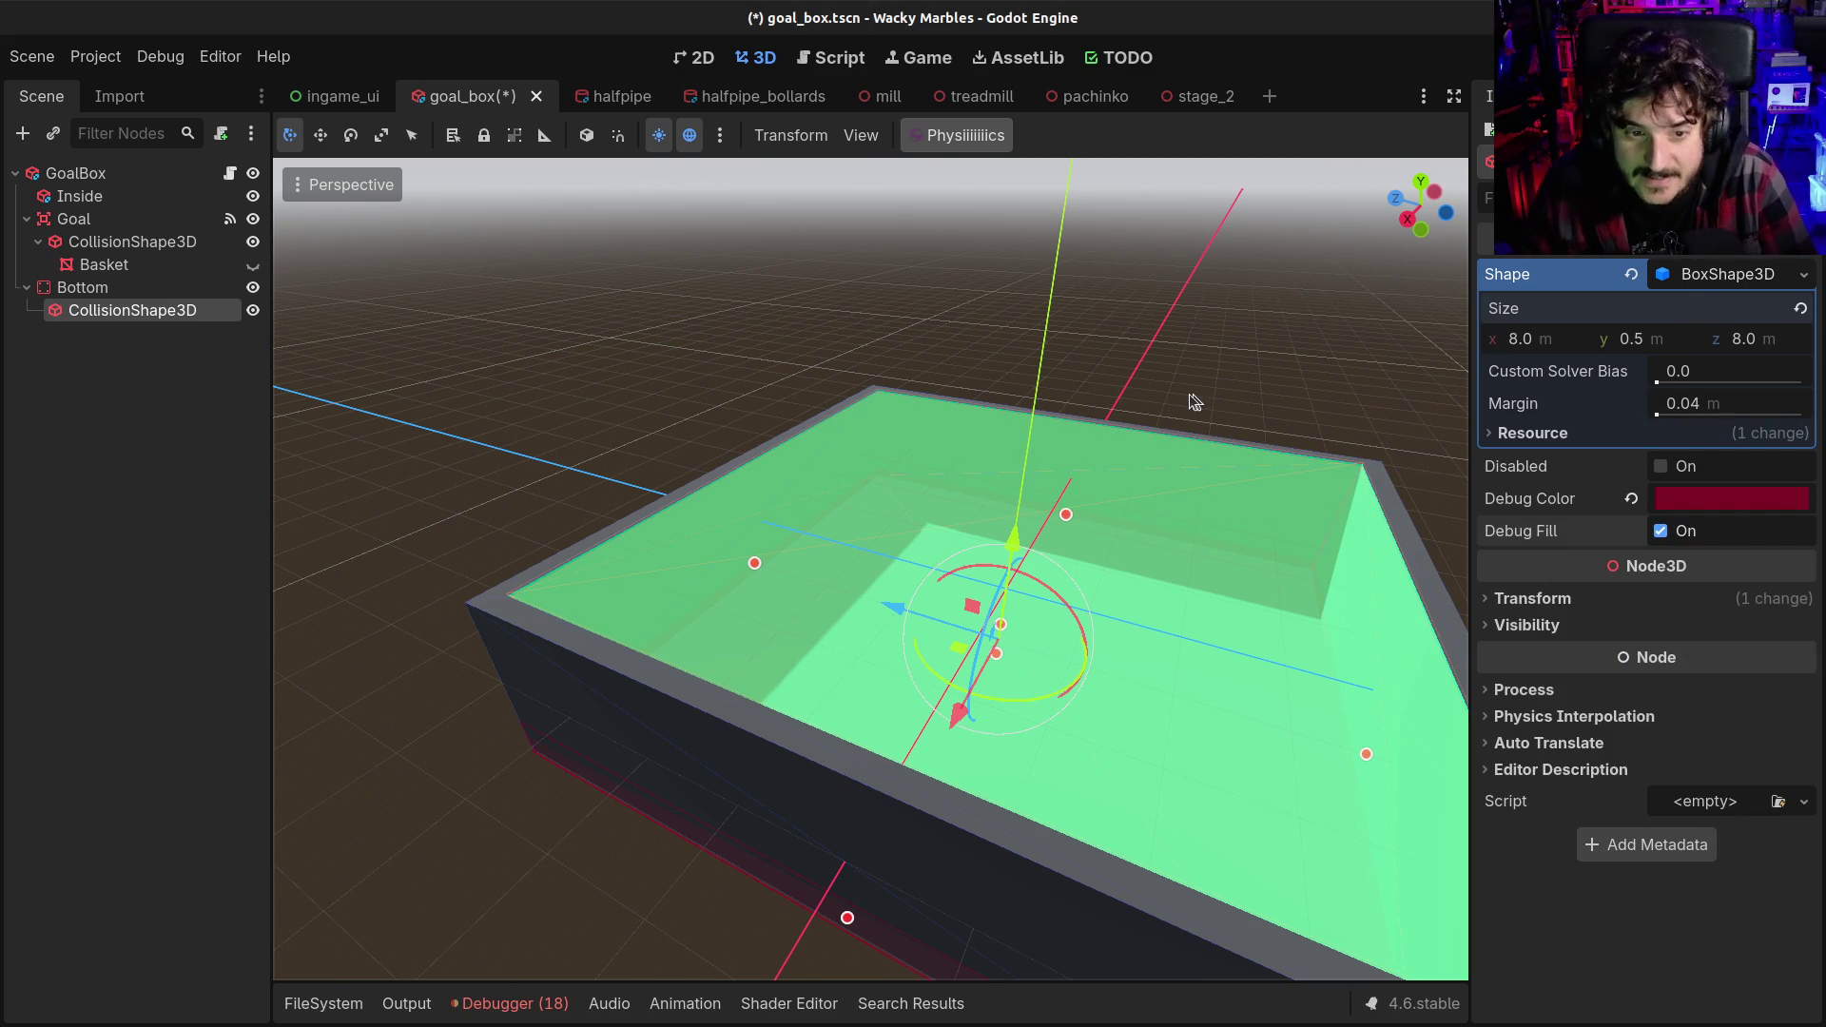
- Nudge the collision box down slightly and save goal_box.tscn
{"action": "scroll", "coordinate": [1235, 552], "scroll_direction": "up", "scroll_amount": 3}
{"action": "scroll", "coordinate": [1049, 629], "scroll_direction": "up", "scroll_amount": 3}
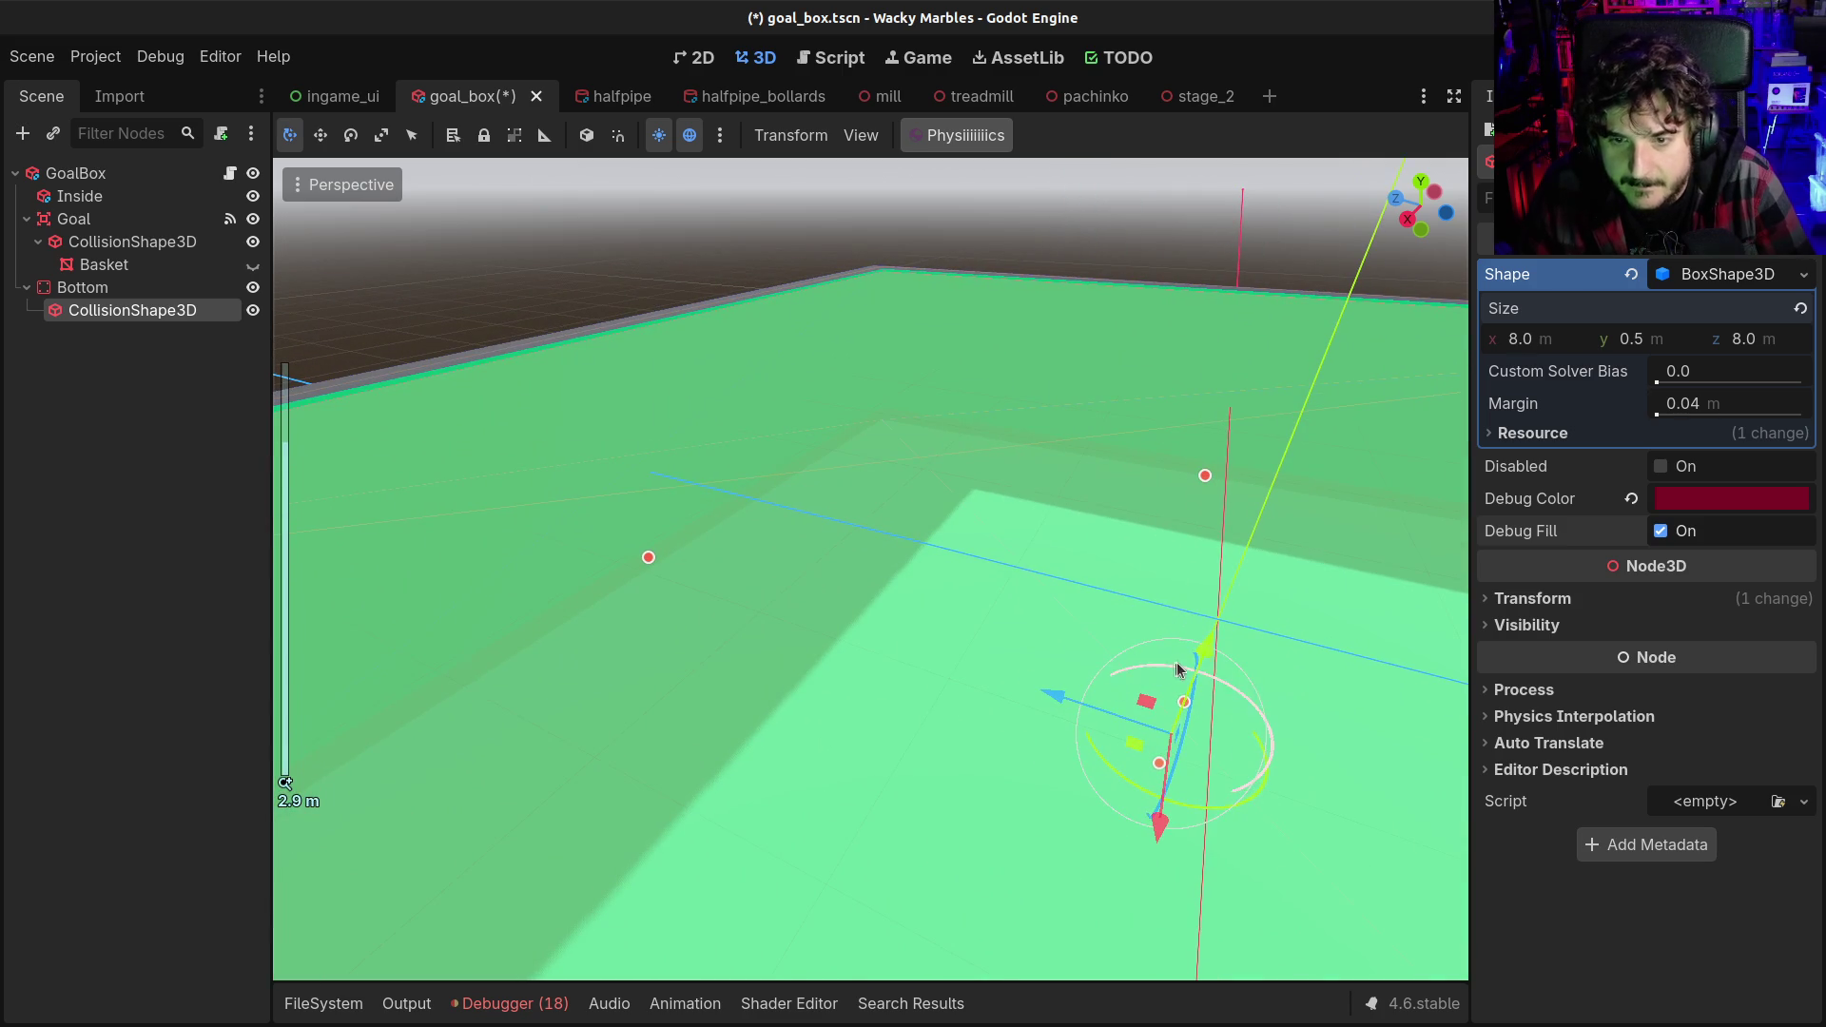
{"action": "left_click_drag", "start_coordinate": [1206, 642], "coordinate": [1206, 659]}
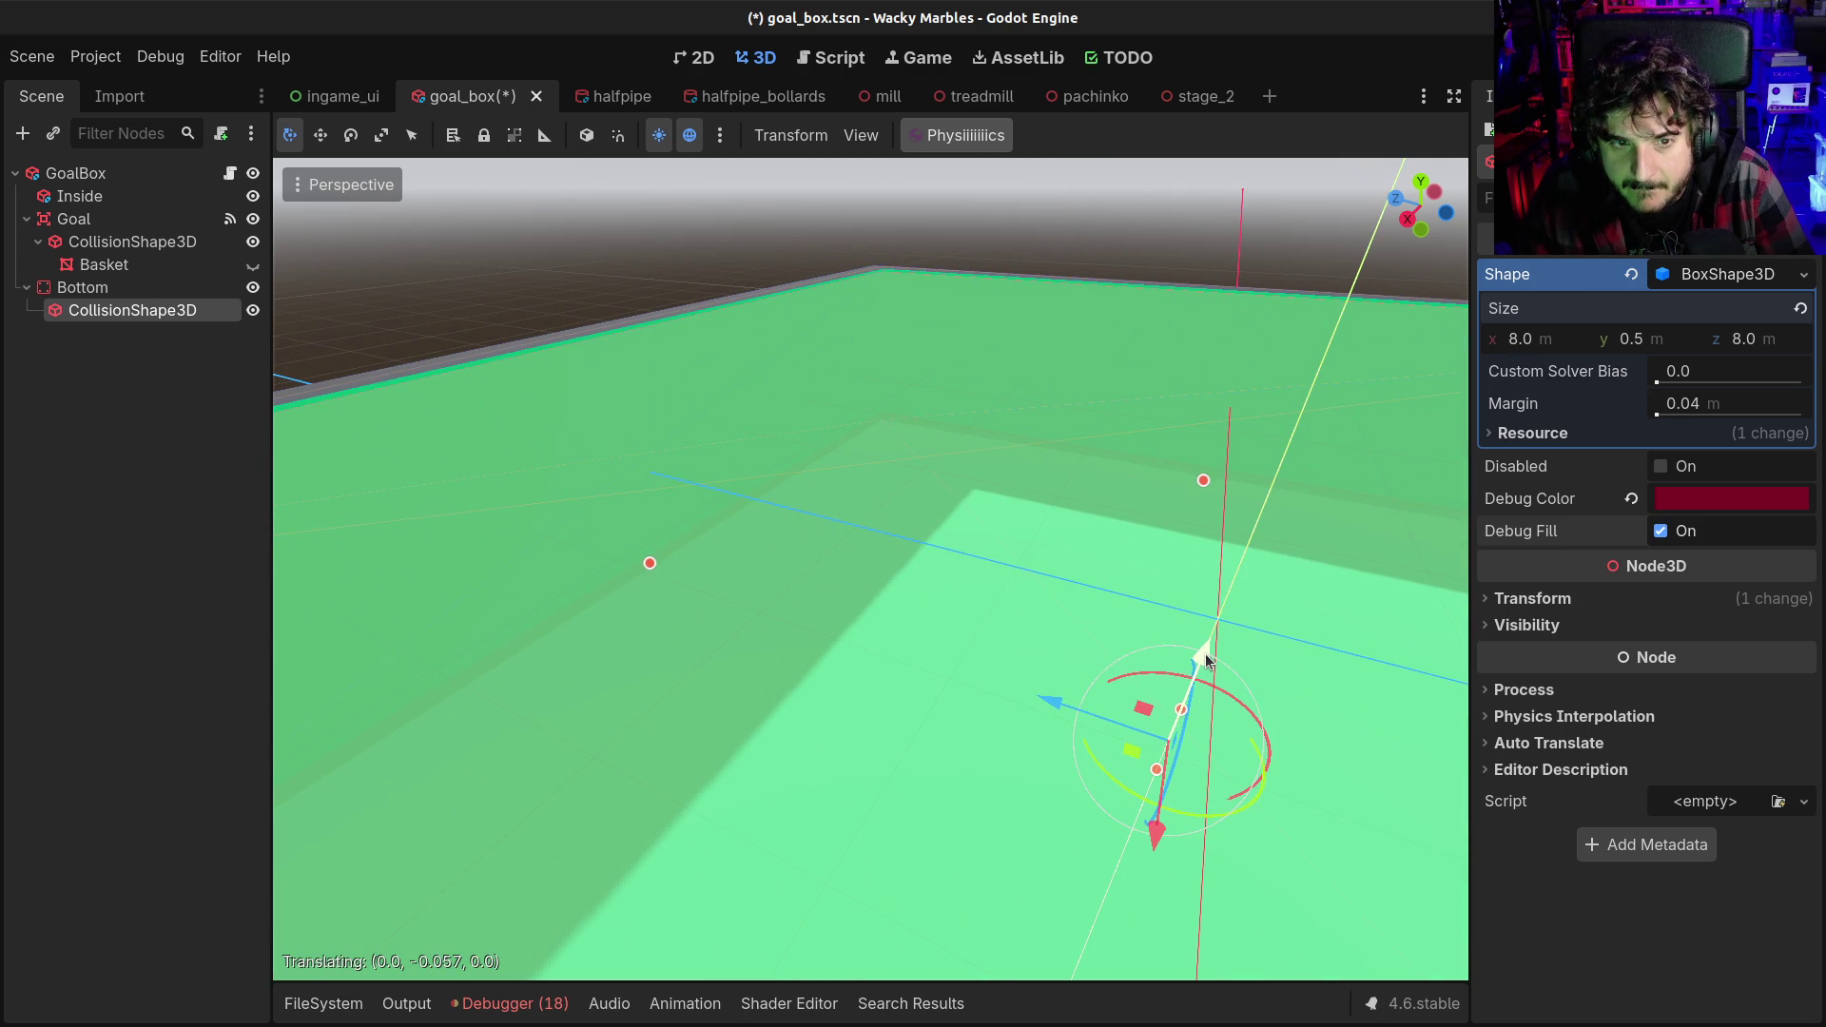
{"action": "key", "text": "ctrl+s"}
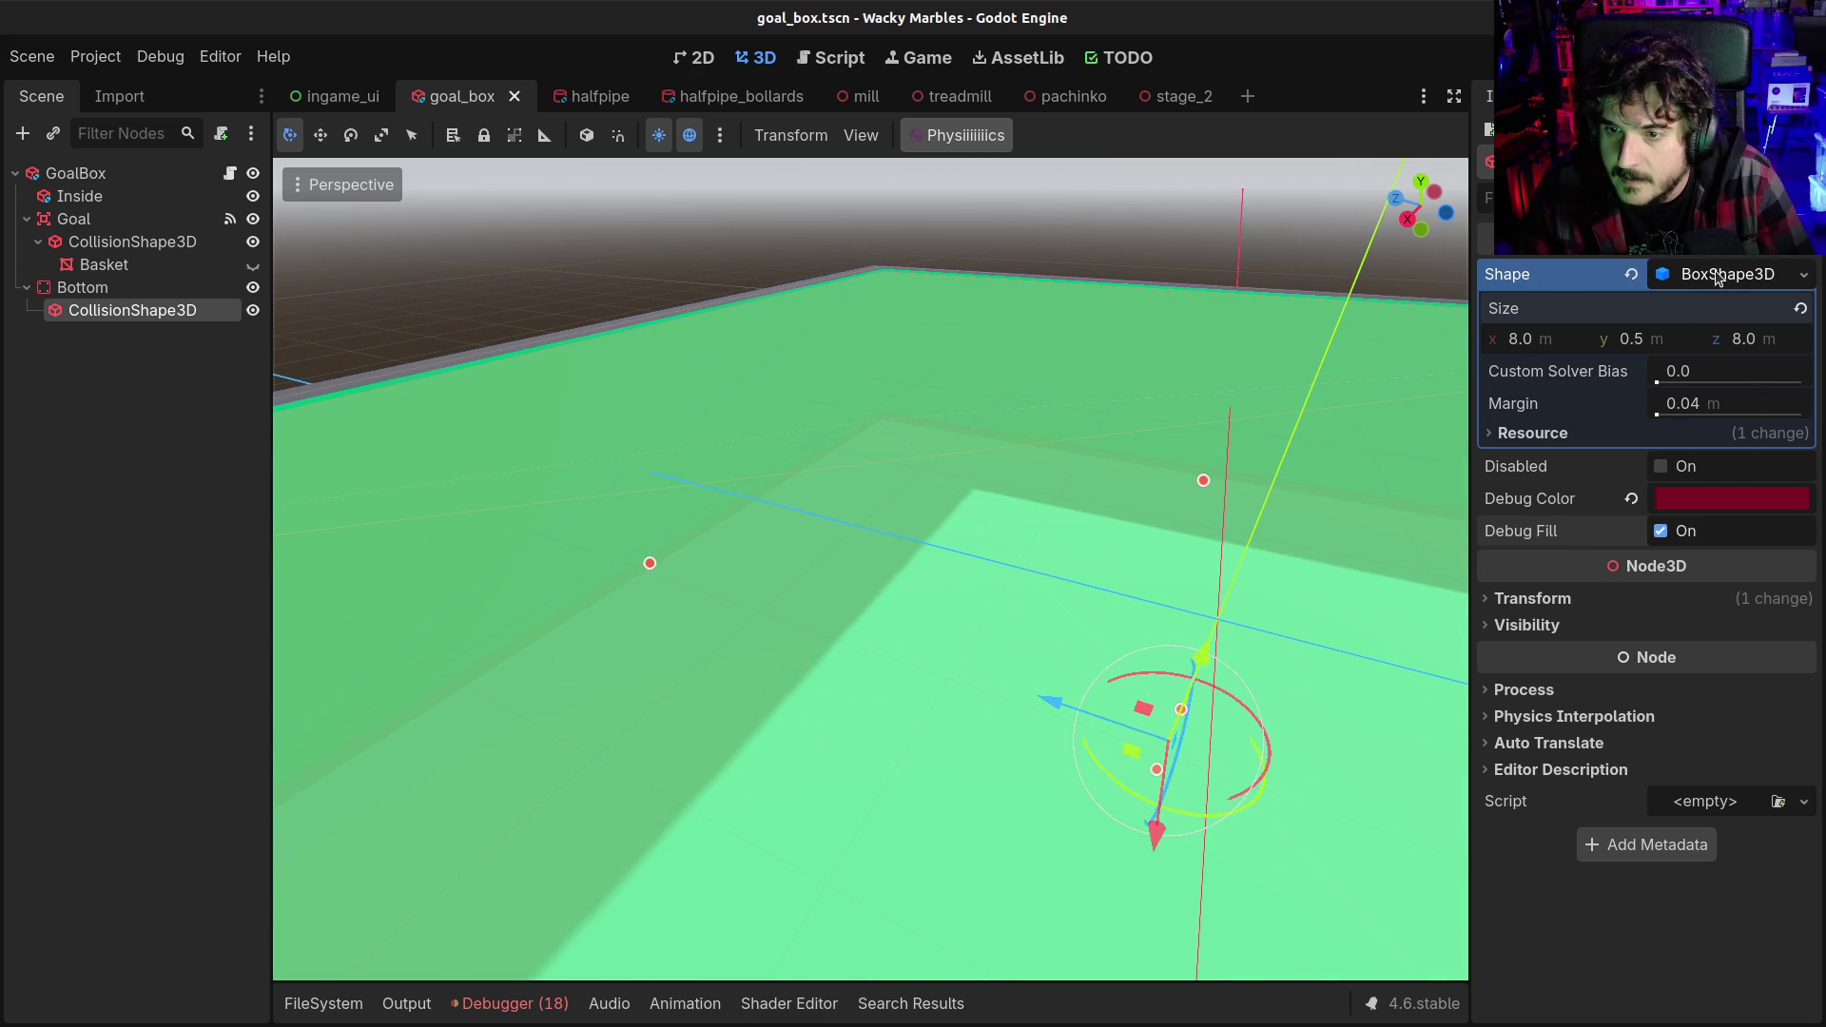
- Give Bottom a new PhysicsMaterial override with Rough and Absorbent on, then save
{"action": "left_click", "coordinate": [173, 287]}
{"action": "left_click", "coordinate": [1679, 275]}
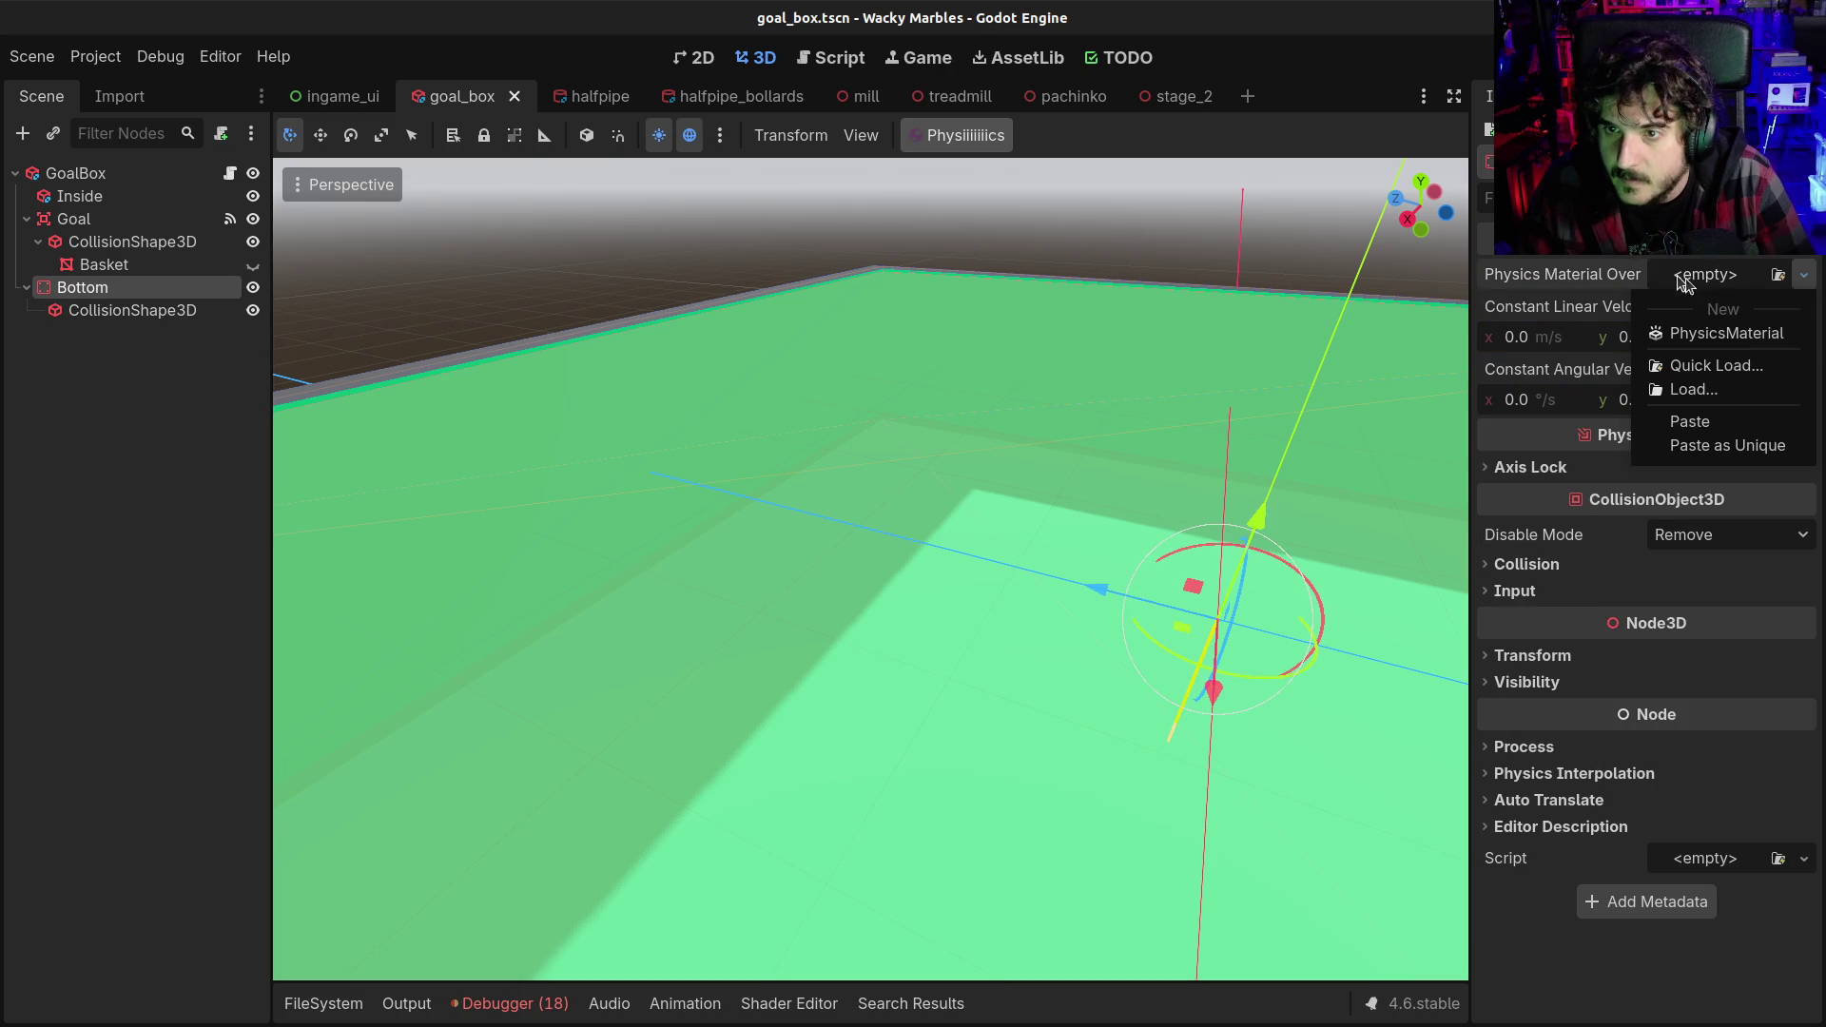
{"action": "left_click", "coordinate": [1717, 333]}
{"action": "left_click", "coordinate": [1705, 278]}
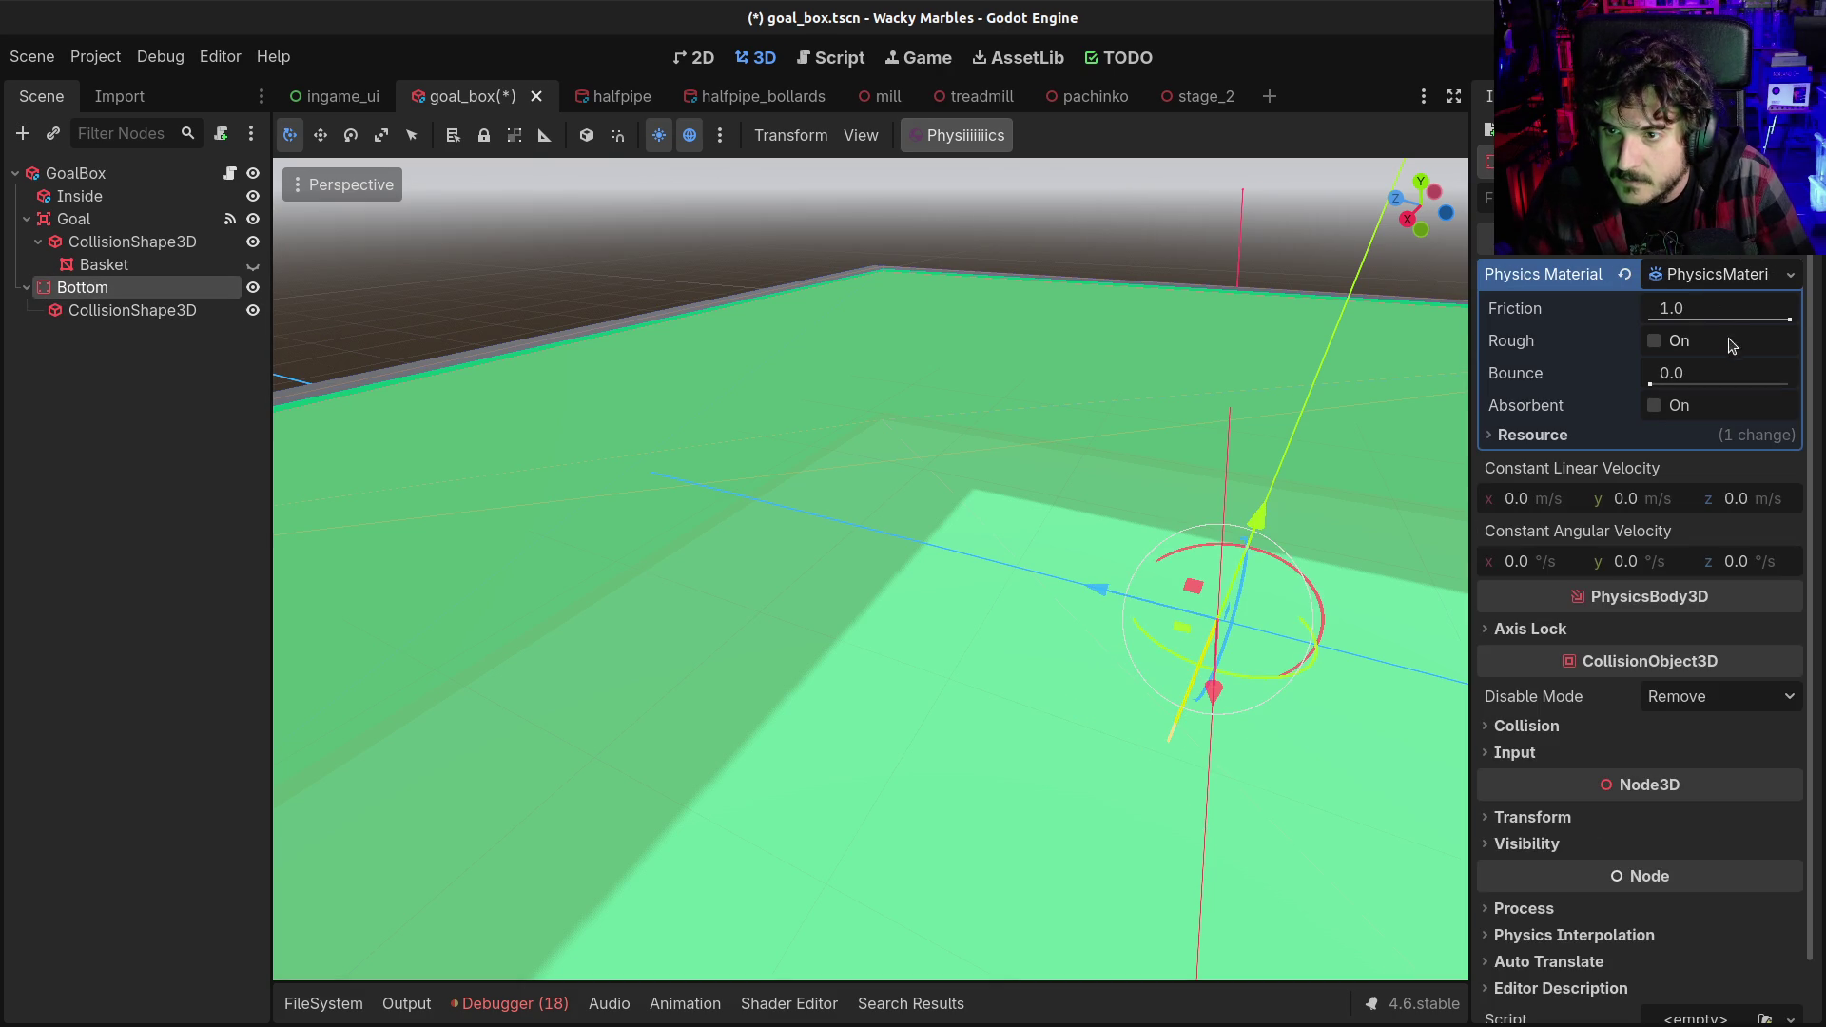
{"action": "left_click", "coordinate": [1655, 340]}
{"action": "left_click", "coordinate": [1656, 405]}
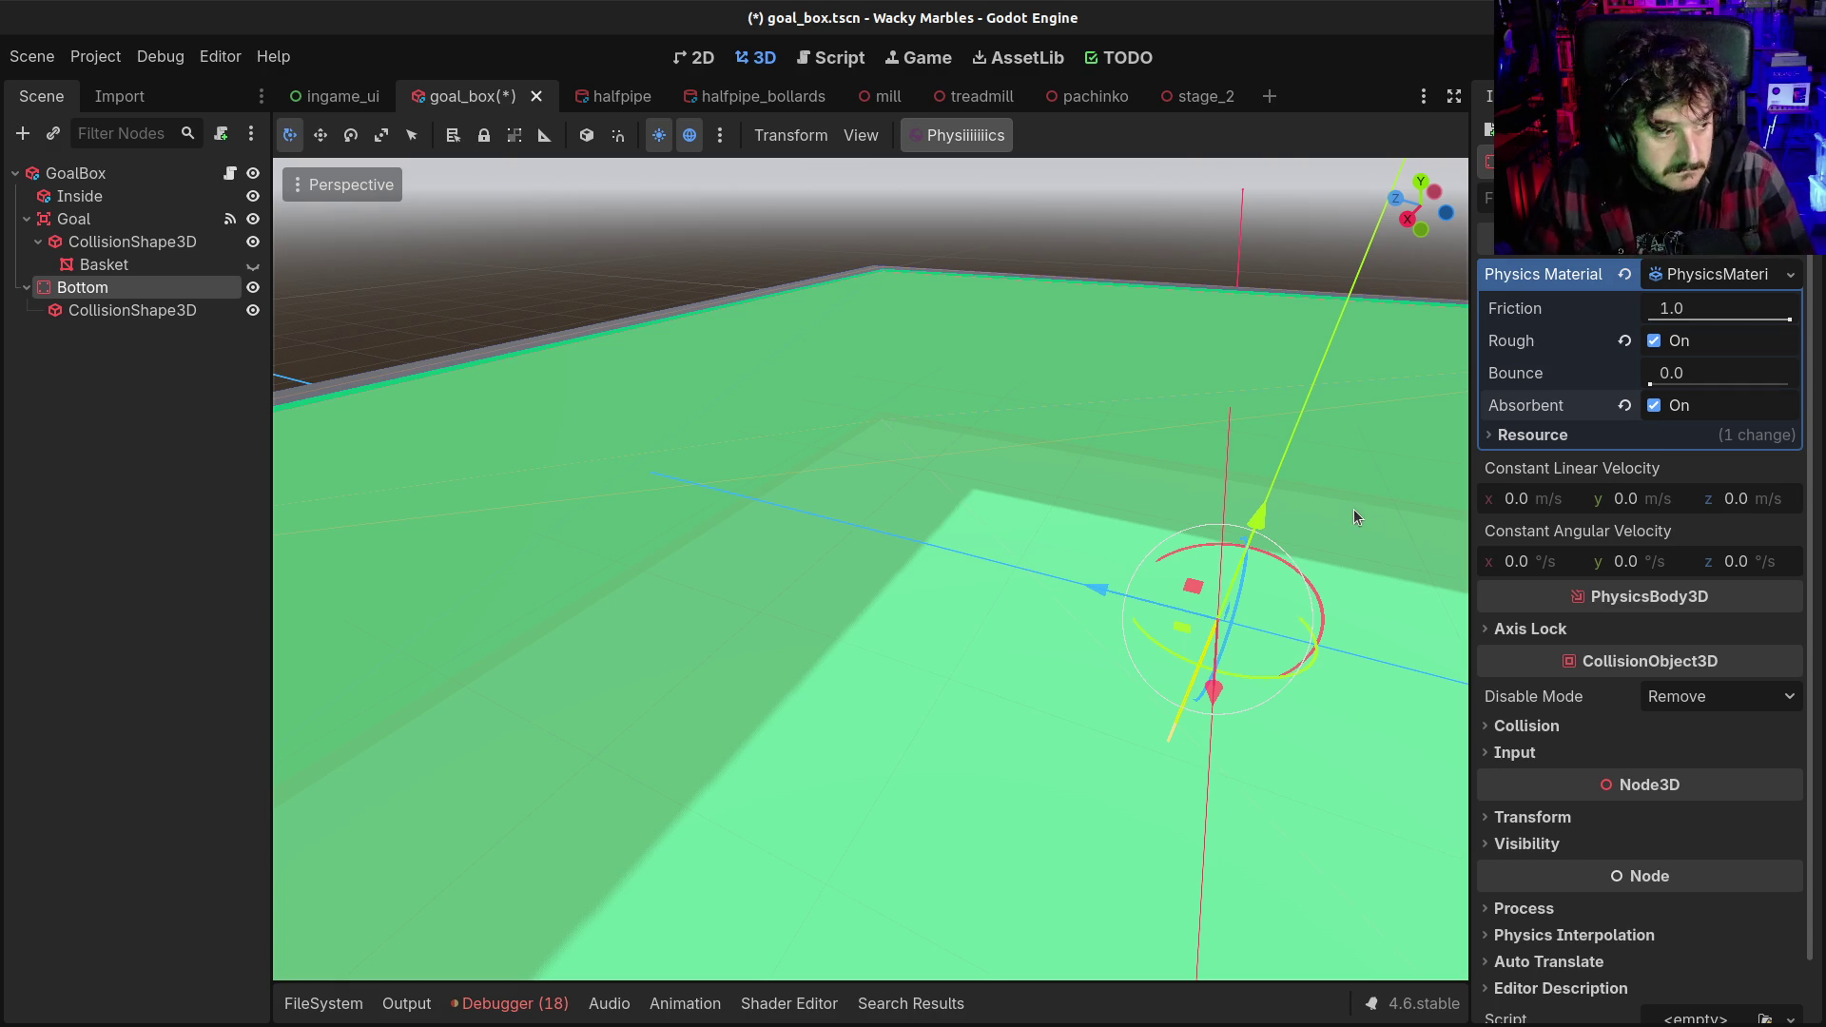
{"action": "key", "text": "ctrl+s"}
{"action": "scroll", "coordinate": [1089, 464], "scroll_direction": "down", "scroll_amount": 2}
{"action": "scroll", "coordinate": [1087, 470], "scroll_direction": "down", "scroll_amount": 10}
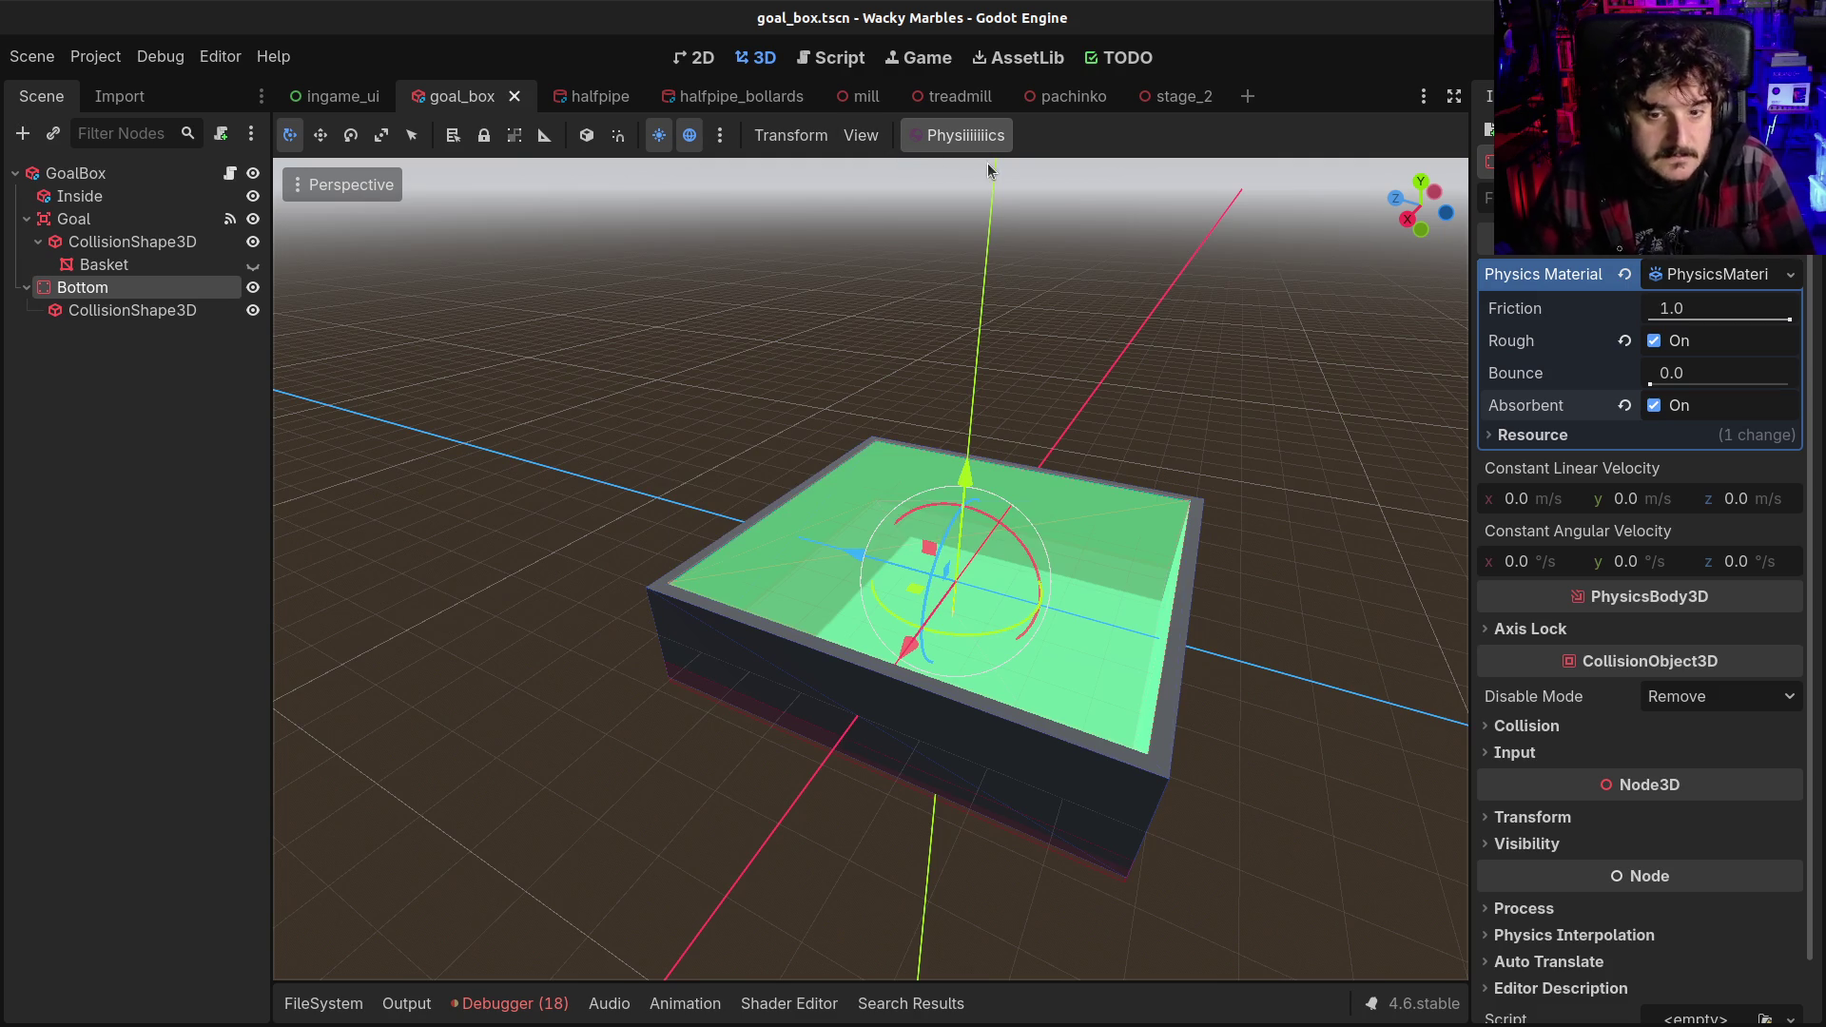
- Switch from the goal box scene to the pachinko scene
{"action": "left_click", "coordinate": [1151, 95]}
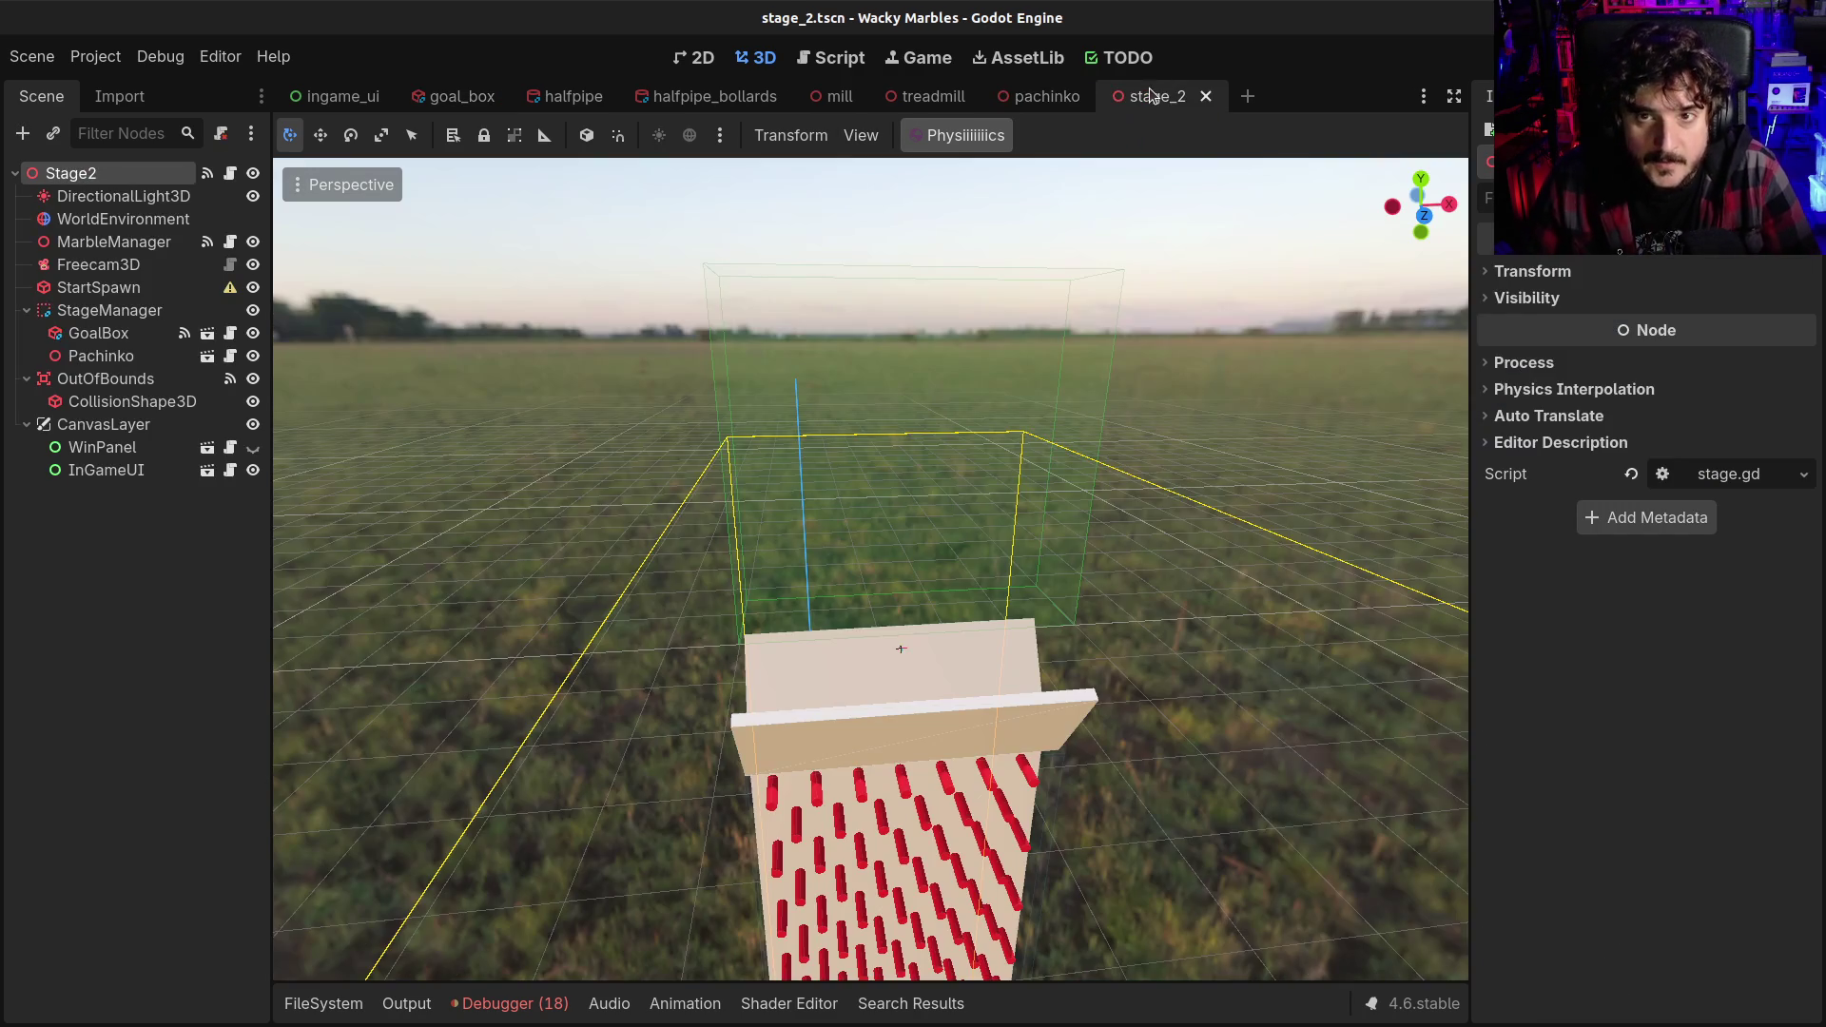
{"action": "left_click", "coordinate": [1046, 95]}
{"action": "scroll", "coordinate": [470, 298], "scroll_direction": "down", "scroll_amount": 5}
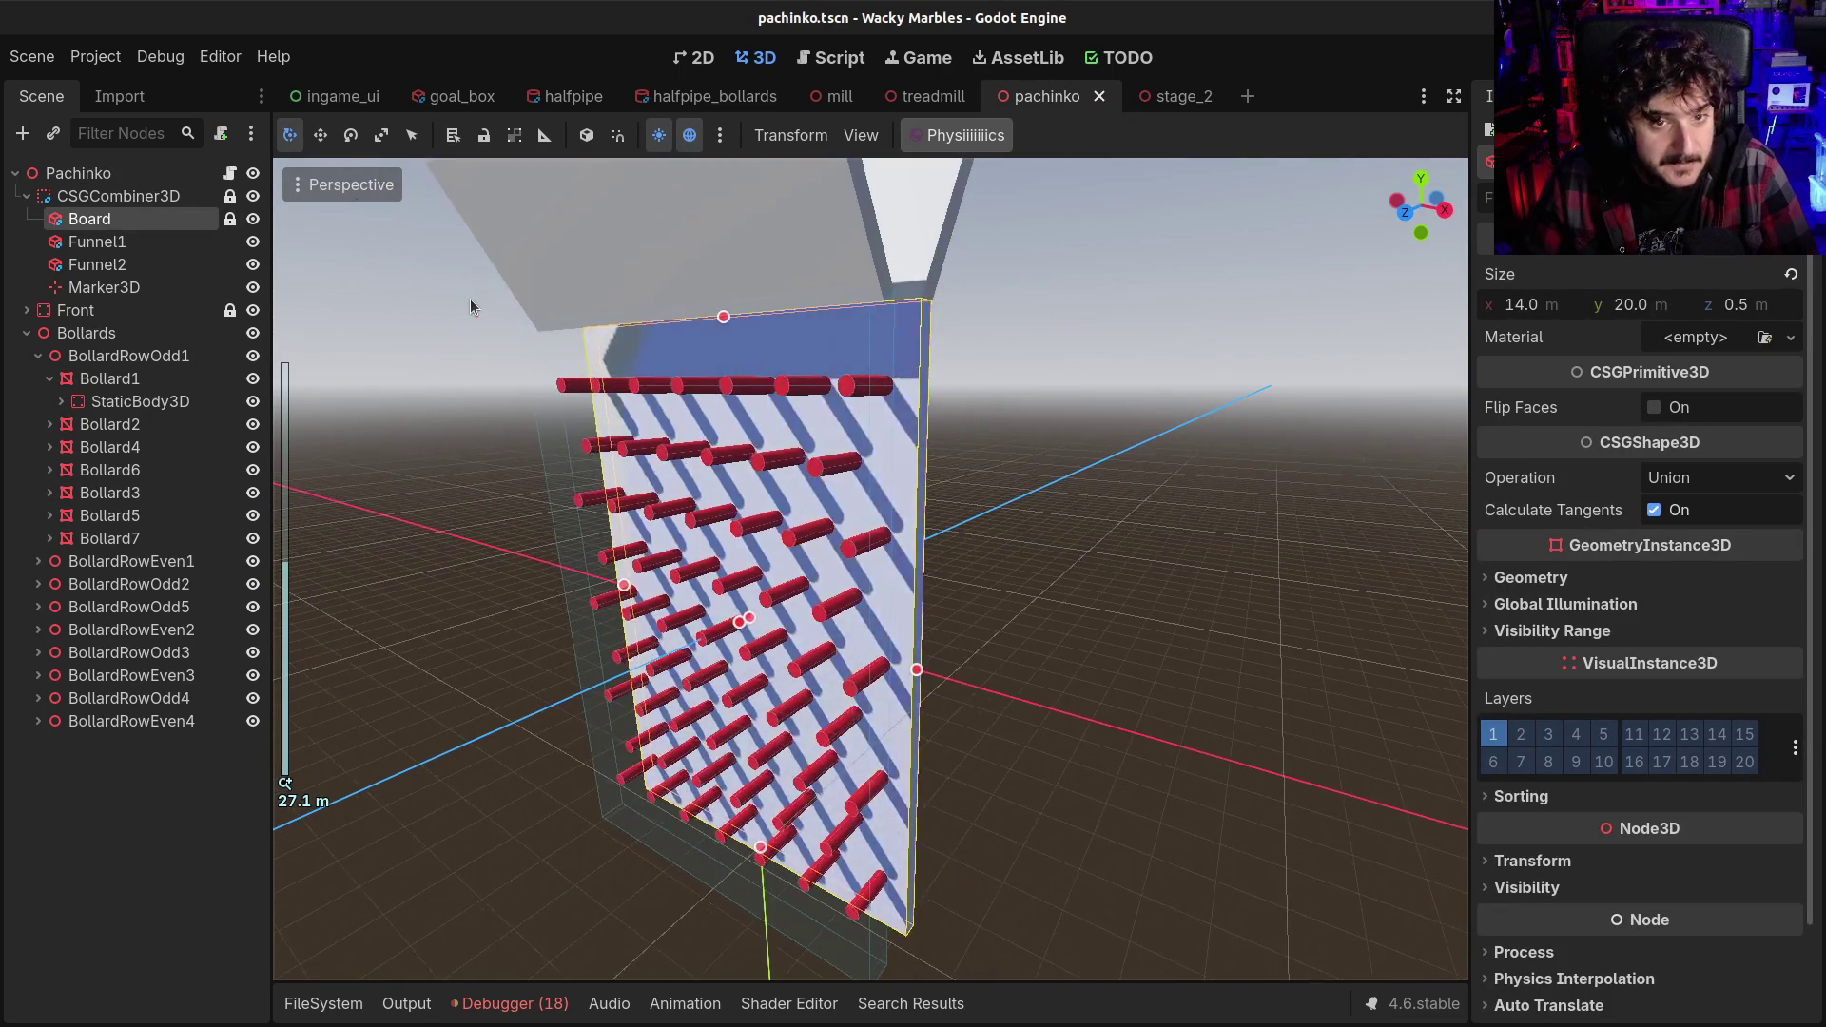
{"action": "scroll", "coordinate": [474, 317], "scroll_direction": "up", "scroll_amount": 6}
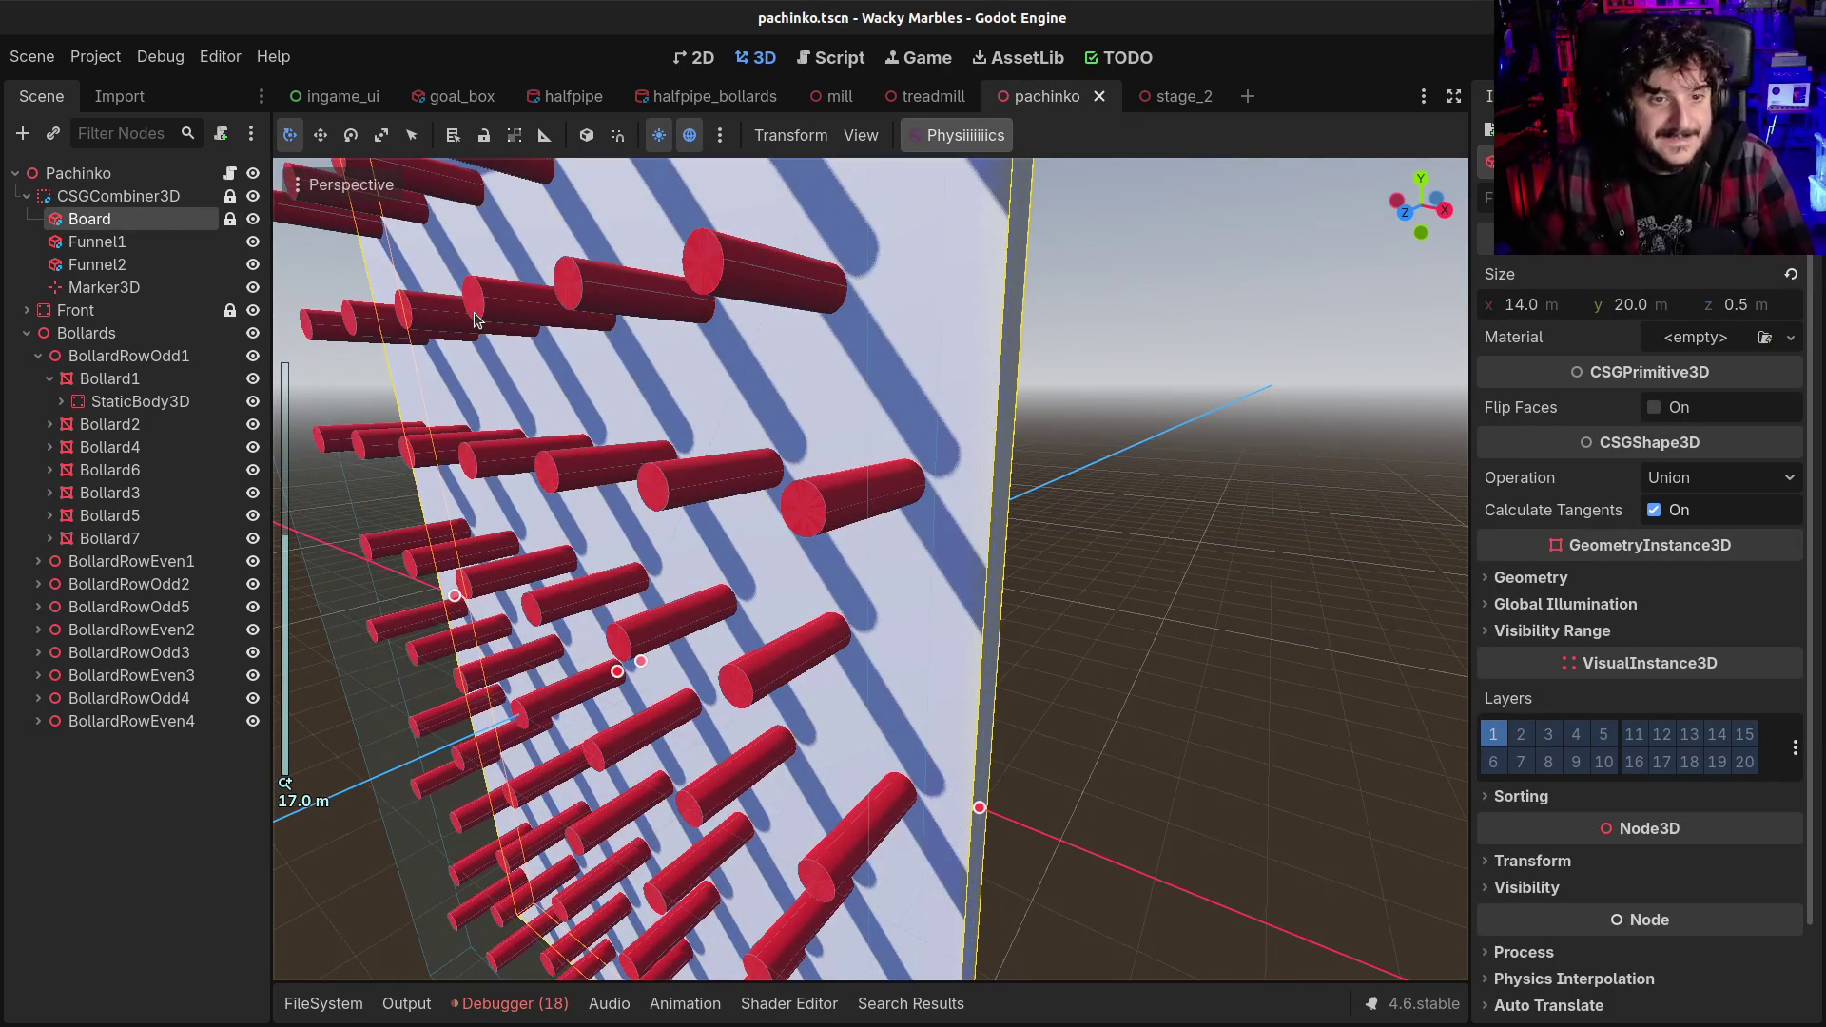
{"action": "scroll", "coordinate": [514, 302], "scroll_direction": "down", "scroll_amount": 3}
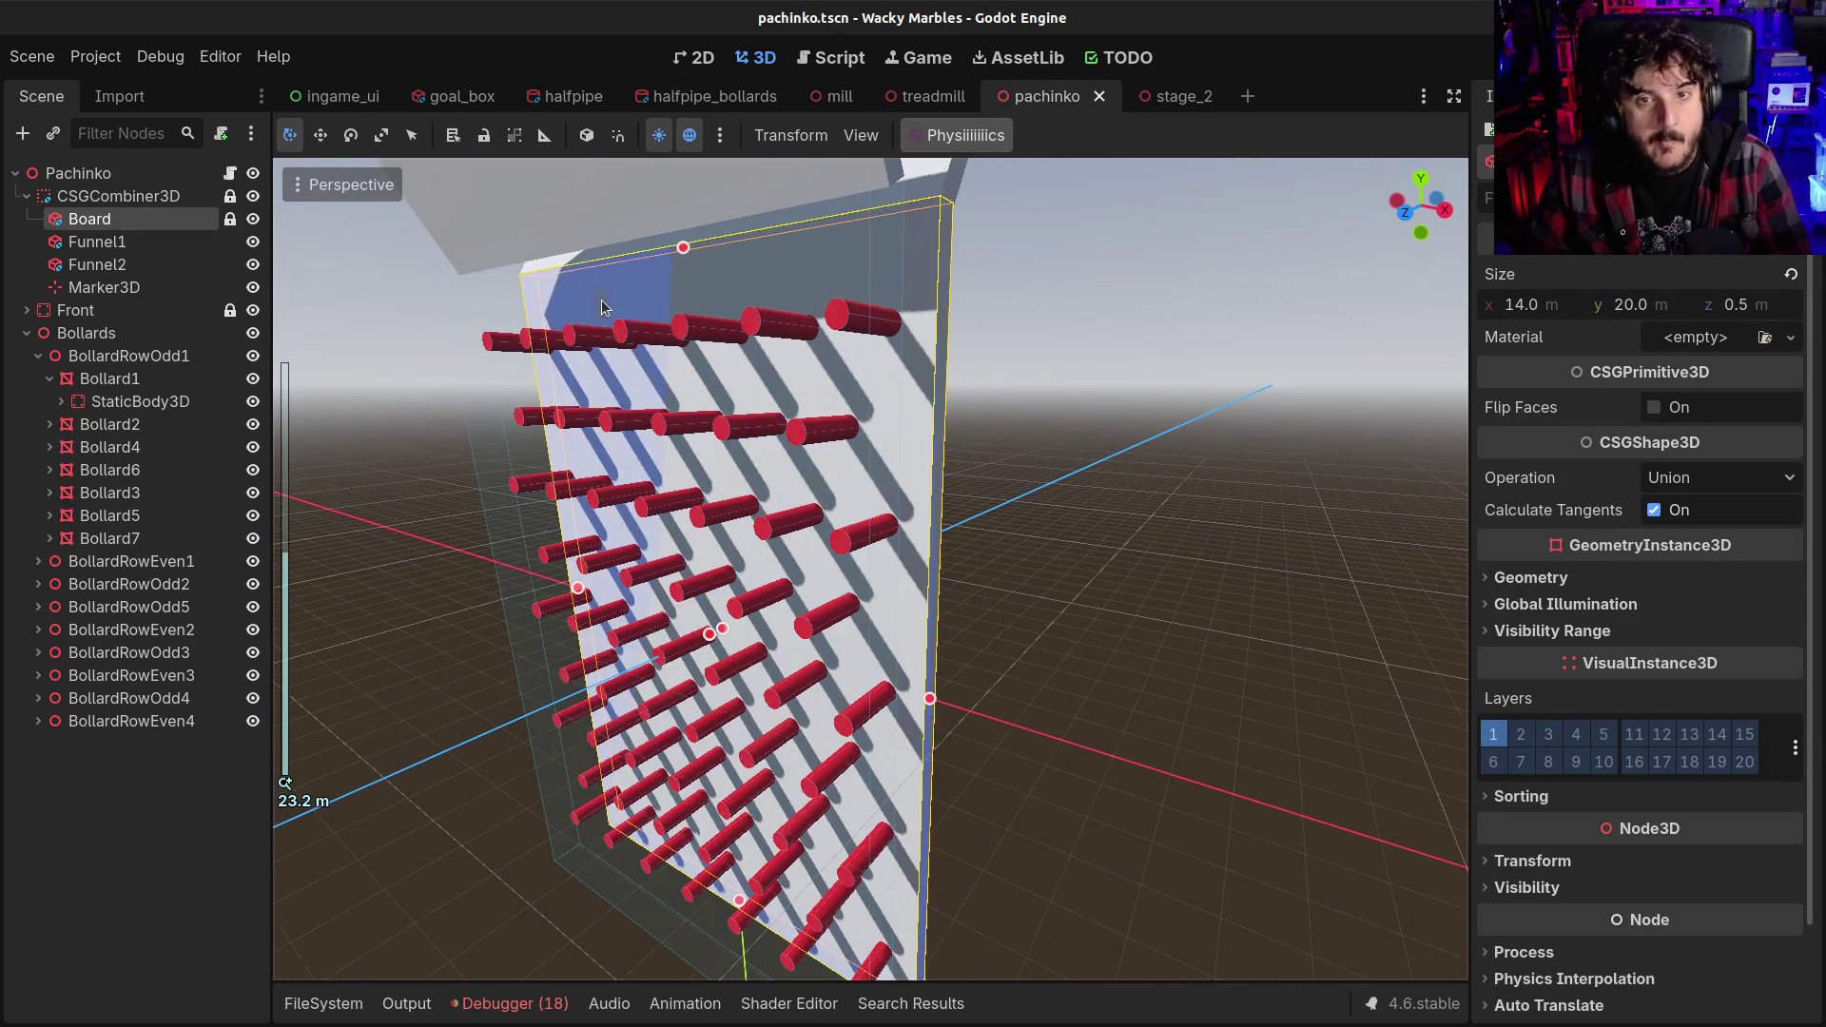
{"action": "scroll", "coordinate": [605, 300], "scroll_direction": "down", "scroll_amount": 3}
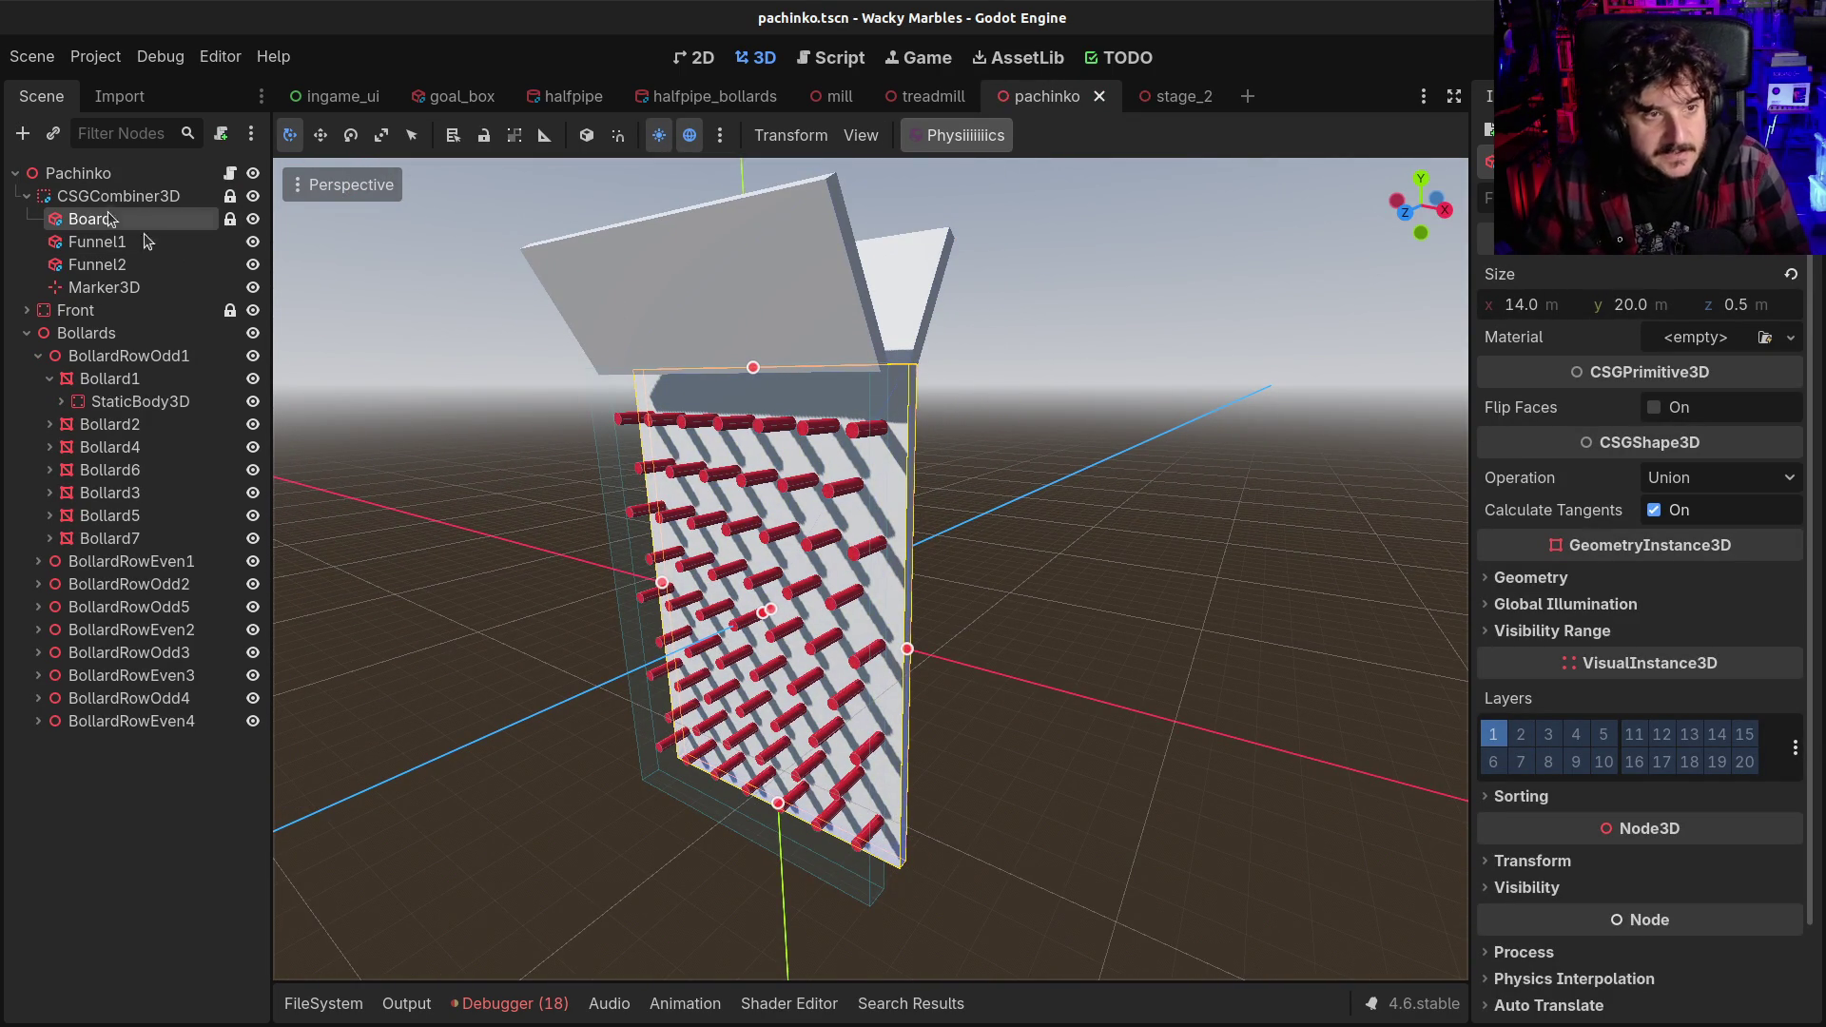
- Delete Funnel1, Funnel2 and Marker3D, then undo the deletion
{"action": "left_click", "coordinate": [78, 239]}
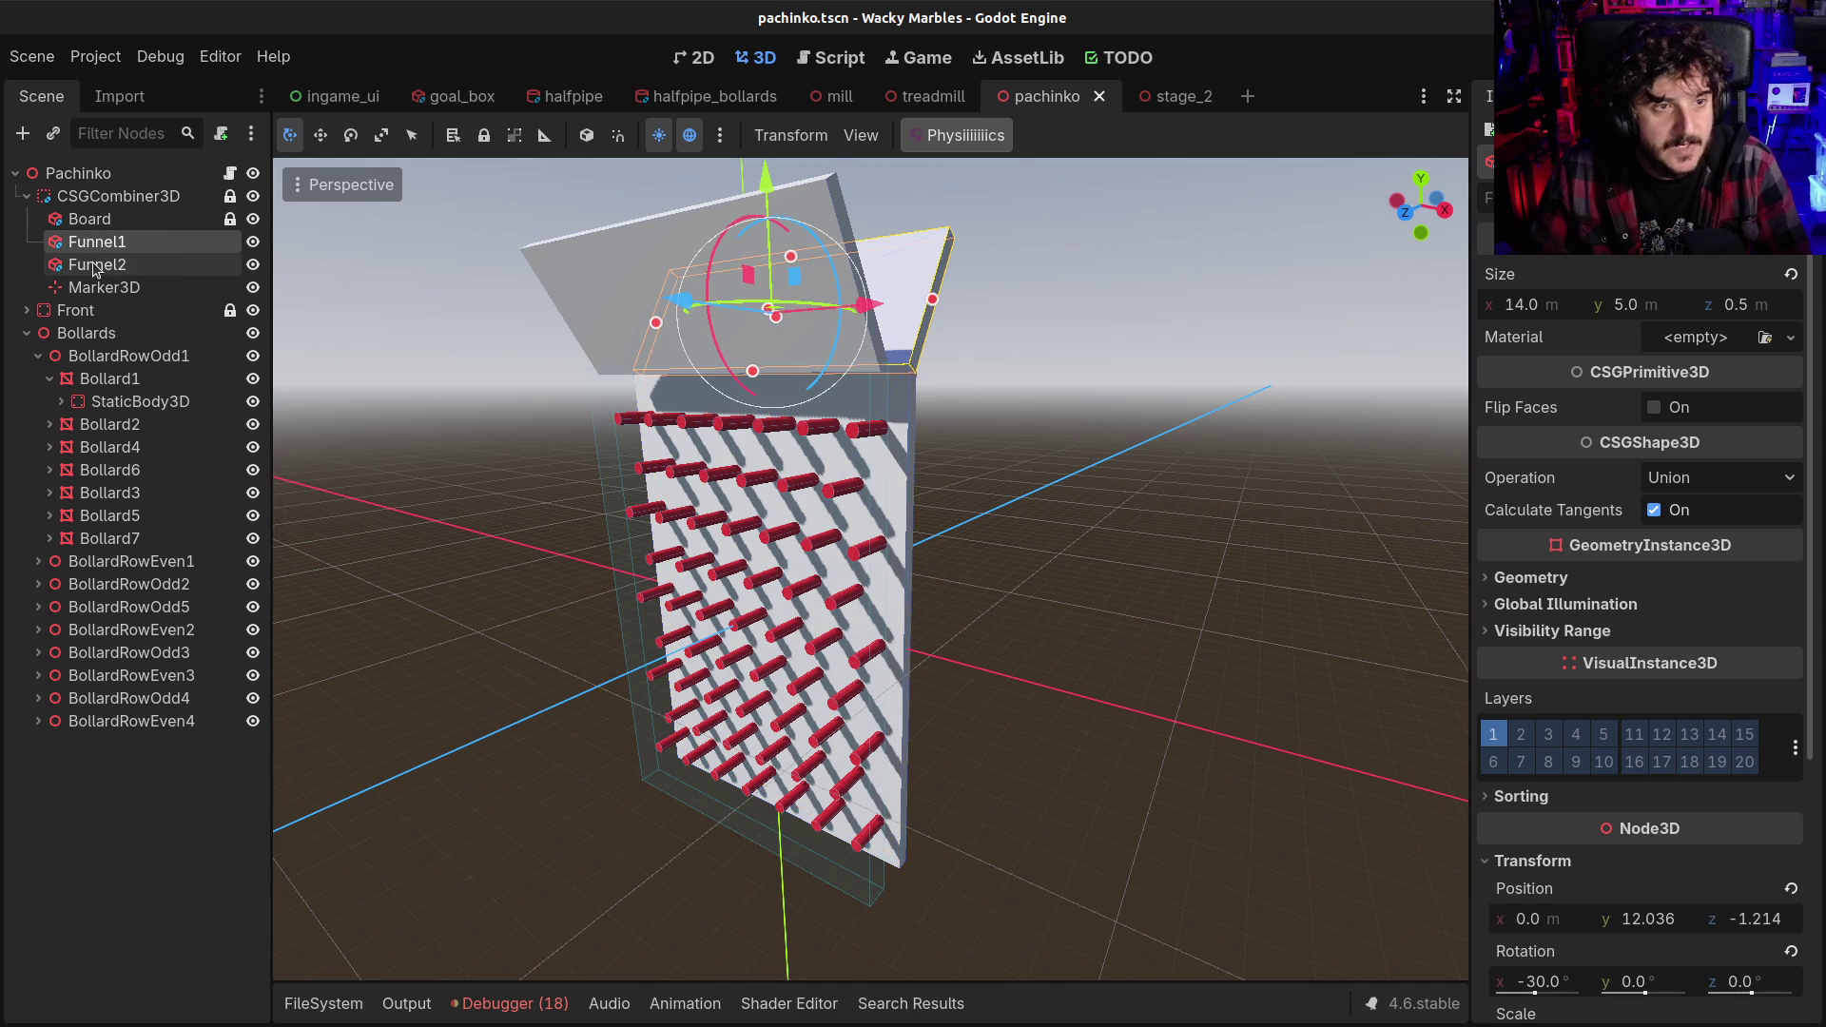
{"action": "left_click", "coordinate": [95, 266], "text": "shift"}
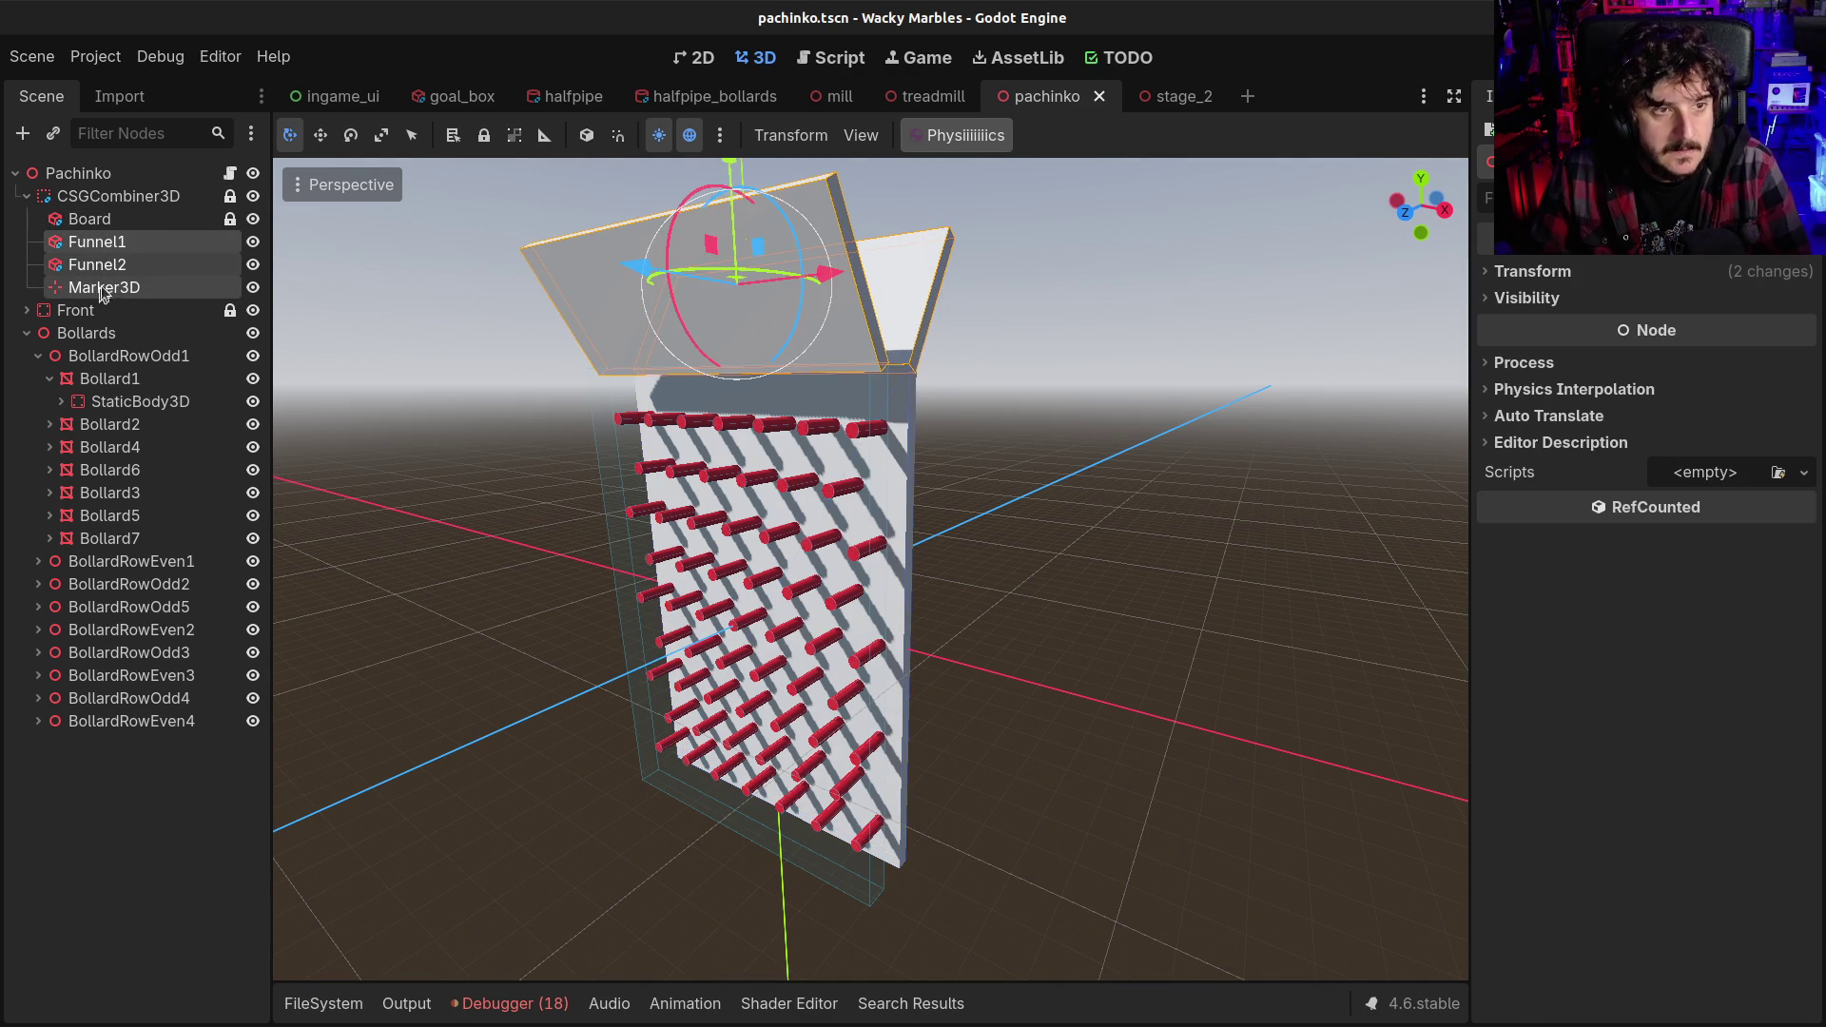
{"action": "key", "text": "Delete"}
{"action": "left_click", "coordinate": [109, 180]}
{"action": "key", "text": "ctrl+a"}
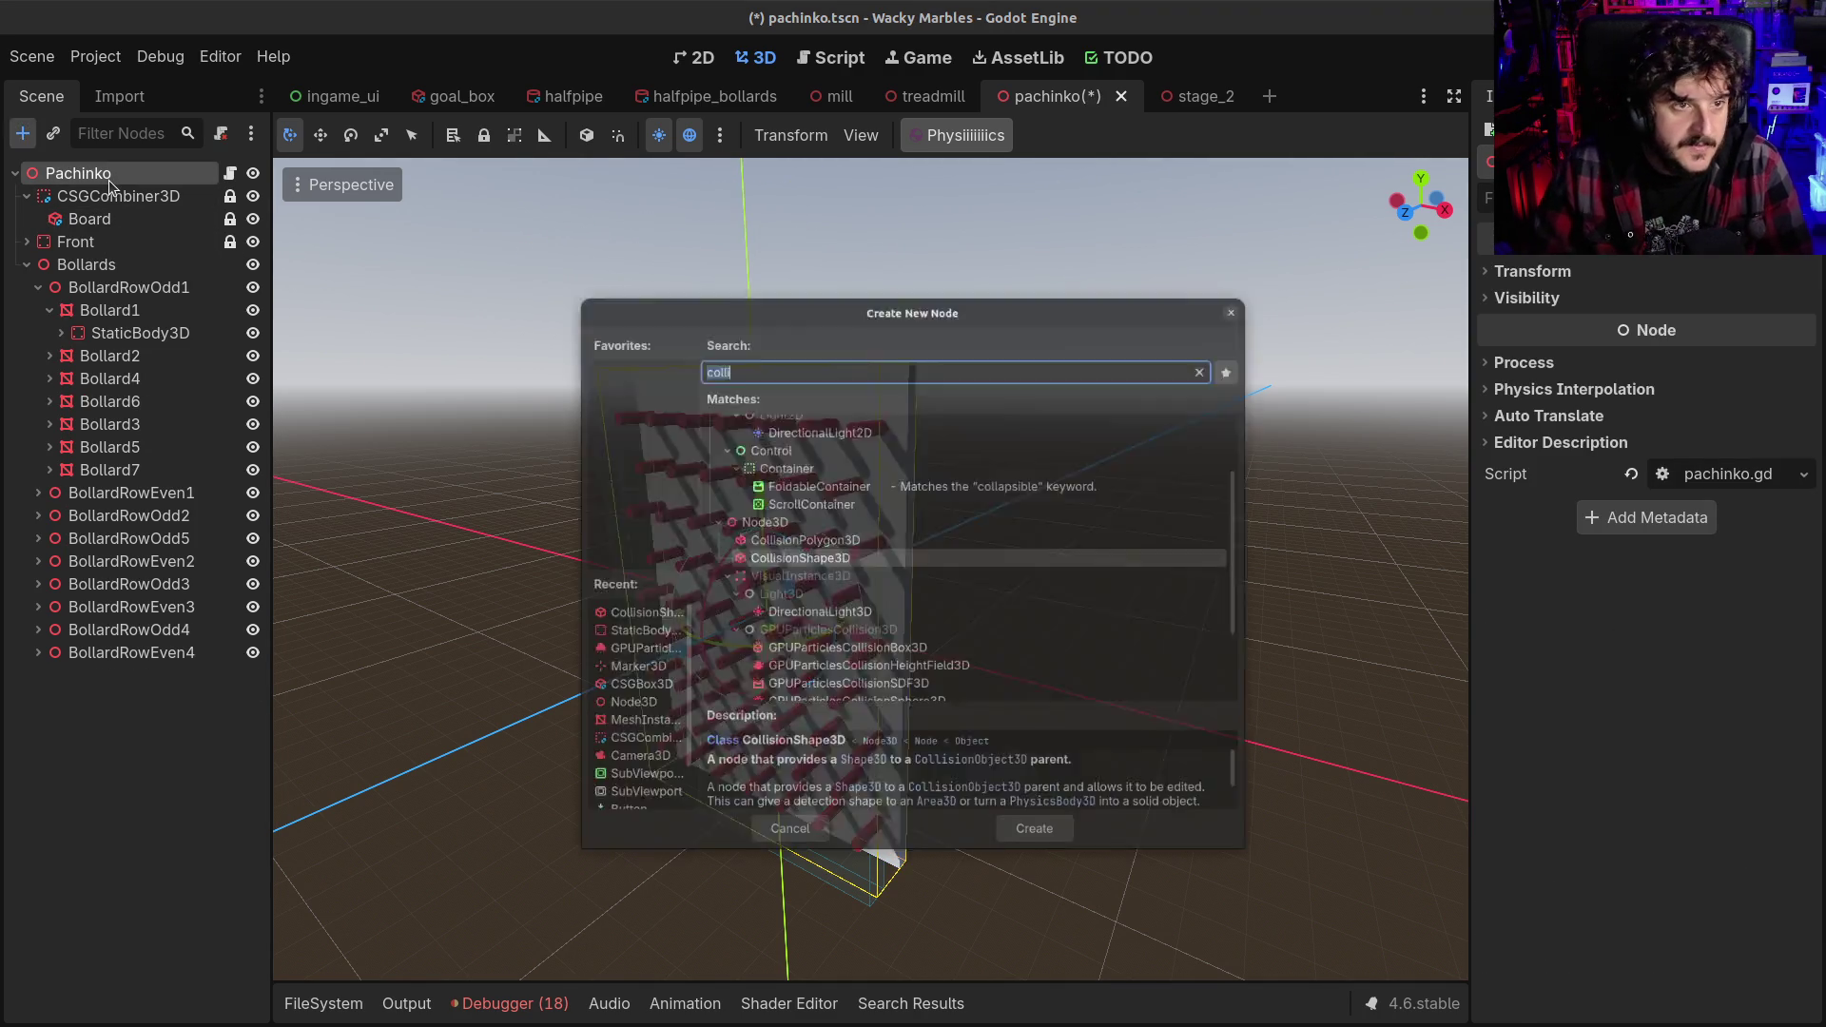
{"action": "key", "text": "ctrl+z"}
{"action": "key", "text": "Escape"}
{"action": "key", "text": "ctrl+z"}
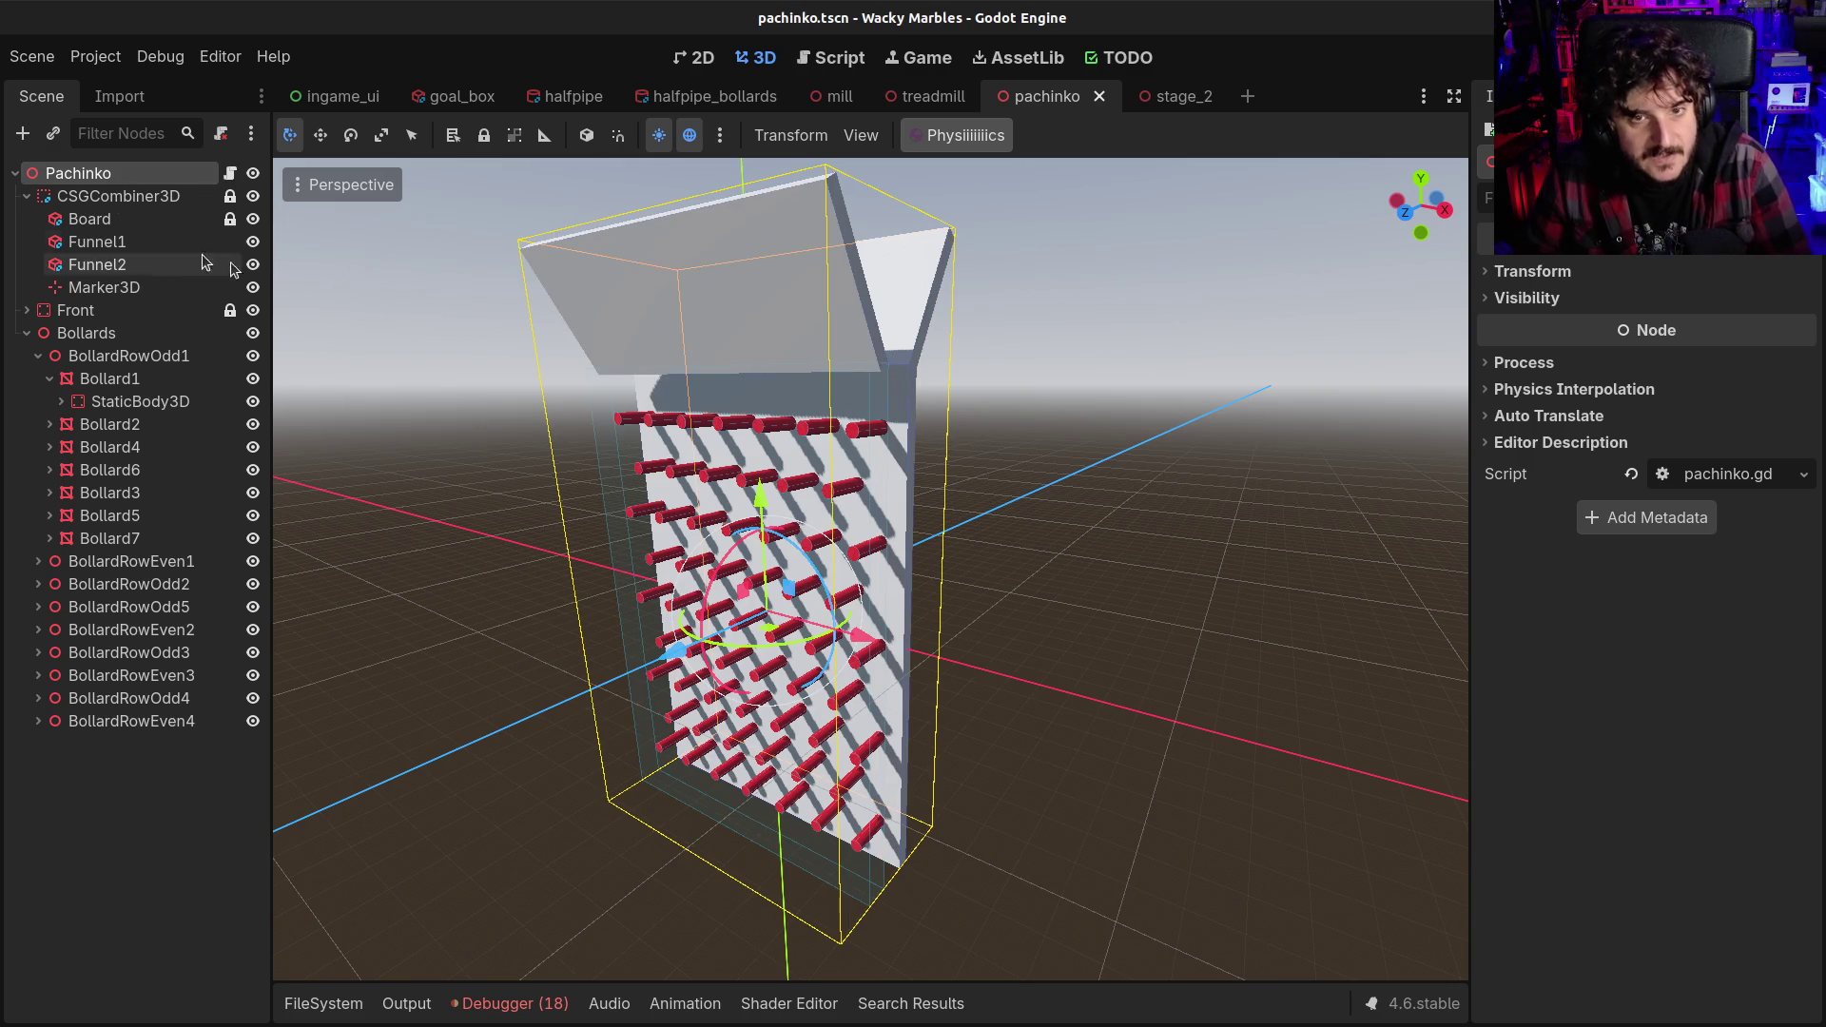
- Orbit to a side view of the board and frame the Board node
{"action": "left_click", "coordinate": [106, 266]}
{"action": "left_click", "coordinate": [102, 252], "text": "shift"}
{"action": "left_click", "coordinate": [100, 246]}
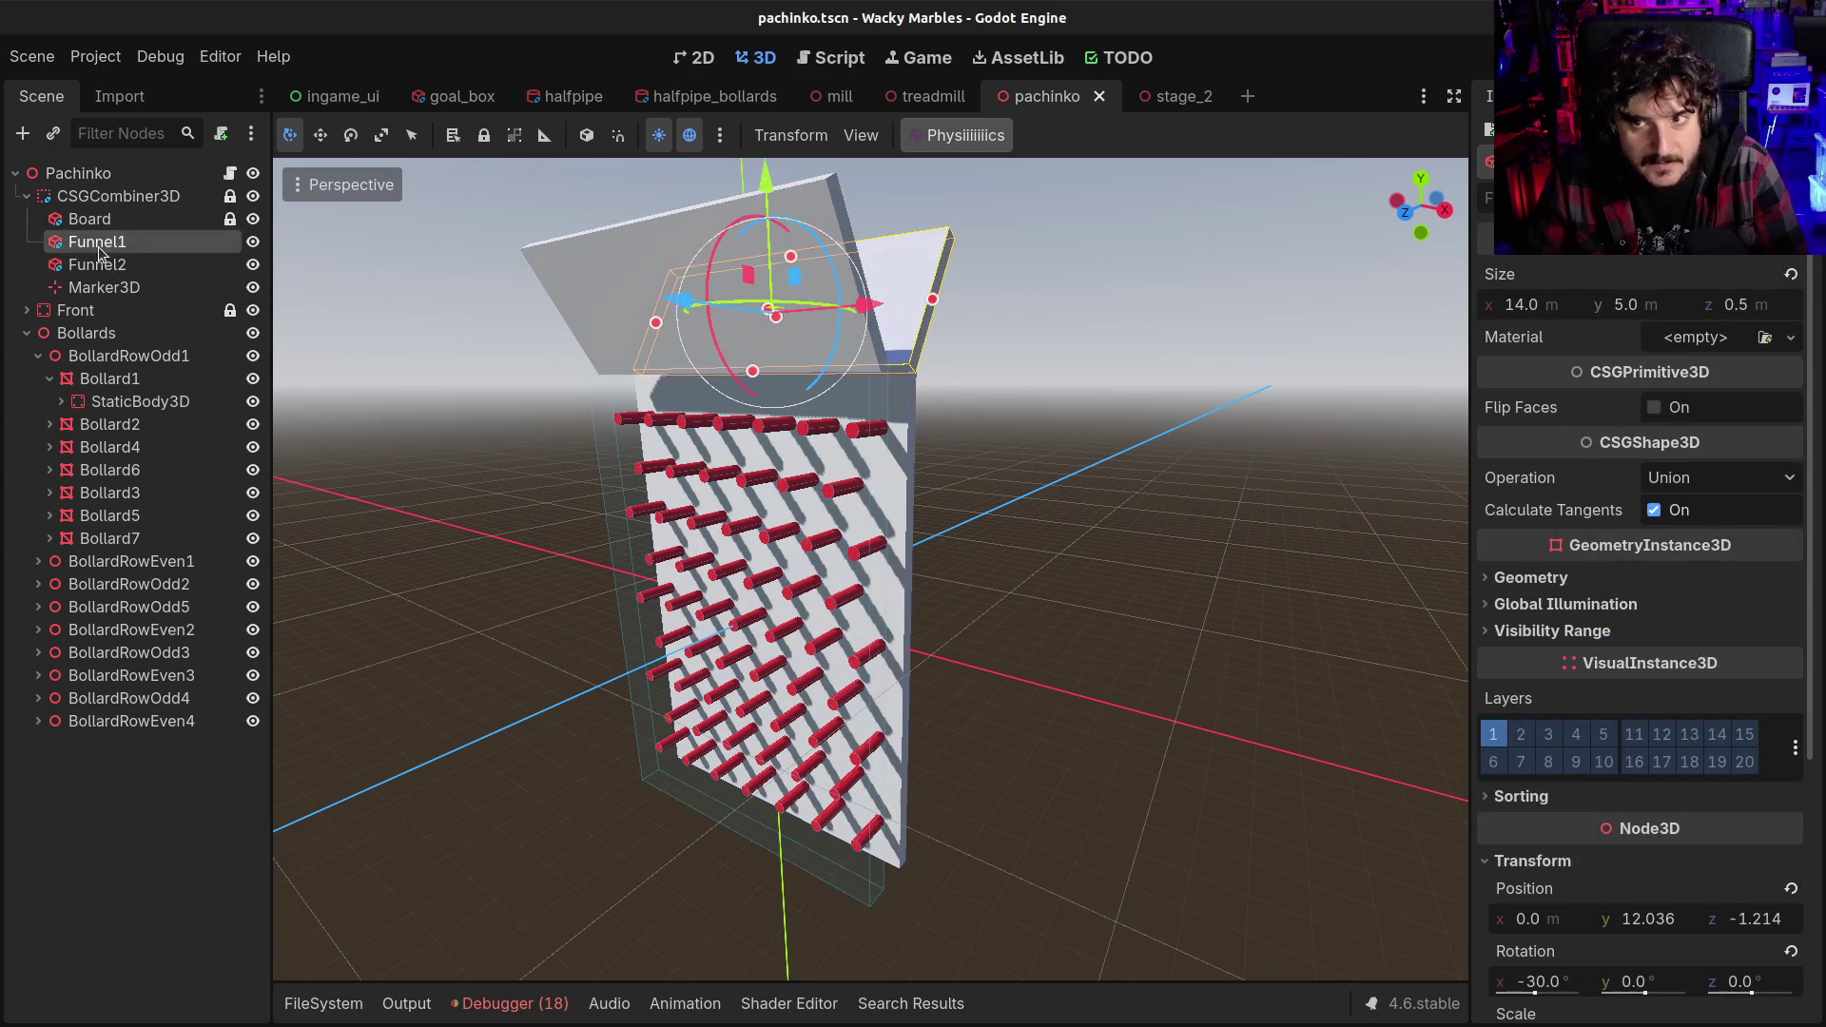
{"action": "mouse_move", "coordinate": [580, 432]}
{"action": "left_mouse_down"}
{"action": "mouse_move", "coordinate": [619, 428]}
{"action": "mouse_move", "coordinate": [576, 380]}
{"action": "mouse_move", "coordinate": [611, 396]}
{"action": "mouse_move", "coordinate": [628, 437]}
{"action": "left_mouse_up"}
{"action": "left_click", "coordinate": [92, 209]}
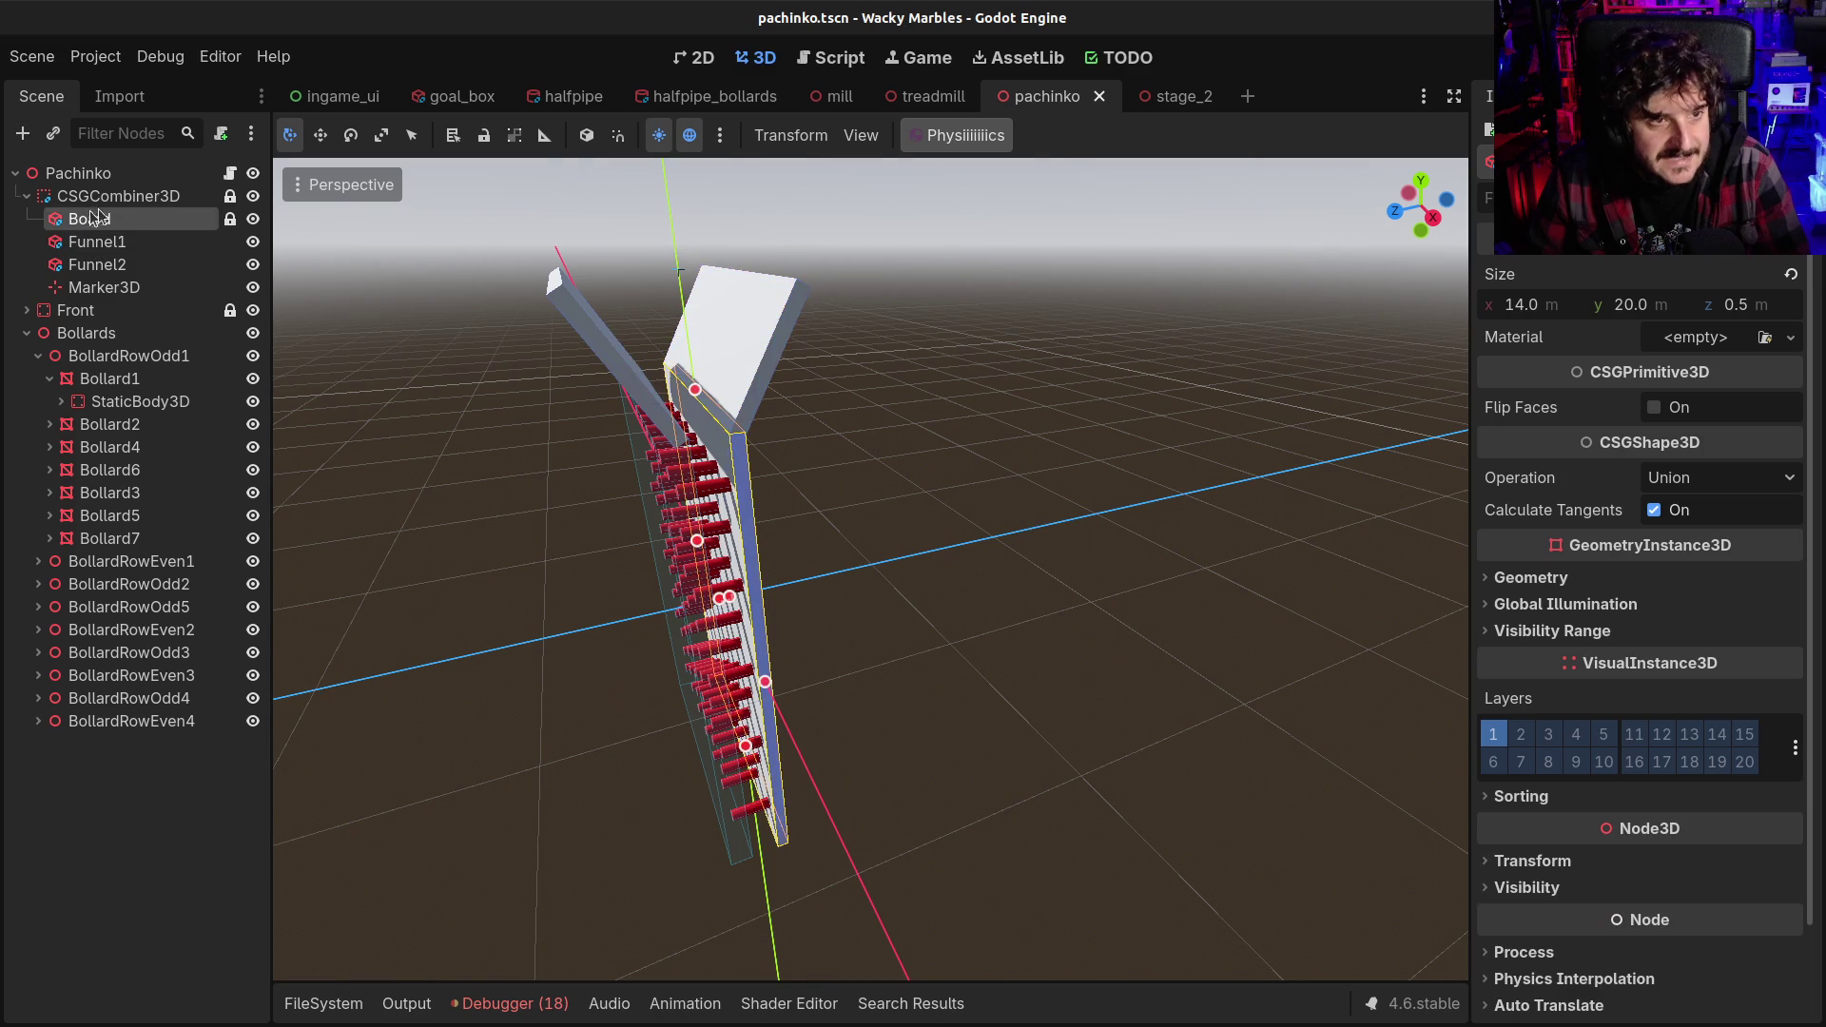
{"action": "key", "text": "f"}
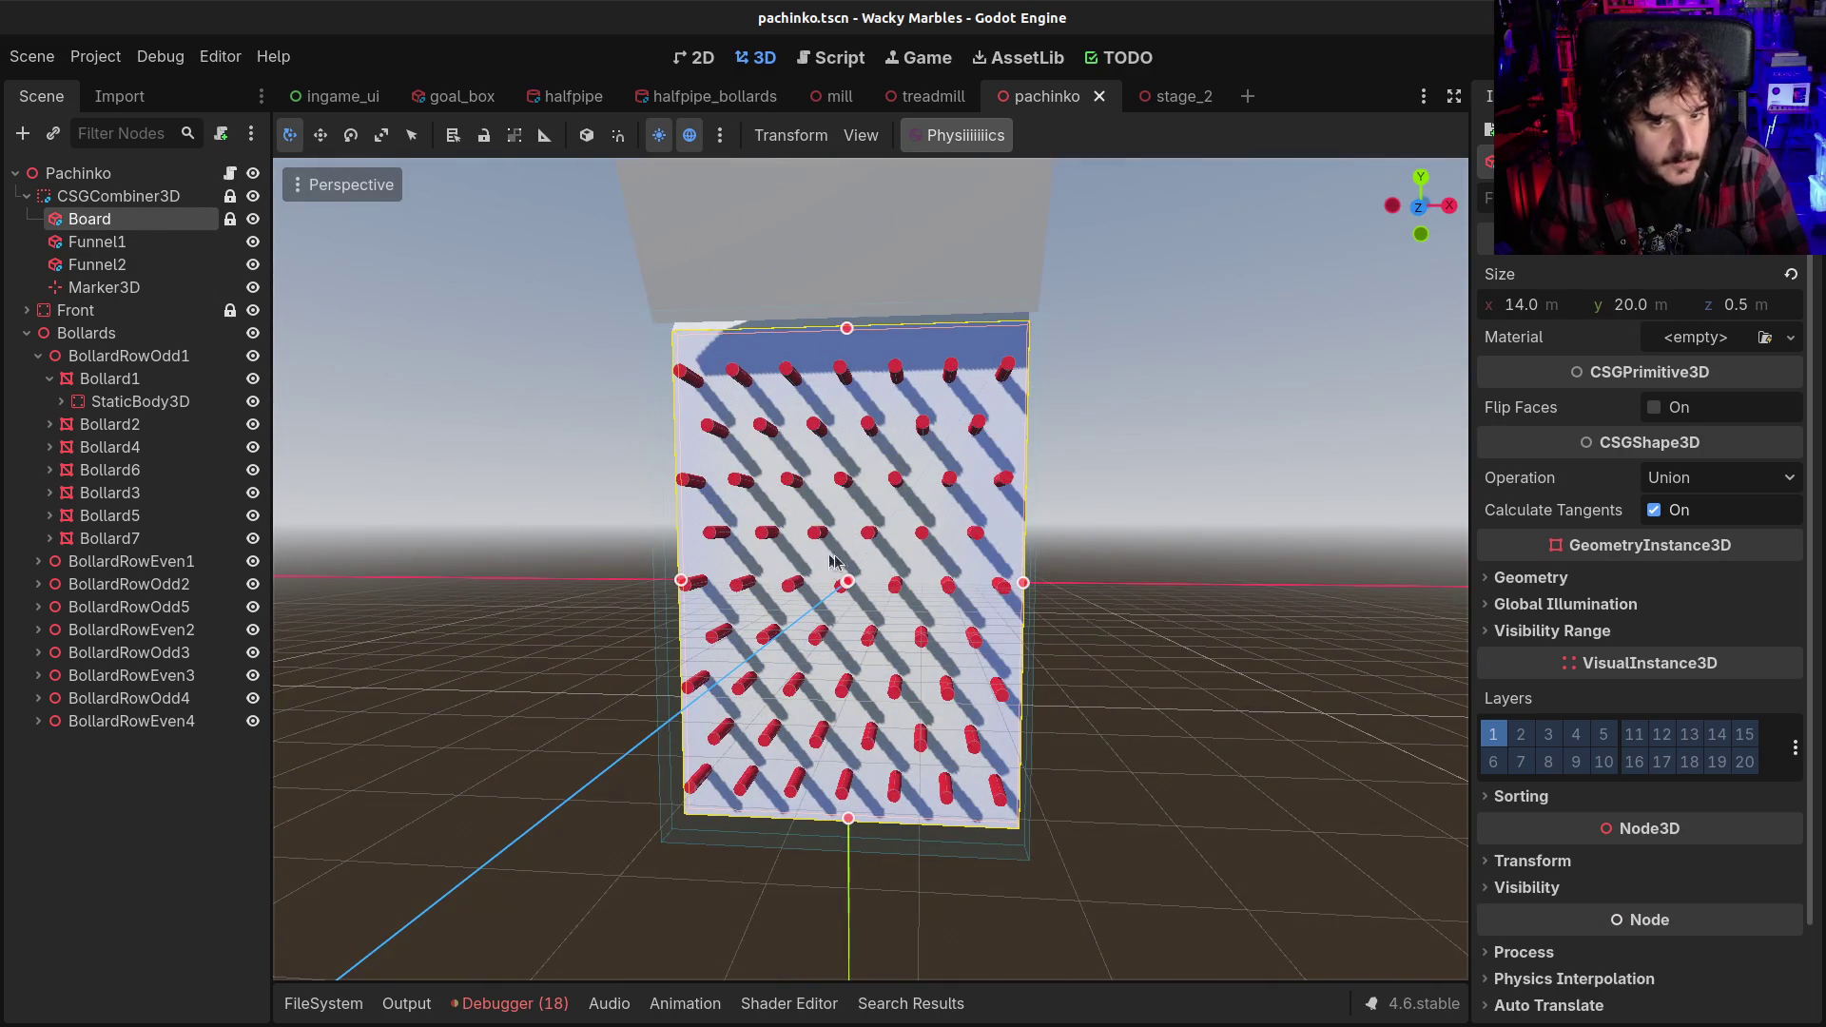
- Orbit to an oblique view of the funnels and frame Funnel1
{"action": "mouse_move", "coordinate": [744, 449]}
{"action": "left_mouse_down"}
{"action": "mouse_move", "coordinate": [658, 550]}
{"action": "mouse_move", "coordinate": [628, 449]}
{"action": "left_mouse_up"}
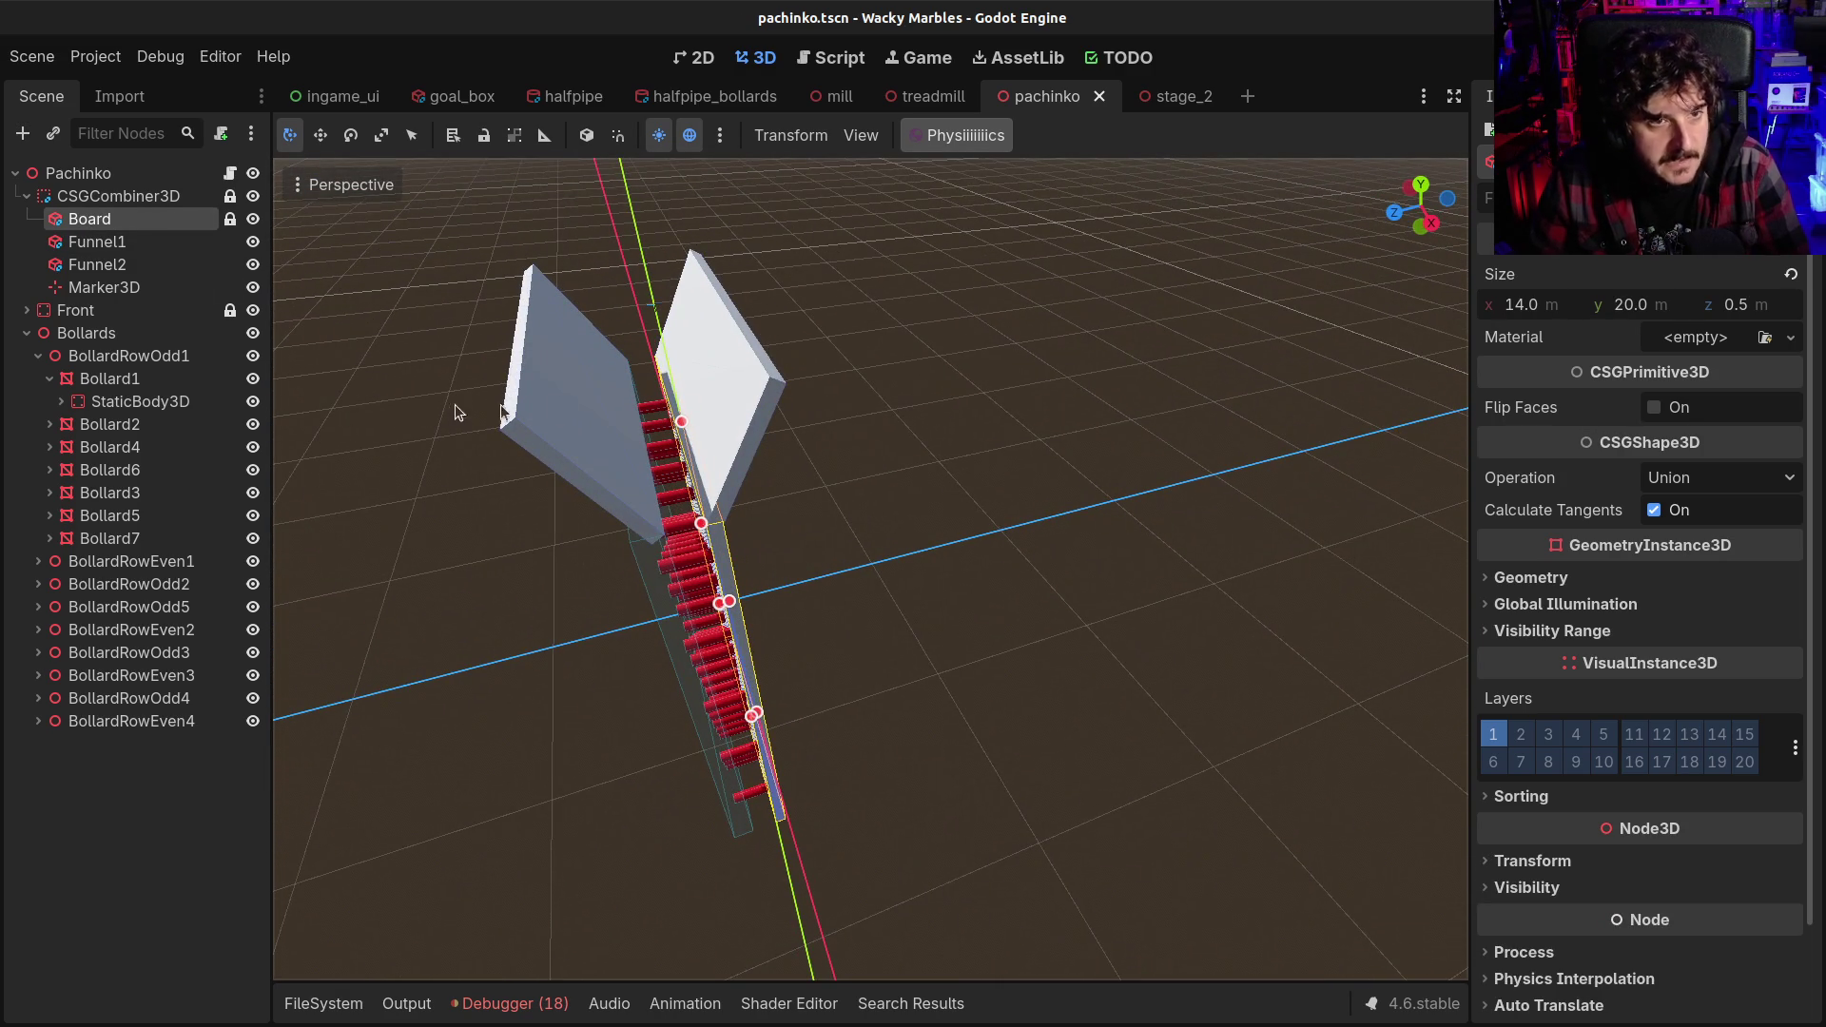
{"action": "left_click", "coordinate": [97, 264]}
{"action": "left_click", "coordinate": [90, 242]}
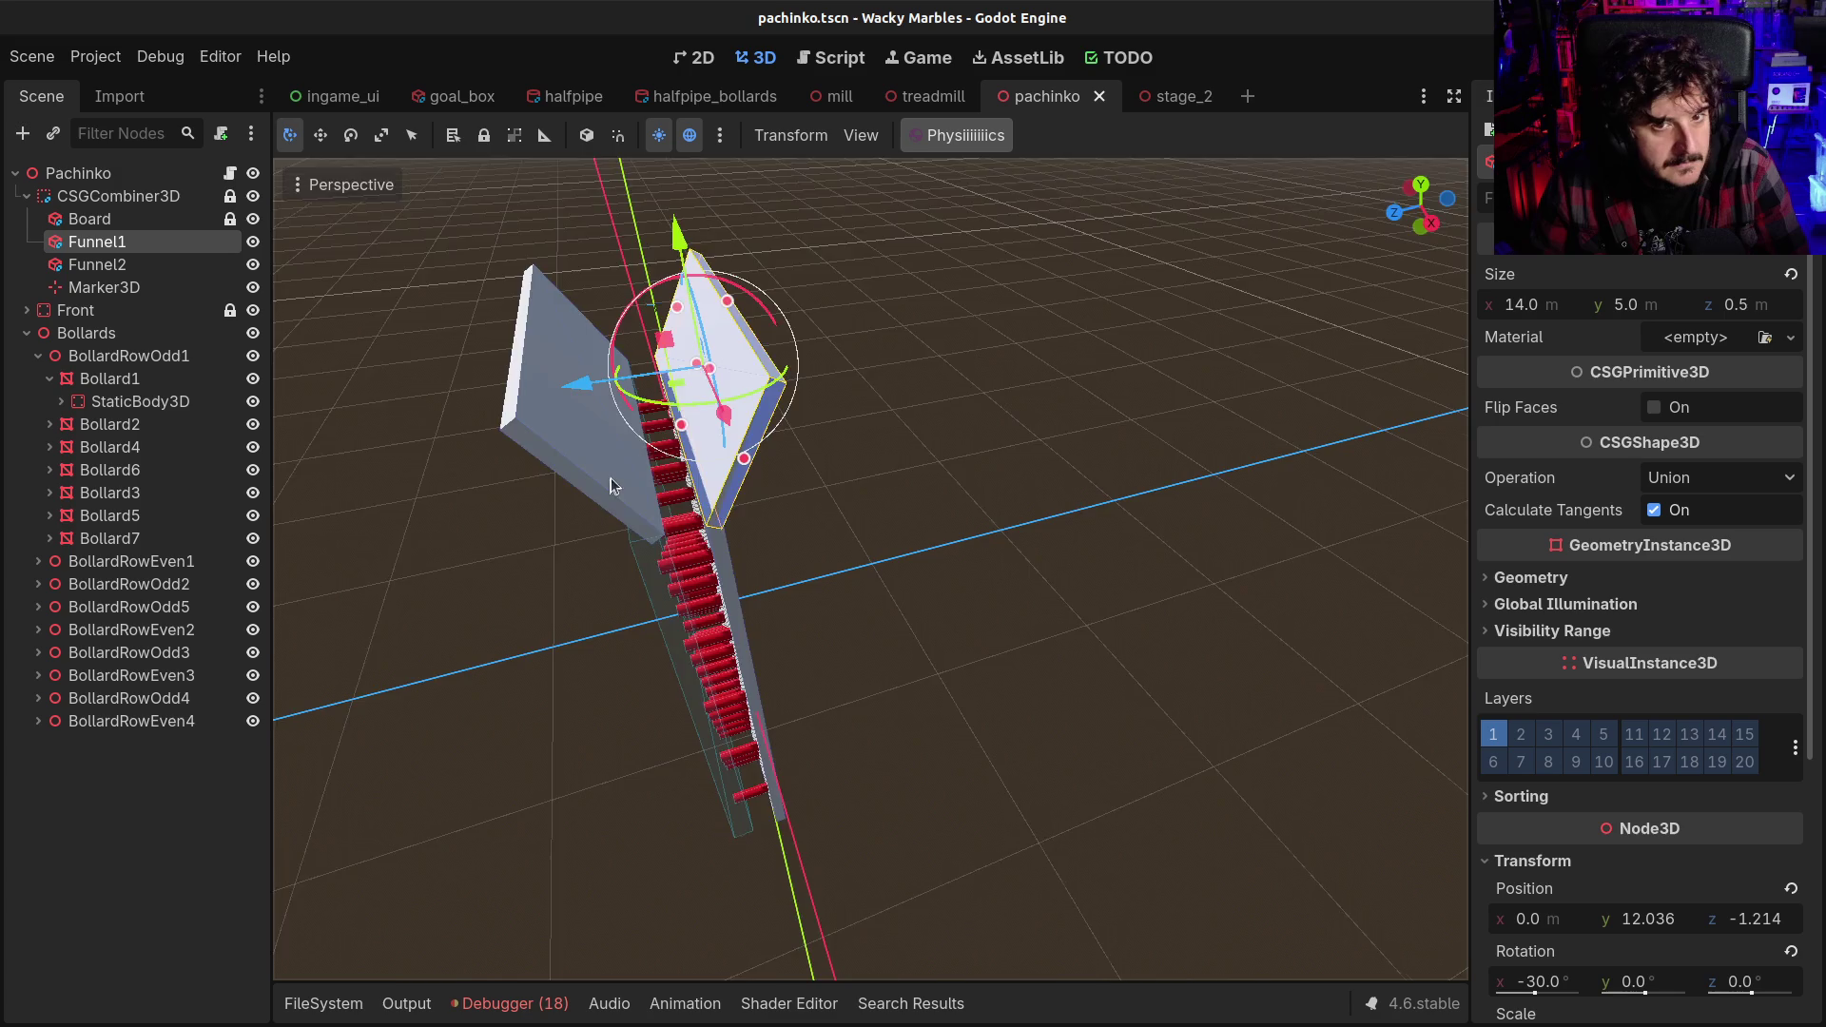
{"action": "key", "text": "f"}
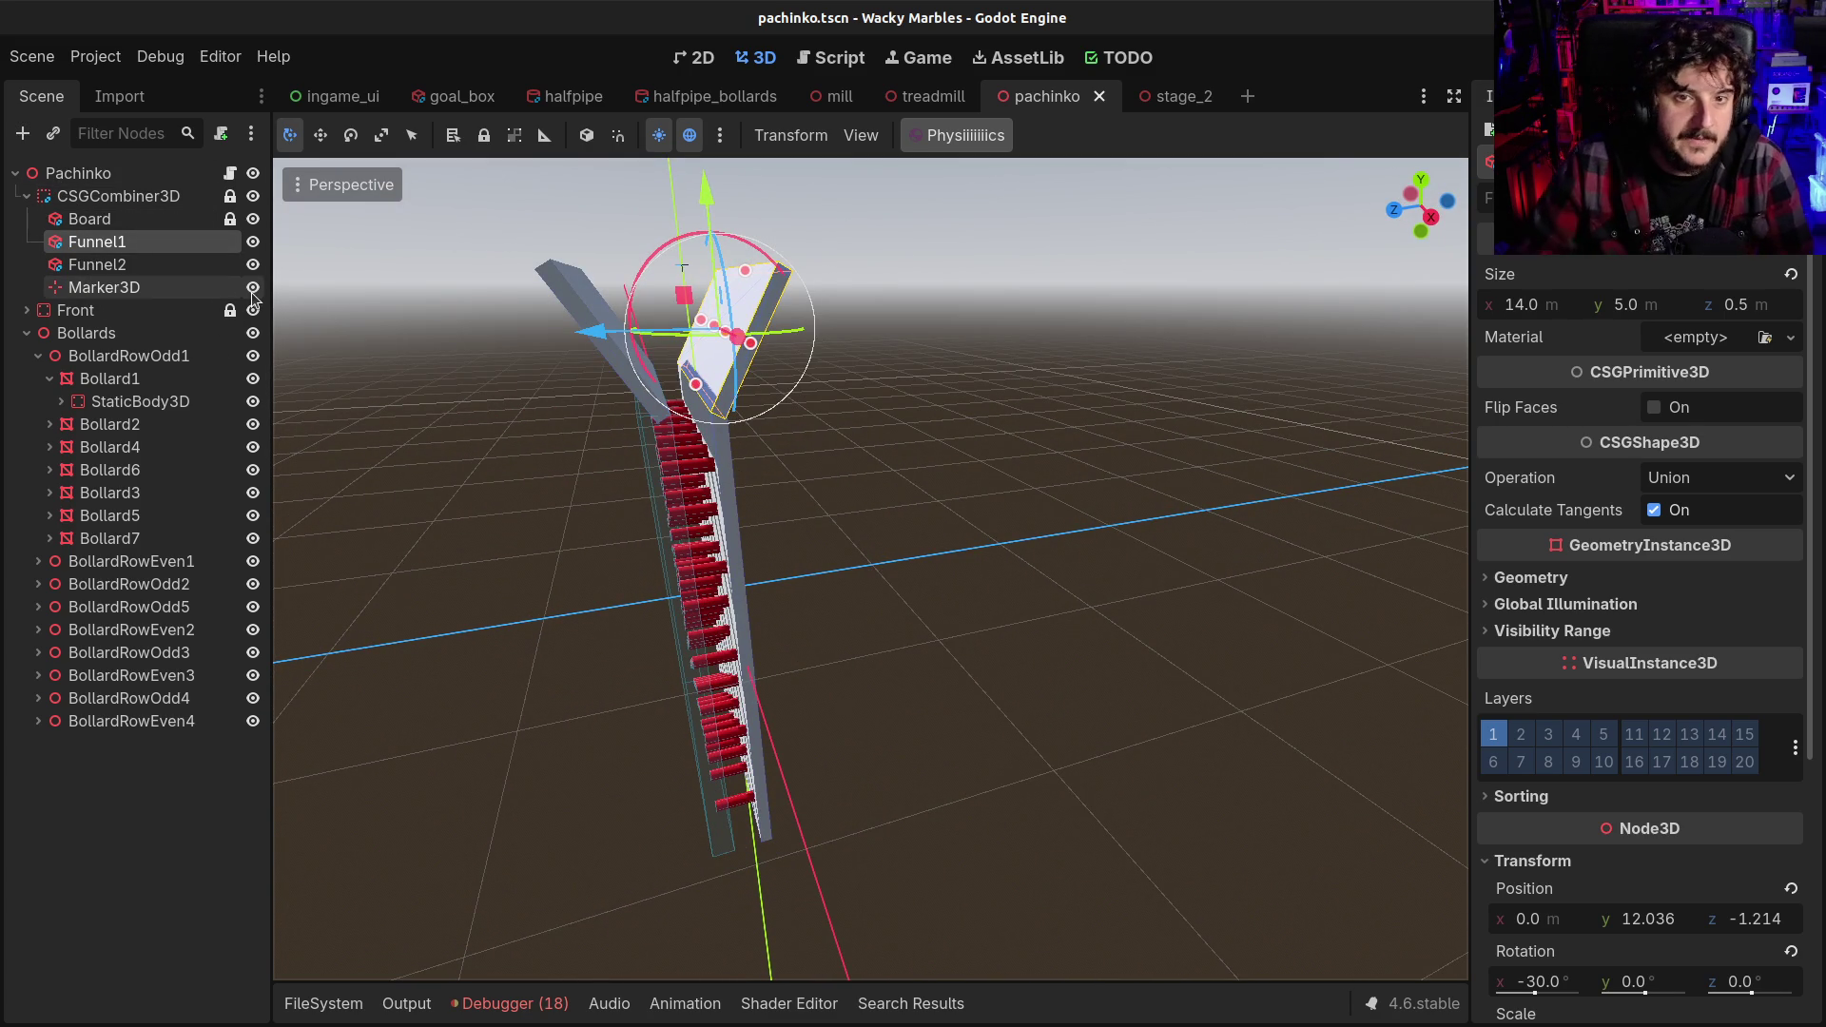
{"action": "key", "text": "ctrl+a"}
- Add a MeshInstance3D under Funnel1 and give it a new BoxMesh
{"action": "type", "text": "mesh"}
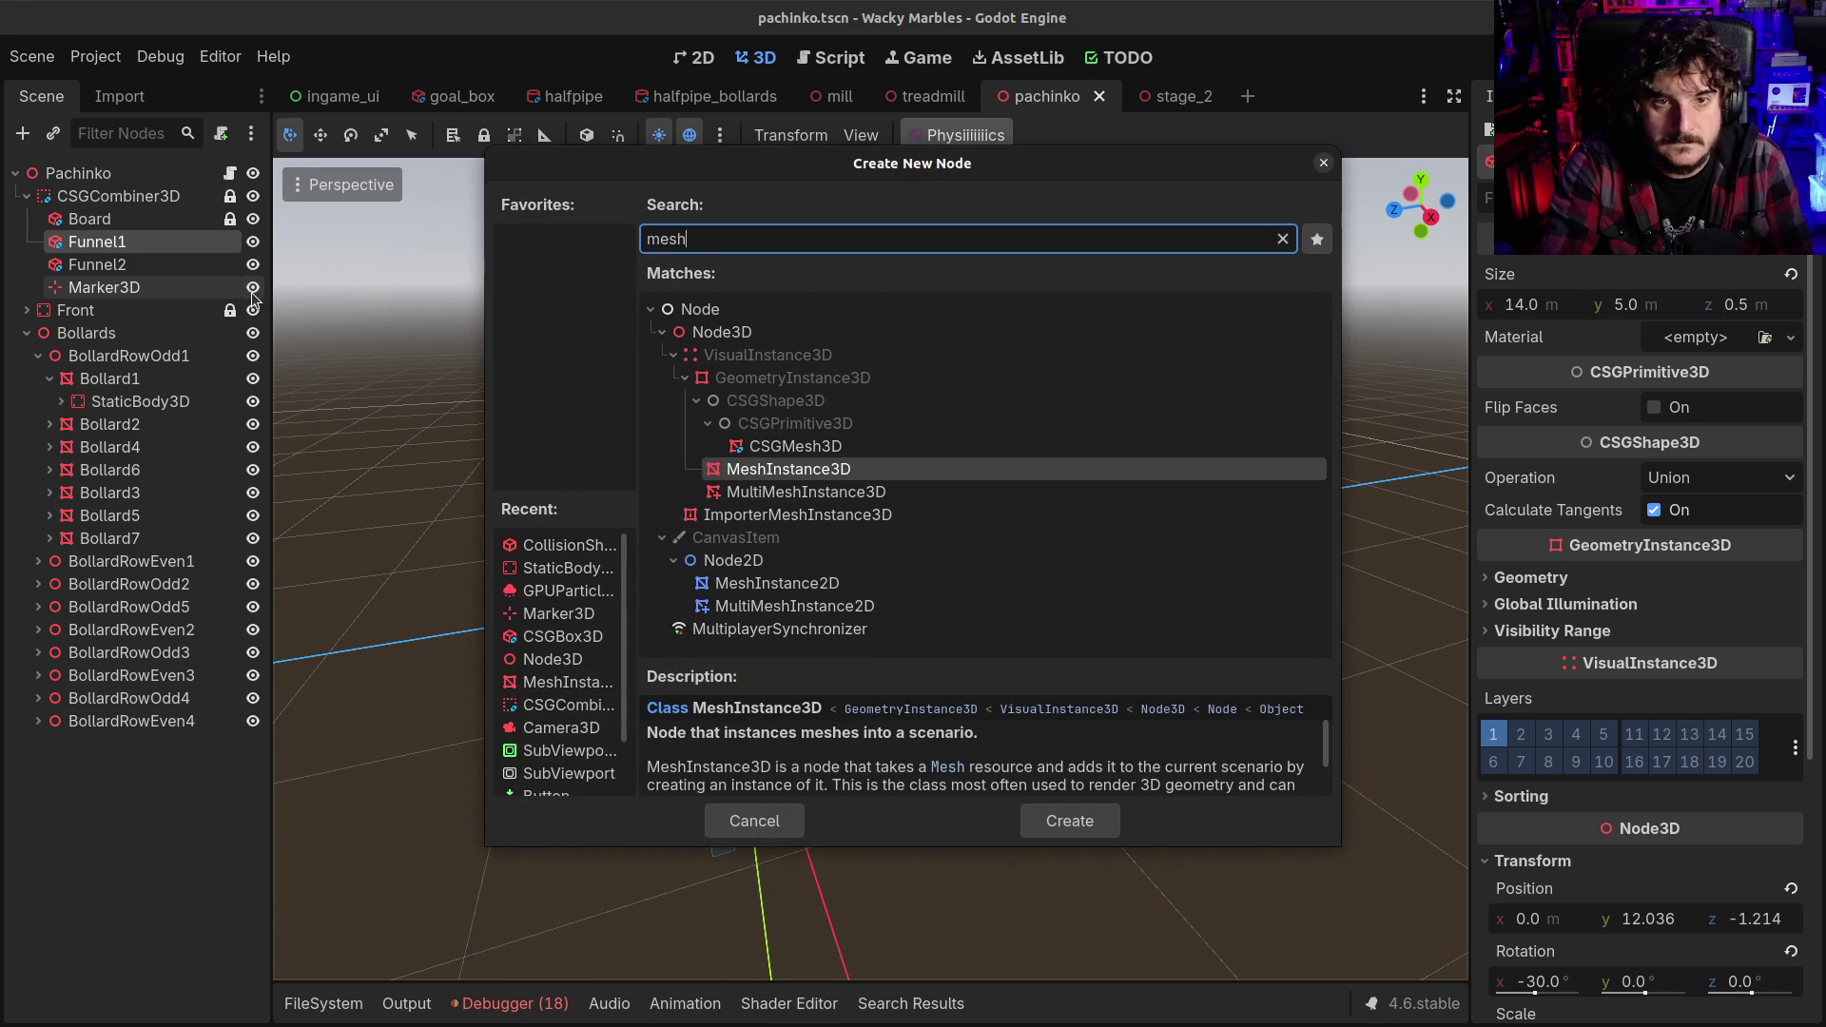
{"action": "key", "text": "Return"}
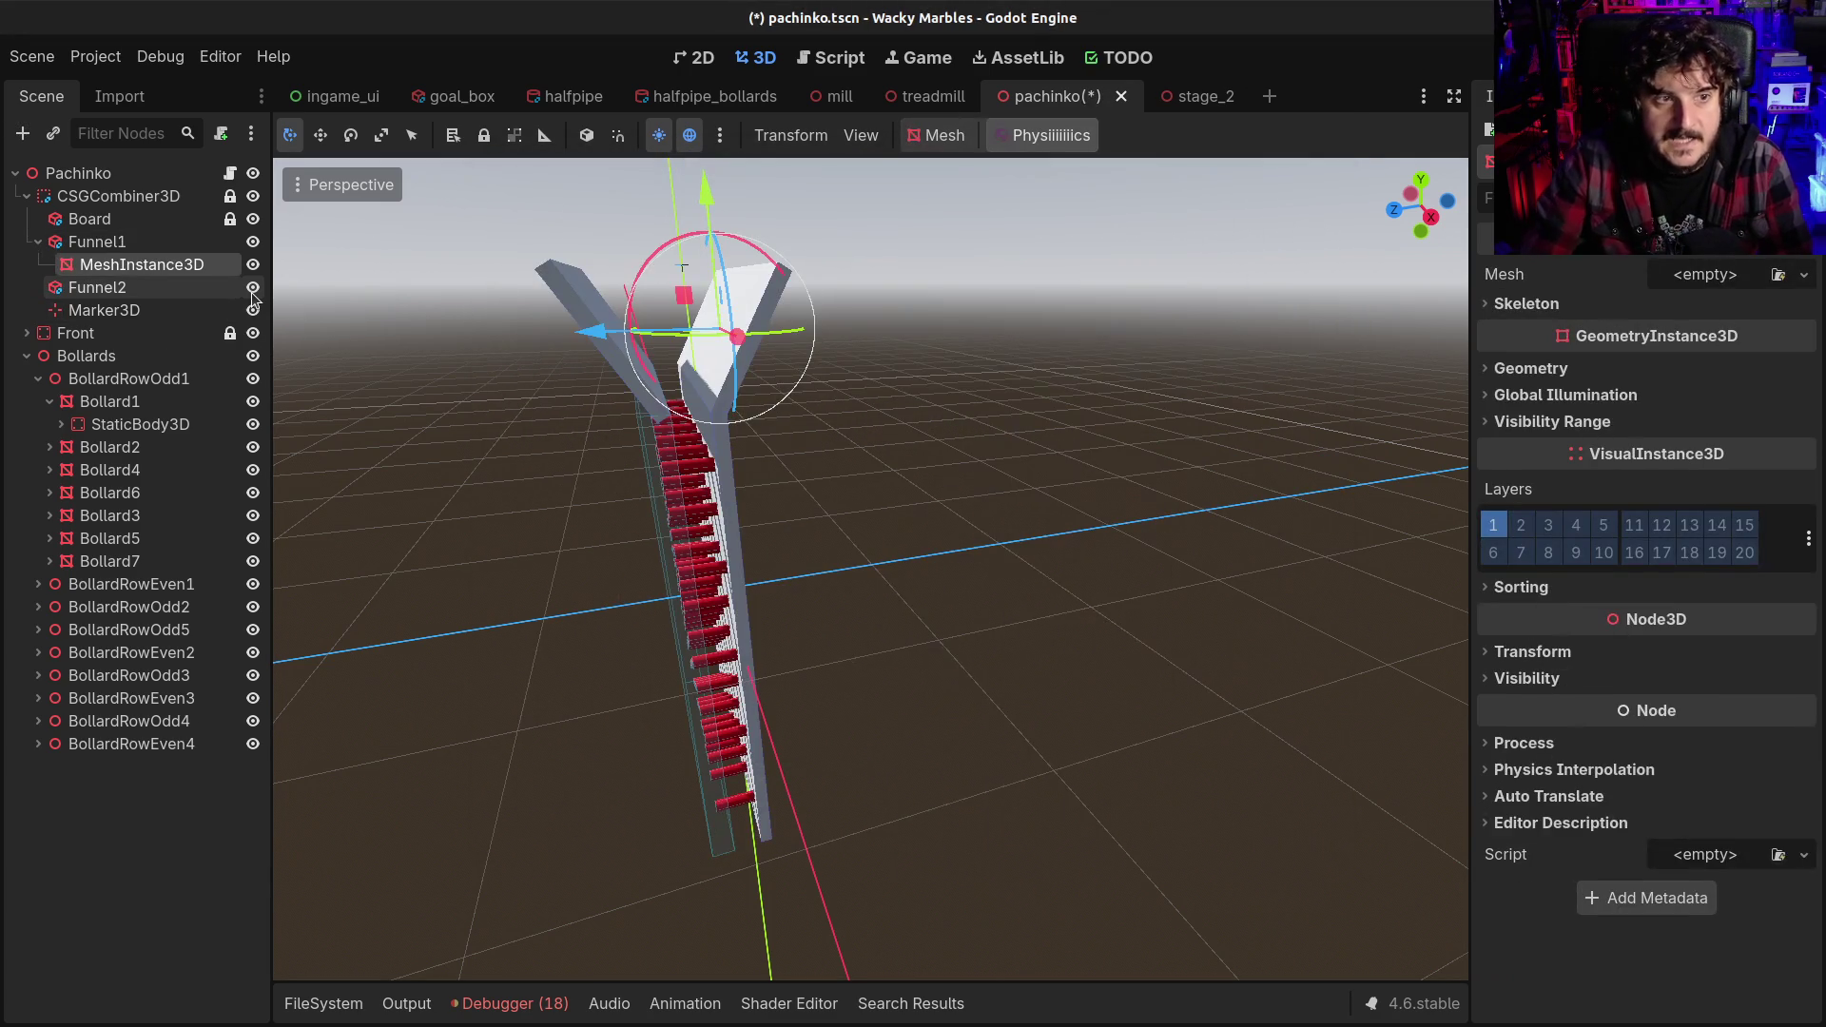
{"action": "left_click", "coordinate": [1712, 277]}
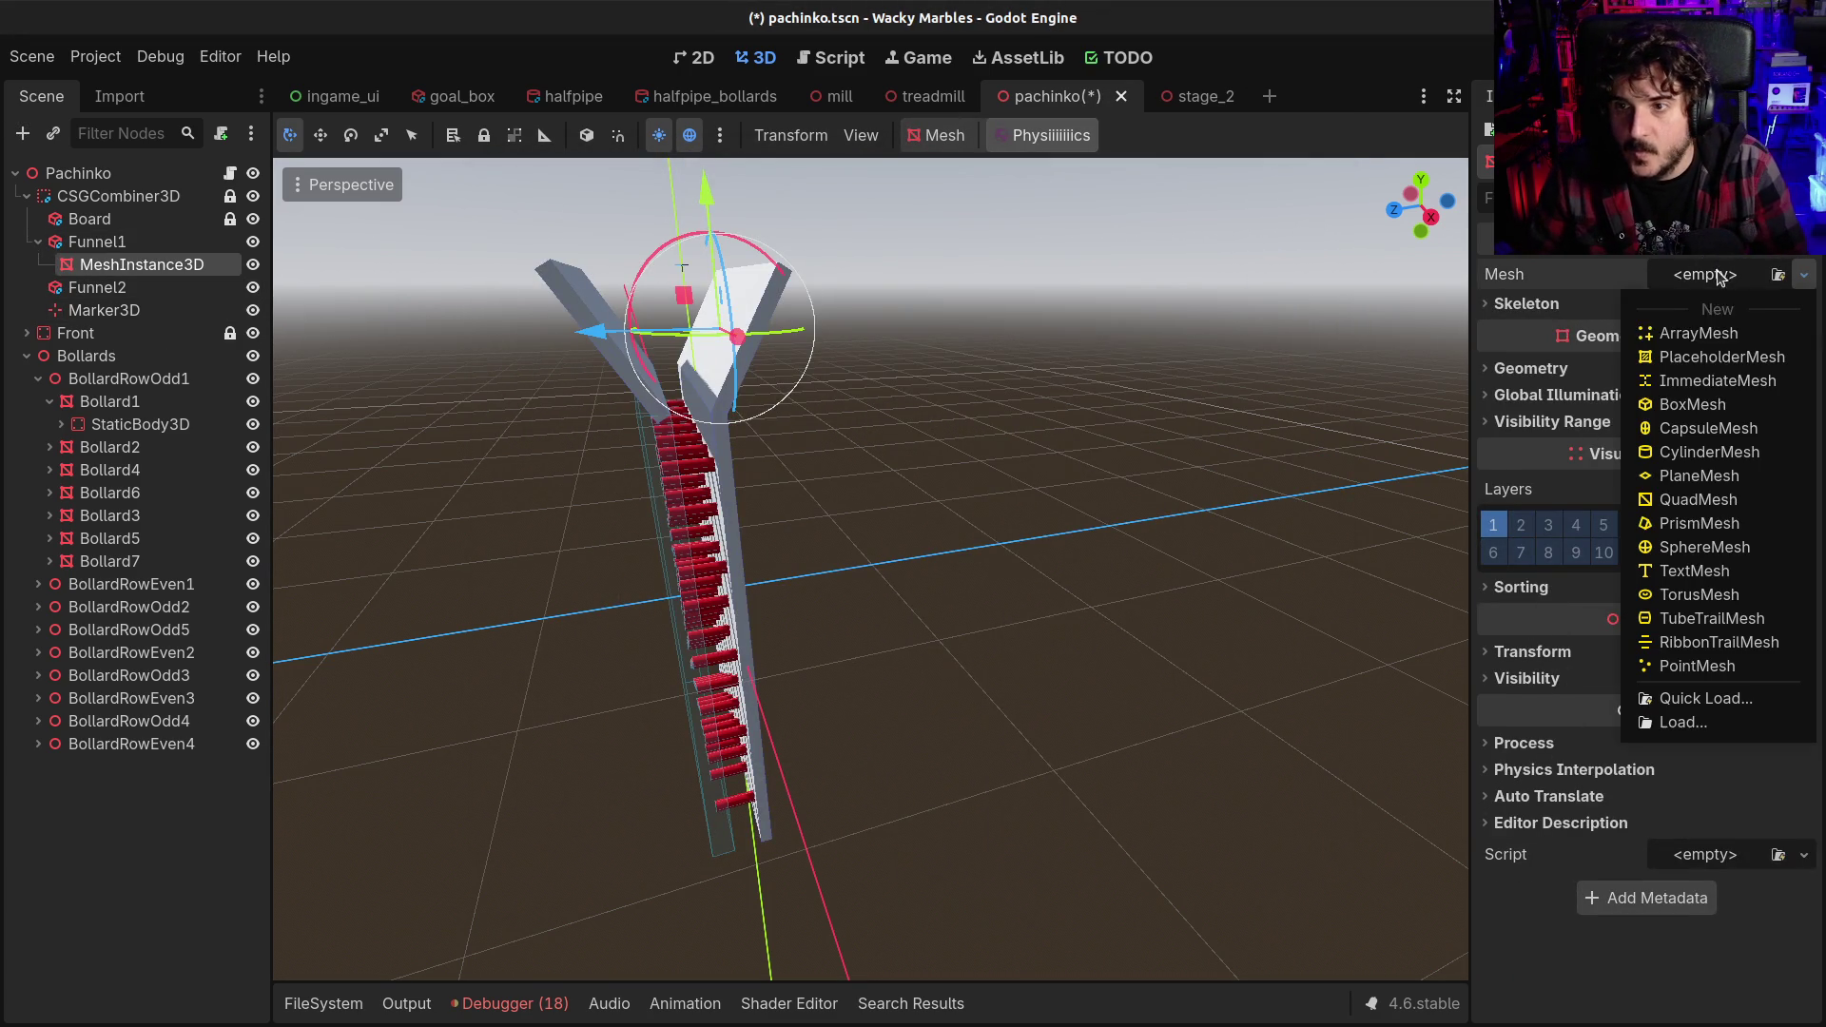
{"action": "left_click", "coordinate": [1707, 406]}
- Size the box mesh to 14 × 5 × 0.5 m to match Funnel1
{"action": "mouse_move", "coordinate": [700, 396]}
{"action": "left_mouse_down"}
{"action": "mouse_move", "coordinate": [814, 487]}
{"action": "mouse_move", "coordinate": [880, 479]}
{"action": "left_mouse_up"}
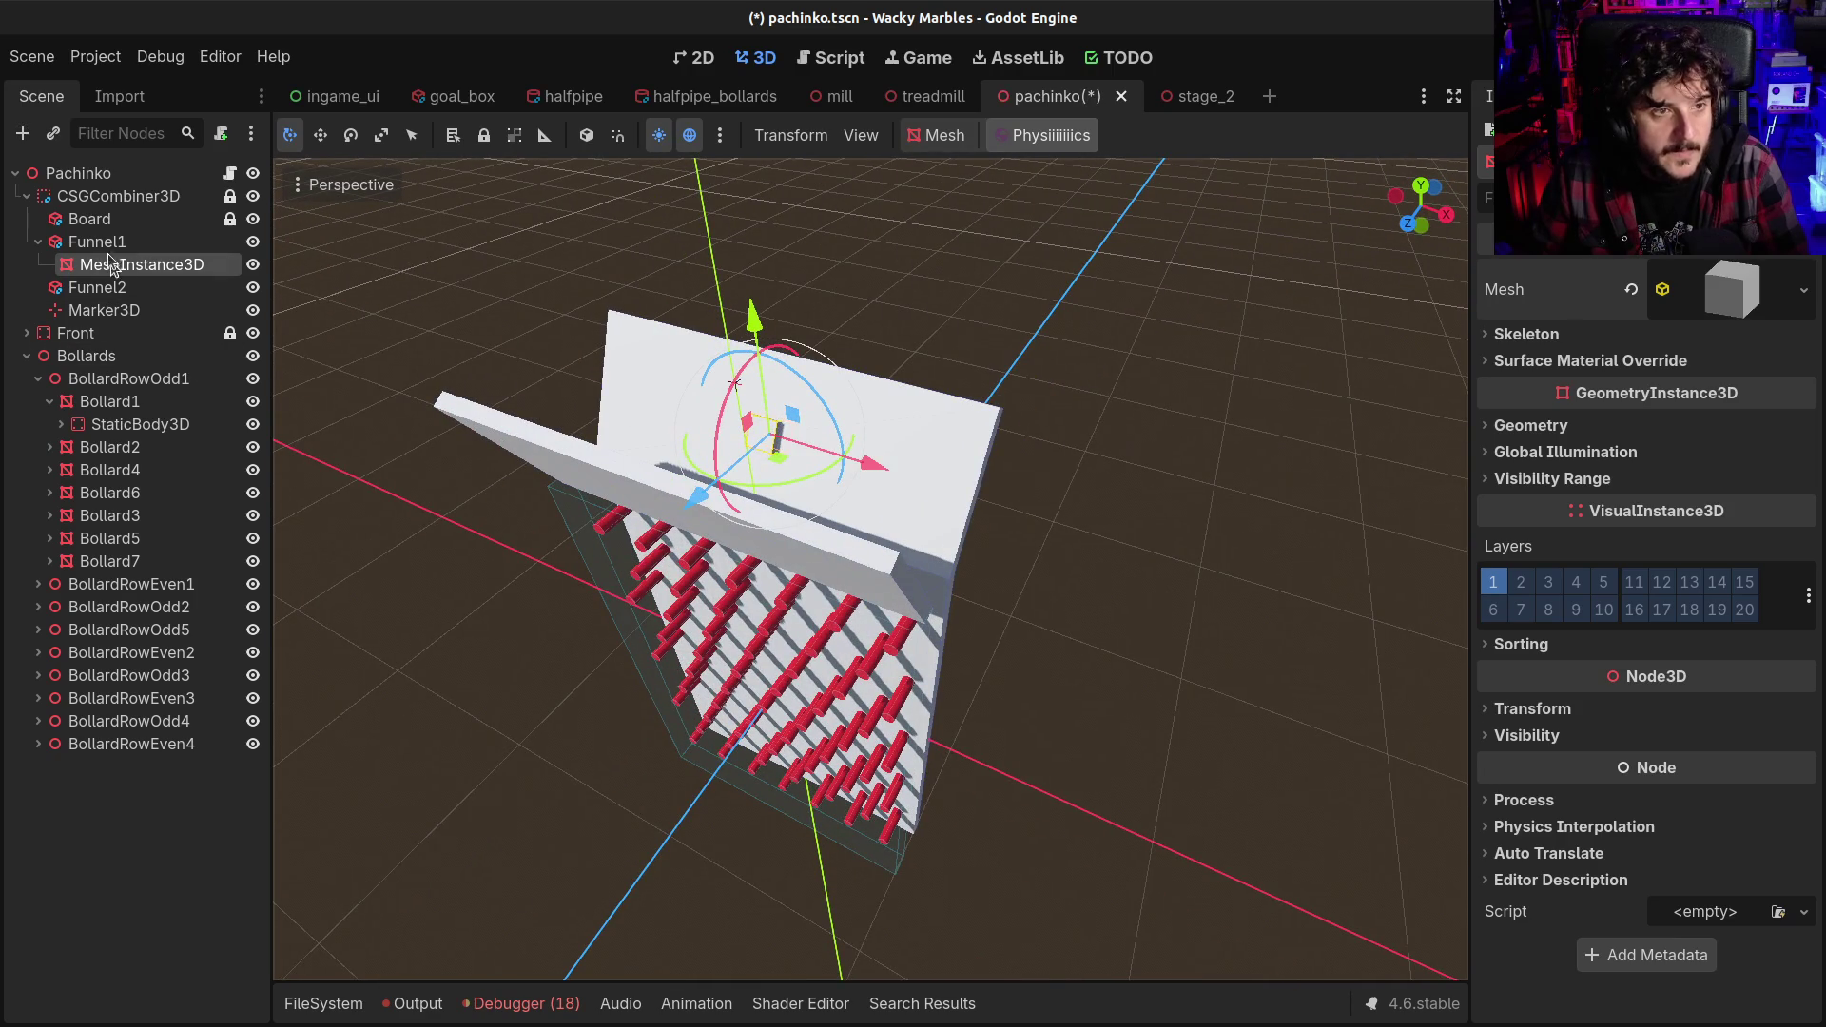
{"action": "left_click", "coordinate": [105, 243]}
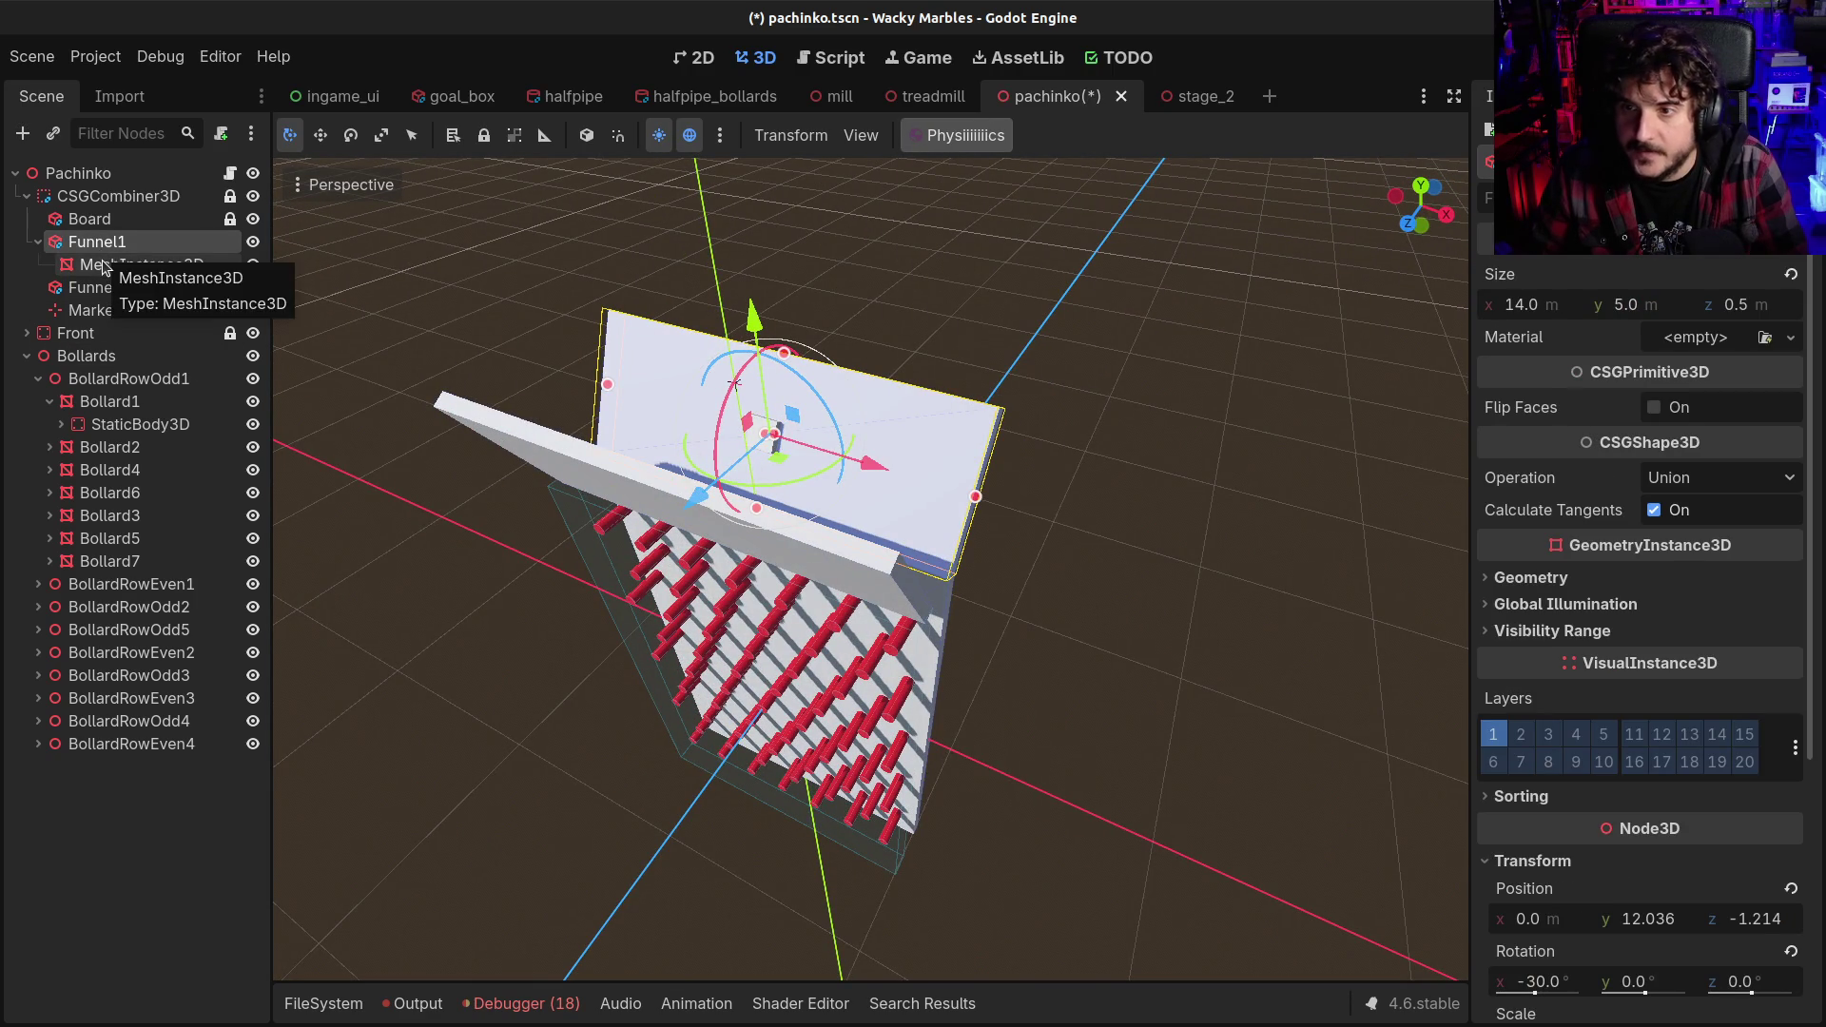
{"action": "left_click", "coordinate": [104, 267]}
{"action": "left_click", "coordinate": [1748, 293]}
{"action": "left_click", "coordinate": [1543, 518]}
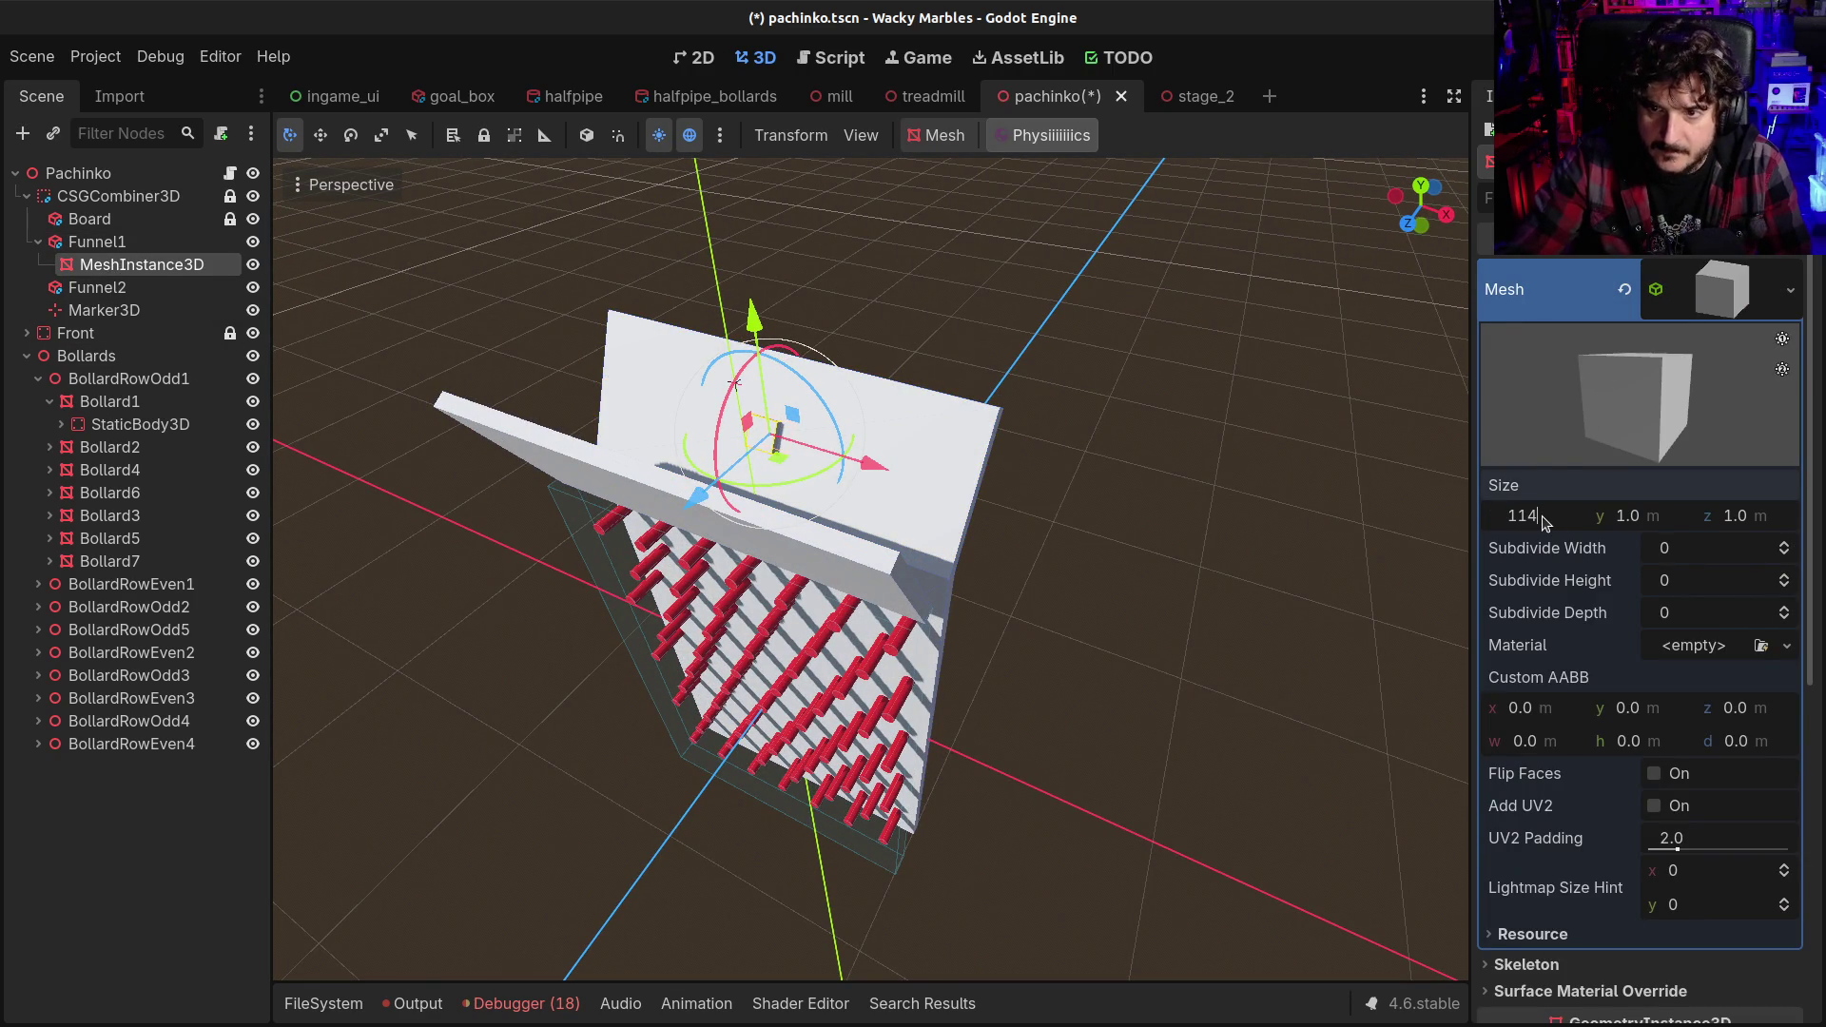
{"action": "key", "text": "Tab"}
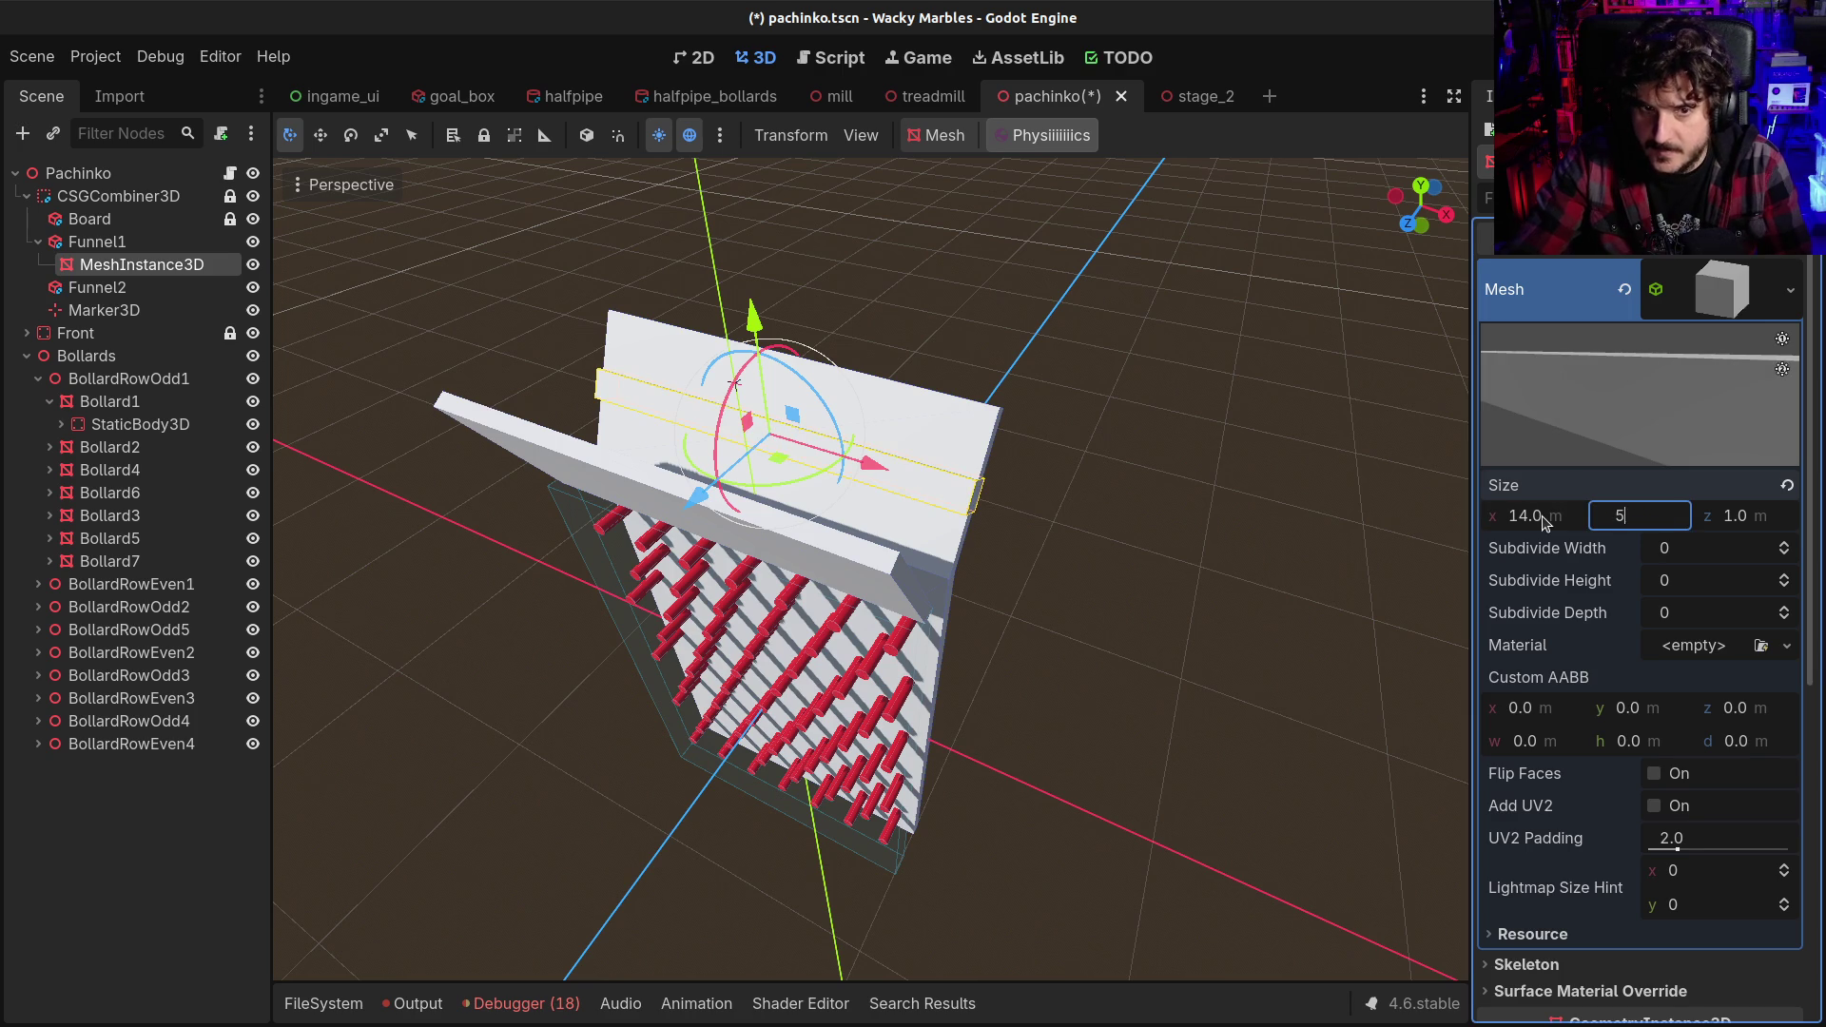
{"action": "type", "text": "5"}
{"action": "key", "text": "Return"}
{"action": "key", "text": "Tab"}
{"action": "type", "text": "0.5"}
{"action": "key", "text": "Return"}
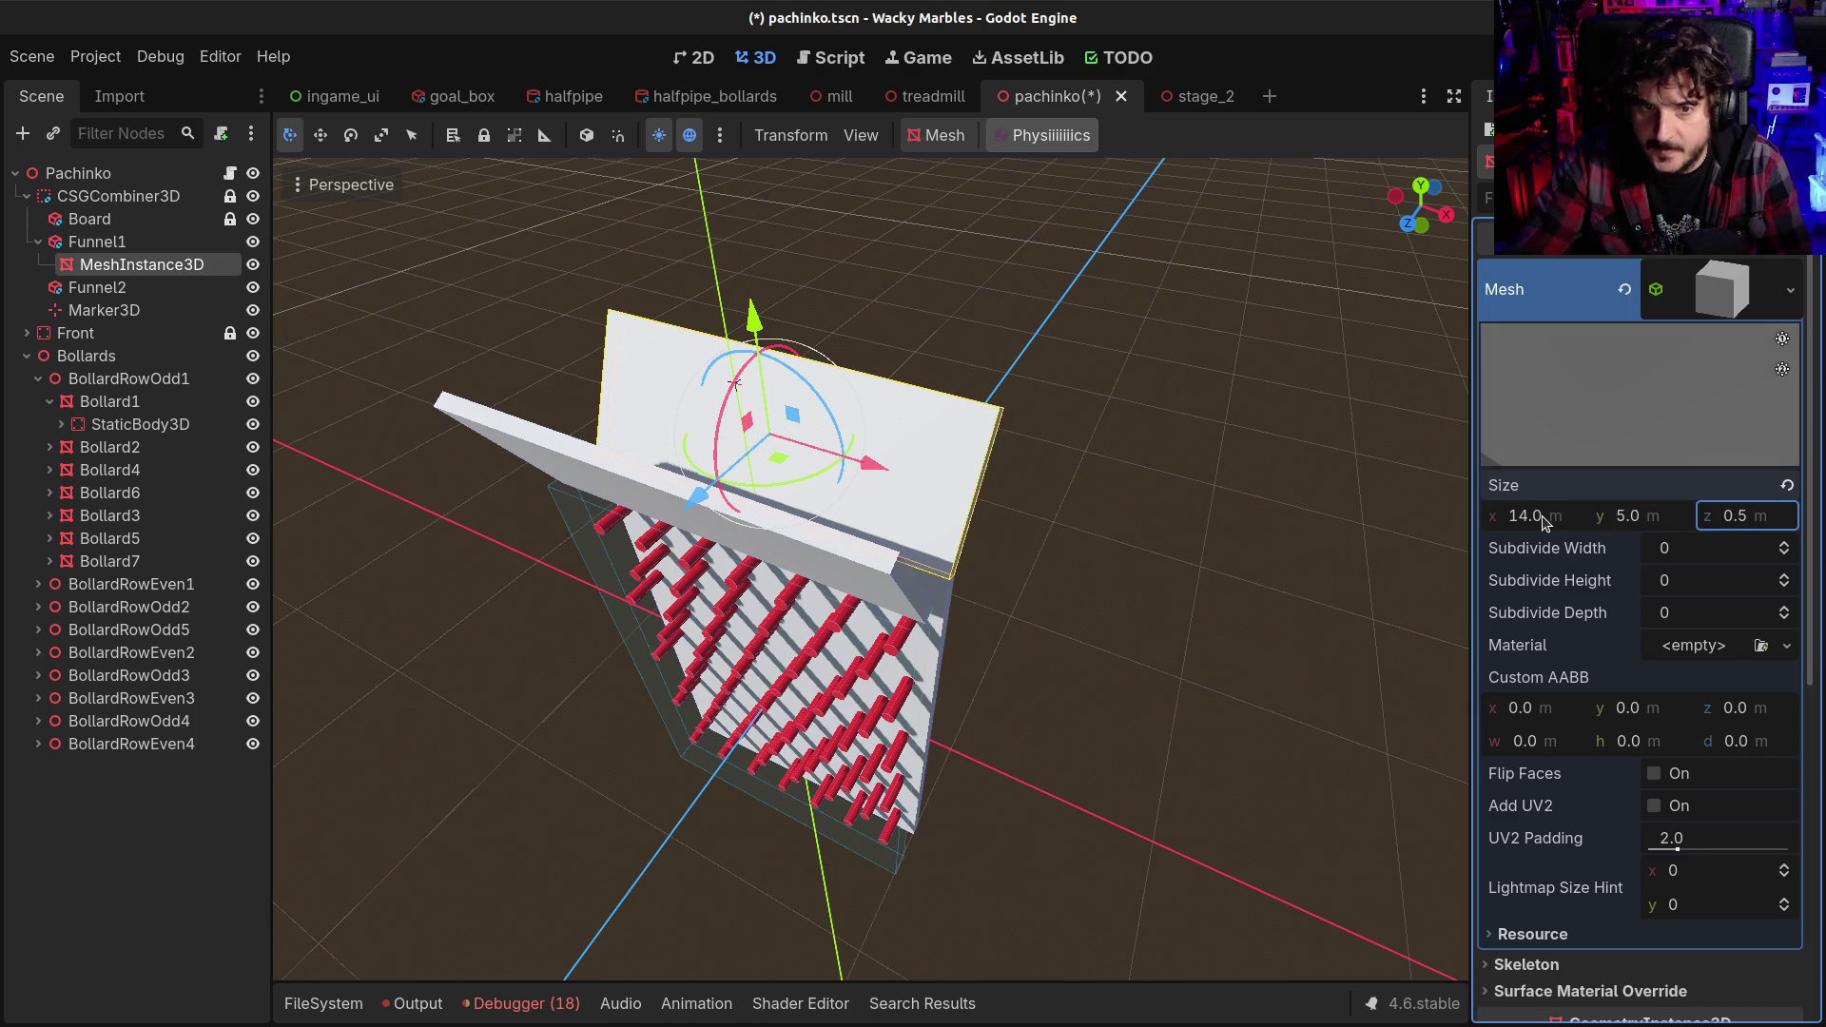
{"action": "left_click_drag", "start_coordinate": [695, 443], "coordinate": [559, 386]}
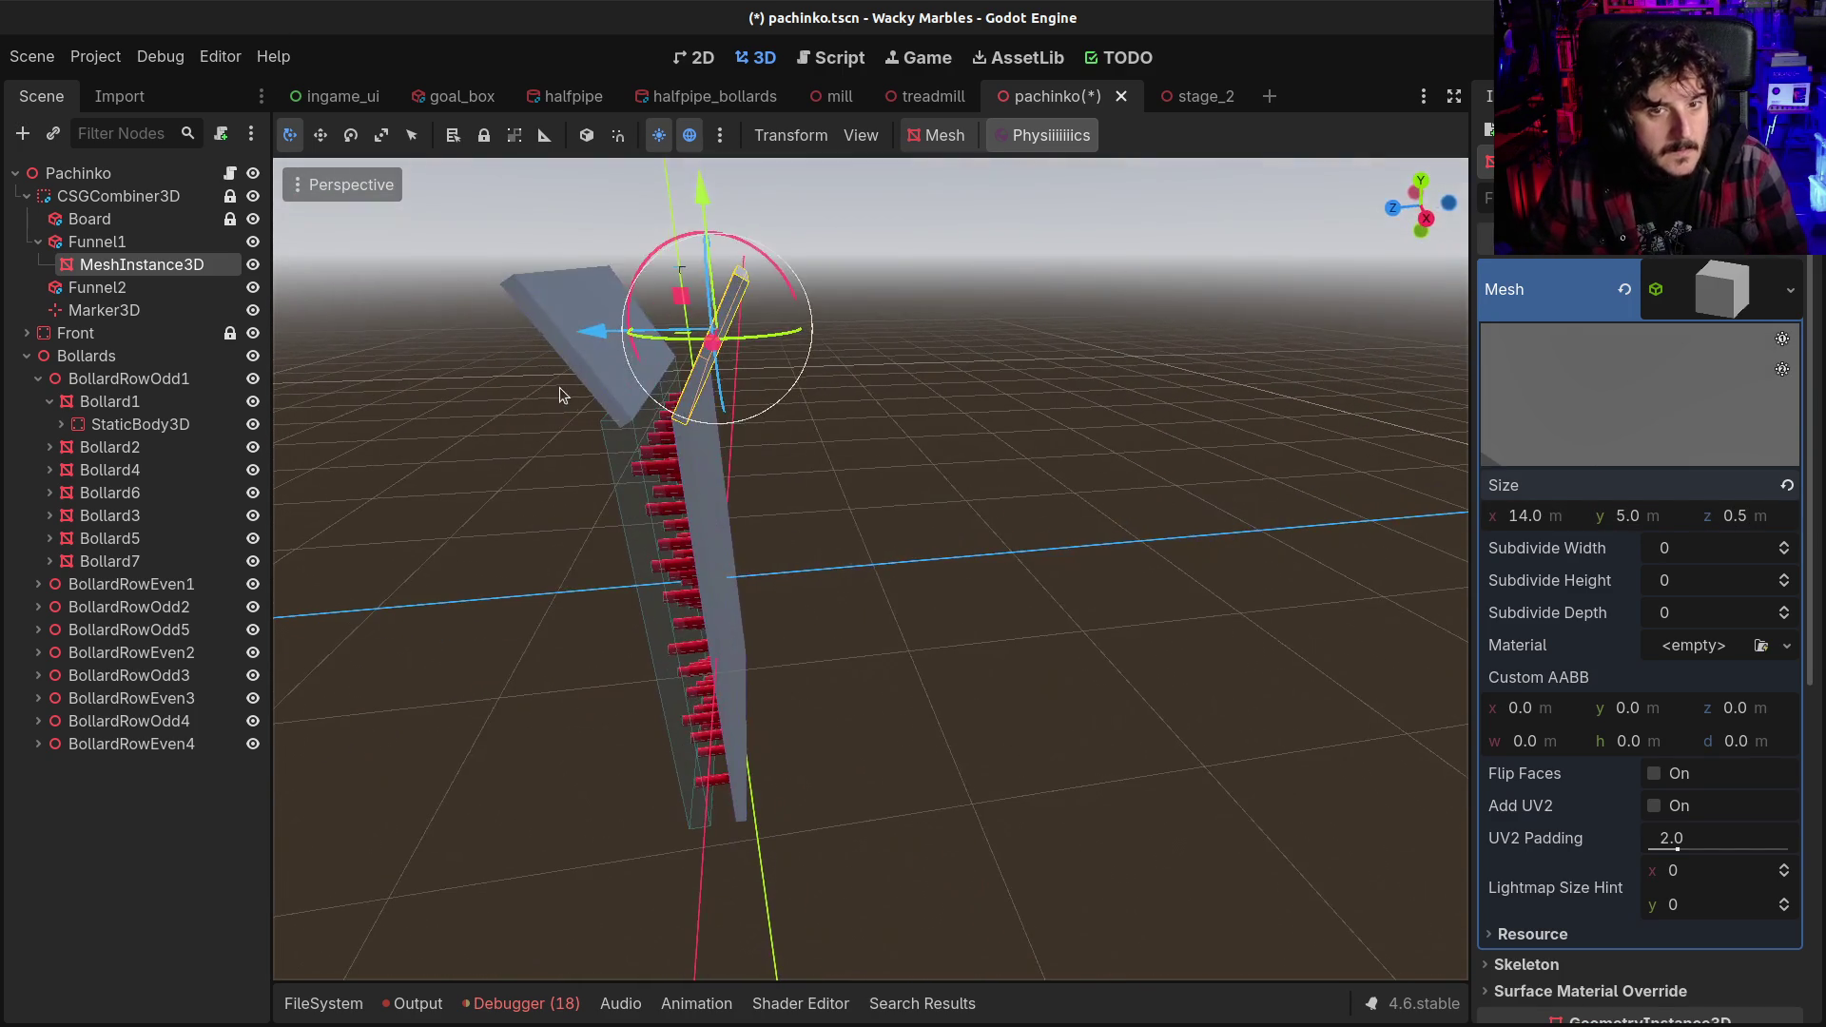
- Move the box mesh up into CSGCombiner3D and delete the old CSG Funnel1 node
{"action": "left_click_drag", "start_coordinate": [95, 264], "coordinate": [98, 242]}
{"action": "left_click", "coordinate": [106, 267]}
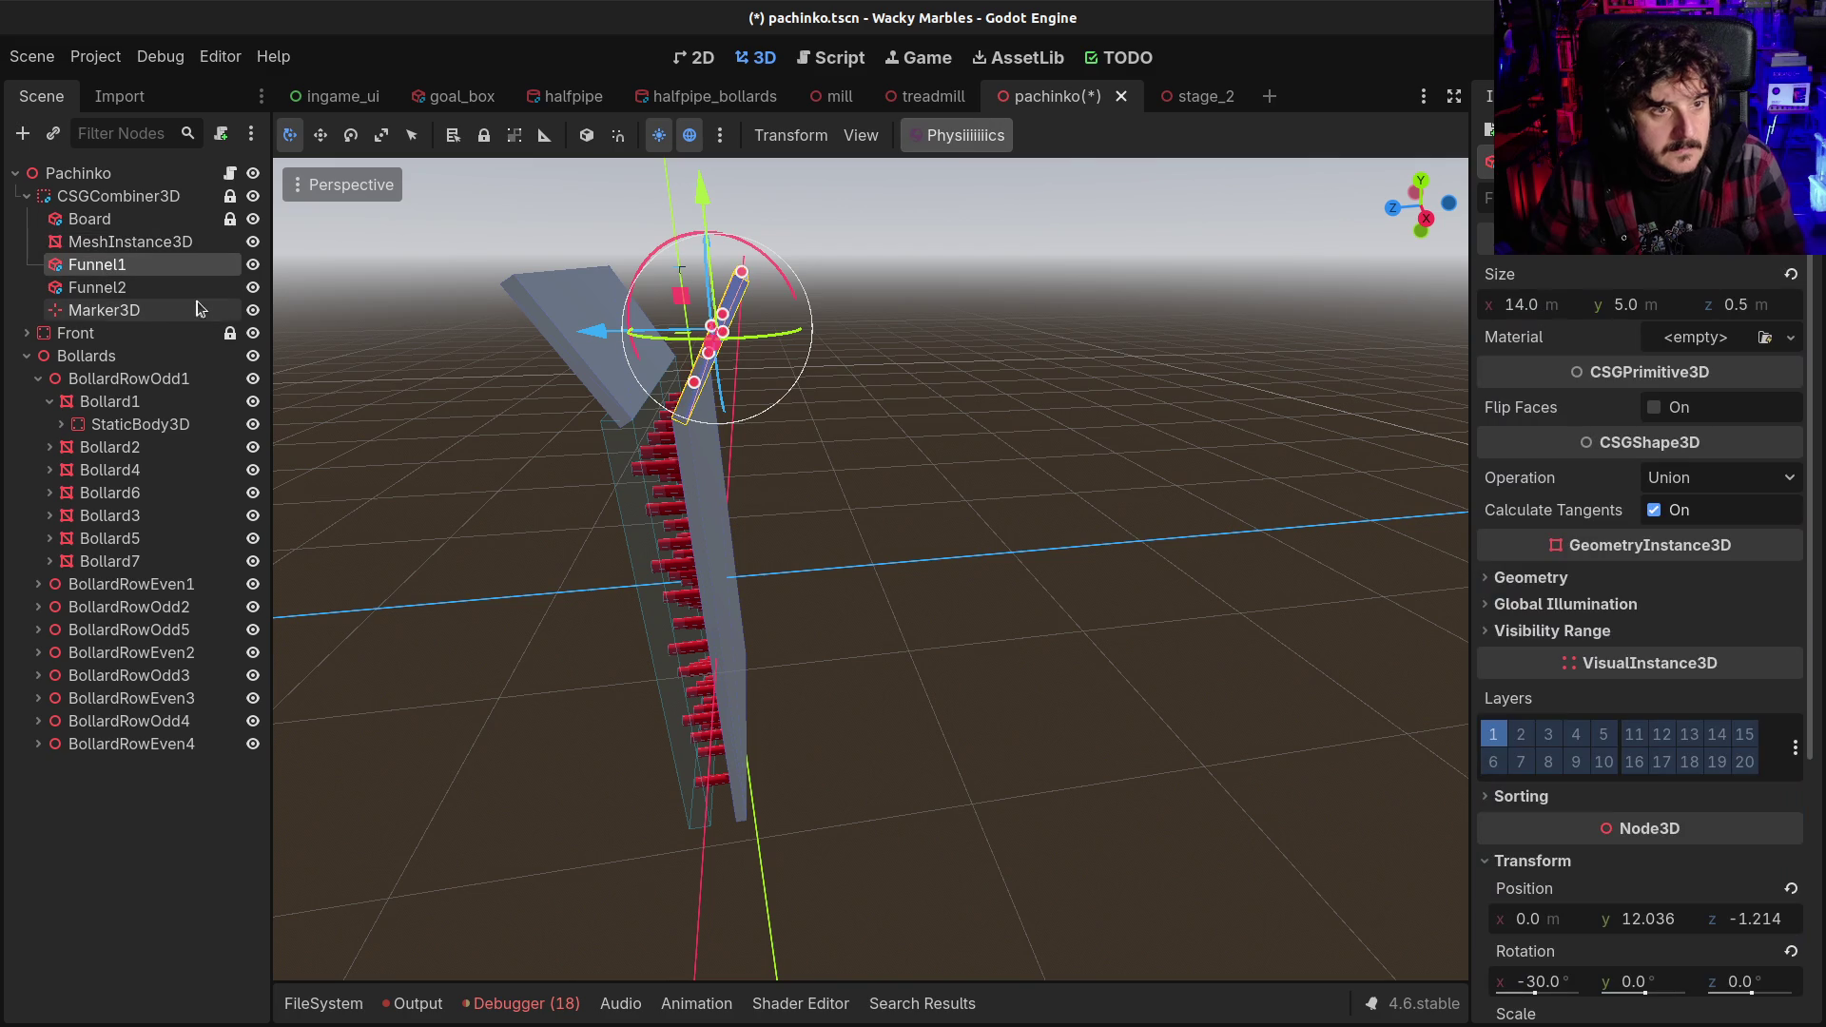
{"action": "key", "text": "Delete"}
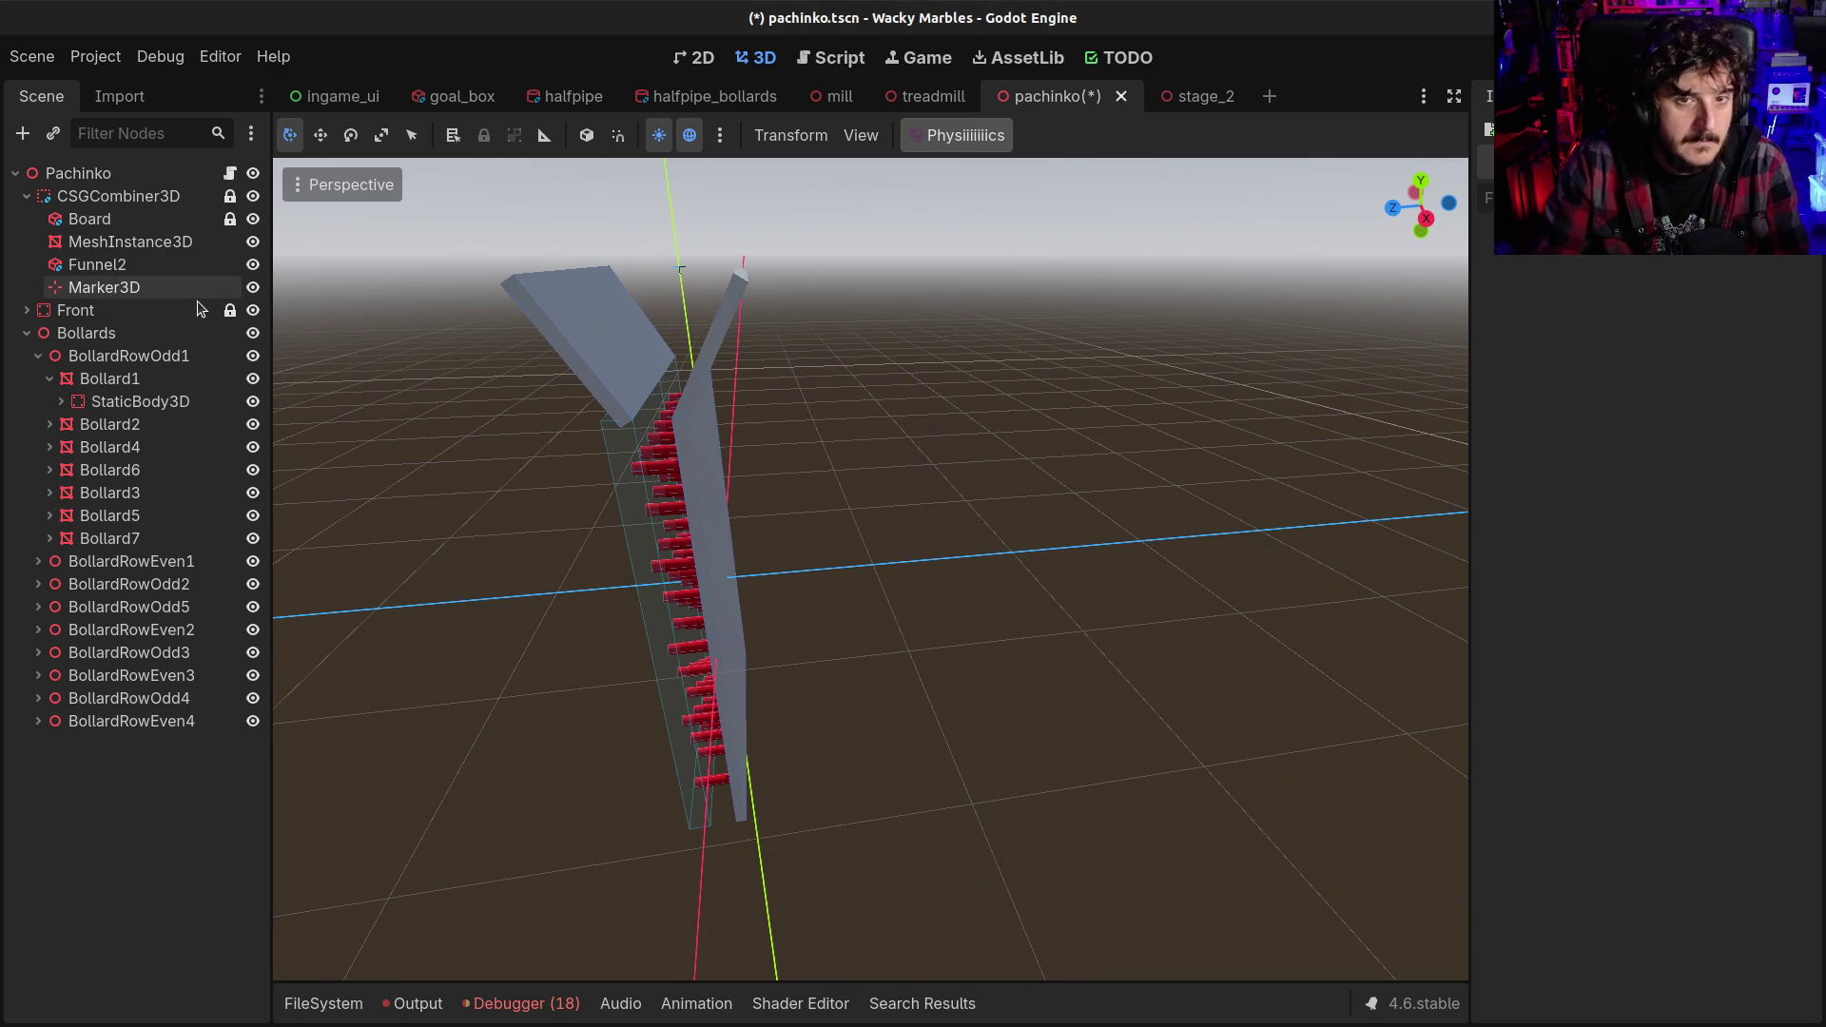
{"action": "scroll", "coordinate": [563, 510], "scroll_direction": "up", "scroll_amount": 2}
{"action": "mouse_move", "coordinate": [367, 245]}
{"action": "left_mouse_down"}
{"action": "mouse_move", "coordinate": [562, 509]}
{"action": "mouse_move", "coordinate": [652, 525]}
{"action": "left_mouse_up"}
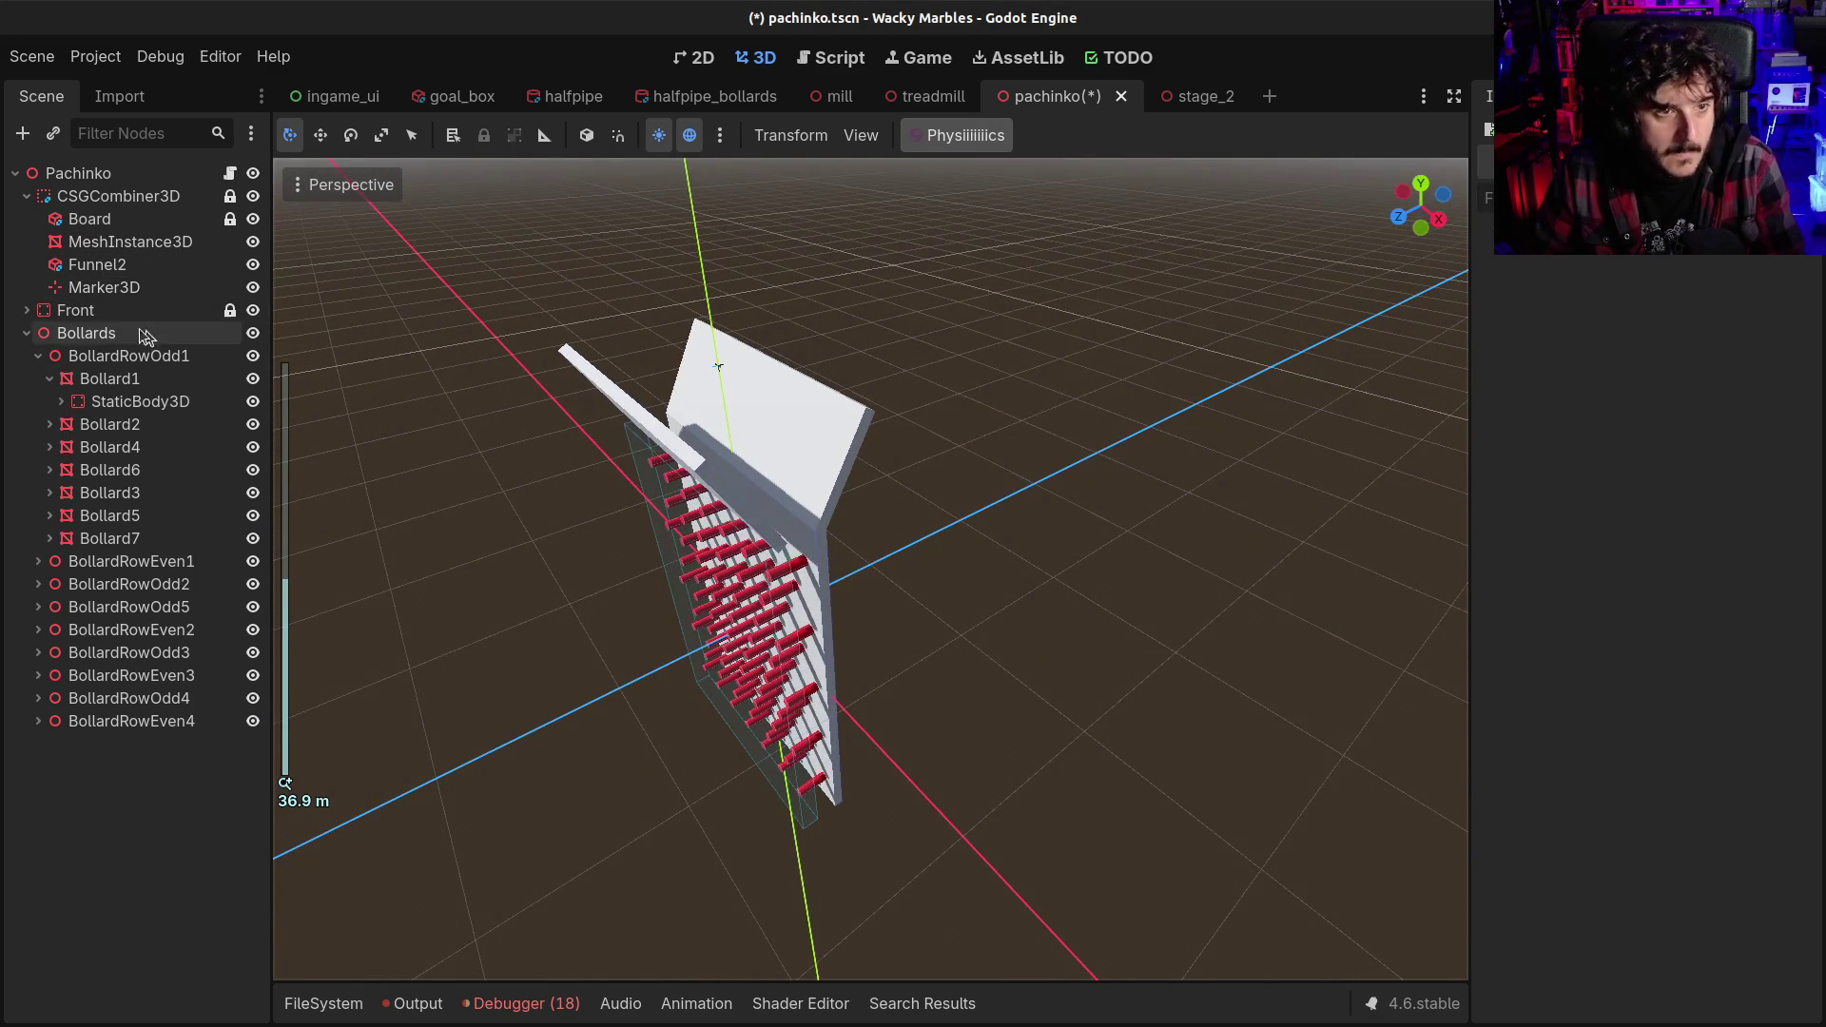
{"action": "left_click", "coordinate": [103, 265]}
- Rename the moved MeshInstance3D to Funnel1
{"action": "key", "text": "ctrl+a"}
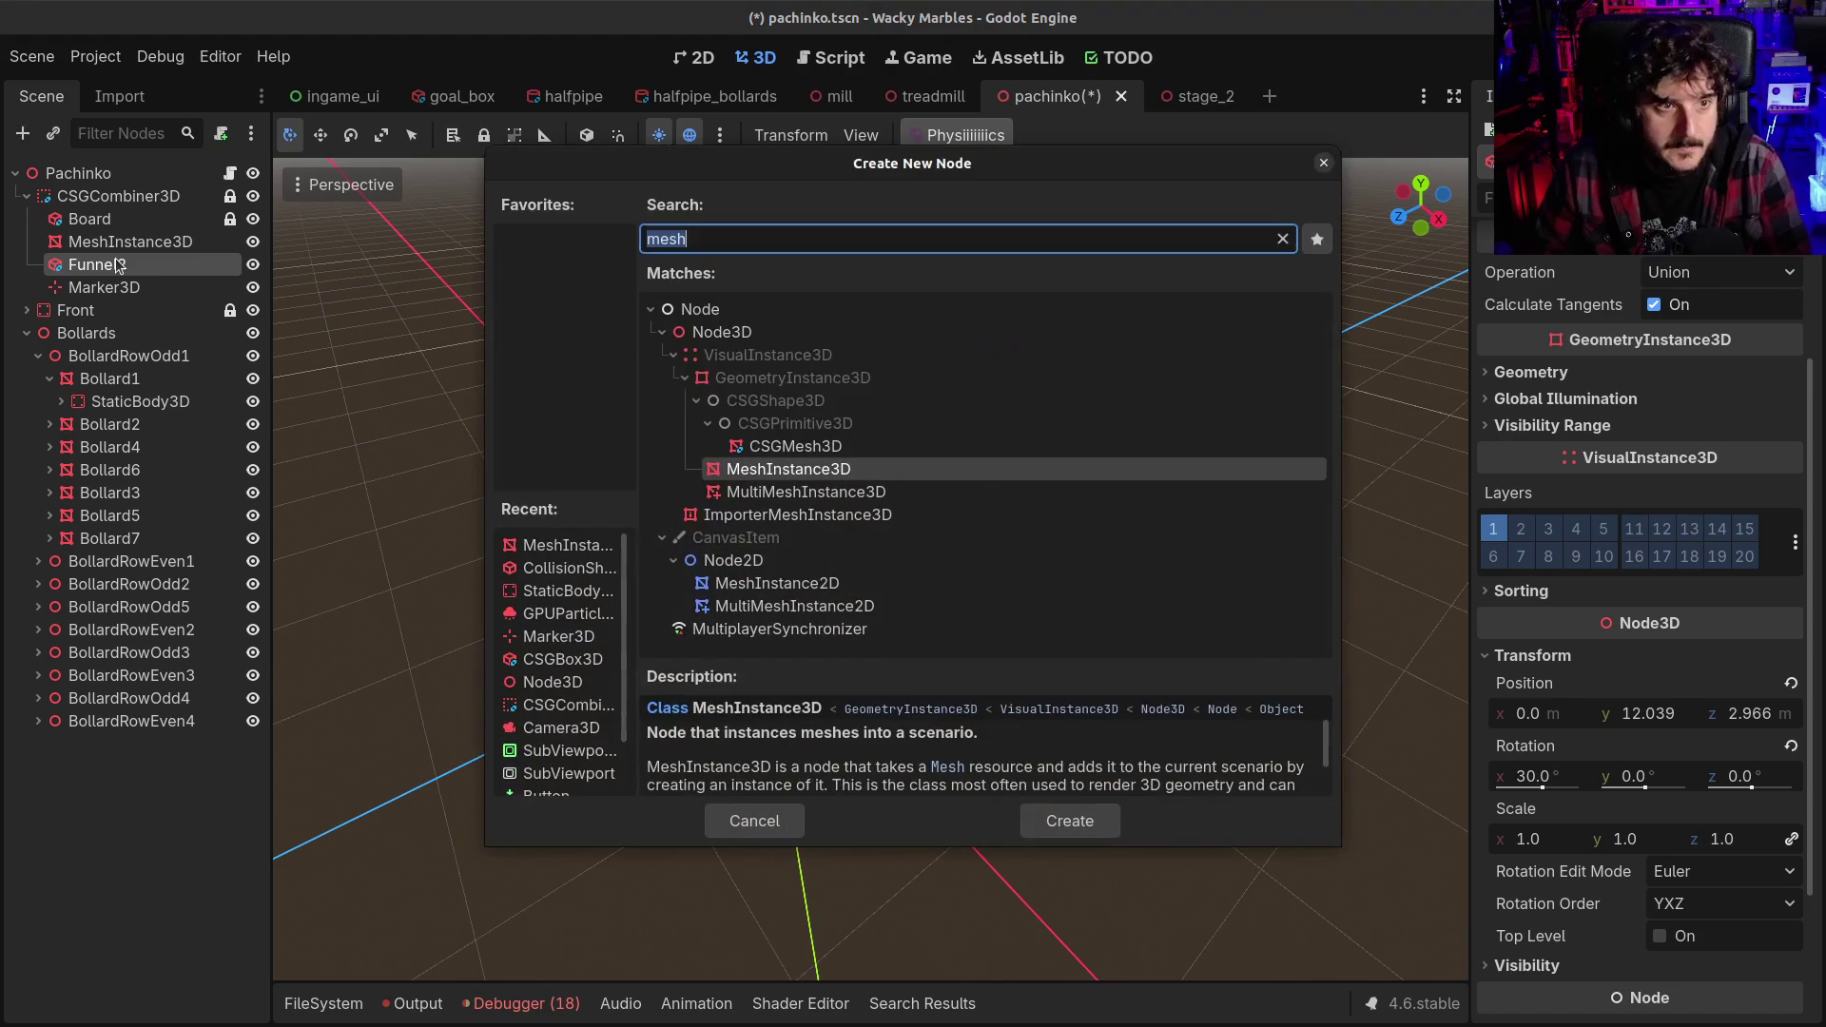
{"action": "key", "text": "Escape"}
{"action": "double_click", "coordinate": [120, 244]}
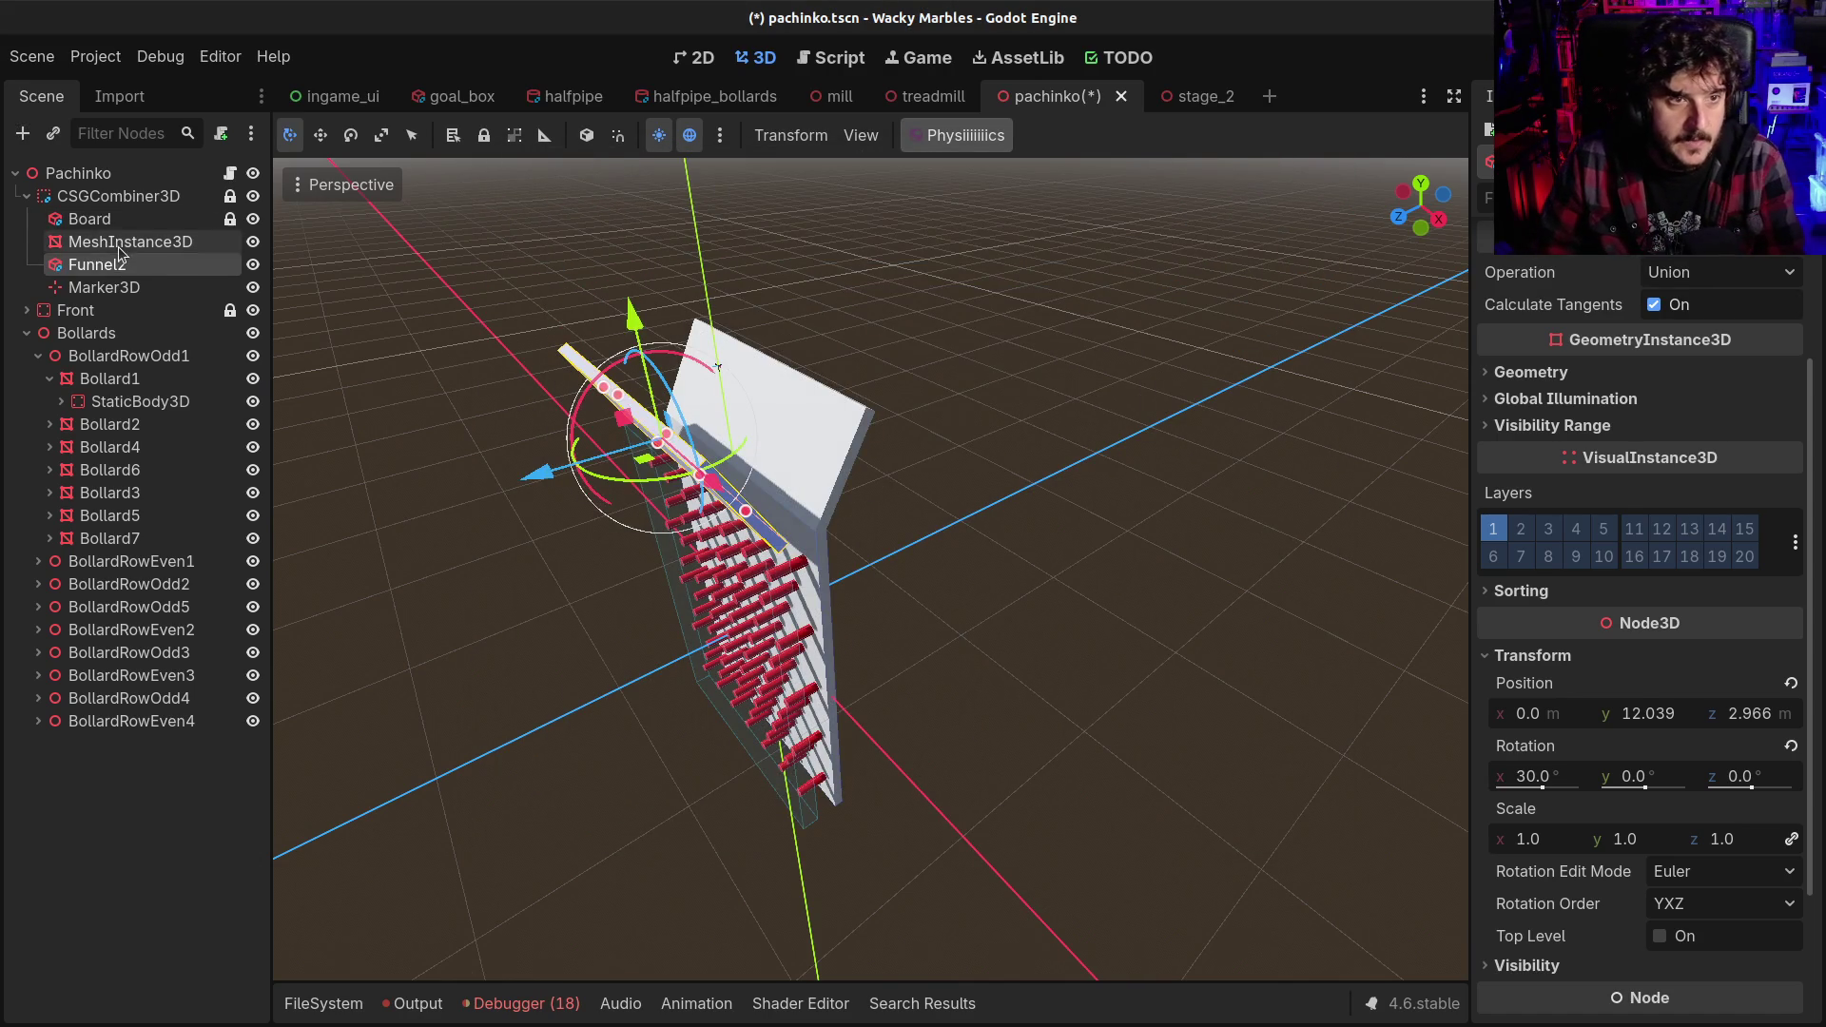
{"action": "type", "text": "Funnel1"}
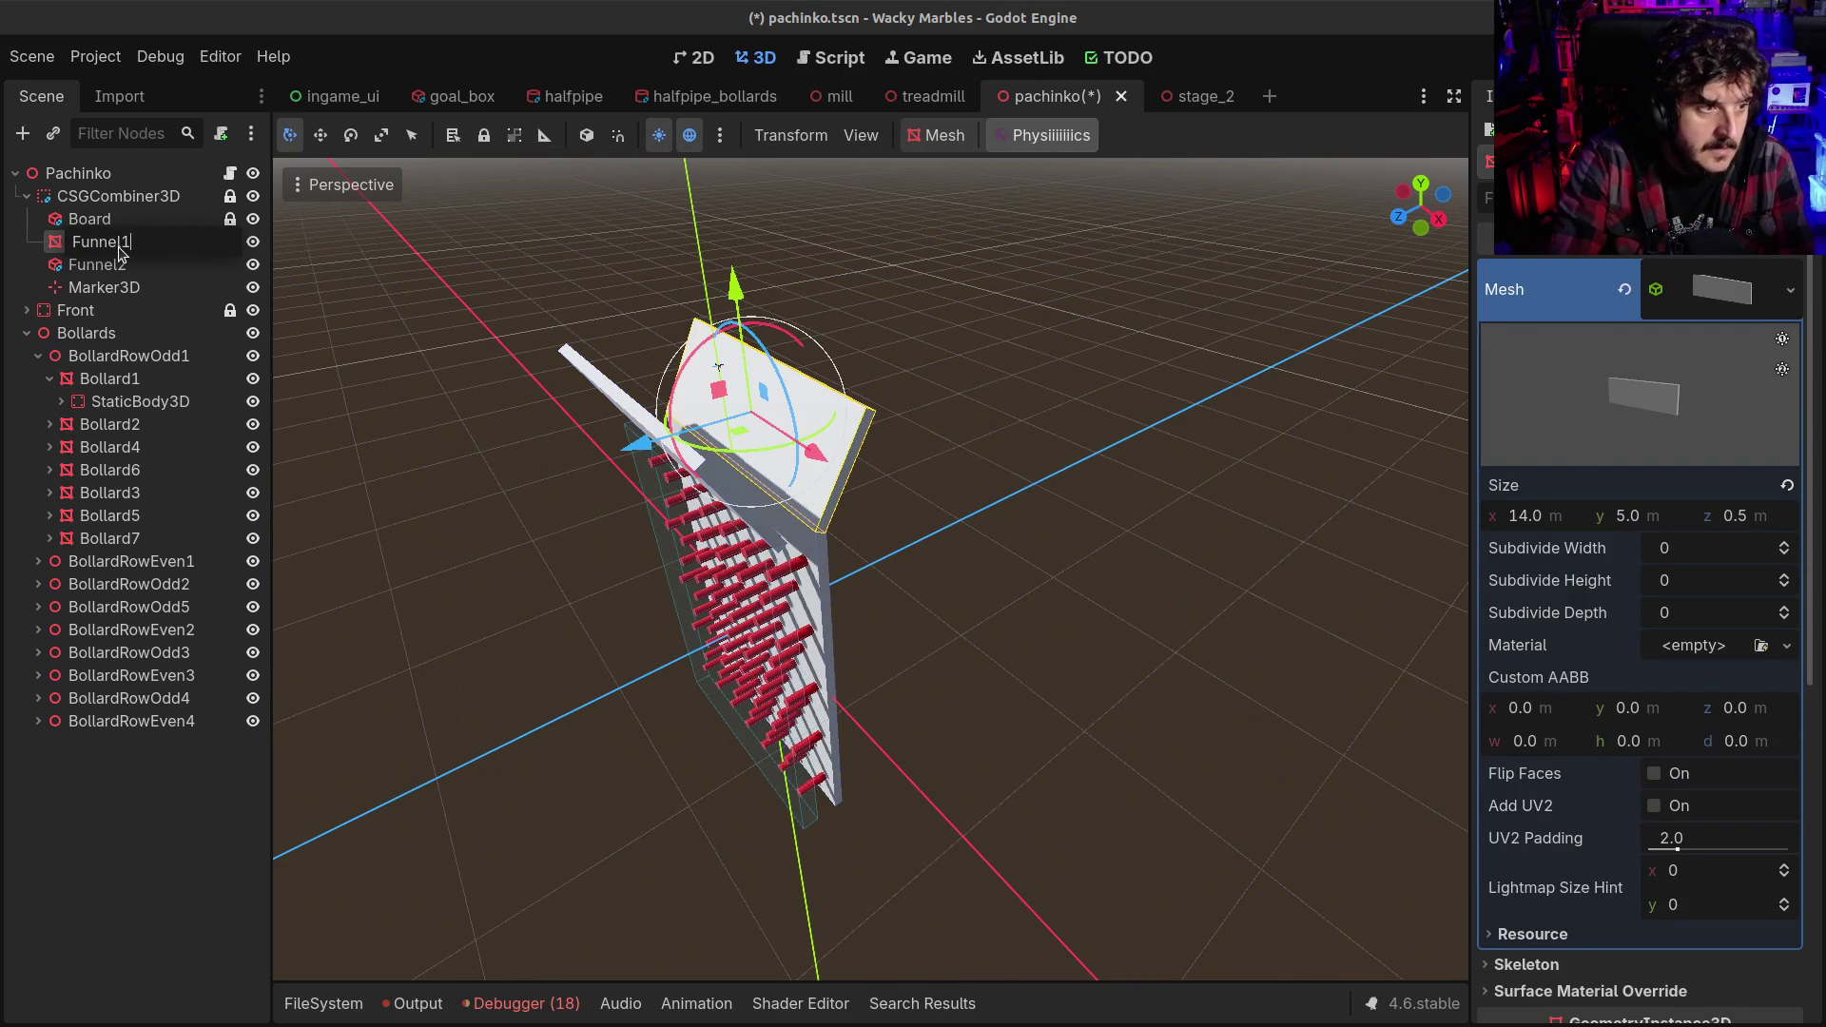
{"action": "key", "text": "Return"}
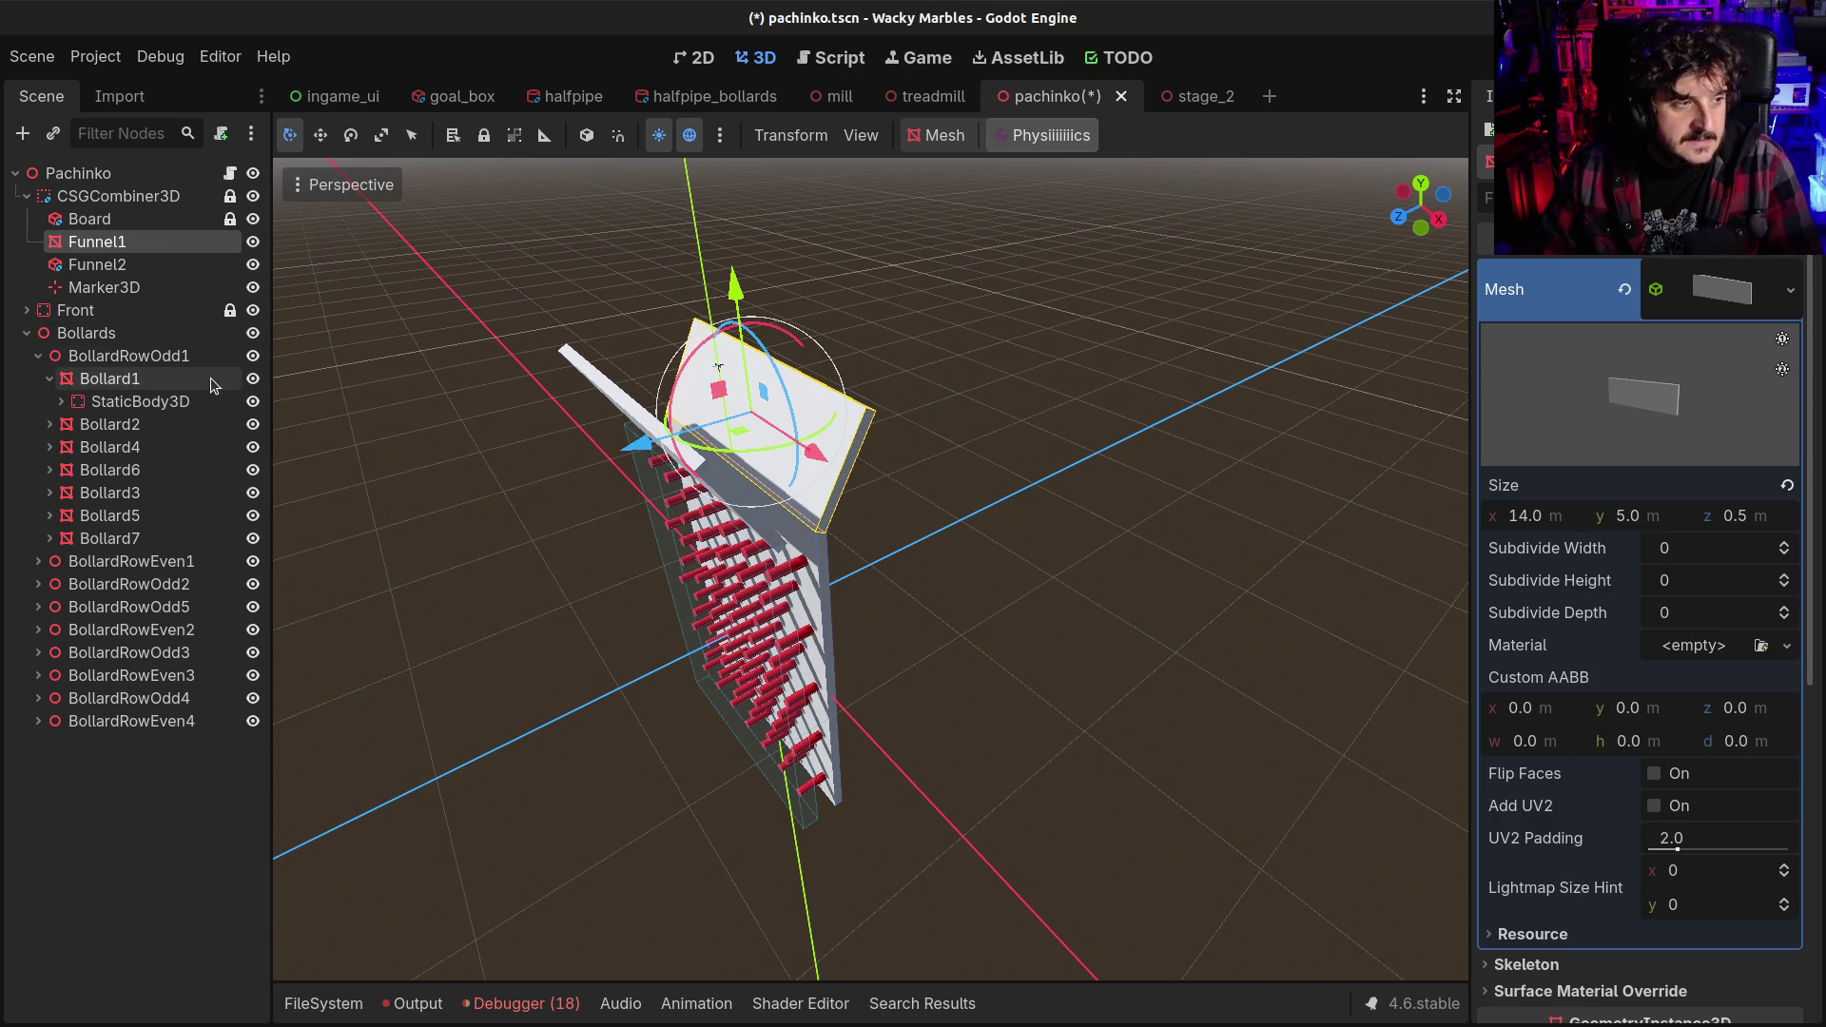
- Add a MeshInstance3D with a new BoxMesh under Funnel2
{"action": "left_click", "coordinate": [118, 270]}
{"action": "key", "text": "ctrl+a"}
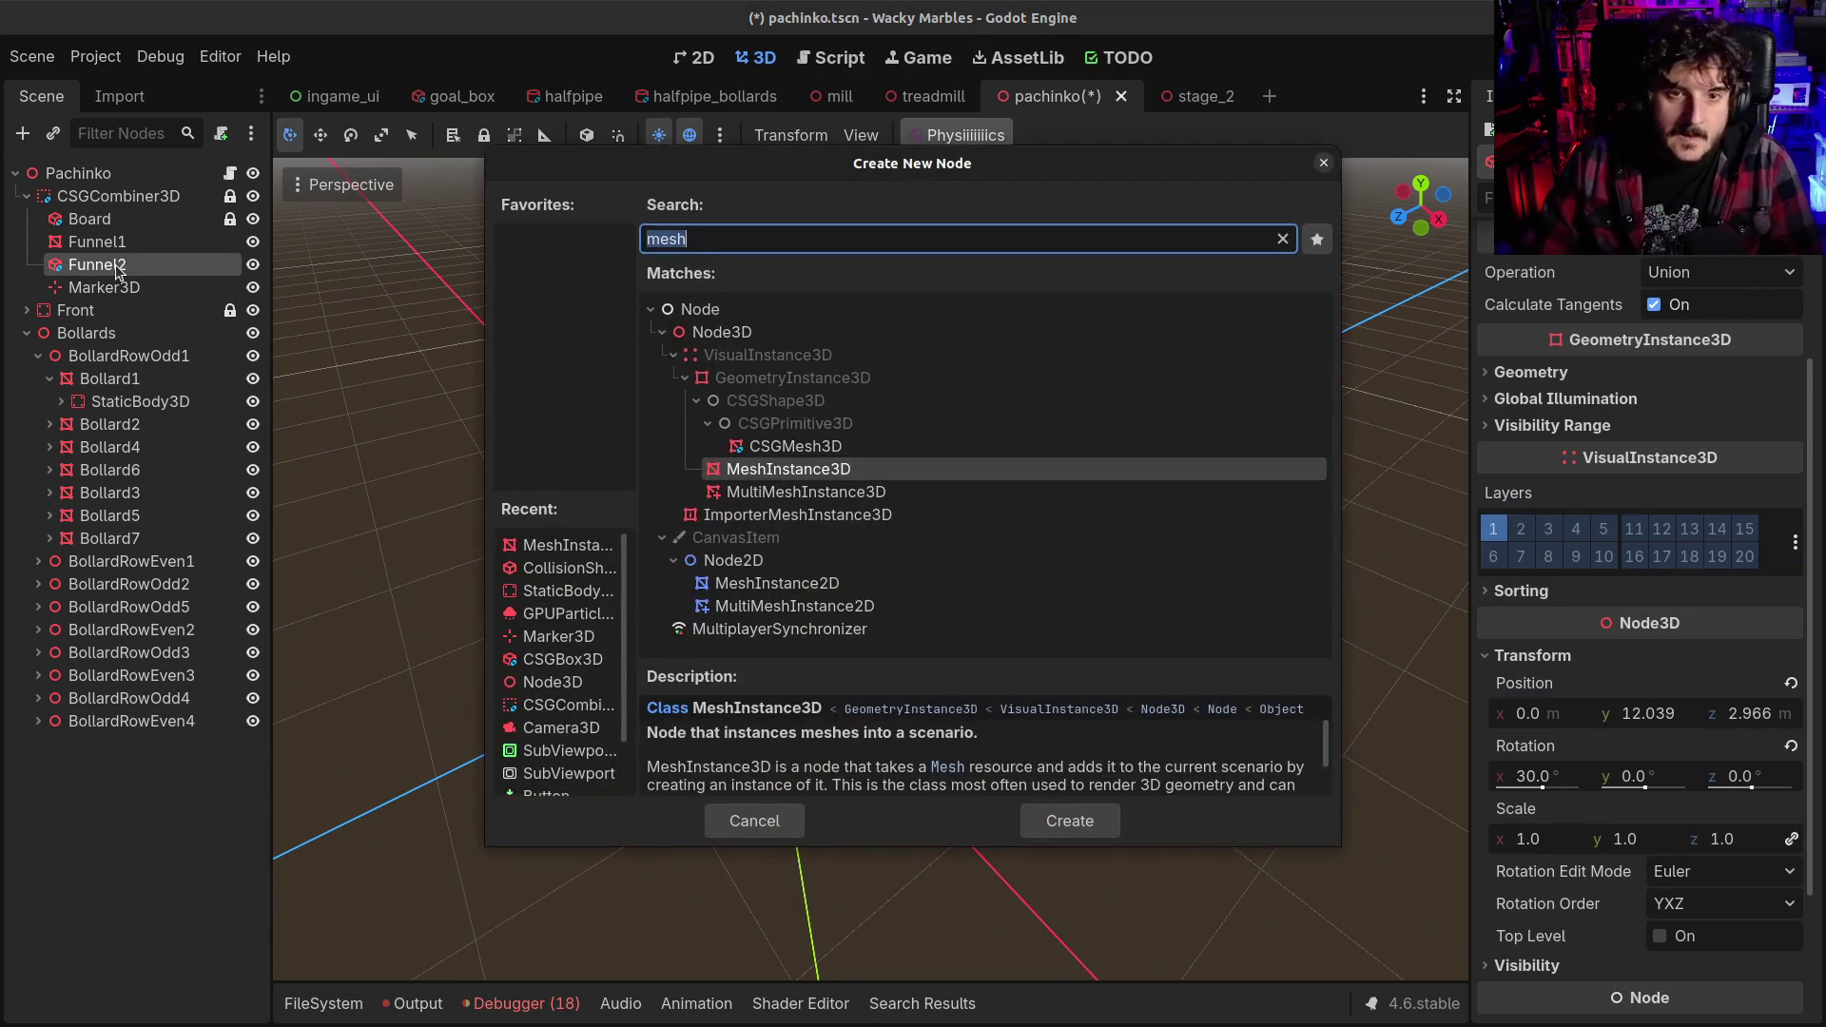
{"action": "key", "text": "Return"}
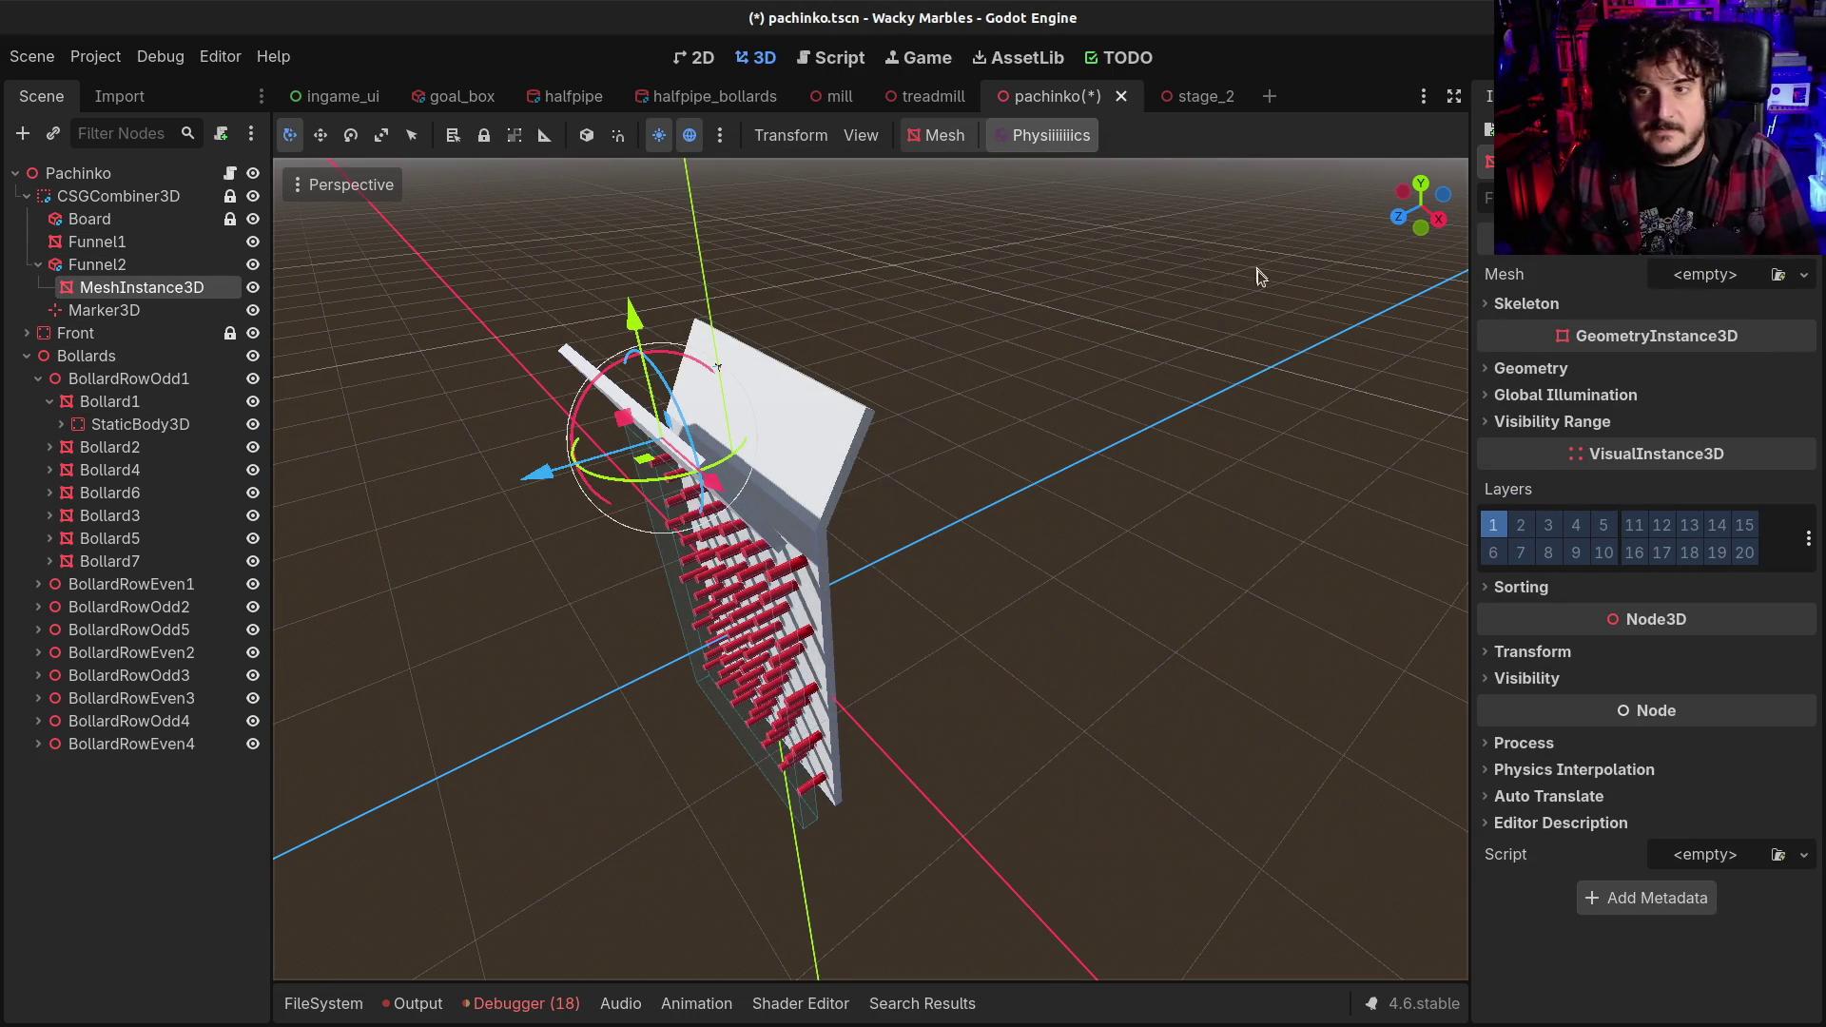
{"action": "left_click", "coordinate": [1676, 276]}
{"action": "left_click", "coordinate": [1694, 407]}
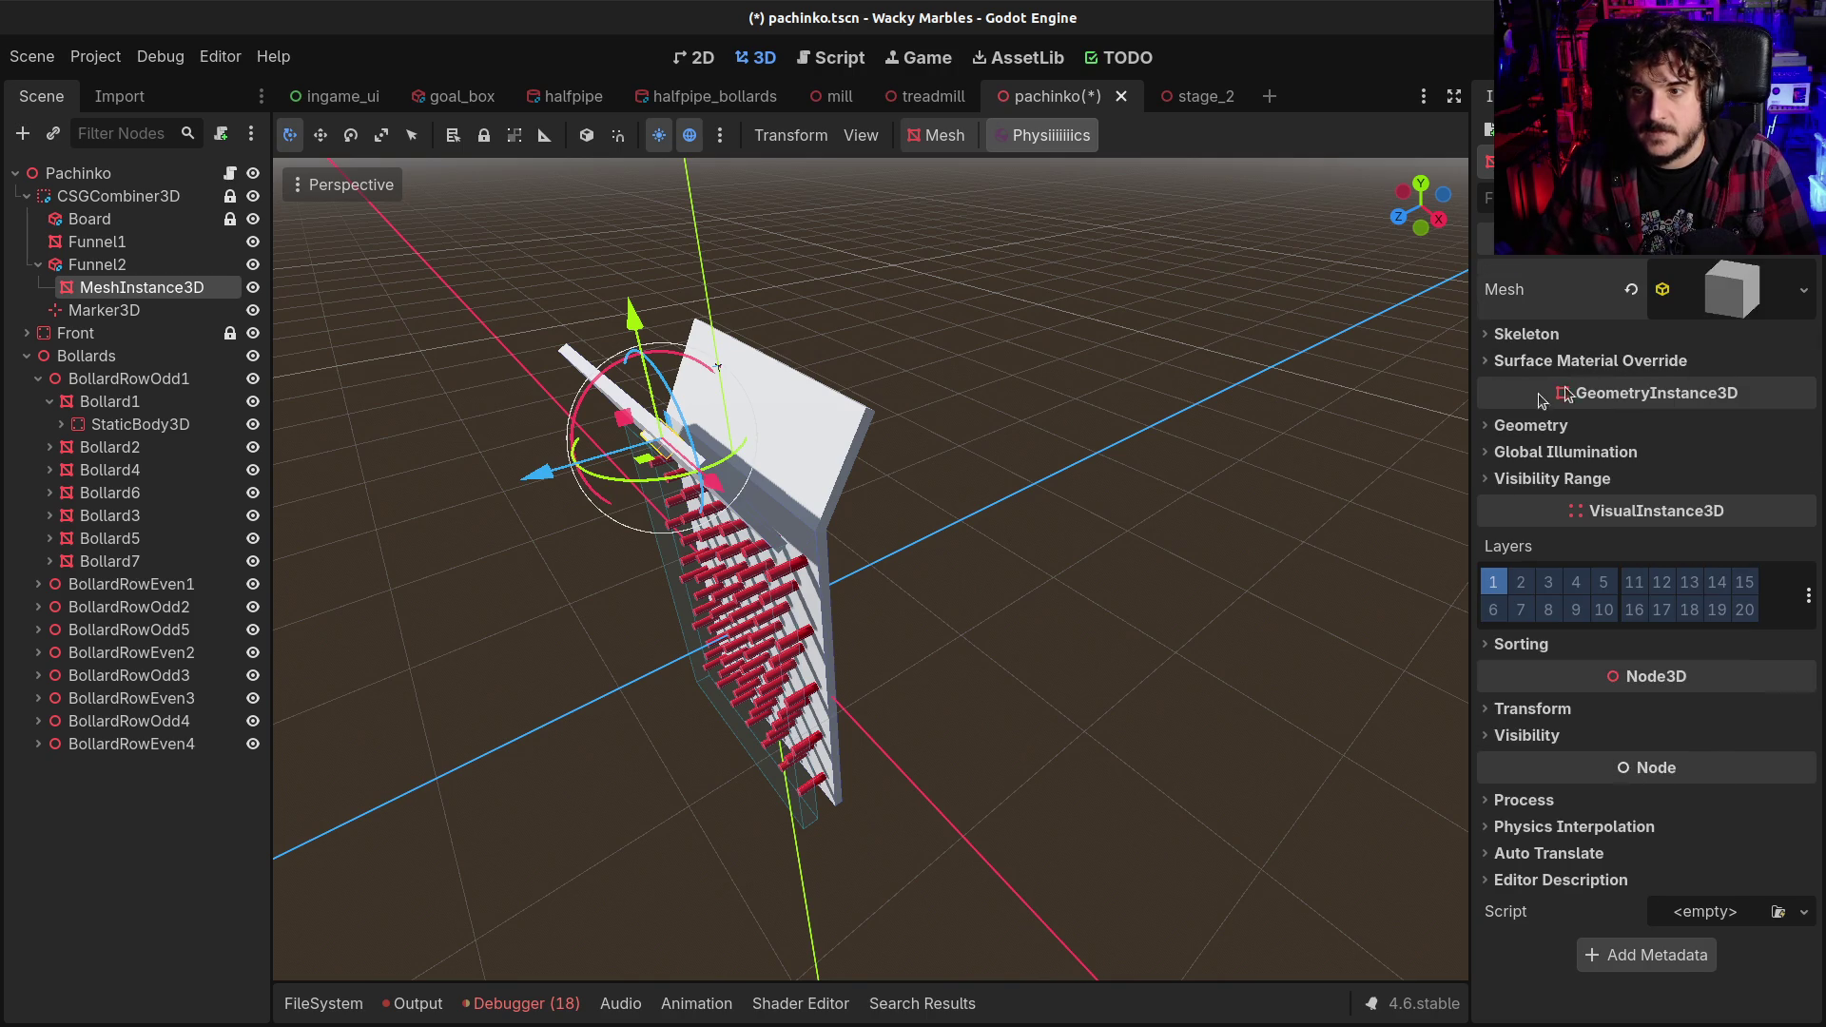
- Start sizing Funnel2's box mesh, entering a width of 4
{"action": "left_click", "coordinate": [1746, 304]}
{"action": "left_click", "coordinate": [1522, 516]}
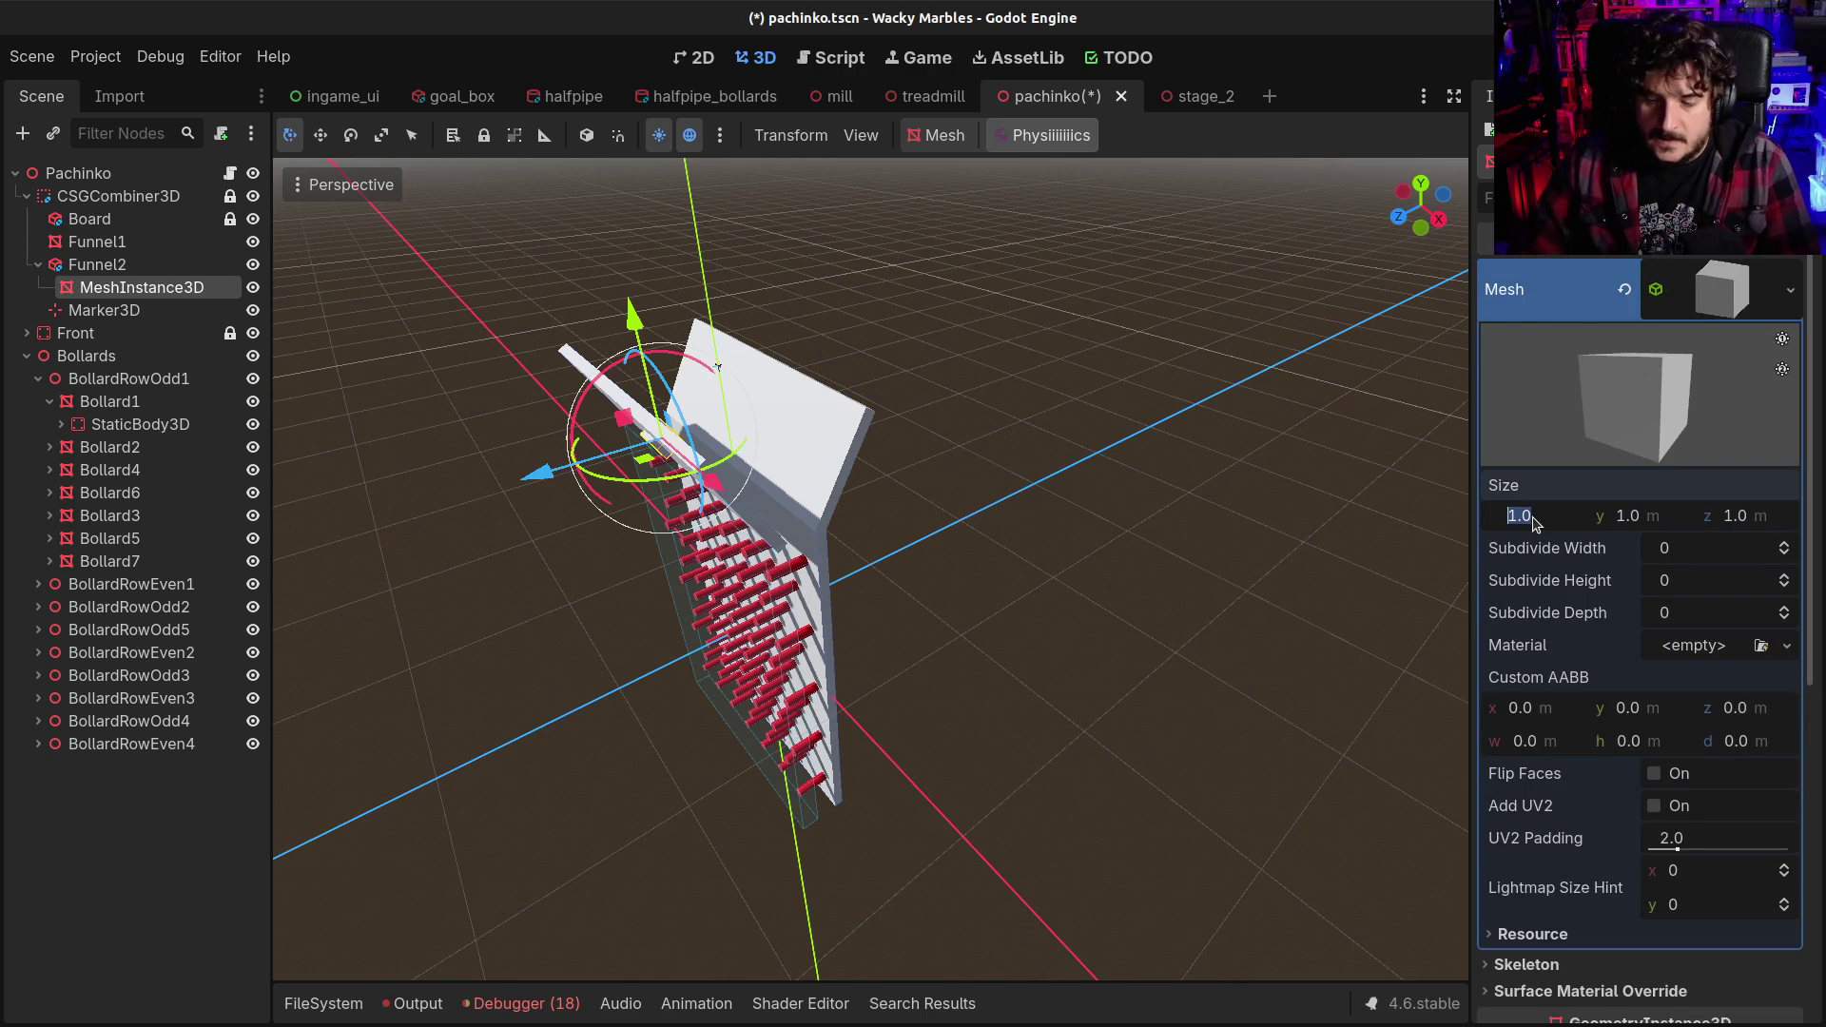
{"action": "type", "text": "4"}
{"action": "key", "text": "Tab"}
{"action": "key", "text": "Return"}
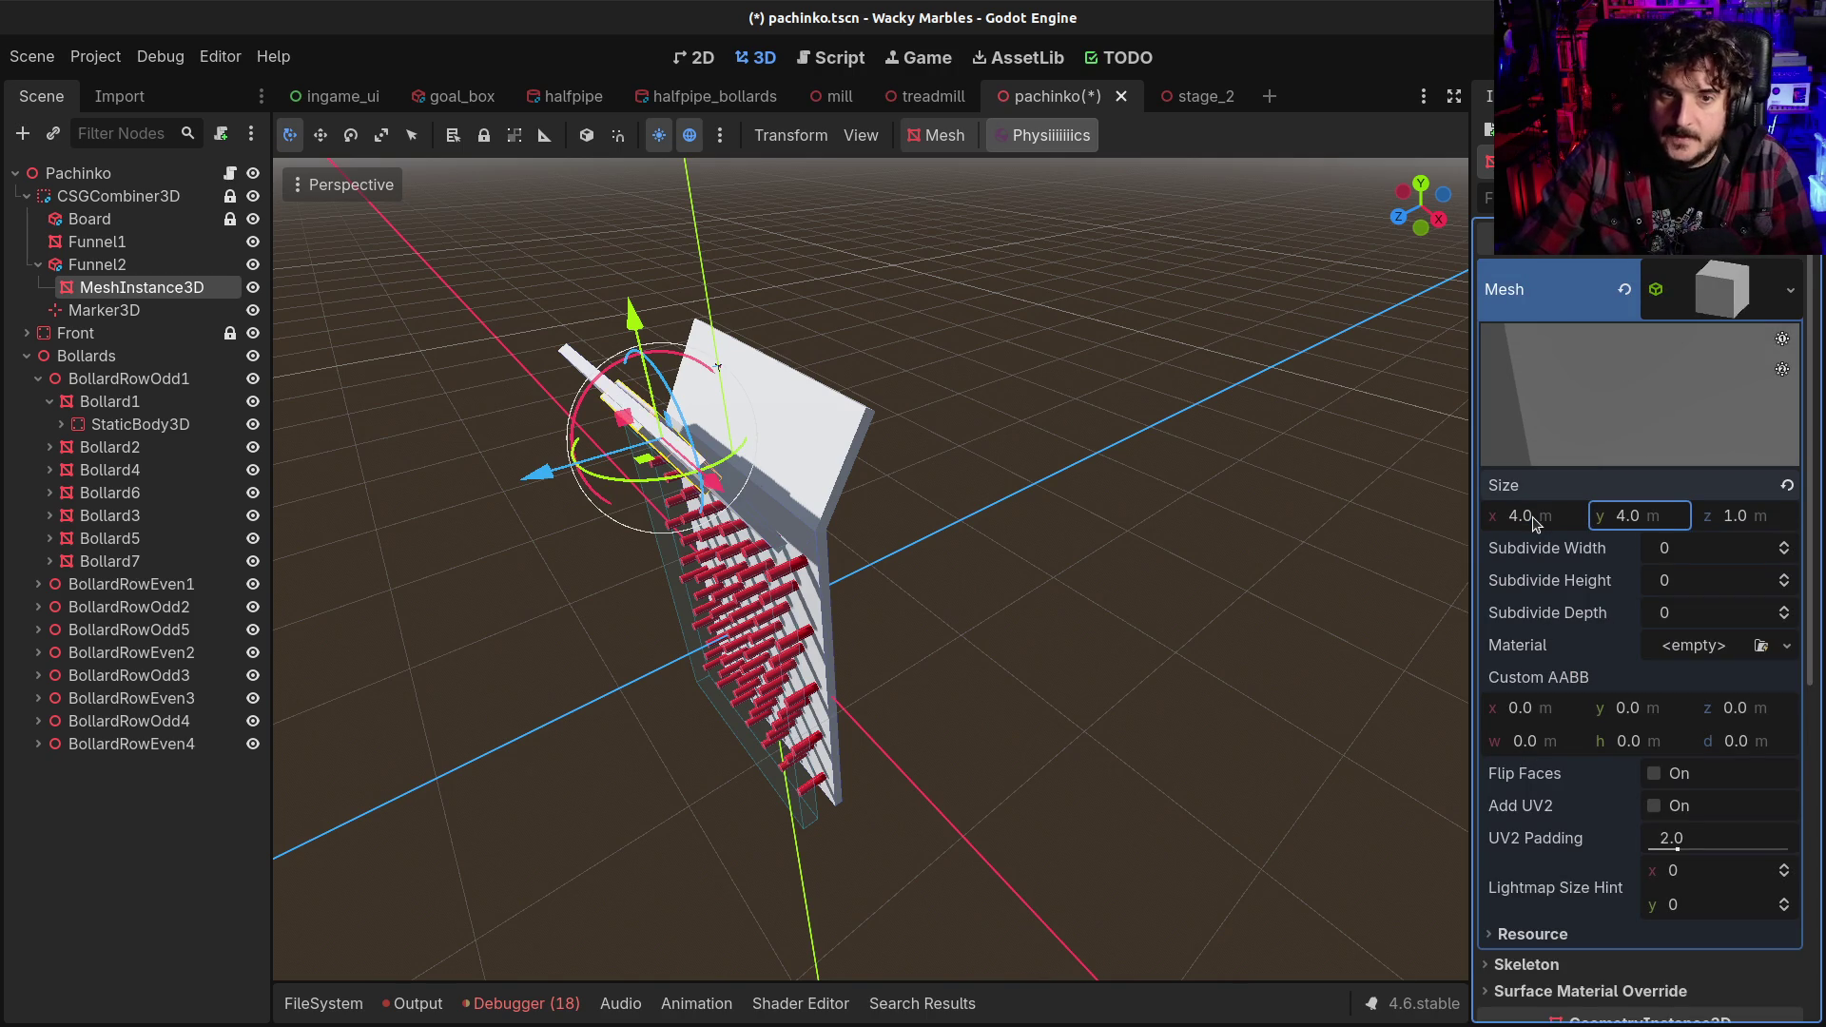
{"action": "left_click_drag", "start_coordinate": [723, 571], "coordinate": [543, 583]}
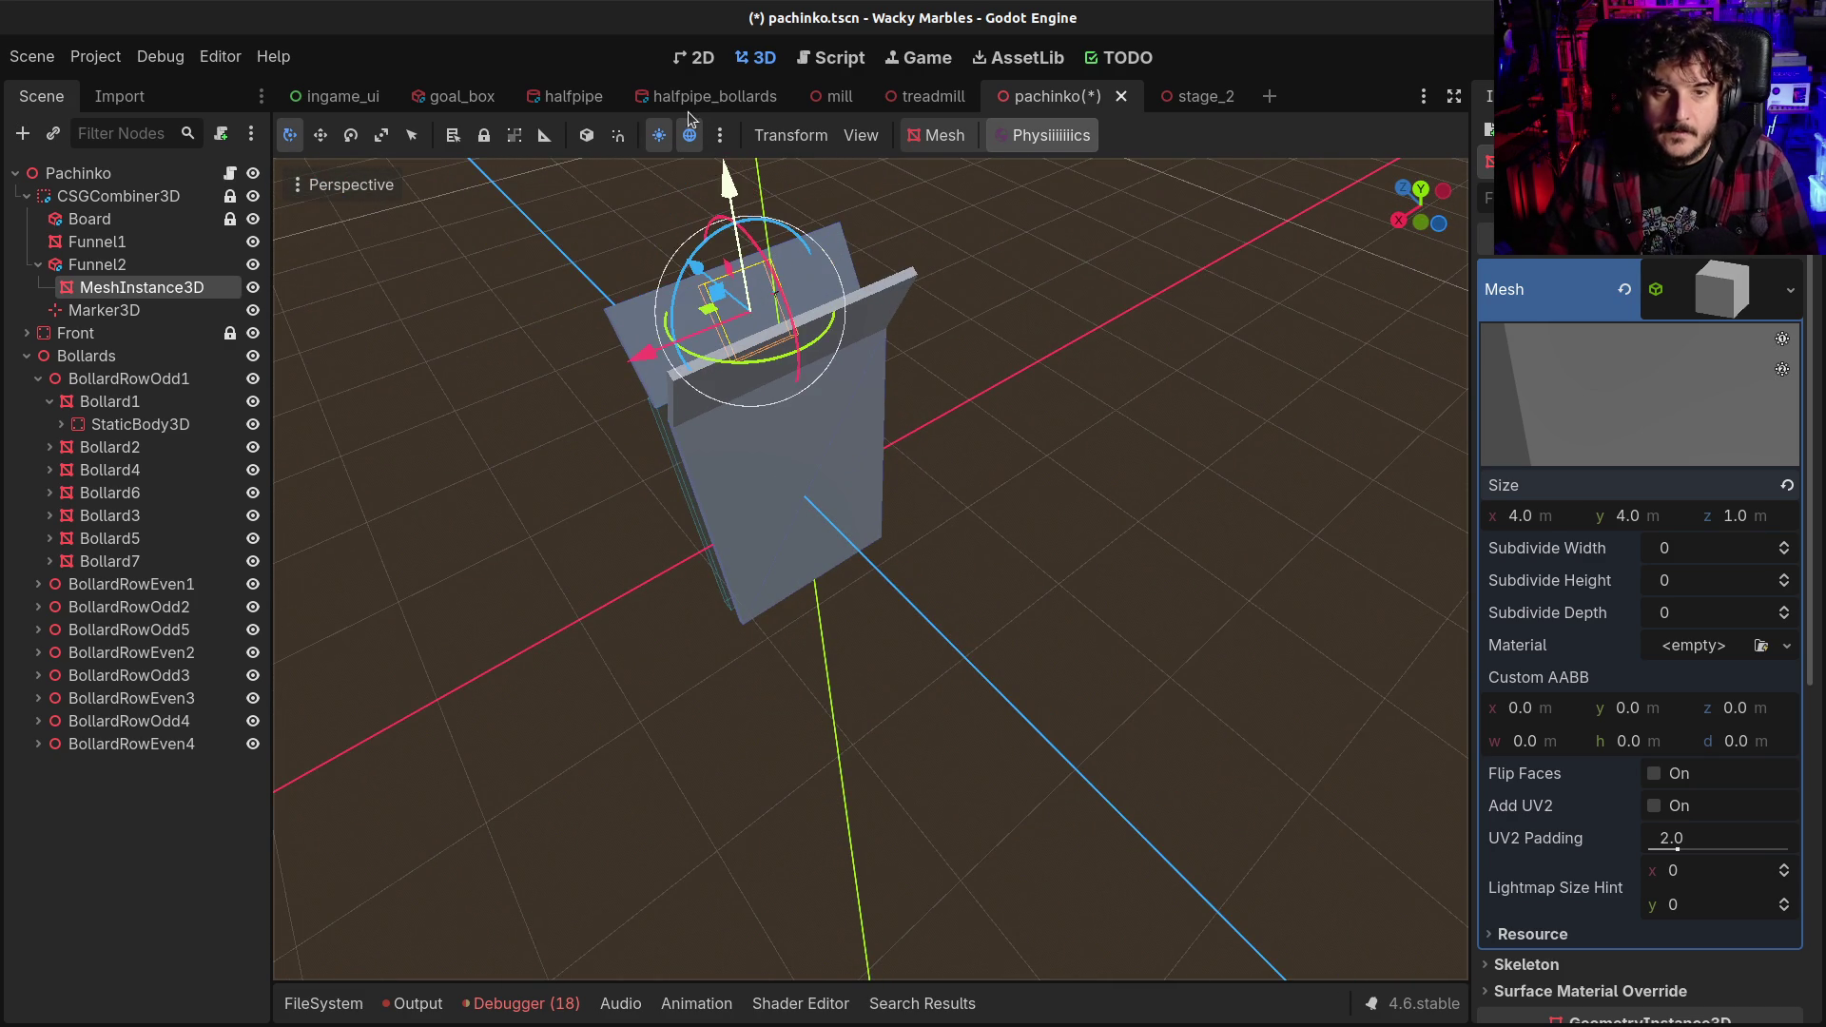
- Correct Funnel2's box size to 14 × 5 × 0.5 m
{"action": "left_click", "coordinate": [86, 244]}
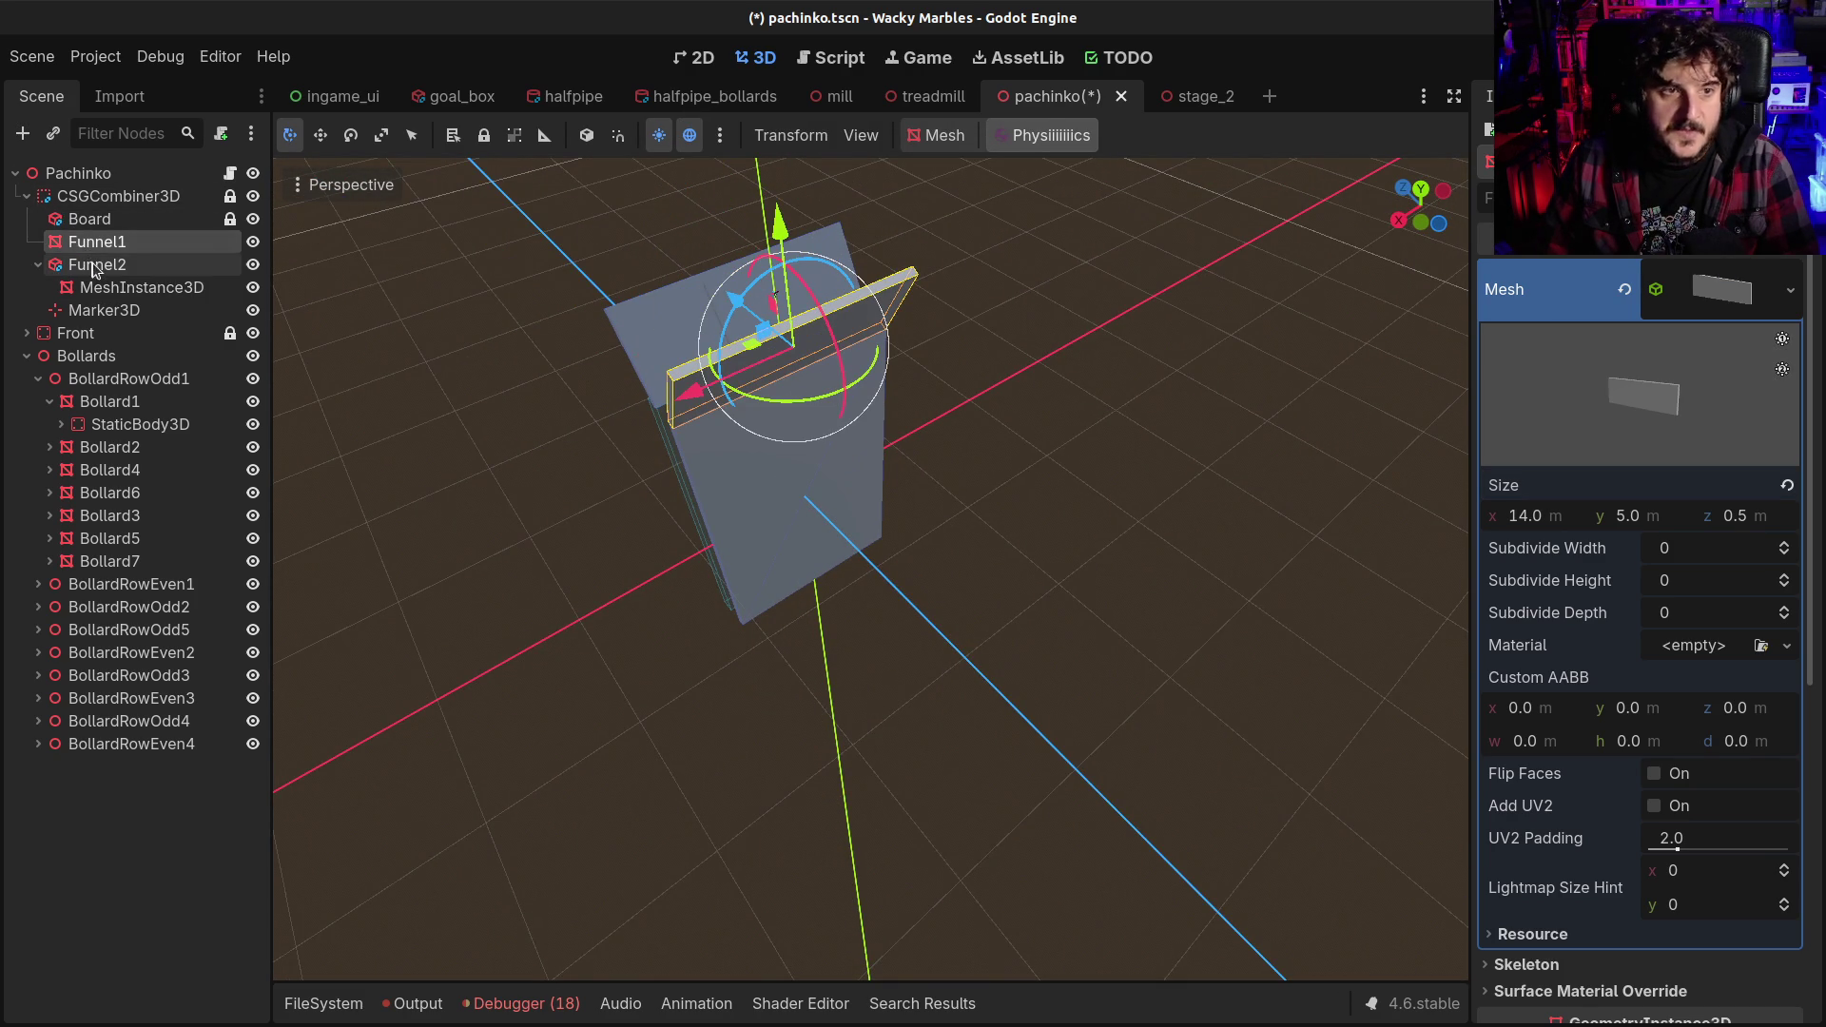
{"action": "left_click", "coordinate": [95, 264]}
{"action": "left_click", "coordinate": [143, 287]}
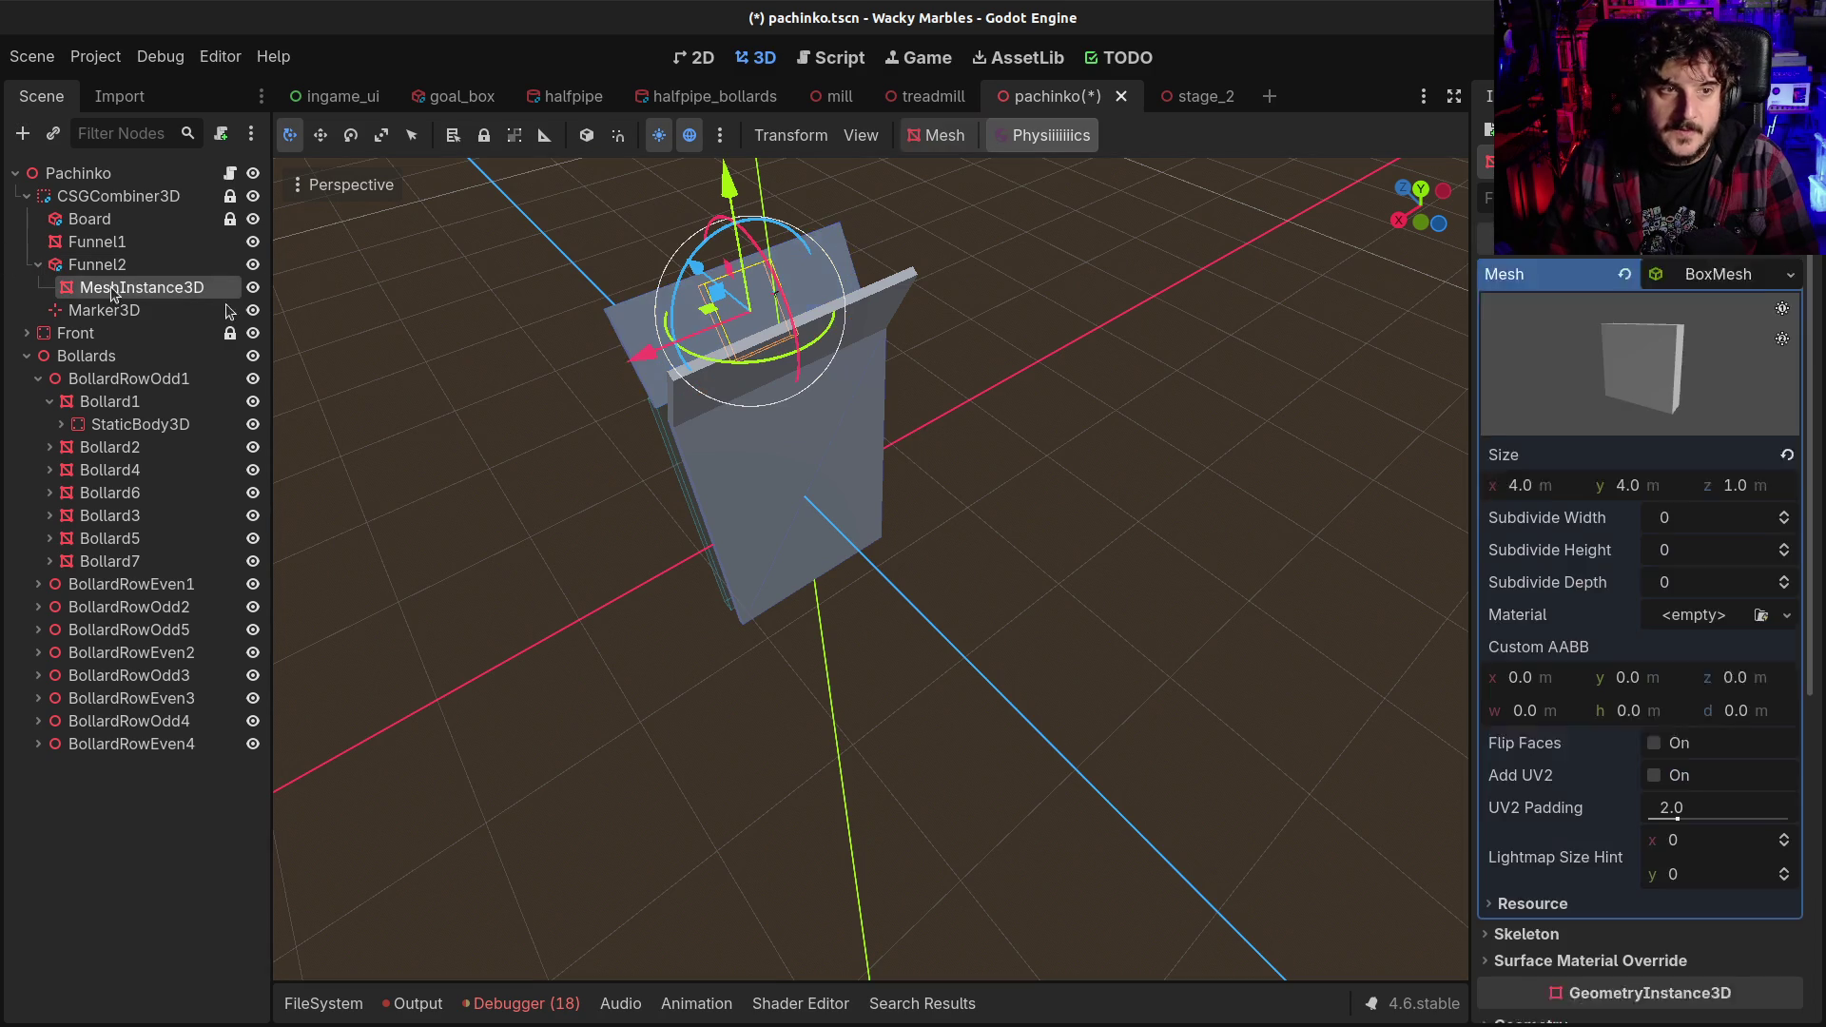
{"action": "left_click", "coordinate": [1656, 518]}
{"action": "key", "text": "shift+Tab"}
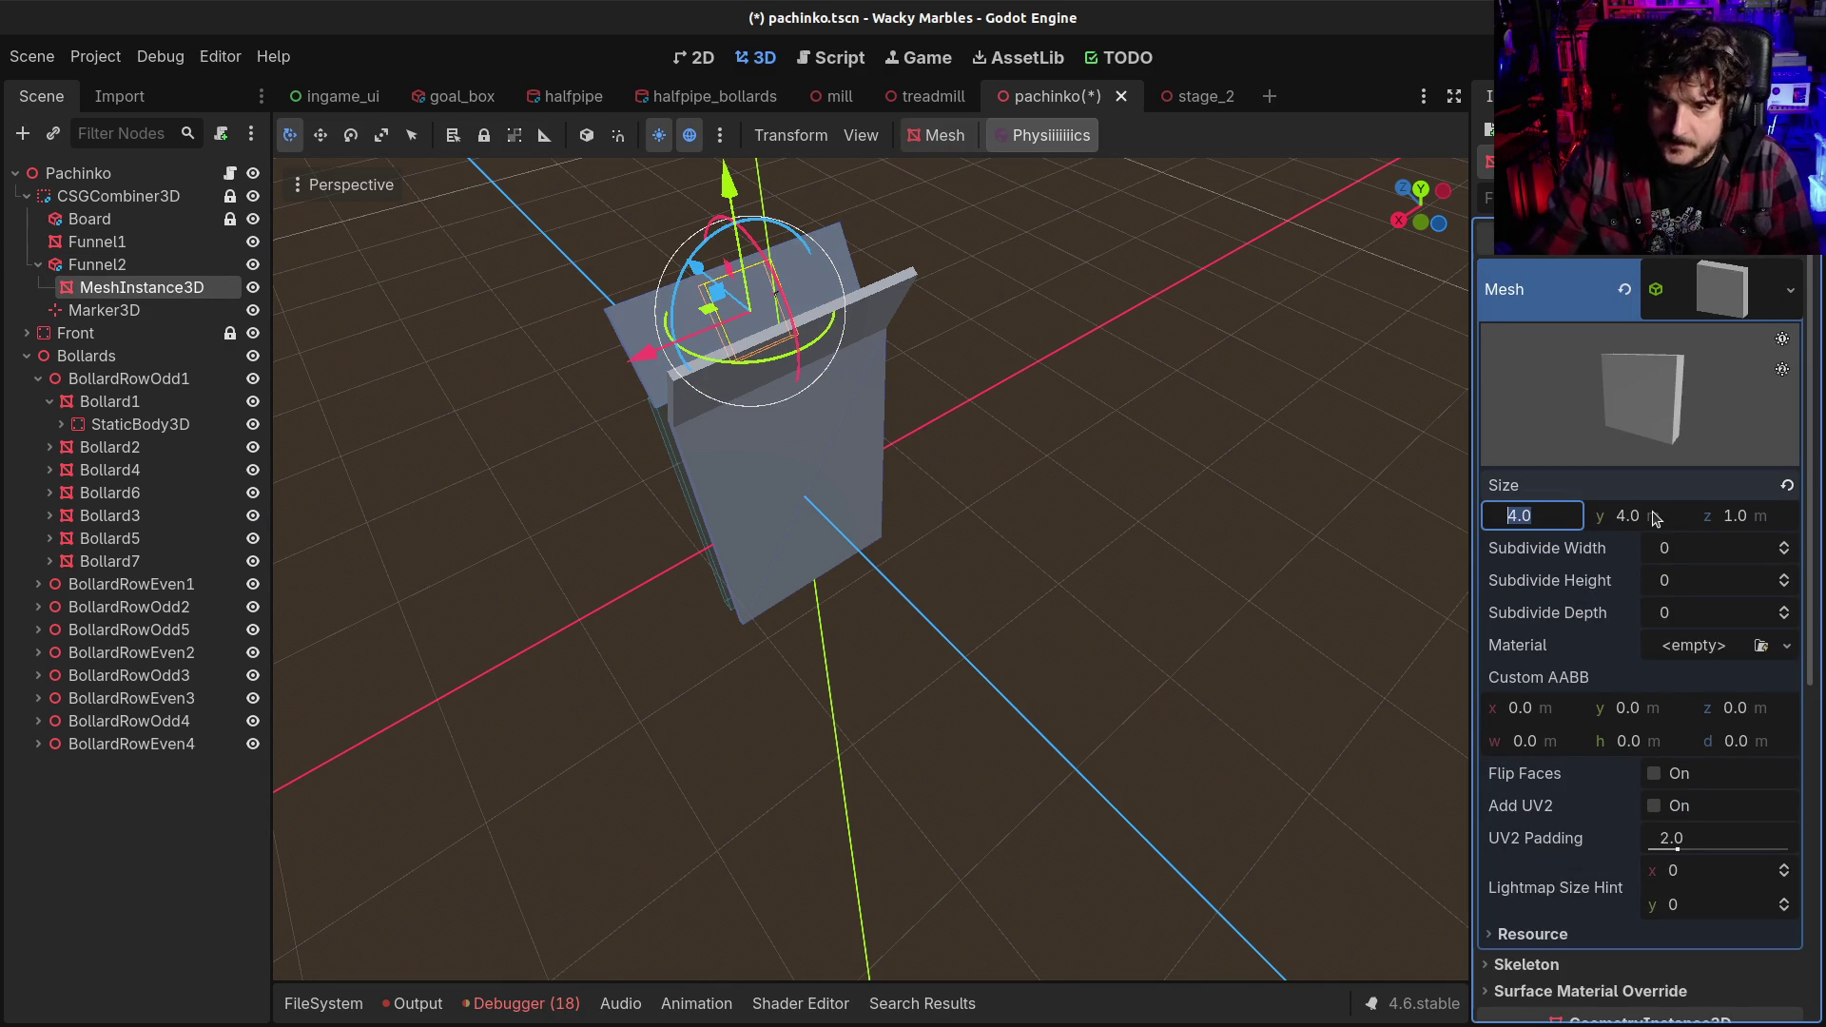
{"action": "key", "text": "Tab"}
{"action": "type", "text": "5"}
{"action": "key", "text": "Tab"}
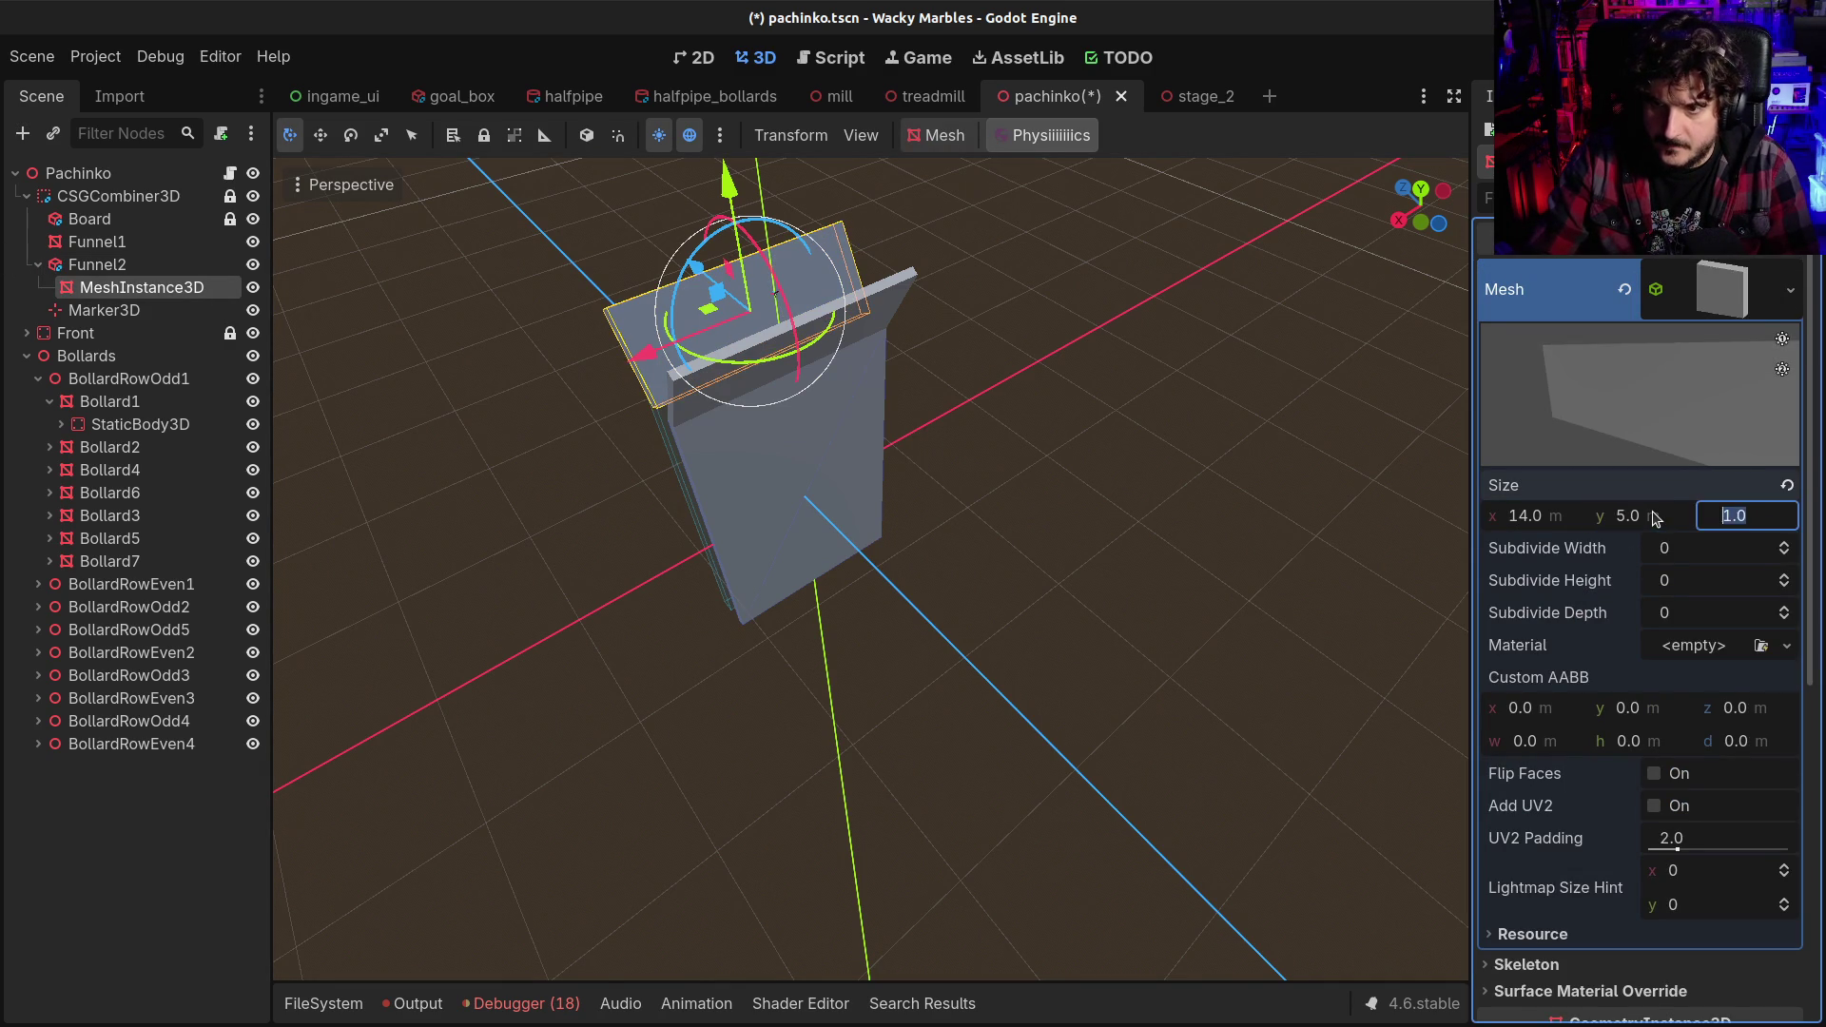
{"action": "type", "text": ".5"}
{"action": "key", "text": "Return"}
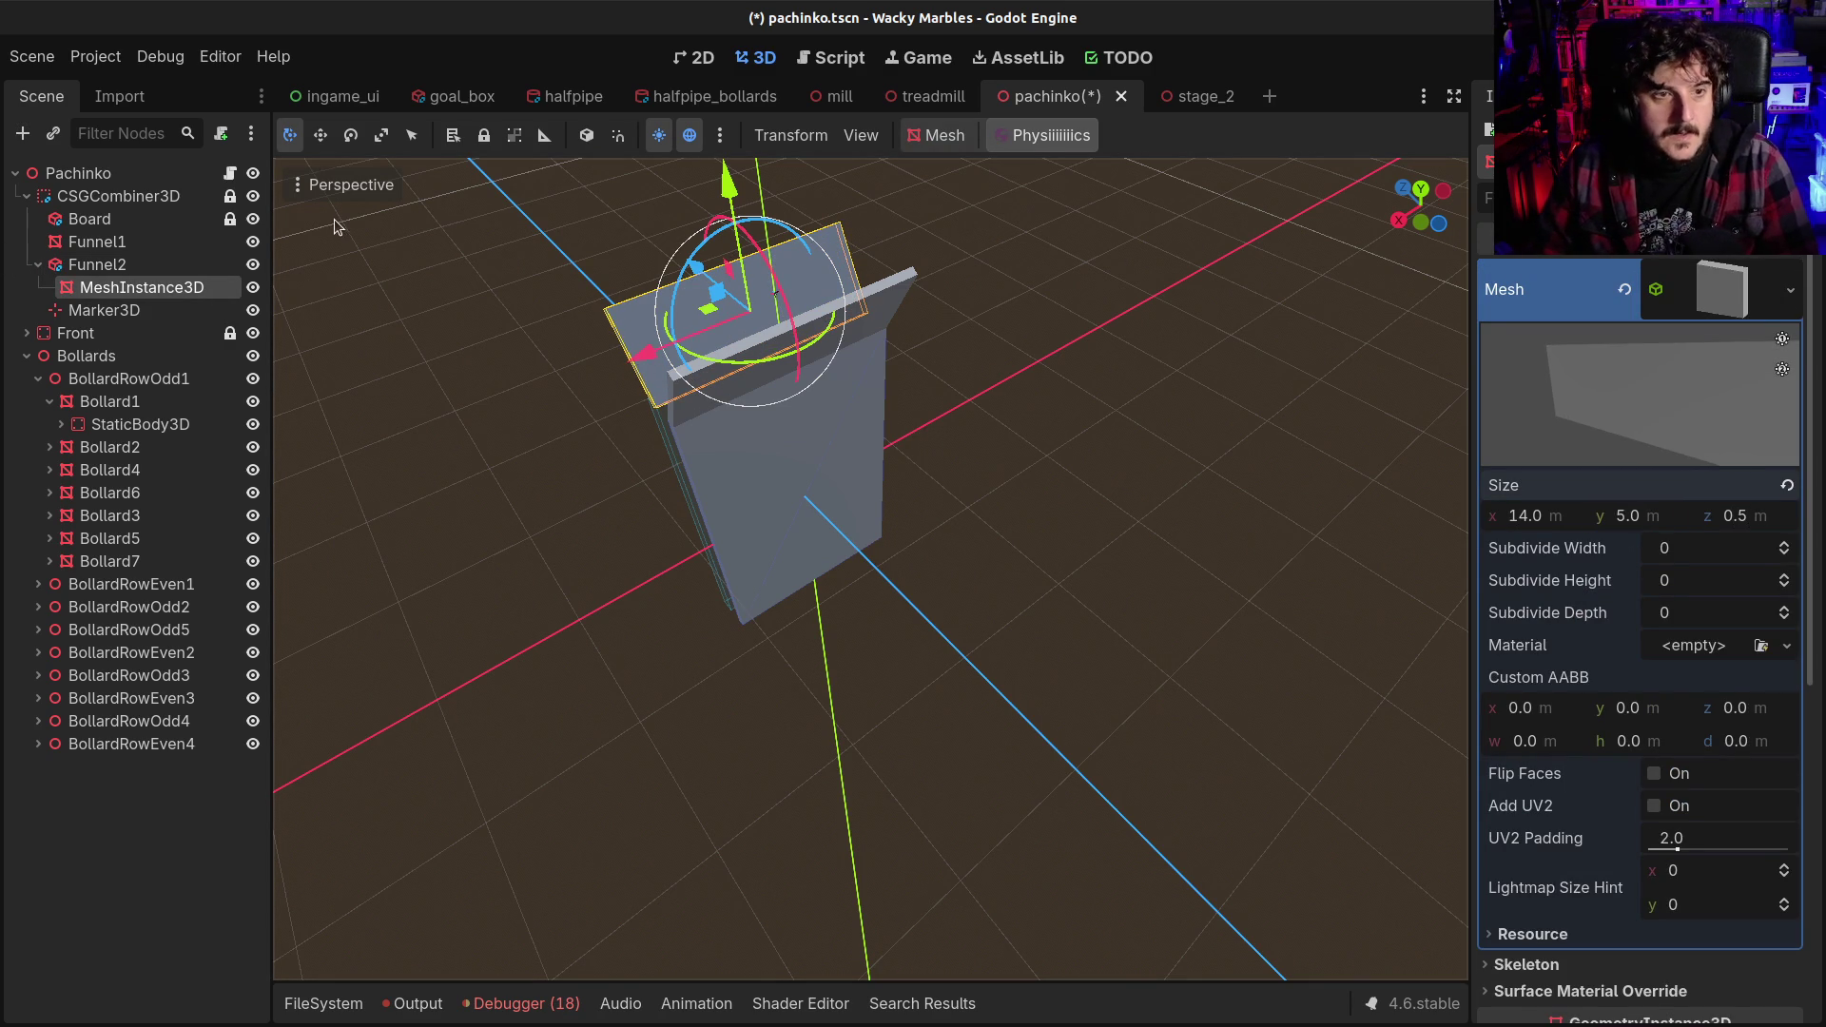
- Move the new box mesh out of Funnel2 into CSGCombiner3D
{"action": "left_click_drag", "start_coordinate": [590, 276], "coordinate": [322, 338]}
{"action": "left_click_drag", "start_coordinate": [116, 293], "coordinate": [122, 266]}
{"action": "left_click", "coordinate": [127, 298]}
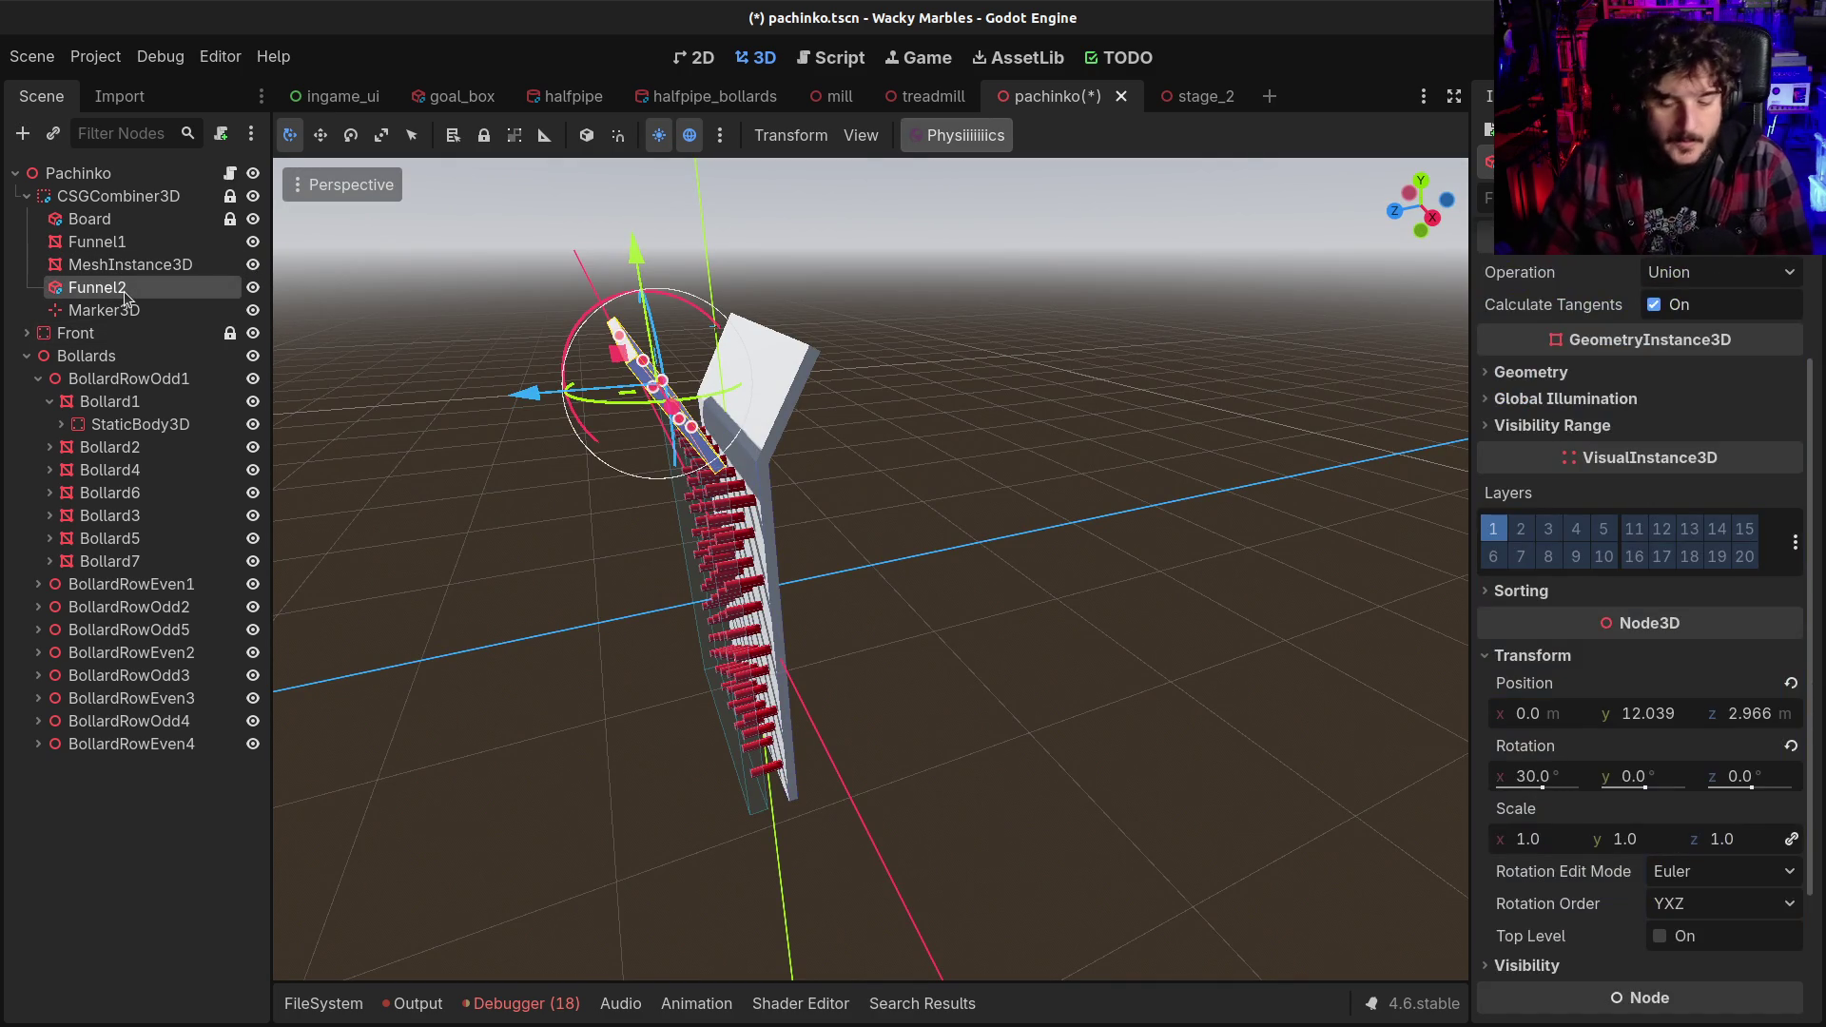
- Delete the old CSG Funnel2 node and rename the moved box mesh to Funnel2
{"action": "key", "text": "Delete"}
{"action": "key", "text": "Return"}
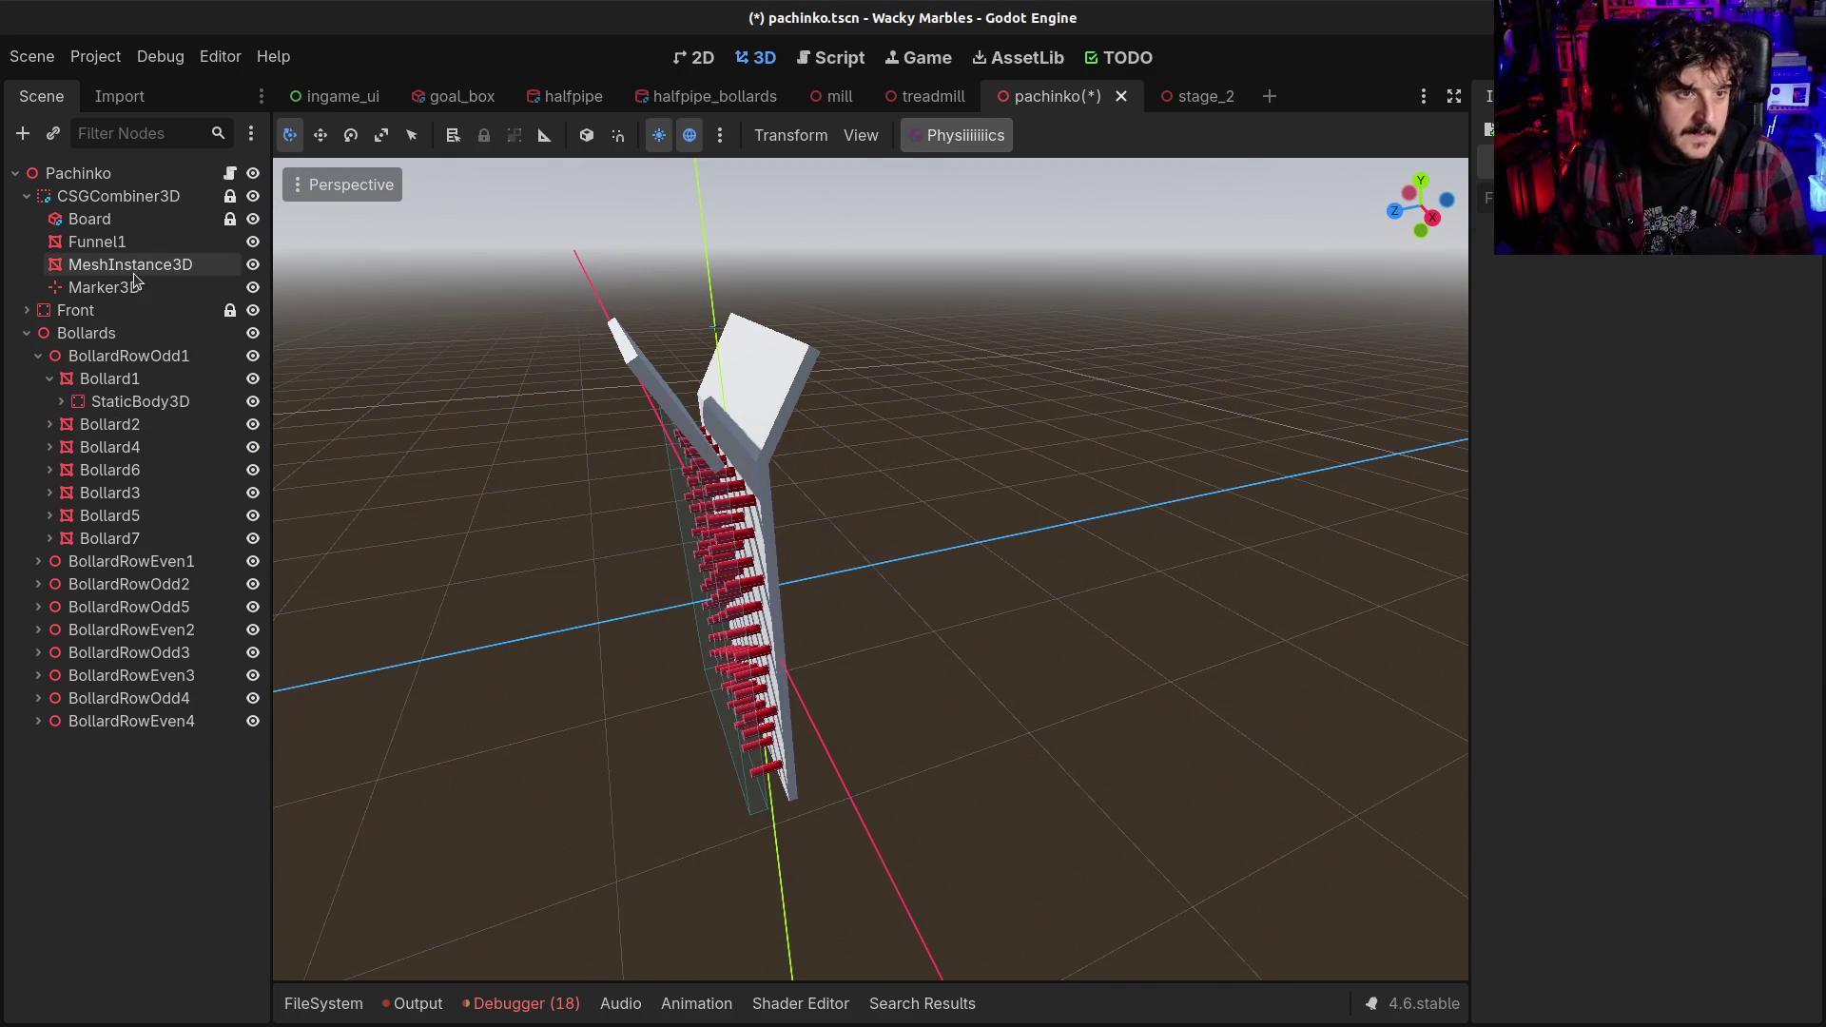
{"action": "left_click", "coordinate": [133, 272]}
{"action": "key", "text": "F2"}
{"action": "type", "text": "Funnel"}
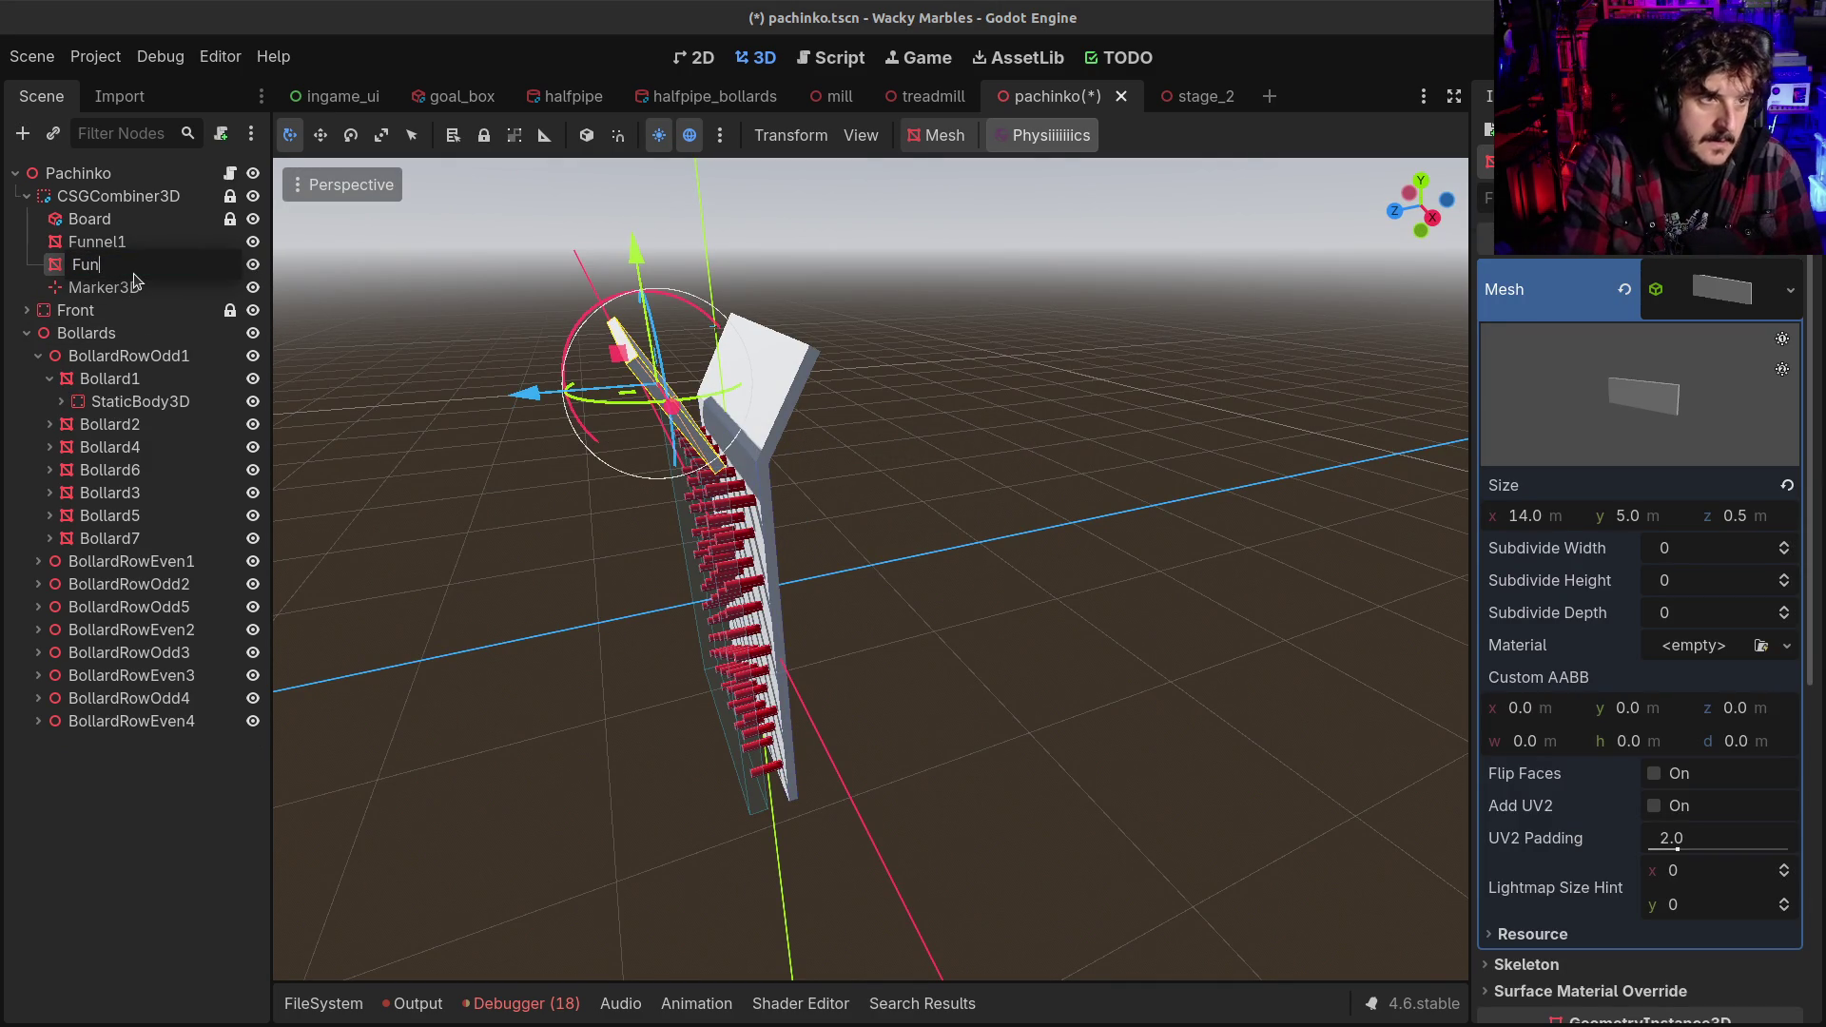
{"action": "type", "text": "2"}
{"action": "key", "text": "Return"}
- Create a Static Body Child collision with a Bounding Box shape for Funnel1
{"action": "left_click", "coordinate": [89, 242]}
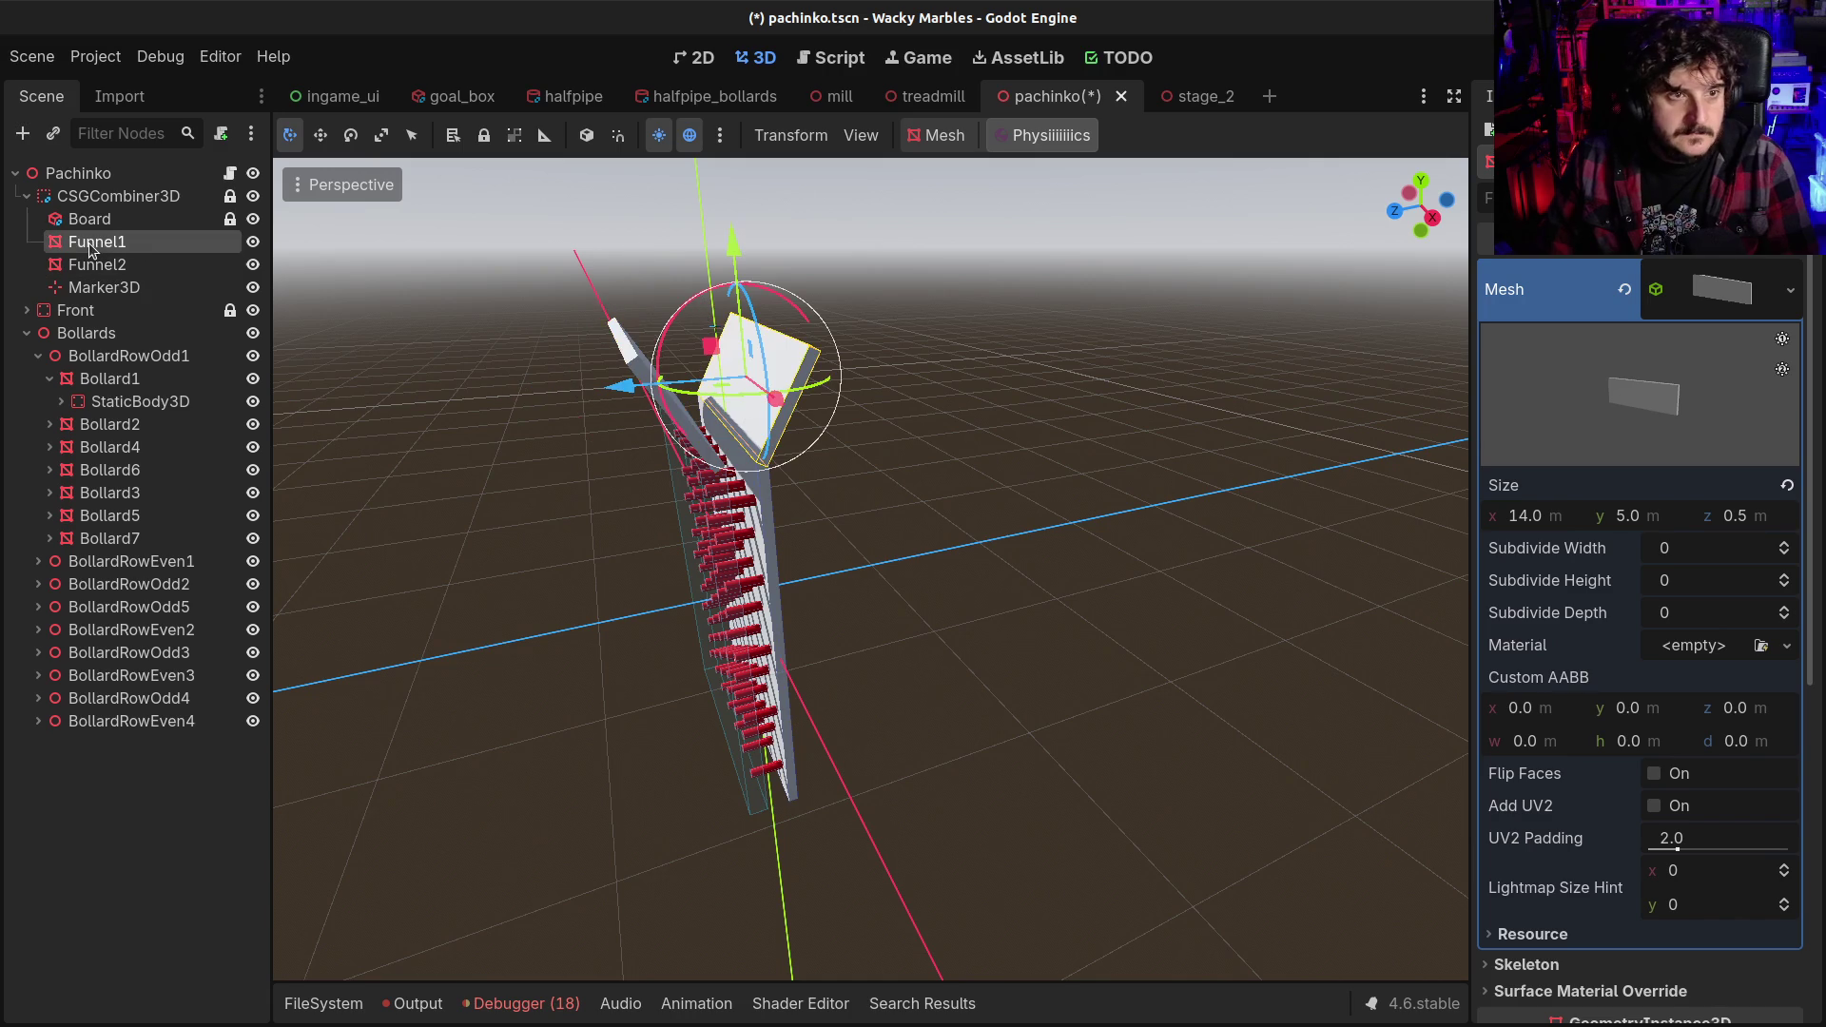
{"action": "left_click", "coordinate": [1715, 284]}
{"action": "left_click", "coordinate": [955, 143]}
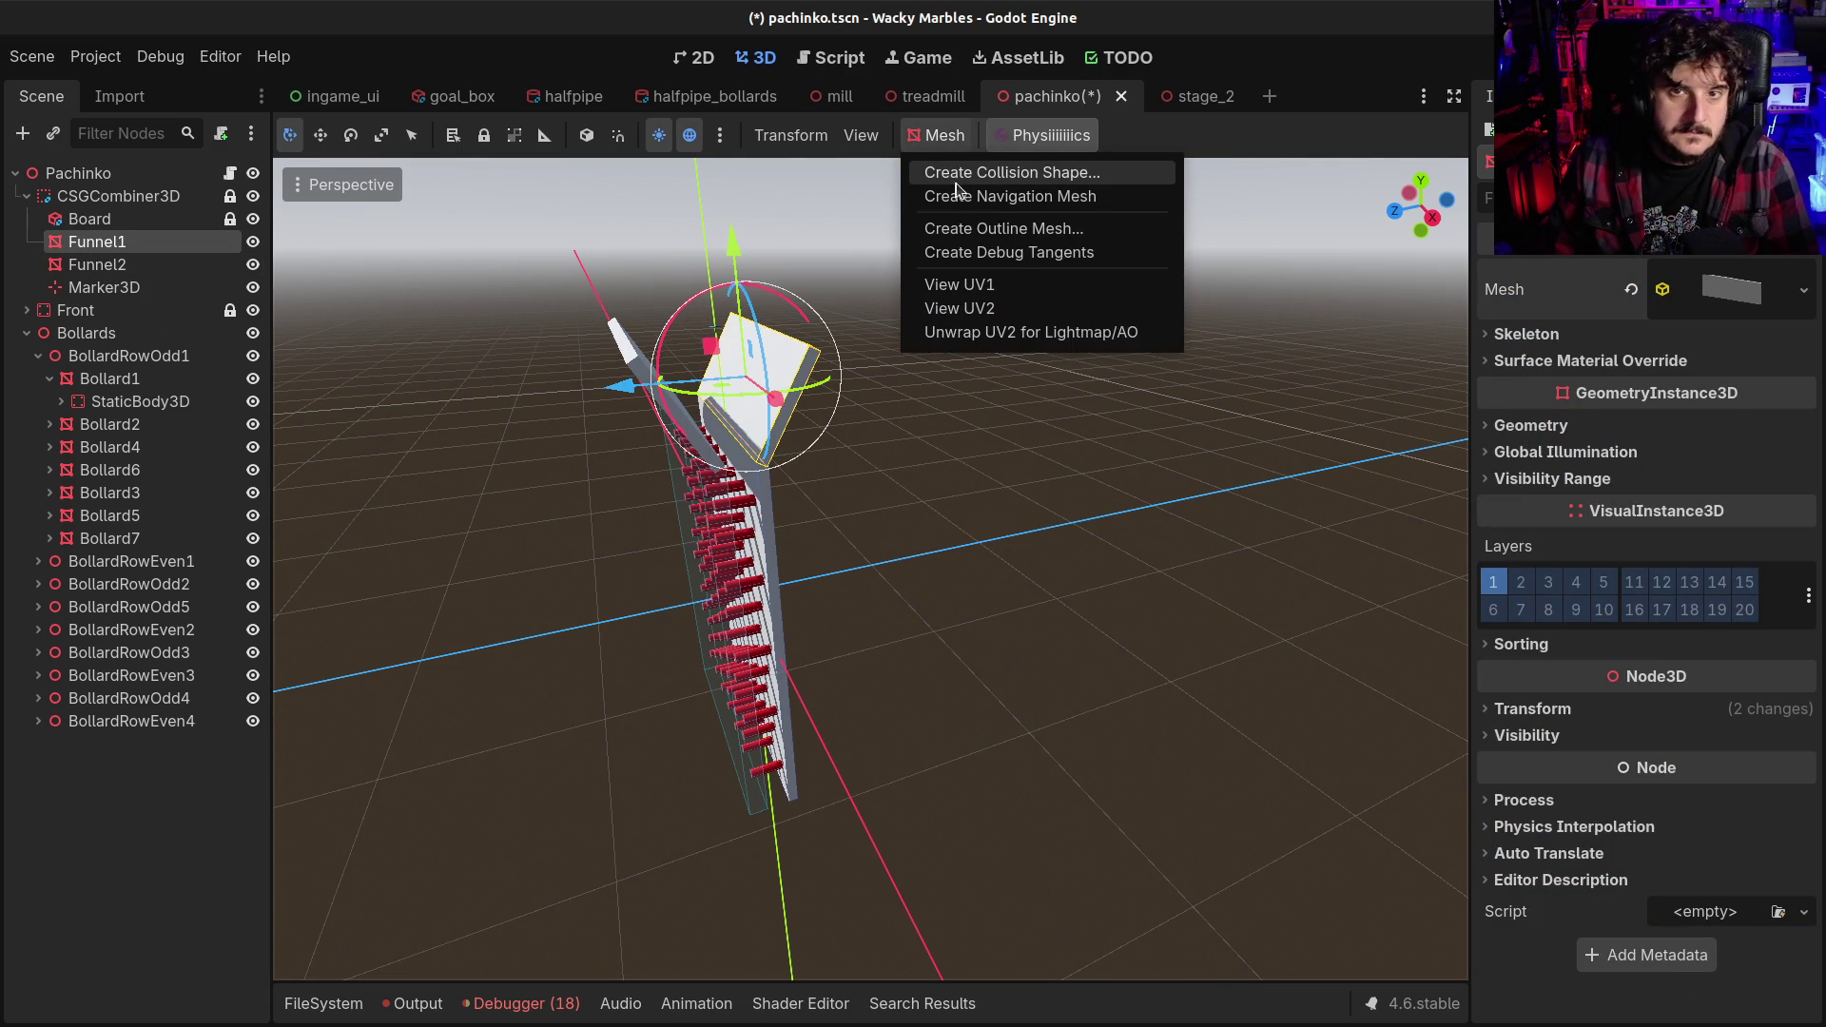
{"action": "left_click", "coordinate": [970, 173]}
{"action": "left_click", "coordinate": [867, 440]}
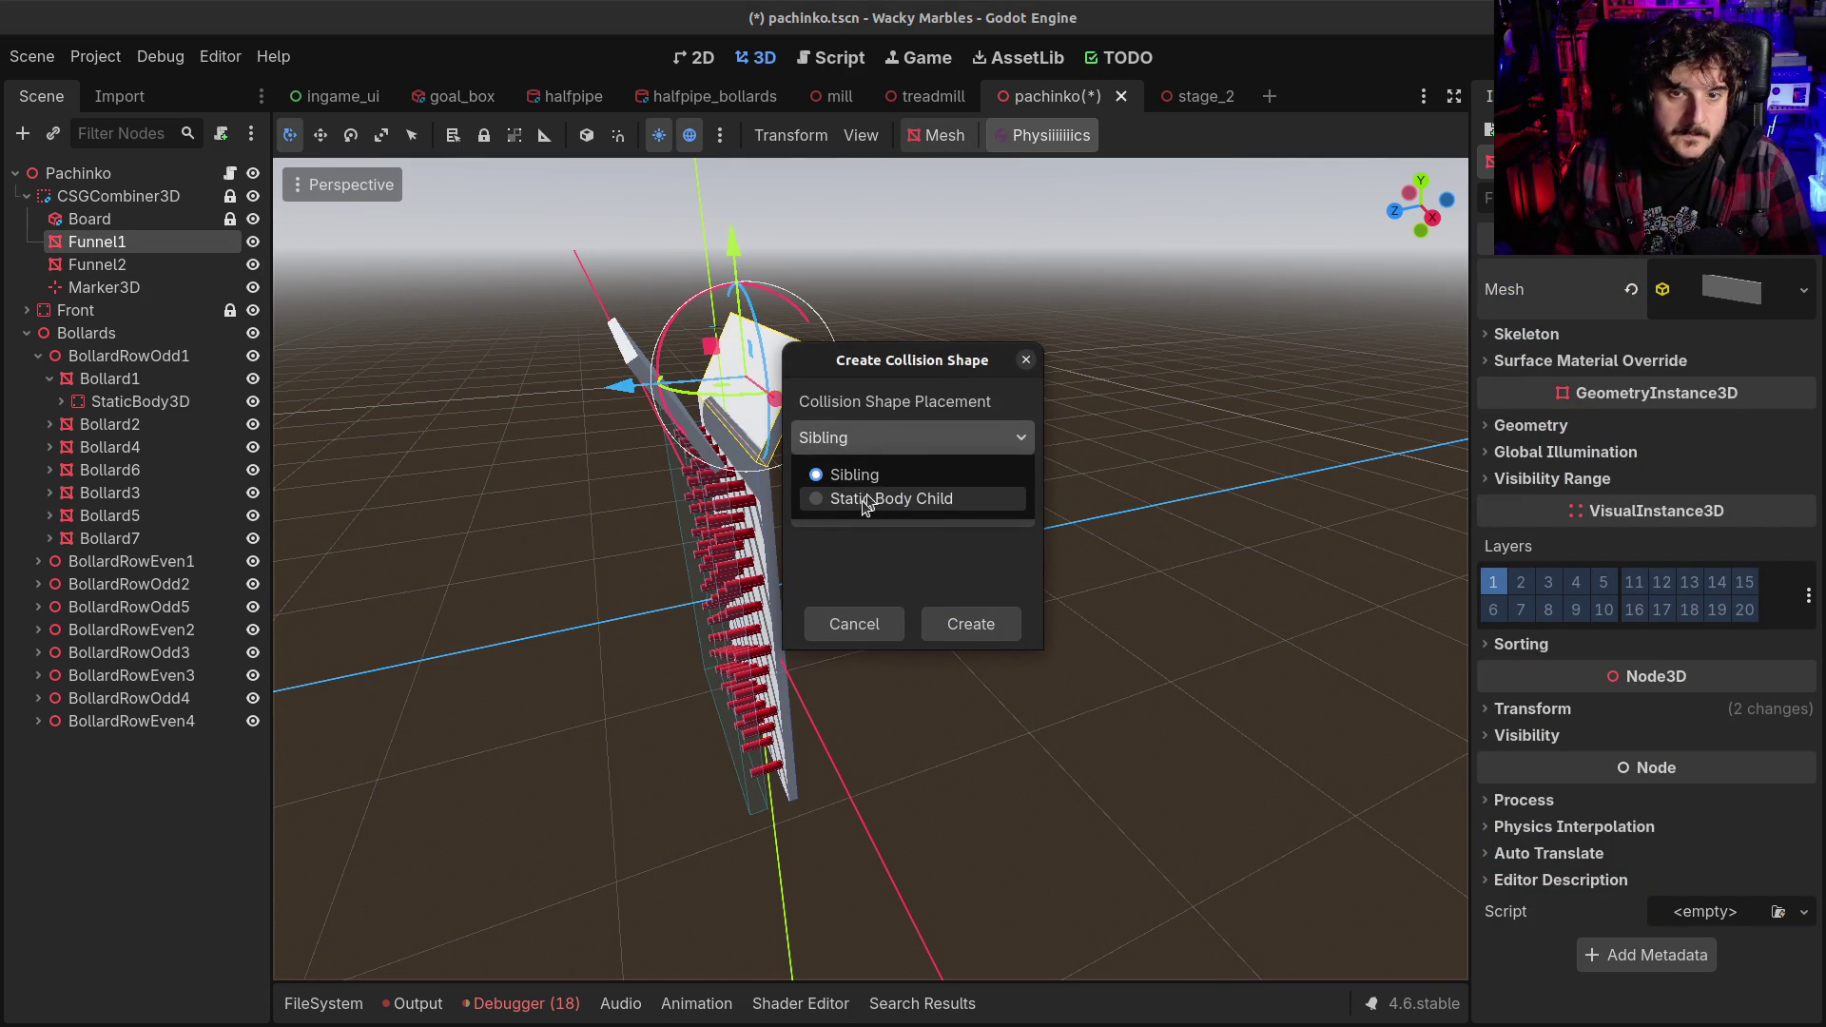
{"action": "left_click", "coordinate": [864, 507]}
{"action": "left_click", "coordinate": [909, 510]}
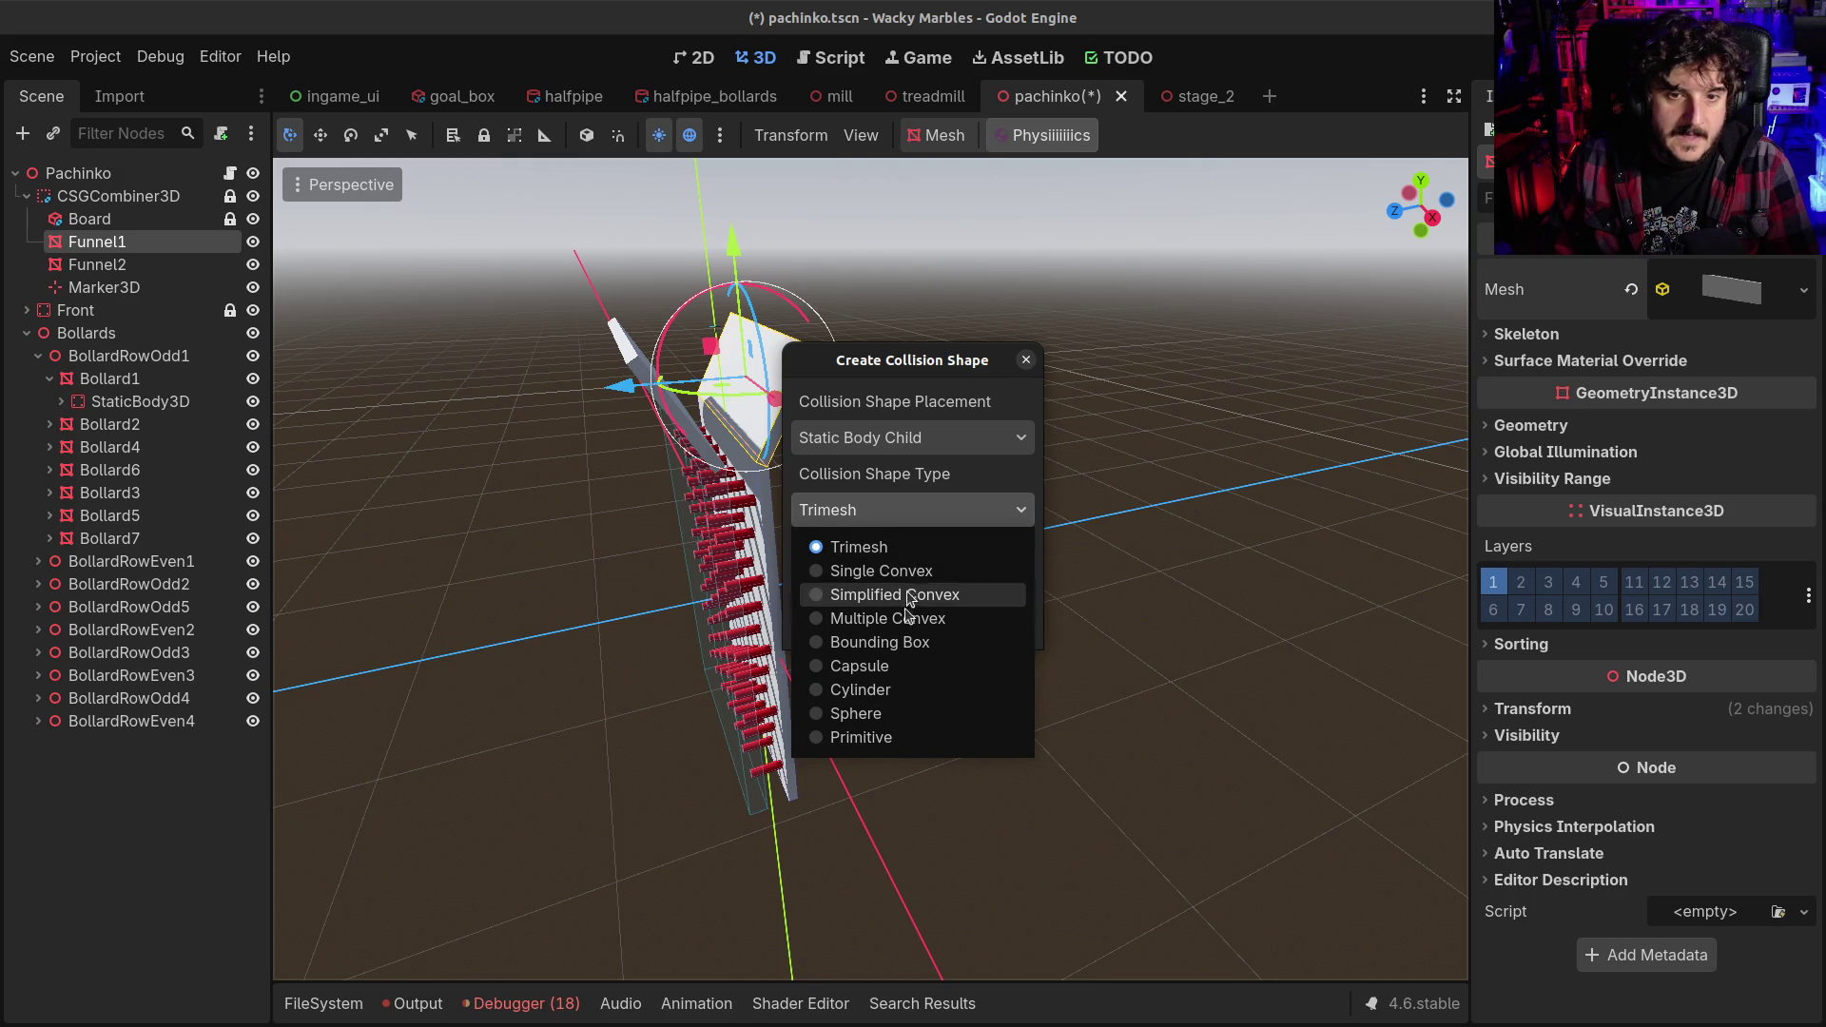
{"action": "left_click", "coordinate": [902, 644]}
{"action": "left_click", "coordinate": [965, 626]}
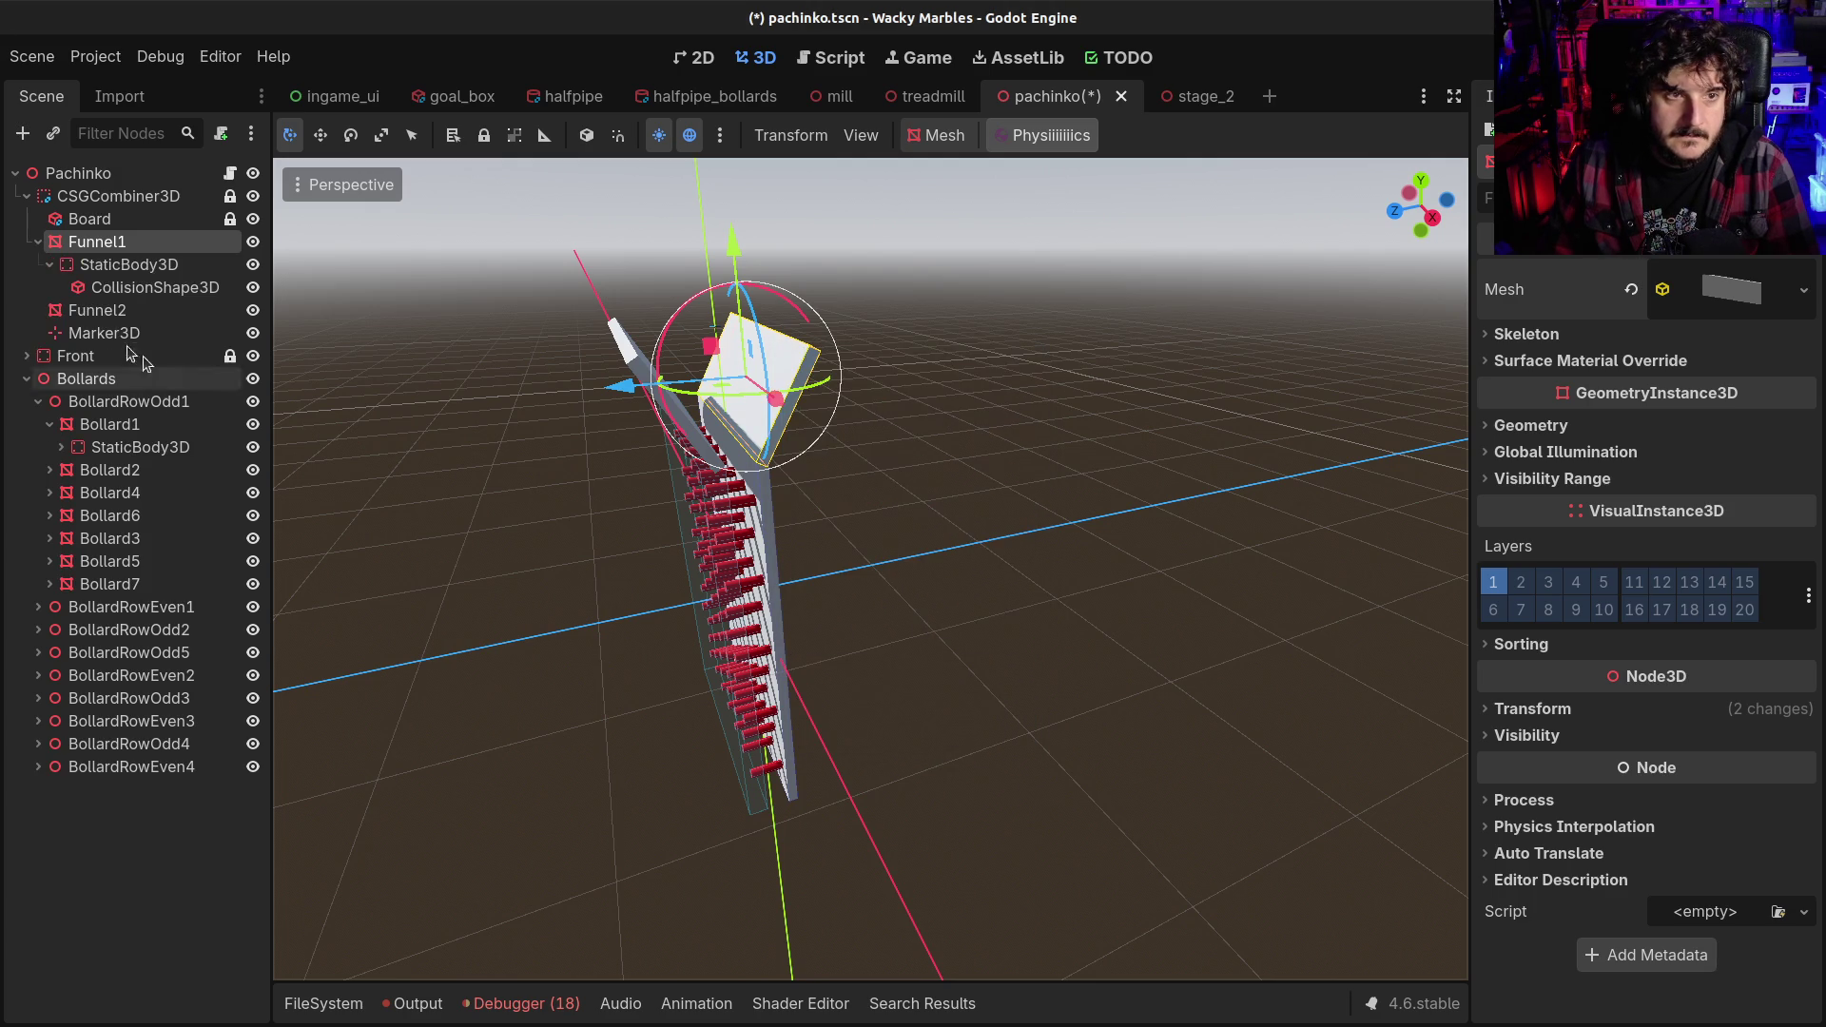
- Create the same static-body bounding-box collision for Funnel2
{"action": "left_click", "coordinate": [112, 308]}
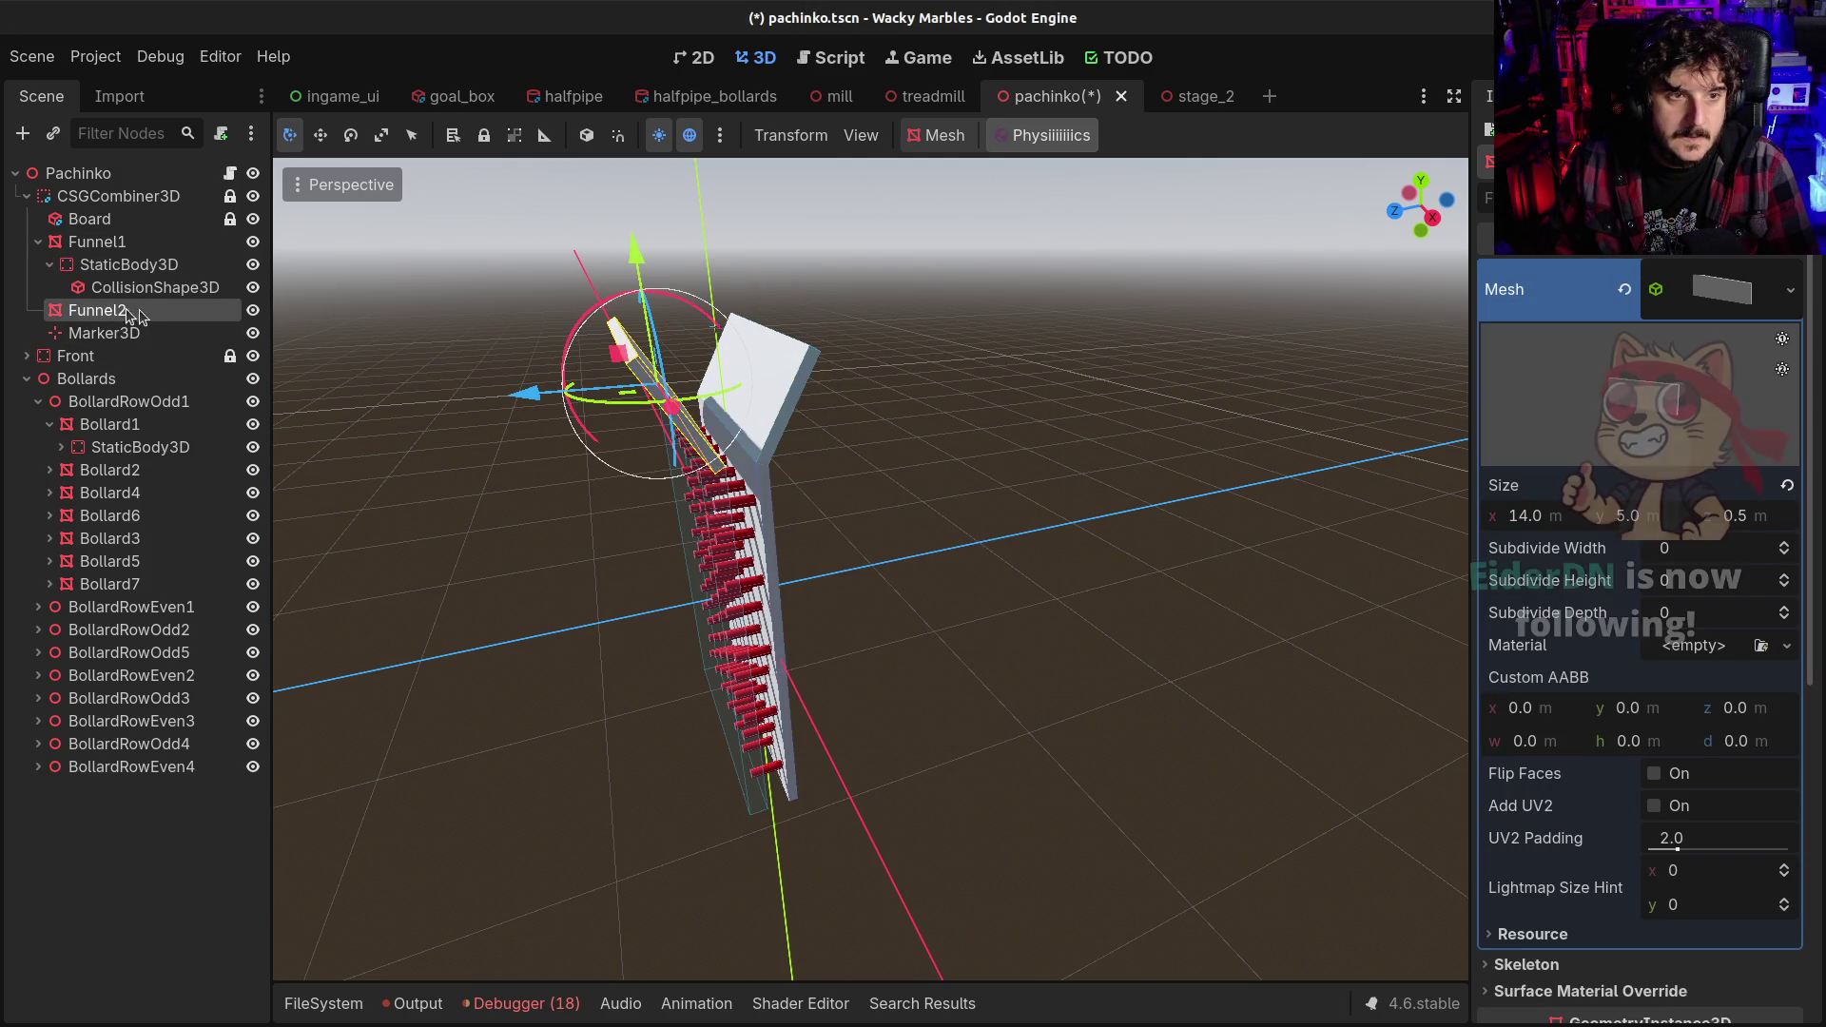
{"action": "left_click", "coordinate": [940, 135]}
{"action": "left_click", "coordinate": [980, 171]}
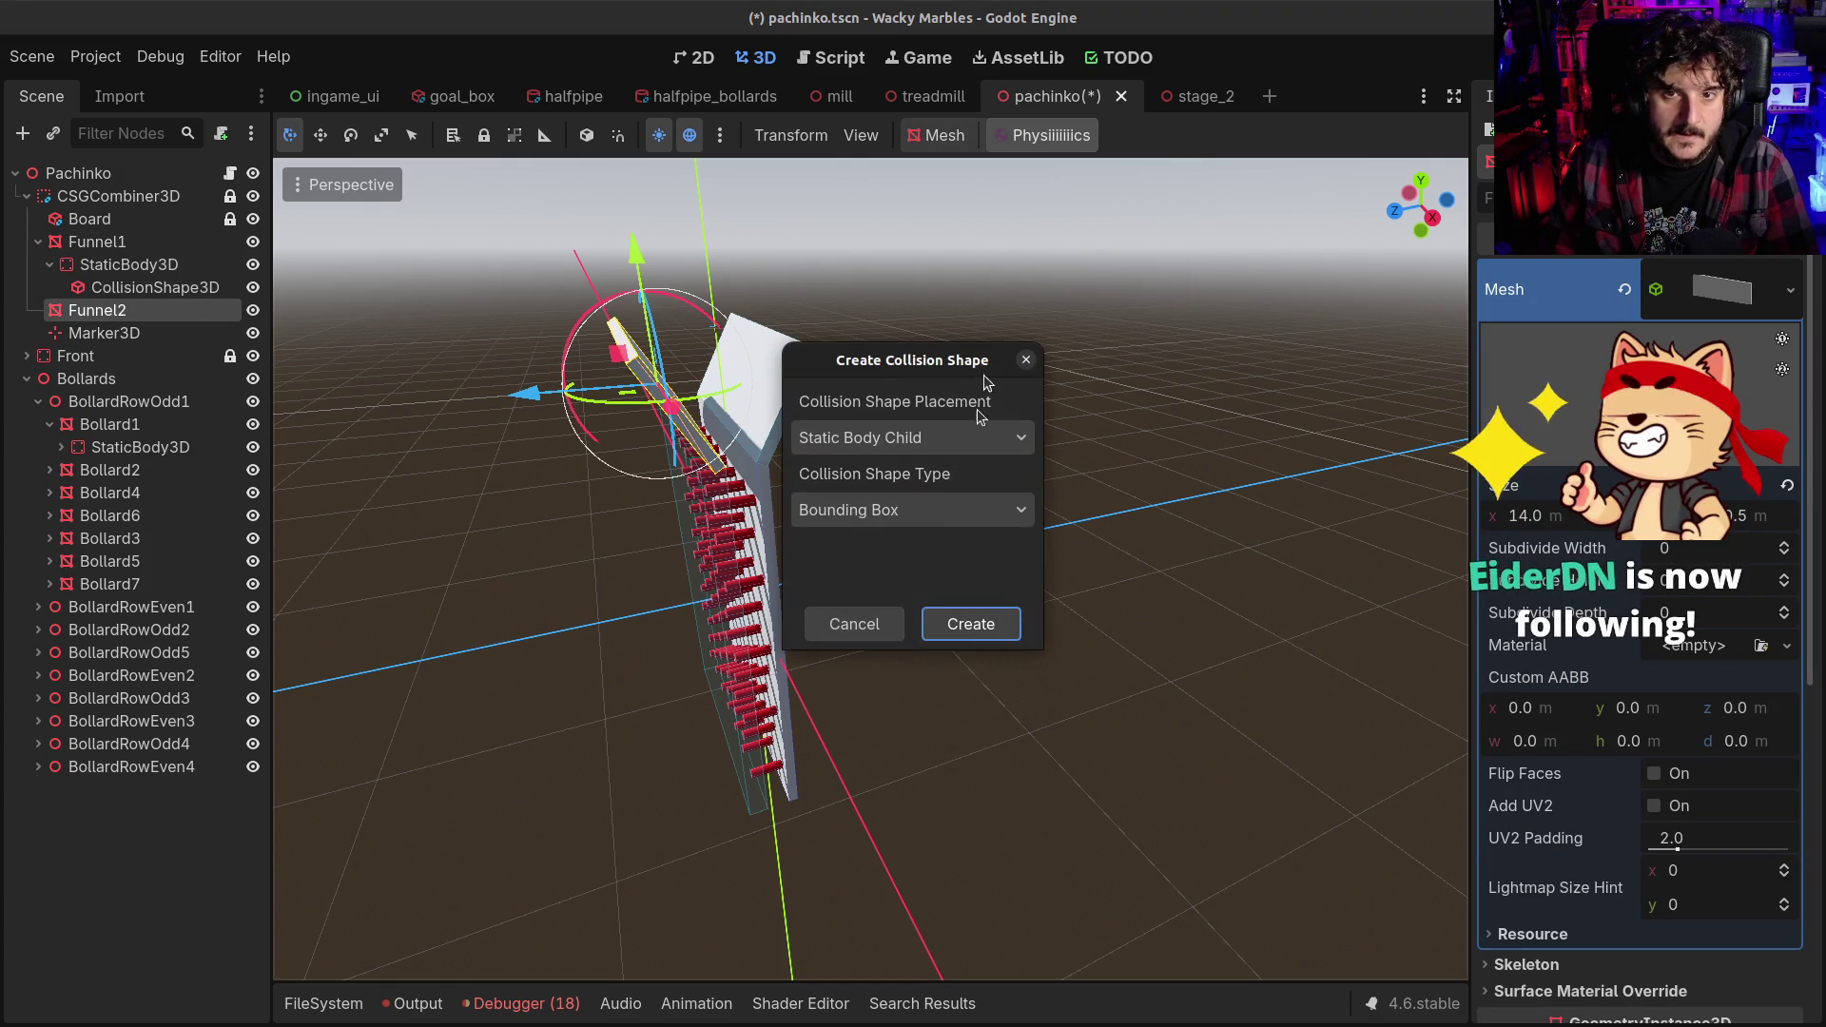
{"action": "left_click", "coordinate": [923, 438]}
{"action": "left_click", "coordinate": [889, 501]}
{"action": "left_click", "coordinate": [913, 510]}
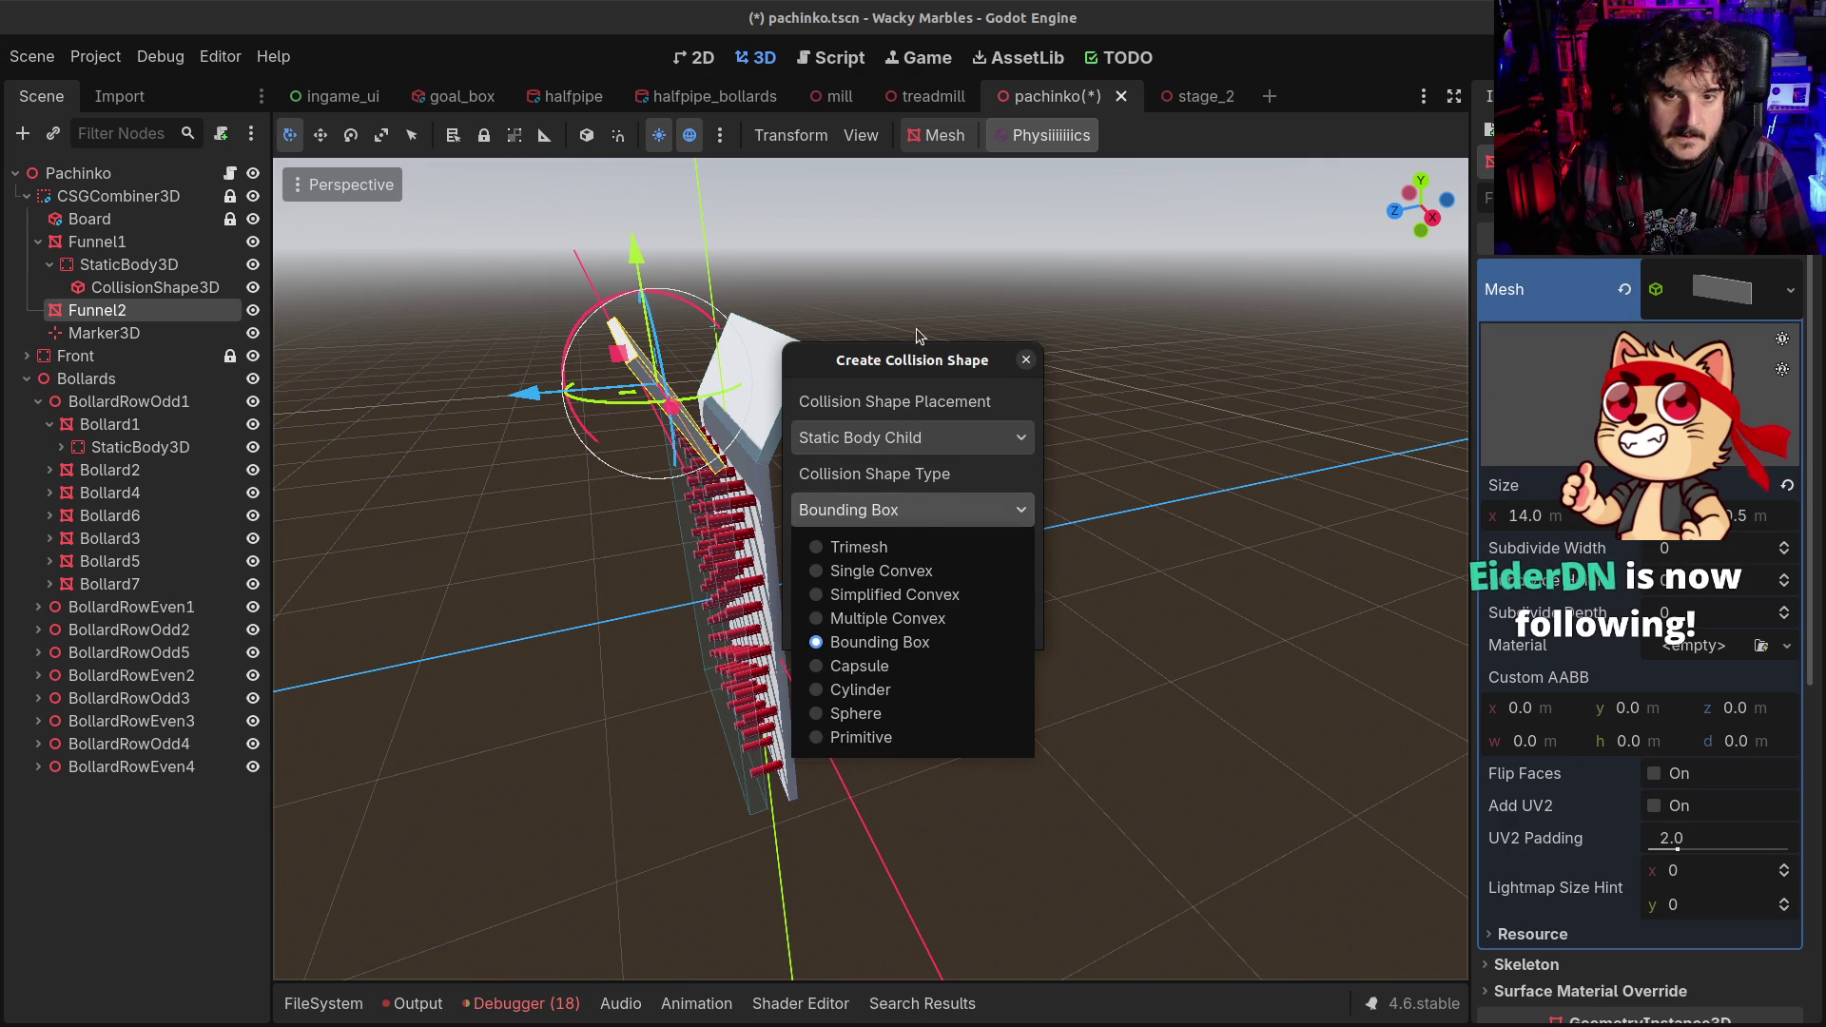
{"action": "left_click", "coordinate": [921, 464]}
{"action": "left_click", "coordinate": [966, 623]}
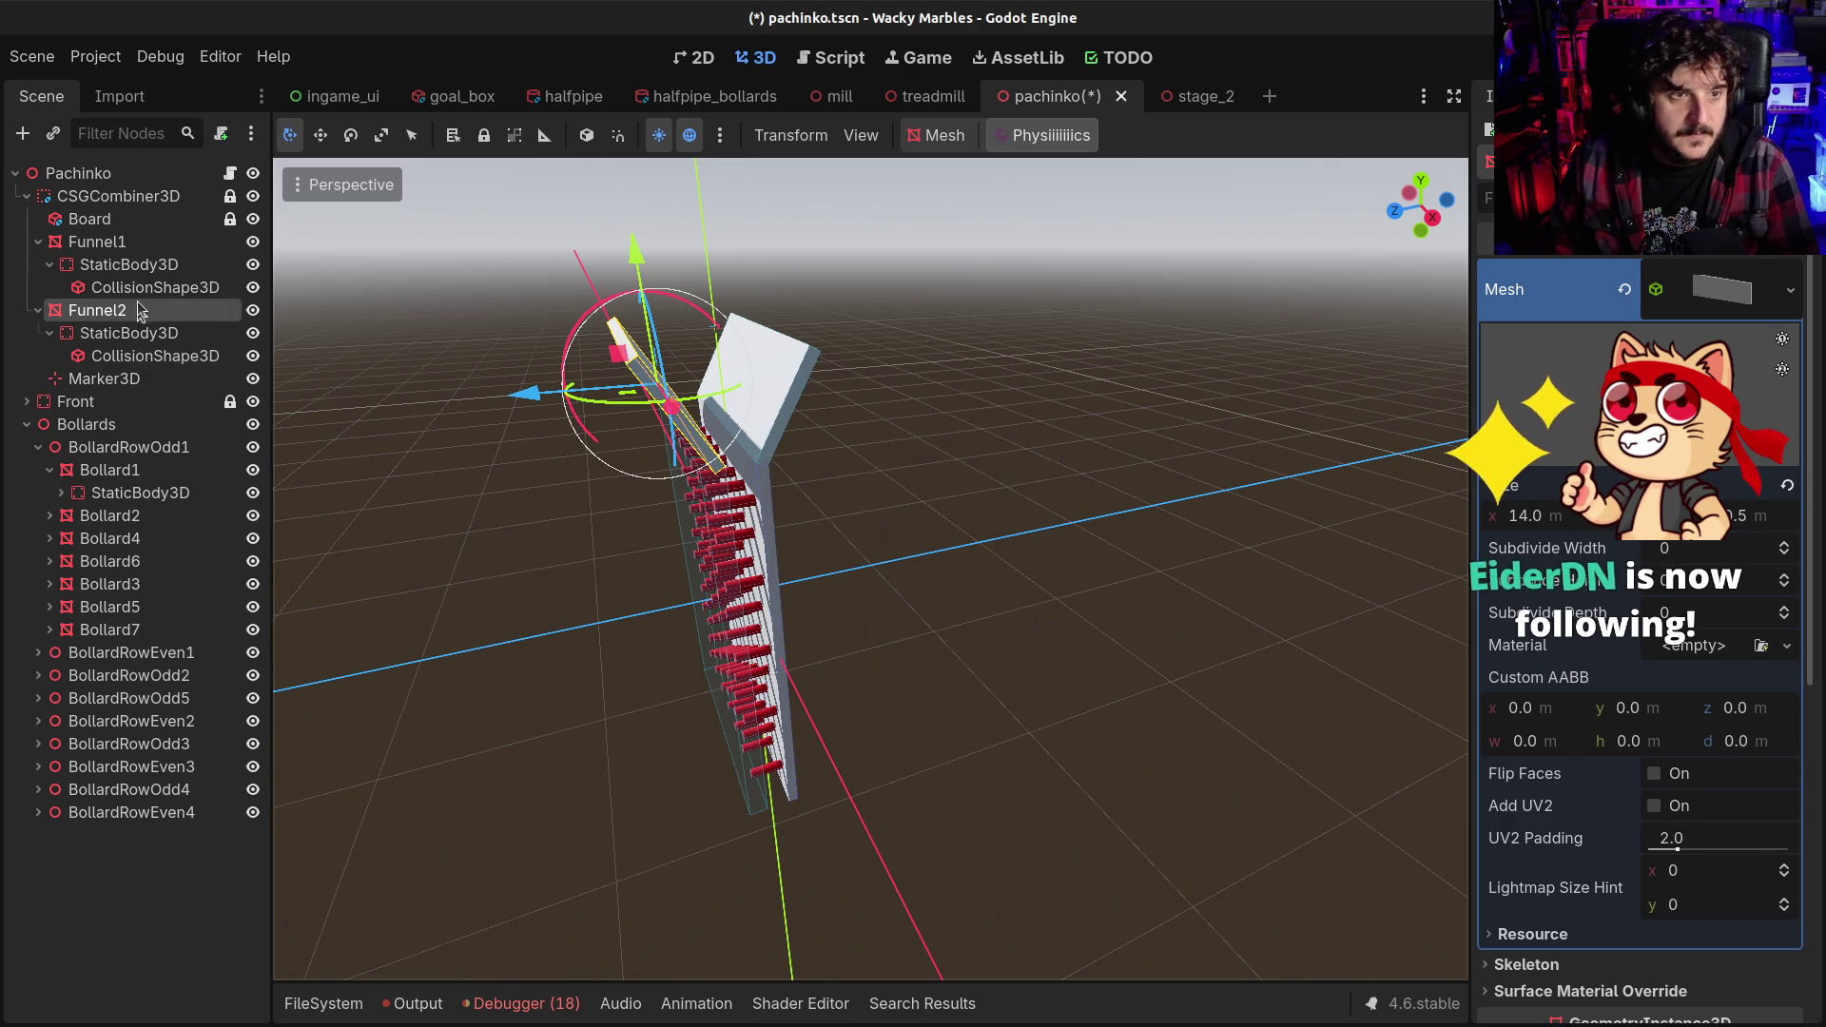
- Select both funnel meshes and cut them from the scene tree
{"action": "left_click", "coordinate": [82, 242], "text": "shift"}
{"action": "key", "text": "Delete"}
{"action": "left_click", "coordinate": [76, 174]}
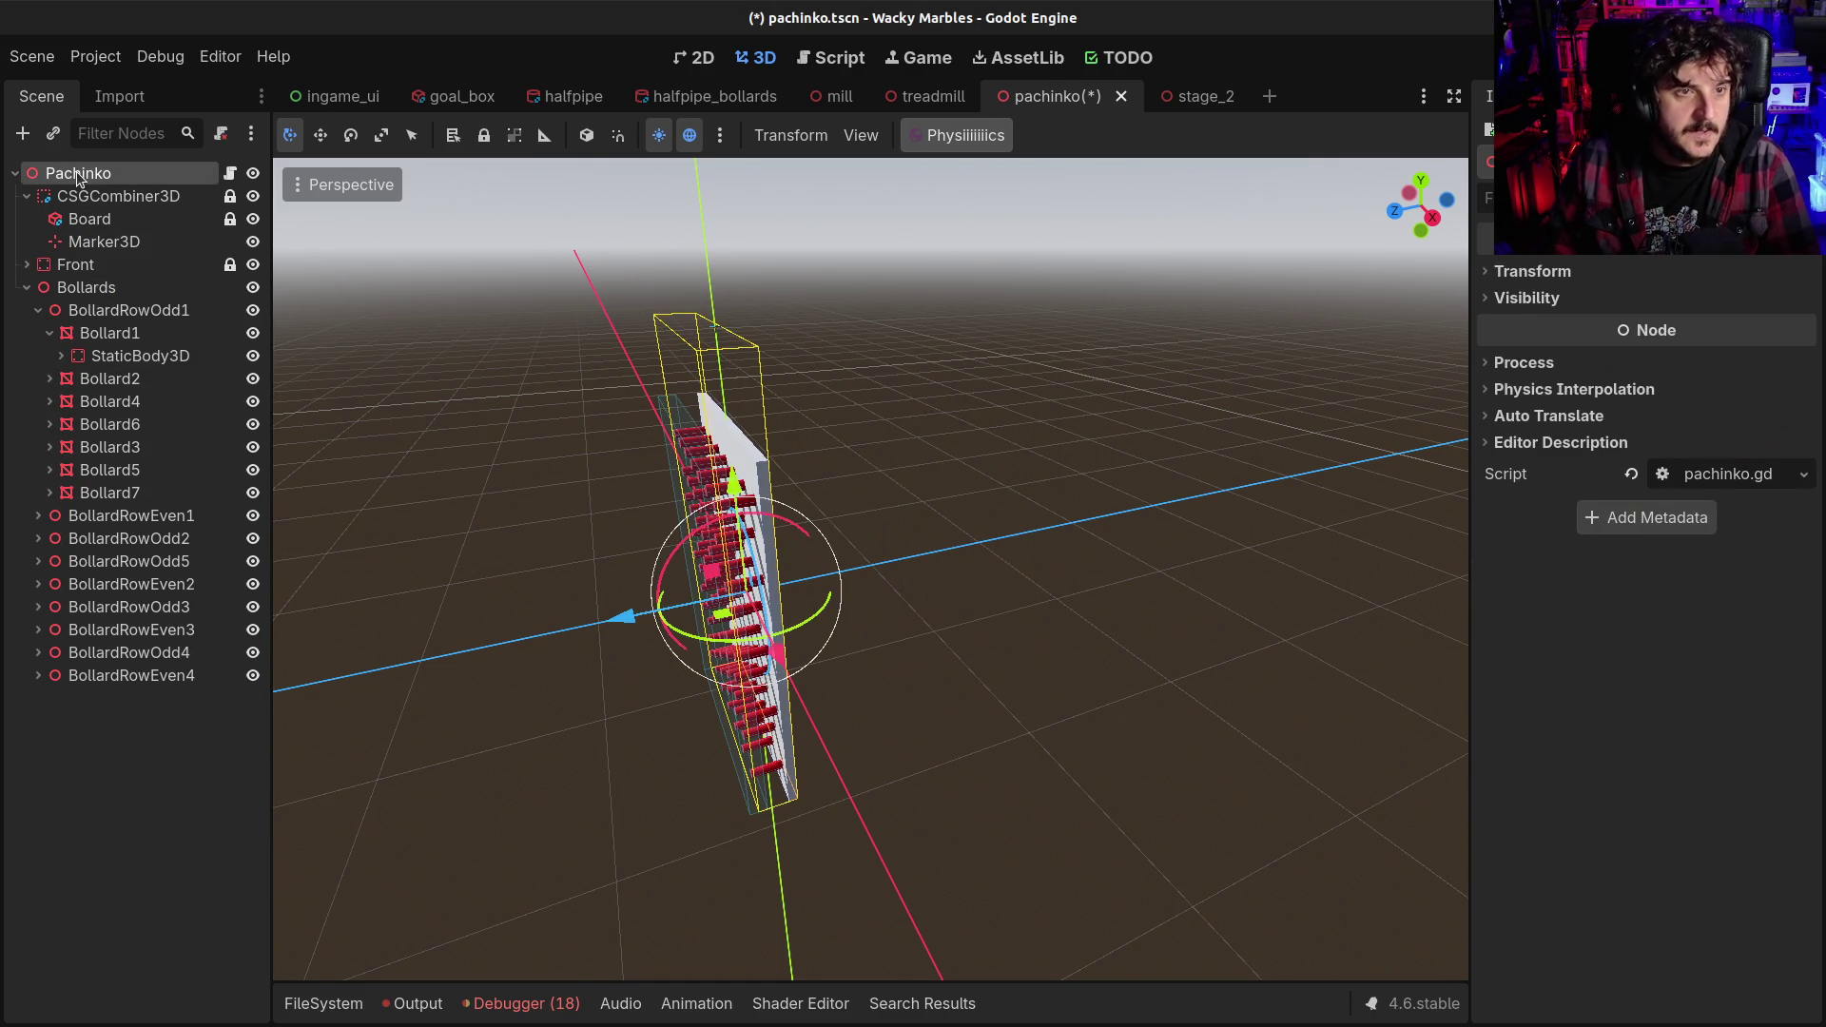
- Create a Node3D child of Pachinko, rename it Funnel, and paste Funnel1 and Funnel2 into it
{"action": "key", "text": "ctrl+a"}
{"action": "type", "text": "node3d"}
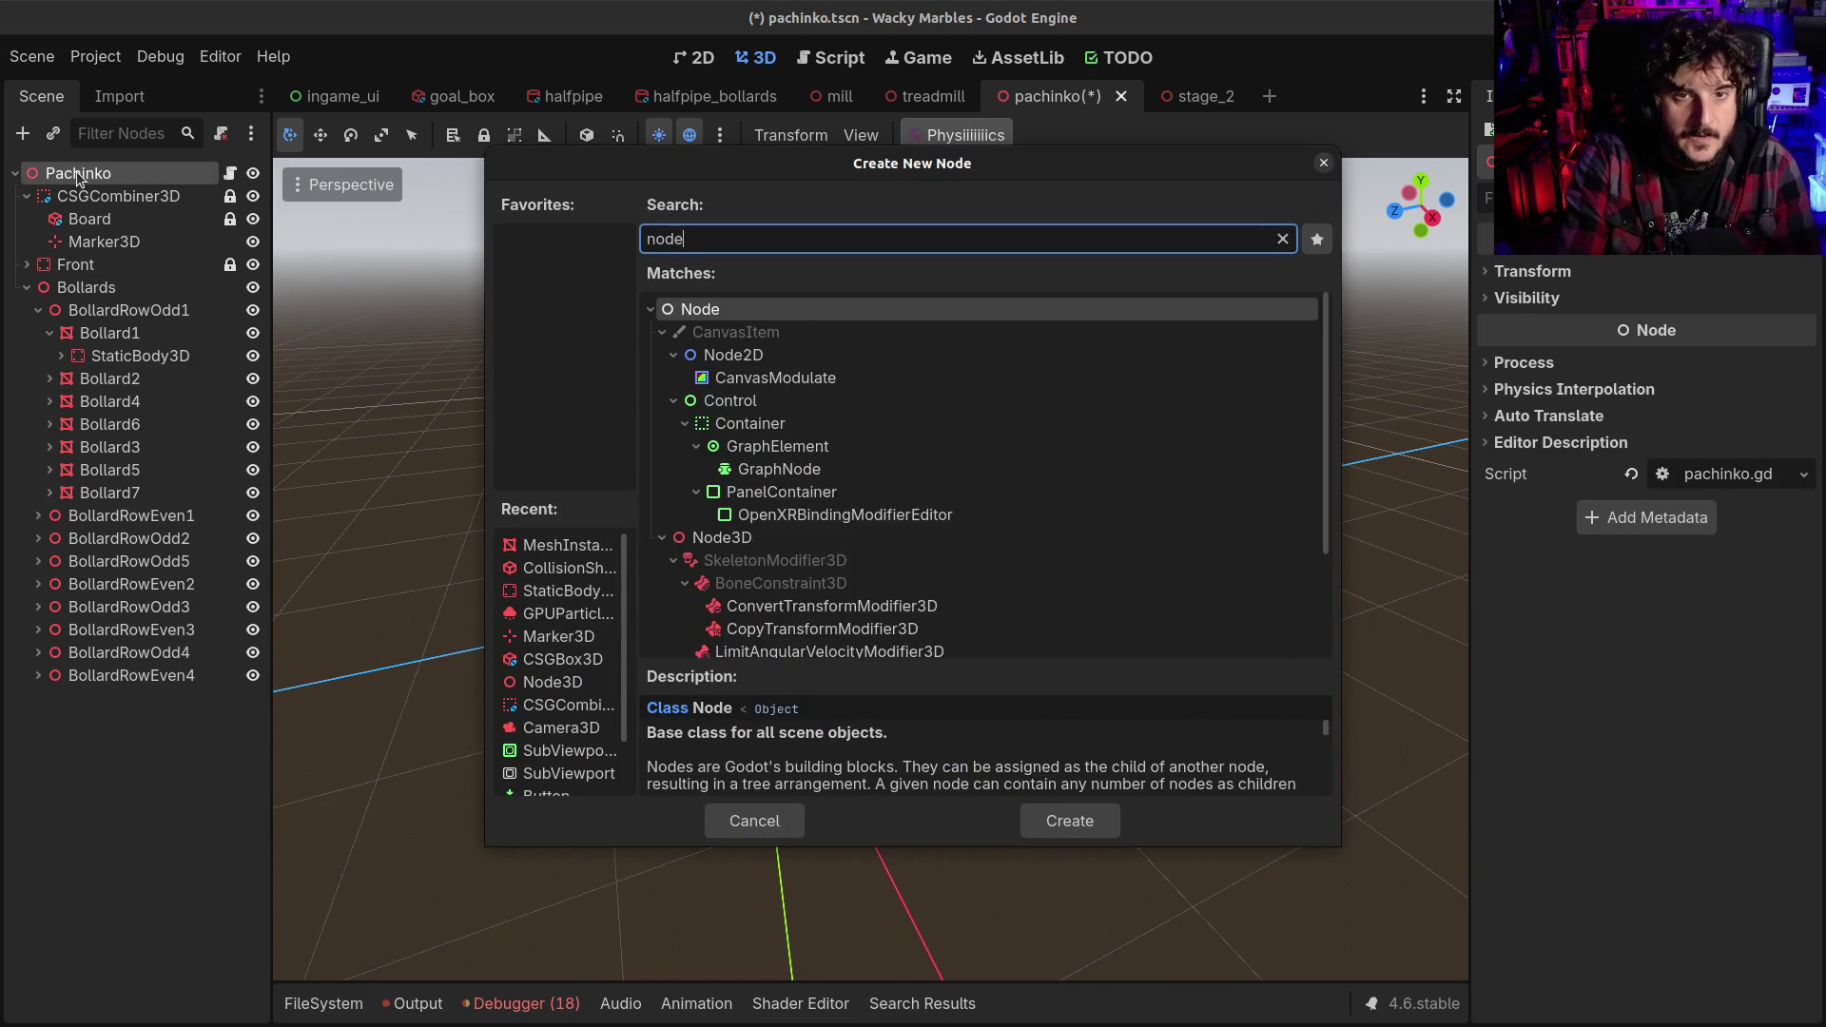
{"action": "key", "text": "Return"}
{"action": "key", "text": "F2"}
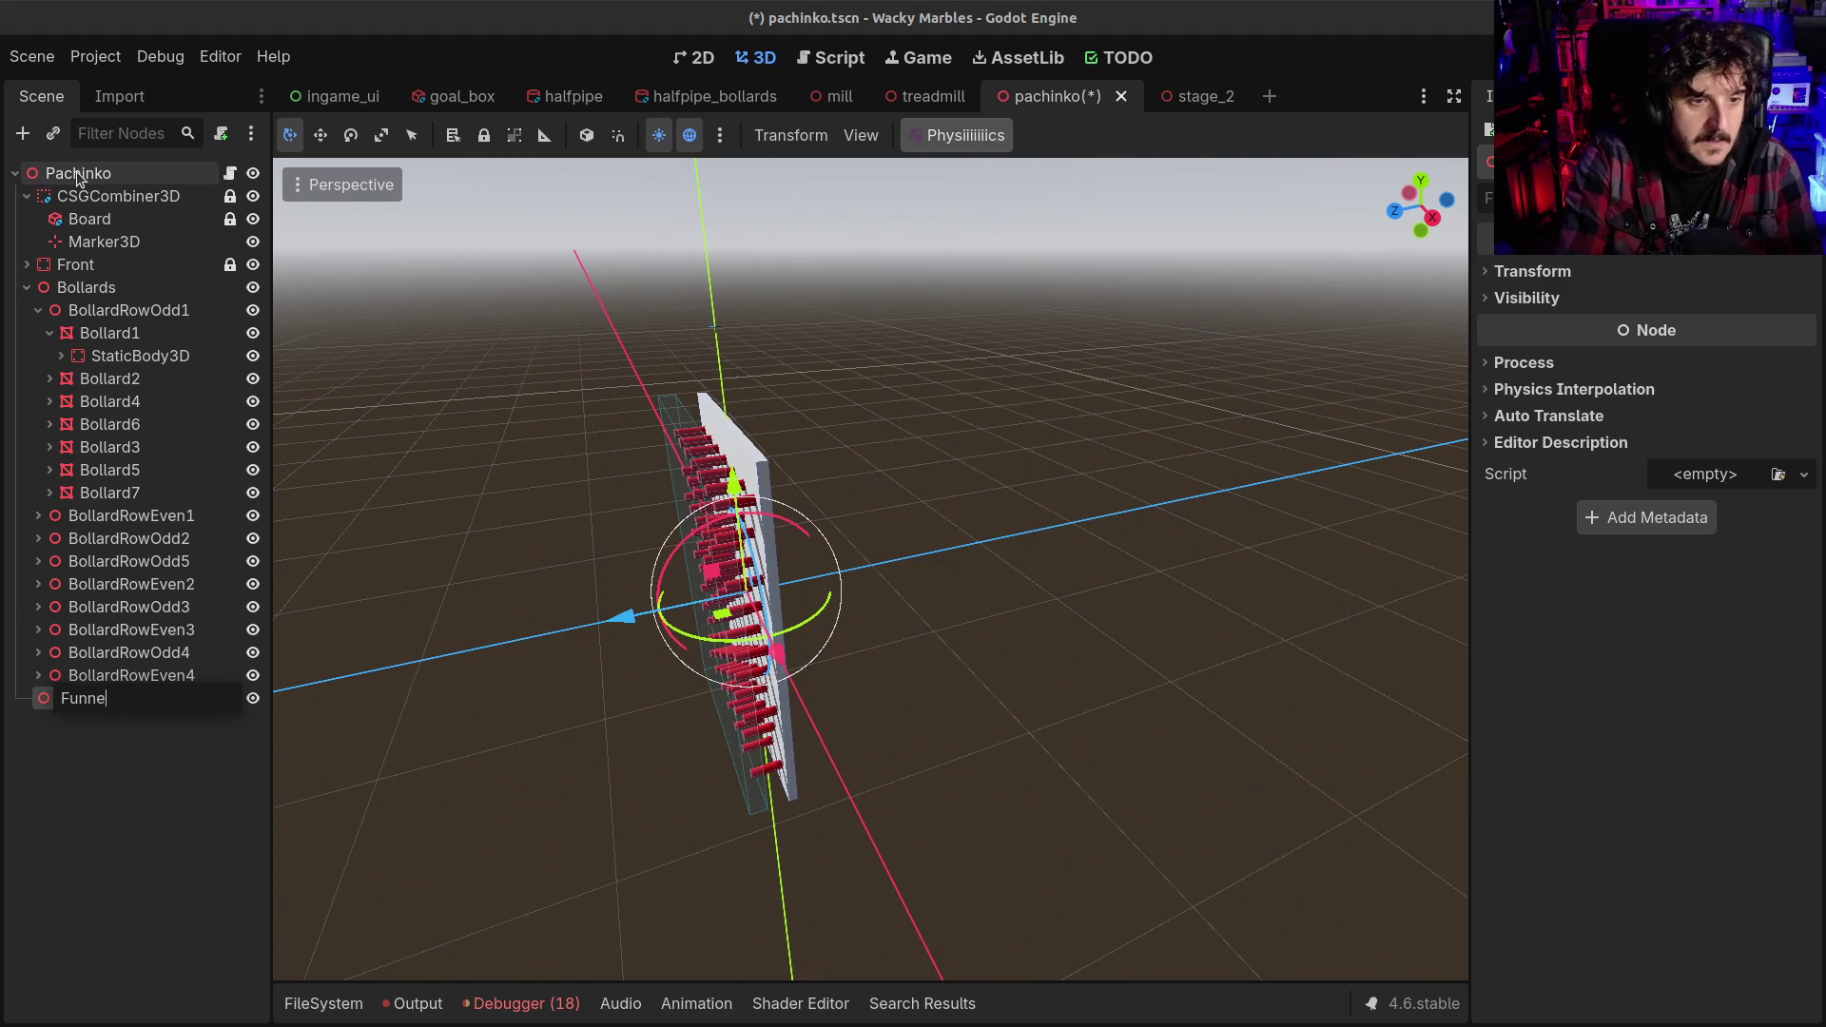
{"action": "type", "text": "l"}
{"action": "key", "text": "Return"}
{"action": "key", "text": "ctrl+v"}
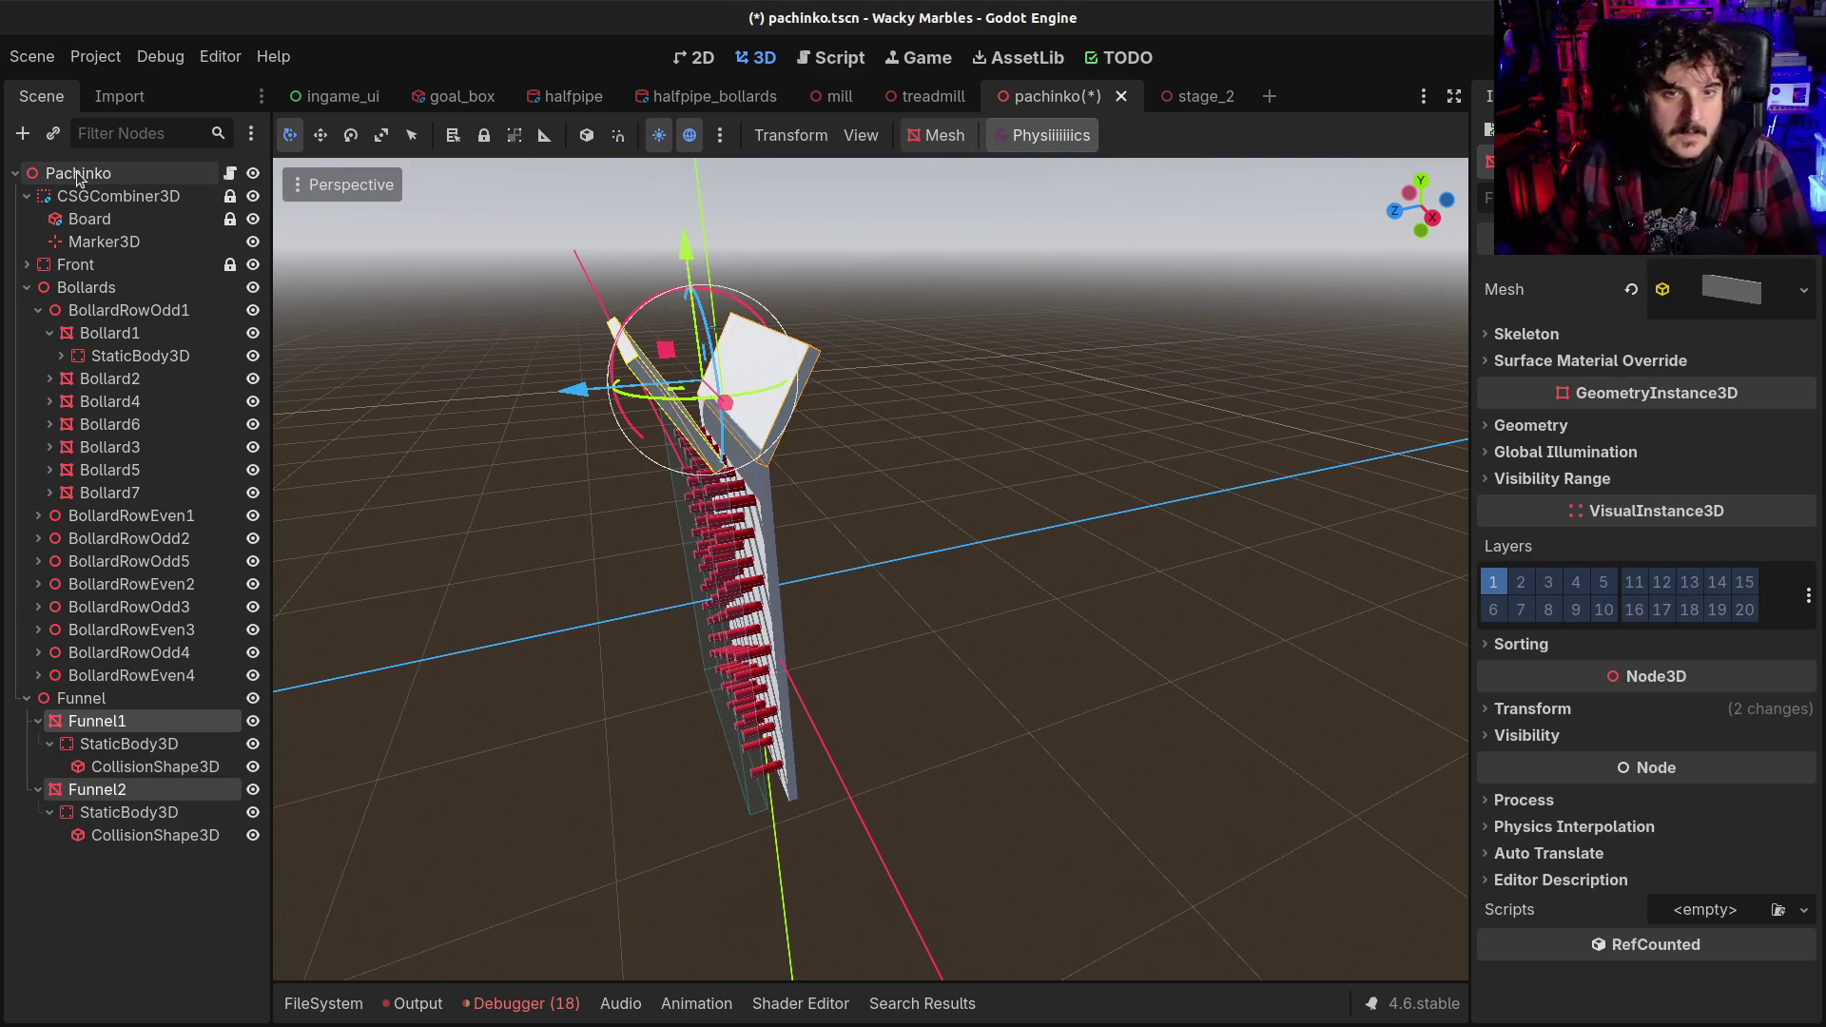
{"action": "mouse_move", "coordinate": [666, 457]}
{"action": "left_mouse_down"}
{"action": "mouse_move", "coordinate": [818, 326]}
{"action": "mouse_move", "coordinate": [1084, 357]}
{"action": "mouse_move", "coordinate": [1089, 338]}
{"action": "left_mouse_up"}
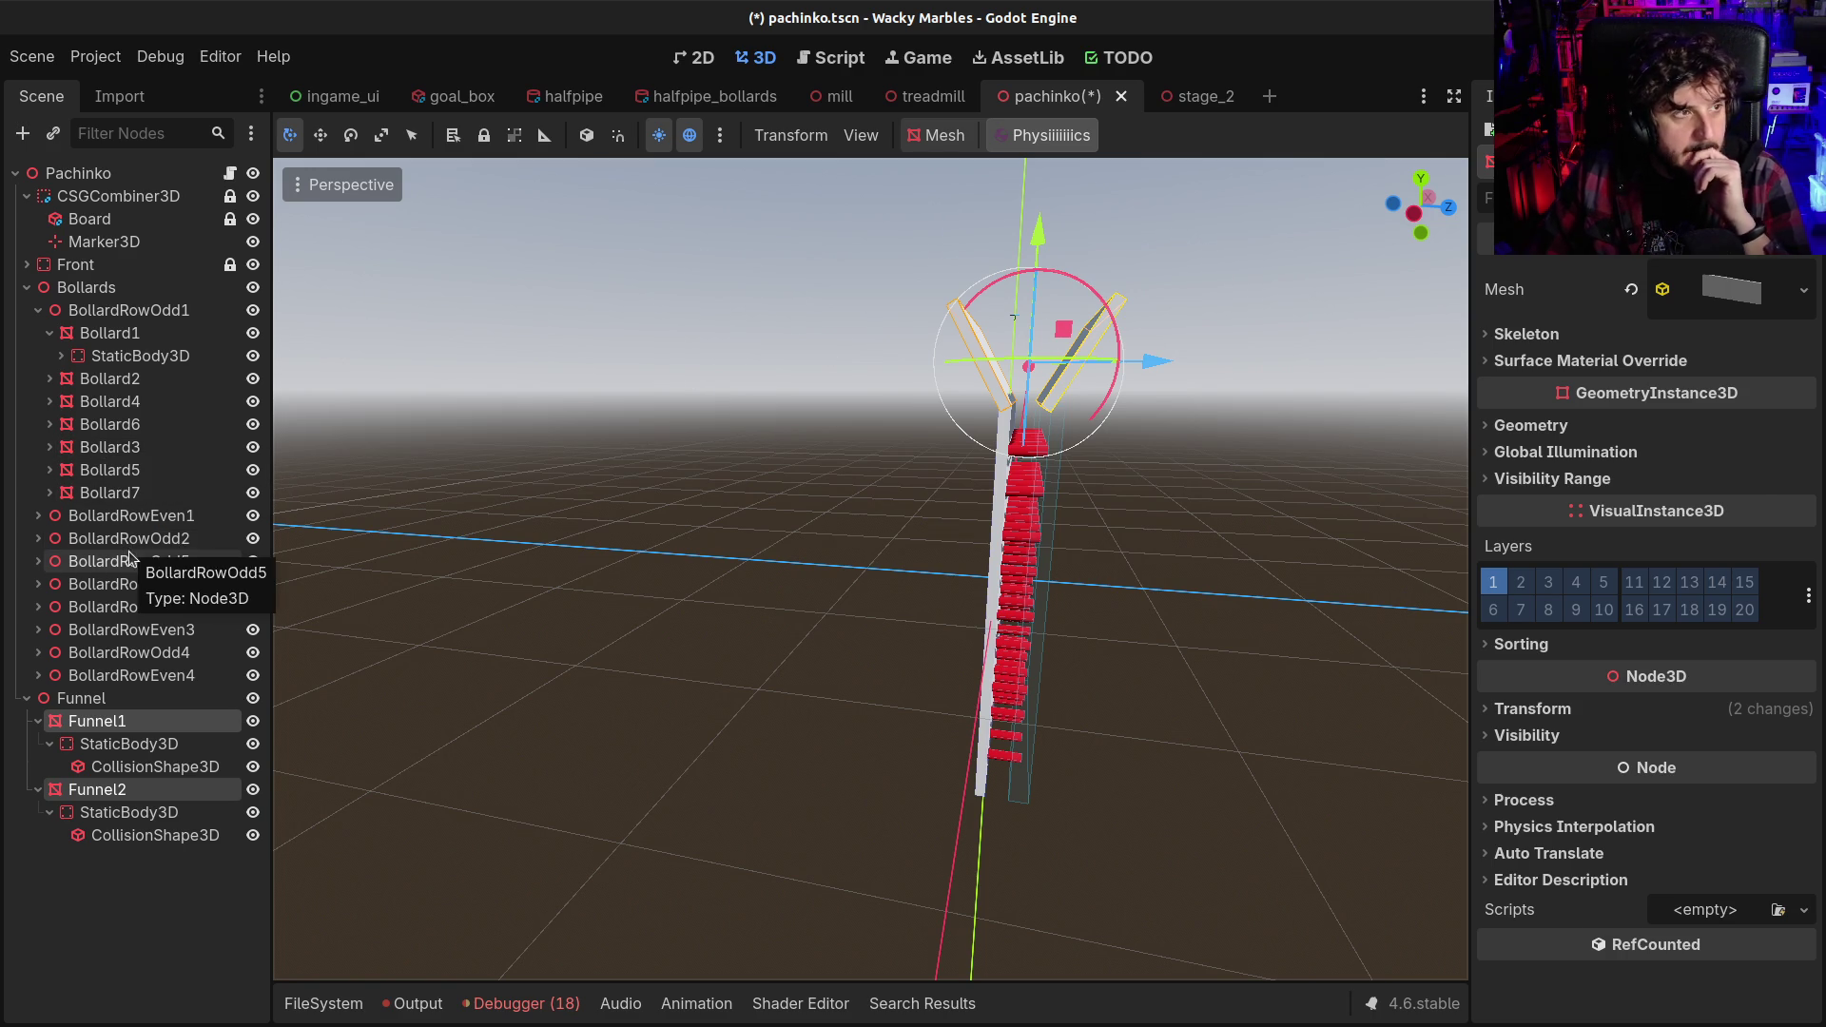
- Switch to front view and zoom in on the board's rows of red pegs below the funnels
{"action": "key", "text": "KP_1"}
{"action": "key", "text": "KP_1"}
{"action": "left_click_drag", "start_coordinate": [911, 569], "coordinate": [869, 577]}
{"action": "scroll", "coordinate": [866, 571], "scroll_direction": "up", "scroll_amount": 2}
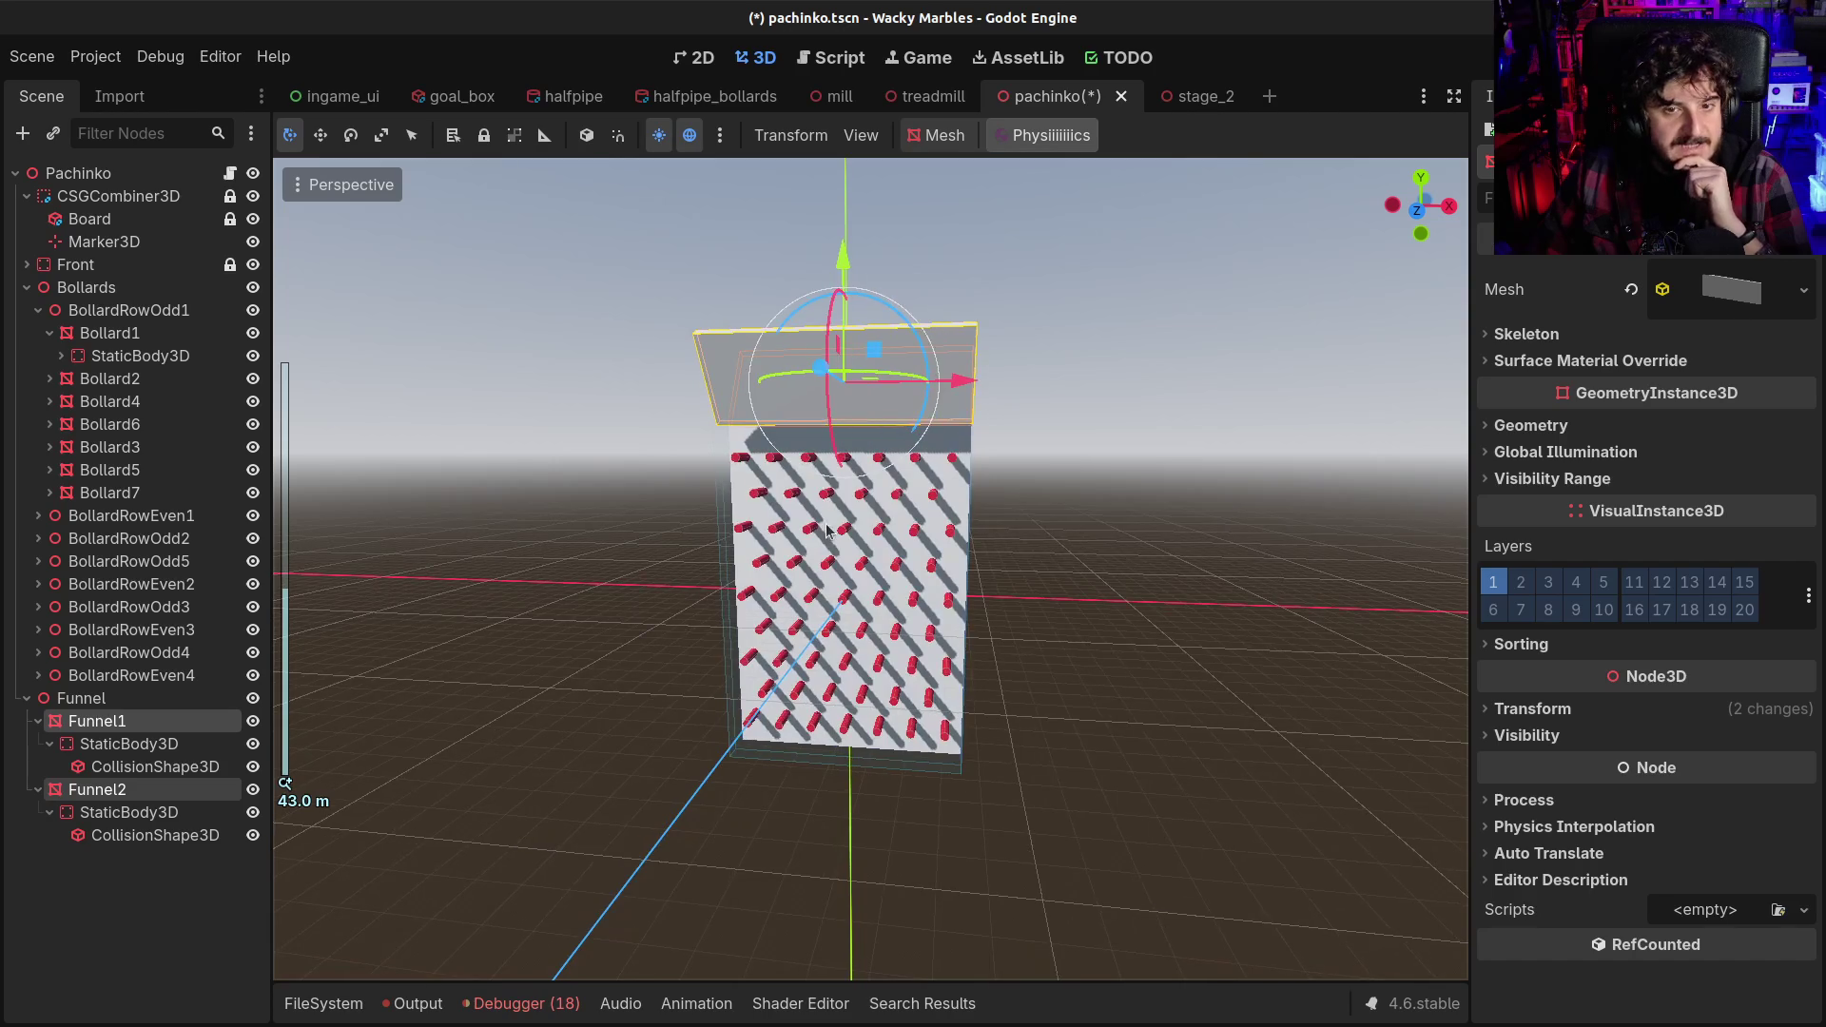
{"action": "scroll", "coordinate": [827, 539], "scroll_direction": "up", "scroll_amount": 3}
{"action": "scroll", "coordinate": [827, 539], "scroll_direction": "up", "scroll_amount": 2}
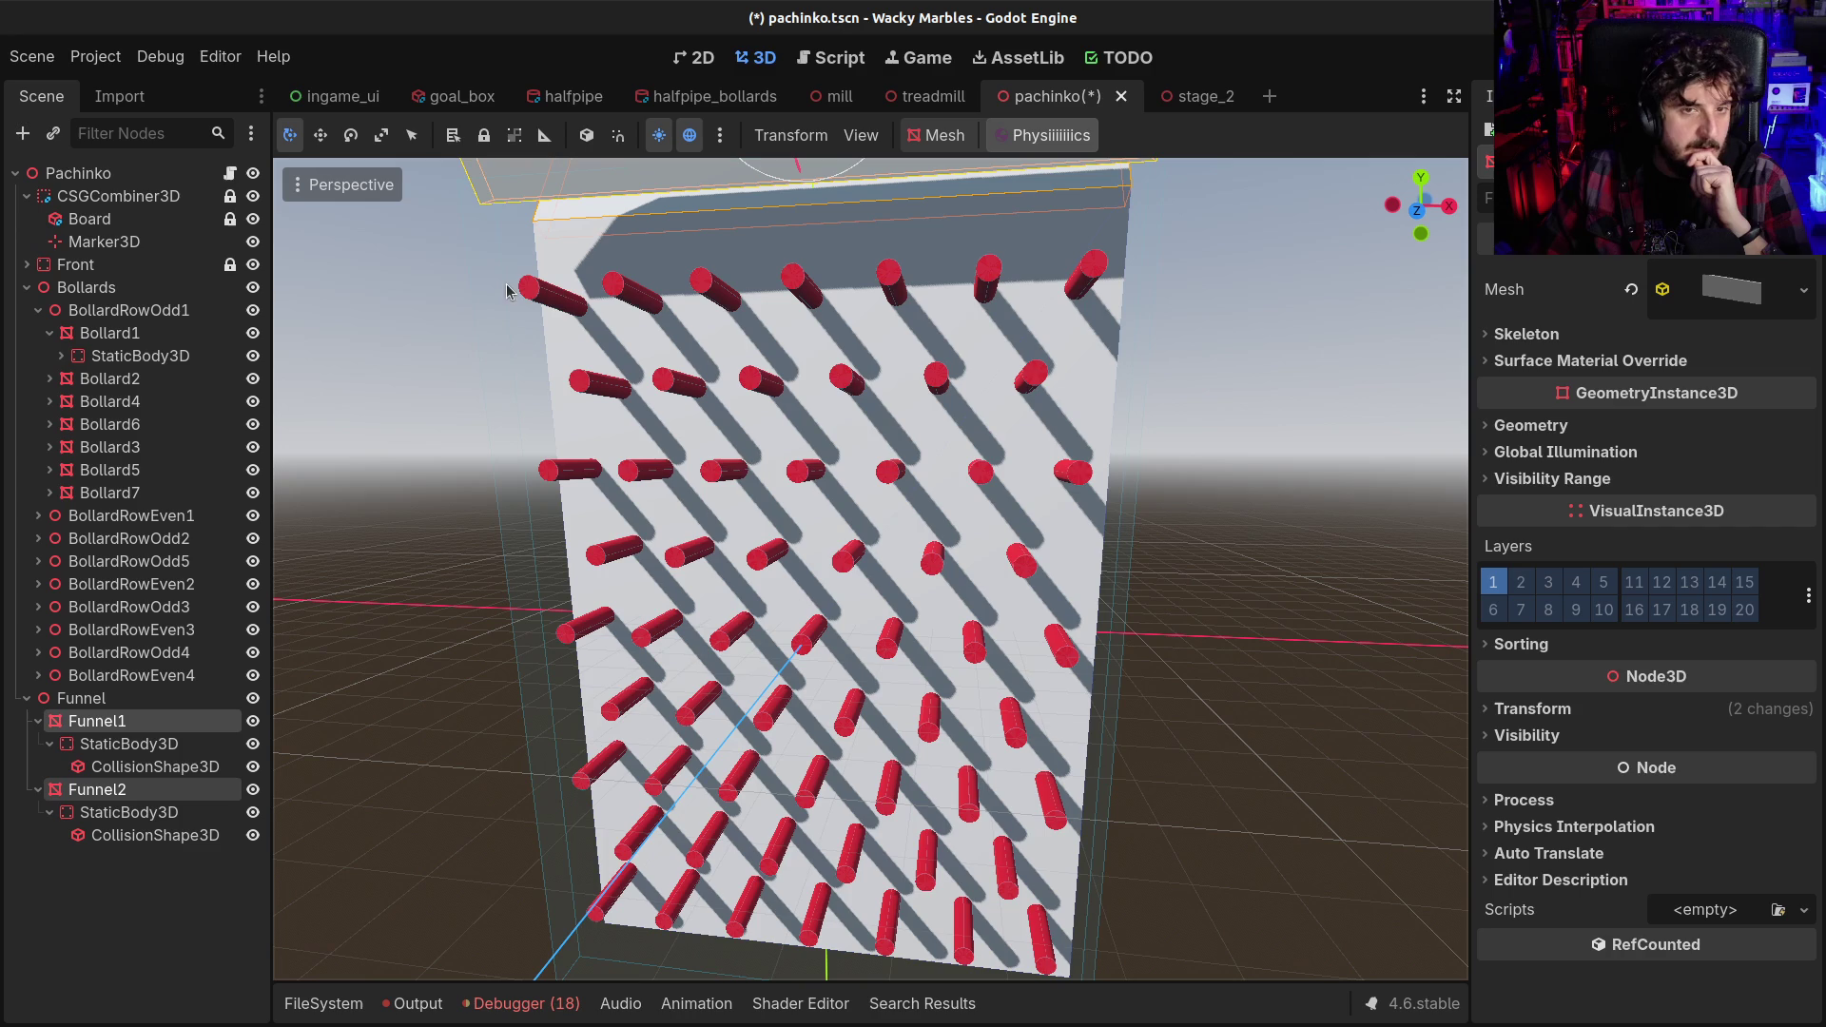
{"action": "left_click_drag", "start_coordinate": [994, 329], "coordinate": [570, 330]}
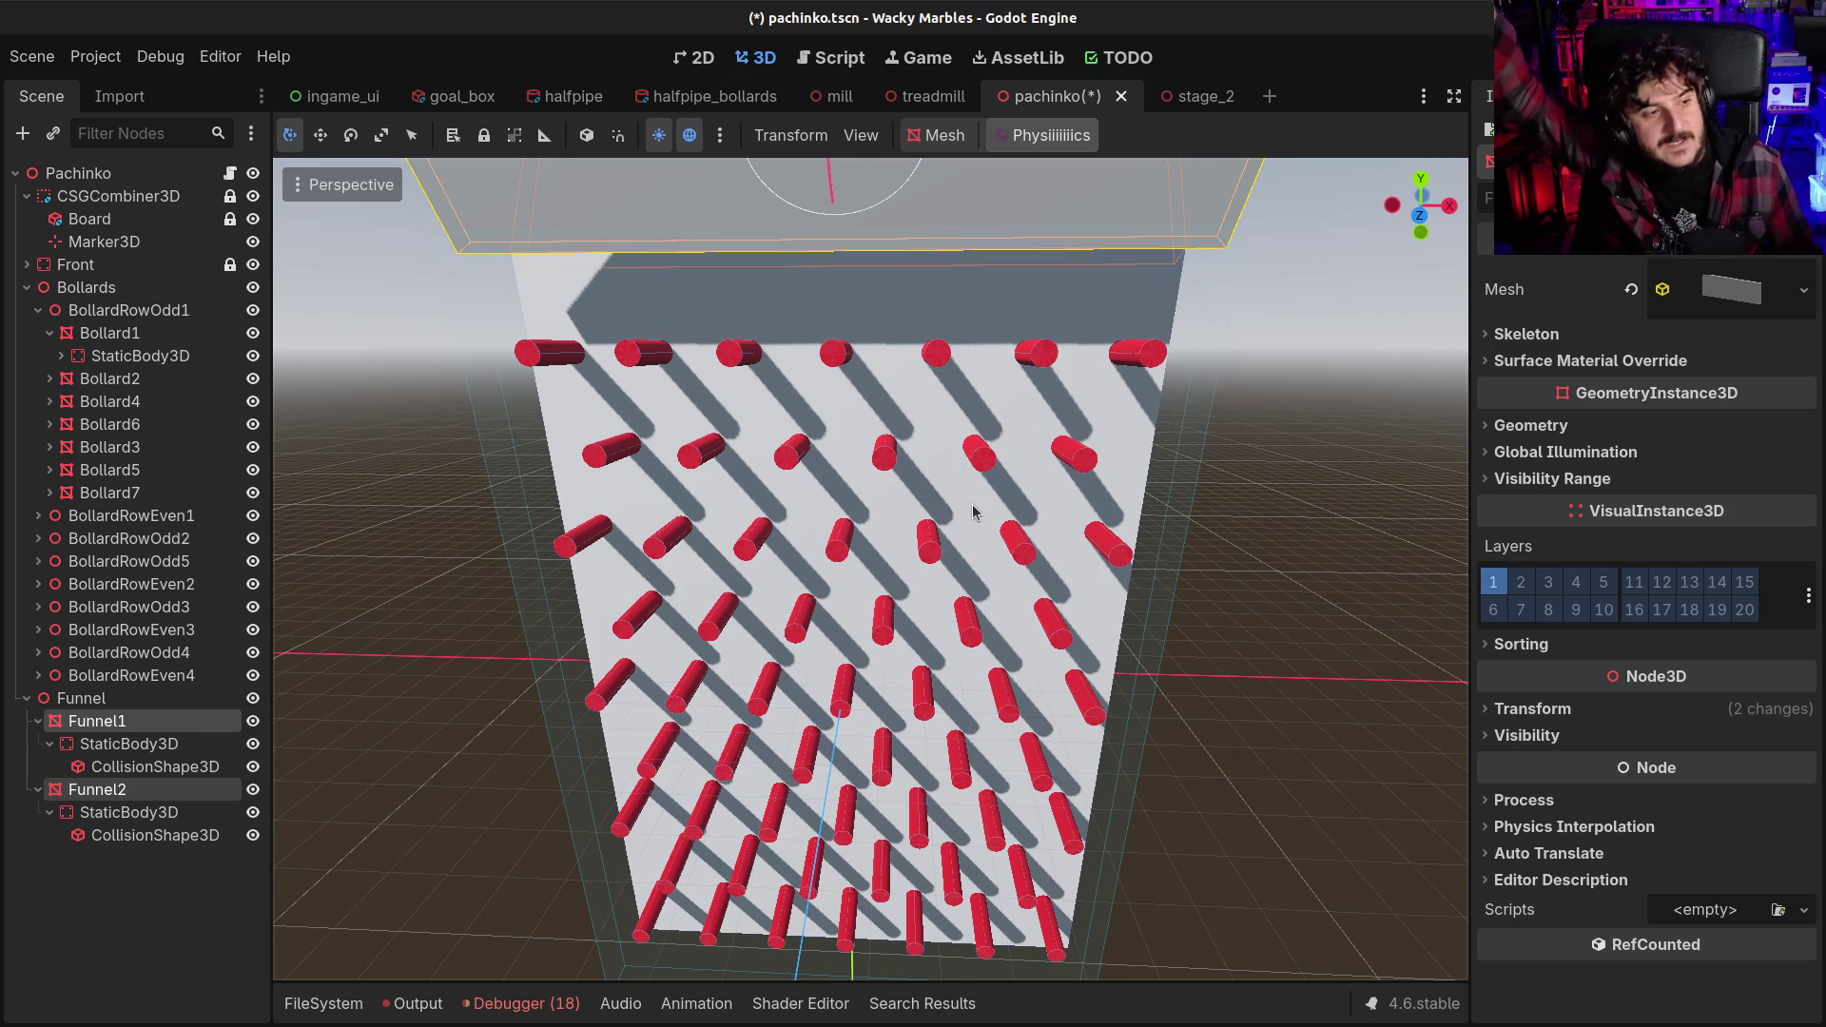
{"action": "left_click", "coordinate": [108, 177]}
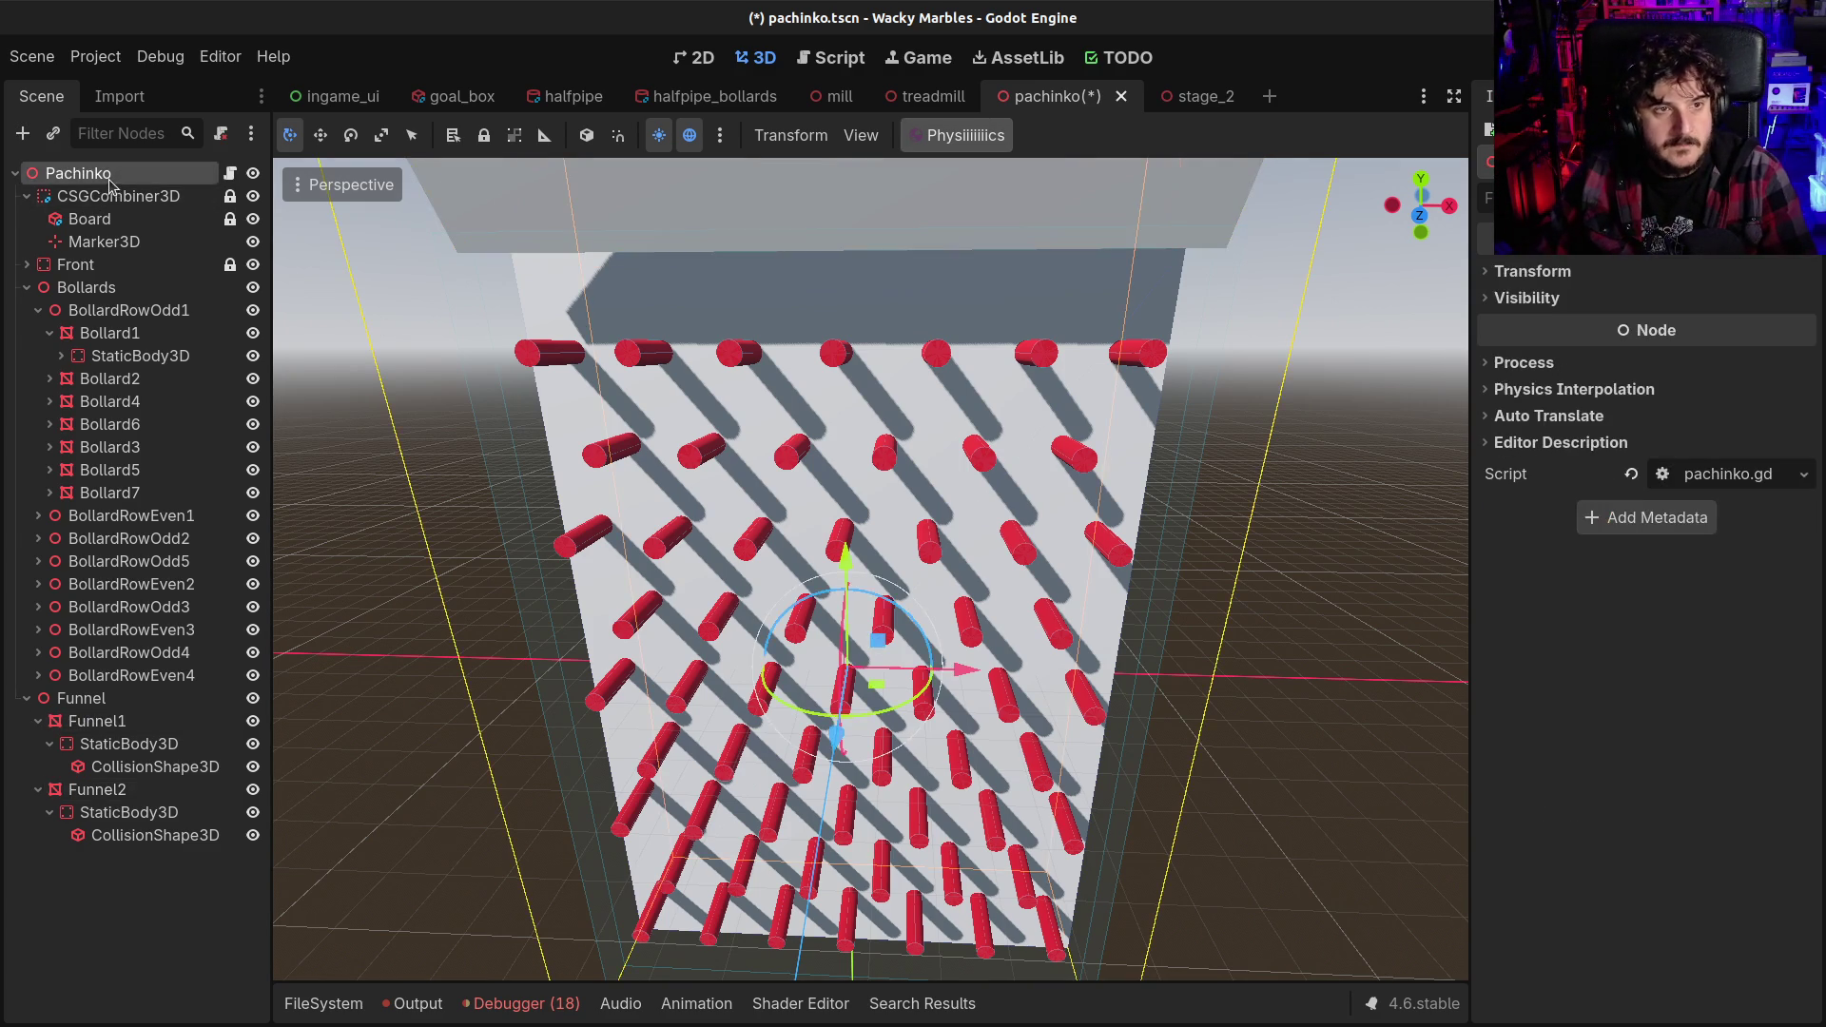
{"action": "left_click", "coordinate": [231, 174]}
{"action": "left_click", "coordinate": [740, 258]}
{"action": "scroll", "coordinate": [817, 475], "scroll_direction": "up", "scroll_amount": 2}
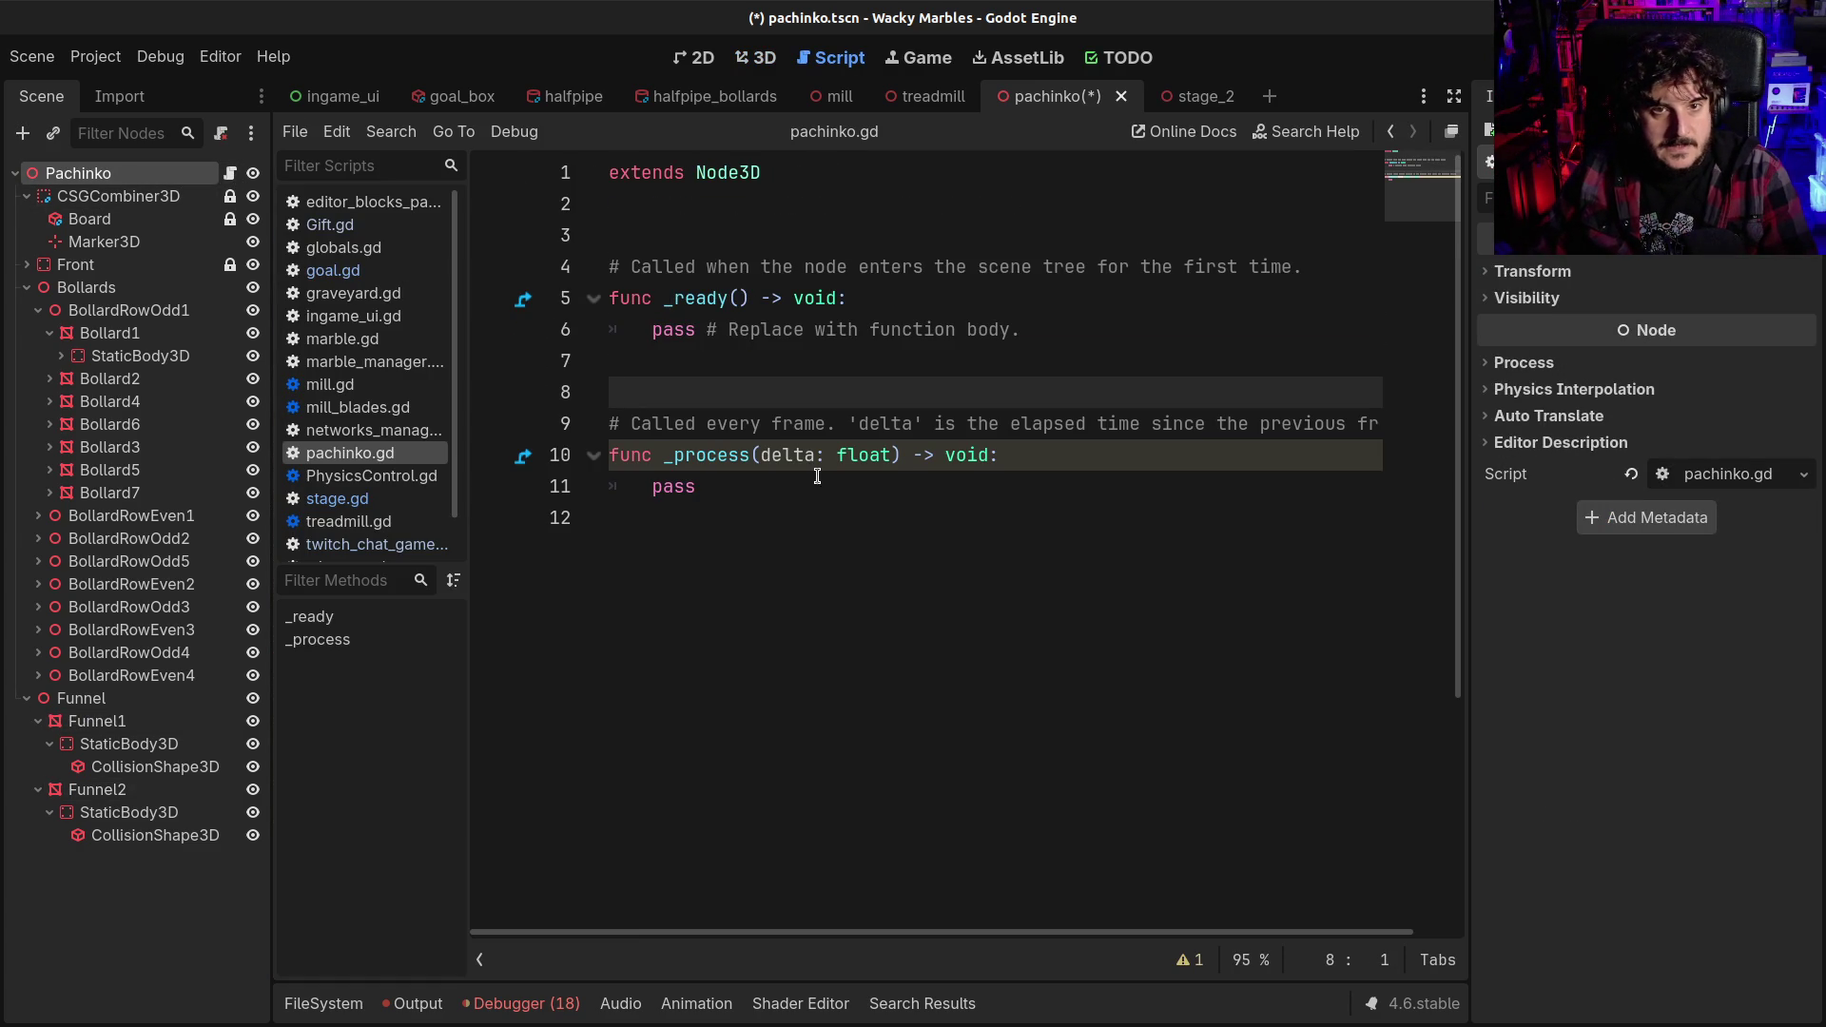
{"action": "left_click", "coordinate": [765, 173]}
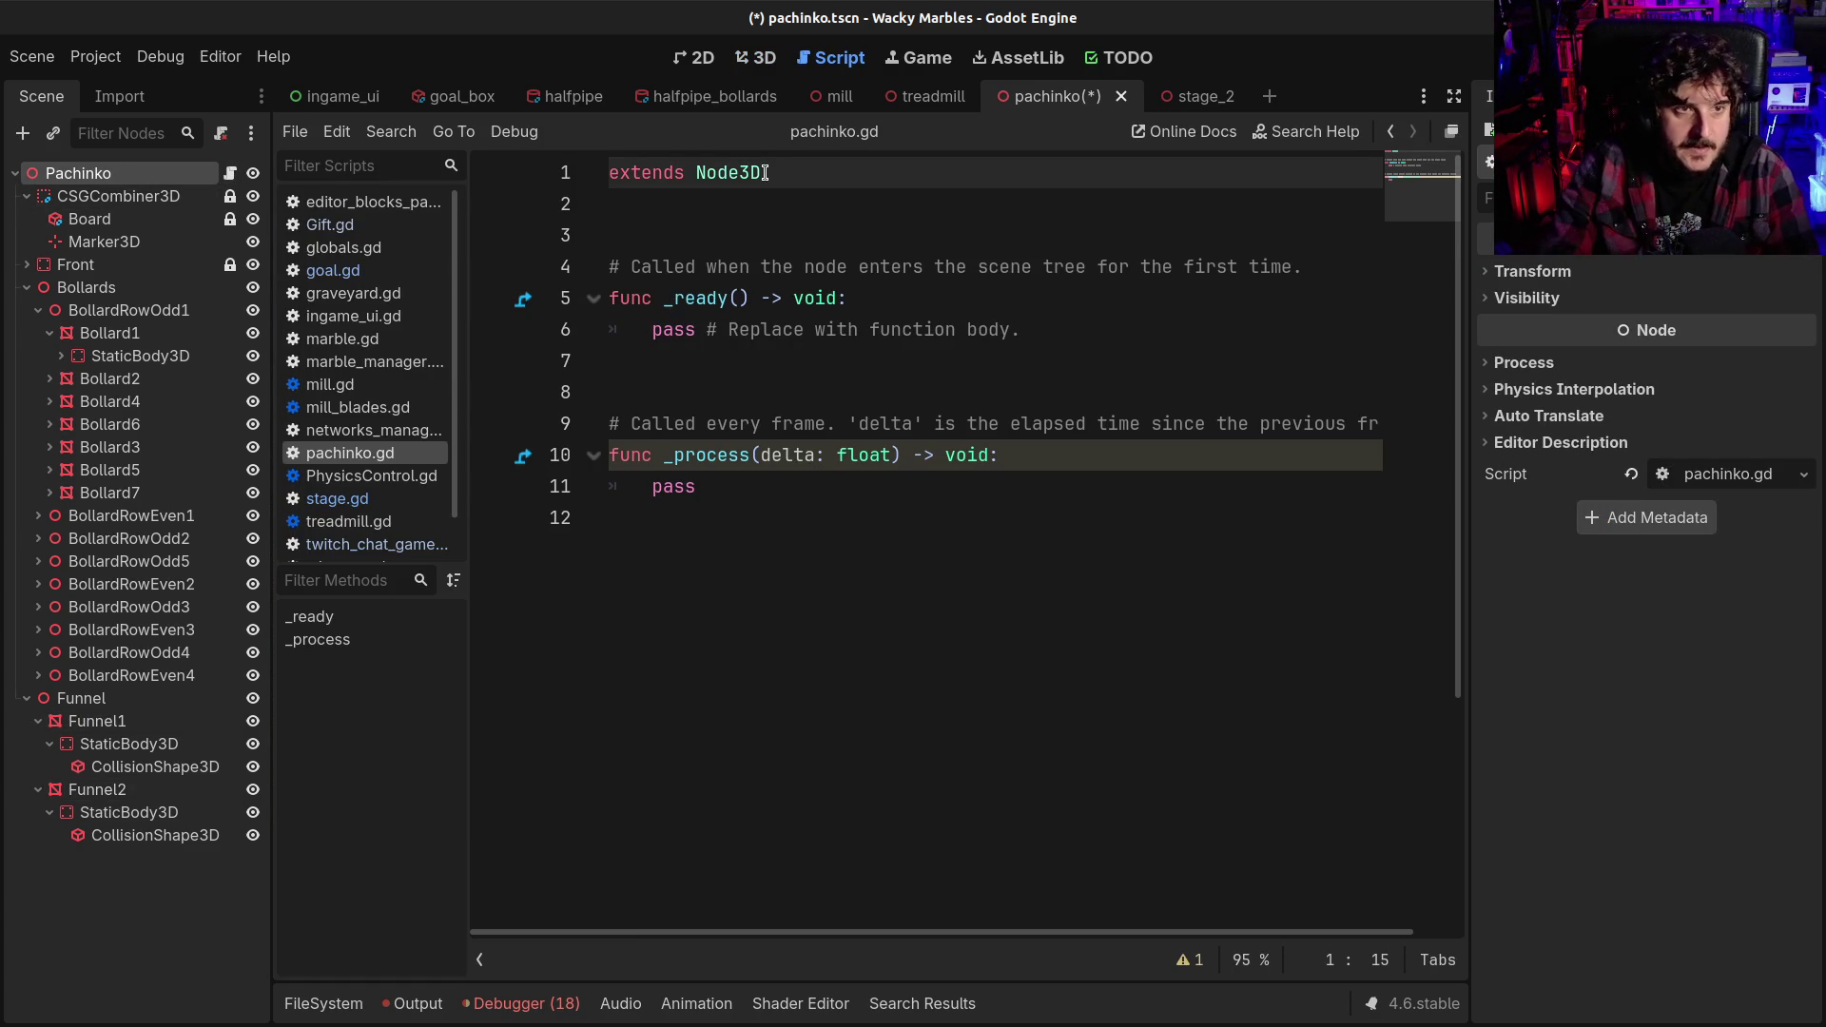
{"action": "key", "text": "ctrl+shift+Return"}
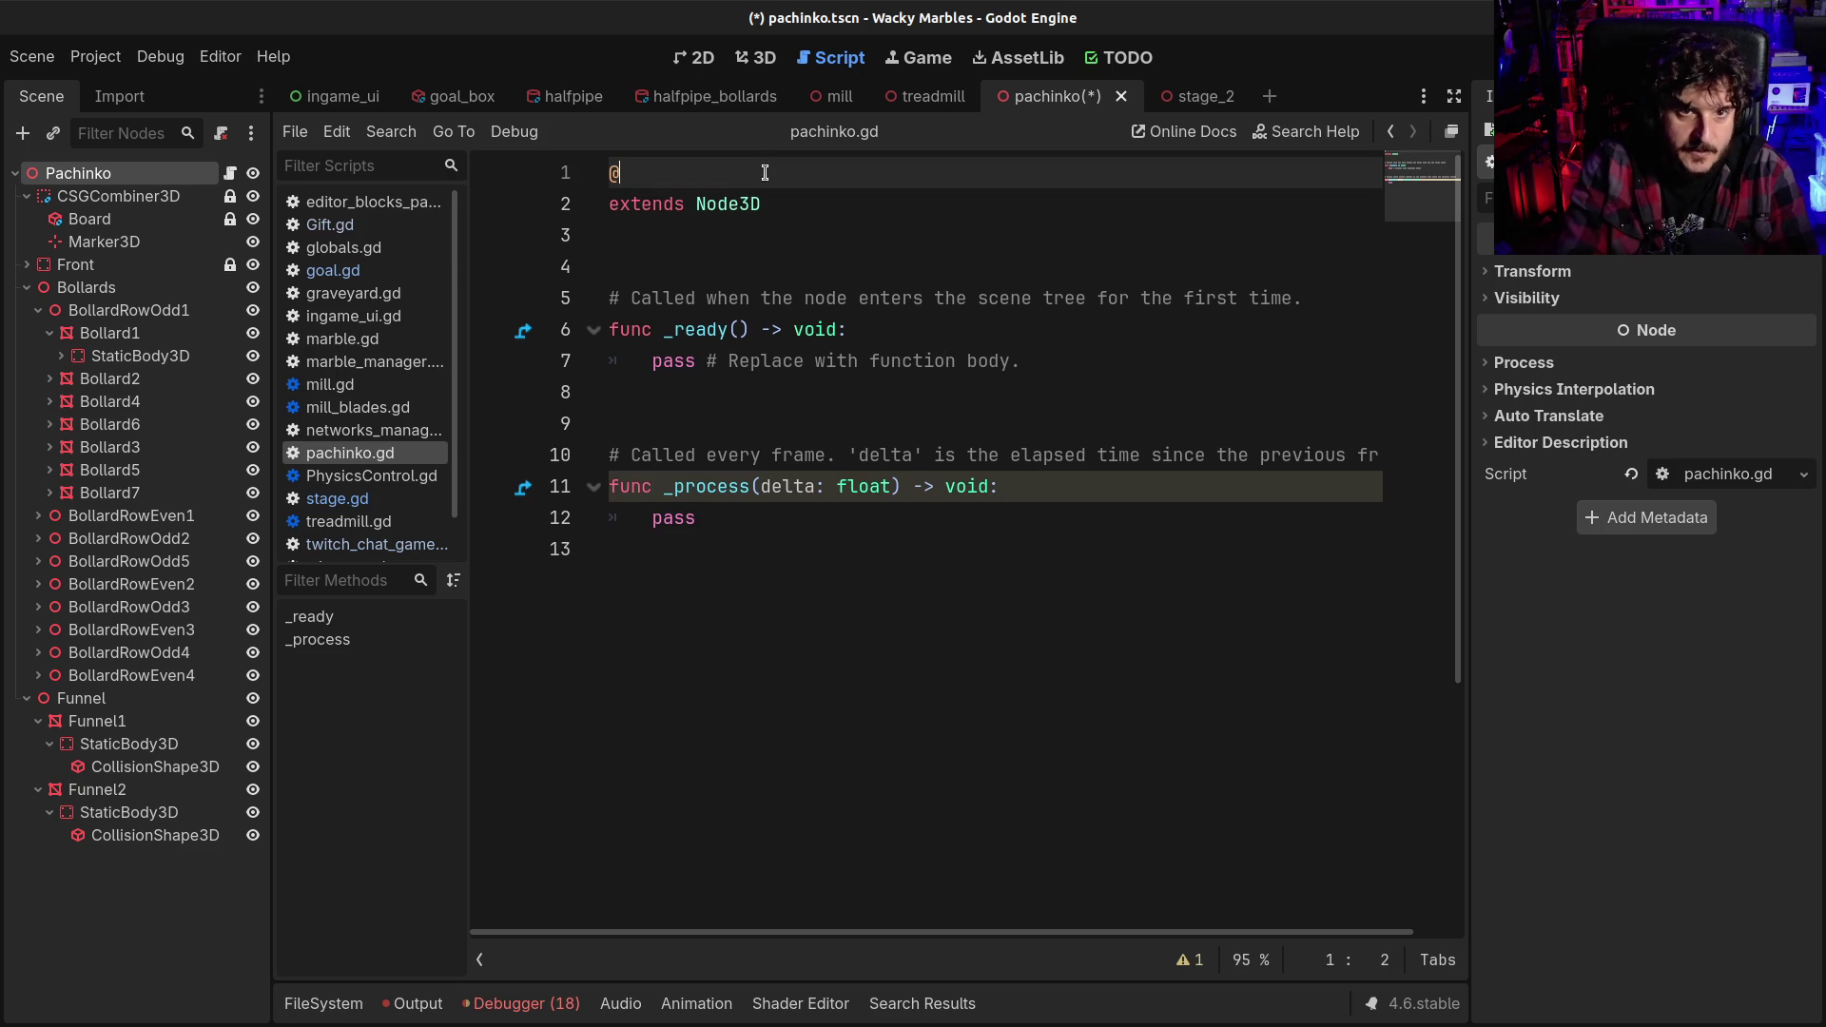
{"action": "type", "text": "tool"}
{"action": "key", "text": "ctrl+s"}
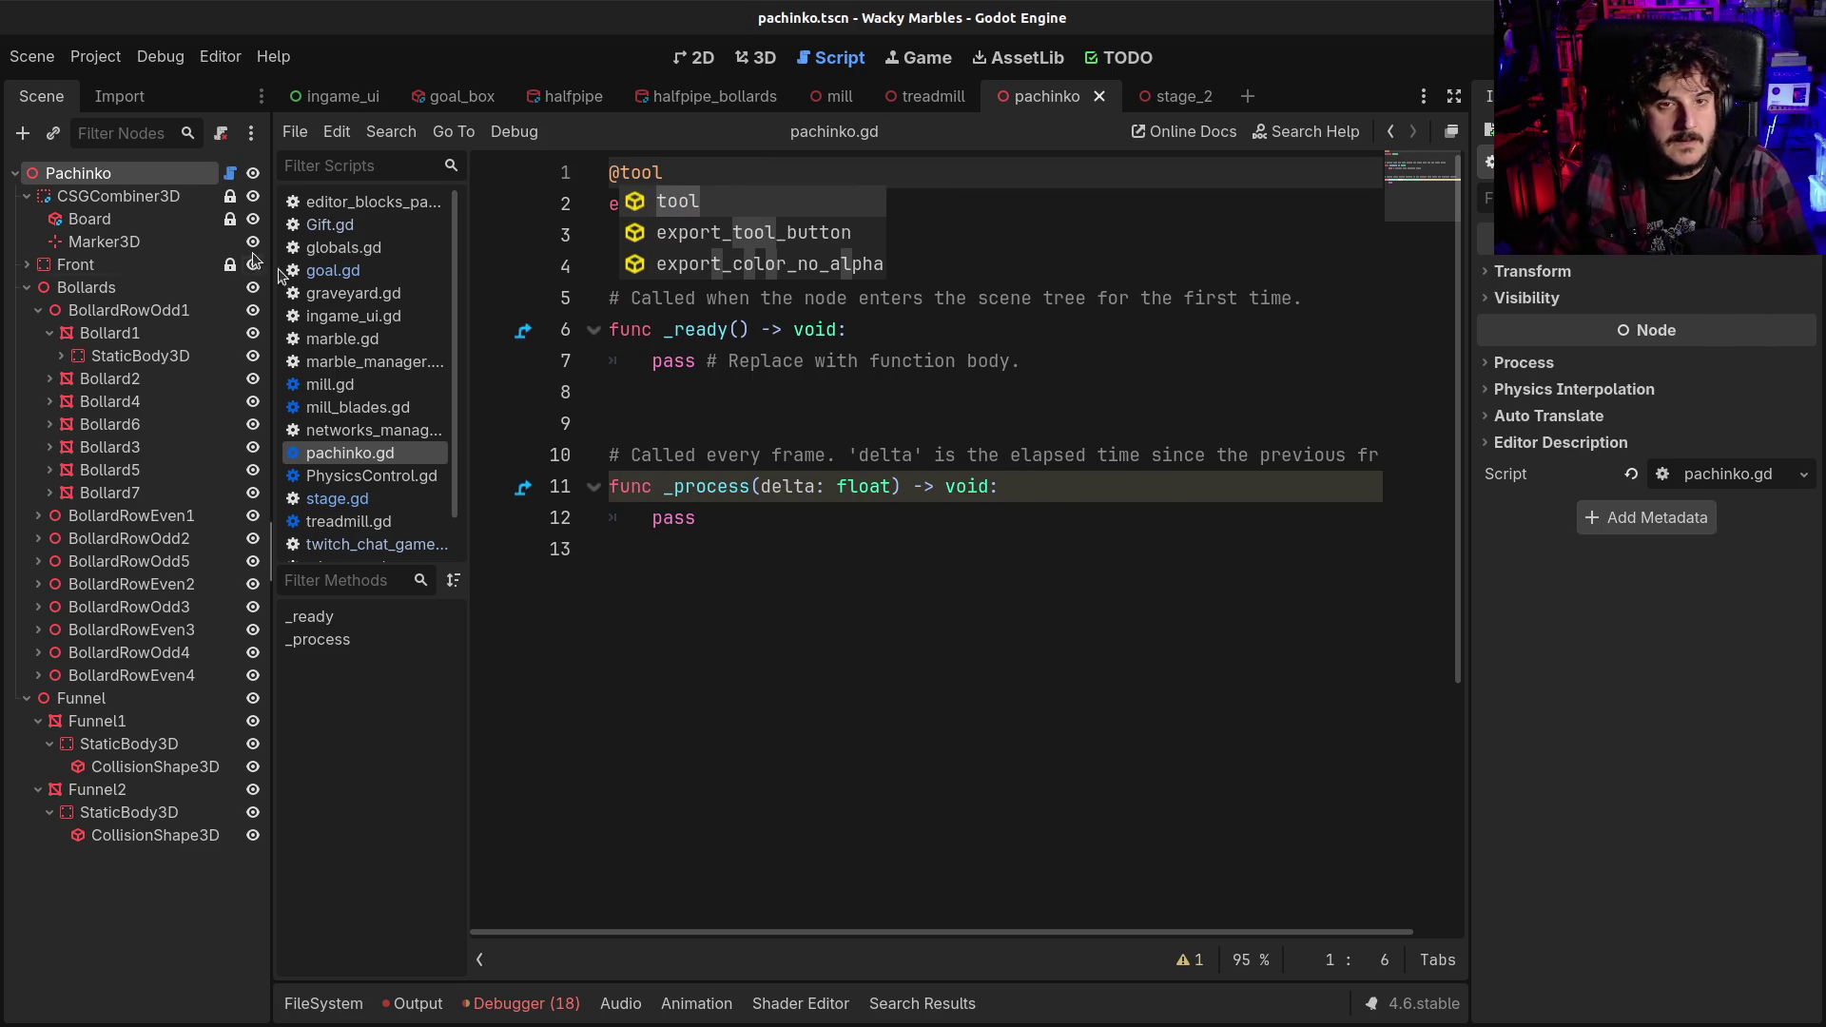
{"action": "left_click", "coordinate": [712, 455]}
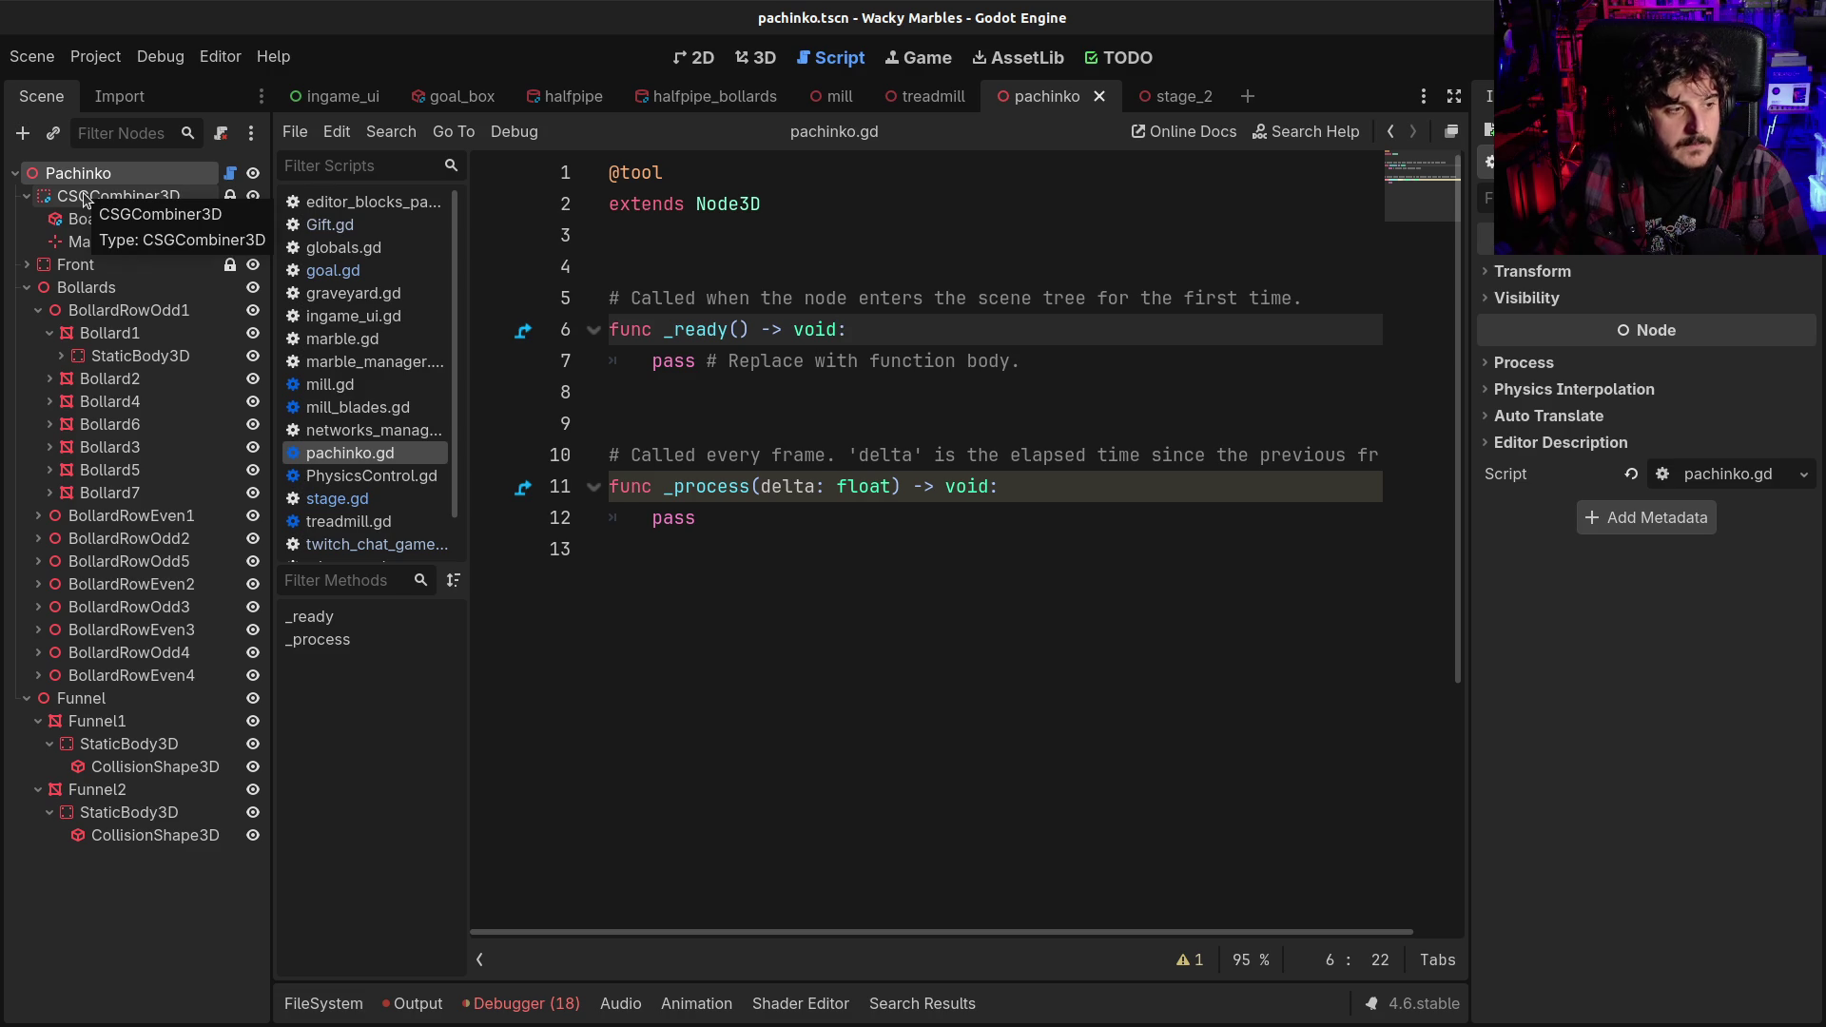
{"action": "left_click", "coordinate": [761, 58]}
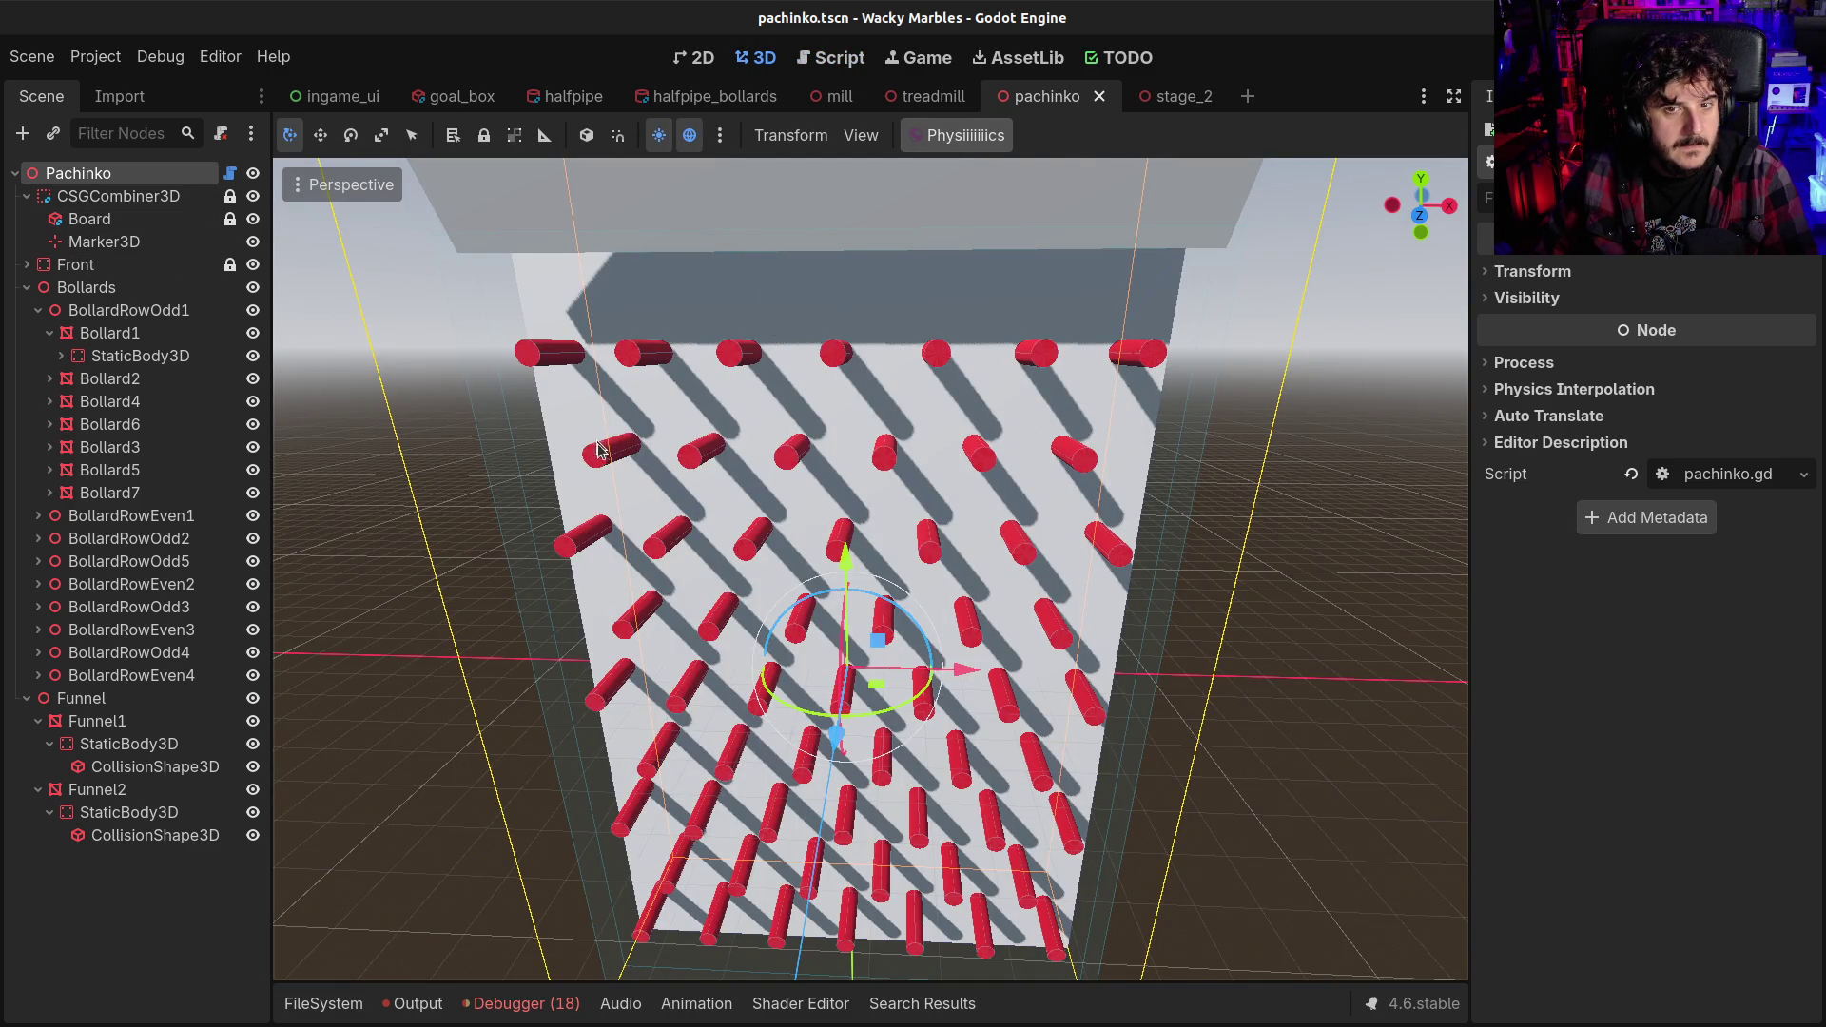
- In left orthogonal view, raise the Funnel node along Y to where the two funnels meet
{"action": "mouse_move", "coordinate": [630, 489]}
{"action": "left_mouse_down"}
{"action": "mouse_move", "coordinate": [658, 465]}
{"action": "mouse_move", "coordinate": [646, 479]}
{"action": "left_mouse_up"}
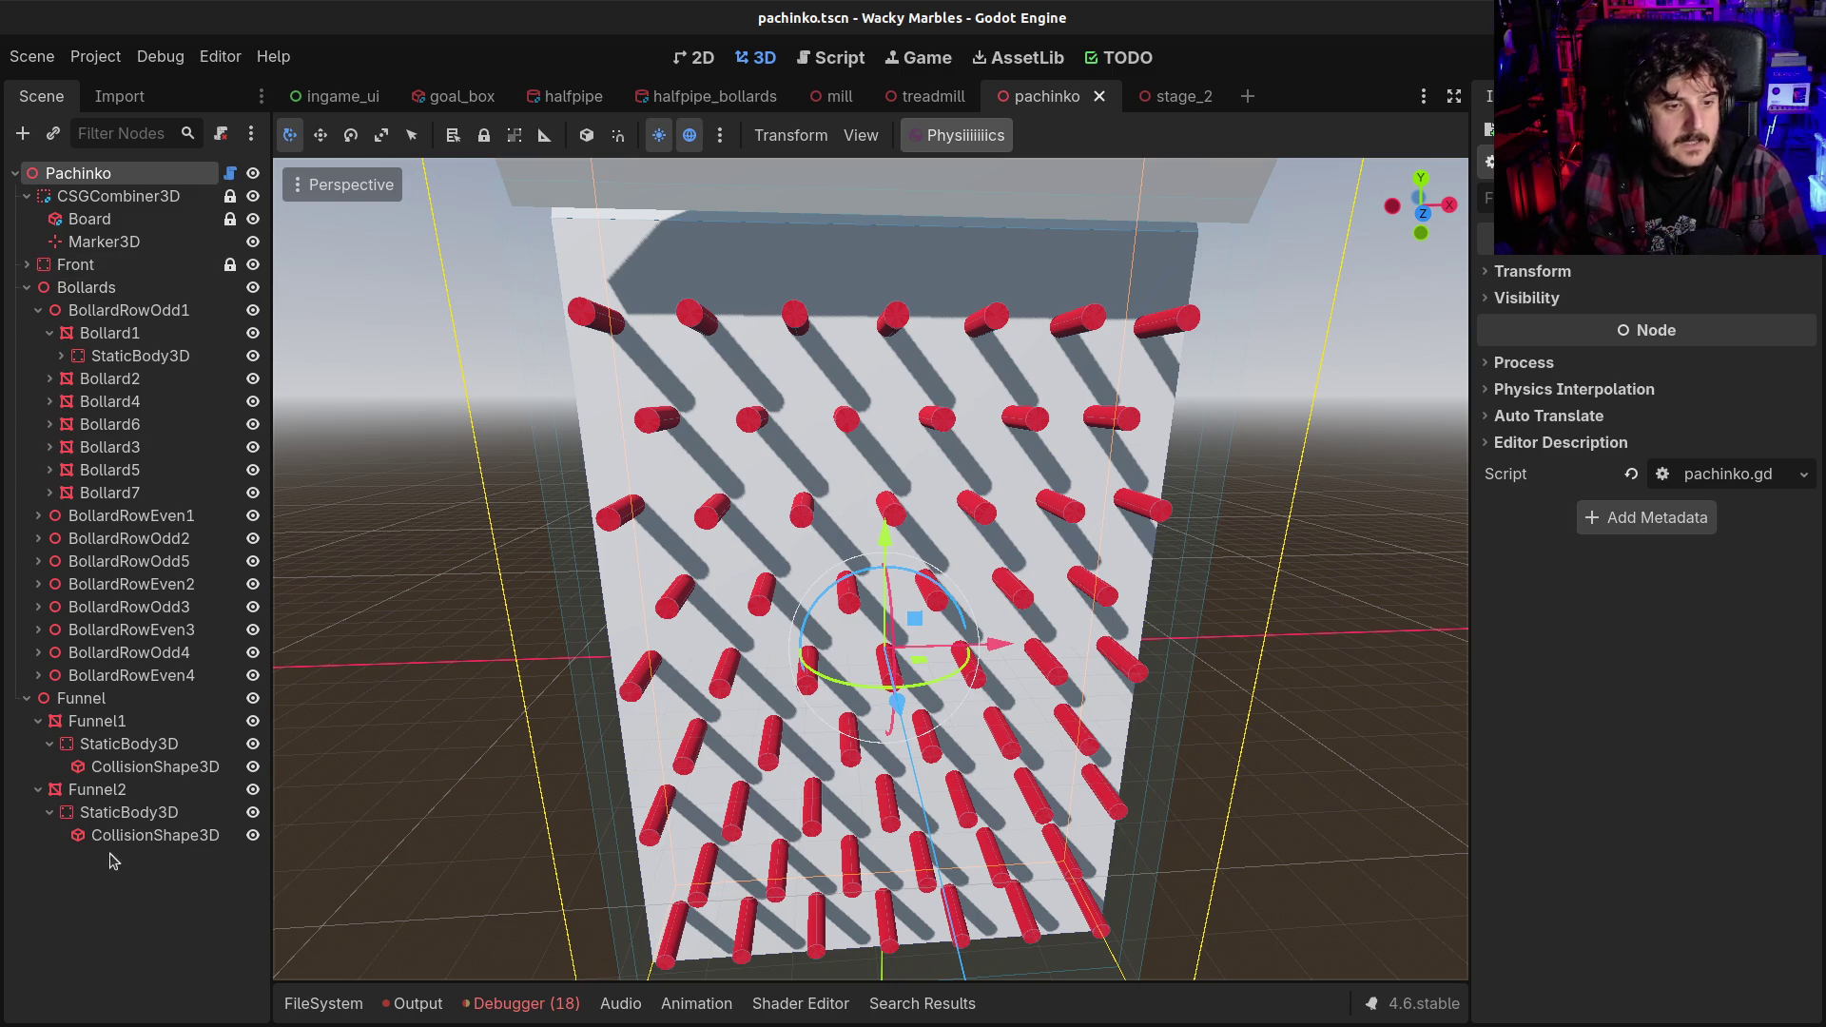
{"action": "left_click", "coordinate": [95, 790]}
{"action": "mouse_move", "coordinate": [609, 532]}
{"action": "left_mouse_down"}
{"action": "mouse_move", "coordinate": [799, 538]}
{"action": "mouse_move", "coordinate": [814, 520]}
{"action": "left_mouse_up"}
{"action": "left_click", "coordinate": [1402, 198]}
{"action": "key", "text": "ctrl+z"}
{"action": "left_click_drag", "start_coordinate": [715, 772], "coordinate": [709, 348]}
{"action": "scroll", "coordinate": [710, 348], "scroll_direction": "up", "scroll_amount": 6}
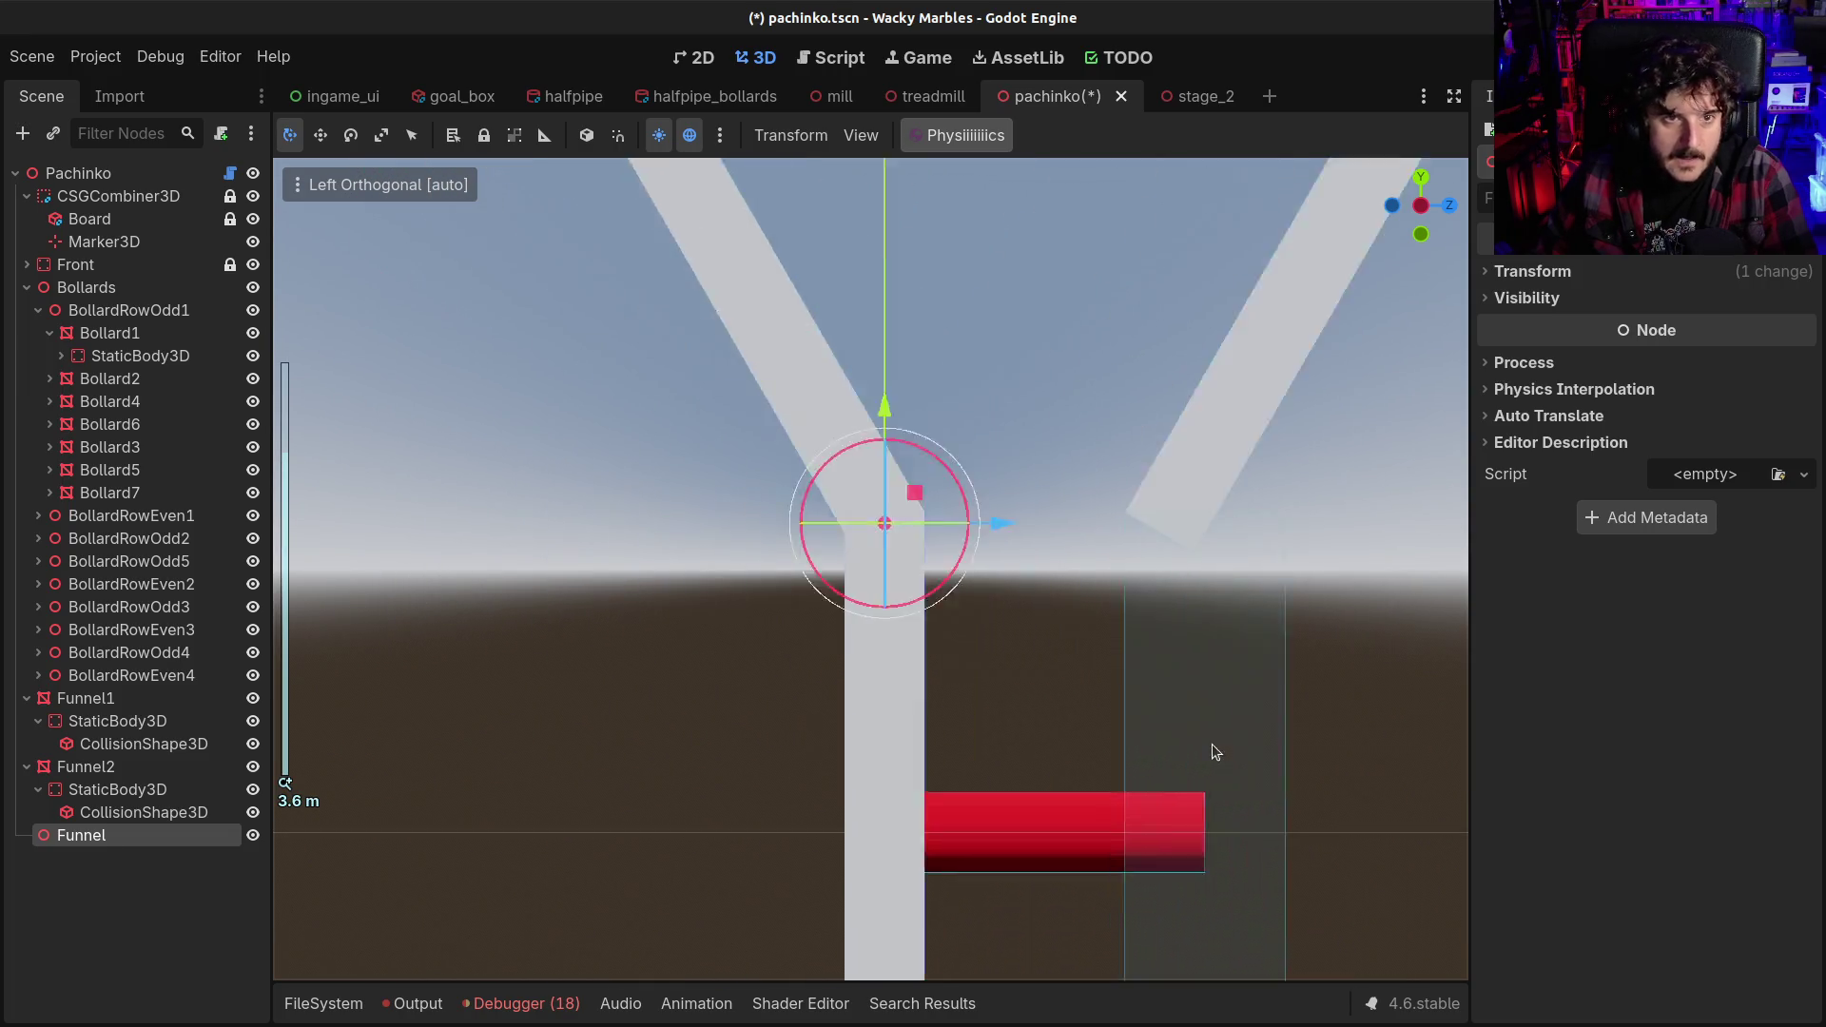
{"action": "scroll", "coordinate": [1168, 729], "scroll_direction": "up", "scroll_amount": 2}
{"action": "scroll", "coordinate": [1138, 700], "scroll_direction": "up", "scroll_amount": 3}
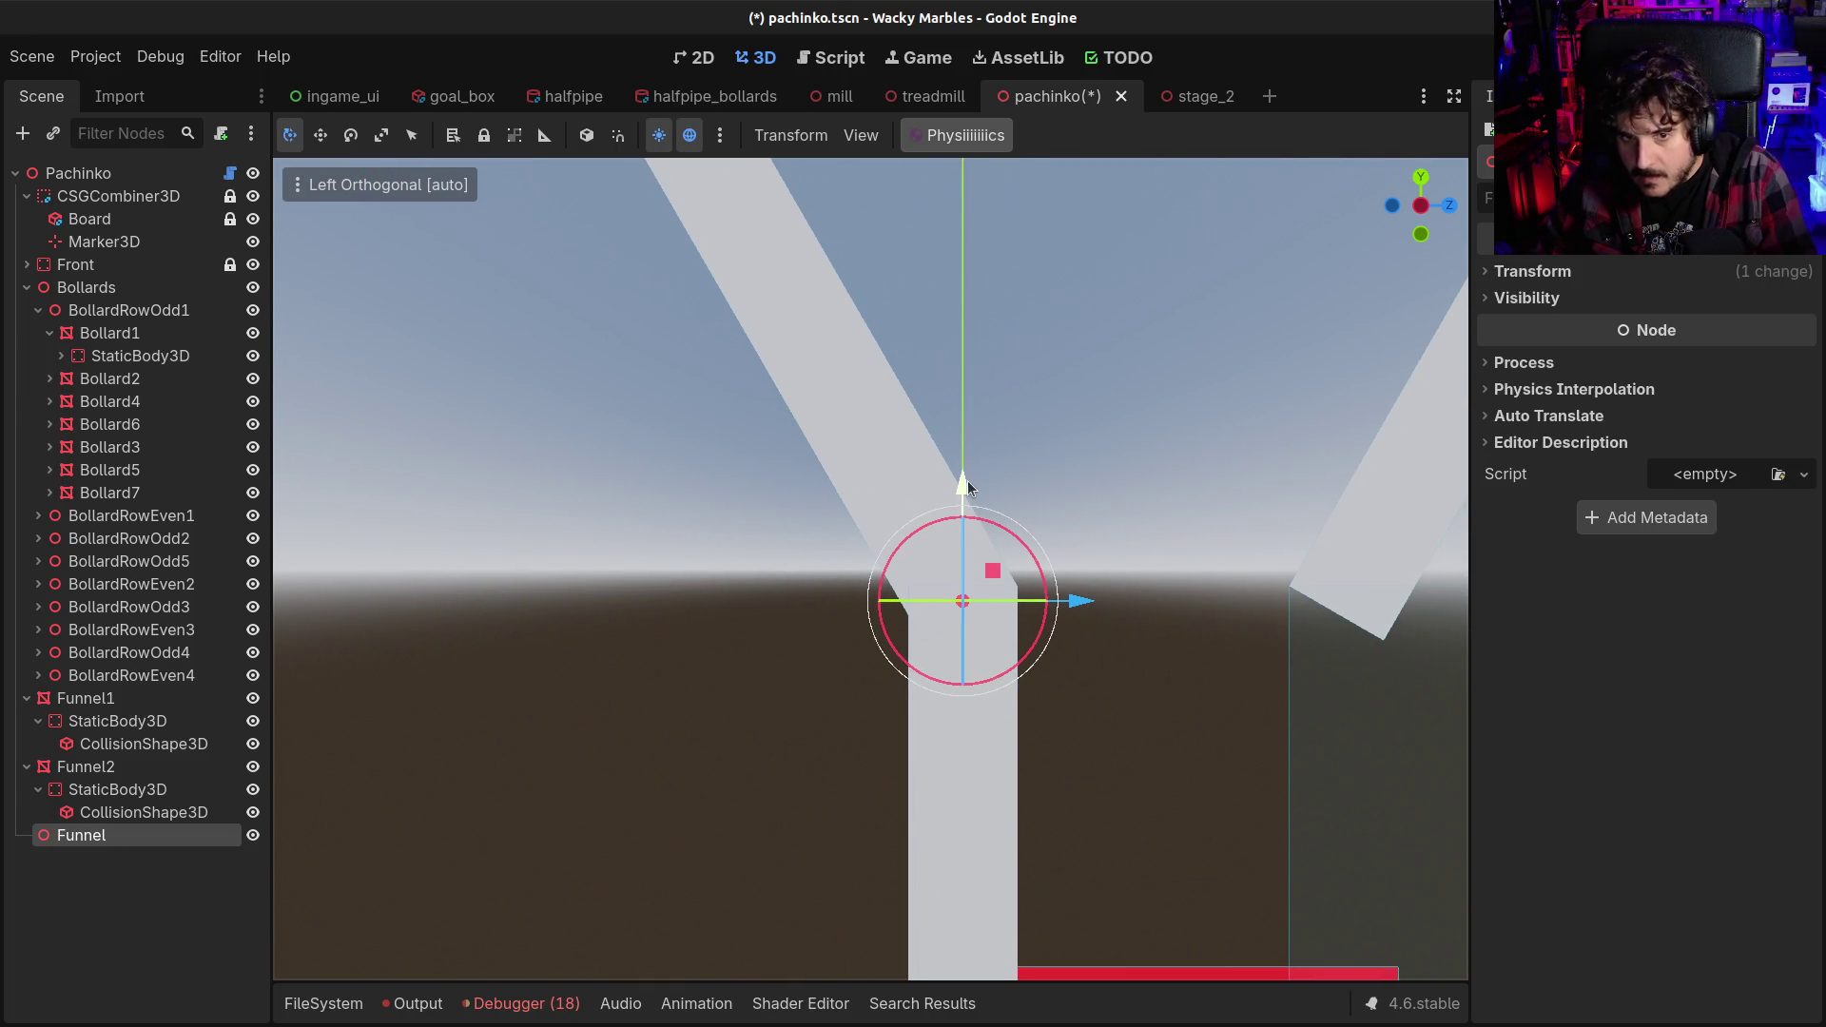
{"action": "left_click_drag", "start_coordinate": [965, 482], "coordinate": [964, 466]}
{"action": "scroll", "coordinate": [964, 466], "scroll_direction": "up", "scroll_amount": 5}
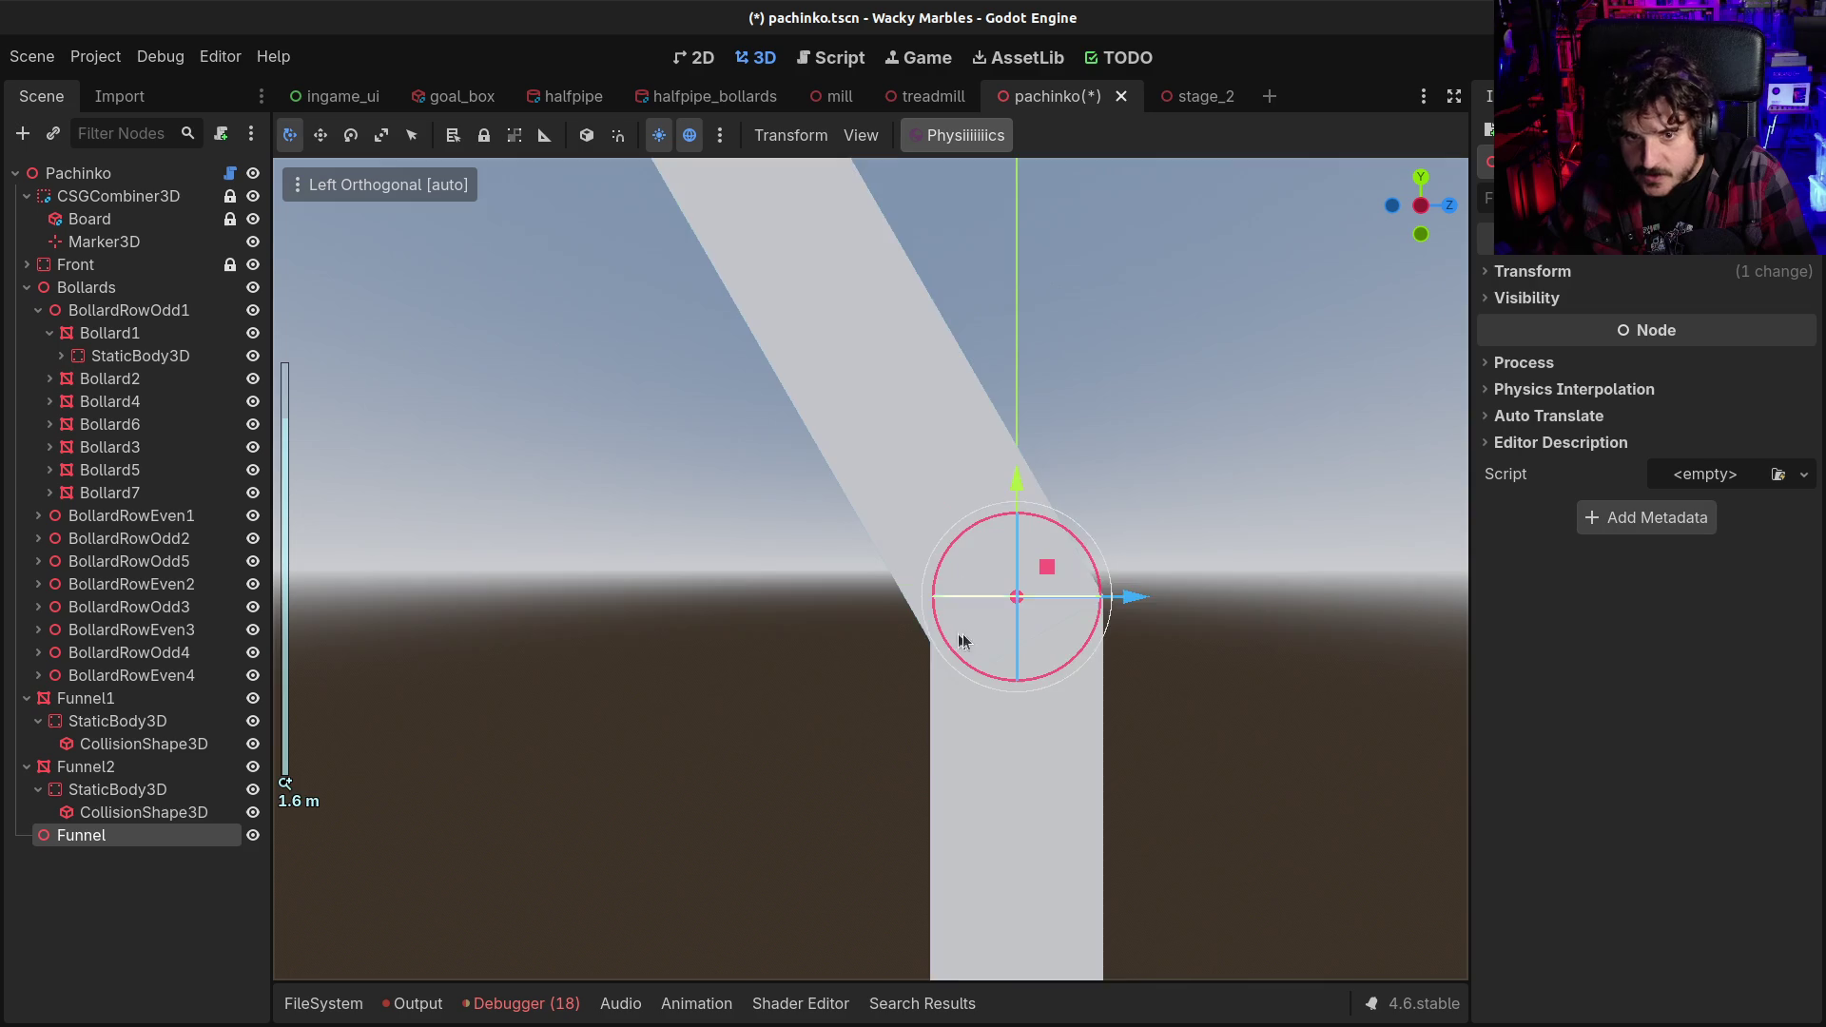
{"action": "left_click_drag", "start_coordinate": [1307, 675], "coordinate": [1103, 654]}
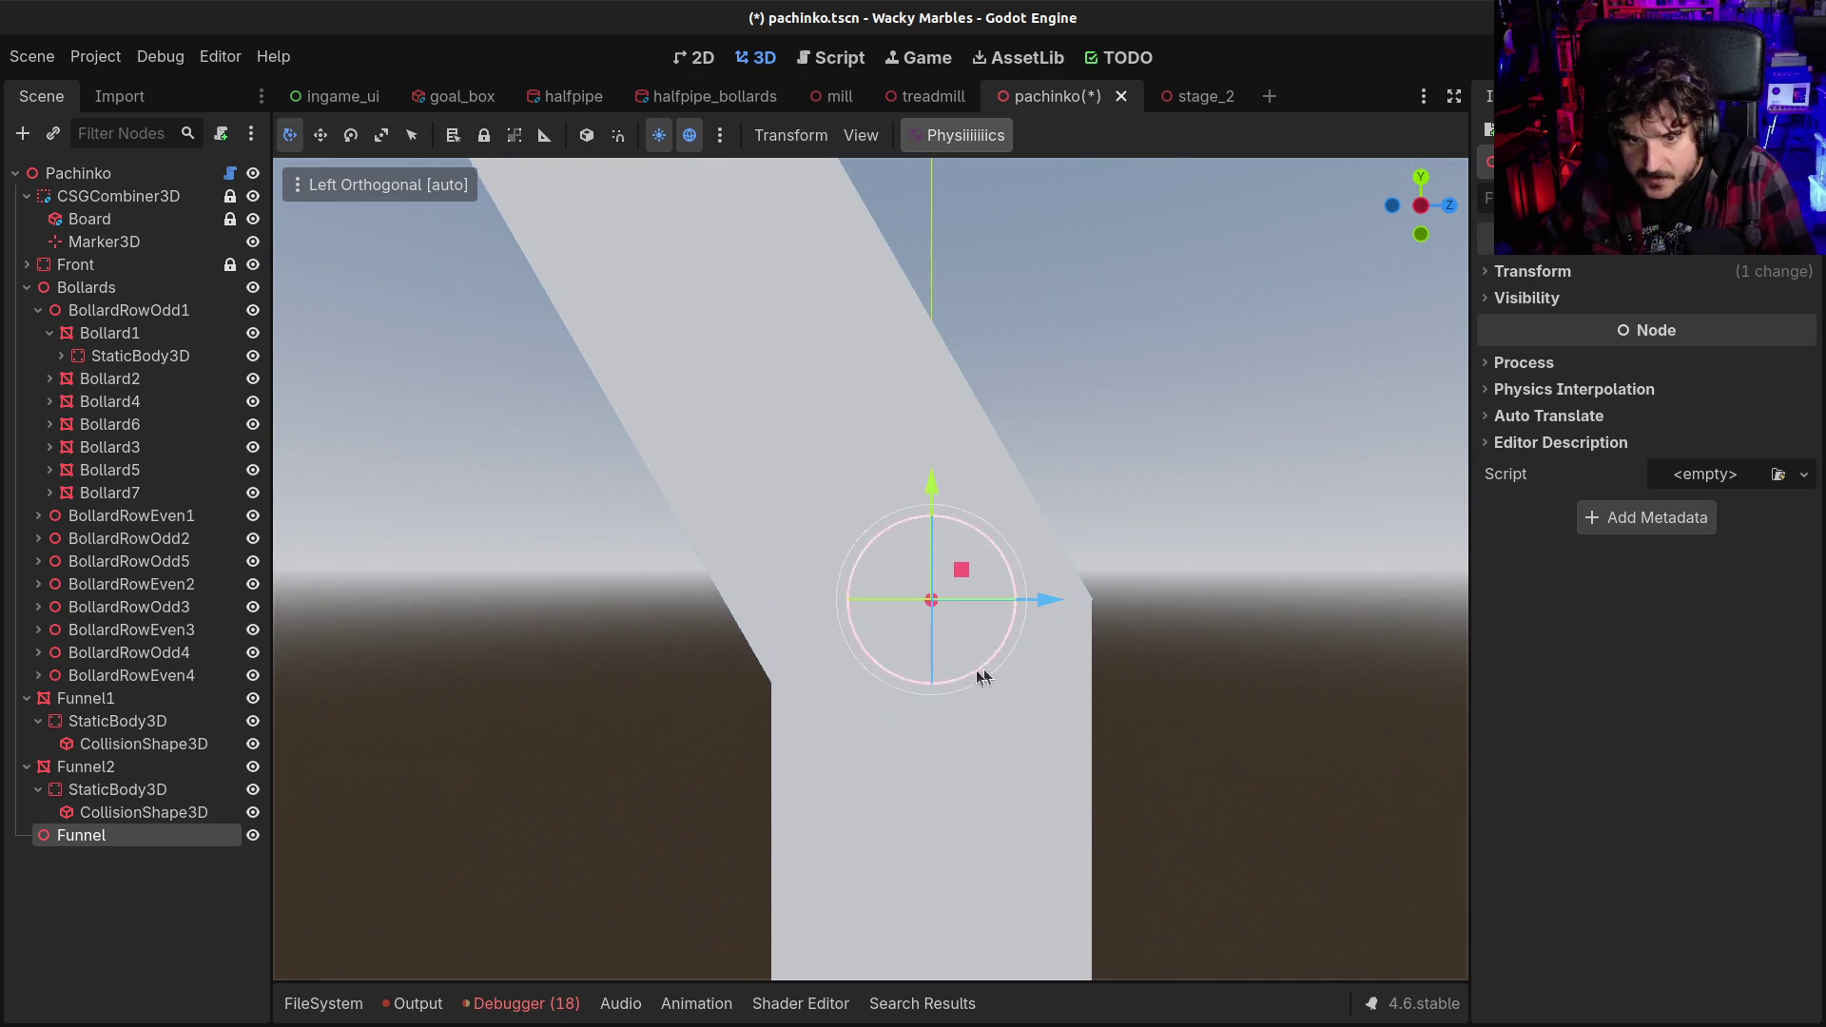
{"action": "scroll", "coordinate": [1123, 647], "scroll_direction": "up", "scroll_amount": 6}
{"action": "left_click_drag", "start_coordinate": [982, 505], "coordinate": [984, 501]}
{"action": "scroll", "coordinate": [1066, 578], "scroll_direction": "down", "scroll_amount": 2}
{"action": "scroll", "coordinate": [1065, 578], "scroll_direction": "down", "scroll_amount": 5}
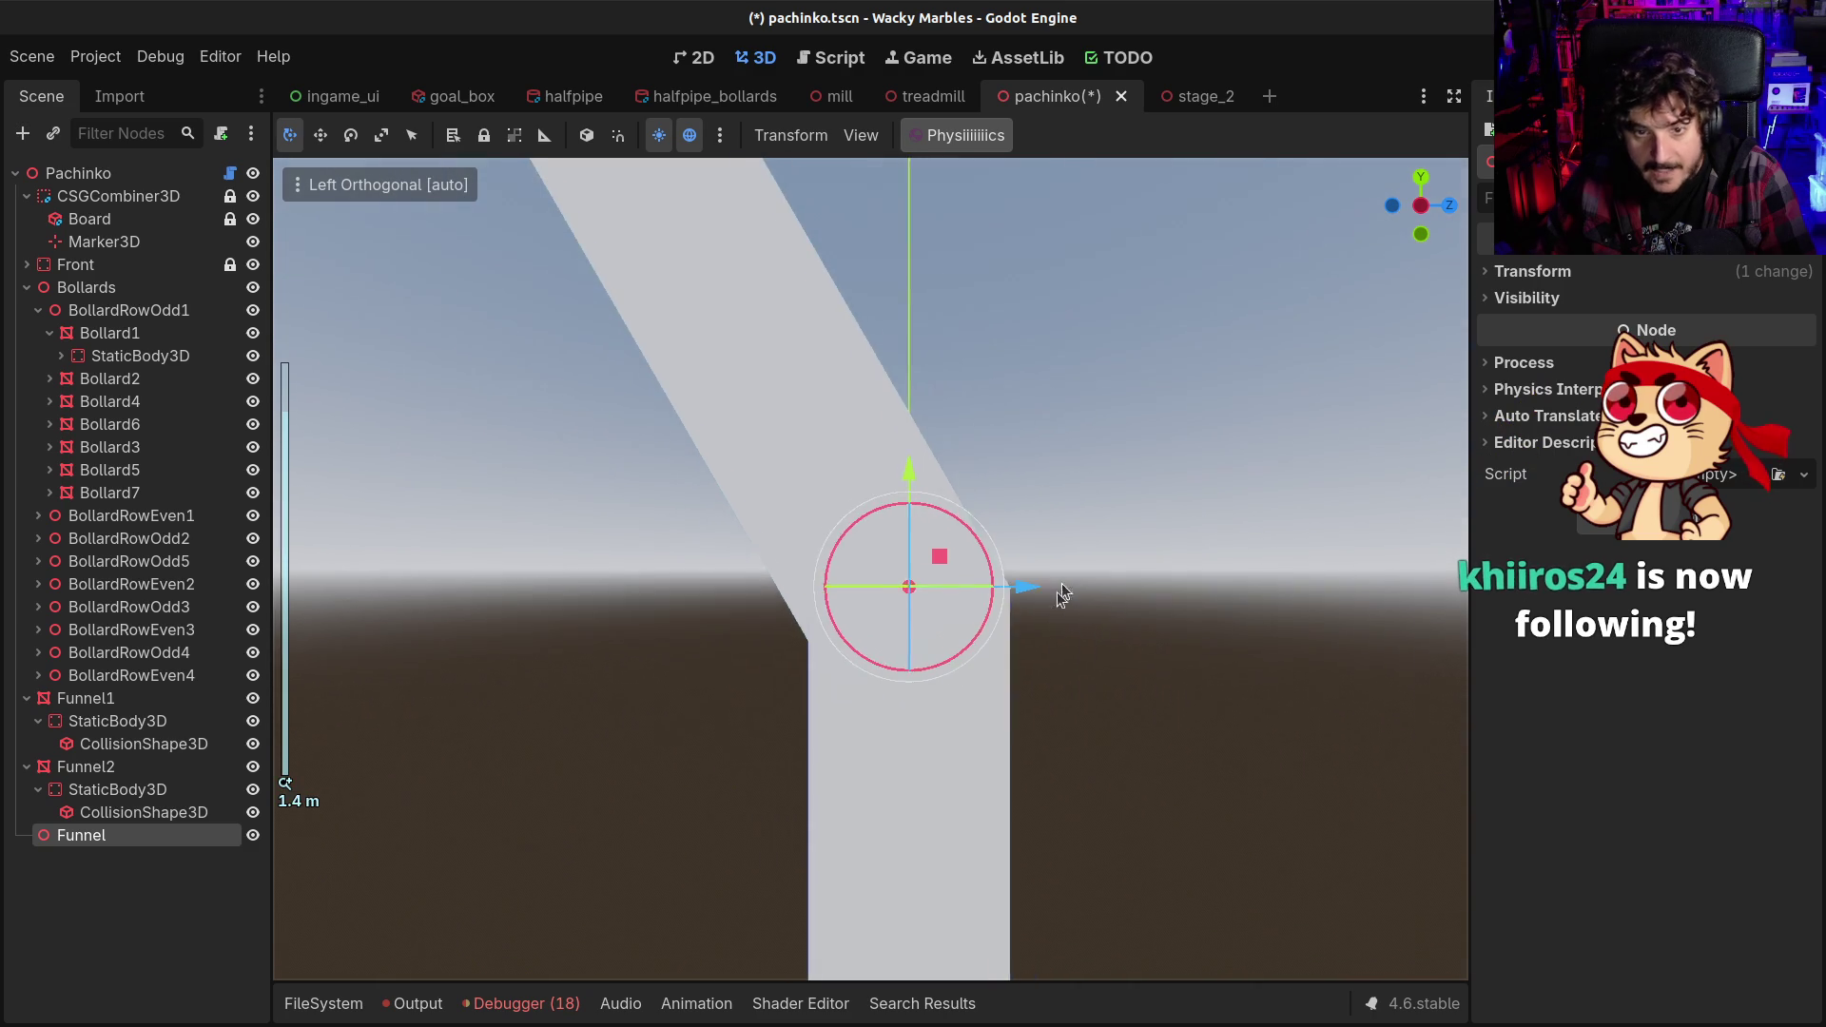
- Drag Funnel1 and Funnel2 back under the Funnel node
{"action": "left_click", "coordinate": [74, 774]}
{"action": "left_click", "coordinate": [87, 705], "text": "ctrl"}
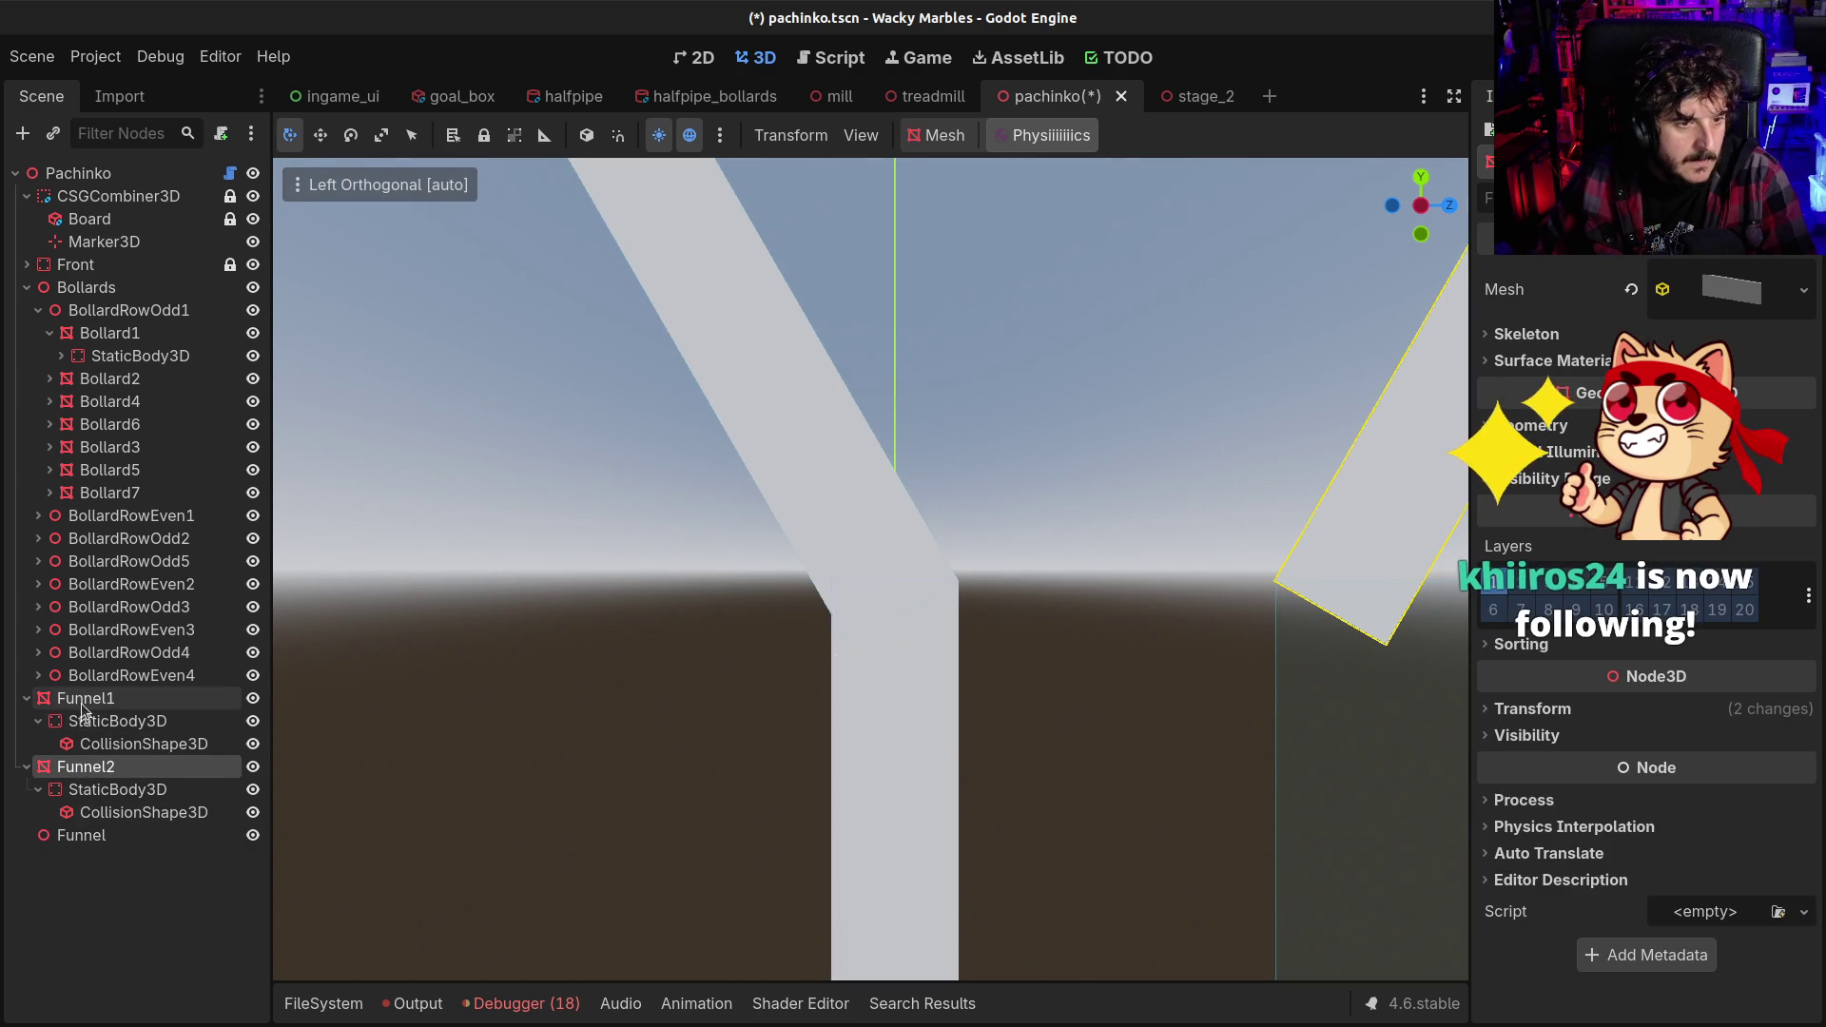
{"action": "left_click_drag", "start_coordinate": [91, 709], "coordinate": [114, 841]}
{"action": "scroll", "coordinate": [1113, 692], "scroll_direction": "down", "scroll_amount": 3}
{"action": "left_click_drag", "start_coordinate": [1115, 692], "coordinate": [984, 706]}
{"action": "scroll", "coordinate": [984, 706], "scroll_direction": "down", "scroll_amount": 3}
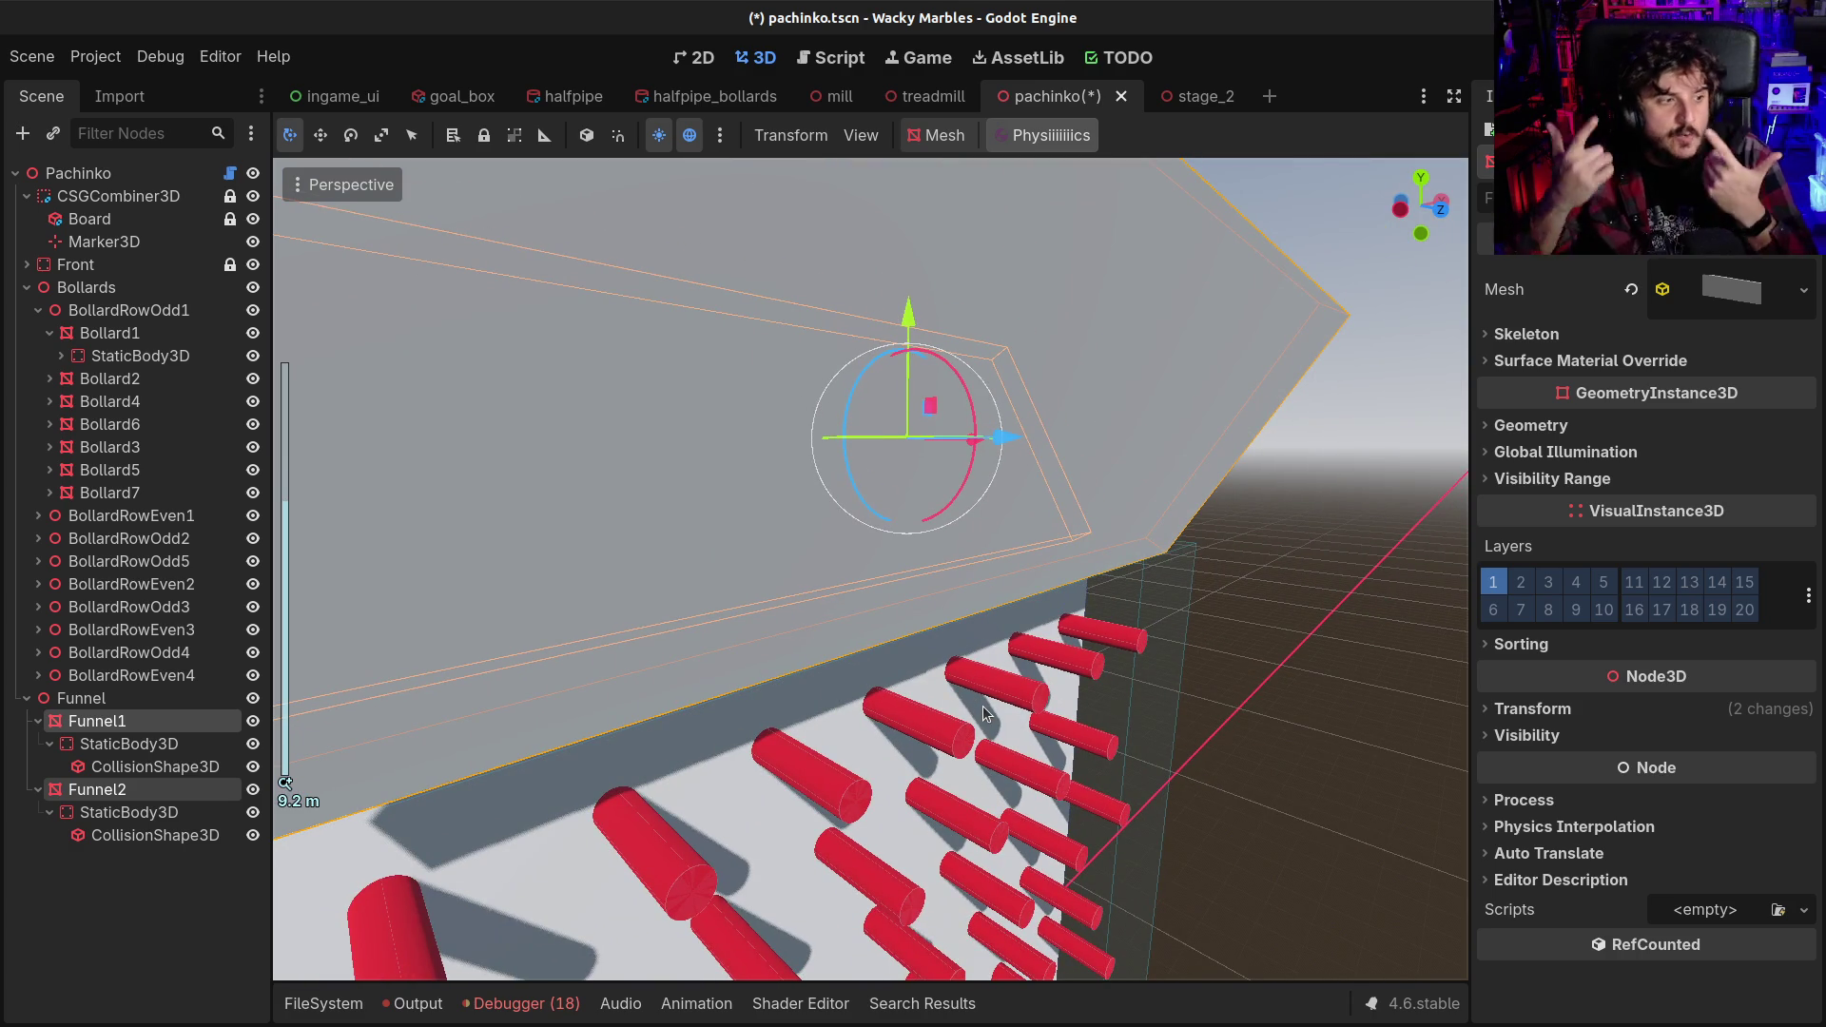
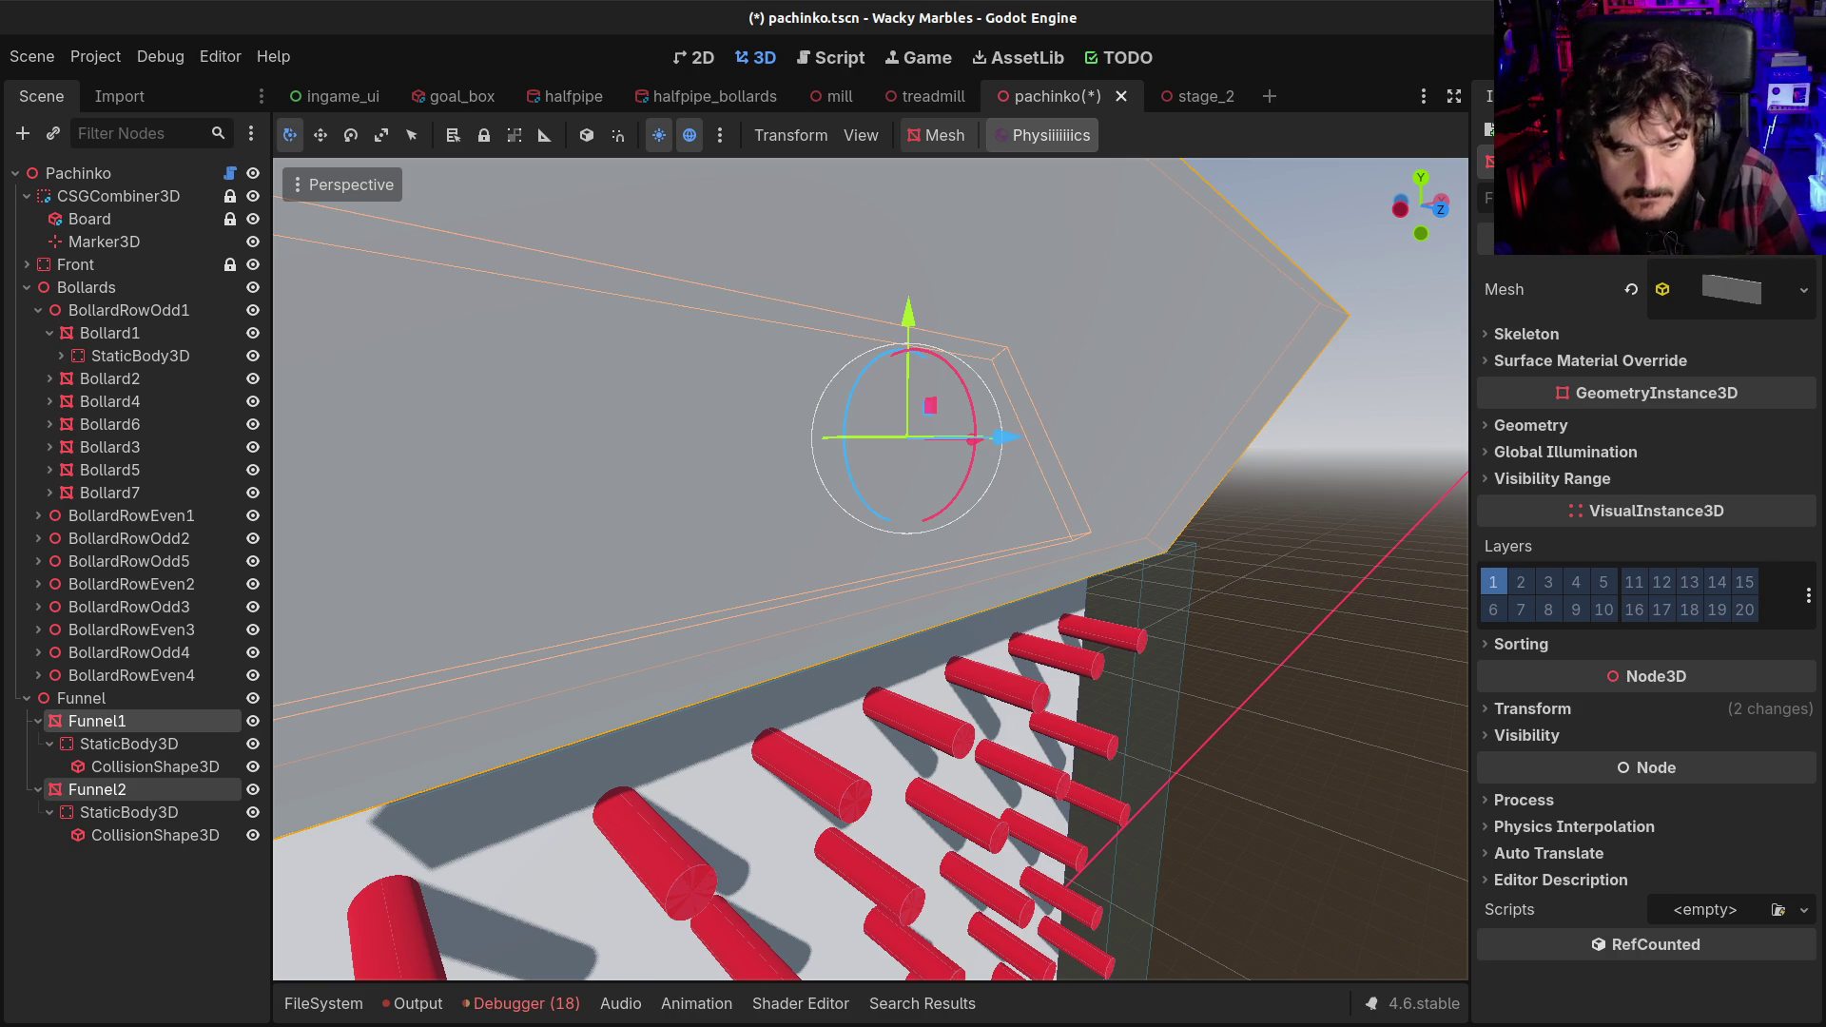
- Frame the Funnel and orbit the view round to face the pachinko board
{"action": "left_click", "coordinate": [81, 698]}
{"action": "key", "text": "f"}
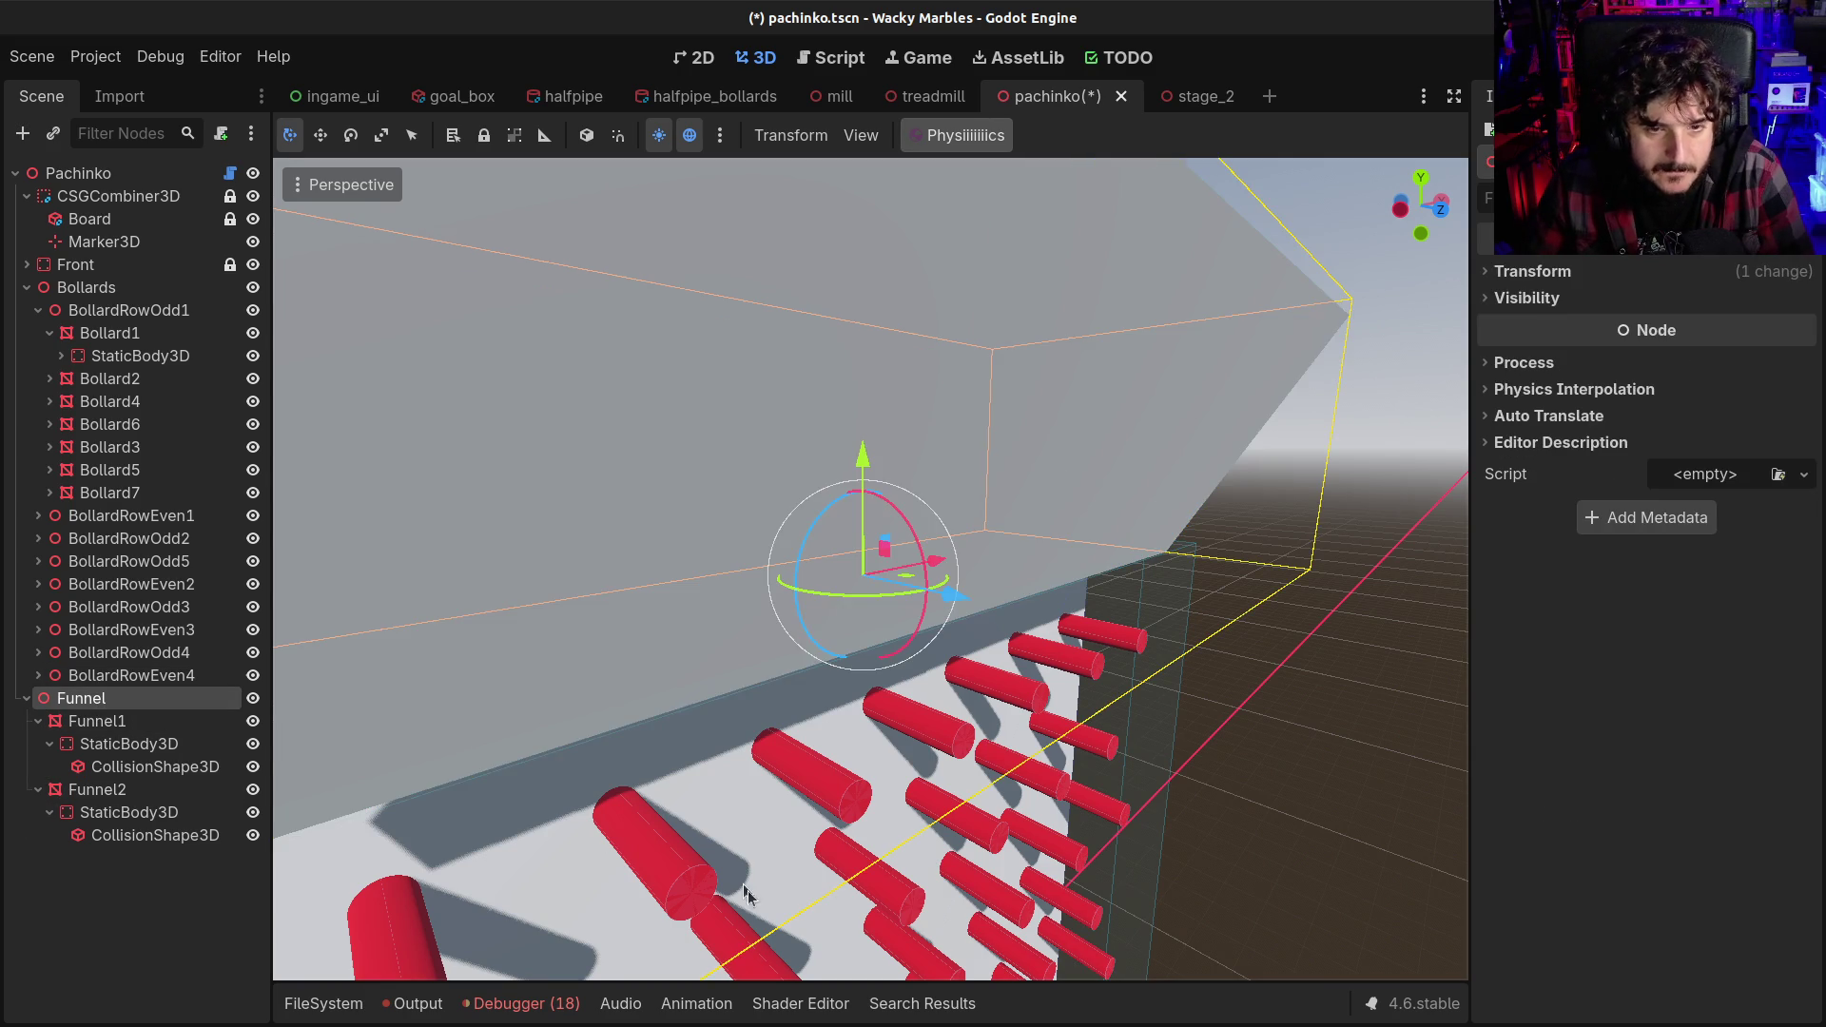
{"action": "left_click_drag", "start_coordinate": [894, 961], "coordinate": [742, 885]}
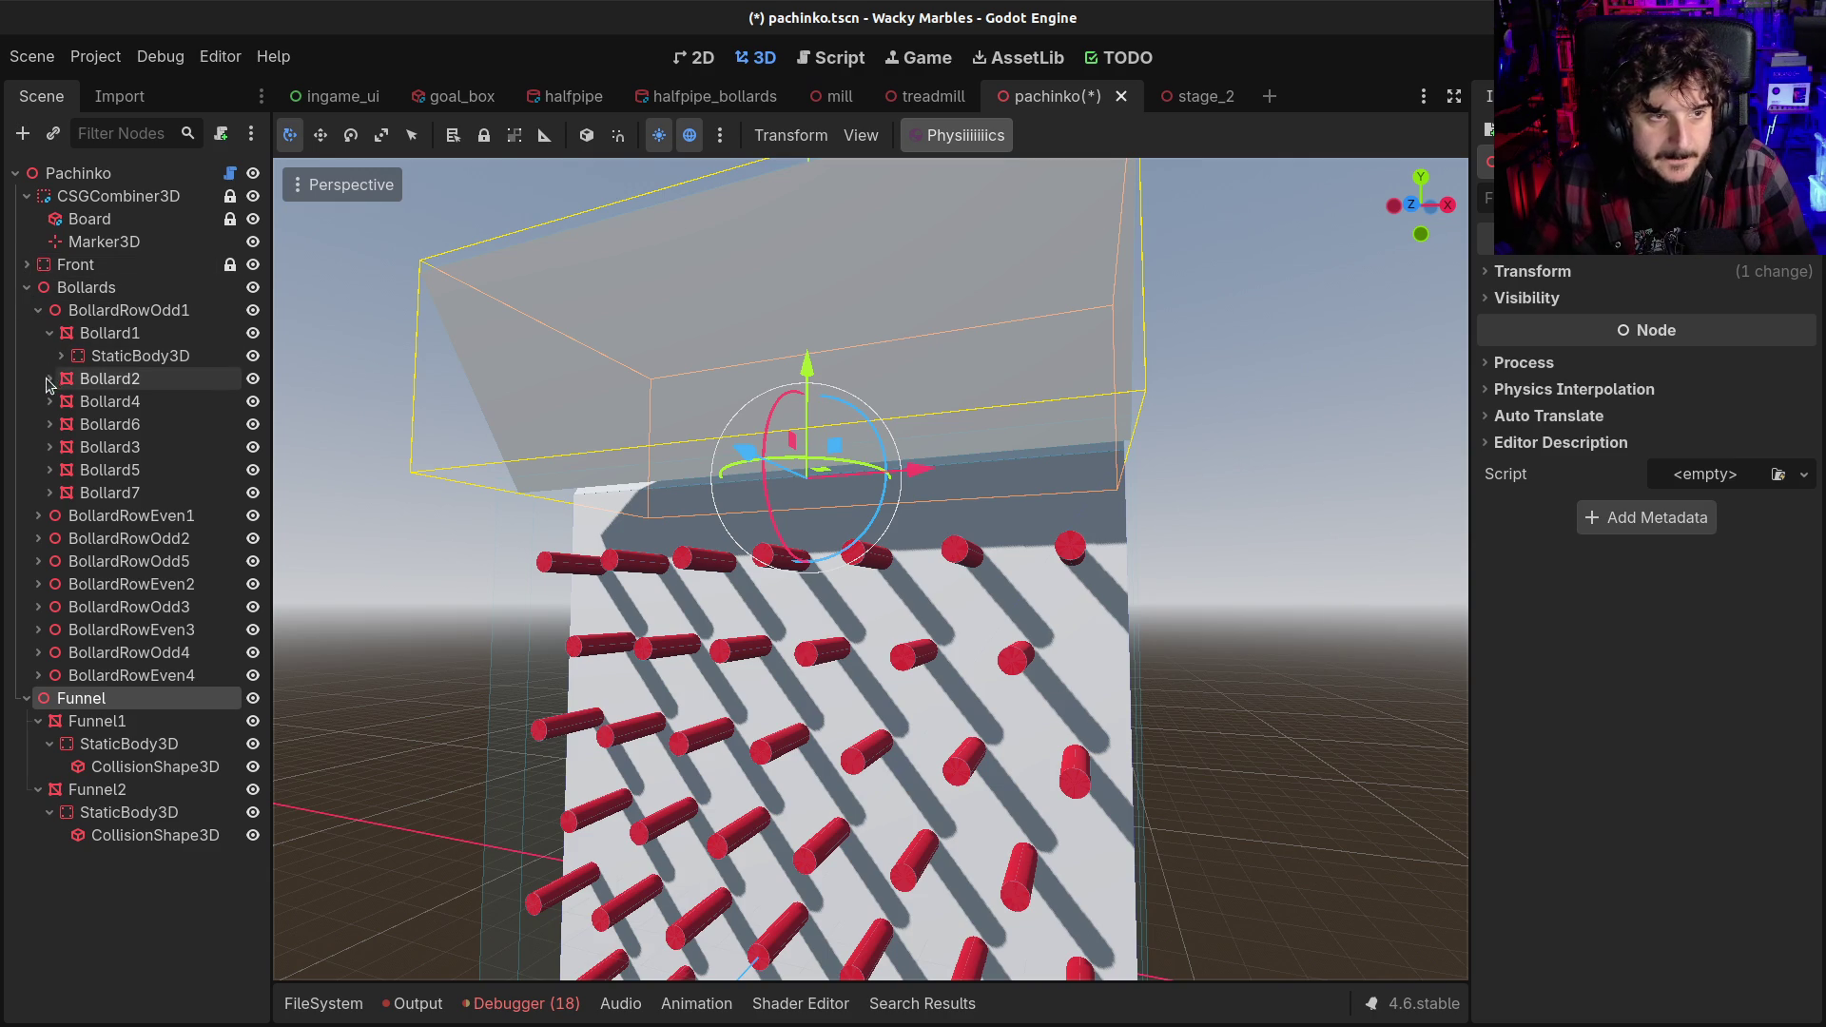
- Inspect the first bollard rows in the Bollards group and frame BollardRowOdd1
{"action": "left_click", "coordinate": [37, 311]}
{"action": "left_click", "coordinate": [76, 314]}
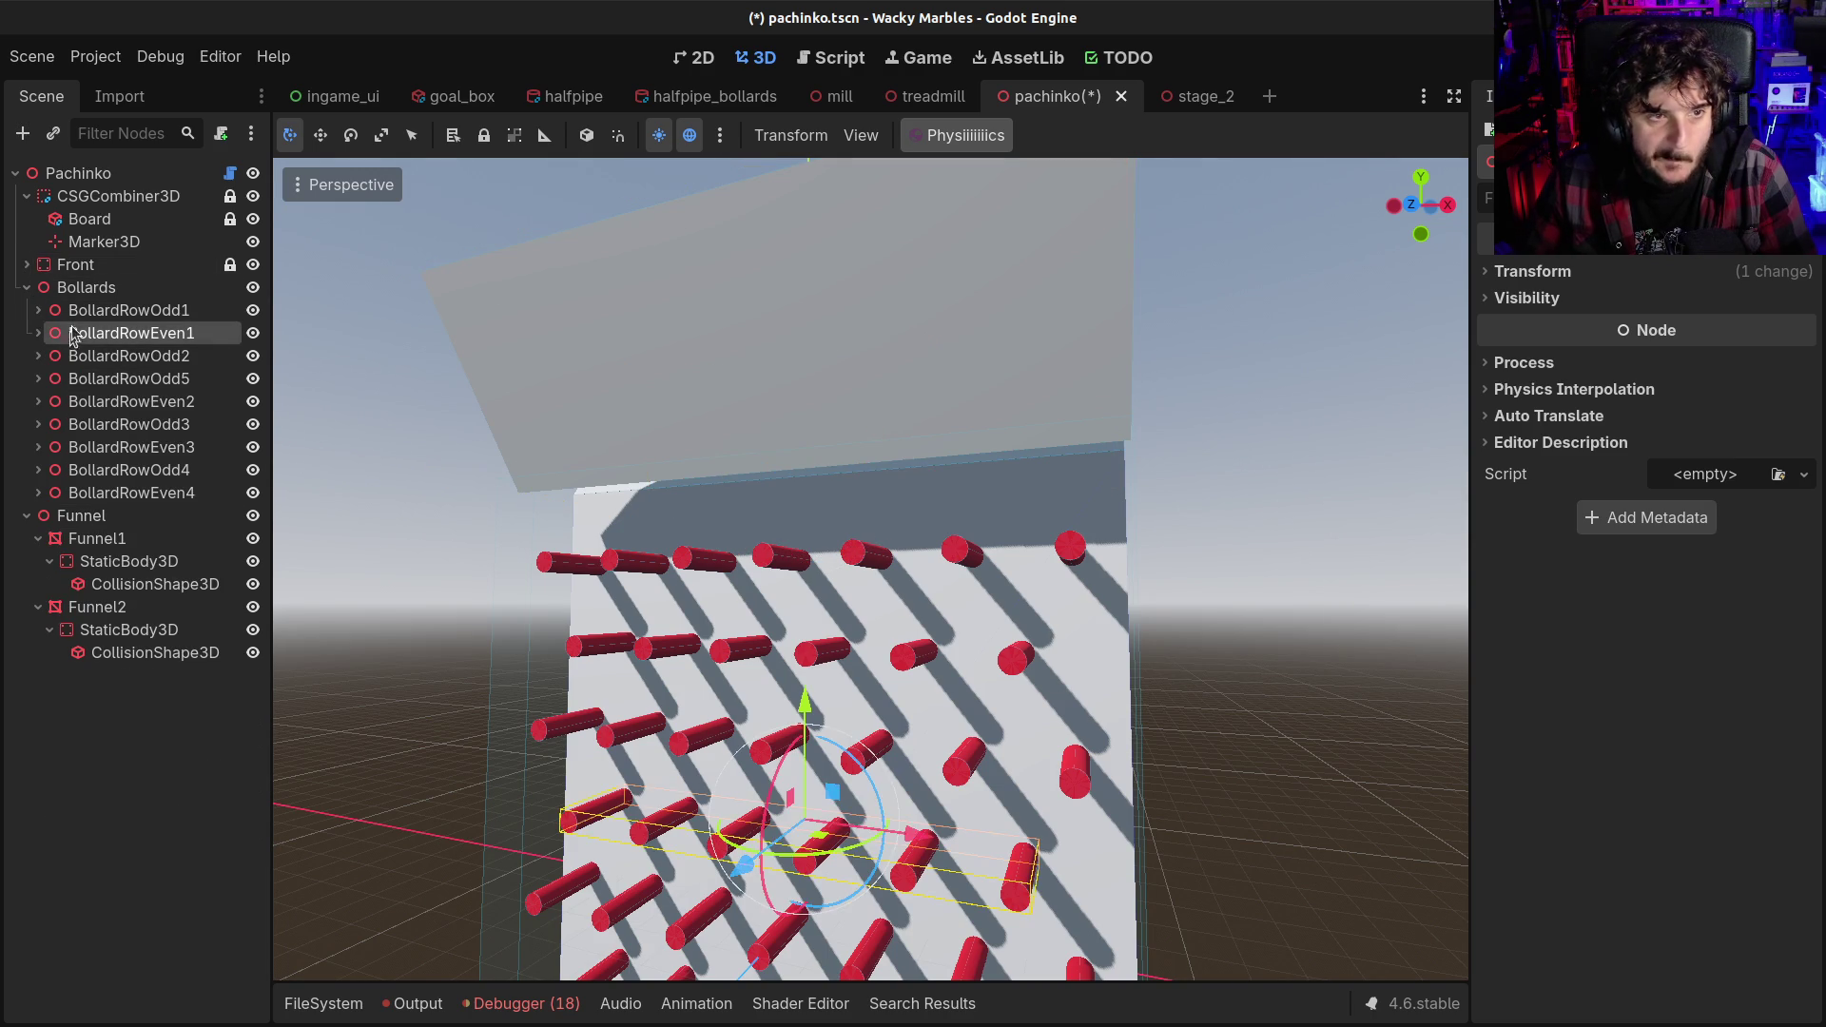
{"action": "left_click", "coordinate": [82, 333]}
{"action": "left_click", "coordinate": [85, 317]}
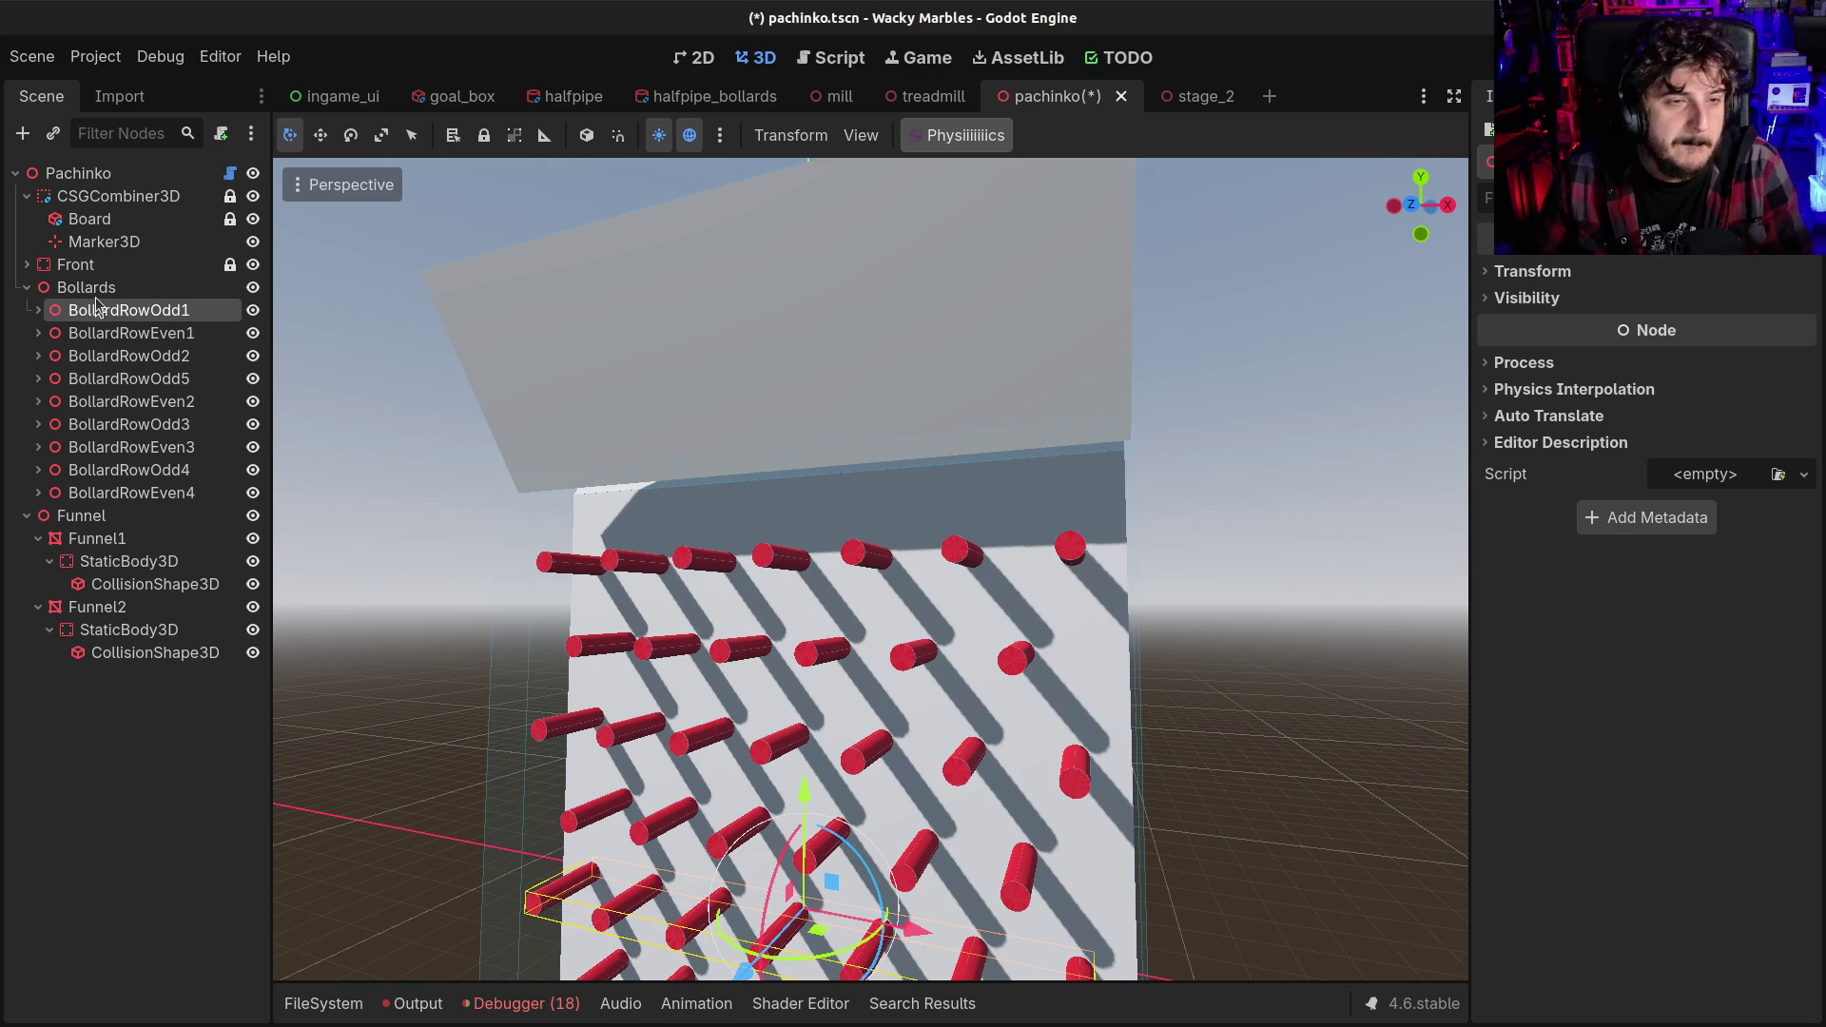
{"action": "left_click", "coordinate": [93, 289]}
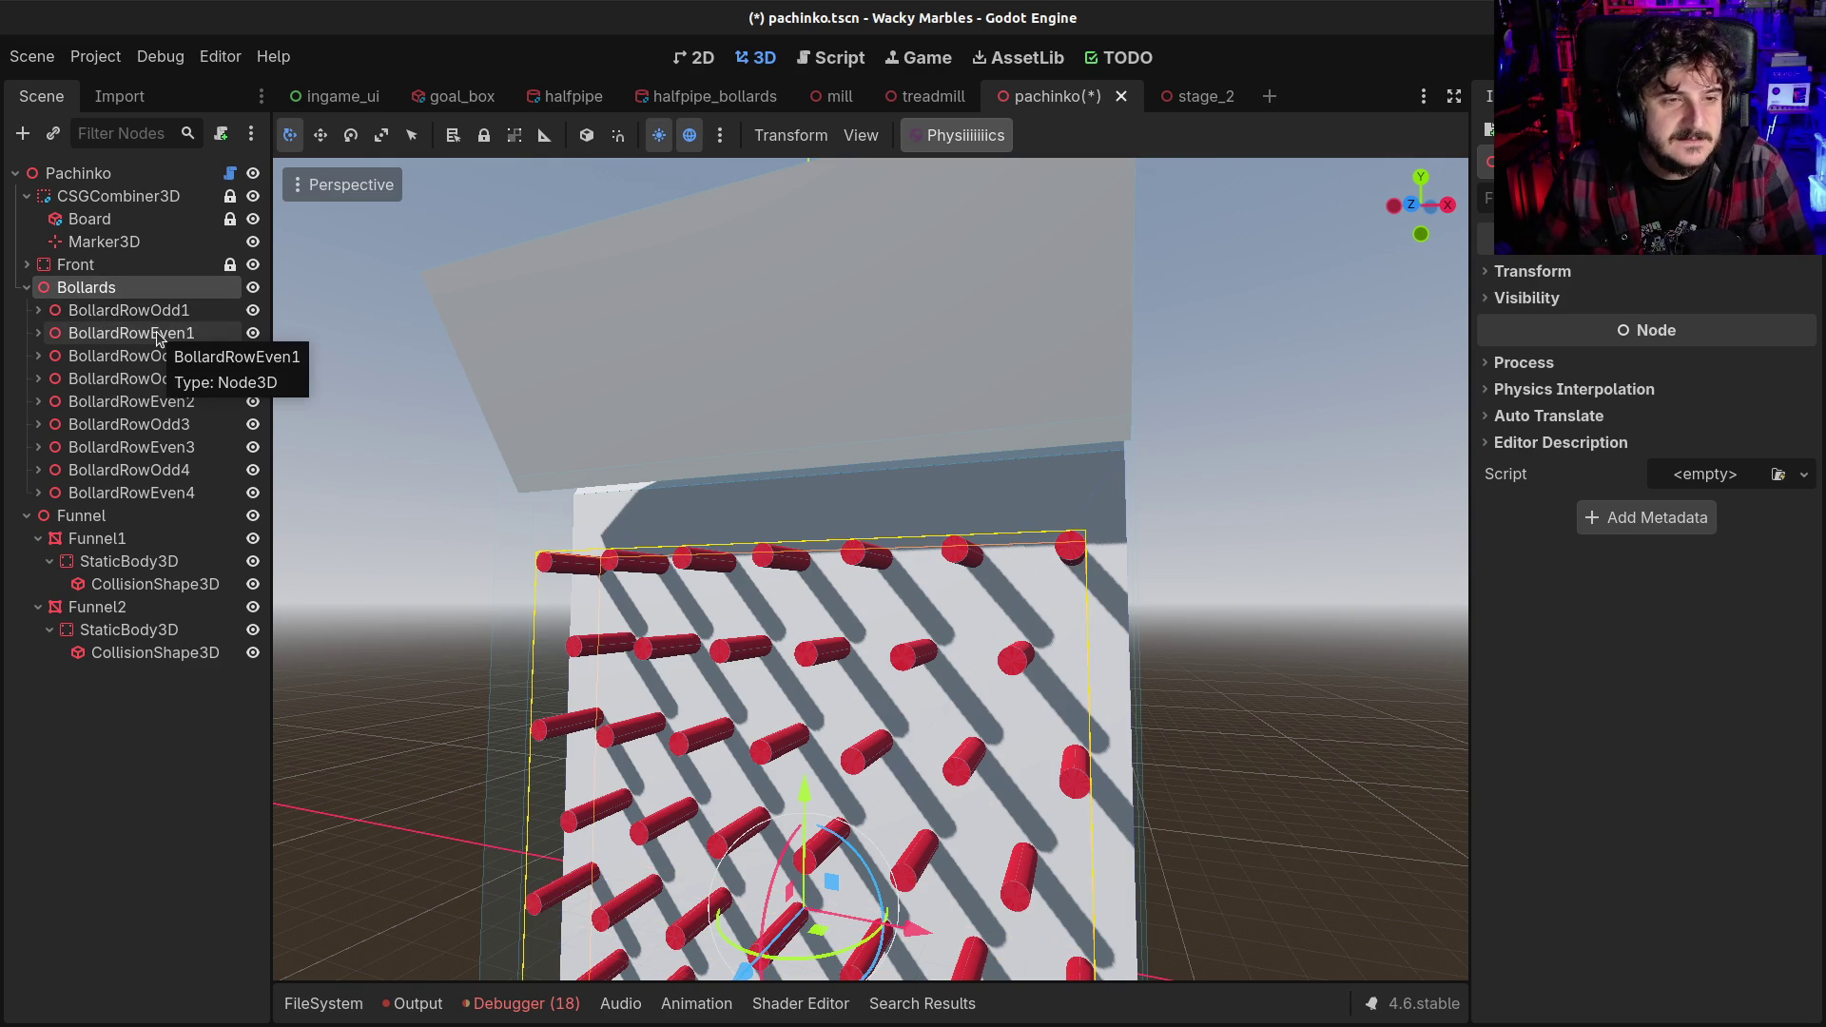
{"action": "left_click", "coordinate": [147, 312]}
{"action": "key", "text": "f"}
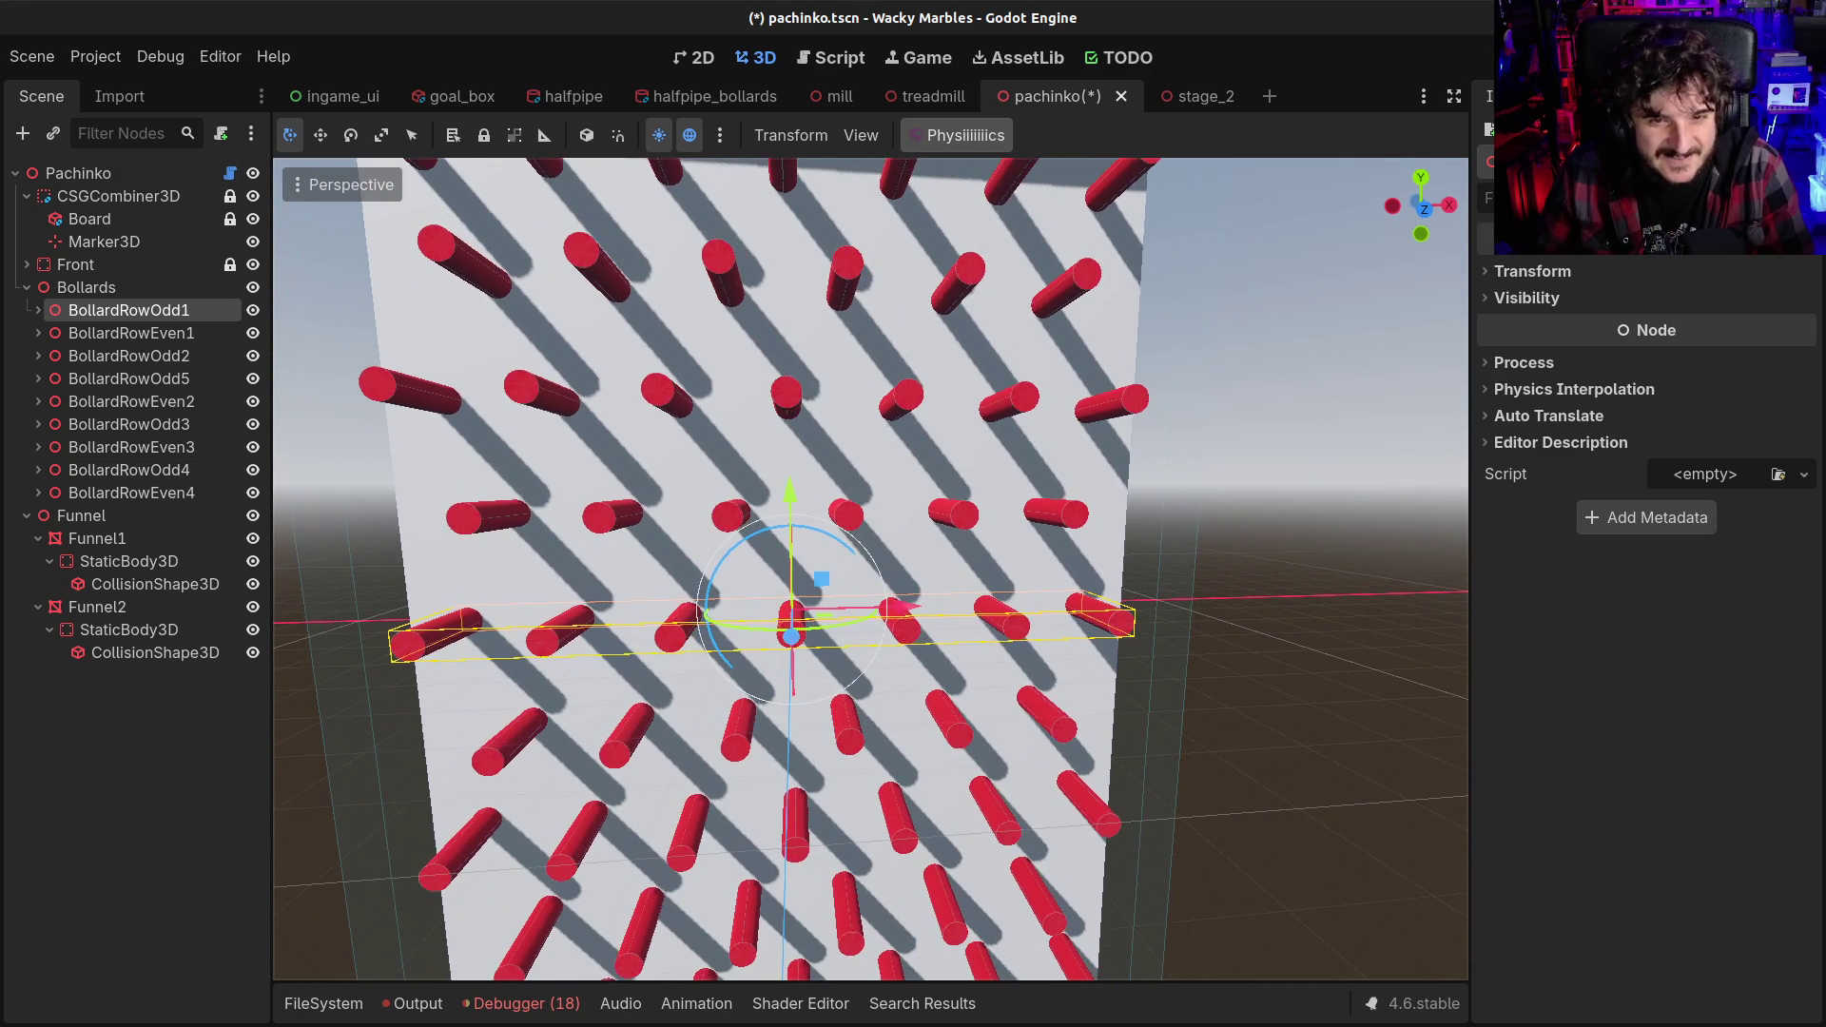
- Select the bollard rows from BollardRowOdd2 through BollardRowEven4
{"action": "left_click", "coordinate": [150, 335]}
{"action": "left_click", "coordinate": [150, 312]}
{"action": "left_click", "coordinate": [150, 341]}
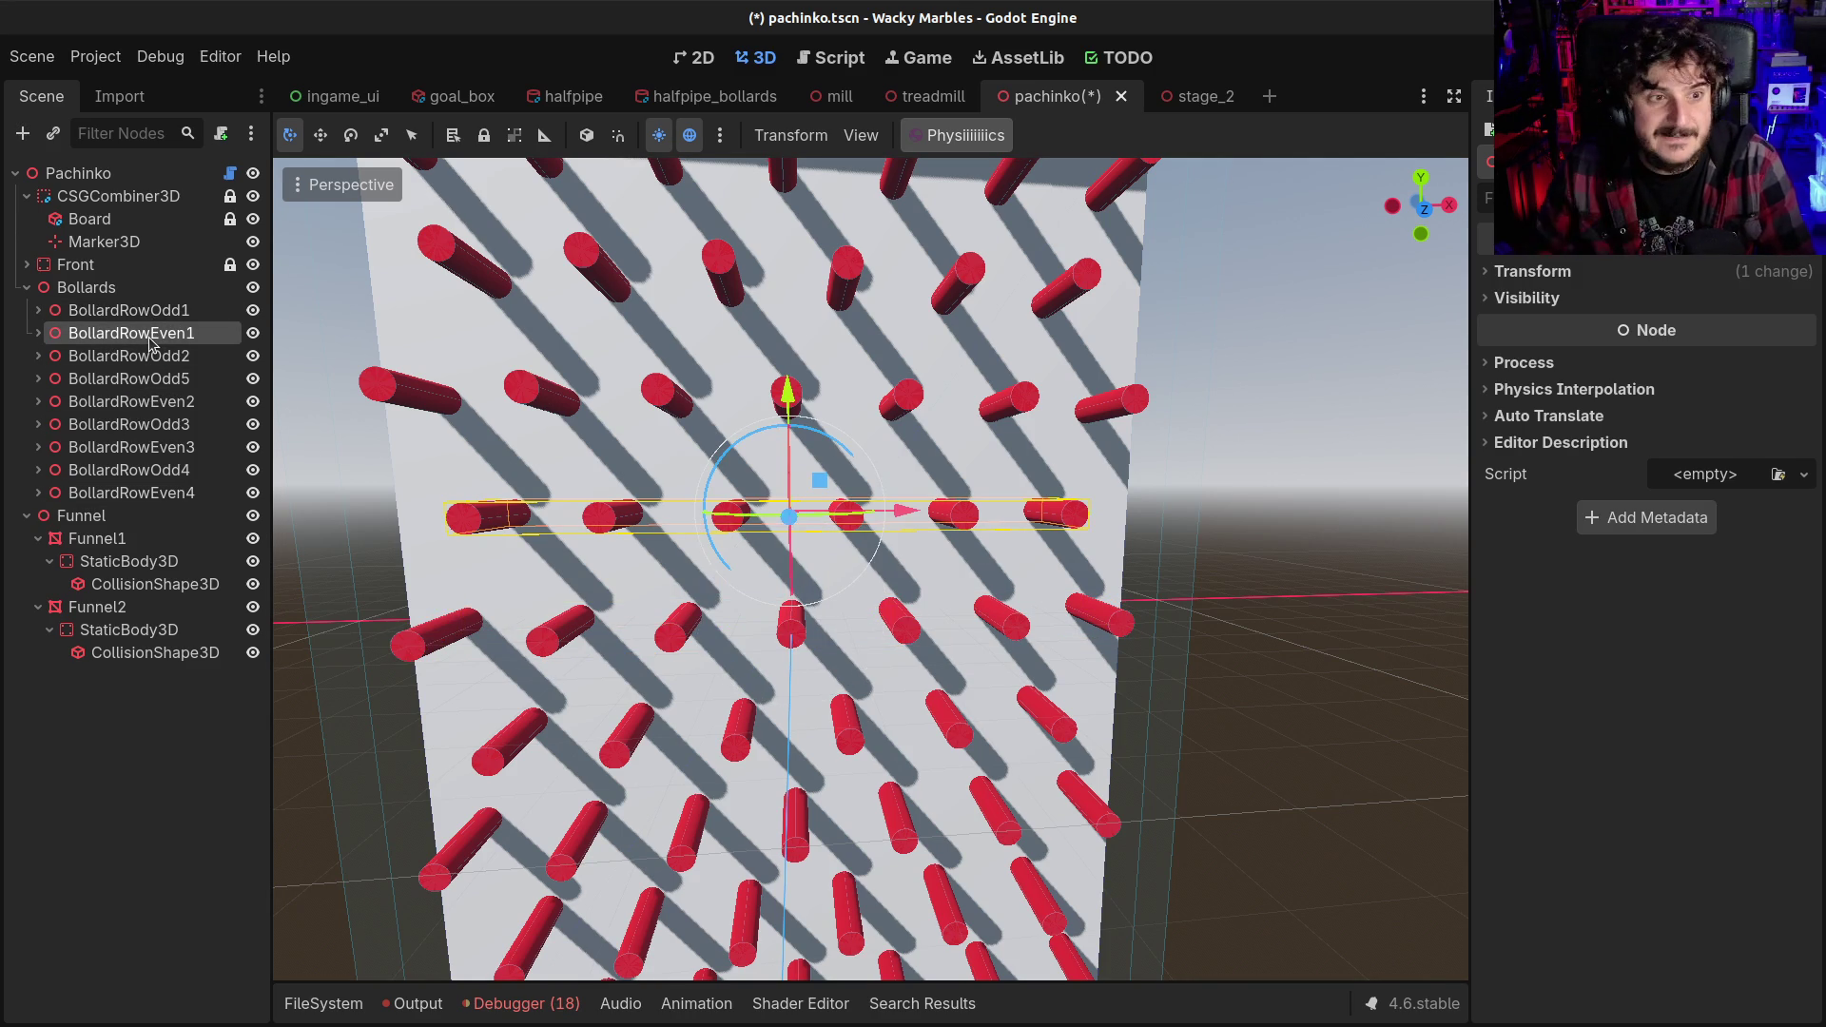
{"action": "left_click", "coordinate": [151, 356]}
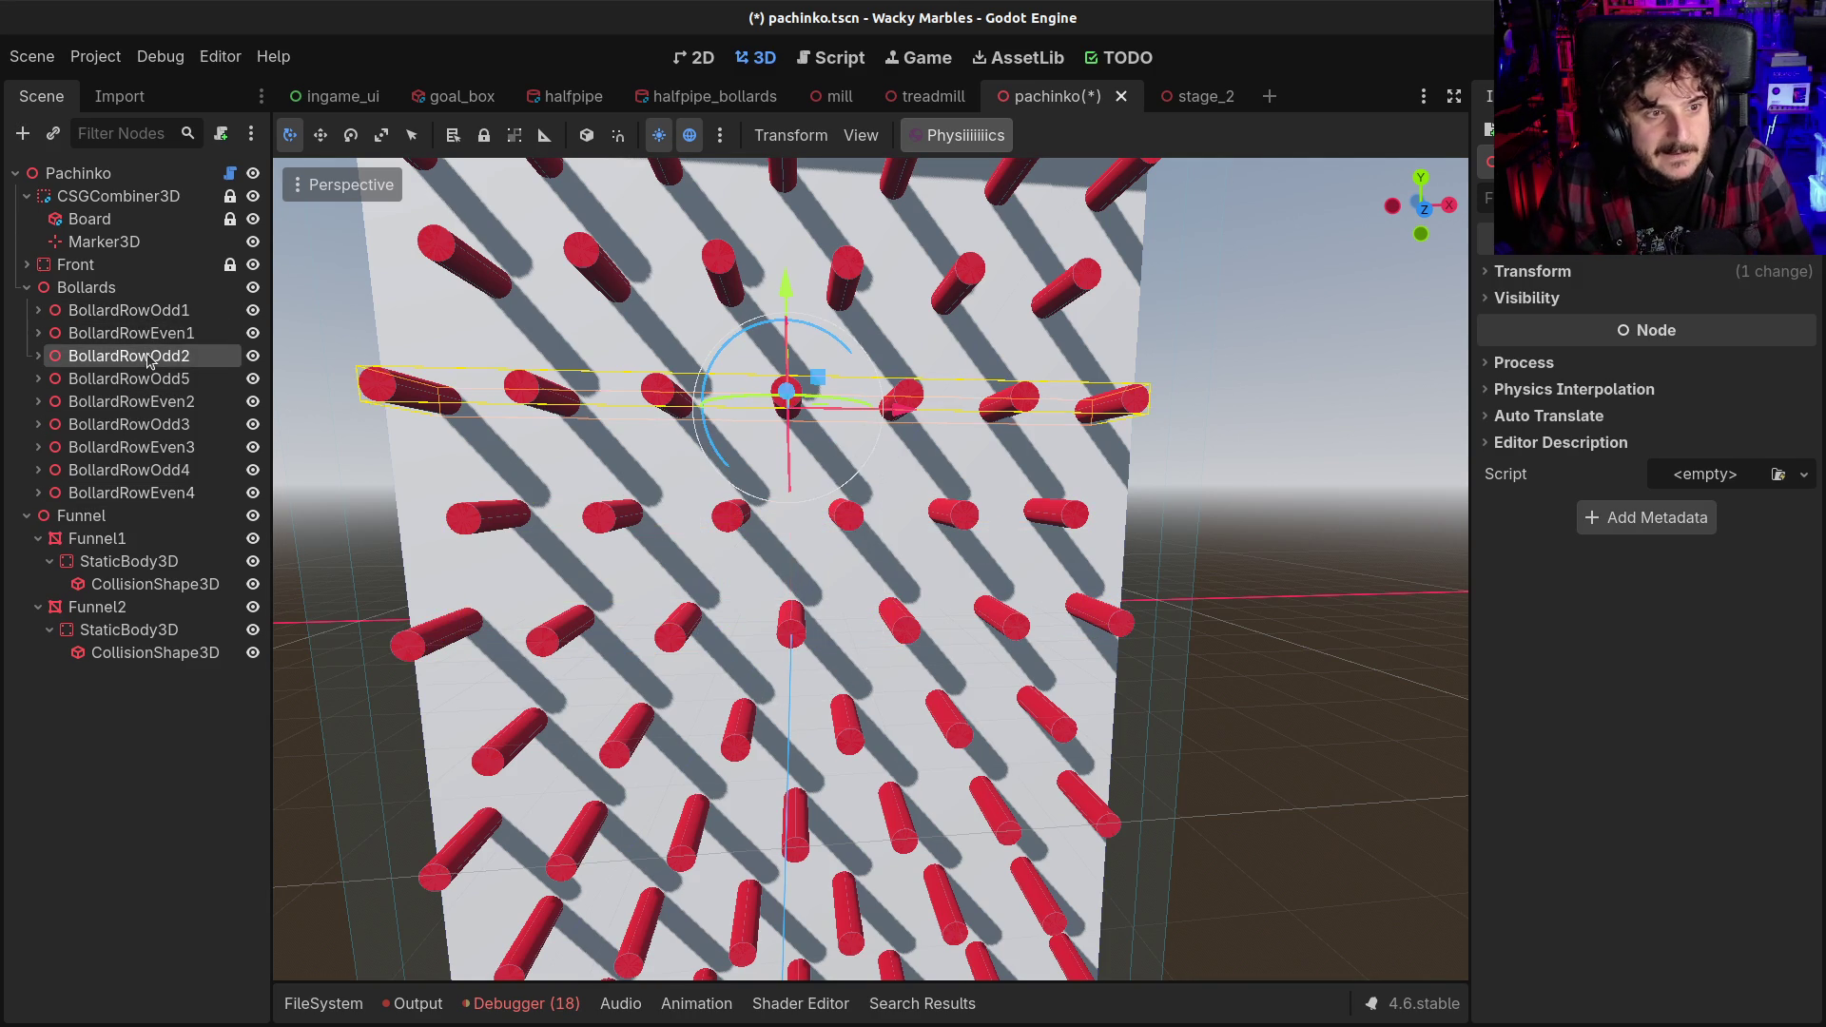
{"action": "left_click", "coordinate": [168, 496], "text": "shift"}
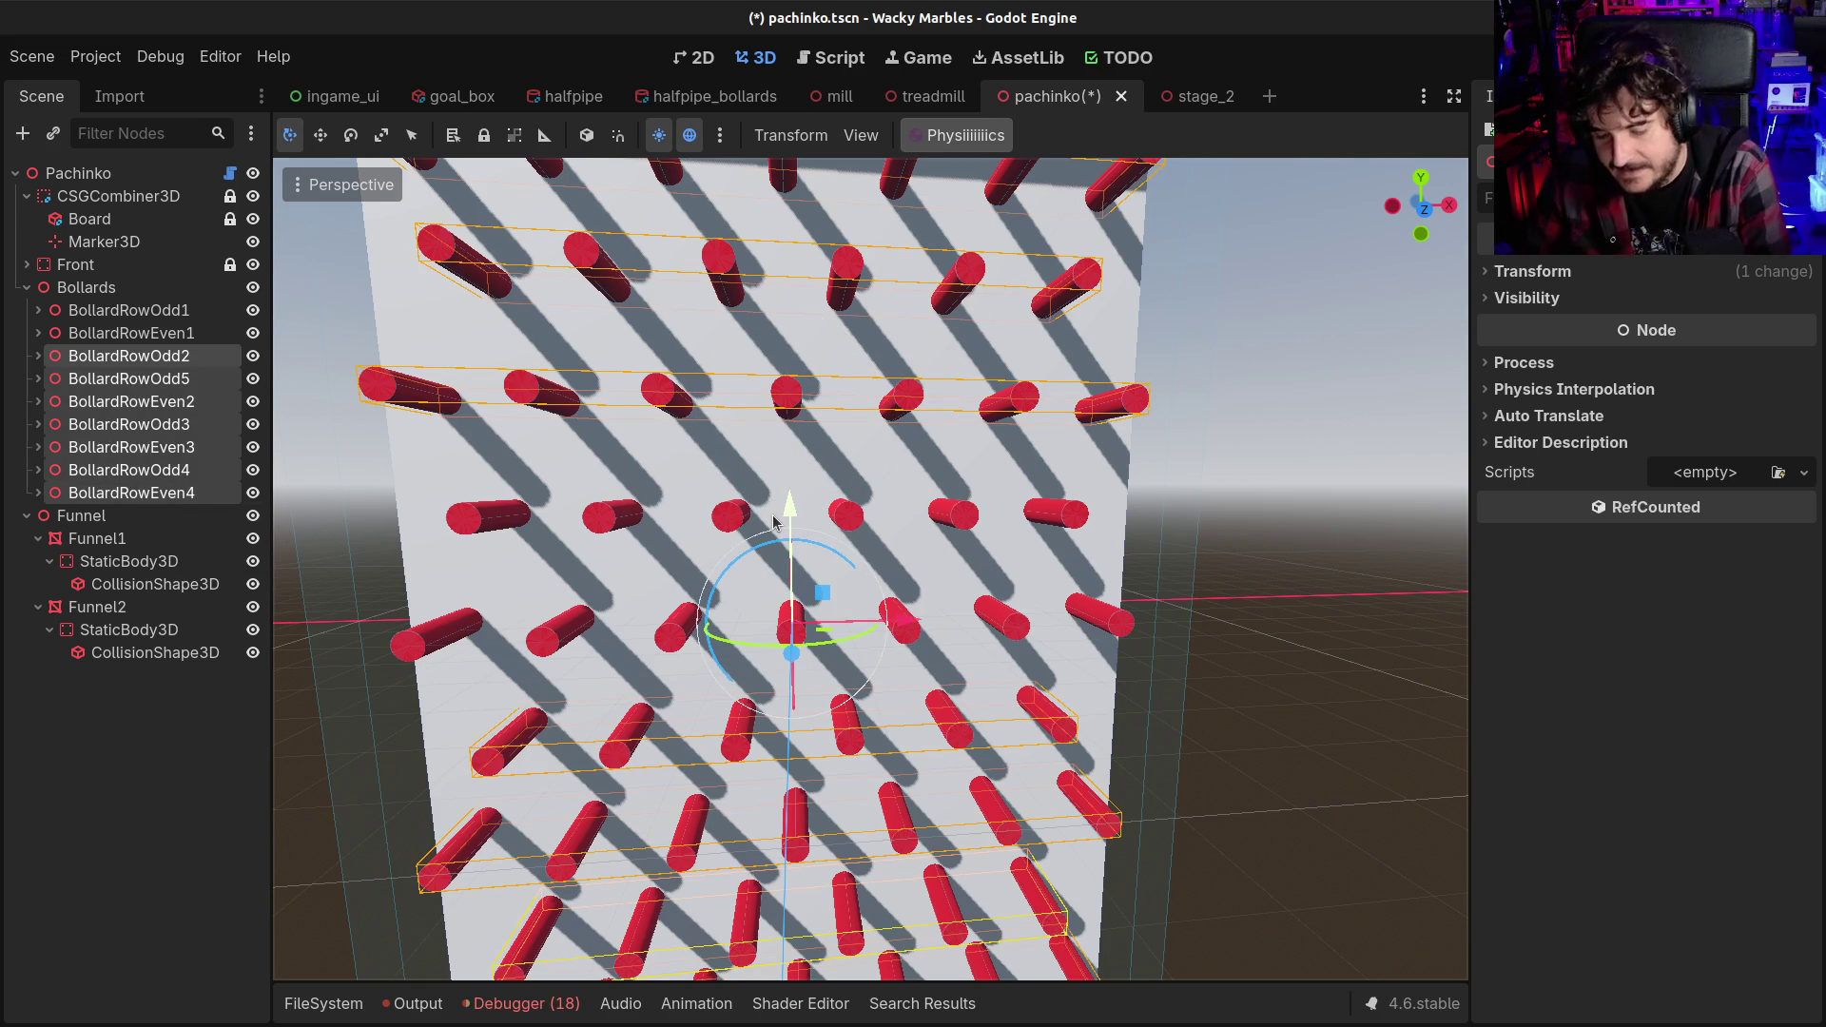
- Delete the seven selected bollard rows and switch to a front orthogonal view
{"action": "key", "text": "Delete"}
{"action": "key", "text": "Return"}
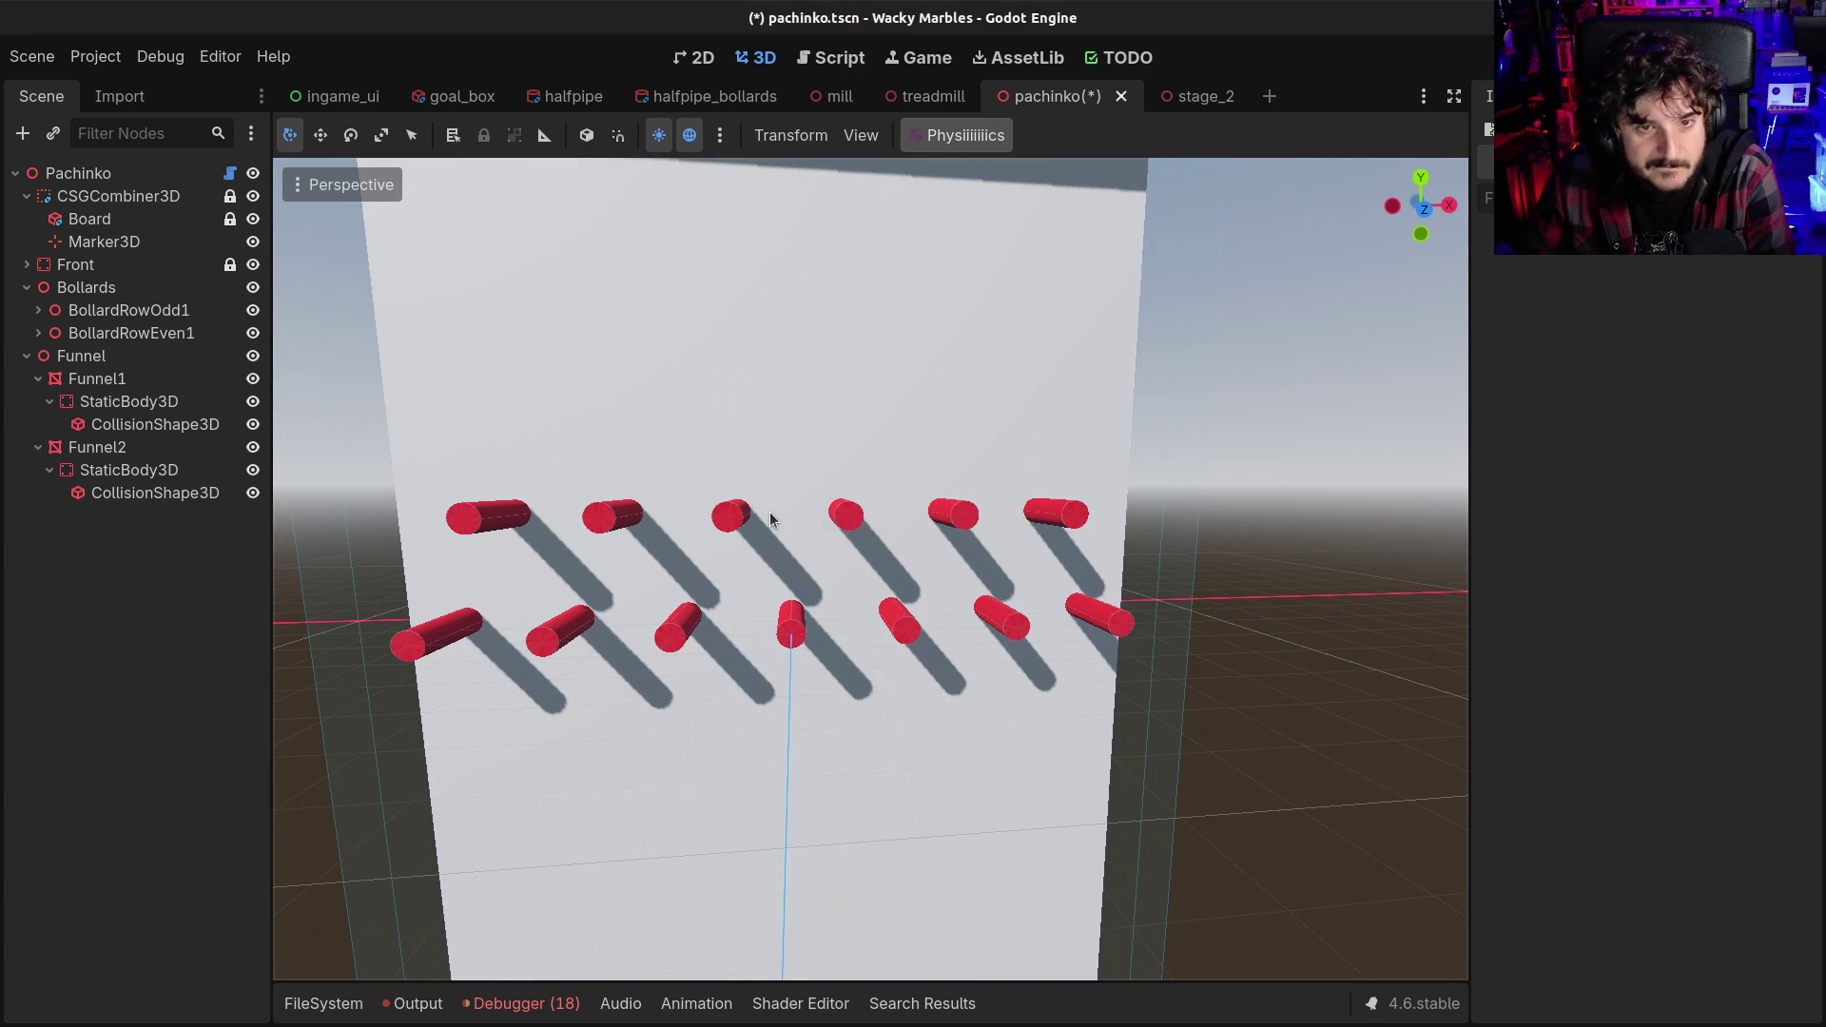
{"action": "left_click", "coordinate": [1421, 208]}
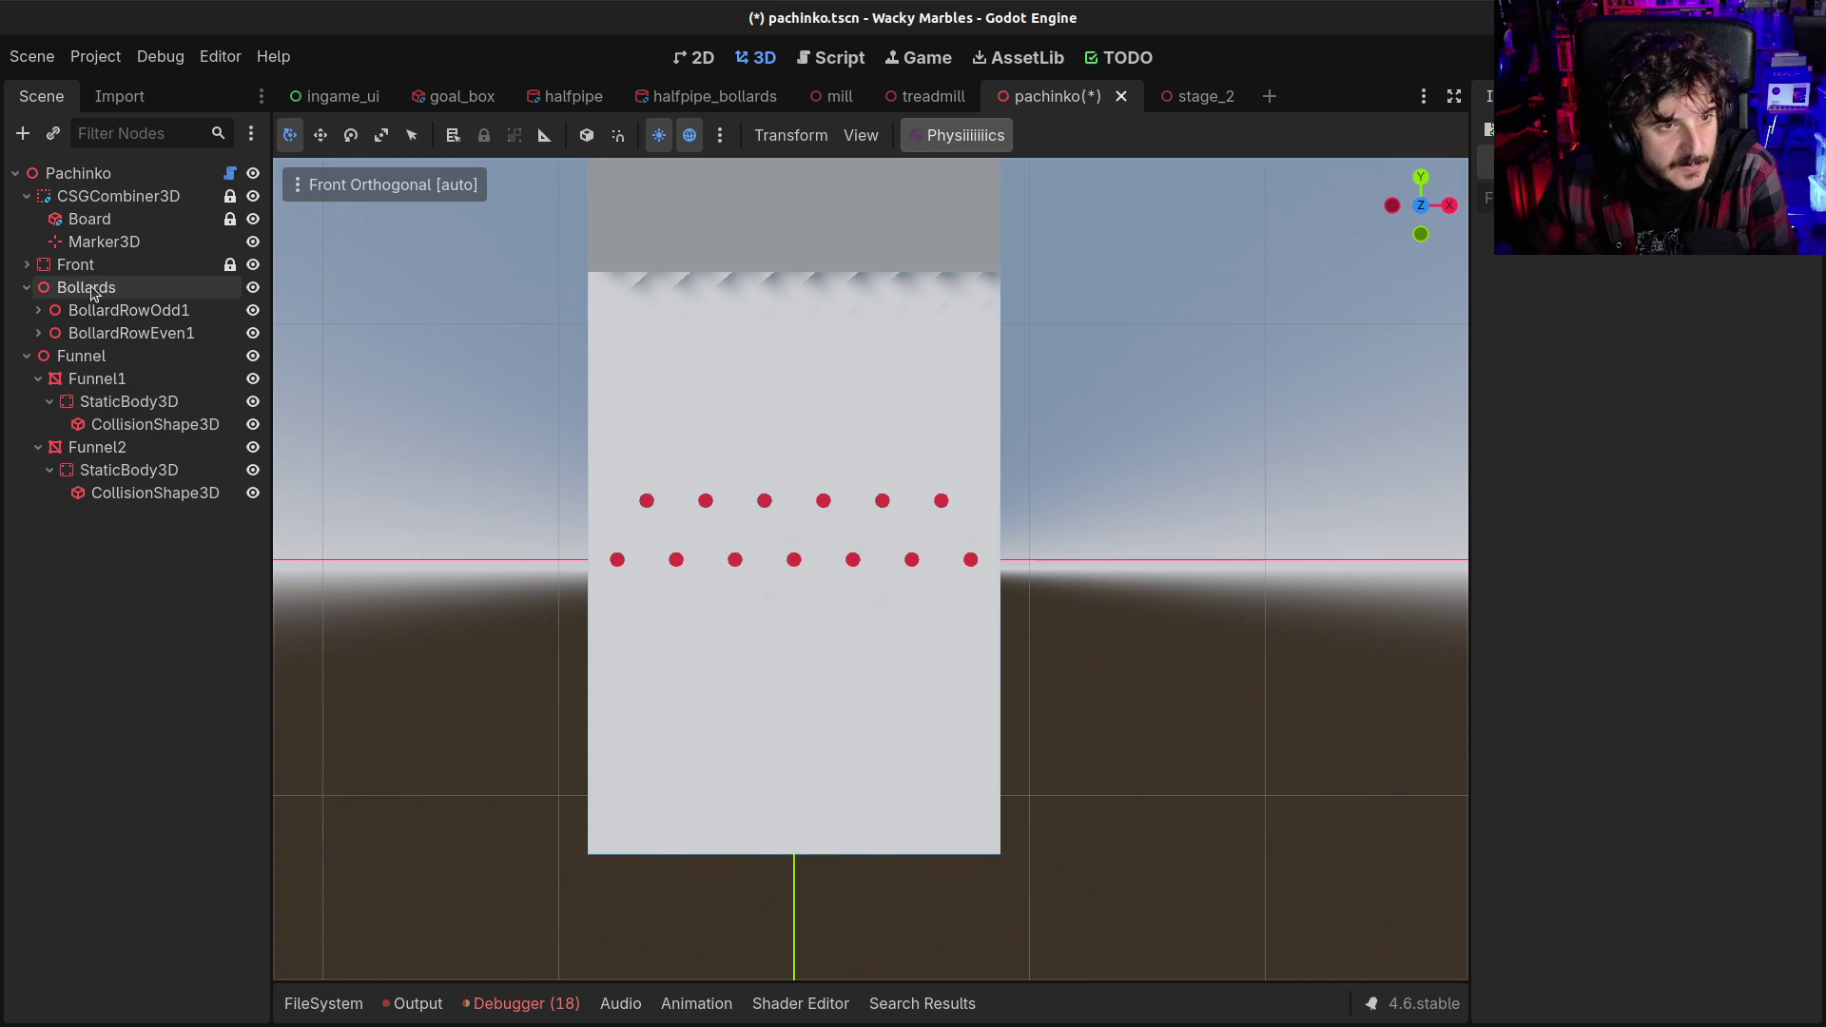
- Rename the Bollards group to BollardRows
{"action": "left_click", "coordinate": [76, 290]}
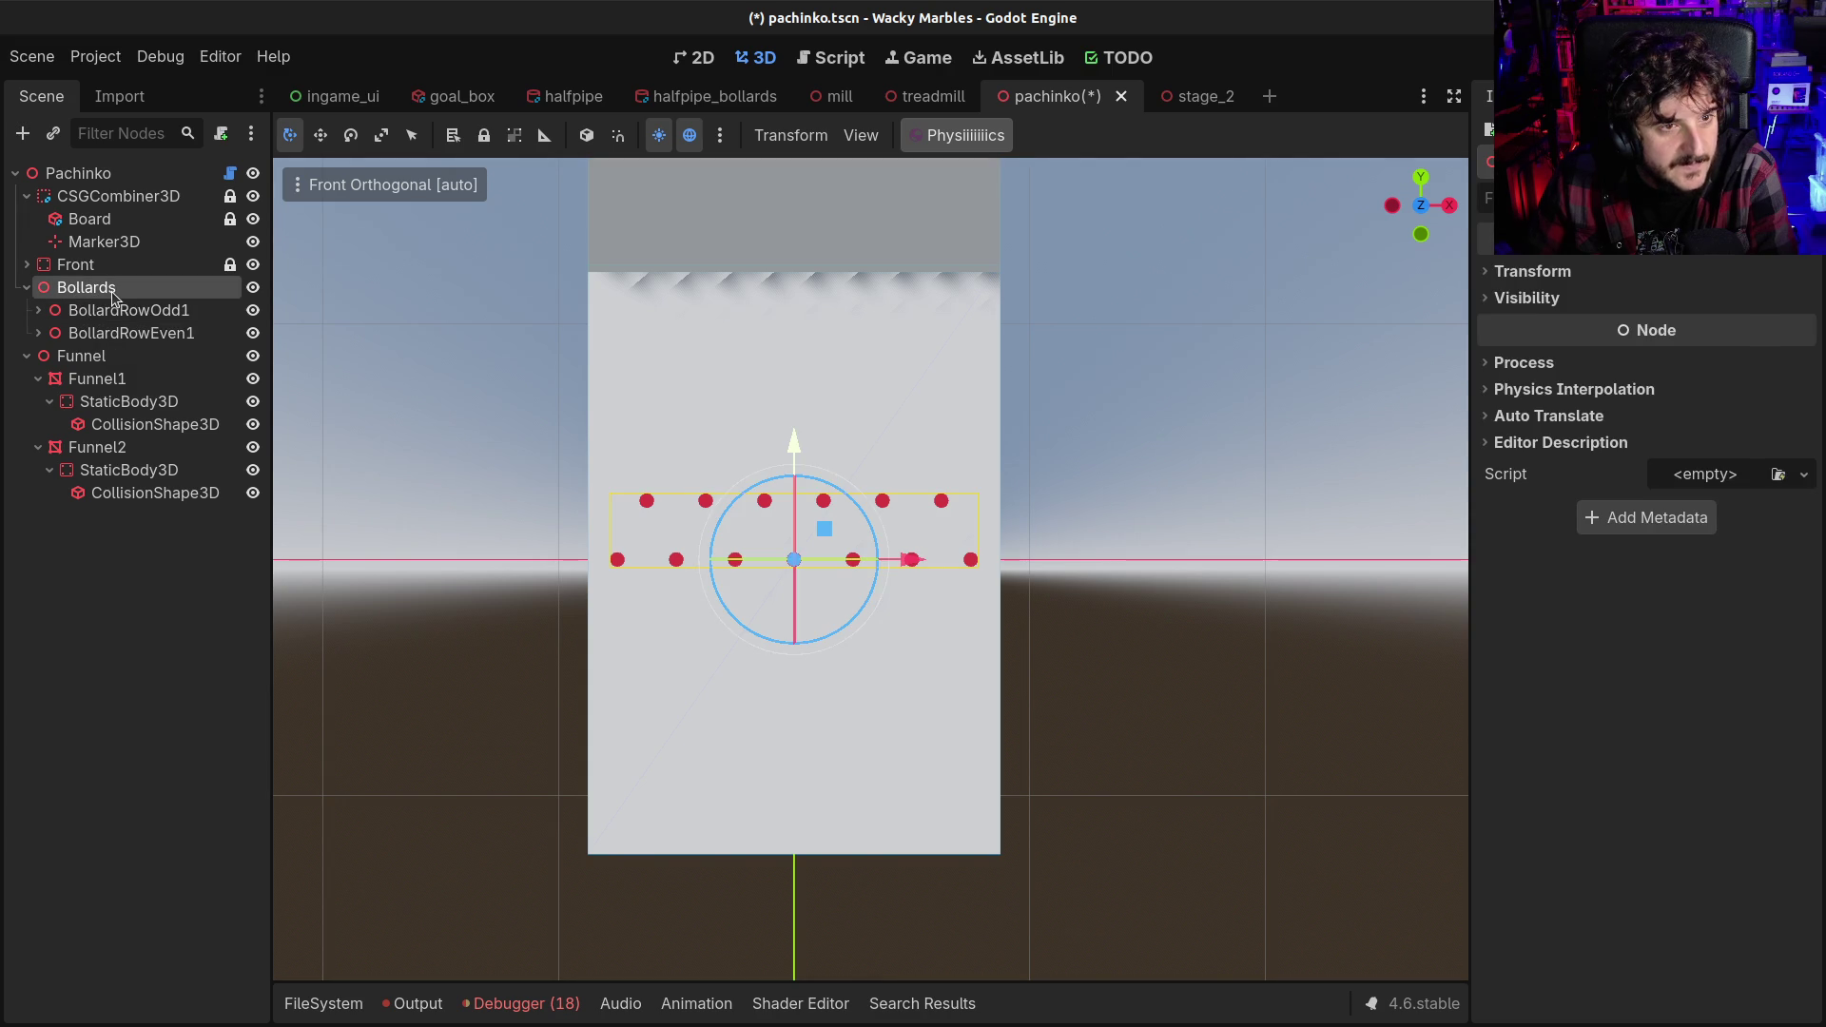
{"action": "left_click", "coordinate": [110, 293]}
{"action": "type", "text": "Rows"}
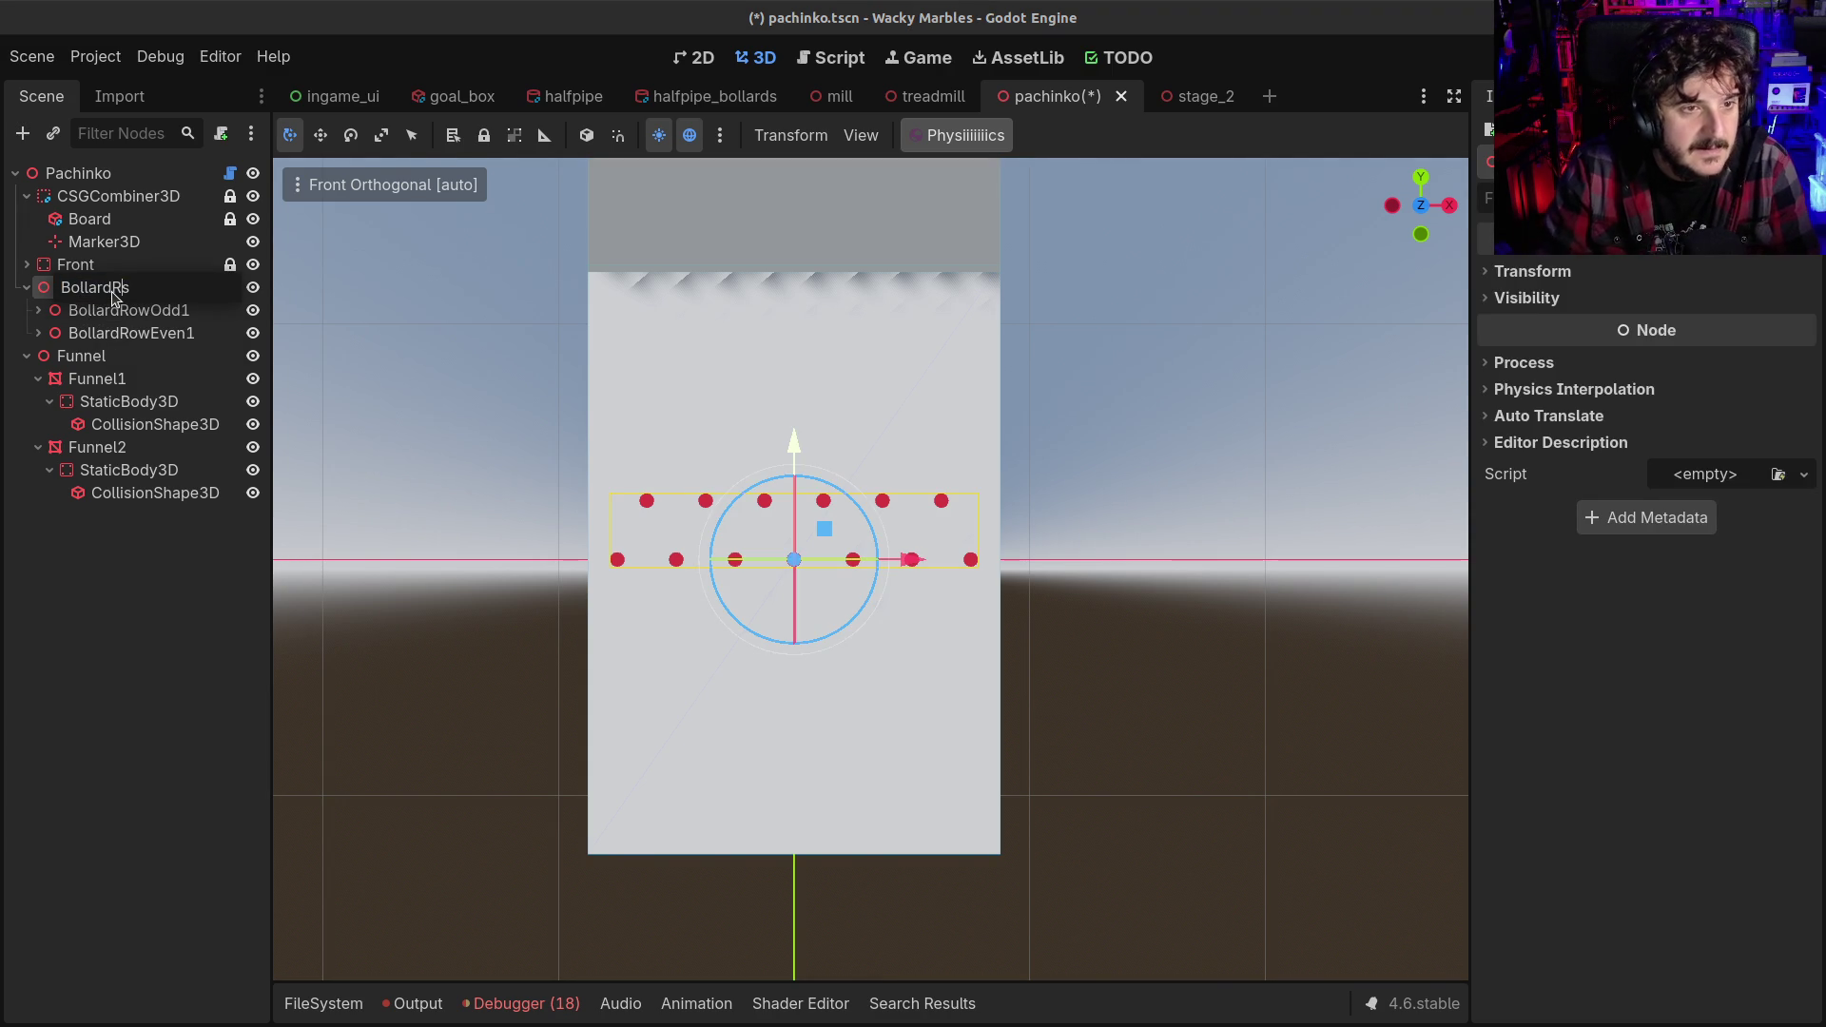
{"action": "key", "text": "Return"}
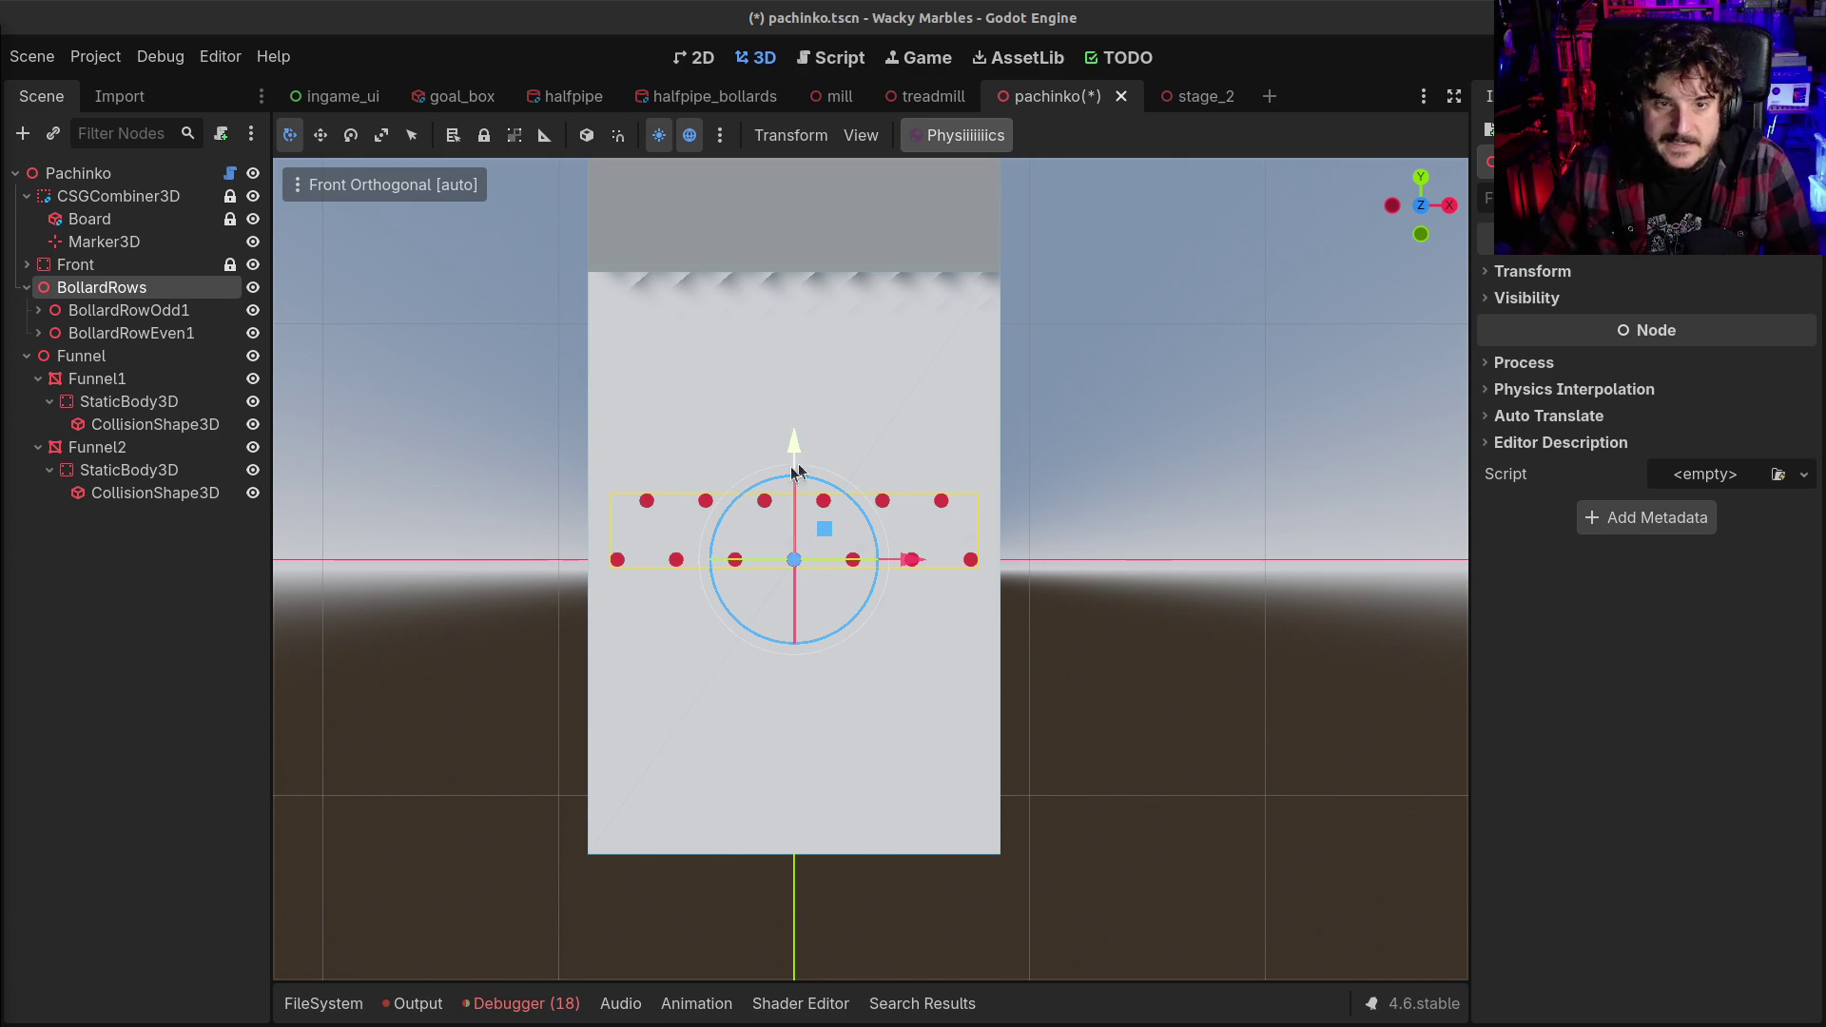
- Move BollardRowOdd1 and BollardRowEven1 together down to Y position -1.0
{"action": "left_click", "coordinate": [133, 310]}
{"action": "left_click", "coordinate": [130, 332], "text": "shift"}
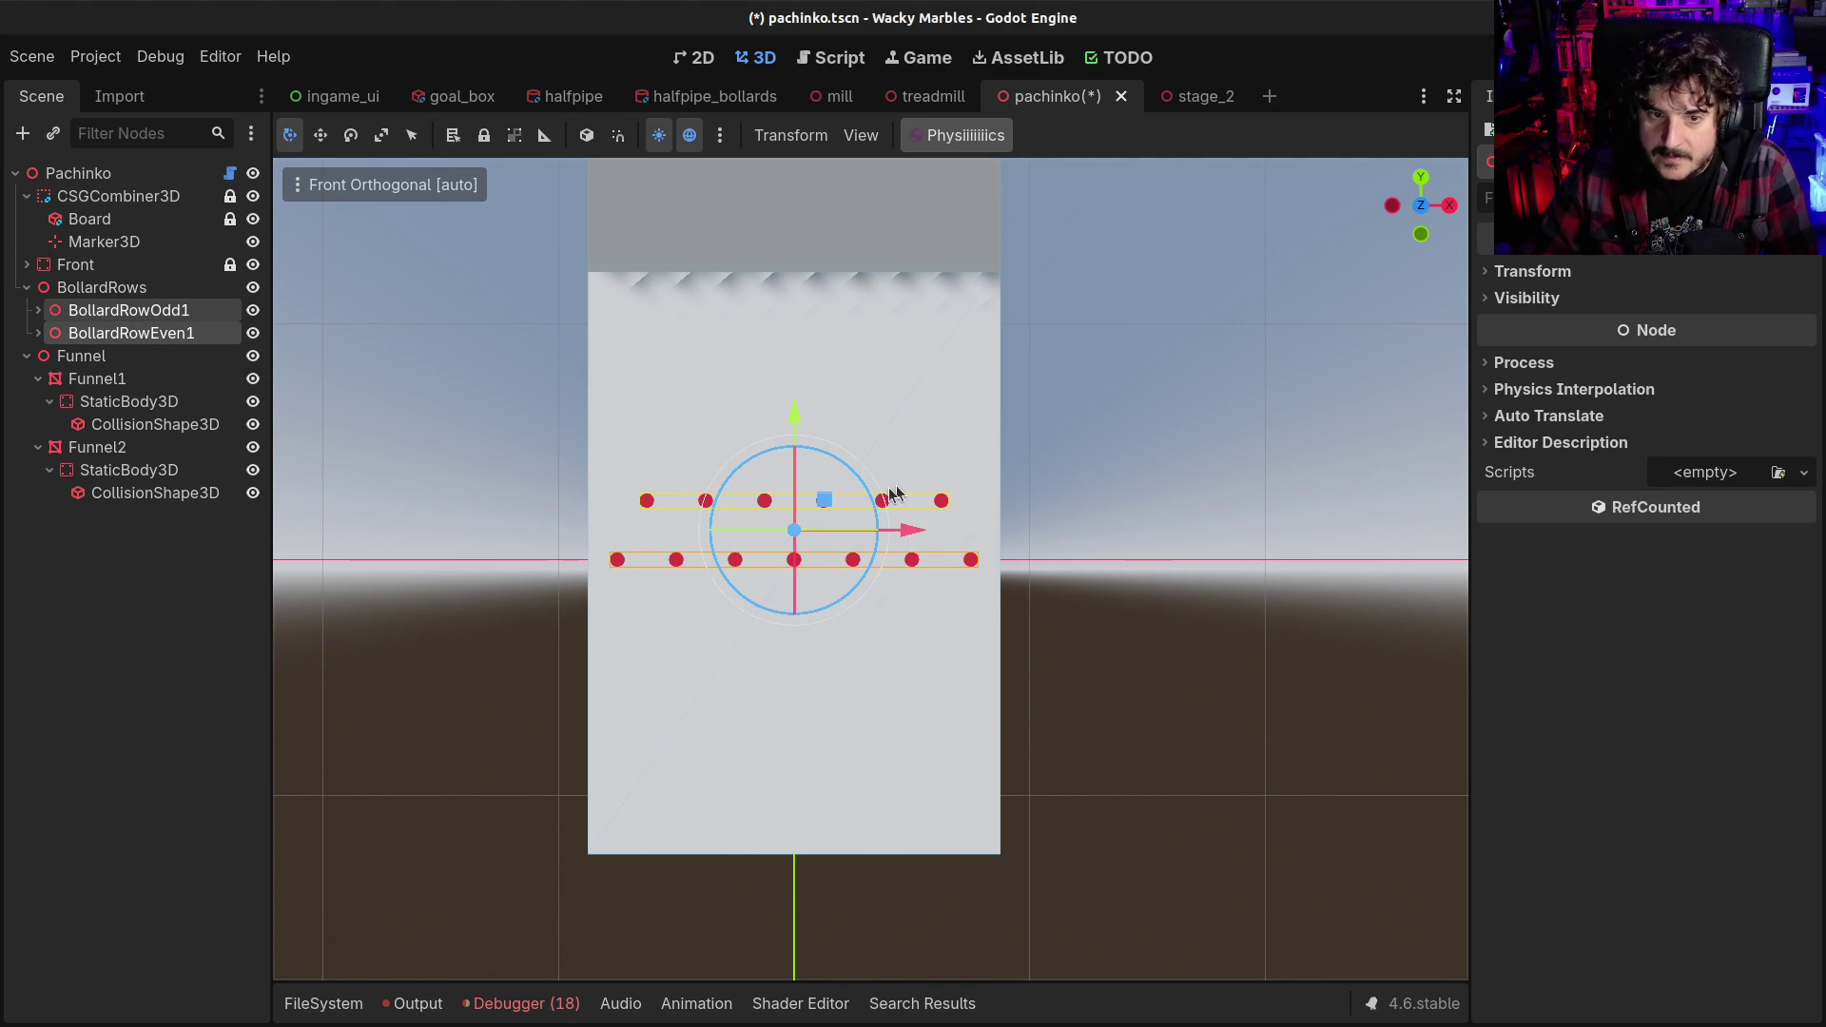
{"action": "scroll", "coordinate": [778, 446], "scroll_direction": "up", "scroll_amount": 8}
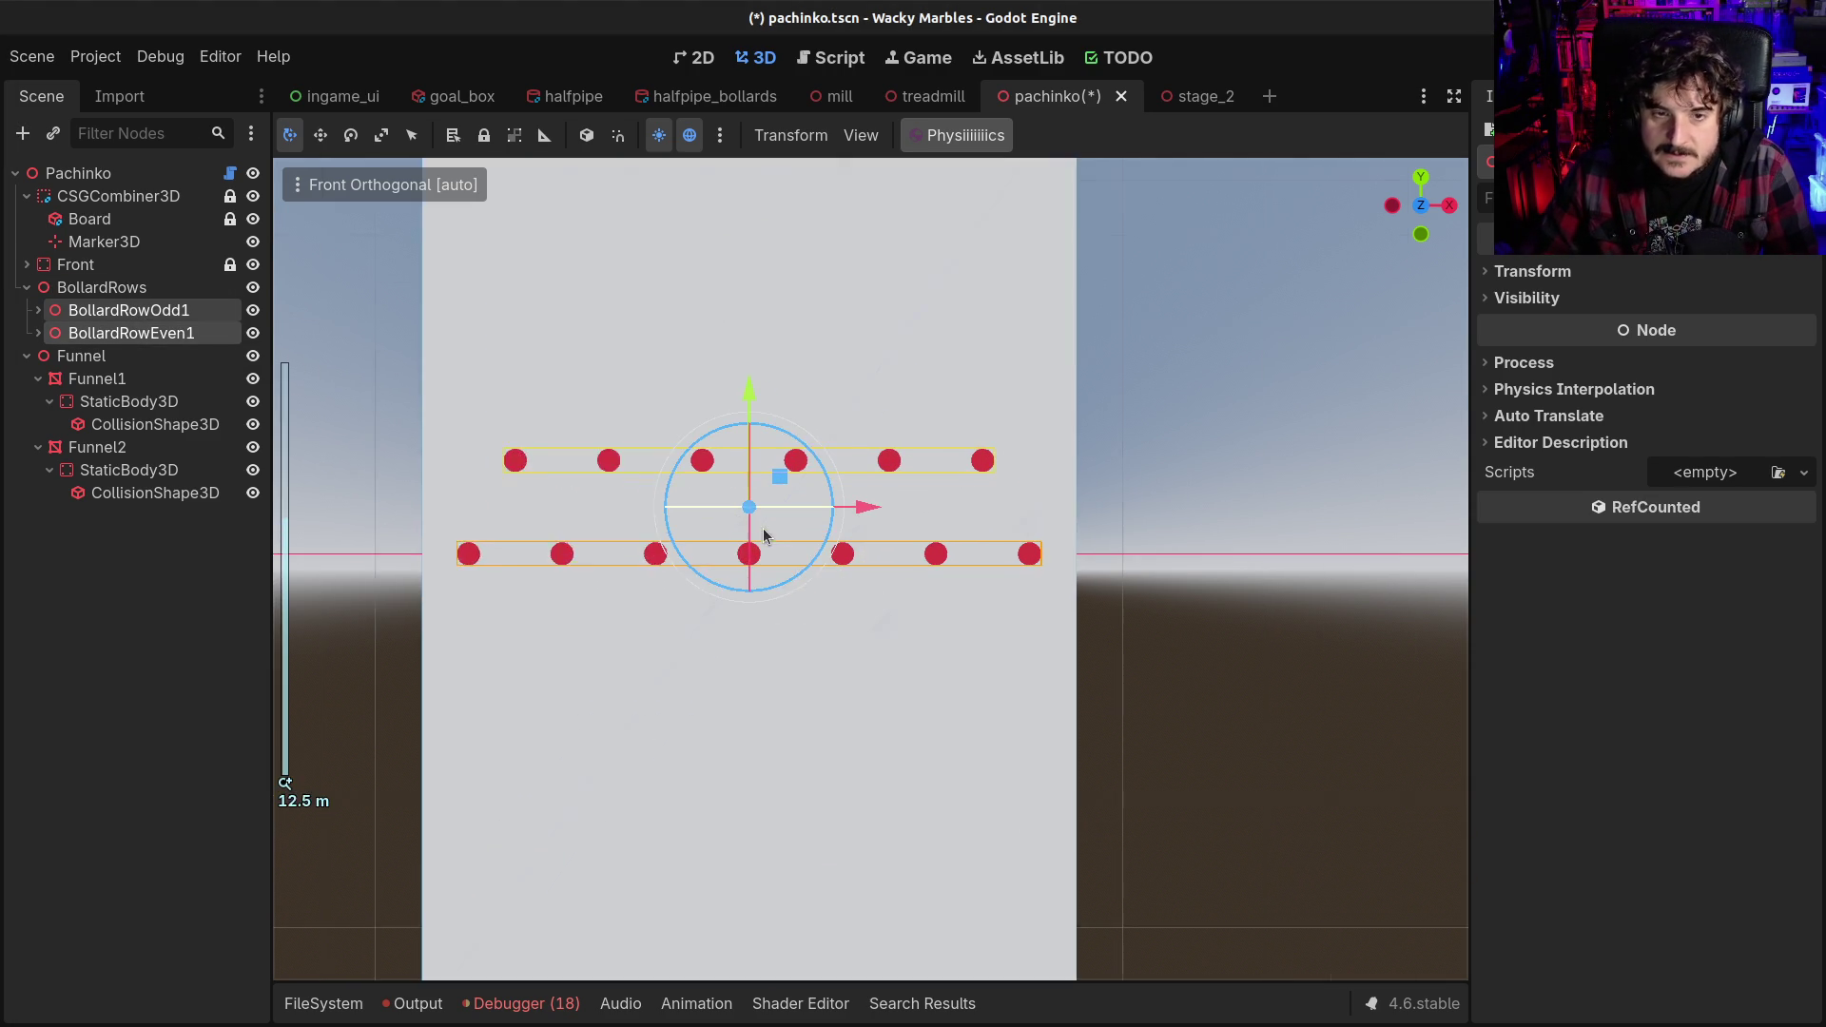
{"action": "left_click", "coordinate": [1546, 276]}
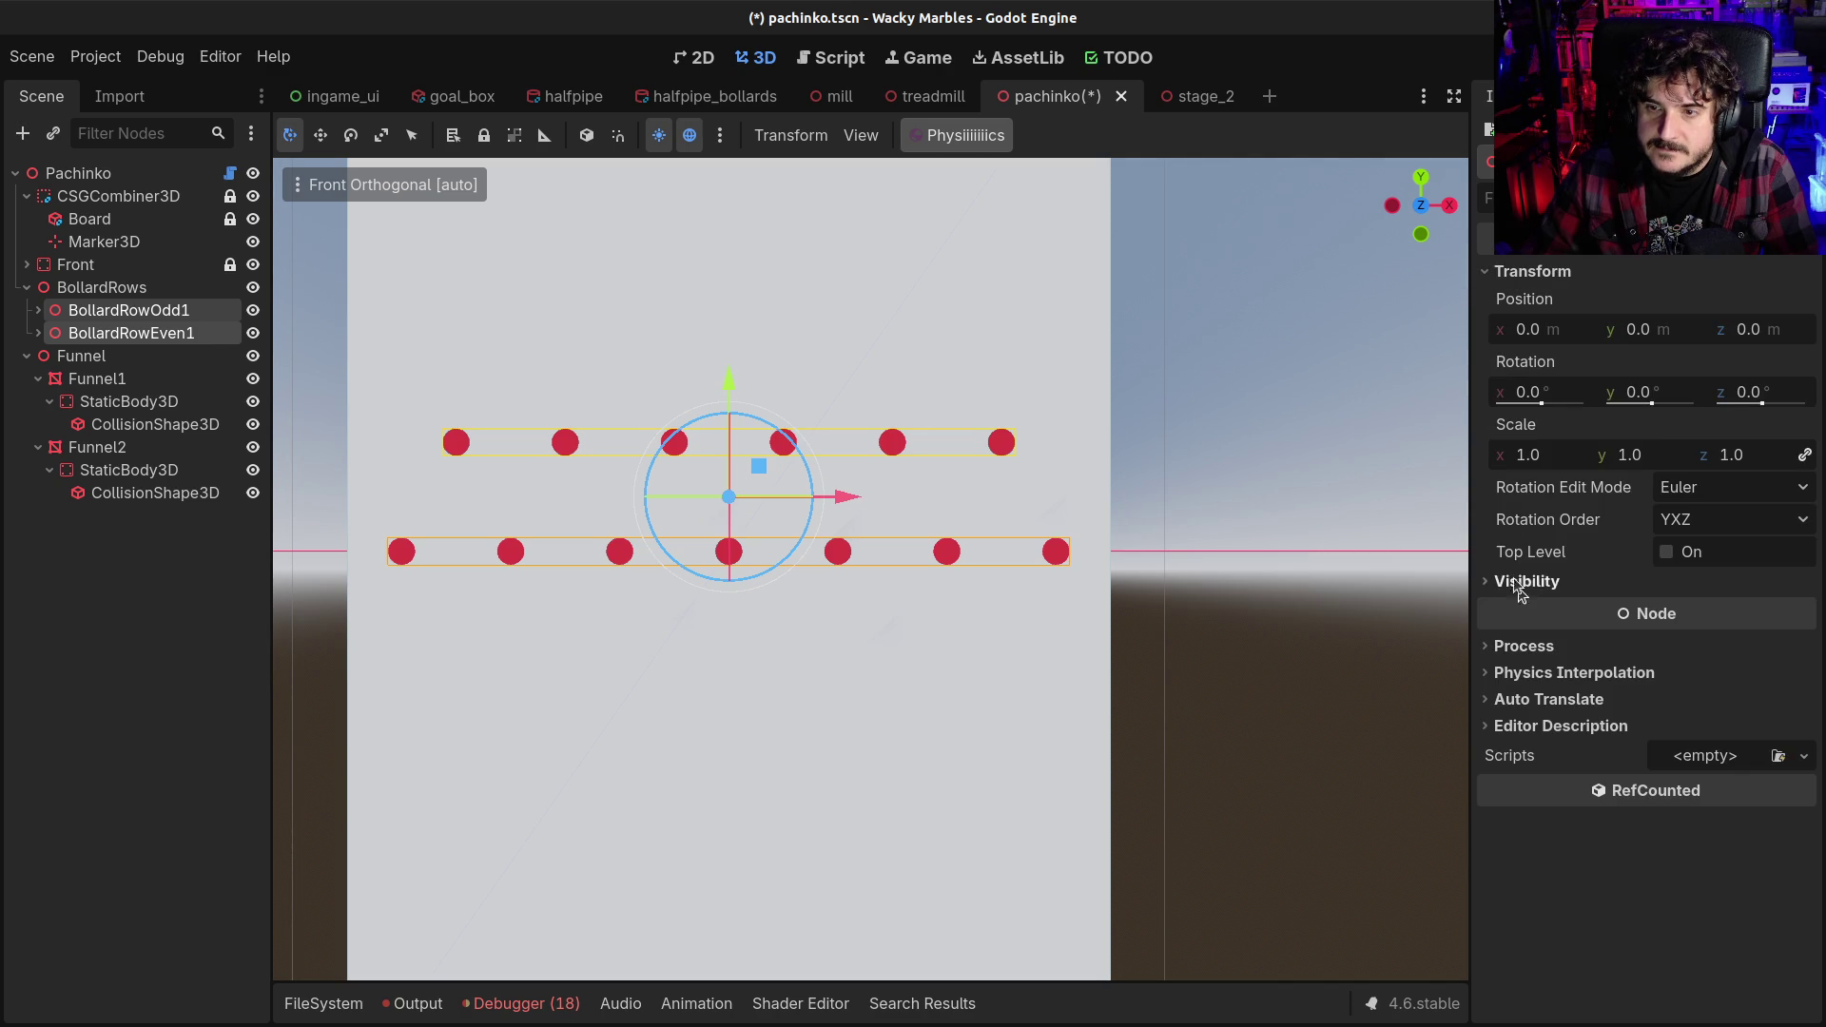
{"action": "left_click_drag", "start_coordinate": [727, 382], "coordinate": [722, 435]}
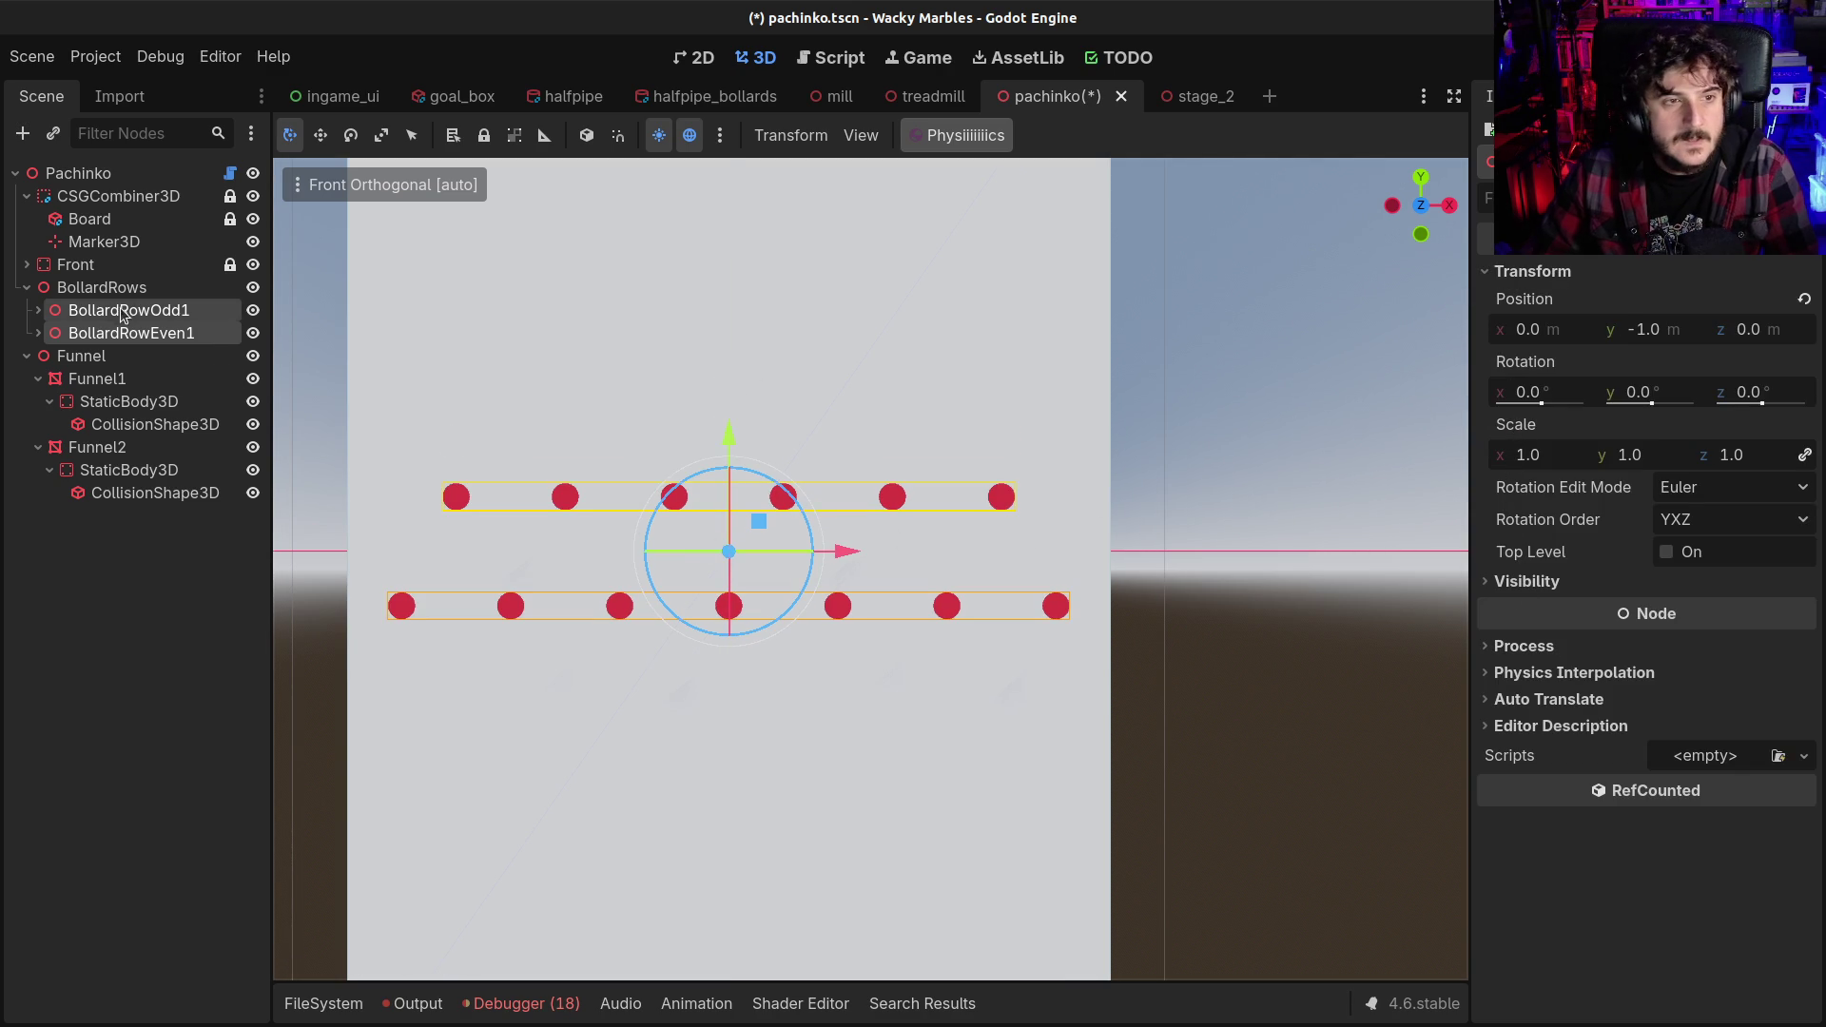
- Collapse the BollardRows branch and select the Front node
{"action": "left_click", "coordinate": [59, 290]}
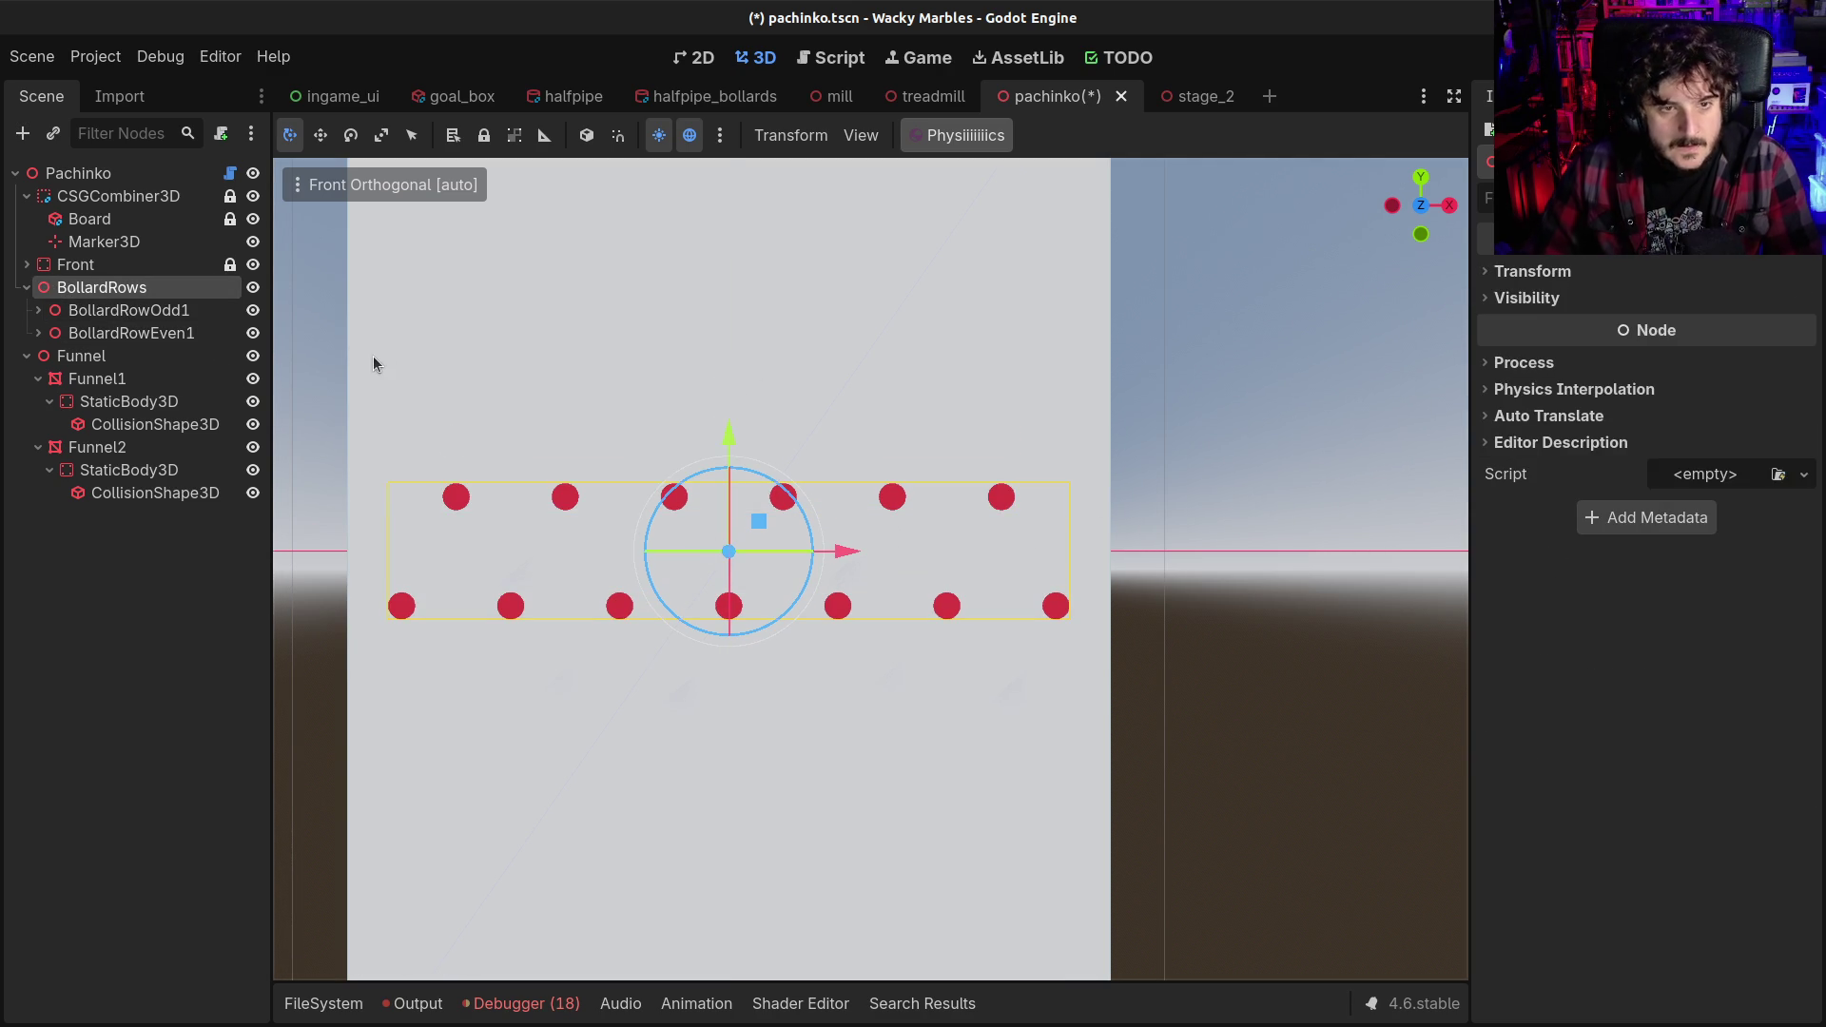
{"action": "left_click", "coordinate": [26, 287]}
{"action": "left_click", "coordinate": [76, 265]}
{"action": "scroll", "coordinate": [663, 372], "scroll_direction": "down", "scroll_amount": 4}
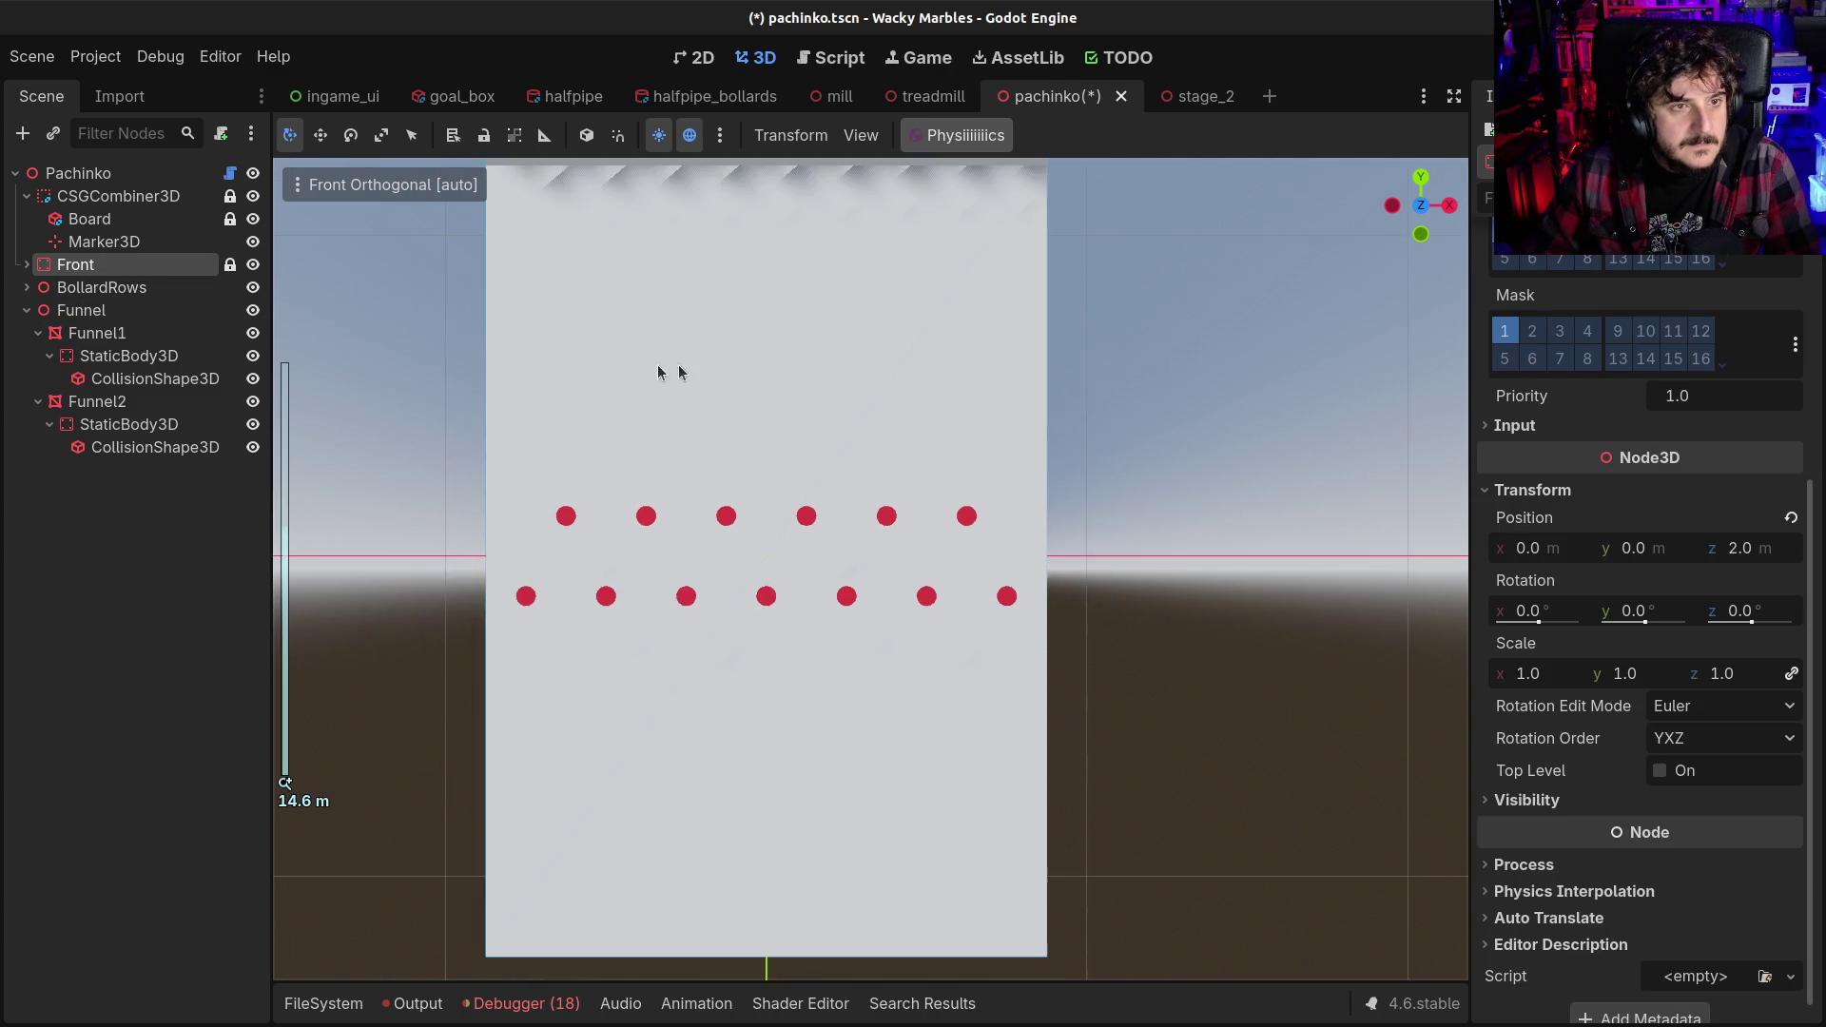
- Delete the Marker3D node under the Board shape
{"action": "scroll", "coordinate": [719, 374], "scroll_direction": "down", "scroll_amount": 3}
{"action": "scroll", "coordinate": [668, 362], "scroll_direction": "up", "scroll_amount": 3}
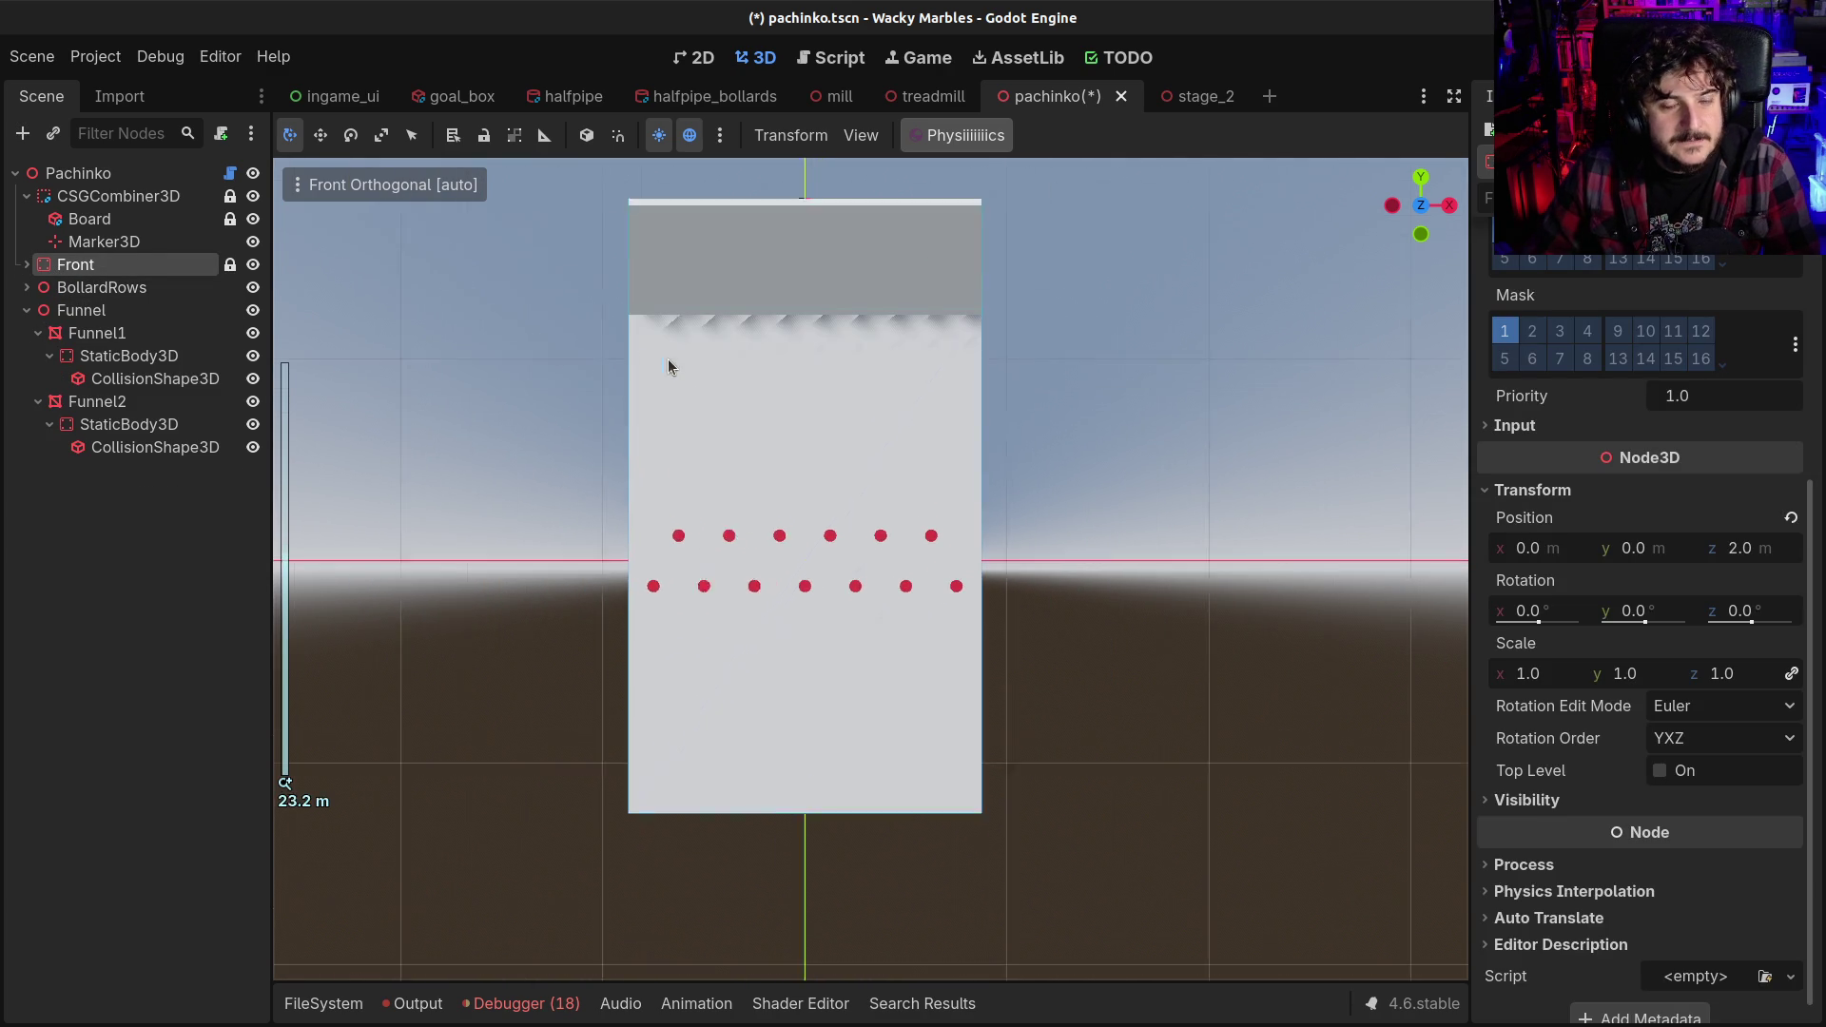
{"action": "left_click", "coordinate": [59, 222]}
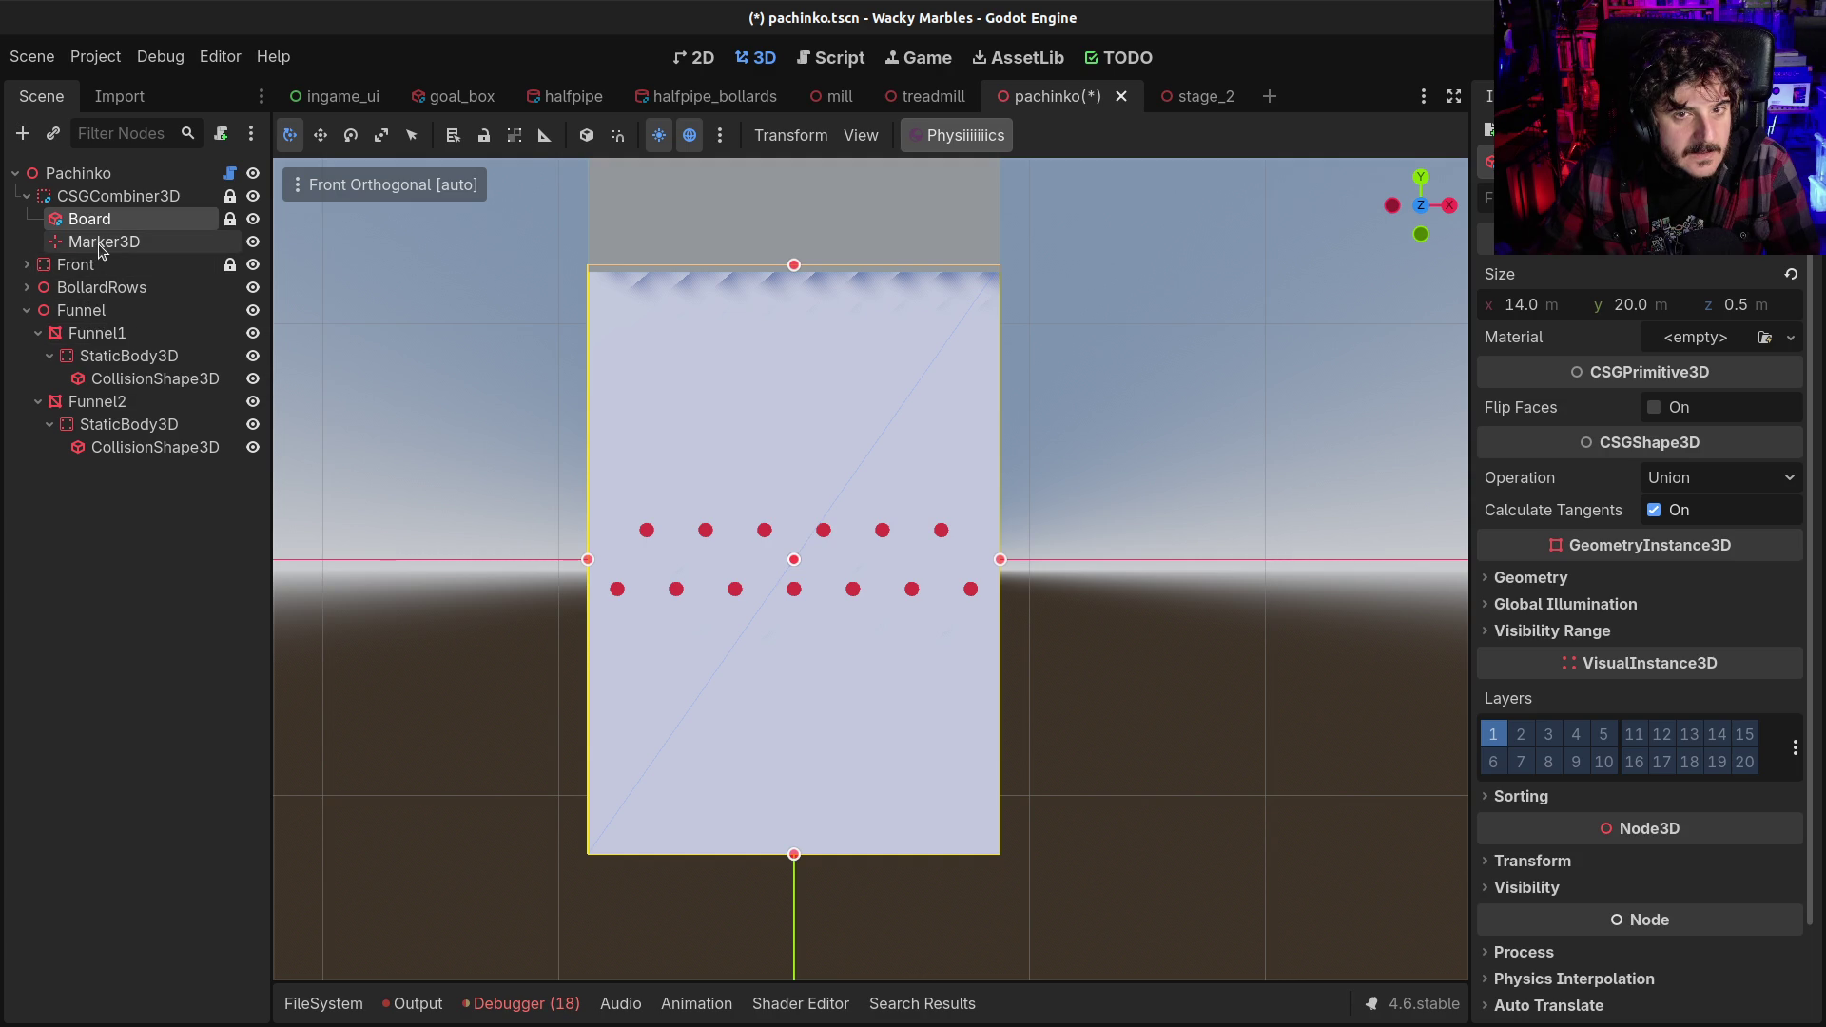
{"action": "left_click", "coordinate": [98, 244]}
{"action": "key", "text": "Delete"}
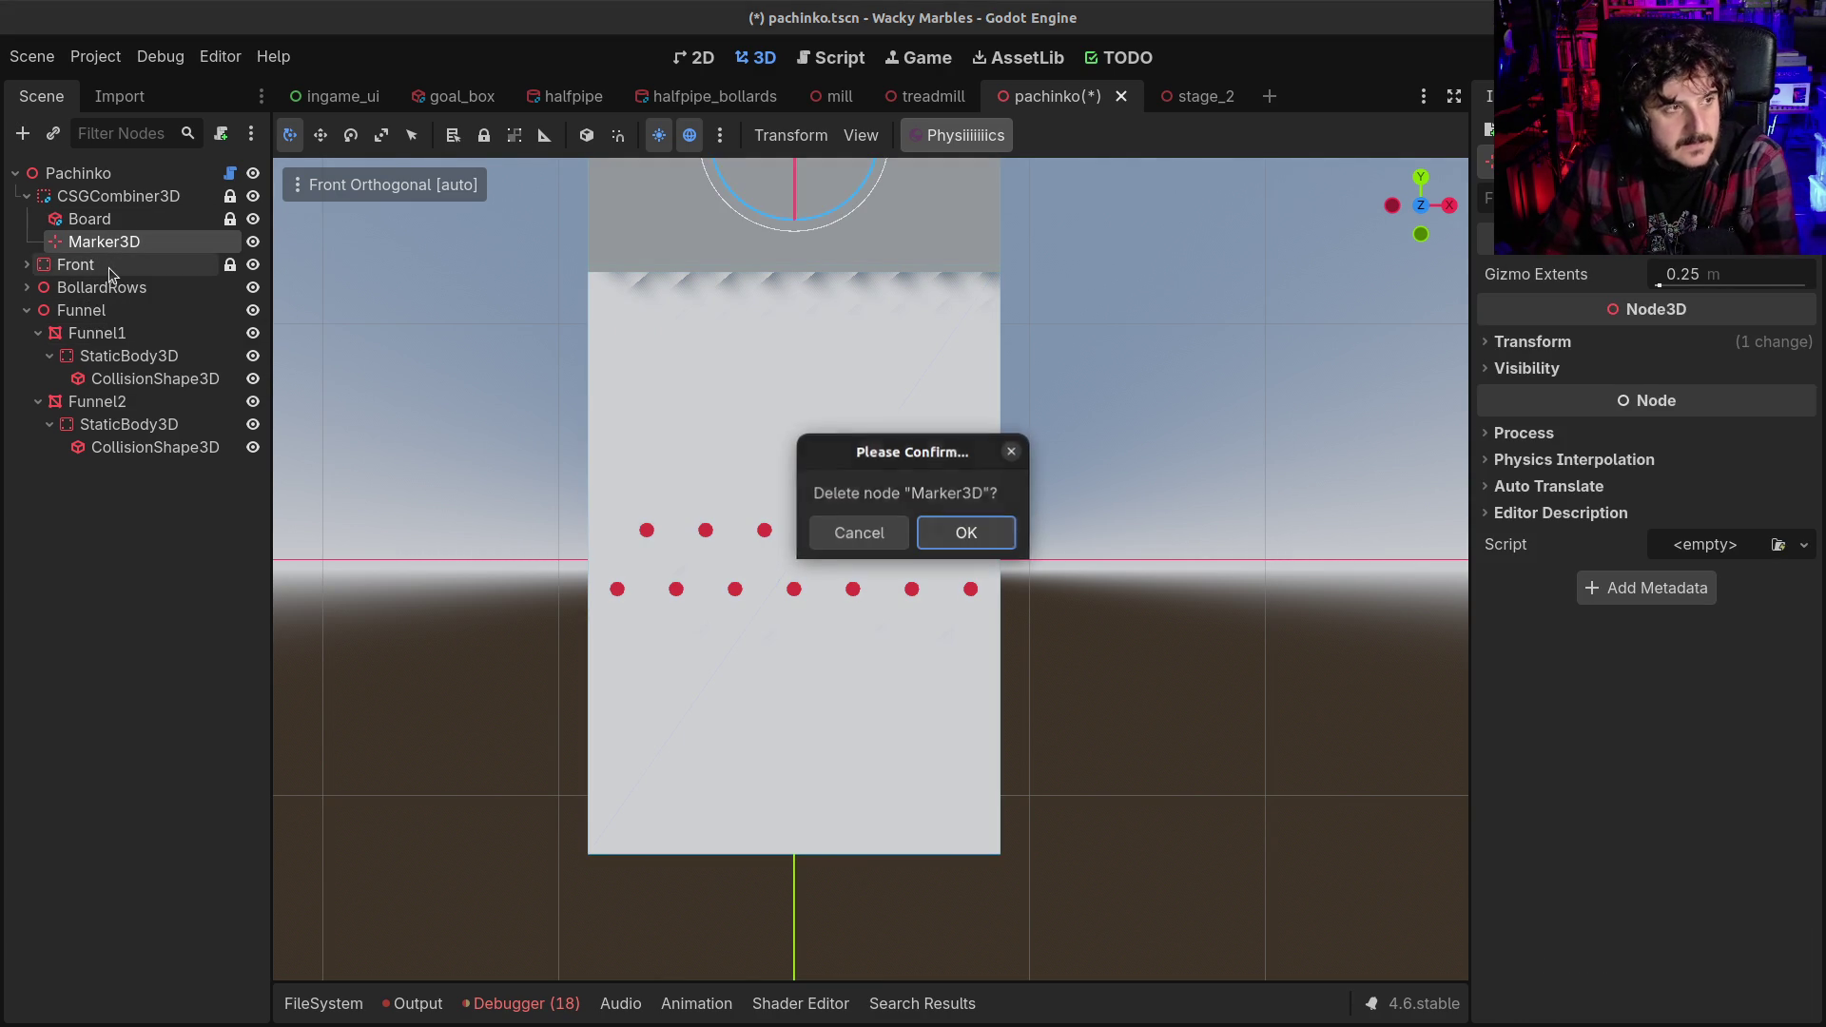
{"action": "key", "text": "Return"}
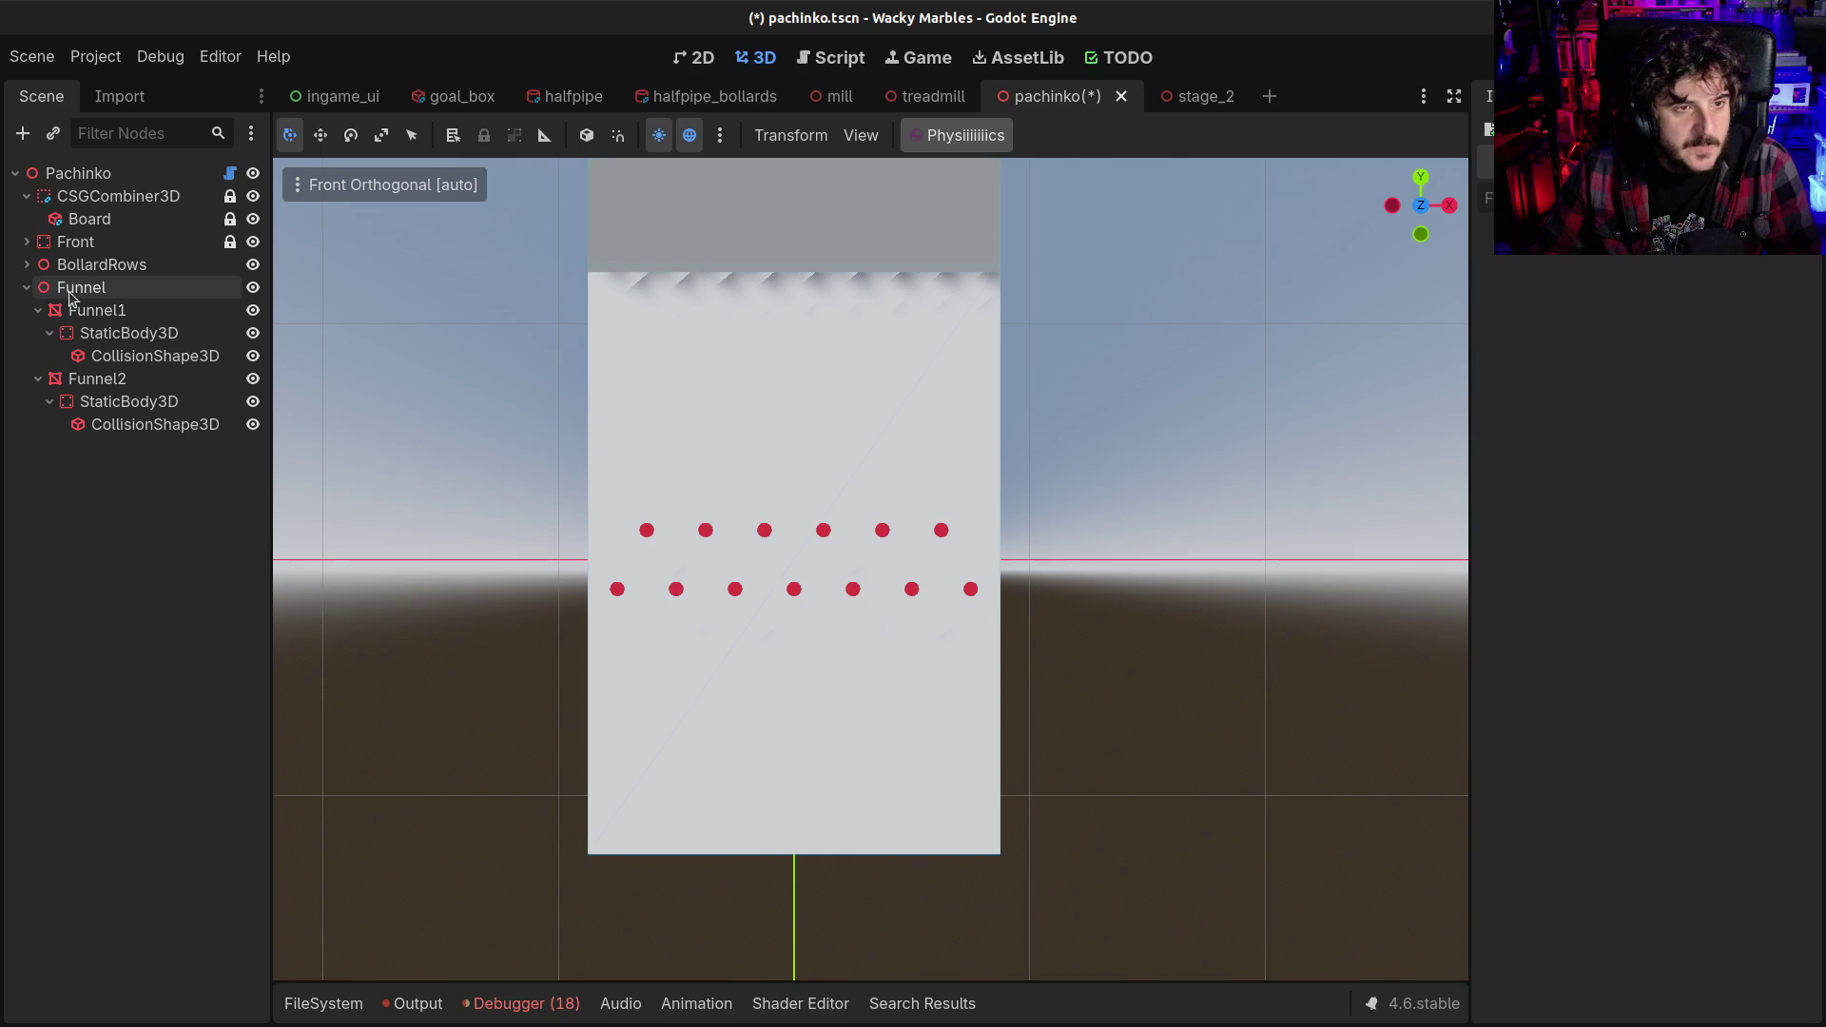
- Collapse the Funnel branch, then select BollardRows and the Board shape
{"action": "left_click", "coordinate": [68, 295]}
{"action": "left_click", "coordinate": [27, 287]}
{"action": "double_click", "coordinate": [85, 287]}
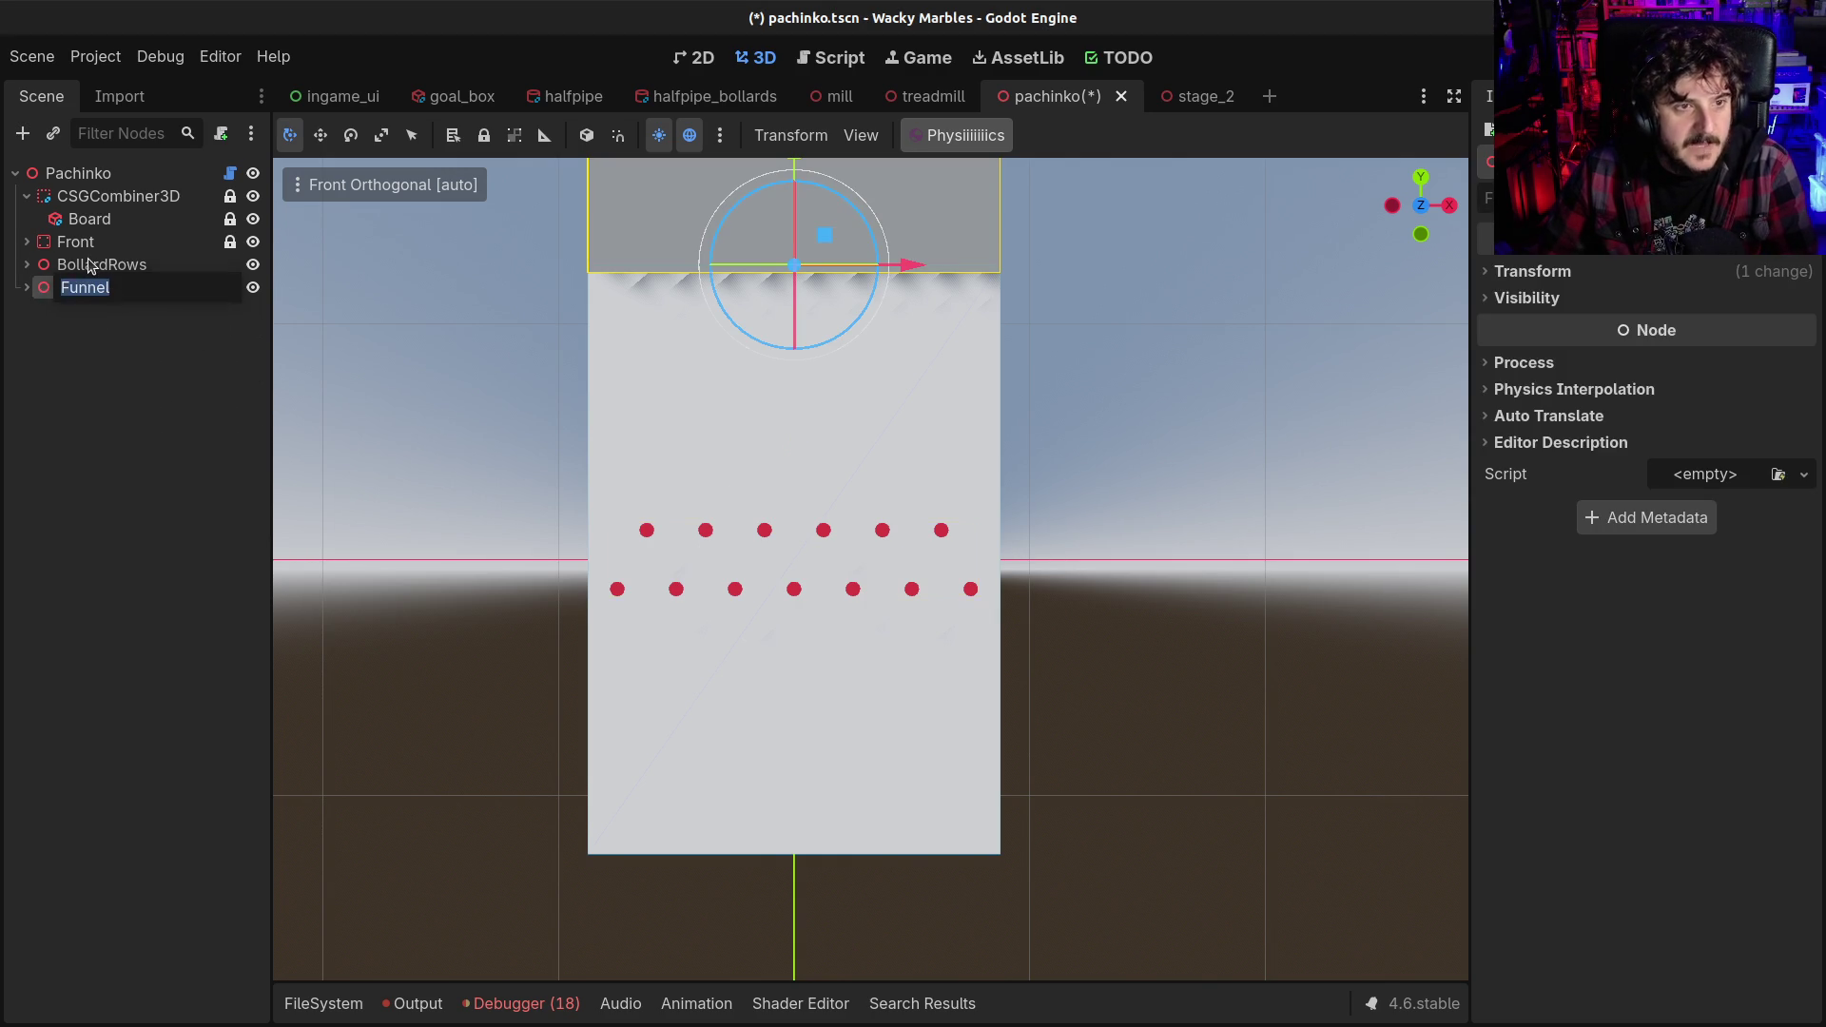
{"action": "left_click", "coordinate": [89, 266]}
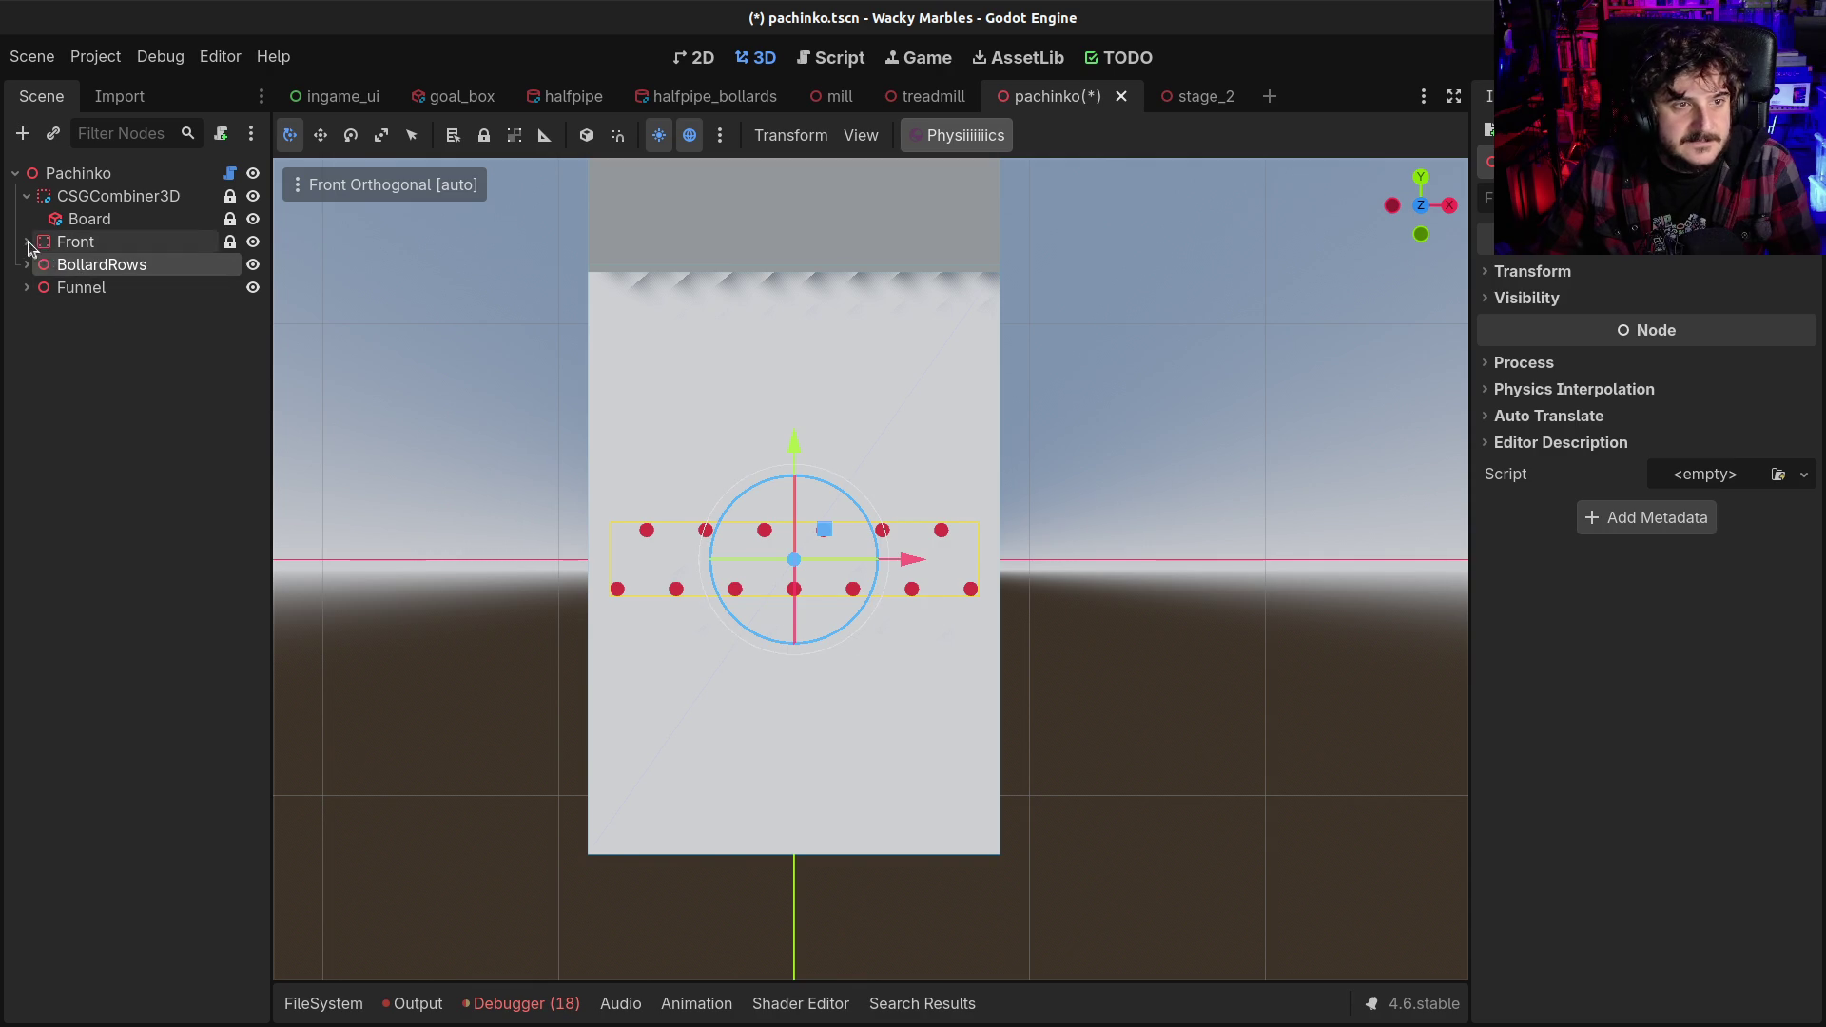
{"action": "left_click", "coordinate": [89, 219]}
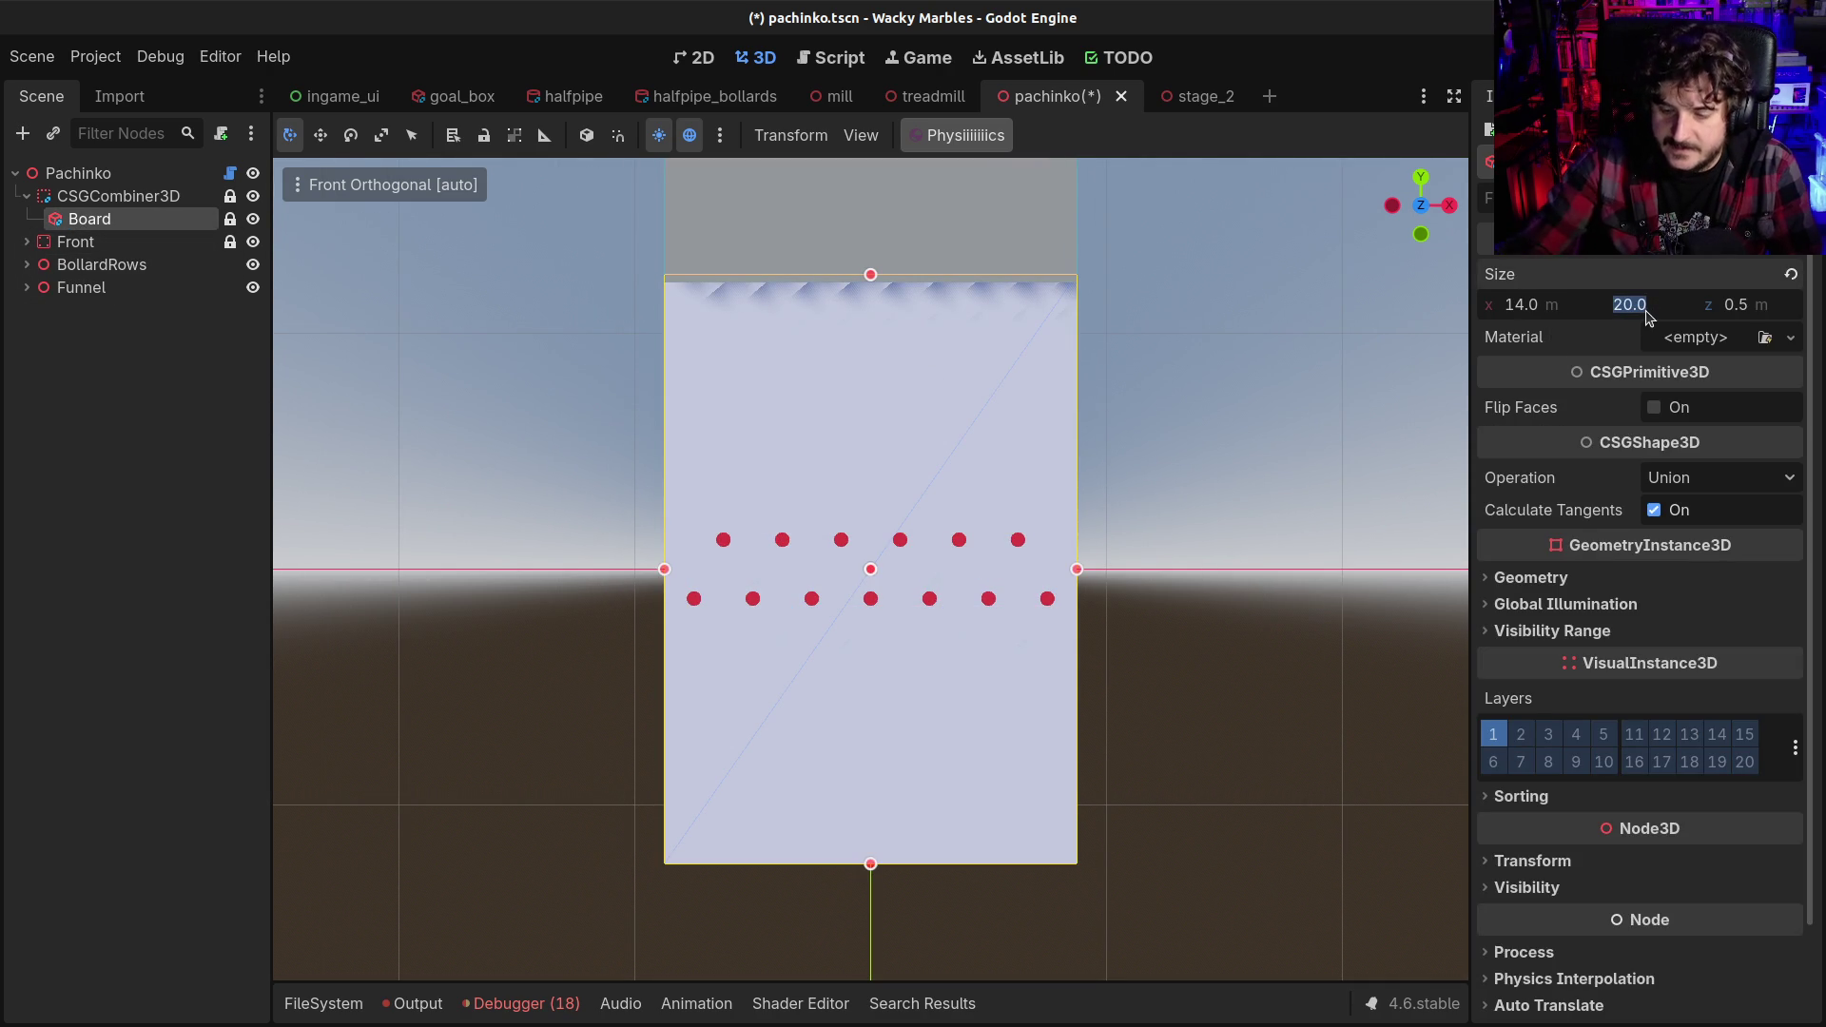
{"action": "key", "text": "BackSpace"}
{"action": "type", "text": "4"}
{"action": "key", "text": "Return"}
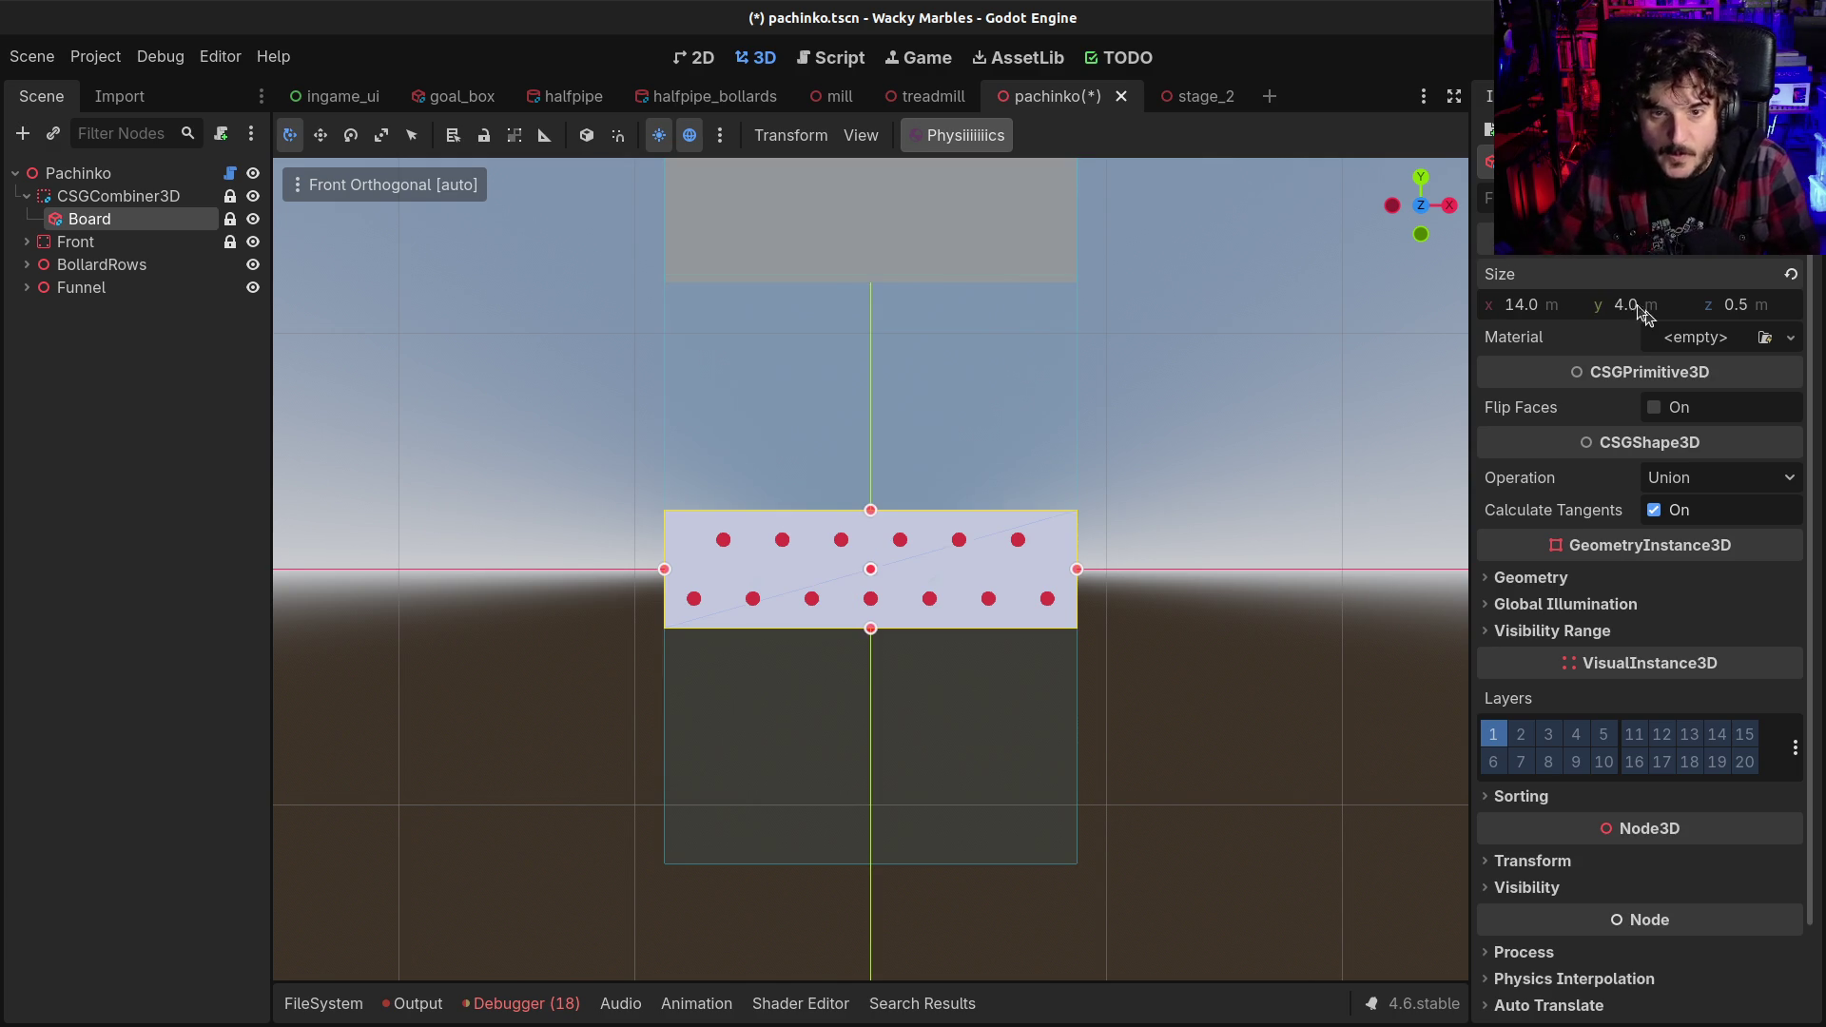
{"action": "scroll", "coordinate": [1113, 585], "scroll_direction": "up", "scroll_amount": 5}
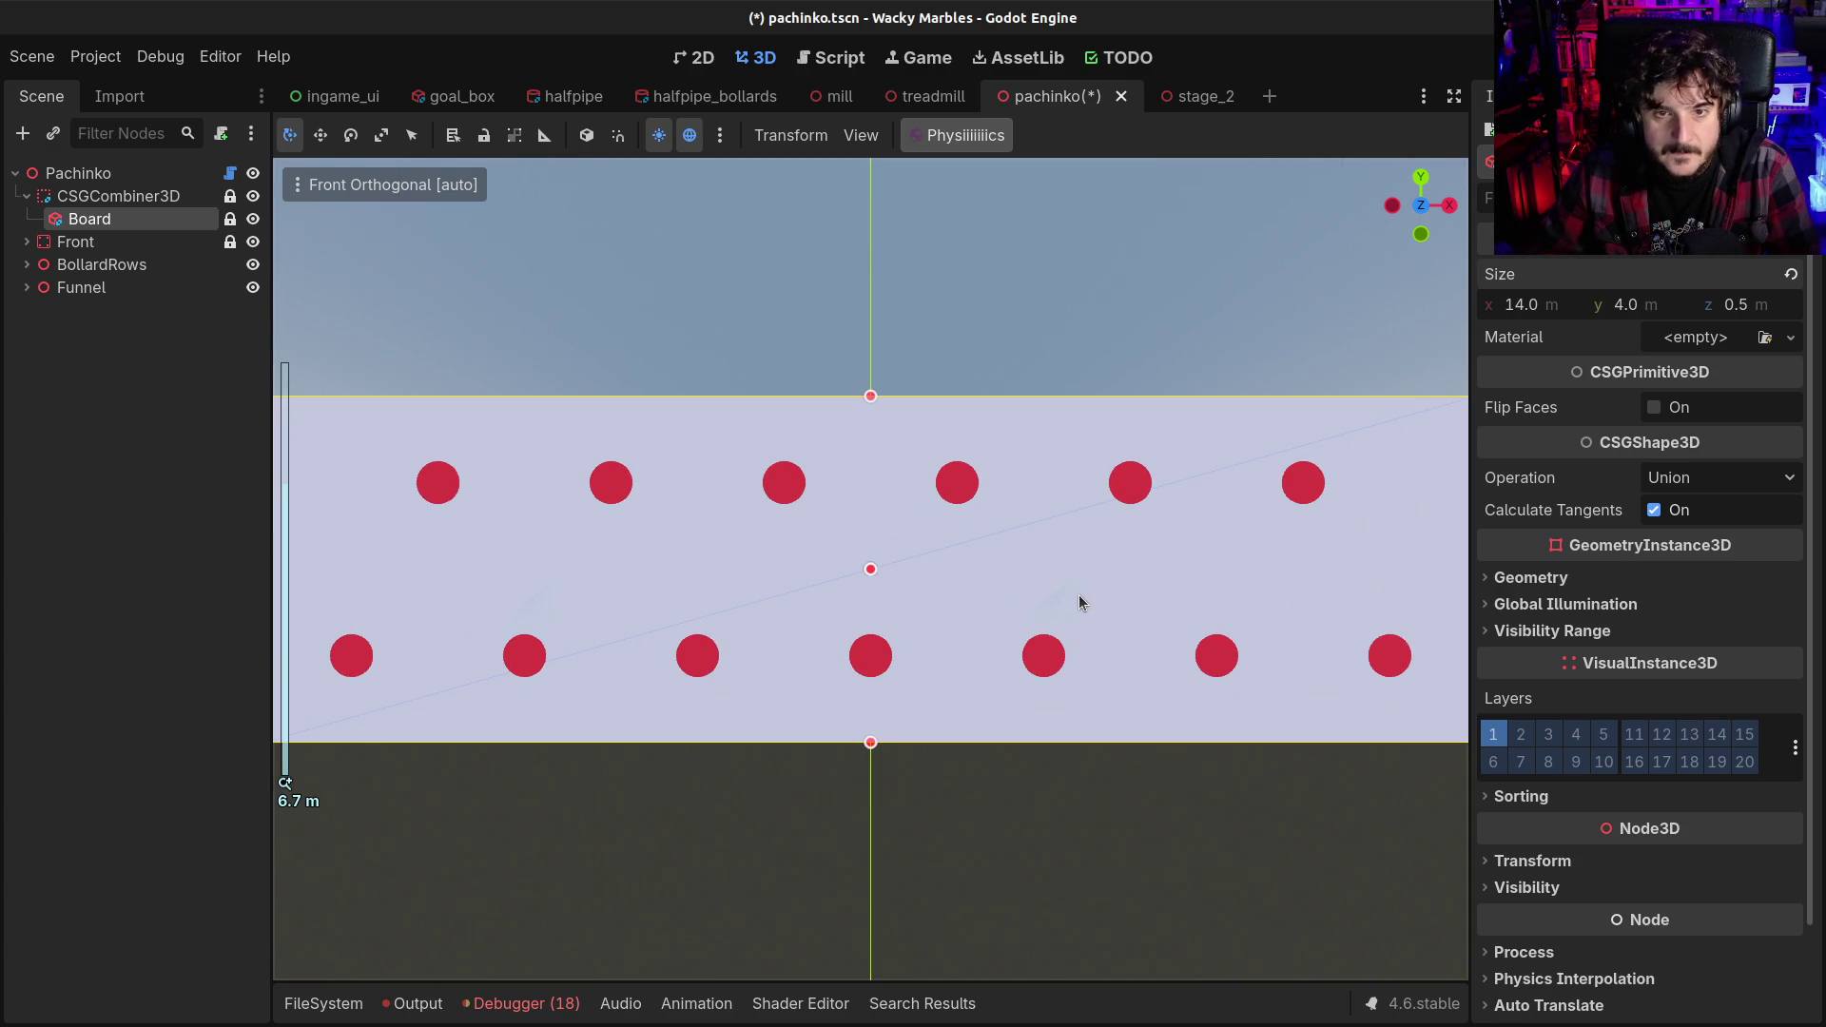
{"action": "scroll", "coordinate": [1079, 595], "scroll_direction": "down", "scroll_amount": 4}
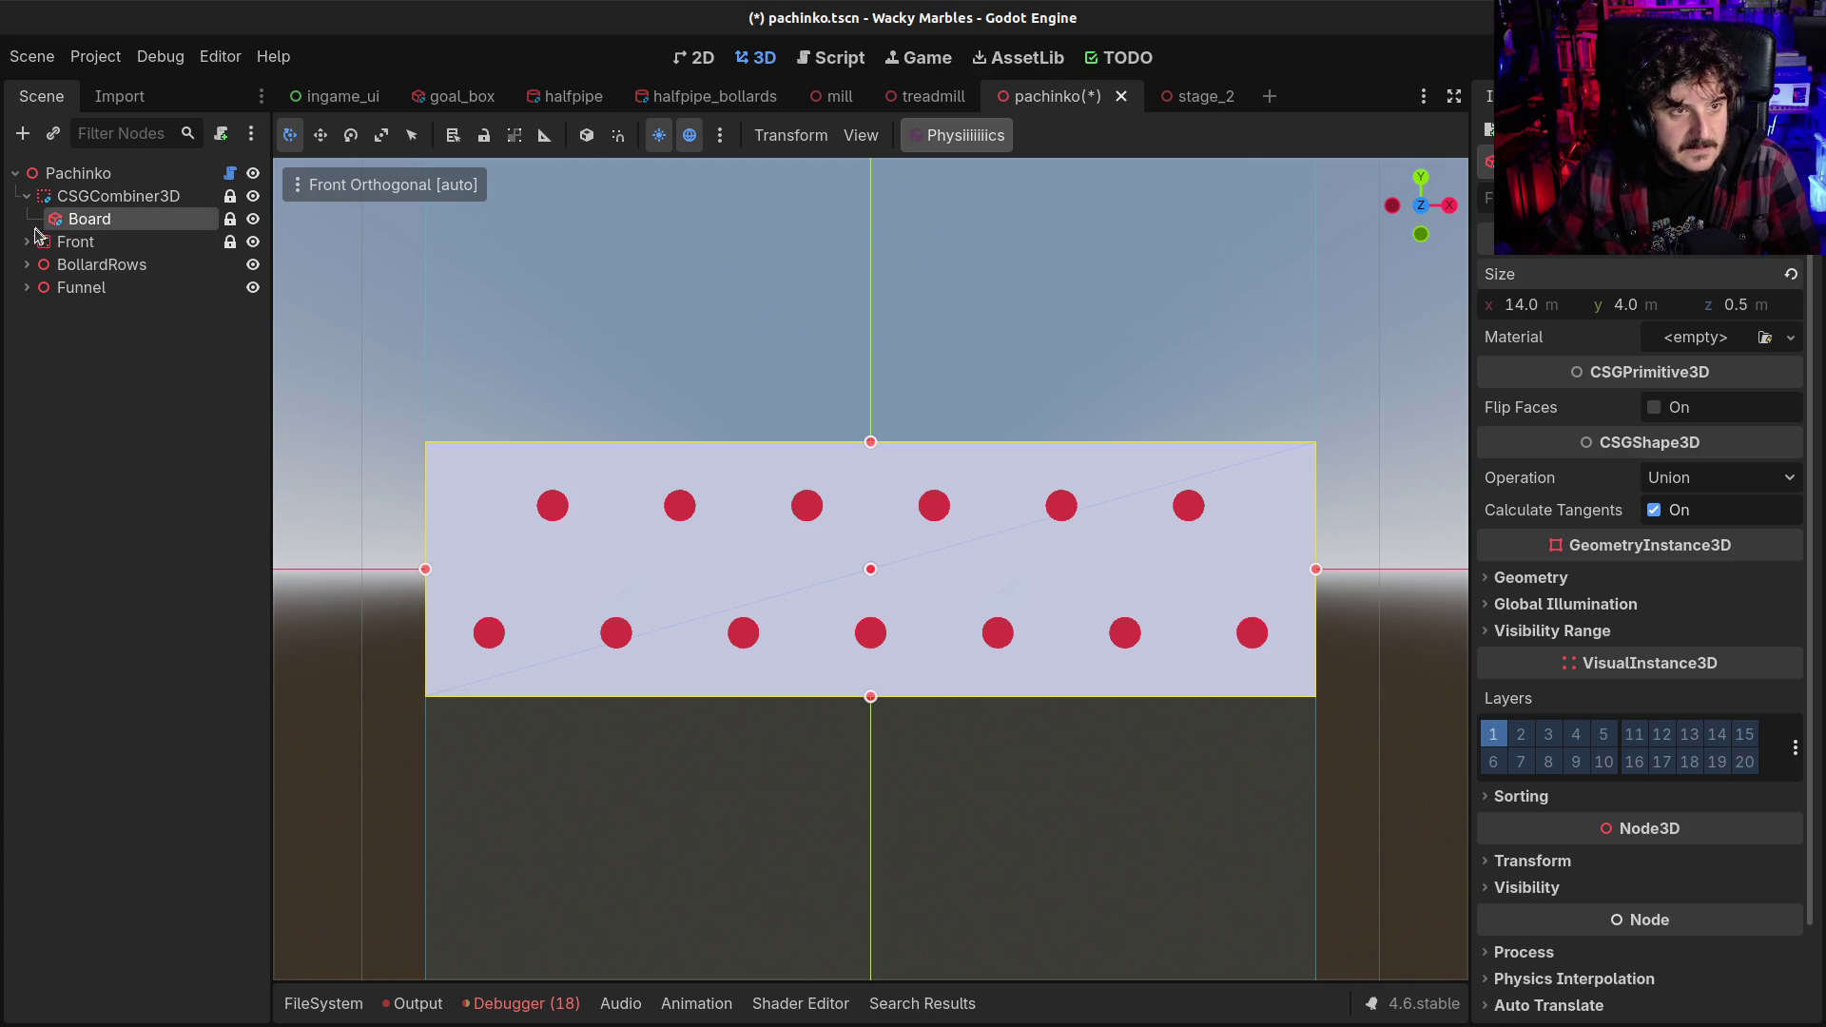
{"action": "left_click_drag", "start_coordinate": [1075, 767], "coordinate": [832, 796]}
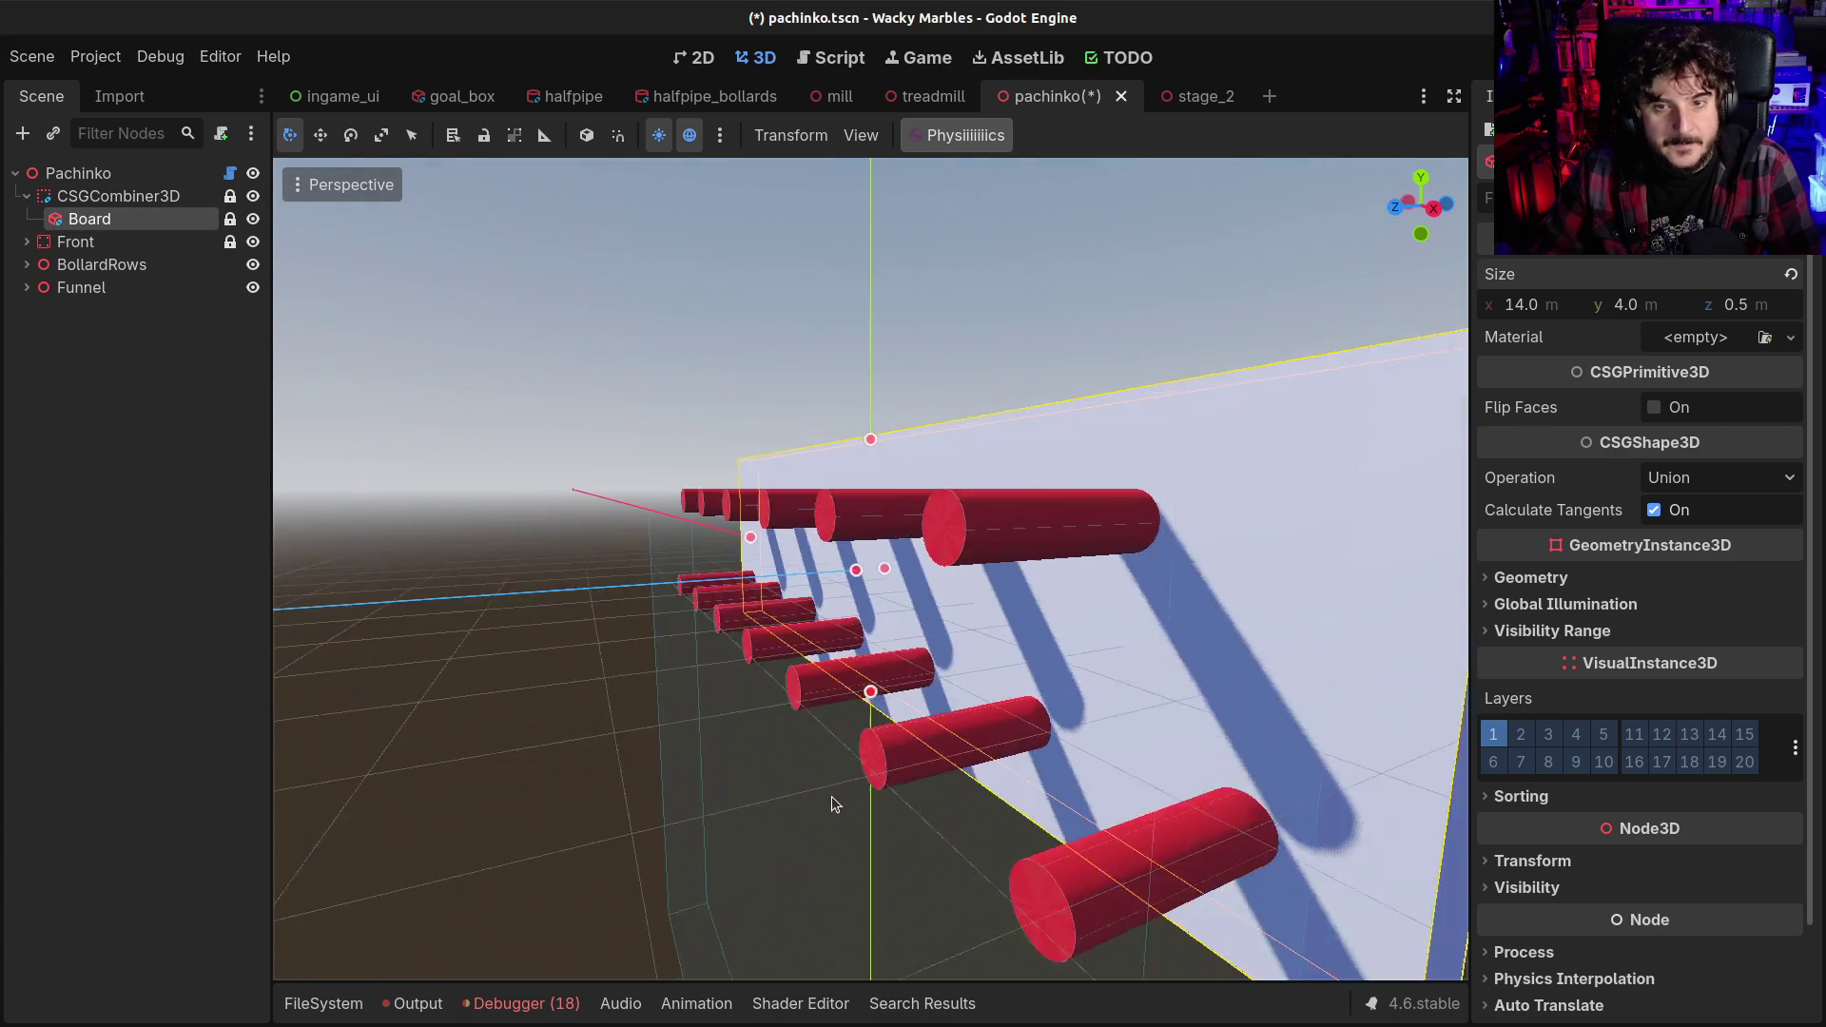
{"action": "scroll", "coordinate": [829, 797], "scroll_direction": "down", "scroll_amount": 5}
{"action": "mouse_move", "coordinate": [967, 763]}
{"action": "left_mouse_down"}
{"action": "mouse_move", "coordinate": [1179, 754]}
{"action": "mouse_move", "coordinate": [1068, 762]}
{"action": "mouse_move", "coordinate": [1067, 731]}
{"action": "mouse_move", "coordinate": [1168, 700]}
{"action": "left_mouse_up"}
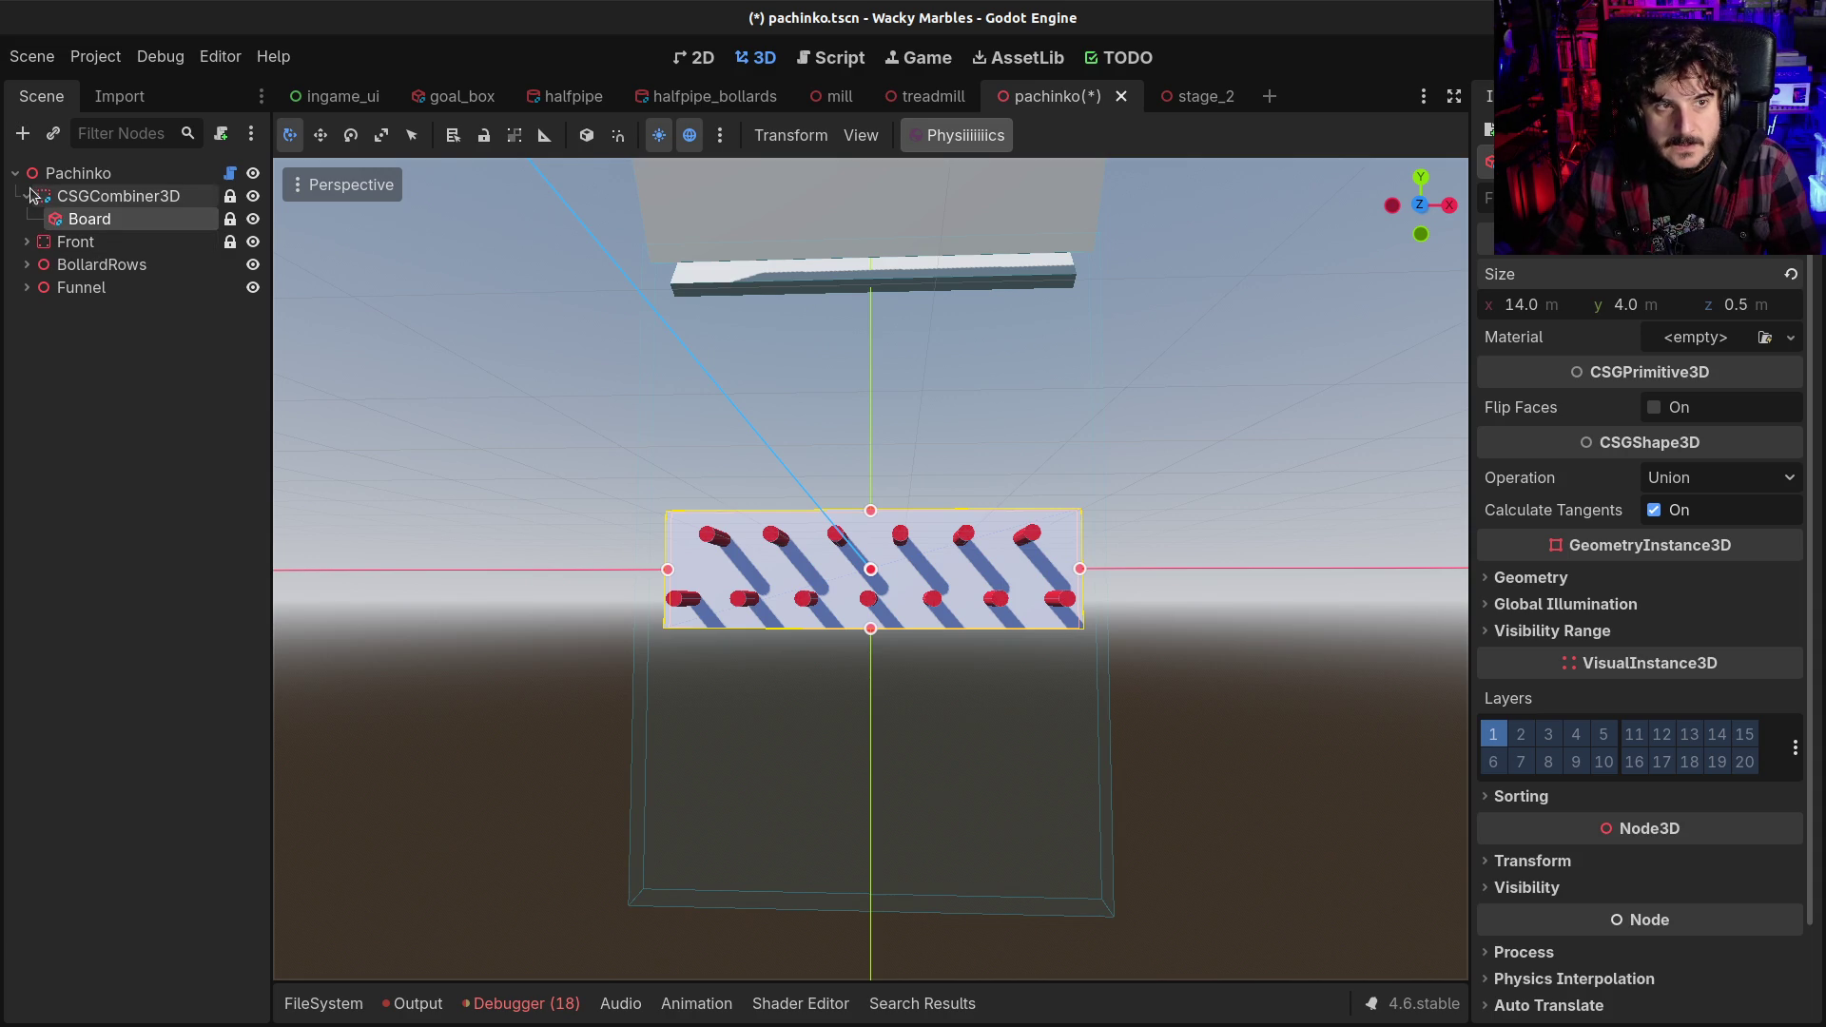
- Set the Front CollisionShape3D box height to 4 m and save pachinko.tscn
{"action": "left_click", "coordinate": [27, 241]}
{"action": "left_click", "coordinate": [85, 264]}
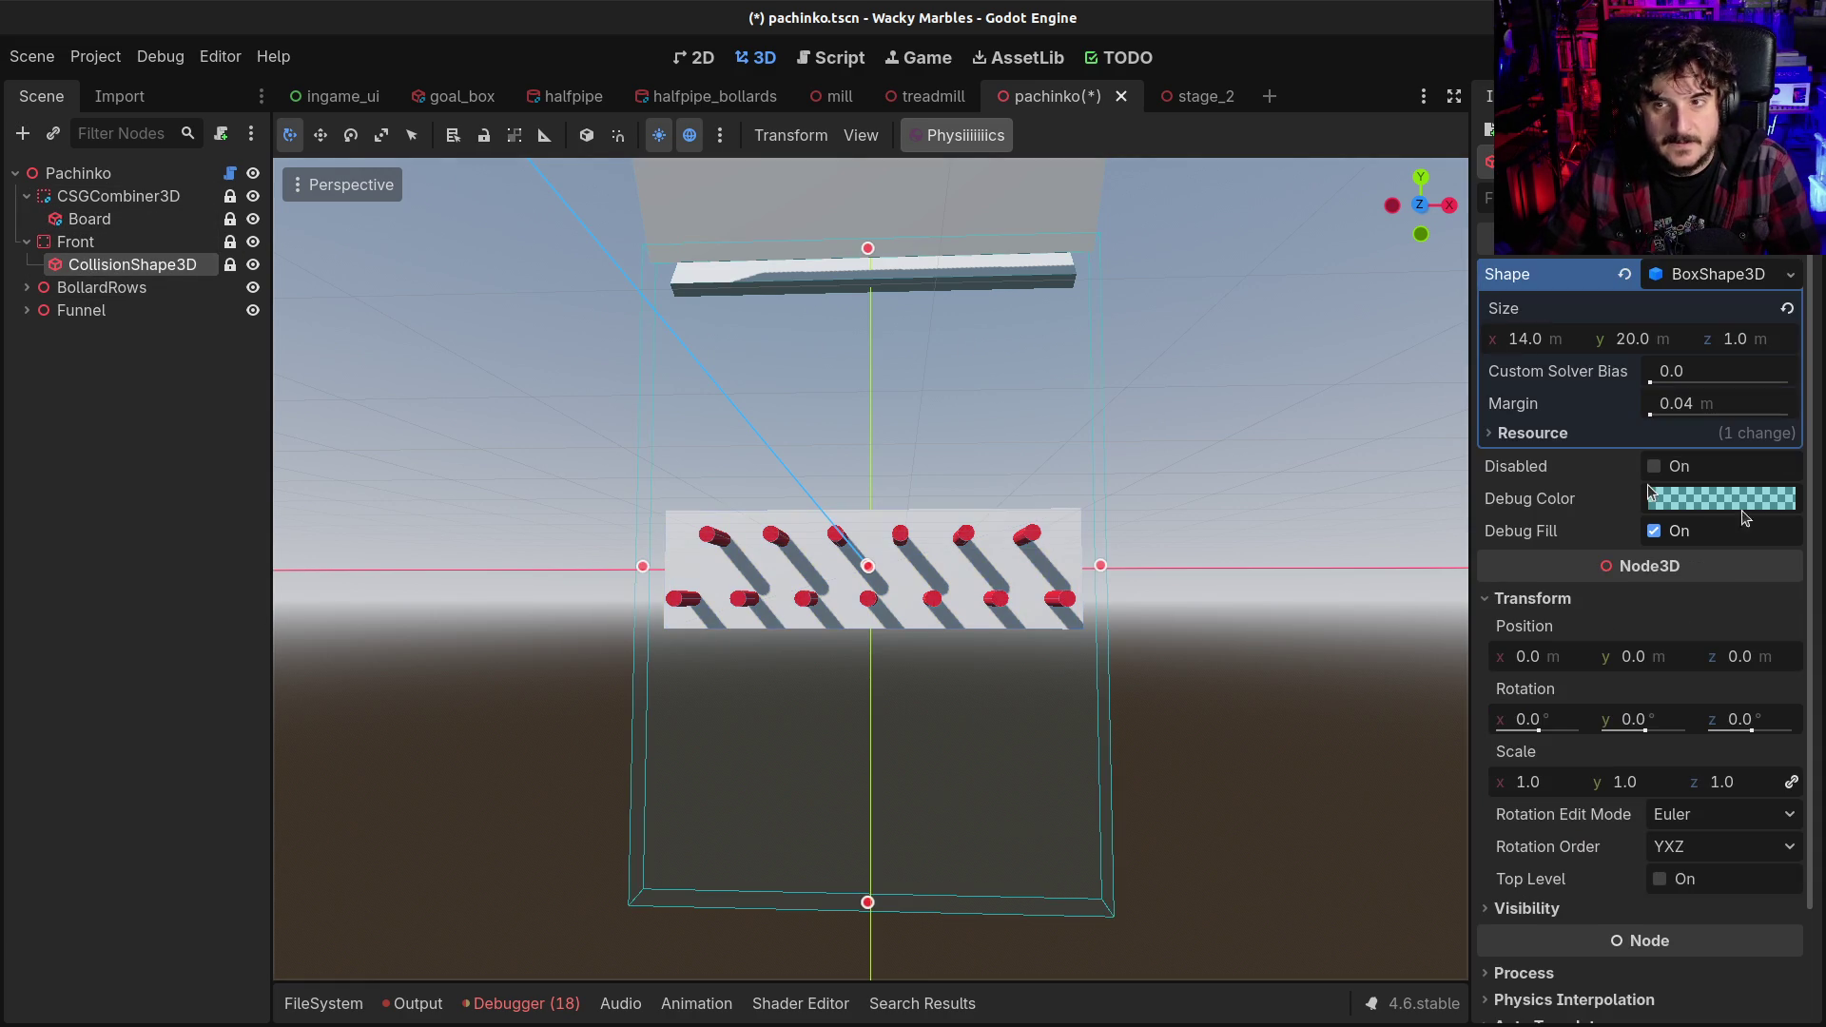
{"action": "left_click", "coordinate": [1648, 340]}
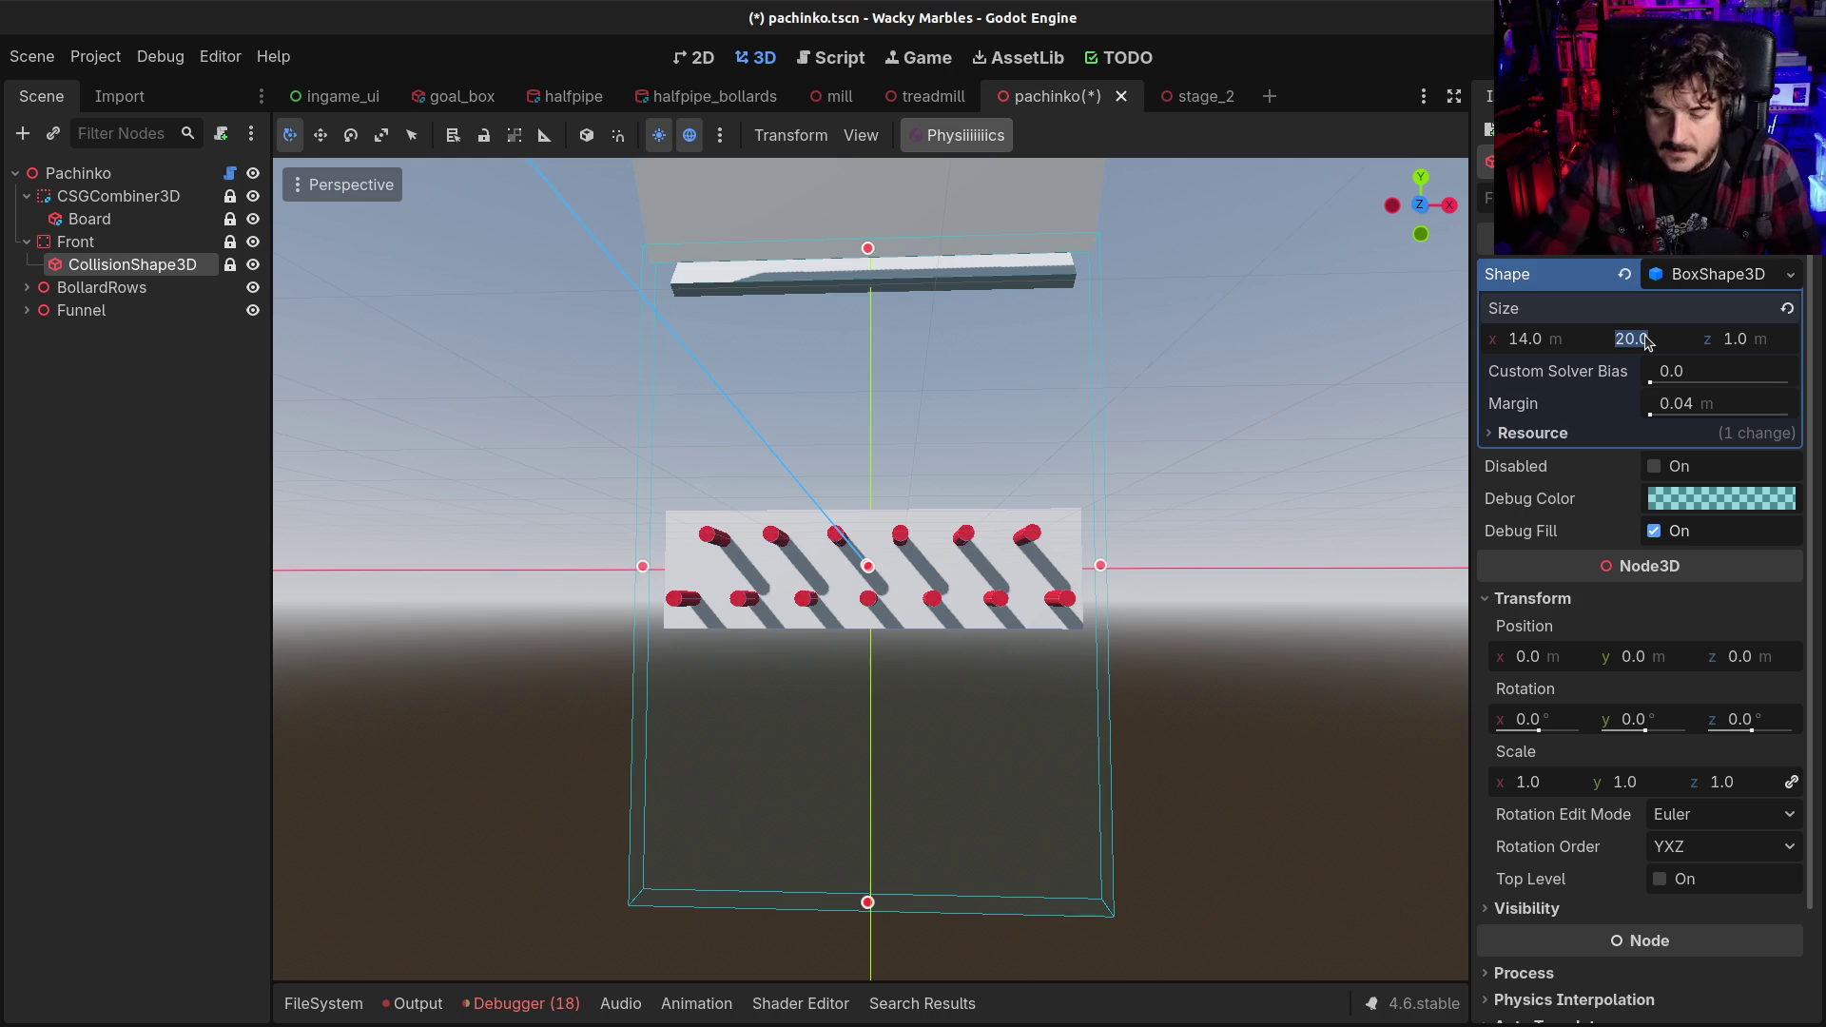
{"action": "type", "text": "4"}
{"action": "key", "text": "Return"}
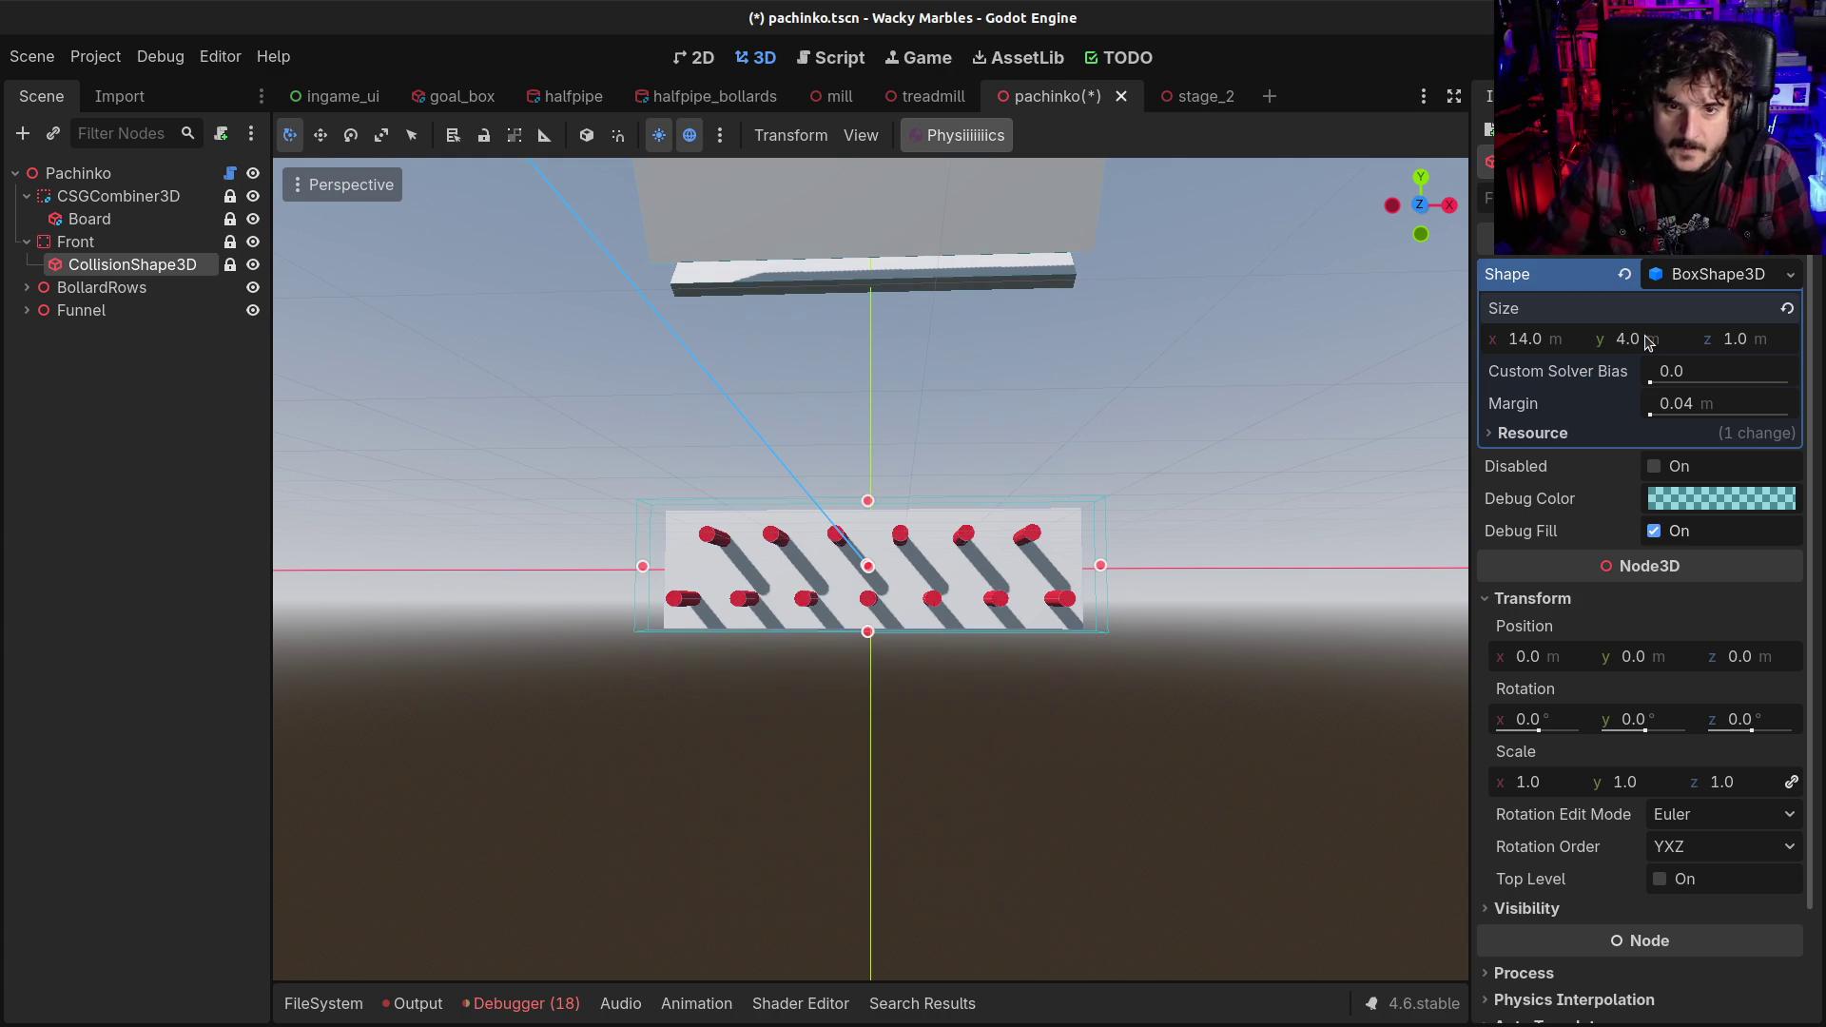
{"action": "mouse_move", "coordinate": [1048, 494]}
{"action": "left_mouse_down"}
{"action": "mouse_move", "coordinate": [944, 594]}
{"action": "mouse_move", "coordinate": [1018, 574]}
{"action": "mouse_move", "coordinate": [630, 553]}
{"action": "mouse_move", "coordinate": [1052, 515]}
{"action": "left_mouse_up"}
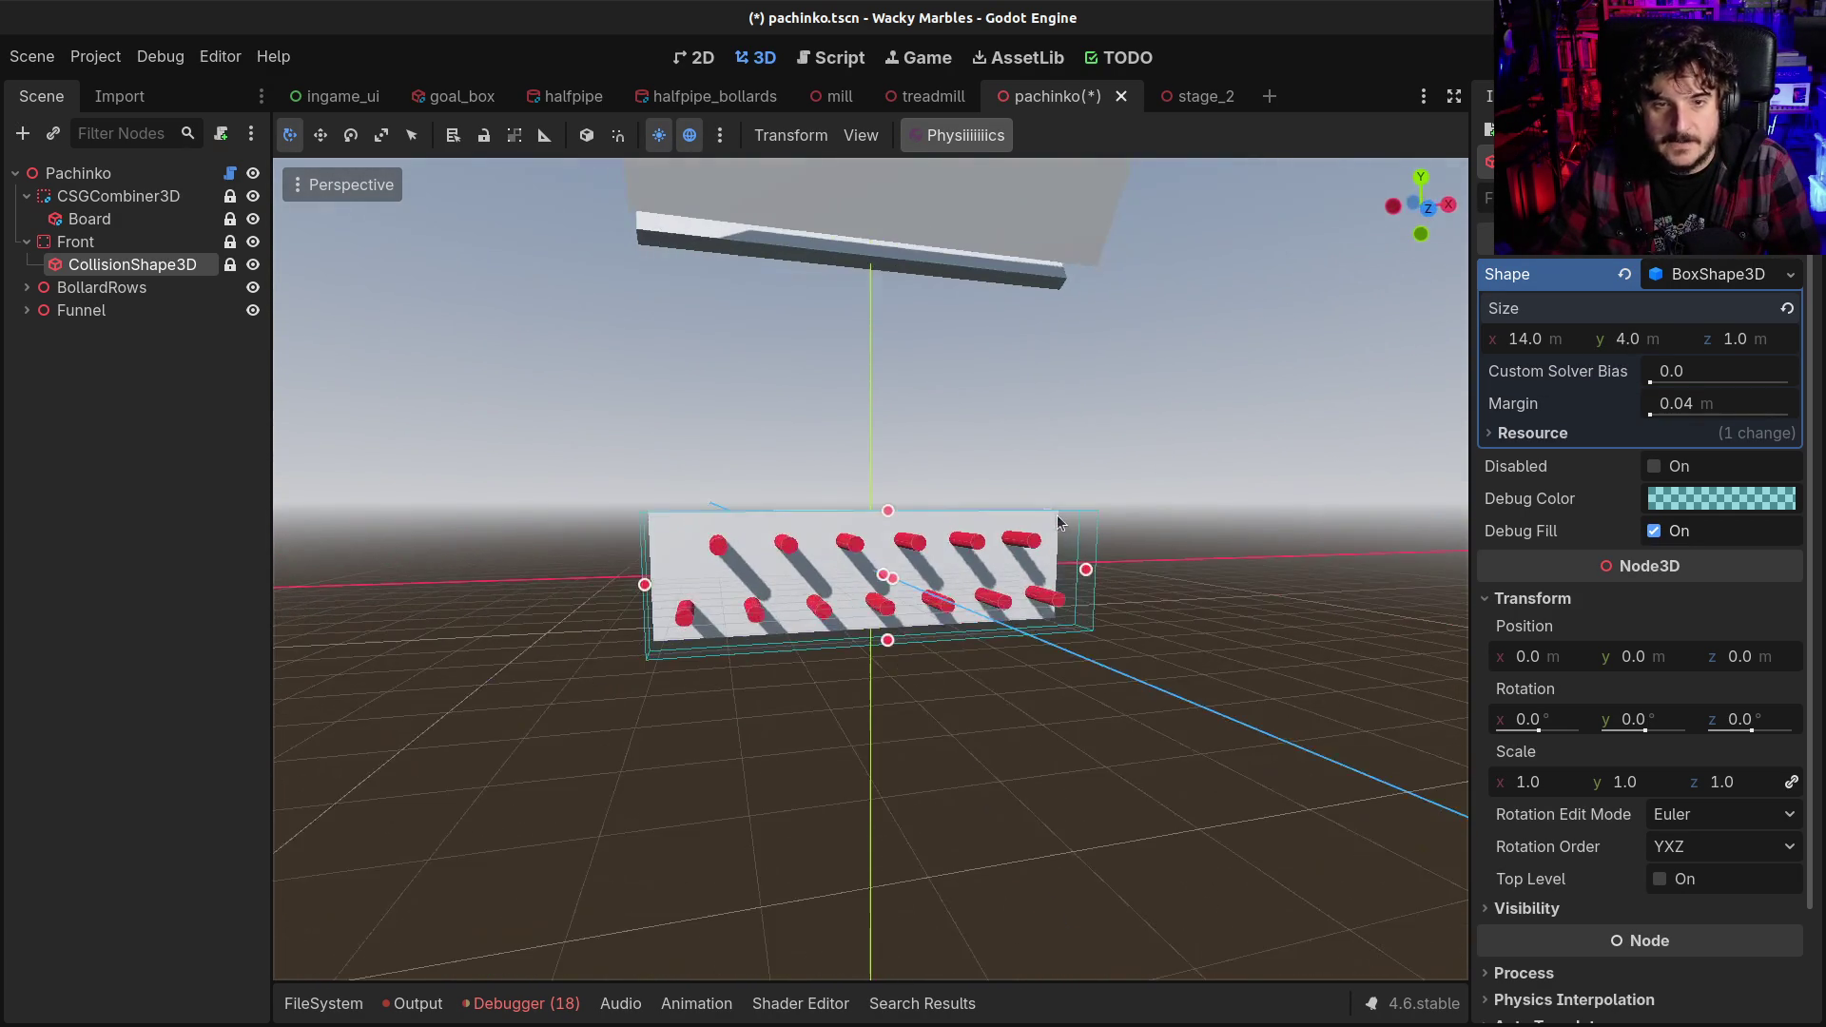
{"action": "key", "text": "ctrl+s"}
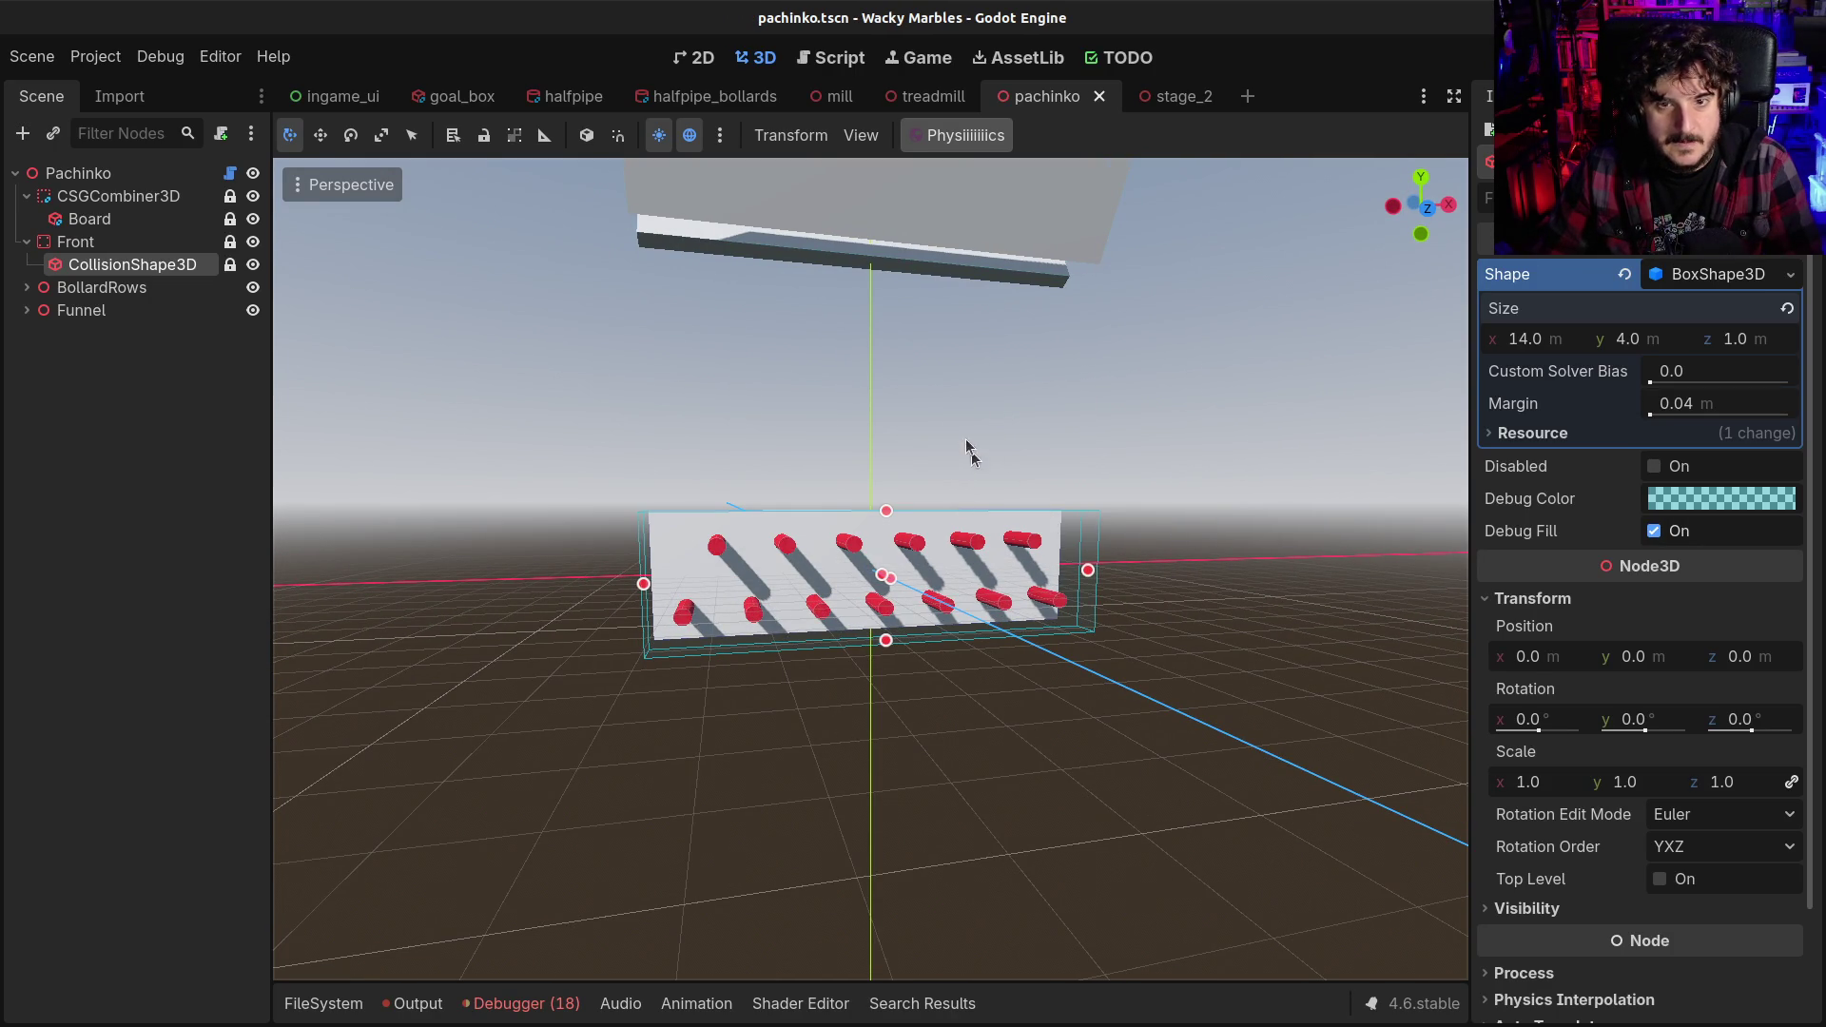
{"action": "left_click", "coordinate": [110, 175]}
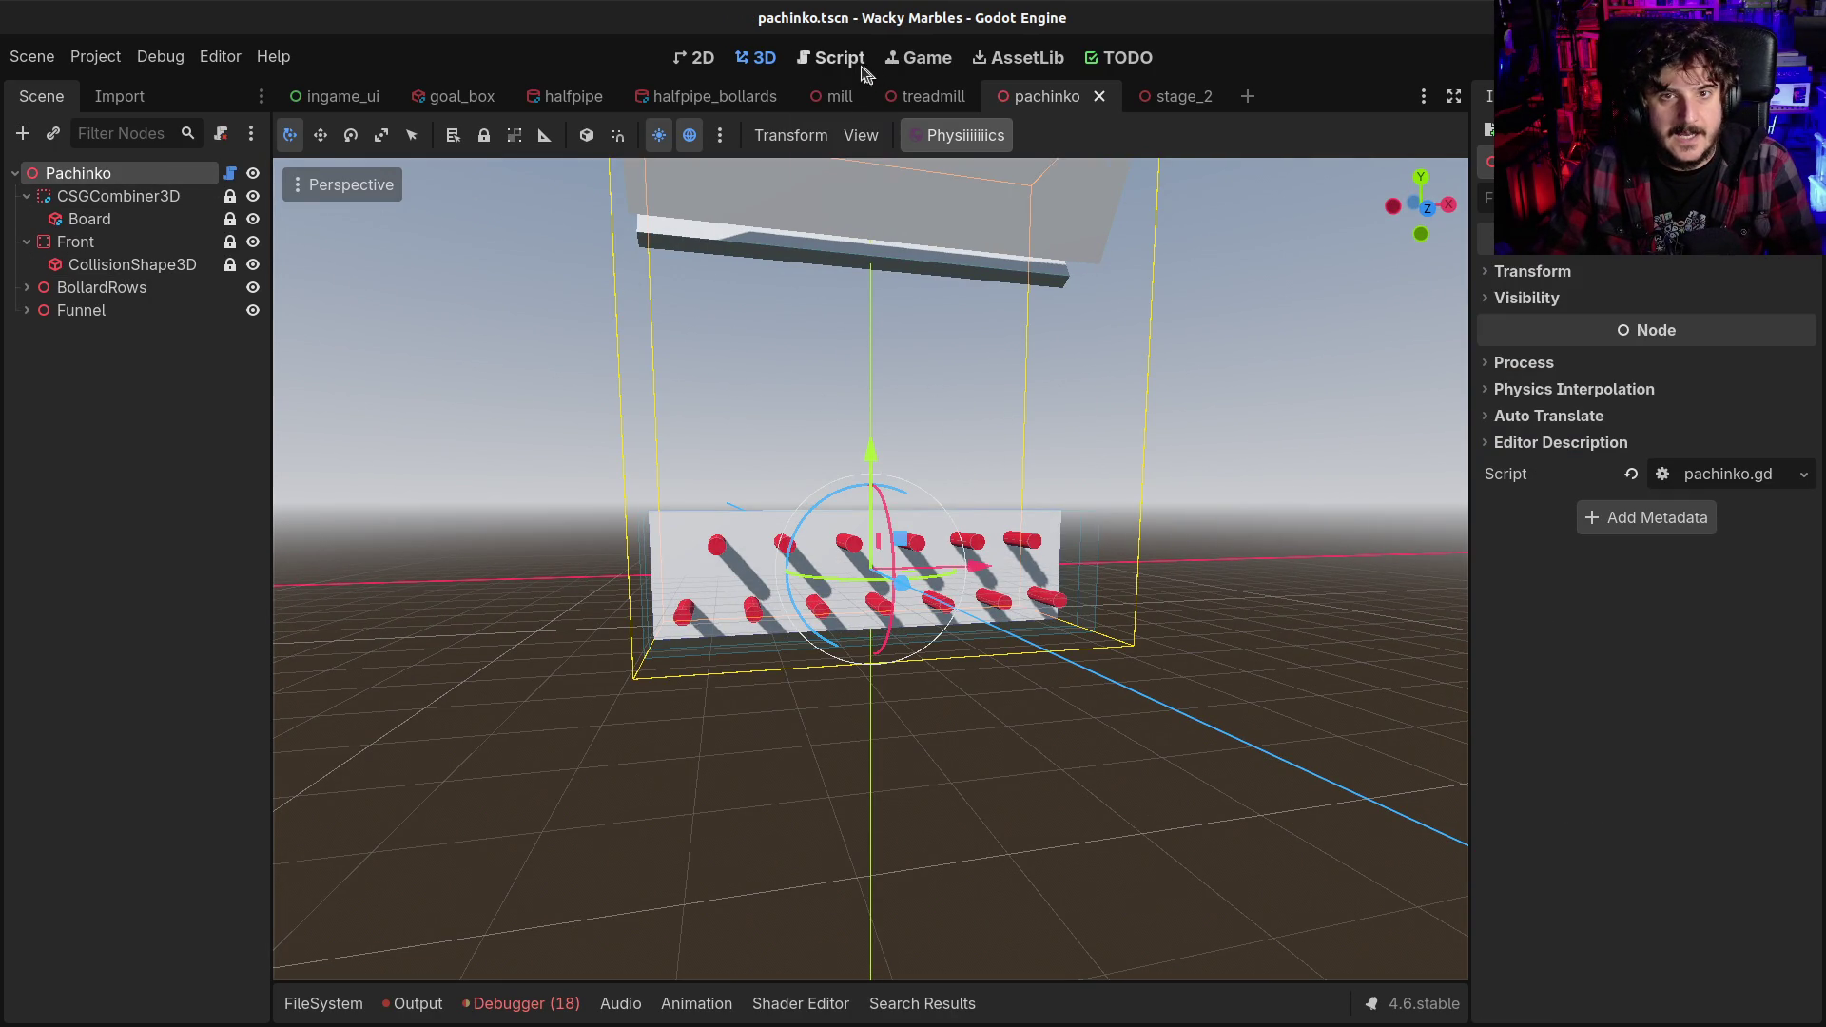
{"action": "left_click", "coordinate": [851, 67]}
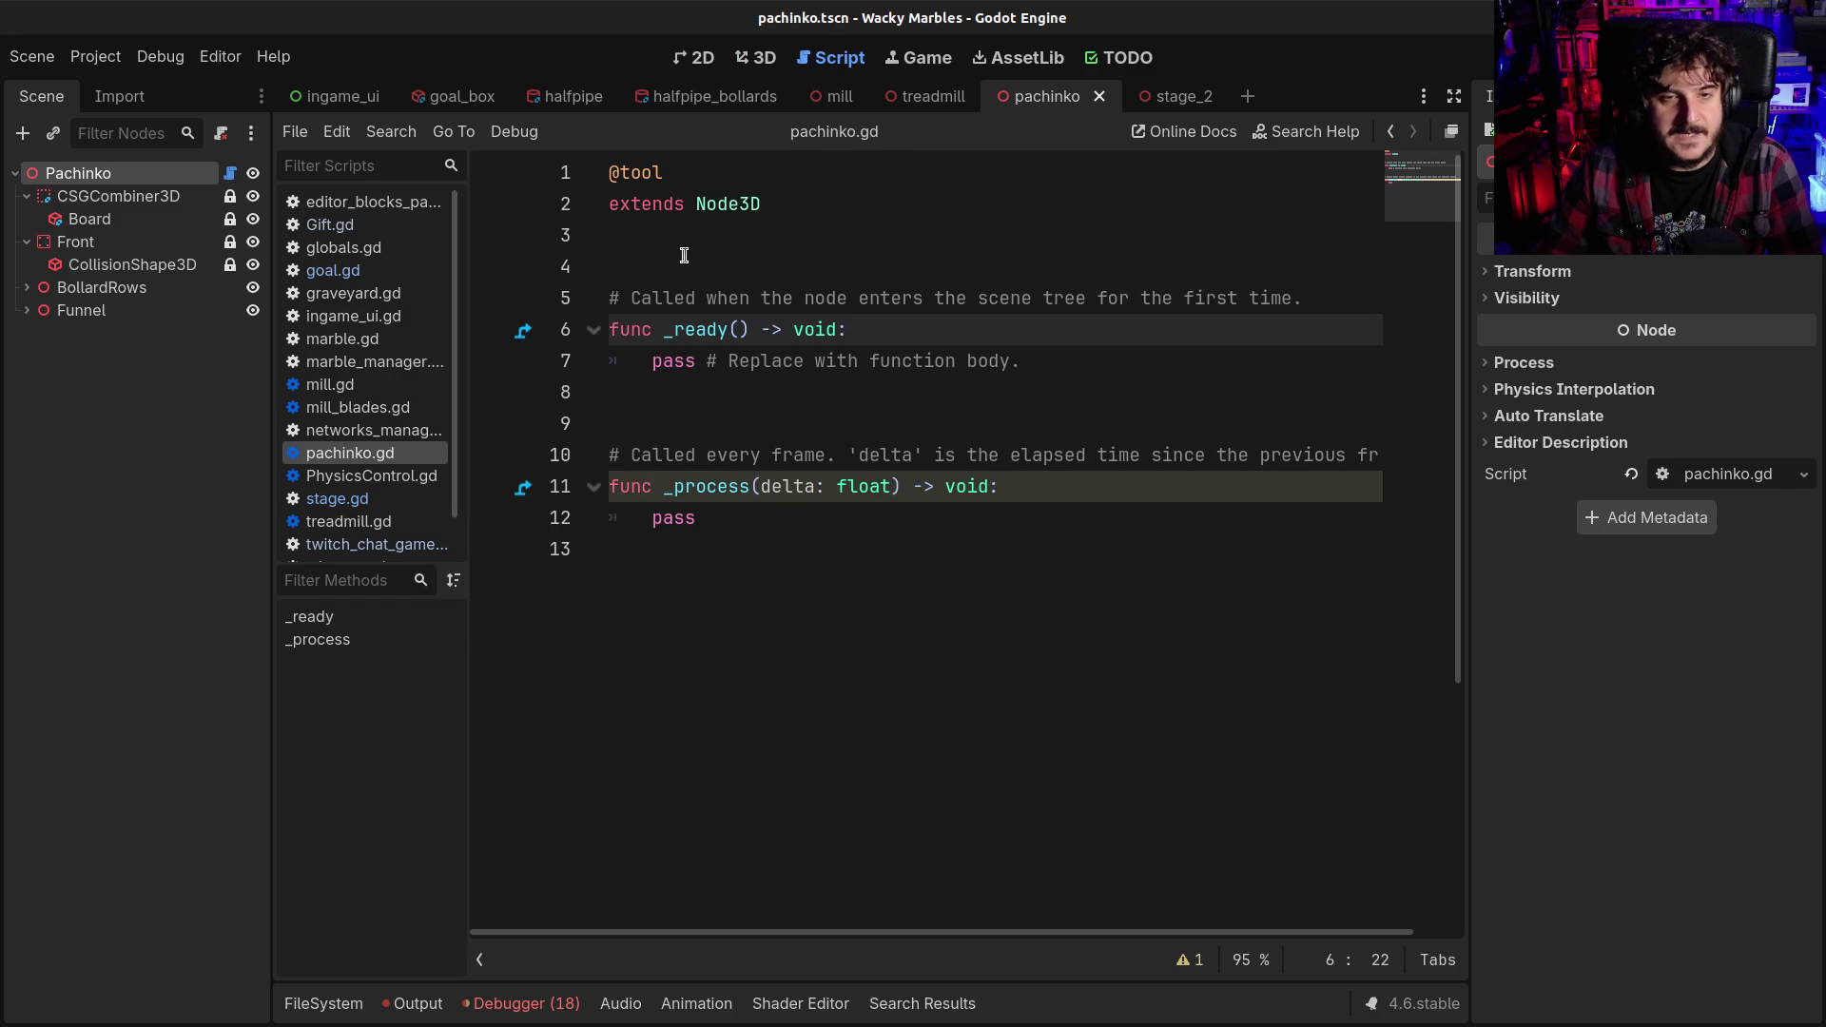
{"action": "left_click", "coordinate": [715, 262]}
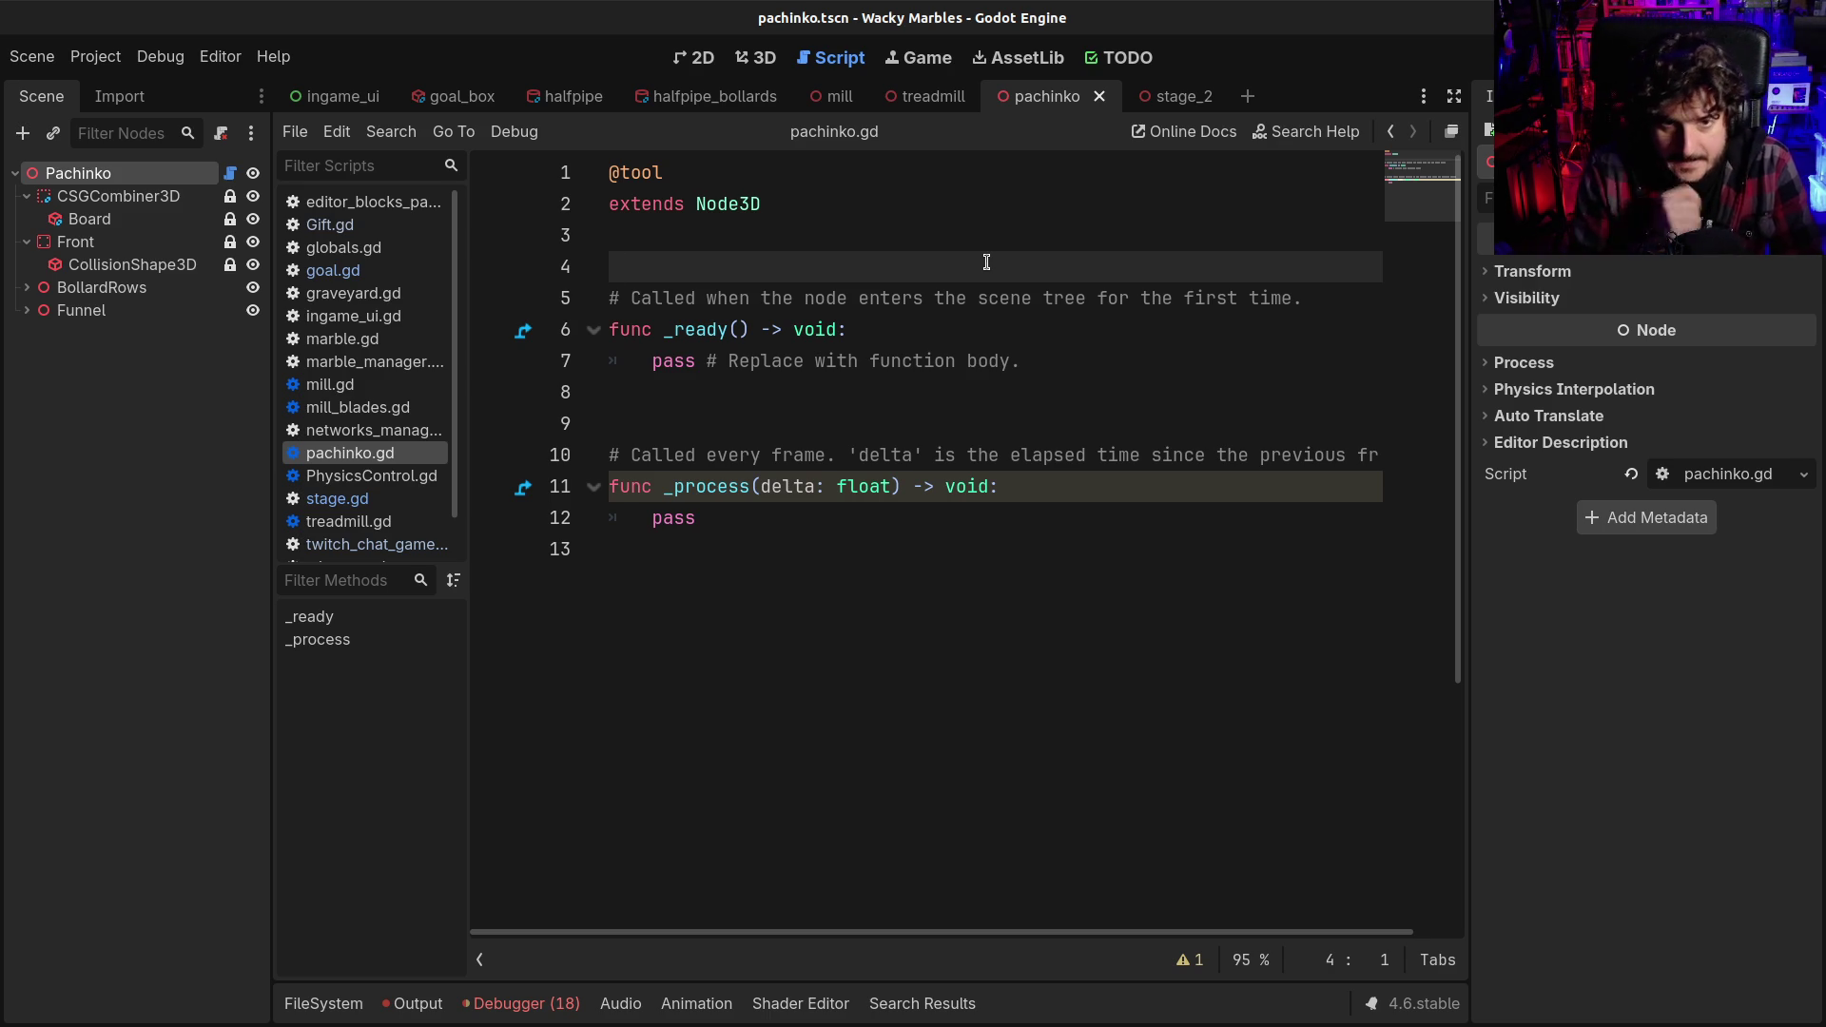
{"action": "type", "text": "@expor"}
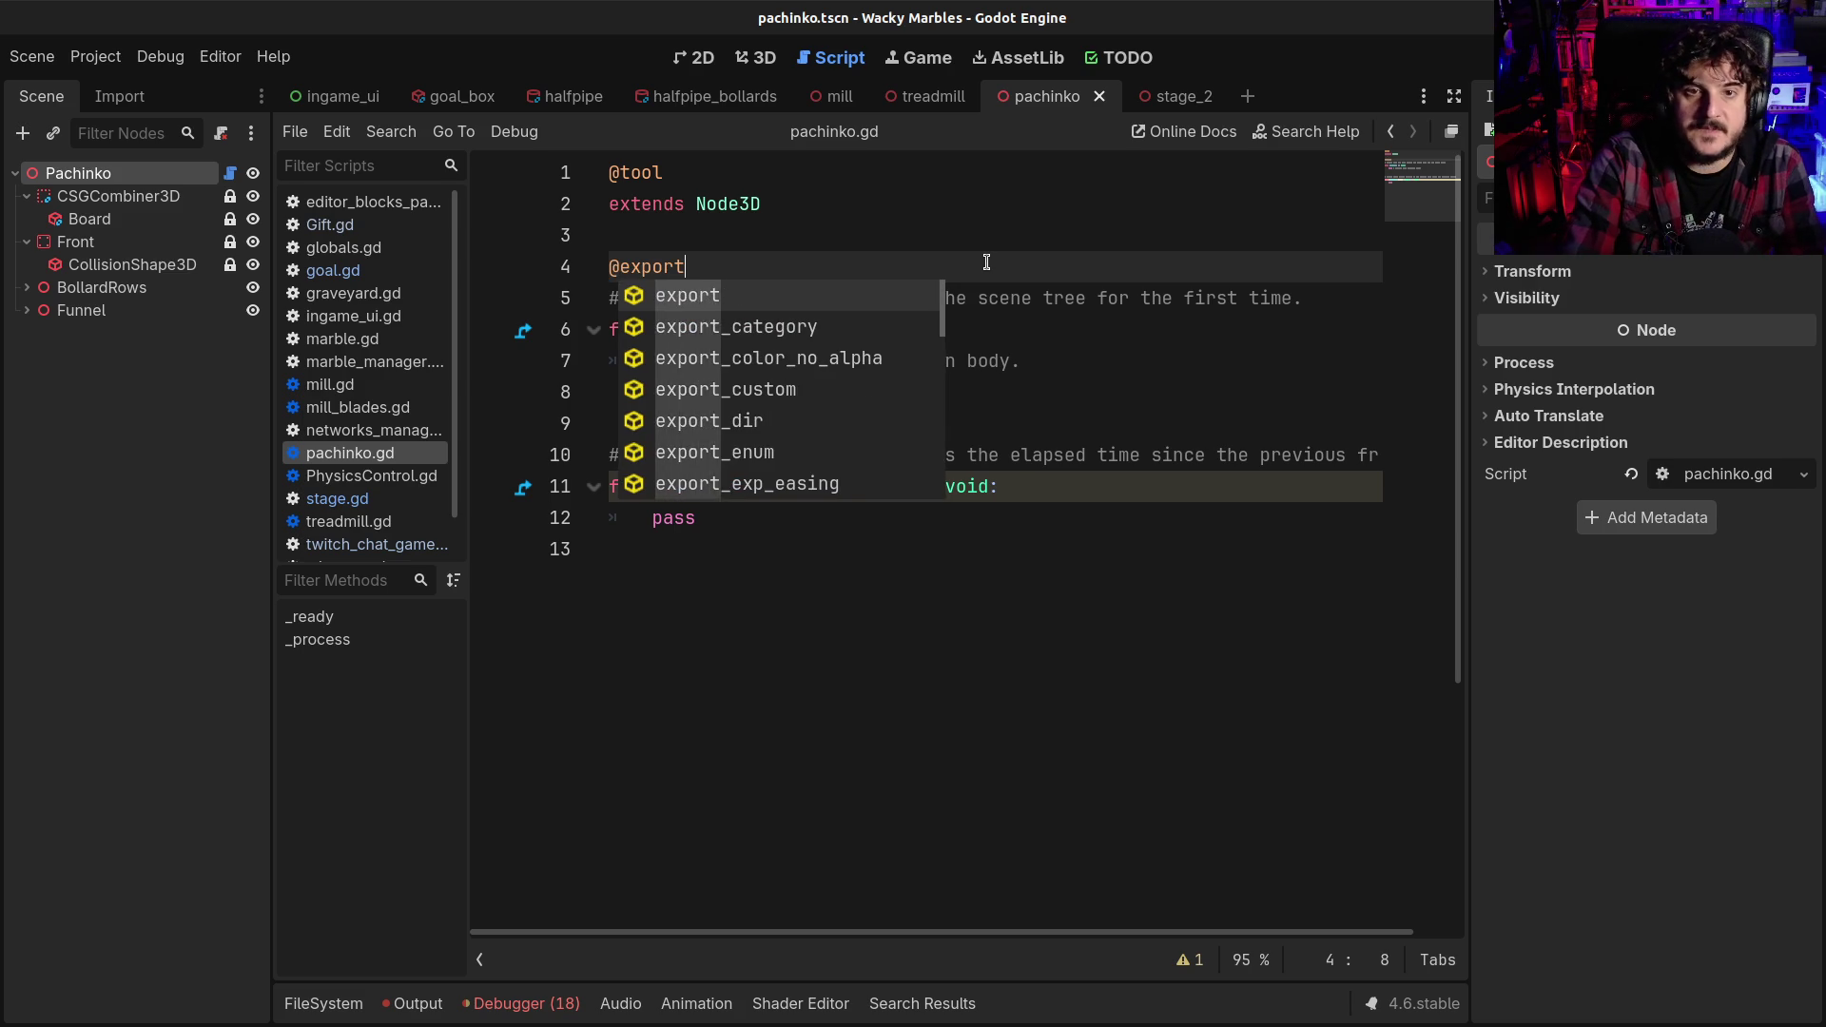
{"action": "type", "text": "t"}
{"action": "key", "text": "BackSpace"}
{"action": "type", "text": "_"}
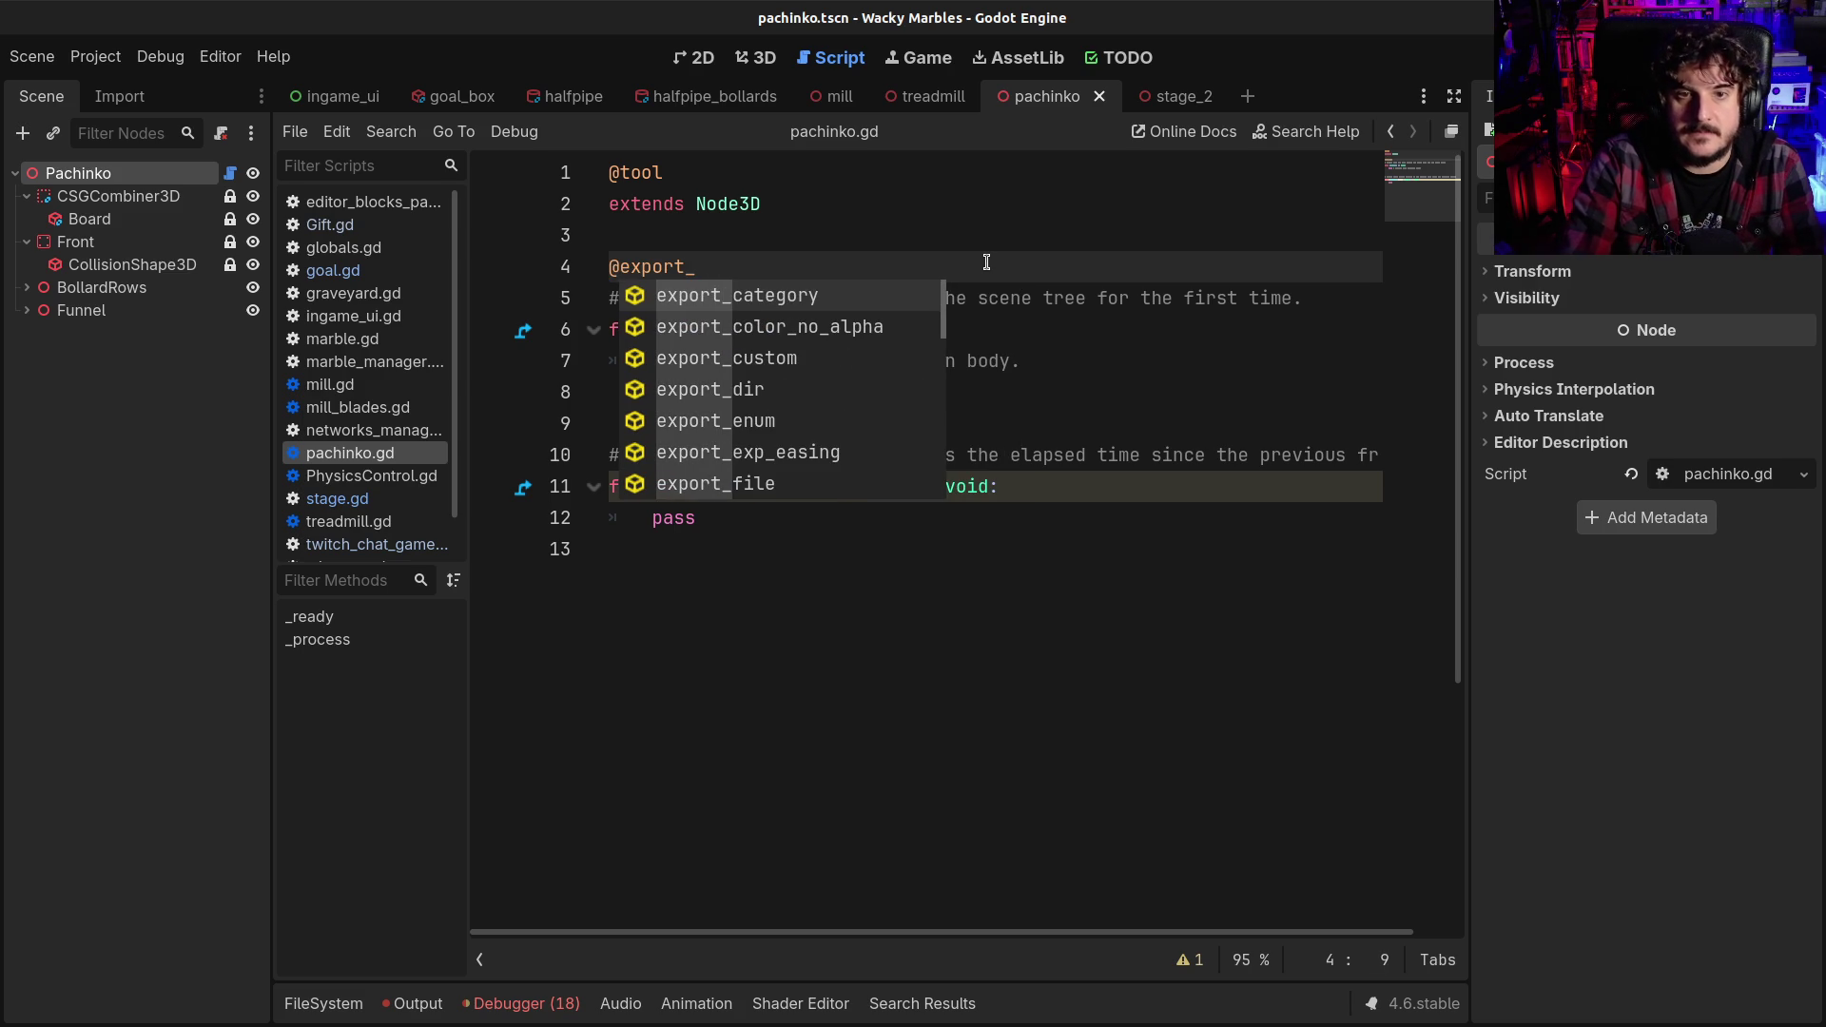
{"action": "type", "text": "ra"}
{"action": "key", "text": "Return"}
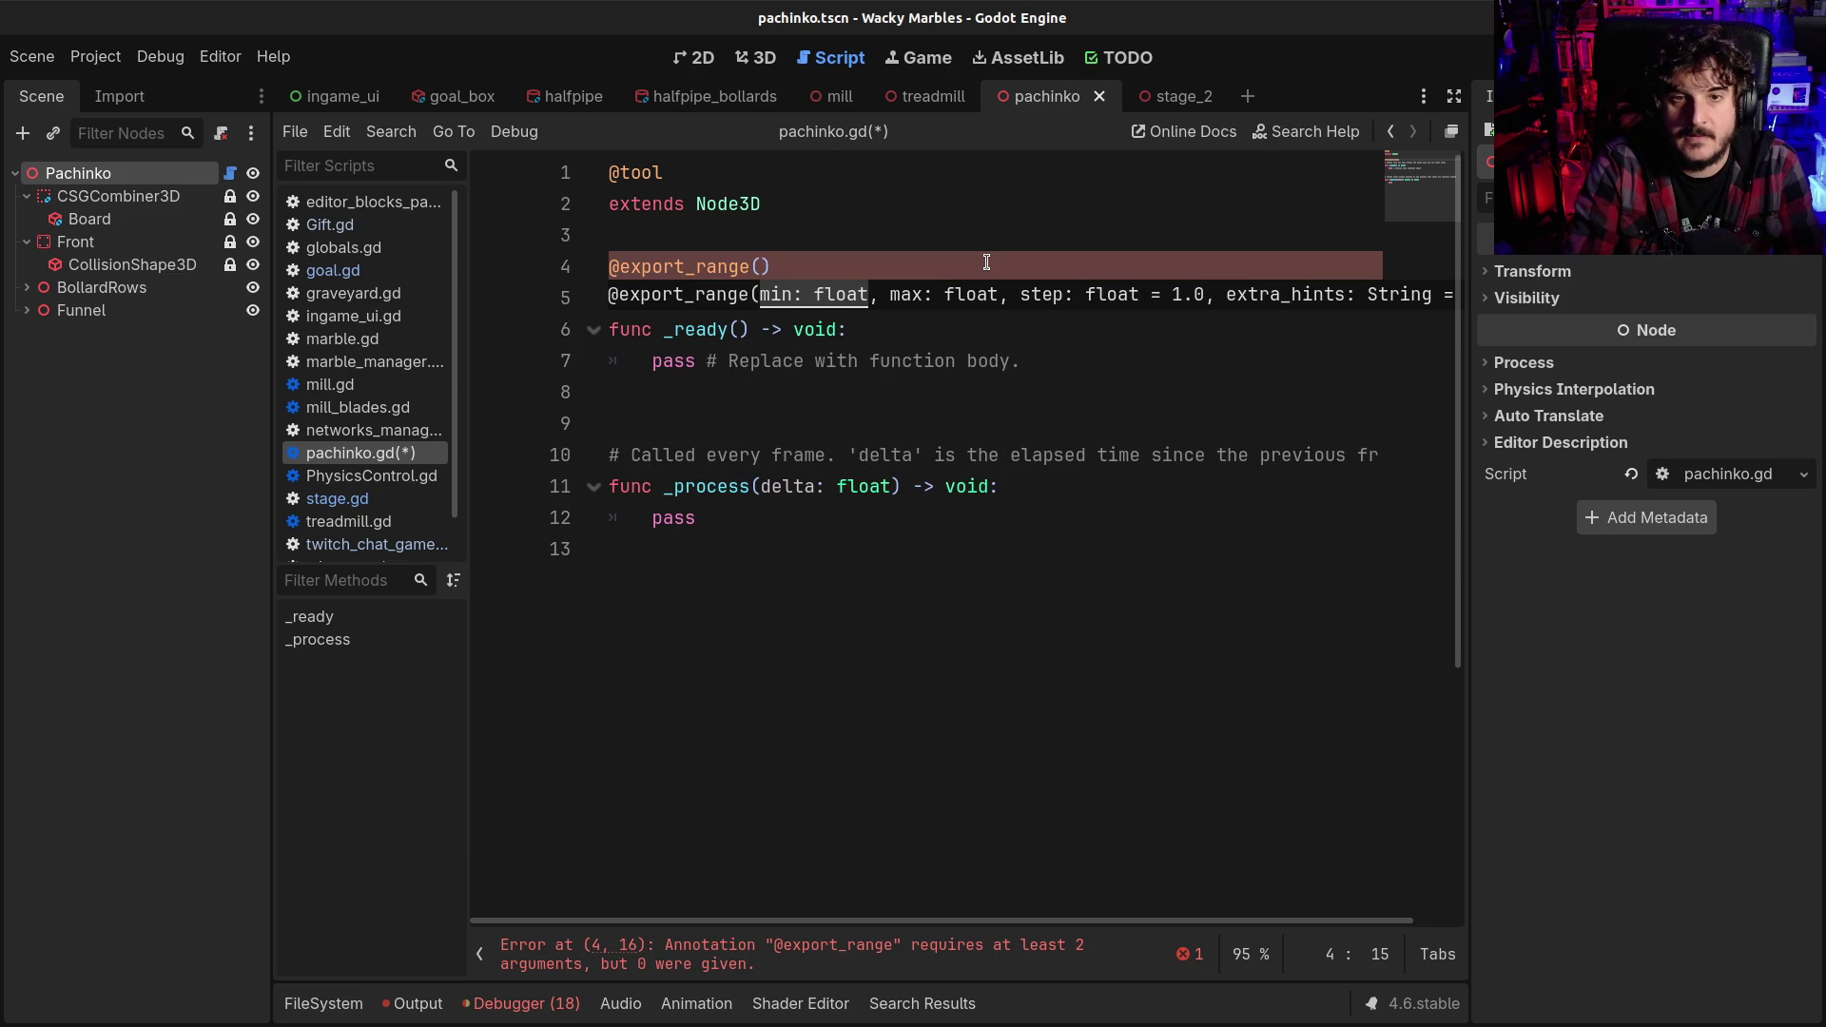
{"action": "type", "text": "1"}
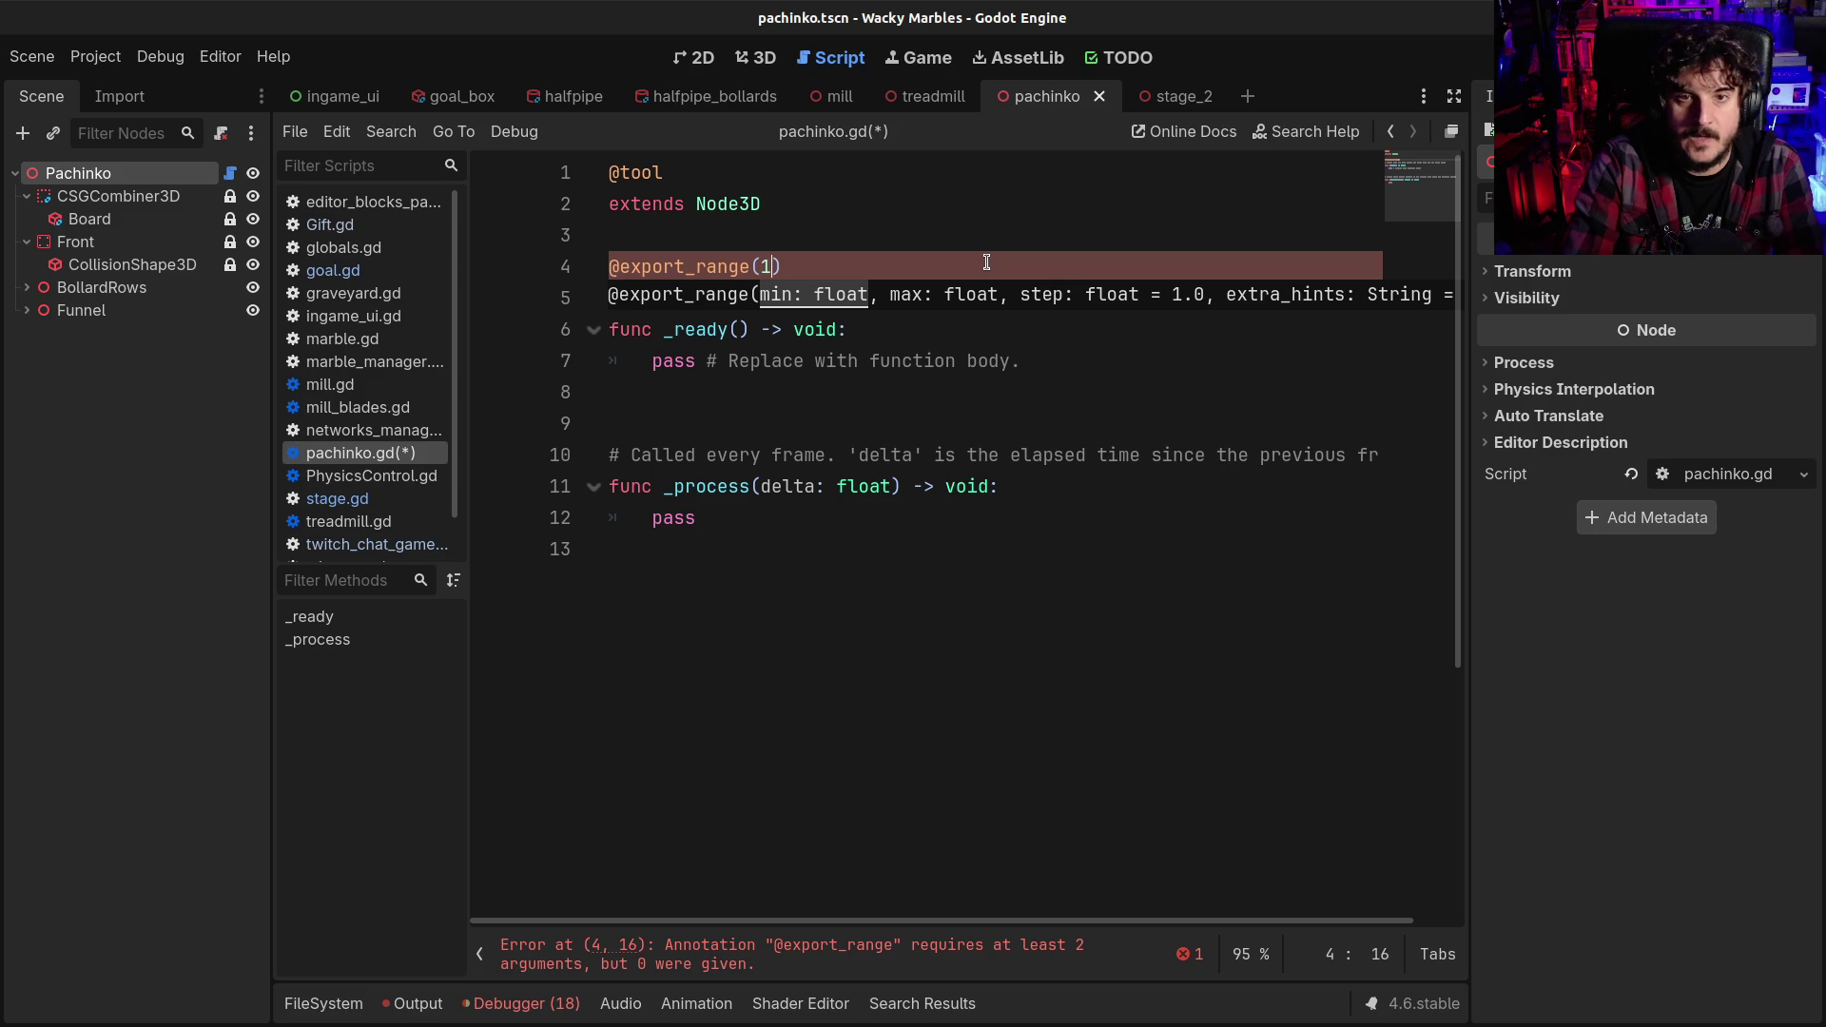
{"action": "type", "text": ","}
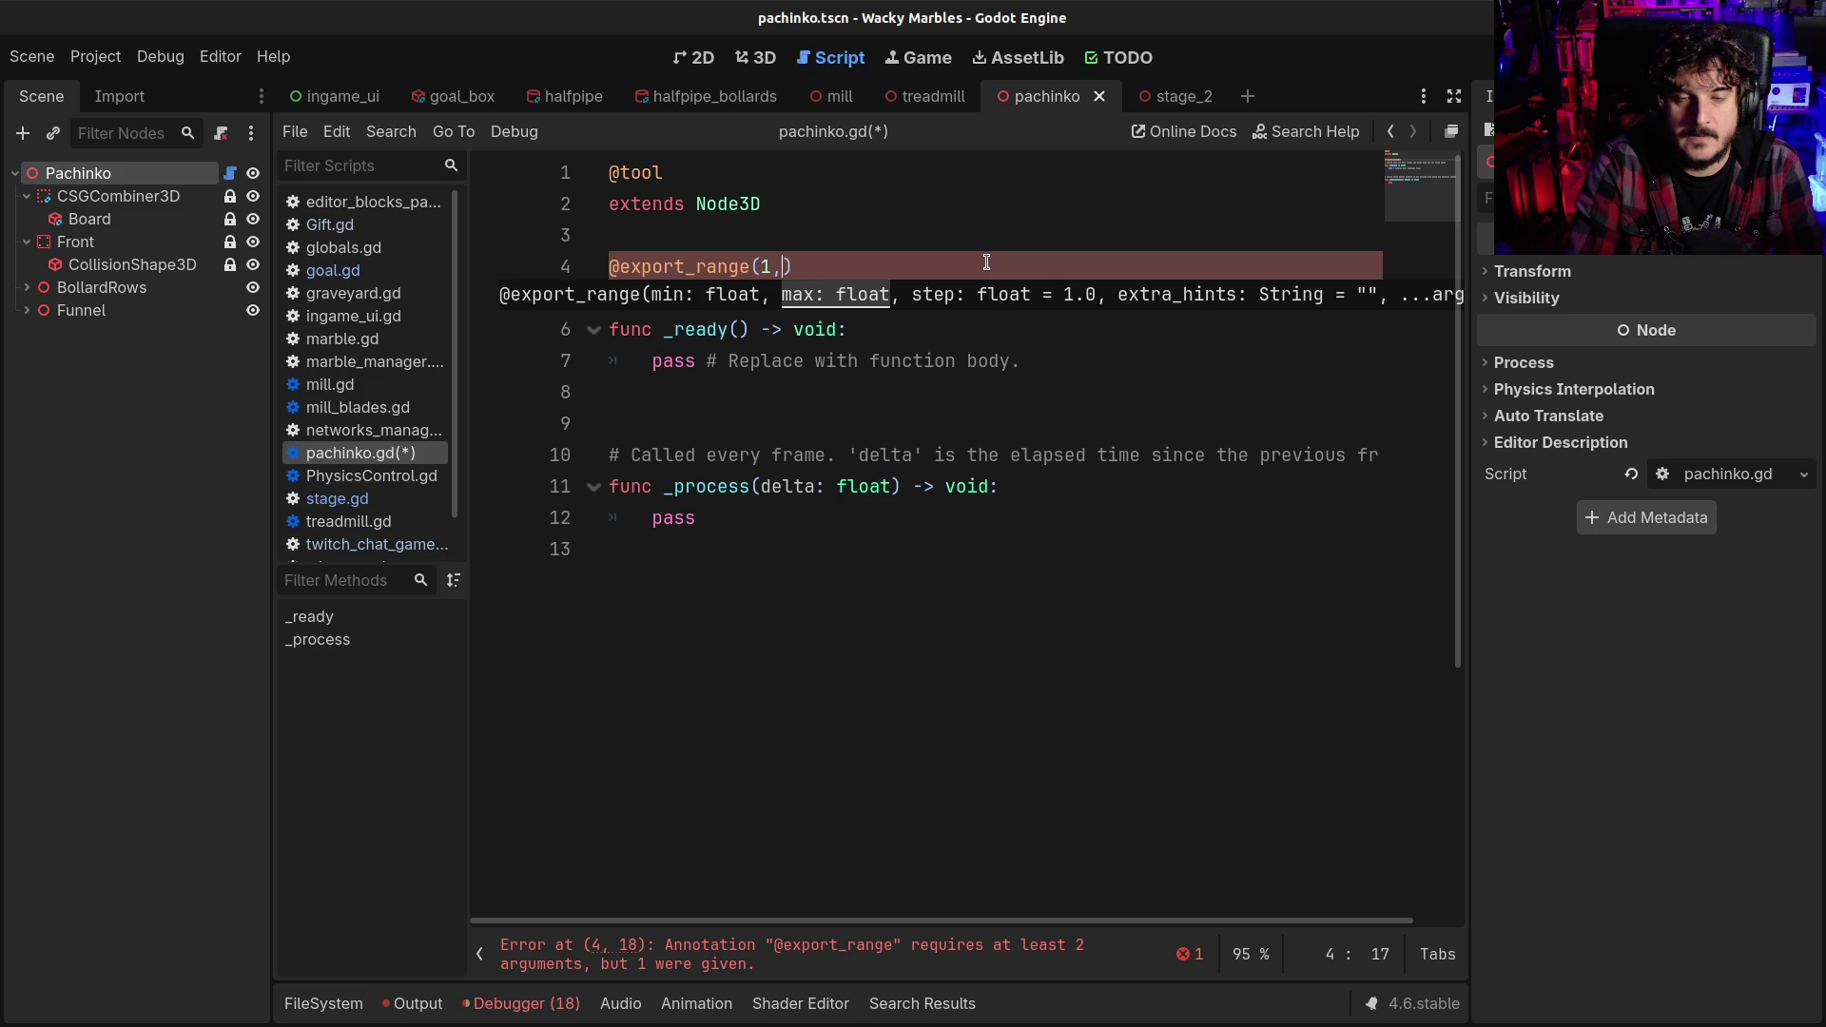
{"action": "type", "text": "25"}
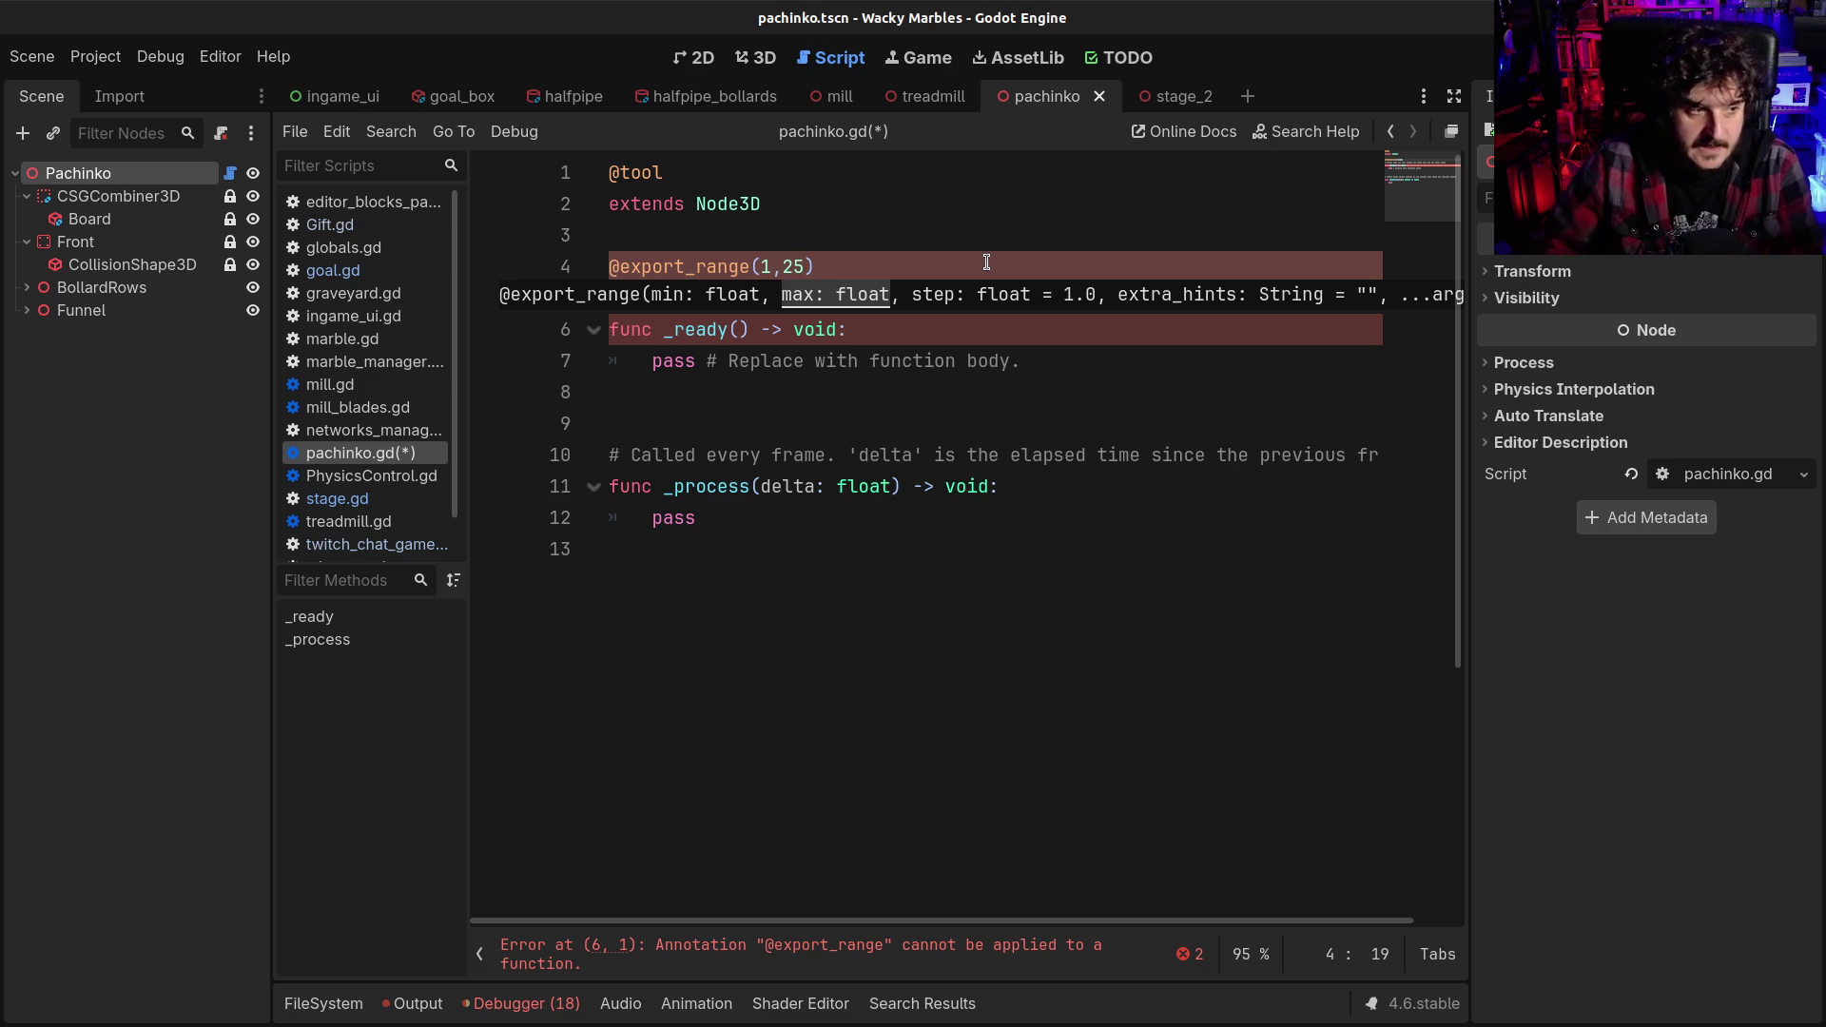
{"action": "type", "text": ".0 ,25"}
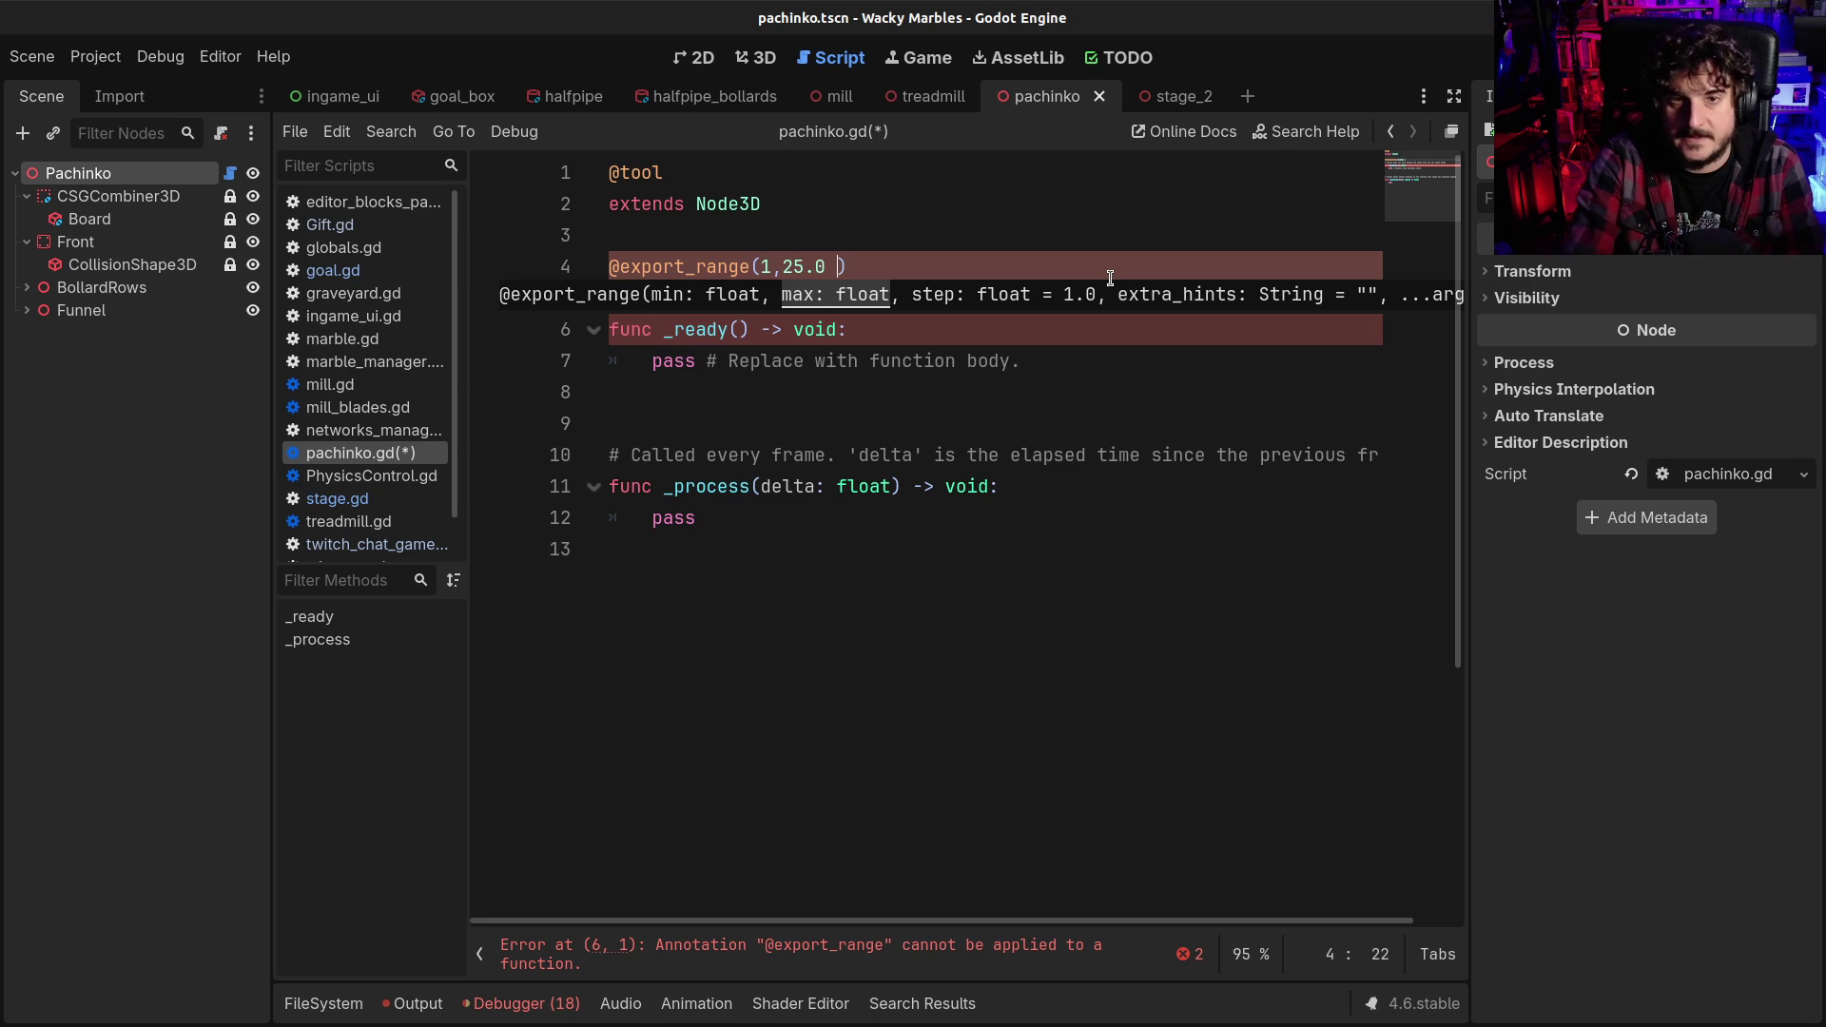
{"action": "type", "text": ".0"}
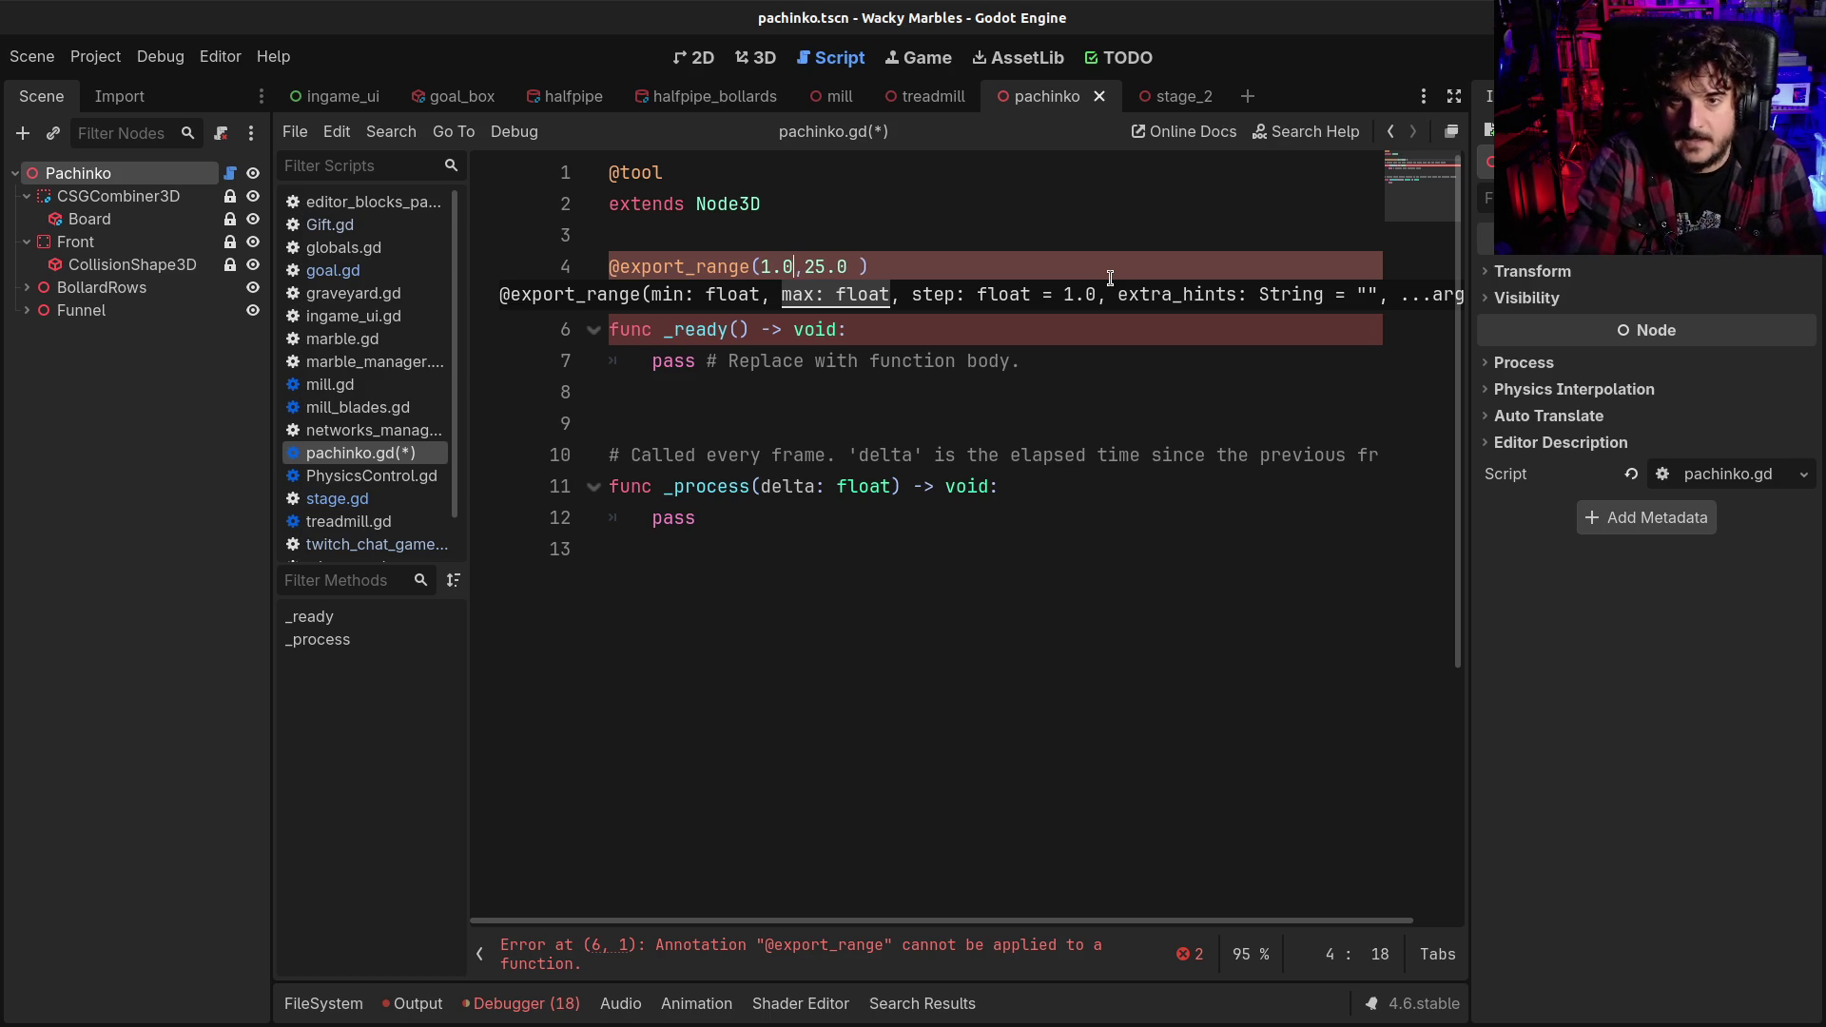
{"action": "key", "text": "End"}
{"action": "type", "text": ", 2.0"}
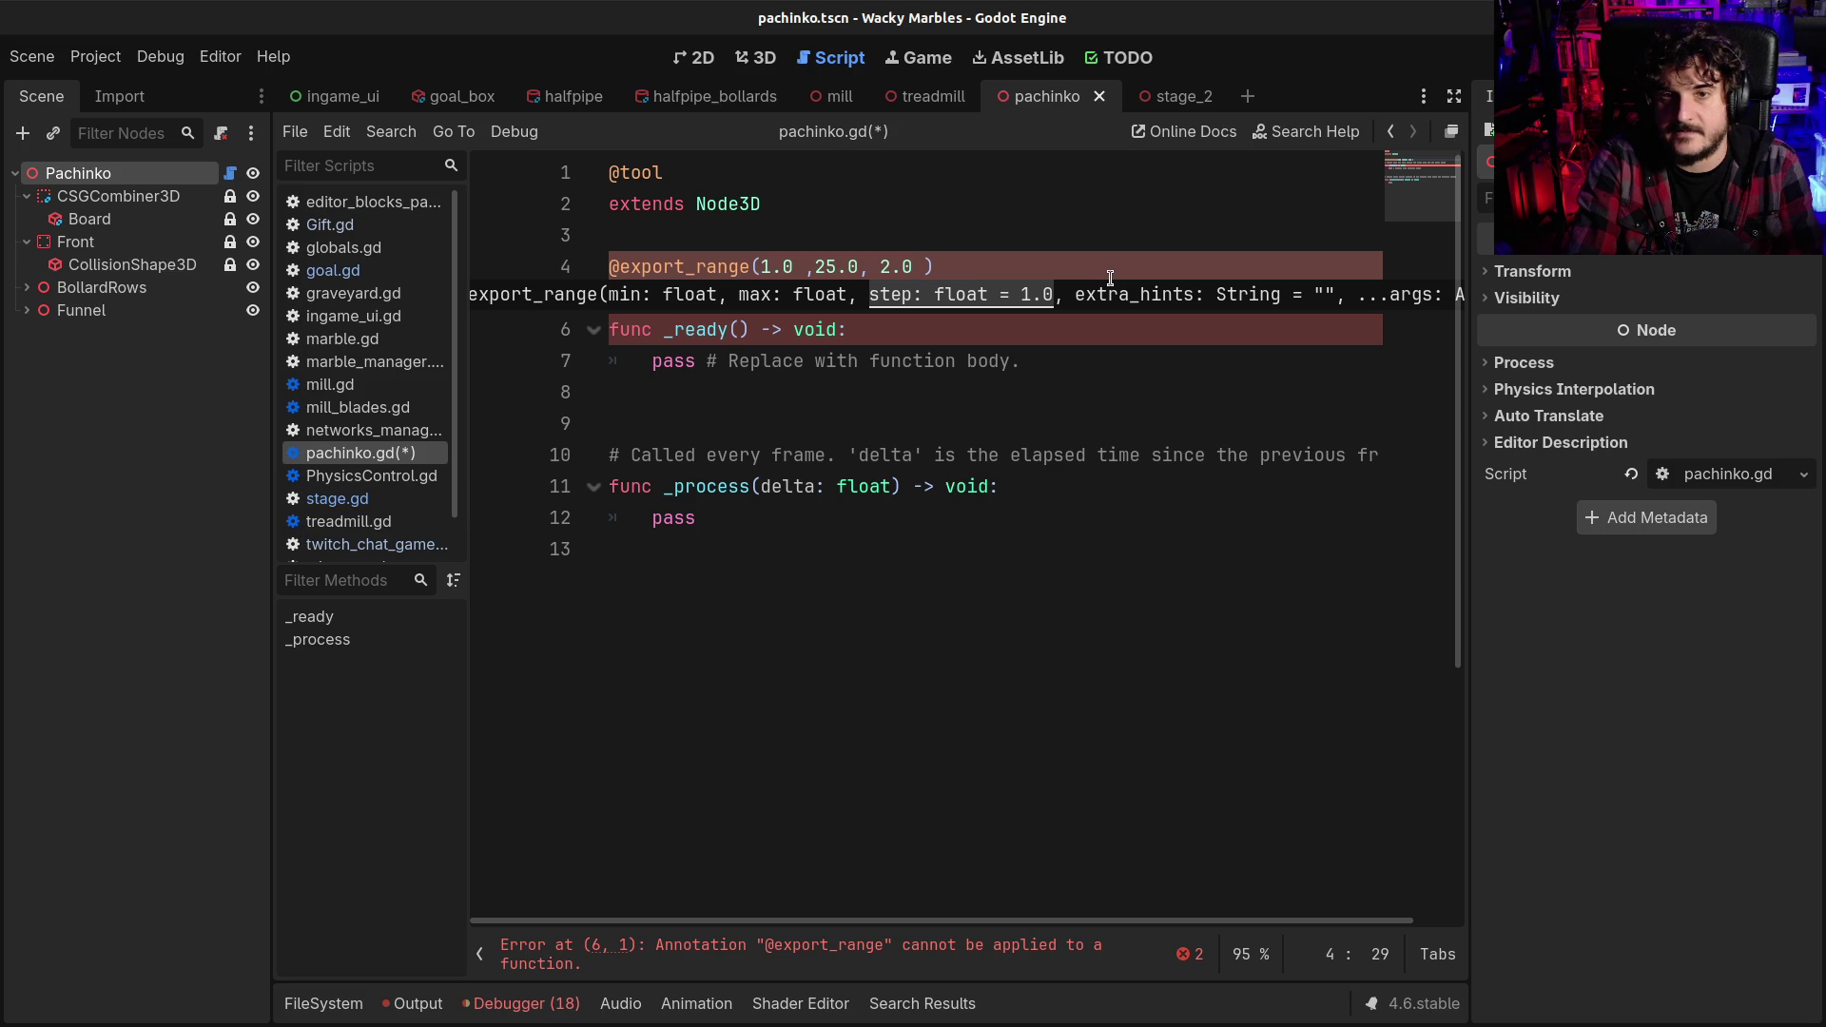
{"action": "key", "text": "Delete"}
{"action": "key", "text": "ctrl+s"}
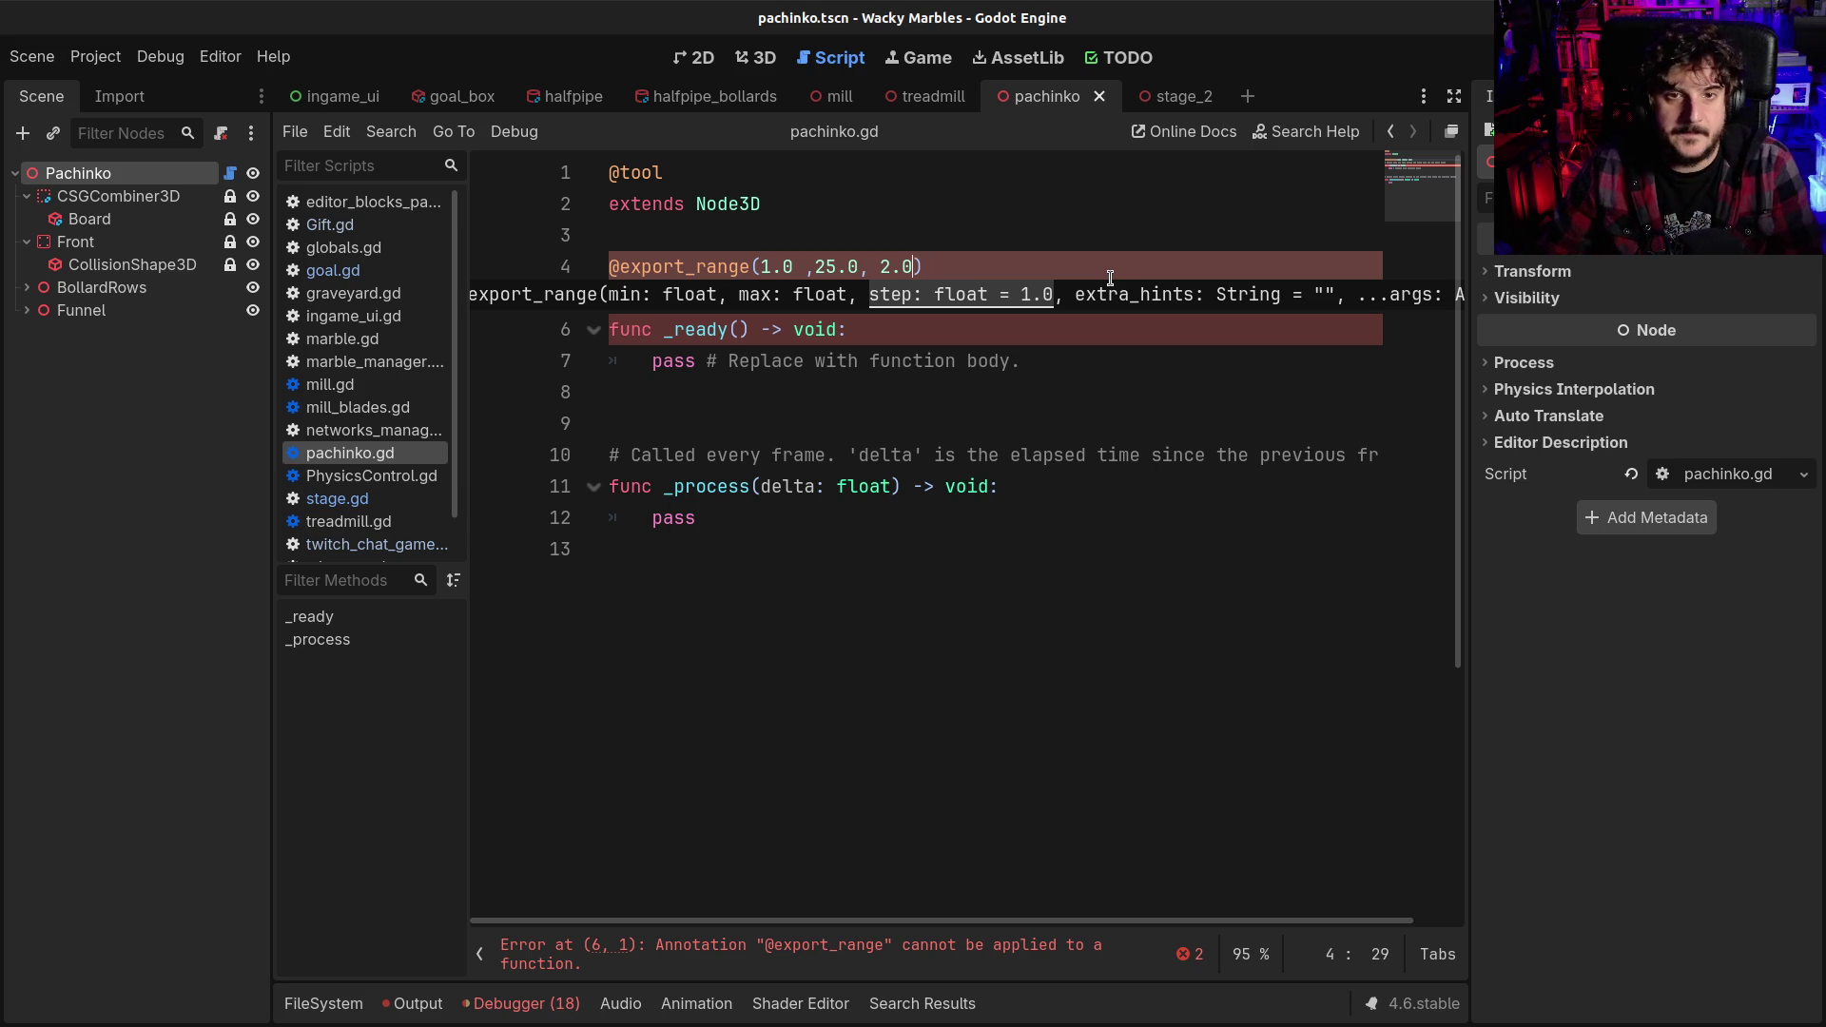
- Declare var num_rows:float = 1 after the annotation and save the script
{"action": "key", "text": "End"}
{"action": "type", "text": "var "}
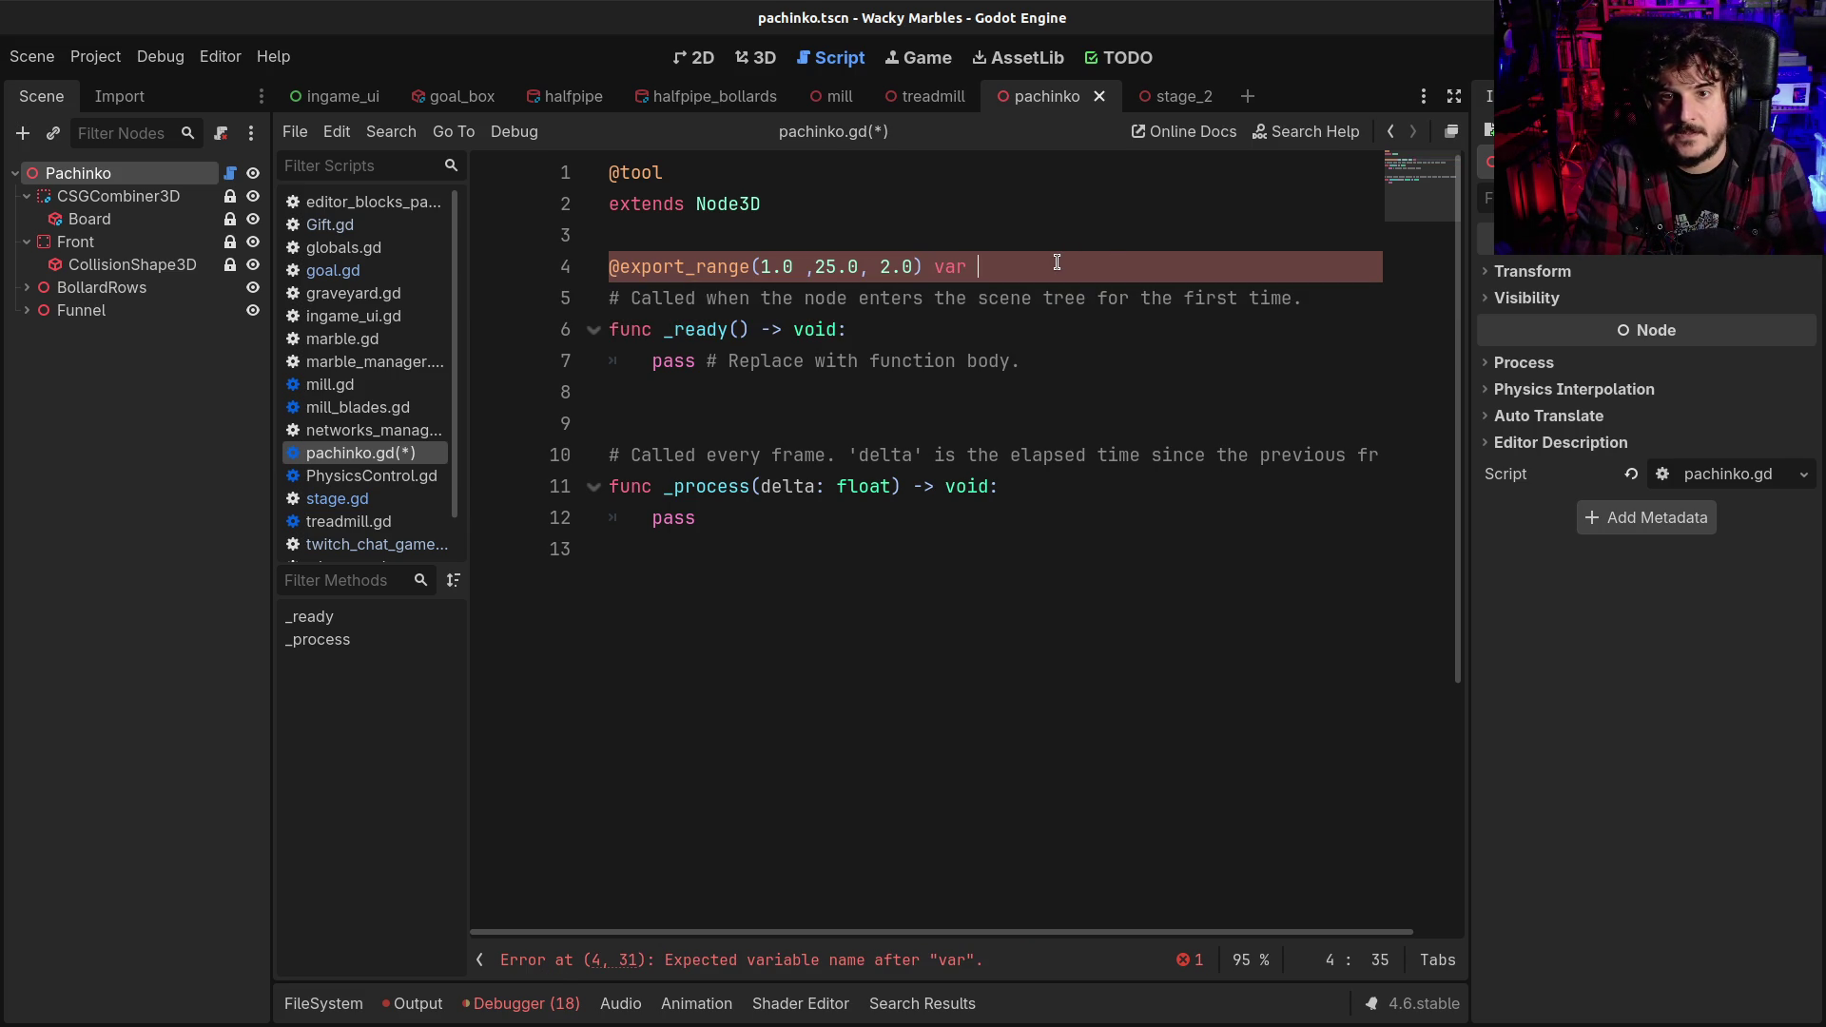
{"action": "type", "text": "num_rows"}
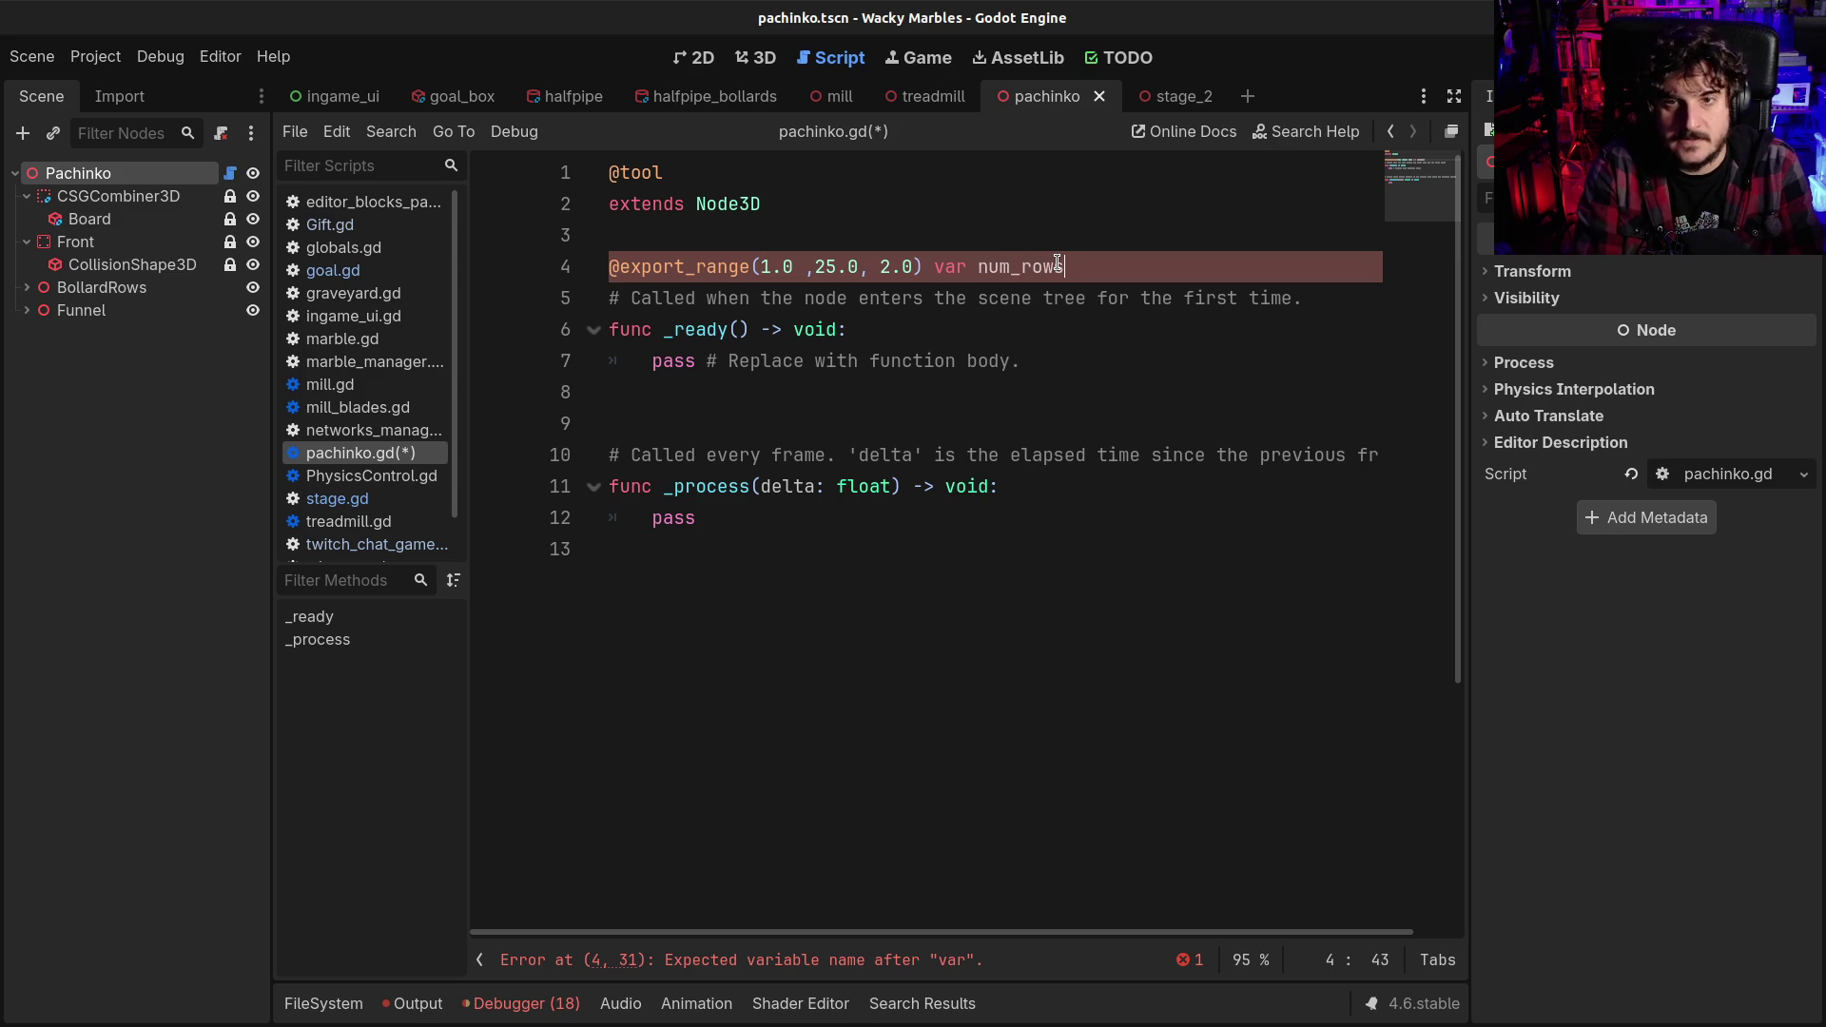
{"action": "type", "text": ":float = 1"}
{"action": "key", "text": "Return"}
{"action": "key", "text": "ctrl+s"}
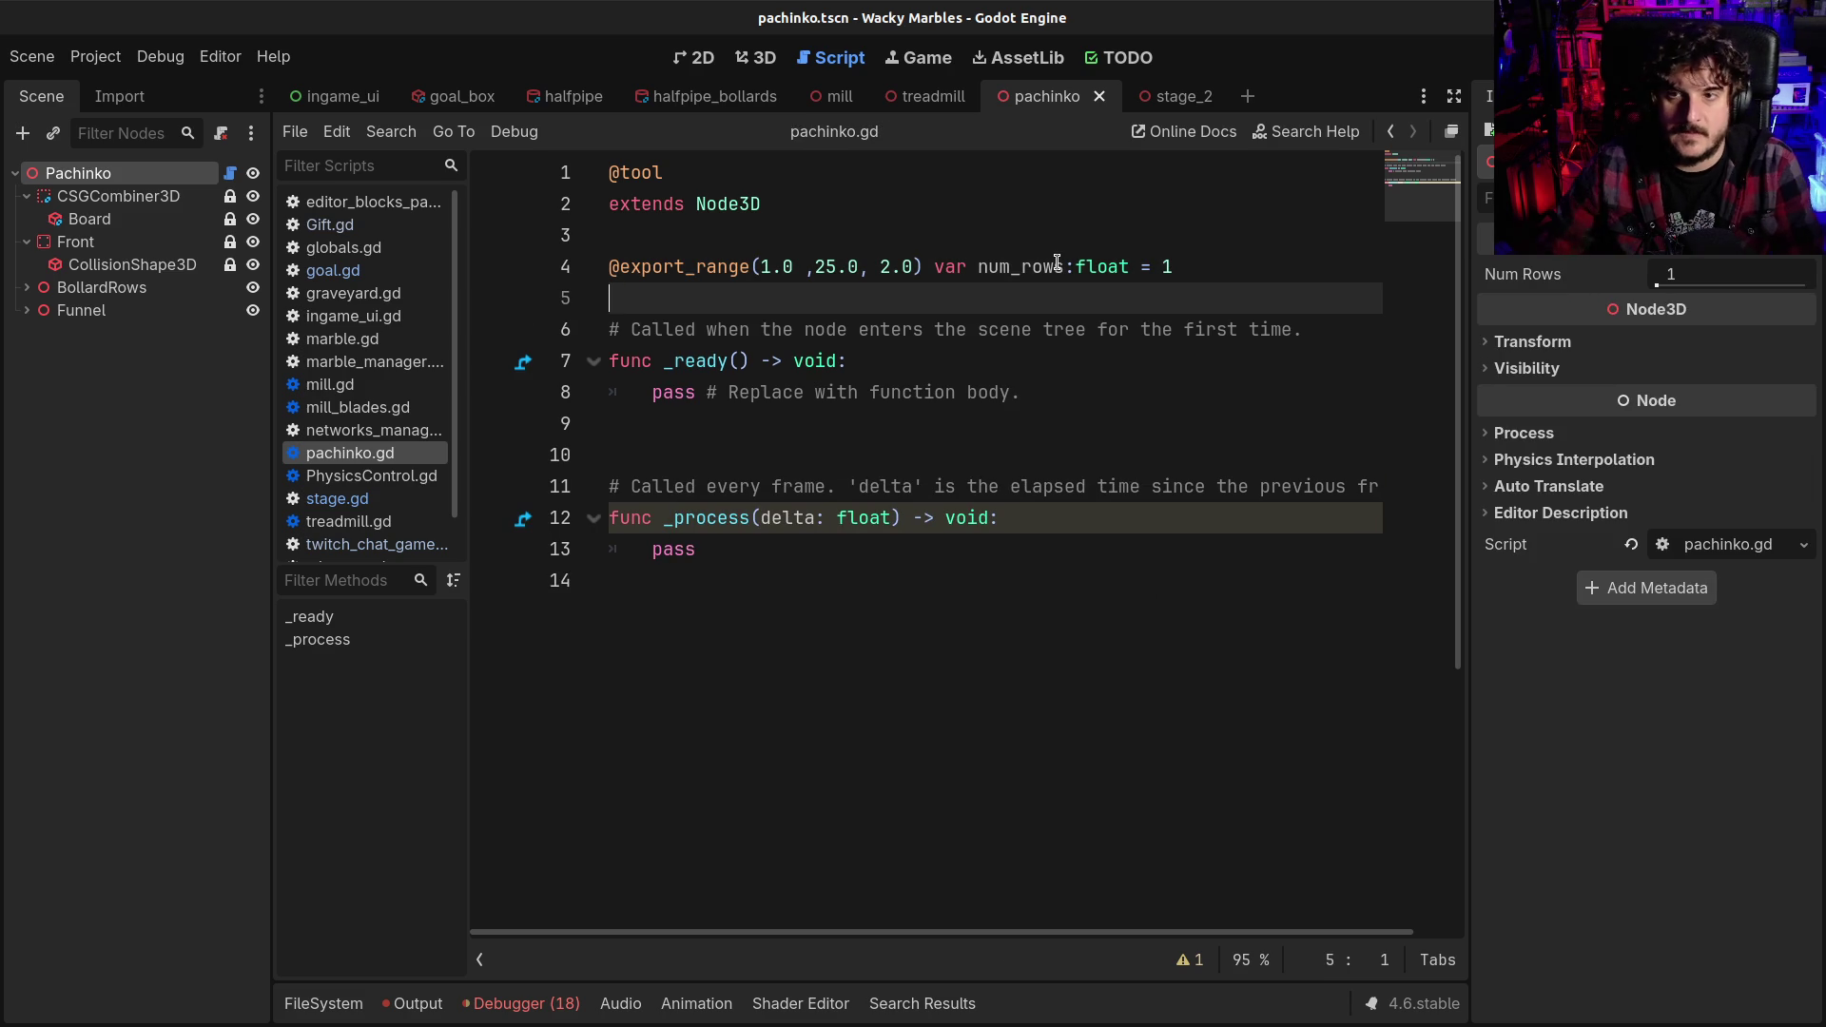
{"action": "mouse_move", "coordinate": [1679, 284]}
{"action": "left_mouse_down"}
{"action": "mouse_move", "coordinate": [1798, 288]}
{"action": "mouse_move", "coordinate": [1660, 285]}
{"action": "left_mouse_up"}
{"action": "left_click", "coordinate": [1693, 275]}
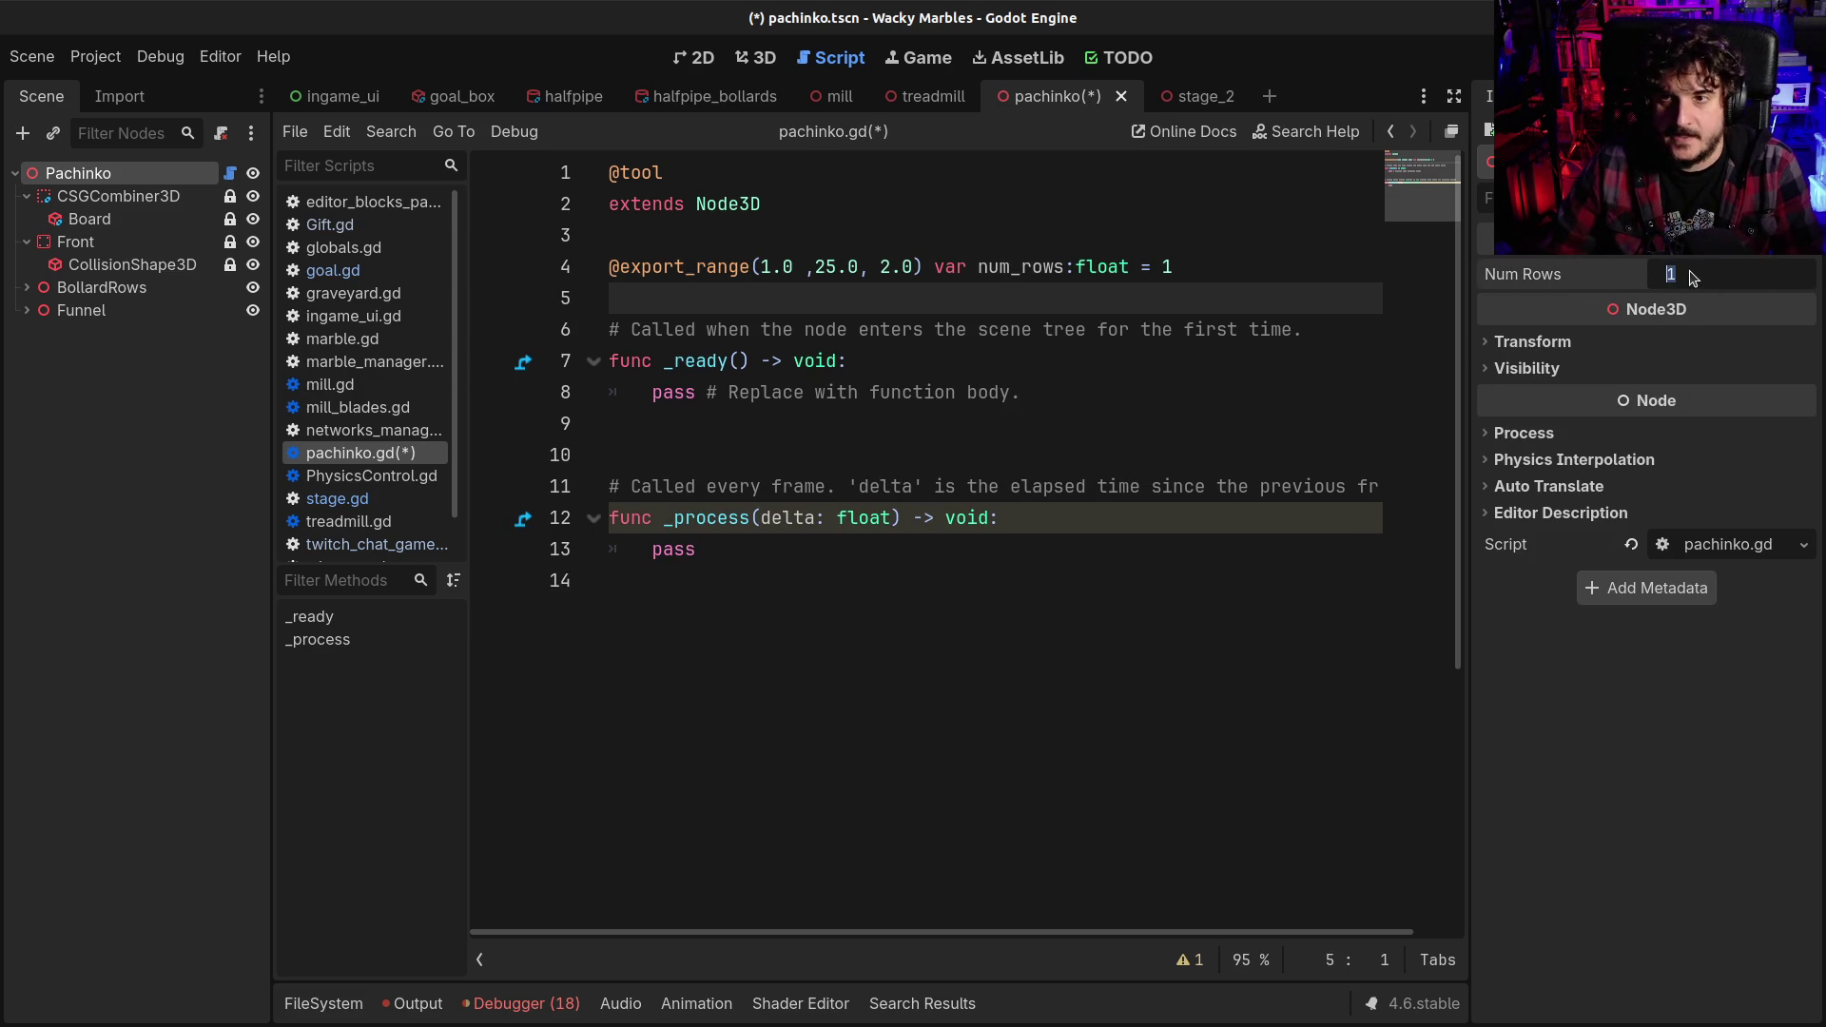
{"action": "type", "text": "252"}
{"action": "key", "text": "Return"}
{"action": "left_click", "coordinate": [1672, 283]}
{"action": "type", "text": "-3242"}
{"action": "key", "text": "Return"}
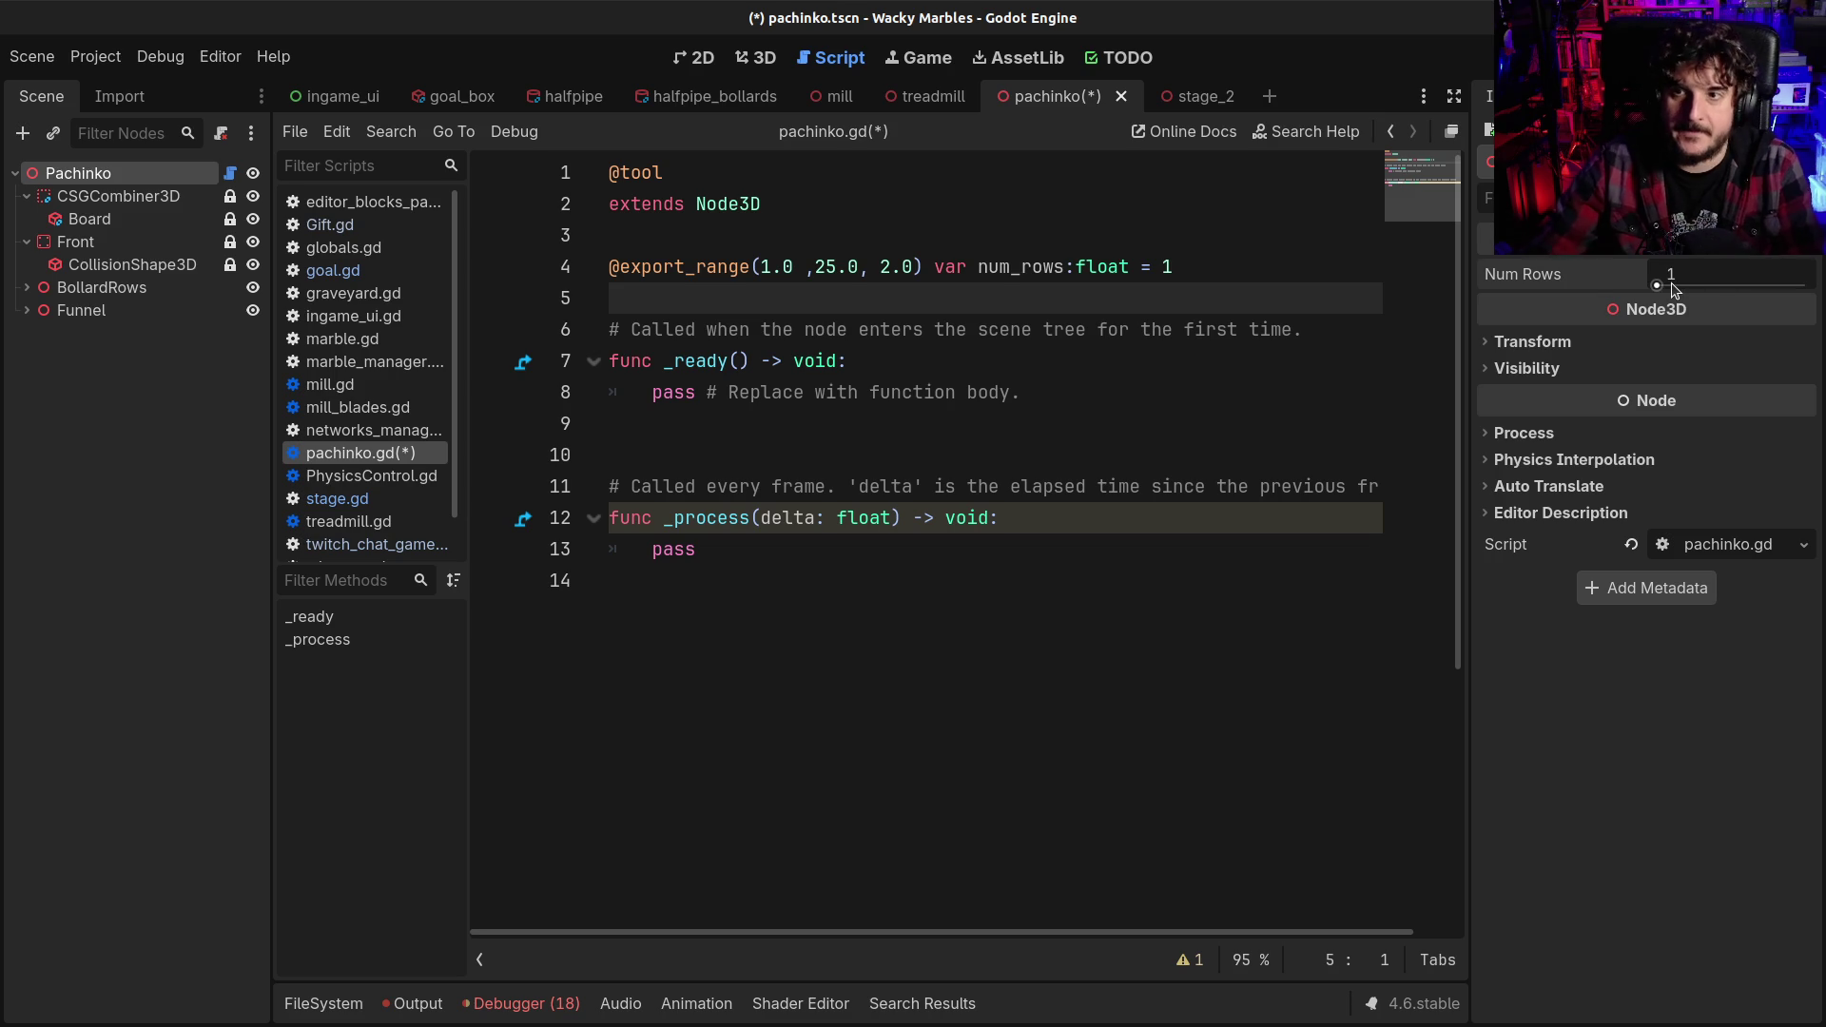
{"action": "key", "text": "ctrl+s"}
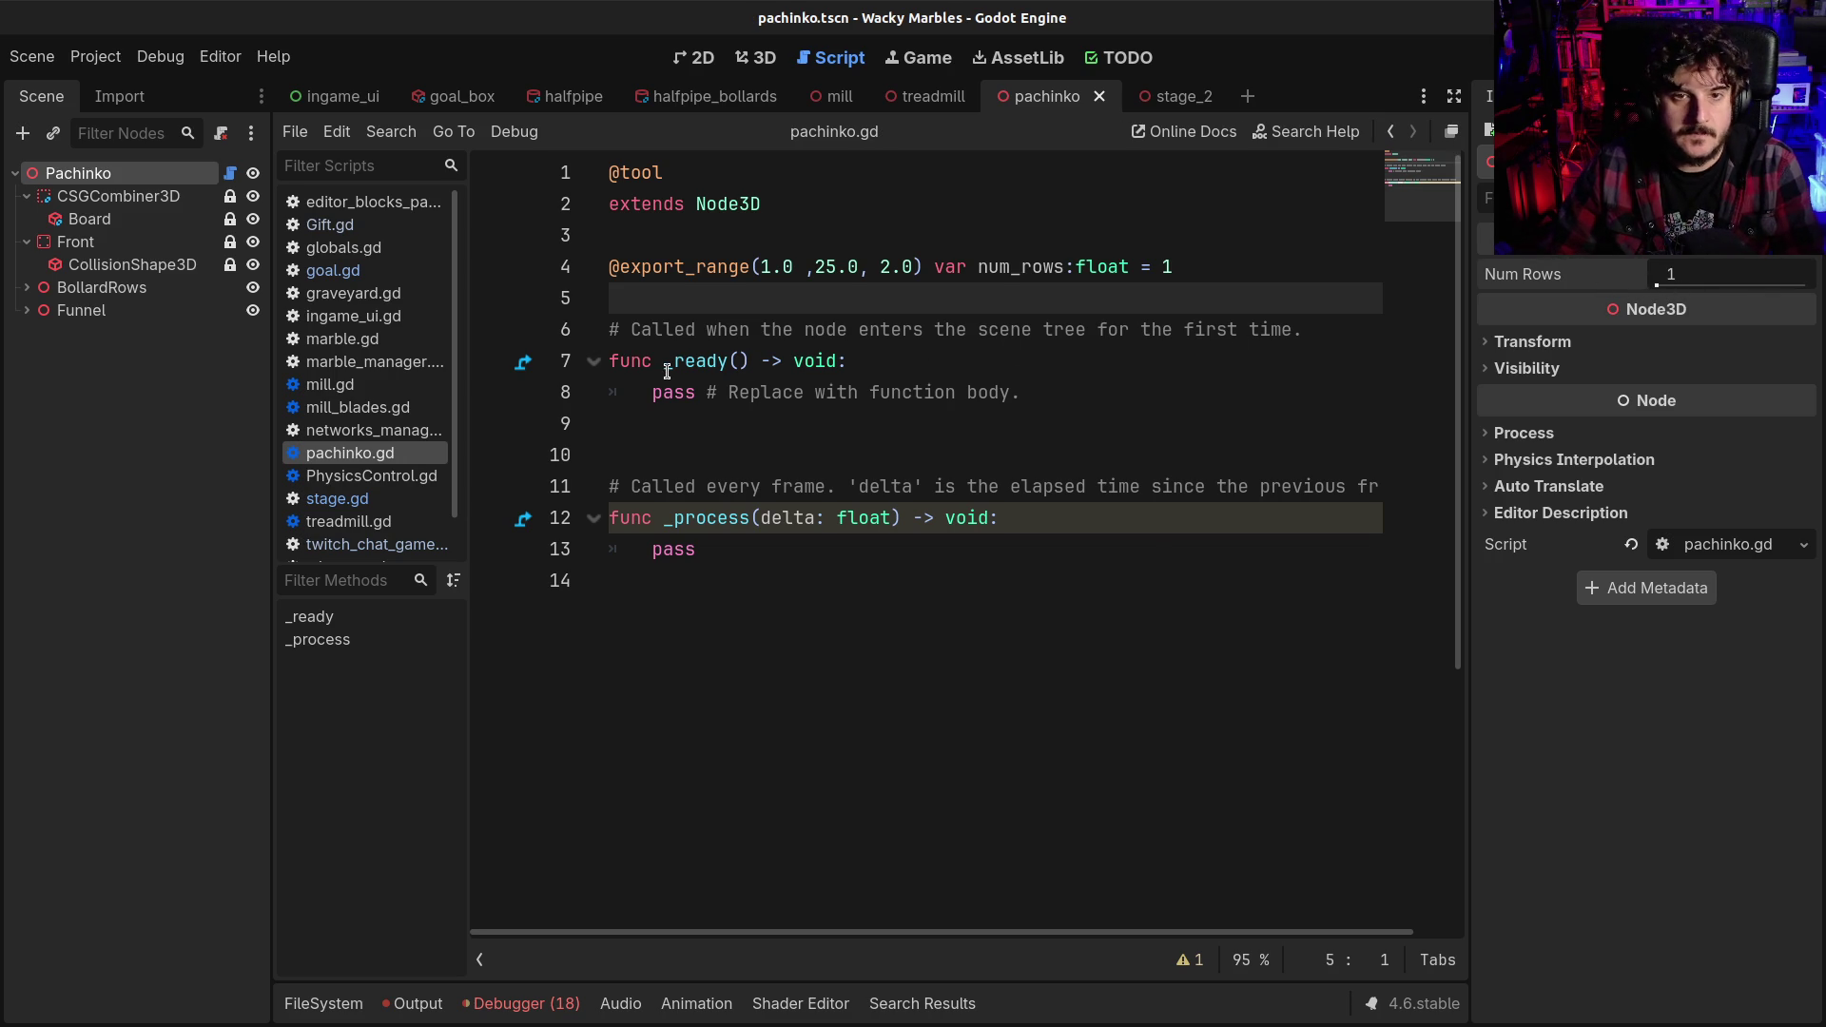
{"action": "left_click", "coordinate": [1192, 271]}
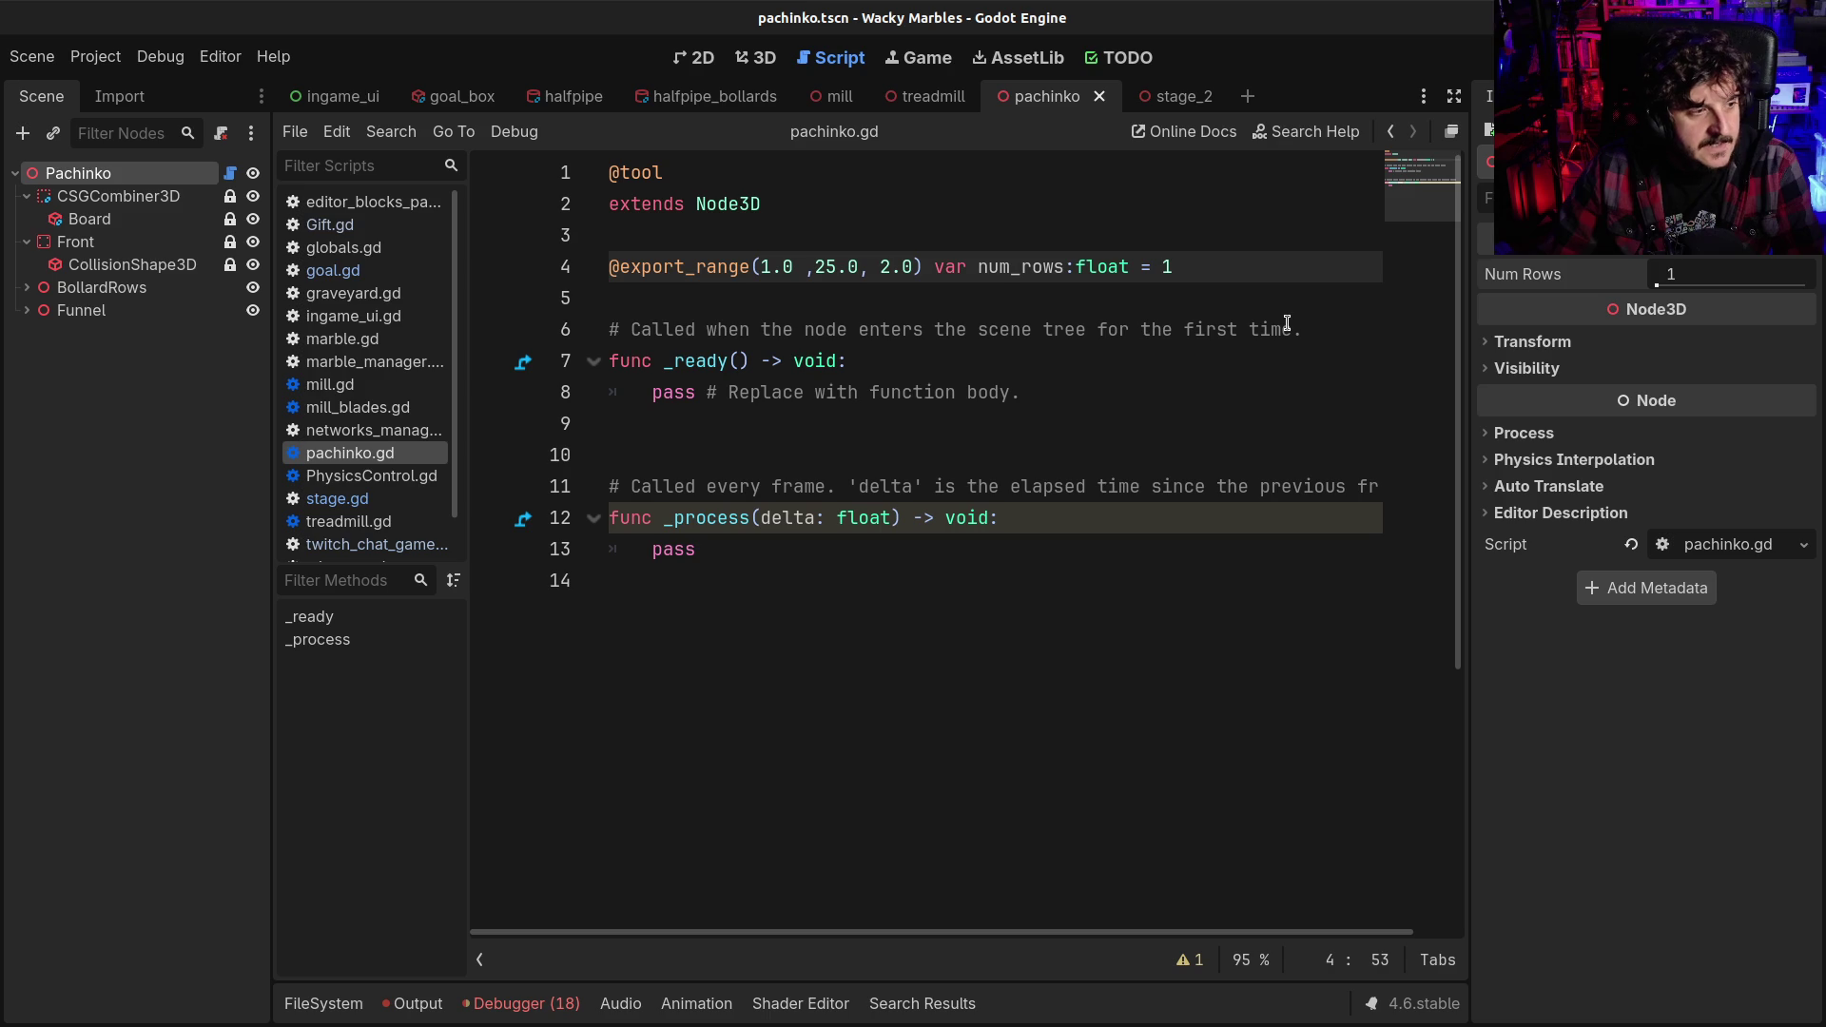
{"action": "left_click", "coordinate": [754, 58]}
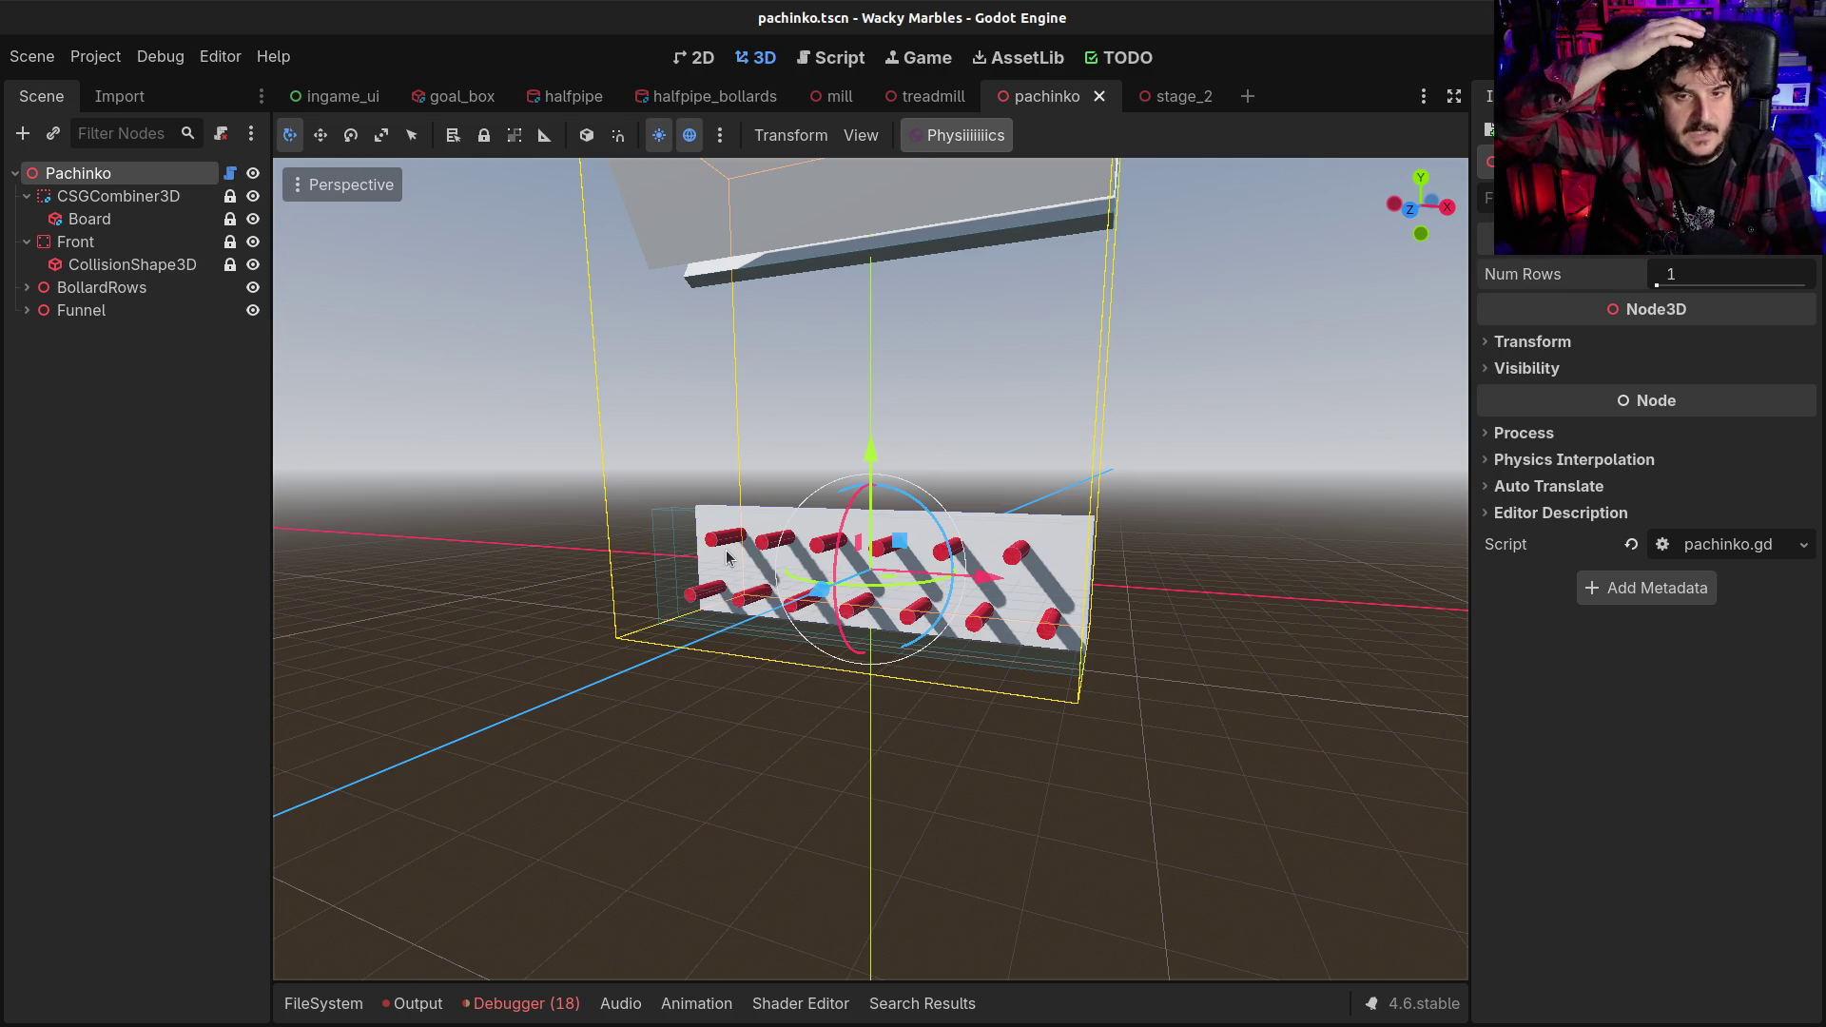
- Save the scene, tilt the view higher over the board, and open pachinko.gd
{"action": "key", "text": "ctrl+s"}
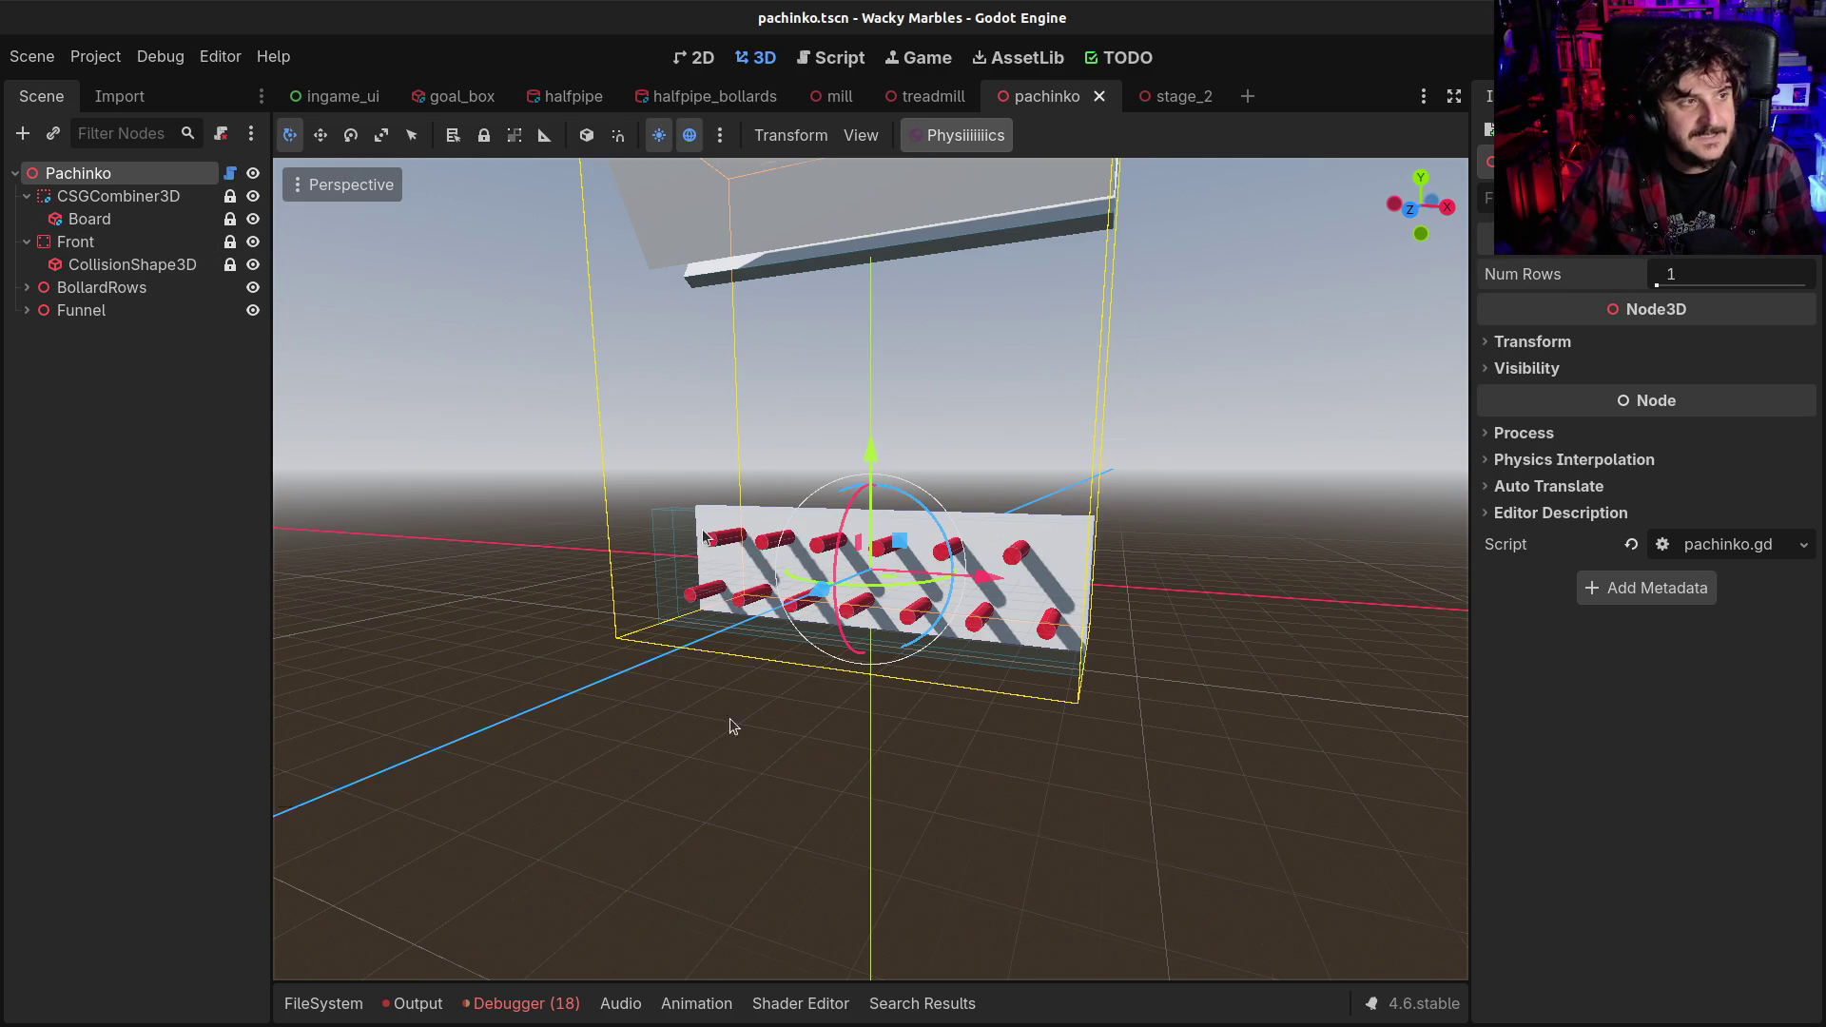
{"action": "scroll", "coordinate": [647, 403], "scroll_direction": "up", "scroll_amount": 3}
{"action": "mouse_move", "coordinate": [893, 565]}
{"action": "left_mouse_down"}
{"action": "mouse_move", "coordinate": [904, 721]}
{"action": "mouse_move", "coordinate": [836, 739]}
{"action": "mouse_move", "coordinate": [796, 777]}
{"action": "left_mouse_up"}
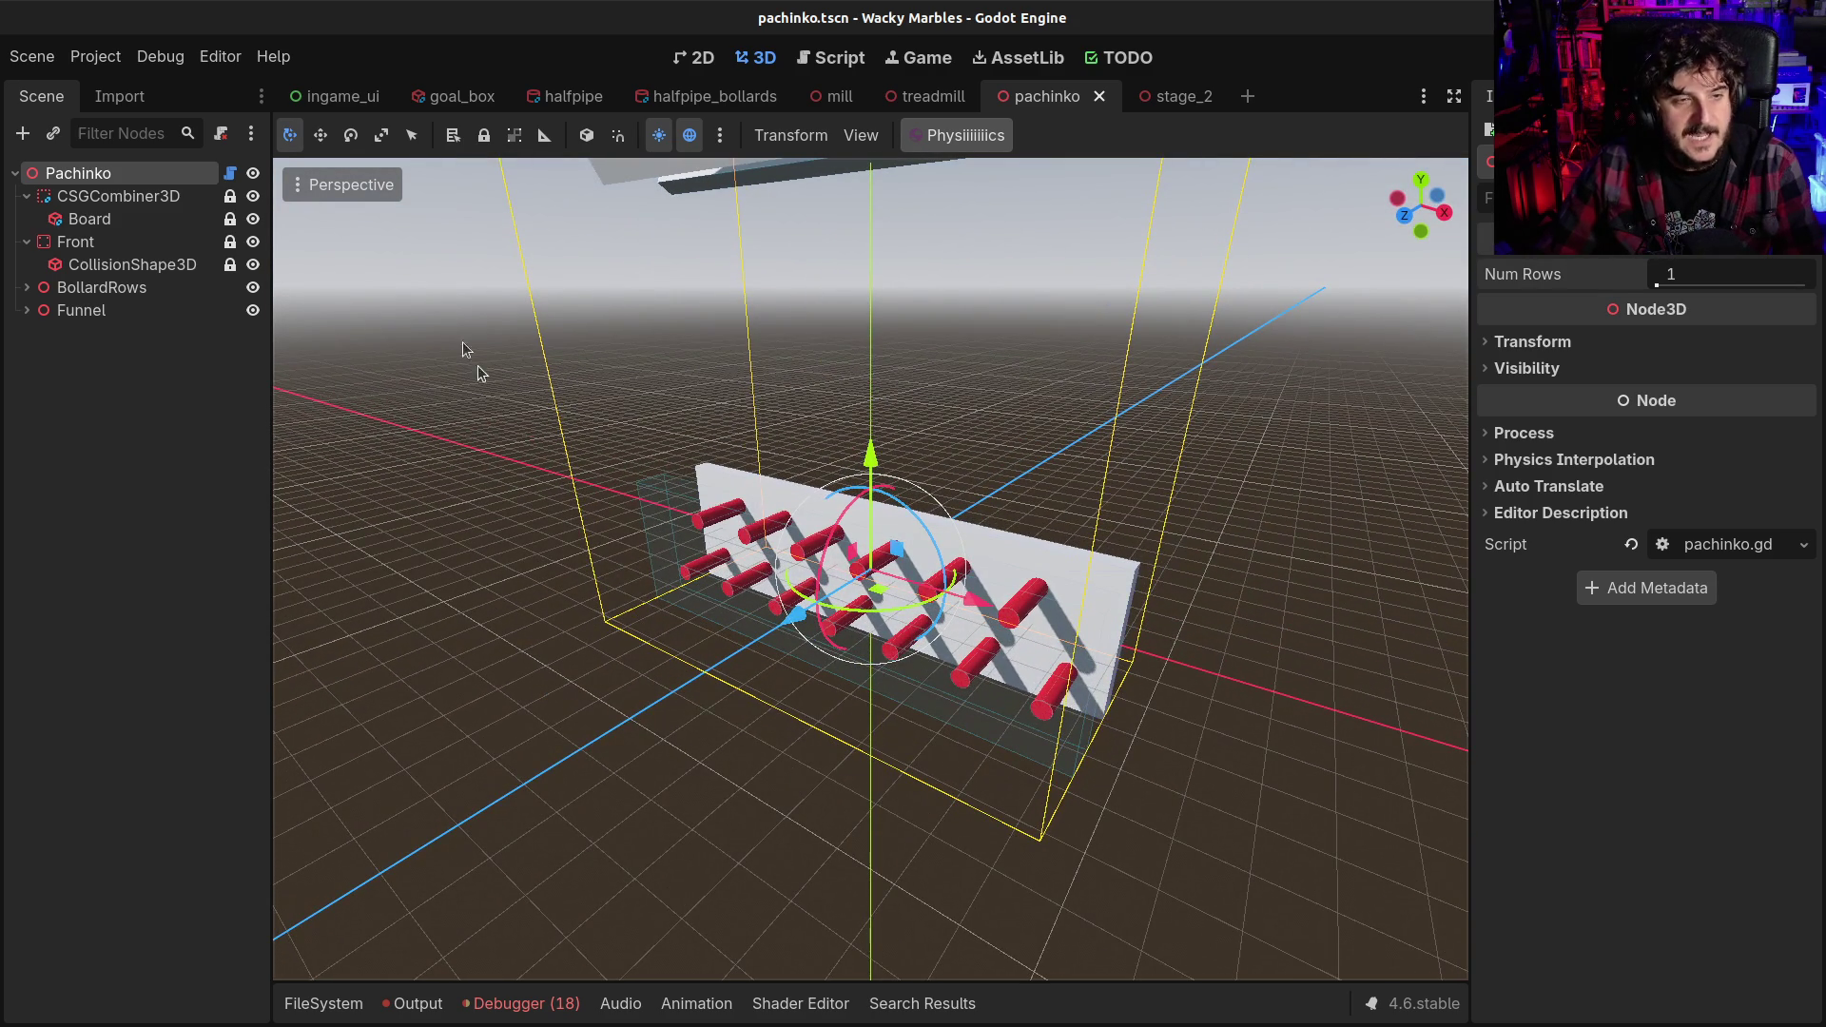
{"action": "left_click", "coordinate": [229, 173]}
{"action": "left_click", "coordinate": [837, 360]}
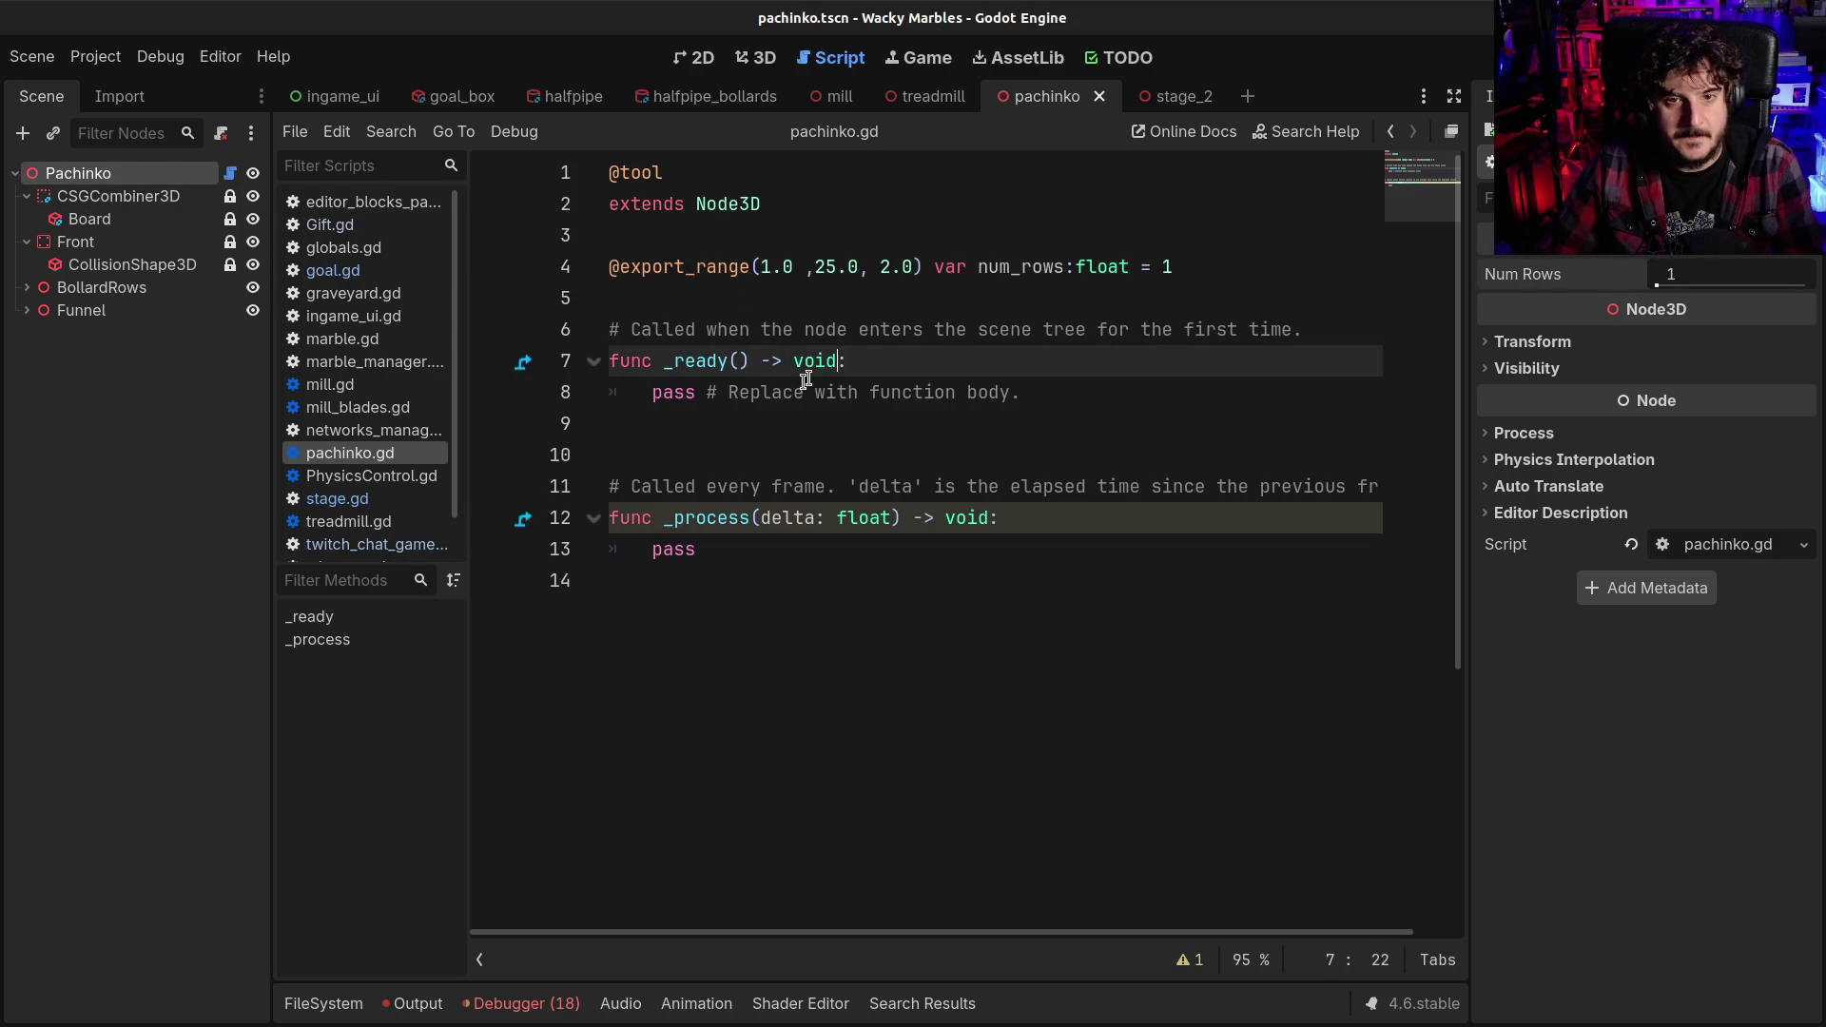
- Add a set(value) setter with a pass body to the num_rows declaration
{"action": "left_click", "coordinate": [1217, 261]}
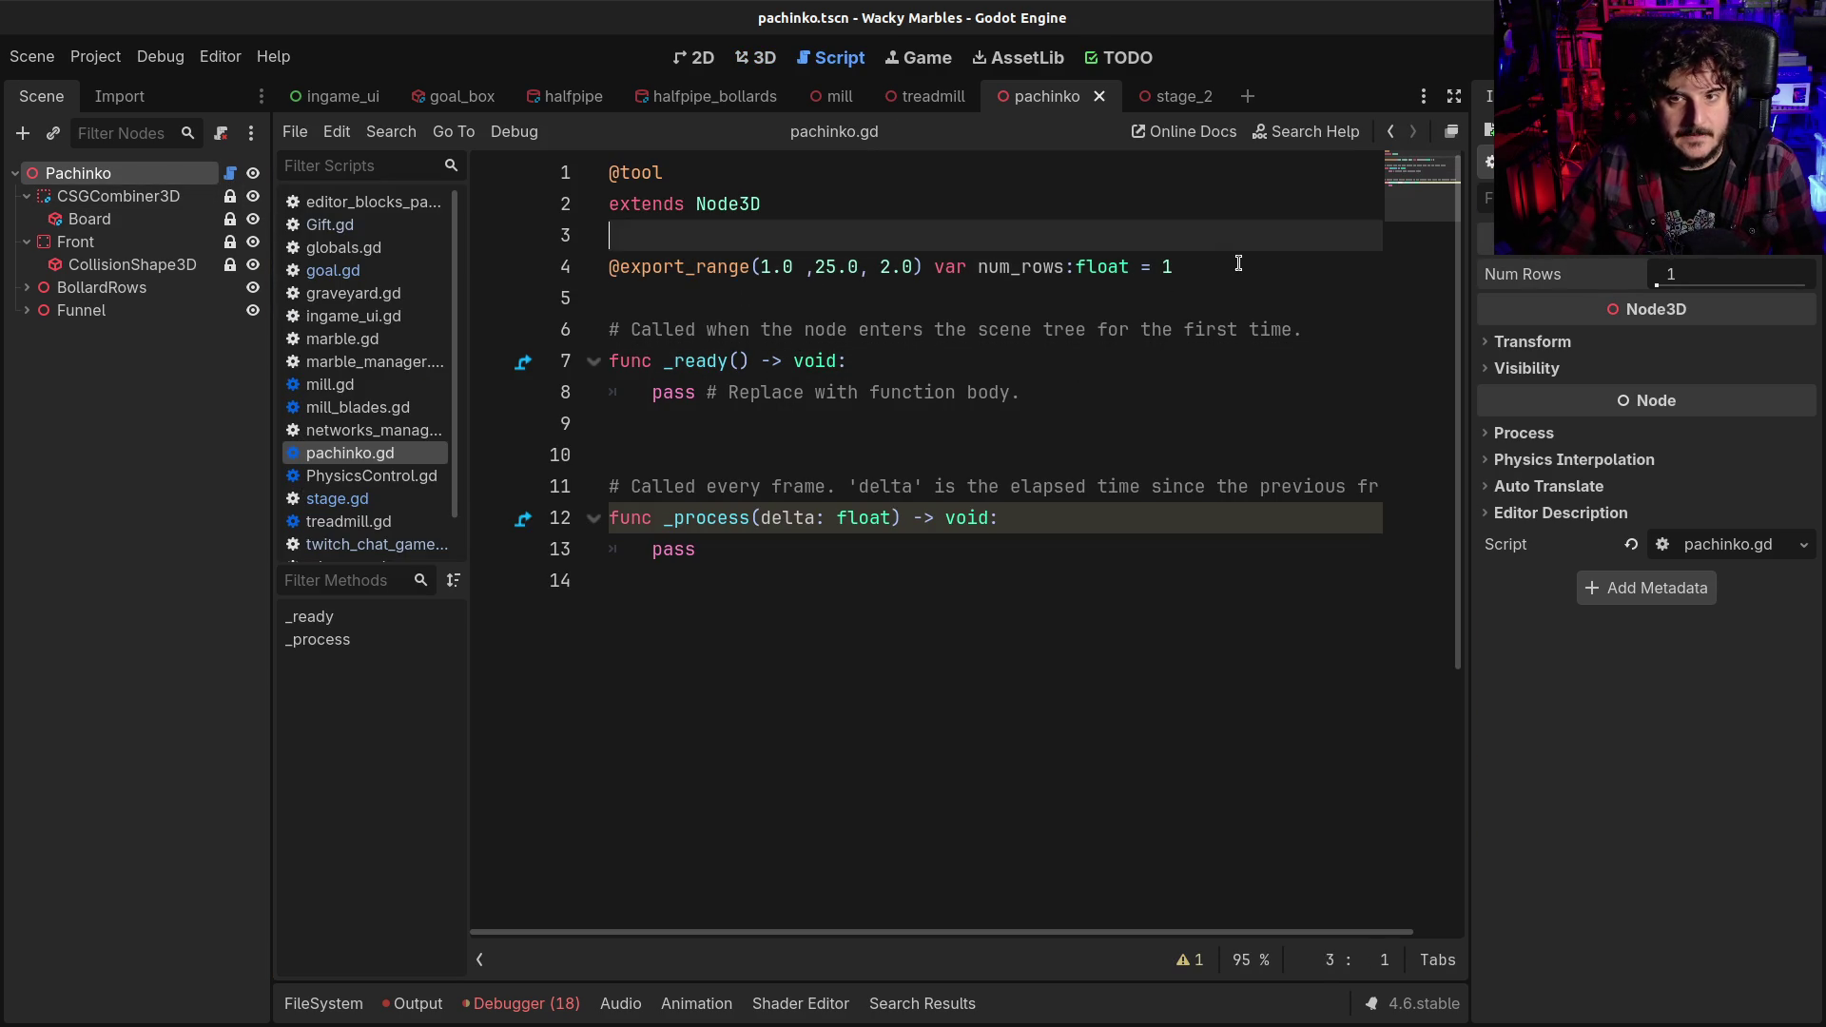
{"action": "type", "text": ":"}
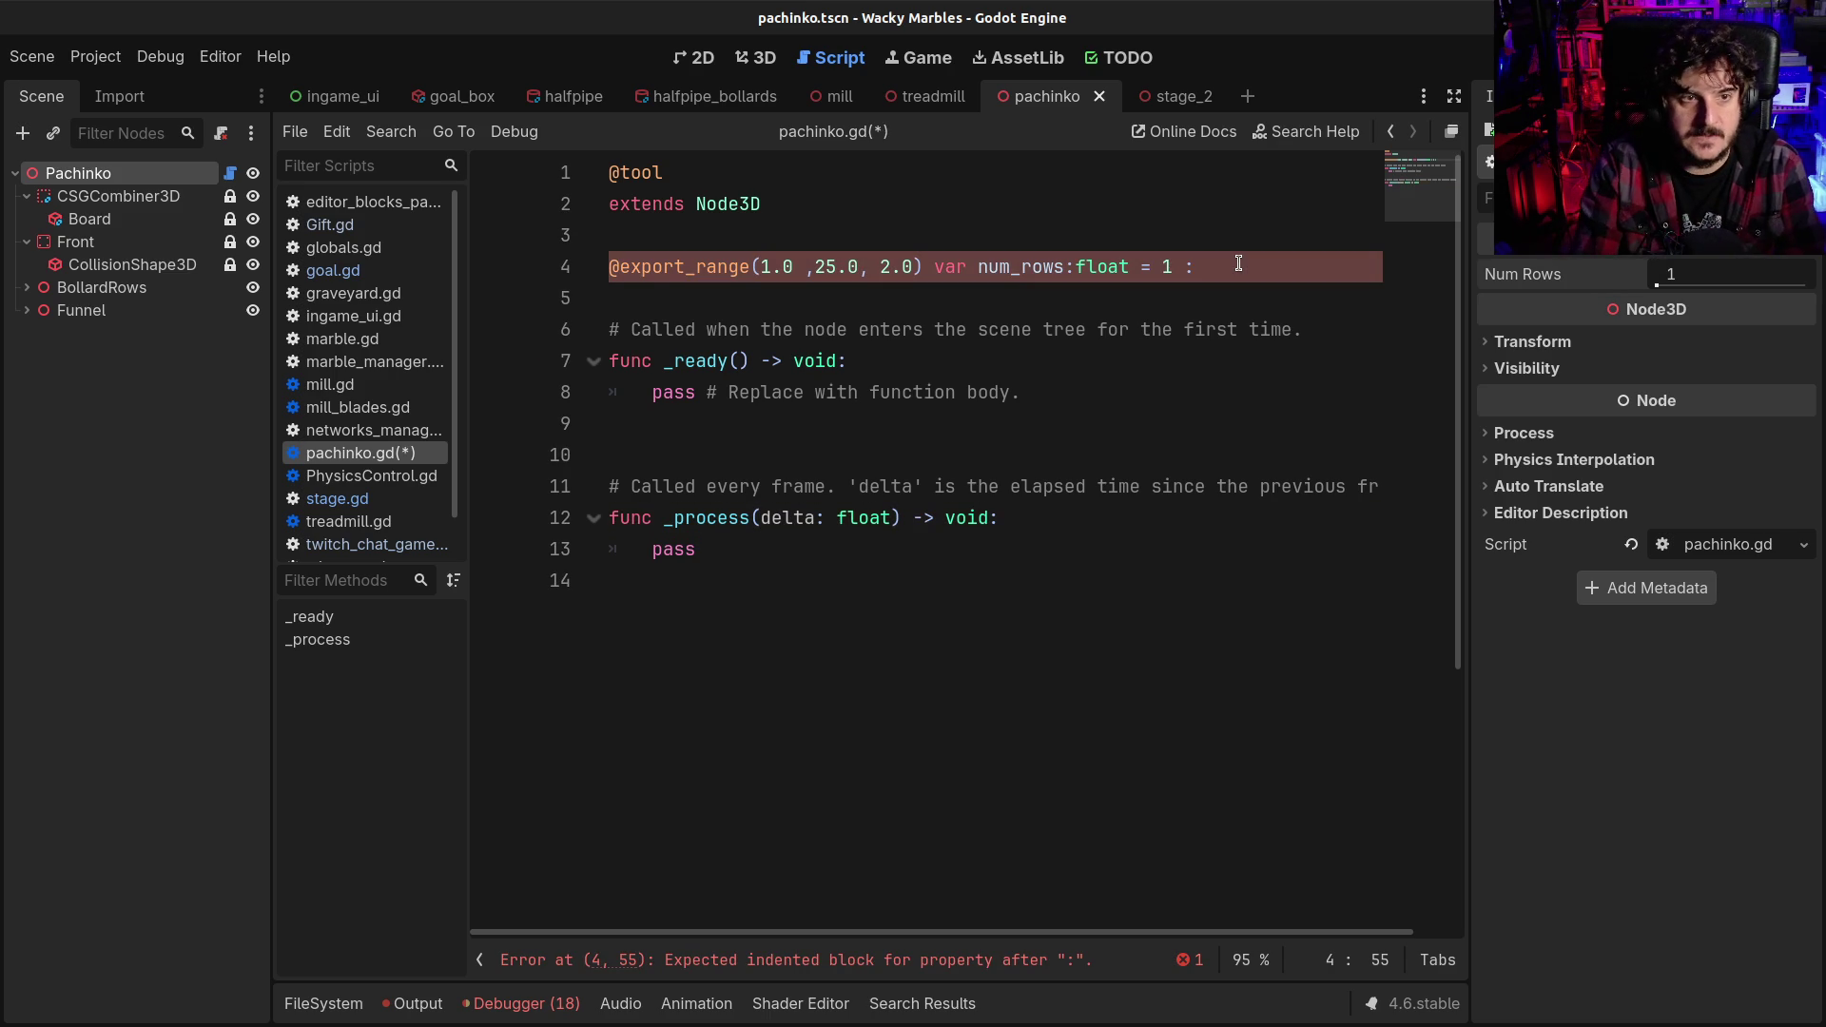
{"action": "key", "text": "Return"}
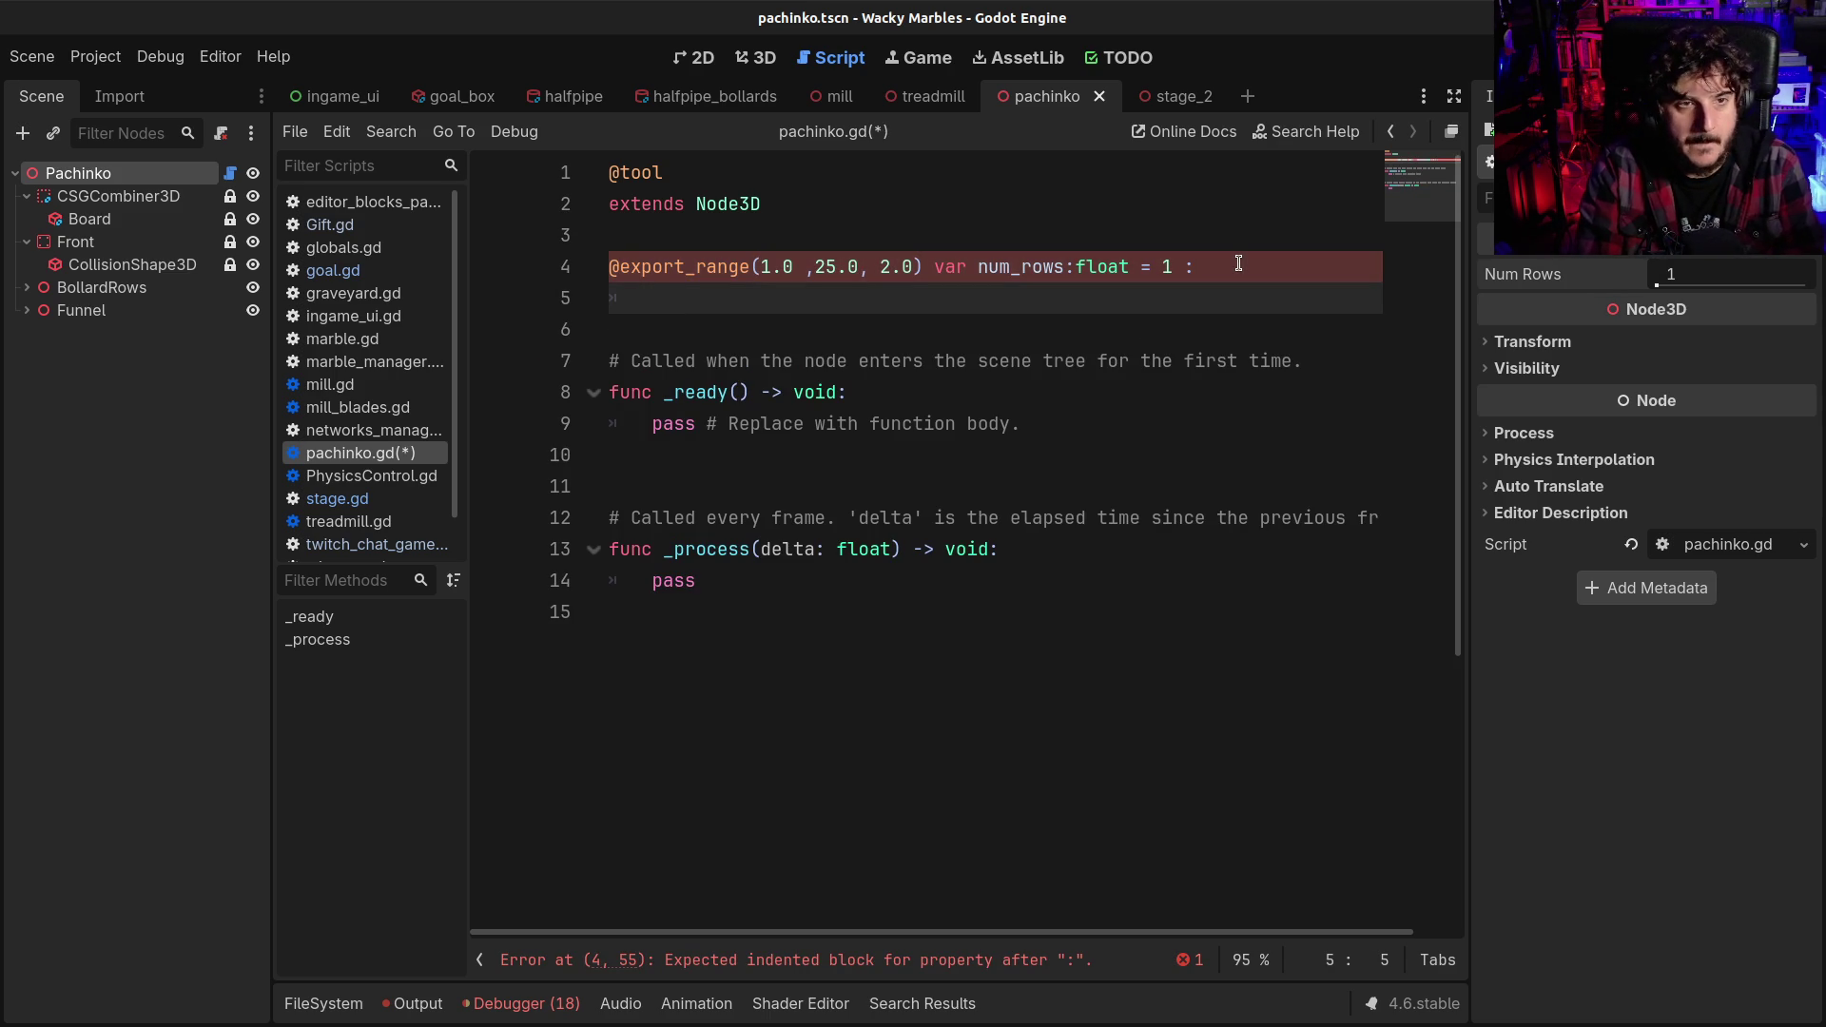
{"action": "left_click", "coordinate": [89, 219]}
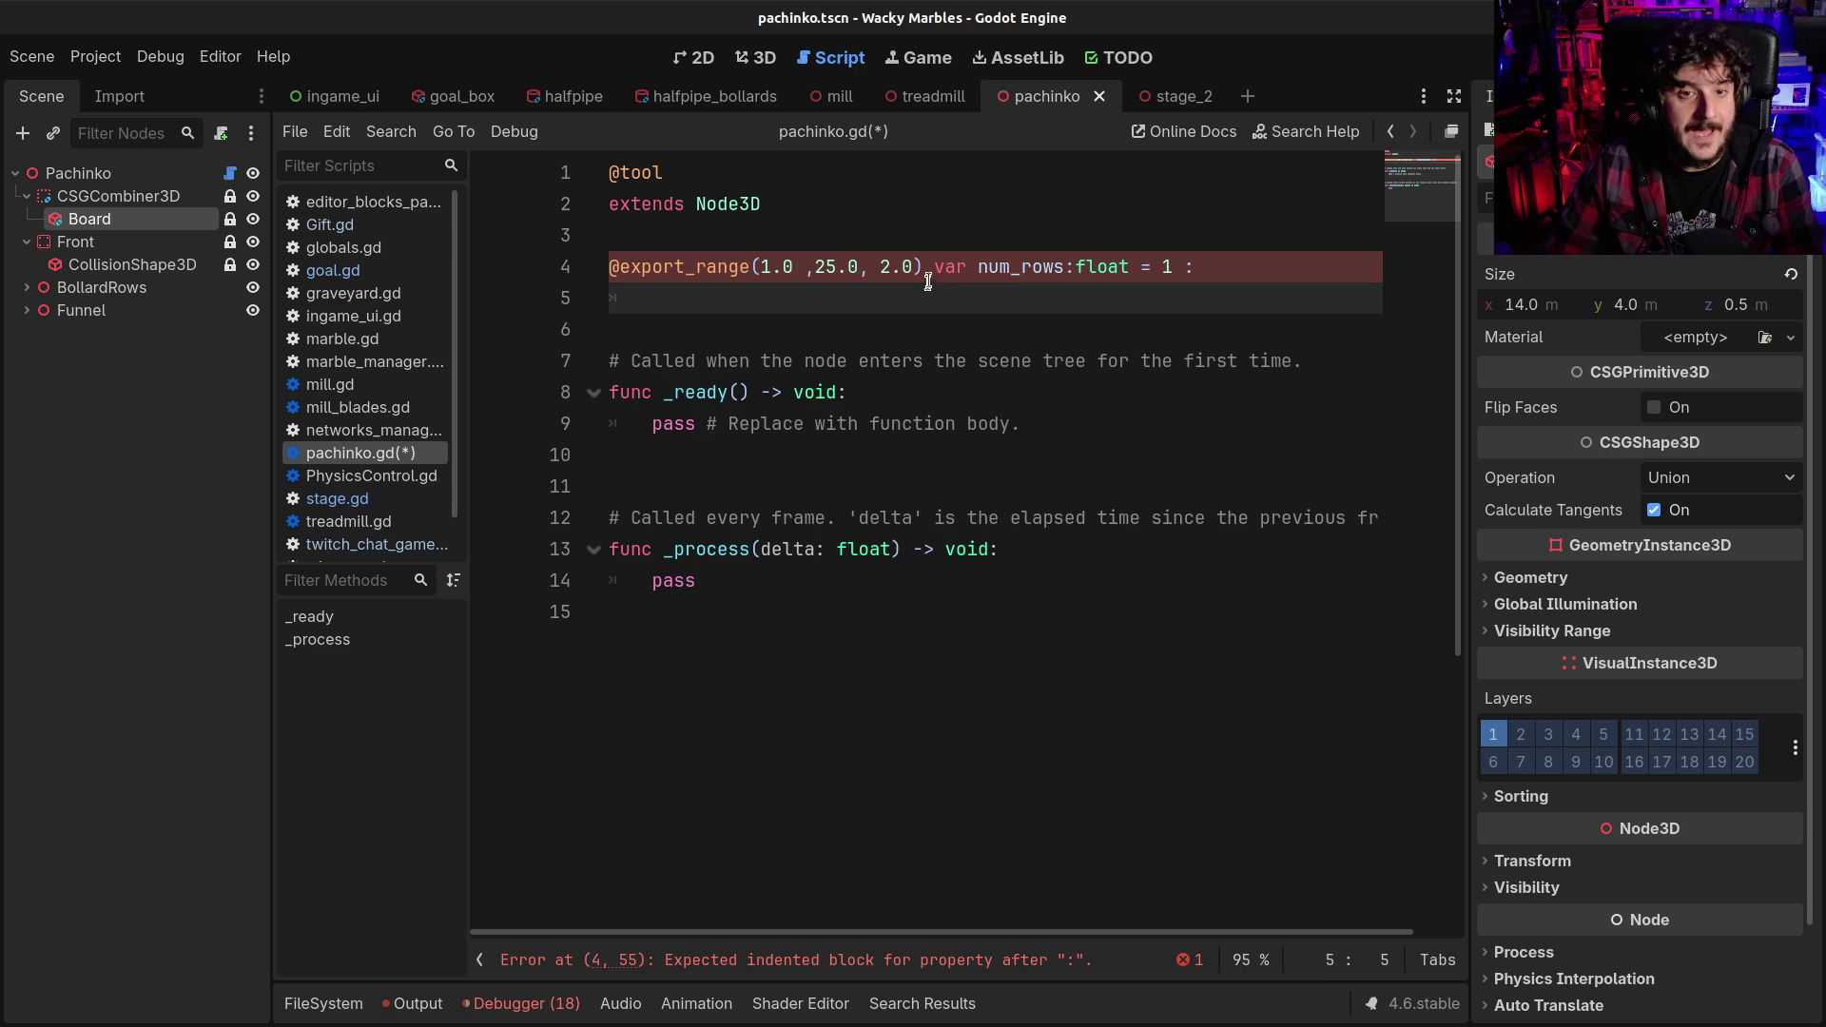
{"action": "left_click", "coordinate": [946, 232]}
{"action": "left_click", "coordinate": [1179, 296]}
{"action": "type", "text": "set(value):"}
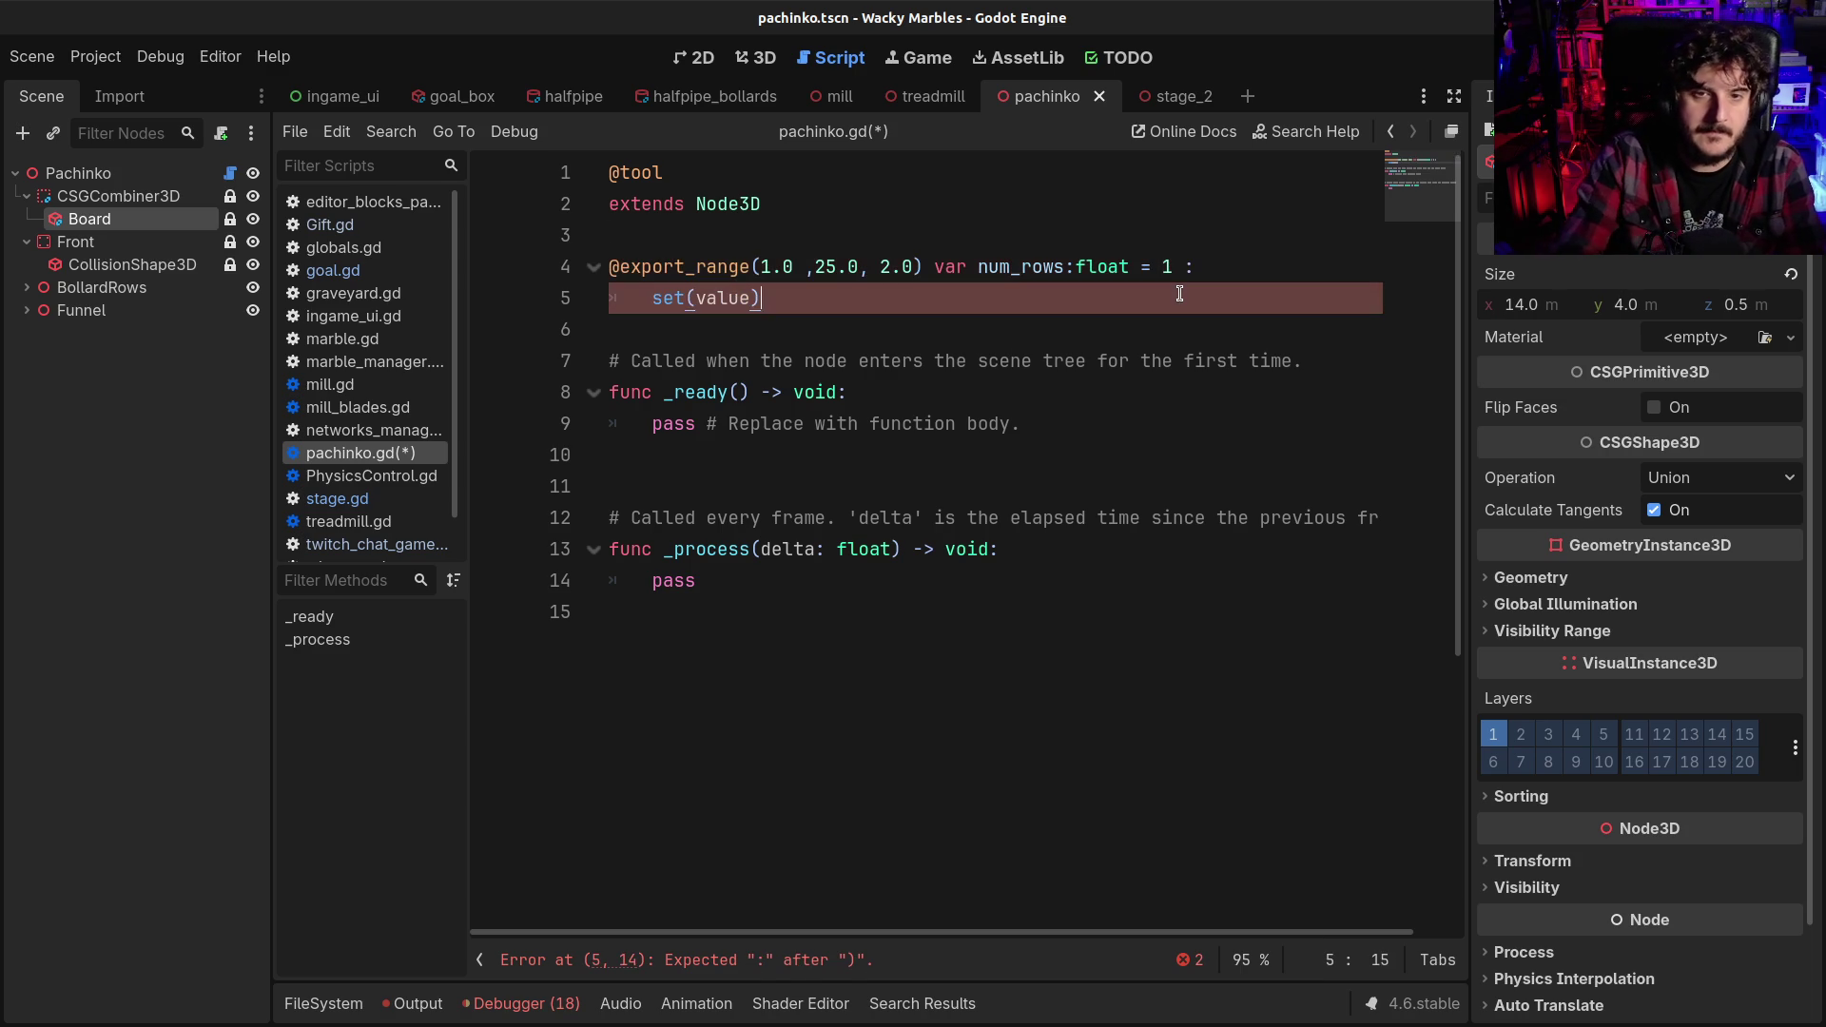
{"action": "key", "text": "Return"}
{"action": "type", "text": "pass"}
- Insert blank lines above num_rows and start typing a const declaration
{"action": "left_click", "coordinate": [785, 222]}
{"action": "key", "text": "Return"}
{"action": "key", "text": "Return"}
{"action": "key", "text": "Return"}
{"action": "key", "text": "Up"}
{"action": "type", "text": "const "}
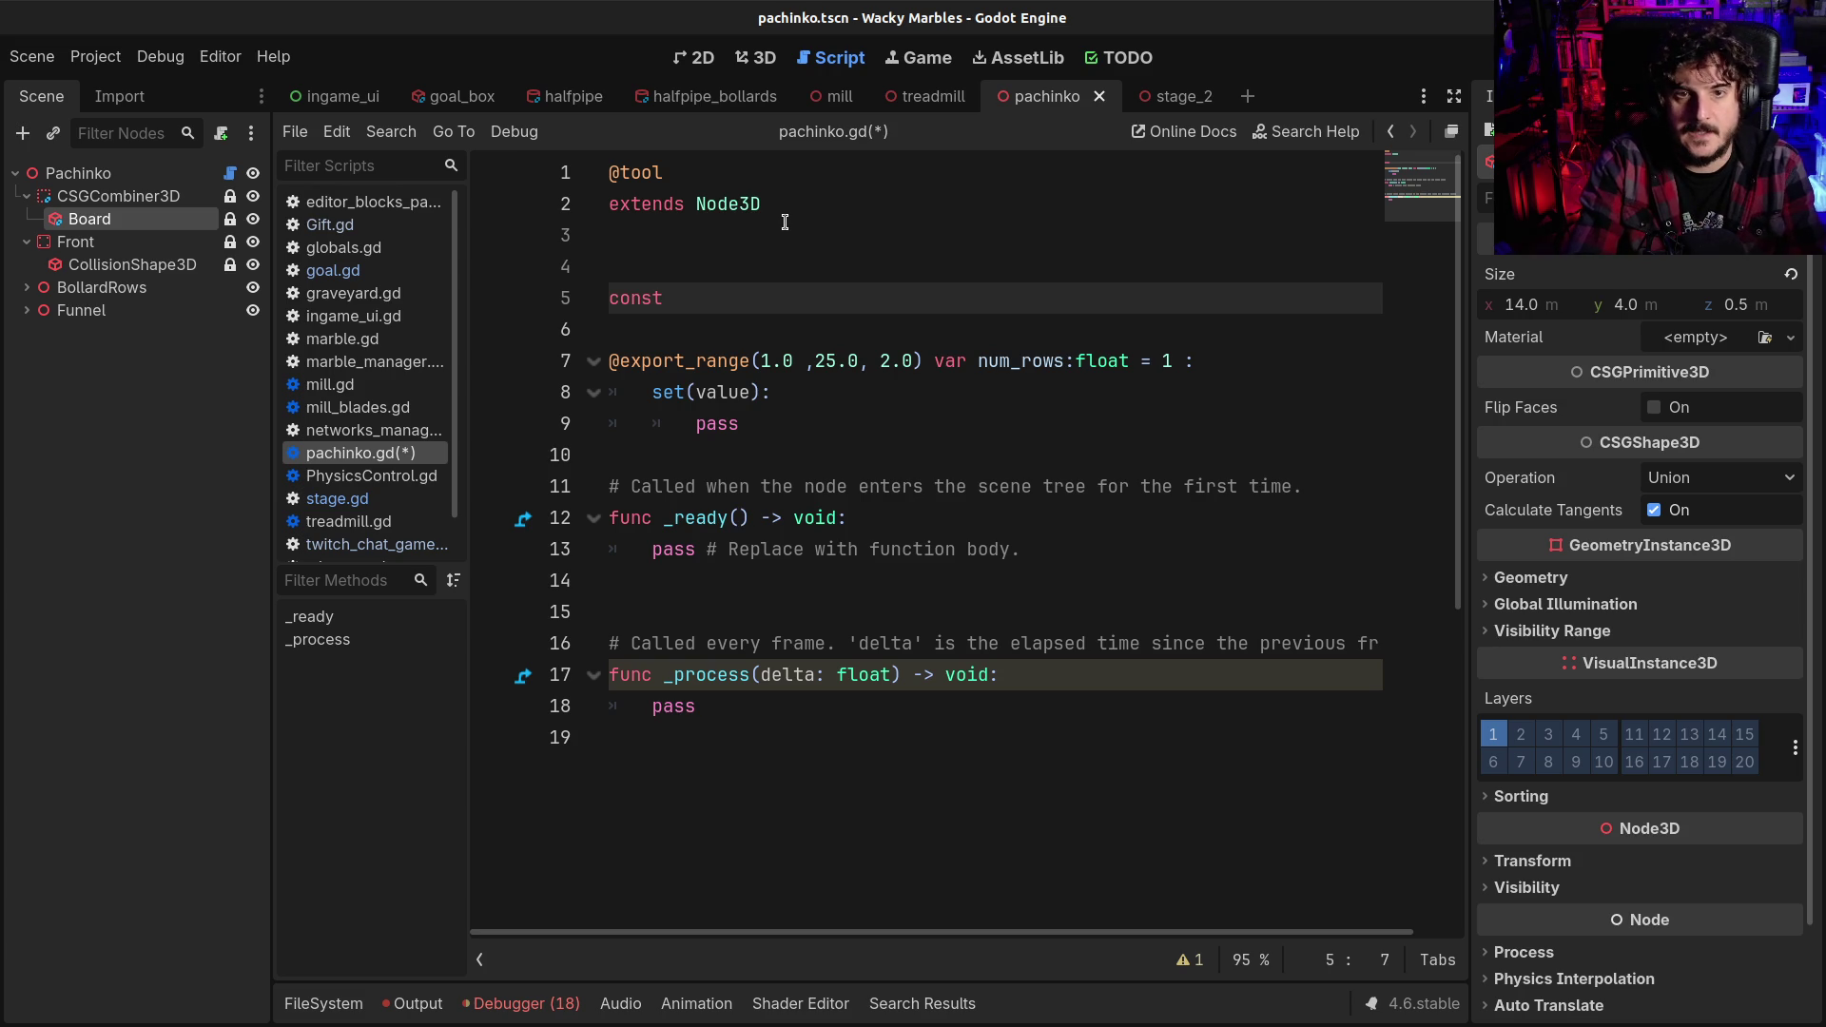
{"action": "type", "text": "y_m"}
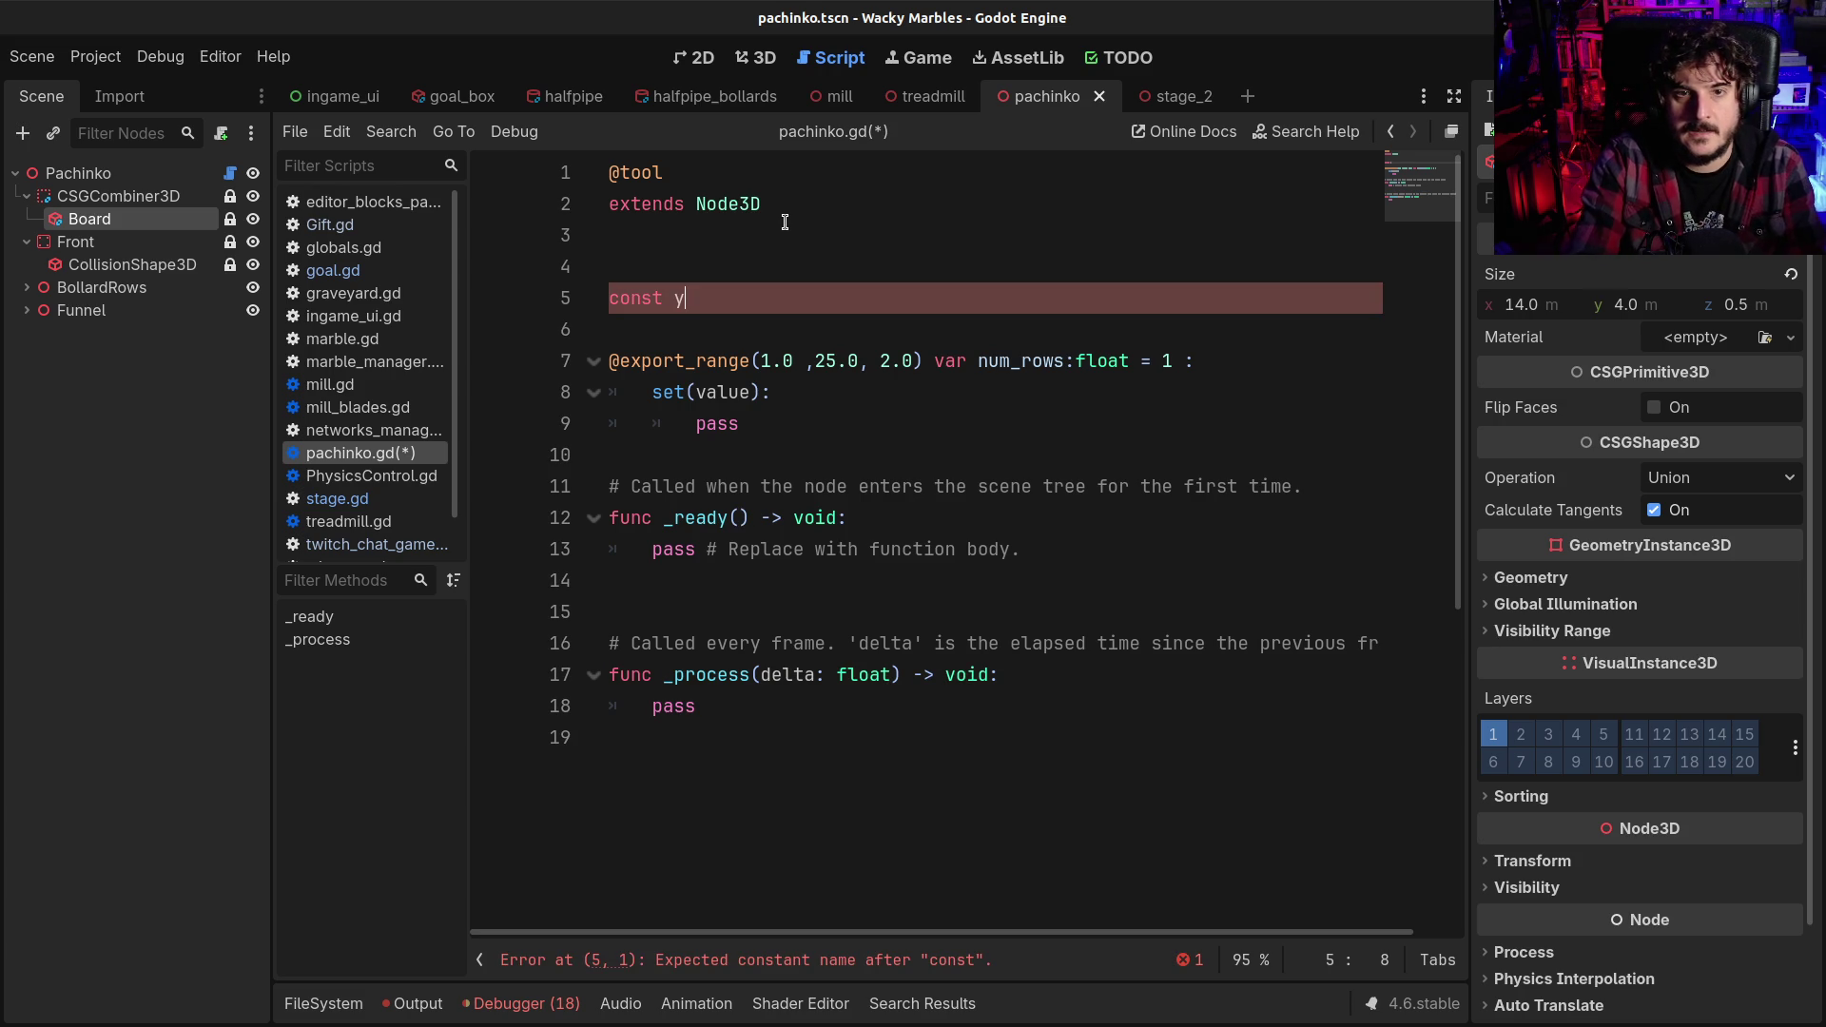
- Complete the constant as height_min:float = 4.0 and save the script
{"action": "key", "text": "BackSpace"}
{"action": "key", "text": "BackSpace"}
{"action": "key", "text": "BackSpace"}
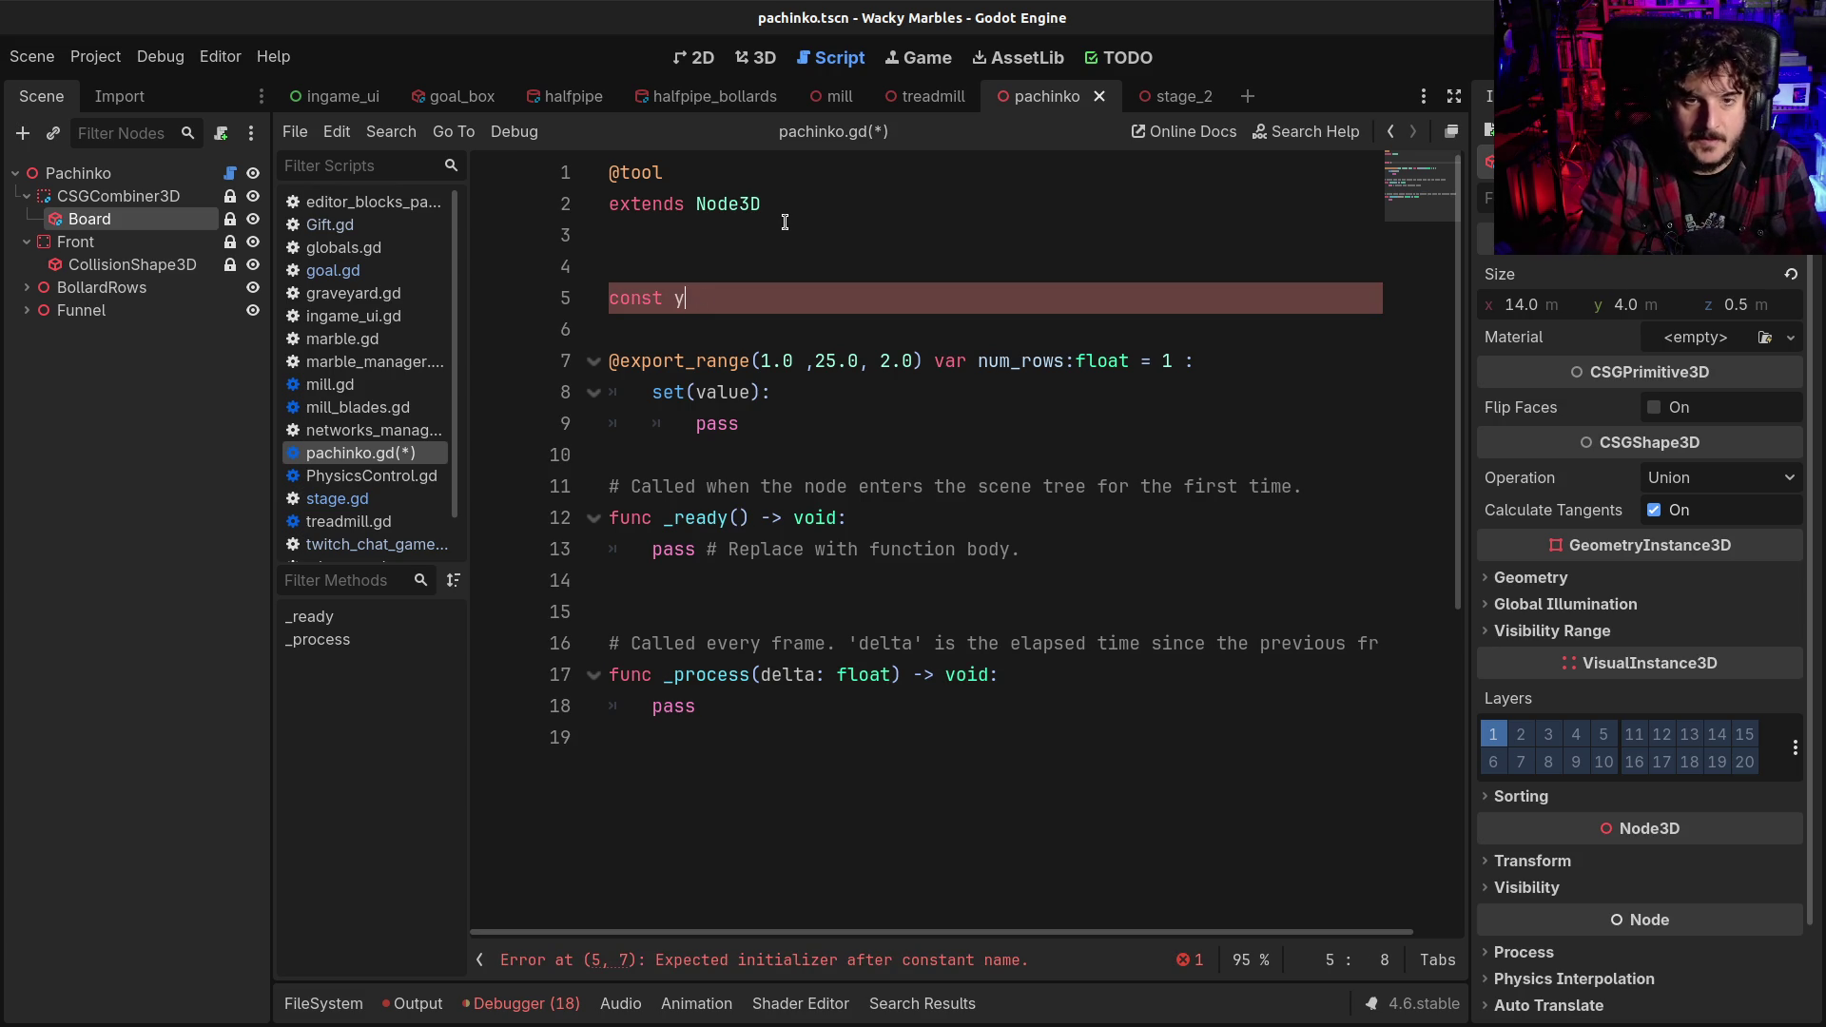
{"action": "type", "text": "height_"}
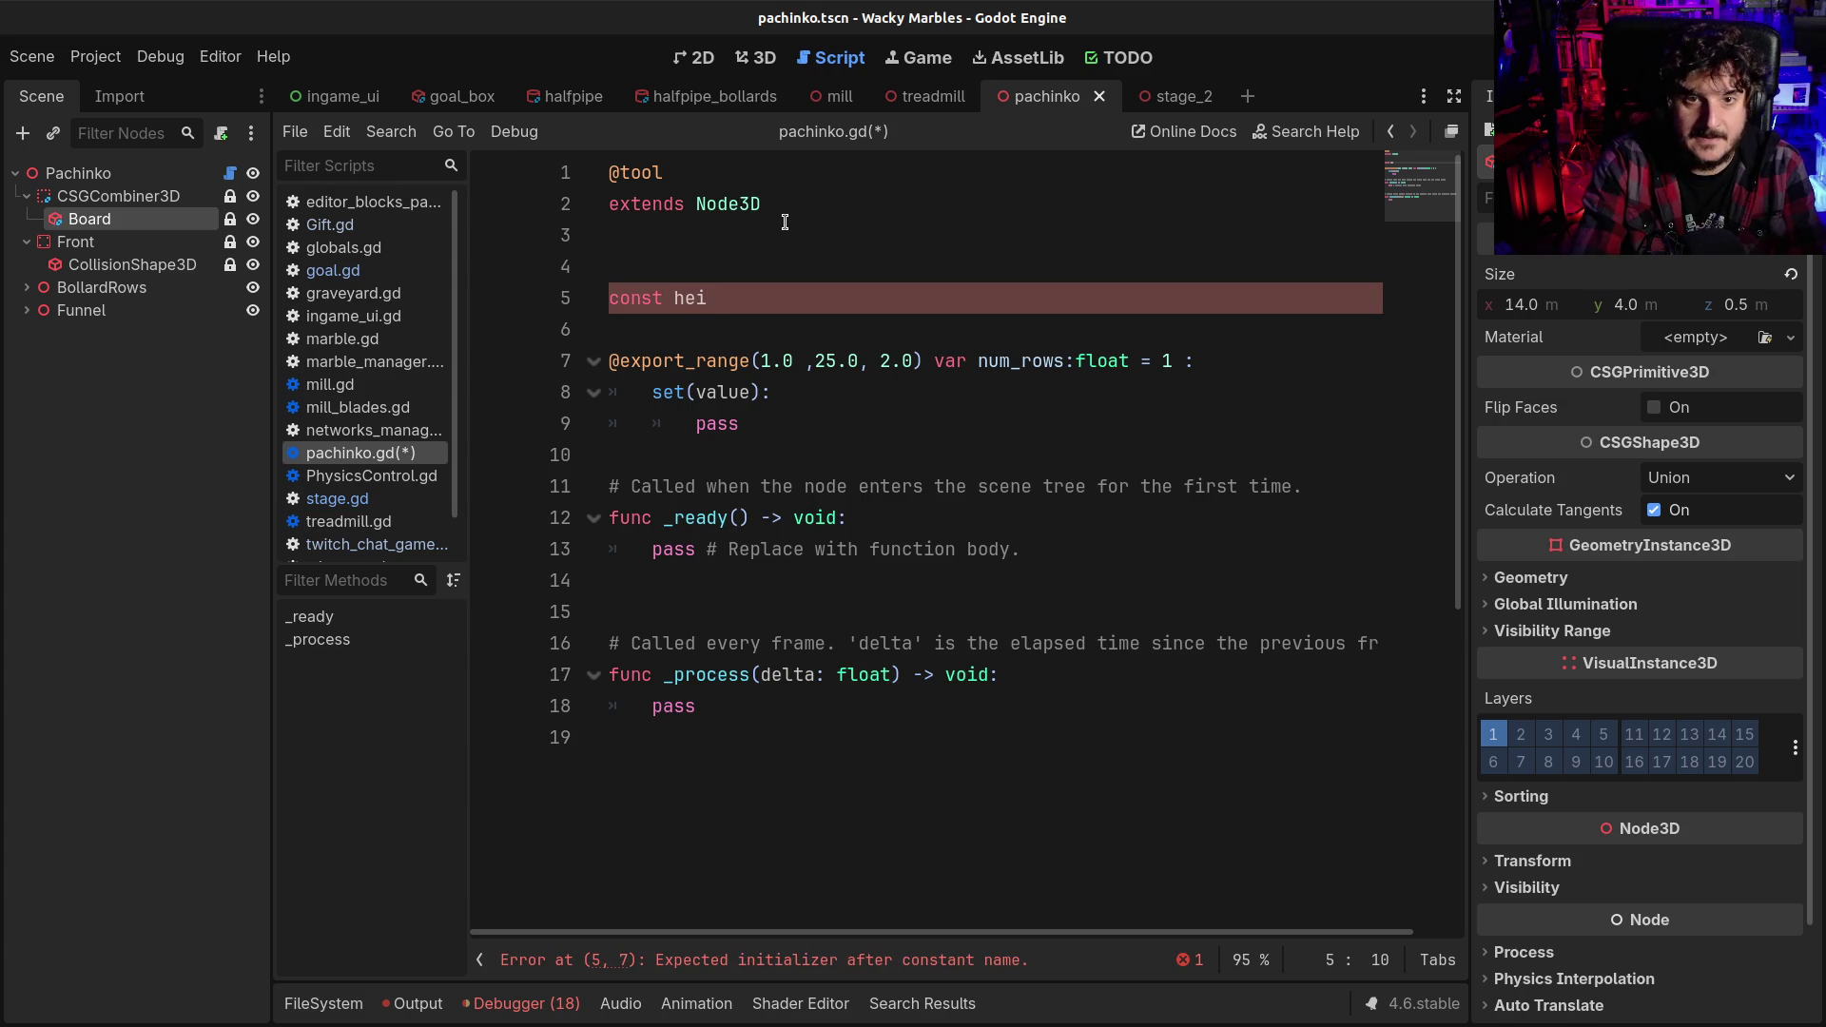
{"action": "type", "text": "min:"}
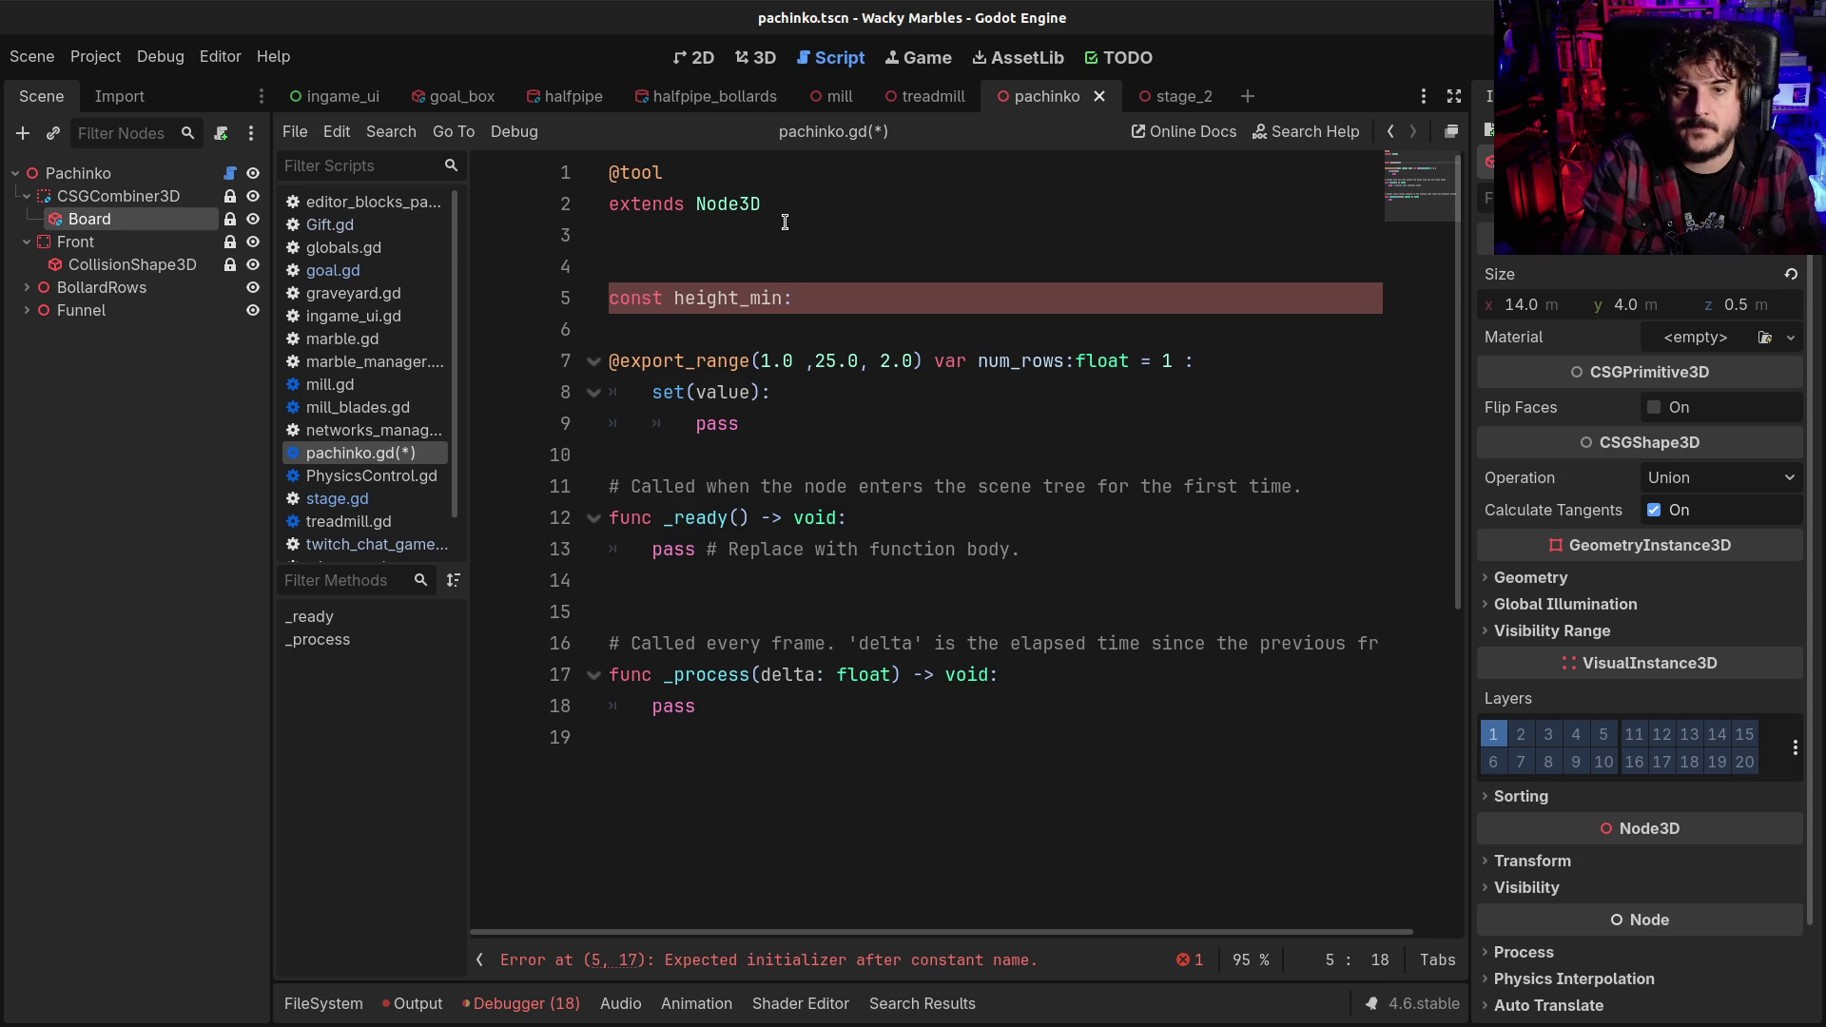
{"action": "type", "text": "float = 4."}
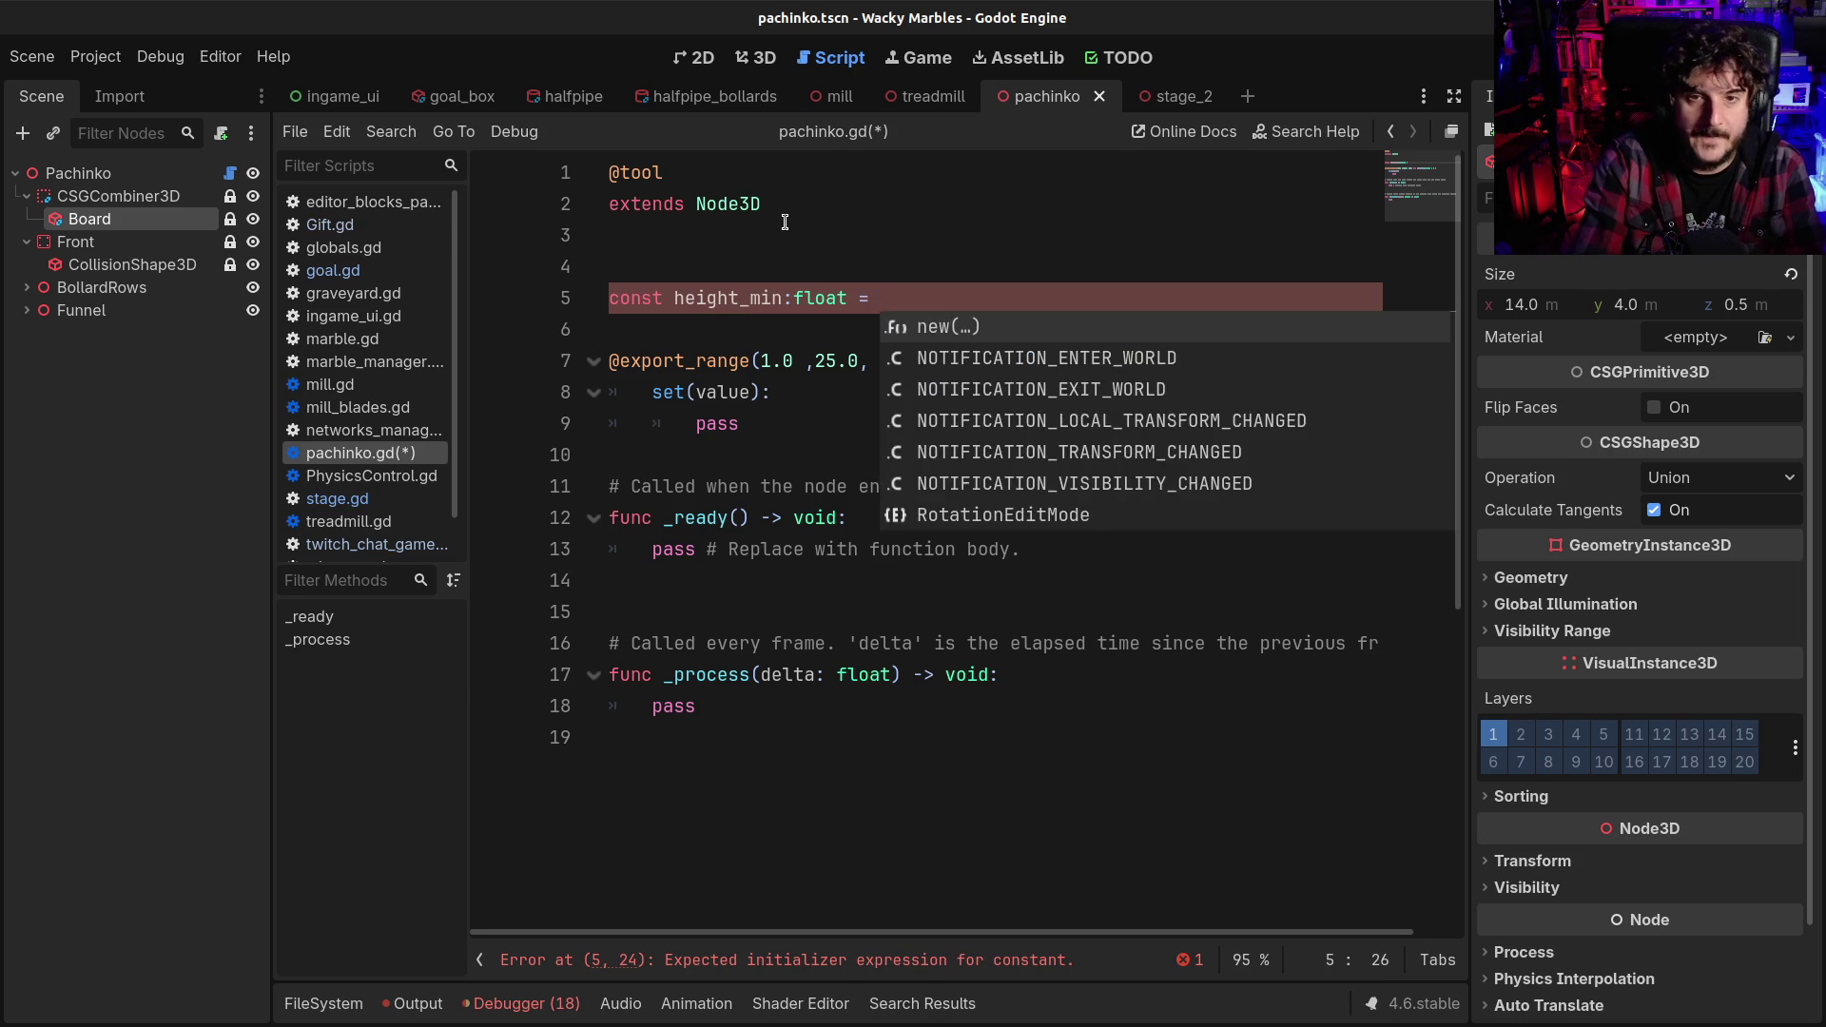
{"action": "type", "text": "0"}
{"action": "key", "text": "ctrl+s"}
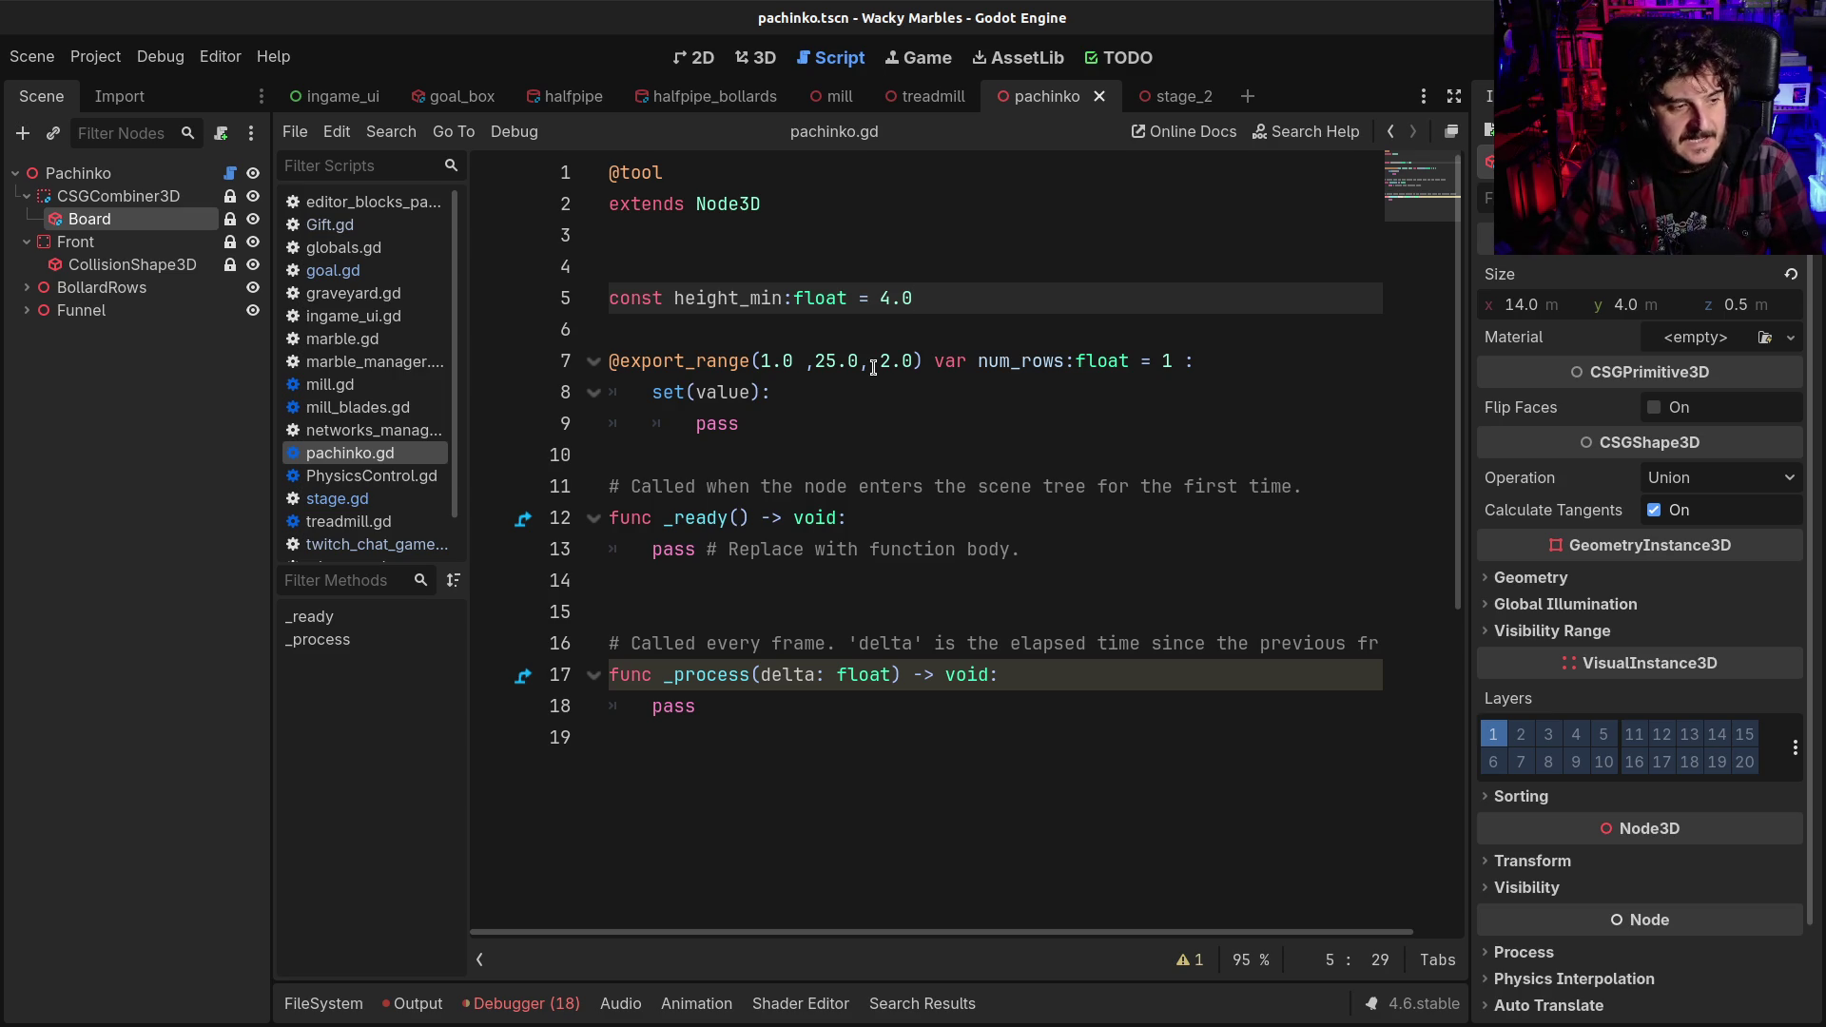
{"action": "left_click", "coordinate": [870, 363]}
{"action": "left_click", "coordinate": [756, 334]}
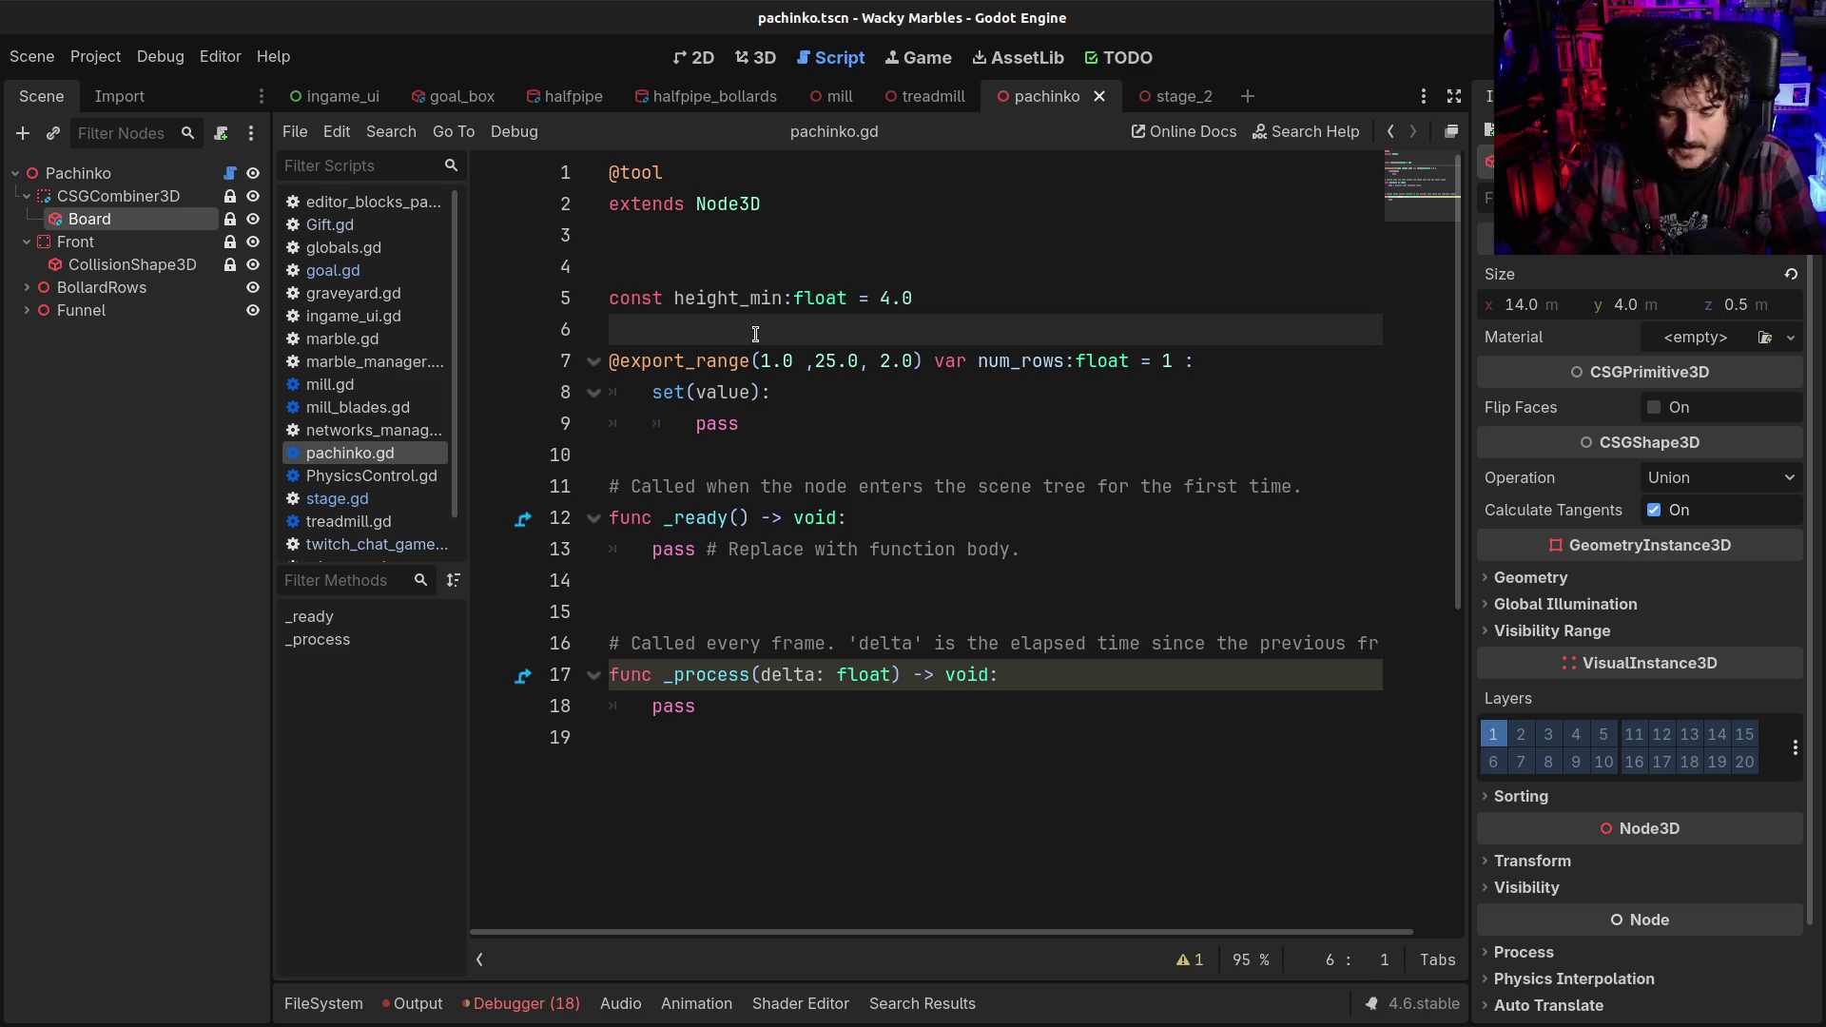
- Delete the template comment above _ready, leaving a blank line before the function
{"action": "key", "text": "Return"}
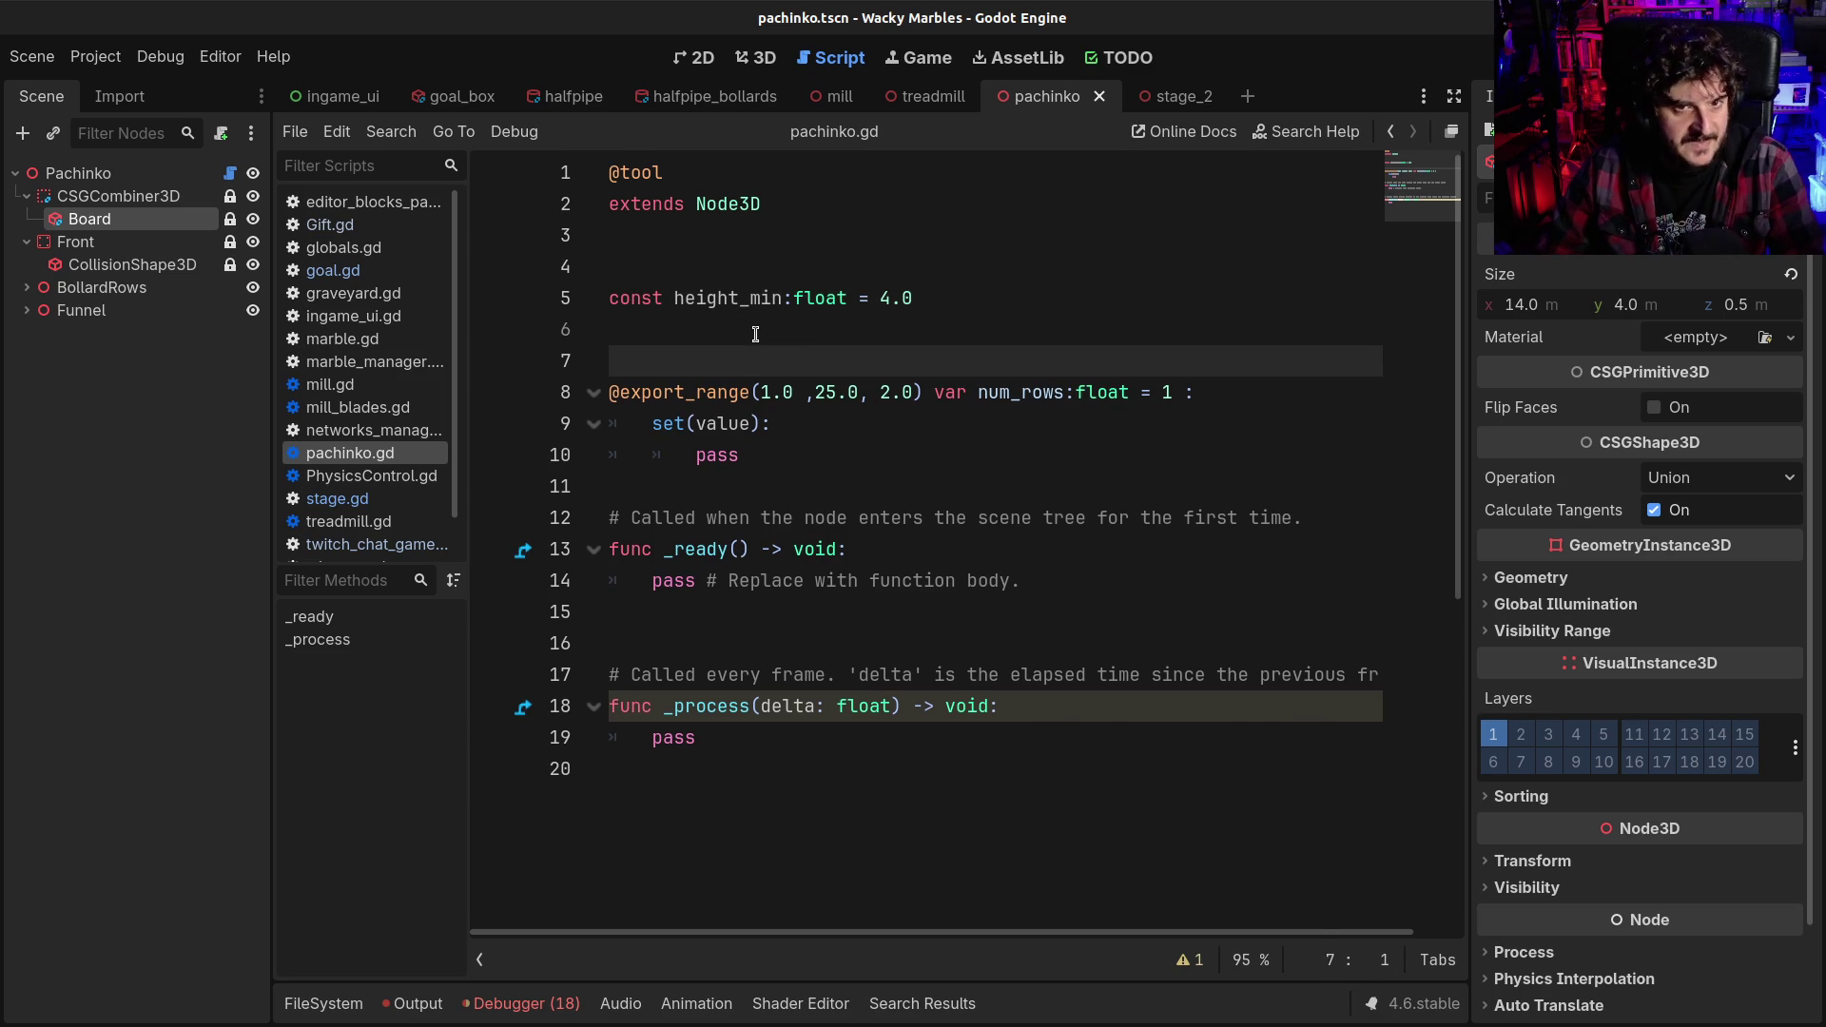
{"action": "left_click", "coordinate": [706, 266]}
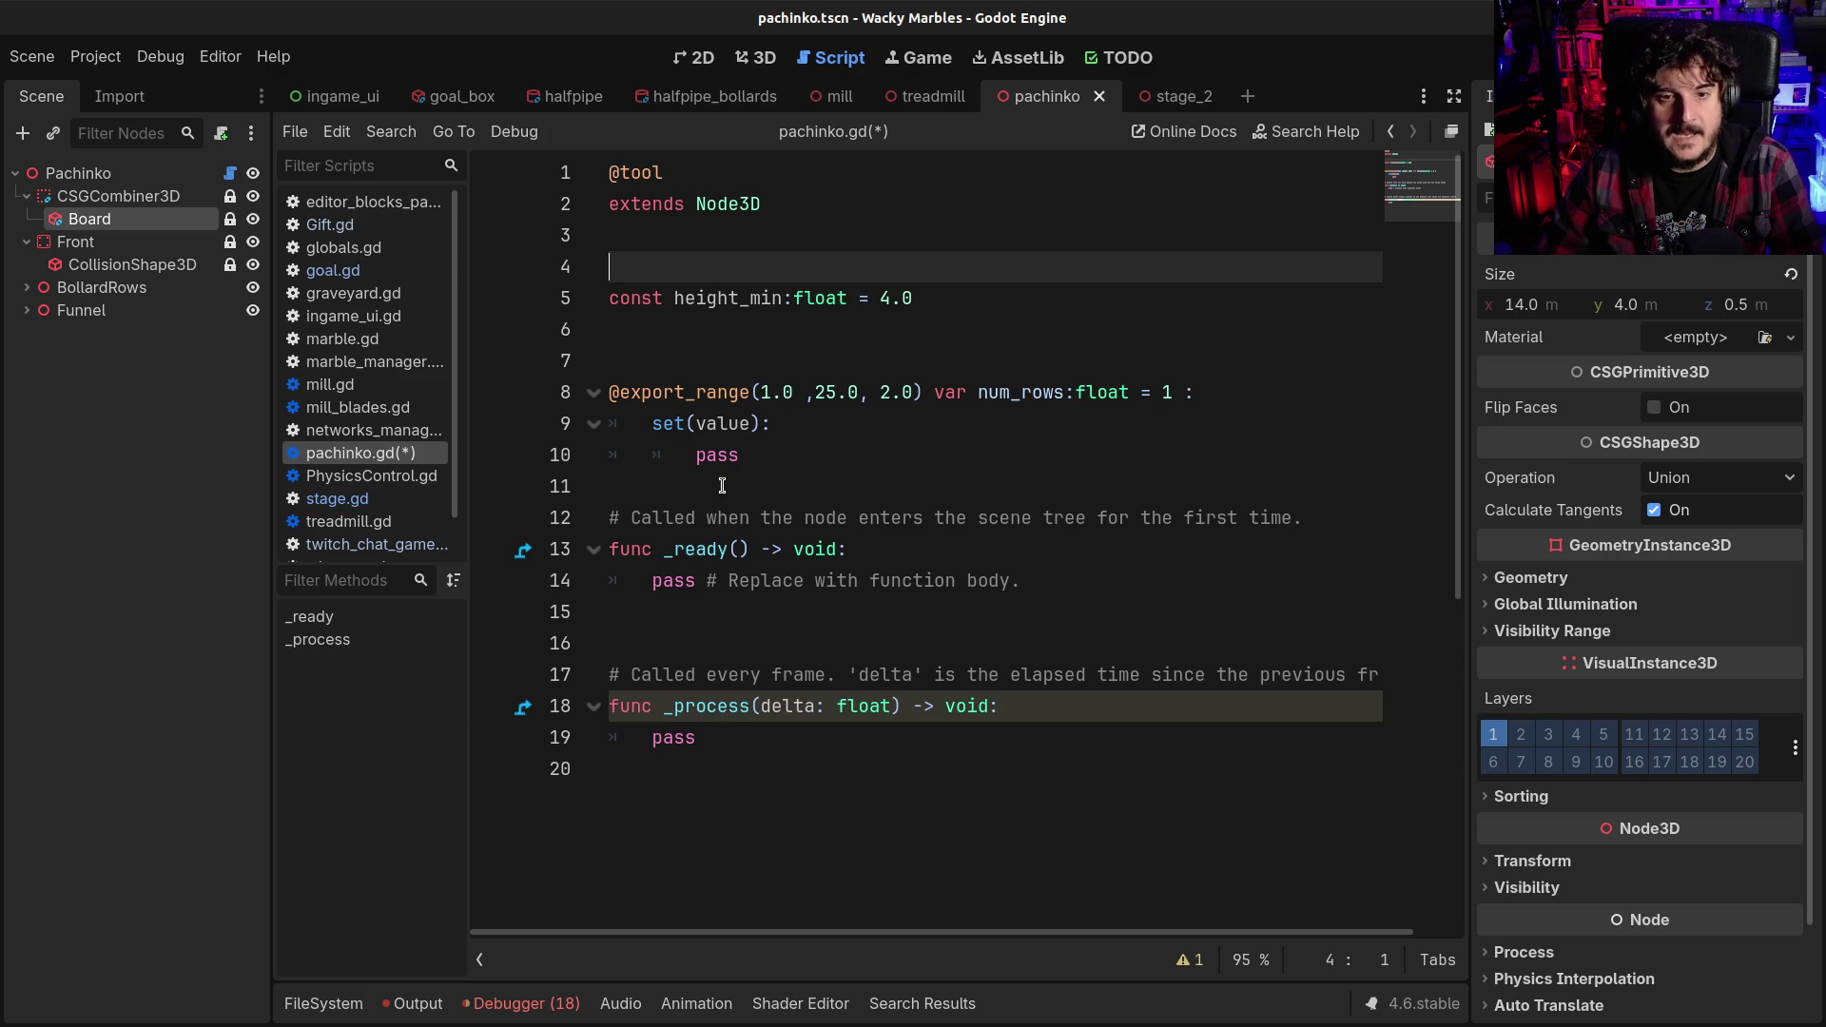
{"action": "double_click", "coordinate": [708, 517]}
{"action": "left_click", "coordinate": [707, 516]}
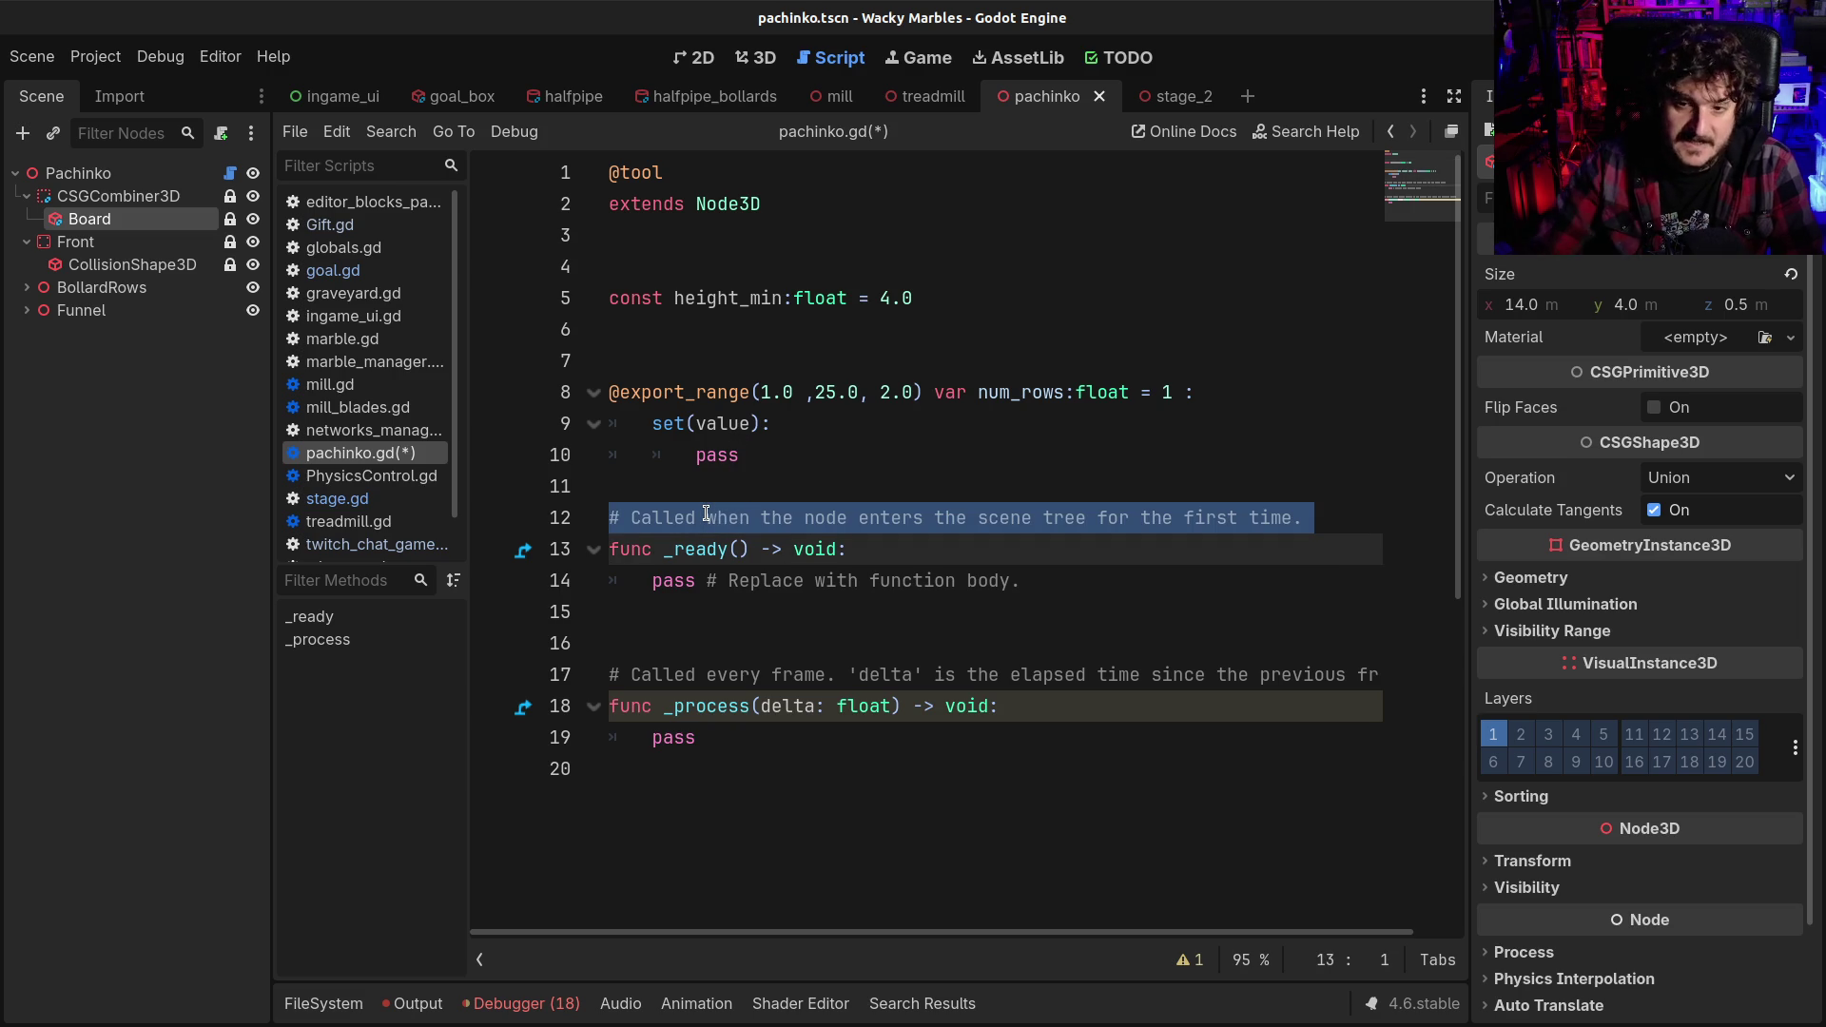
{"action": "key", "text": "BackSpace"}
{"action": "key", "text": "Return"}
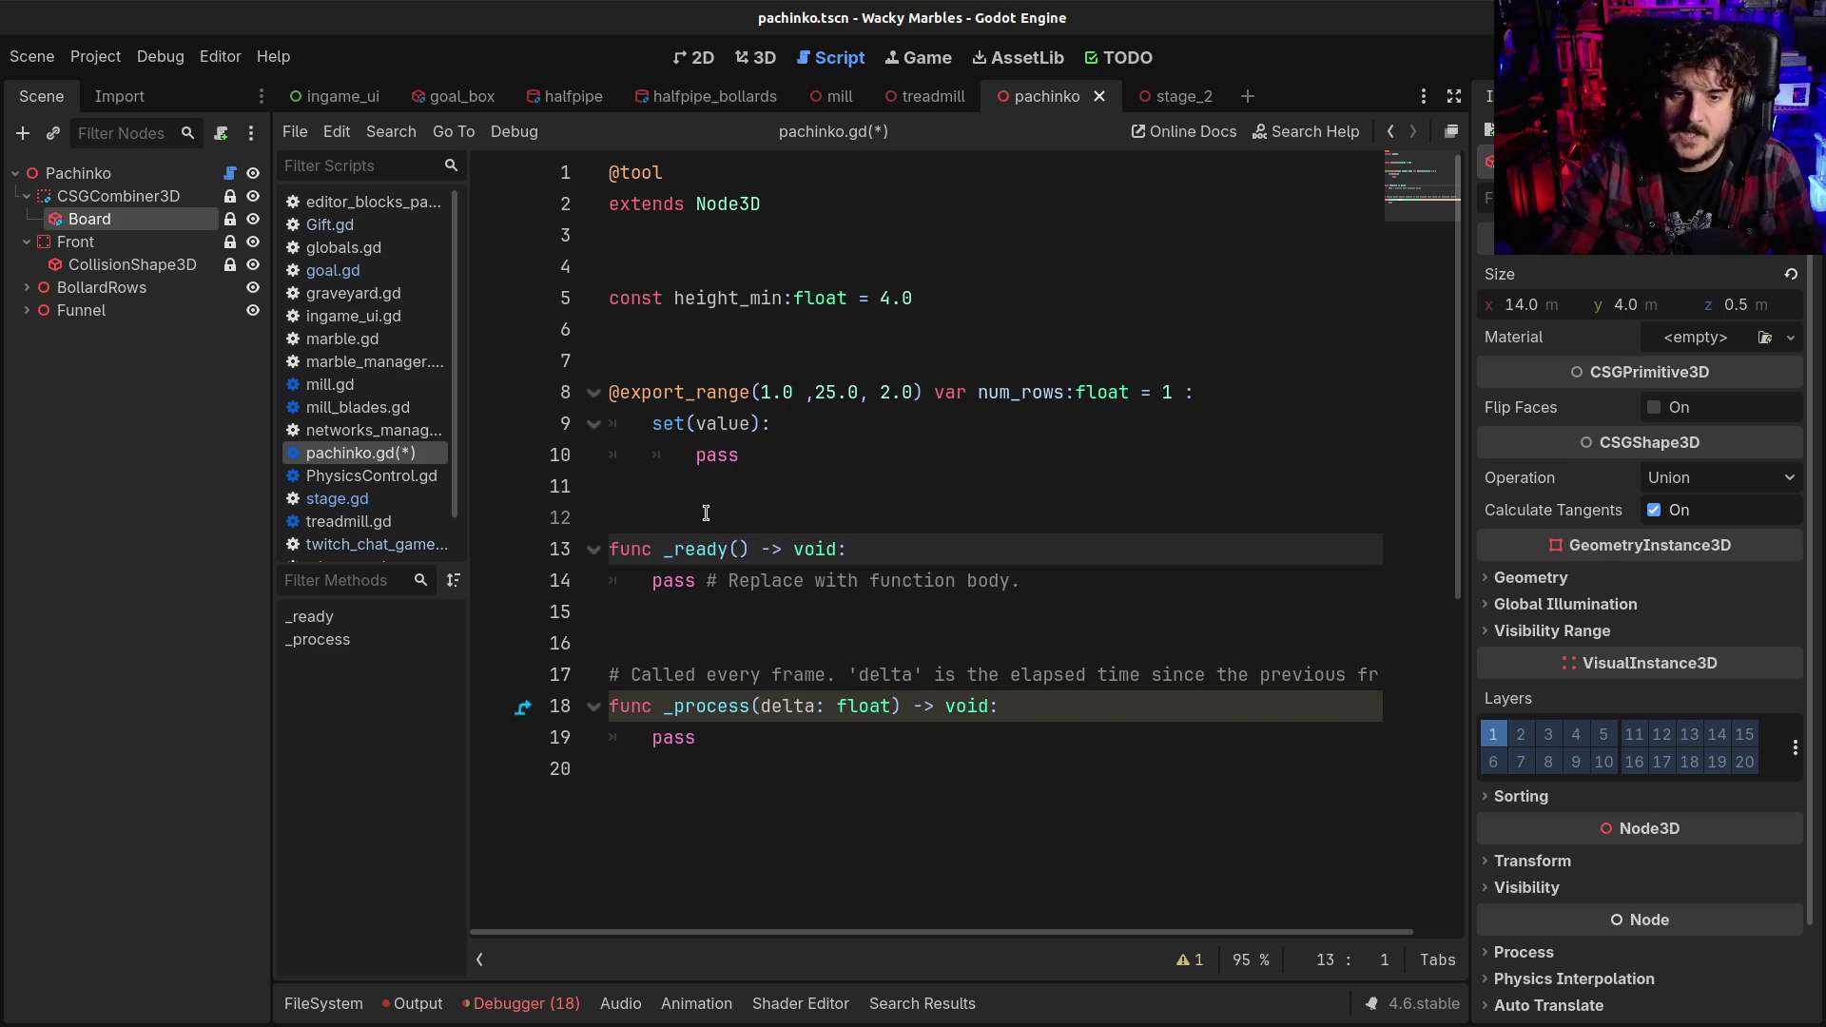
- Delete the template comment above func _process
{"action": "left_click", "coordinate": [706, 514]}
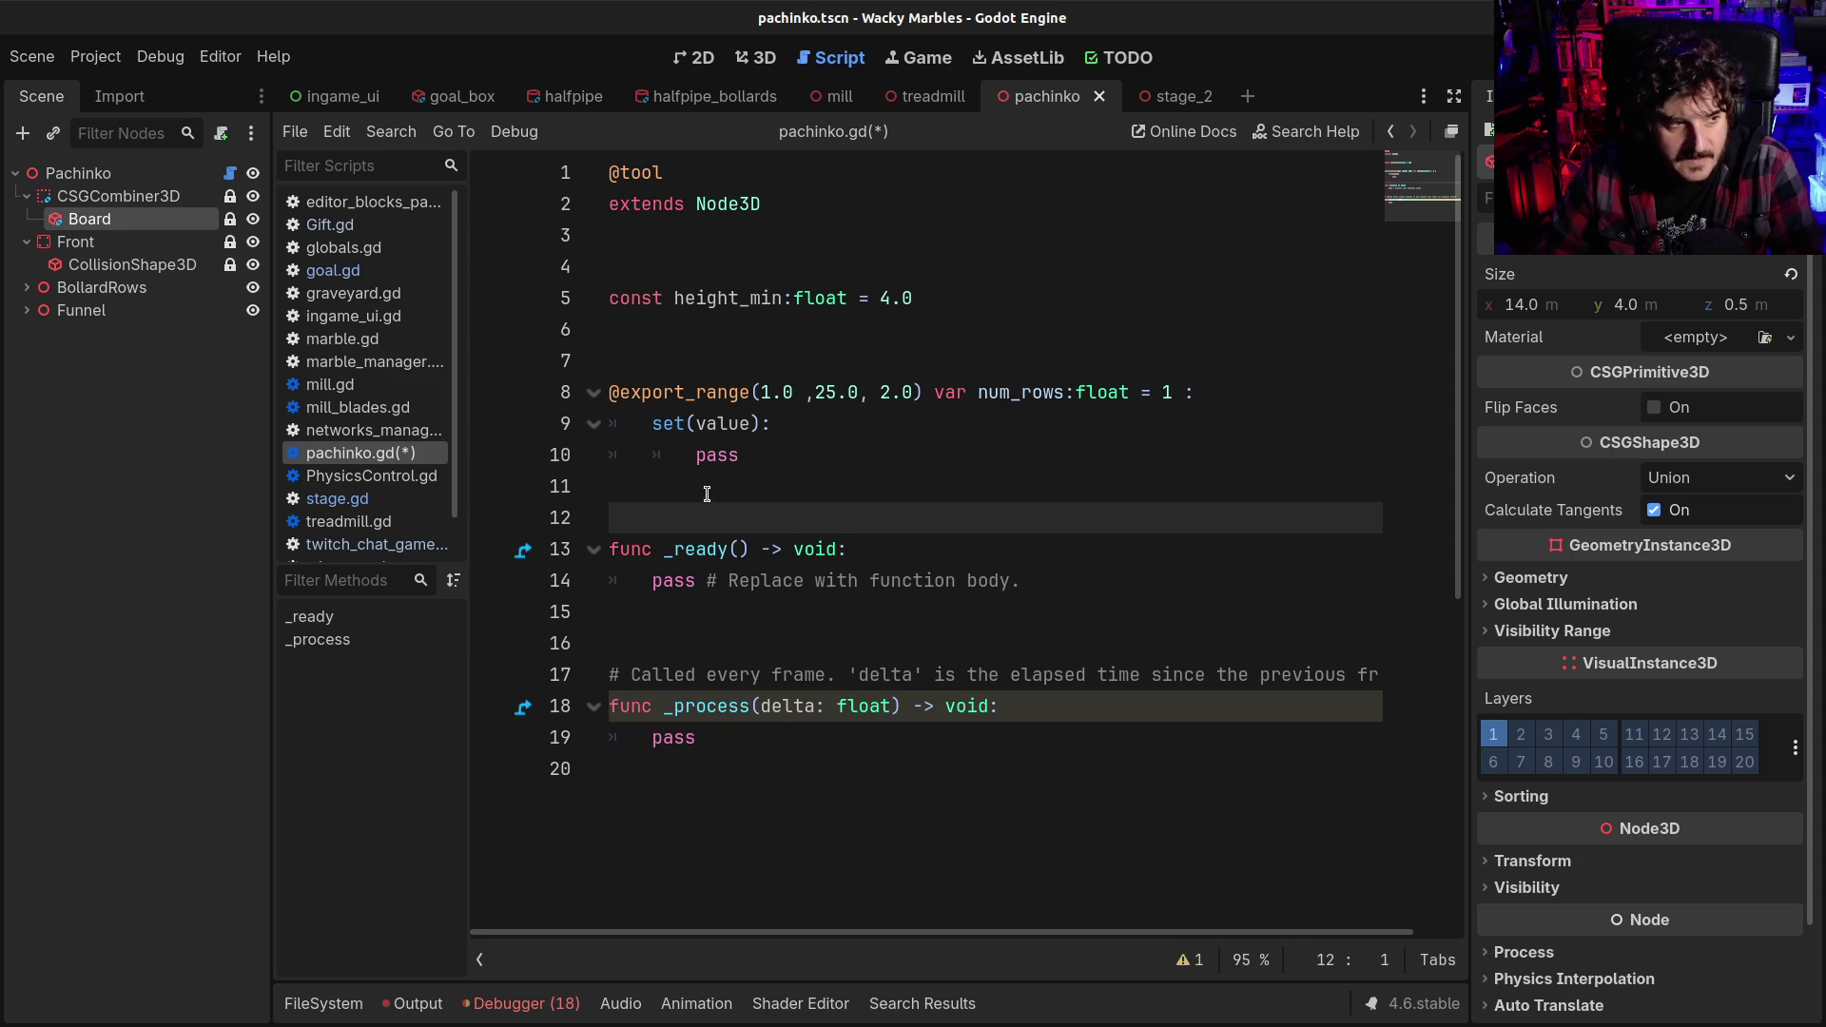
{"action": "left_click", "coordinate": [707, 483]}
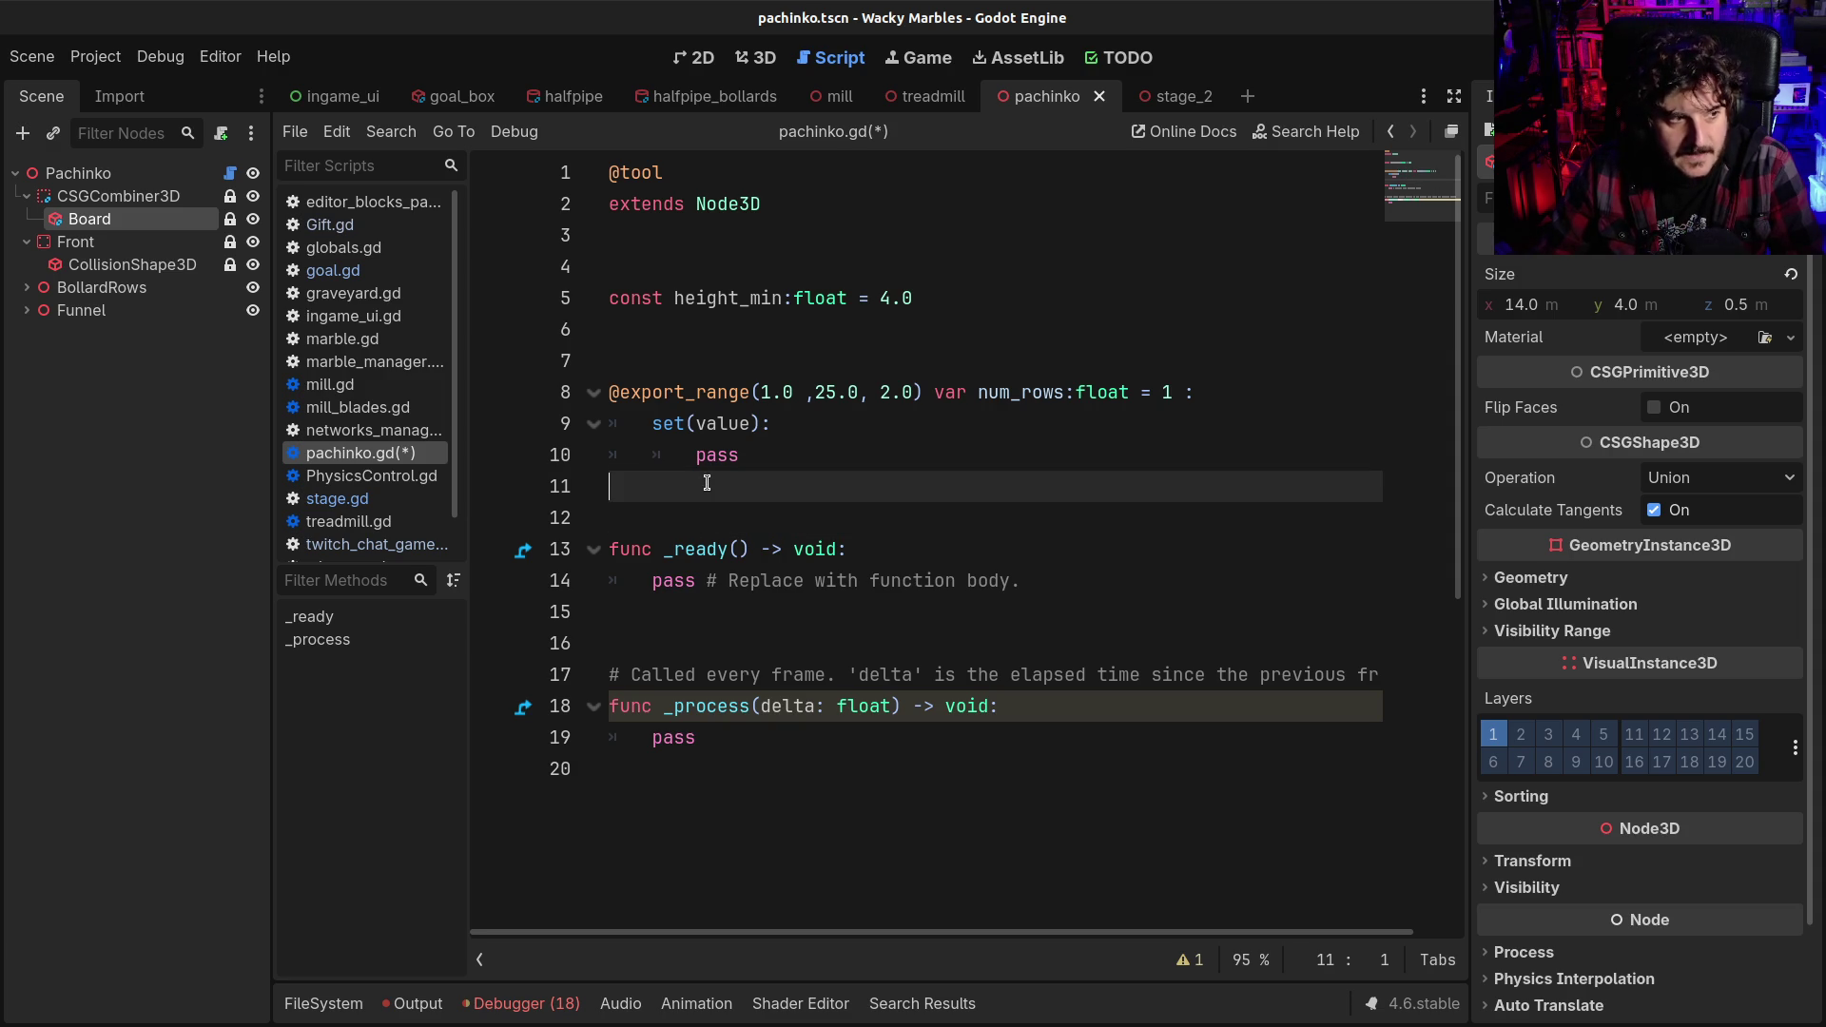
{"action": "triple_click", "coordinate": [746, 672]}
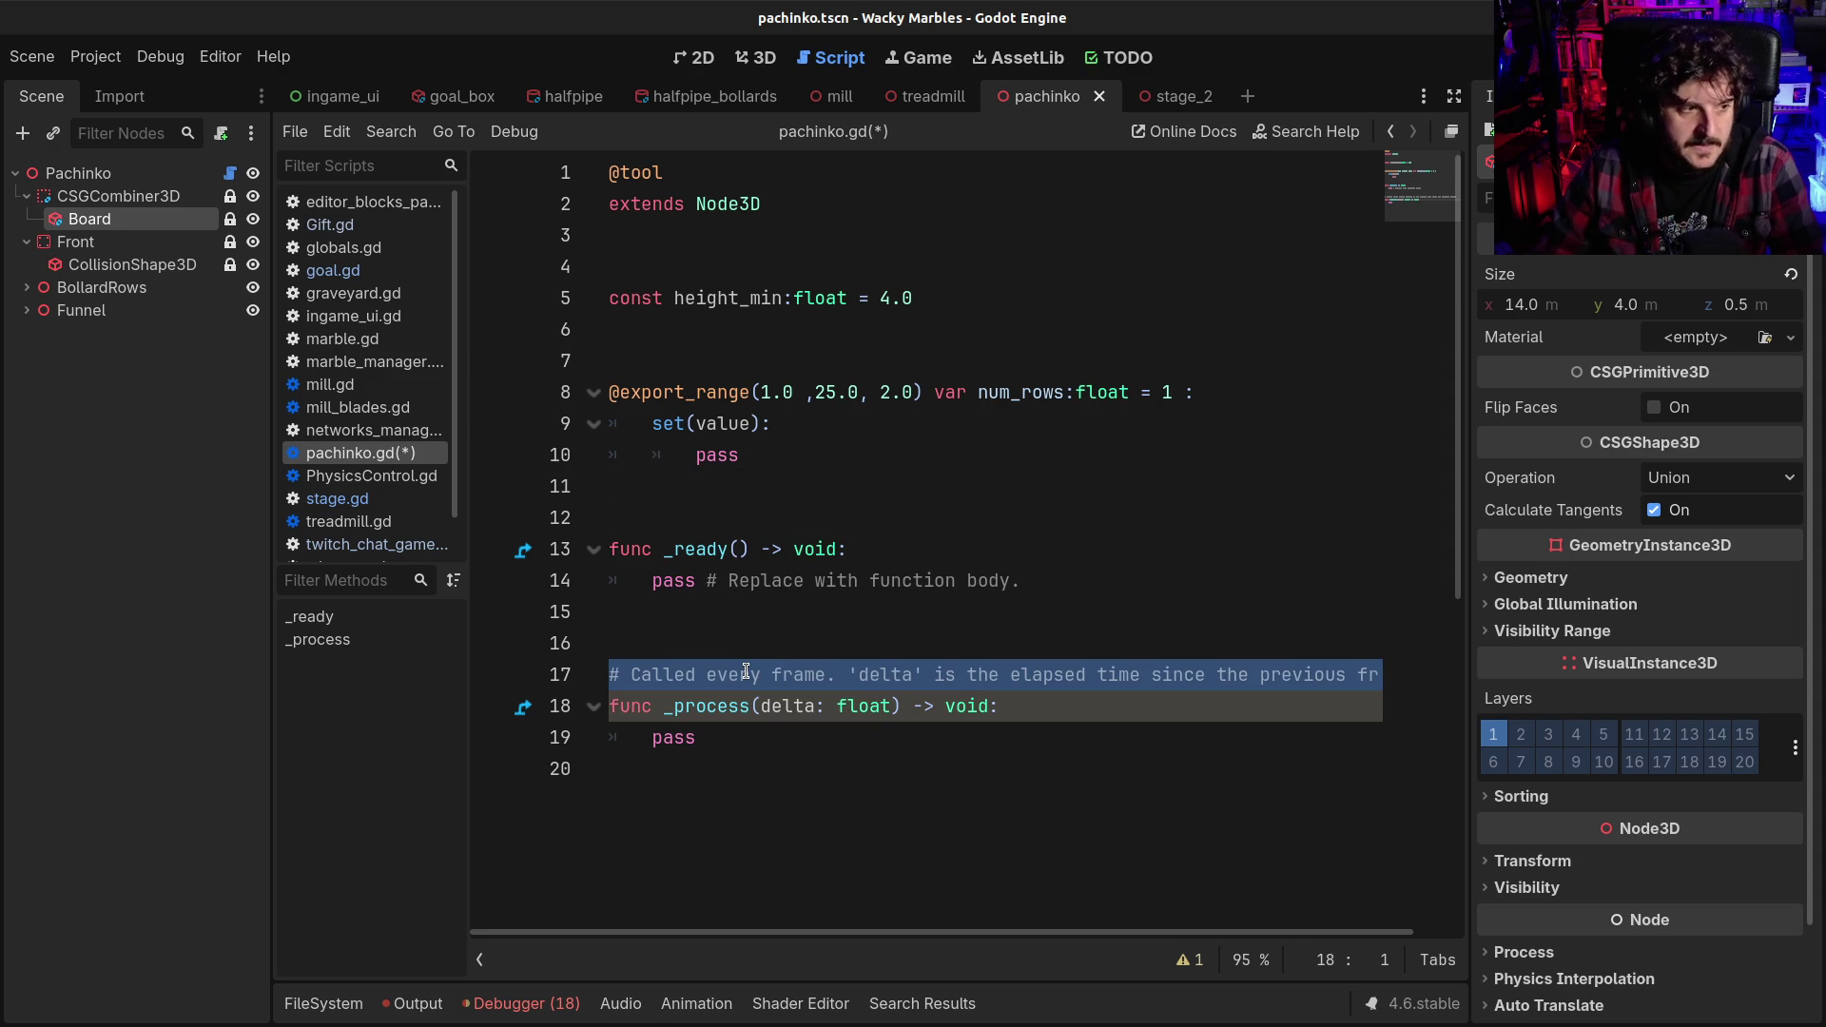
{"action": "key", "text": "Delete"}
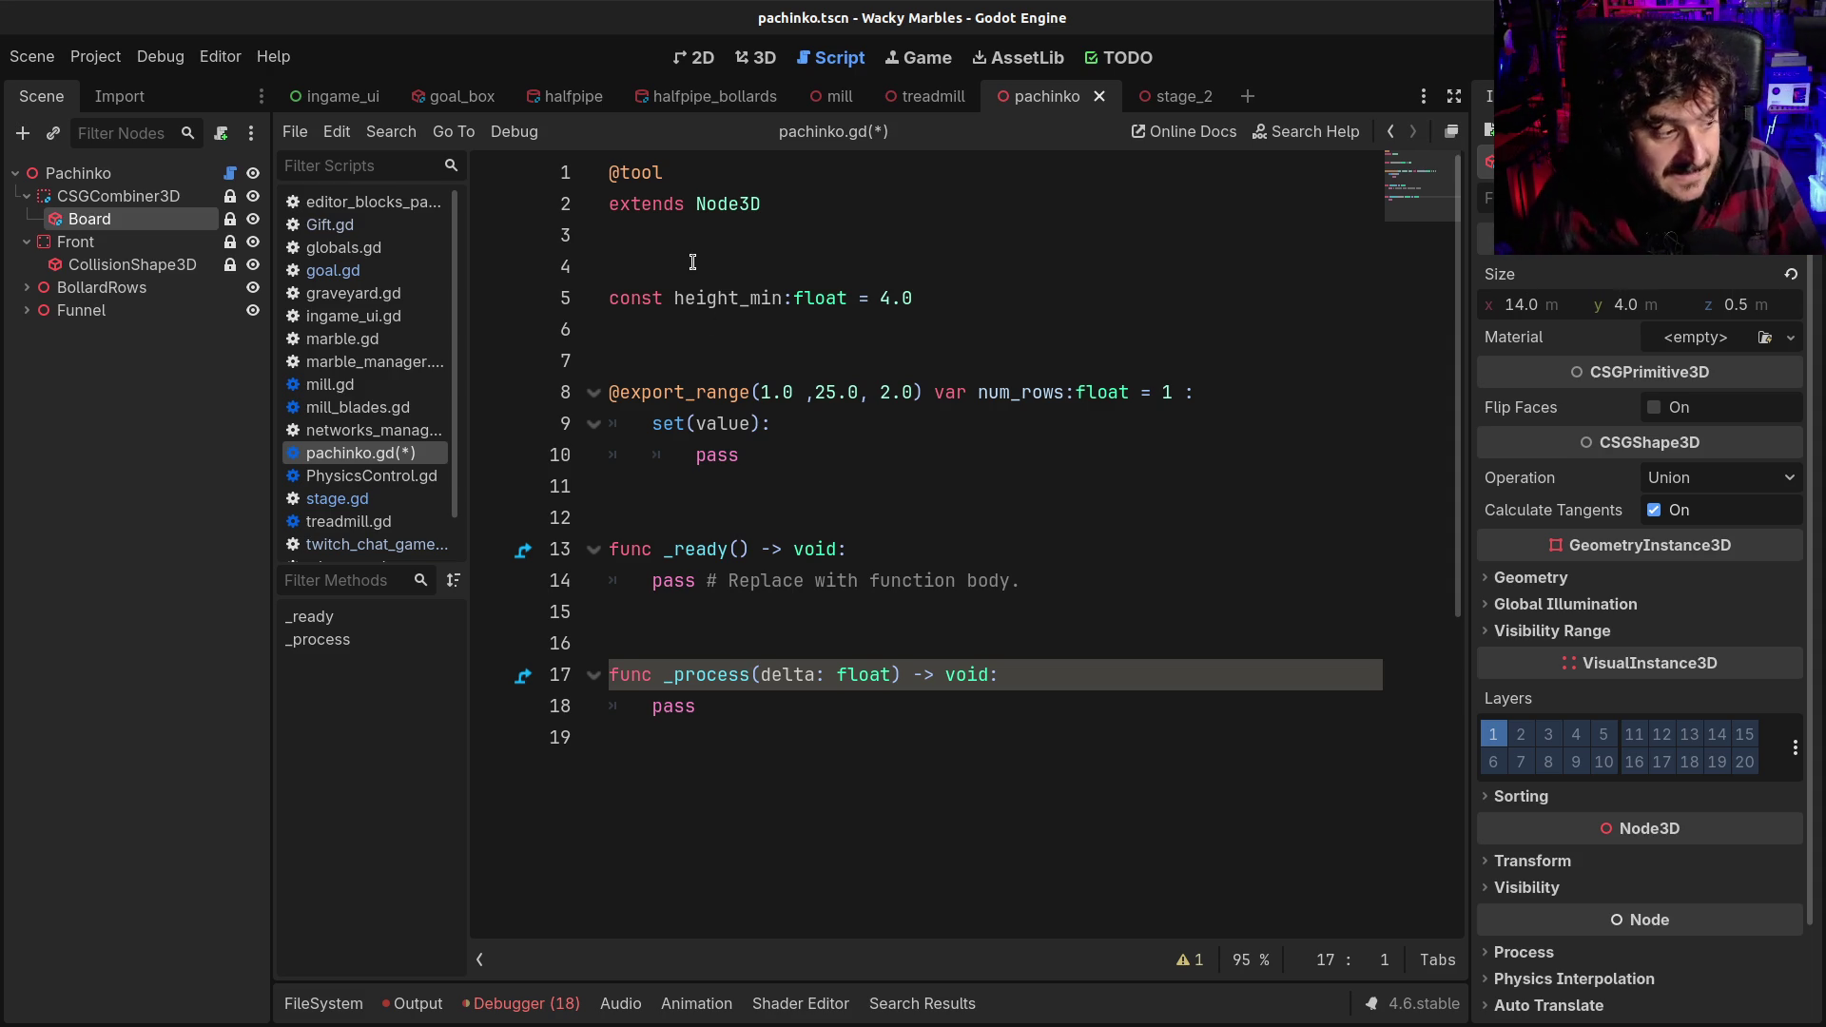
{"action": "left_click", "coordinate": [786, 614]}
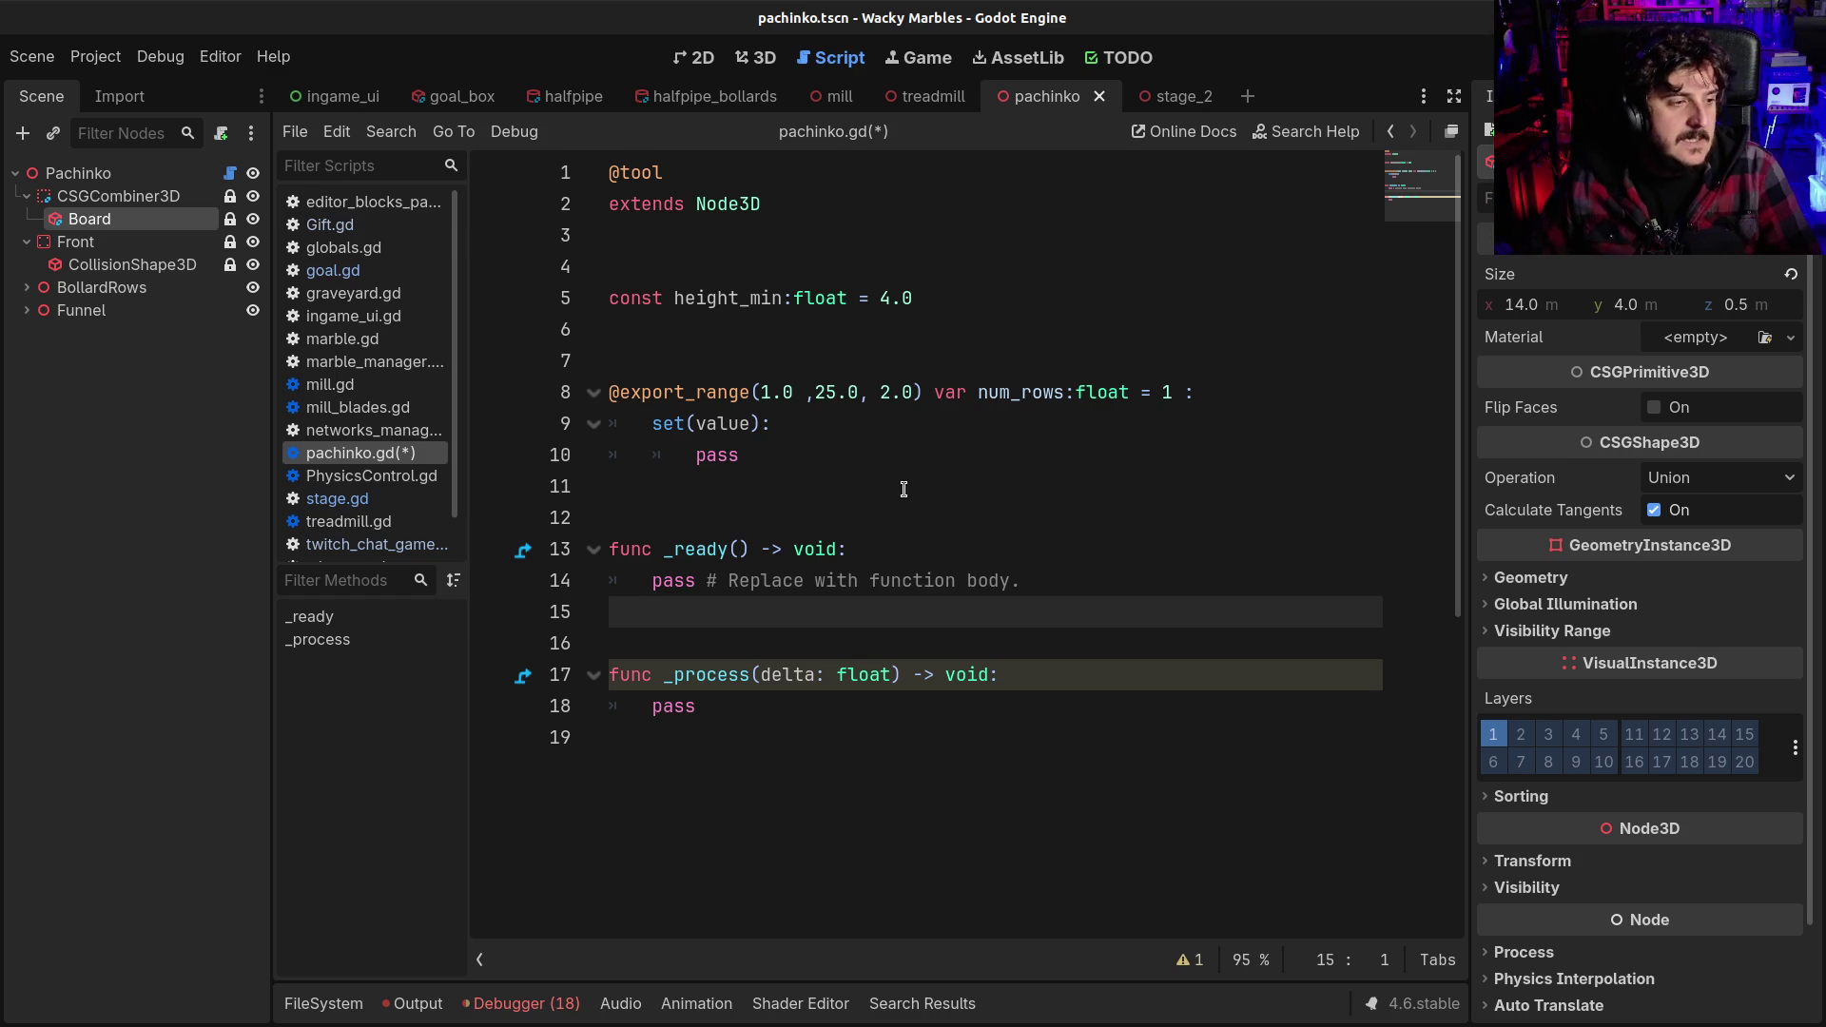
{"action": "left_click", "coordinate": [849, 534]}
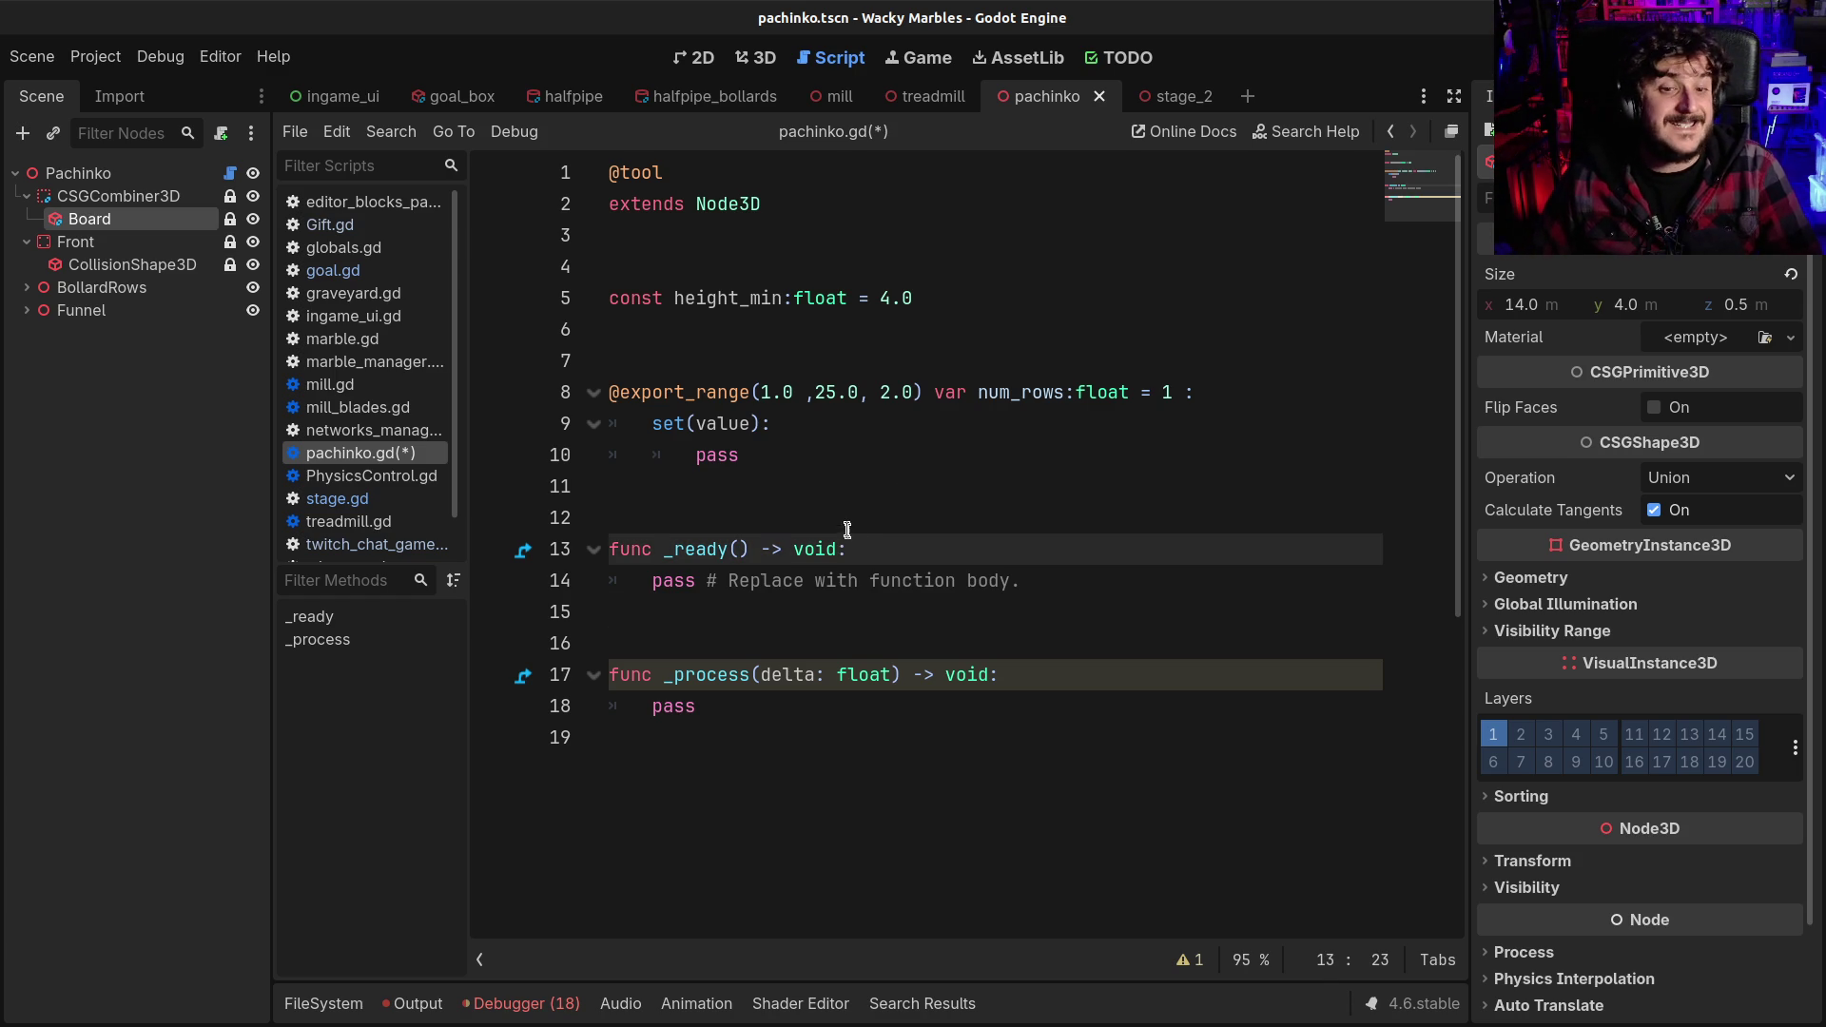
{"action": "left_click", "coordinate": [843, 528]}
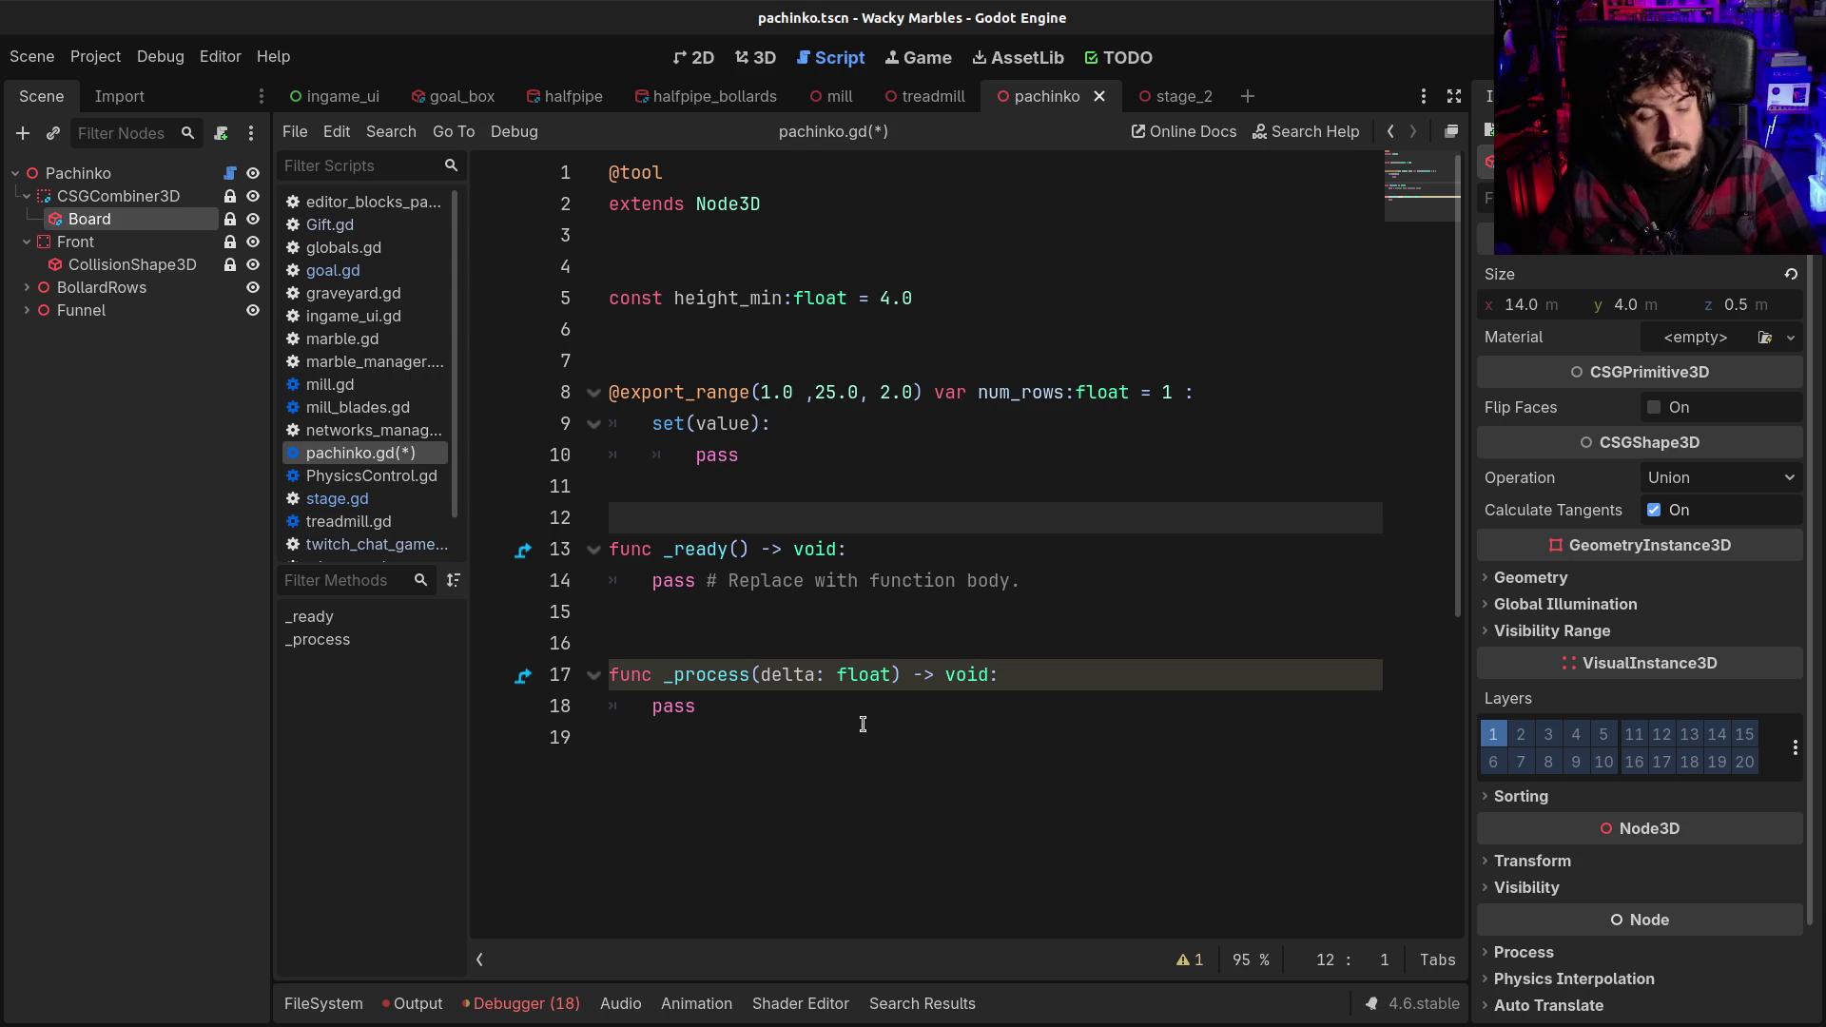
- Remove the empty _ready and _process template functions from pachinko.gd and save the script
{"action": "mouse_move", "coordinate": [771, 704]}
{"action": "left_mouse_down"}
{"action": "mouse_move", "coordinate": [742, 701]}
{"action": "mouse_move", "coordinate": [966, 561]}
{"action": "left_mouse_up"}
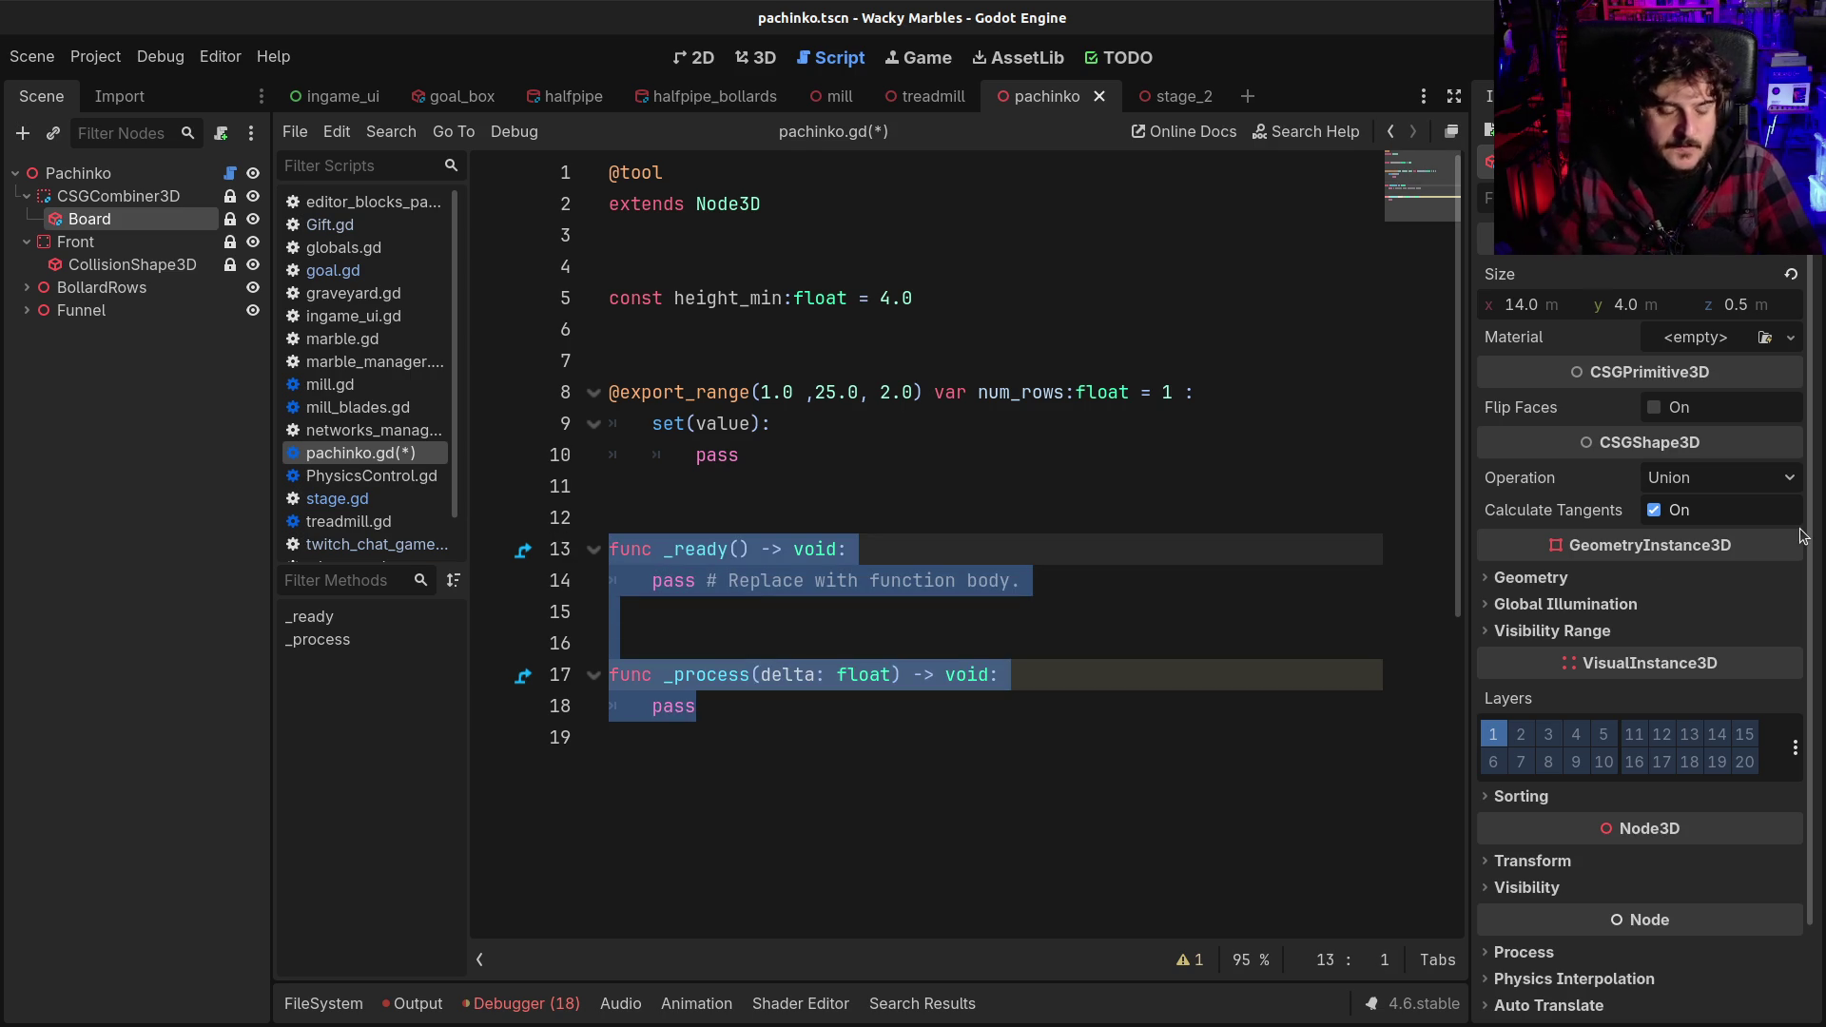
{"action": "key", "text": "Delete"}
{"action": "key", "text": "ctrl+s"}
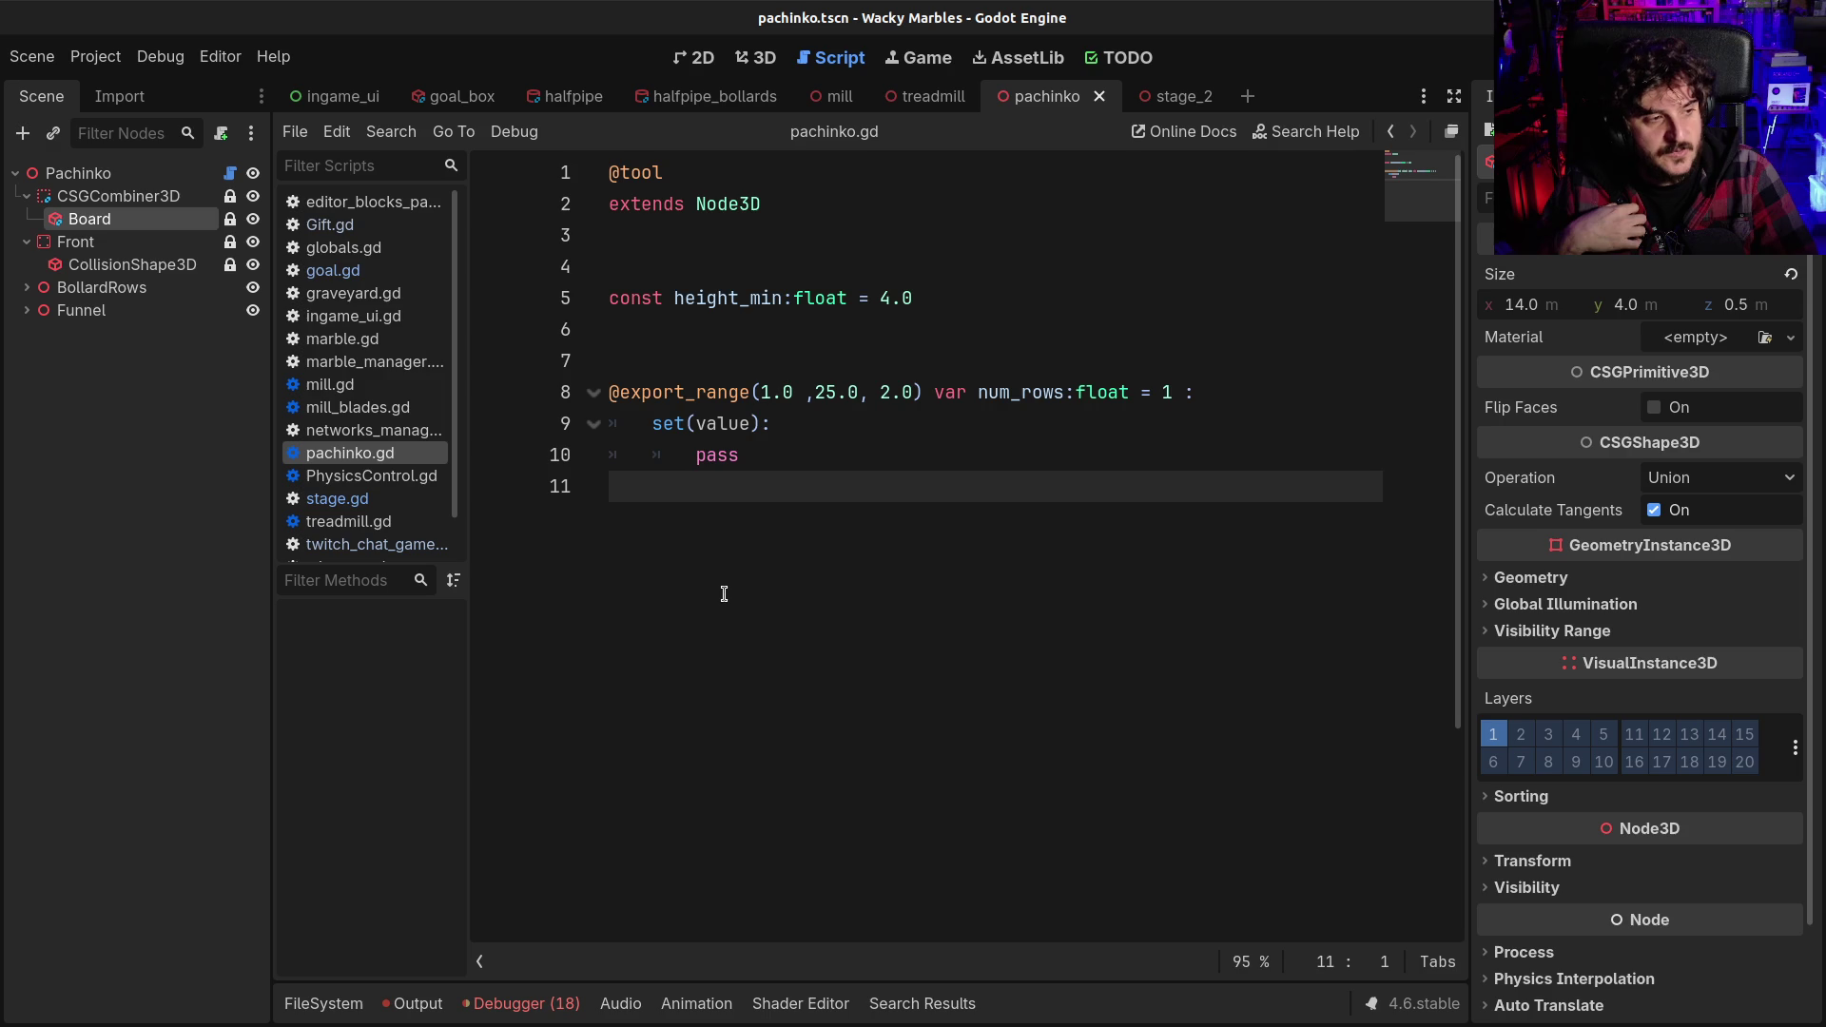
{"action": "double_click", "coordinate": [716, 456]}
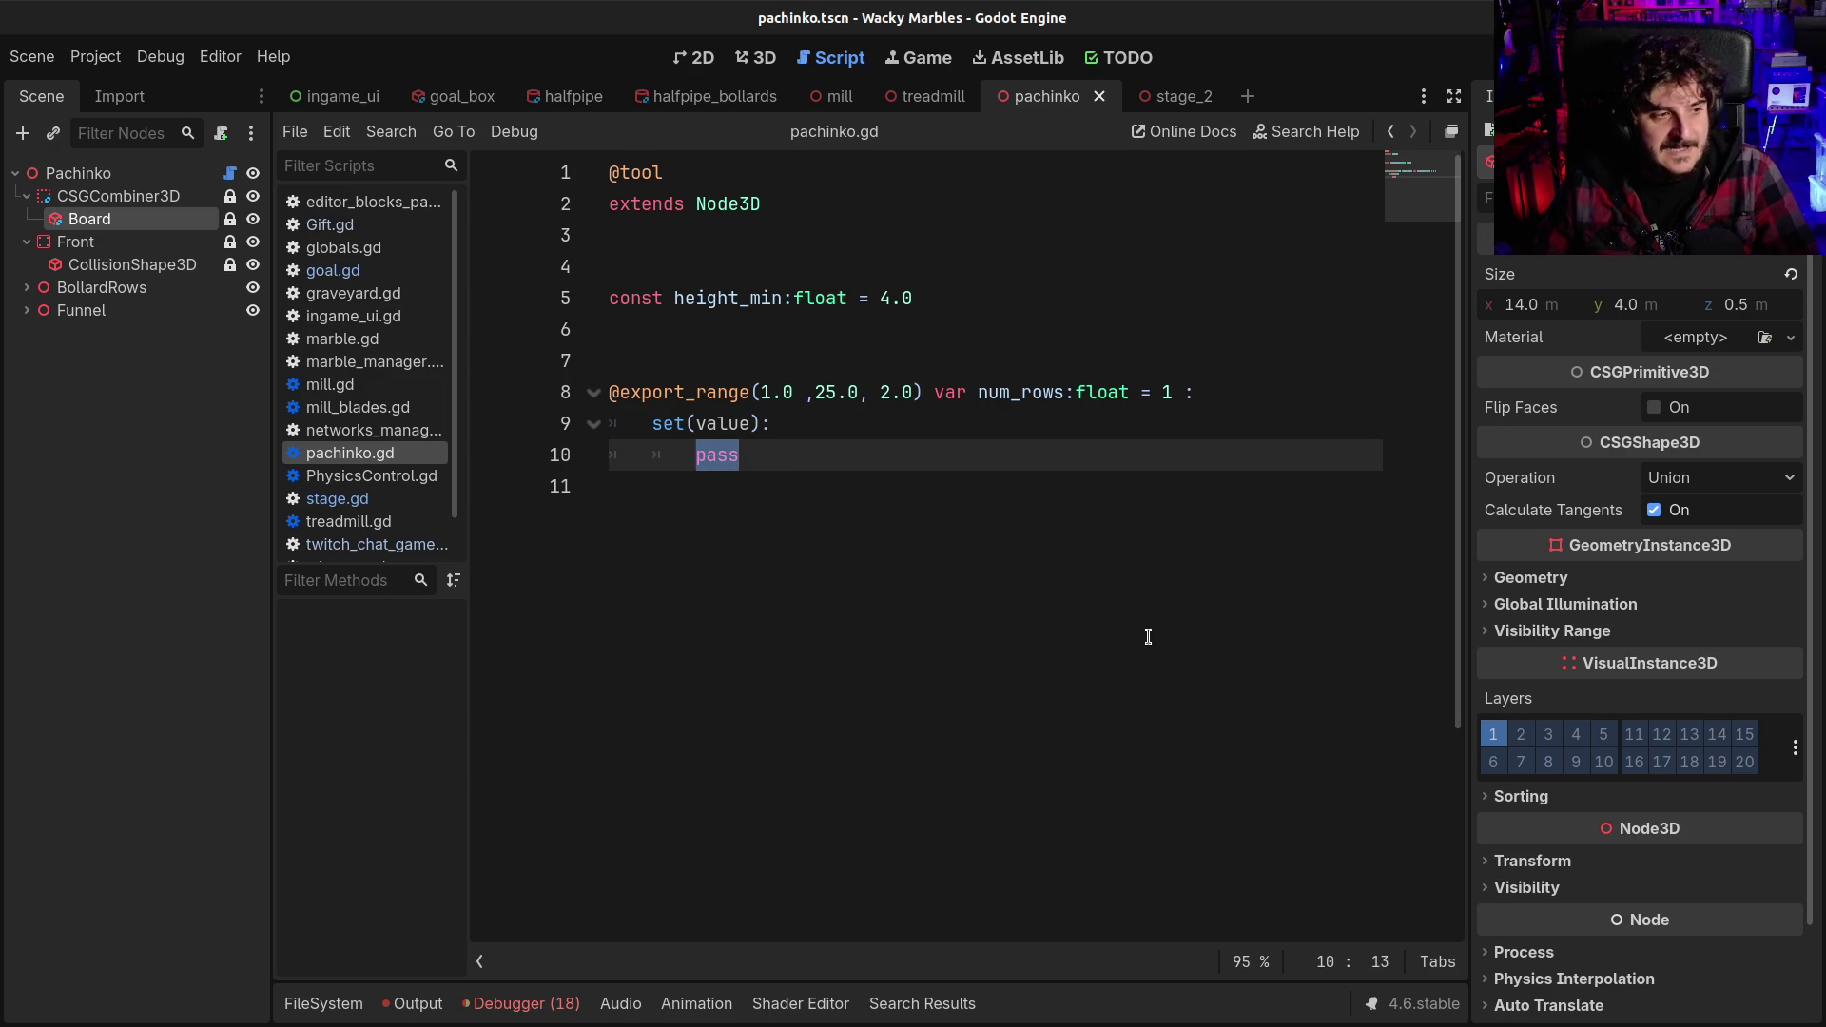